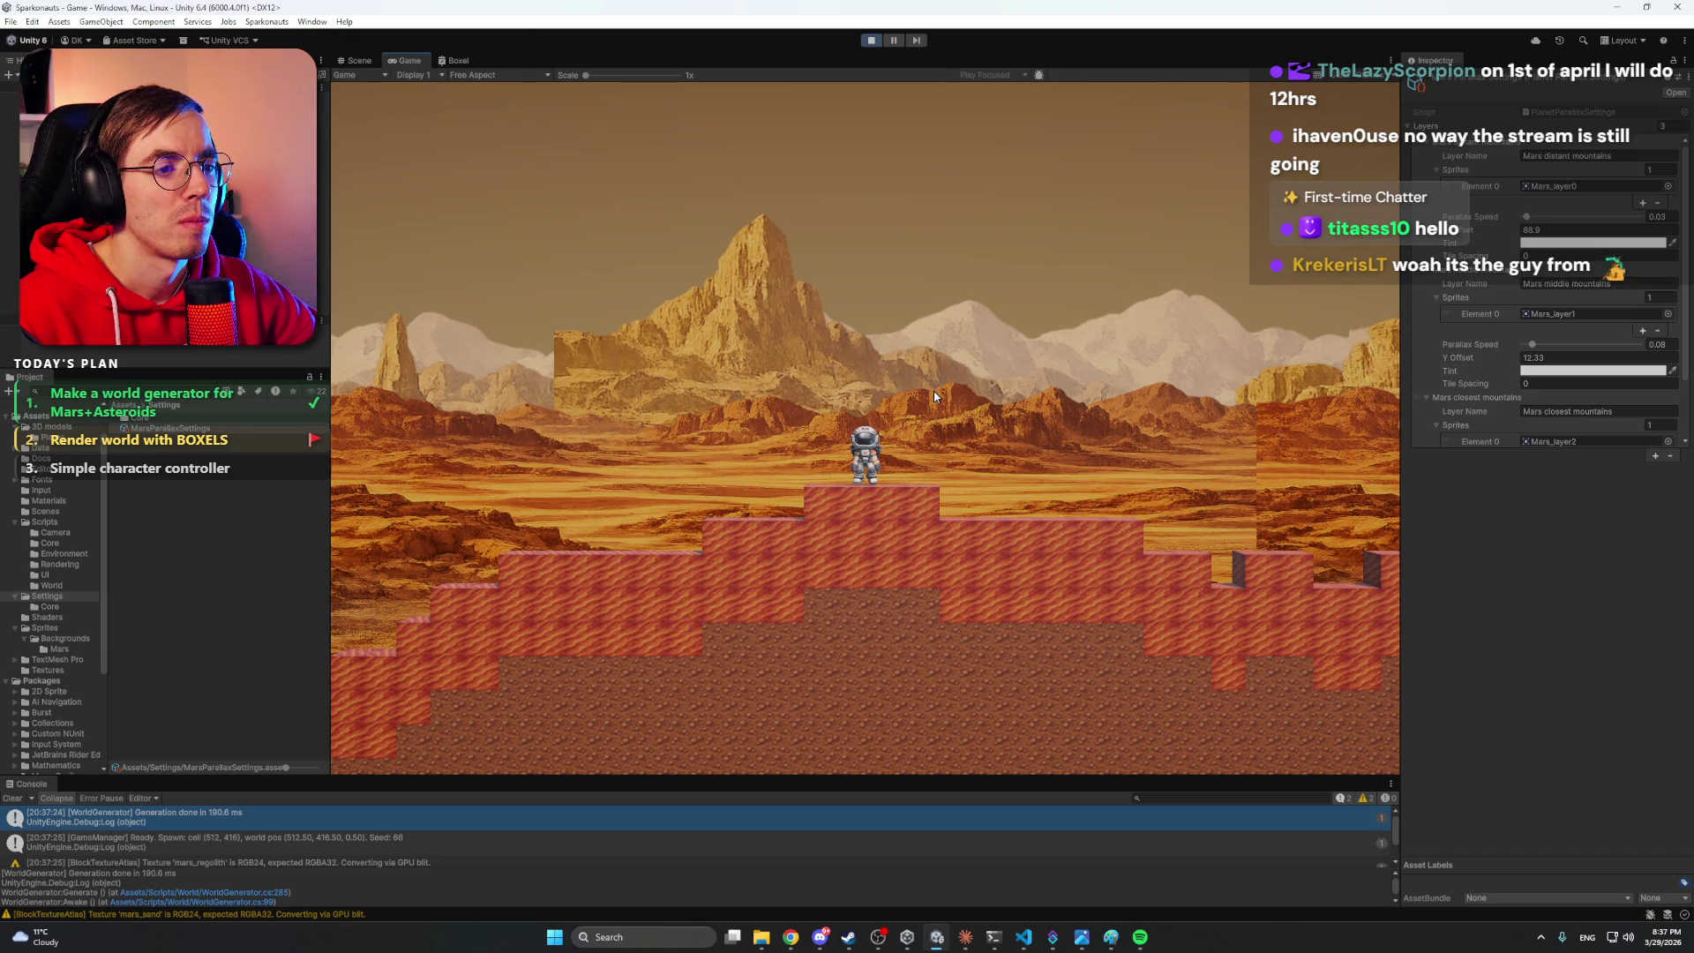
- Walk the astronaut right across the Mars terrain, jumping once, to watch the parallax layers
{"action": "key", "text": "d"}
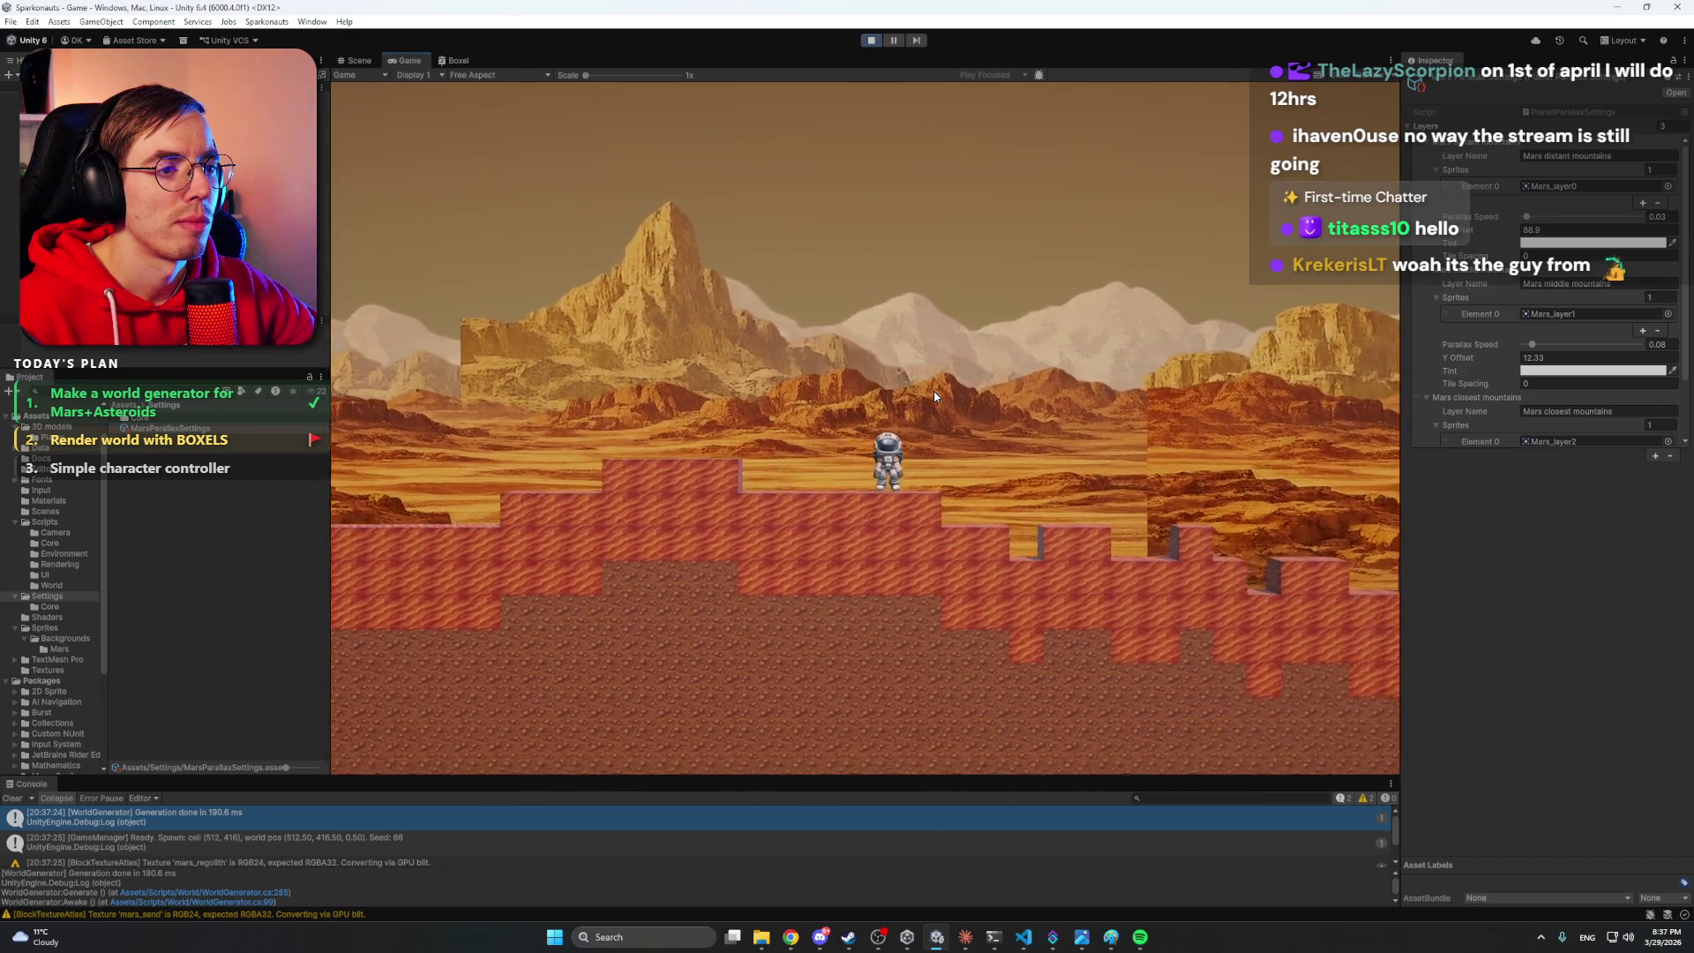
{"action": "key", "text": "d"}
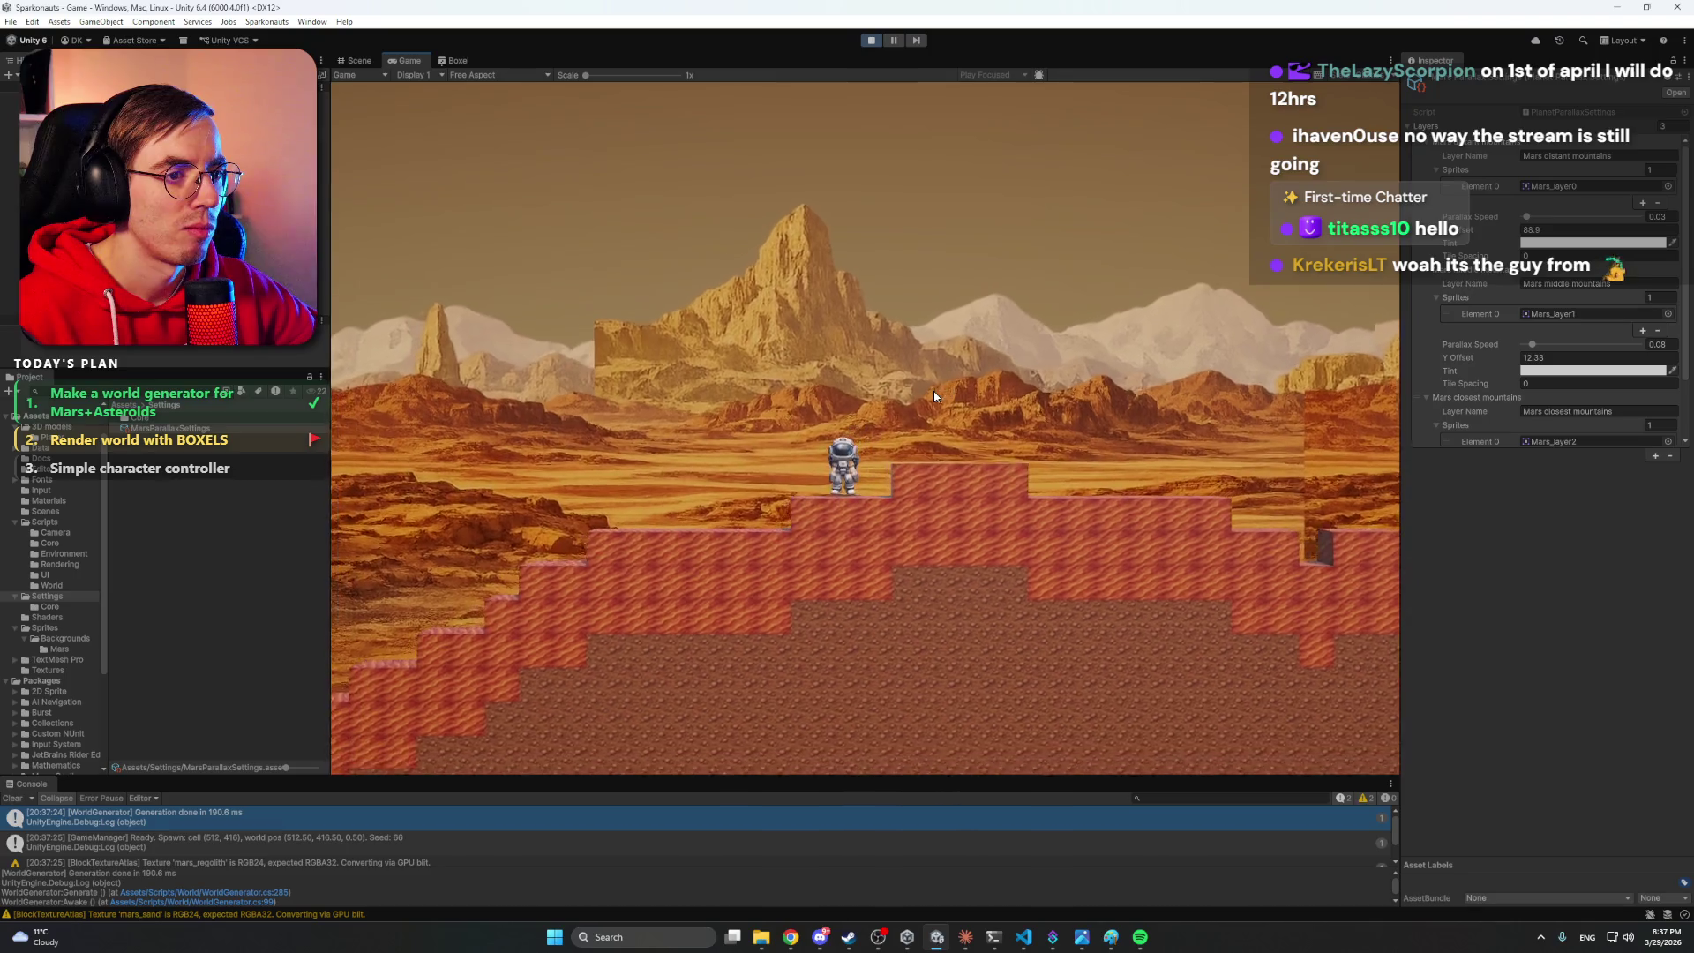
{"action": "key", "text": "d"}
{"action": "key", "text": "space"}
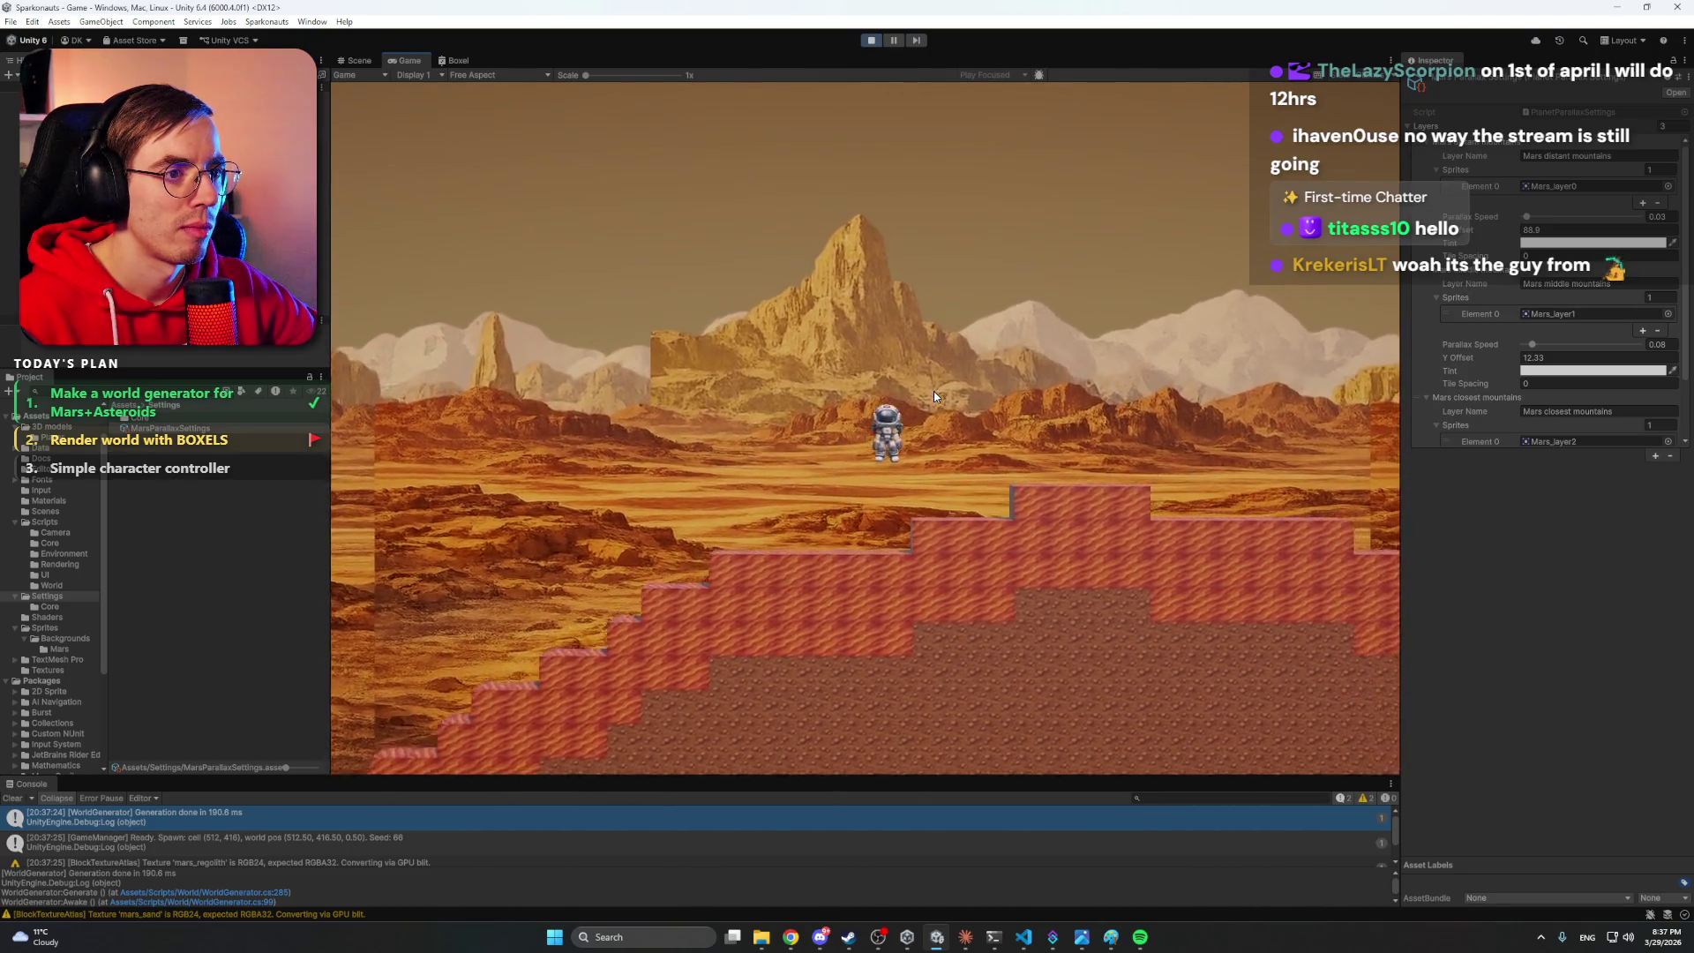
{"action": "key", "text": "d"}
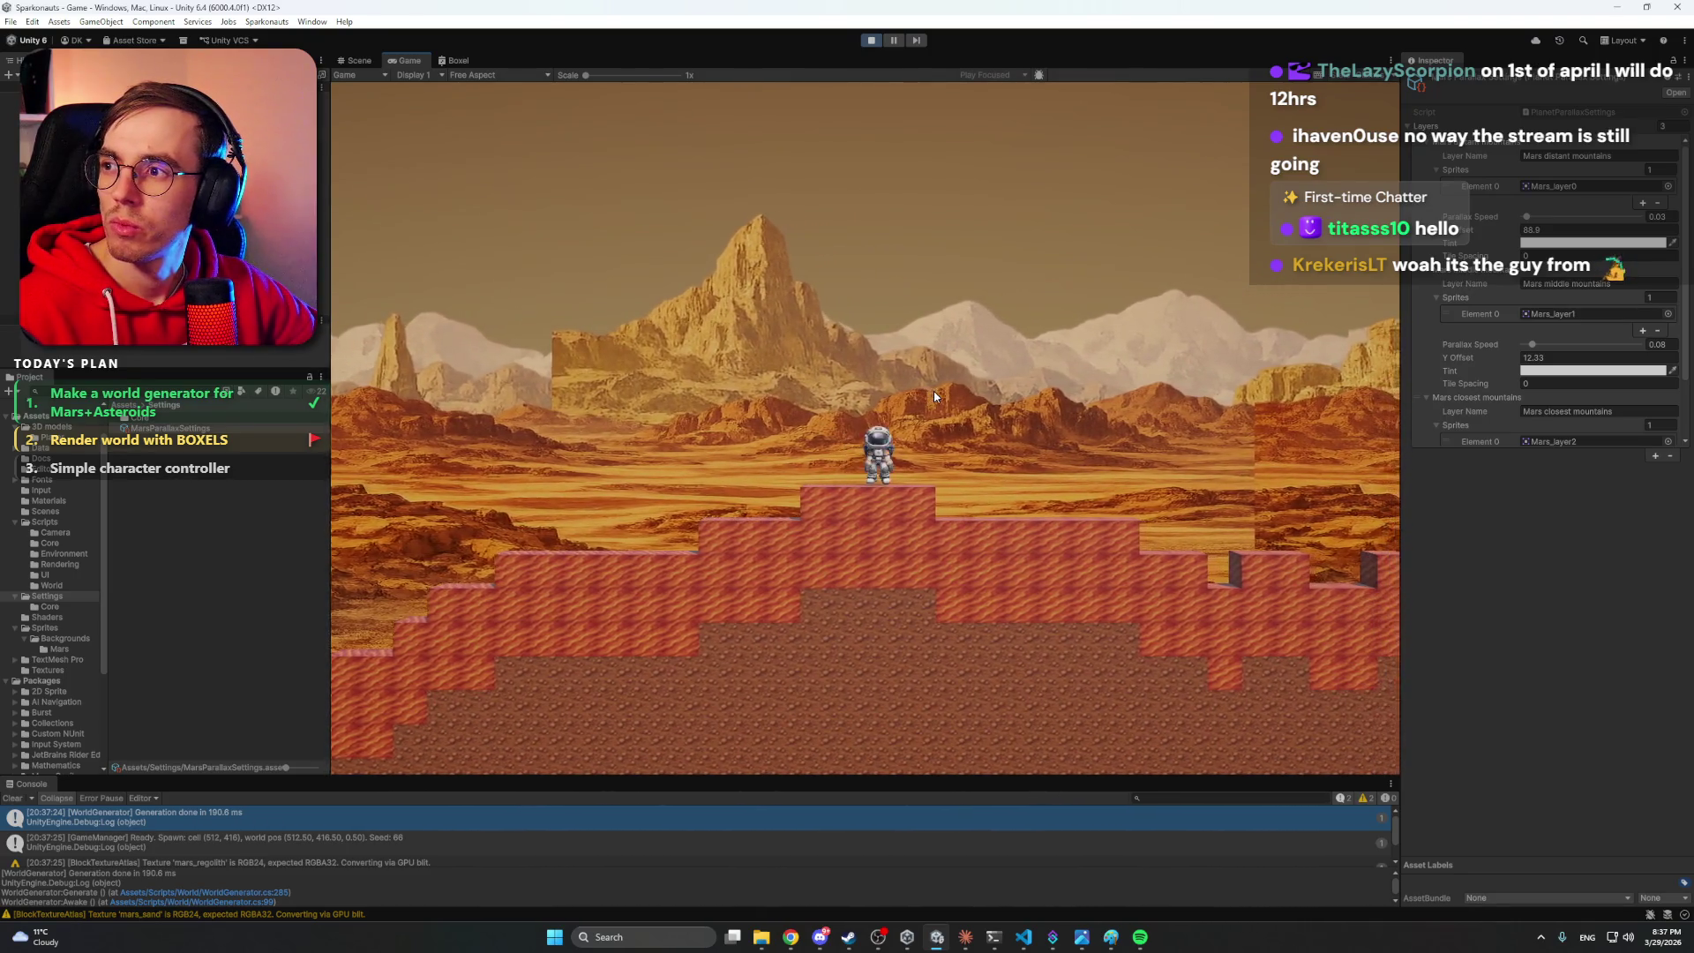
{"action": "key", "text": "d"}
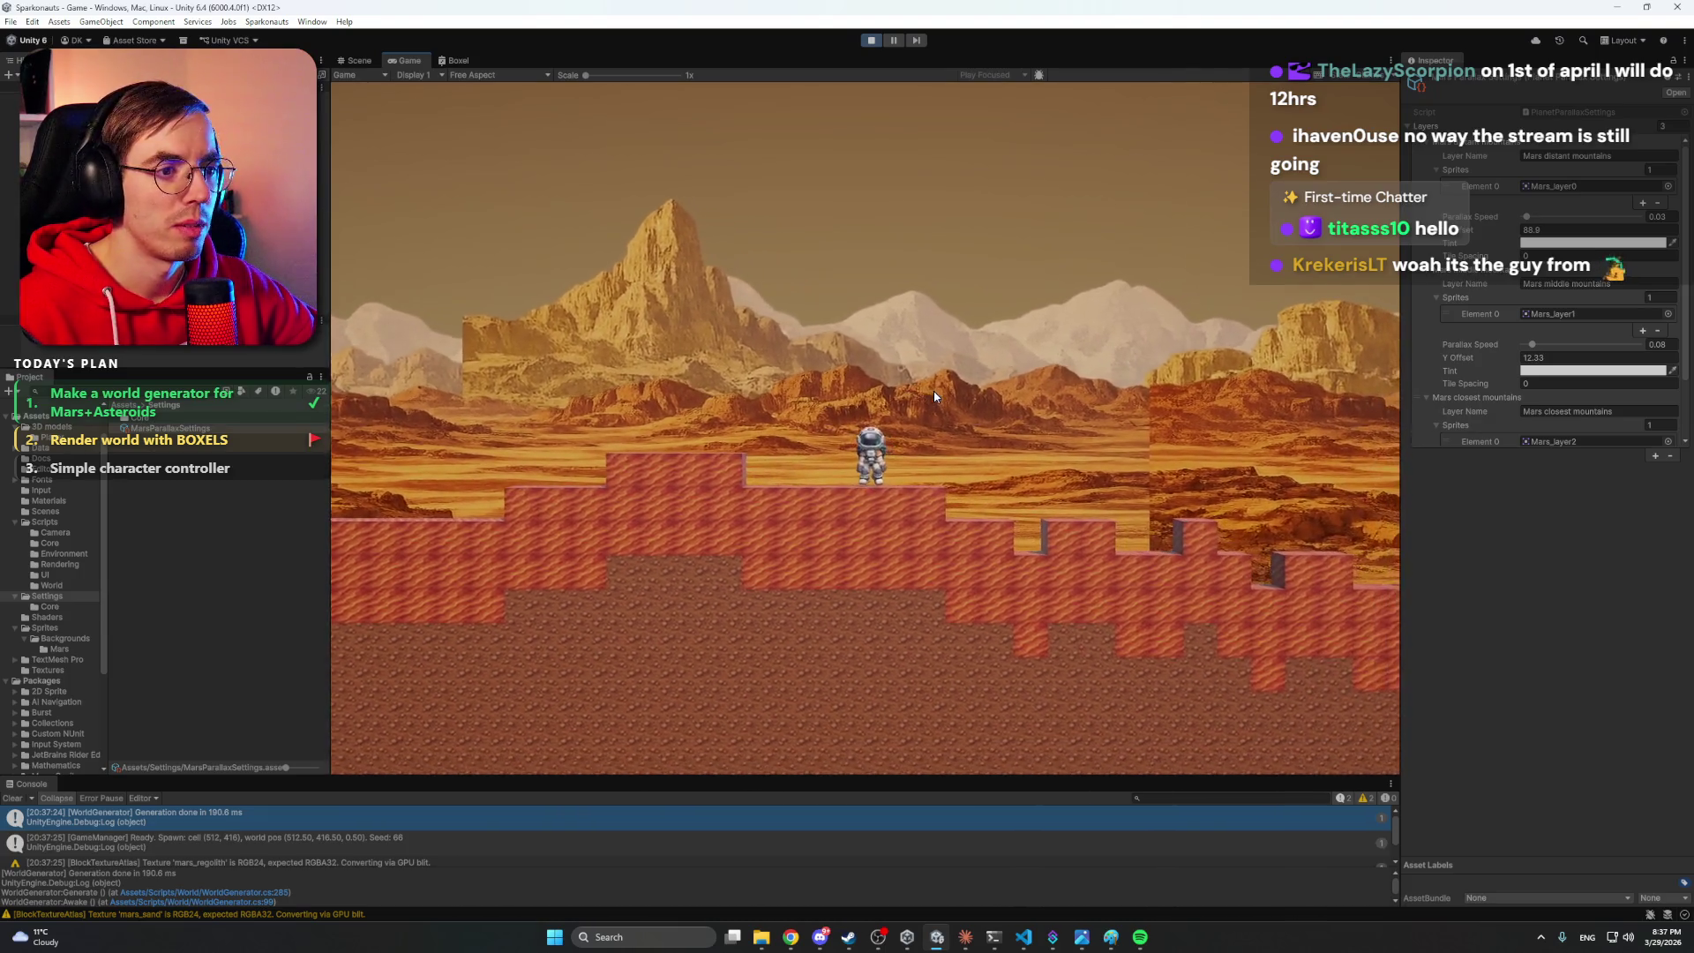
- Walk left and back right past the mountains, then exit play mode and open Windows search
{"action": "key", "text": "a"}
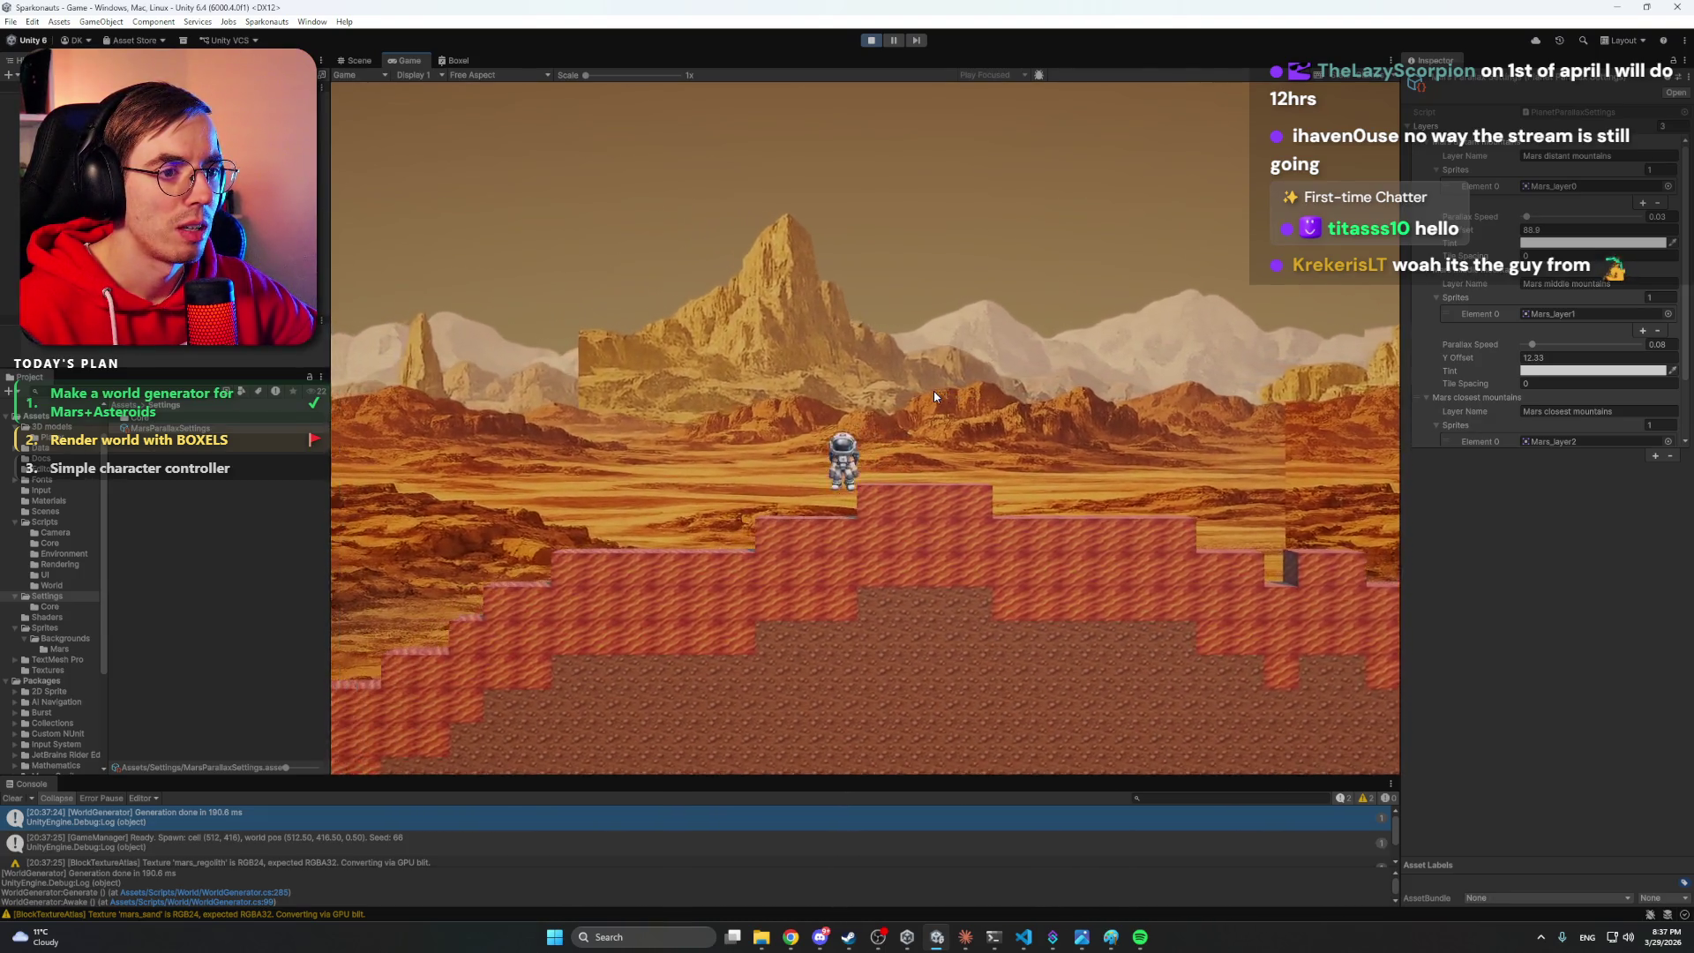
{"action": "key", "text": "d"}
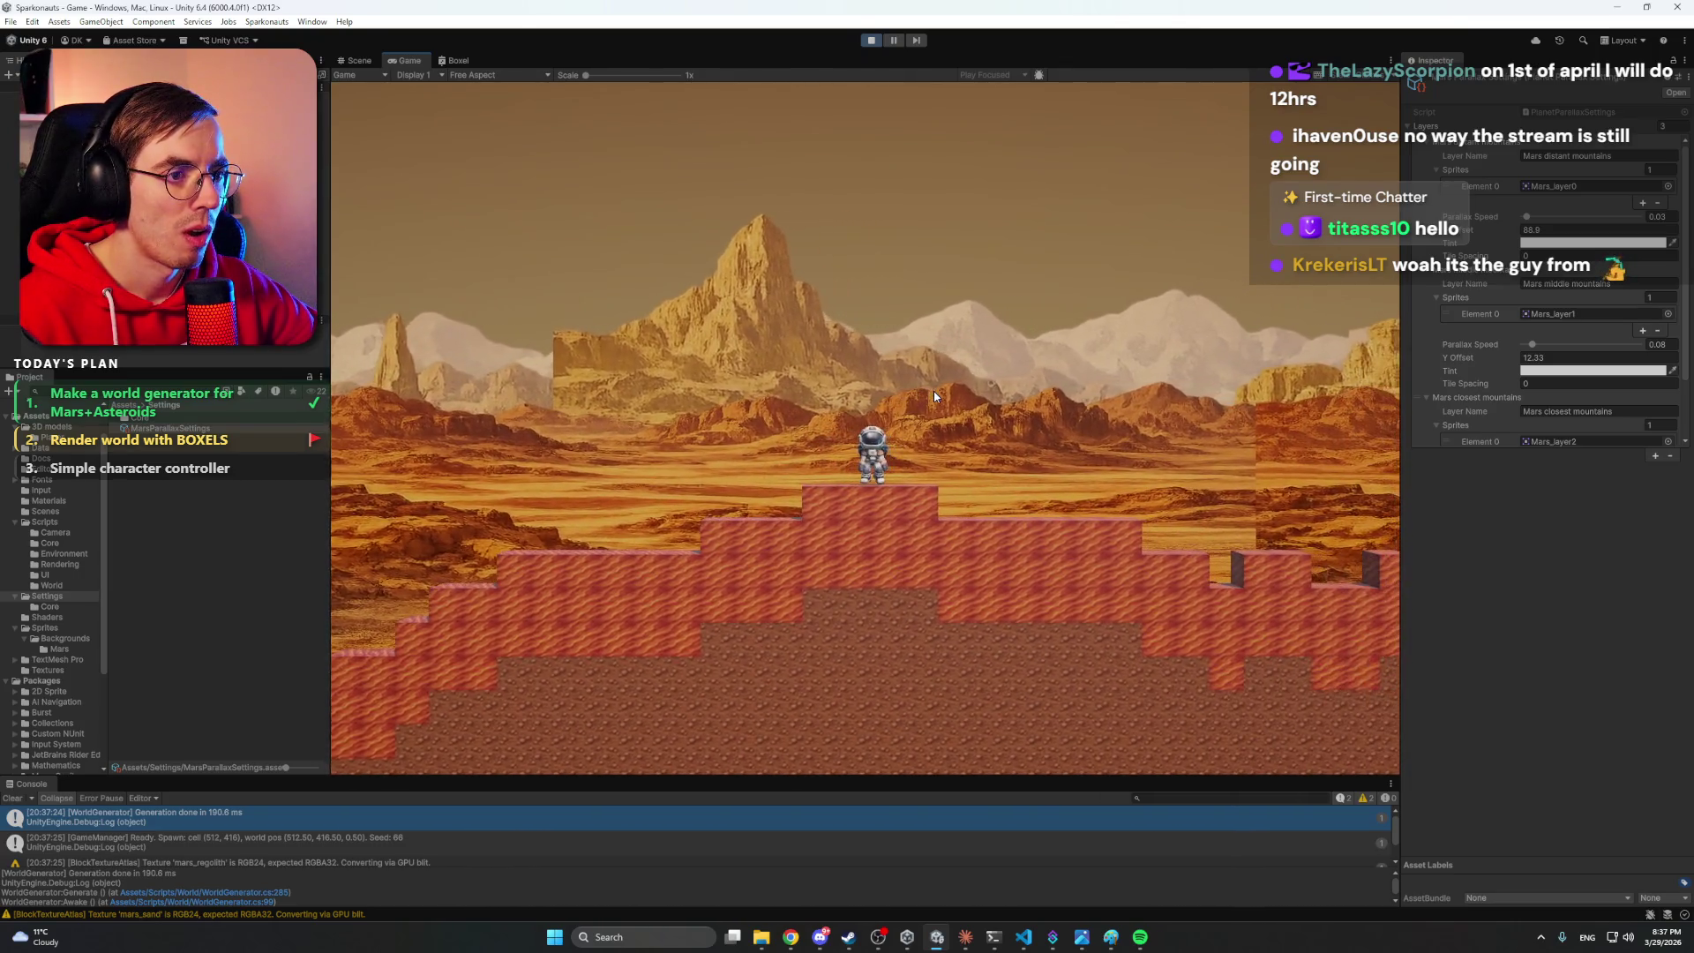
{"action": "key", "text": "d"}
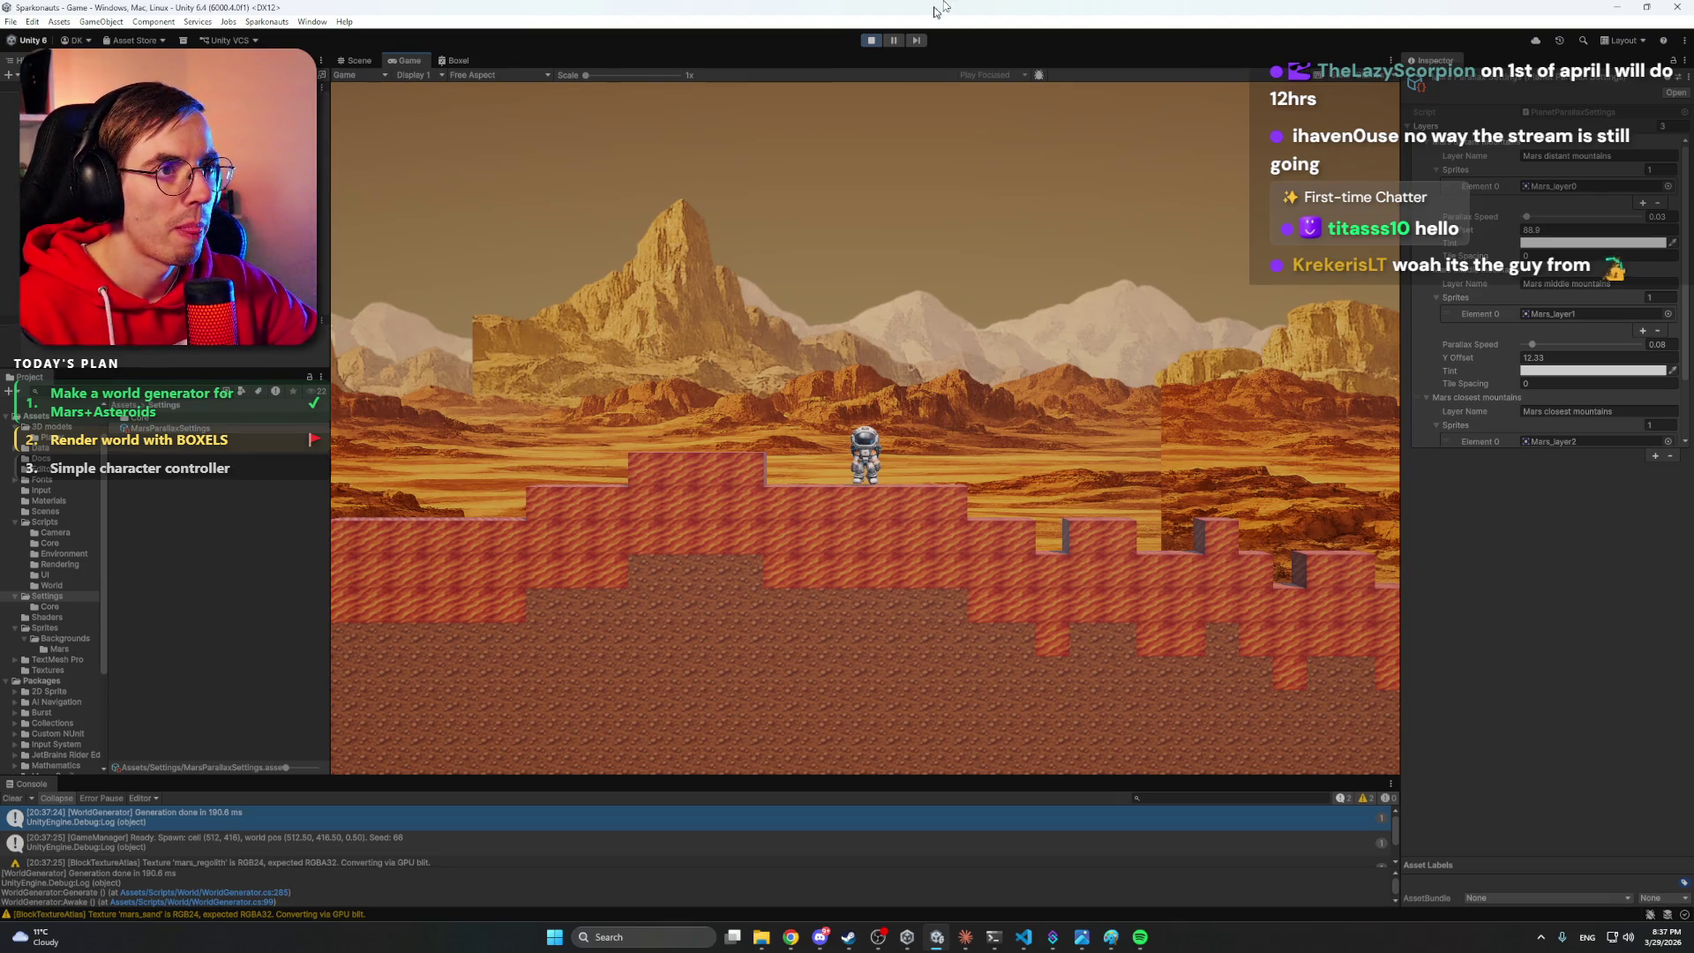
{"action": "left_click", "coordinate": [871, 41]}
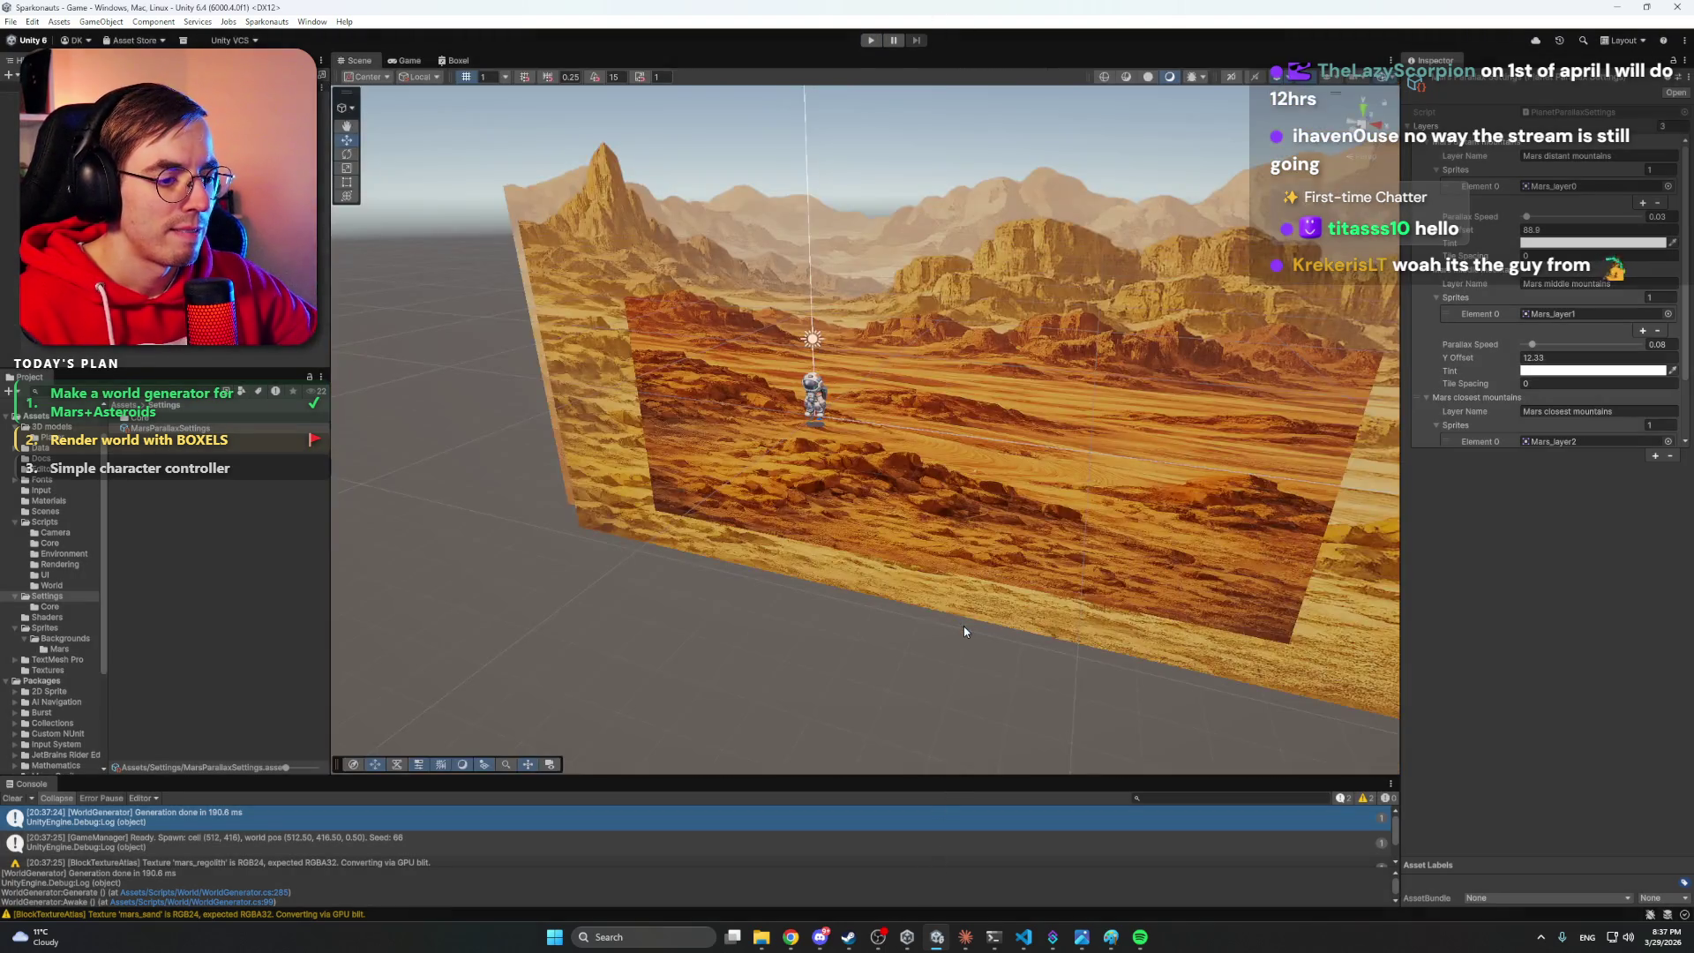
{"action": "left_click", "coordinate": [553, 946]}
- Search 'photosh', launch Adobe Photoshop and open the Mars_layer0 desert image from recent files
{"action": "type", "text": "p"}
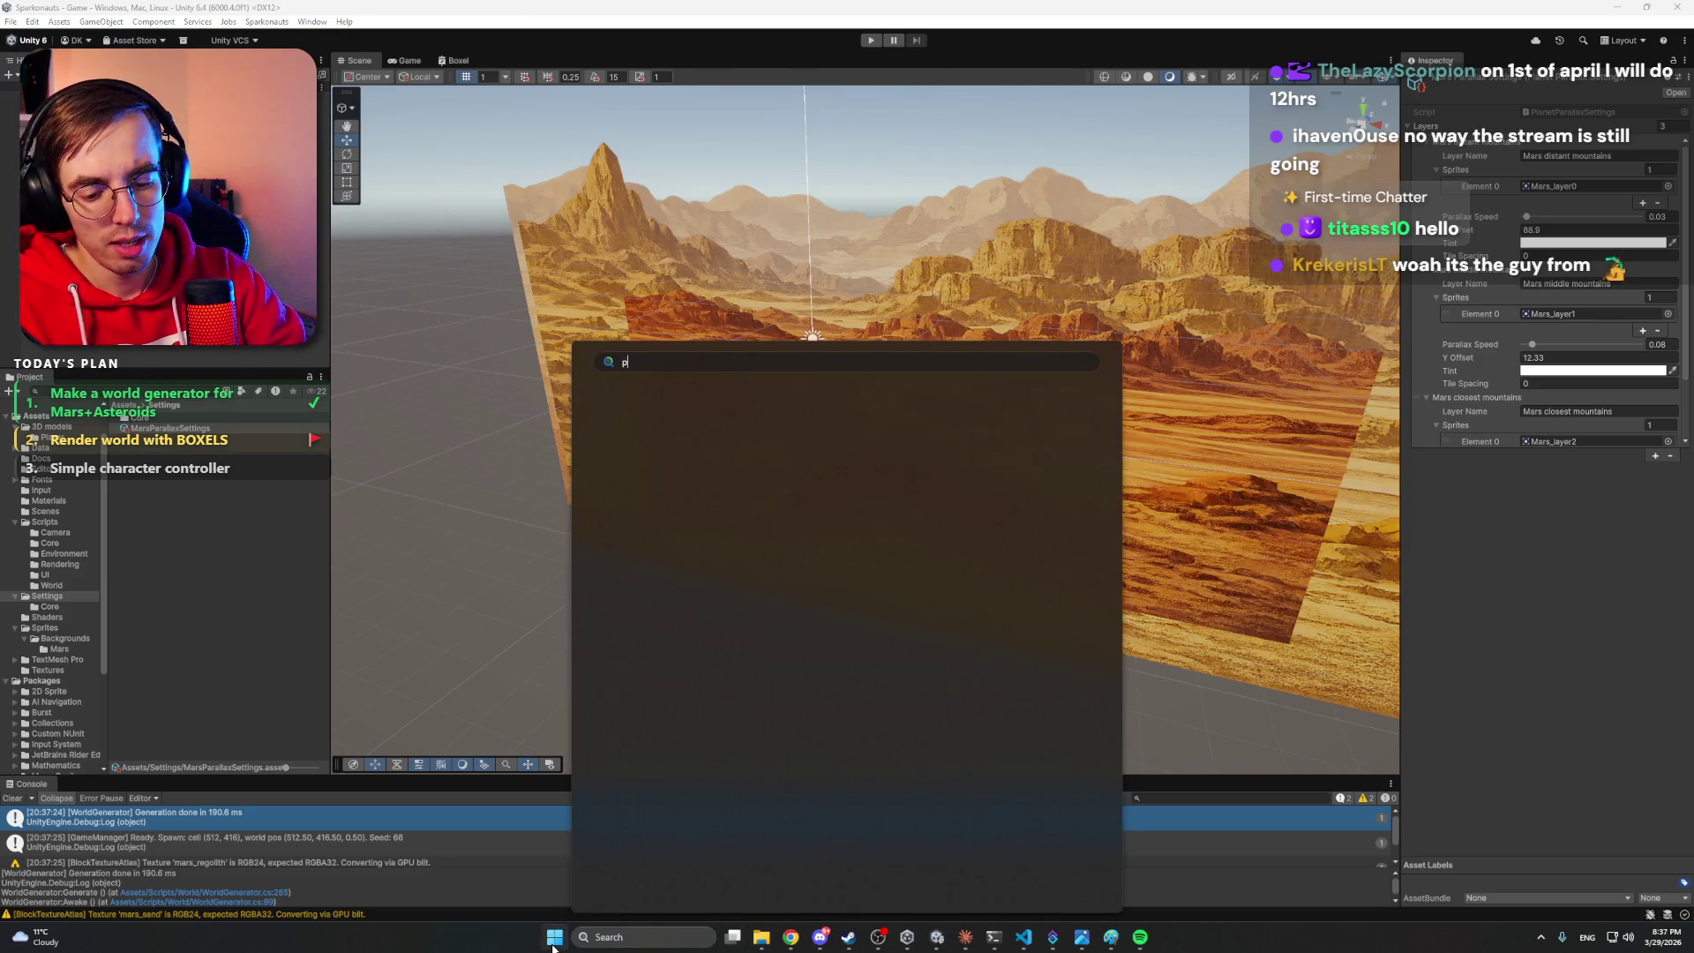
{"action": "type", "text": "hotosh"}
{"action": "left_click", "coordinate": [626, 803]}
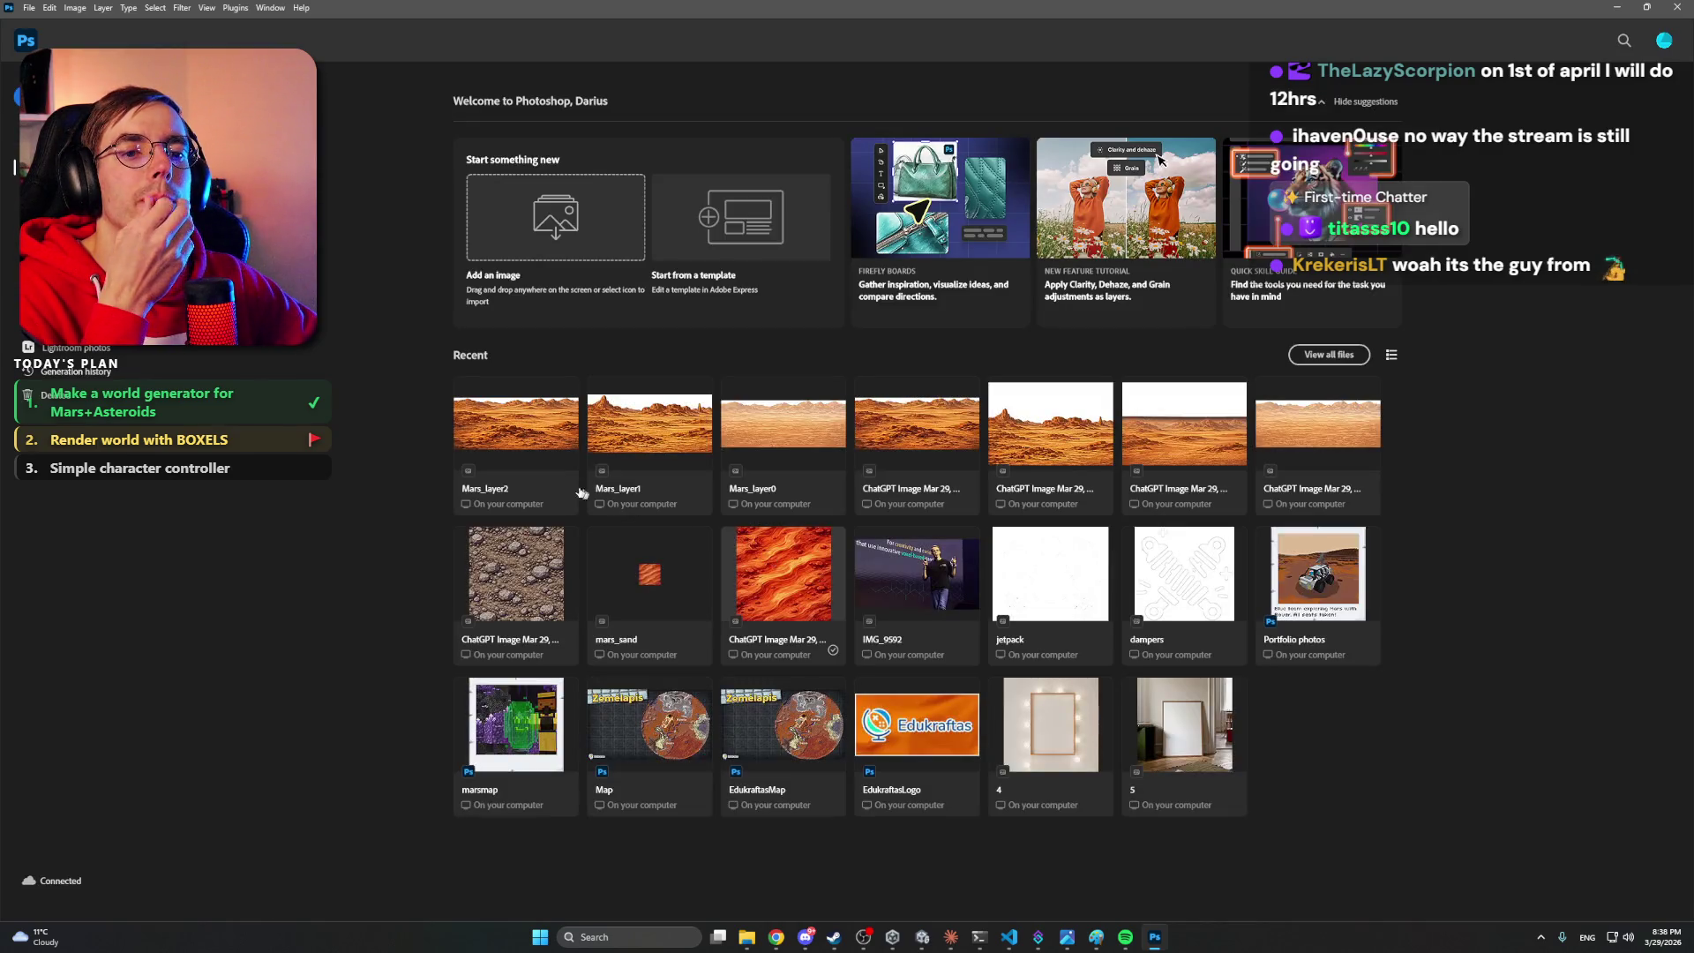
{"action": "left_click", "coordinate": [782, 432]}
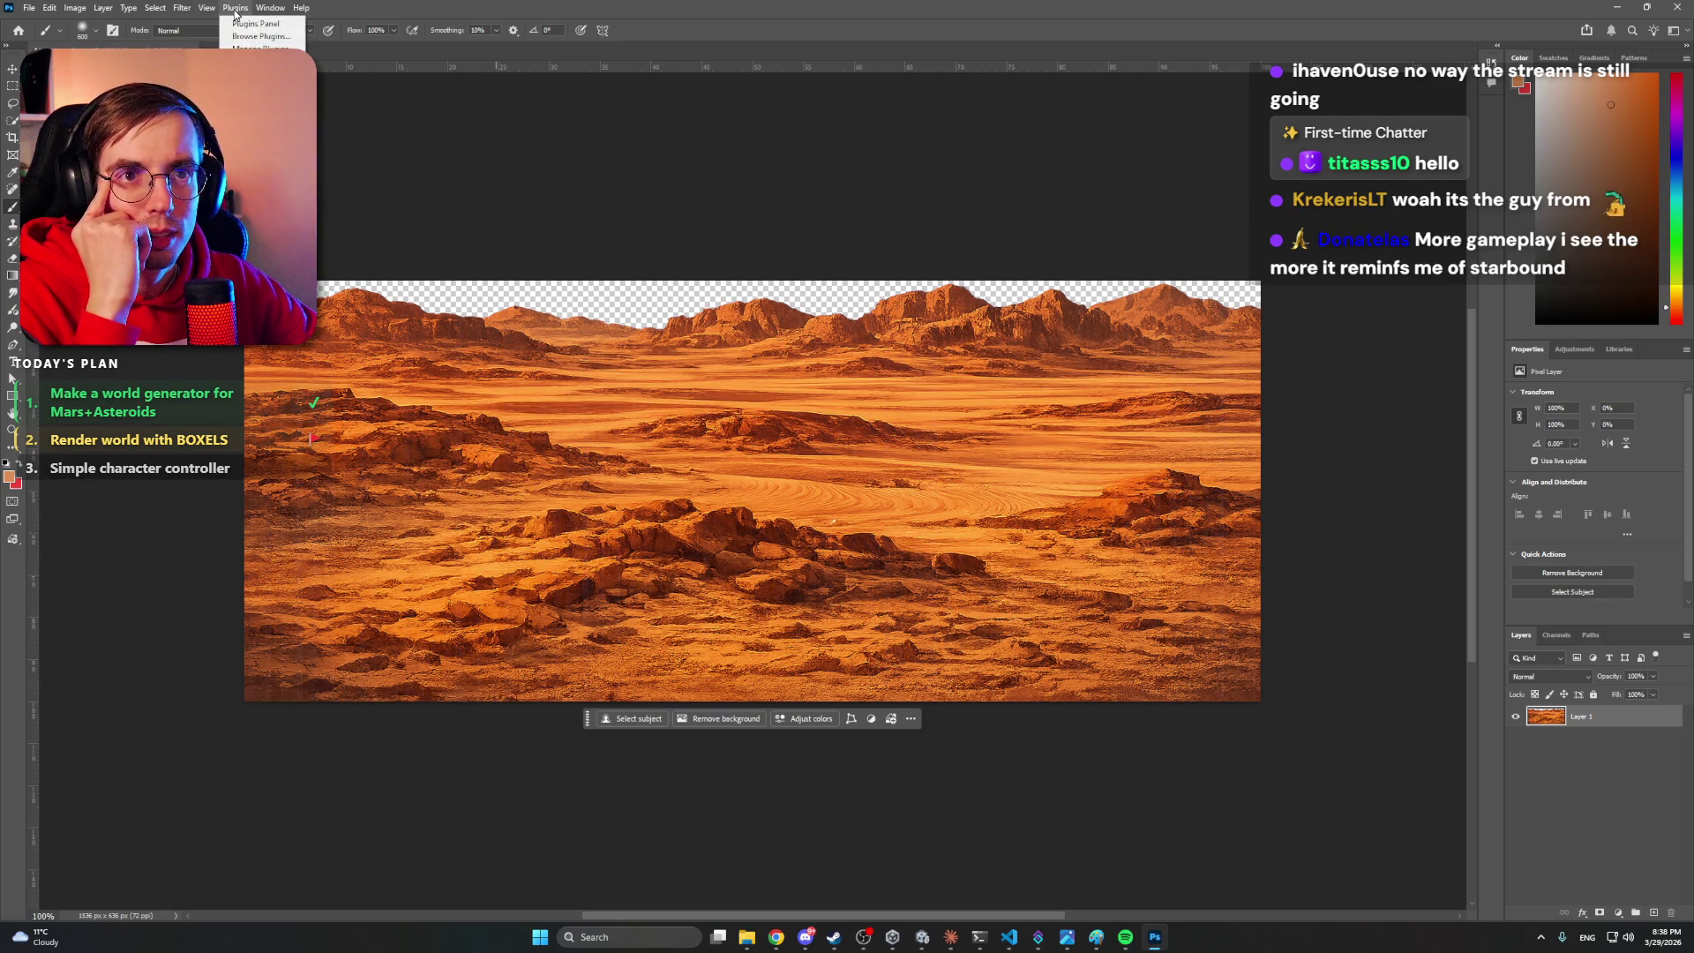
- Turn on View > Pattern Preview, accepting the warning, so the Mars_layer0 desert repeats as tiles
{"action": "left_click", "coordinate": [266, 8]}
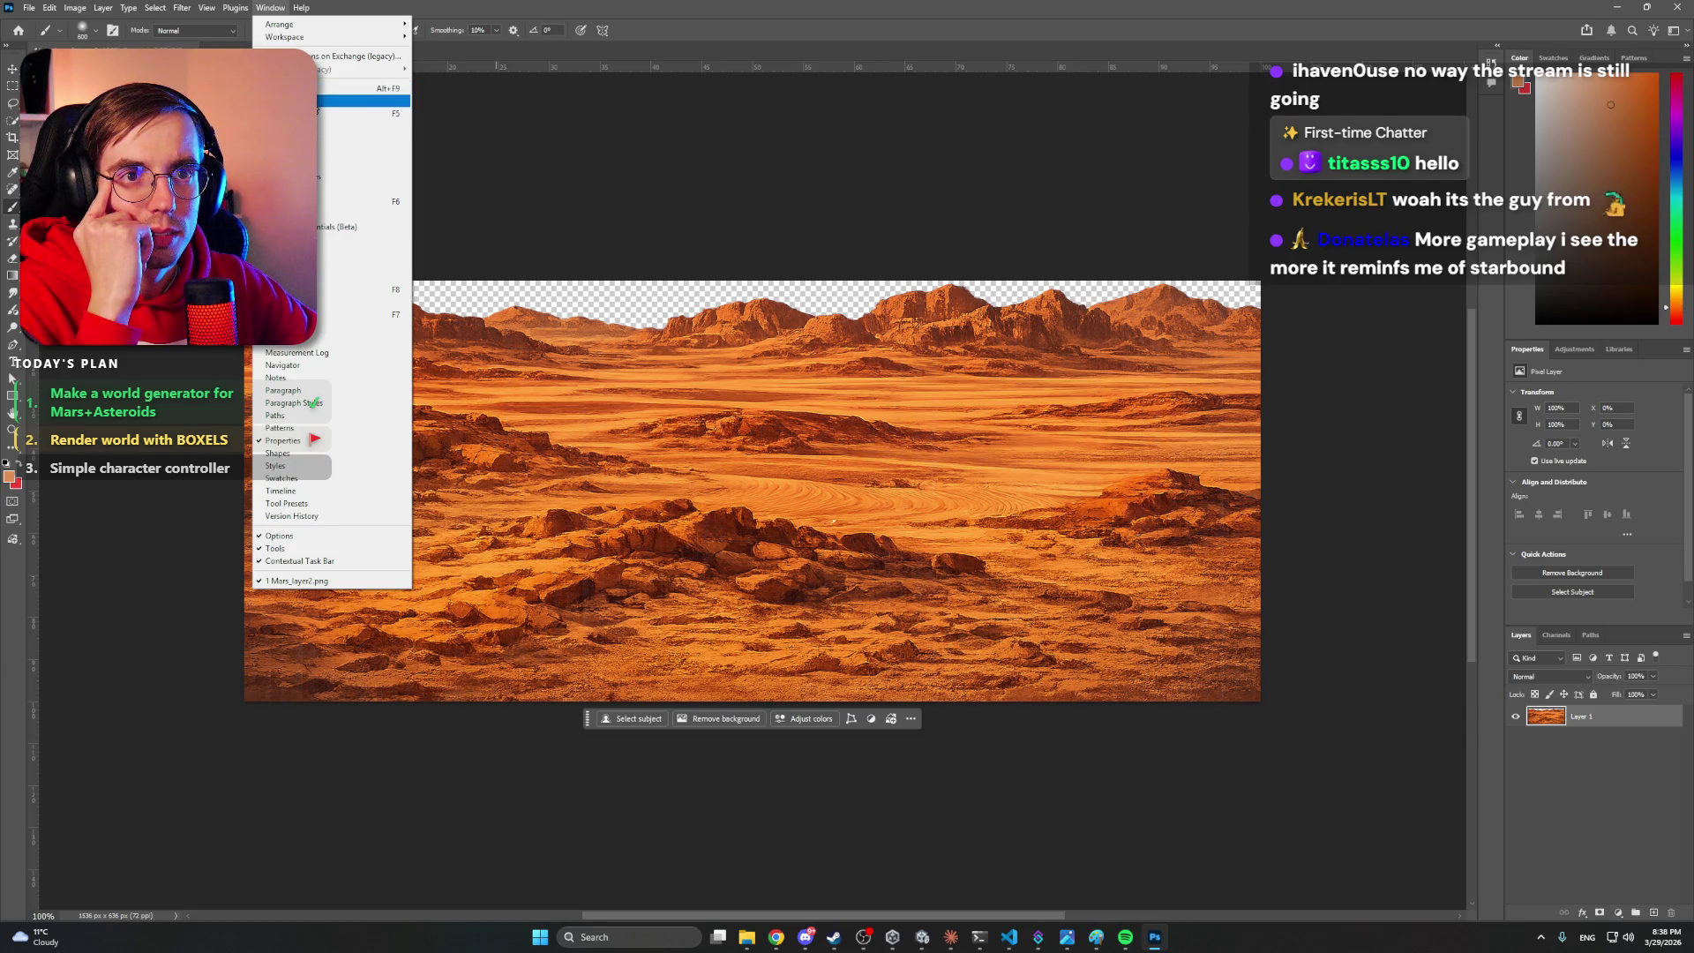
{"action": "mouse_move", "coordinate": [183, 13]}
{"action": "mouse_move", "coordinate": [260, 10]}
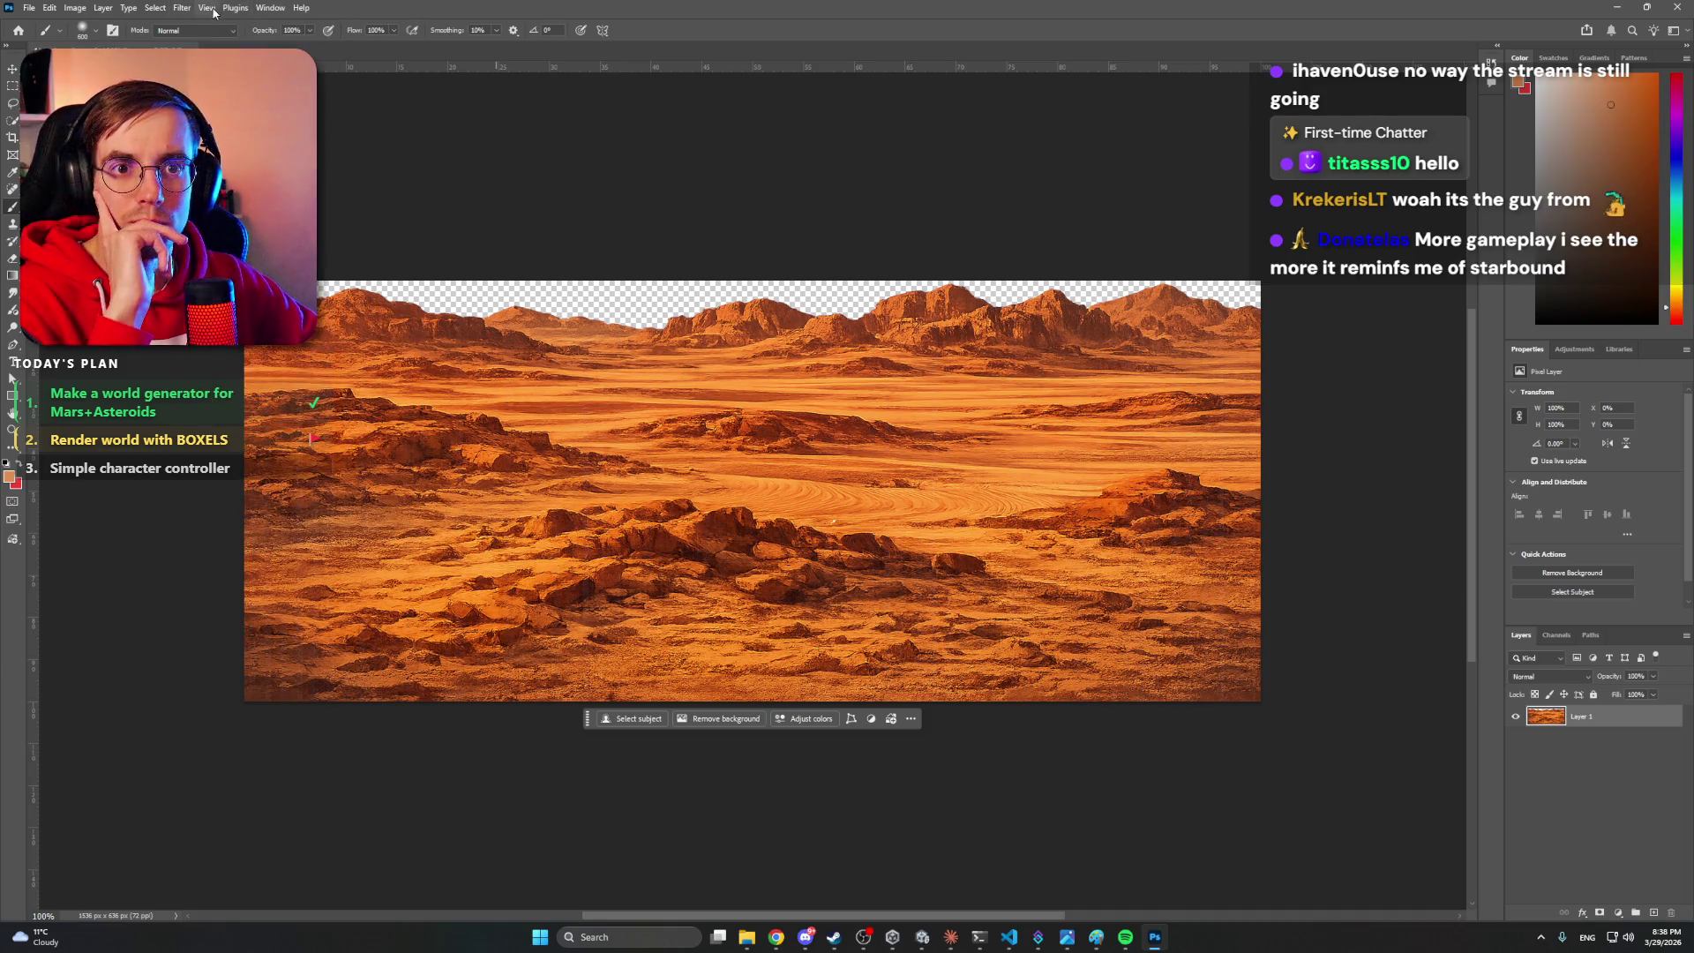
{"action": "mouse_move", "coordinate": [292, 284]}
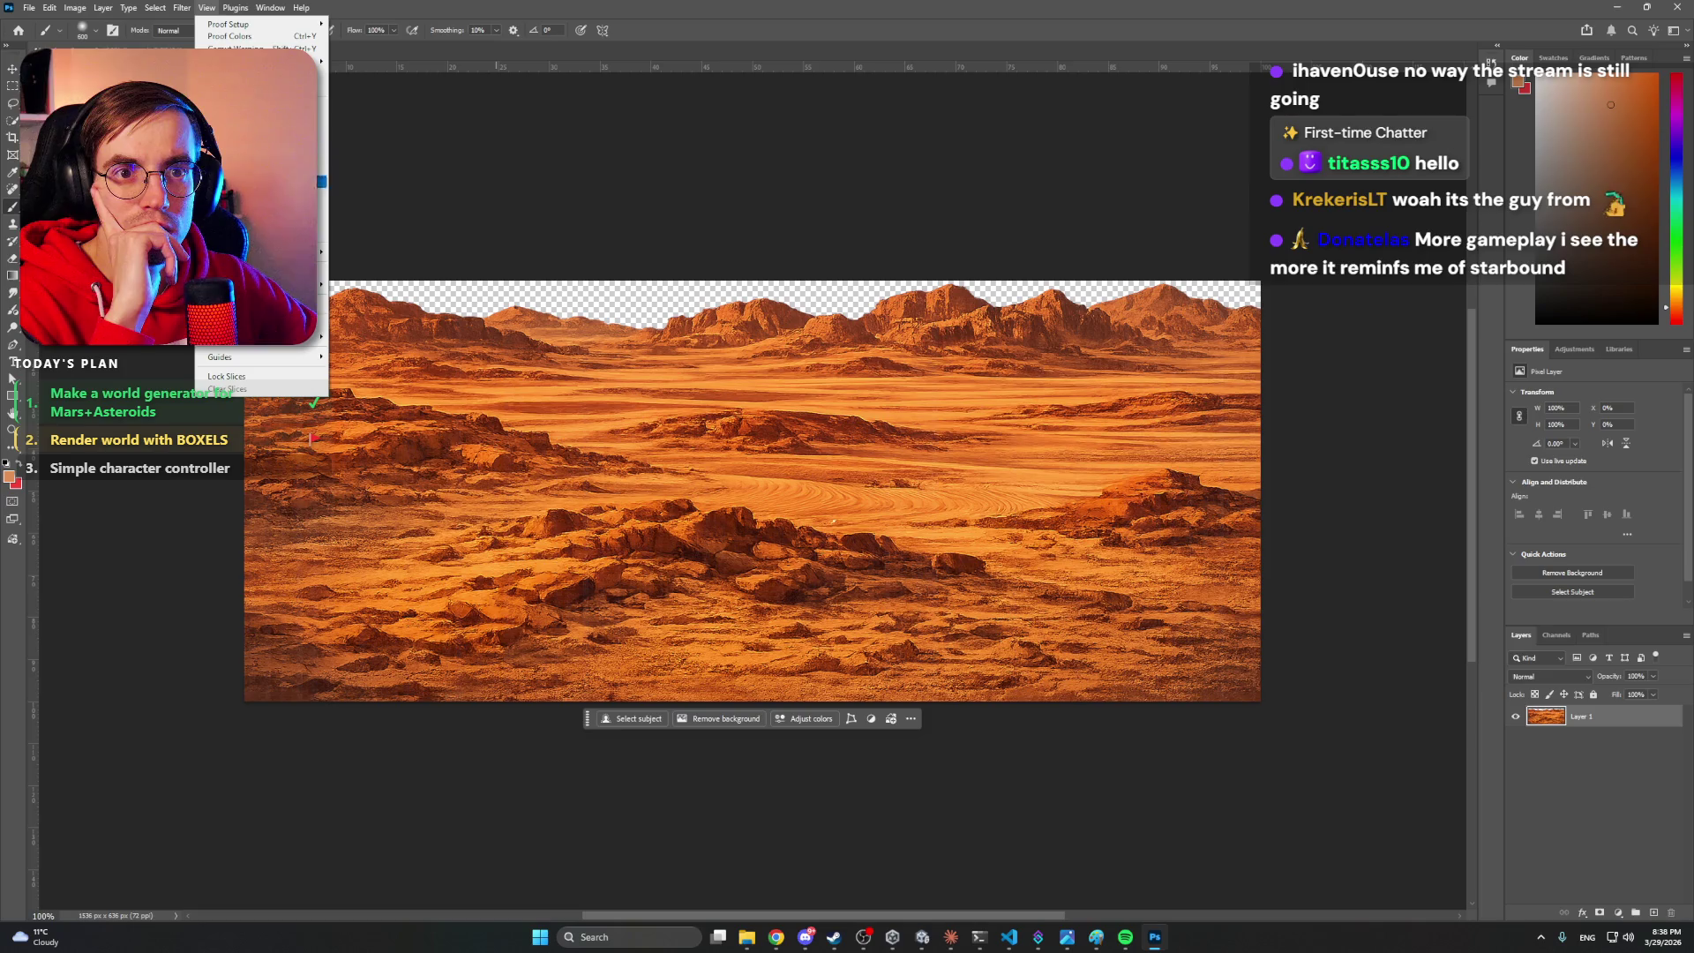
{"action": "left_click", "coordinate": [256, 251]}
{"action": "left_click", "coordinate": [788, 345]}
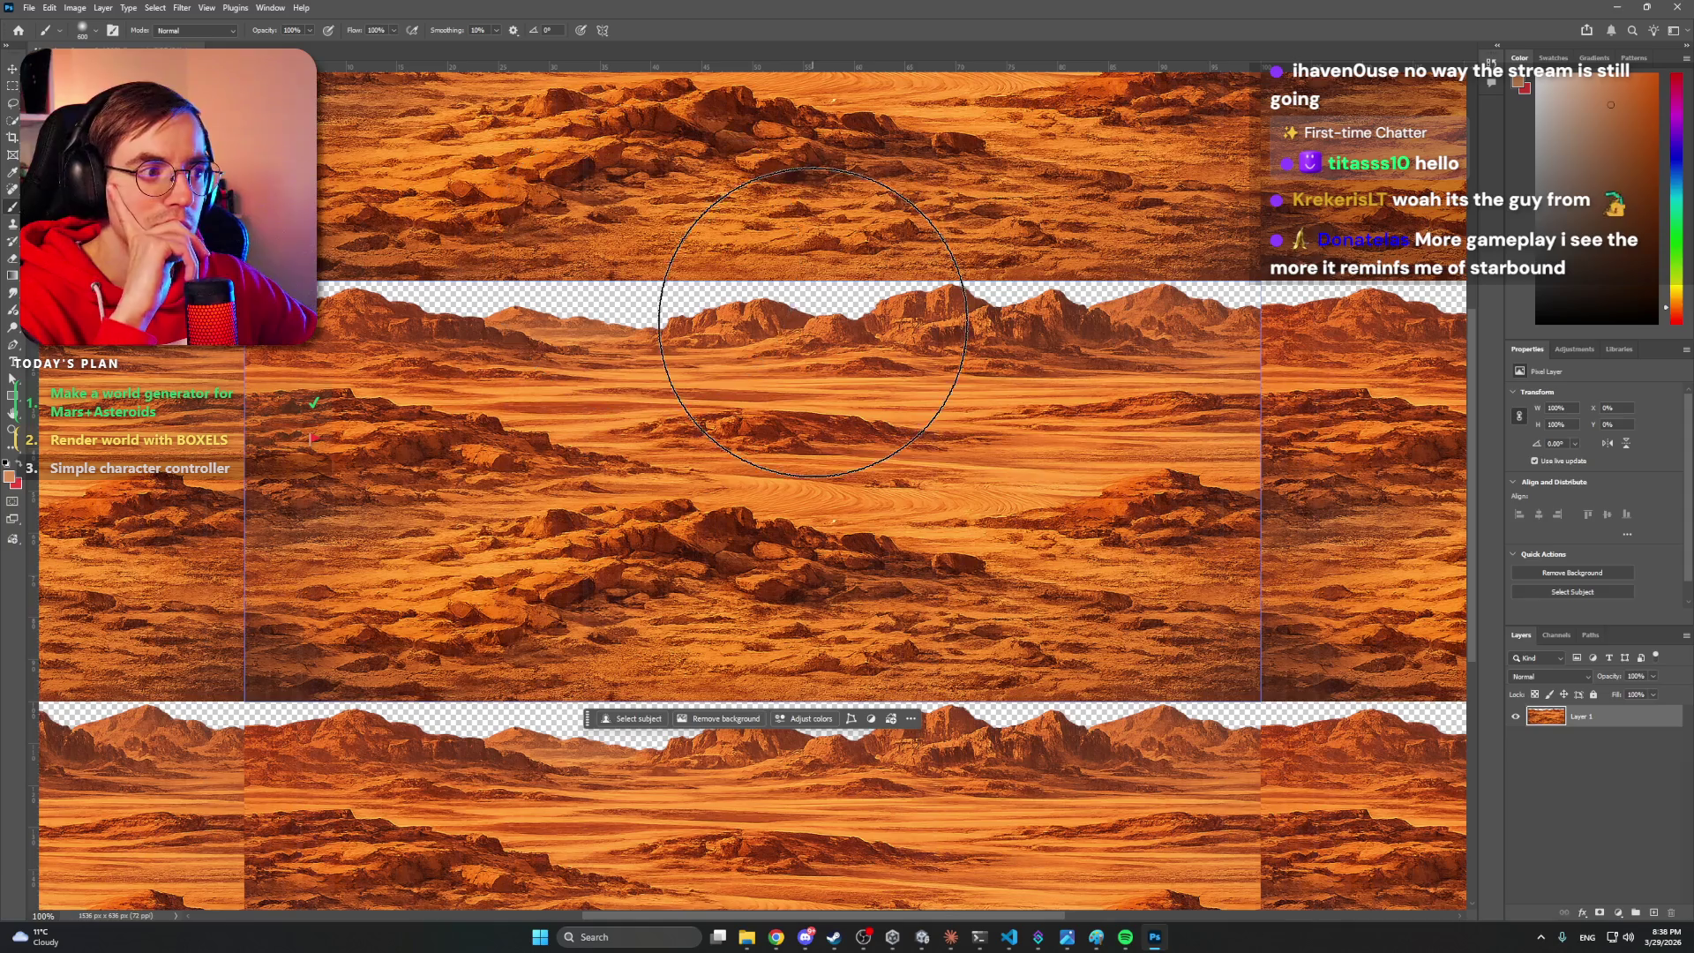
{"action": "left_click", "coordinate": [1579, 788]}
{"action": "key", "text": "z"}
{"action": "mouse_move", "coordinate": [1200, 464]}
{"action": "left_mouse_down"}
{"action": "mouse_move", "coordinate": [1121, 451]}
{"action": "mouse_move", "coordinate": [1186, 452]}
{"action": "left_mouse_up"}
{"action": "mouse_move", "coordinate": [1269, 360]}
{"action": "left_mouse_down"}
{"action": "mouse_move", "coordinate": [985, 332]}
{"action": "mouse_move", "coordinate": [768, 378]}
{"action": "mouse_move", "coordinate": [790, 370]}
{"action": "mouse_move", "coordinate": [732, 367]}
{"action": "left_mouse_up"}
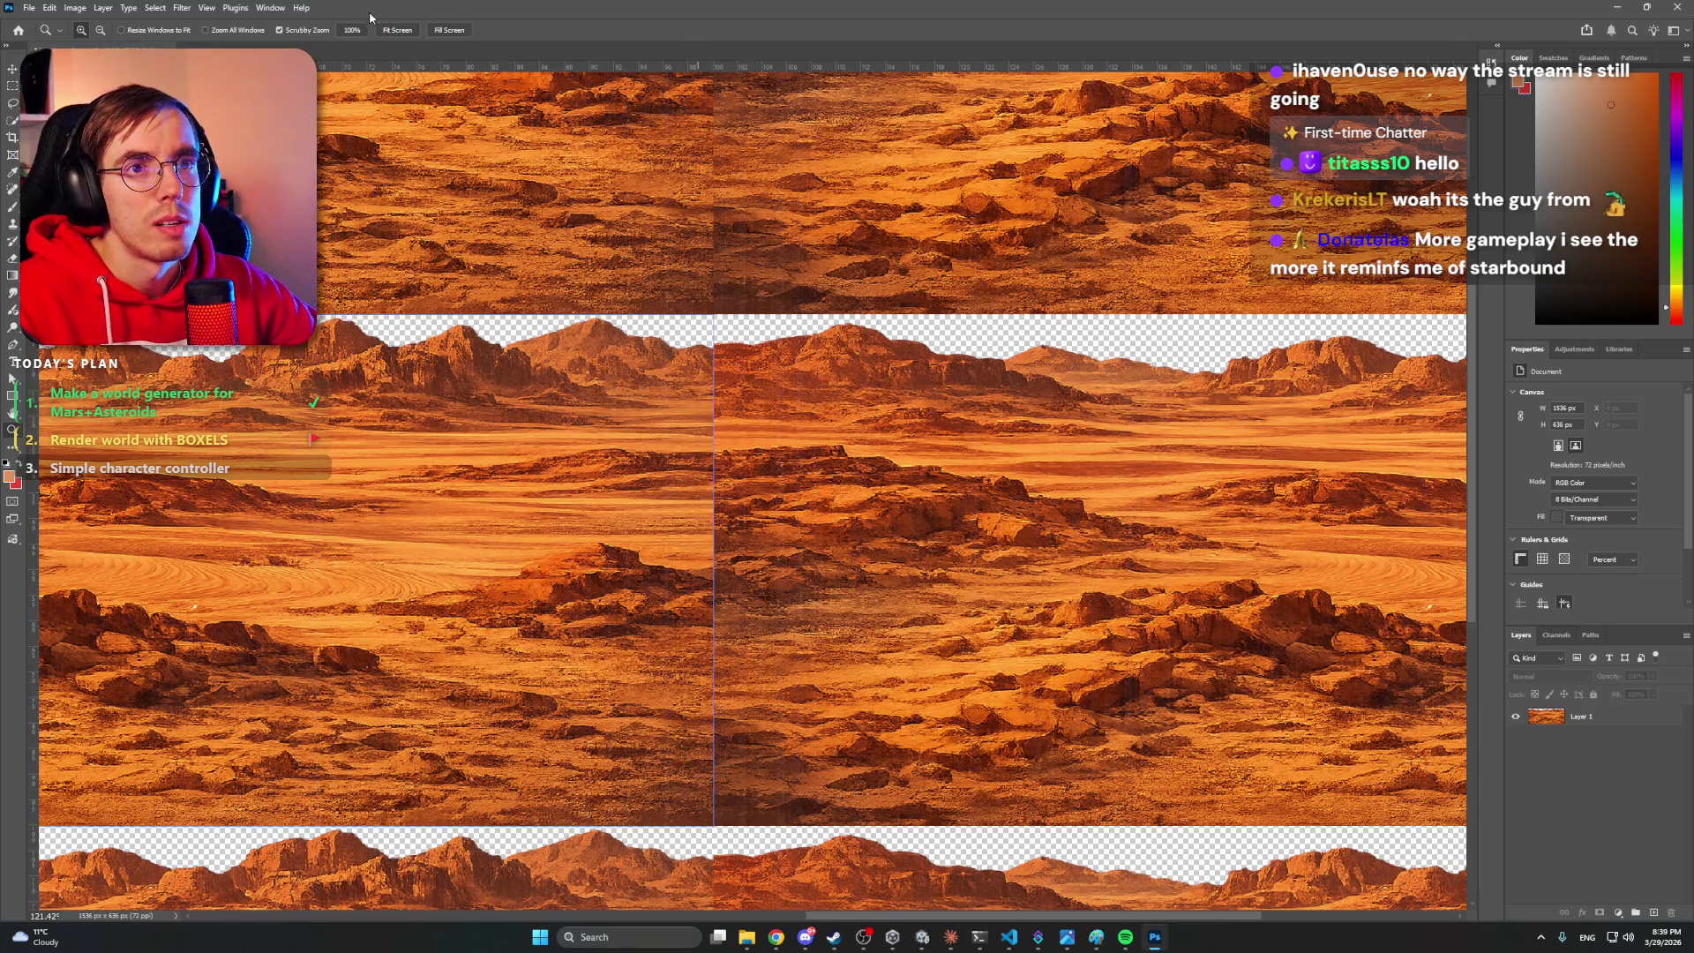
{"action": "left_click", "coordinate": [206, 8]}
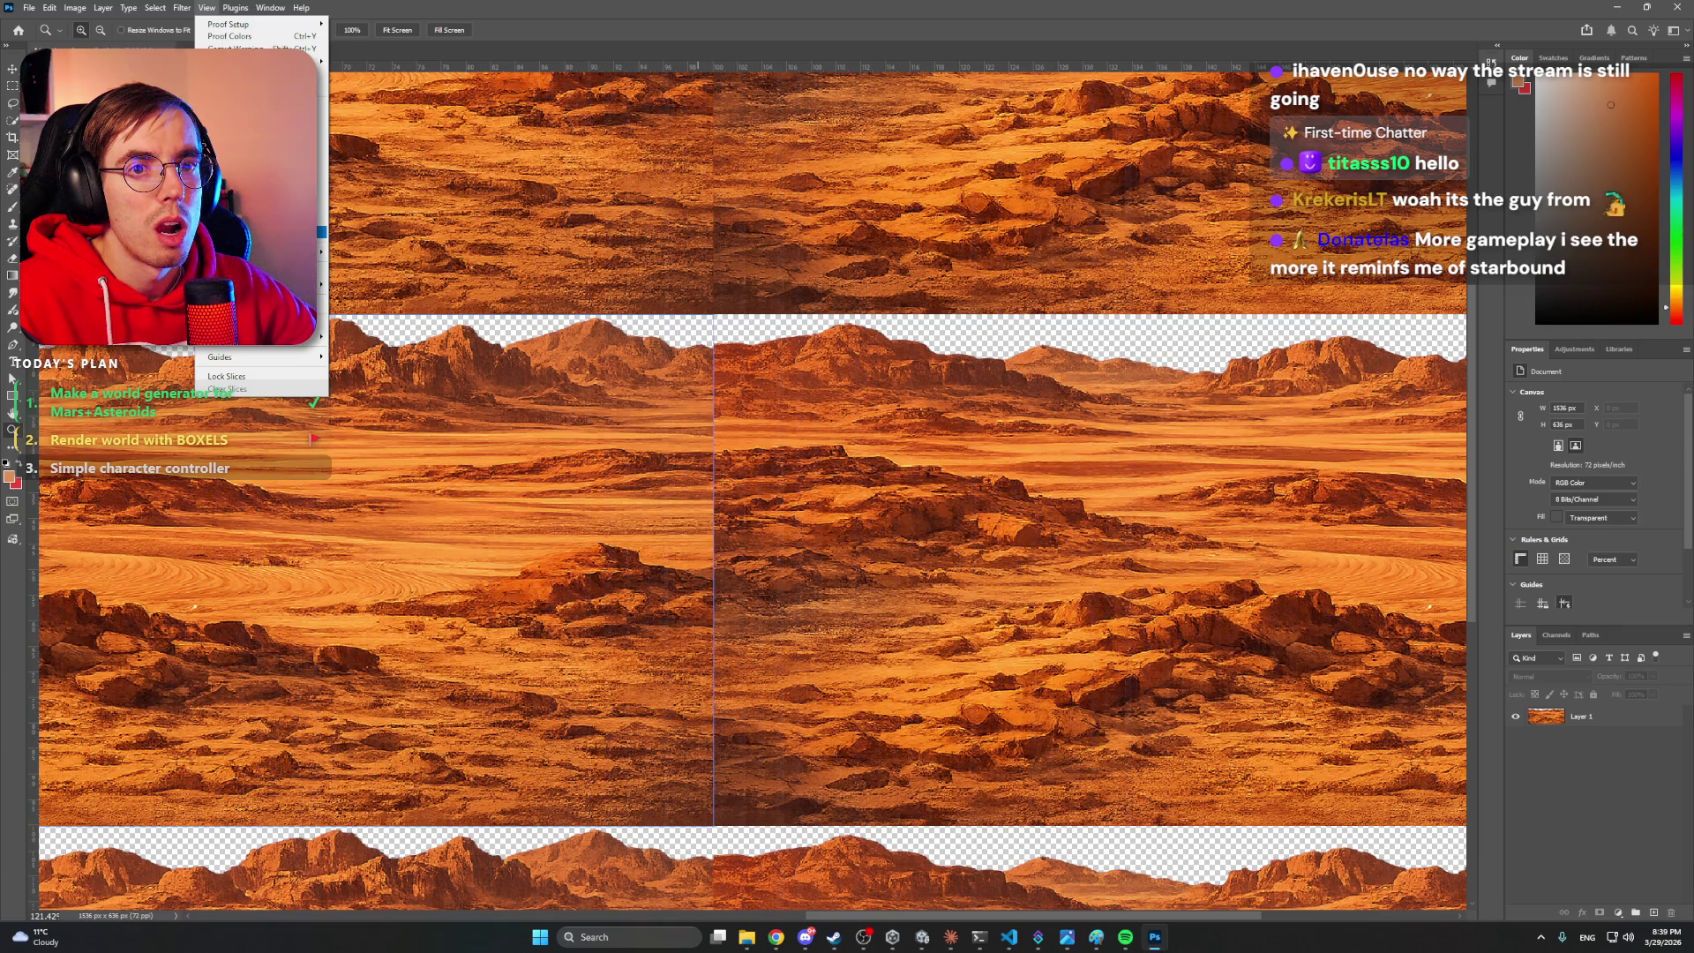
{"action": "left_click", "coordinate": [265, 231]}
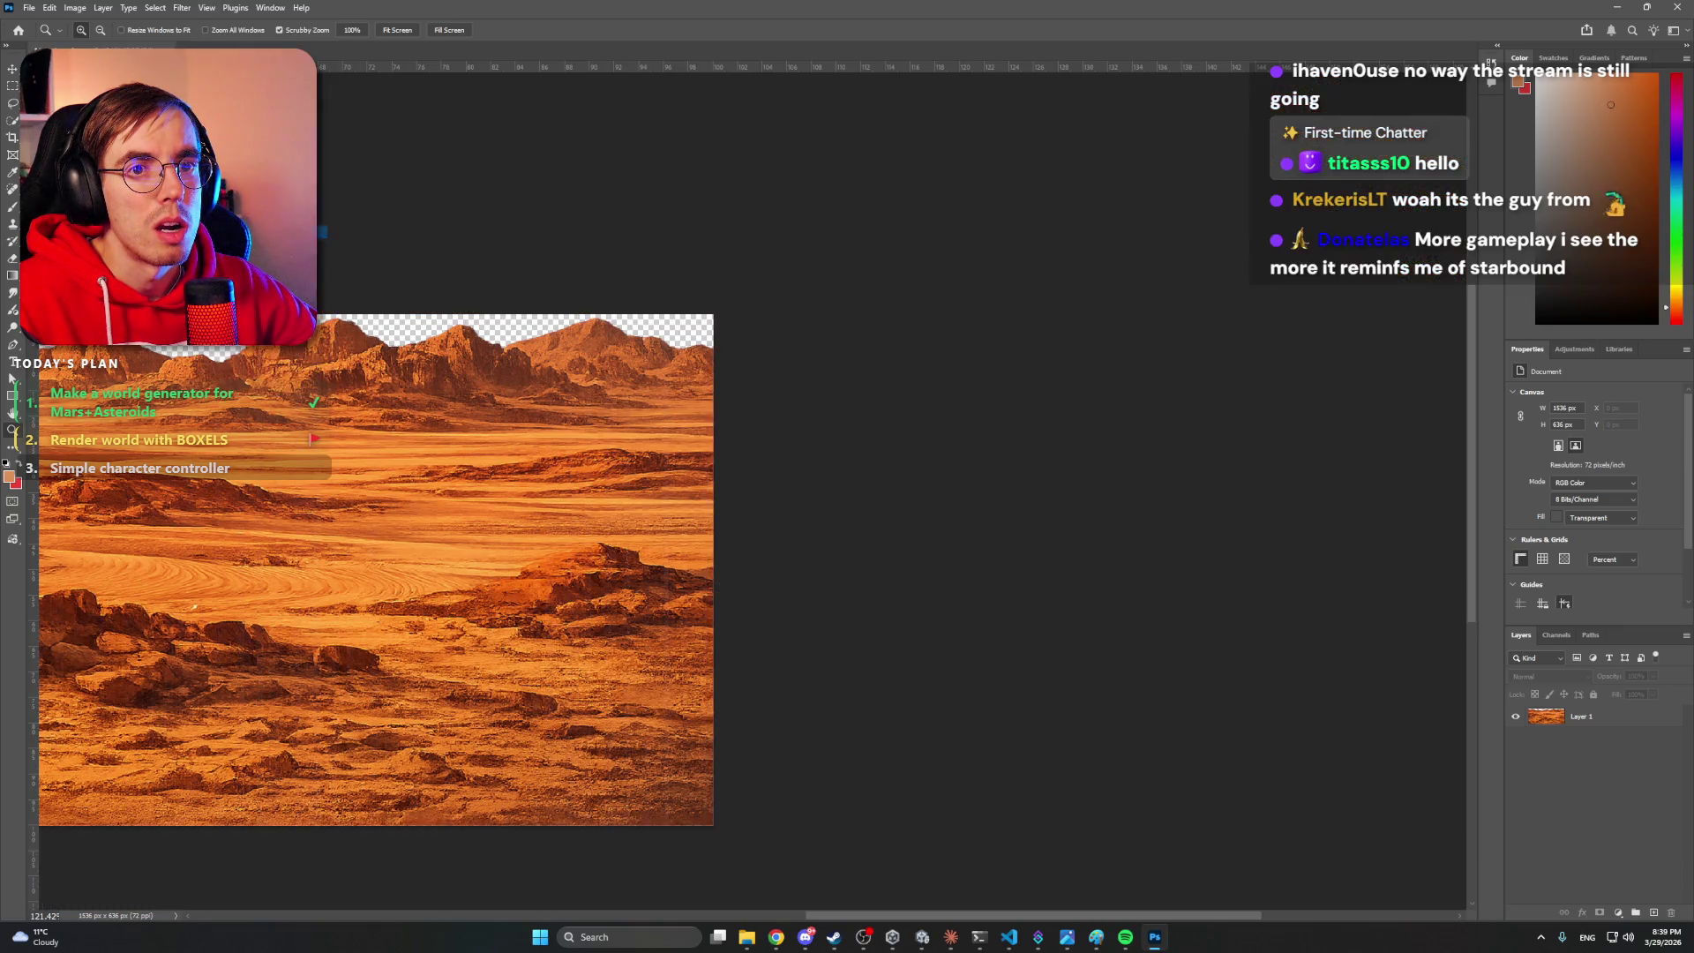
{"action": "left_click", "coordinate": [208, 8]}
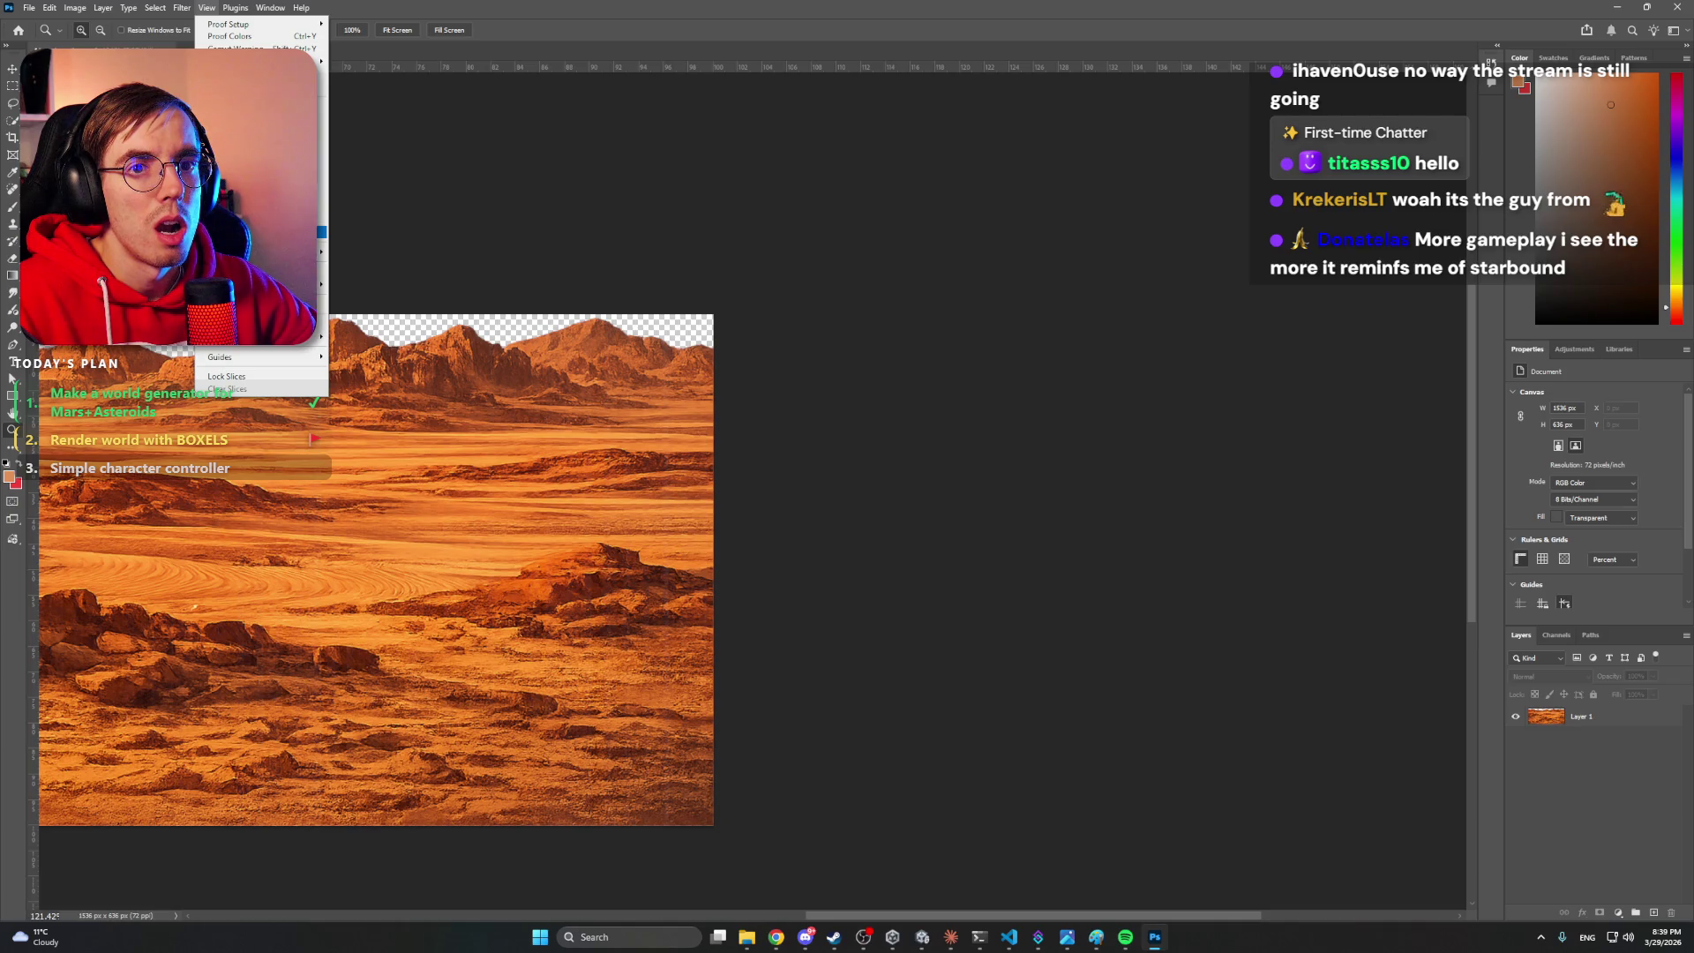
{"action": "left_click", "coordinate": [265, 232]}
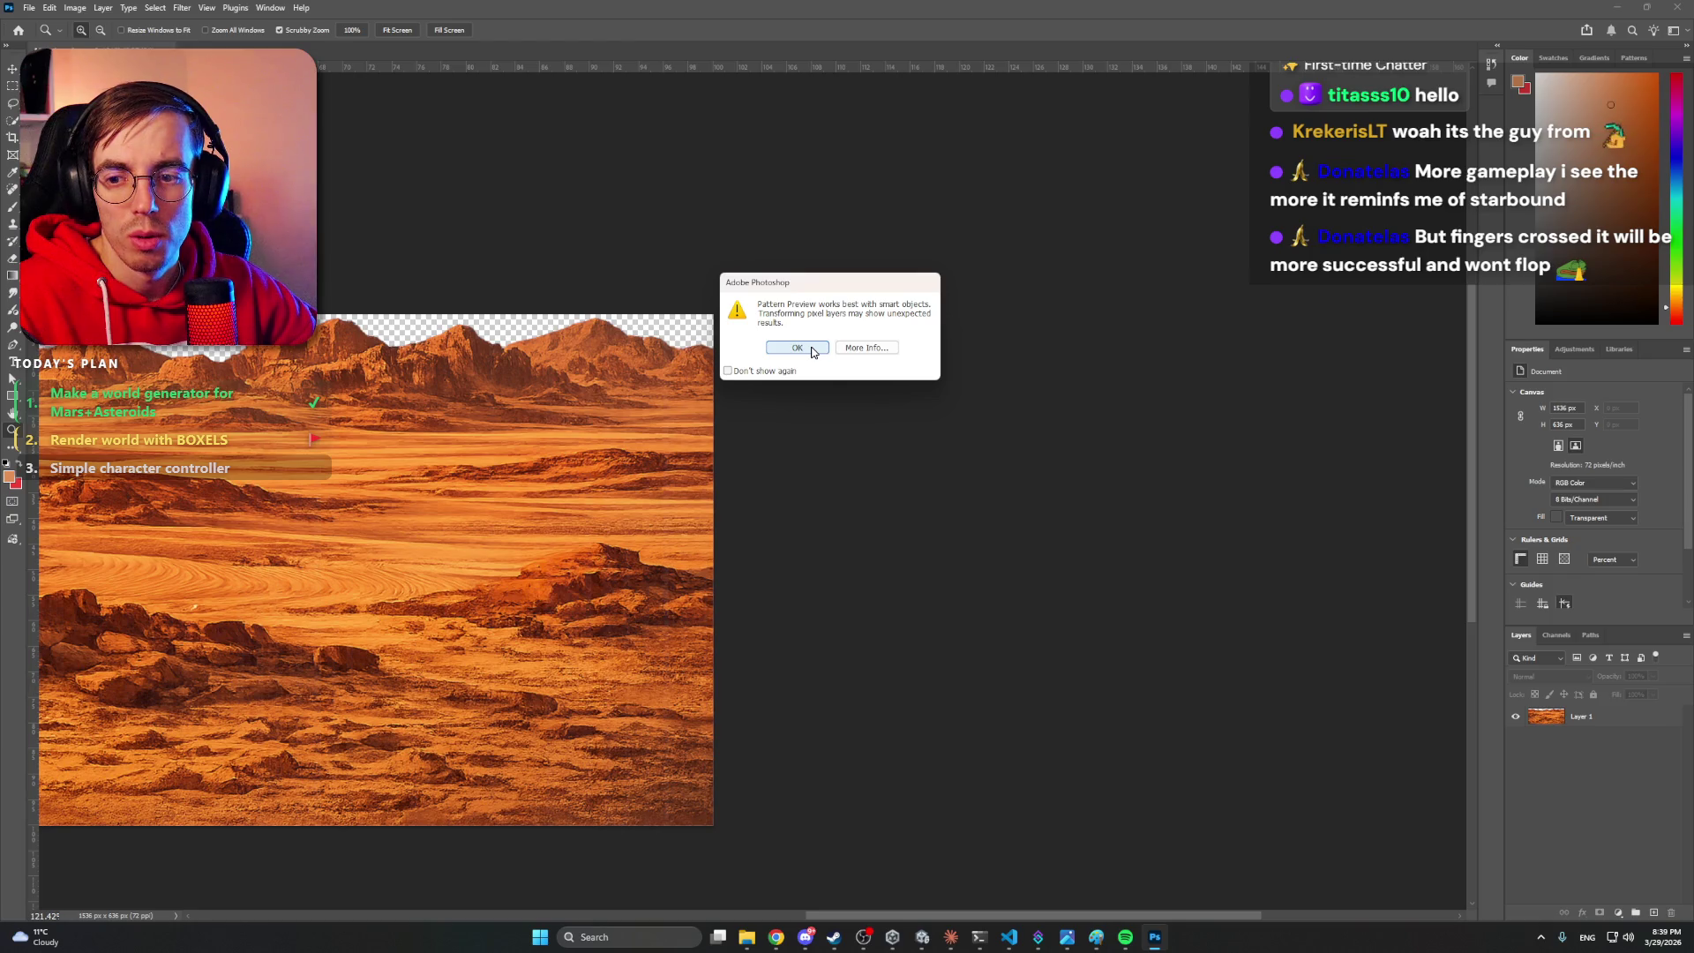
{"action": "left_click", "coordinate": [797, 347]}
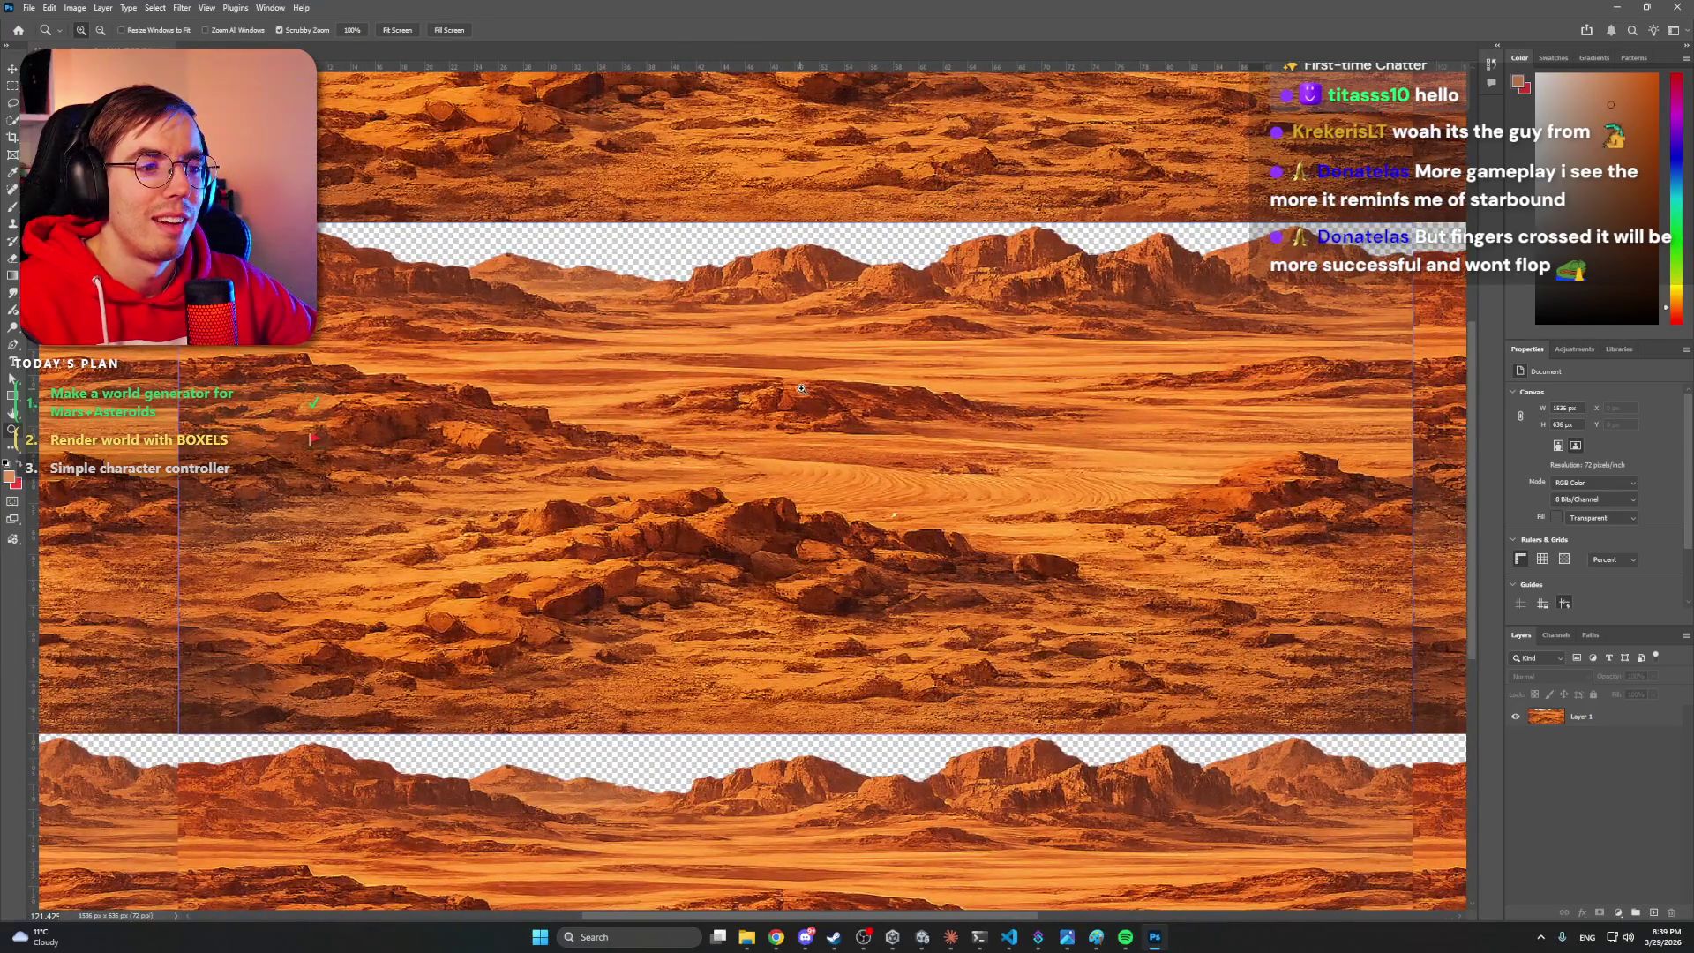
{"action": "scroll", "coordinate": [816, 387], "scroll_direction": "down", "scroll_amount": 5}
{"action": "scroll", "coordinate": [817, 385], "scroll_direction": "up", "scroll_amount": 6}
{"action": "scroll", "coordinate": [817, 385], "scroll_direction": "down", "scroll_amount": 1}
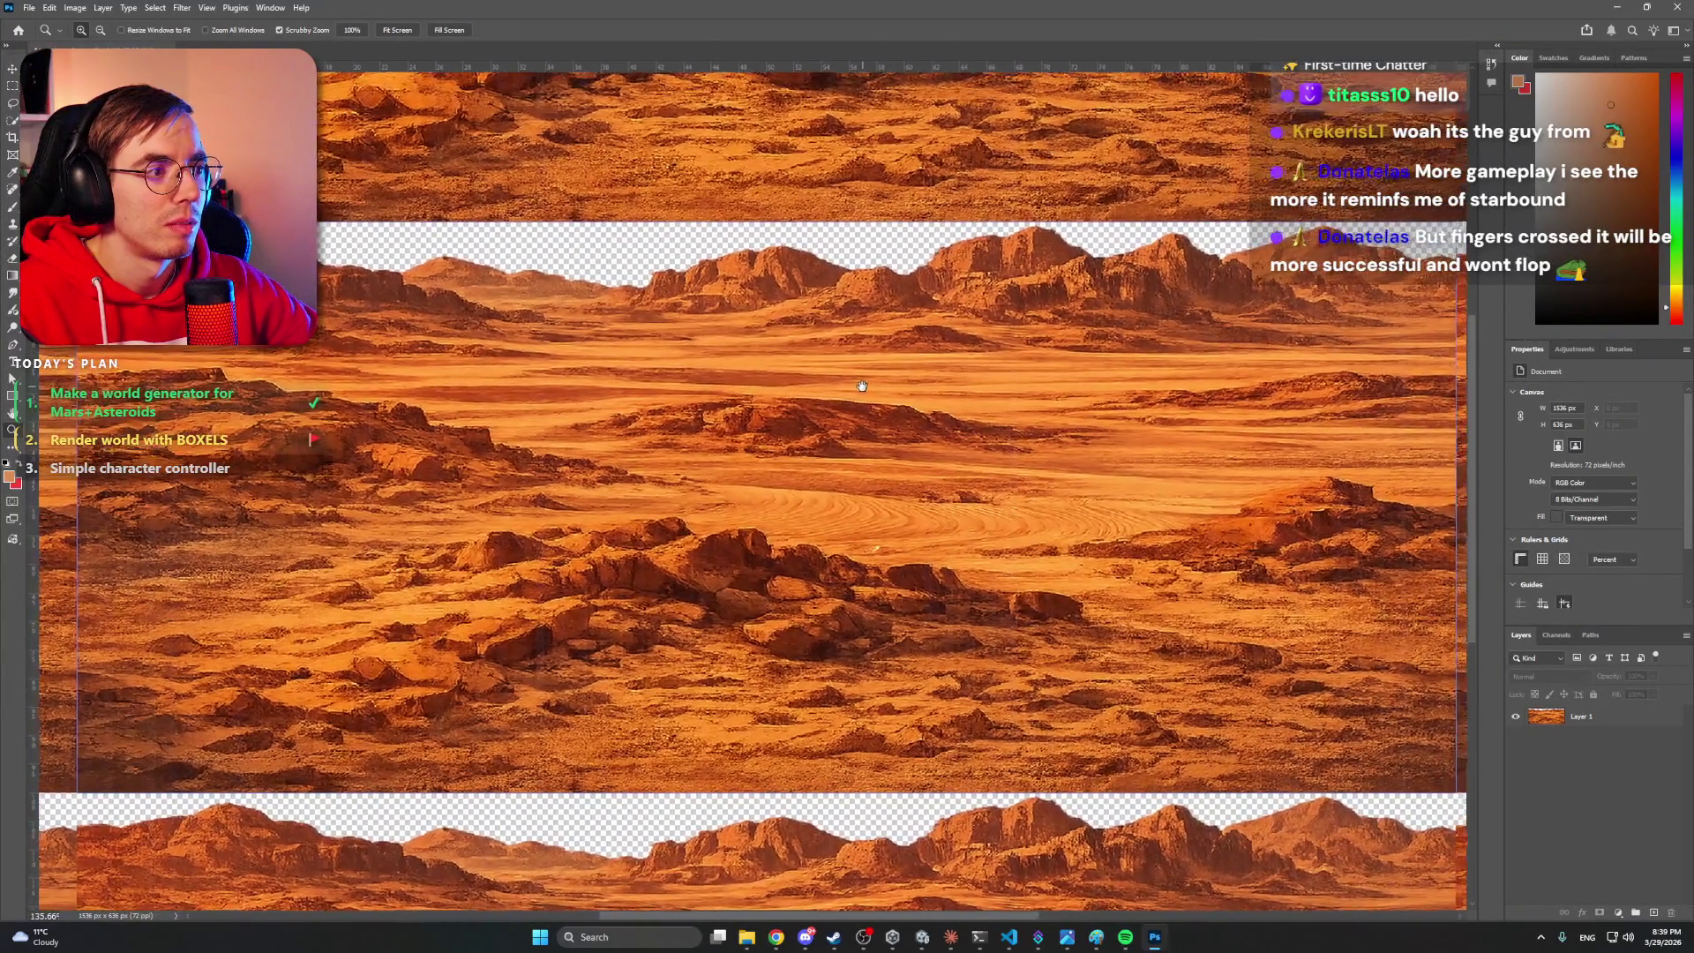
{"action": "left_click_drag", "start_coordinate": [862, 386], "coordinate": [849, 391]}
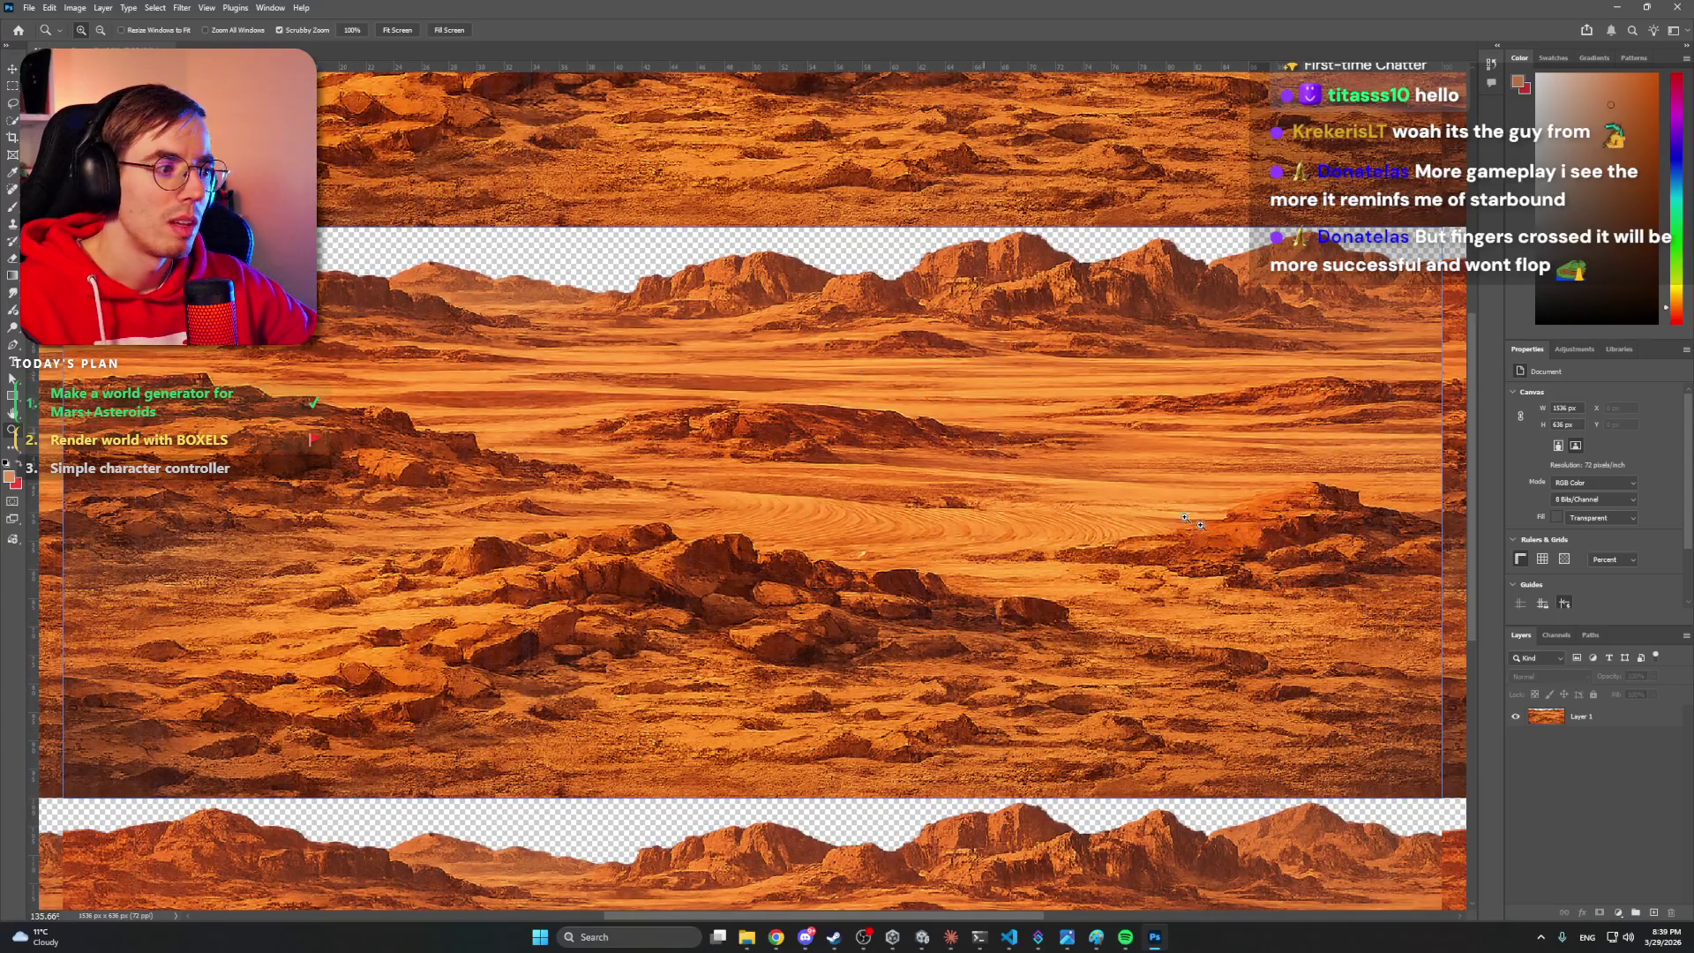
{"action": "left_click", "coordinate": [1600, 718]}
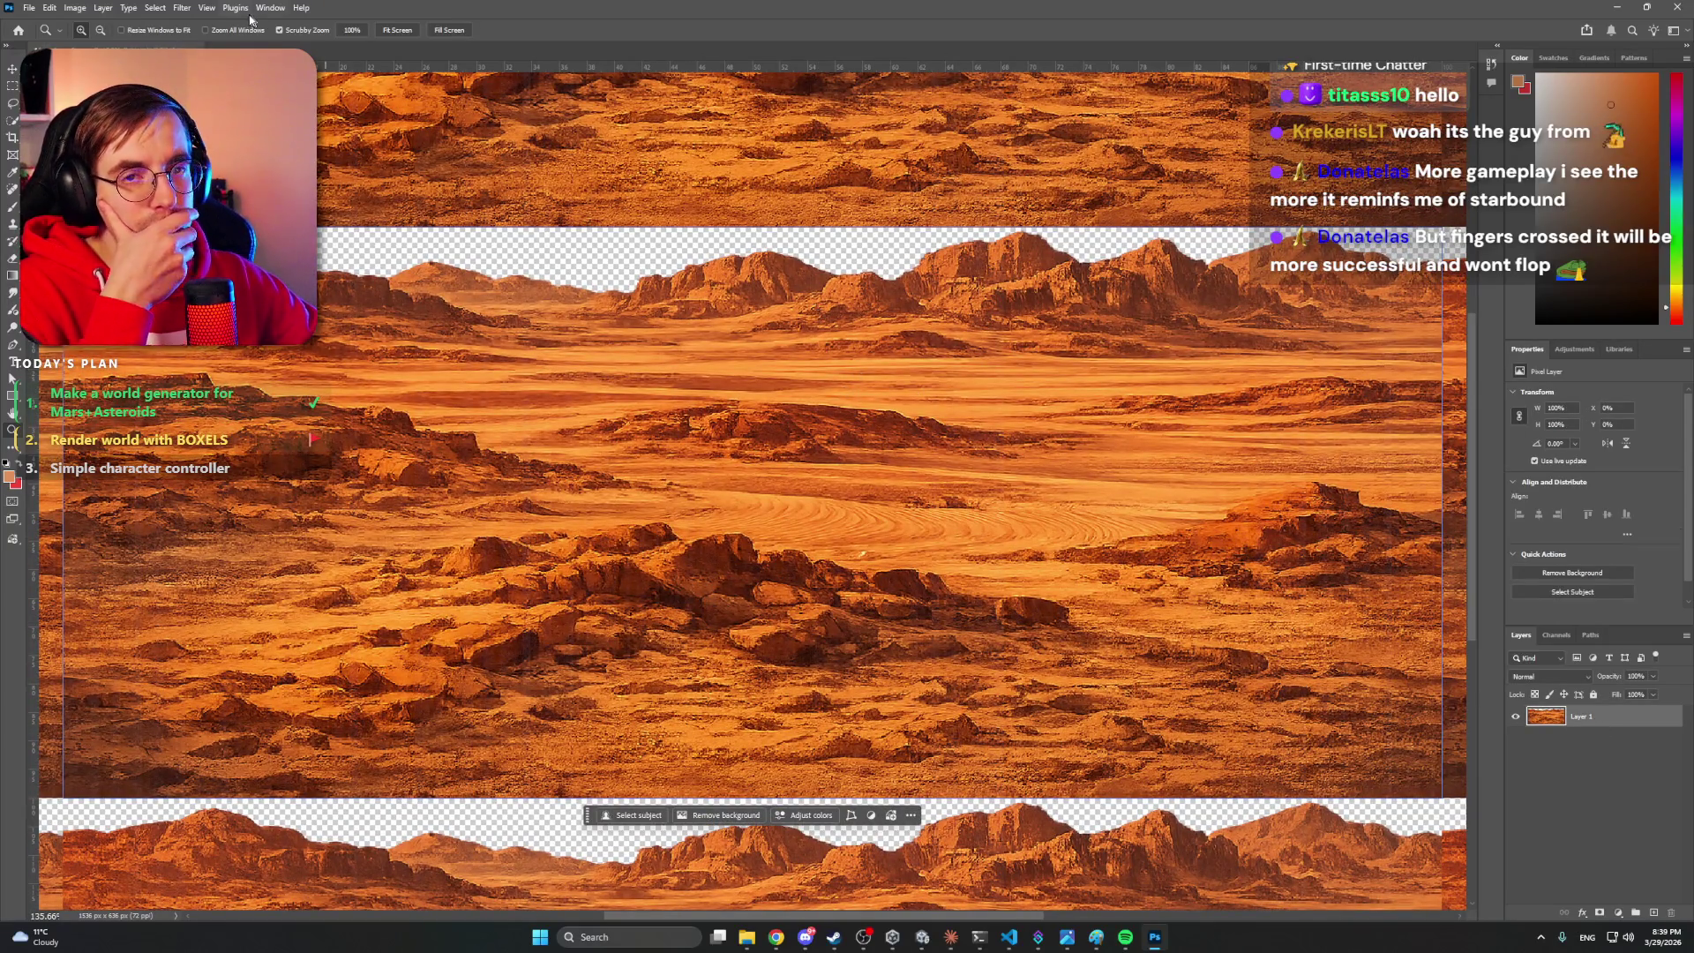
{"action": "left_click", "coordinate": [76, 8]}
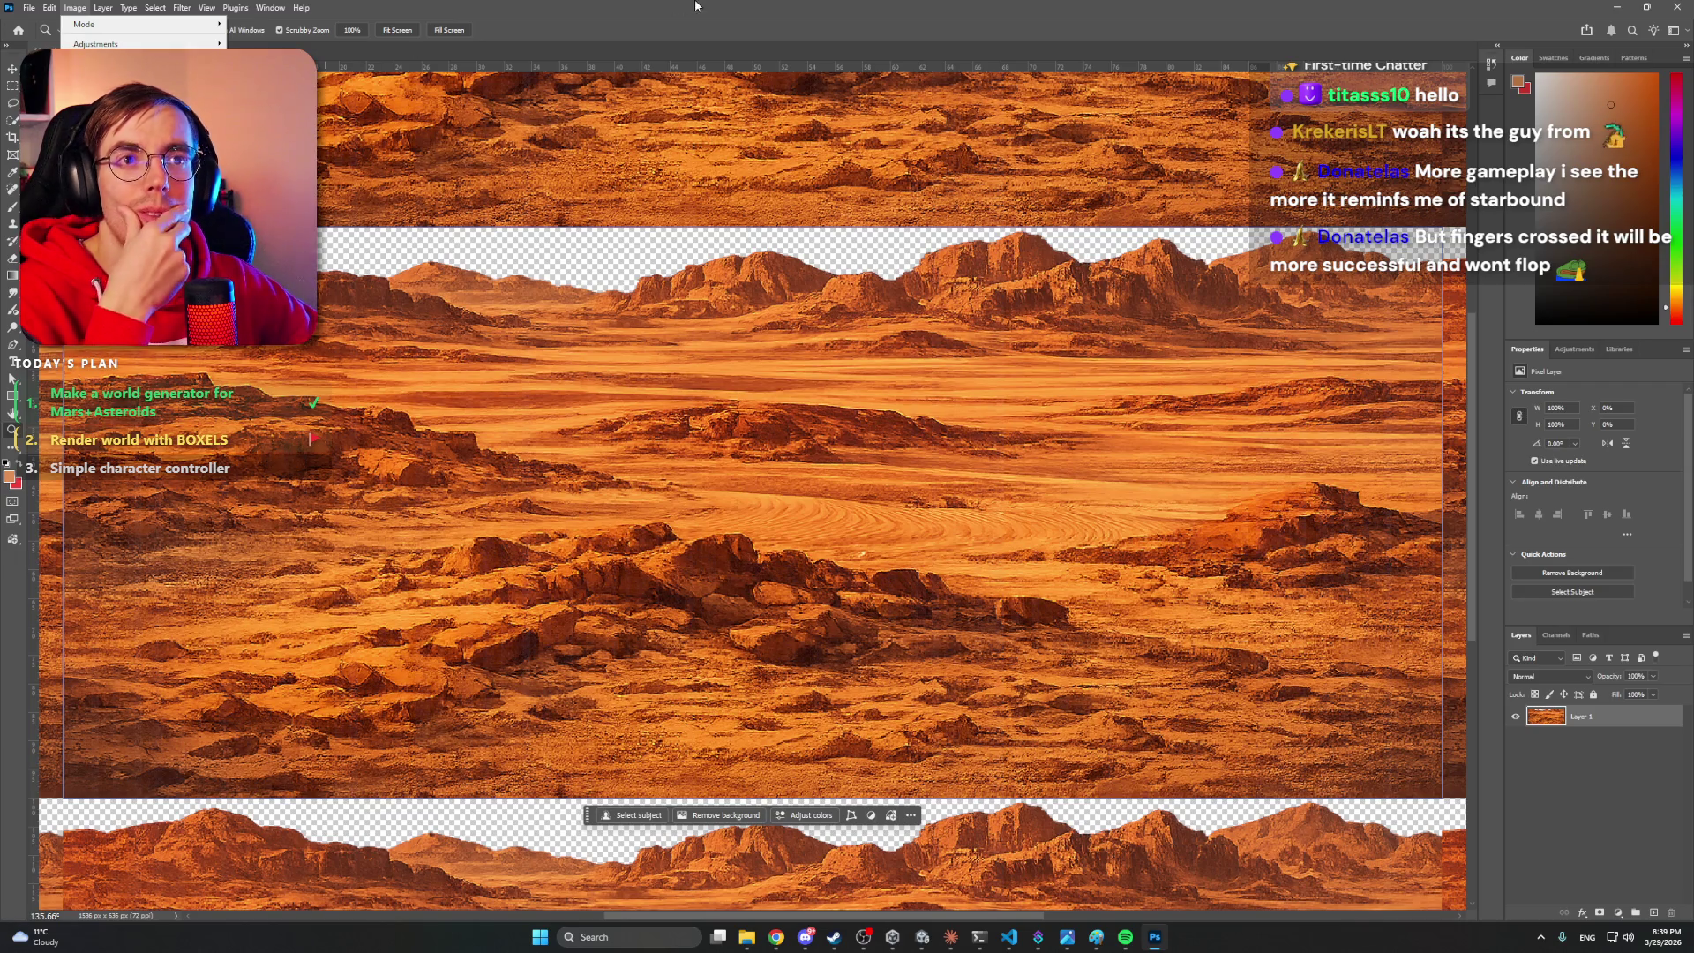
{"action": "left_click", "coordinate": [236, 8]}
- Open a pixelate filter, acknowledge the pattern-preview warning, then close the Filter Gallery
{"action": "mouse_move", "coordinate": [216, 10]}
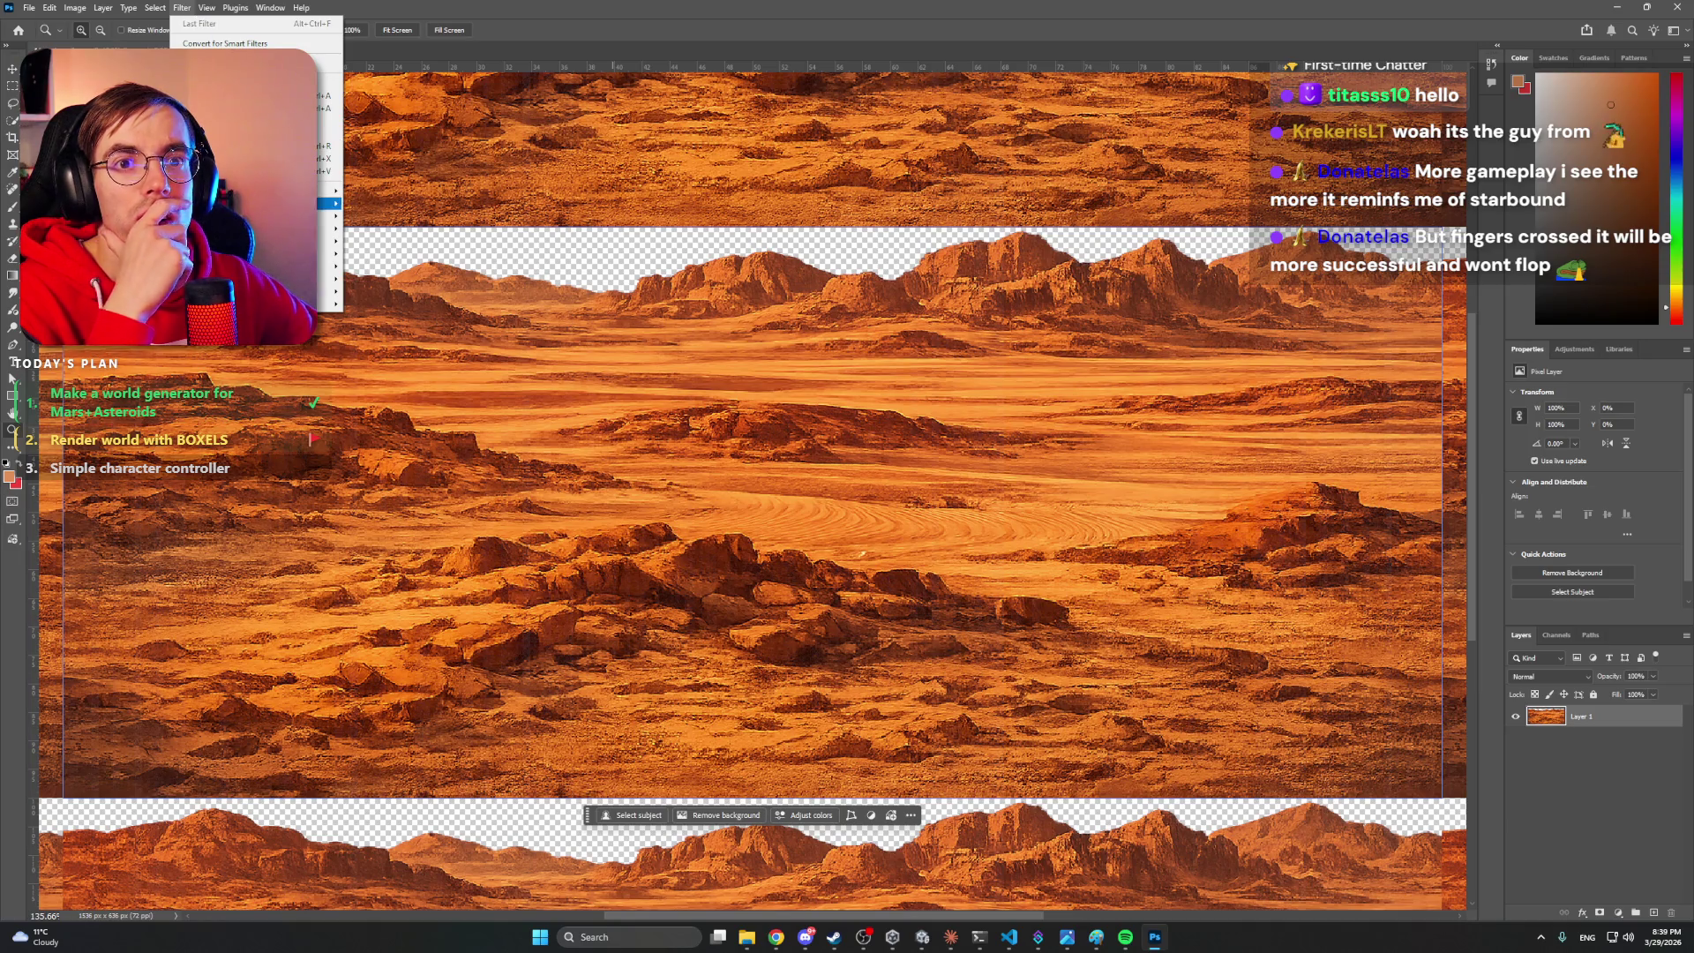
{"action": "mouse_move", "coordinate": [326, 241]}
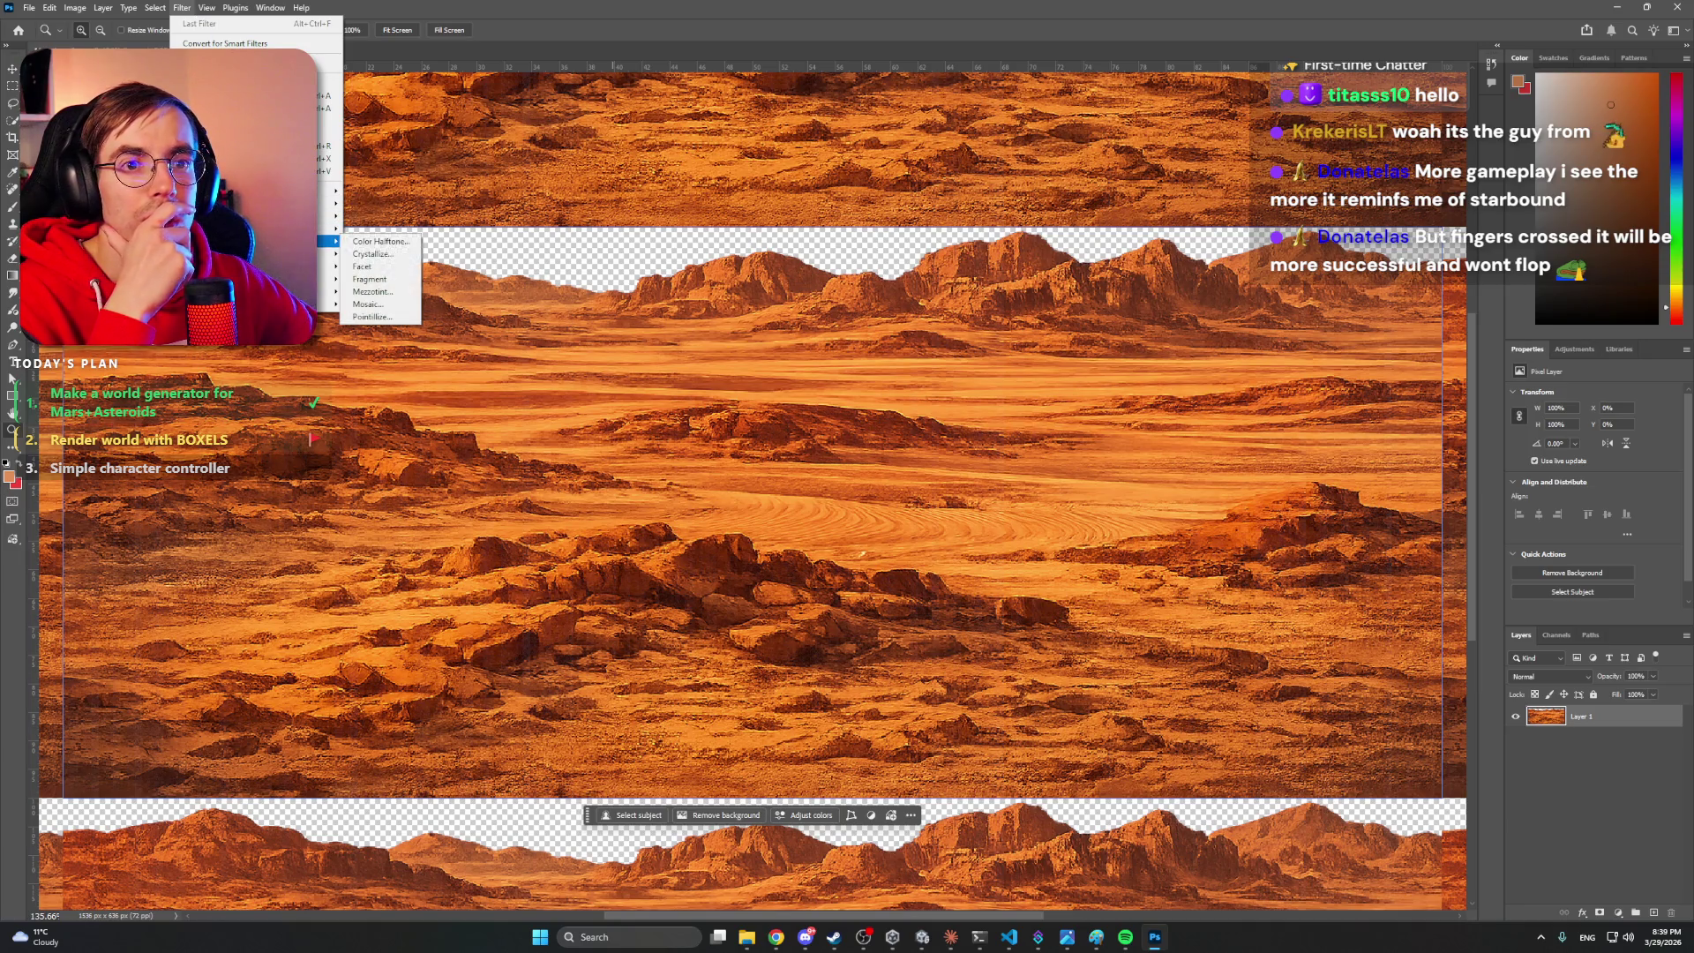
{"action": "left_click", "coordinate": [397, 243]}
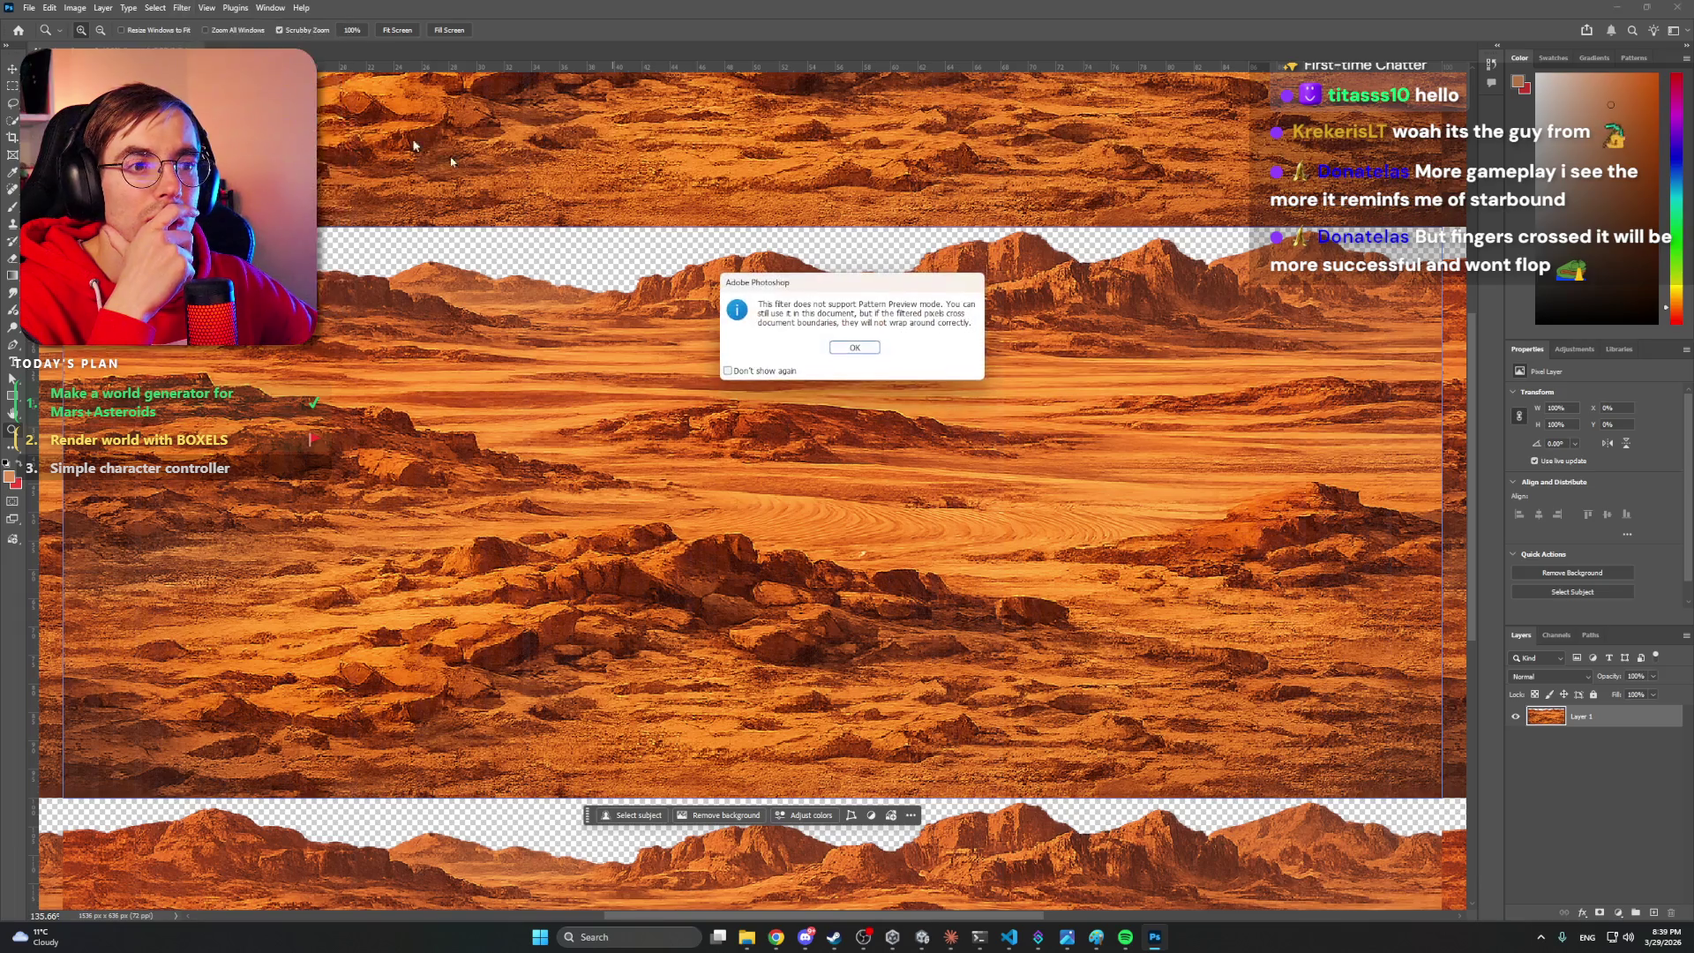
{"action": "left_click", "coordinate": [855, 348]}
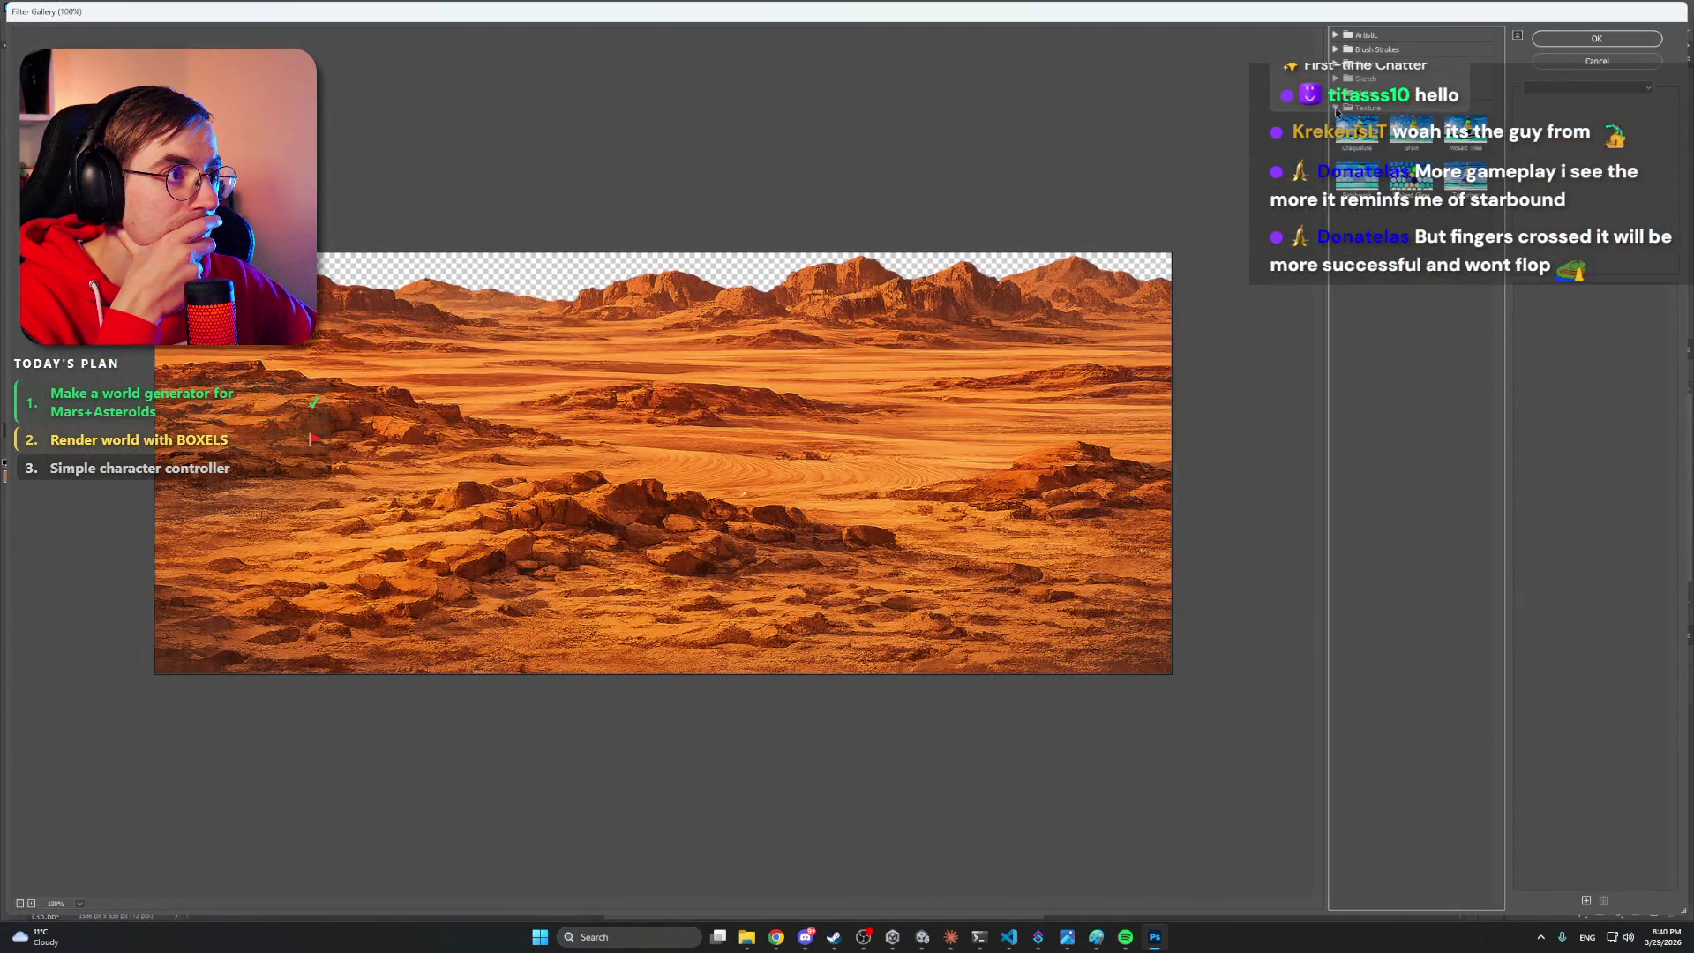
{"action": "left_click", "coordinate": [1610, 64]}
- Apply the Filter > Pixelate > Fragment effect and undo it
{"action": "left_click", "coordinate": [183, 8]}
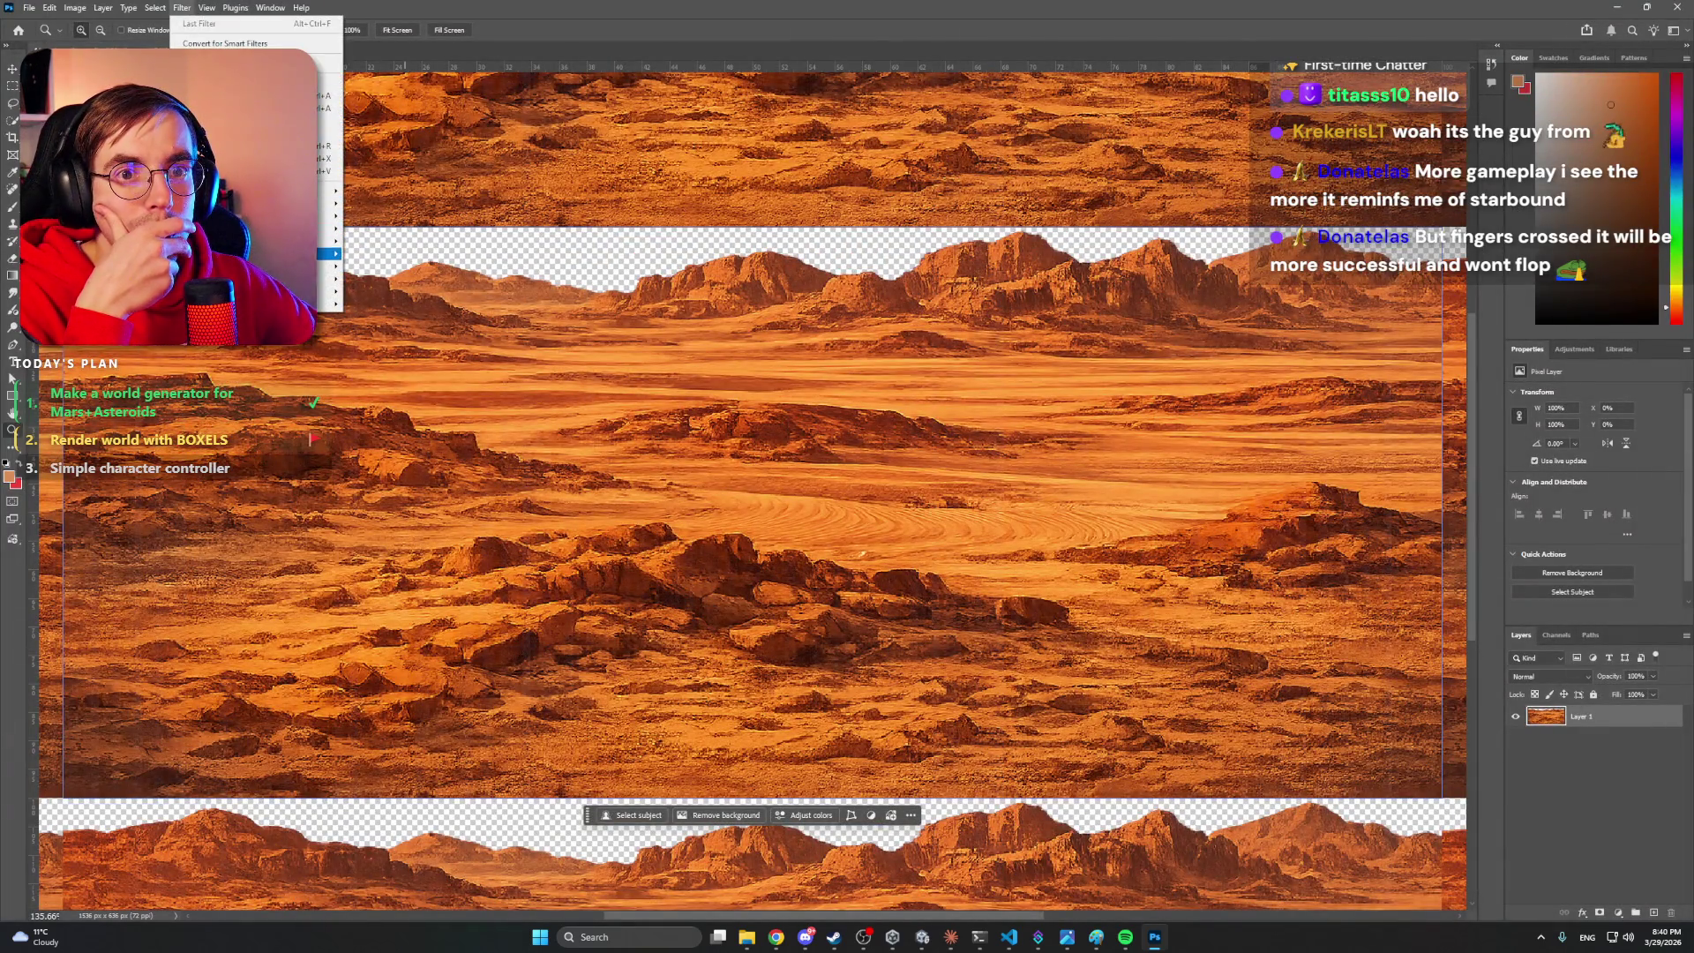
{"action": "mouse_move", "coordinate": [300, 241]}
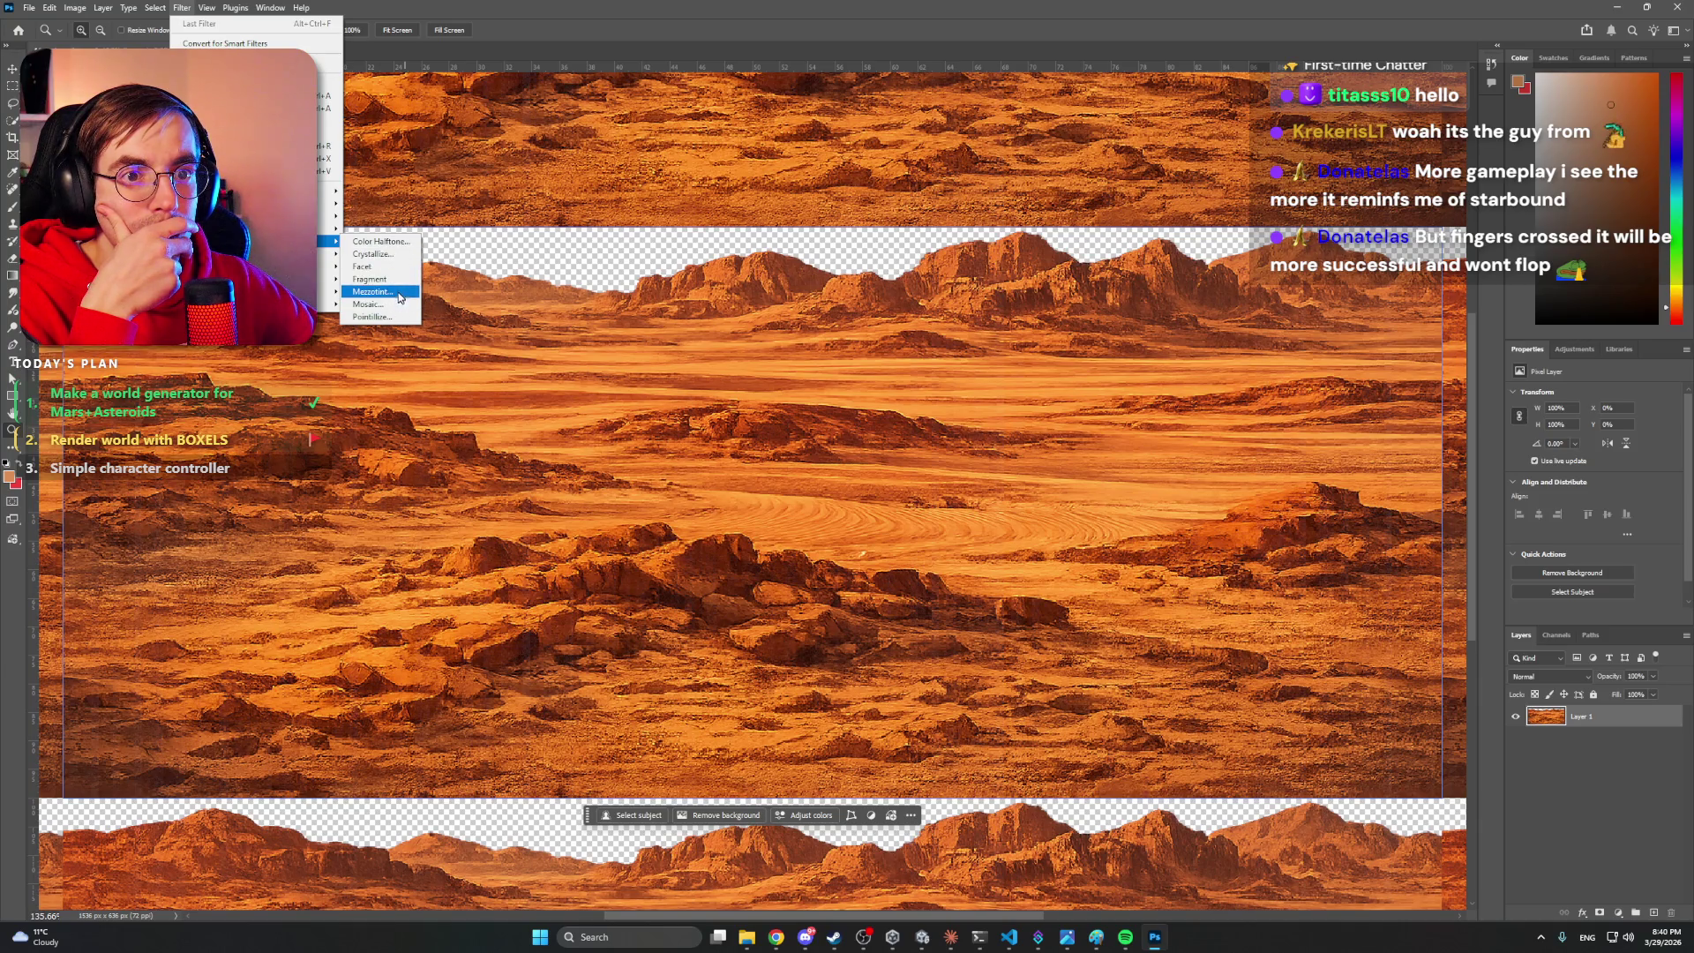
{"action": "left_click", "coordinate": [399, 280]}
{"action": "left_click", "coordinate": [861, 347]}
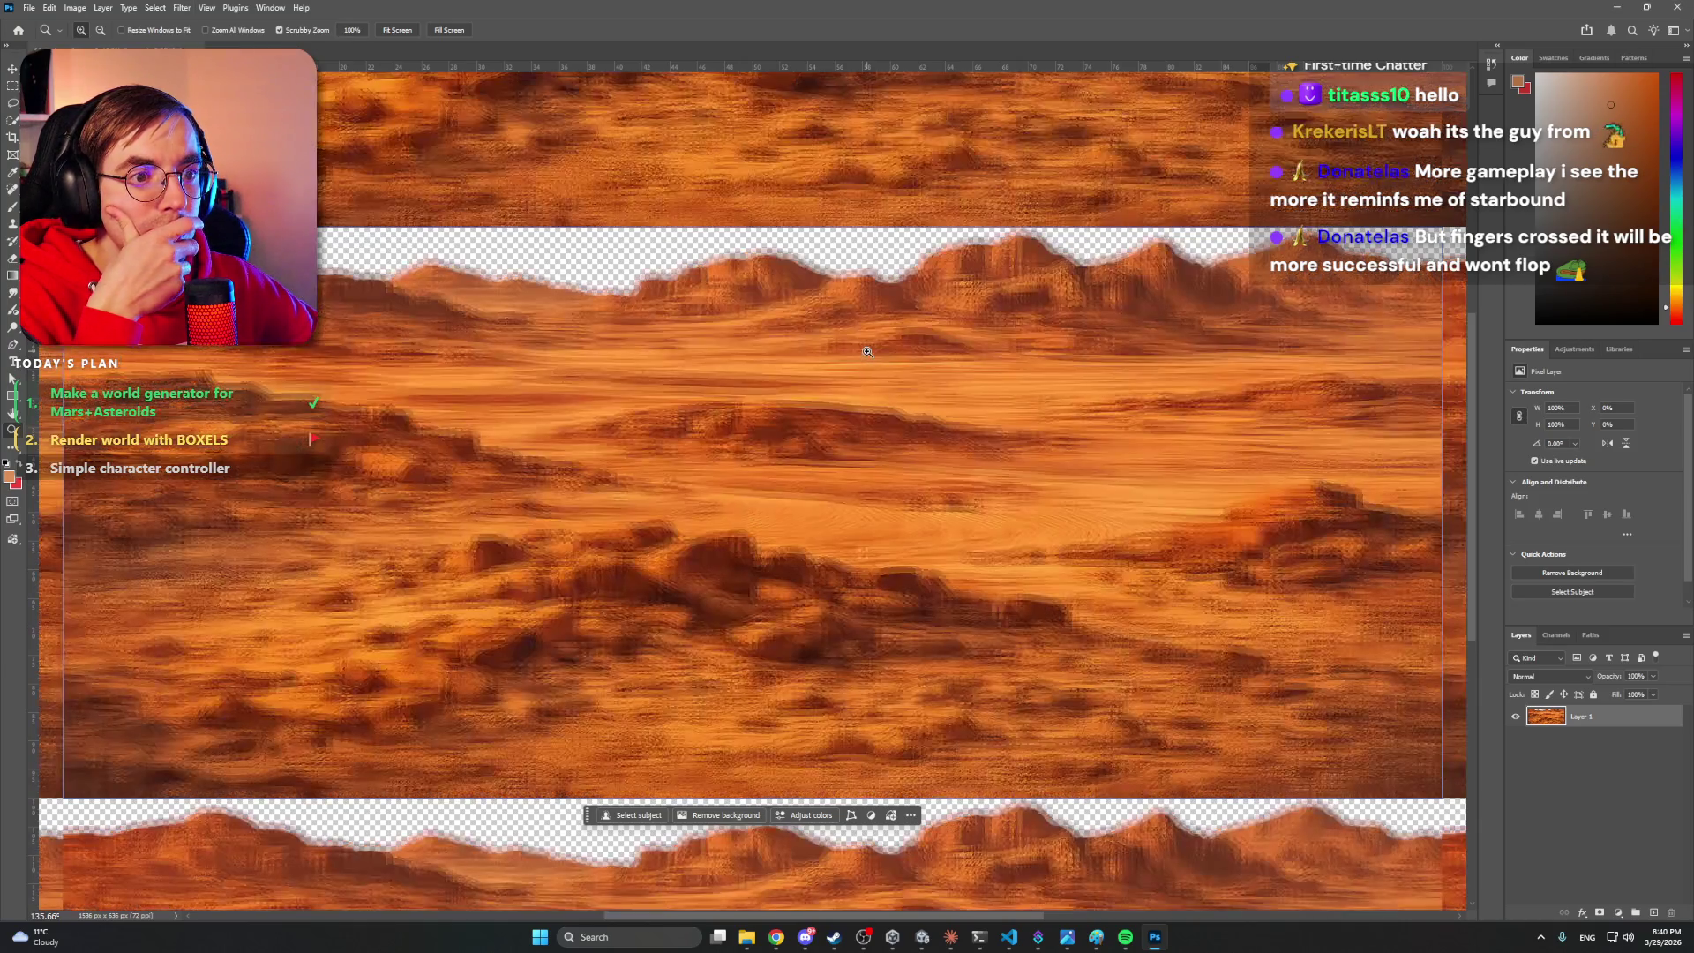
{"action": "key", "text": "ctrl+z"}
- Try Pixelate > Color Halftone, dismiss it, and leave the filter menus without applying anything
{"action": "left_click", "coordinate": [185, 8]}
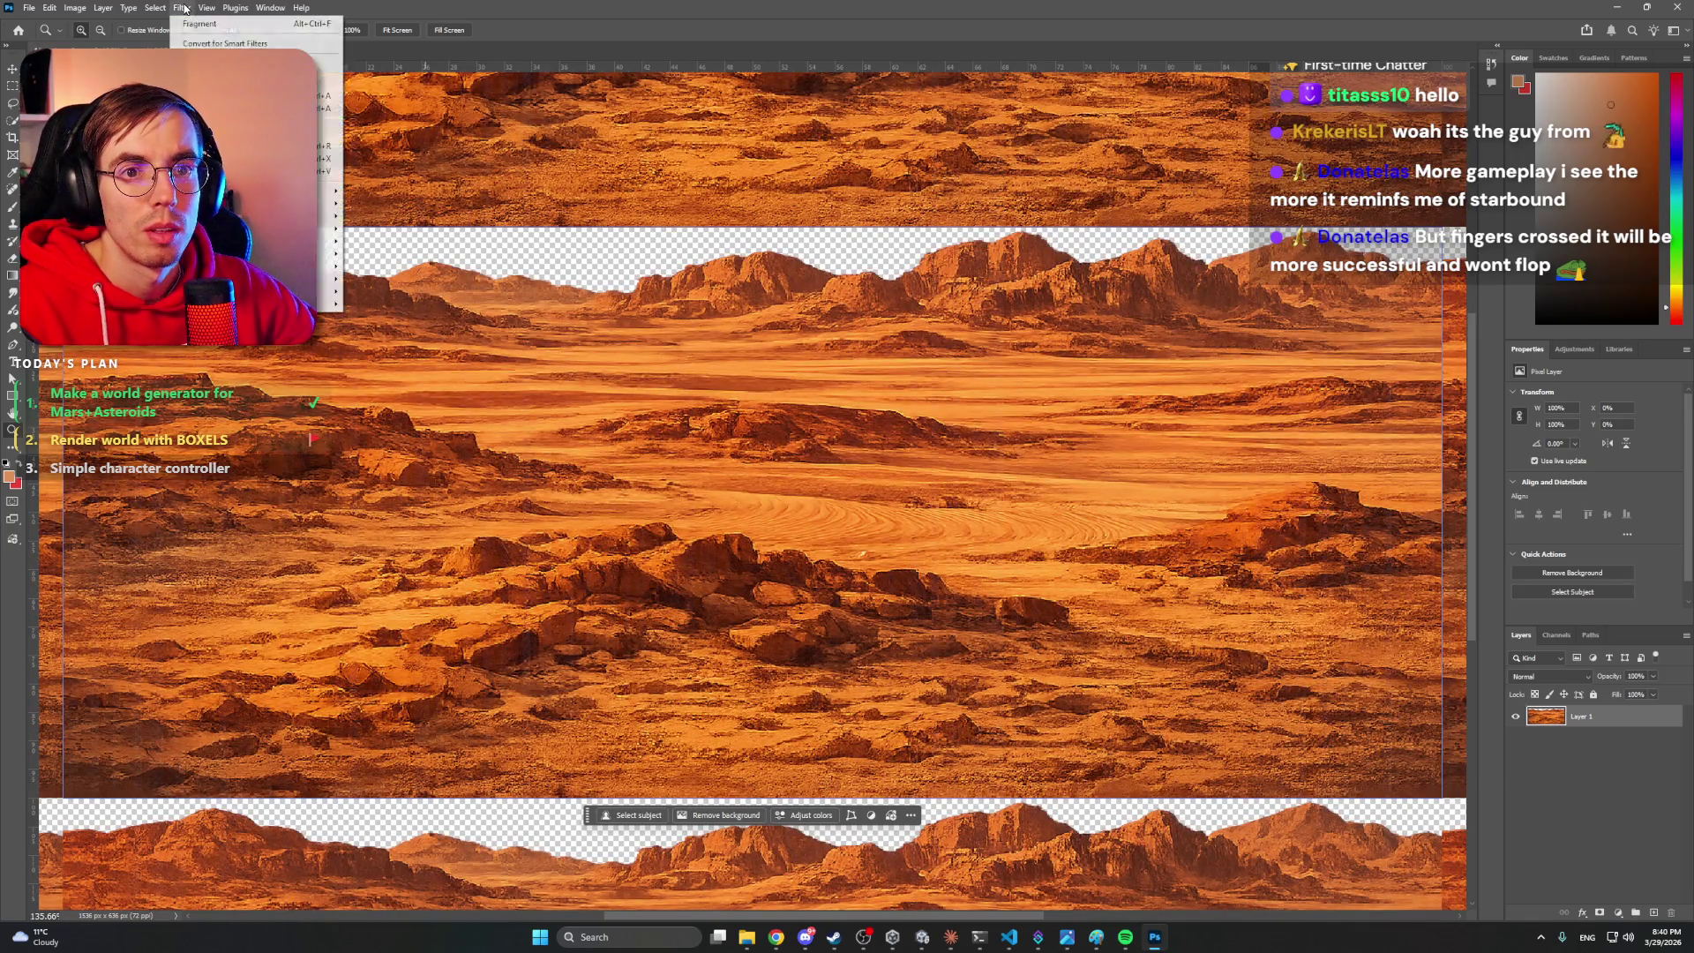
{"action": "mouse_move", "coordinate": [331, 241]}
{"action": "left_click", "coordinate": [402, 241]}
{"action": "left_click", "coordinate": [827, 337]}
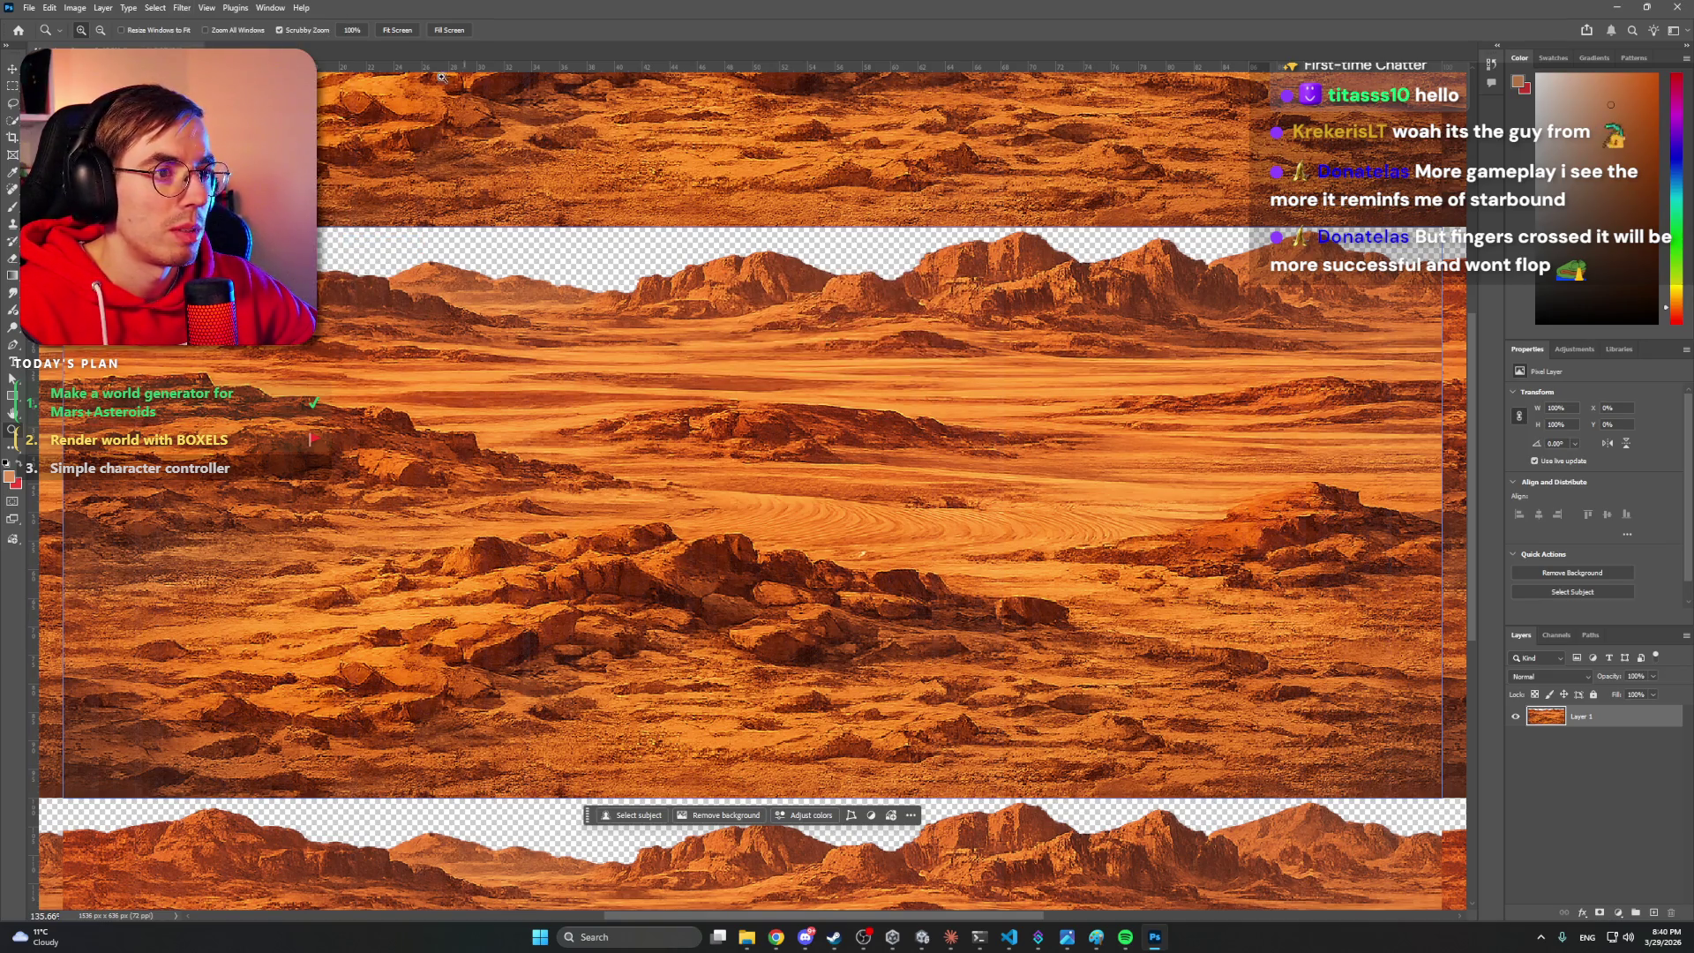
{"action": "left_click", "coordinate": [181, 8]}
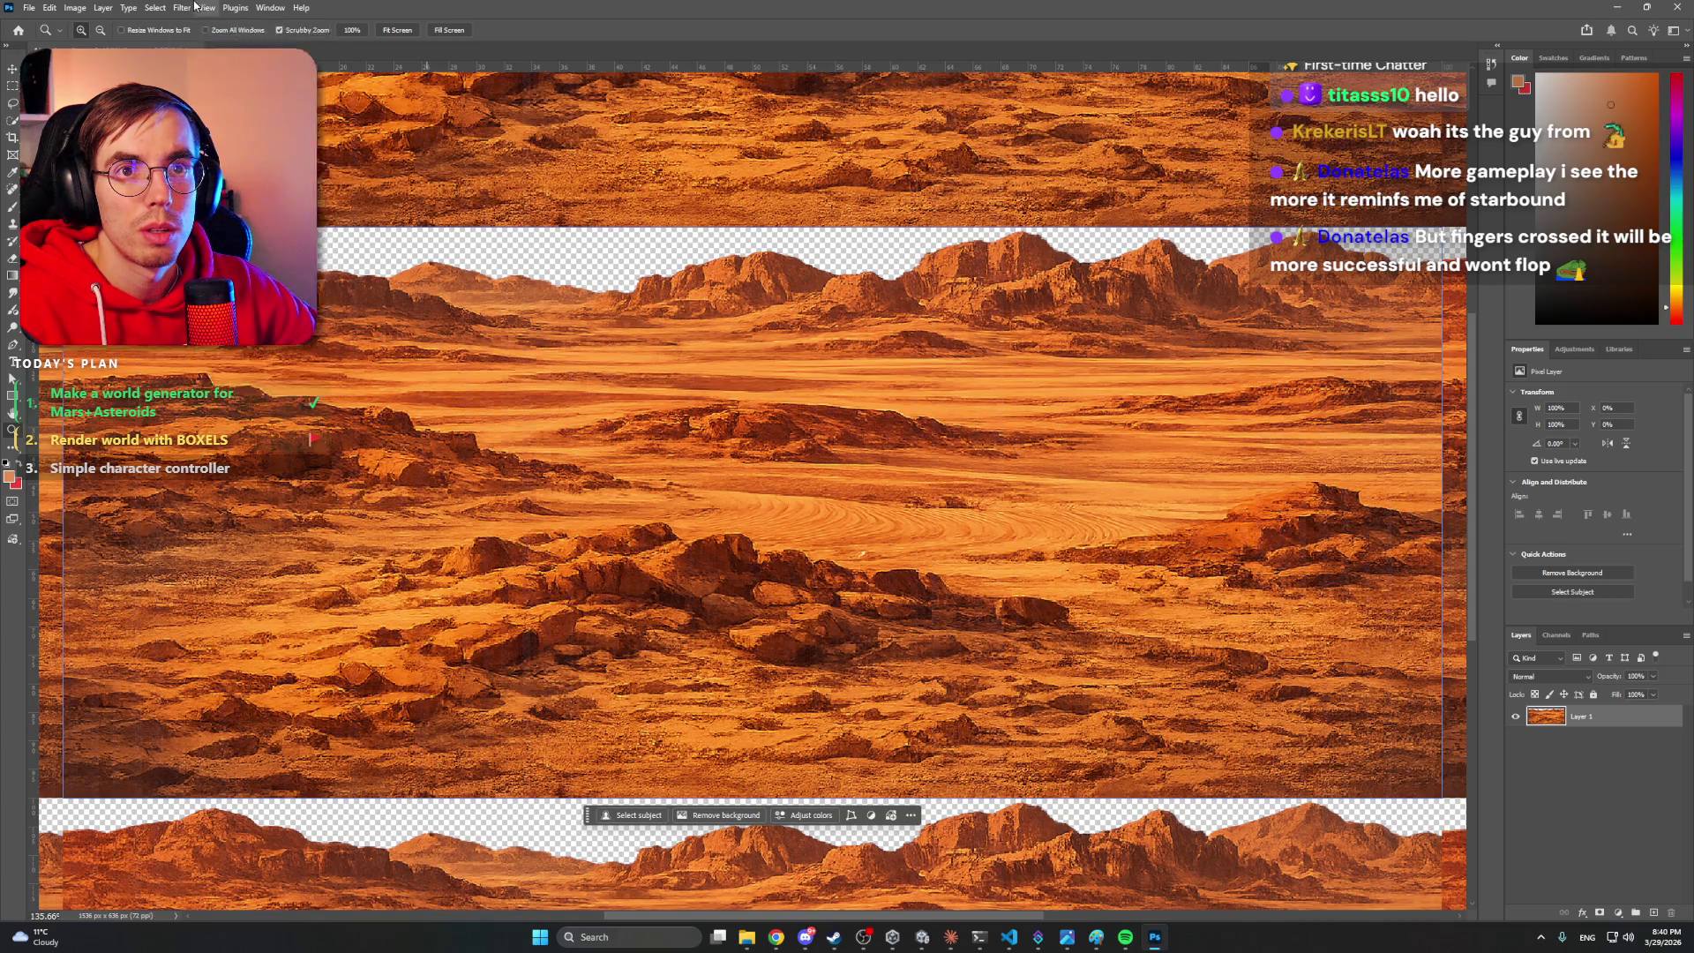
{"action": "left_click", "coordinate": [182, 8]}
{"action": "mouse_move", "coordinate": [331, 241]}
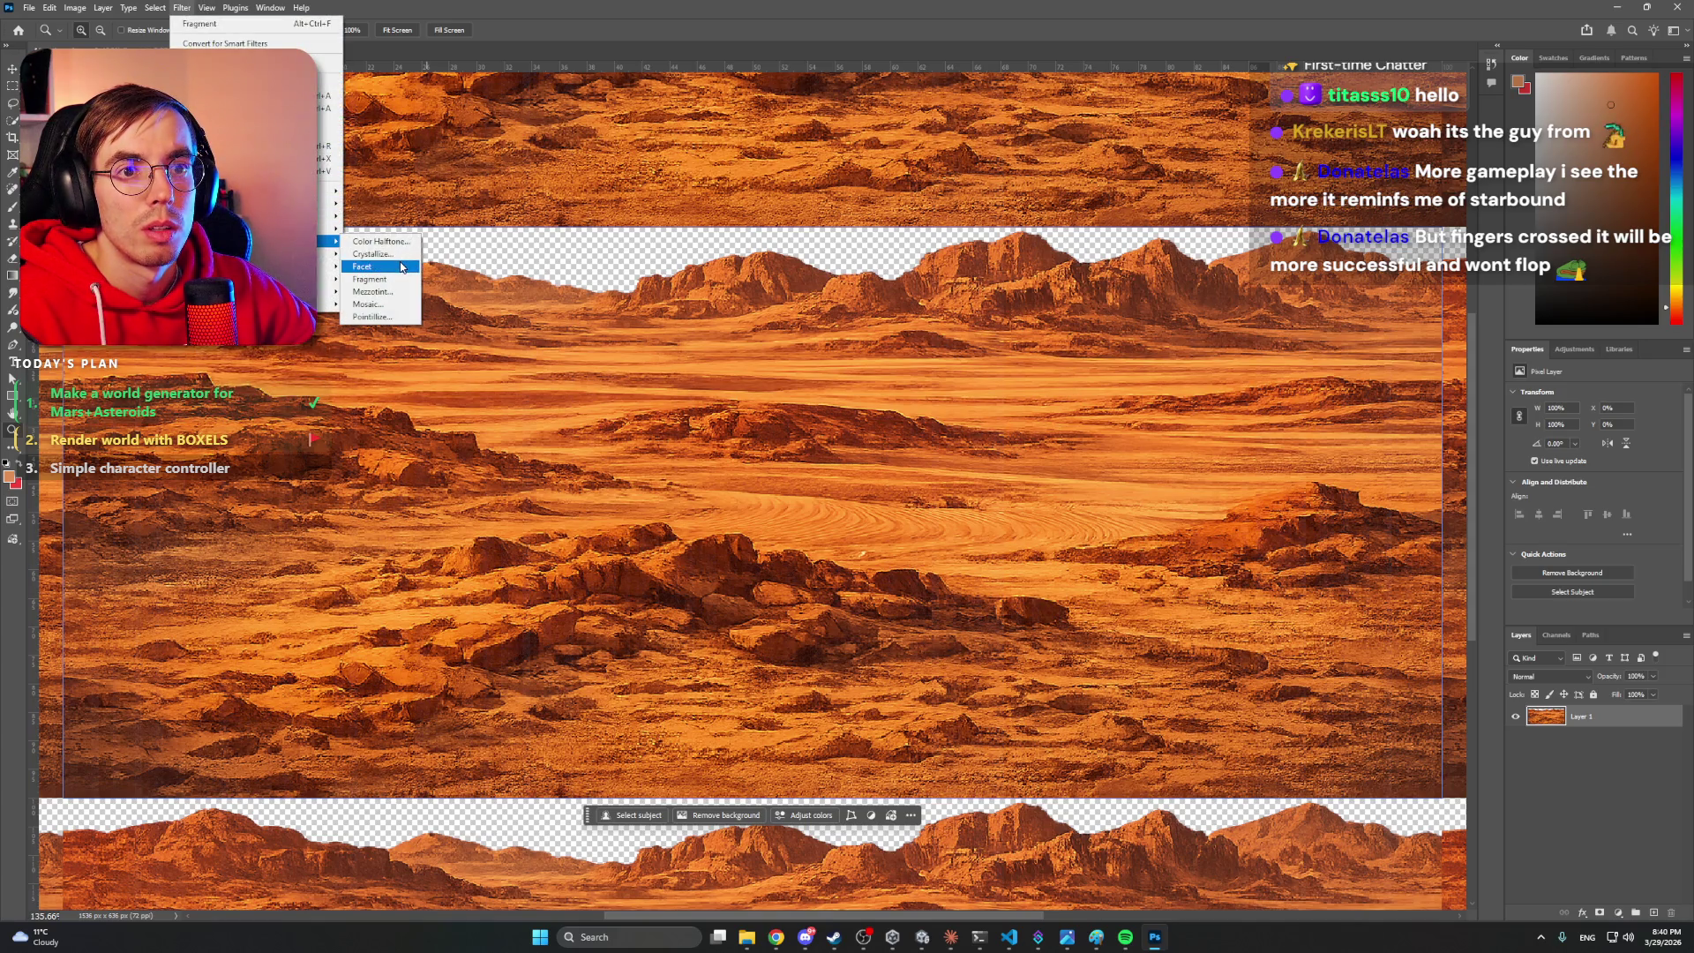
{"action": "left_click", "coordinate": [546, 261]}
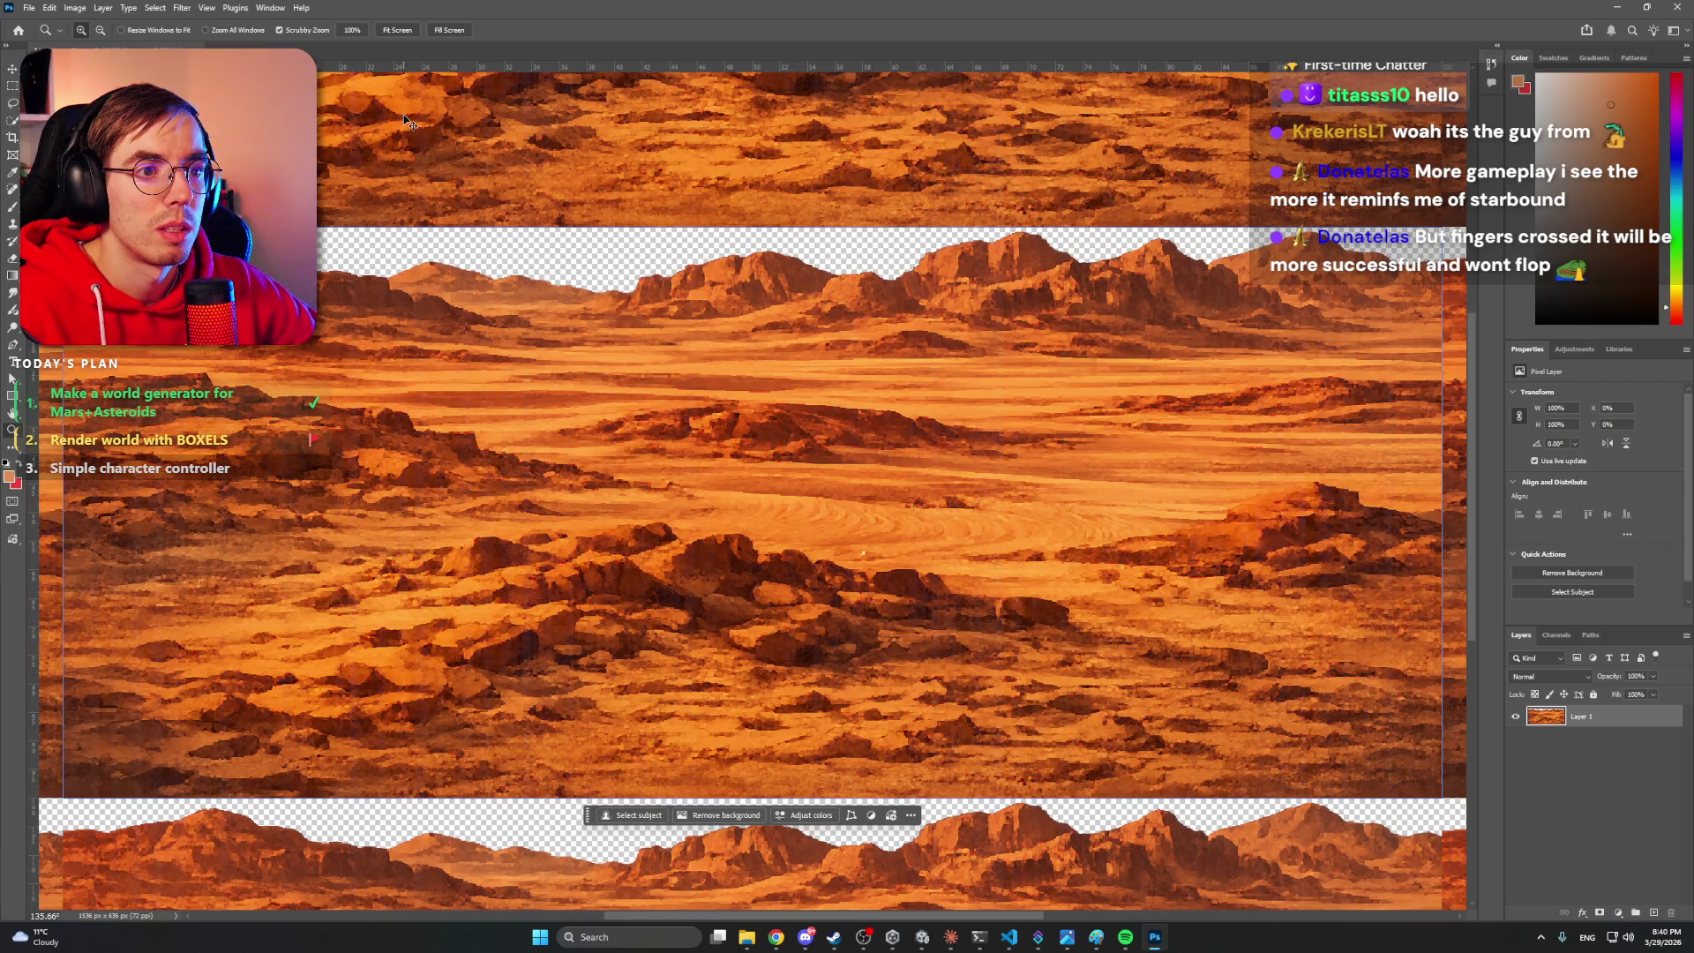
- Apply the Fragment effect once more and undo it again
{"action": "left_click", "coordinate": [178, 6]}
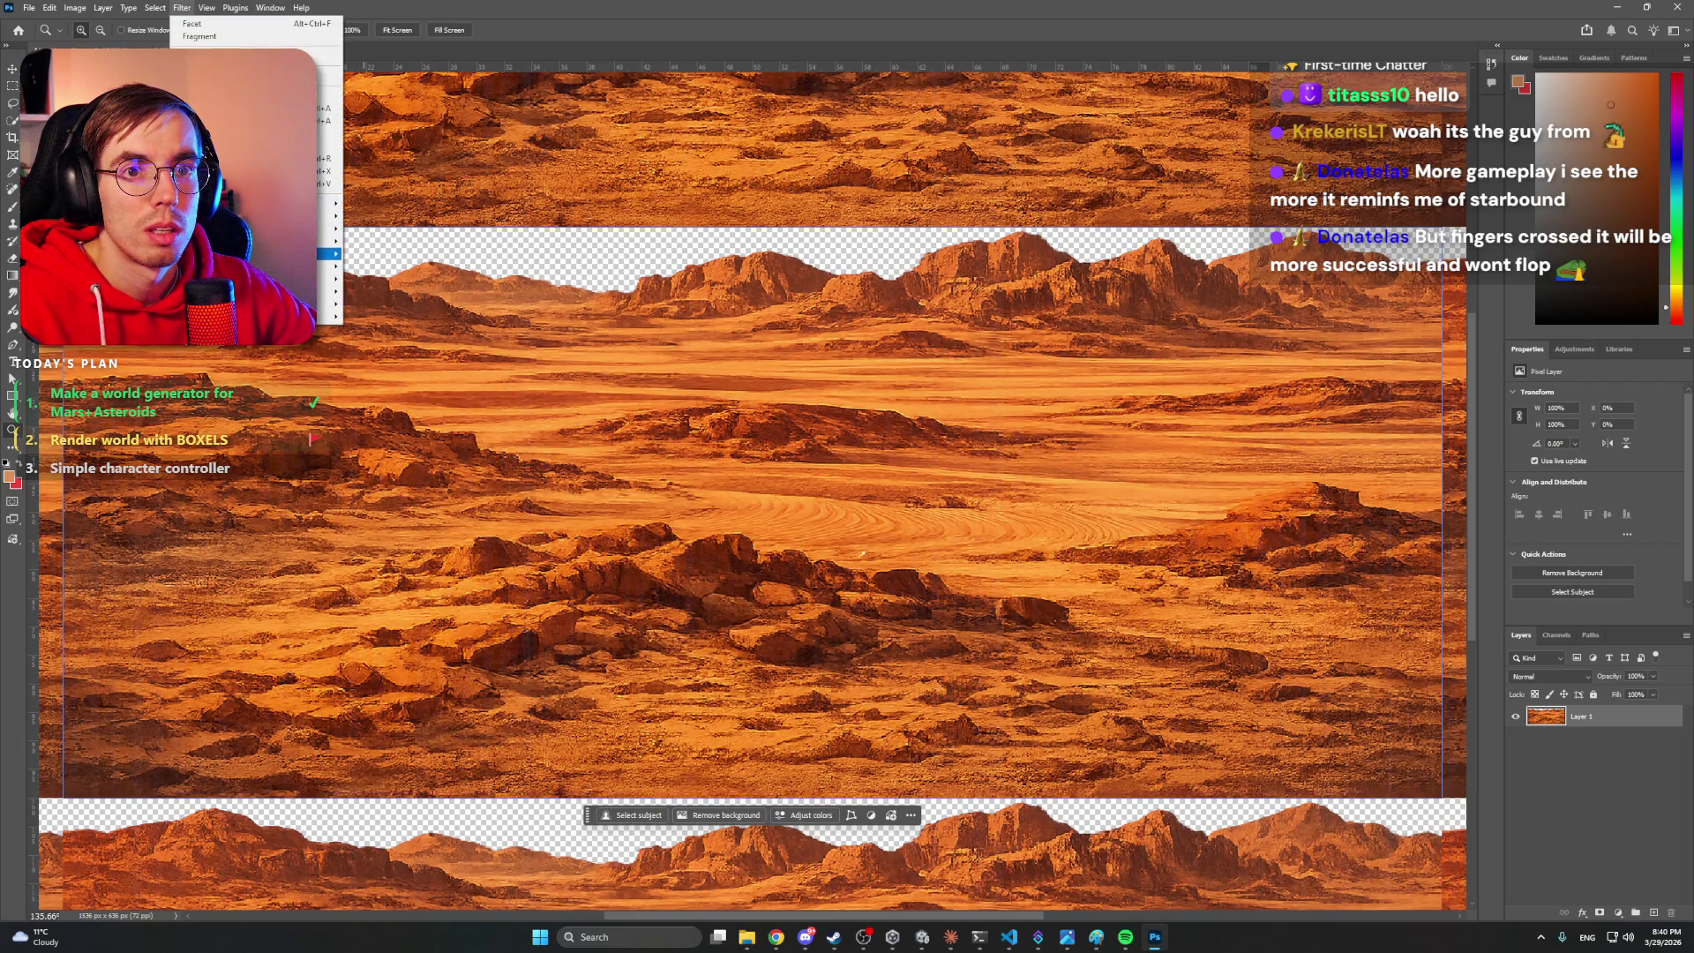
{"action": "mouse_move", "coordinate": [328, 253]}
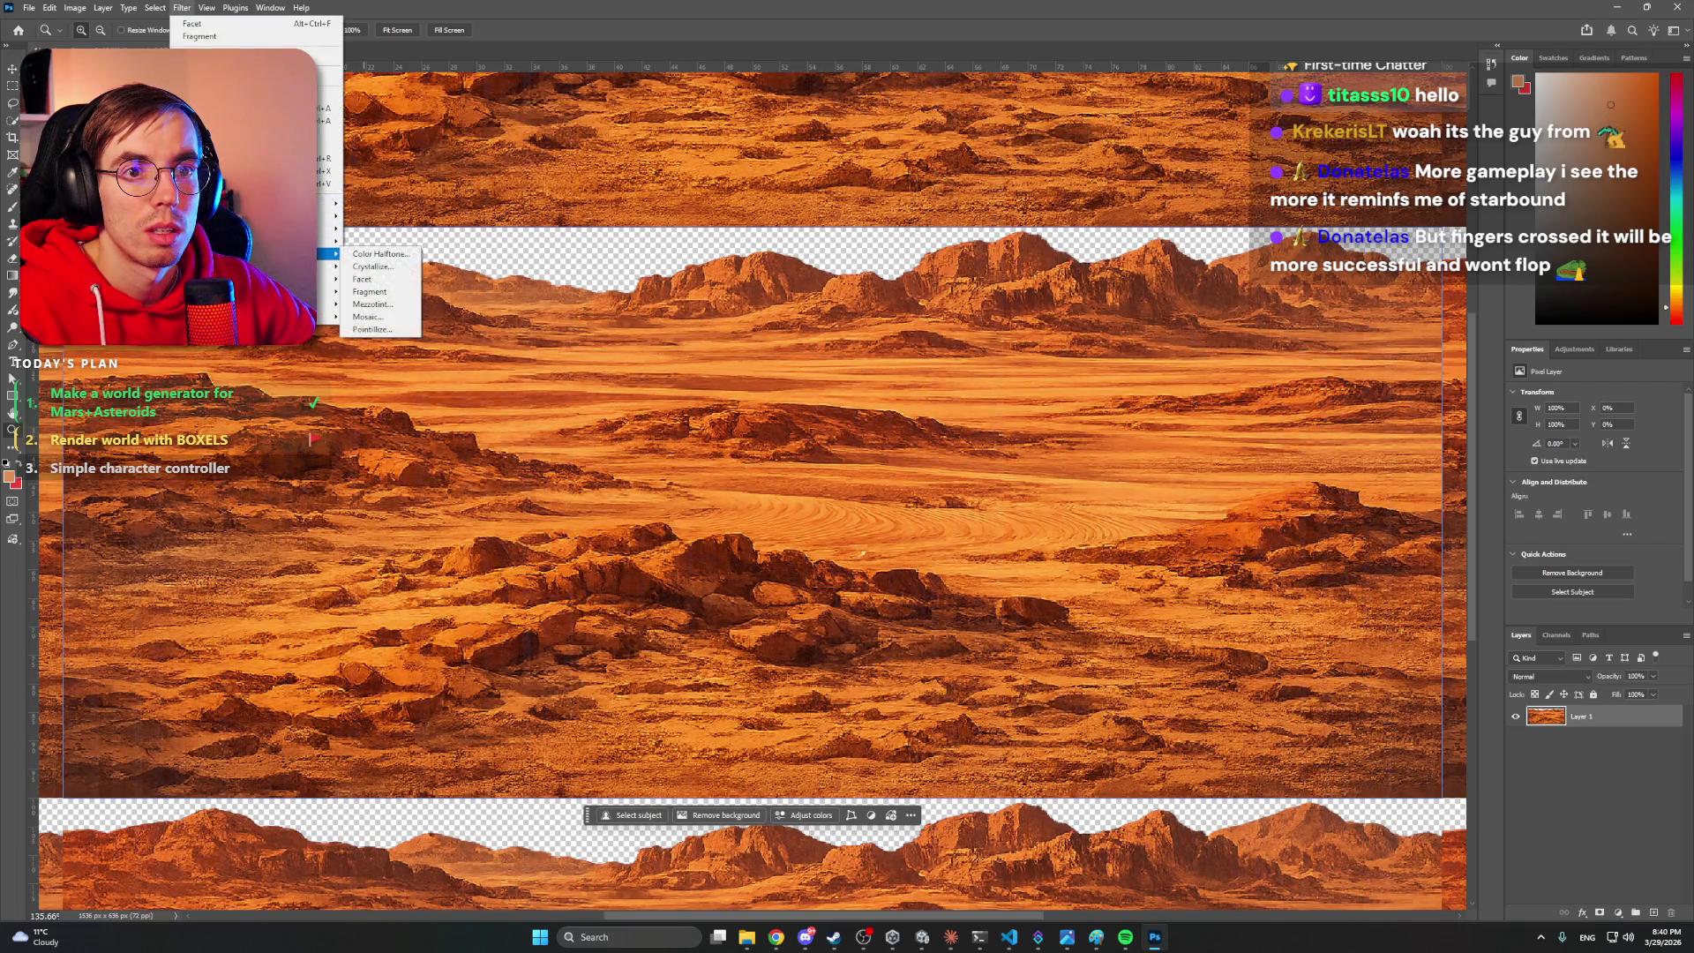
{"action": "left_click", "coordinate": [393, 297]}
{"action": "left_click", "coordinate": [875, 347]}
{"action": "key", "text": "ctrl+z"}
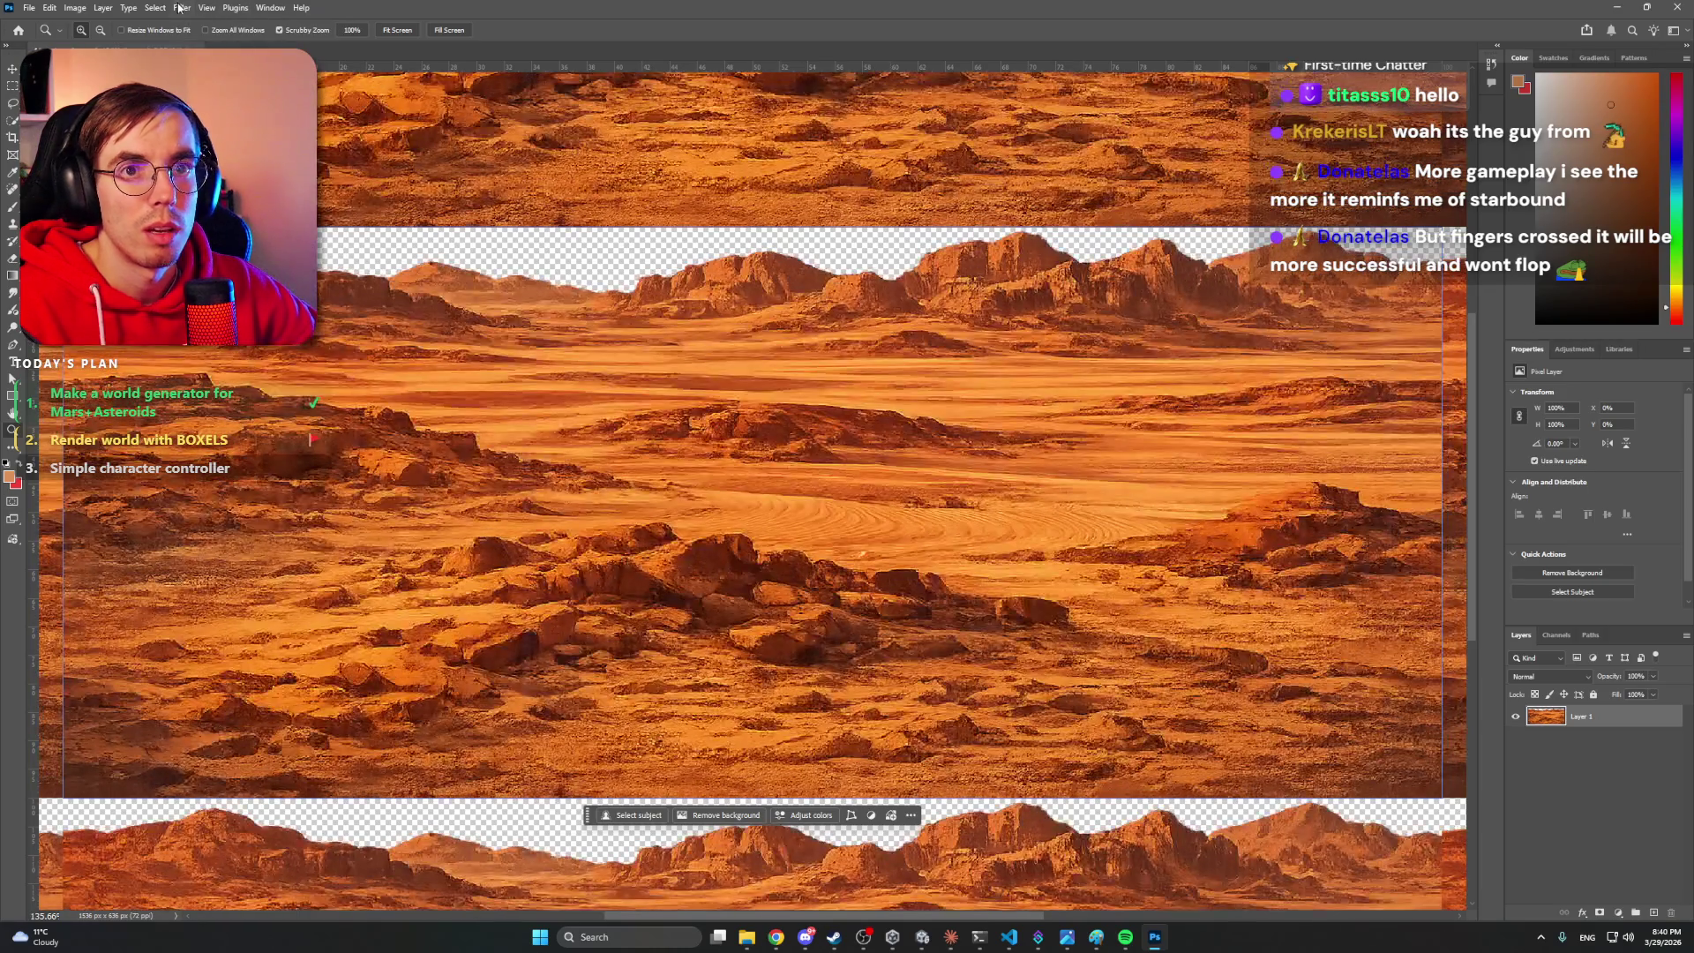
- Open the Mezzotint settings and cancel without applying it
{"action": "left_click", "coordinate": [183, 8]}
{"action": "mouse_move", "coordinate": [328, 216]}
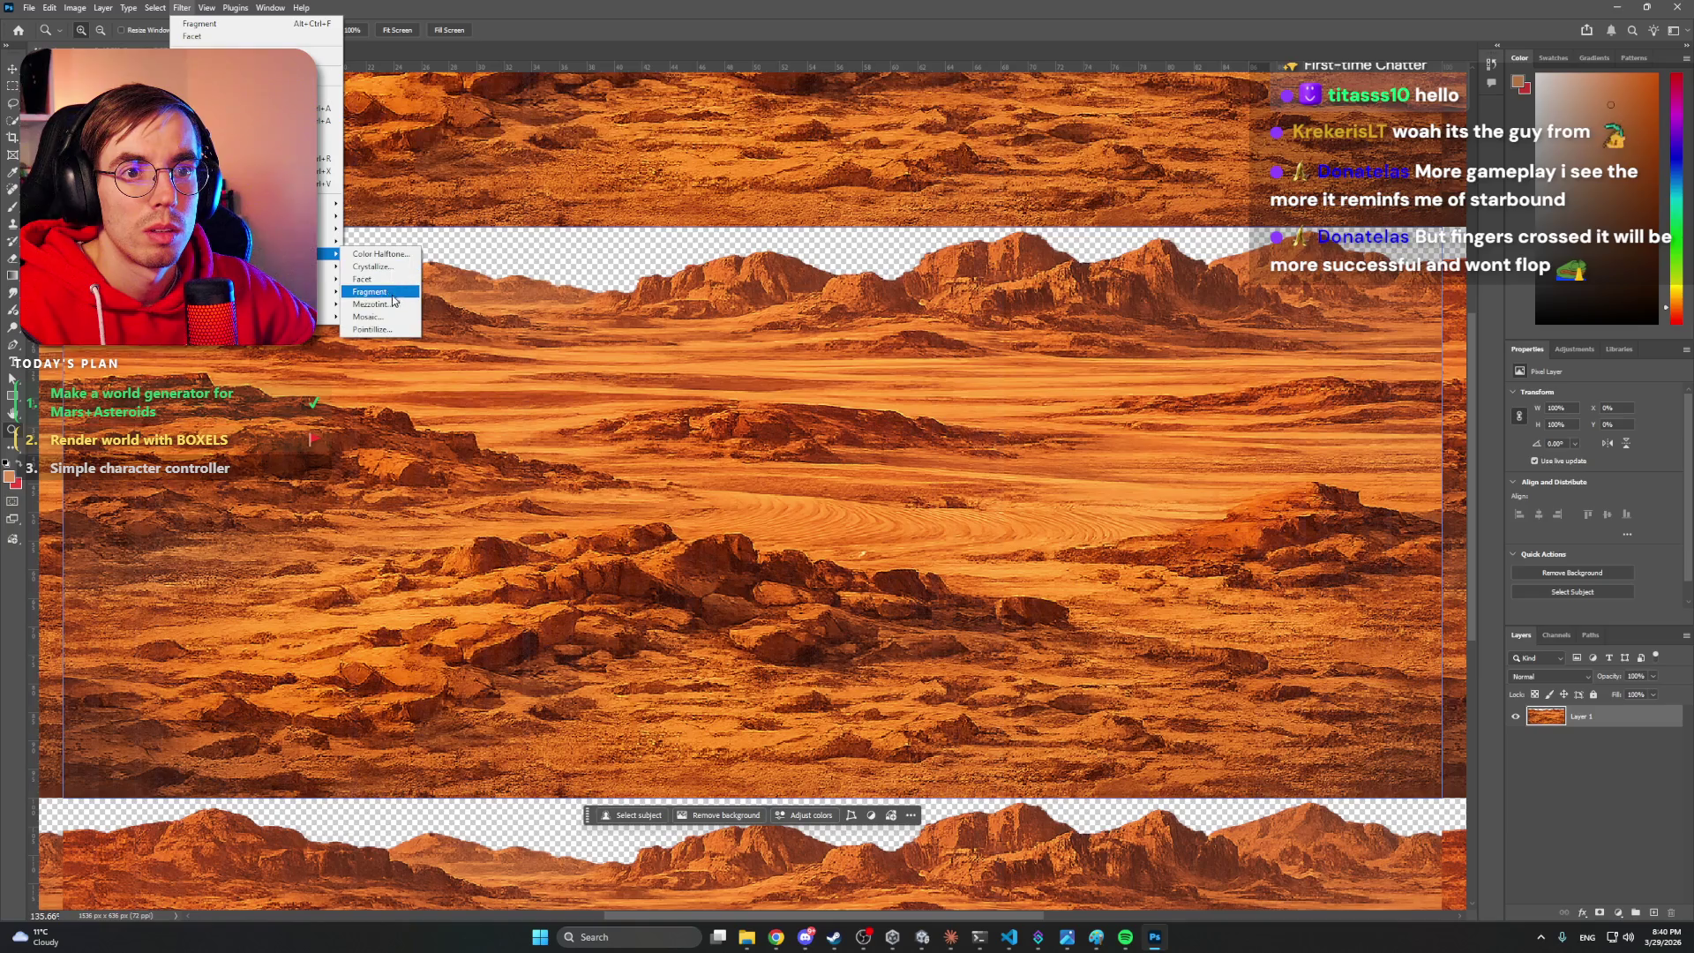
{"action": "left_click", "coordinate": [370, 303]}
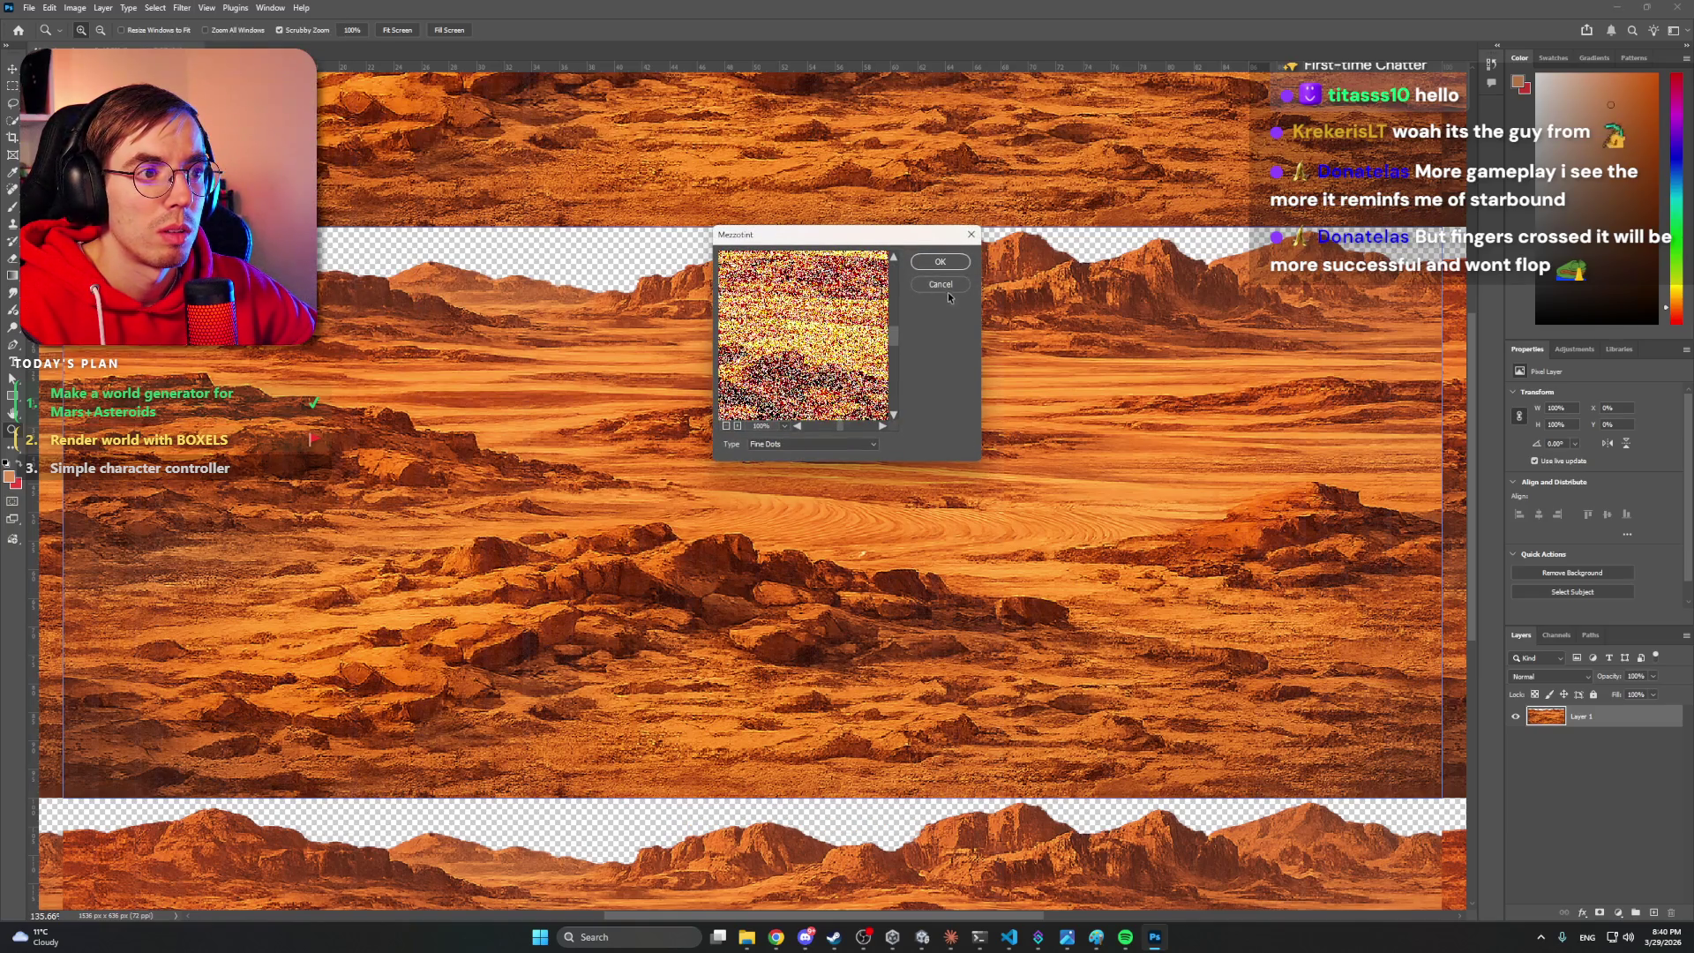
{"action": "left_click", "coordinate": [944, 285]}
- Apply Filter > Pixelate > Mosaic with a cell size of 5 to the desert layer
{"action": "left_click", "coordinate": [182, 7]}
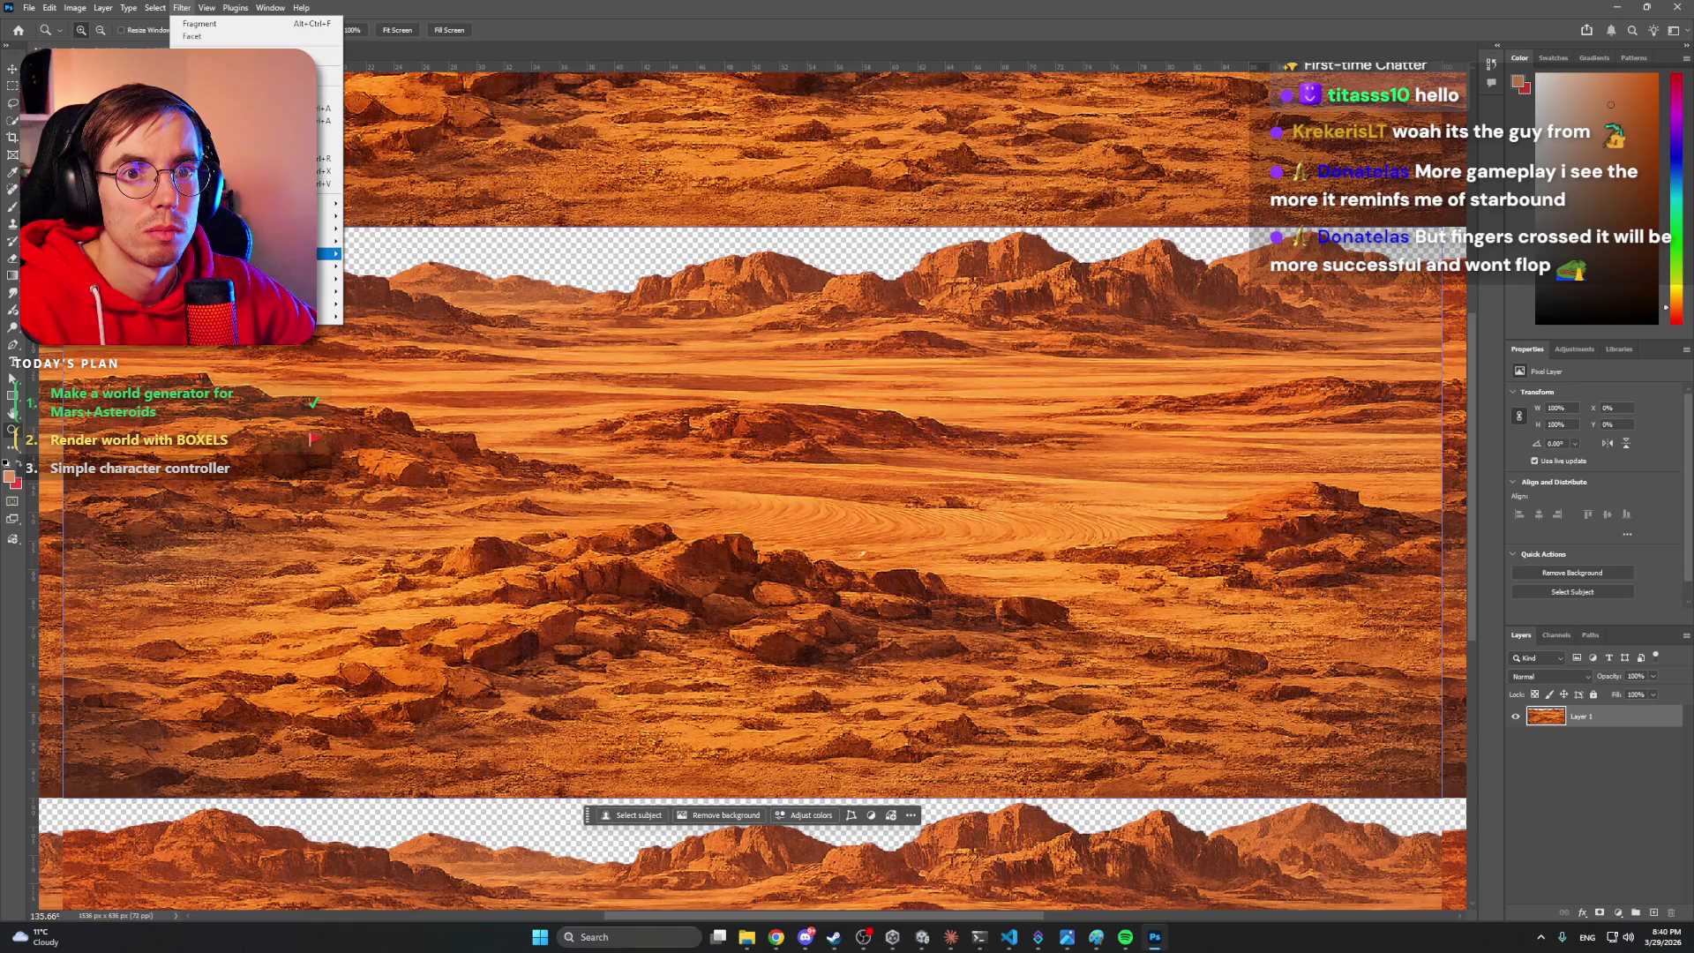
{"action": "mouse_move", "coordinate": [328, 253]}
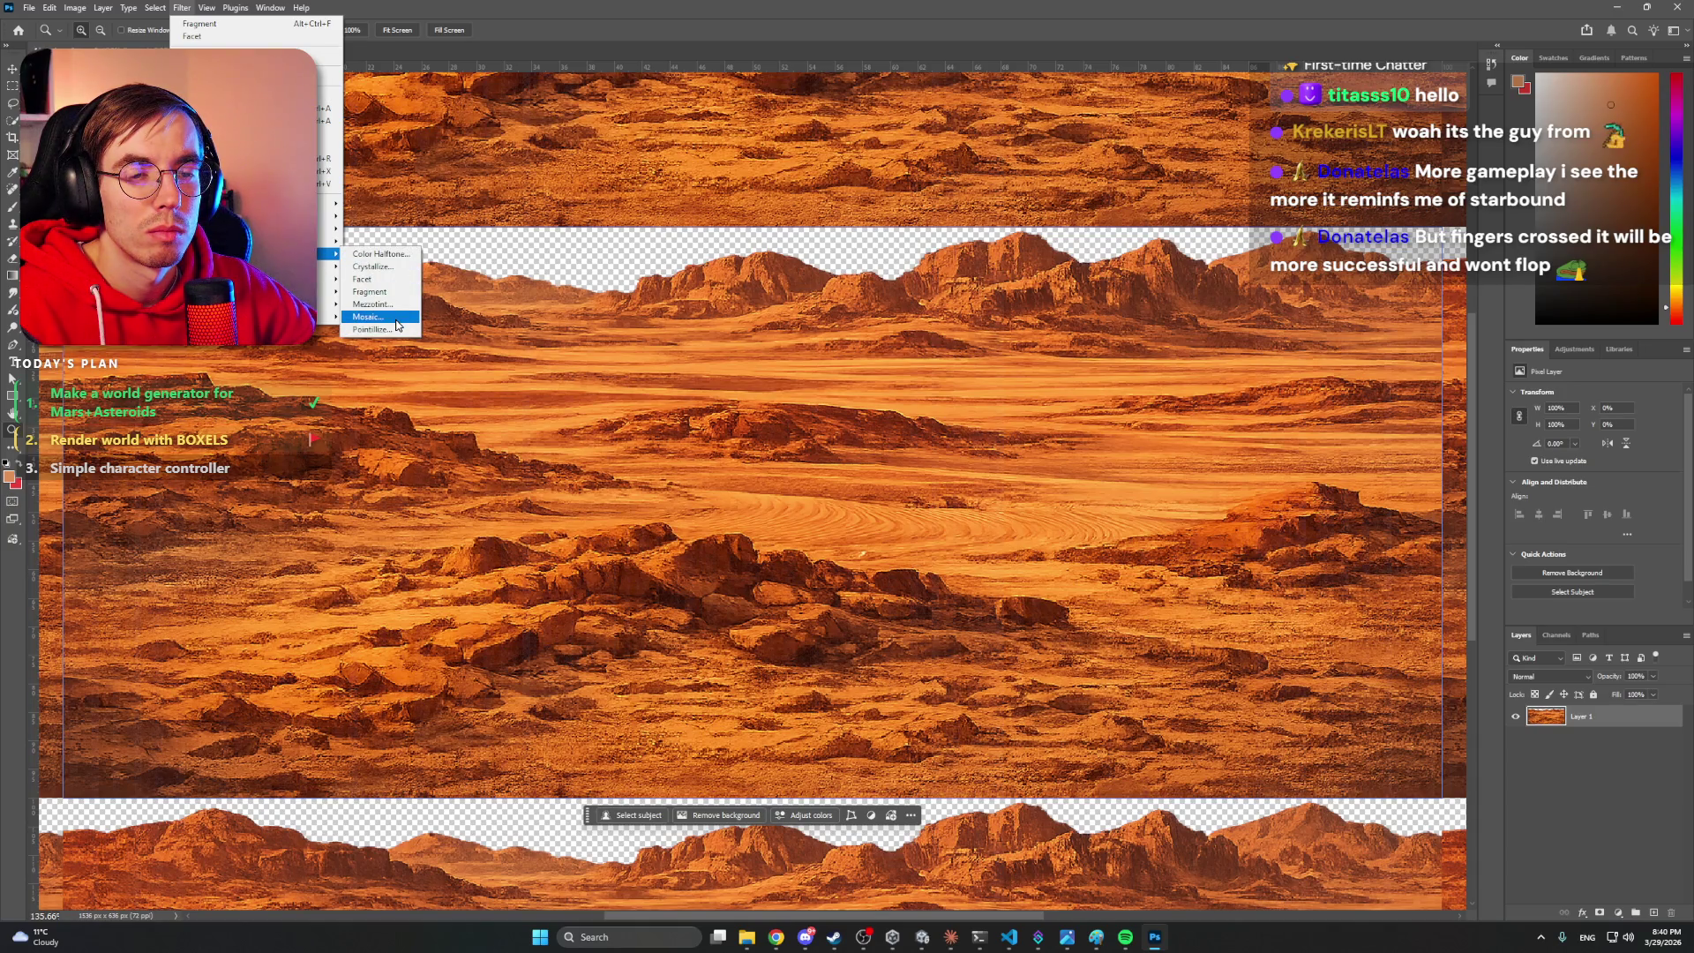
{"action": "left_click", "coordinate": [369, 316]}
{"action": "left_click", "coordinate": [841, 347]}
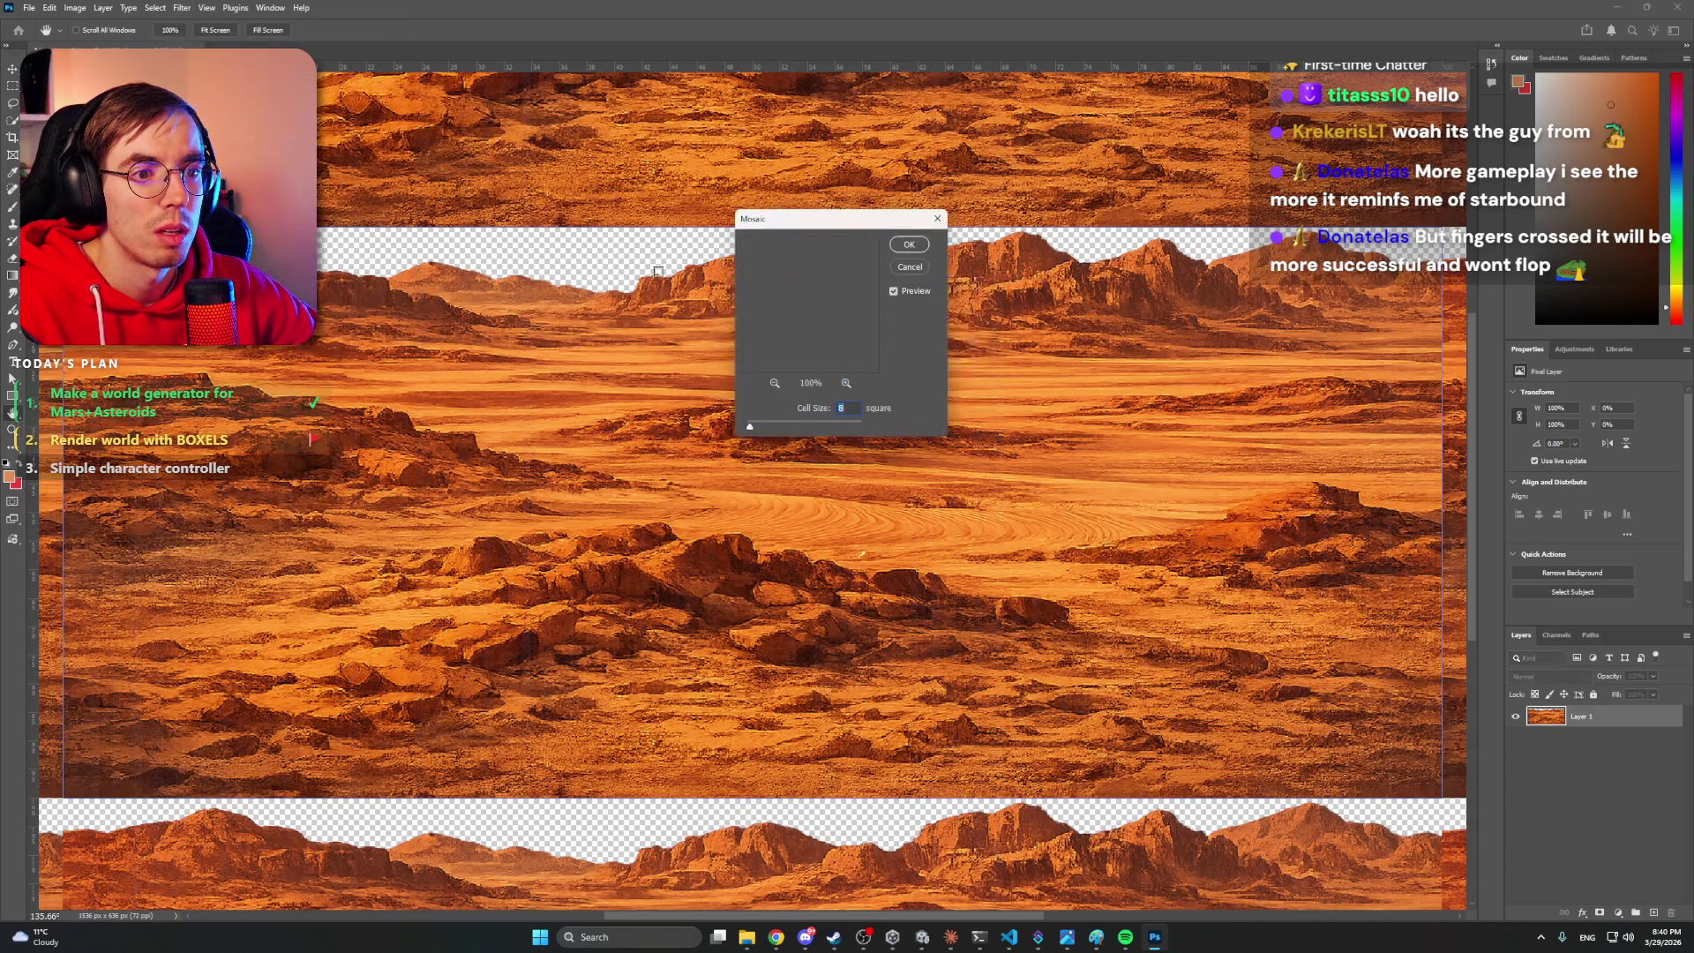
{"action": "left_click_drag", "start_coordinate": [750, 428], "coordinate": [750, 430]}
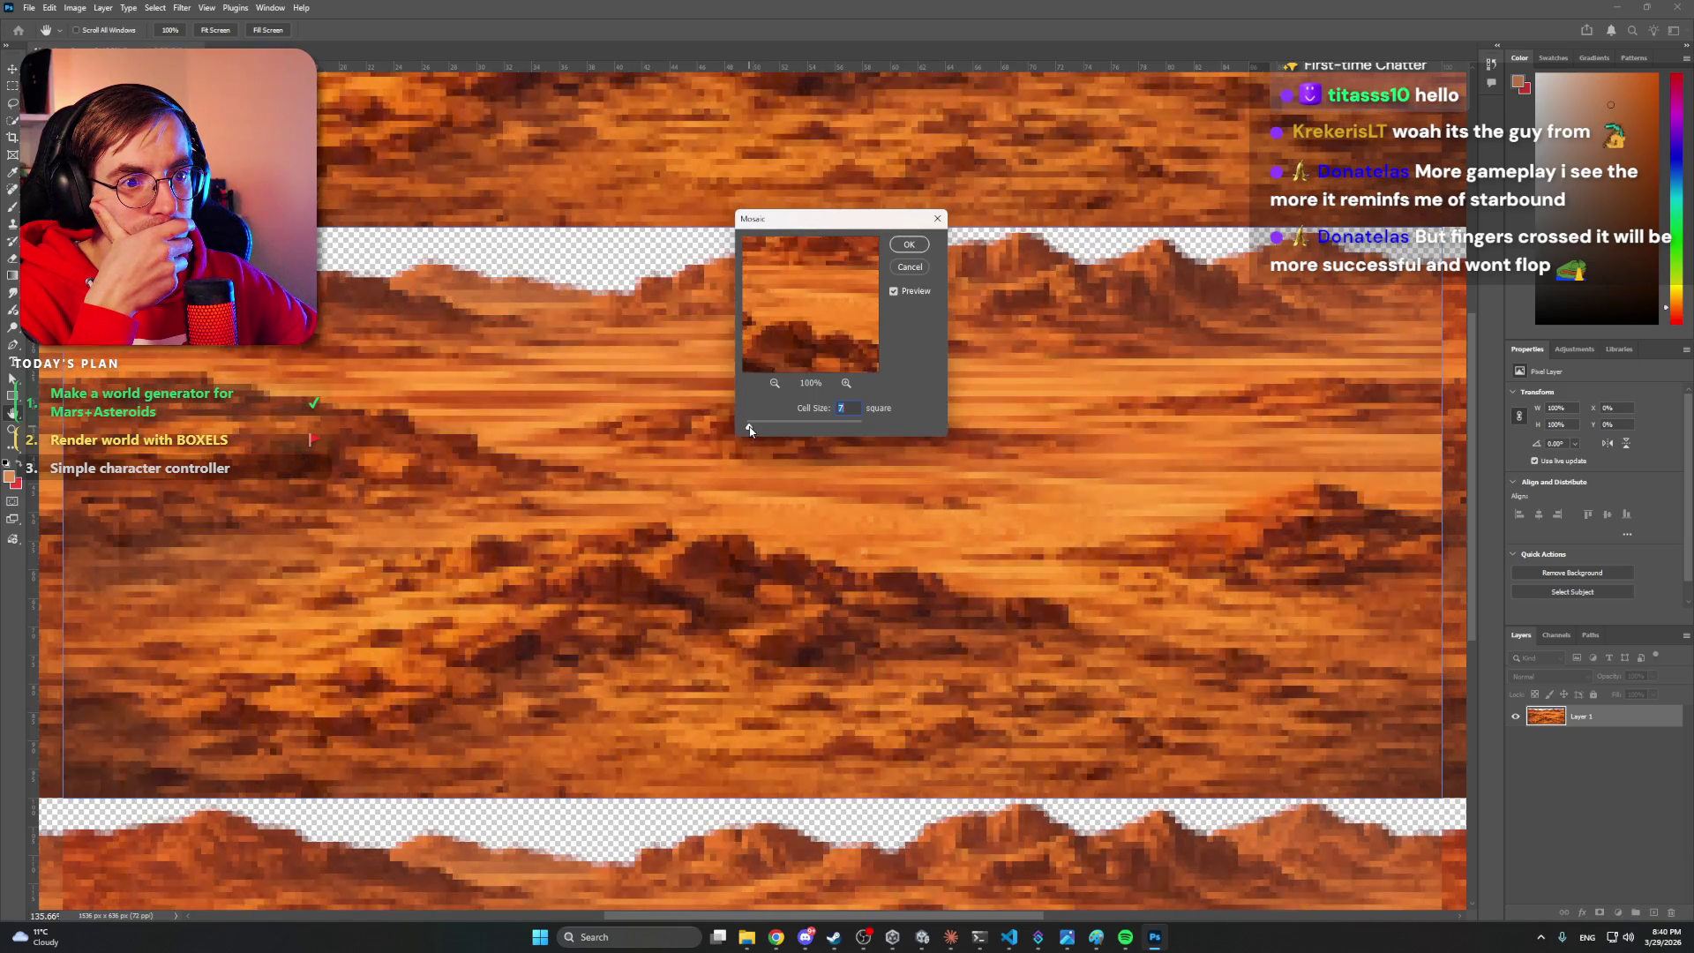
{"action": "left_click_drag", "start_coordinate": [751, 430], "coordinate": [749, 429]}
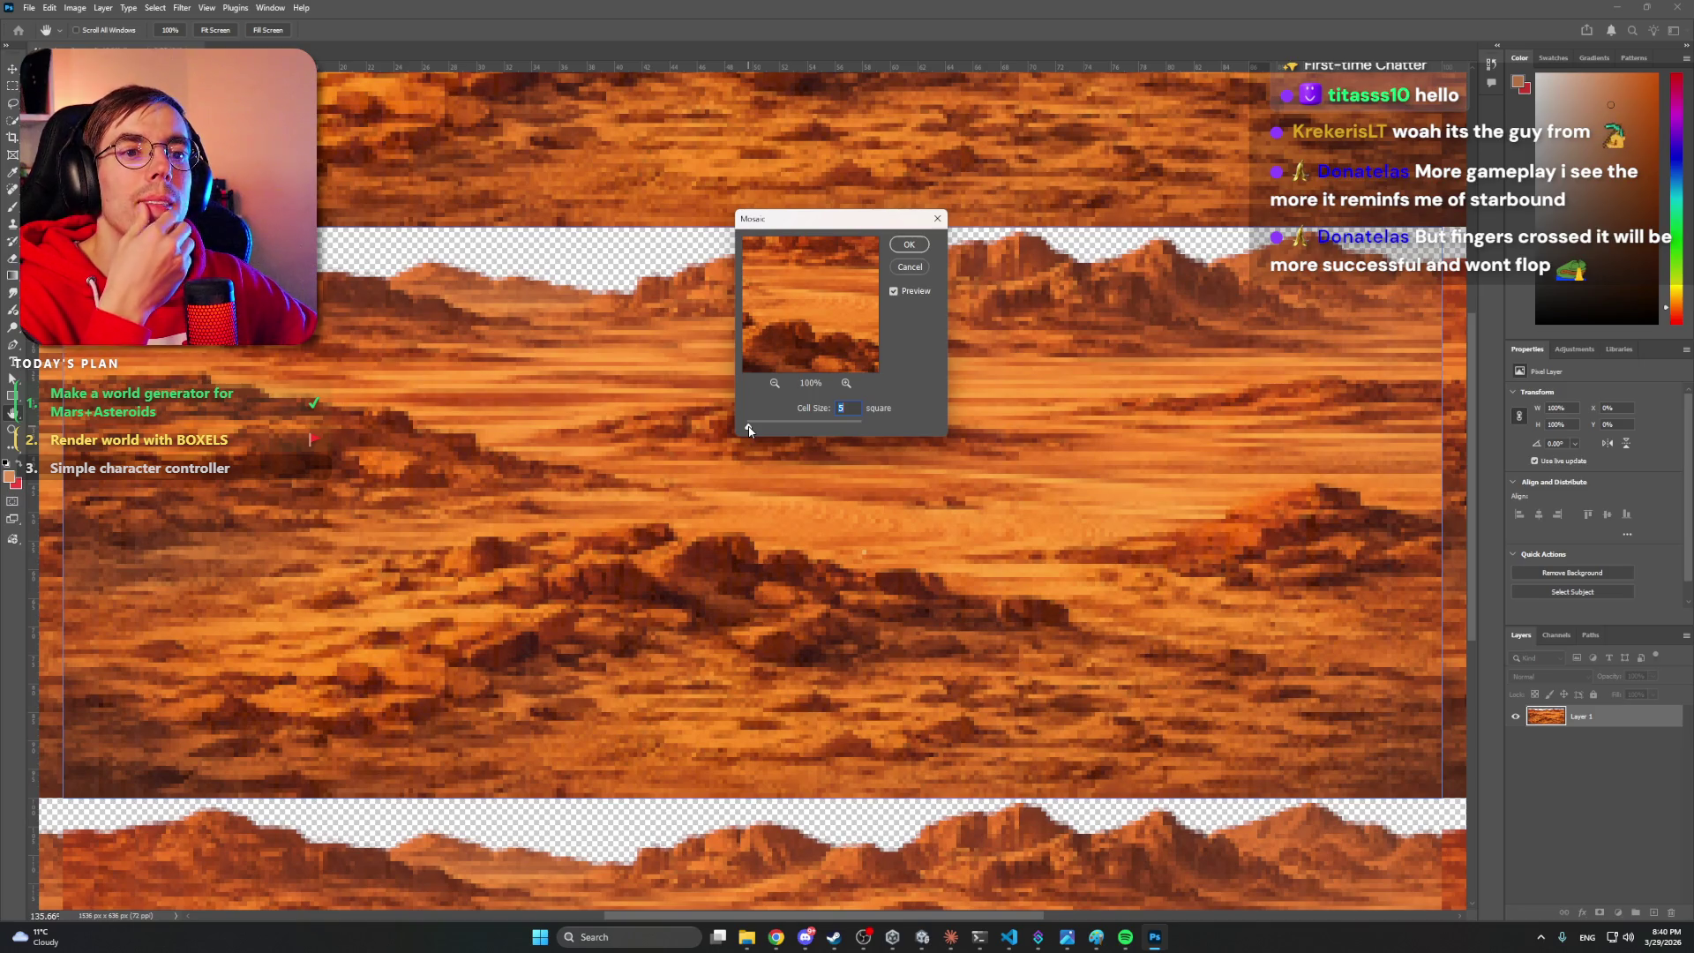
{"action": "left_click", "coordinate": [909, 251]}
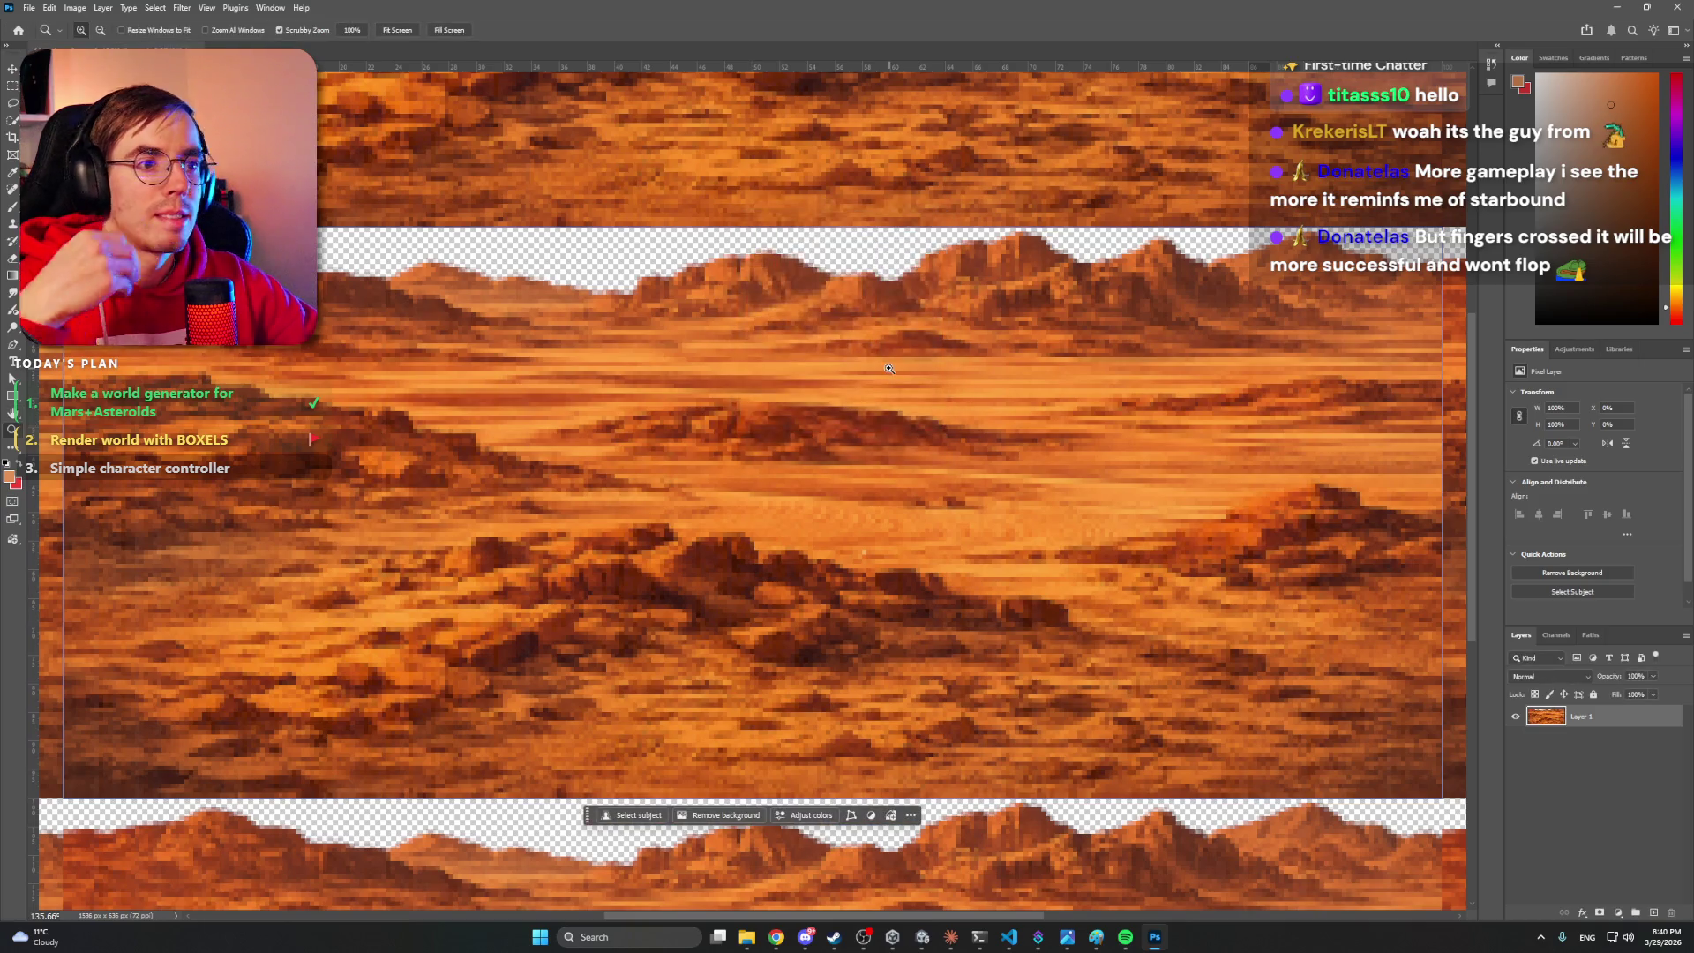
{"action": "key", "text": "z"}
{"action": "scroll", "coordinate": [864, 352], "scroll_direction": "down", "scroll_amount": 3}
{"action": "scroll", "coordinate": [864, 352], "scroll_direction": "up", "scroll_amount": 2}
{"action": "scroll", "coordinate": [864, 352], "scroll_direction": "up", "scroll_amount": 3}
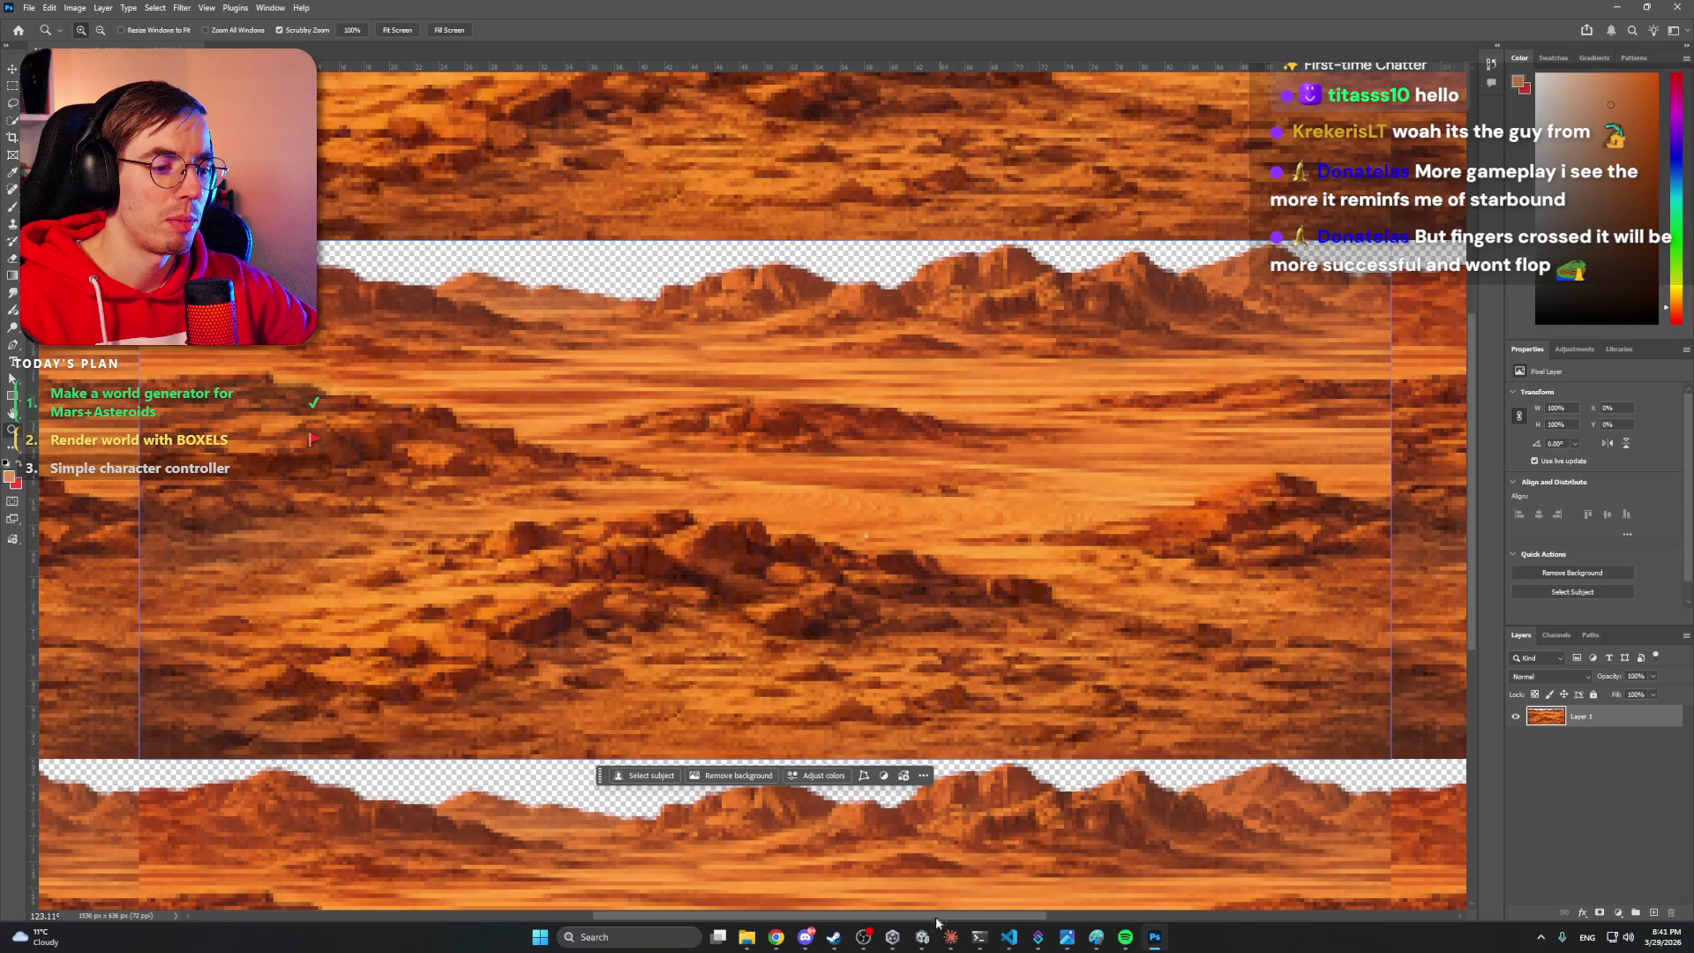
- In Unity, frame the astronaut Player and orbit to view it head-on against the Mars backdrop
{"action": "left_click", "coordinate": [923, 937]}
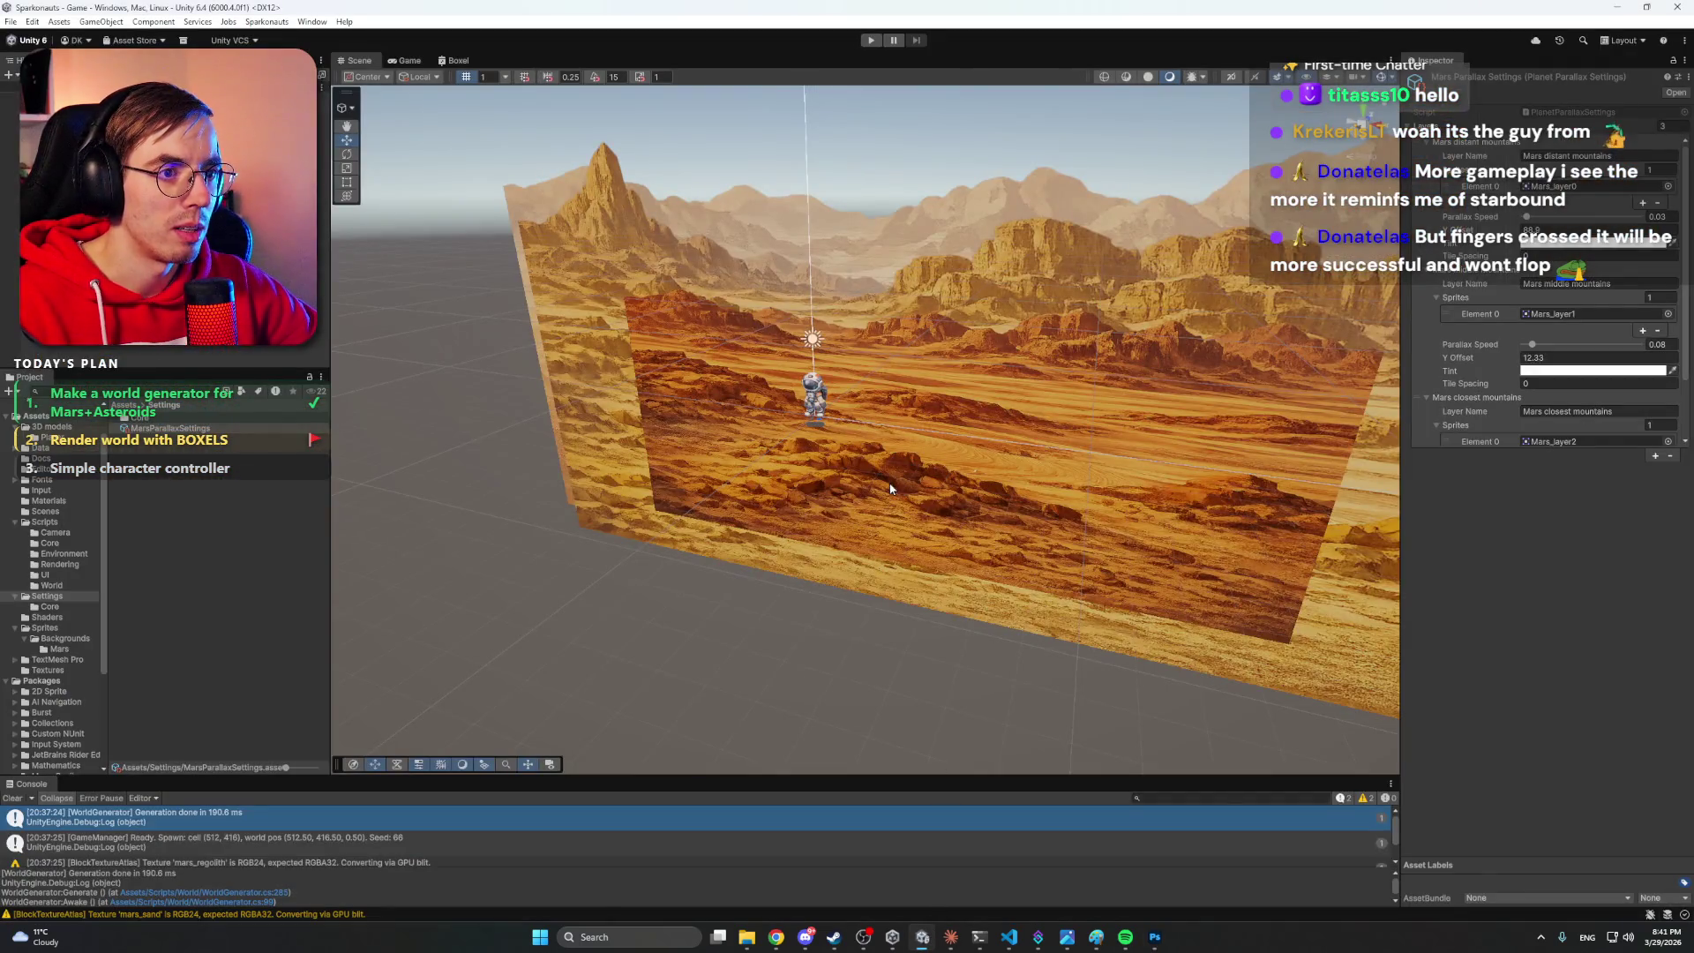
{"action": "left_click", "coordinate": [813, 394]}
{"action": "key", "text": "f"}
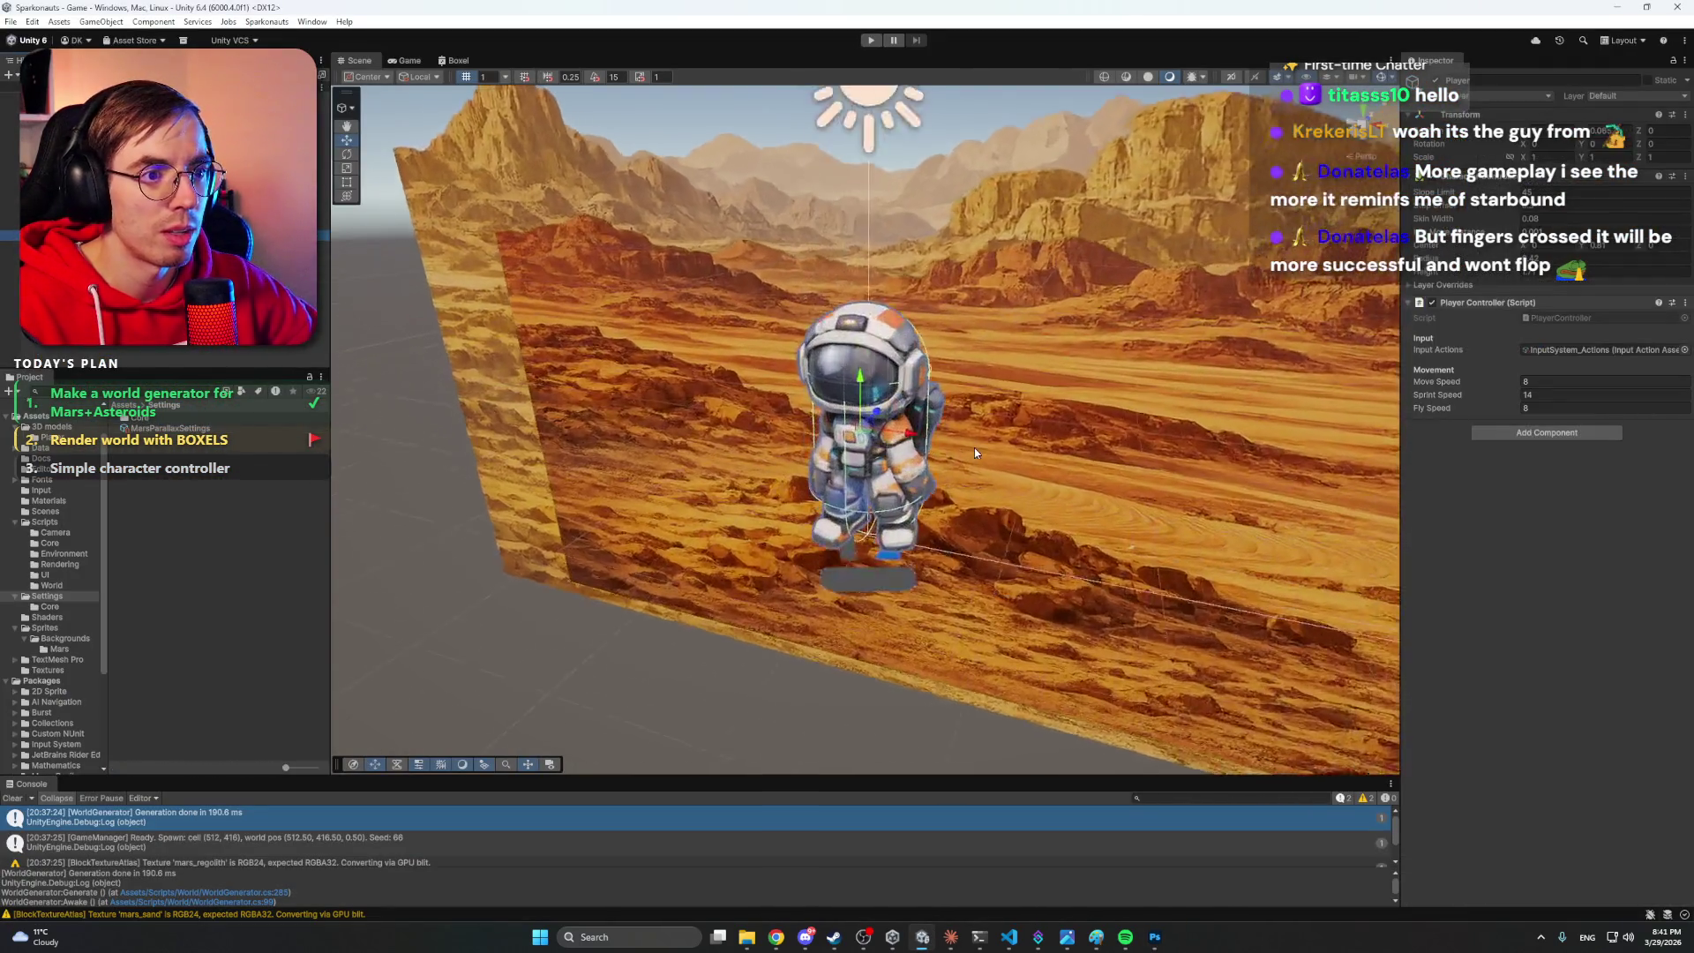
{"action": "left_click_drag", "start_coordinate": [974, 447], "coordinate": [1060, 315]}
{"action": "scroll", "coordinate": [1060, 315], "scroll_direction": "down", "scroll_amount": 3}
{"action": "scroll", "coordinate": [1060, 315], "scroll_direction": "up", "scroll_amount": 3}
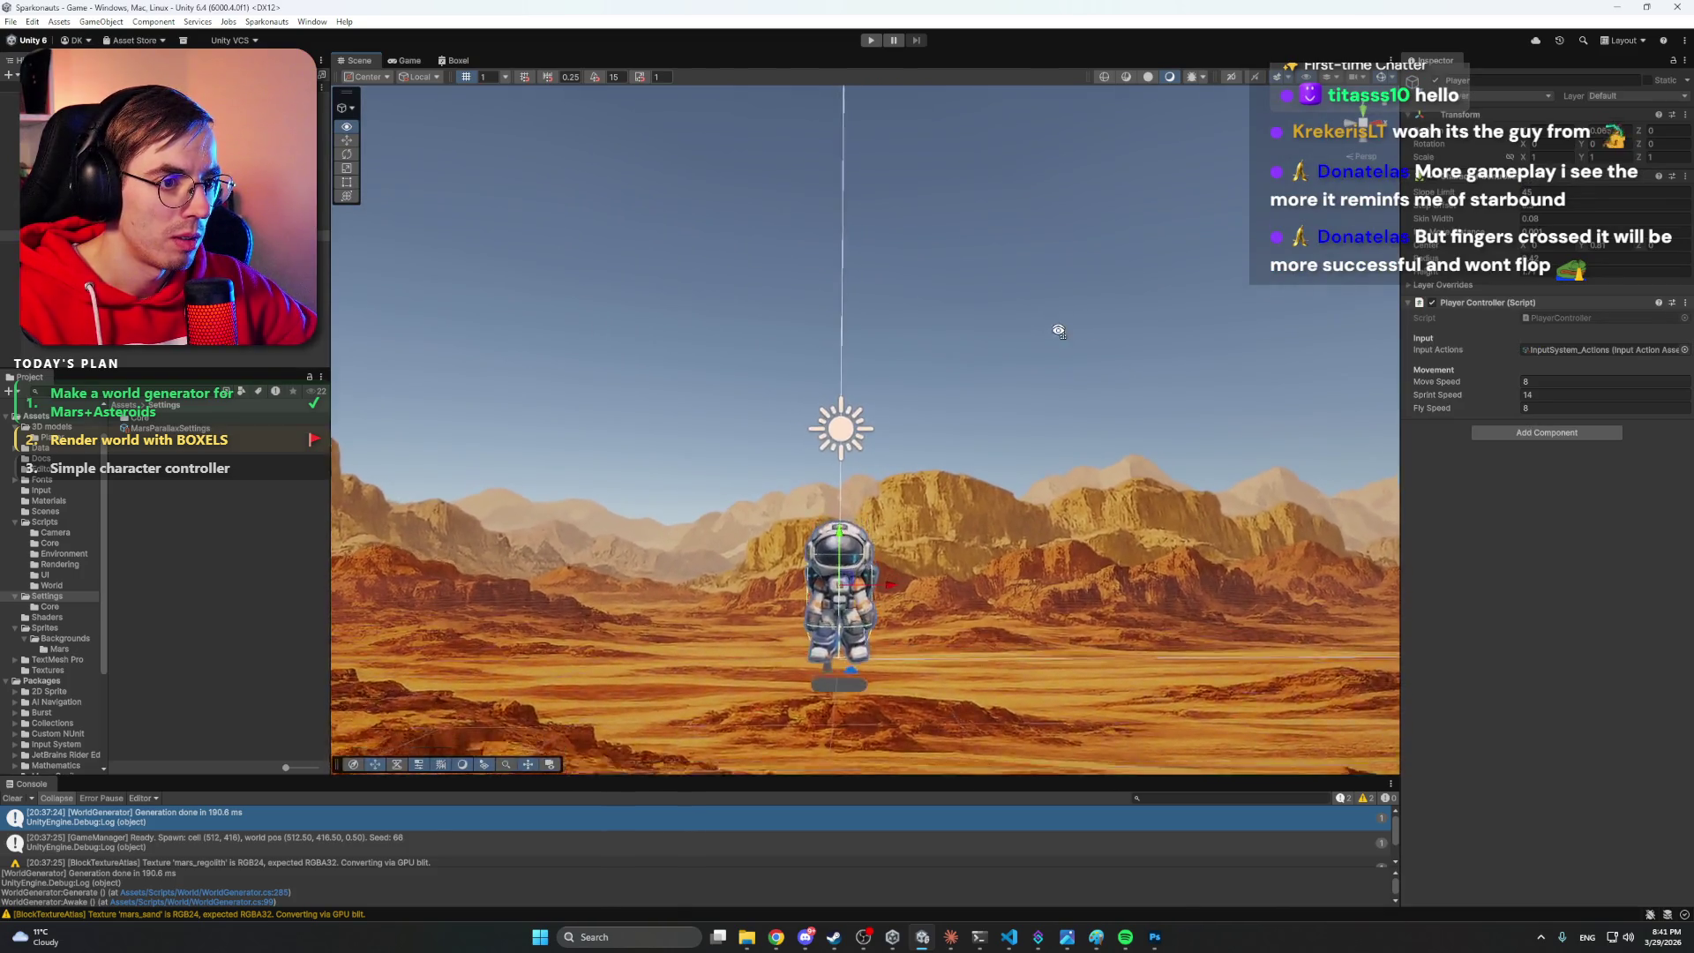
{"action": "left_click", "coordinate": [1154, 939]}
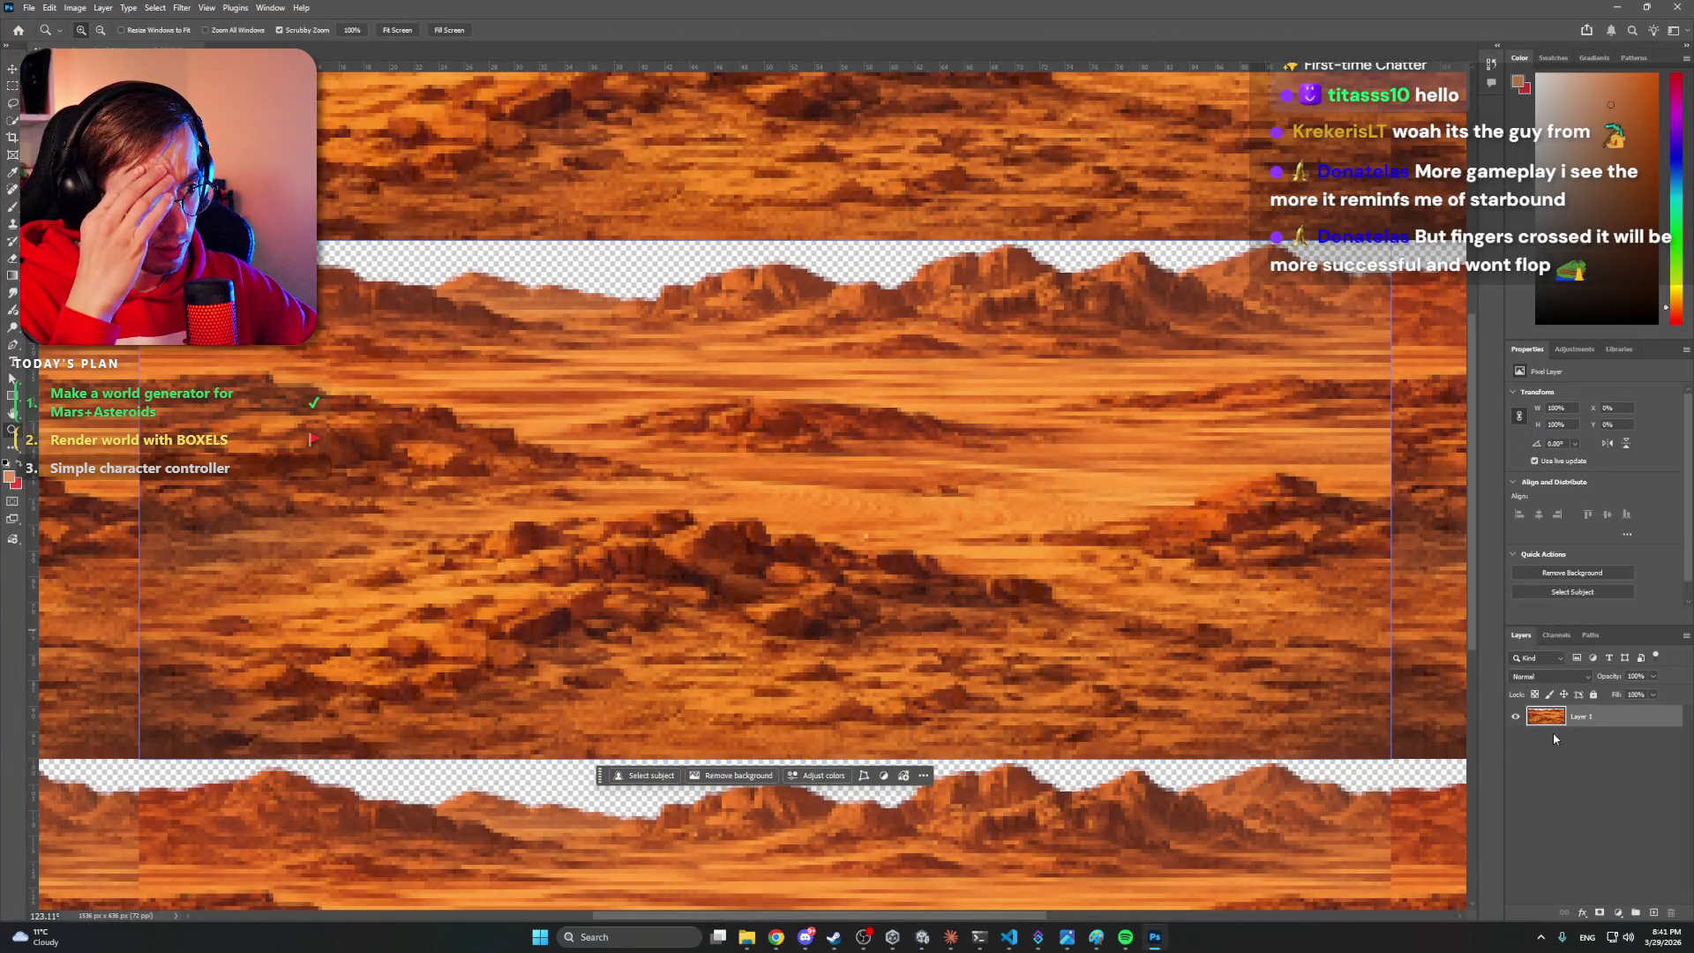
- Pan the tiled view toward the seam and make, then clear, a trial rectangular selection
{"action": "mouse_move", "coordinate": [1332, 576]}
{"action": "left_mouse_down"}
{"action": "mouse_move", "coordinate": [1002, 541]}
{"action": "mouse_move", "coordinate": [775, 555]}
{"action": "mouse_move", "coordinate": [741, 541]}
{"action": "left_mouse_up"}
{"action": "key", "text": "m"}
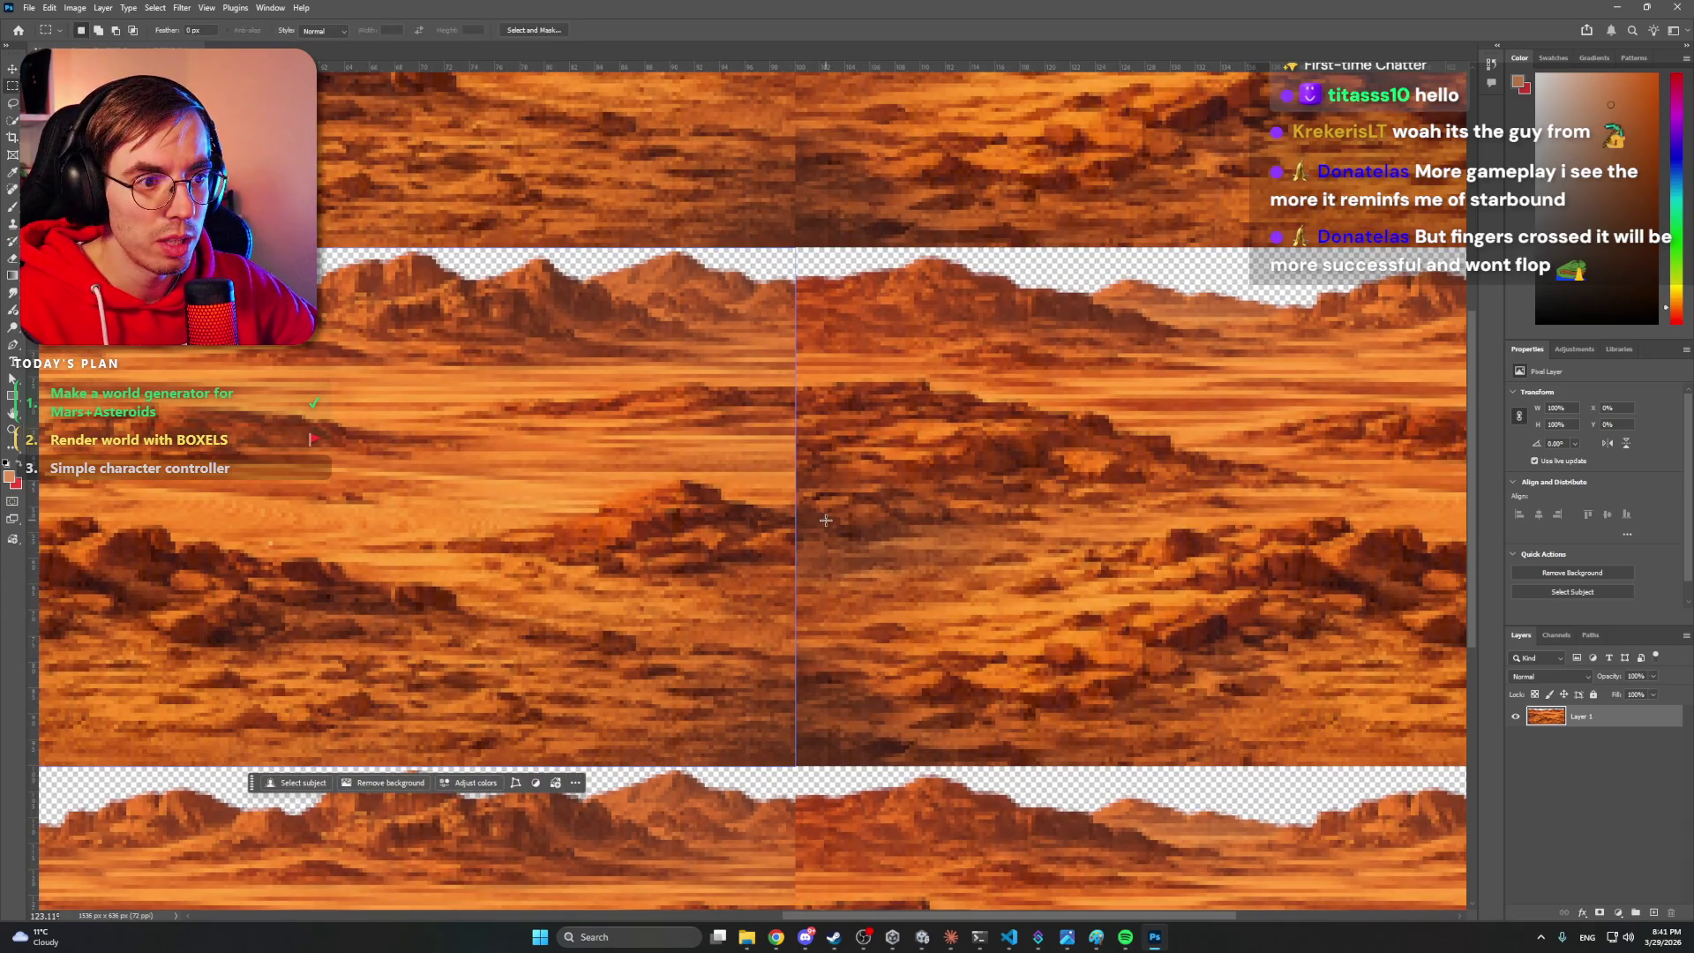
{"action": "left_click_drag", "start_coordinate": [1112, 484], "coordinate": [528, 485]}
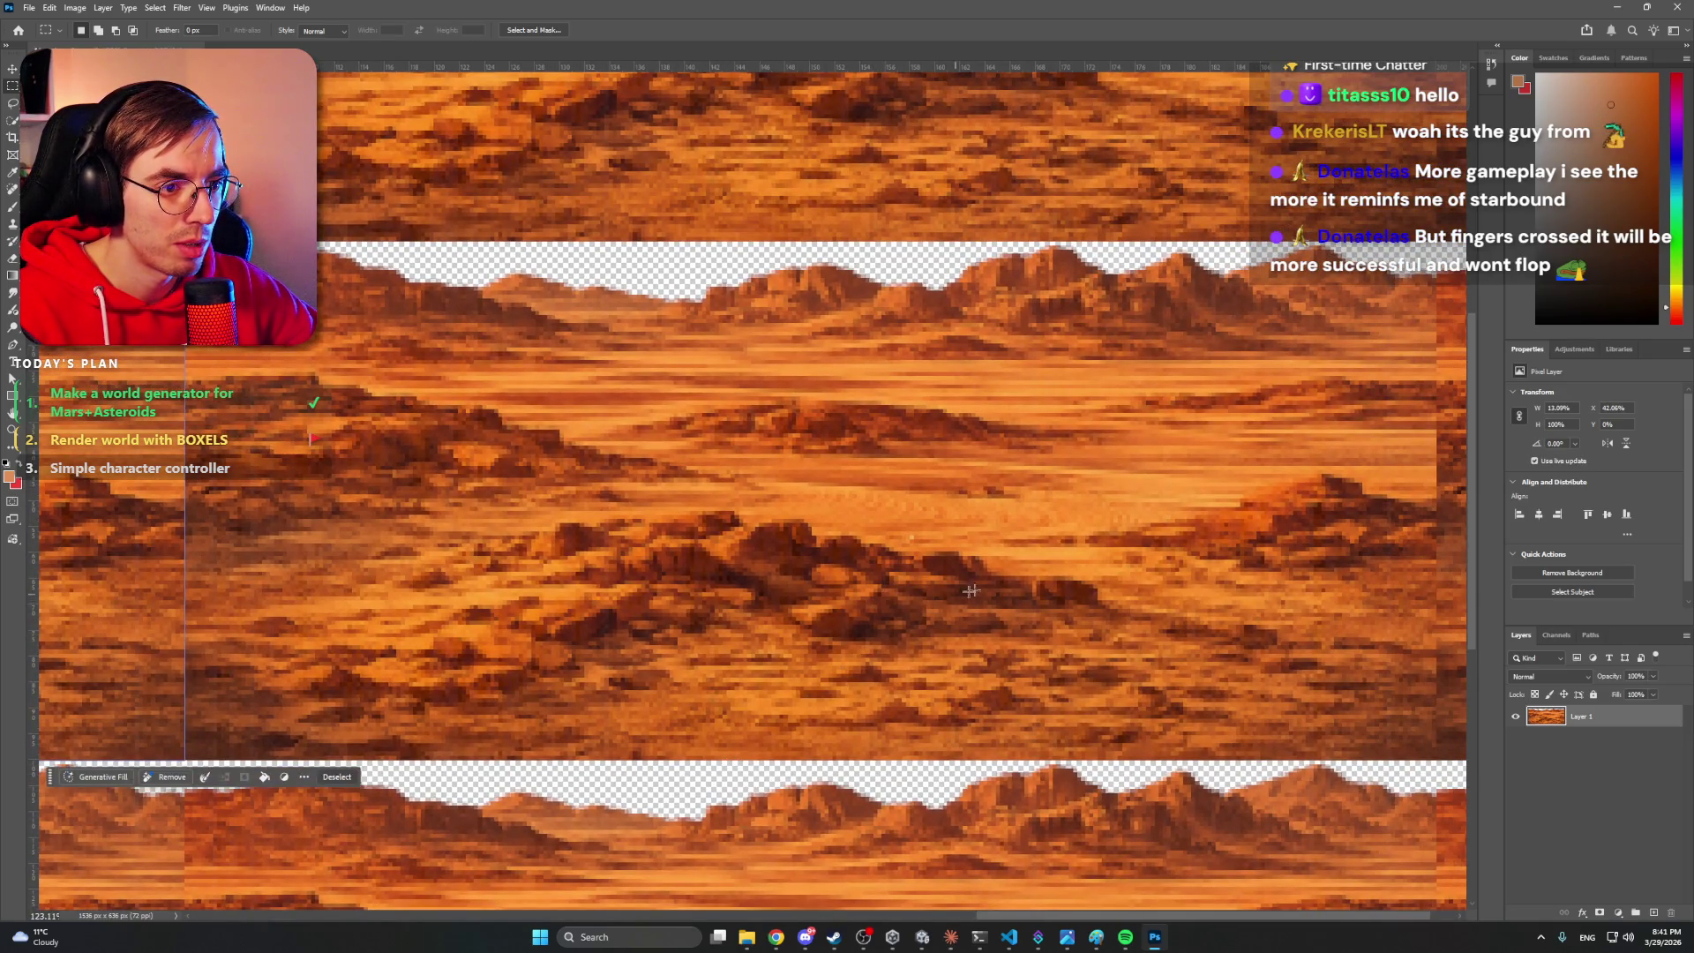
{"action": "left_click_drag", "start_coordinate": [766, 734], "coordinate": [855, 670]}
{"action": "mouse_move", "coordinate": [702, 517]}
{"action": "left_mouse_down"}
{"action": "mouse_move", "coordinate": [933, 497]}
{"action": "mouse_move", "coordinate": [662, 510]}
{"action": "left_mouse_up"}
{"action": "left_click", "coordinate": [646, 704]}
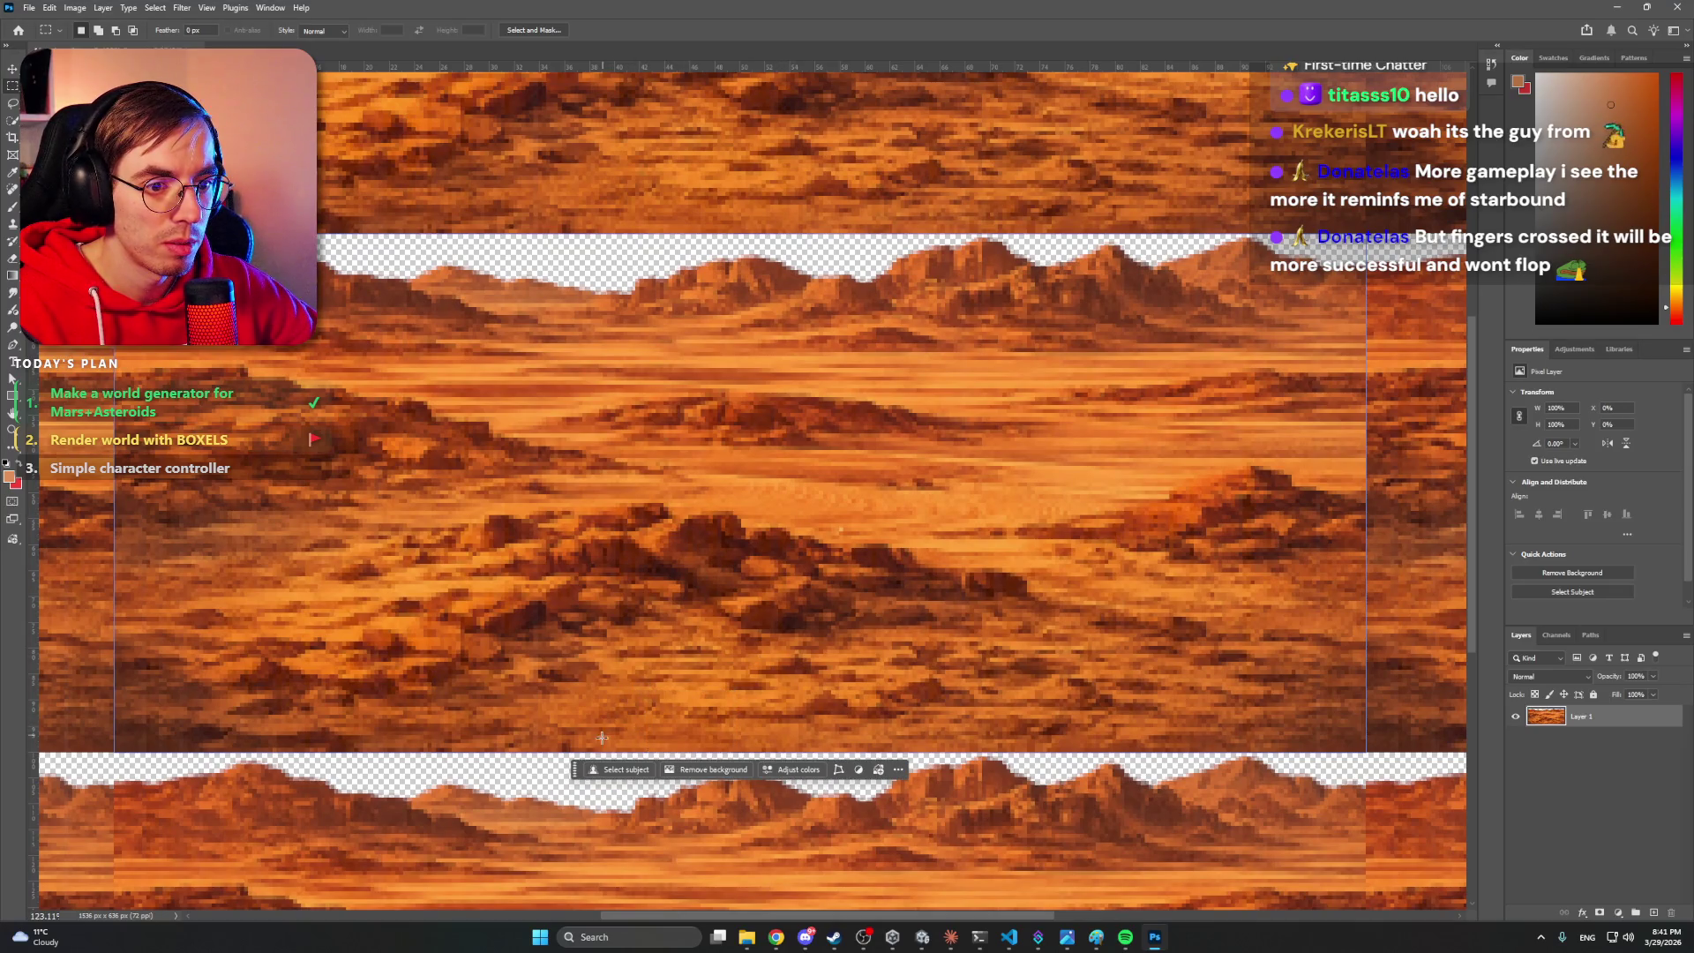
- Select a tall, near full-height desert strip and copy it onto new Layer 2 with Ctrl+J
{"action": "mouse_move", "coordinate": [599, 751]}
{"action": "left_mouse_down"}
{"action": "mouse_move", "coordinate": [692, 608]}
{"action": "mouse_move", "coordinate": [773, 236]}
{"action": "mouse_move", "coordinate": [822, 235]}
{"action": "left_mouse_up"}
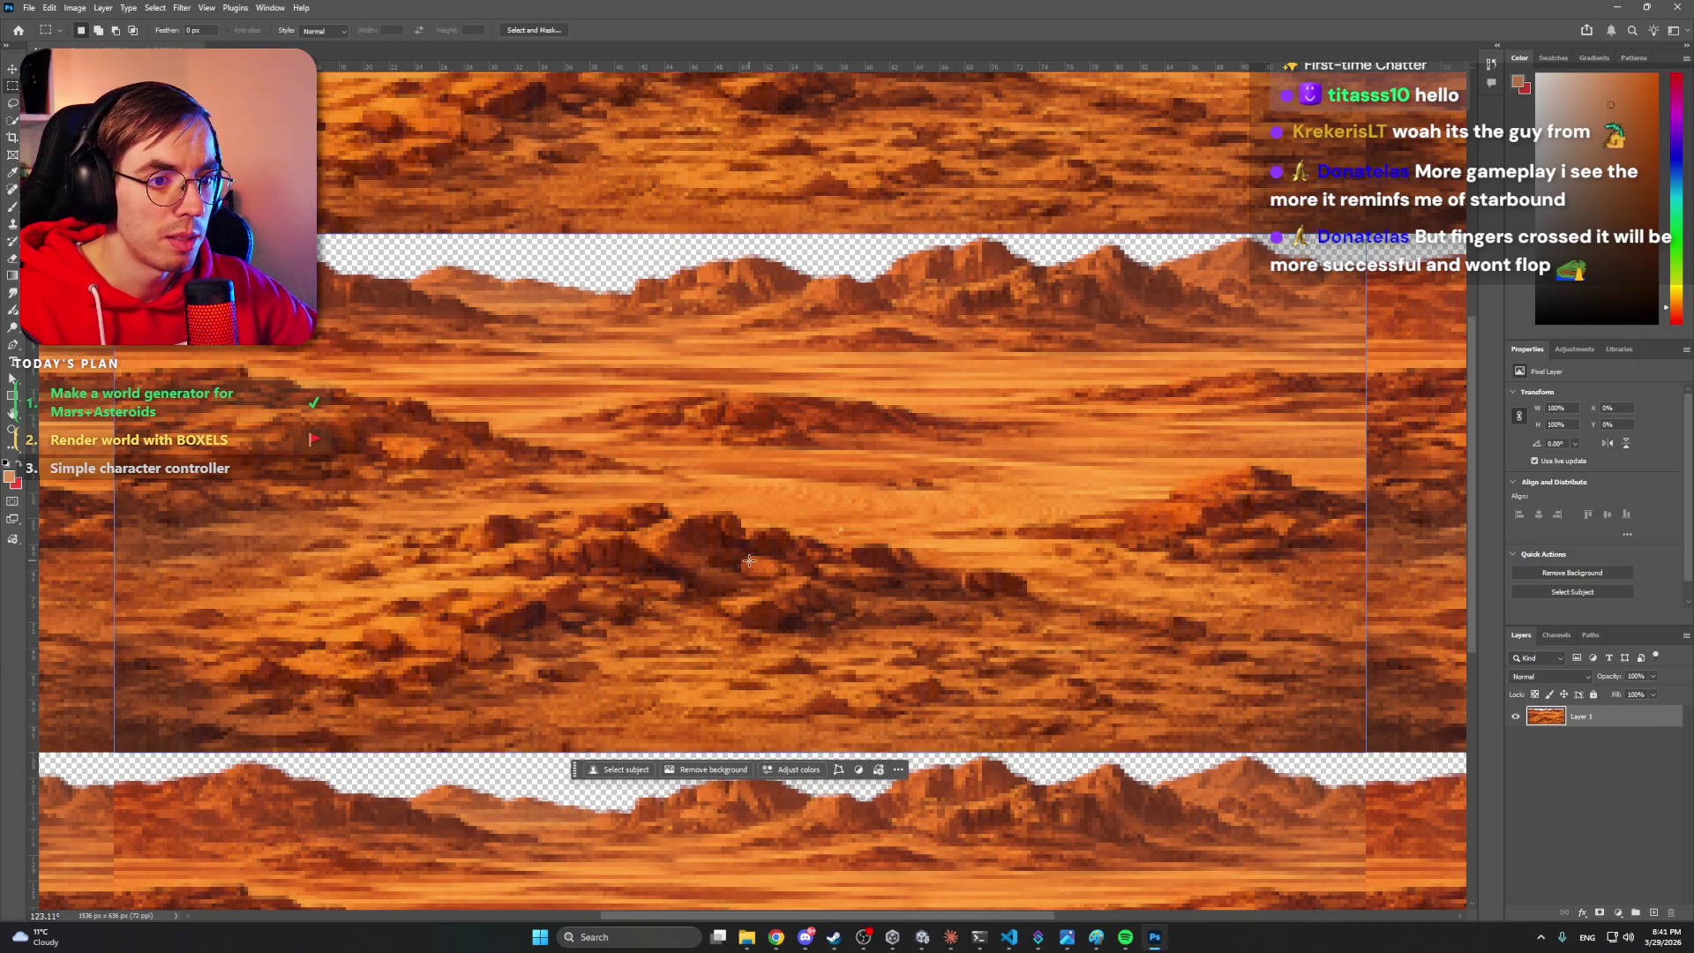
{"action": "mouse_move", "coordinate": [759, 393]}
{"action": "left_mouse_down"}
{"action": "mouse_move", "coordinate": [797, 248]}
{"action": "mouse_move", "coordinate": [828, 233]}
{"action": "left_mouse_up"}
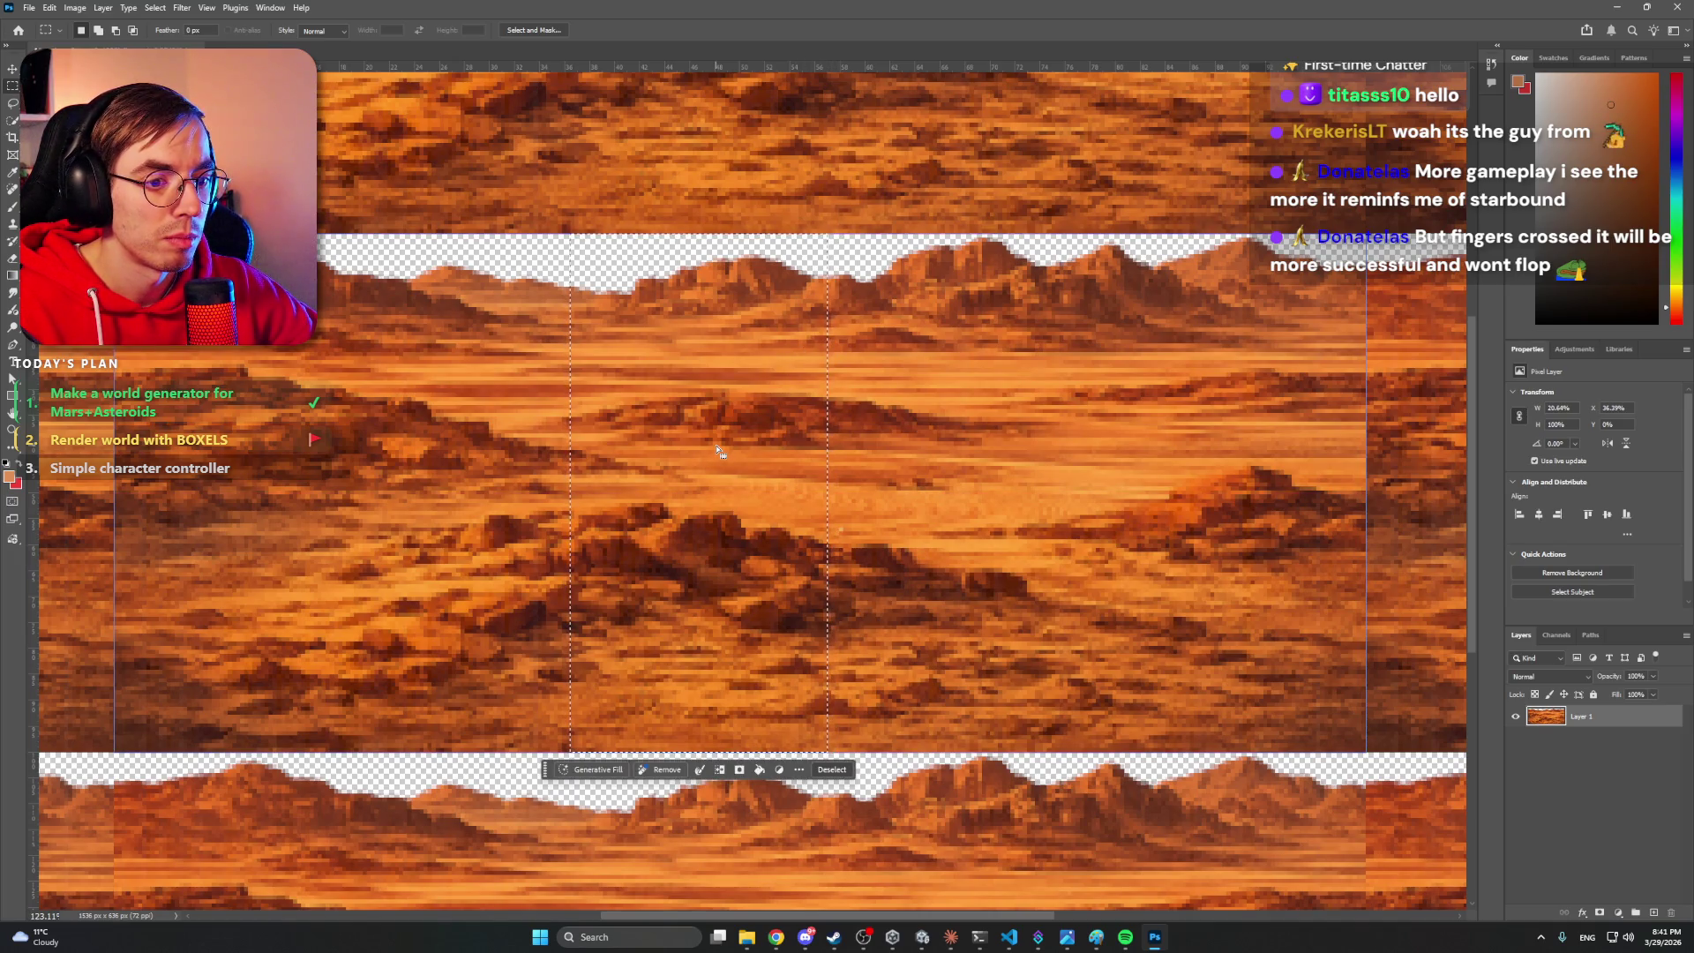
{"action": "key", "text": "ctrl+d"}
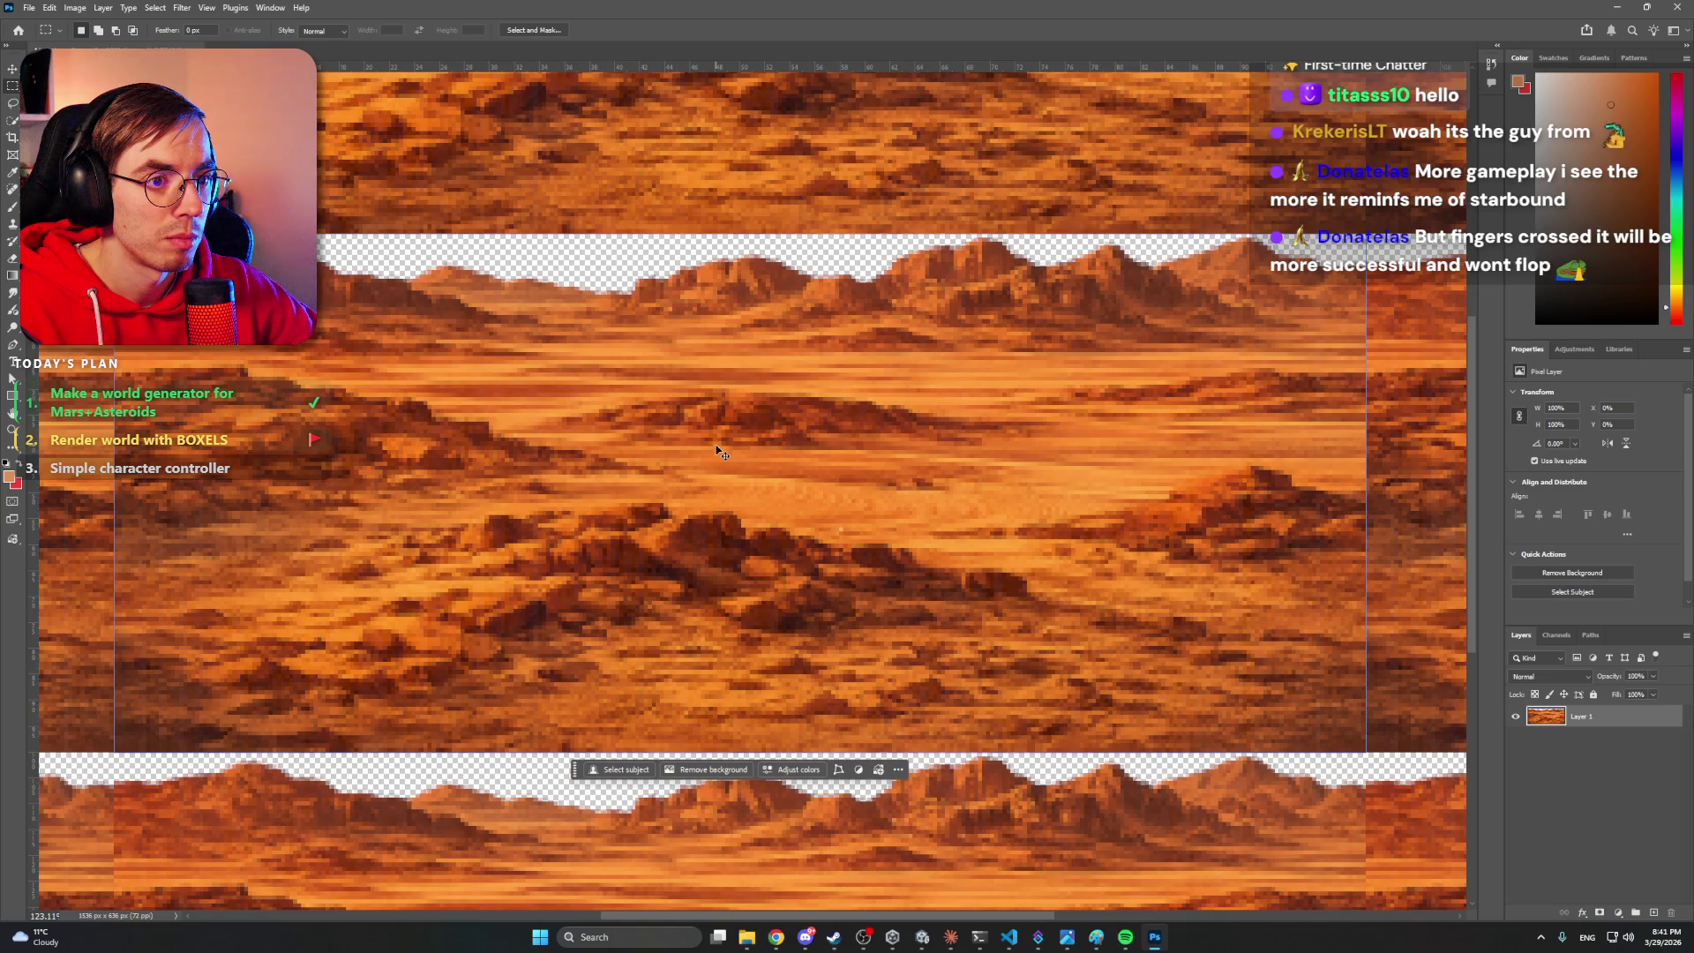
{"action": "key", "text": "ctrl+j"}
{"action": "mouse_move", "coordinate": [719, 450]}
{"action": "left_mouse_down"}
{"action": "mouse_move", "coordinate": [741, 454]}
{"action": "mouse_move", "coordinate": [723, 468]}
{"action": "mouse_move", "coordinate": [742, 488]}
{"action": "left_mouse_up"}
- Move Layer 2's desert strip right across the tile seam, panning the canvas to check placement
{"action": "key", "text": "v"}
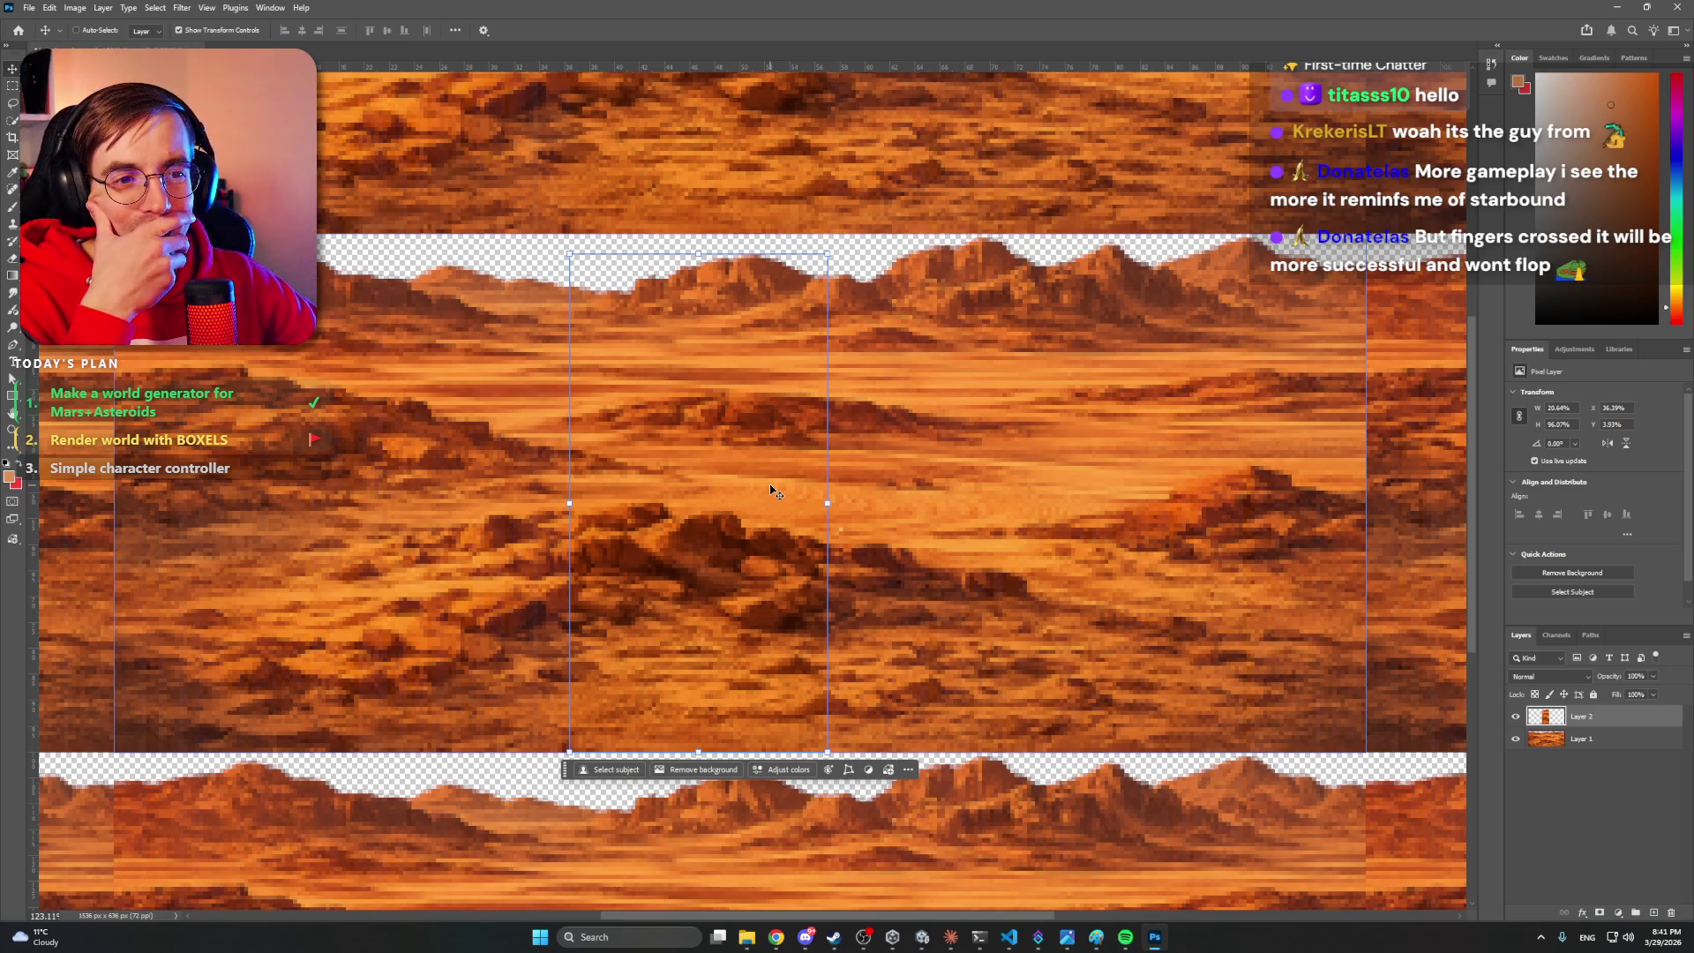
{"action": "mouse_move", "coordinate": [776, 491]}
{"action": "left_mouse_down"}
{"action": "mouse_move", "coordinate": [1382, 487]}
{"action": "mouse_move", "coordinate": [1242, 487]}
{"action": "left_mouse_up"}
{"action": "key", "text": "alt+bracketleft"}
{"action": "mouse_move", "coordinate": [551, 470]}
{"action": "left_mouse_down"}
{"action": "mouse_move", "coordinate": [756, 468]}
{"action": "mouse_move", "coordinate": [617, 469]}
{"action": "mouse_move", "coordinate": [737, 477]}
{"action": "left_mouse_up"}
{"action": "key", "text": "alt+bracketright"}
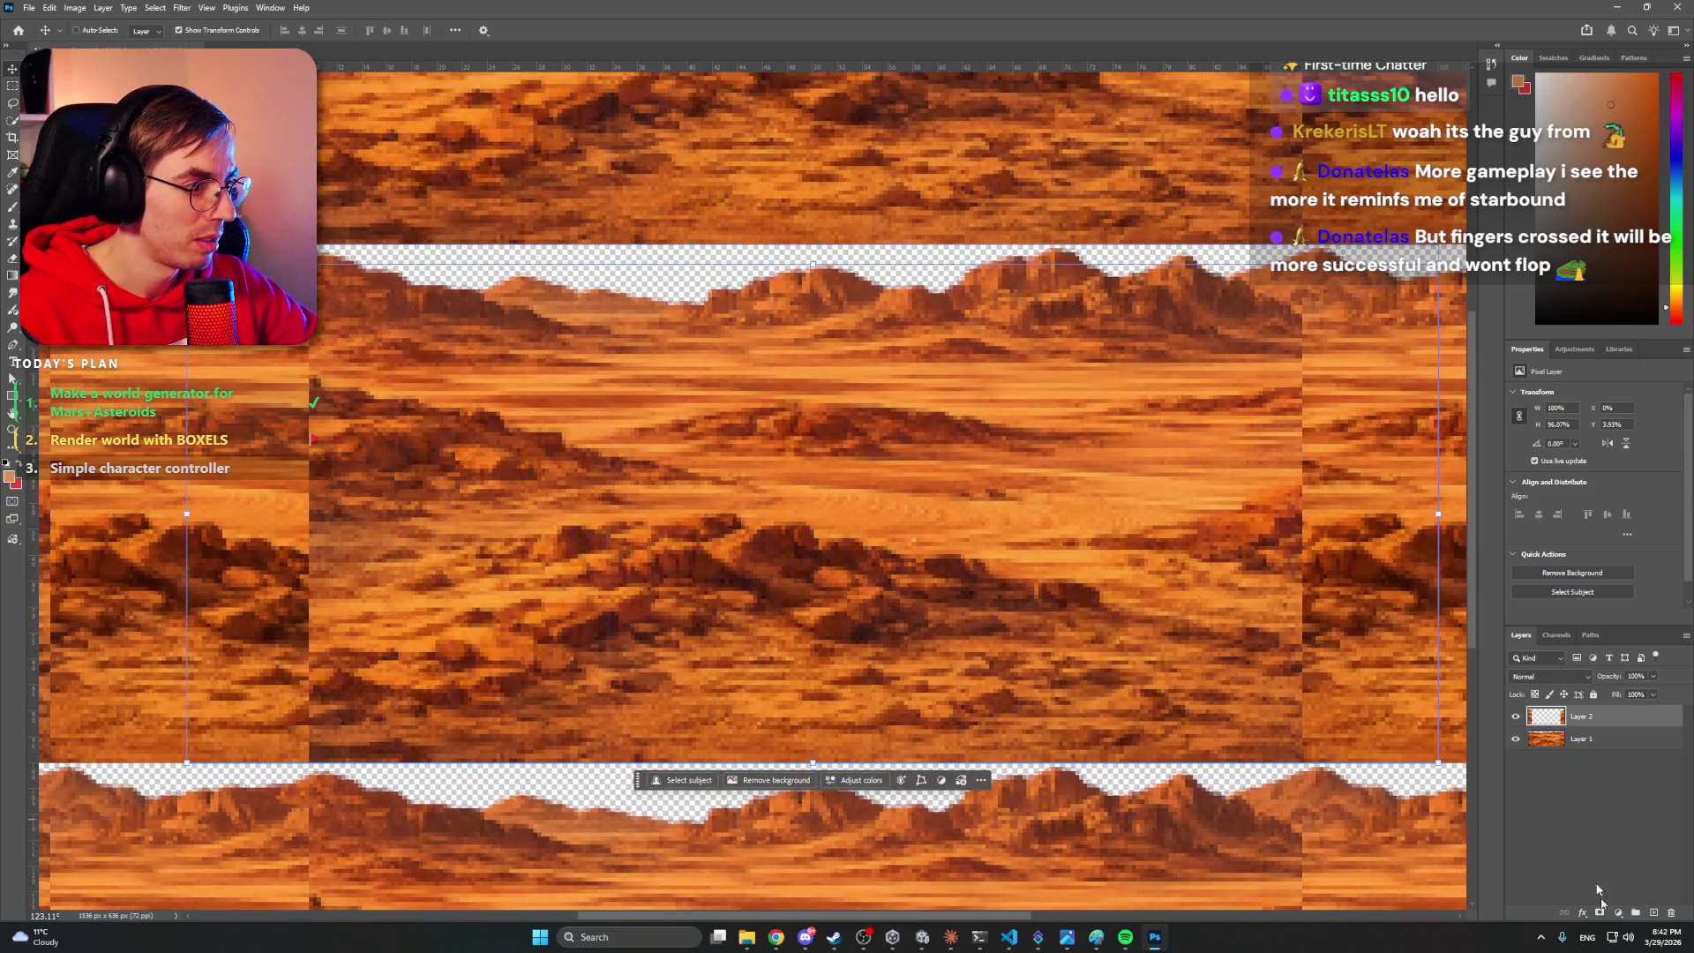
- Add a layer mask to Layer 2 and paint black along the strip's edges to blend the rocks
{"action": "left_click", "coordinate": [1600, 914]}
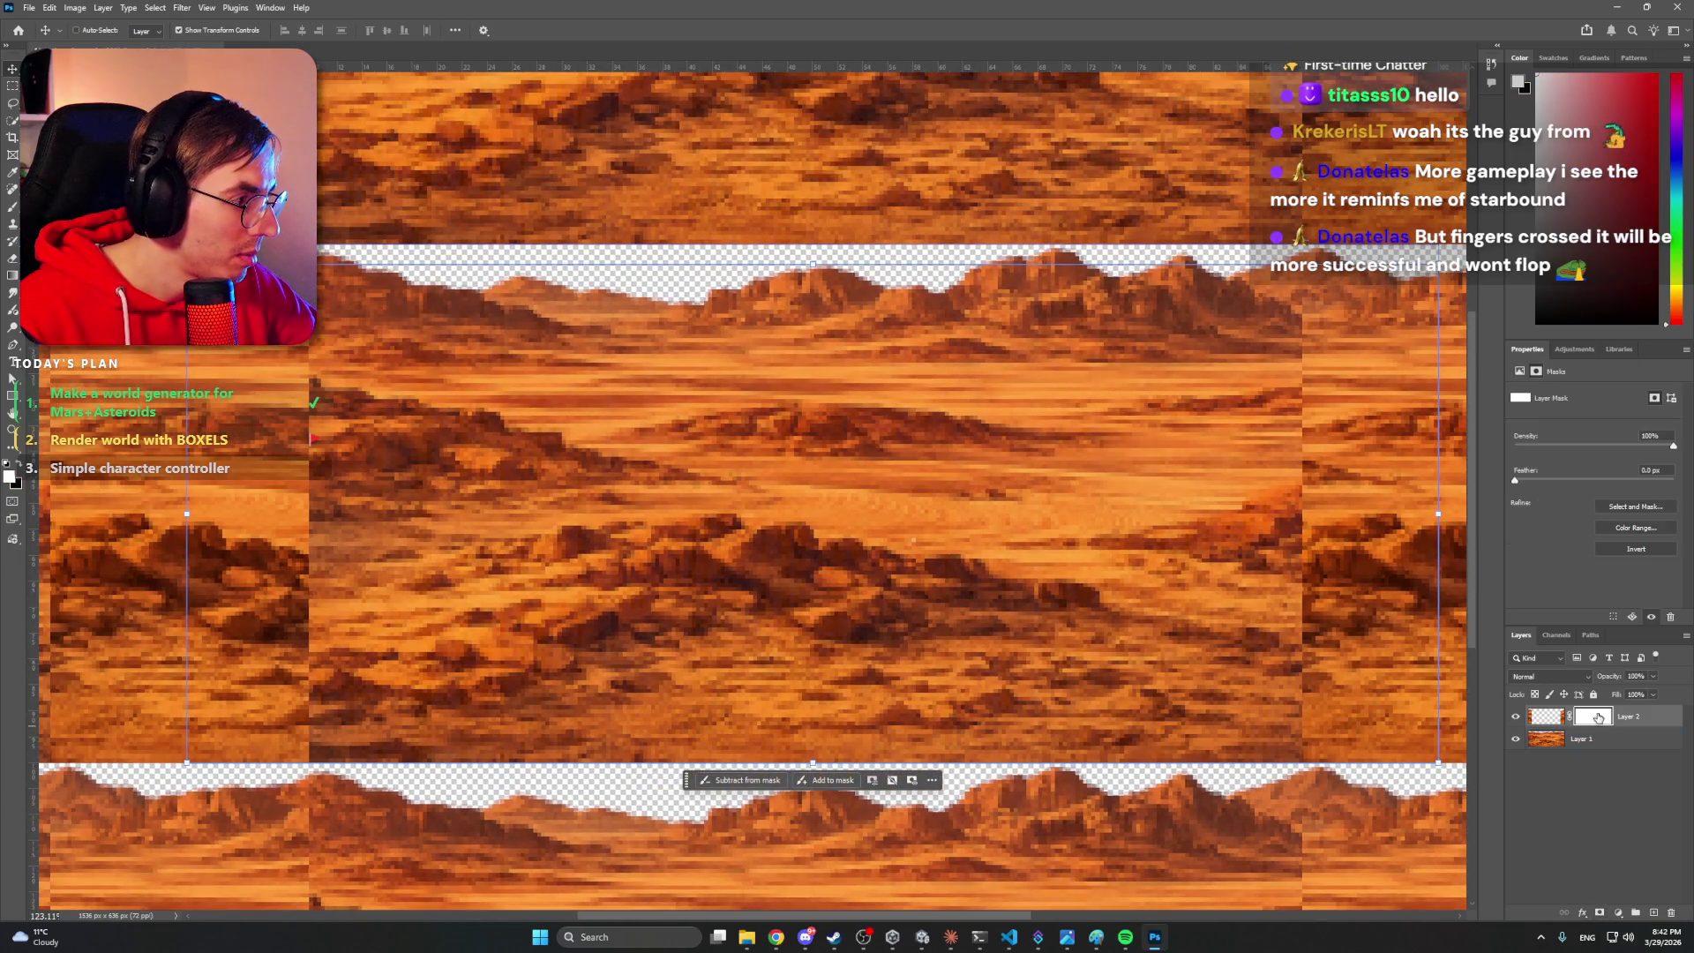
{"action": "key", "text": "b"}
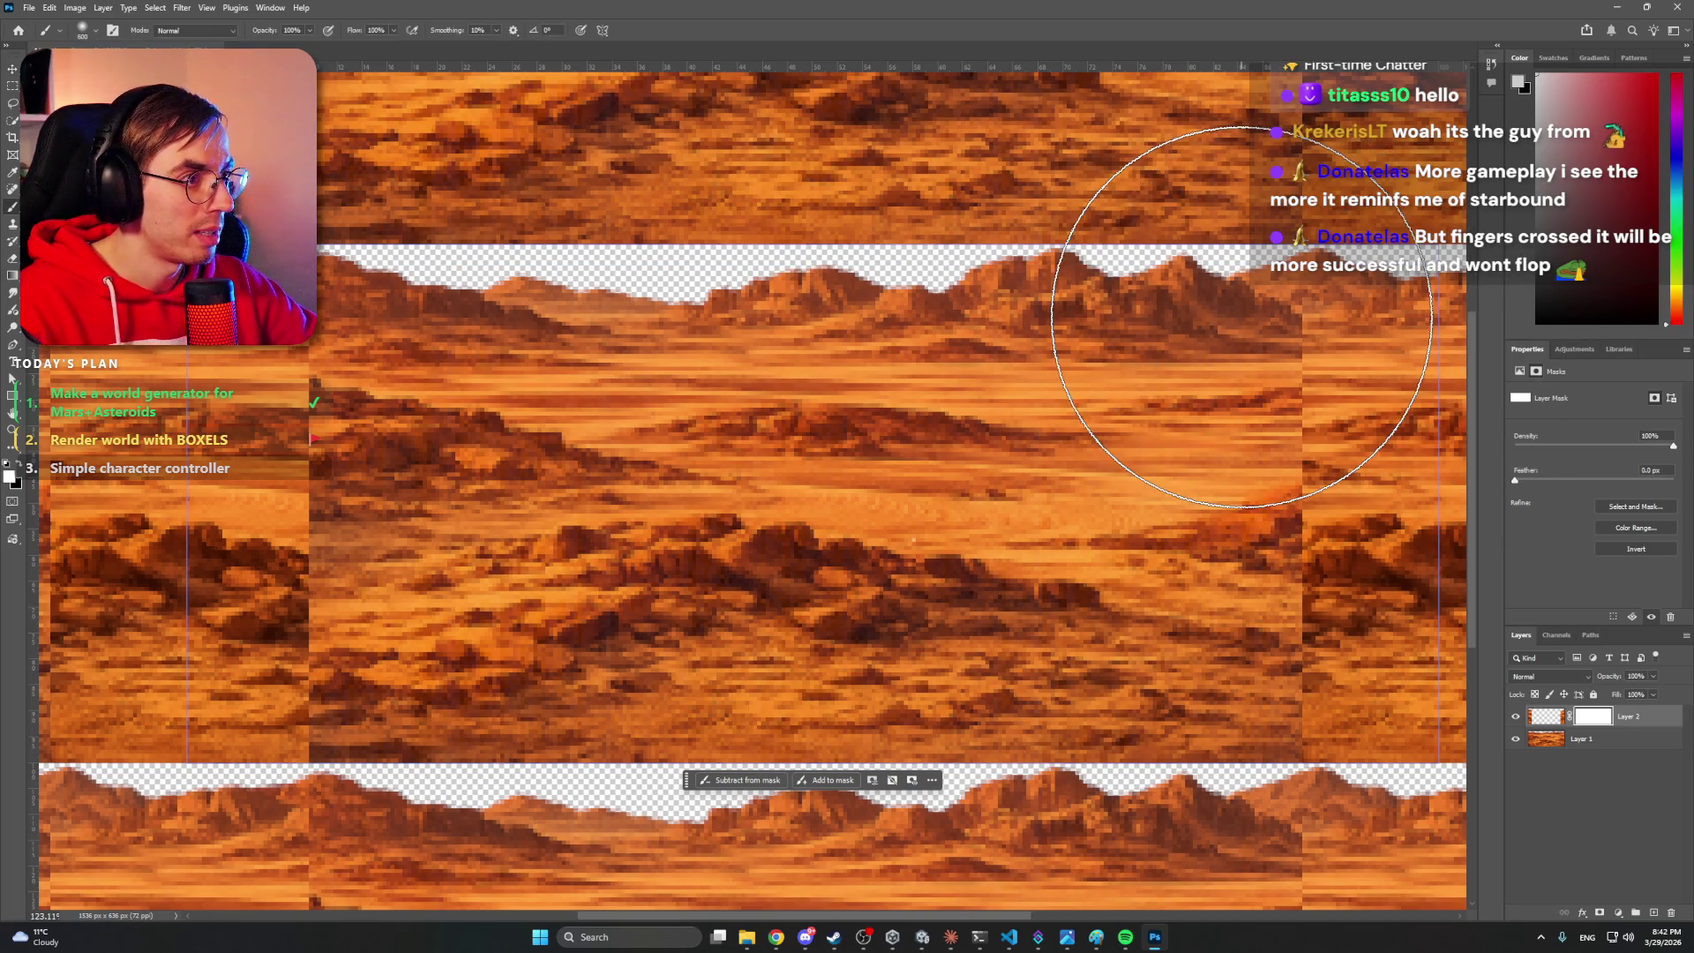
{"action": "key", "text": "x"}
{"action": "left_click_drag", "start_coordinate": [1290, 352], "coordinate": [1259, 775]}
{"action": "mouse_move", "coordinate": [1323, 541]}
{"action": "left_mouse_down"}
{"action": "mouse_move", "coordinate": [1301, 594]}
{"action": "mouse_move", "coordinate": [1307, 501]}
{"action": "left_mouse_up"}
{"action": "key", "text": "bracketleft"}
{"action": "key", "text": "bracketleft"}
{"action": "key", "text": "bracketleft"}
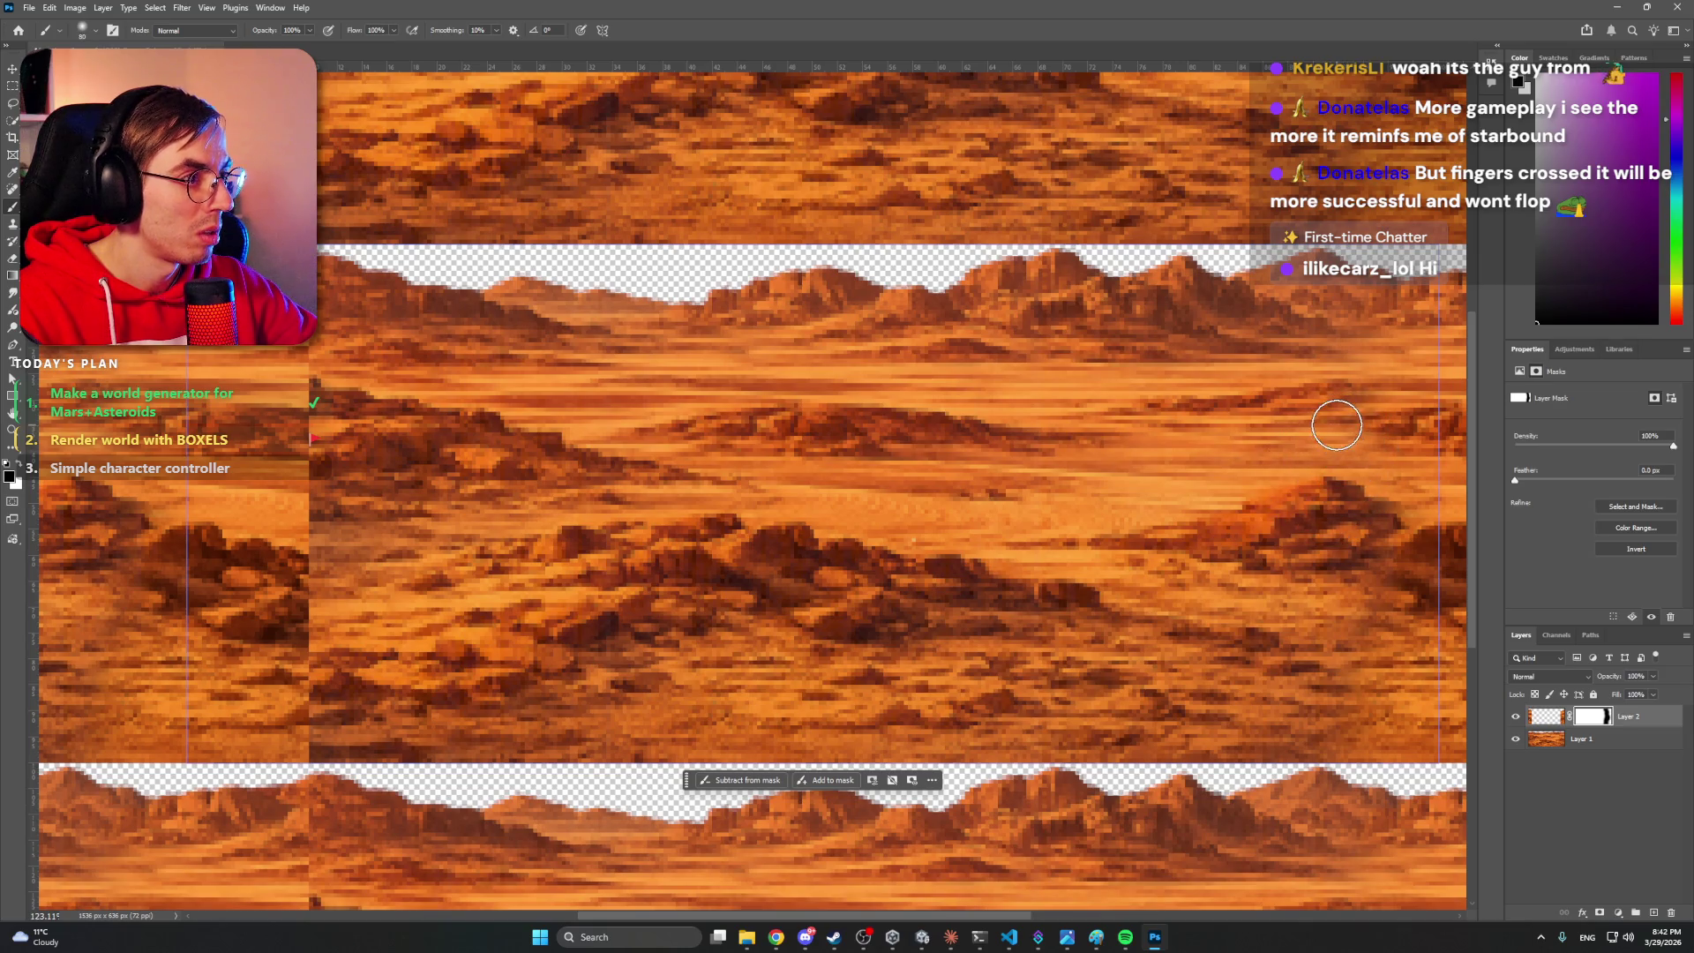
{"action": "mouse_move", "coordinate": [1348, 425]}
{"action": "left_mouse_down"}
{"action": "mouse_move", "coordinate": [1399, 446]}
{"action": "mouse_move", "coordinate": [1353, 427]}
{"action": "mouse_move", "coordinate": [1388, 506]}
{"action": "mouse_move", "coordinate": [1331, 733]}
{"action": "mouse_move", "coordinate": [1388, 707]}
{"action": "mouse_move", "coordinate": [1403, 657]}
{"action": "left_mouse_up"}
{"action": "scroll", "coordinate": [1036, 518], "scroll_direction": "left", "scroll_amount": 4}
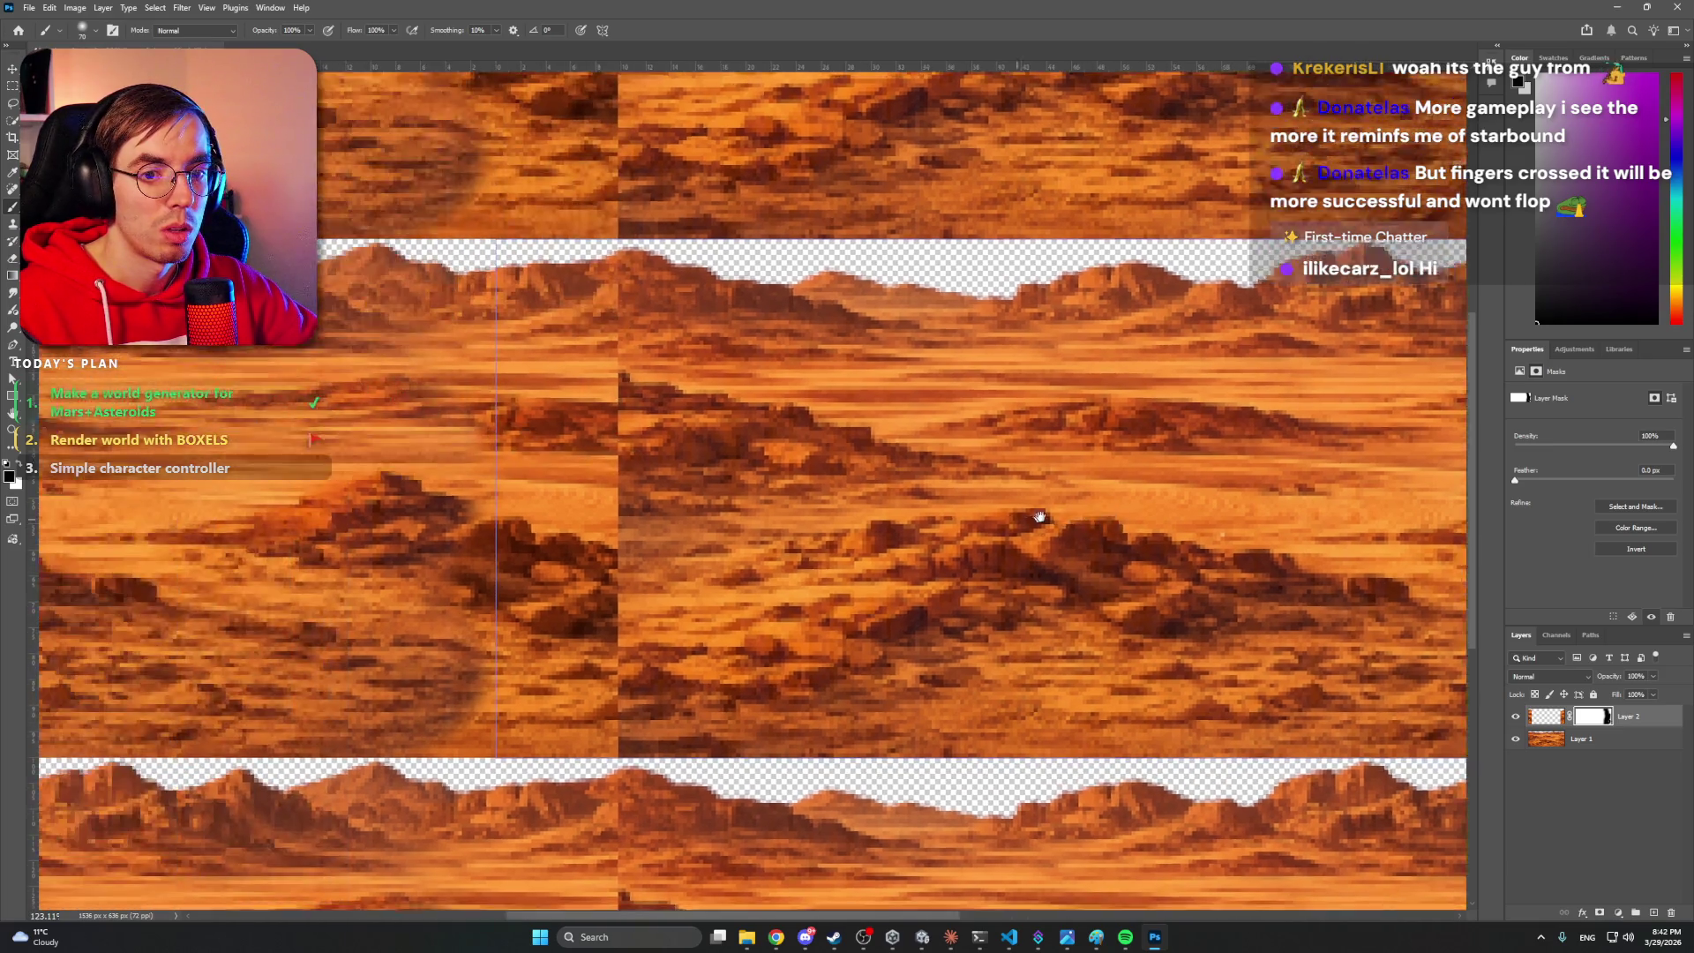
{"action": "mouse_move", "coordinate": [679, 727]}
{"action": "left_mouse_down"}
{"action": "mouse_move", "coordinate": [635, 741]}
{"action": "mouse_move", "coordinate": [673, 650]}
{"action": "mouse_move", "coordinate": [643, 450]}
{"action": "mouse_move", "coordinate": [628, 469]}
{"action": "mouse_move", "coordinate": [673, 367]}
{"action": "mouse_move", "coordinate": [650, 318]}
{"action": "mouse_move", "coordinate": [666, 283]}
{"action": "mouse_move", "coordinate": [681, 309]}
{"action": "mouse_move", "coordinate": [574, 446]}
{"action": "left_mouse_up"}
- Zoom out and back in on the seam to review how the masked strip blends into the tiling
{"action": "key", "text": "z"}
{"action": "mouse_move", "coordinate": [846, 441]}
{"action": "left_mouse_down"}
{"action": "mouse_move", "coordinate": [762, 438]}
{"action": "mouse_move", "coordinate": [760, 488]}
{"action": "left_mouse_up"}
{"action": "mouse_move", "coordinate": [953, 494]}
{"action": "left_mouse_down"}
{"action": "mouse_move", "coordinate": [1077, 494]}
{"action": "mouse_move", "coordinate": [961, 491]}
{"action": "left_mouse_up"}
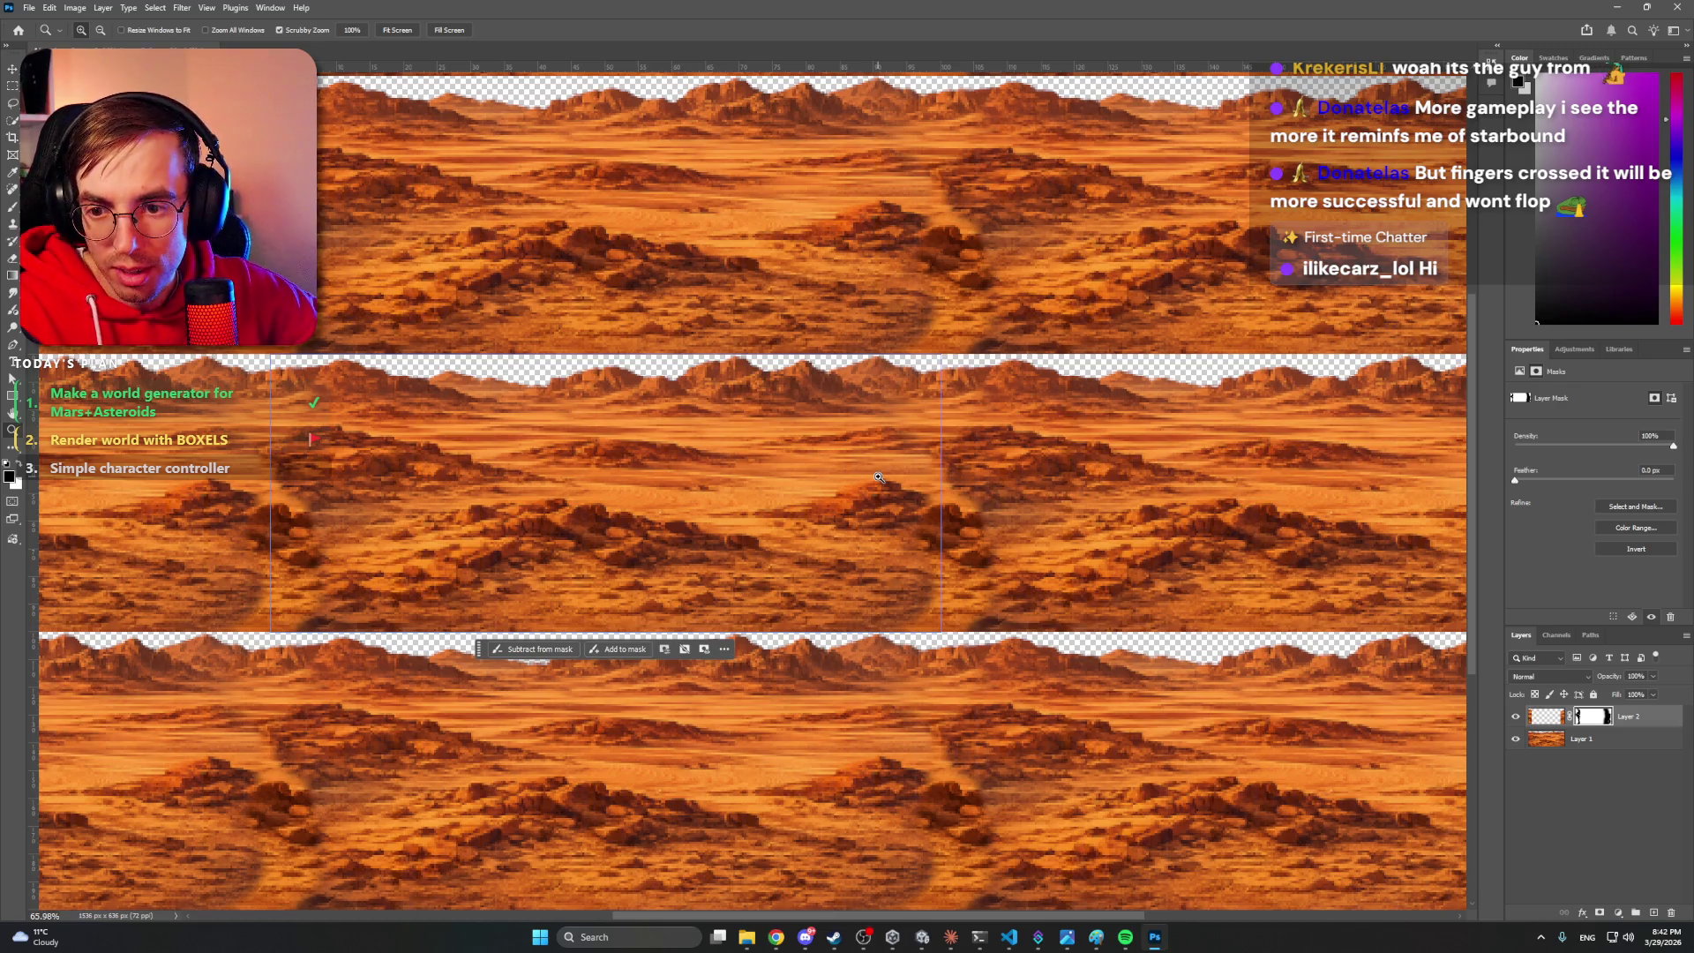
{"action": "mouse_move", "coordinate": [936, 587]}
{"action": "left_mouse_down"}
{"action": "mouse_move", "coordinate": [1015, 587]}
{"action": "mouse_move", "coordinate": [999, 660]}
{"action": "left_mouse_up"}
{"action": "key", "text": "b"}
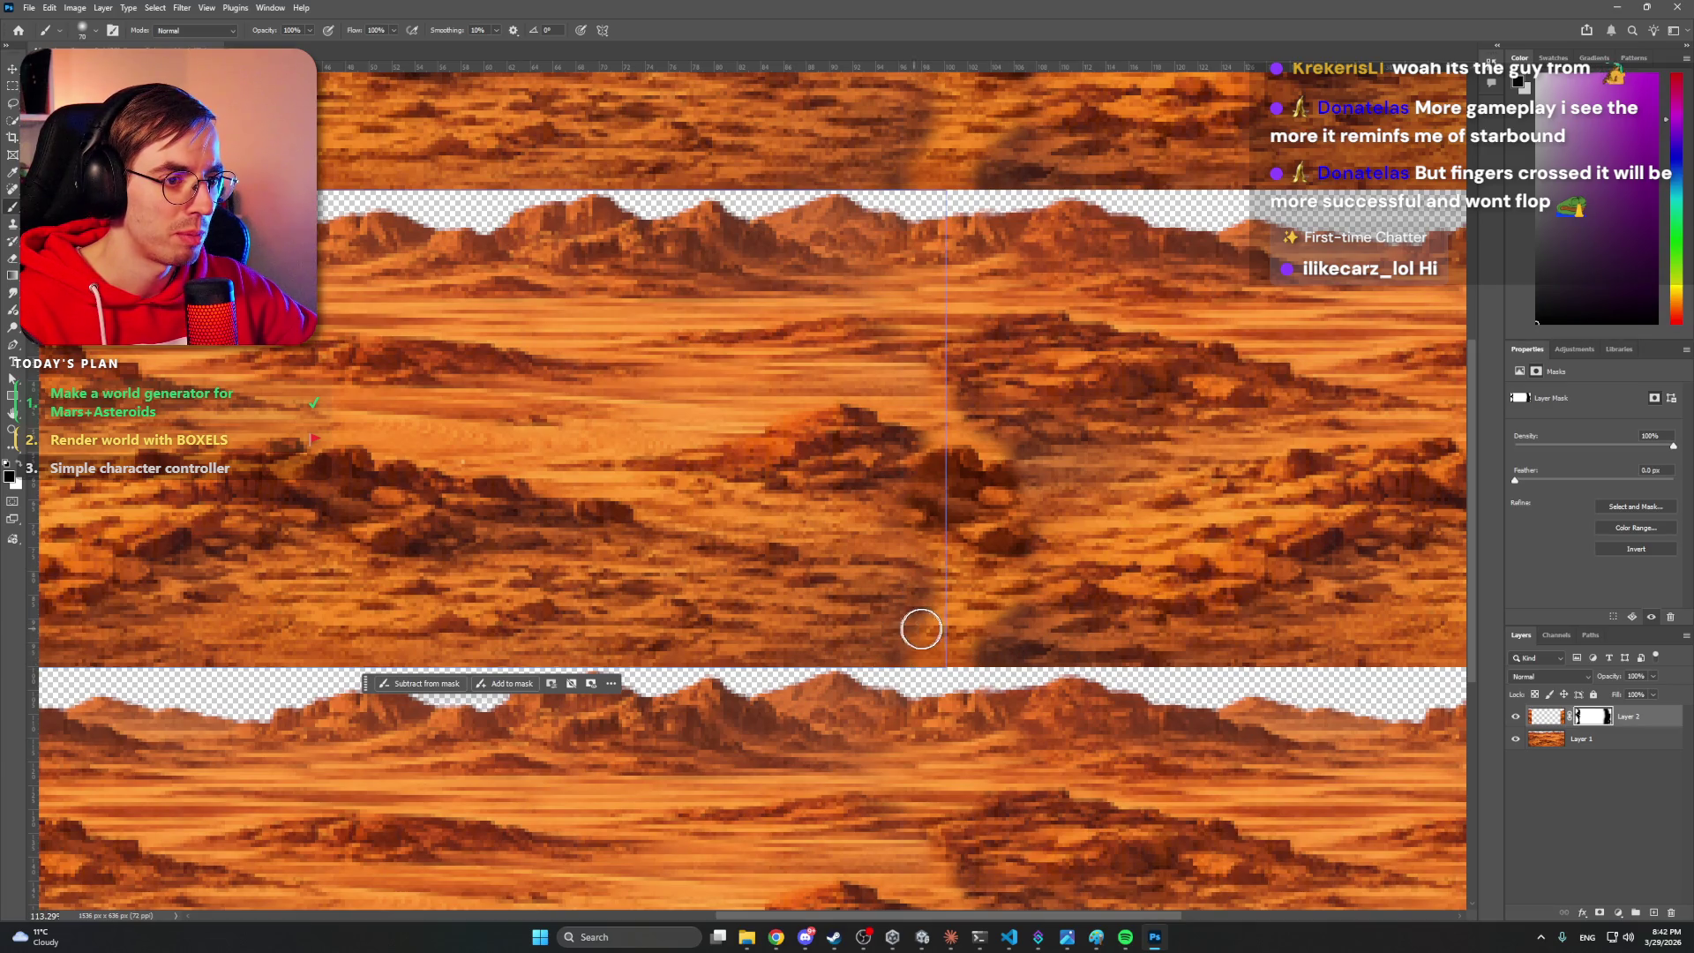
{"action": "key", "text": "z"}
{"action": "mouse_move", "coordinate": [800, 430]}
{"action": "left_mouse_down"}
{"action": "mouse_move", "coordinate": [733, 430]}
{"action": "mouse_move", "coordinate": [842, 431]}
{"action": "left_mouse_up"}
{"action": "left_click", "coordinate": [1550, 676]}
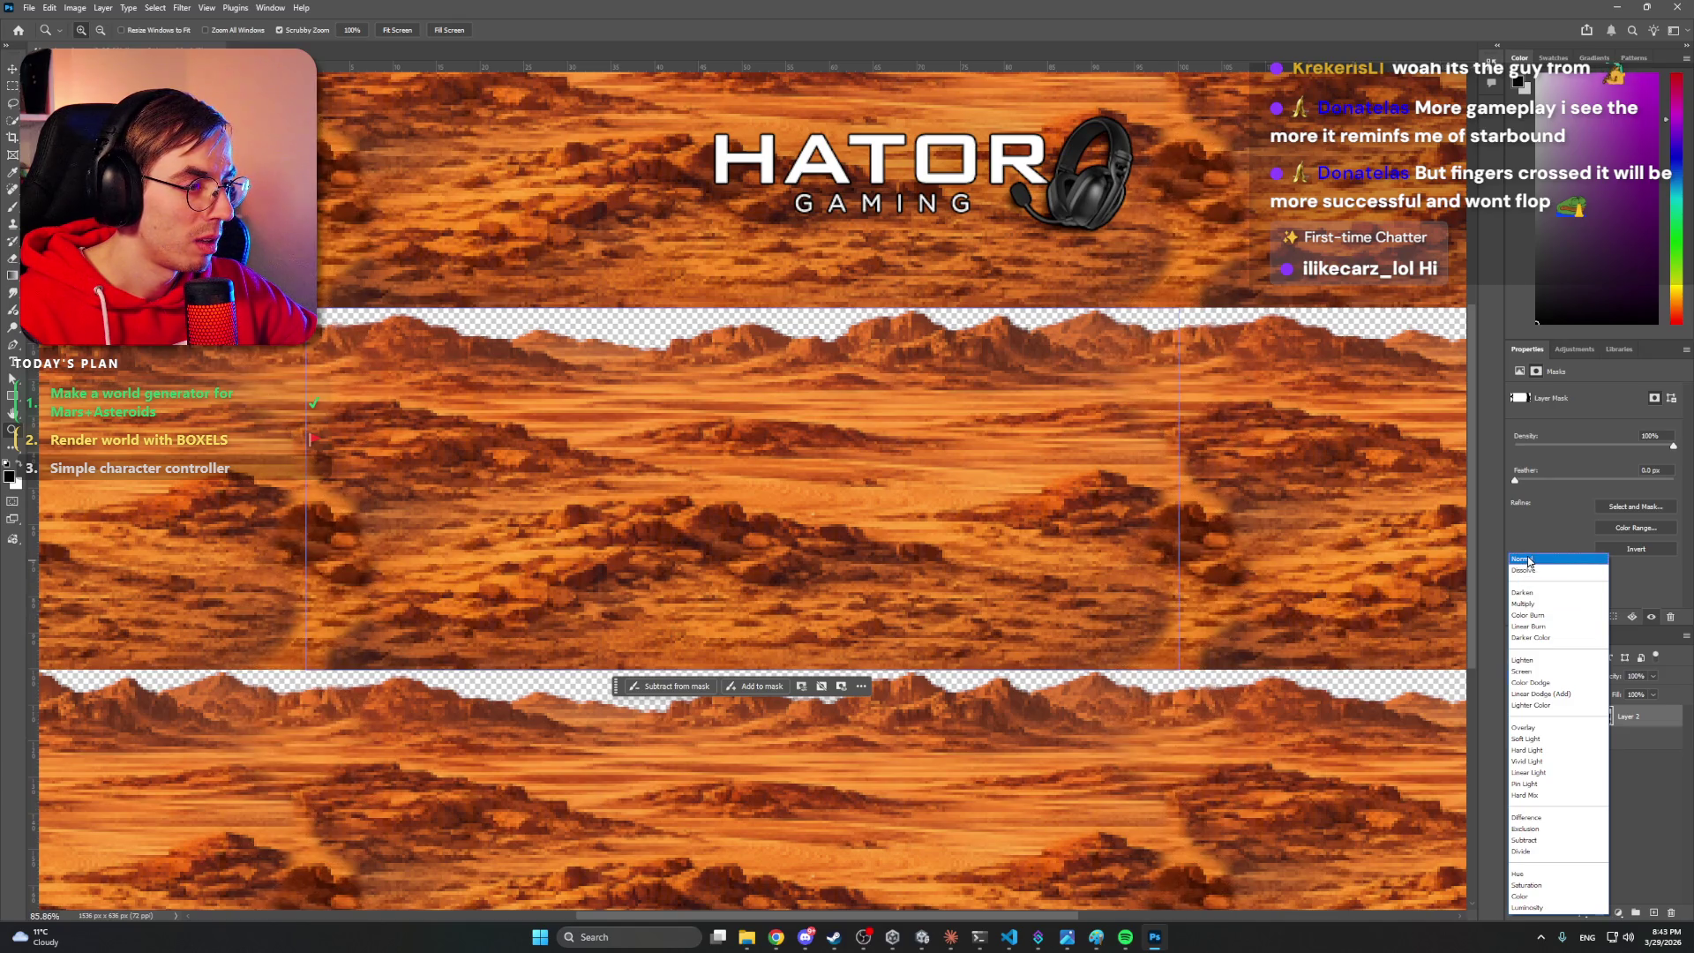
- Keep Normal blending, duplicate the original Layer 1 and move the copy above Layer 2
{"action": "left_click", "coordinate": [1529, 561]}
{"action": "left_click", "coordinate": [1643, 715]}
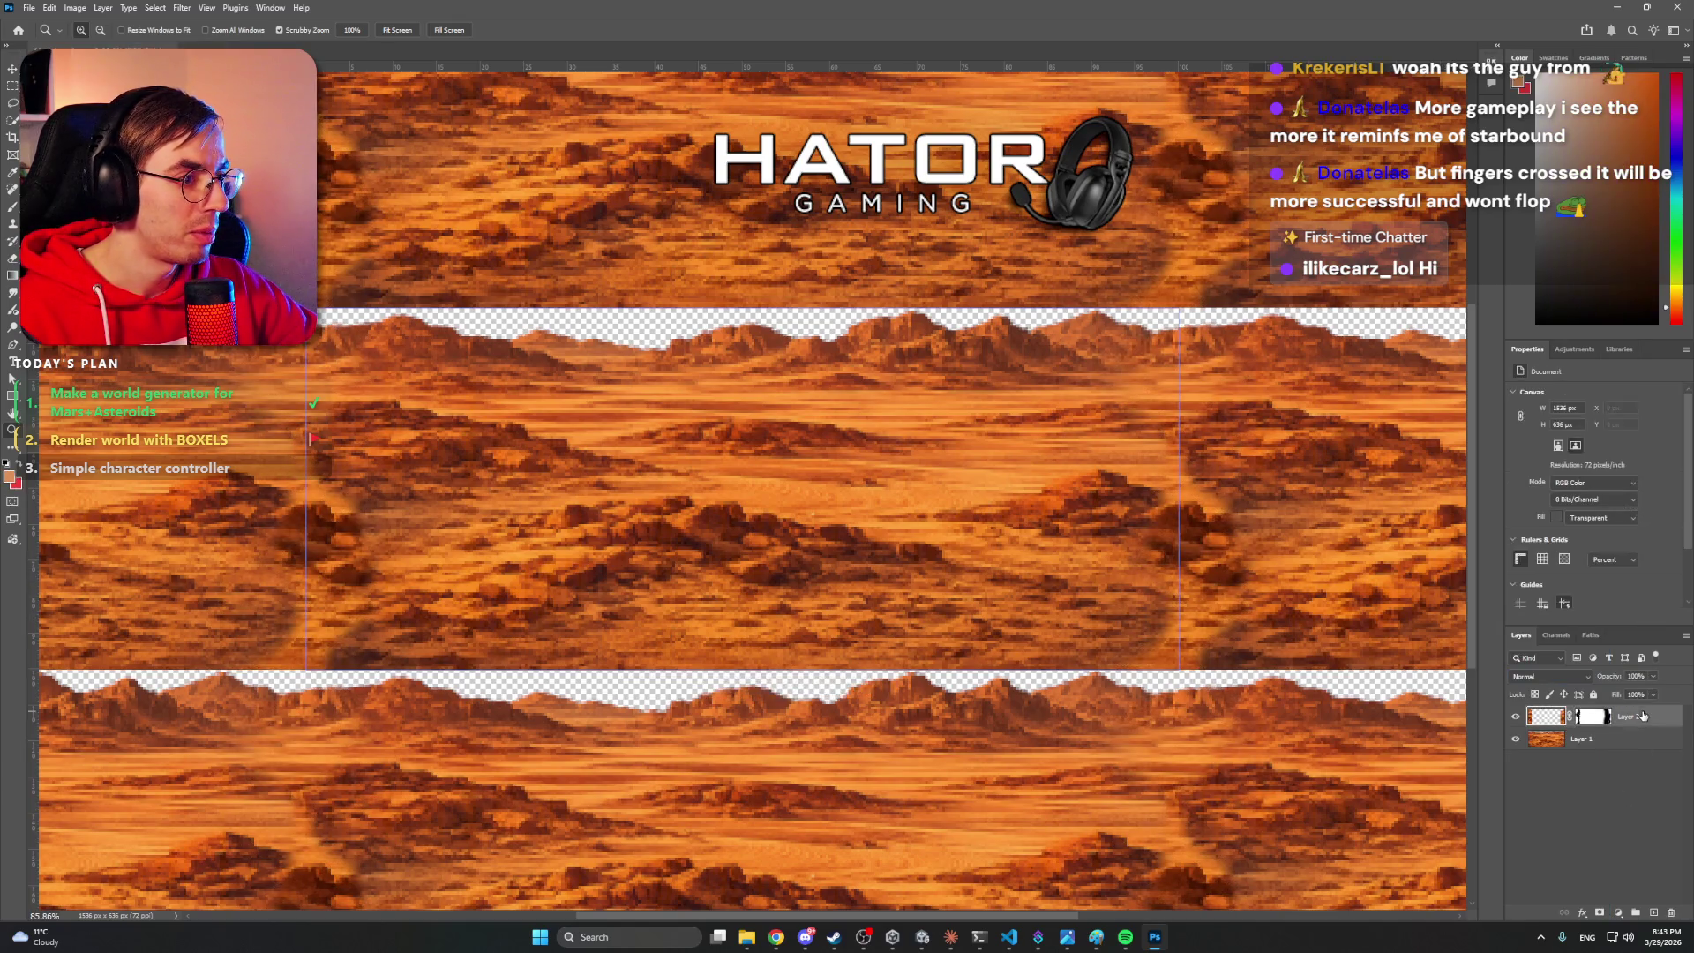
{"action": "left_click", "coordinate": [1647, 743]}
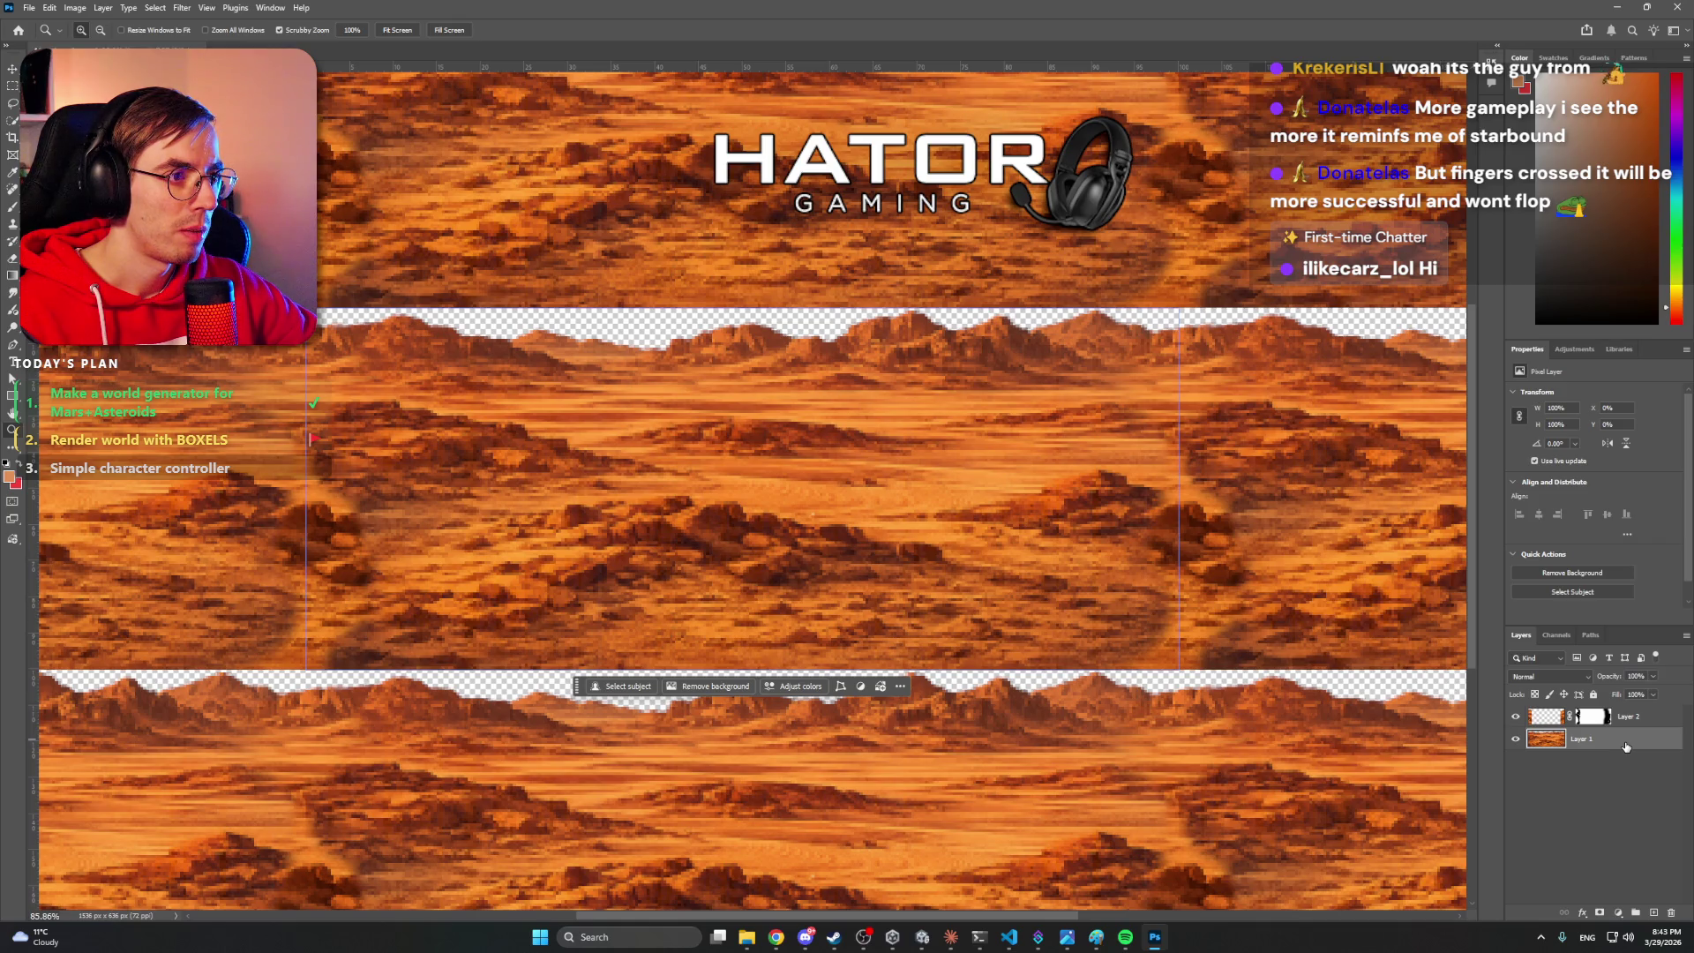
{"action": "key", "text": "ctrl+j"}
{"action": "left_click_drag", "start_coordinate": [1604, 746], "coordinate": [1601, 719]}
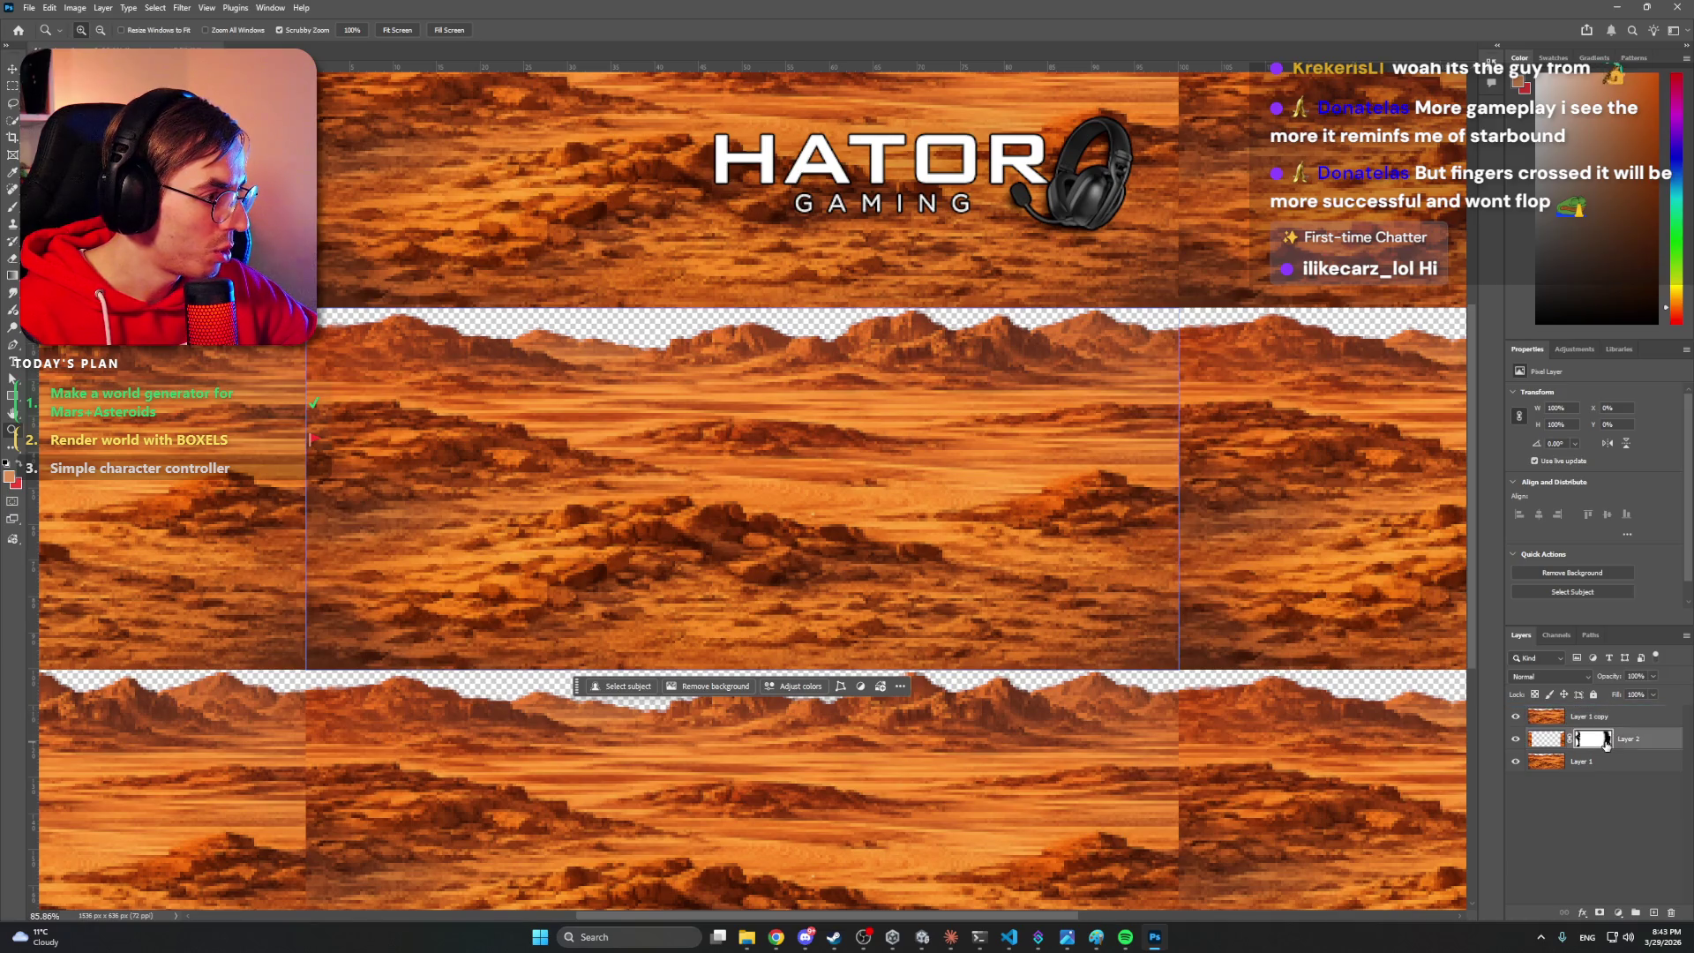
- Duplicate Layer 2, invert its mask, move that mask onto Layer 1 copy and delete Layer 3
{"action": "key", "text": "ctrl+v"}
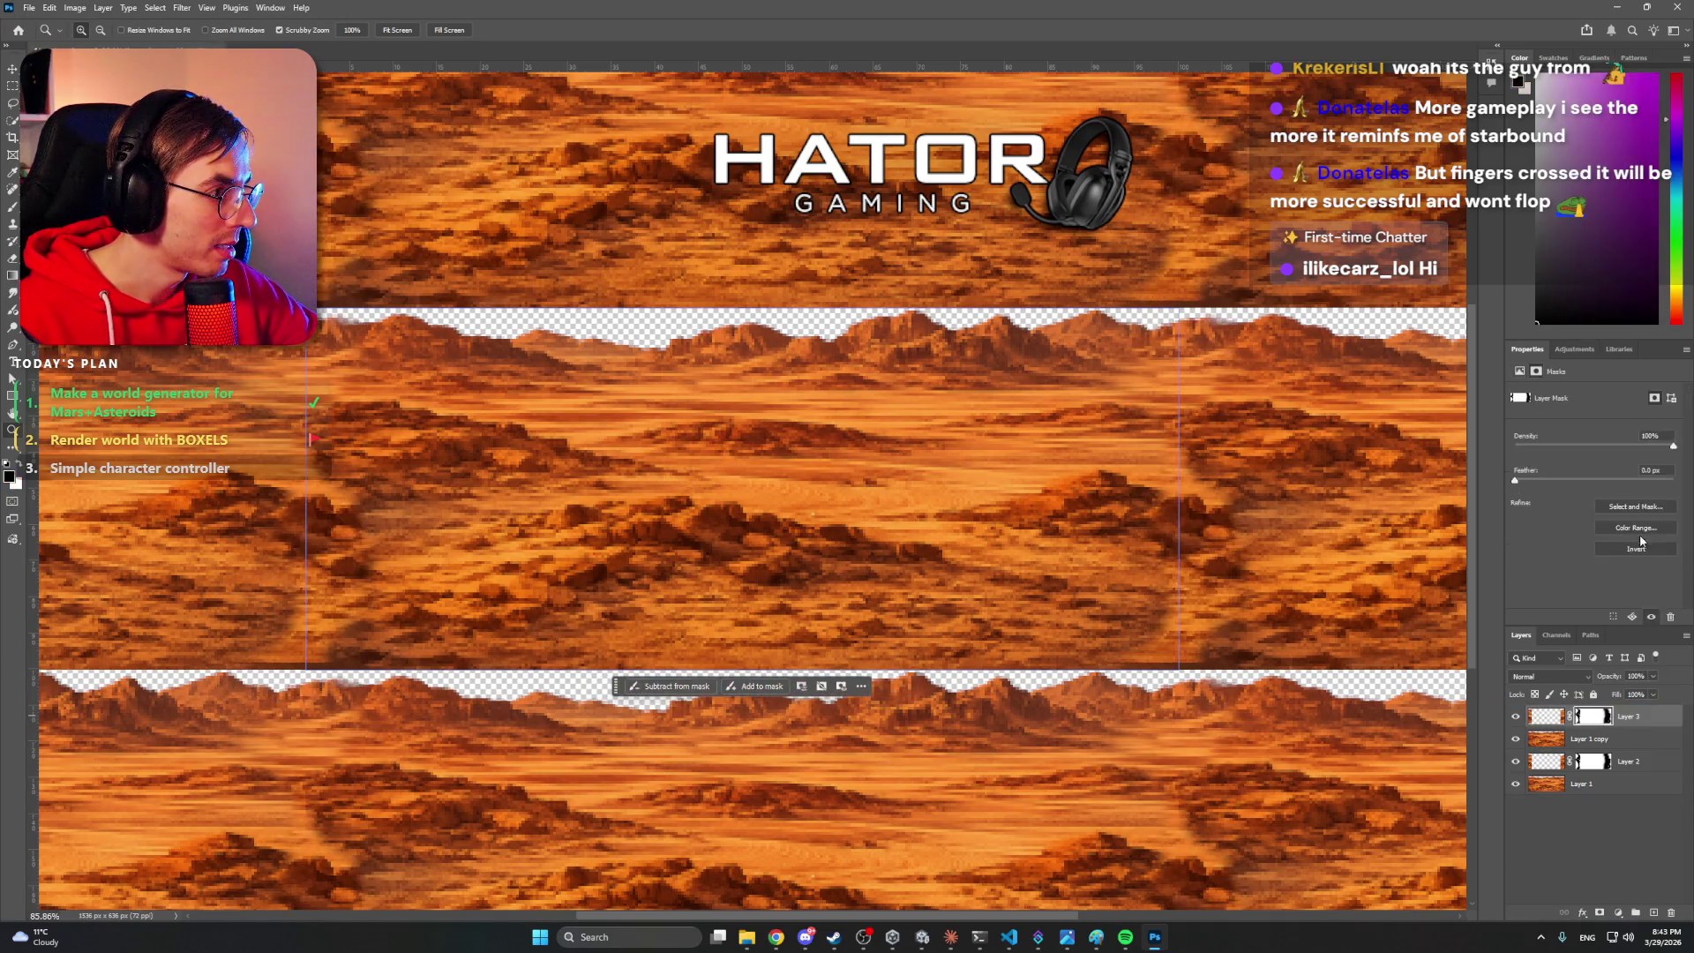
{"action": "left_click", "coordinate": [1637, 549]}
{"action": "key", "text": "ctrl+2"}
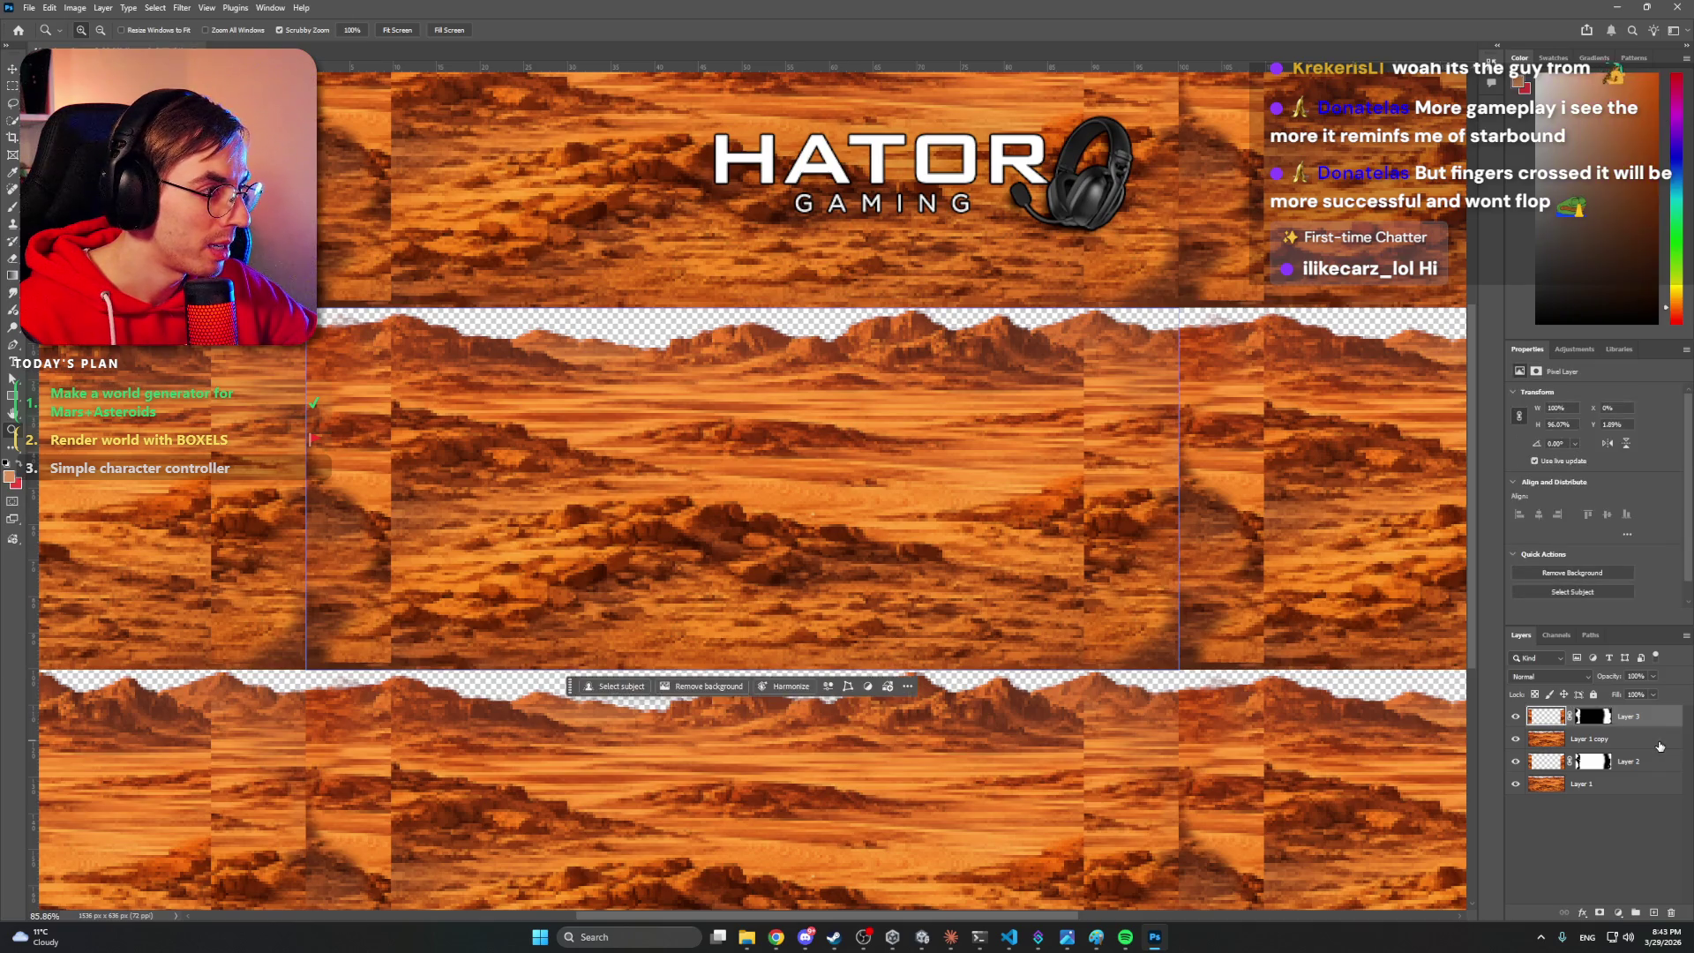
{"action": "left_click", "coordinate": [1605, 716]}
{"action": "left_click_drag", "start_coordinate": [1597, 720], "coordinate": [1593, 744]}
{"action": "key", "text": "Delete"}
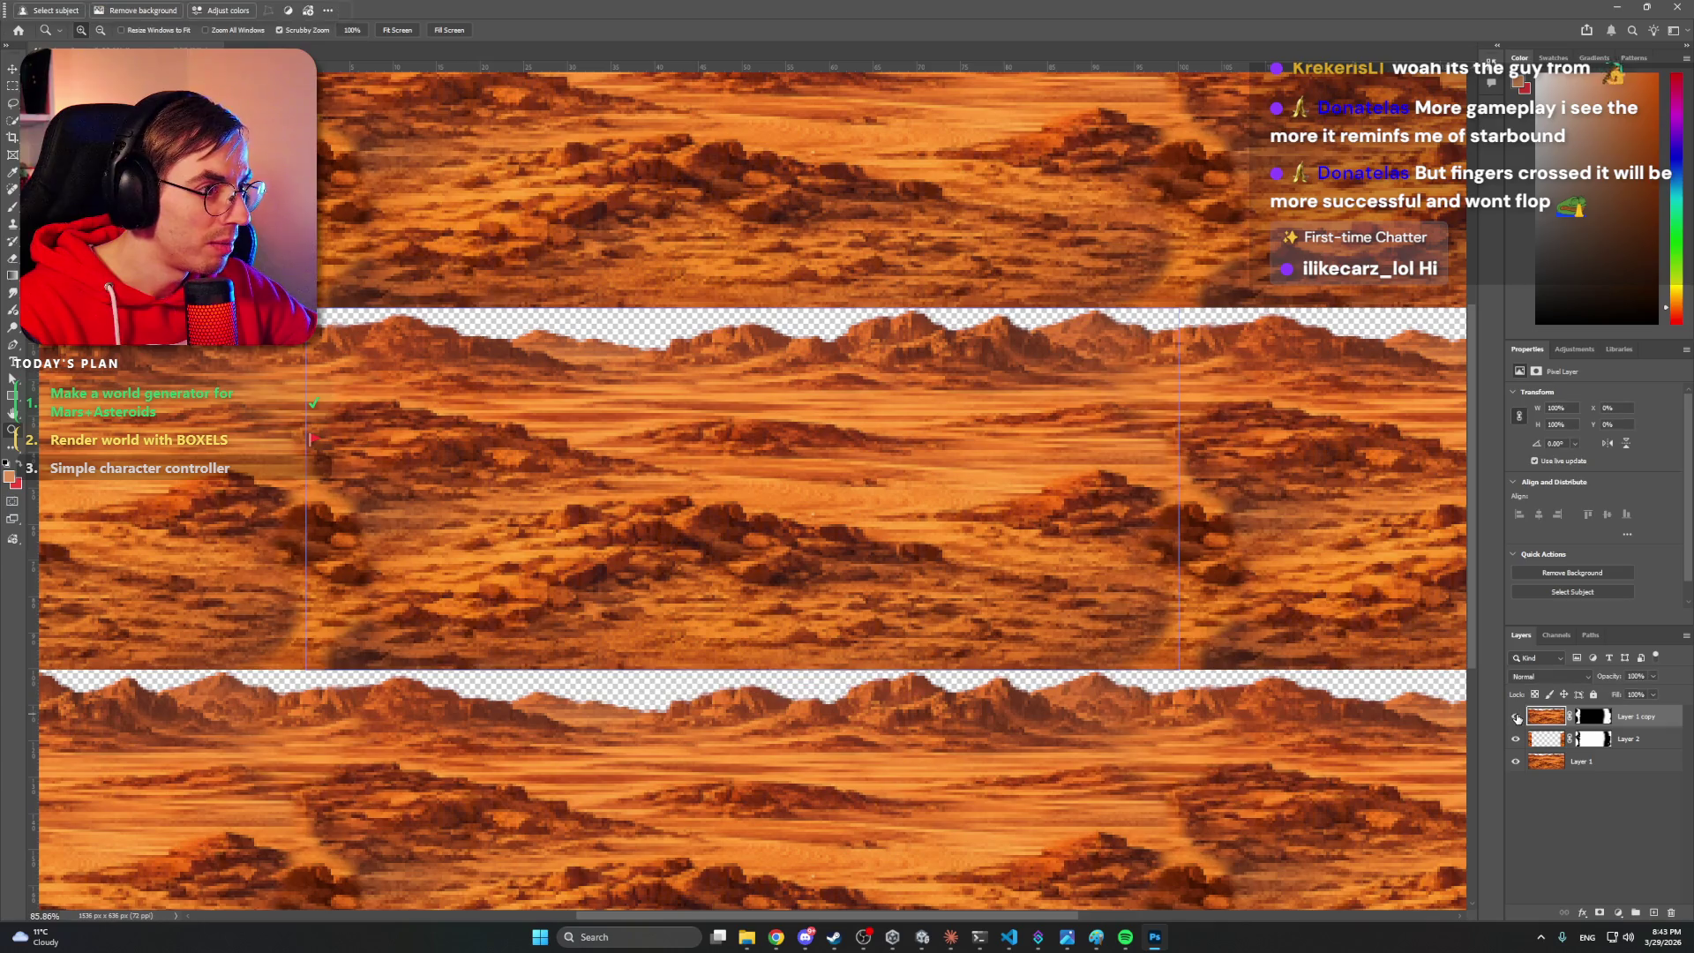
{"action": "left_click", "coordinate": [1588, 677]}
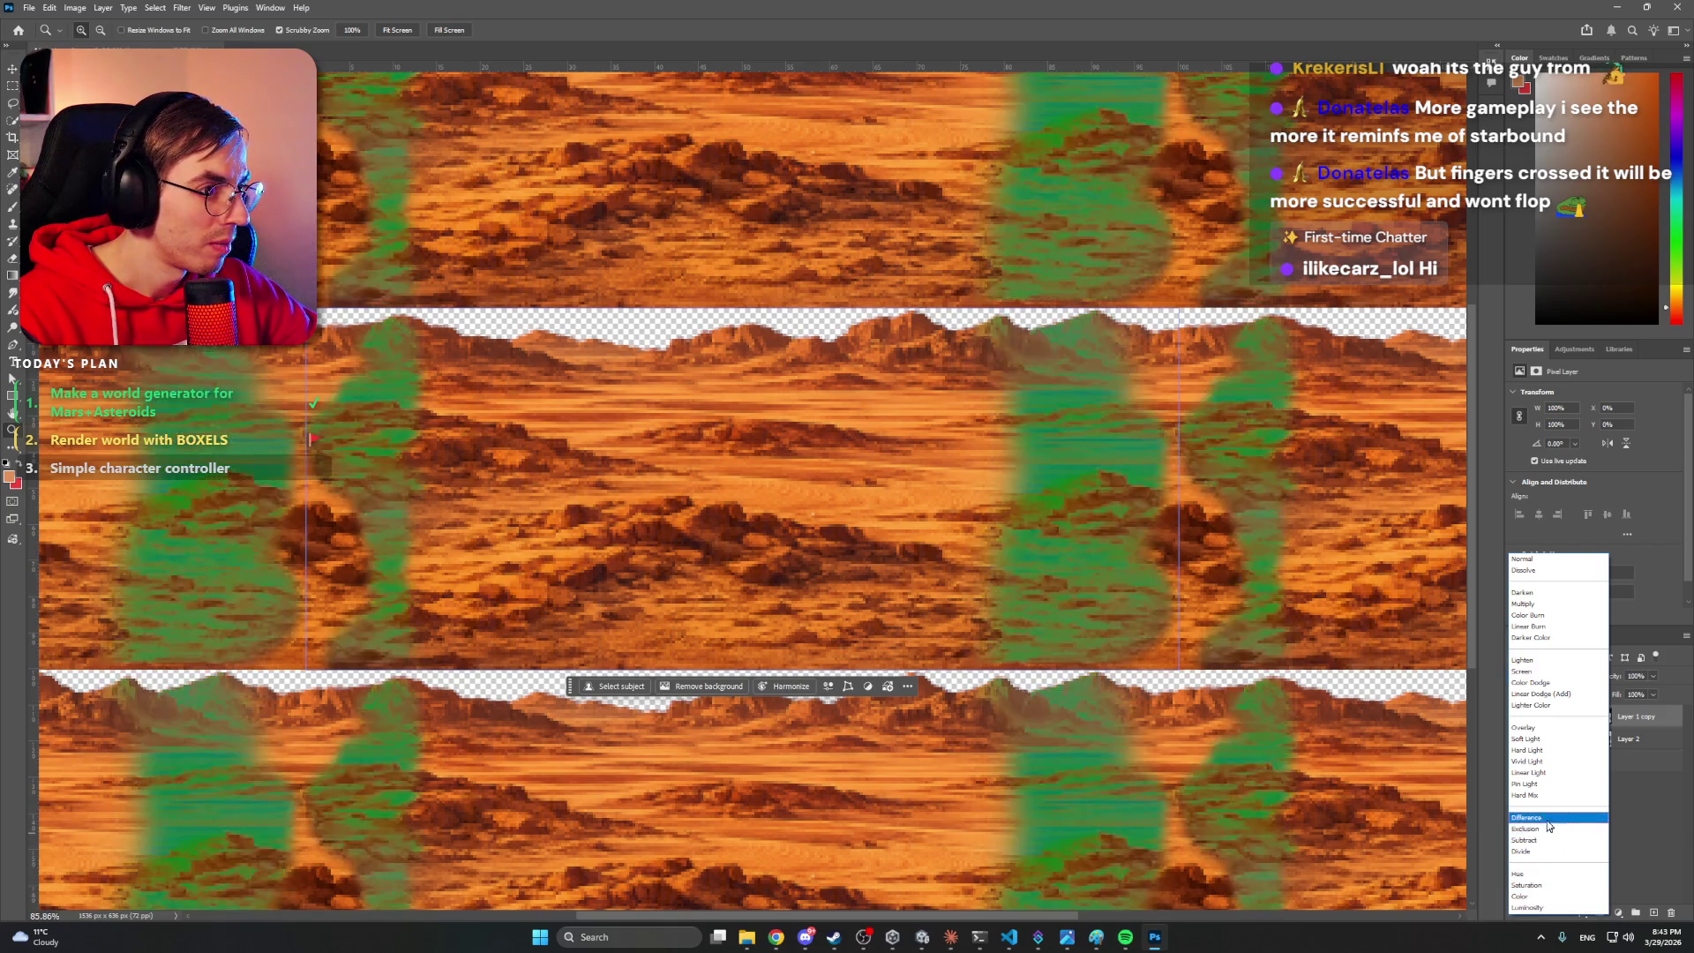
- Try Saturation and Color blend modes and an inverted mask on Layer 1 copy, comparing seams
{"action": "left_click", "coordinate": [1546, 886]}
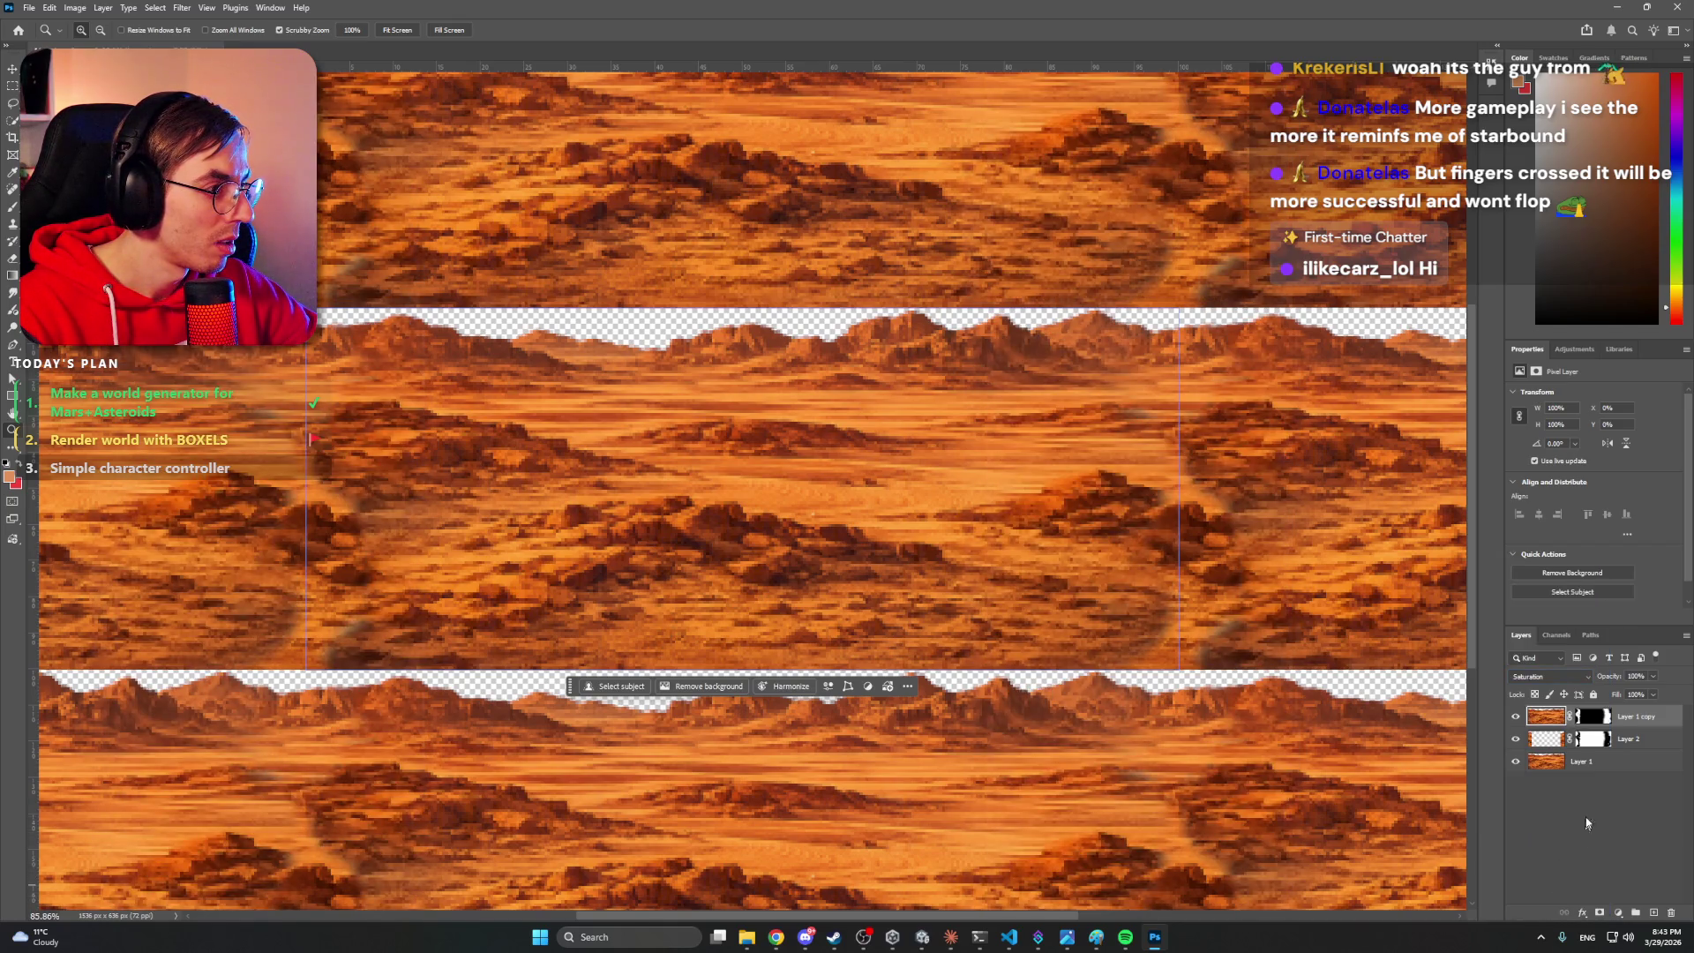
{"action": "left_click", "coordinate": [1602, 720]}
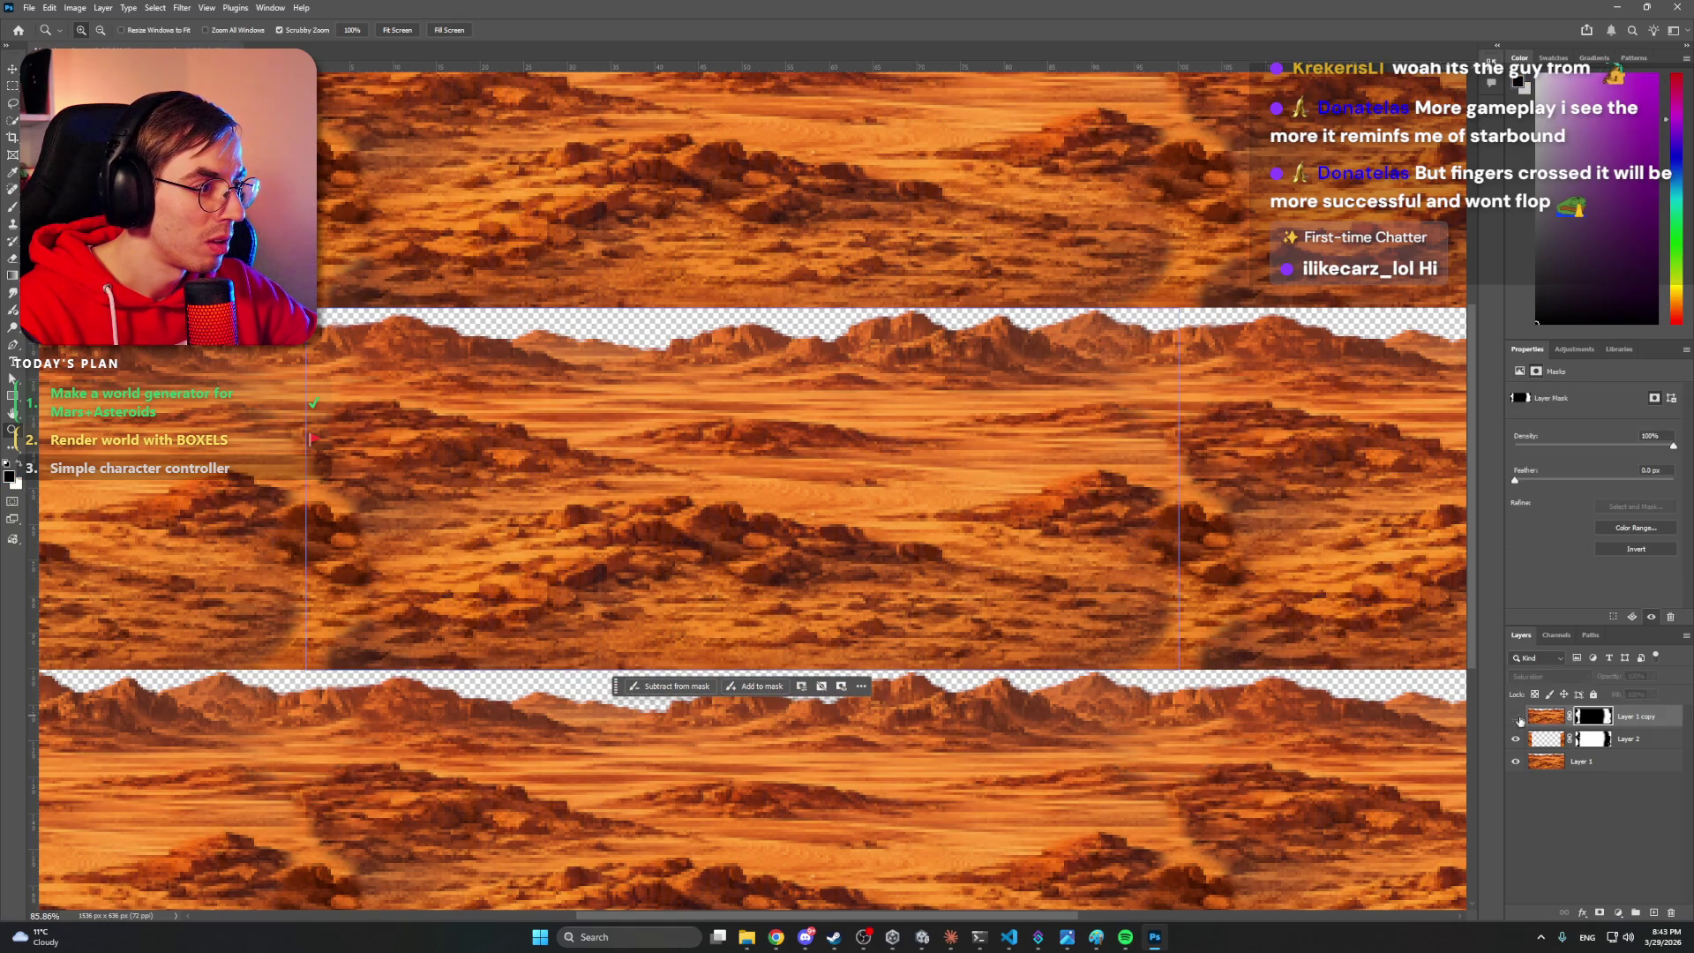
{"action": "left_click", "coordinate": [1518, 718]}
{"action": "left_click", "coordinate": [1517, 740]}
{"action": "left_click", "coordinate": [1518, 718]}
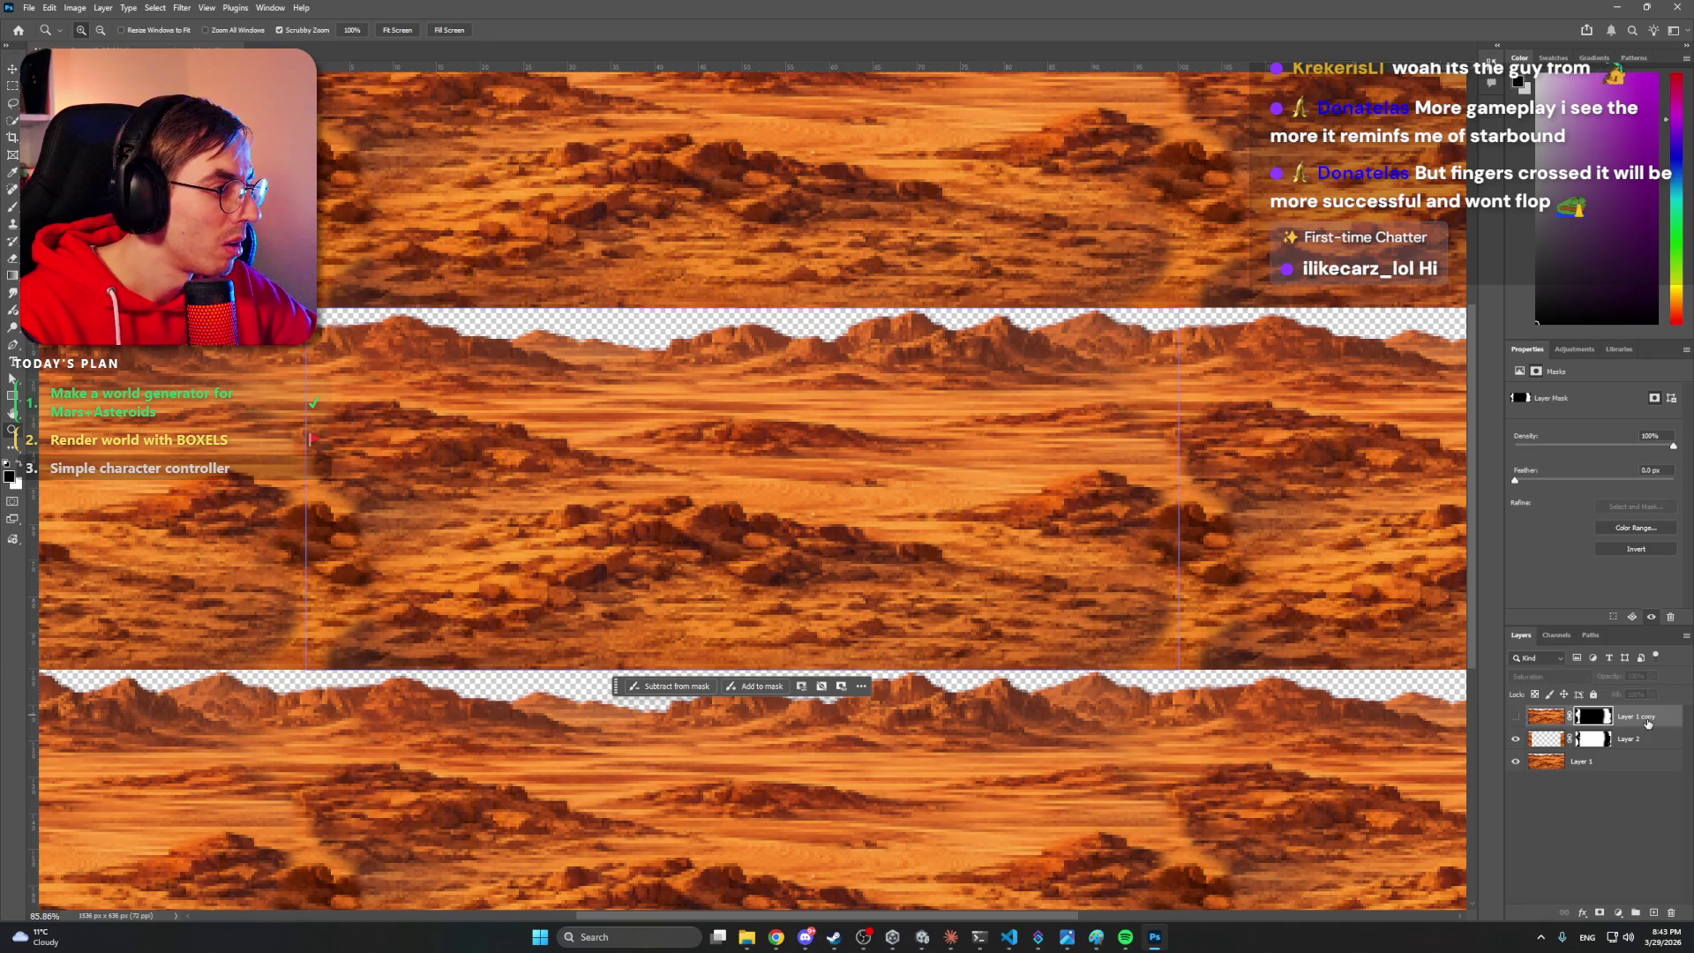
{"action": "left_click", "coordinate": [1551, 722]}
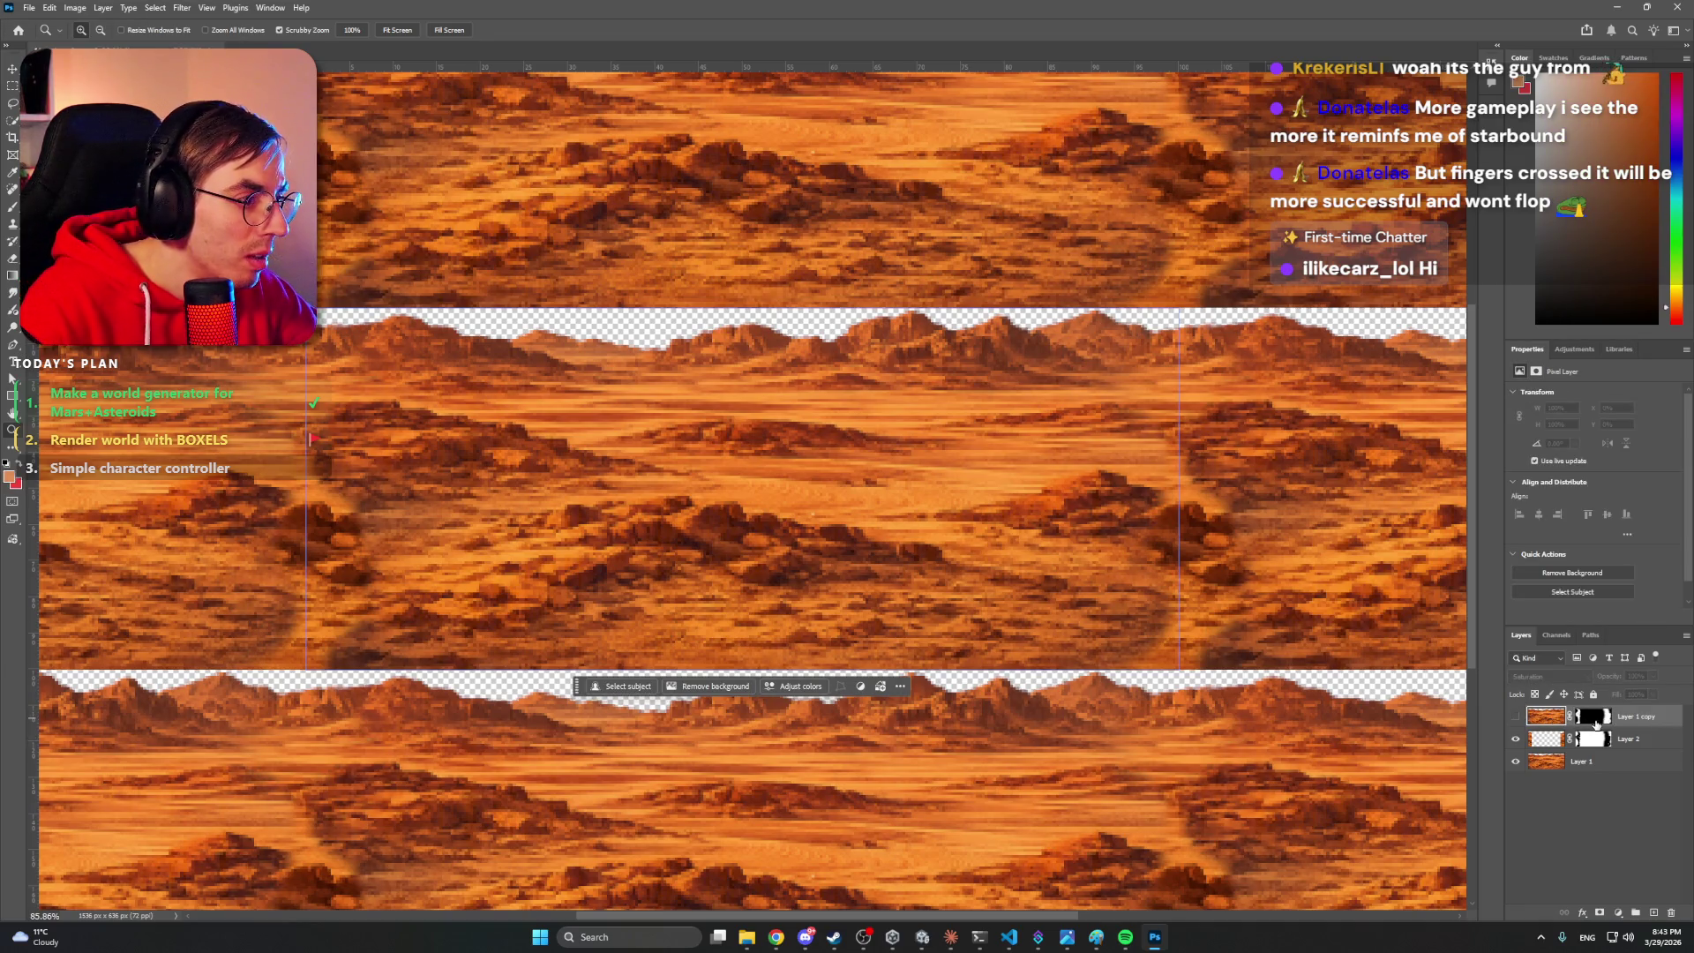
{"action": "left_click", "coordinate": [1517, 718]}
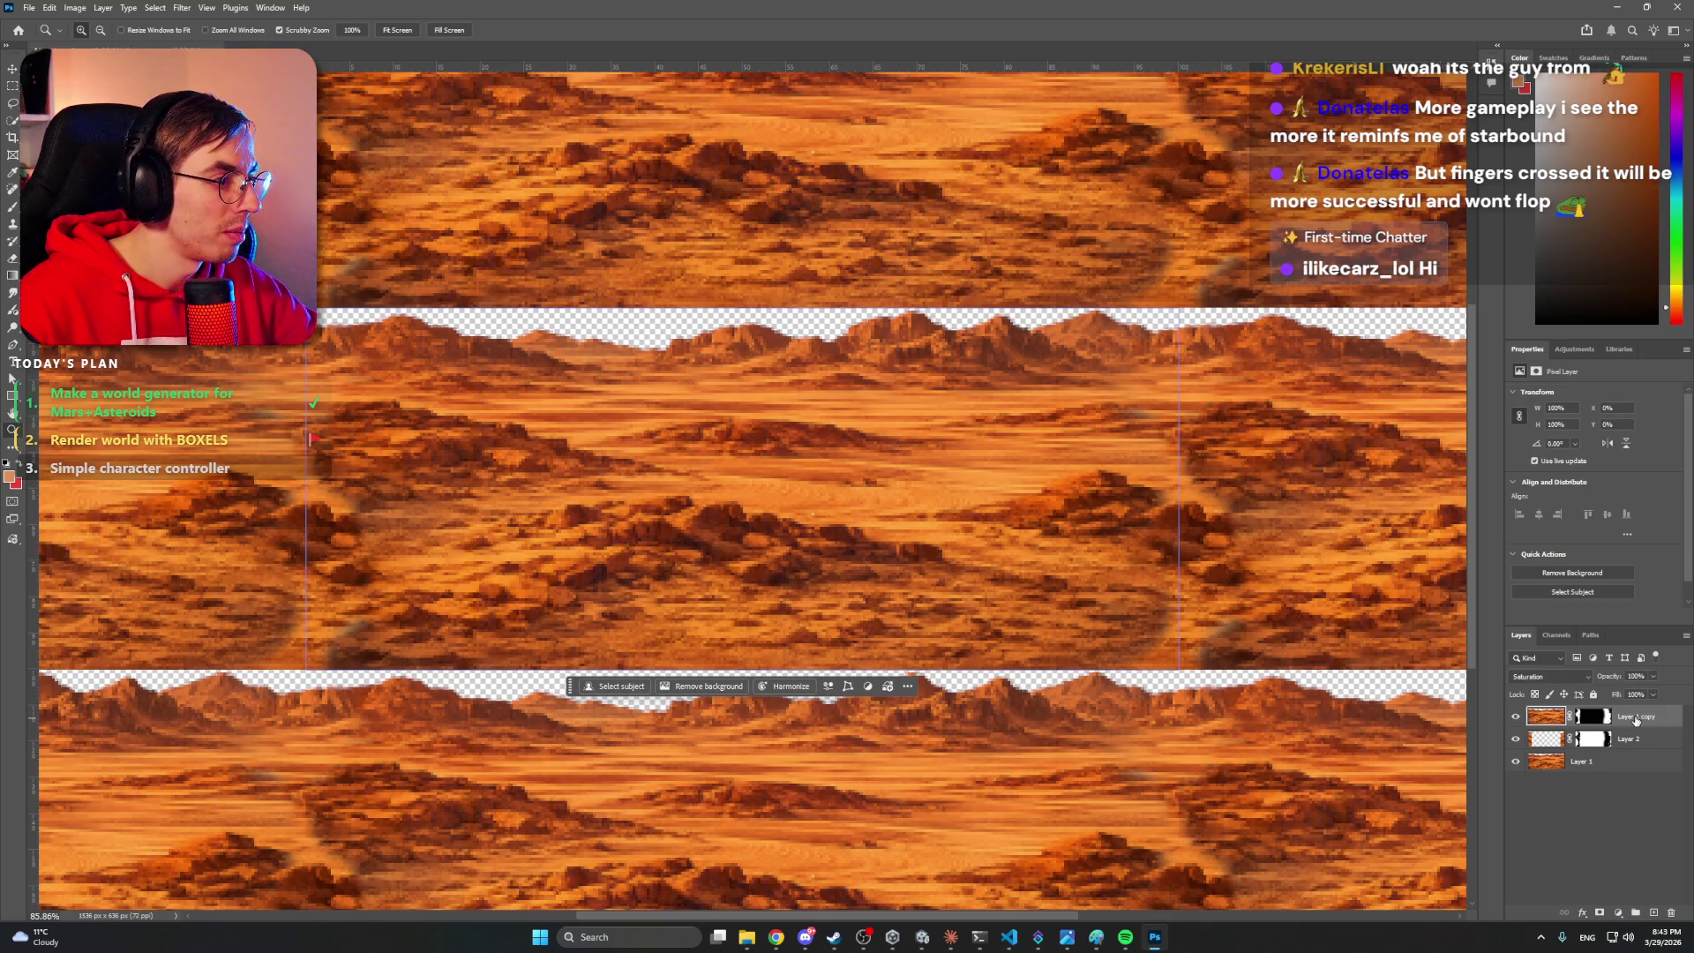
{"action": "left_click", "coordinate": [1595, 716]}
{"action": "left_click", "coordinate": [1637, 549]}
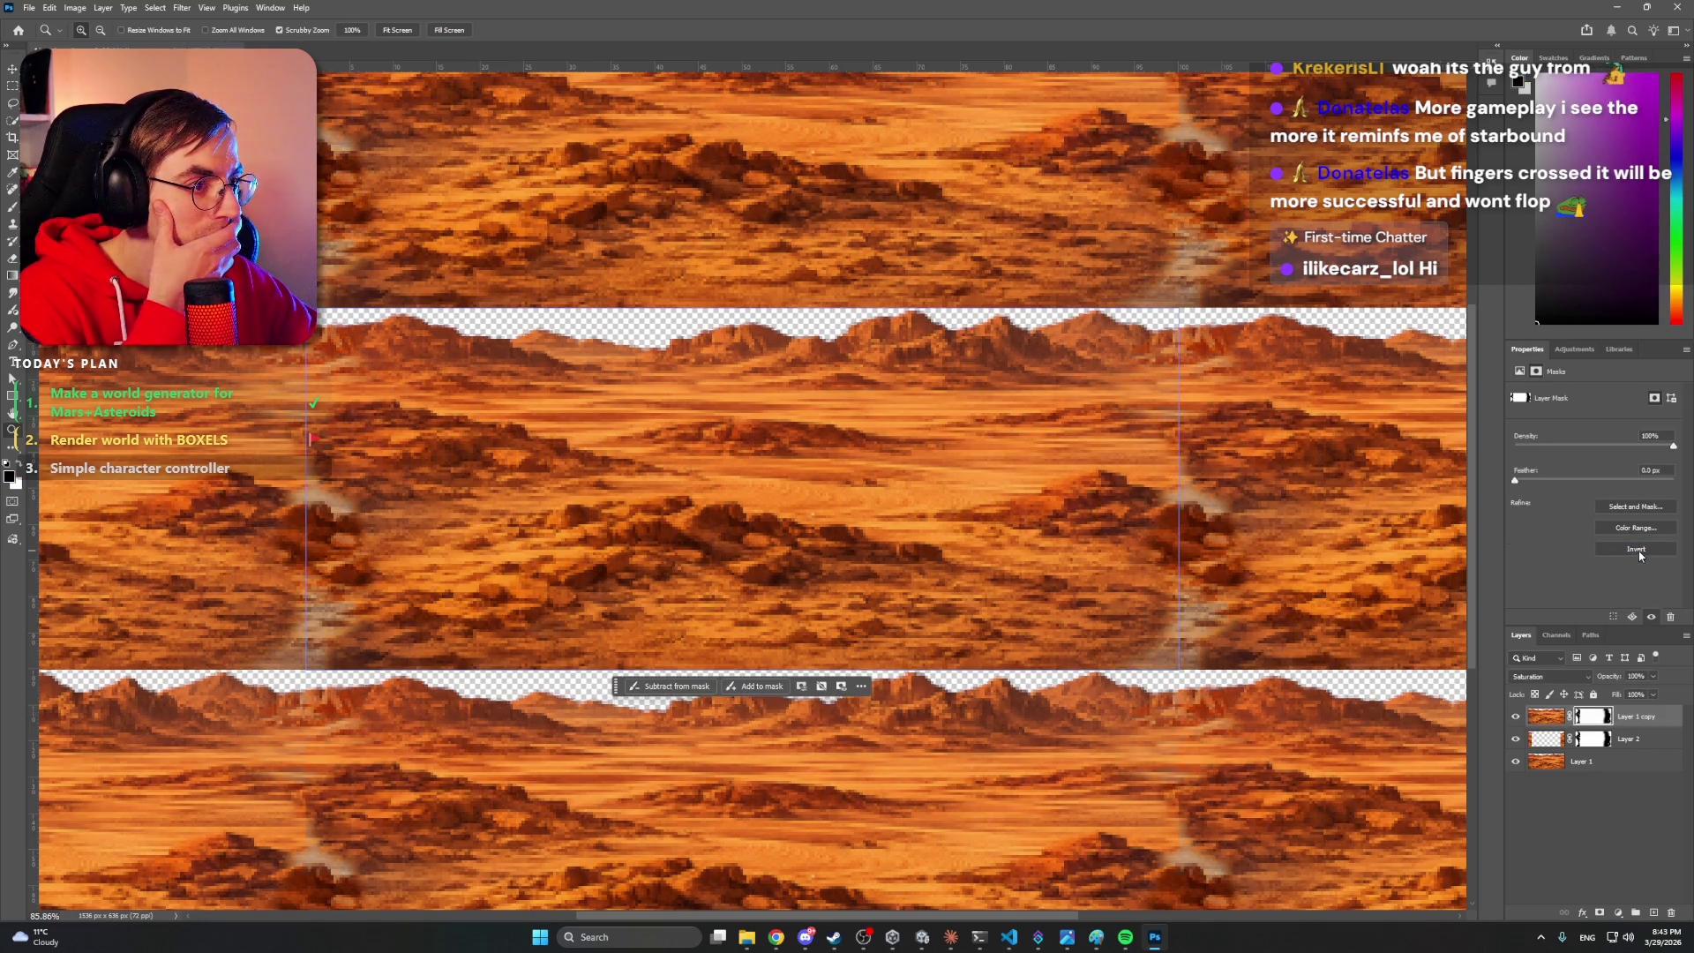
{"action": "left_click", "coordinate": [1542, 676]}
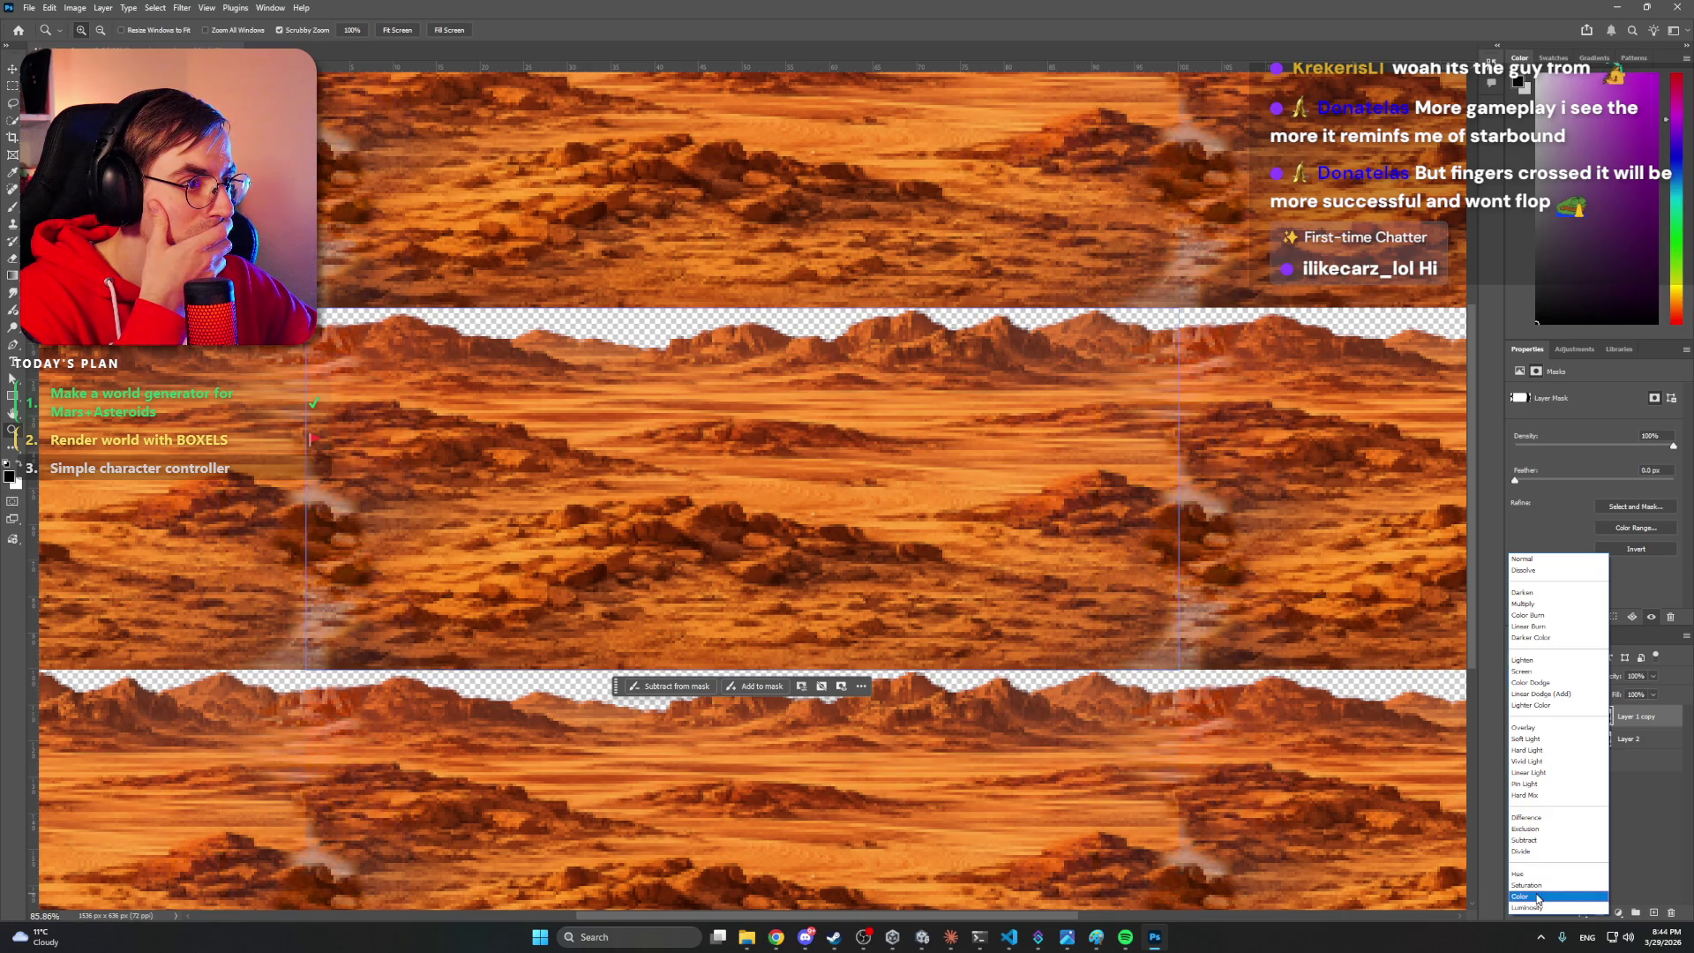
{"action": "left_click", "coordinate": [1537, 897]}
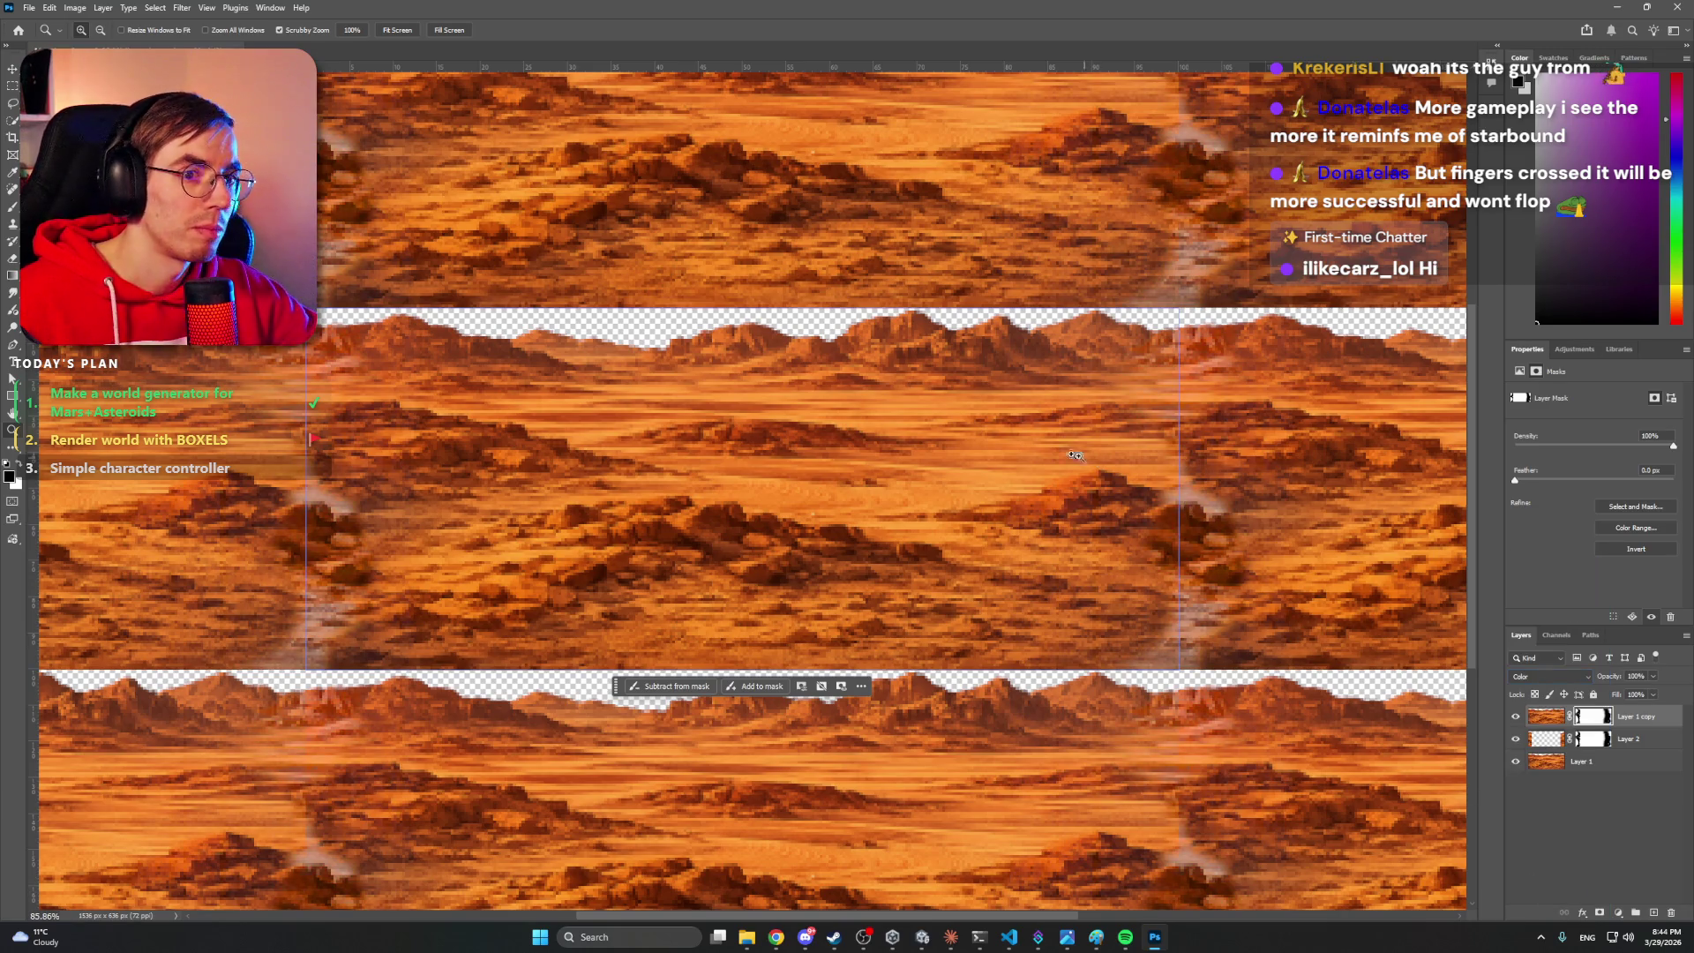
{"action": "scroll", "coordinate": [958, 420], "scroll_direction": "down", "scroll_amount": 2}
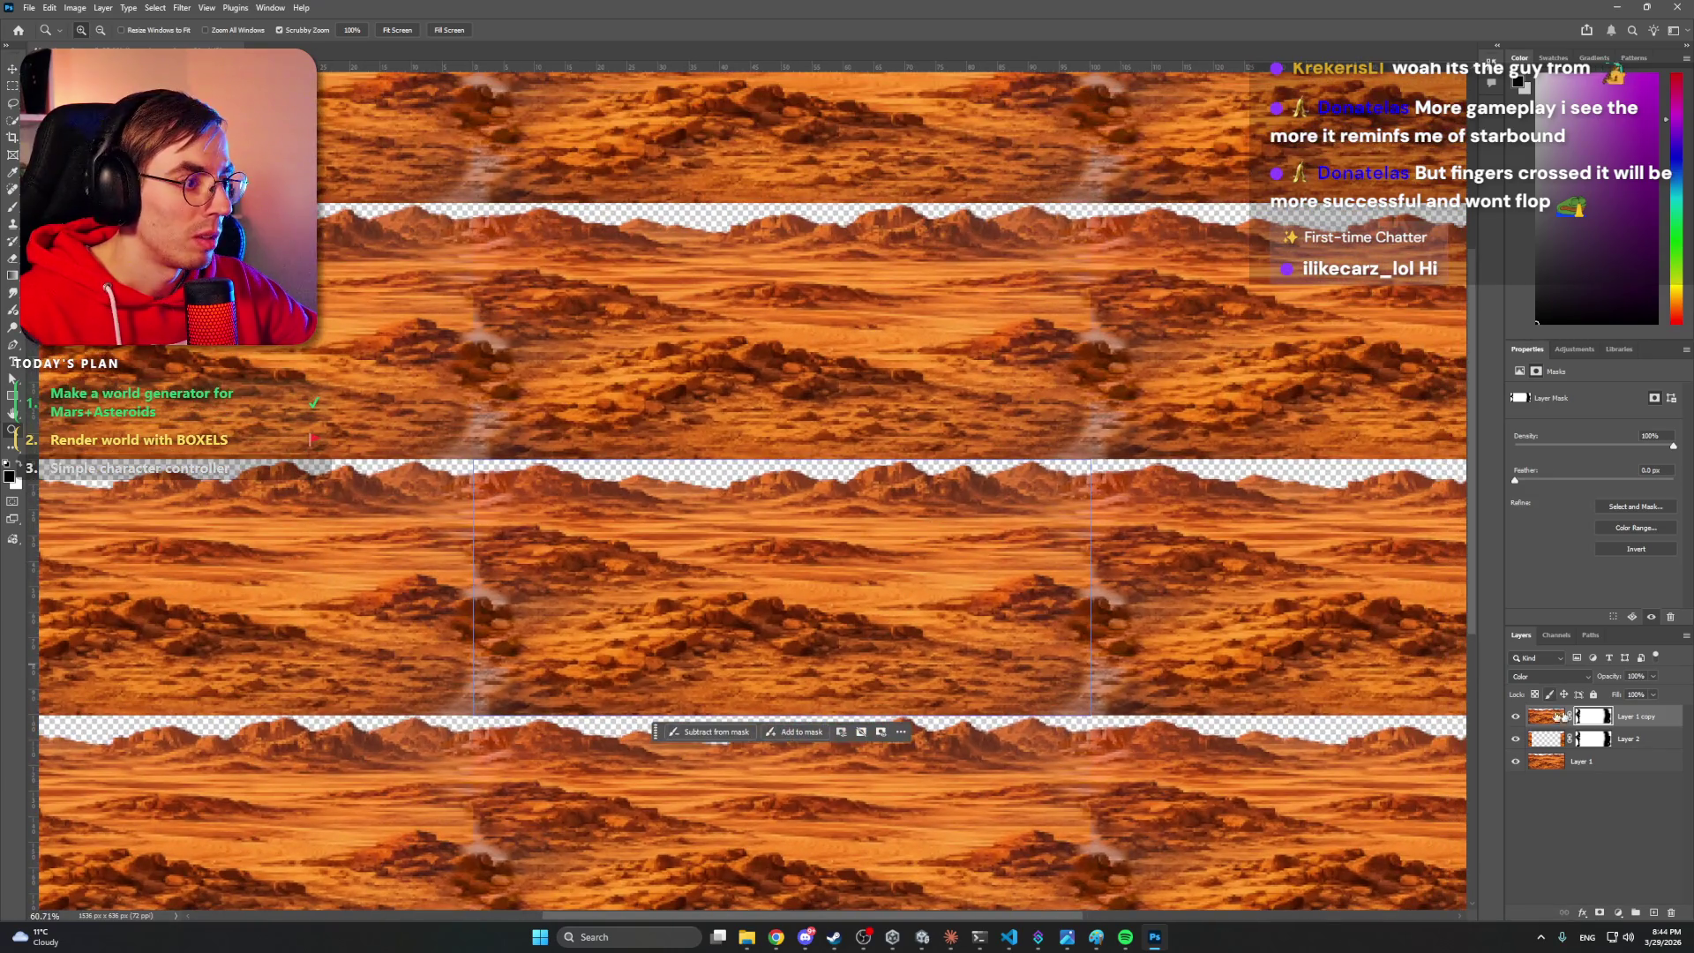
{"action": "left_click", "coordinate": [1514, 717]}
{"action": "scroll", "coordinate": [1166, 471], "scroll_direction": "up", "scroll_amount": 5}
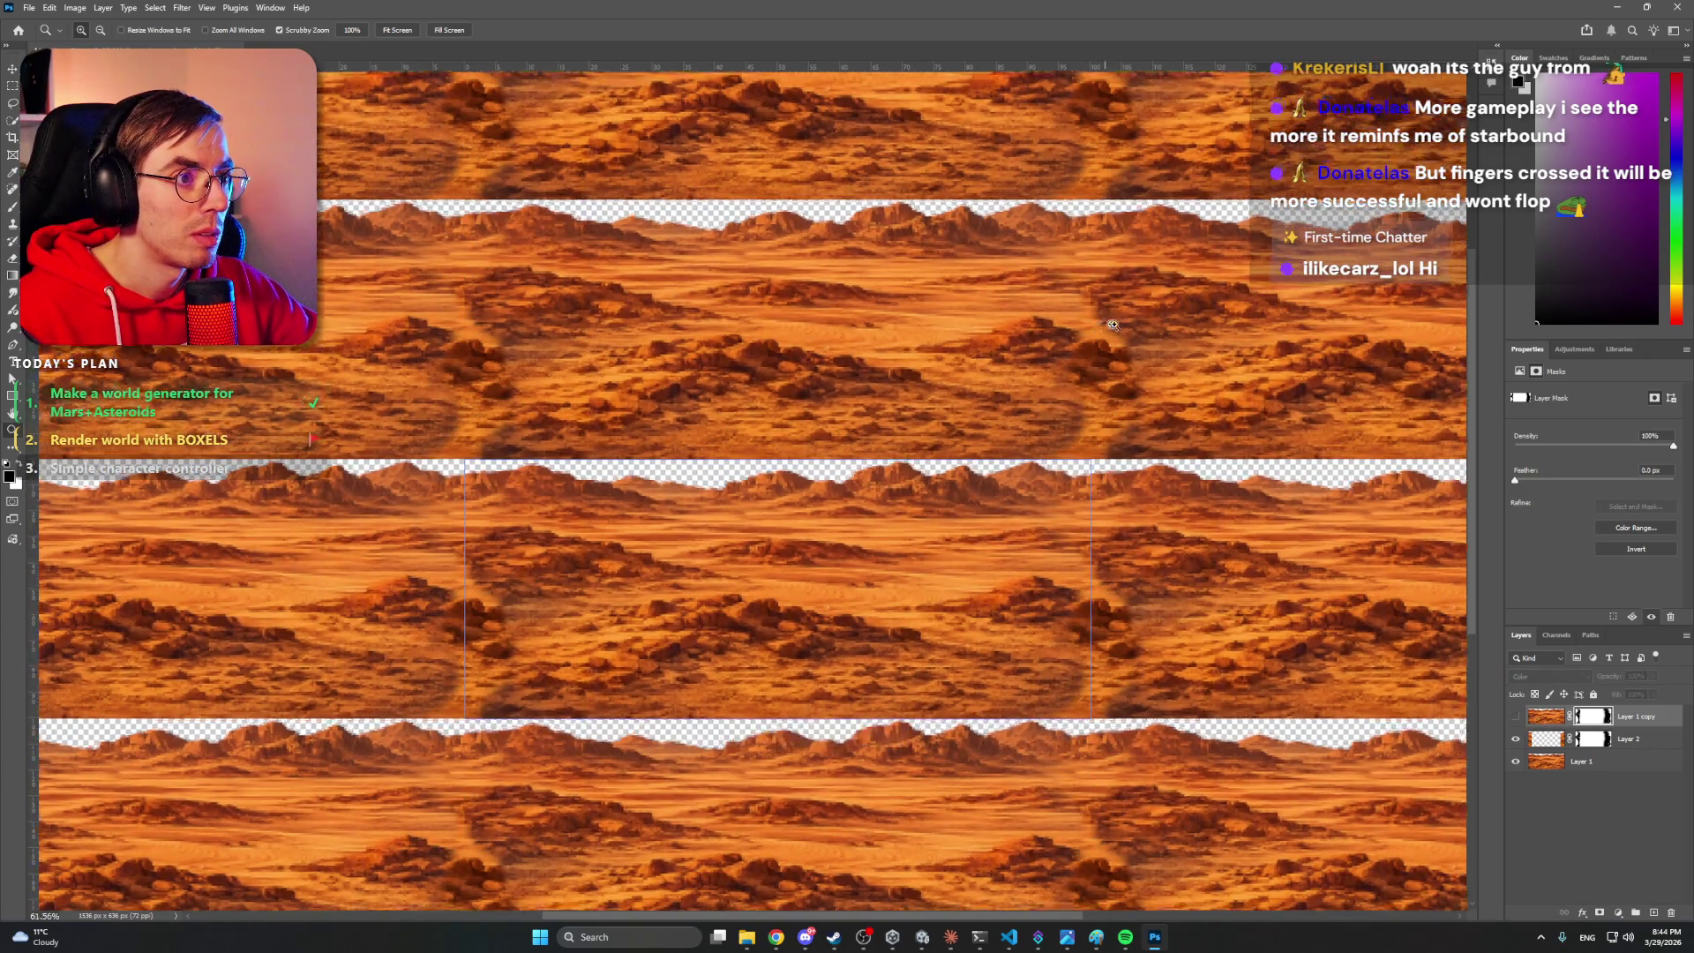
- Delete the hidden copy and paint white on Layer 2's mask along the seam, brush 30
{"action": "key", "text": "b"}
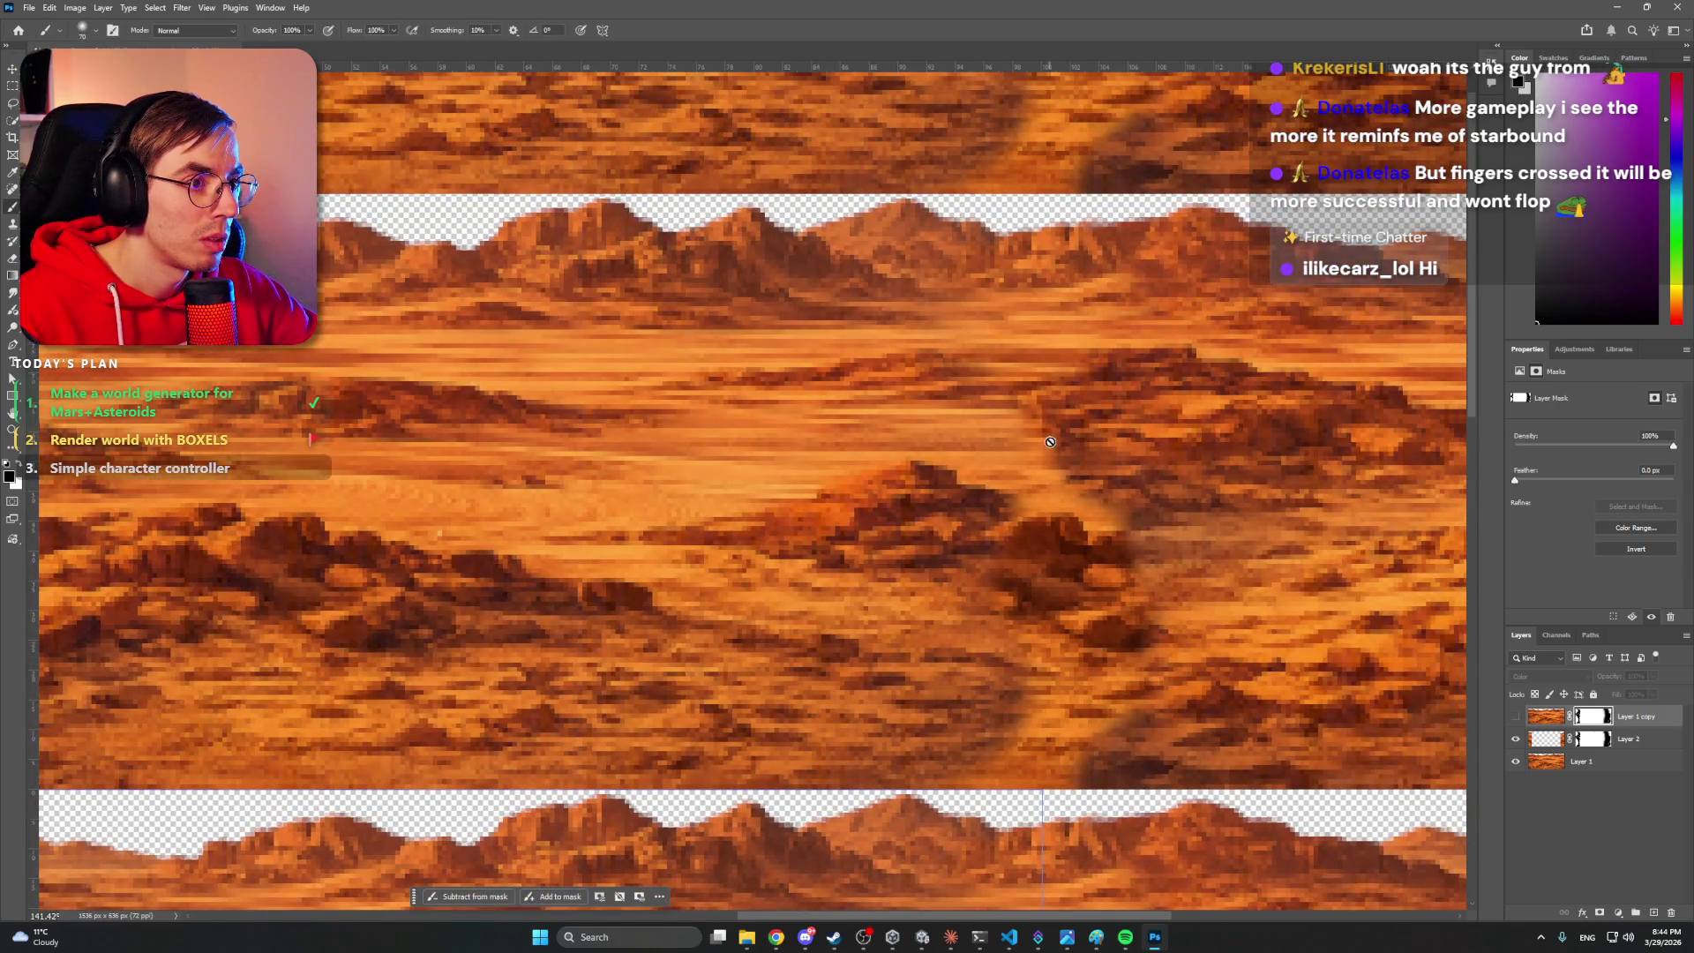
{"action": "key", "text": "Delete"}
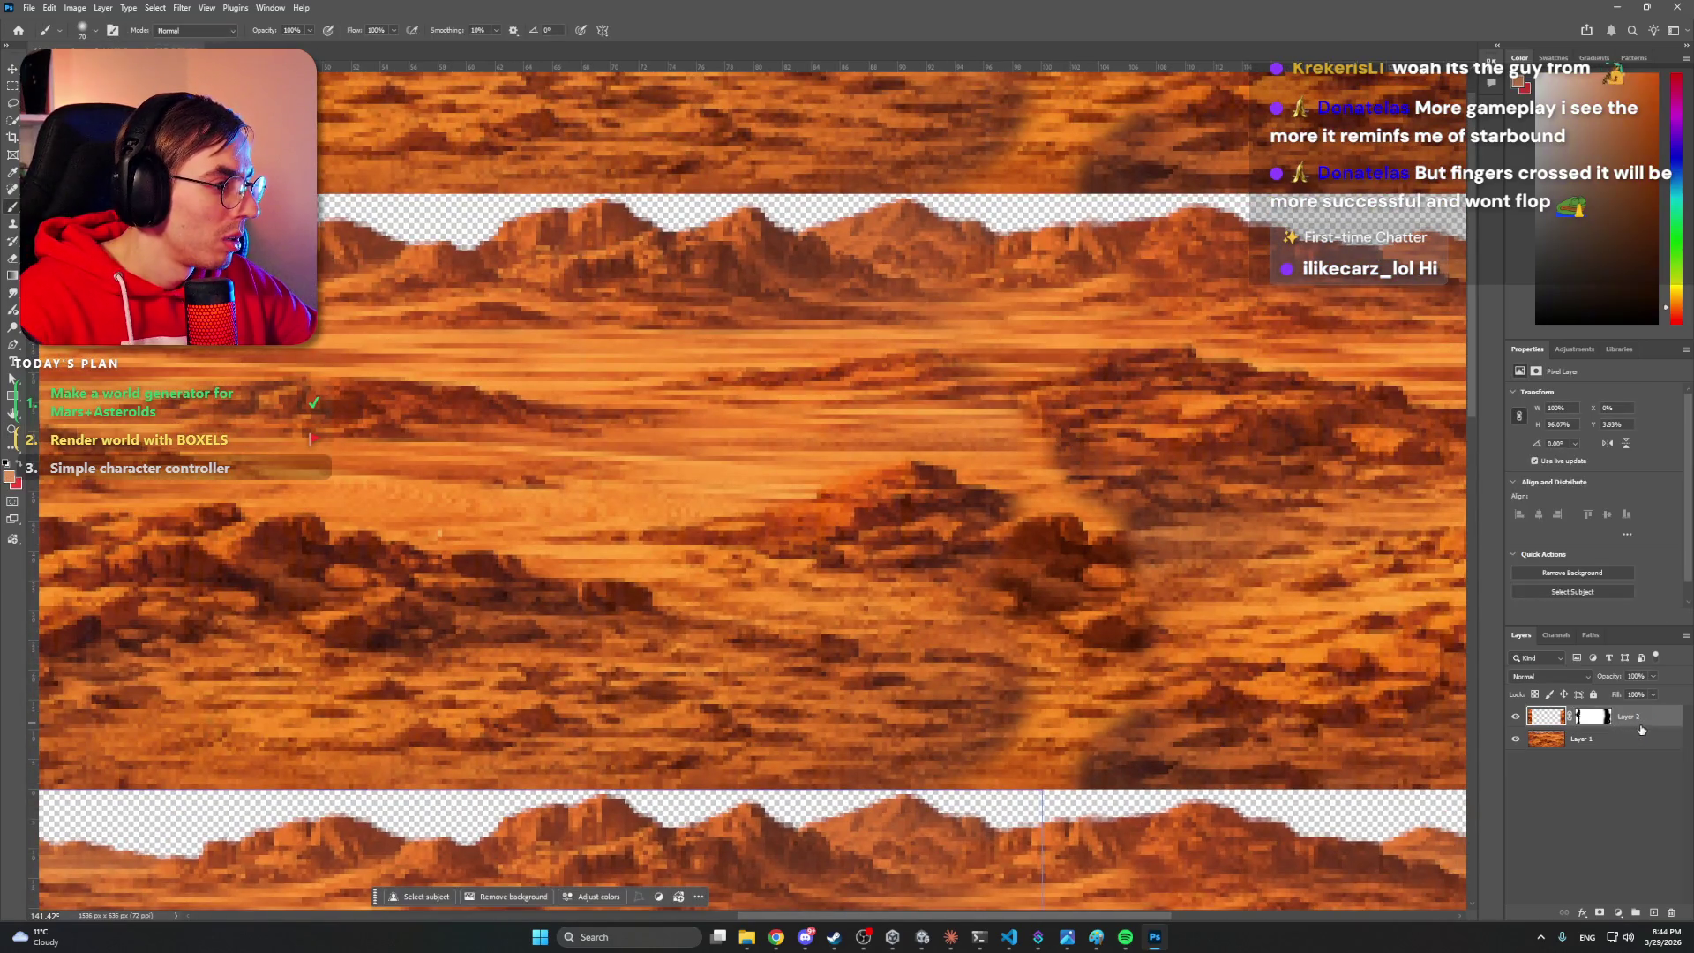
{"action": "left_click_drag", "start_coordinate": [1052, 428], "coordinate": [1046, 463]}
{"action": "key", "text": "ctrl+z"}
{"action": "left_click", "coordinate": [1594, 717]}
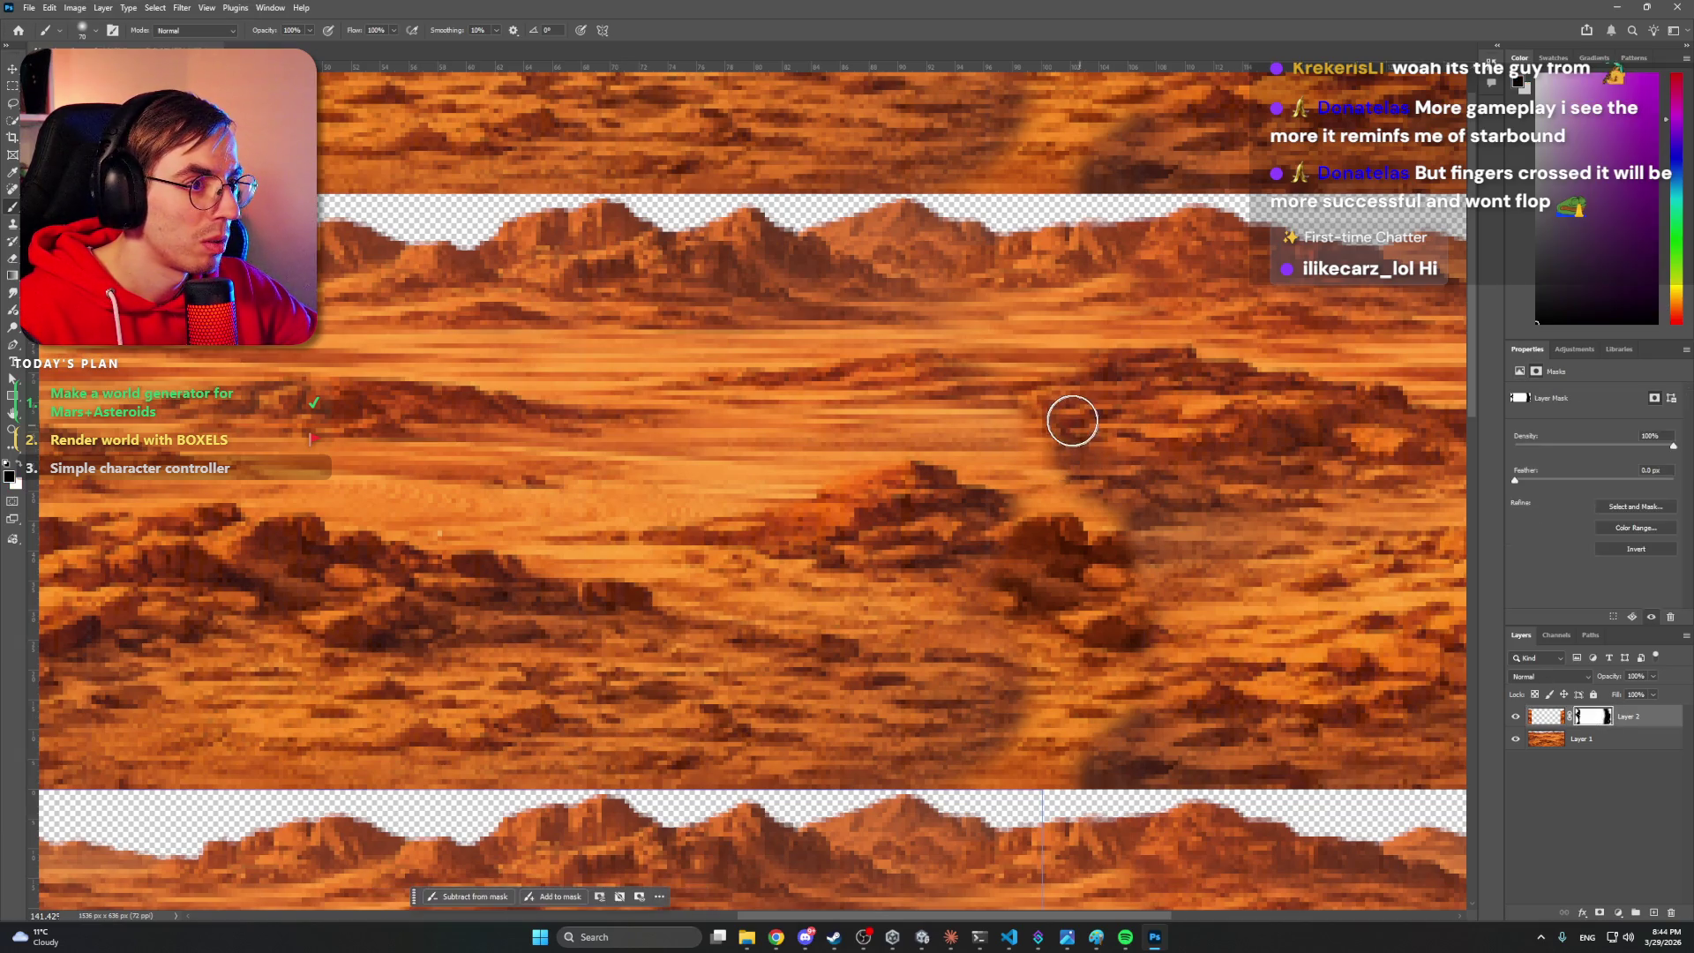
{"action": "key", "text": "x"}
{"action": "mouse_move", "coordinate": [1023, 464]}
{"action": "left_mouse_down"}
{"action": "mouse_move", "coordinate": [1060, 409]}
{"action": "mouse_move", "coordinate": [1101, 509]}
{"action": "left_mouse_up"}
{"action": "key", "text": "bracketleft"}
{"action": "key", "text": "bracketleft"}
{"action": "key", "text": "bracketleft"}
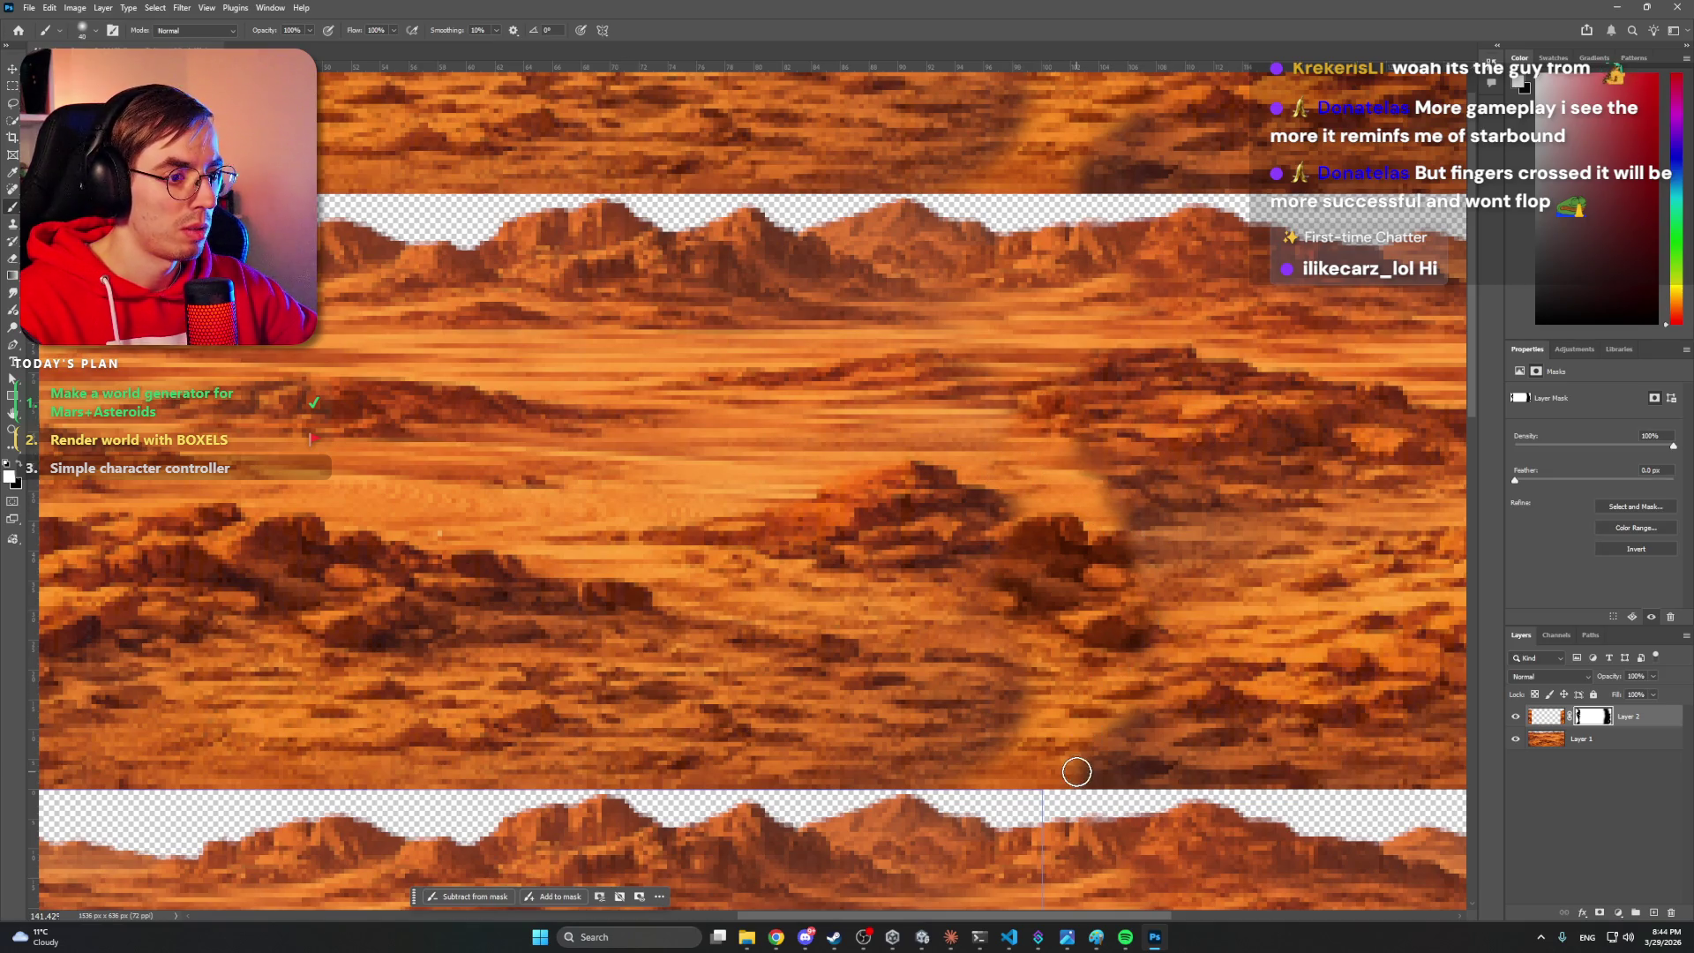
{"action": "left_click_drag", "start_coordinate": [1091, 745], "coordinate": [1139, 731]}
{"action": "mouse_move", "coordinate": [1014, 707]}
{"action": "left_mouse_down"}
{"action": "mouse_move", "coordinate": [983, 692]}
{"action": "mouse_move", "coordinate": [1046, 680]}
{"action": "mouse_move", "coordinate": [1002, 681]}
{"action": "mouse_move", "coordinate": [1044, 730]}
{"action": "left_mouse_up"}
- Paint more white down the upper seam, zooming out to check the tiling
{"action": "key", "text": "z"}
{"action": "mouse_move", "coordinate": [1040, 503]}
{"action": "left_mouse_down"}
{"action": "mouse_move", "coordinate": [986, 515]}
{"action": "mouse_move", "coordinate": [1028, 459]}
{"action": "left_mouse_up"}
{"action": "key", "text": "b"}
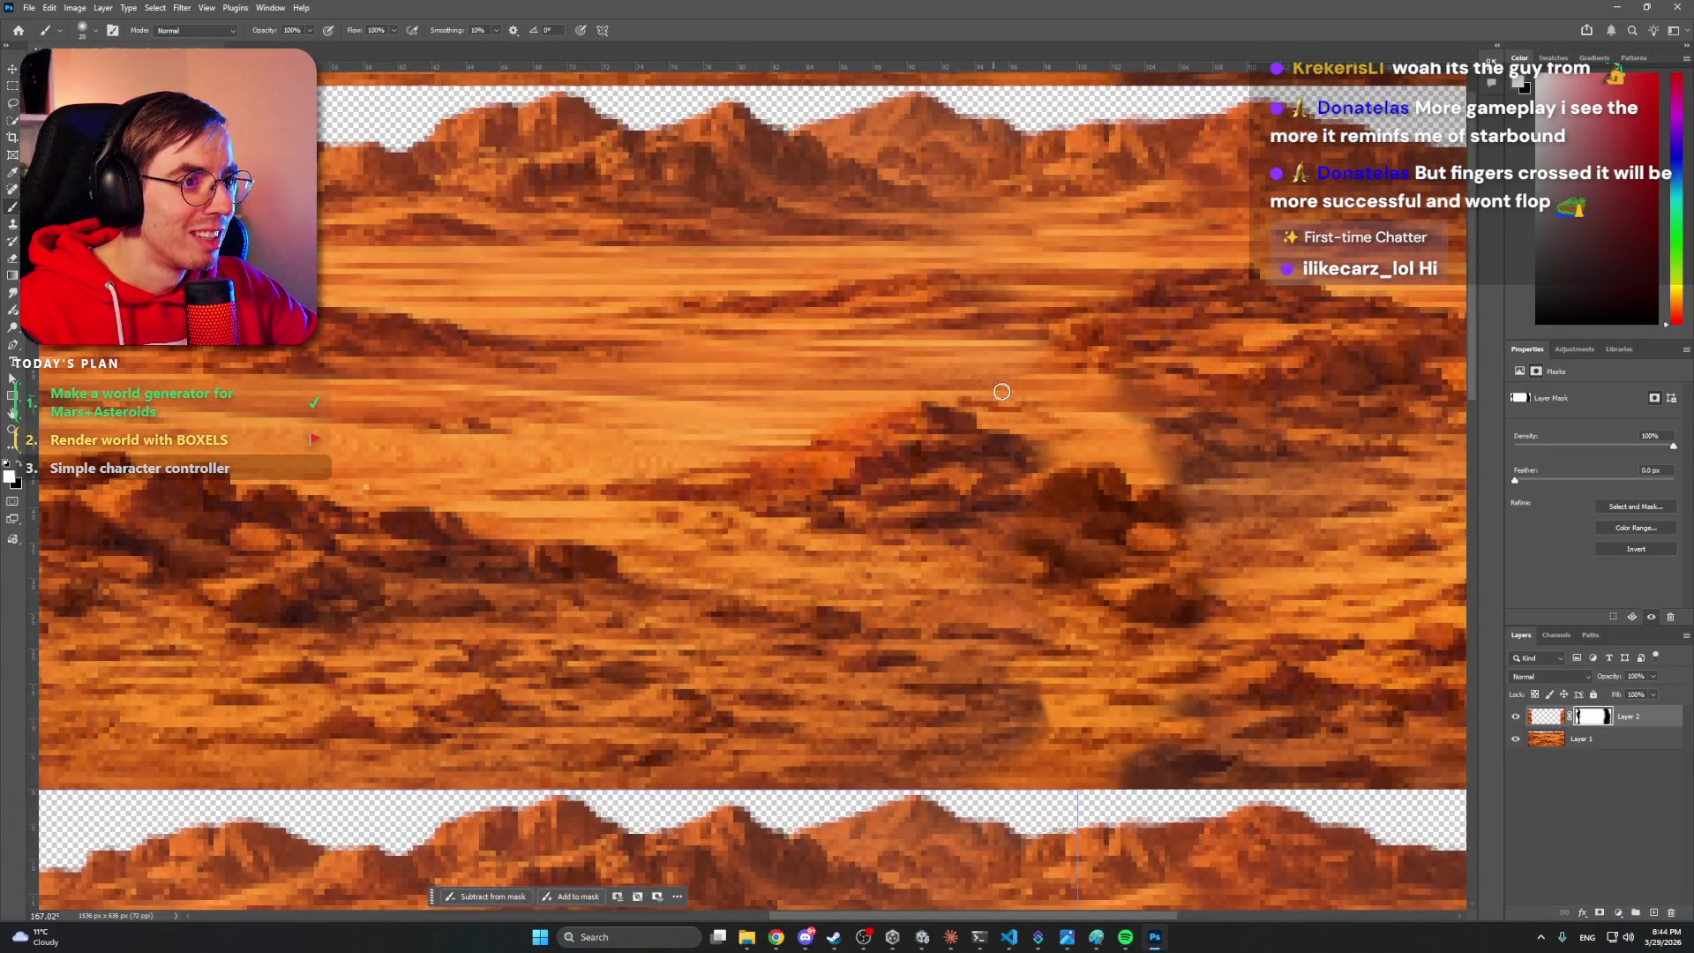
{"action": "left_click", "coordinate": [1158, 444]}
{"action": "mouse_move", "coordinate": [1159, 444]}
{"action": "left_mouse_down"}
{"action": "mouse_move", "coordinate": [1157, 465]}
{"action": "mouse_move", "coordinate": [962, 473]}
{"action": "mouse_move", "coordinate": [1118, 500]}
{"action": "left_mouse_up"}
{"action": "key", "text": "z"}
{"action": "key", "text": "b"}
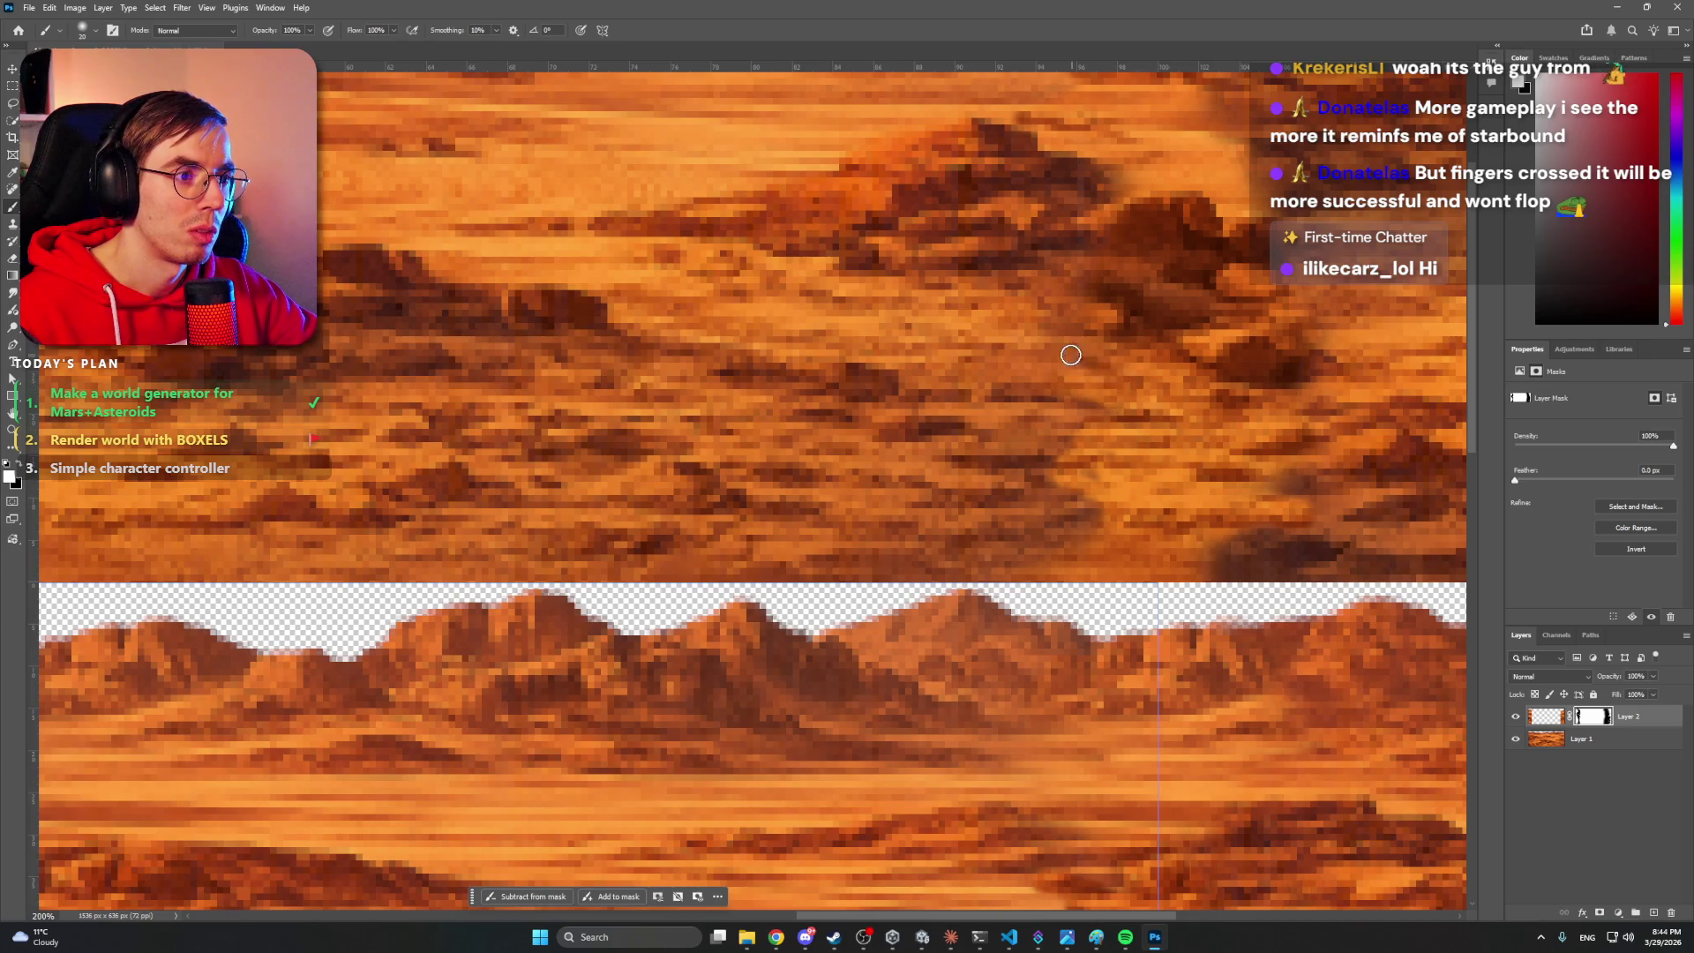
{"action": "key", "text": "z"}
{"action": "left_click_drag", "start_coordinate": [1171, 436], "coordinate": [1023, 428]}
- Save the document as Mars_layer2.psd, accepting the Photoshop format options
{"action": "scroll", "coordinate": [1024, 428], "scroll_direction": "up", "scroll_amount": 5}
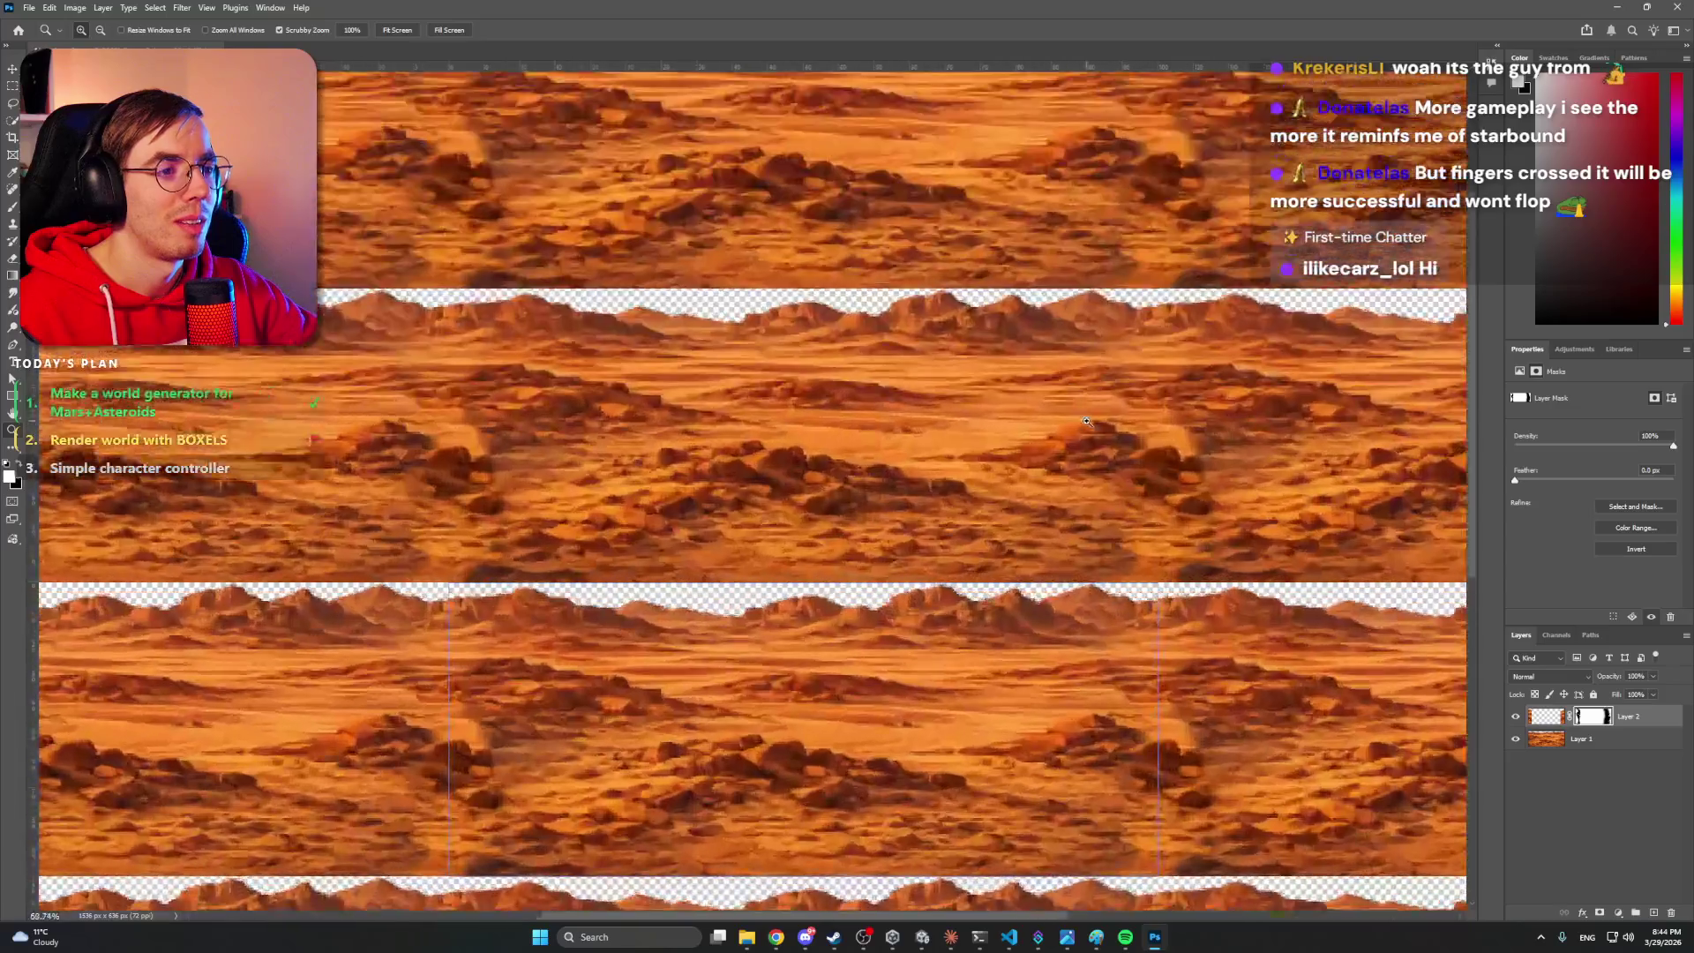
{"action": "scroll", "coordinate": [962, 488], "scroll_direction": "up", "scroll_amount": 3}
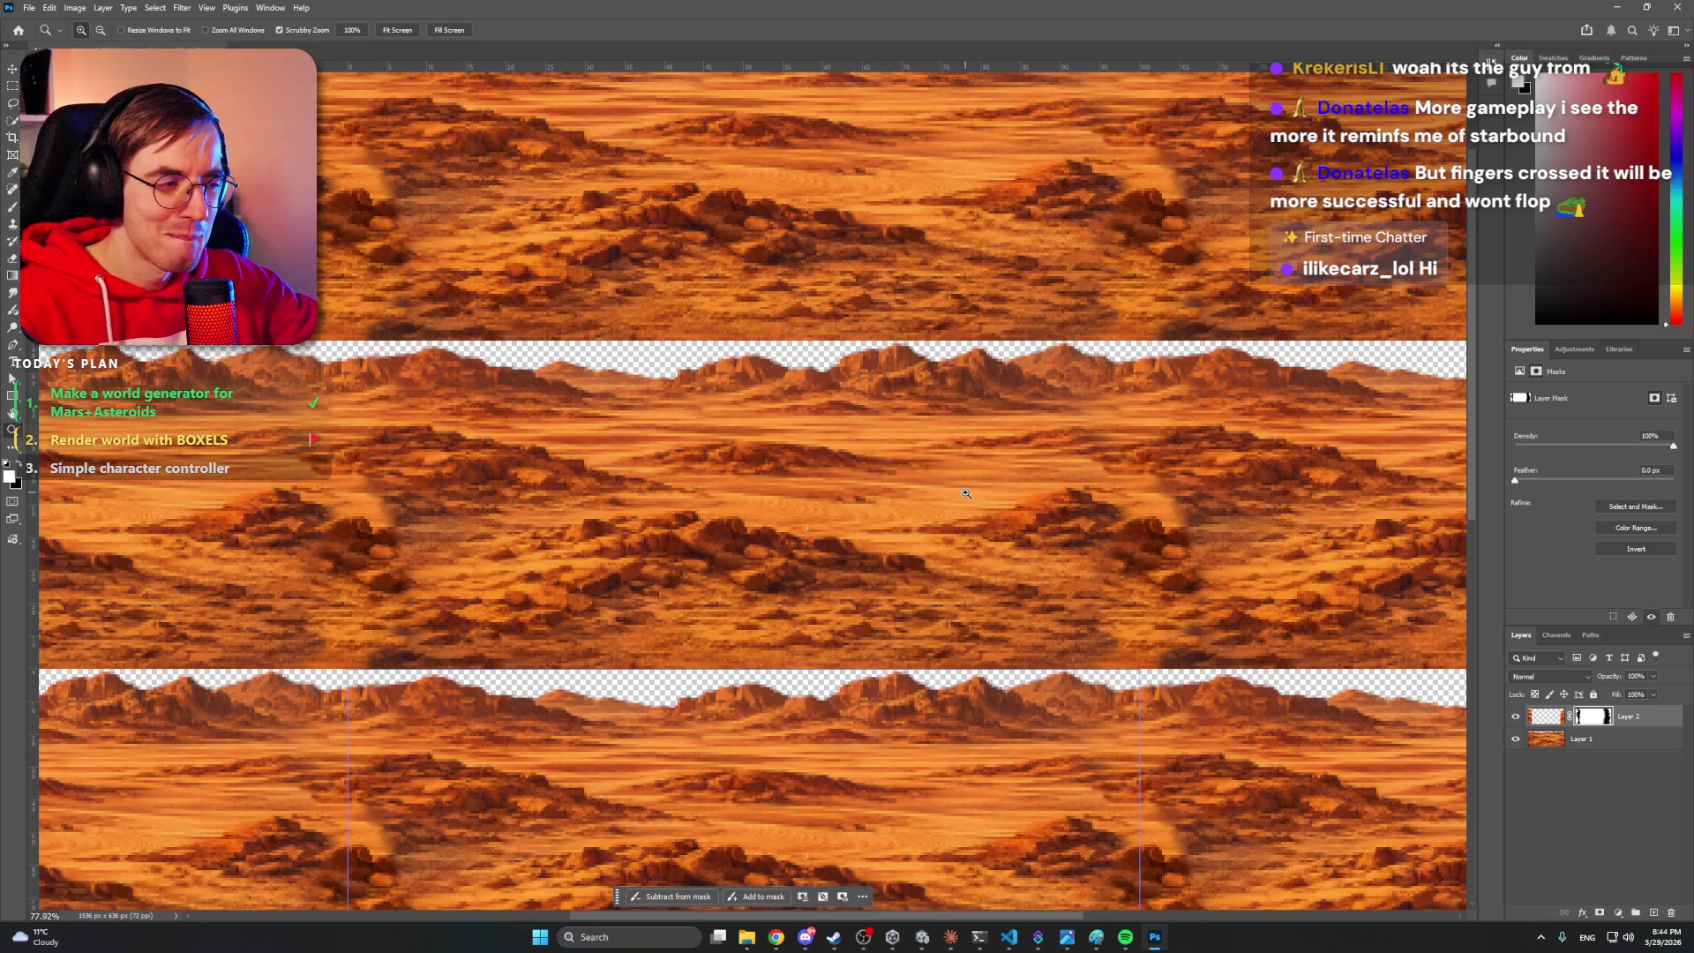
{"action": "left_click", "coordinate": [1588, 812]}
{"action": "scroll", "coordinate": [894, 496], "scroll_direction": "down", "scroll_amount": 3}
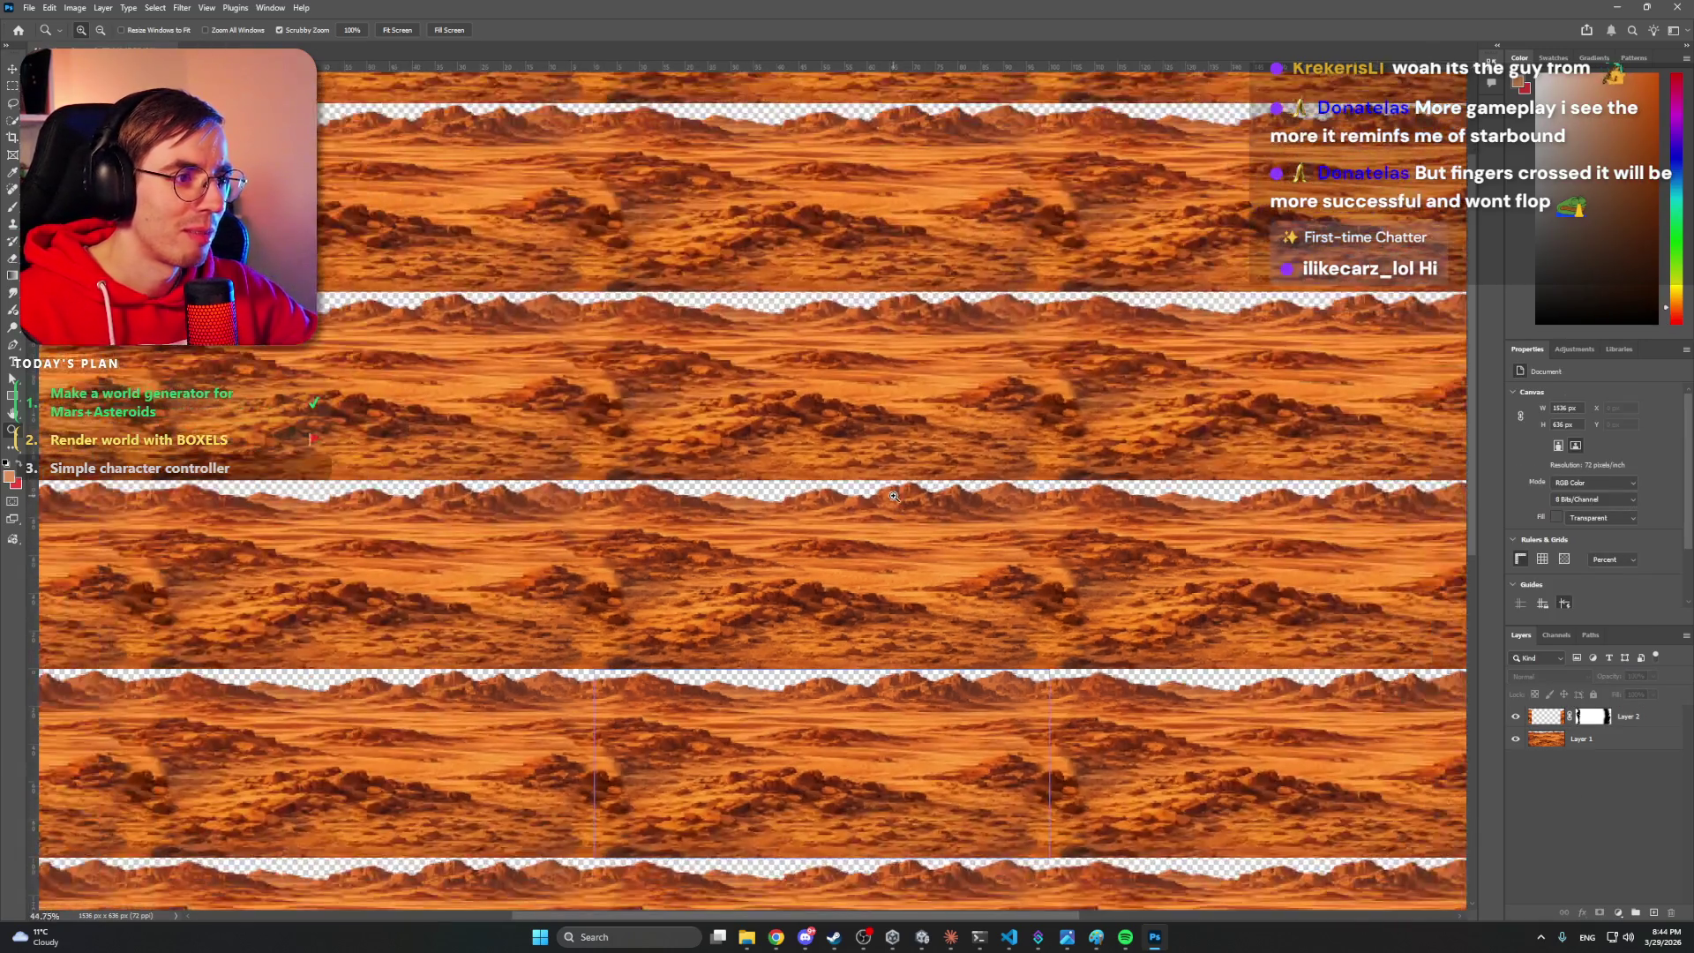
{"action": "left_click", "coordinate": [27, 9]}
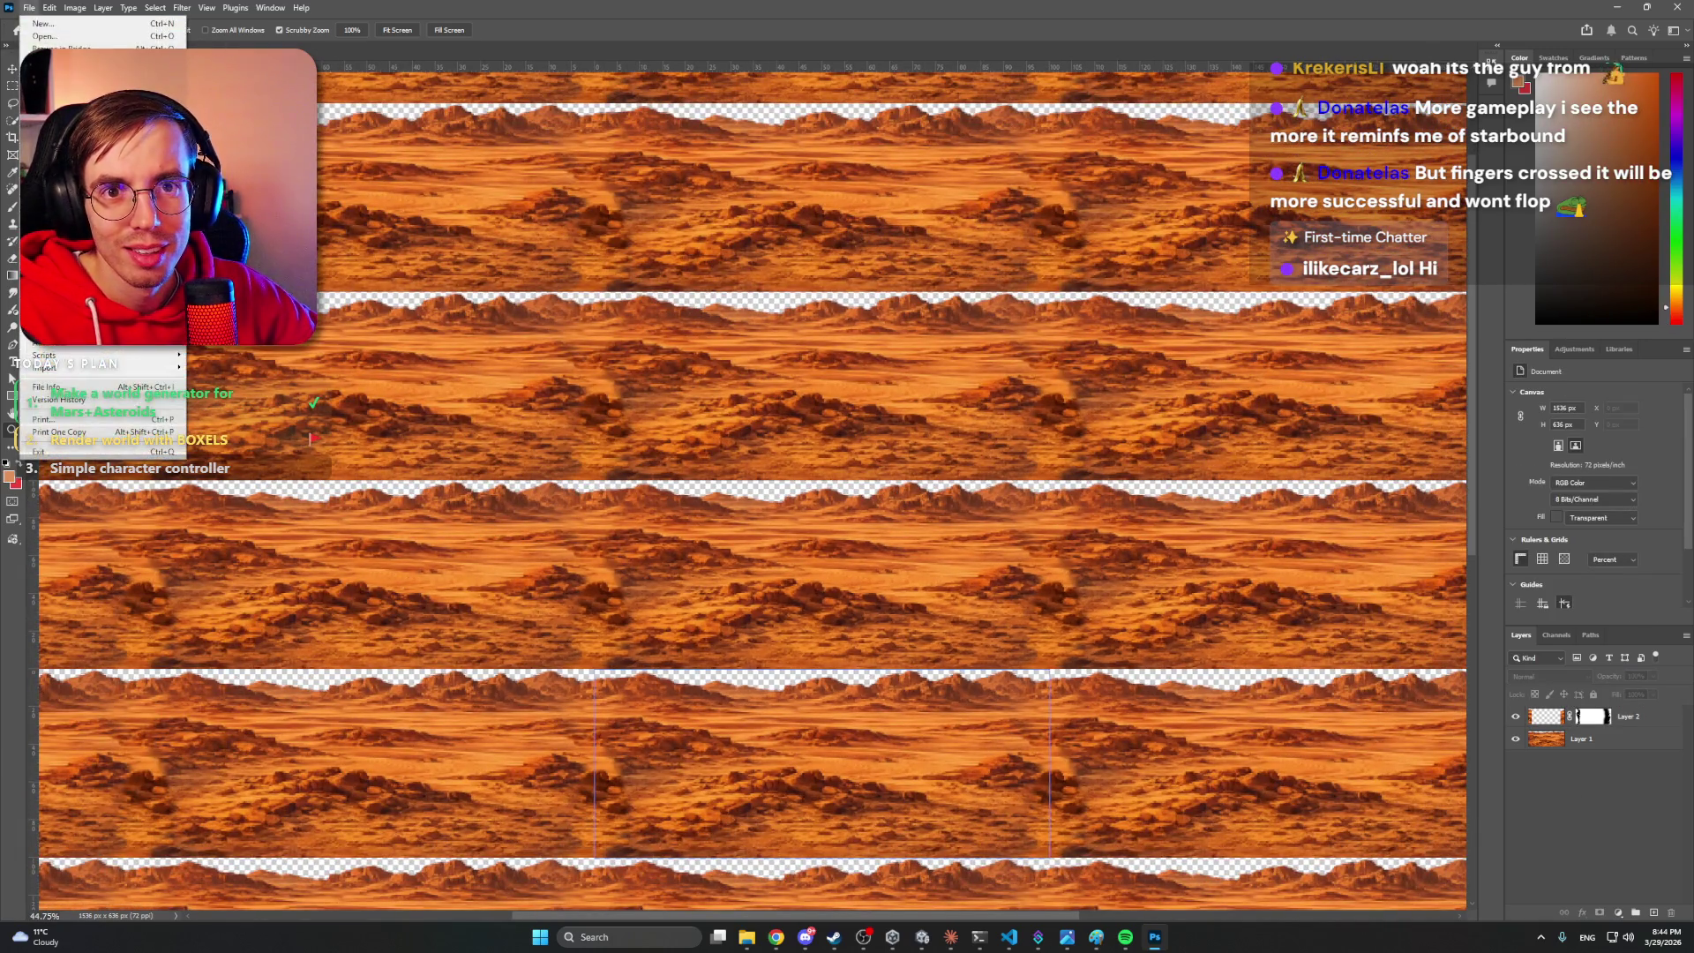
{"action": "mouse_move", "coordinate": [89, 237]}
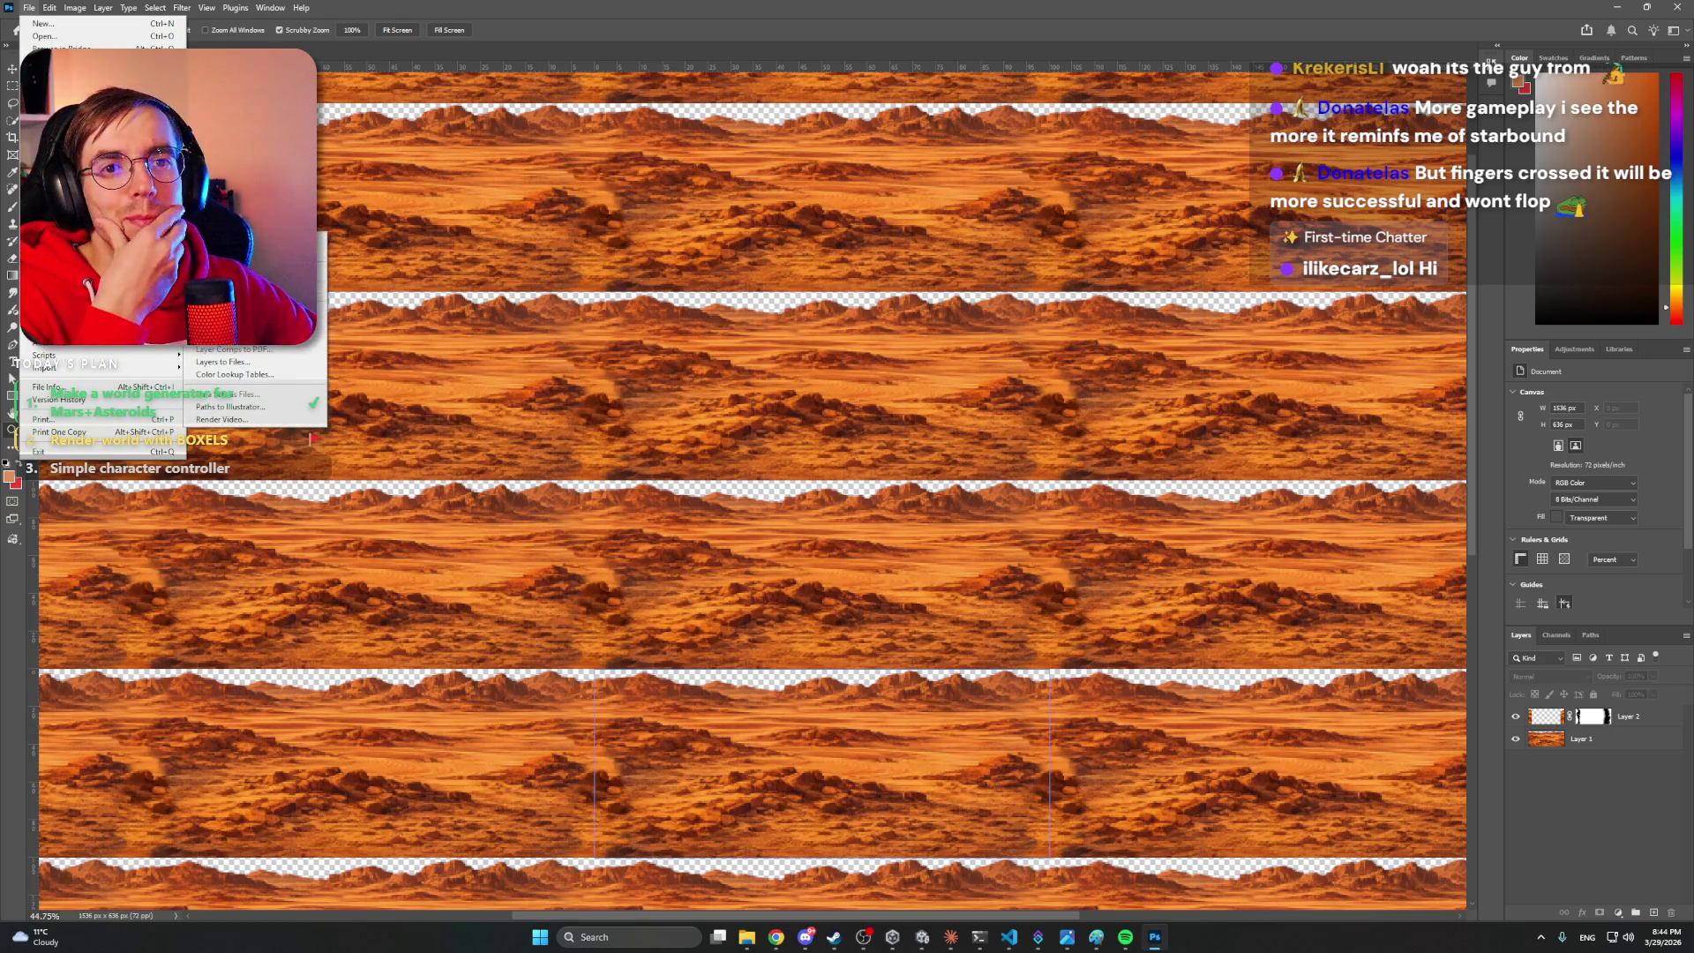
{"action": "key", "text": "Escape"}
{"action": "key", "text": "Escape"}
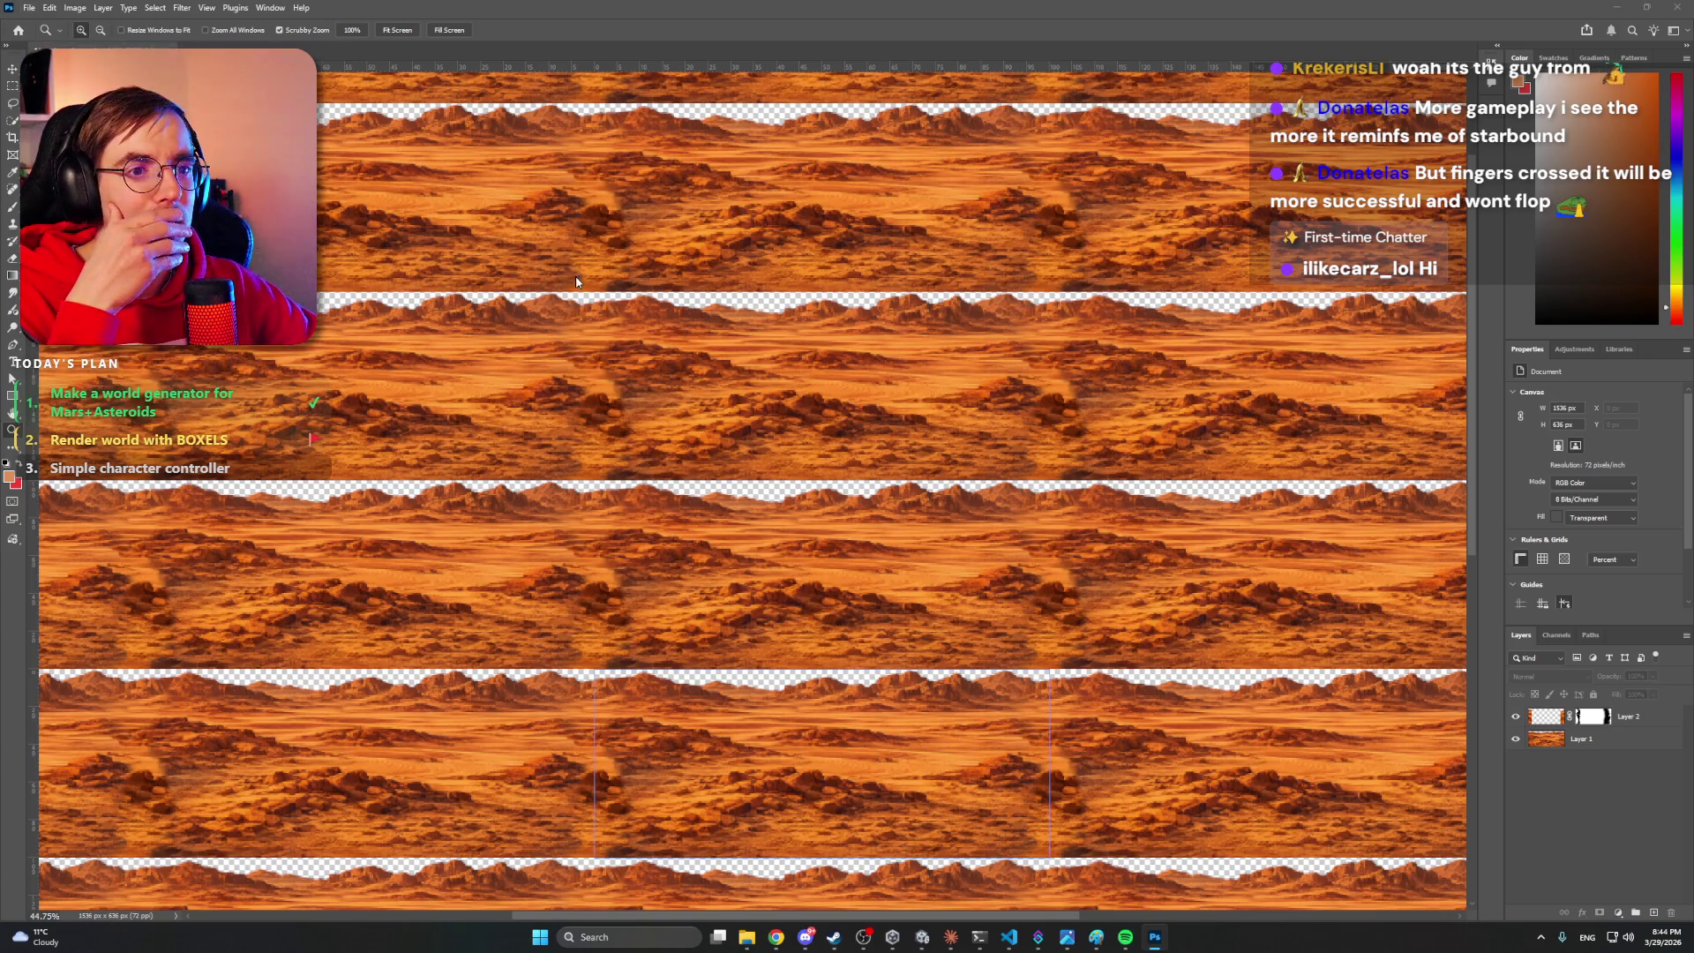
{"action": "key", "text": "ctrl+shift+s"}
{"action": "left_click", "coordinate": [1419, 840]}
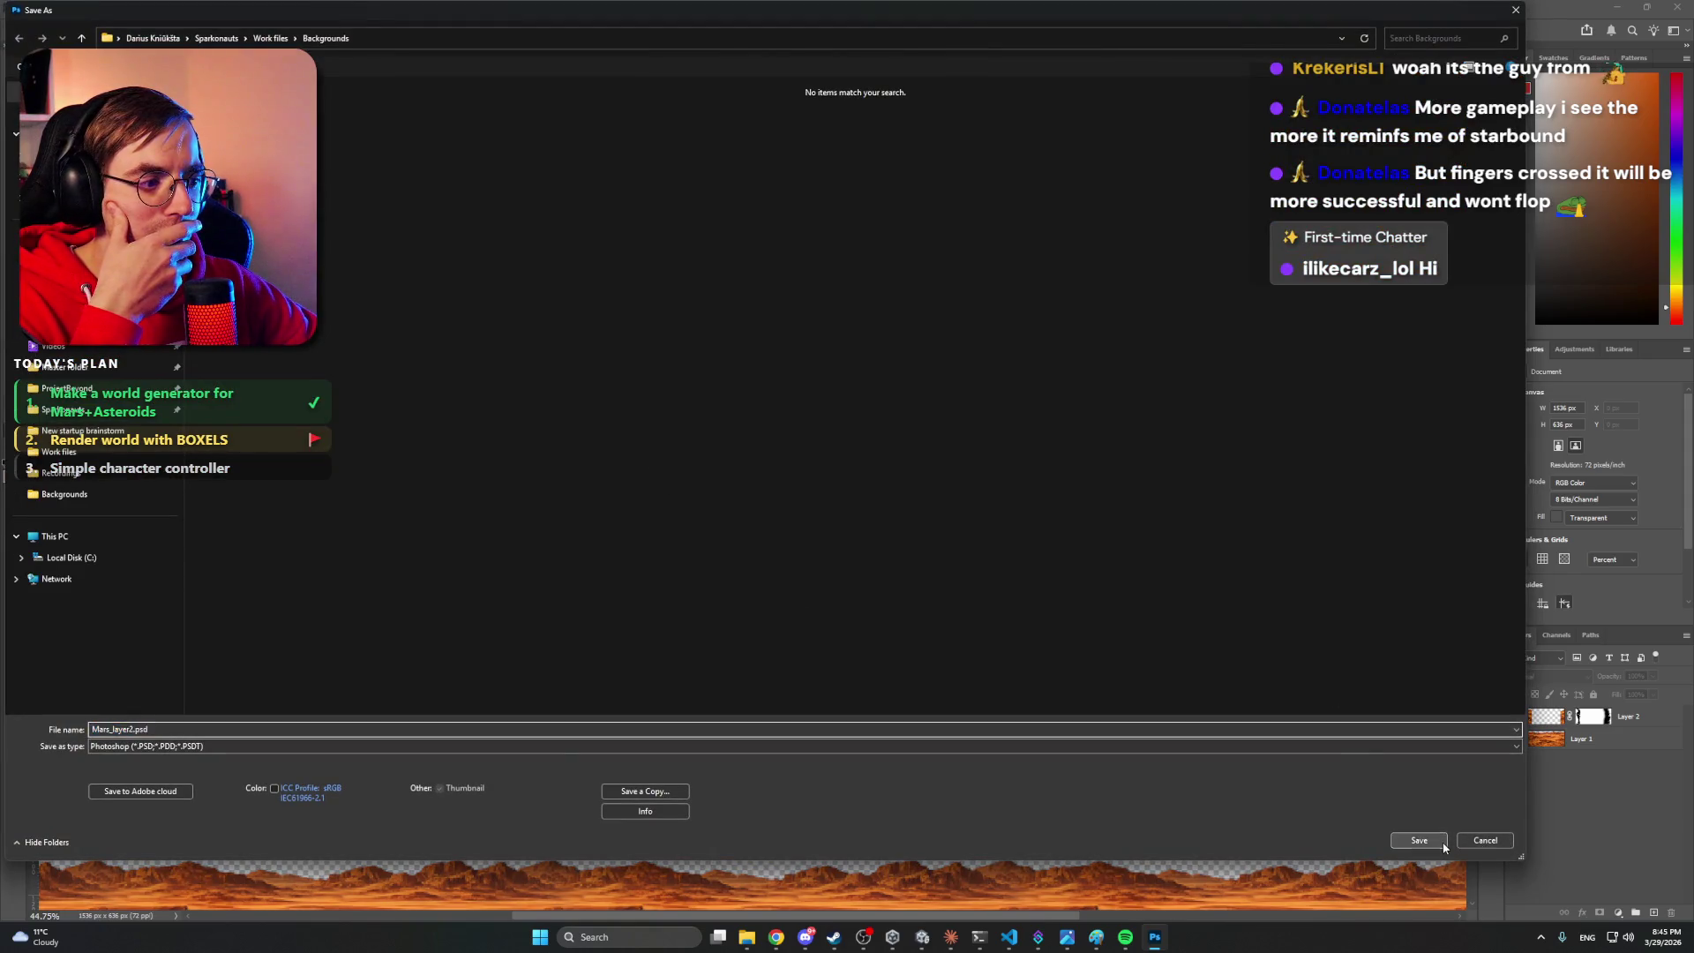
{"action": "left_click", "coordinate": [996, 275]}
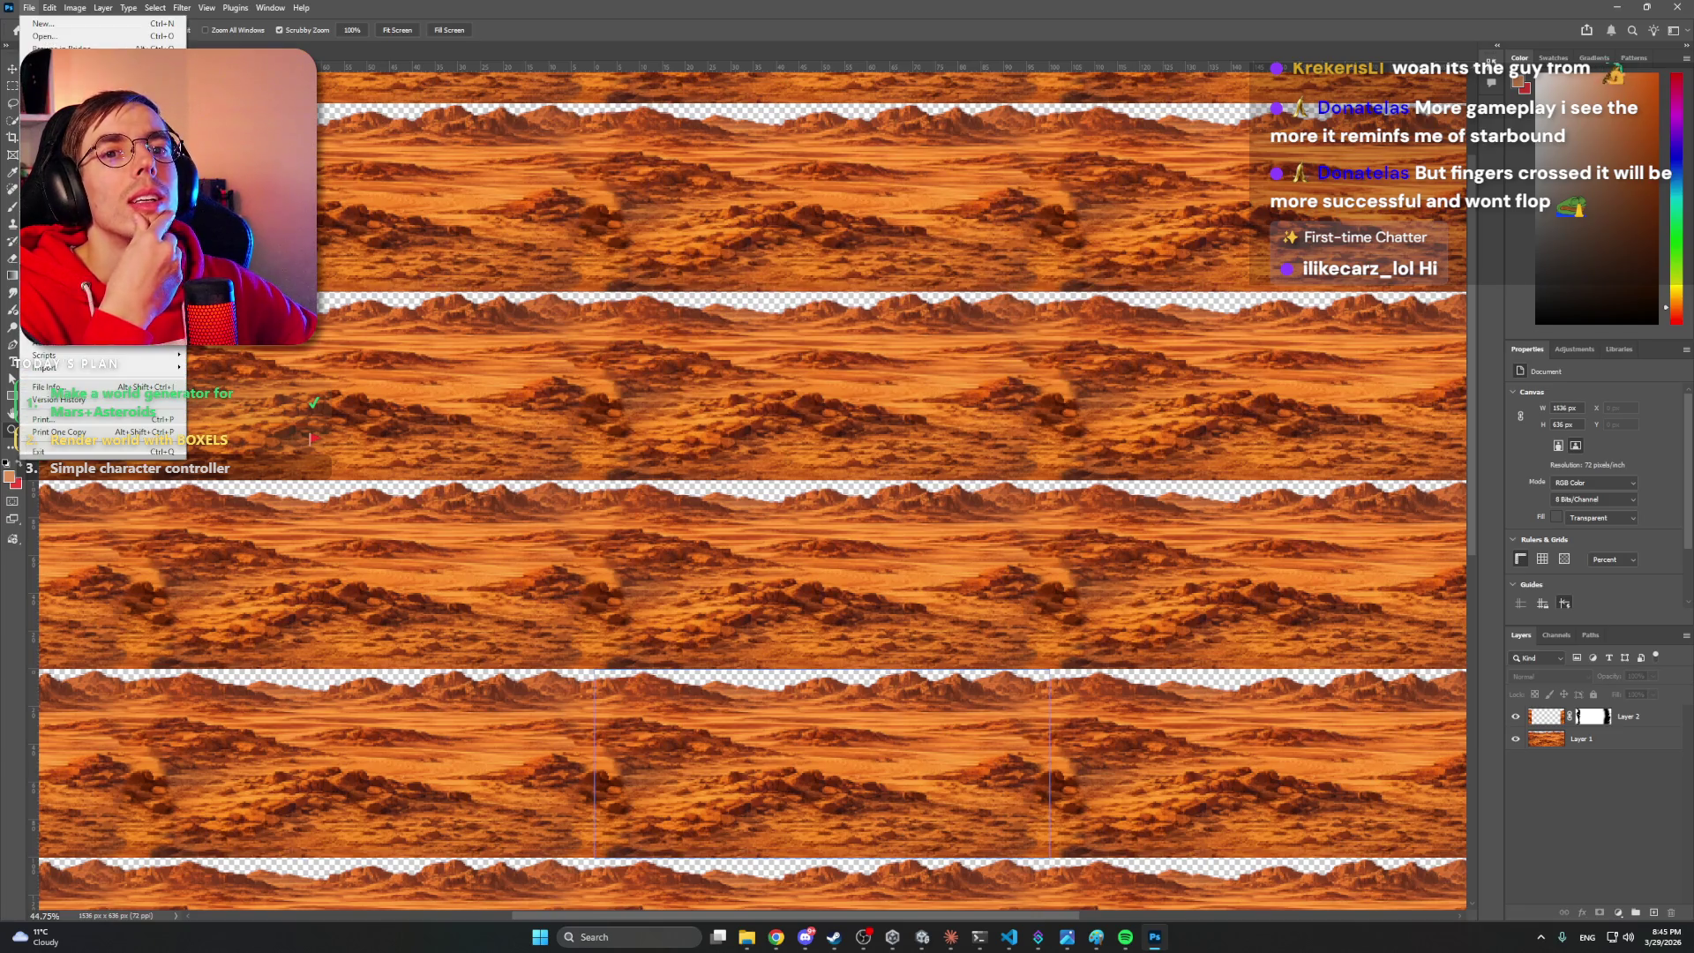
- Save a copy as Mars_layer2.png, replacing the existing file
{"action": "key", "text": "ctrl+shift+s"}
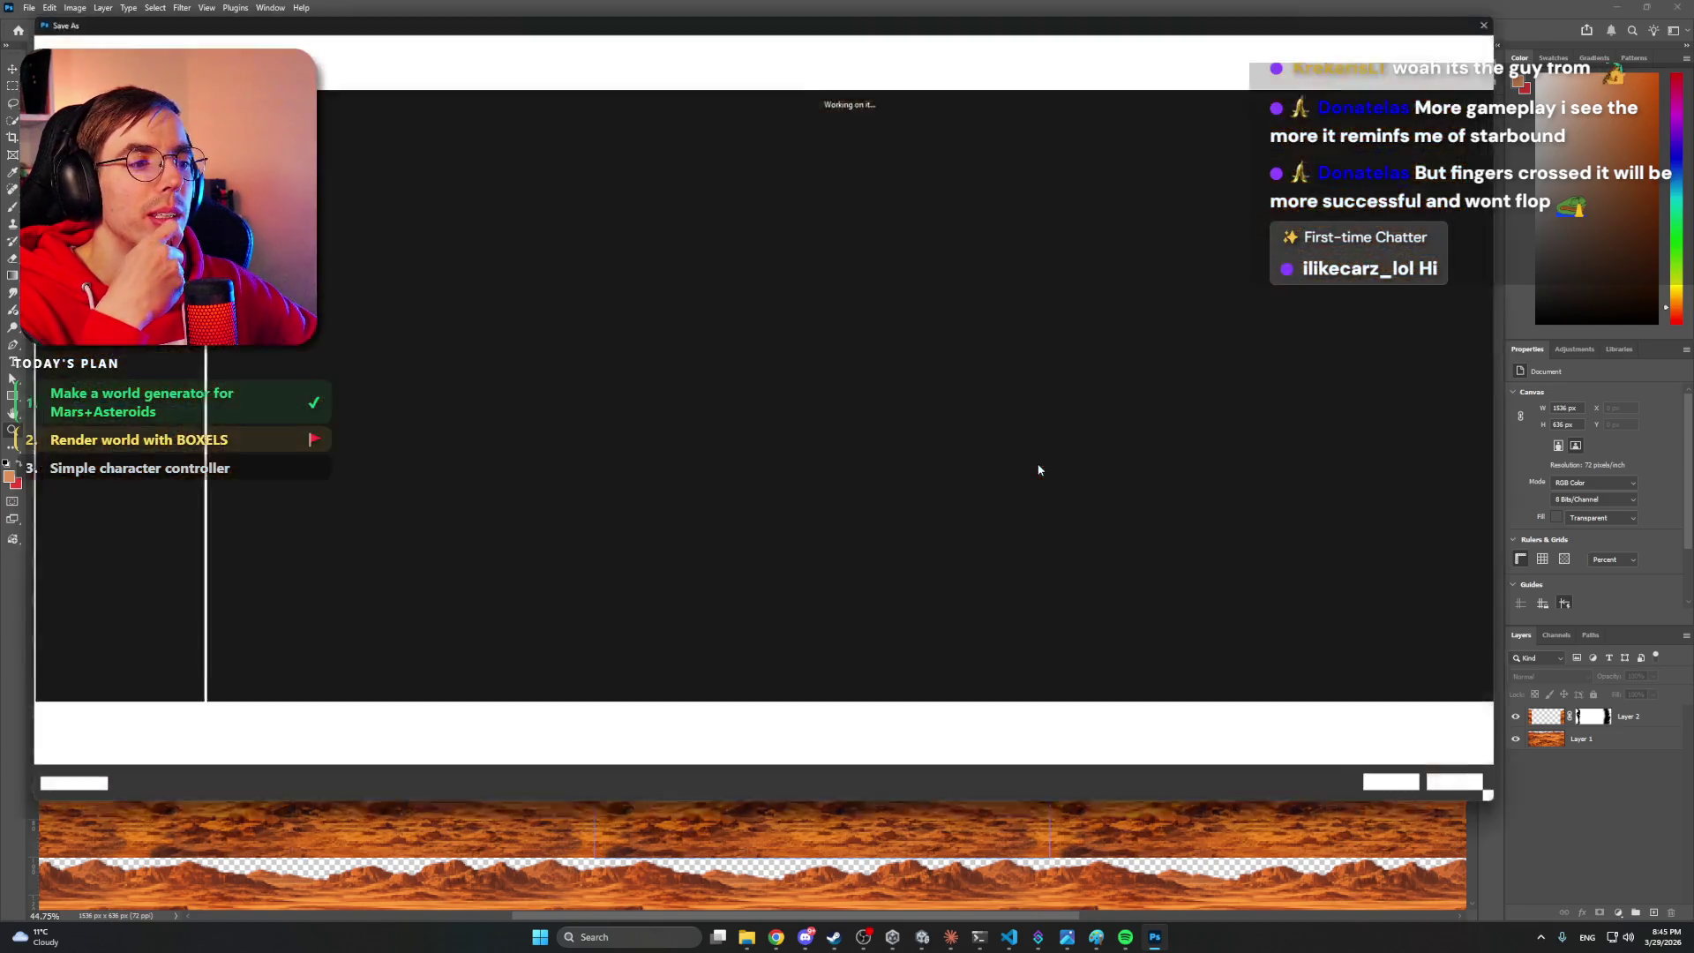
{"action": "left_click", "coordinate": [1400, 801]}
{"action": "left_click", "coordinate": [873, 467]}
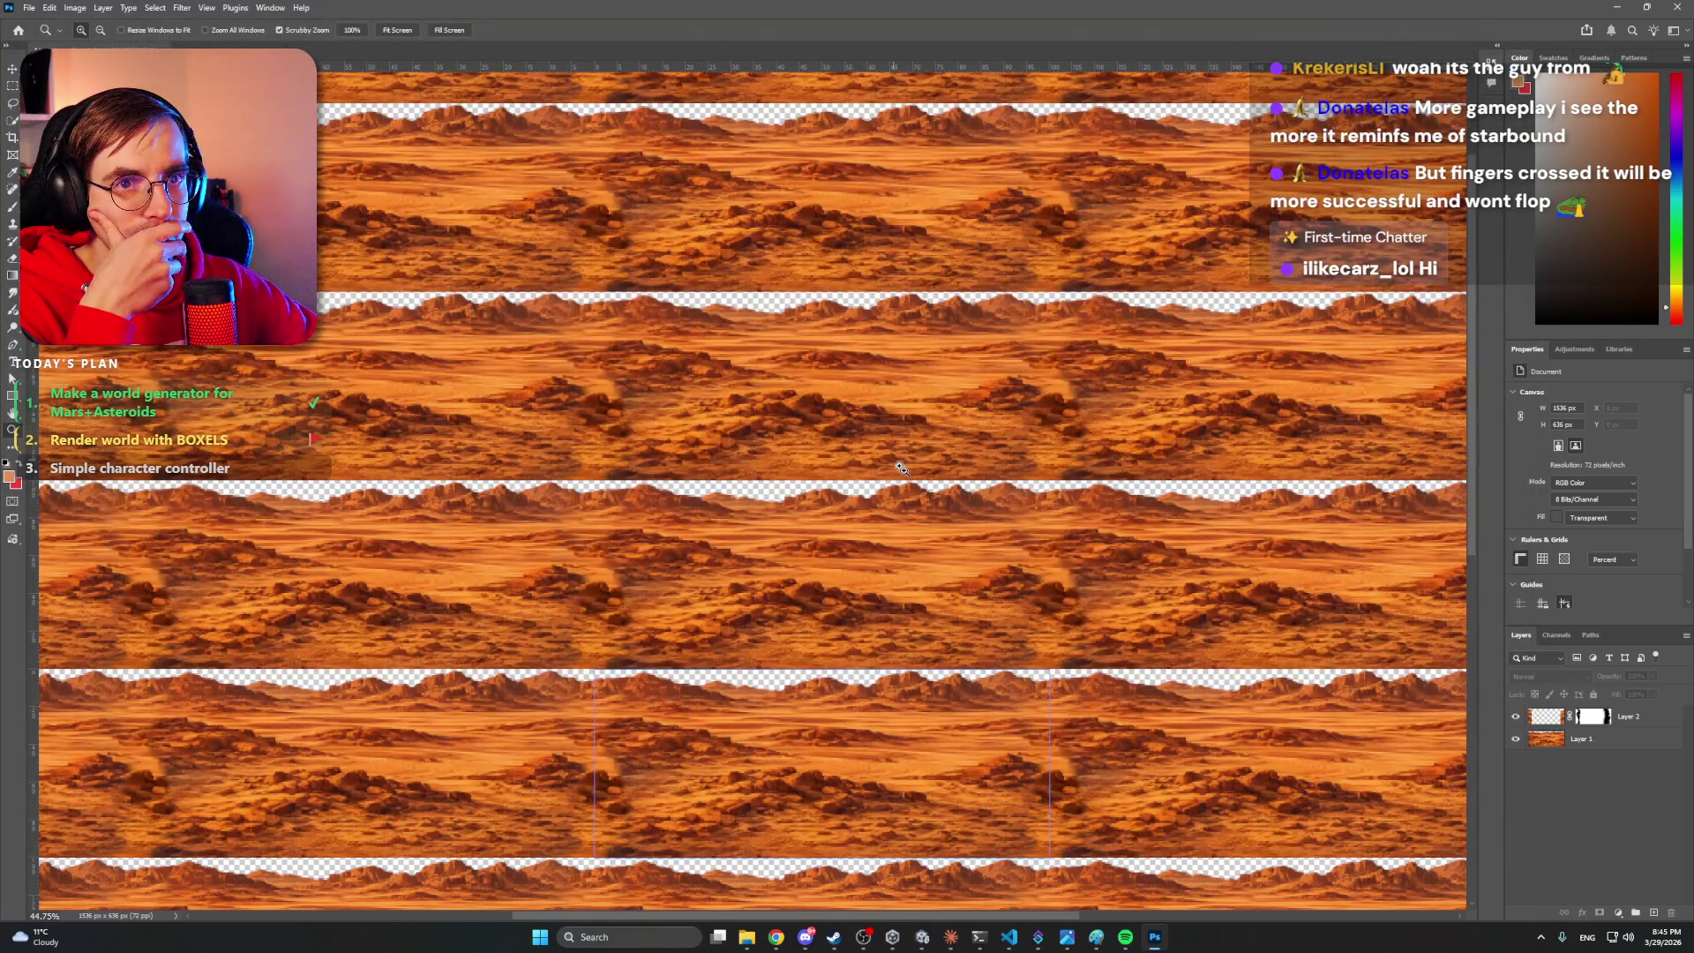
- Drag Mars_layer1.png from the Backgrounds folder window into Photoshop to open it
{"action": "mouse_move", "coordinate": [746, 937]}
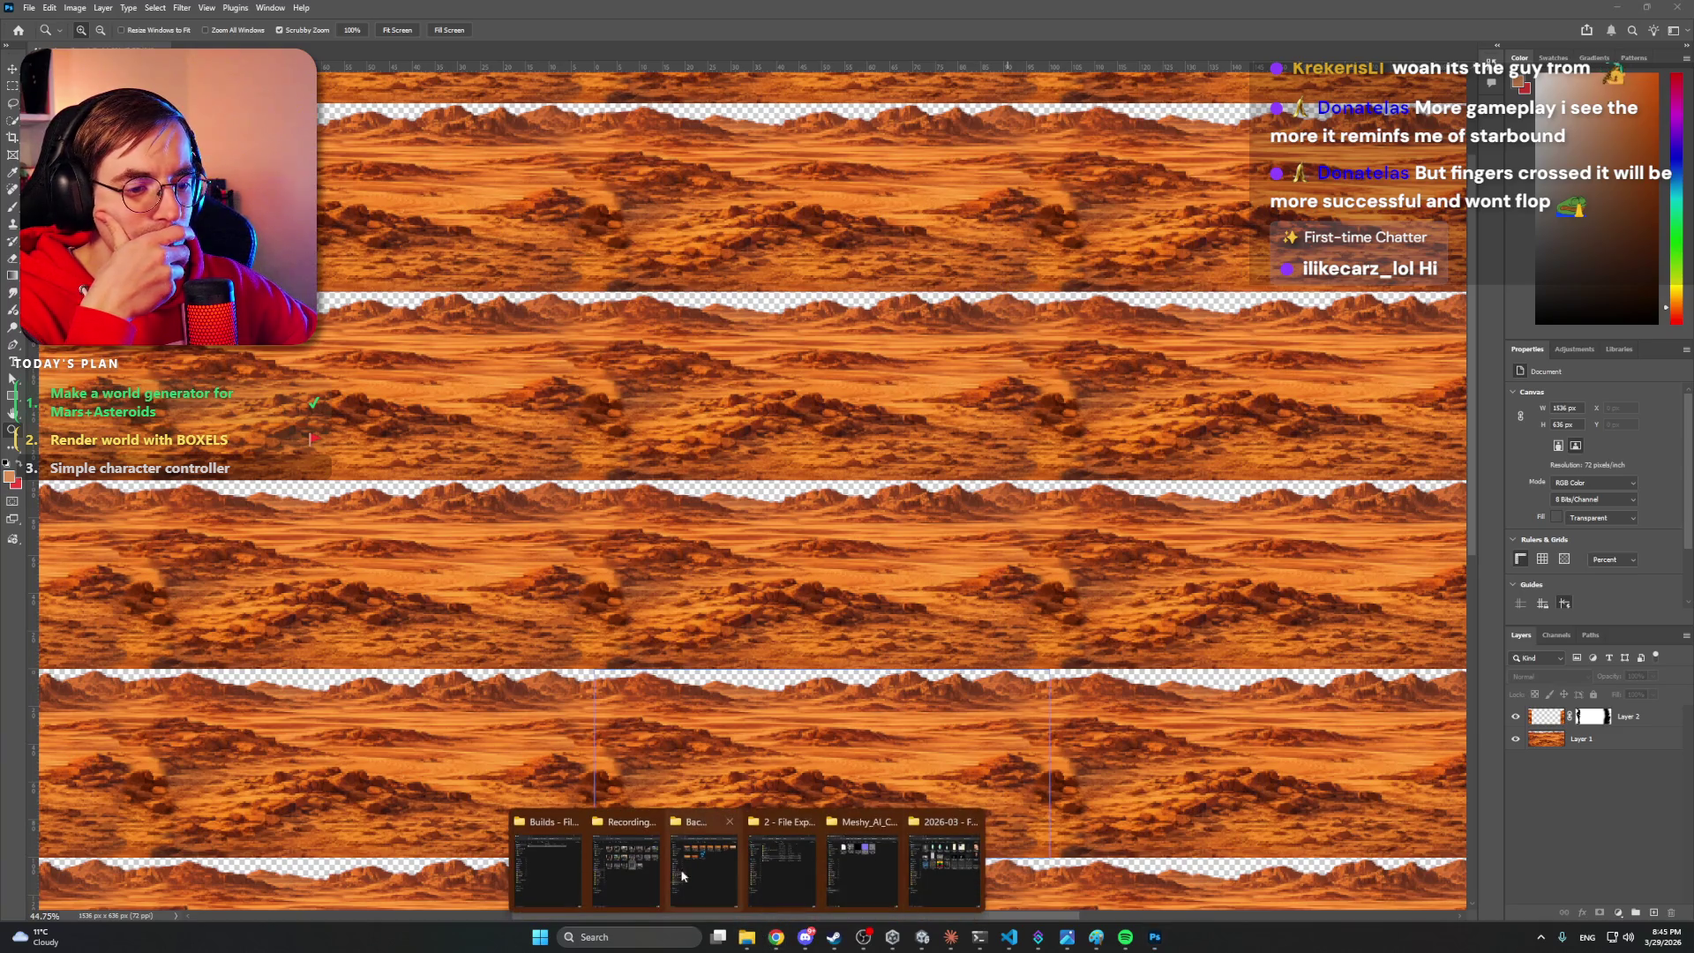
{"action": "left_click", "coordinate": [704, 860]}
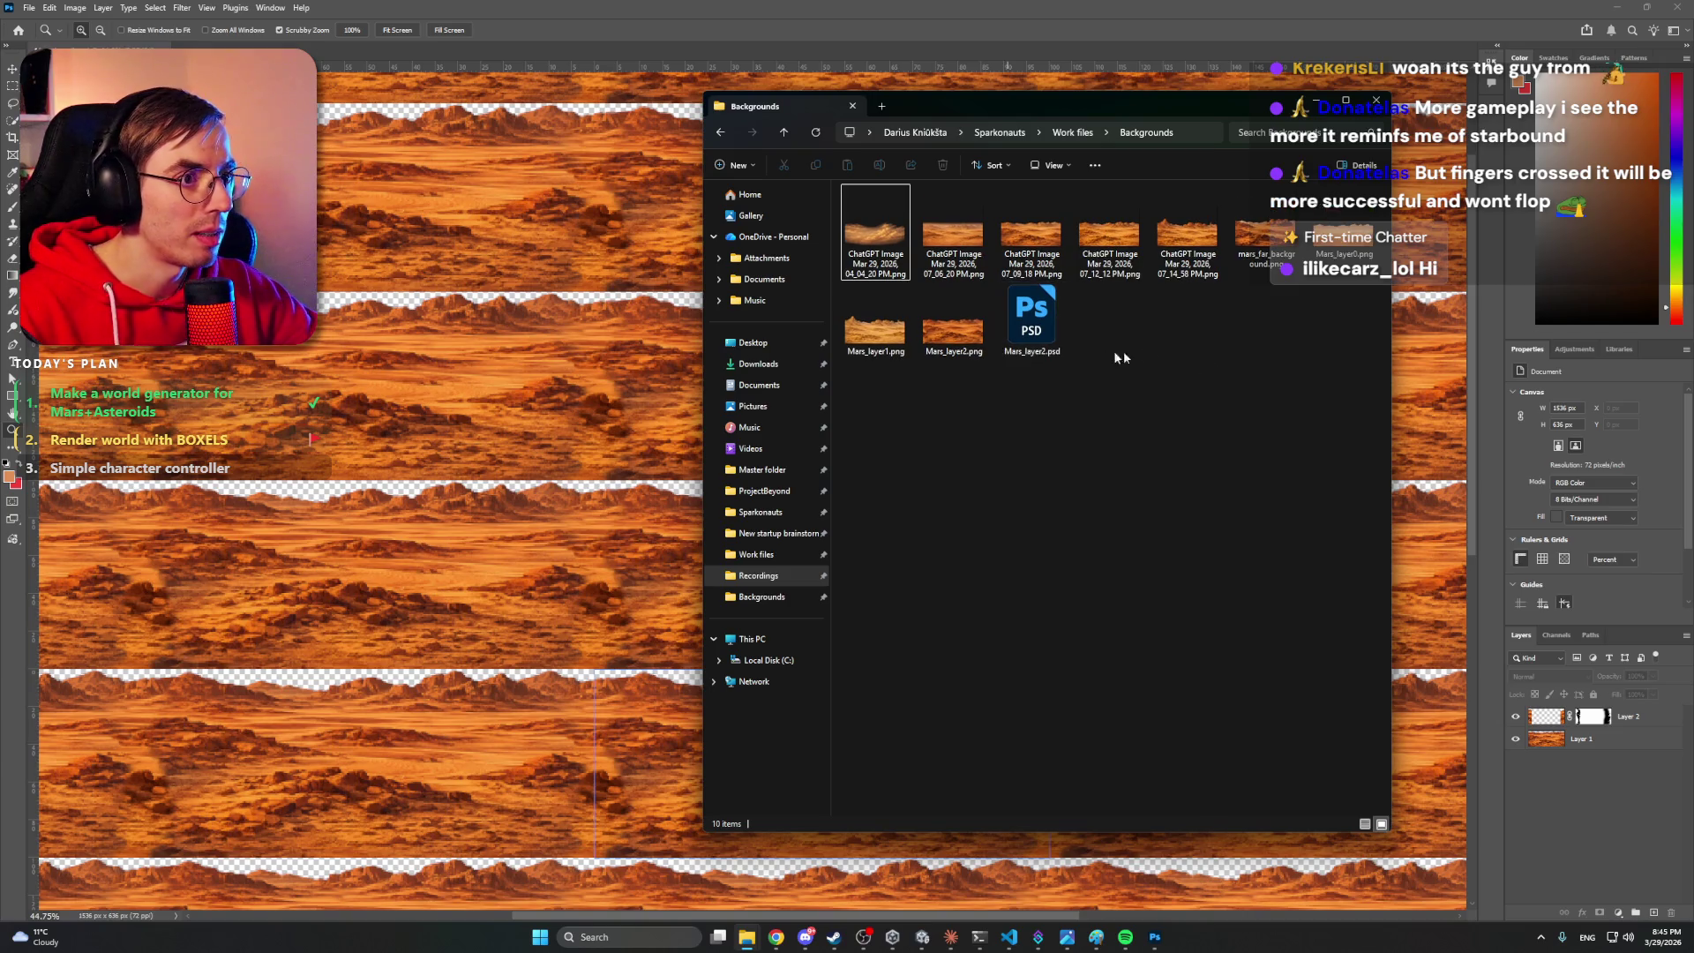
{"action": "left_click", "coordinate": [899, 339]}
{"action": "left_click_drag", "start_coordinate": [894, 332], "coordinate": [611, 51]}
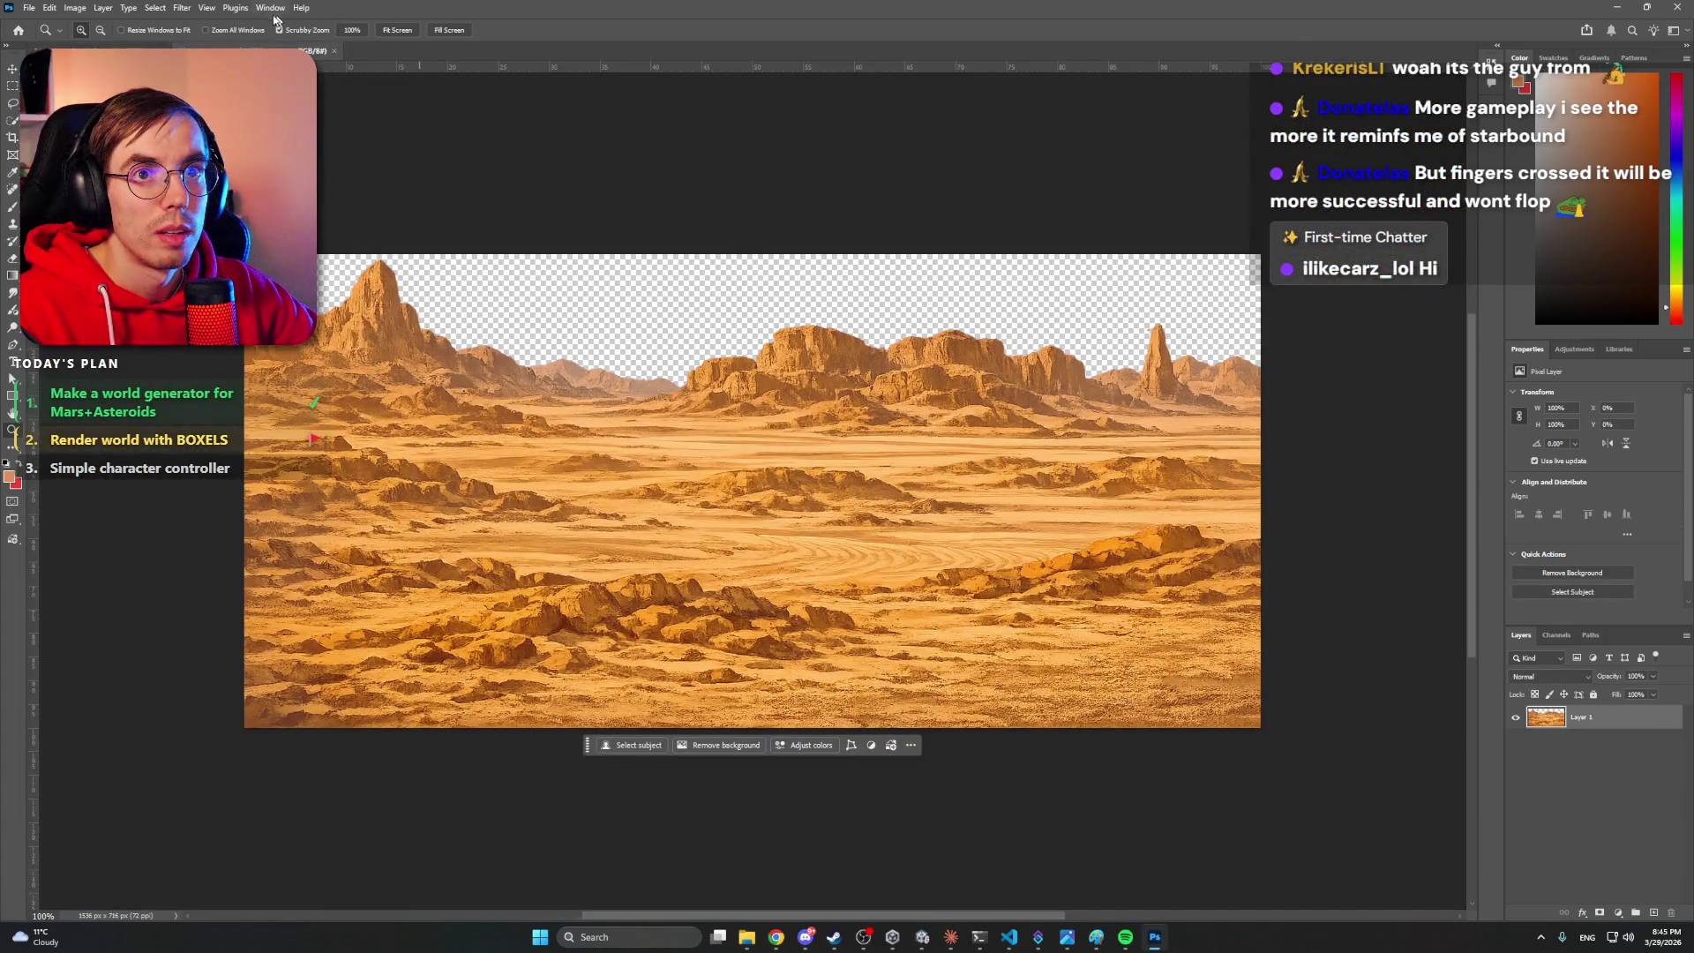
{"action": "left_click", "coordinate": [185, 9]}
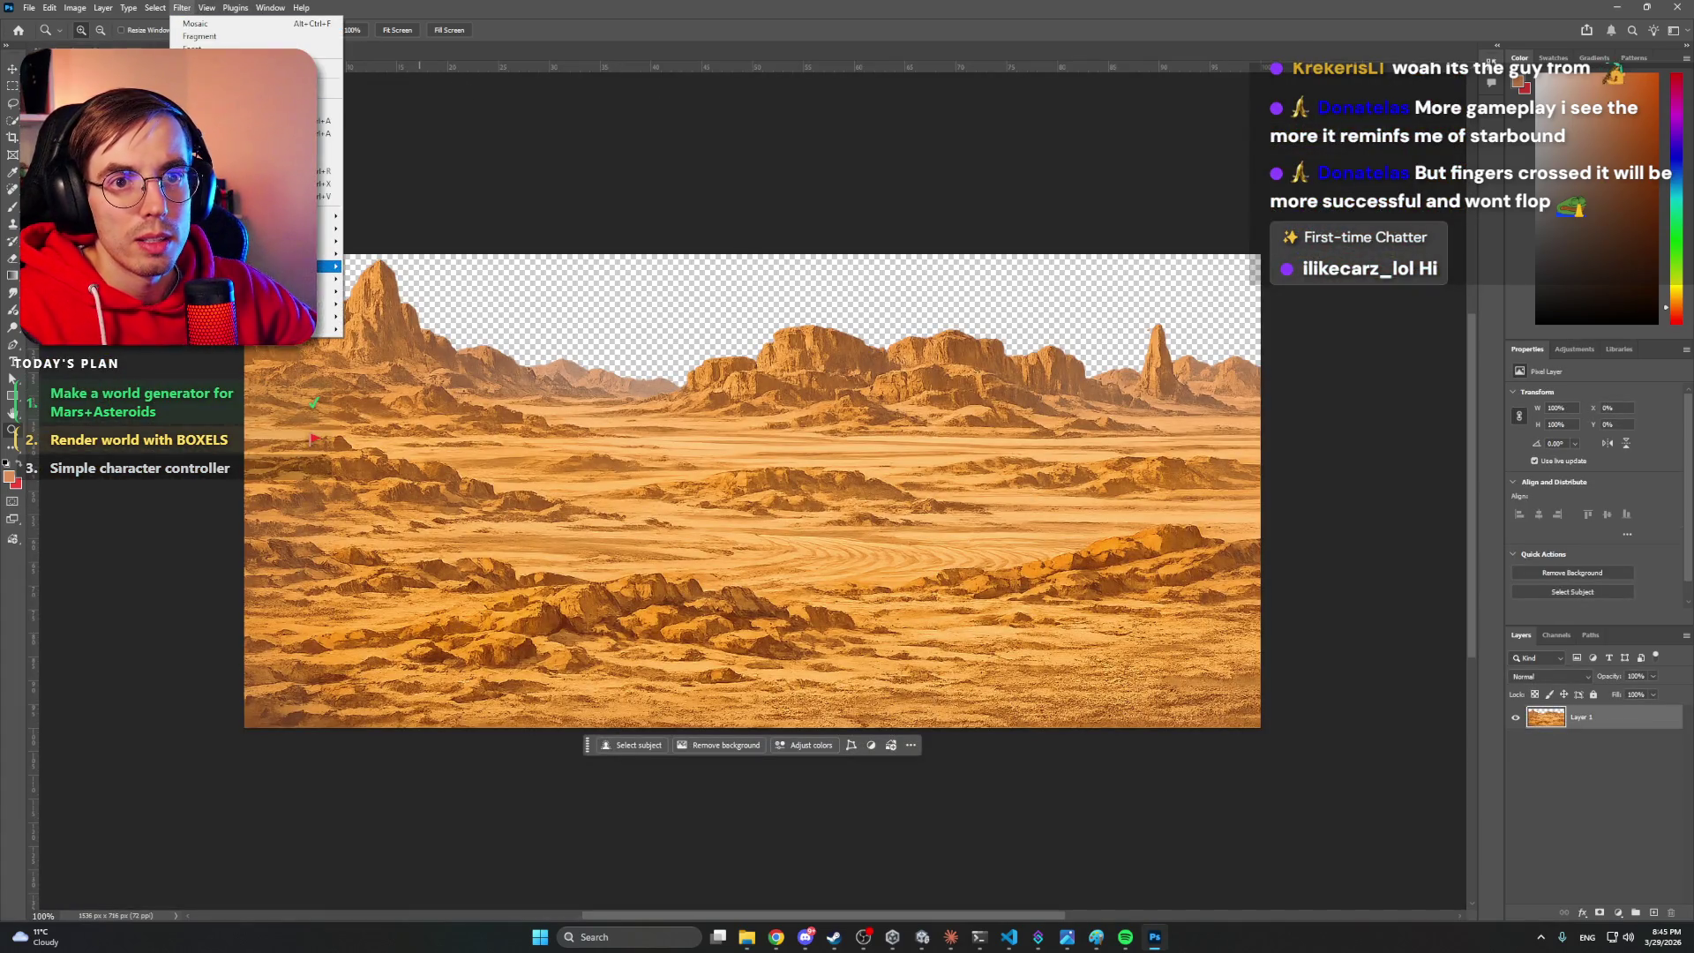
- Apply the Mosaic filter at cell size 5, then undo it
{"action": "mouse_move", "coordinate": [331, 265]}
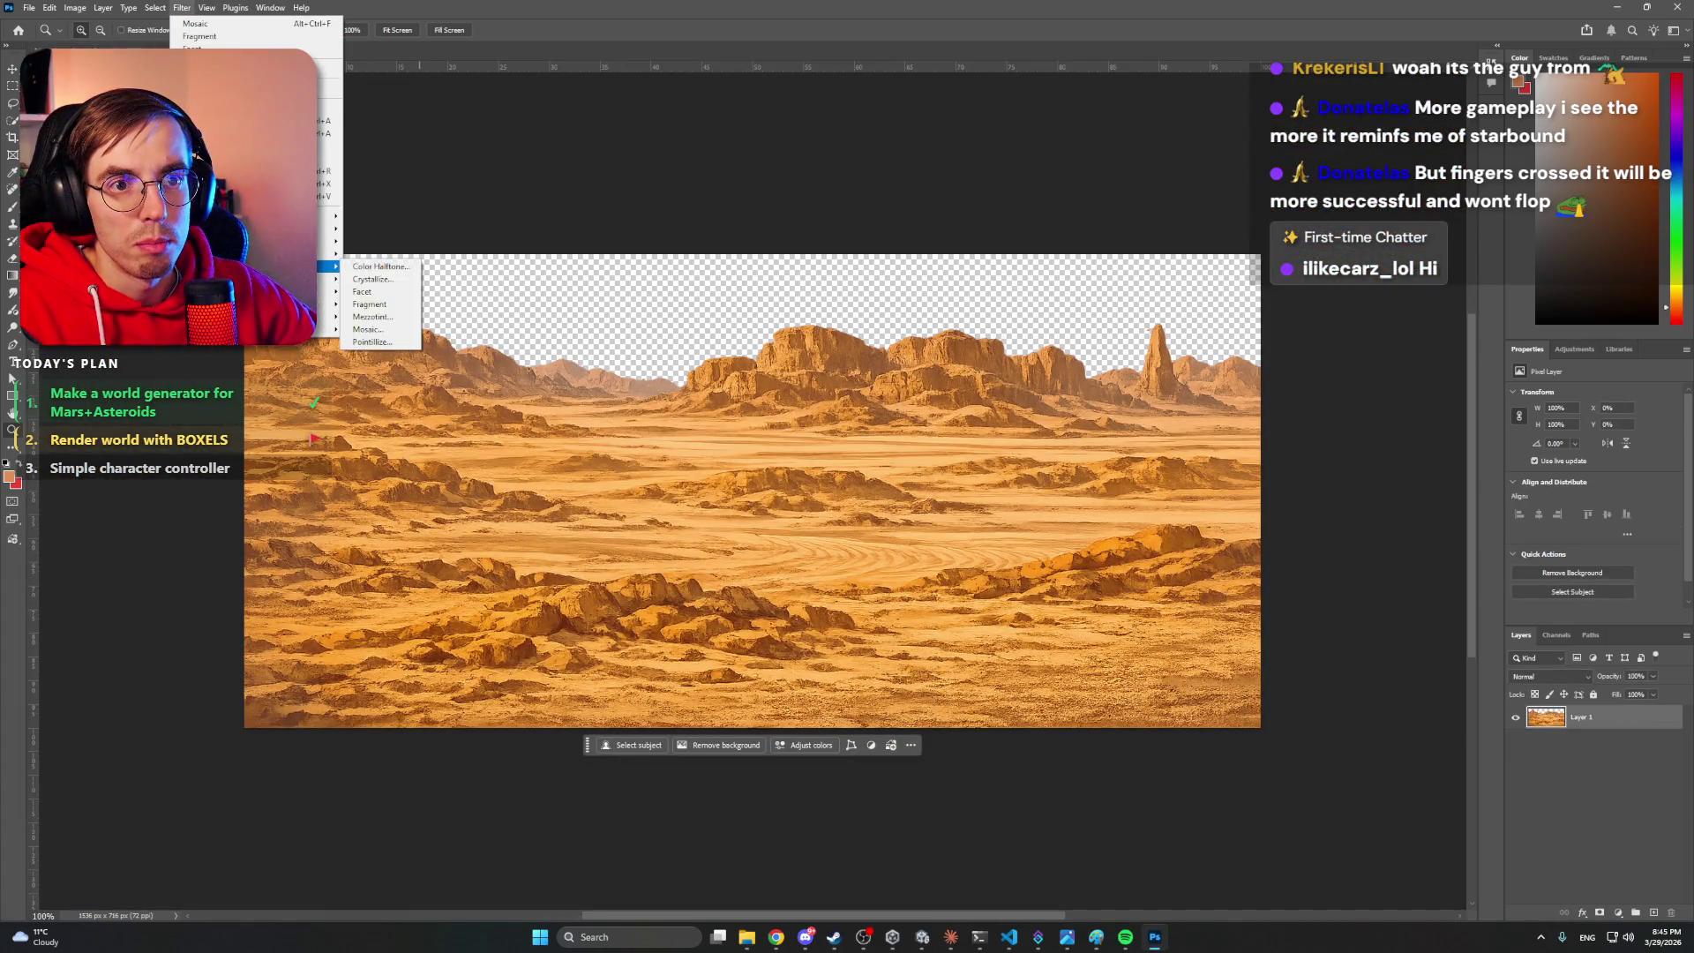
{"action": "left_click", "coordinate": [395, 332]}
{"action": "left_click", "coordinate": [910, 247]}
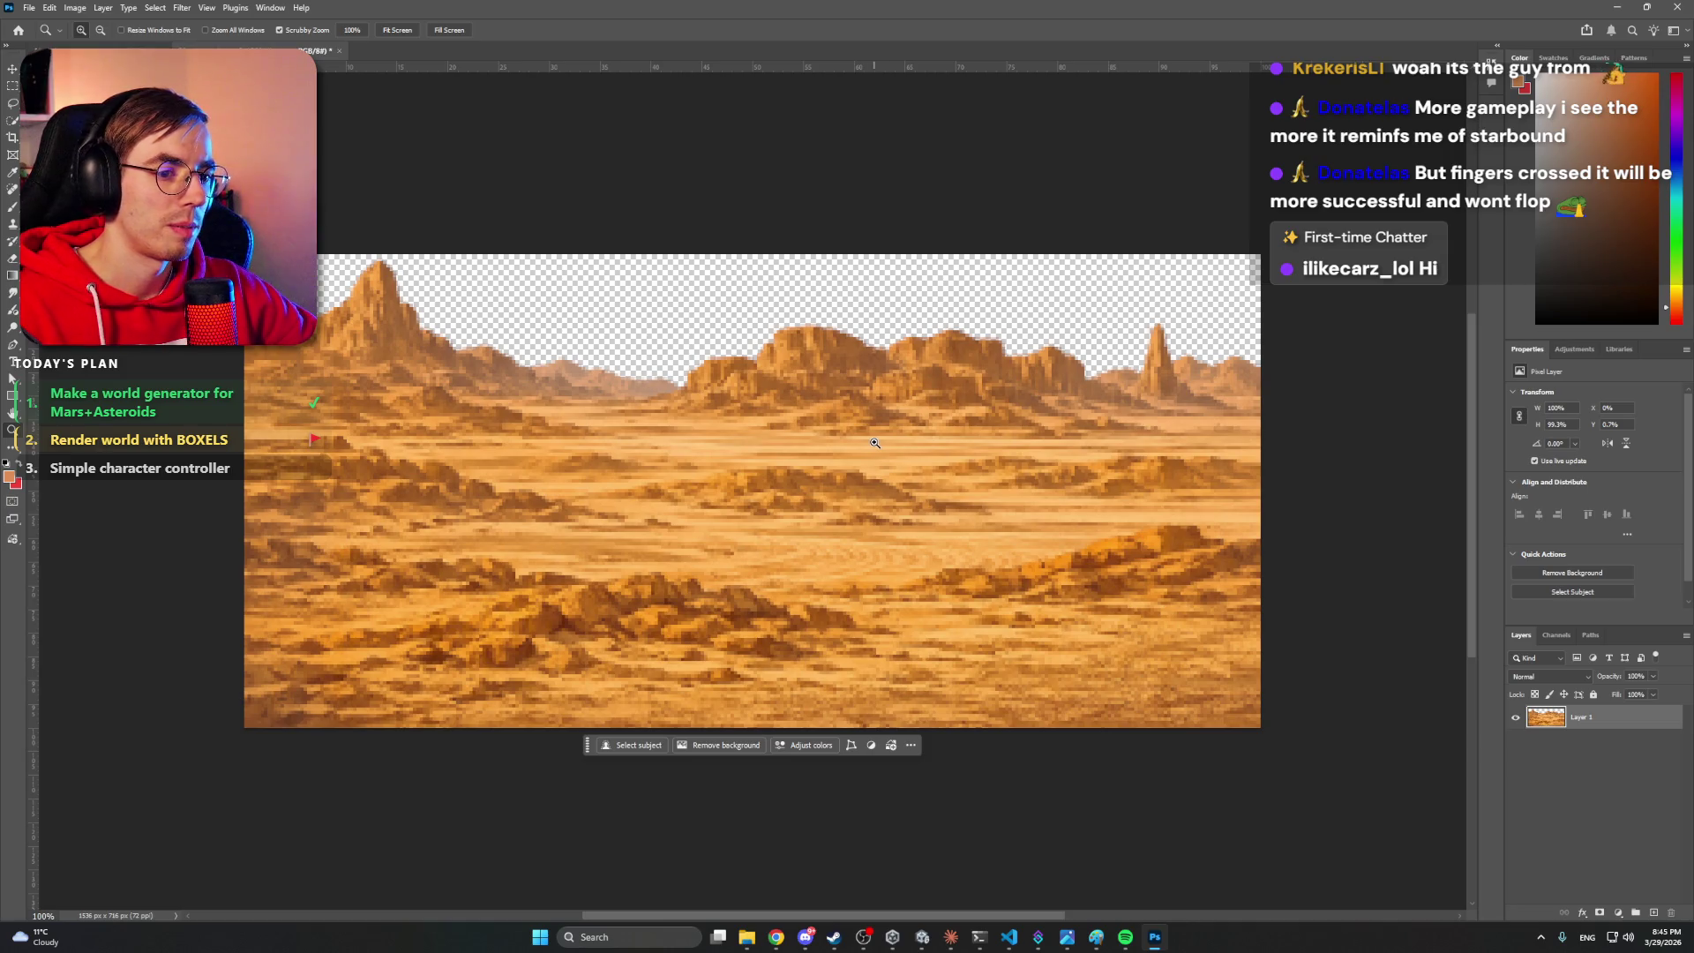
{"action": "key", "text": "ctrl+z"}
- Reapply Filter > Pixelate > Mosaic with a cell size of 8
{"action": "left_click", "coordinate": [206, 7]}
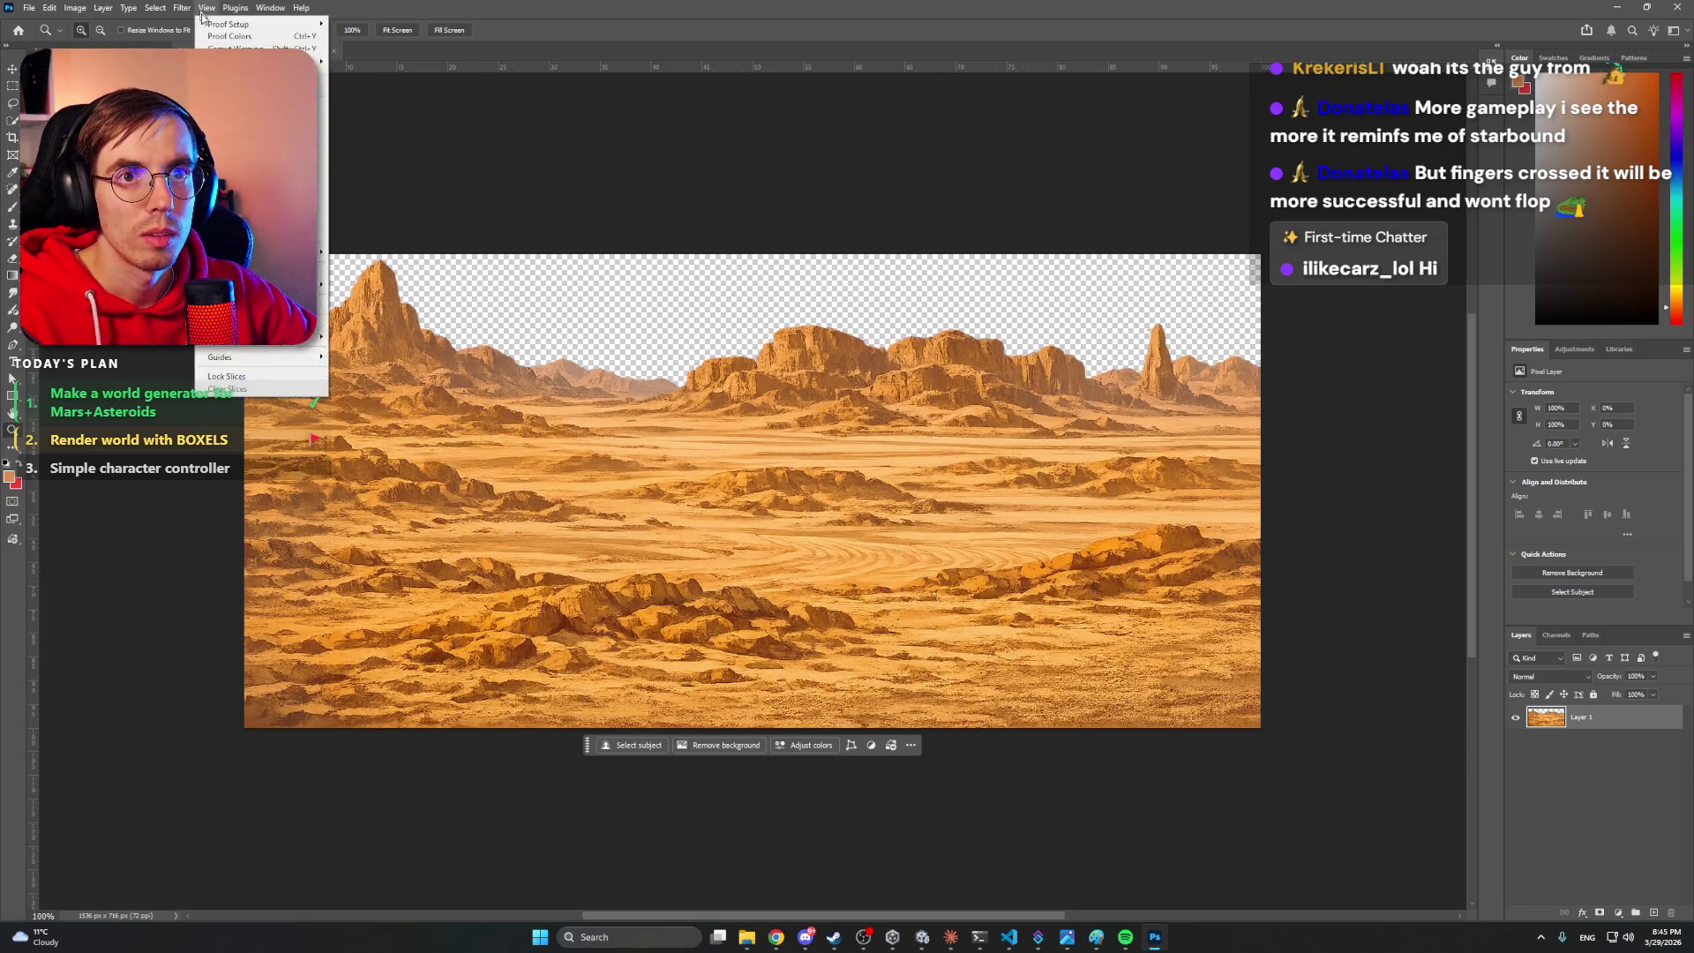
{"action": "left_click", "coordinate": [182, 7]}
{"action": "mouse_move", "coordinate": [328, 266]}
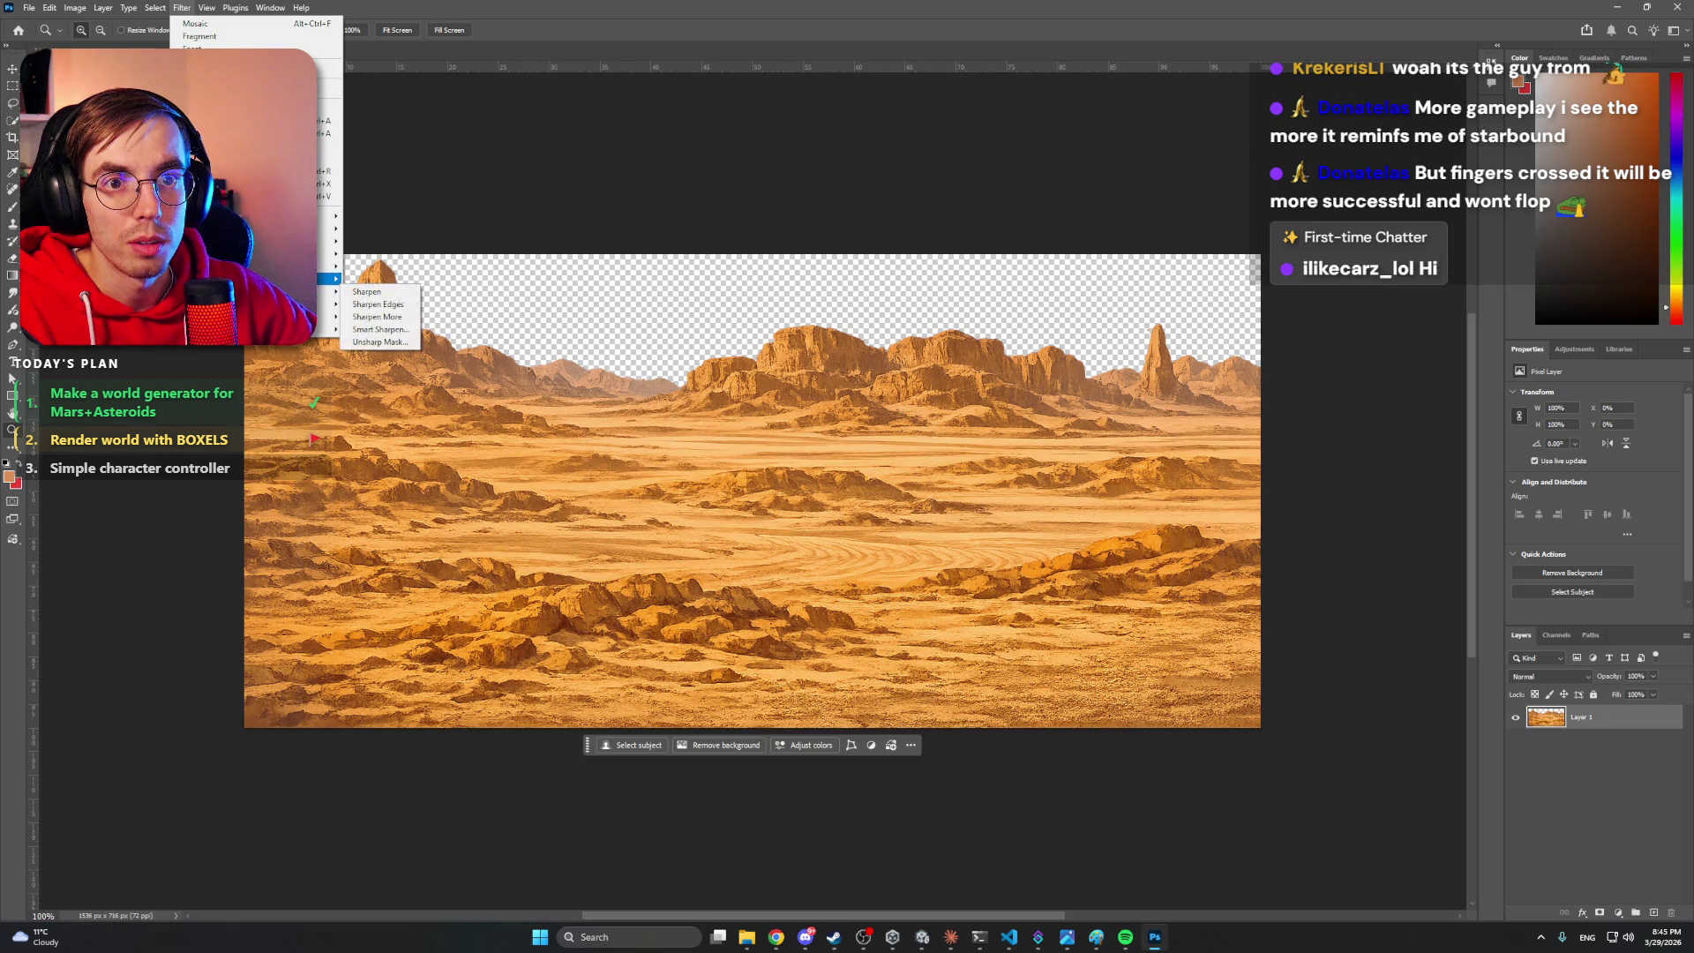
{"action": "left_click", "coordinate": [389, 330]}
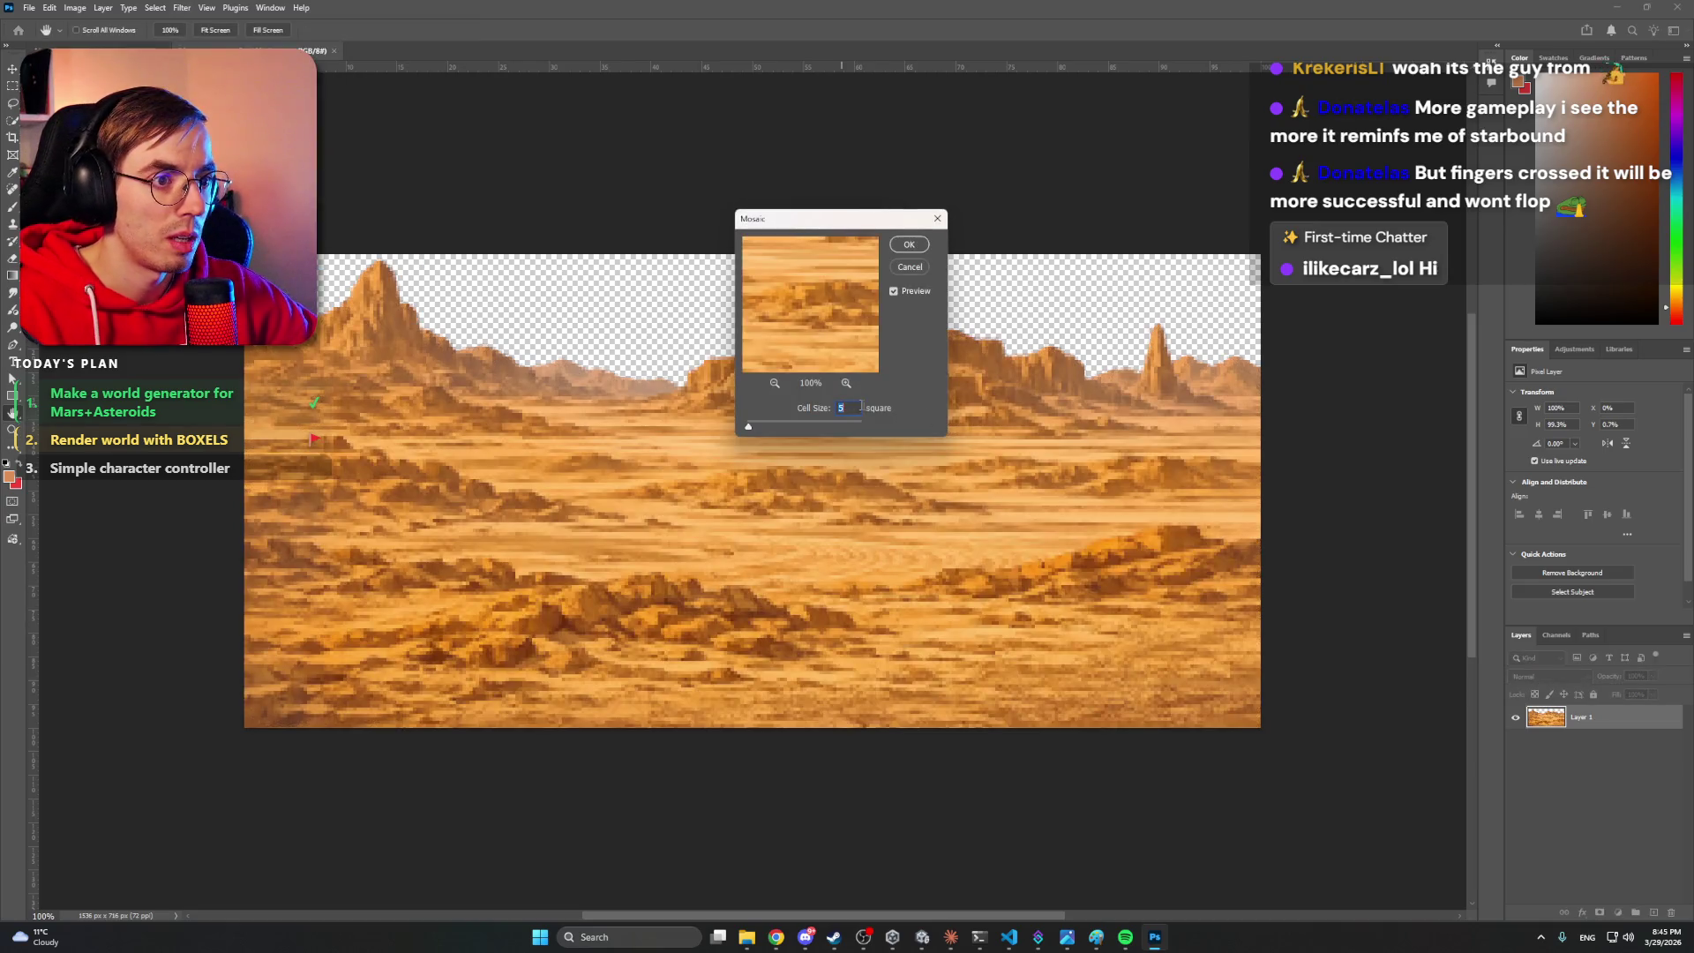
{"action": "type", "text": "8"}
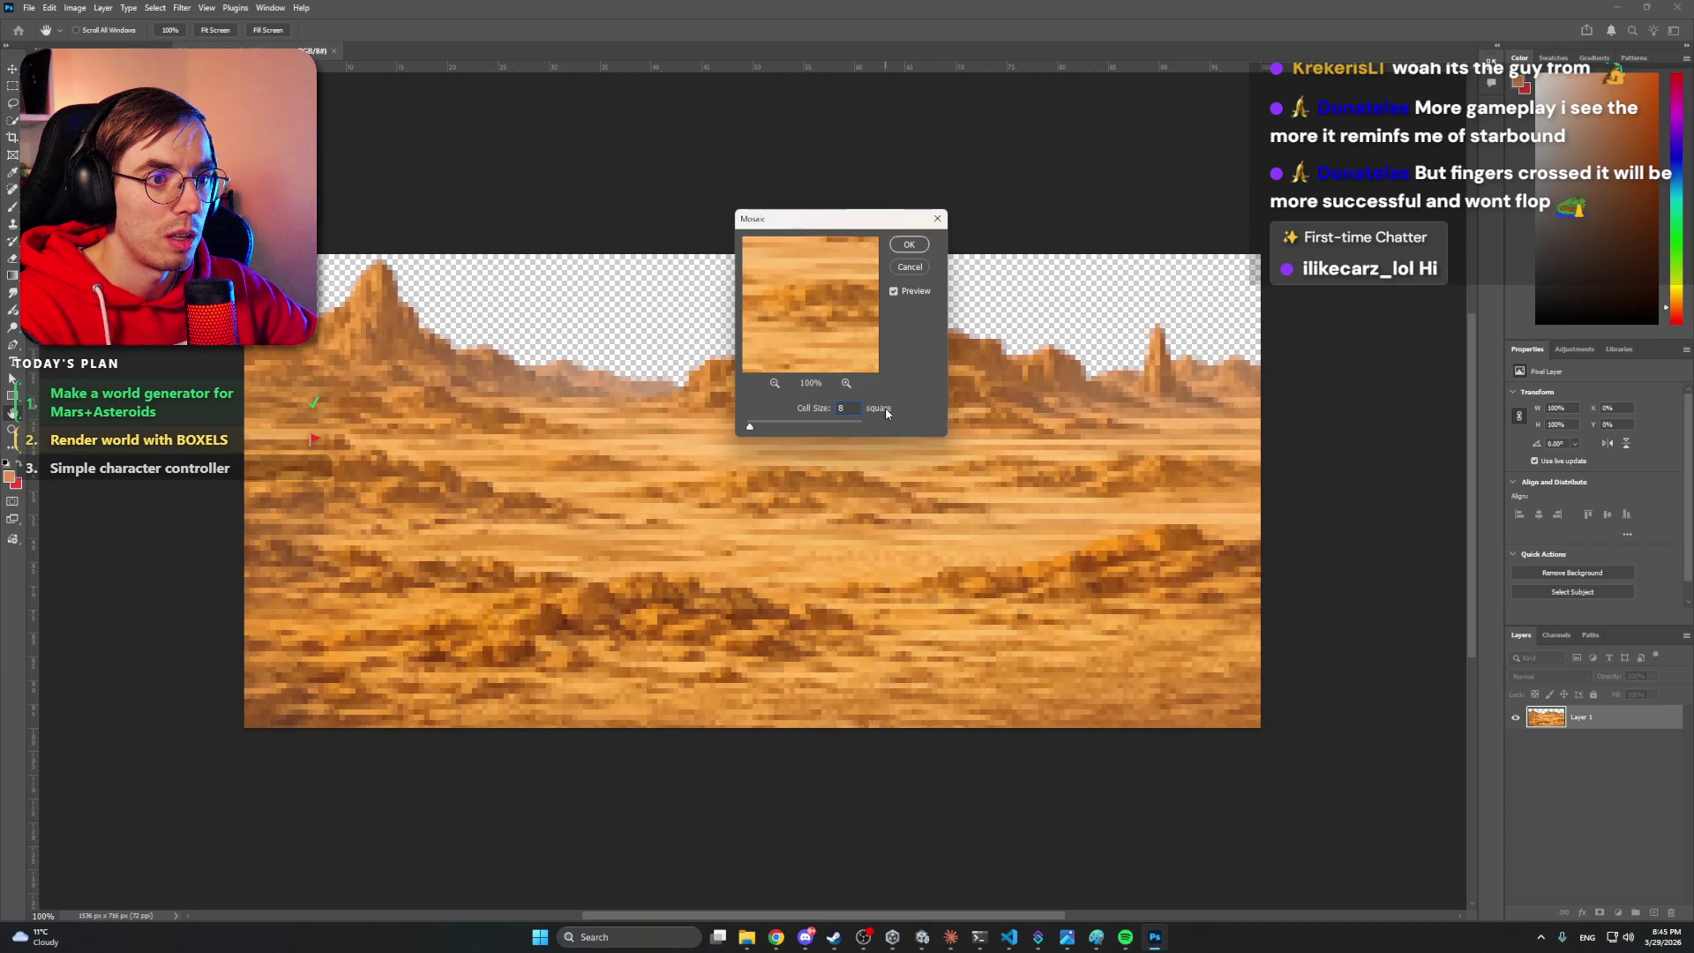
{"action": "left_click", "coordinate": [907, 246]}
{"action": "key", "text": "z"}
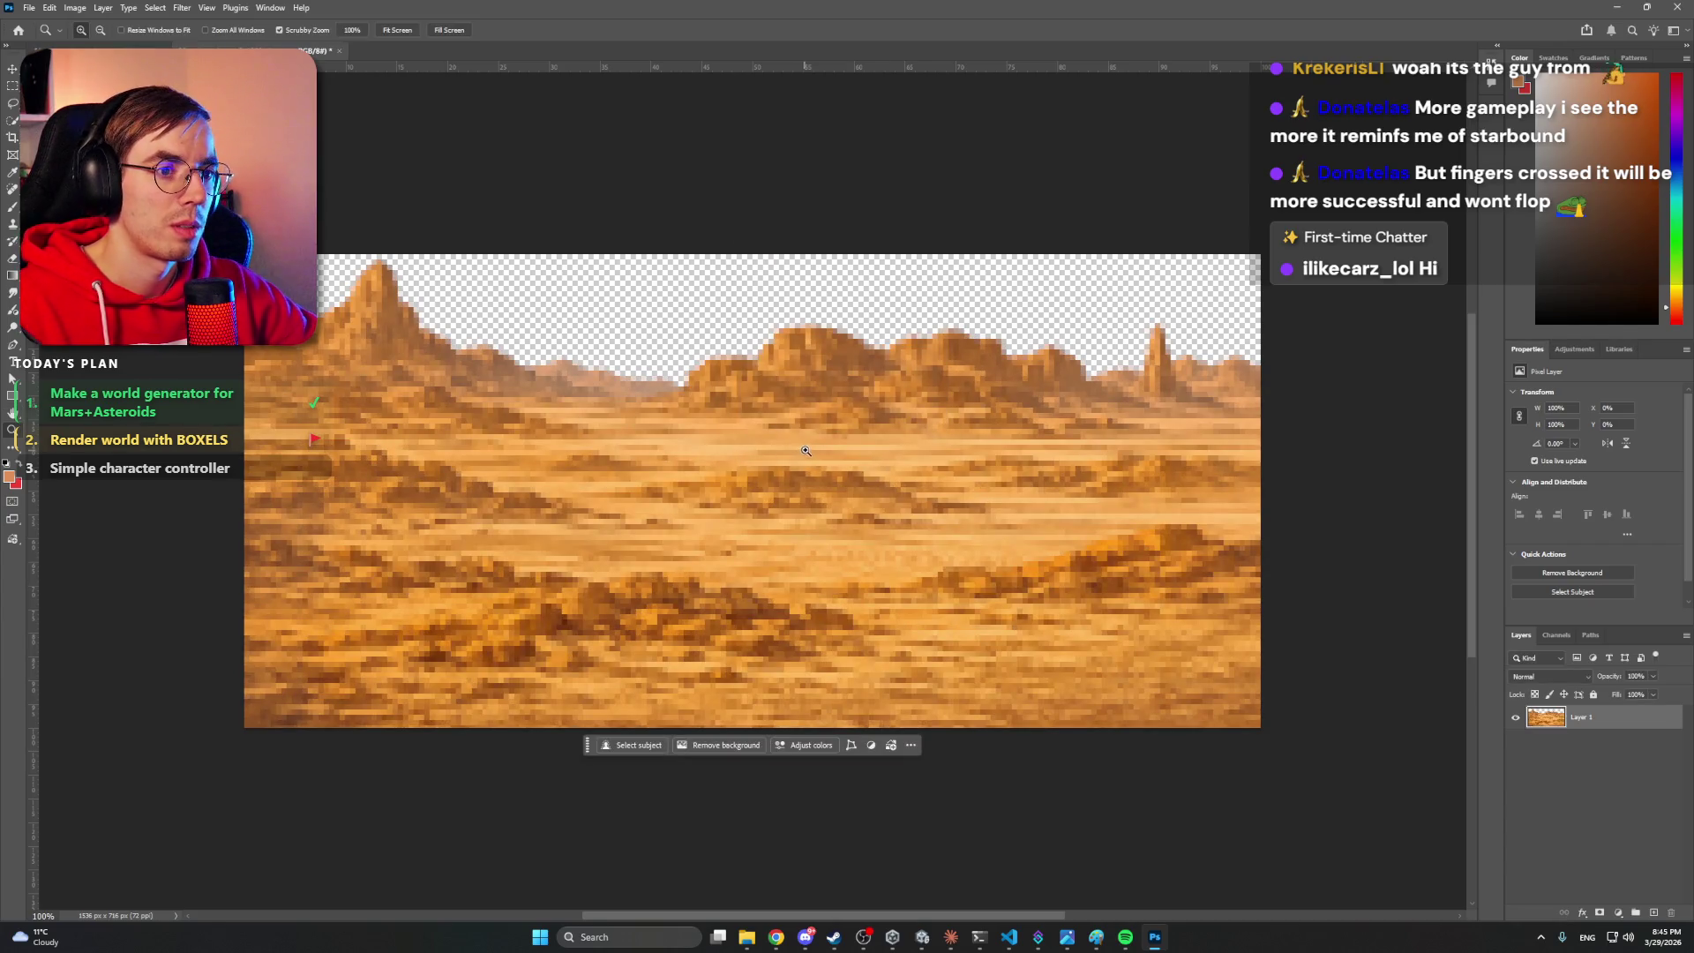
{"action": "scroll", "coordinate": [798, 441], "scroll_direction": "down", "scroll_amount": 3}
{"action": "scroll", "coordinate": [790, 440], "scroll_direction": "up", "scroll_amount": 3}
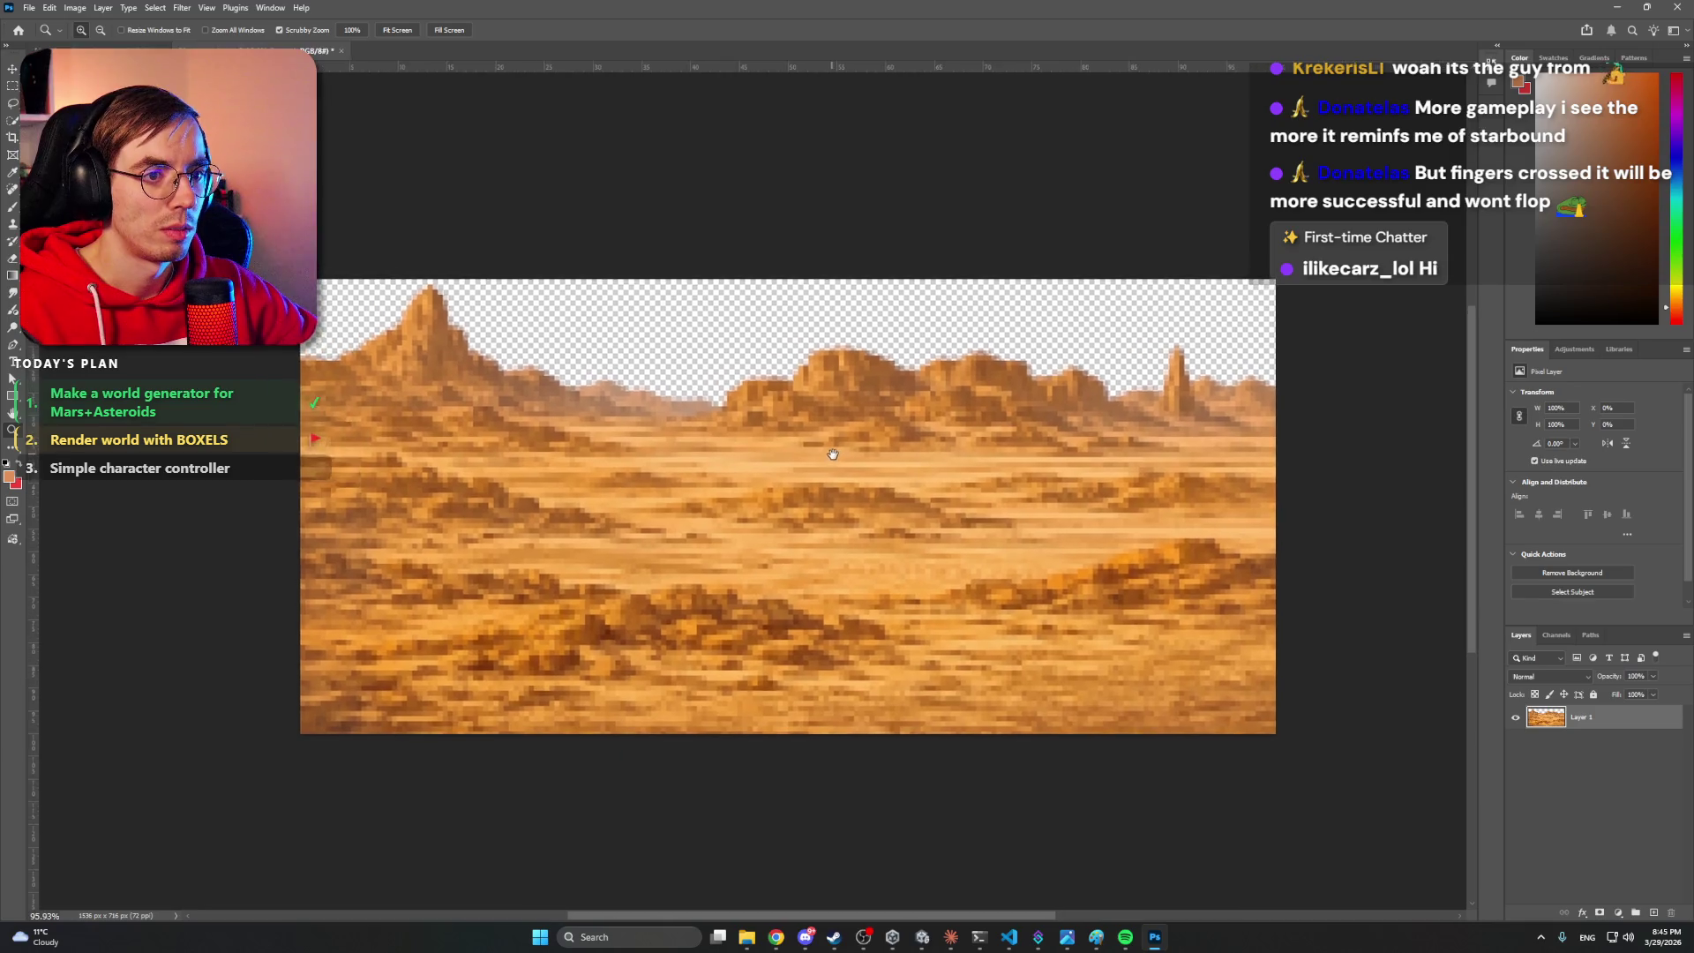
{"action": "left_click", "coordinate": [209, 8]}
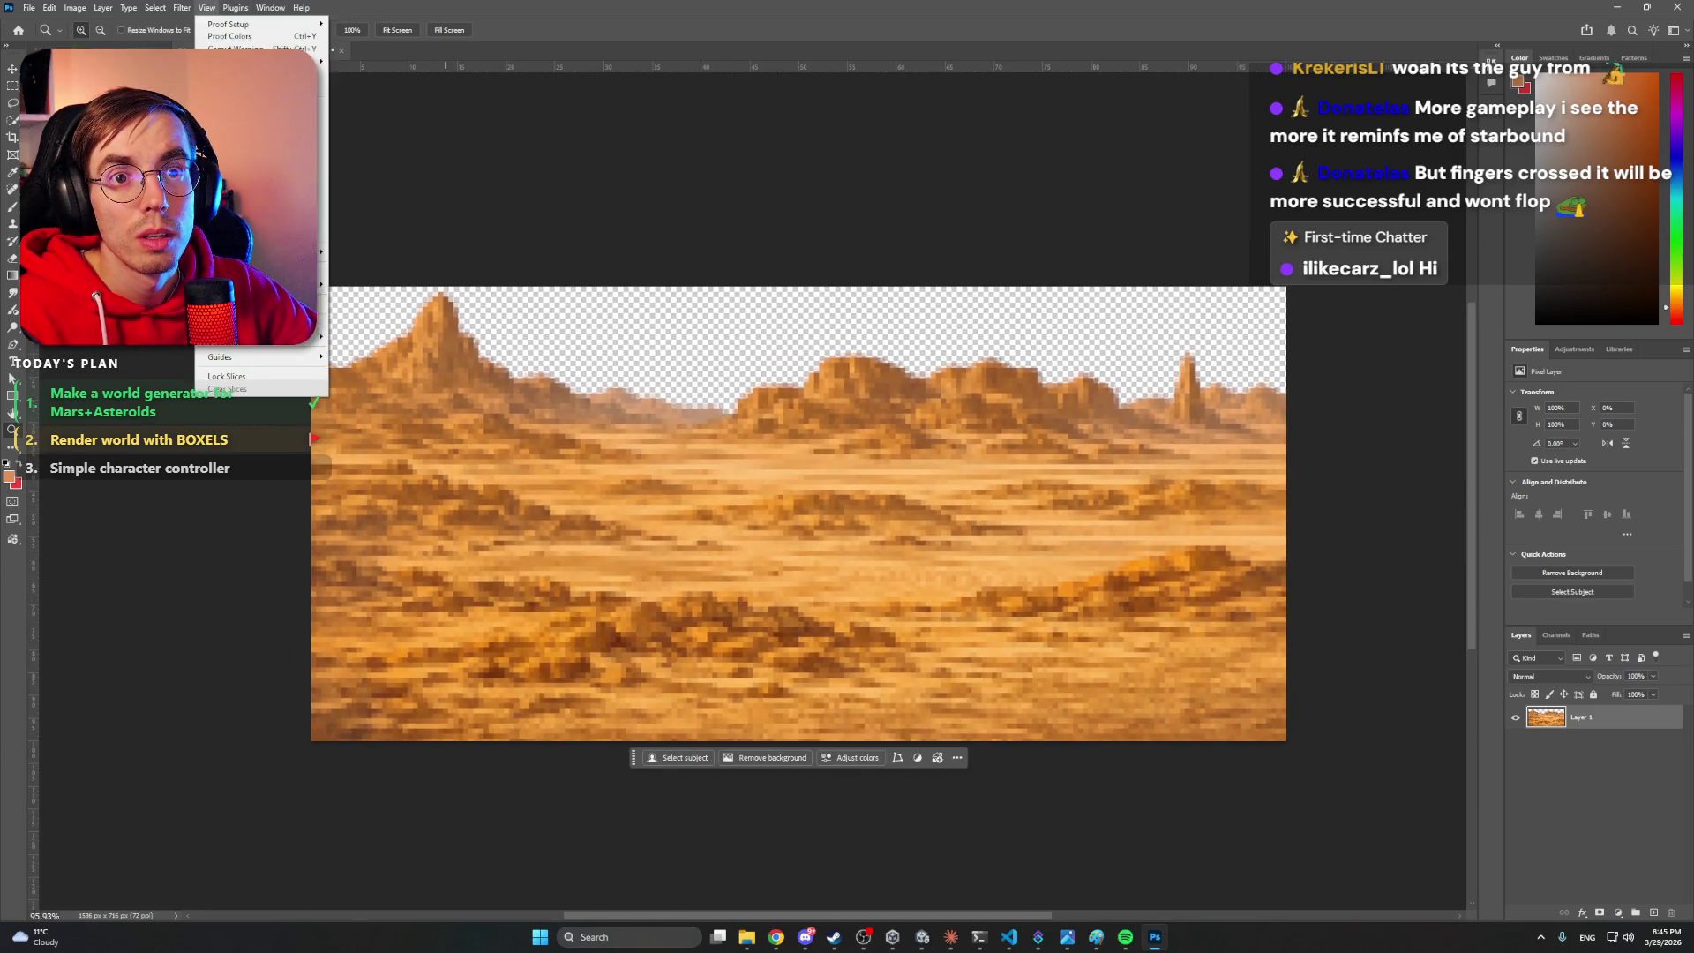
{"action": "mouse_move", "coordinate": [300, 284]}
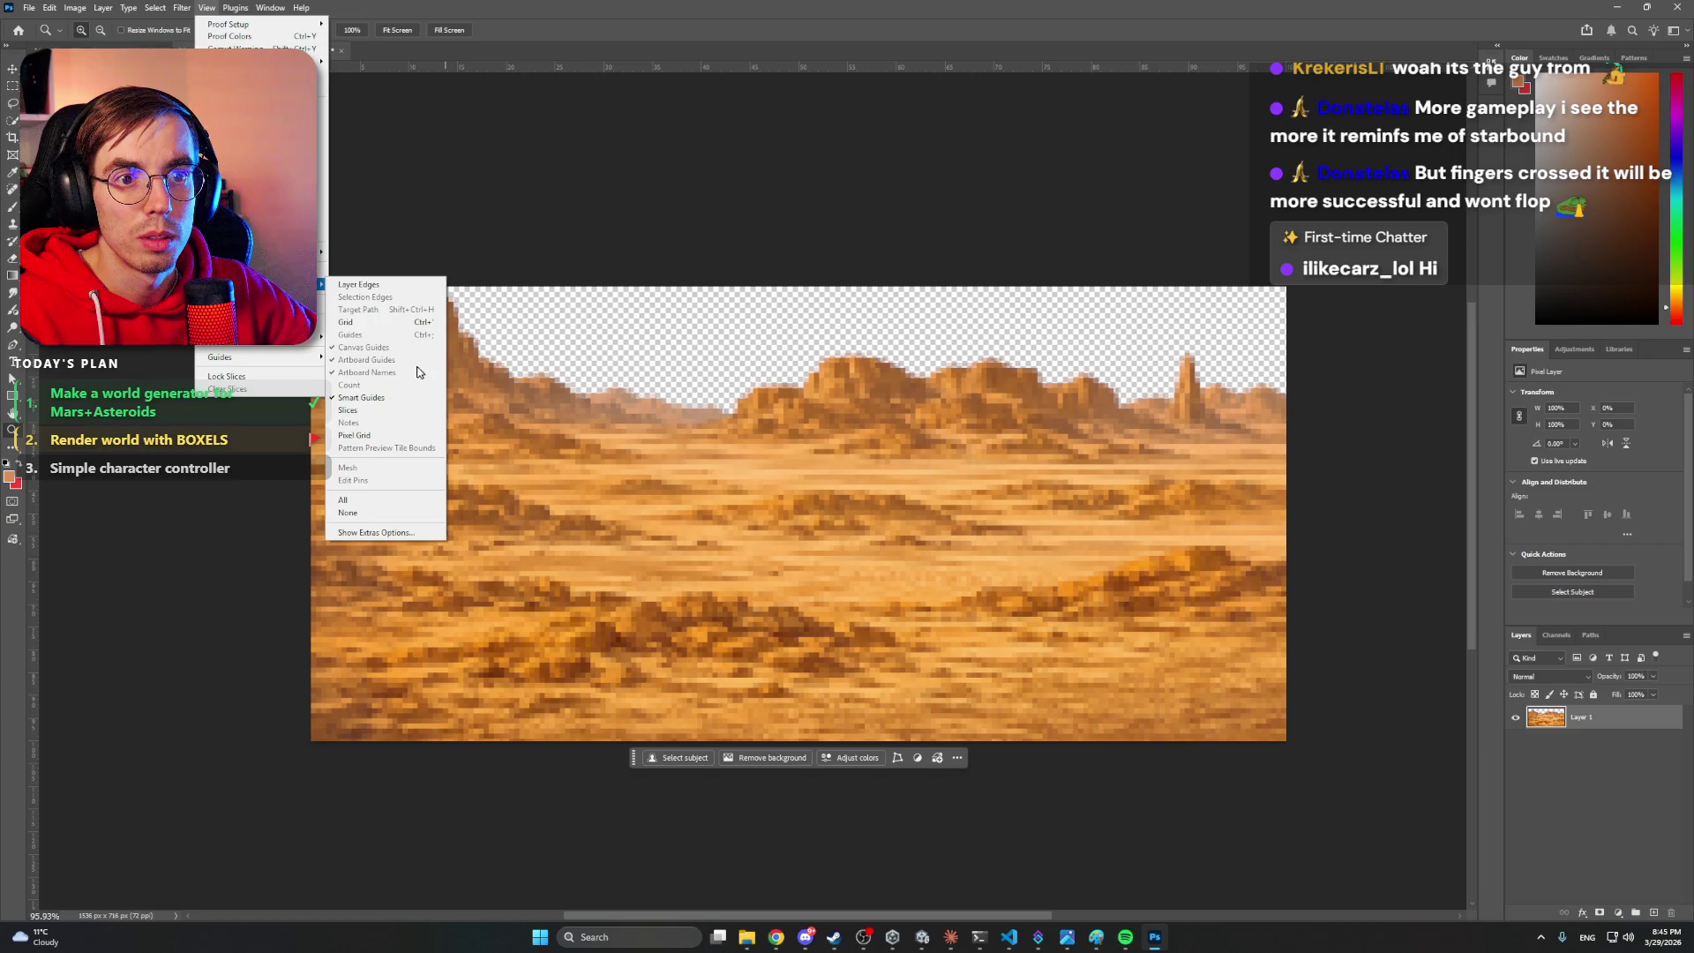
{"action": "left_click", "coordinate": [320, 232]}
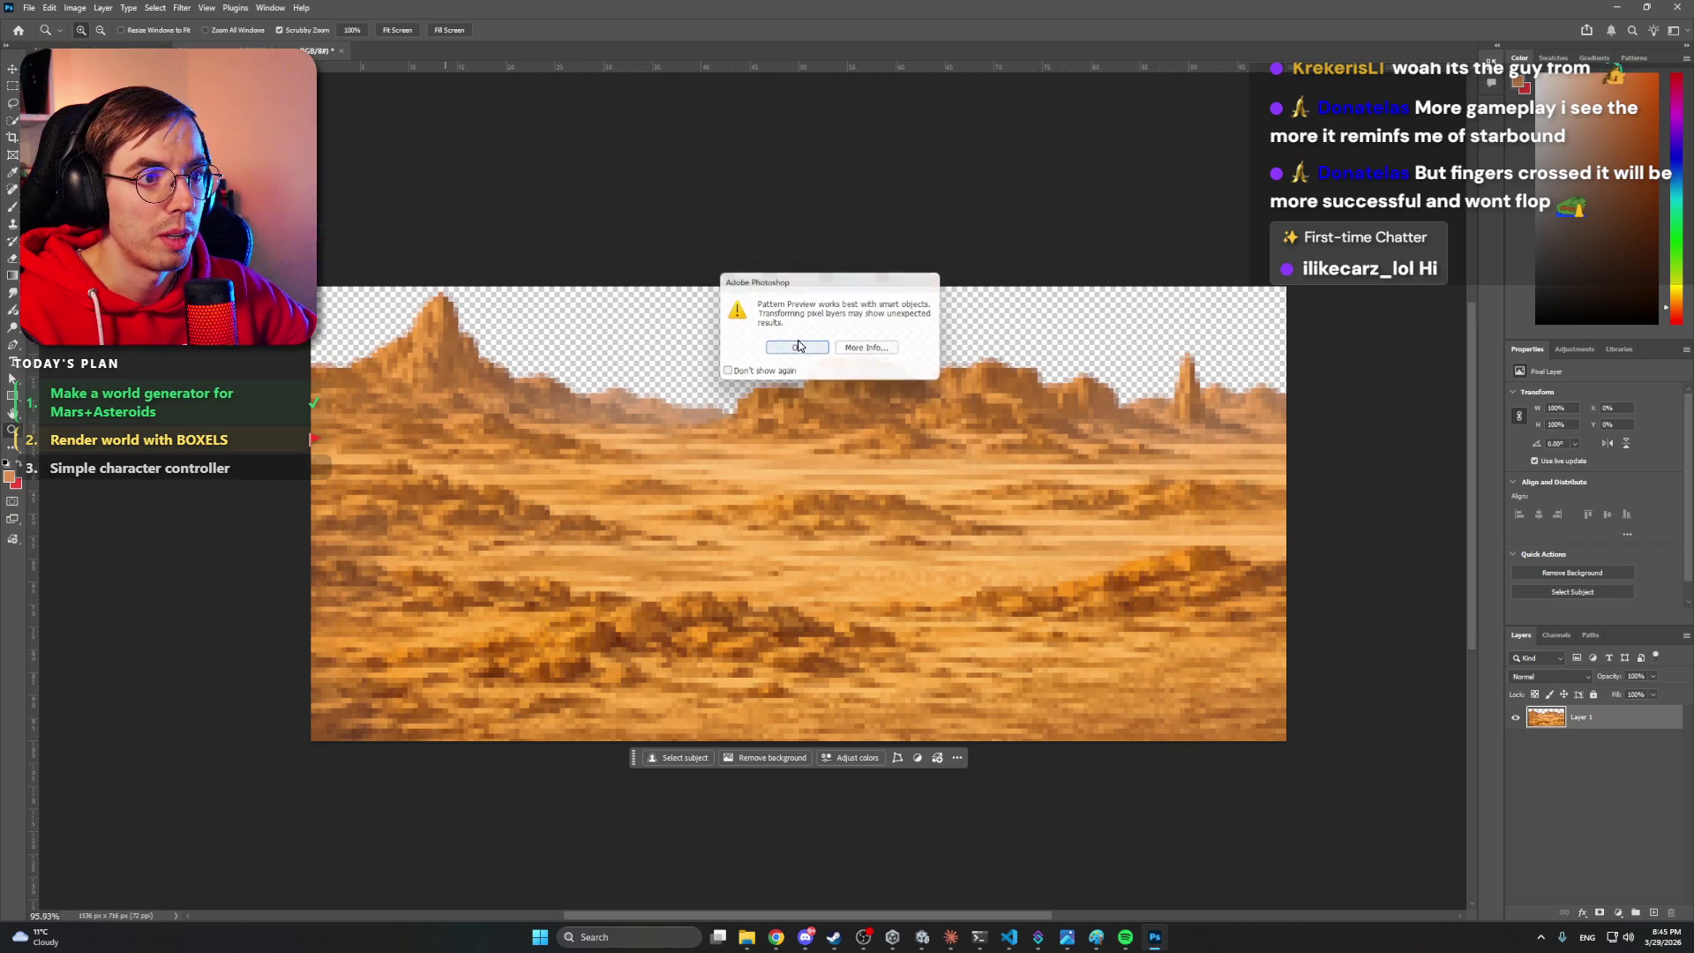
{"action": "key", "text": "Return"}
{"action": "mouse_move", "coordinate": [954, 347]}
{"action": "left_mouse_down"}
{"action": "mouse_move", "coordinate": [586, 461]}
{"action": "mouse_move", "coordinate": [541, 654]}
{"action": "mouse_move", "coordinate": [863, 352]}
{"action": "mouse_move", "coordinate": [917, 362]}
{"action": "left_mouse_up"}
{"action": "key", "text": "m"}
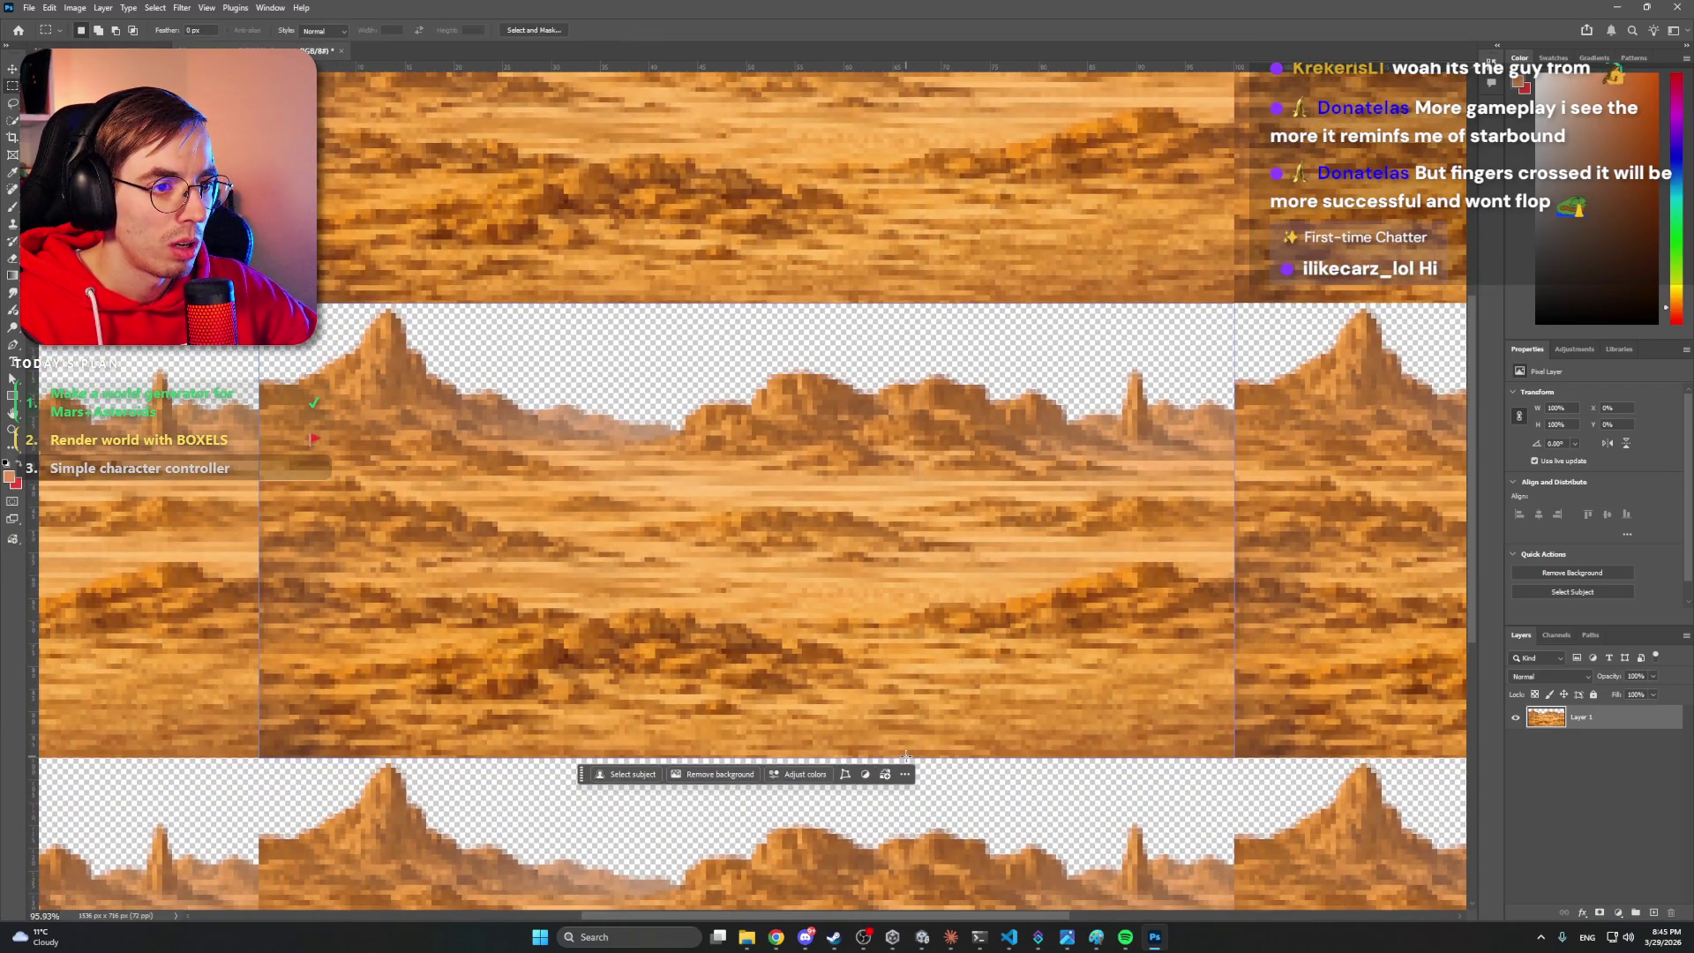
{"action": "left_click", "coordinate": [868, 565]}
{"action": "left_click_drag", "start_coordinate": [907, 510], "coordinate": [739, 520]}
{"action": "key", "text": "z"}
{"action": "left_click_drag", "start_coordinate": [837, 434], "coordinate": [798, 432]}
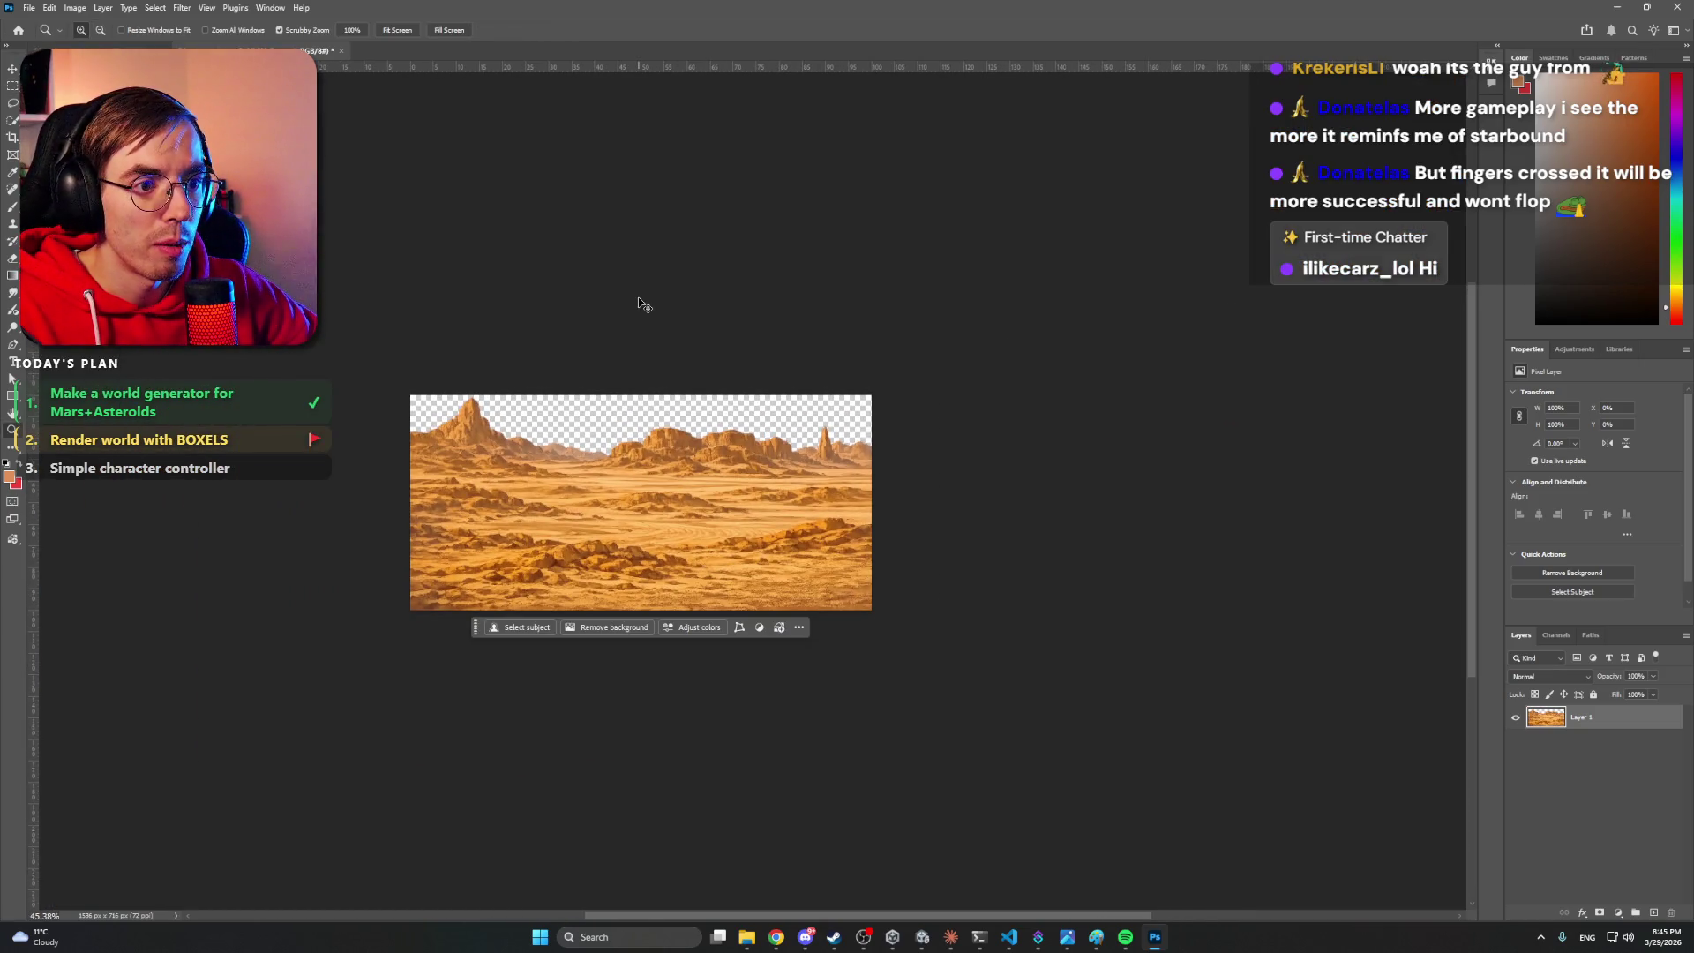
{"action": "mouse_move", "coordinate": [662, 435]}
{"action": "left_mouse_down"}
{"action": "mouse_move", "coordinate": [748, 441]}
{"action": "mouse_move", "coordinate": [618, 364]}
{"action": "left_mouse_up"}
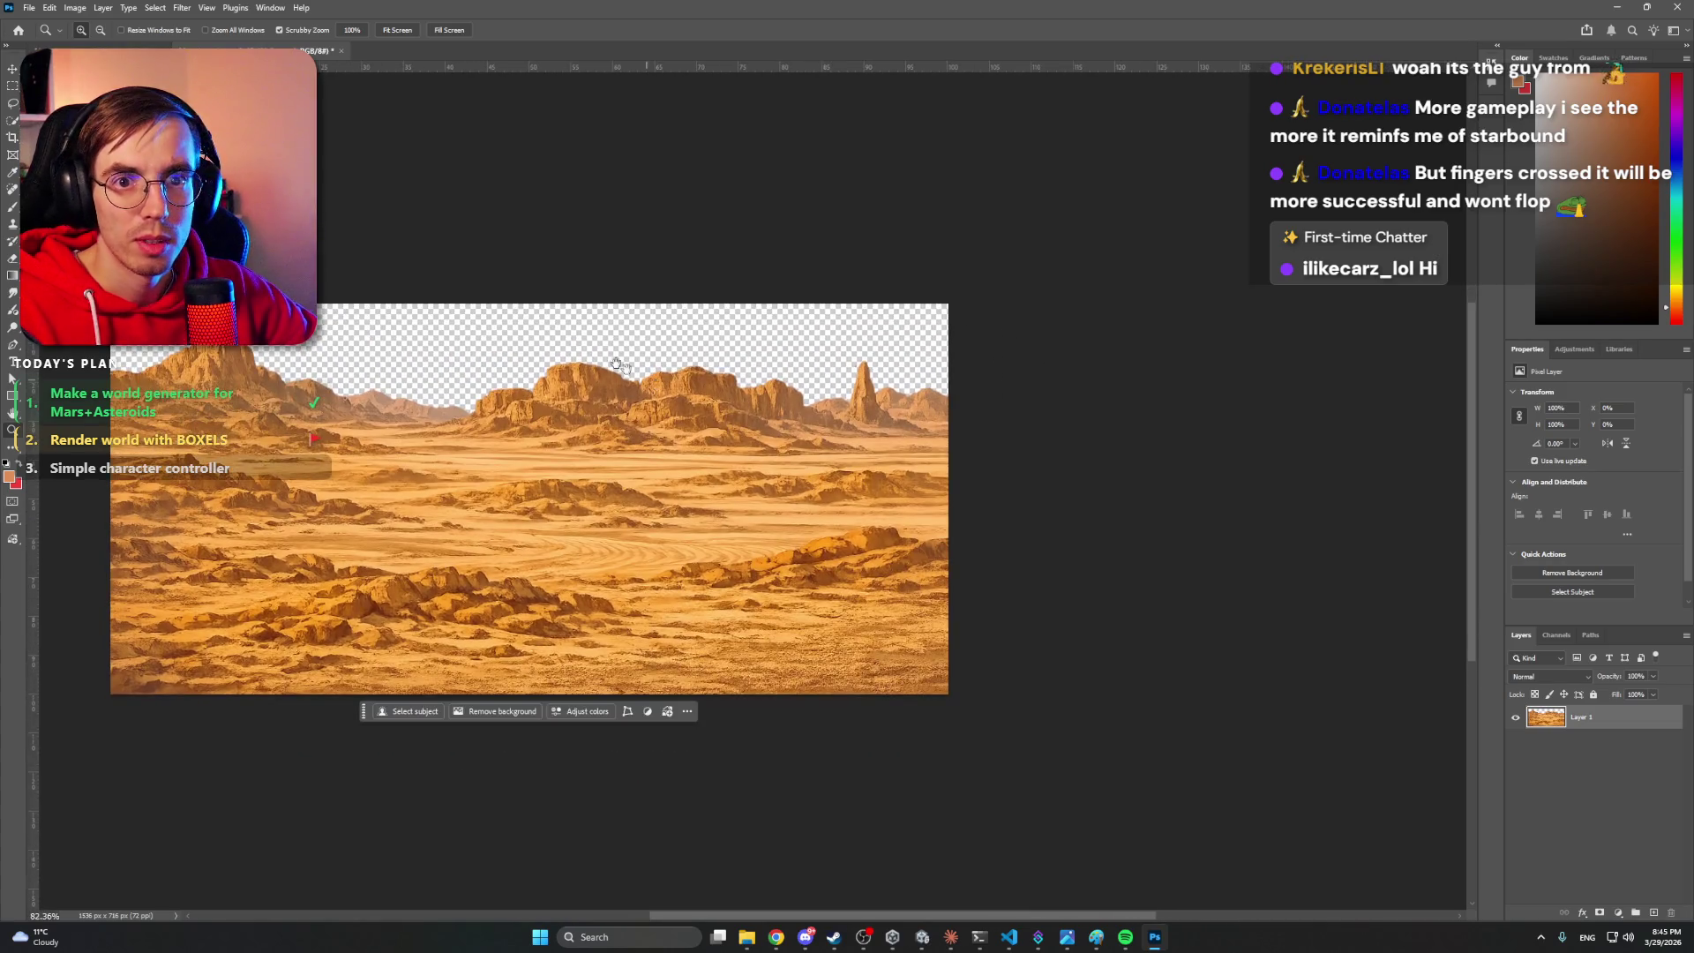
{"action": "left_click", "coordinate": [12, 137]}
{"action": "left_click_drag", "start_coordinate": [950, 494], "coordinate": [1373, 501]}
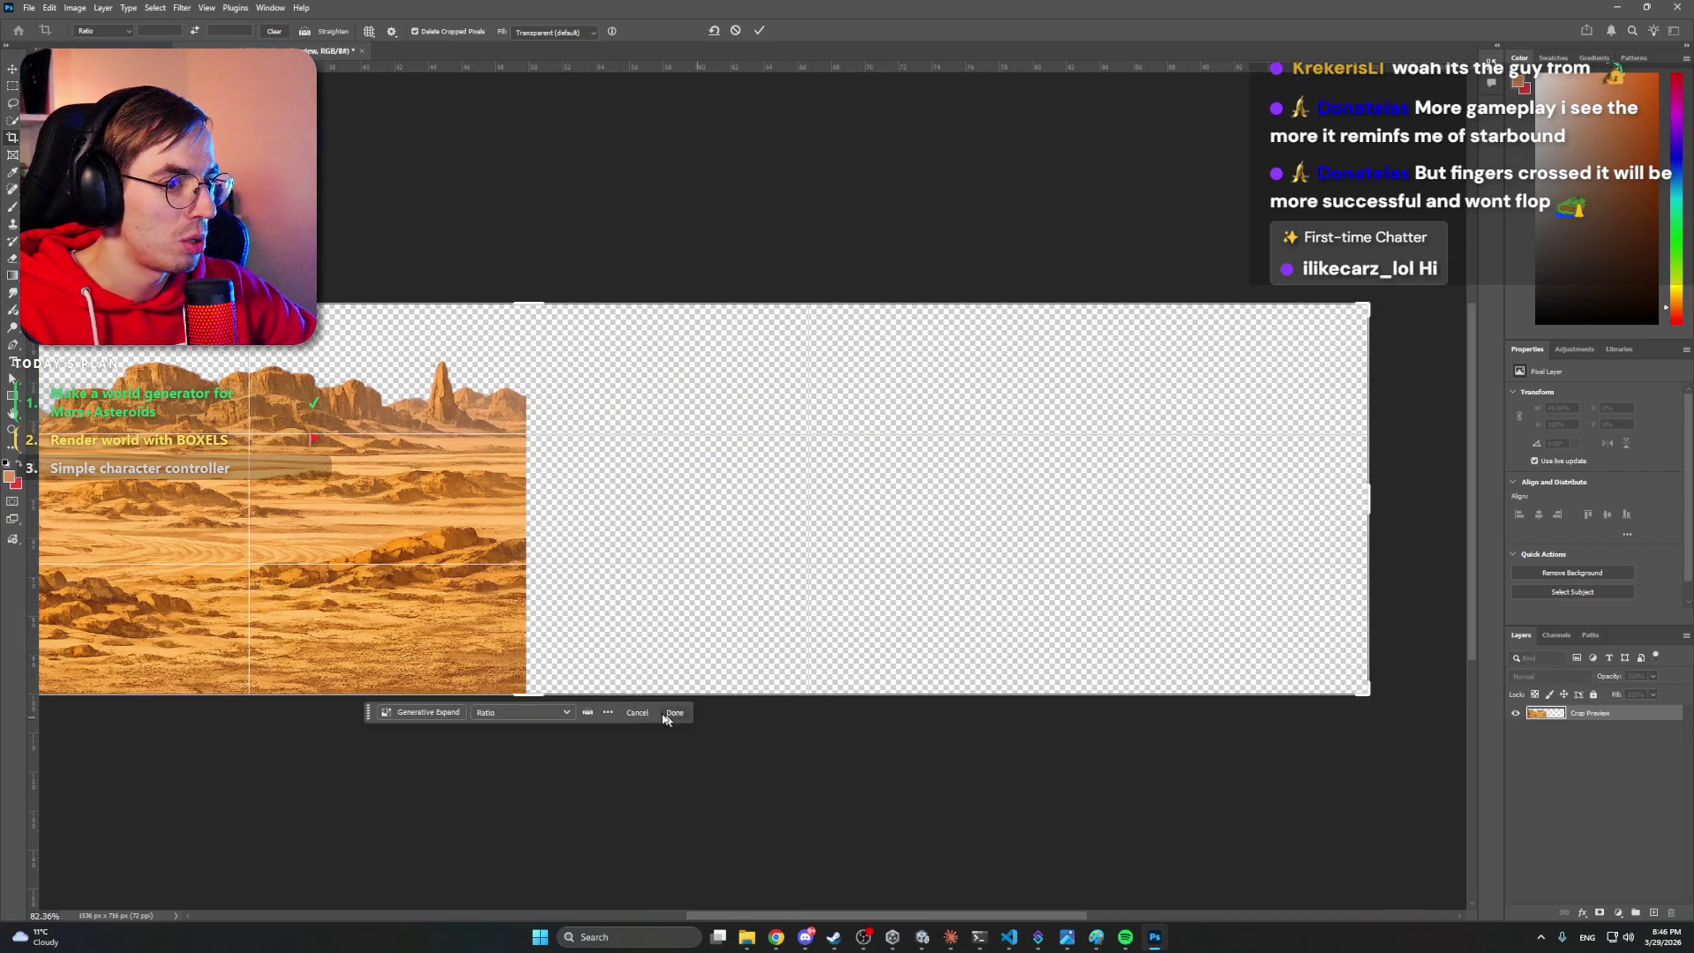
- Generative Expand the widened right side with the prompt 'Expand the mars terrain'
{"action": "left_click", "coordinate": [412, 715]}
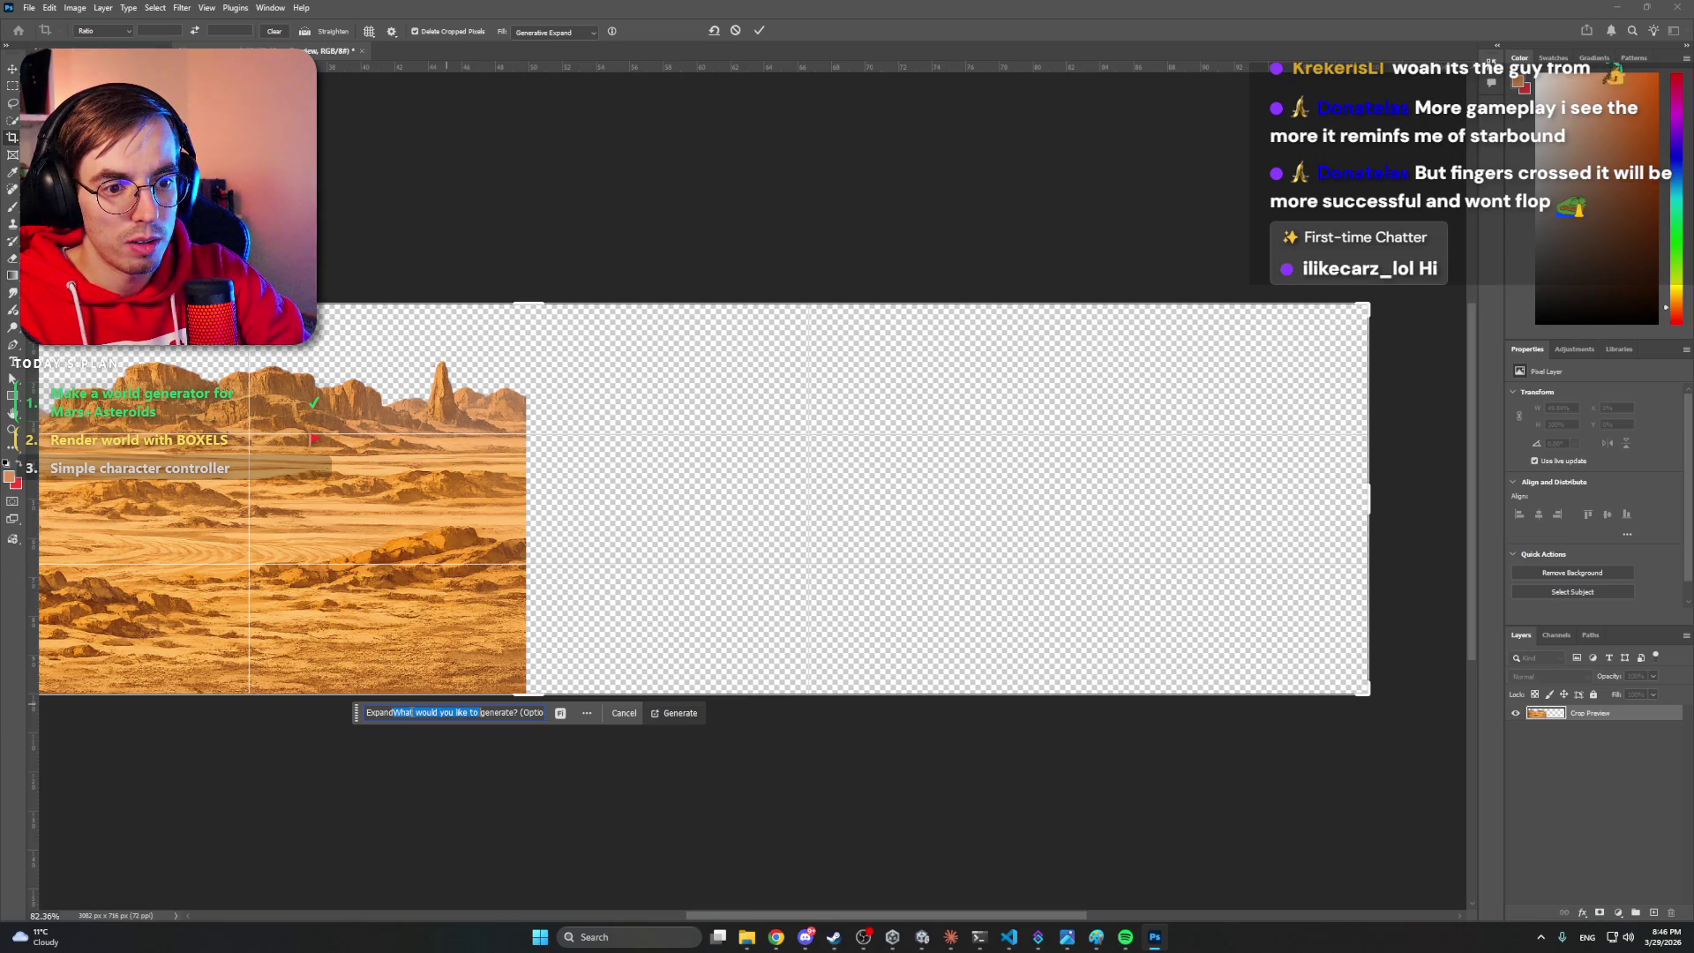
{"action": "type", "text": "and the mar terrain"}
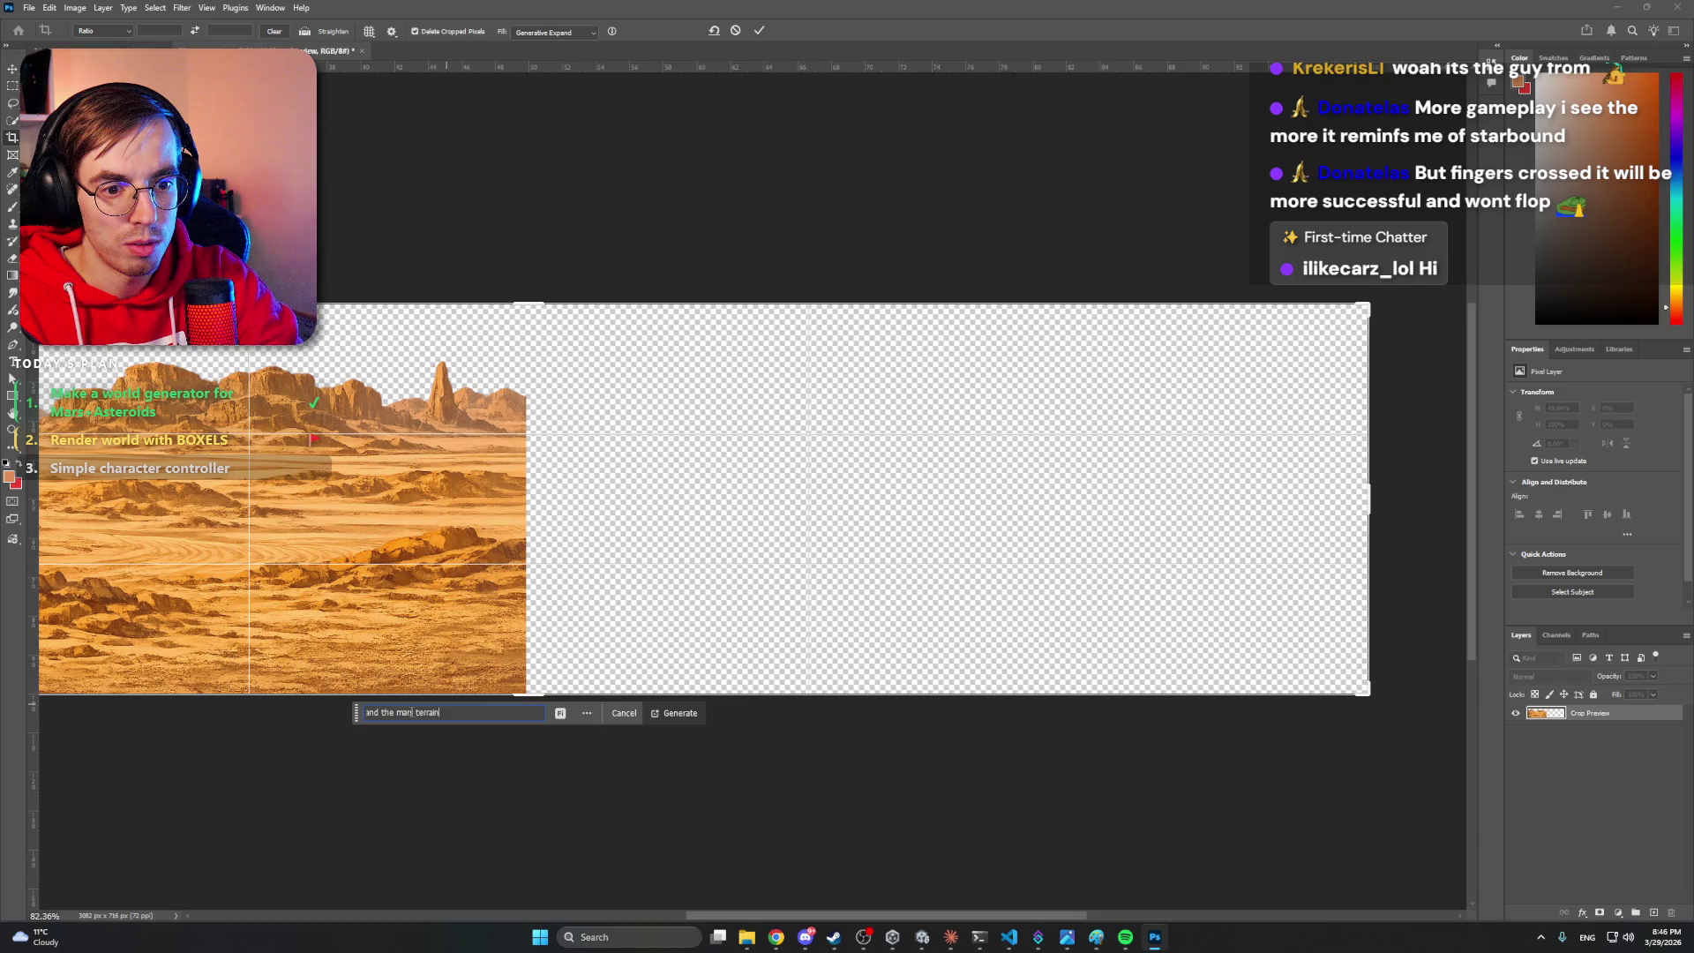
{"action": "key", "text": "Return"}
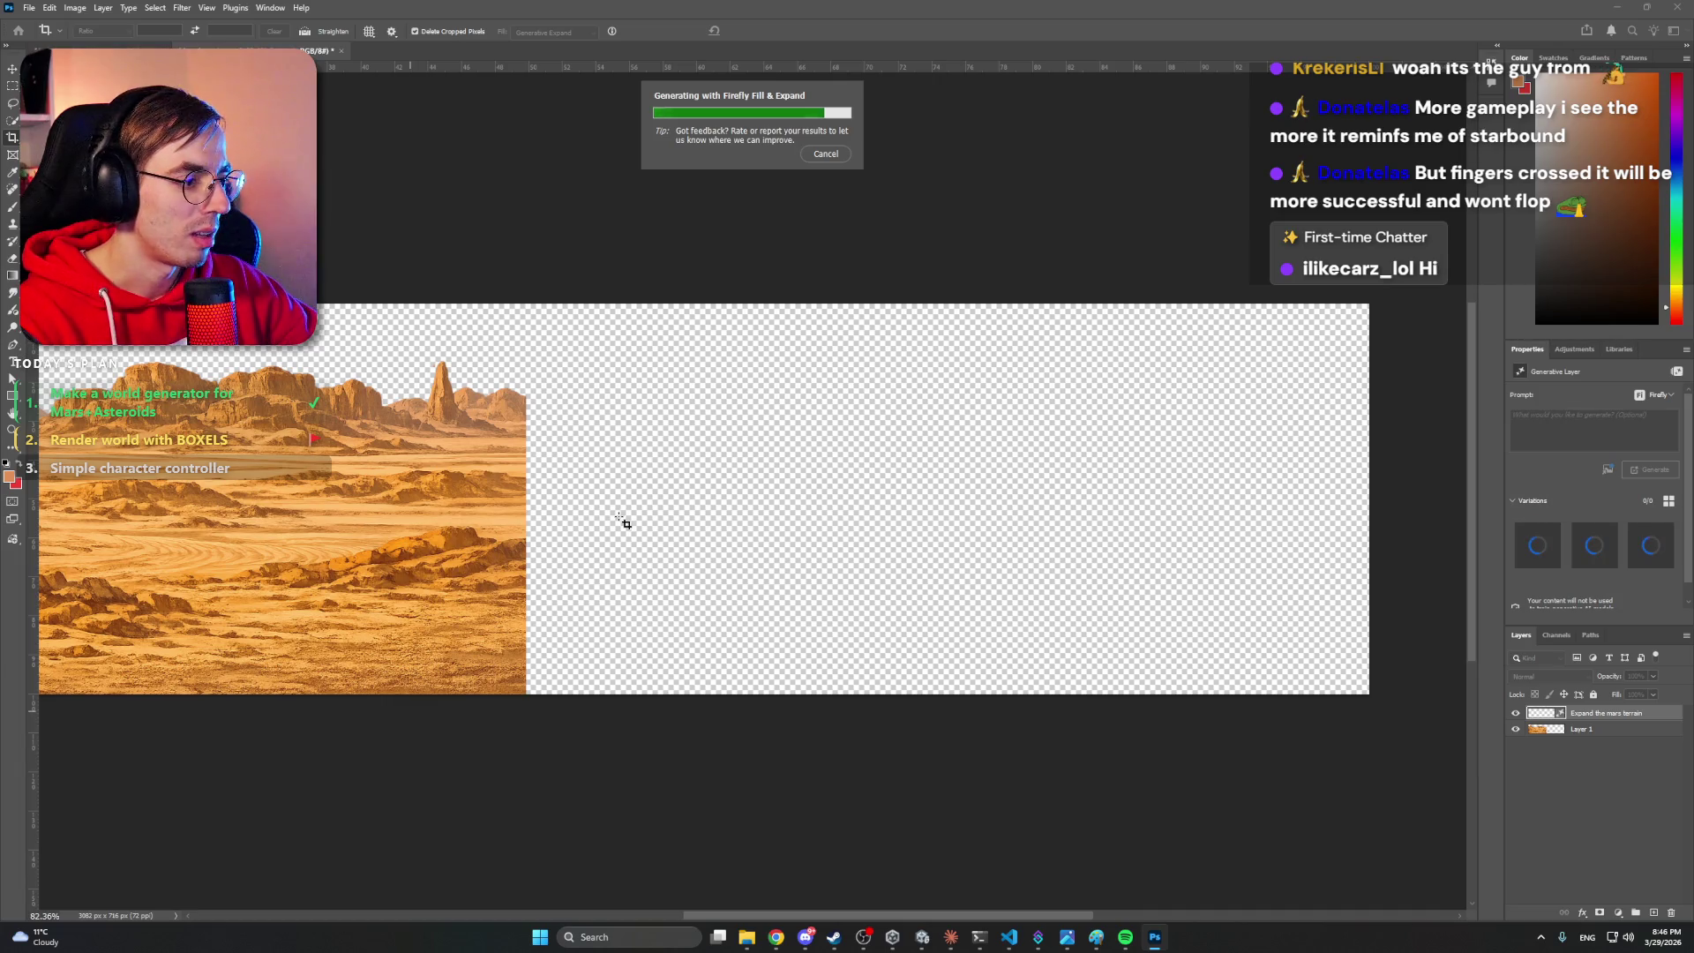
{"action": "left_click", "coordinate": [806, 937]}
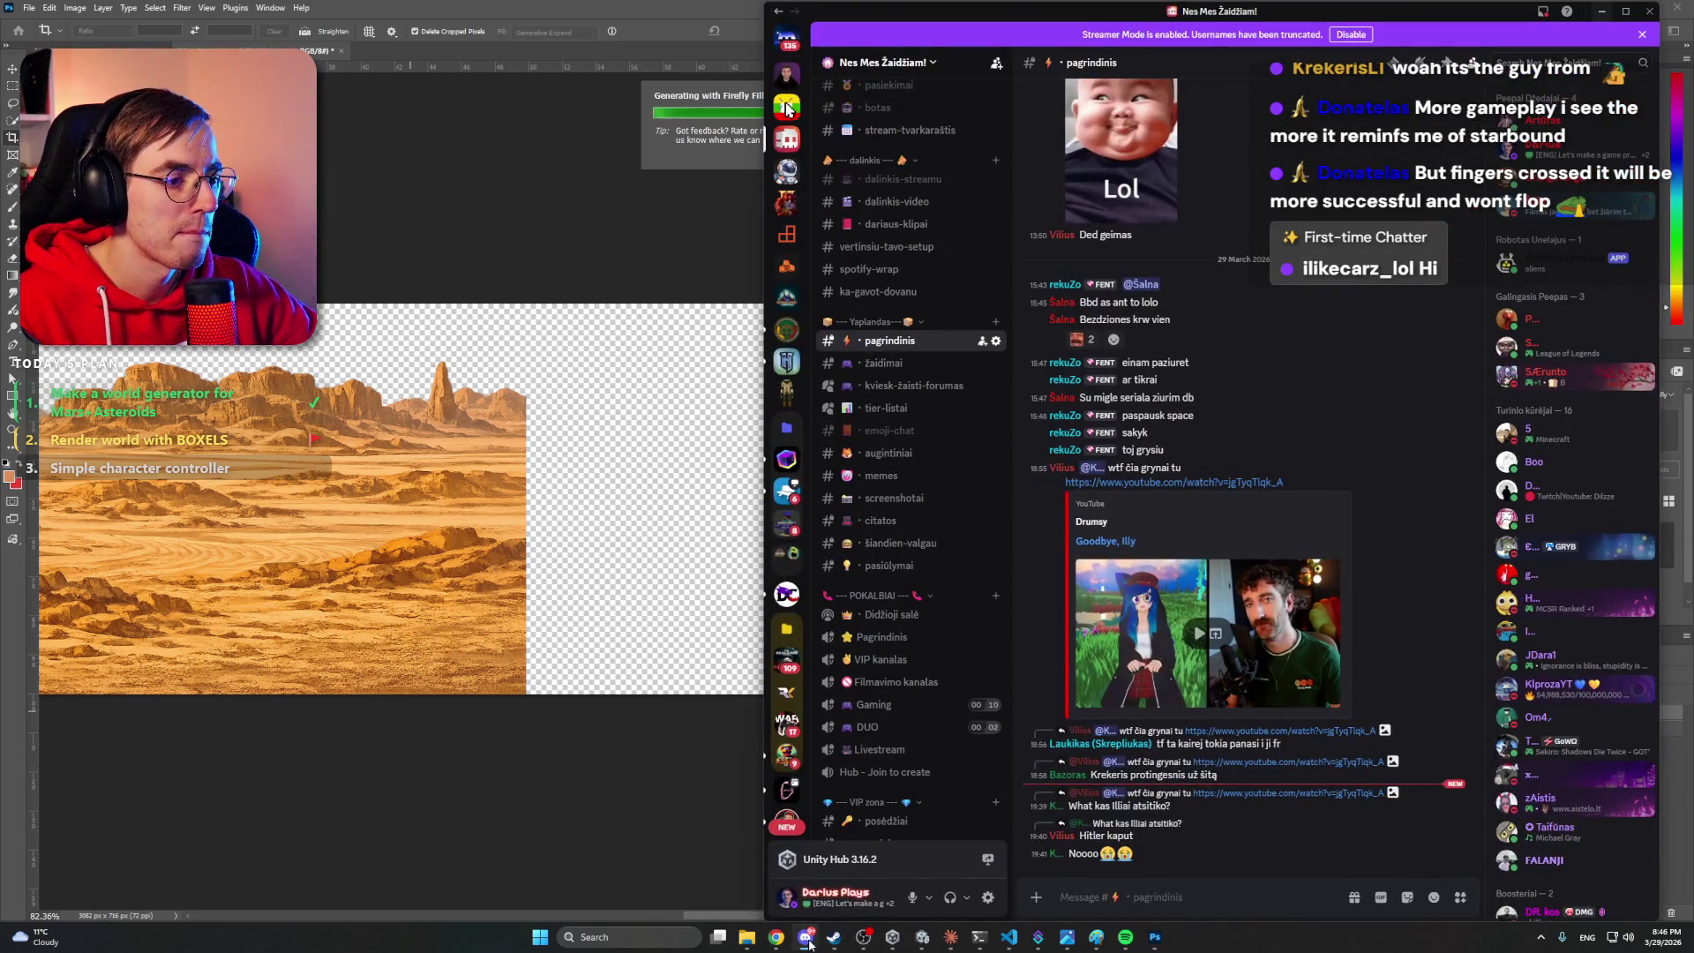
{"action": "left_click", "coordinate": [807, 939]}
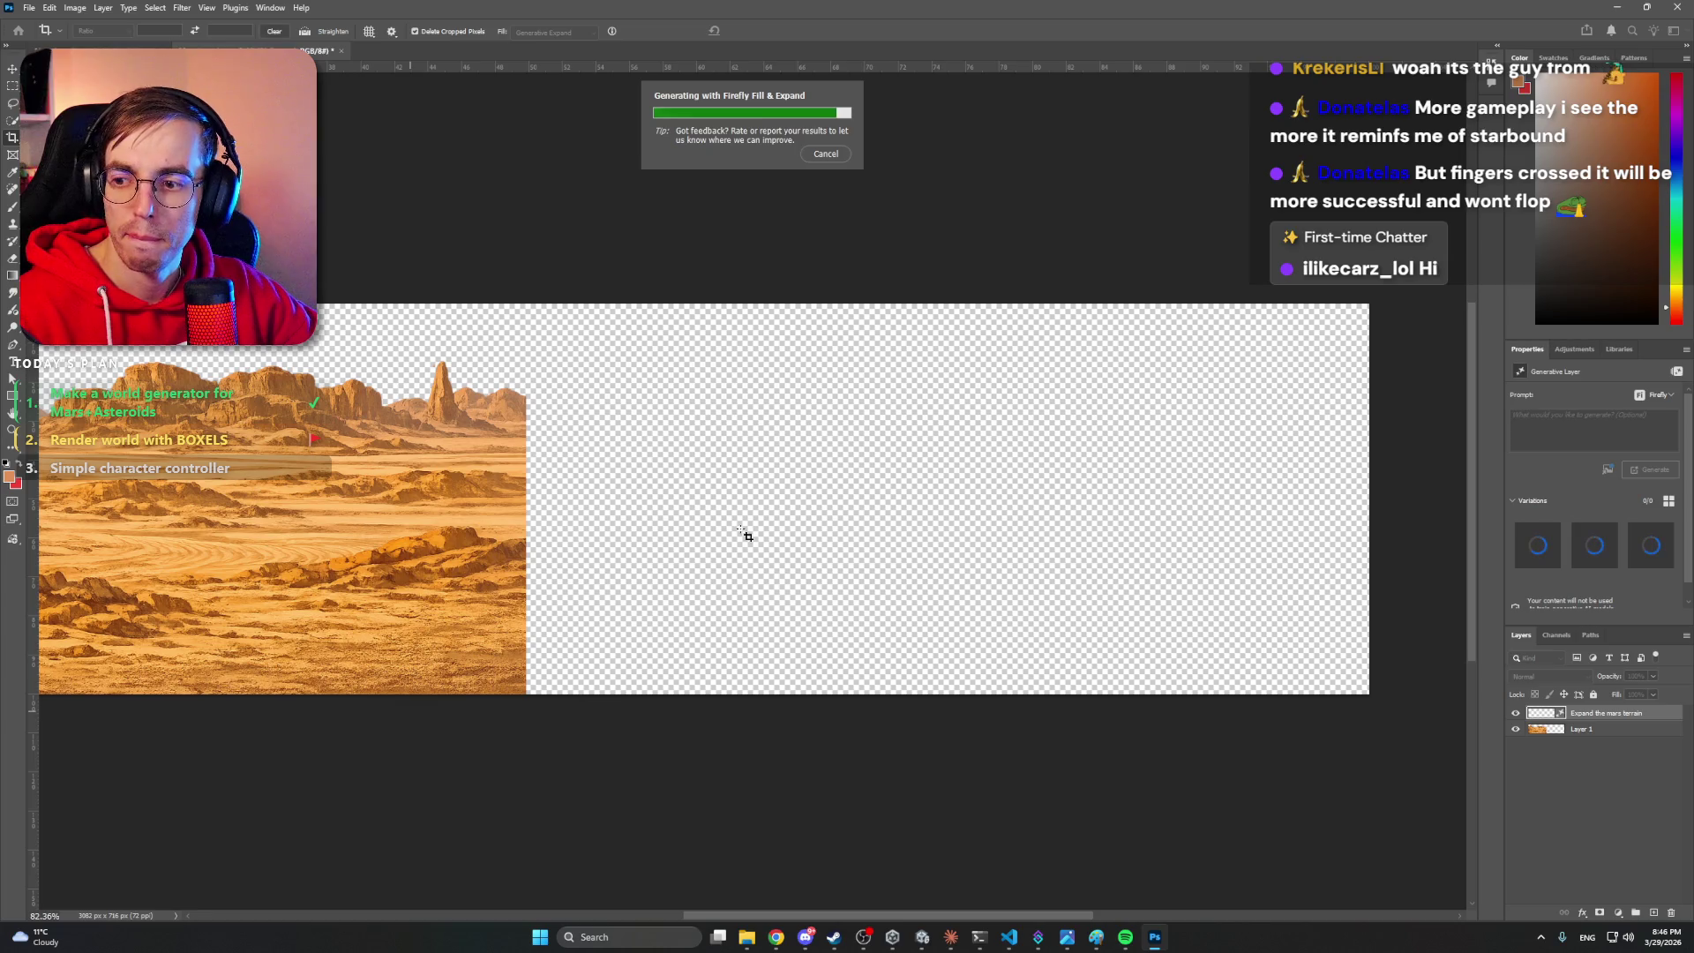
{"action": "scroll", "coordinate": [779, 491], "scroll_direction": "up", "scroll_amount": 2}
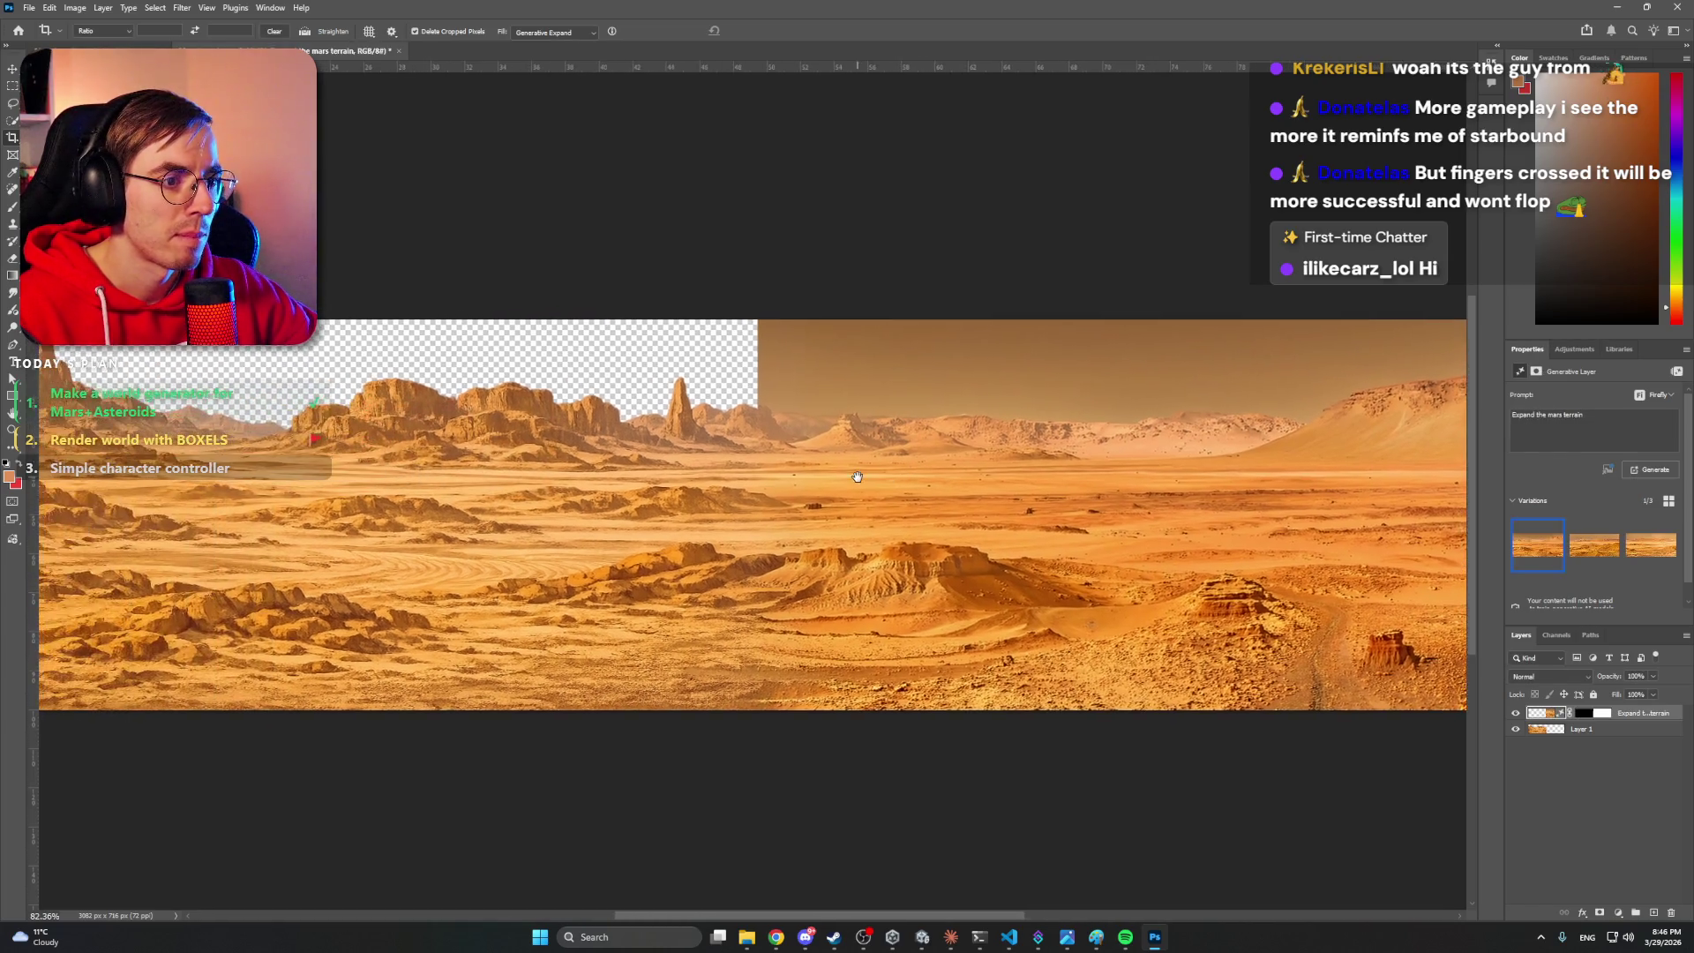
- Compare the Generative Expand variations and keep the third, with its distant orange ridge
{"action": "scroll", "coordinate": [779, 491], "scroll_direction": "down", "scroll_amount": 3}
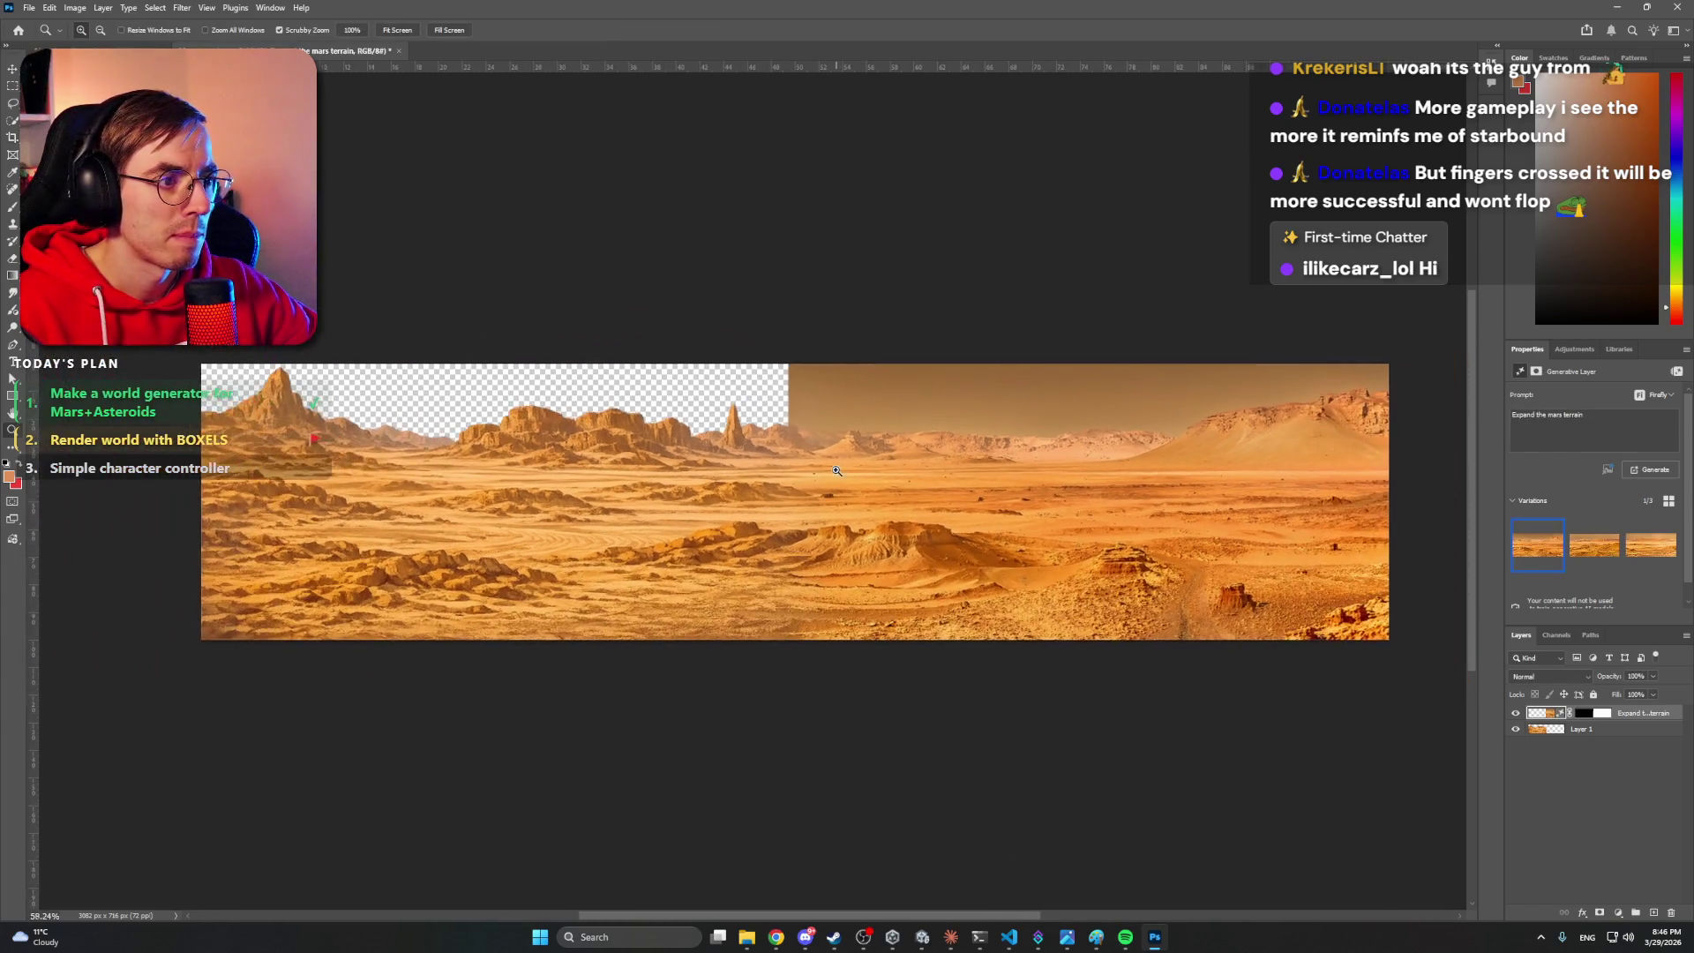
{"action": "left_click", "coordinate": [1597, 552]}
{"action": "left_click", "coordinate": [1655, 555]}
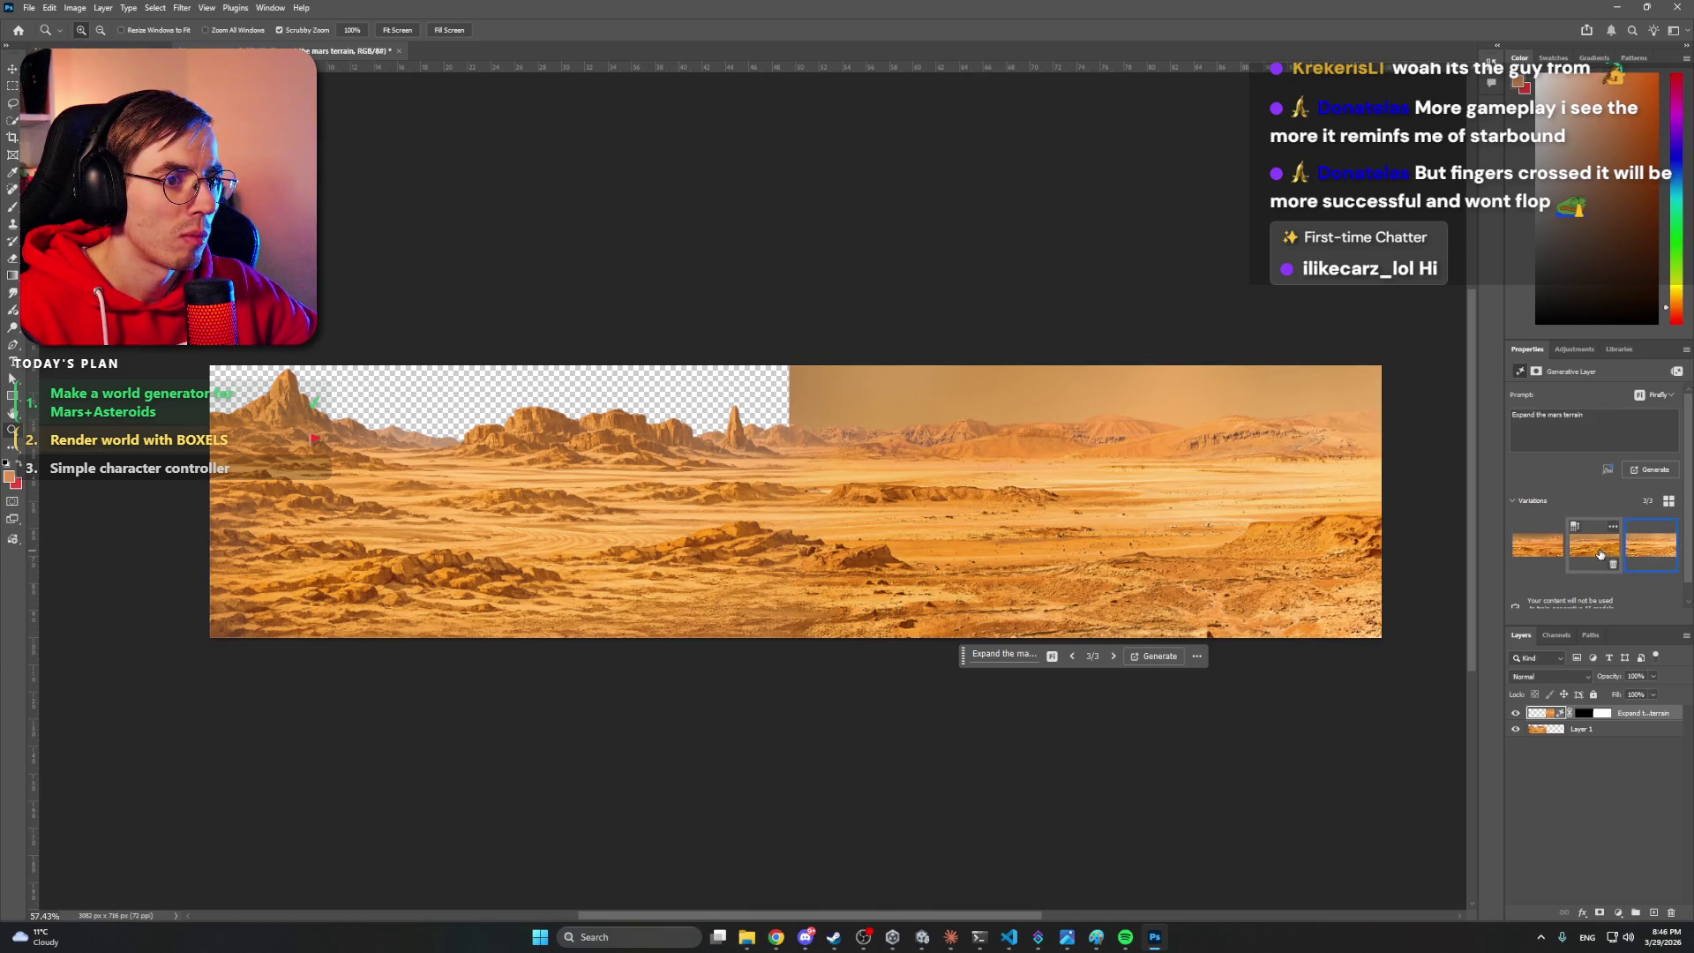
{"action": "left_click", "coordinate": [1601, 554]}
{"action": "left_click", "coordinate": [1644, 556]}
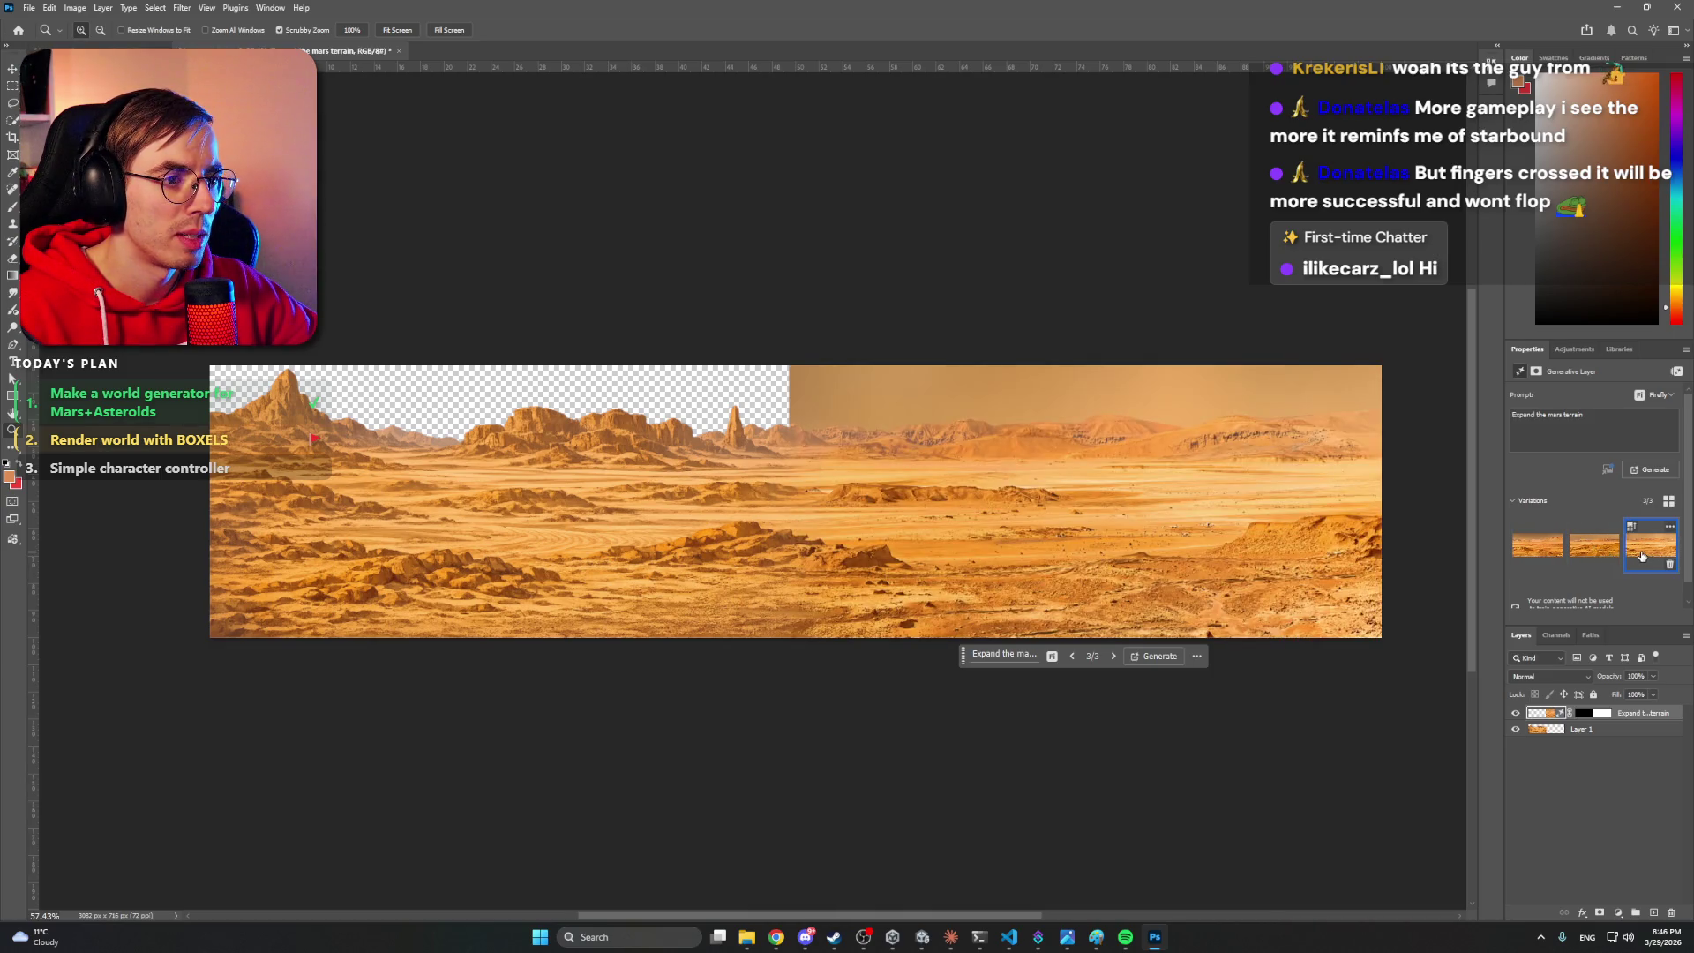
{"action": "mouse_move", "coordinate": [980, 422]}
{"action": "left_mouse_down"}
{"action": "mouse_move", "coordinate": [828, 481]}
{"action": "mouse_move", "coordinate": [1022, 367]}
{"action": "mouse_move", "coordinate": [1029, 462]}
{"action": "mouse_move", "coordinate": [697, 465]}
{"action": "mouse_move", "coordinate": [1102, 522]}
{"action": "left_mouse_up"}
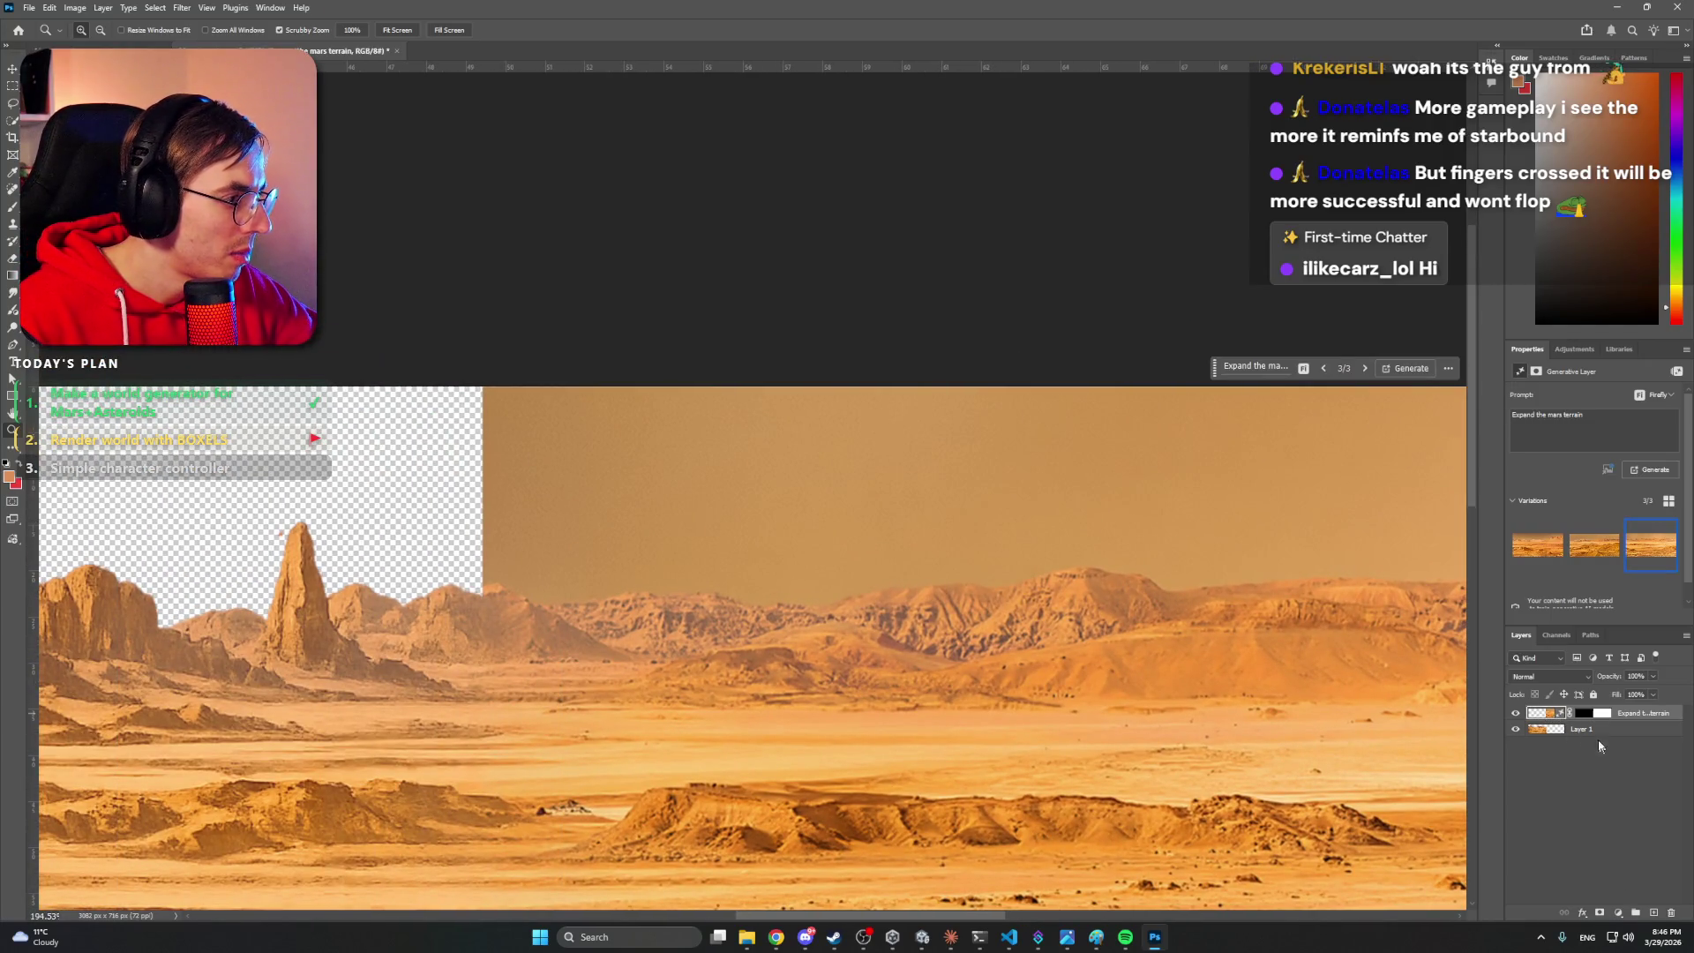
{"action": "right_click", "coordinate": [1586, 715]}
{"action": "left_click", "coordinate": [1532, 790]}
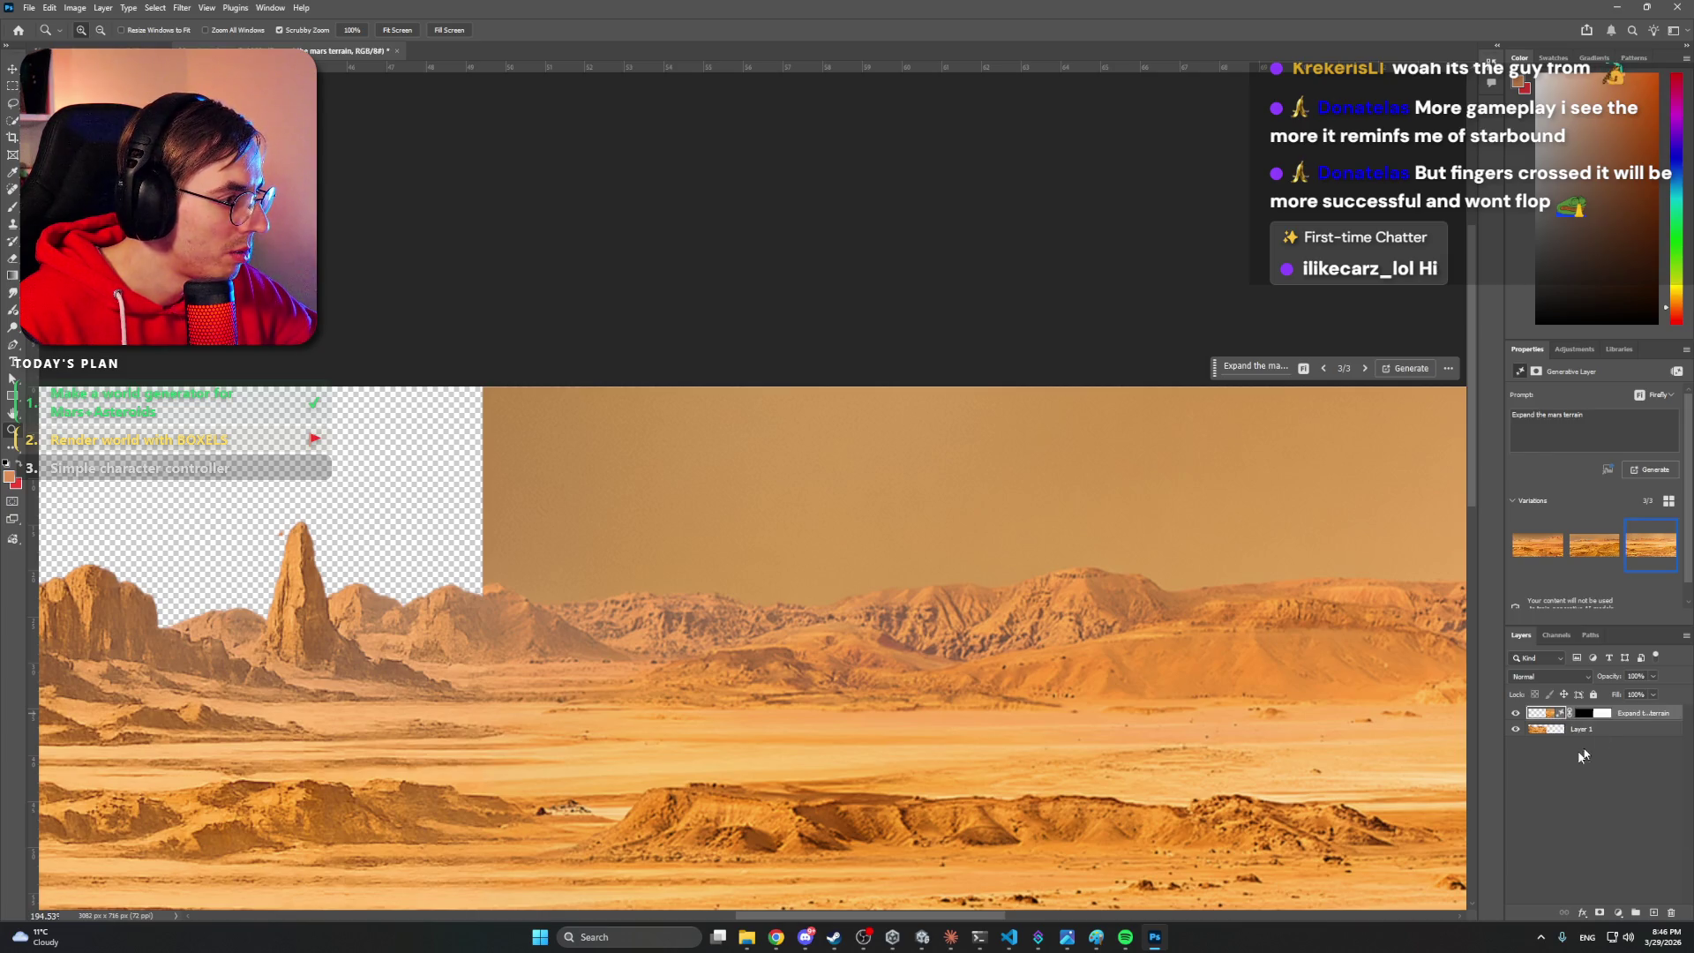
{"action": "right_click", "coordinate": [1650, 719]}
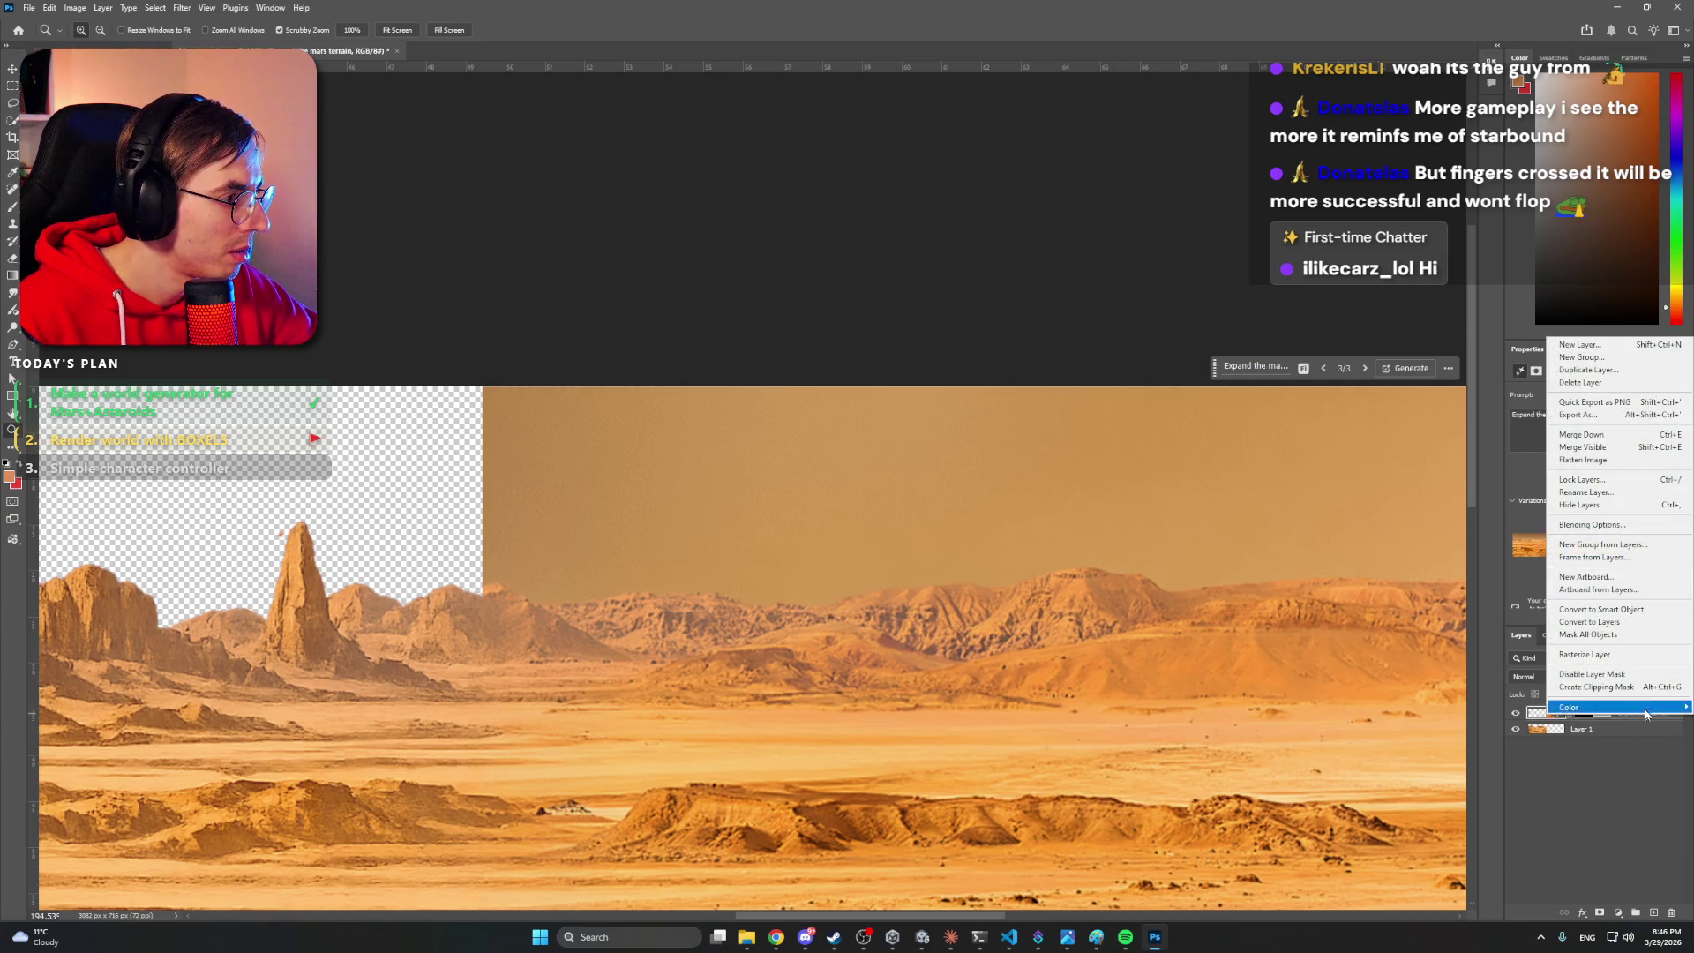
- Rasterize the generated terrain layer into ordinary pixels
{"action": "left_click", "coordinate": [1585, 654]}
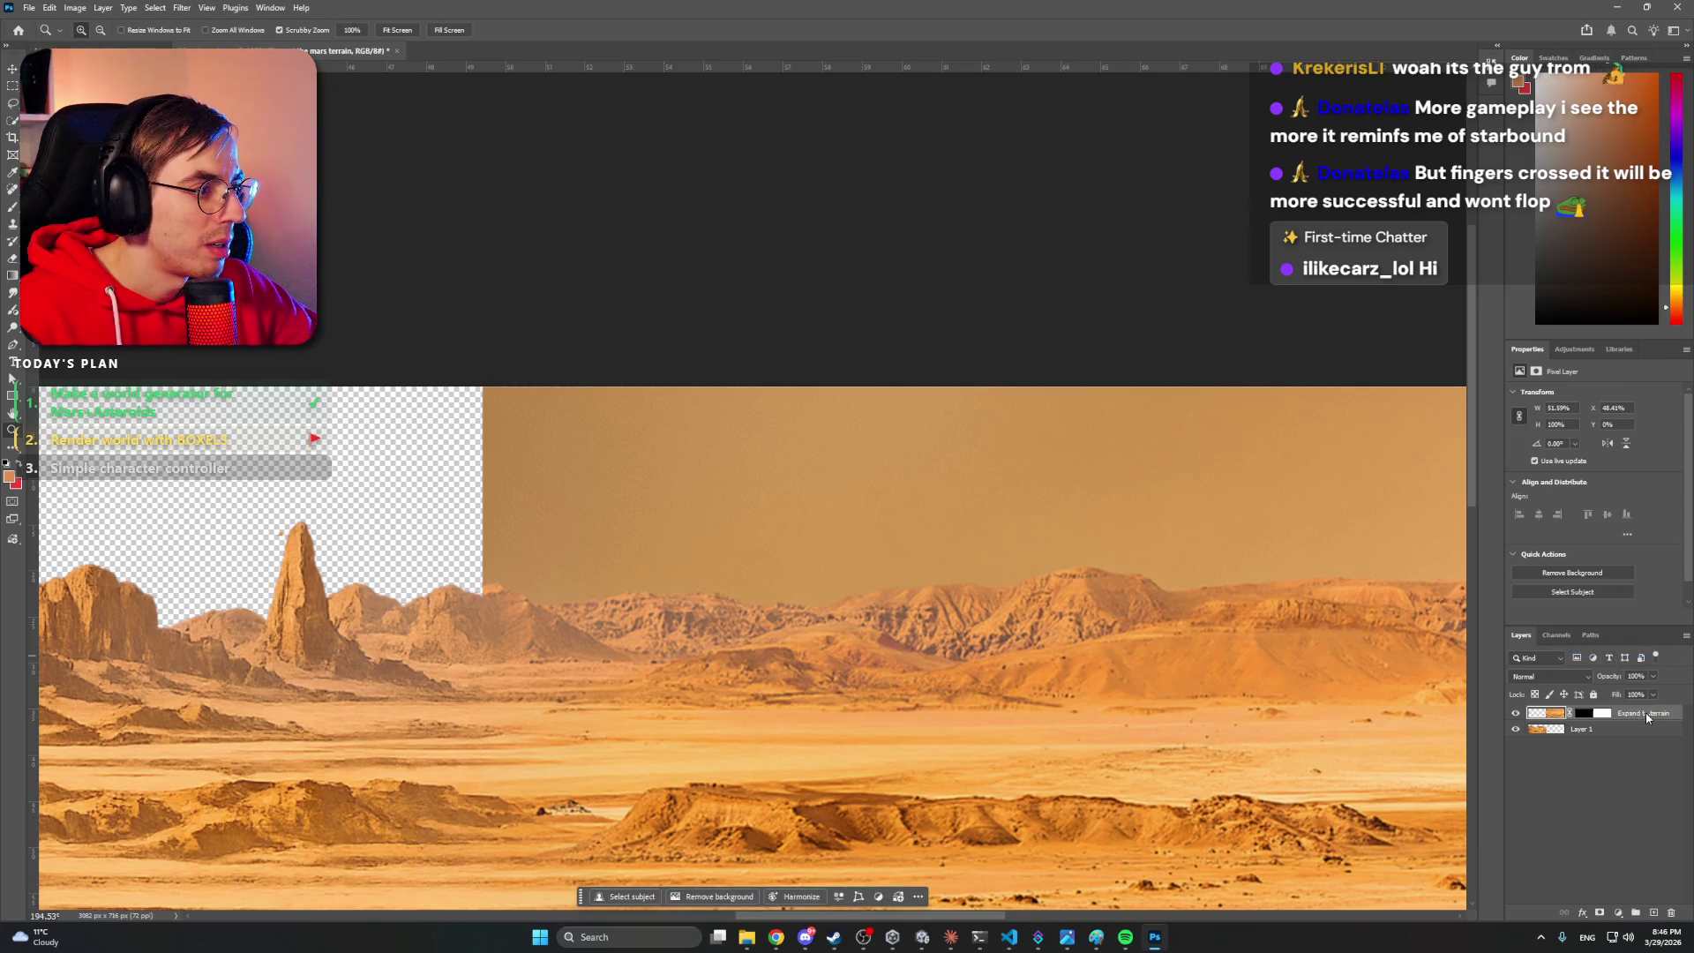
{"action": "right_click", "coordinate": [1644, 712]}
{"action": "left_click", "coordinate": [1588, 728], "text": "ctrl"}
{"action": "right_click", "coordinate": [1600, 734]}
{"action": "left_click", "coordinate": [1603, 767]}
{"action": "scroll", "coordinate": [842, 537], "scroll_direction": "up", "scroll_amount": 5}
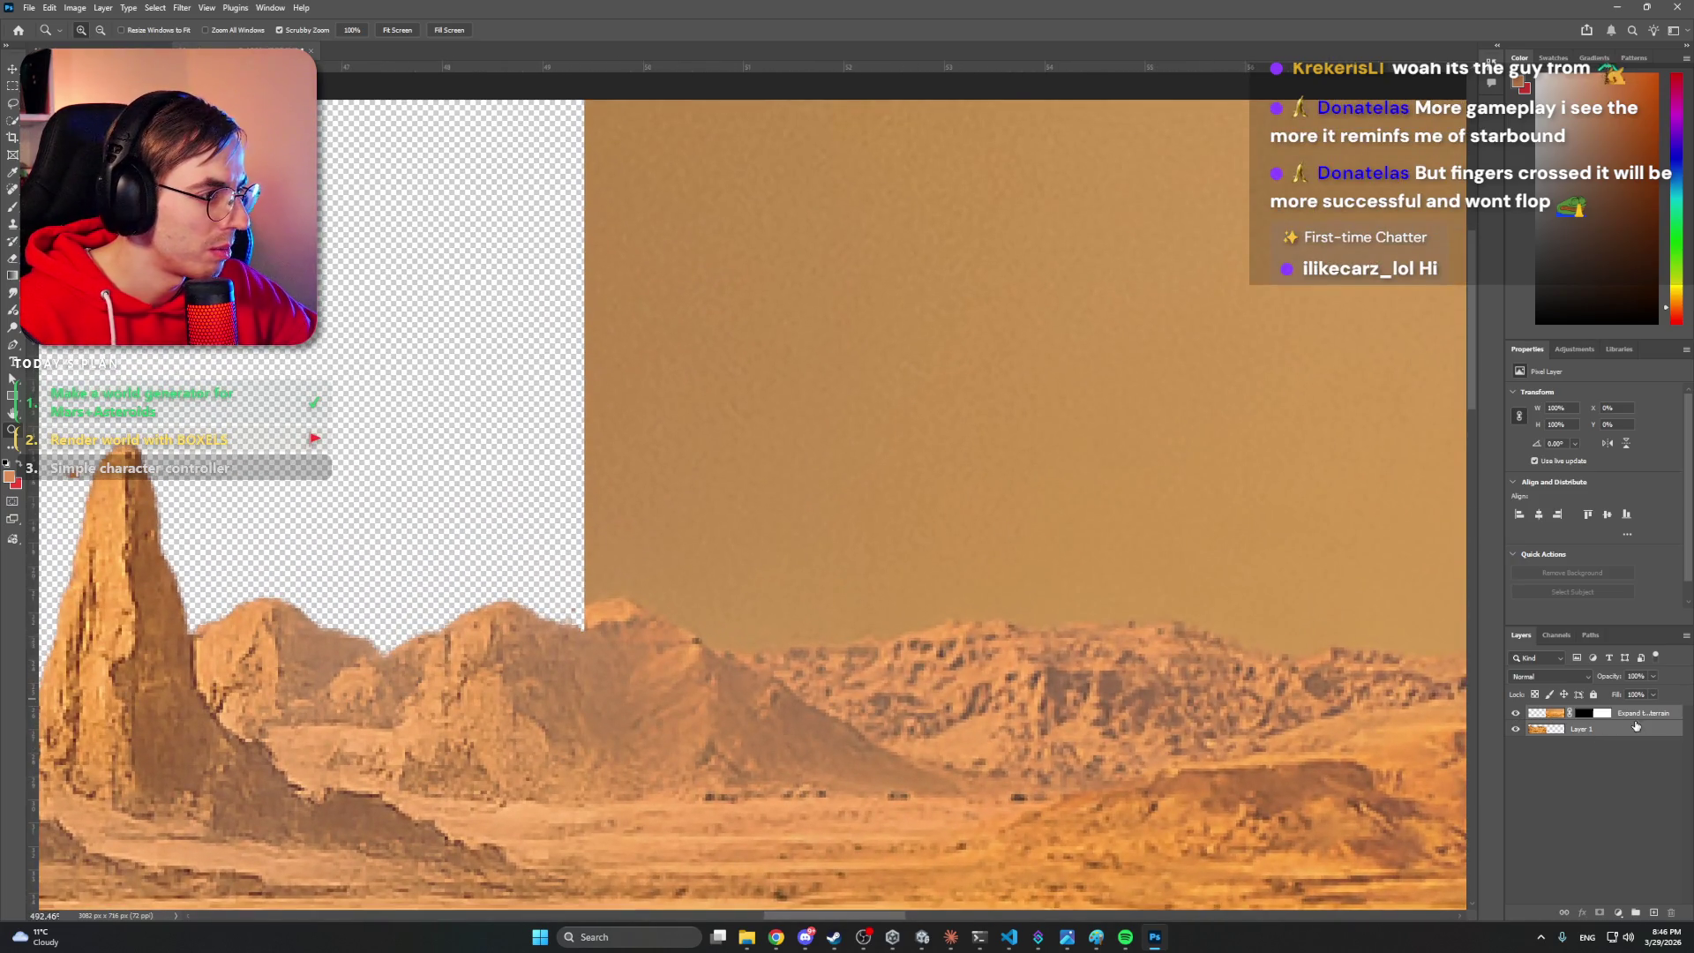
- Paint black on the terrain layer's mask to hide a cloud-shaped patch of sky
{"action": "left_click", "coordinate": [1602, 713]}
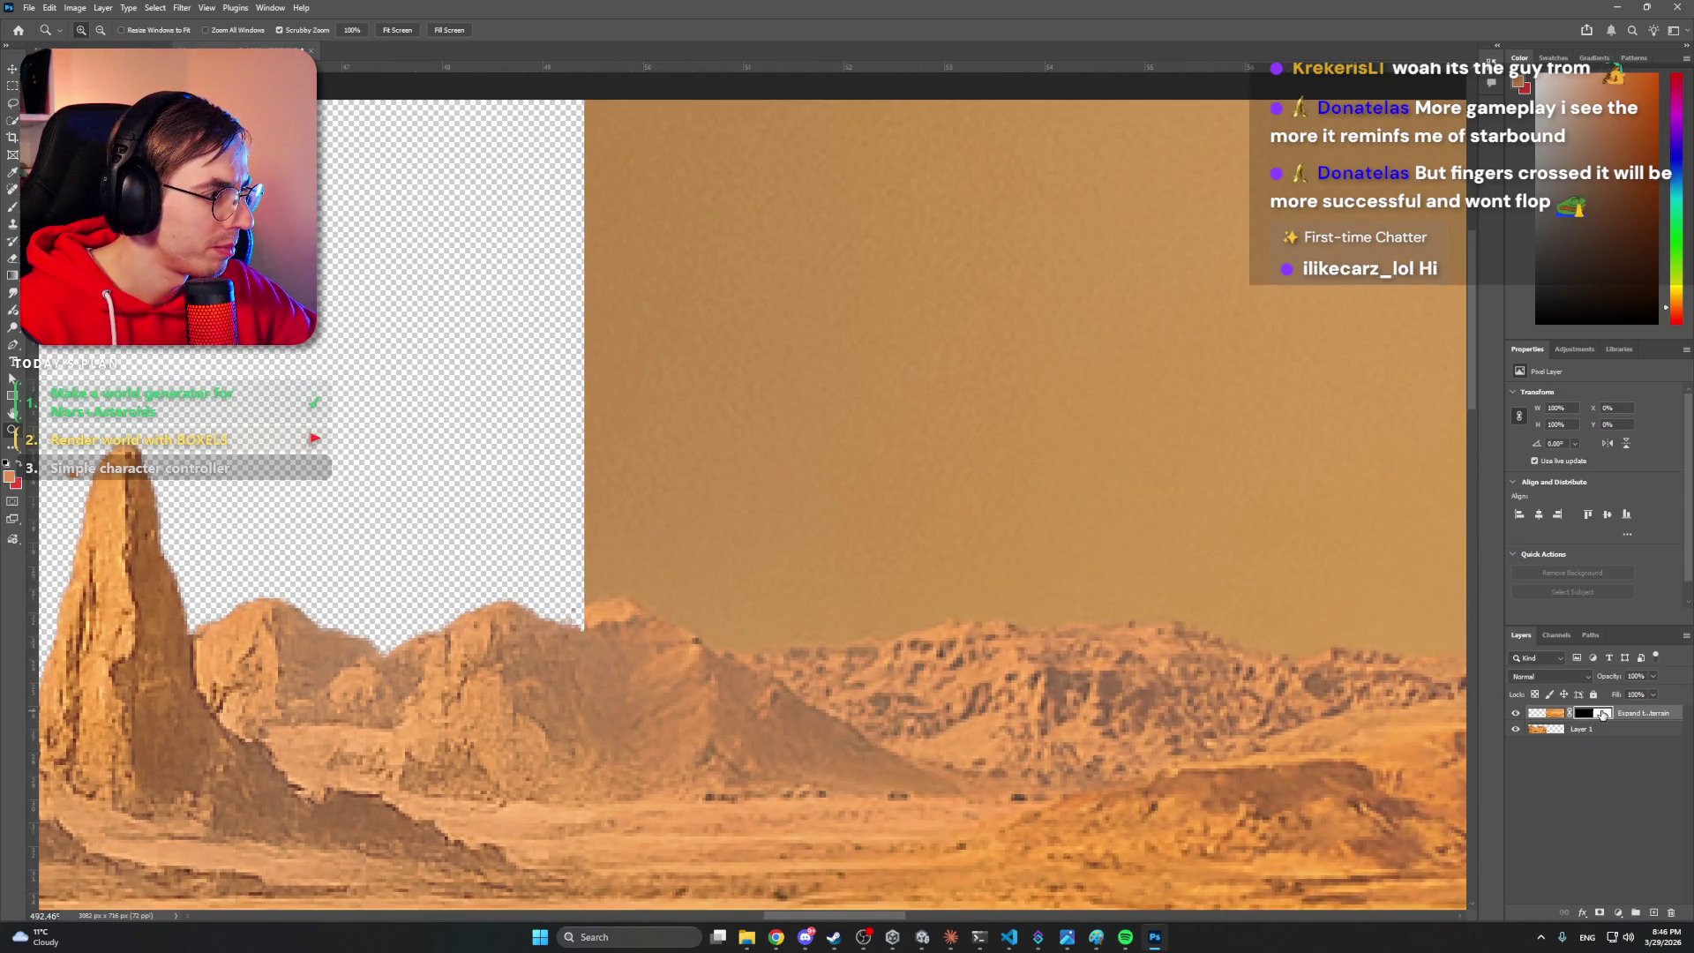
{"action": "key", "text": "b"}
{"action": "mouse_move", "coordinate": [572, 344]}
{"action": "left_mouse_down"}
{"action": "mouse_move", "coordinate": [629, 405]}
{"action": "mouse_move", "coordinate": [662, 344]}
{"action": "mouse_move", "coordinate": [702, 424]}
{"action": "mouse_move", "coordinate": [904, 392]}
{"action": "left_mouse_up"}
{"action": "key", "text": "z"}
{"action": "scroll", "coordinate": [890, 376], "scroll_direction": "down", "scroll_amount": 3}
{"action": "scroll", "coordinate": [889, 376], "scroll_direction": "up", "scroll_amount": 3}
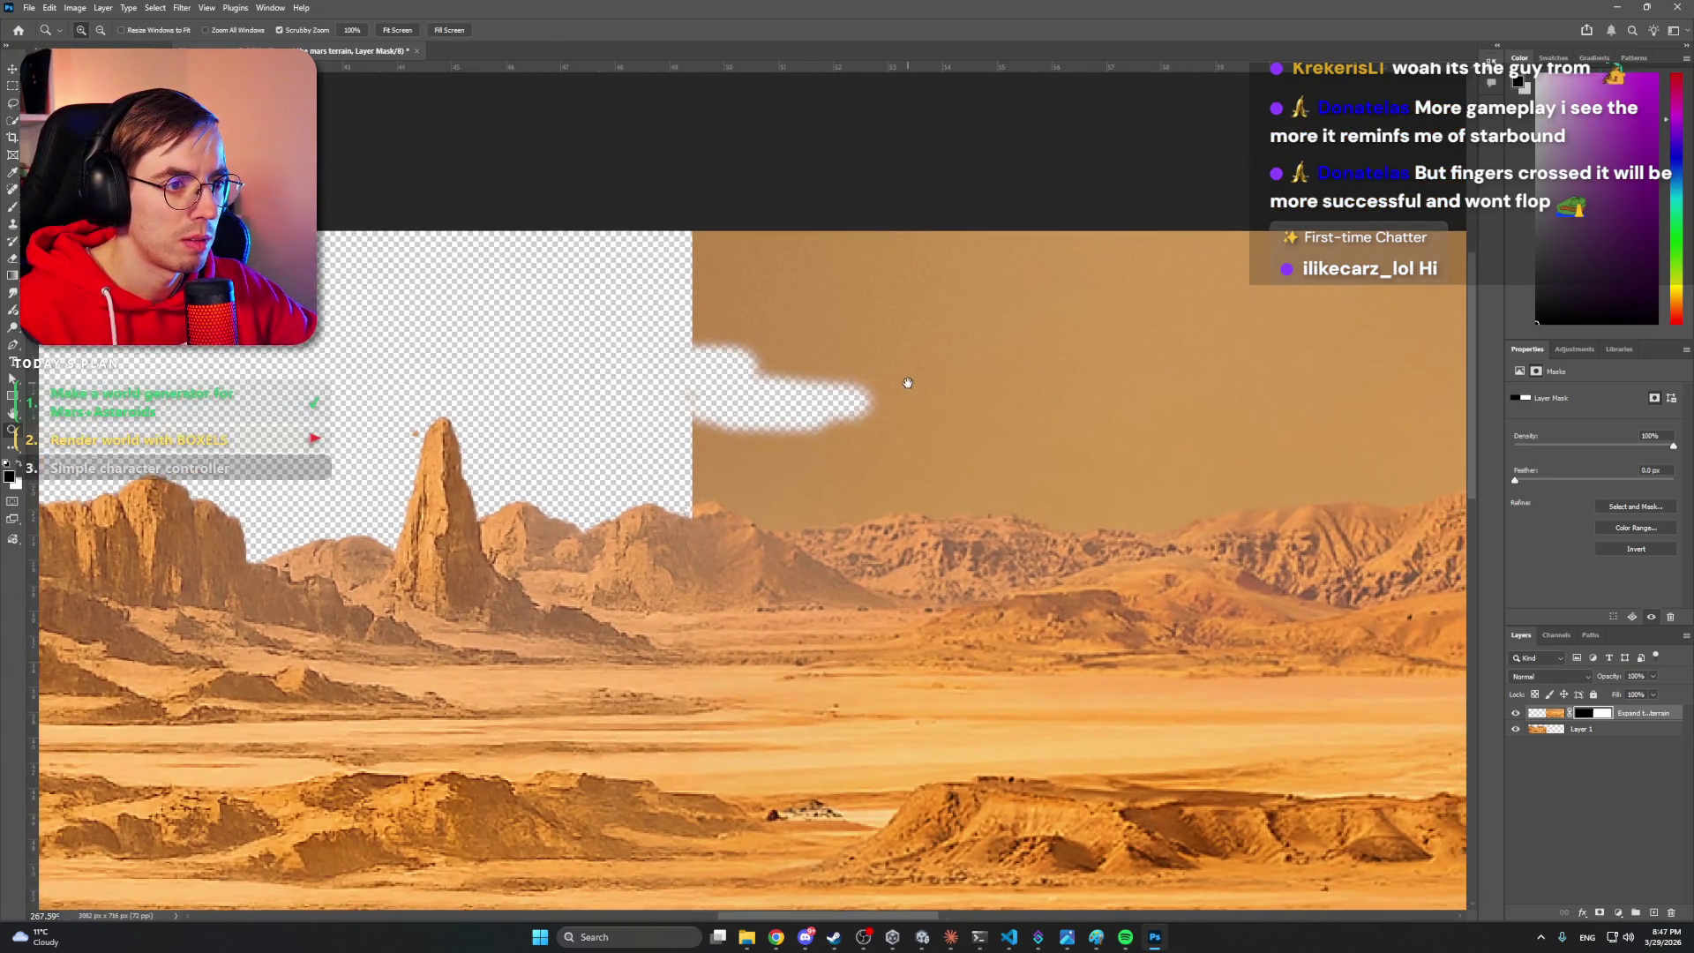
{"action": "scroll", "coordinate": [846, 397], "scroll_direction": "up", "scroll_amount": 1}
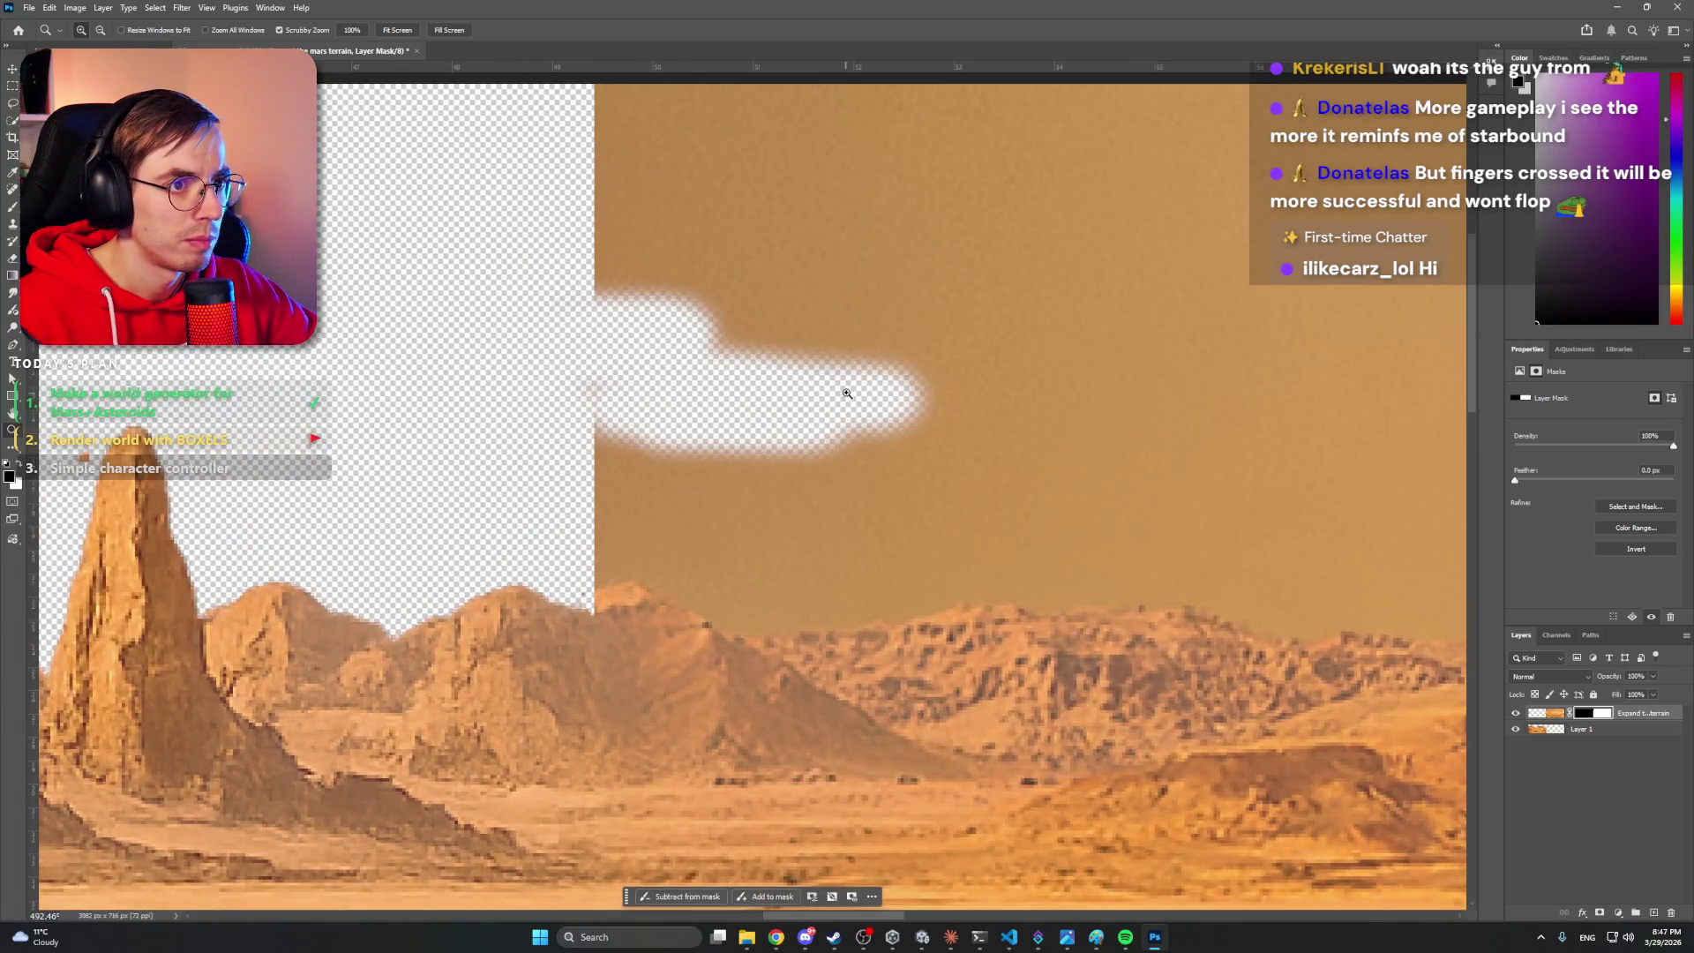
- Try Quick Selection, Select and Mask, then Select Subject on the terrain
{"action": "left_click", "coordinate": [15, 124]}
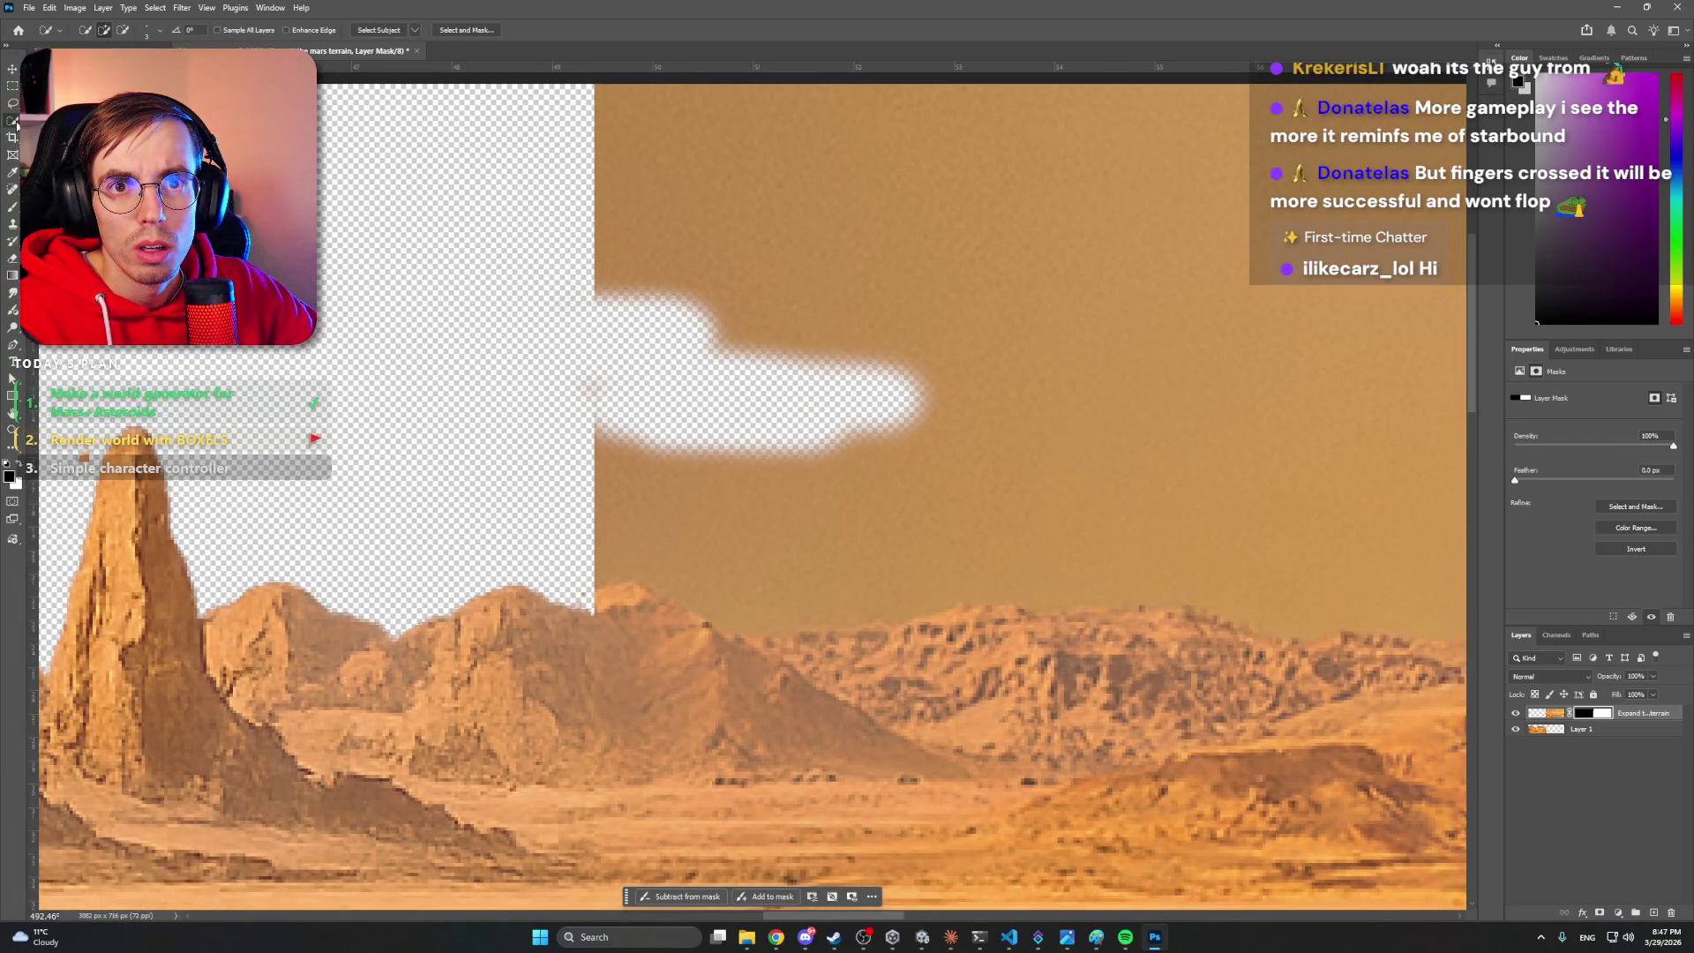
{"action": "key", "text": "shift+w"}
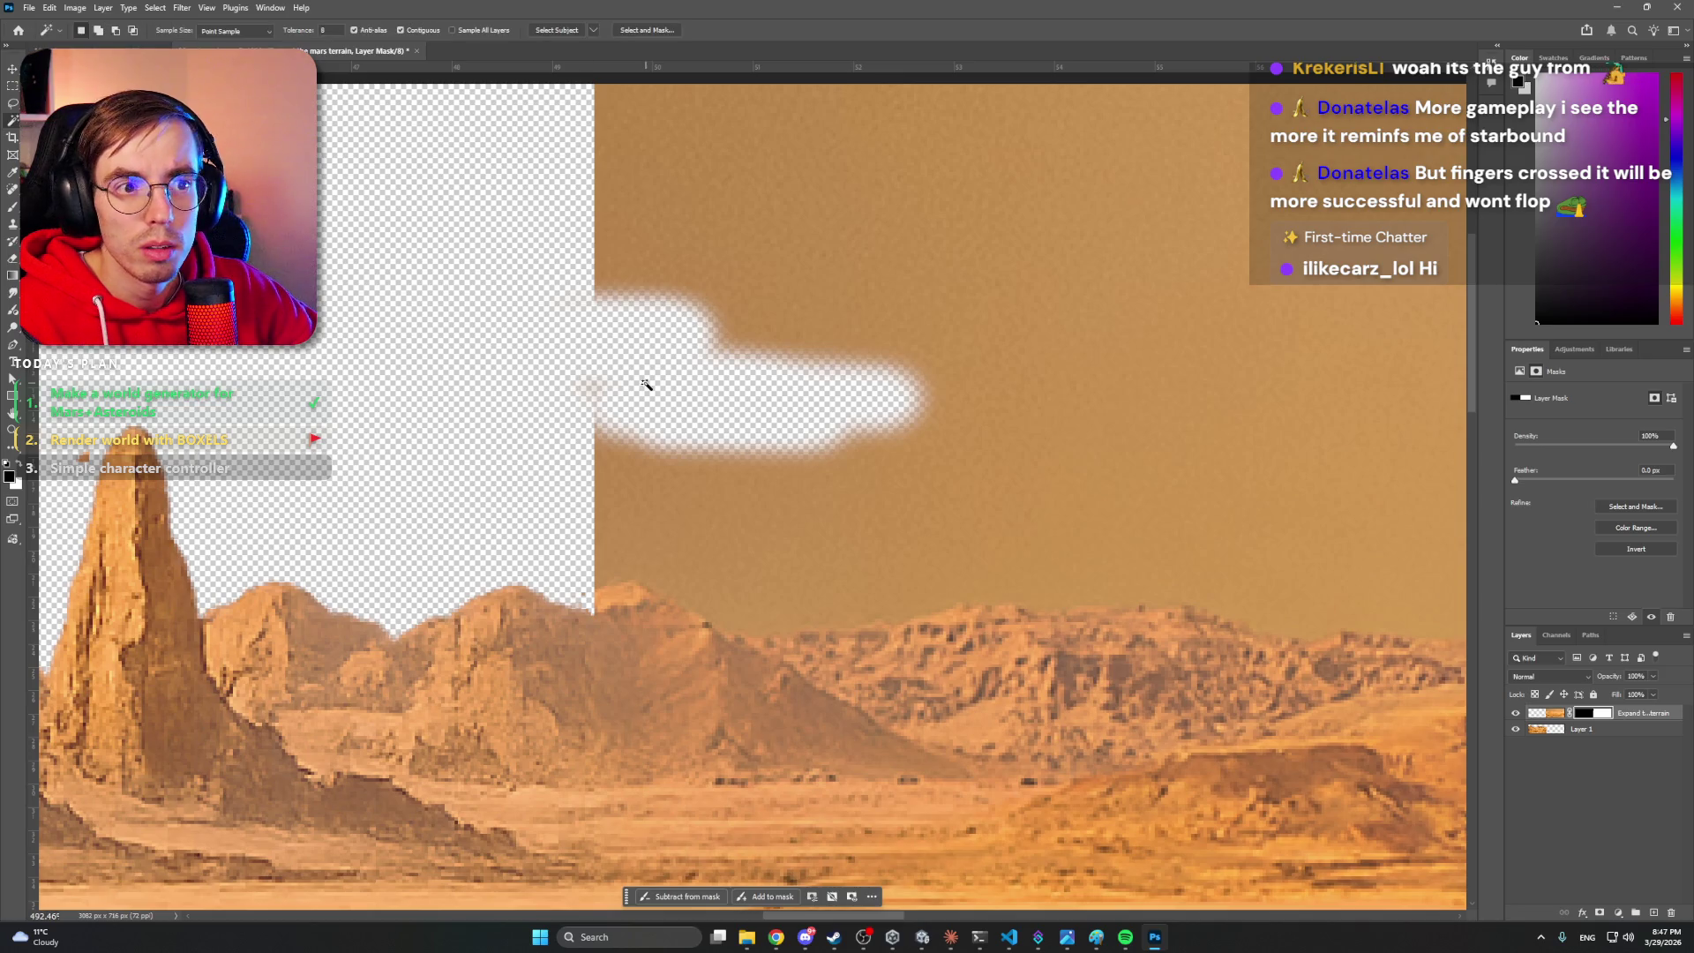
{"action": "key", "text": "shift+w"}
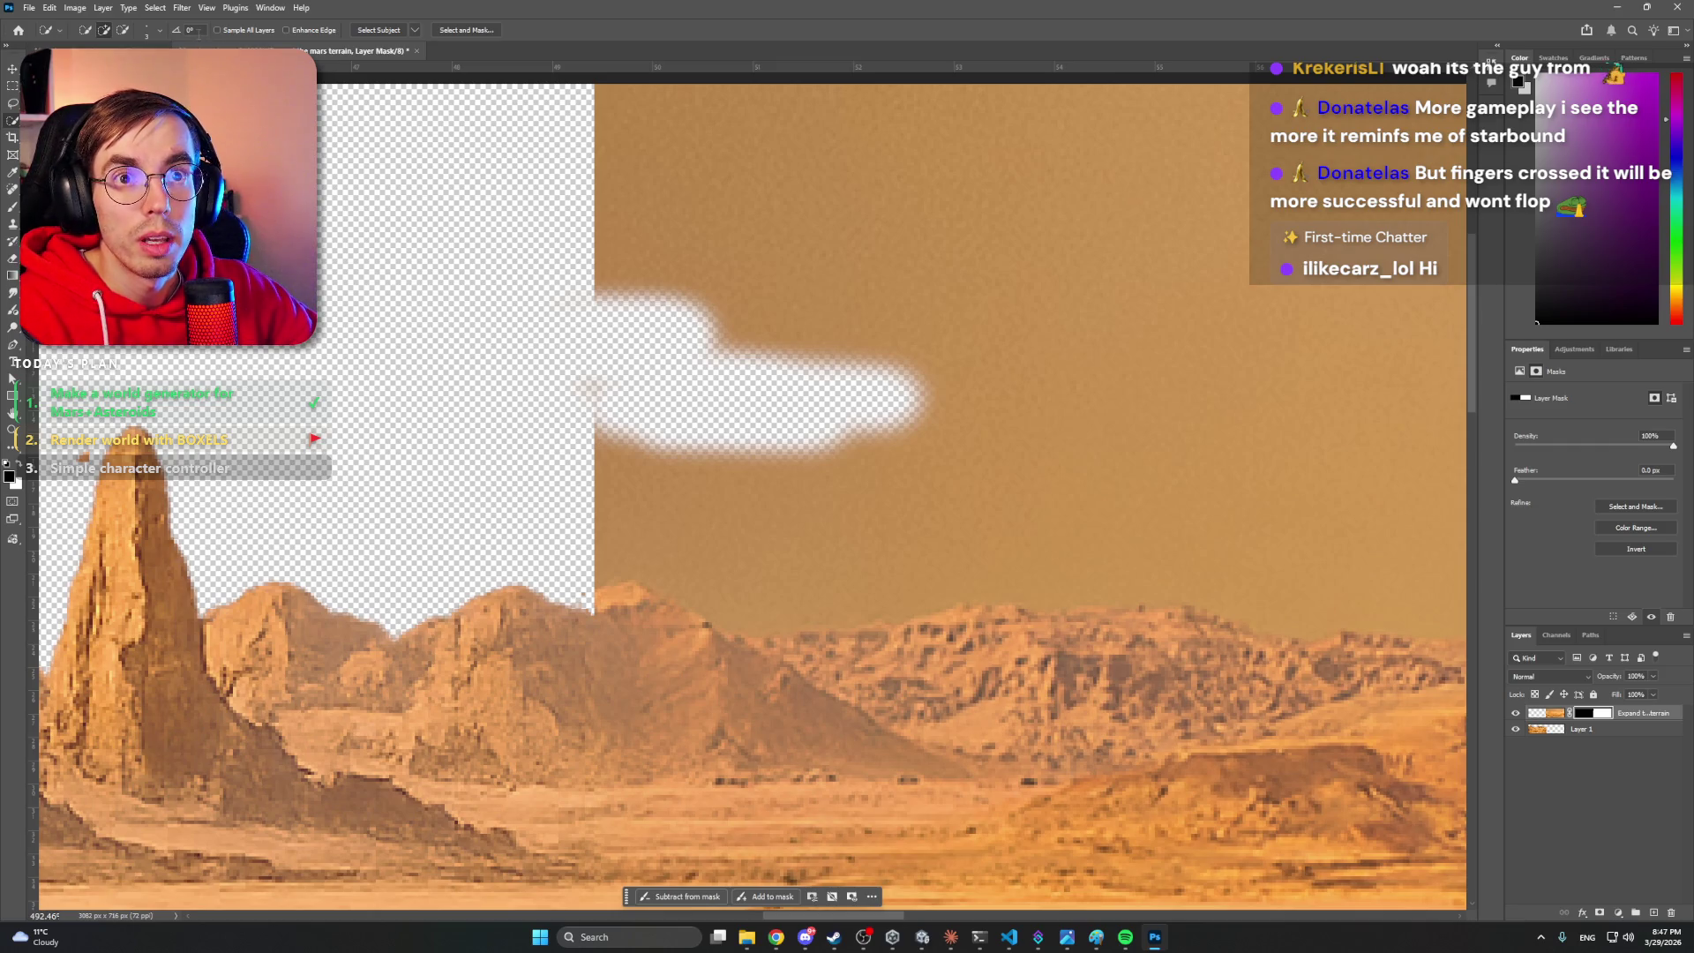
{"action": "right_click", "coordinate": [731, 305]}
{"action": "key", "text": "Escape"}
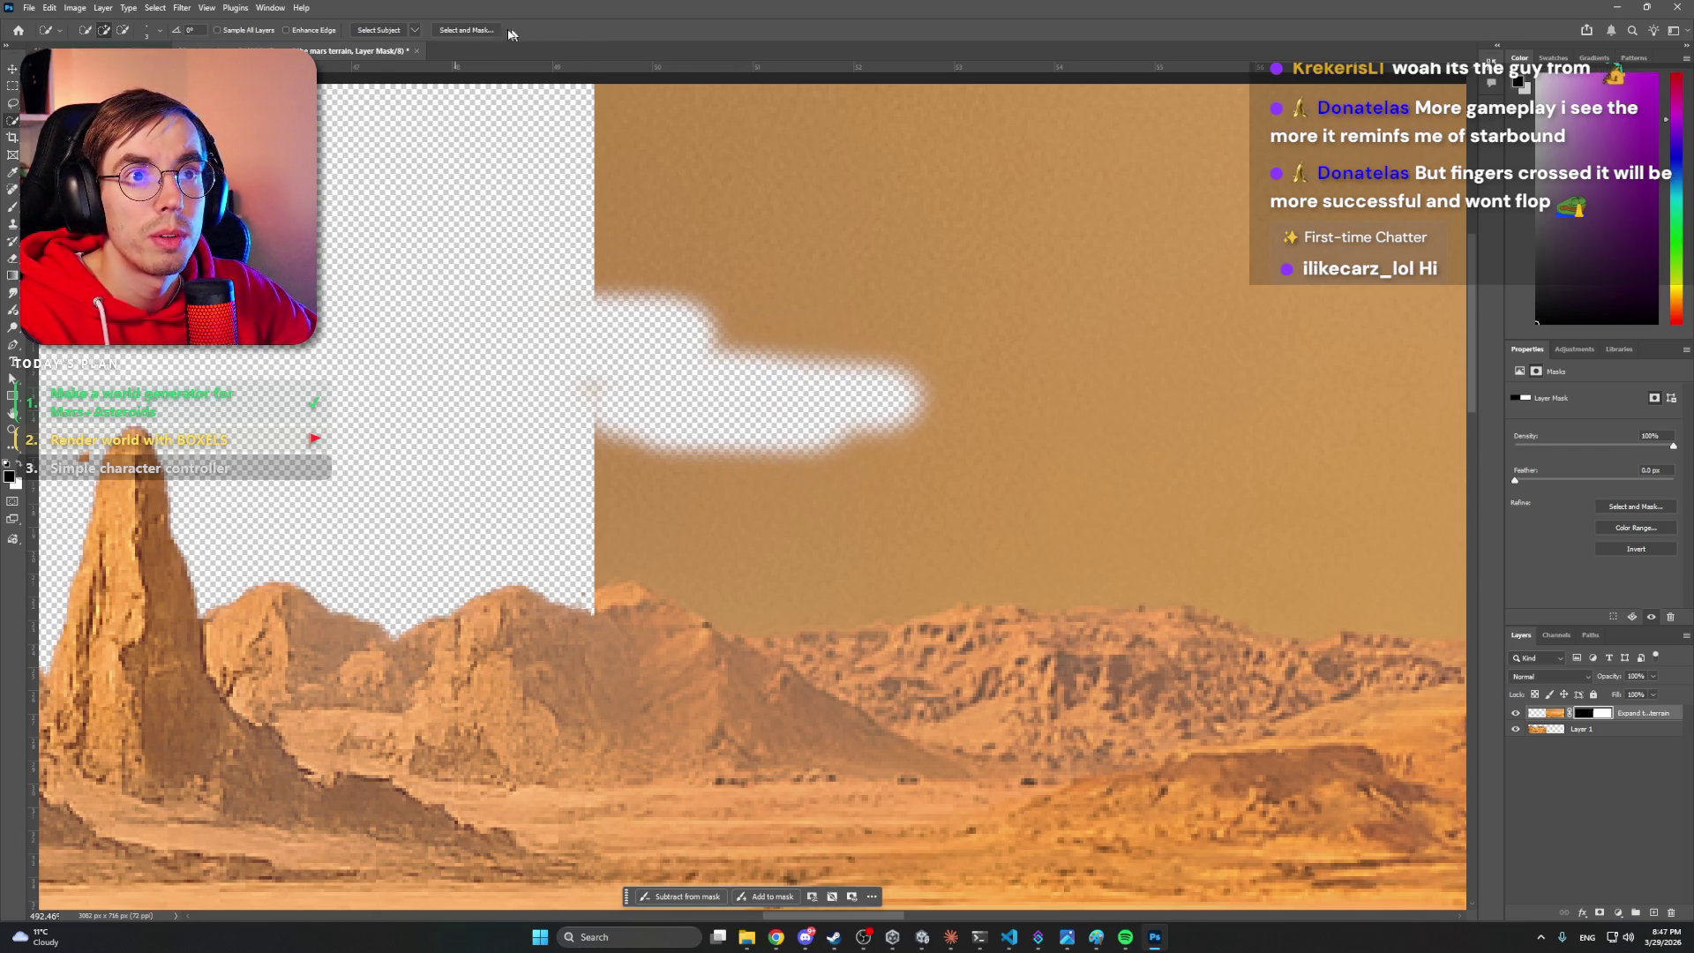
{"action": "left_click", "coordinate": [479, 33]}
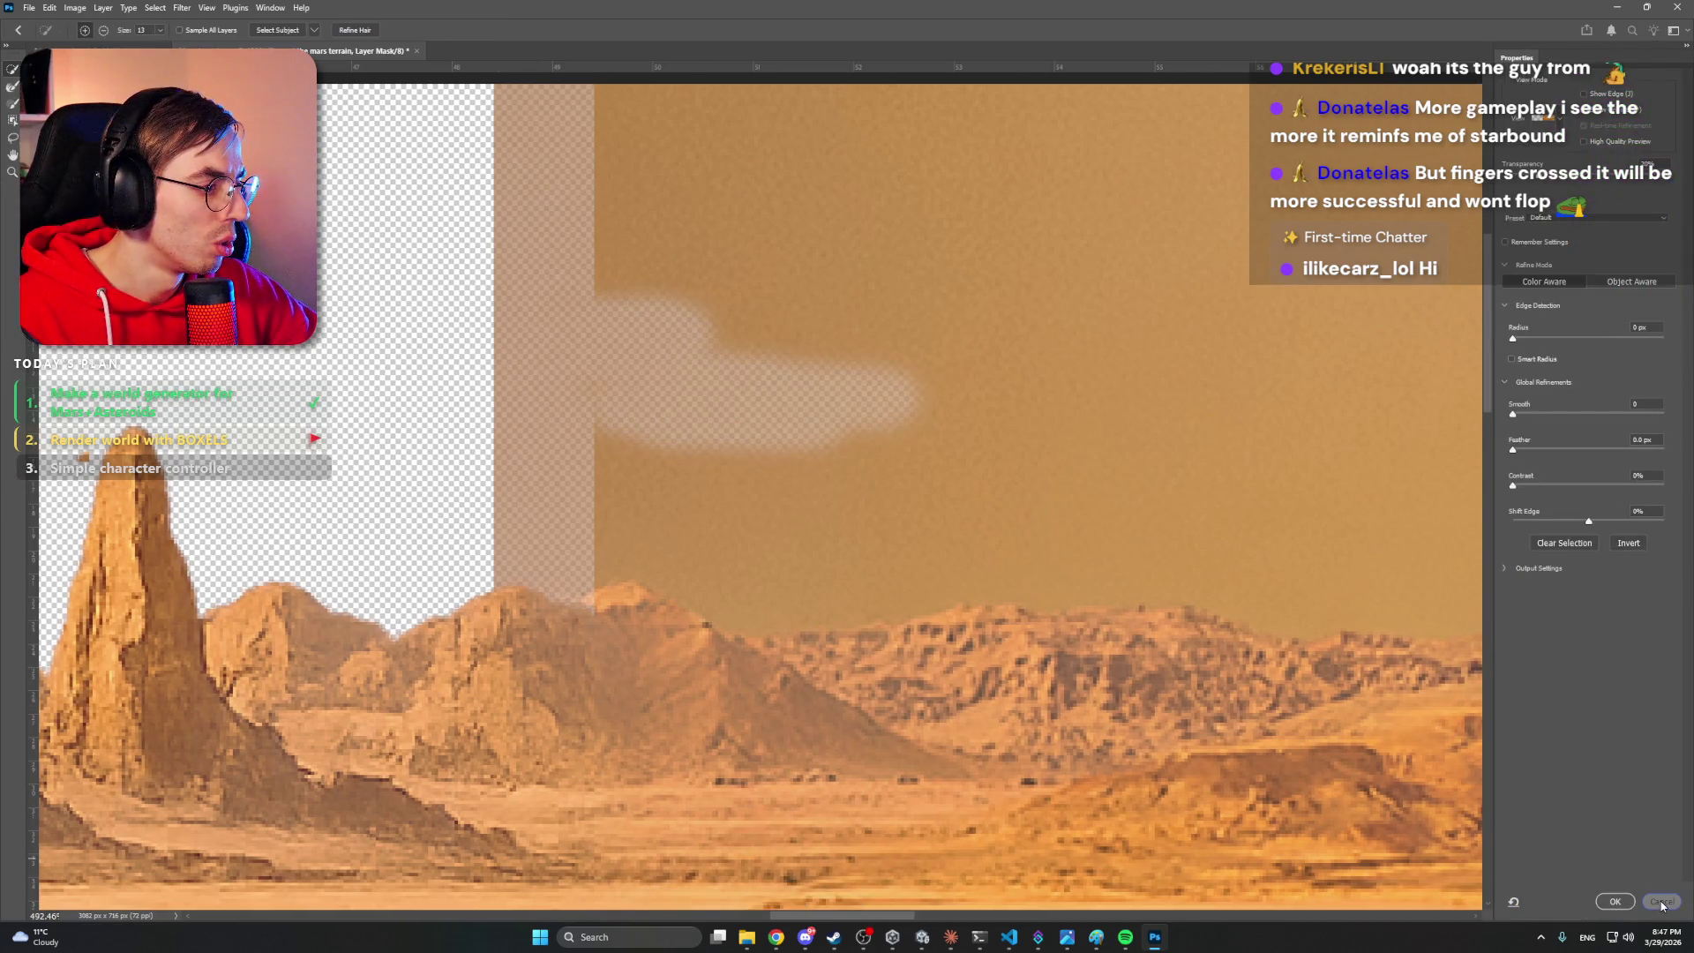
{"action": "key", "text": "Return"}
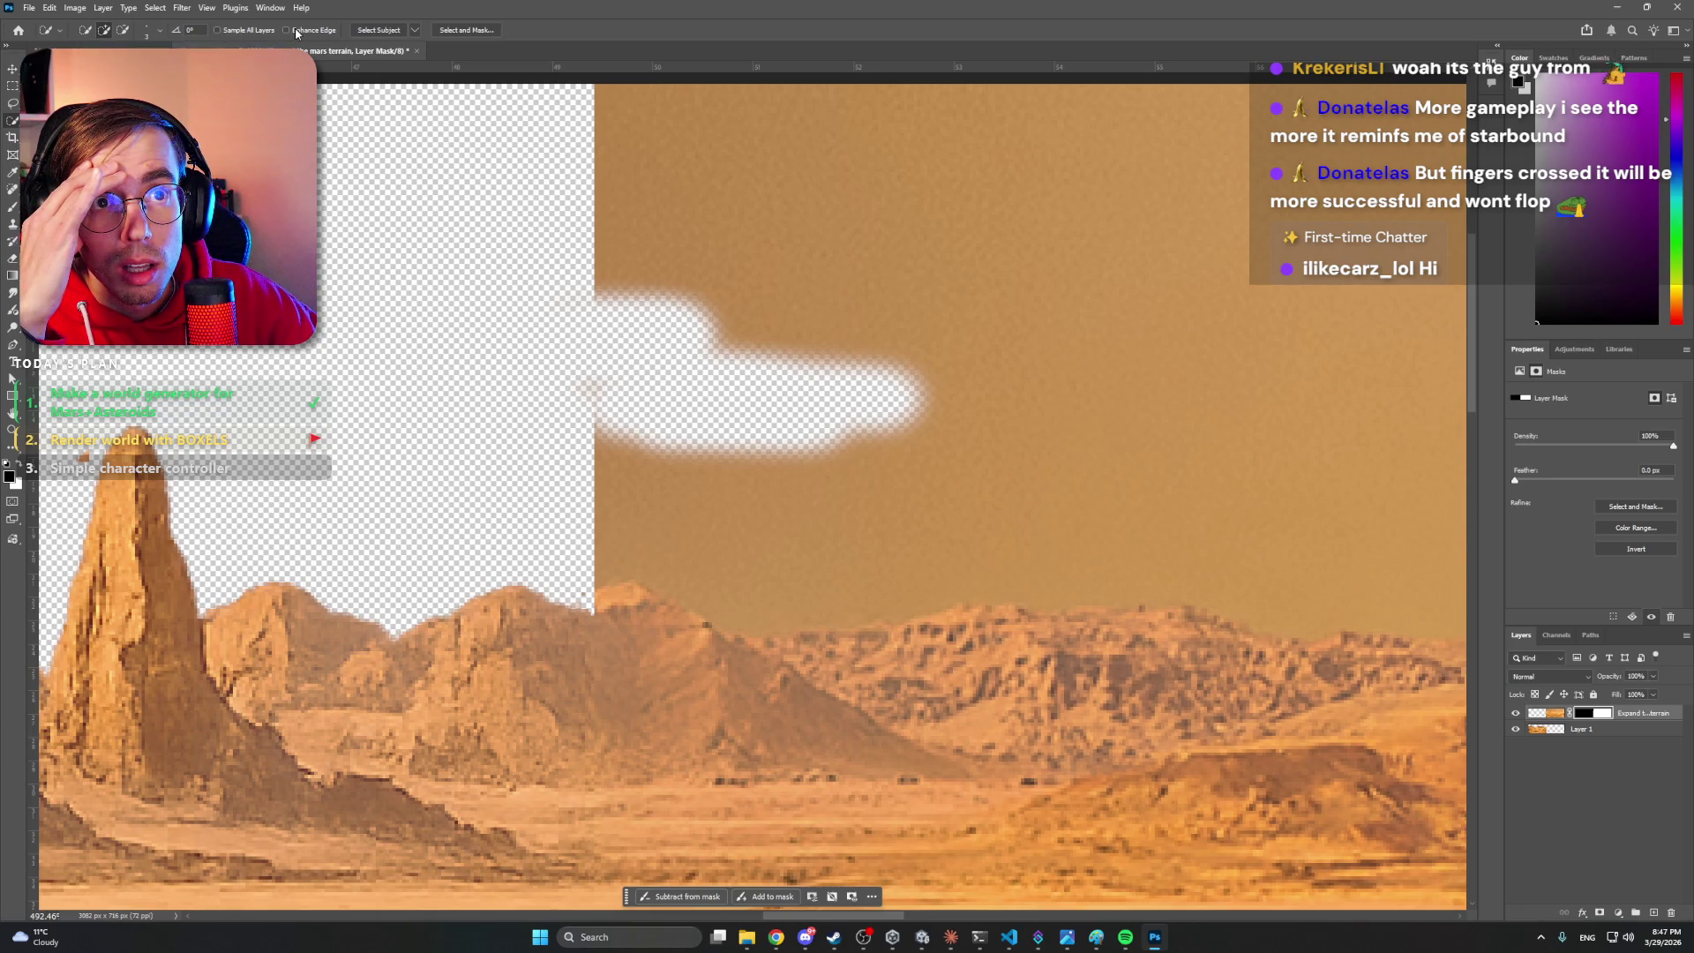
{"action": "left_click", "coordinate": [386, 32]}
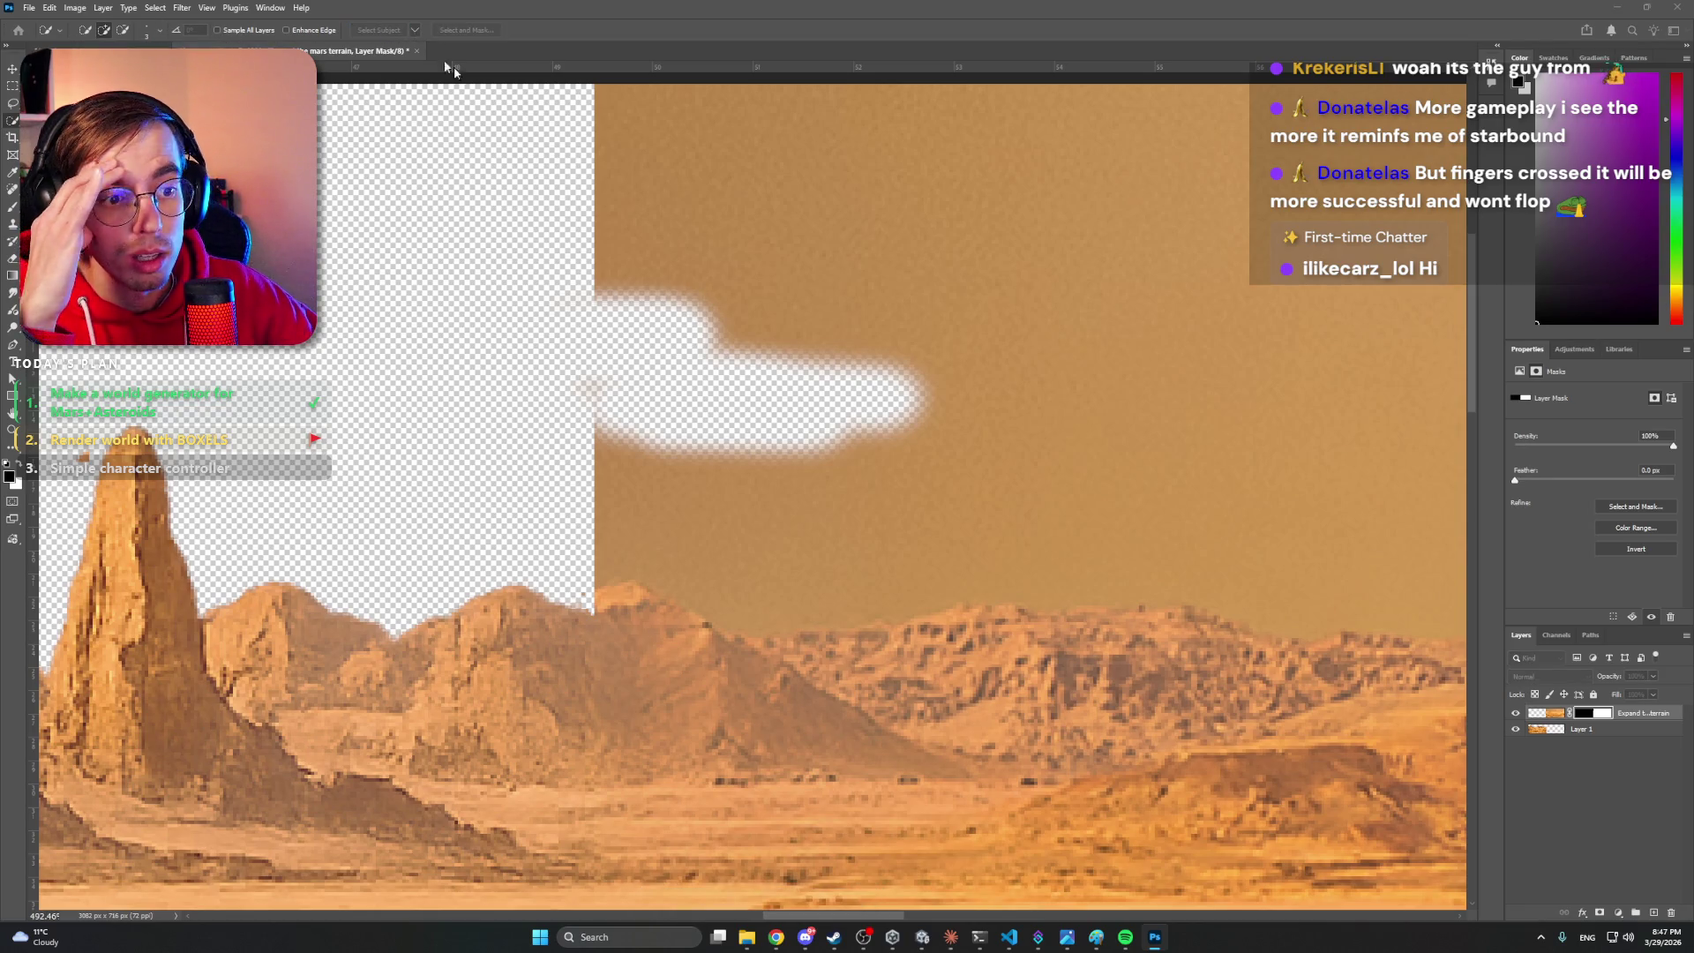
{"action": "key", "text": "z"}
{"action": "left_click", "coordinate": [936, 402], "text": "alt"}
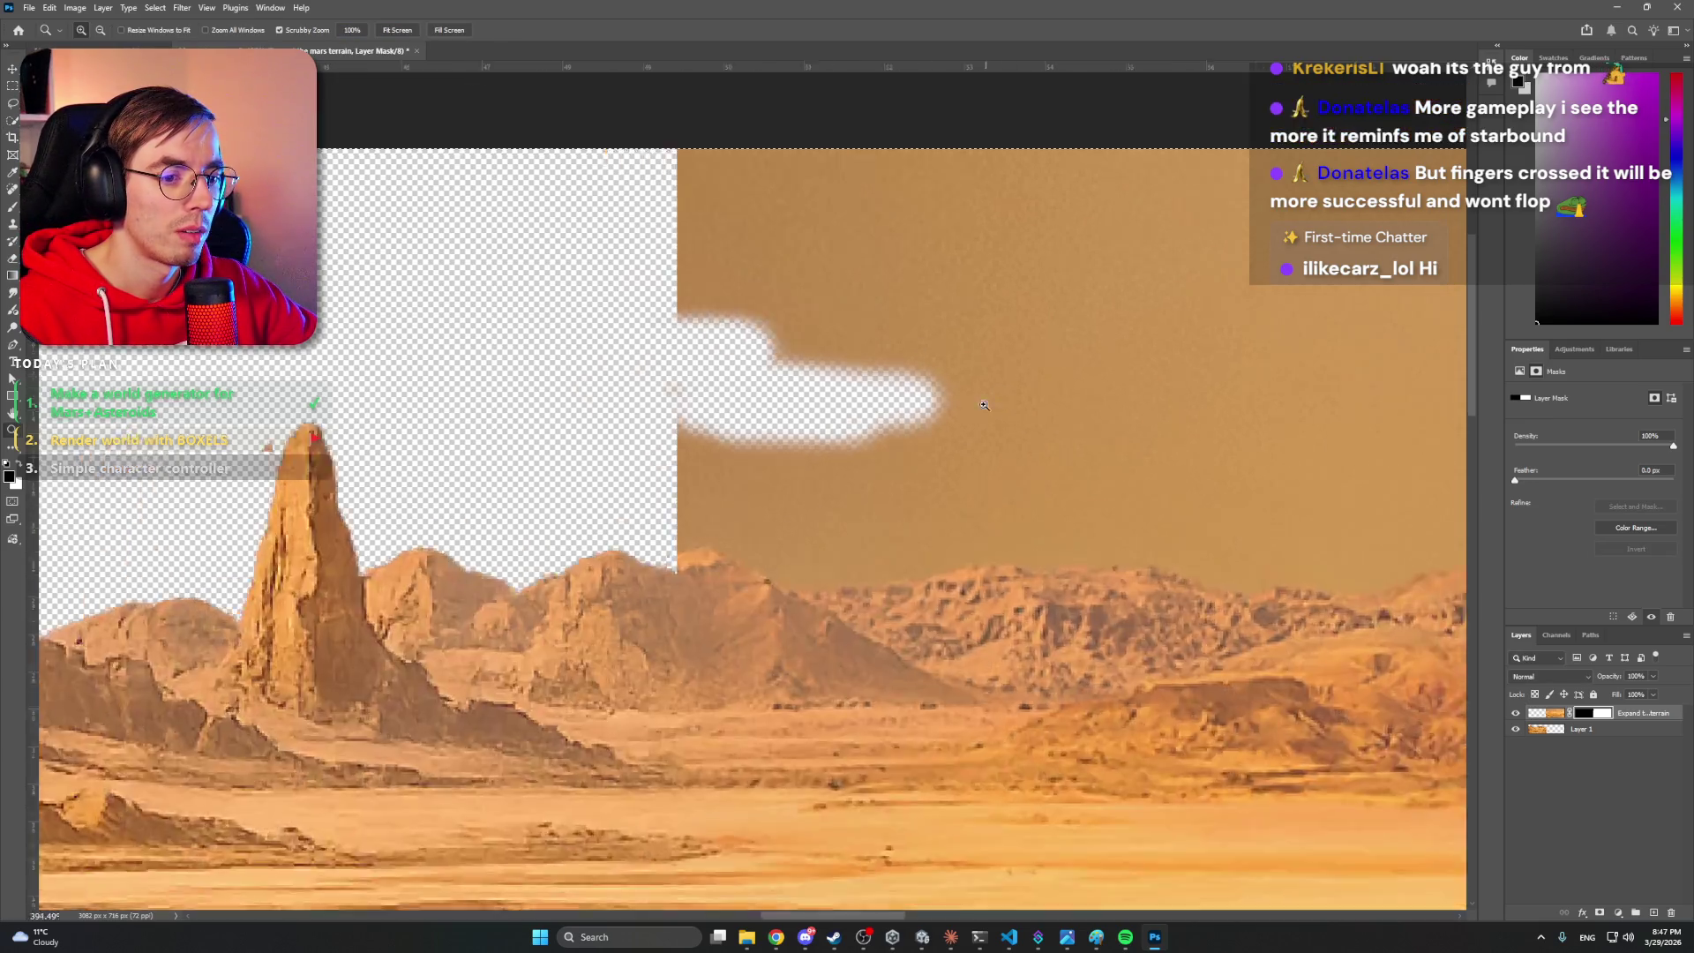
- Clear the existing selection and zoom in on the left edge of the sky
{"action": "left_click", "coordinate": [936, 402], "text": "alt"}
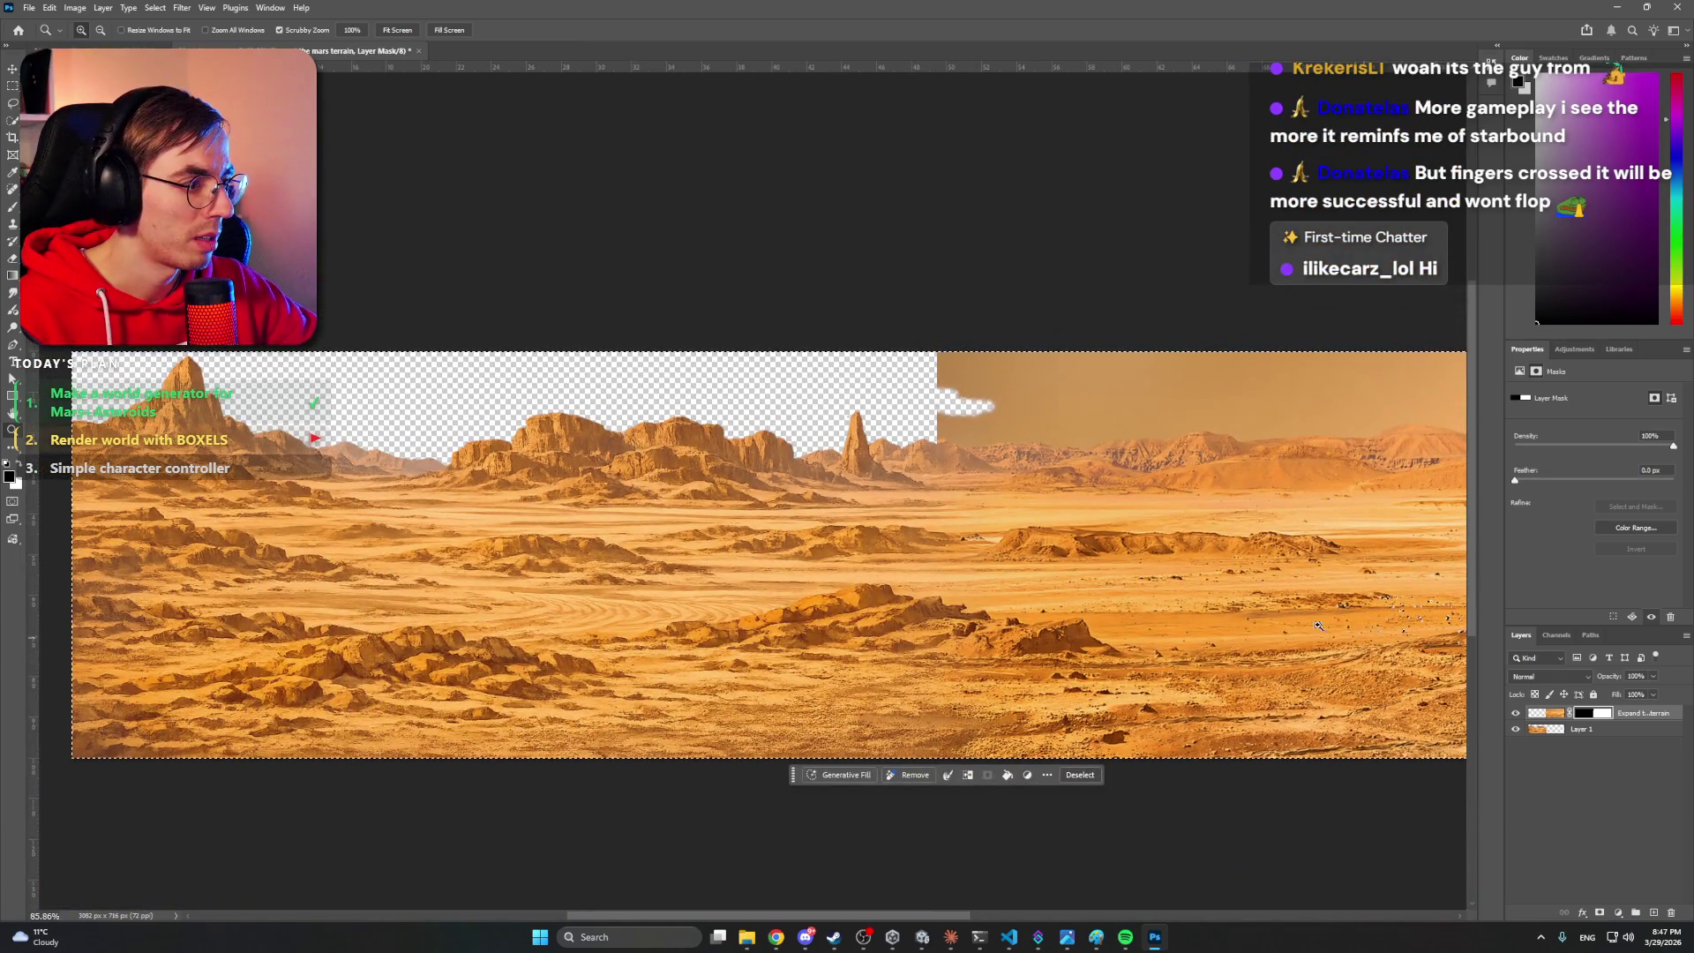
{"action": "left_click", "coordinate": [1055, 486]}
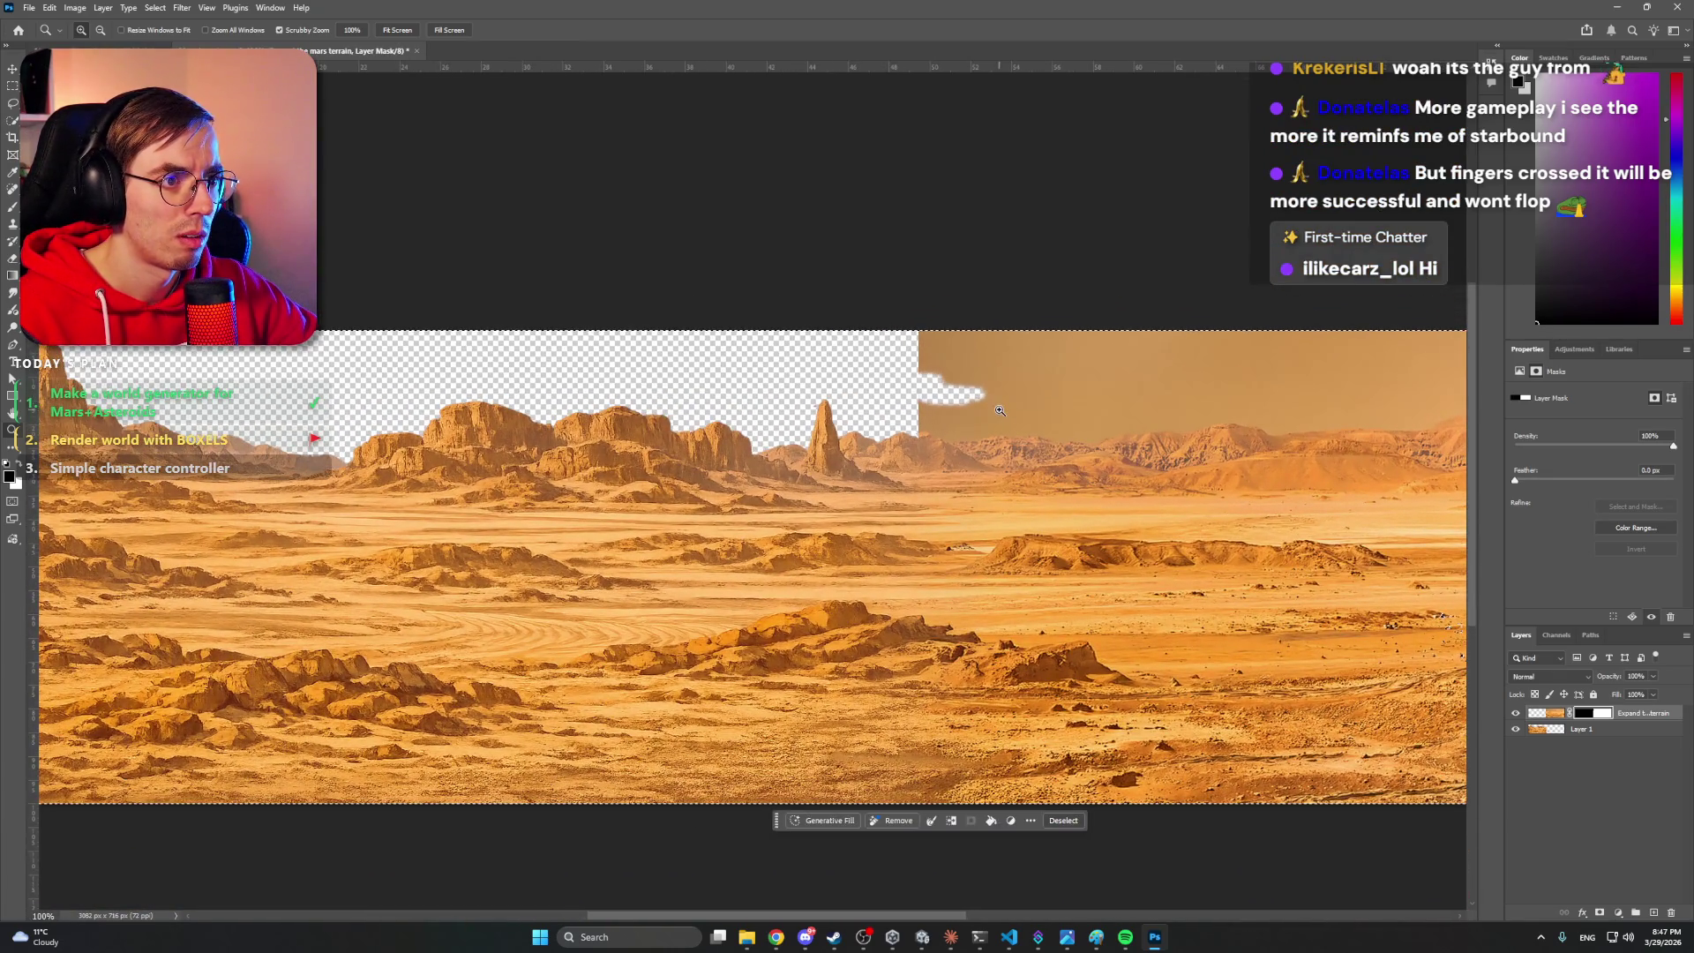
{"action": "key", "text": "m"}
{"action": "key", "text": "ctrl+d"}
{"action": "mouse_move", "coordinate": [1010, 415]}
{"action": "left_mouse_down"}
{"action": "mouse_move", "coordinate": [744, 489]}
{"action": "mouse_move", "coordinate": [806, 444]}
{"action": "left_mouse_up"}
{"action": "key", "text": "z"}
{"action": "key", "text": "w"}
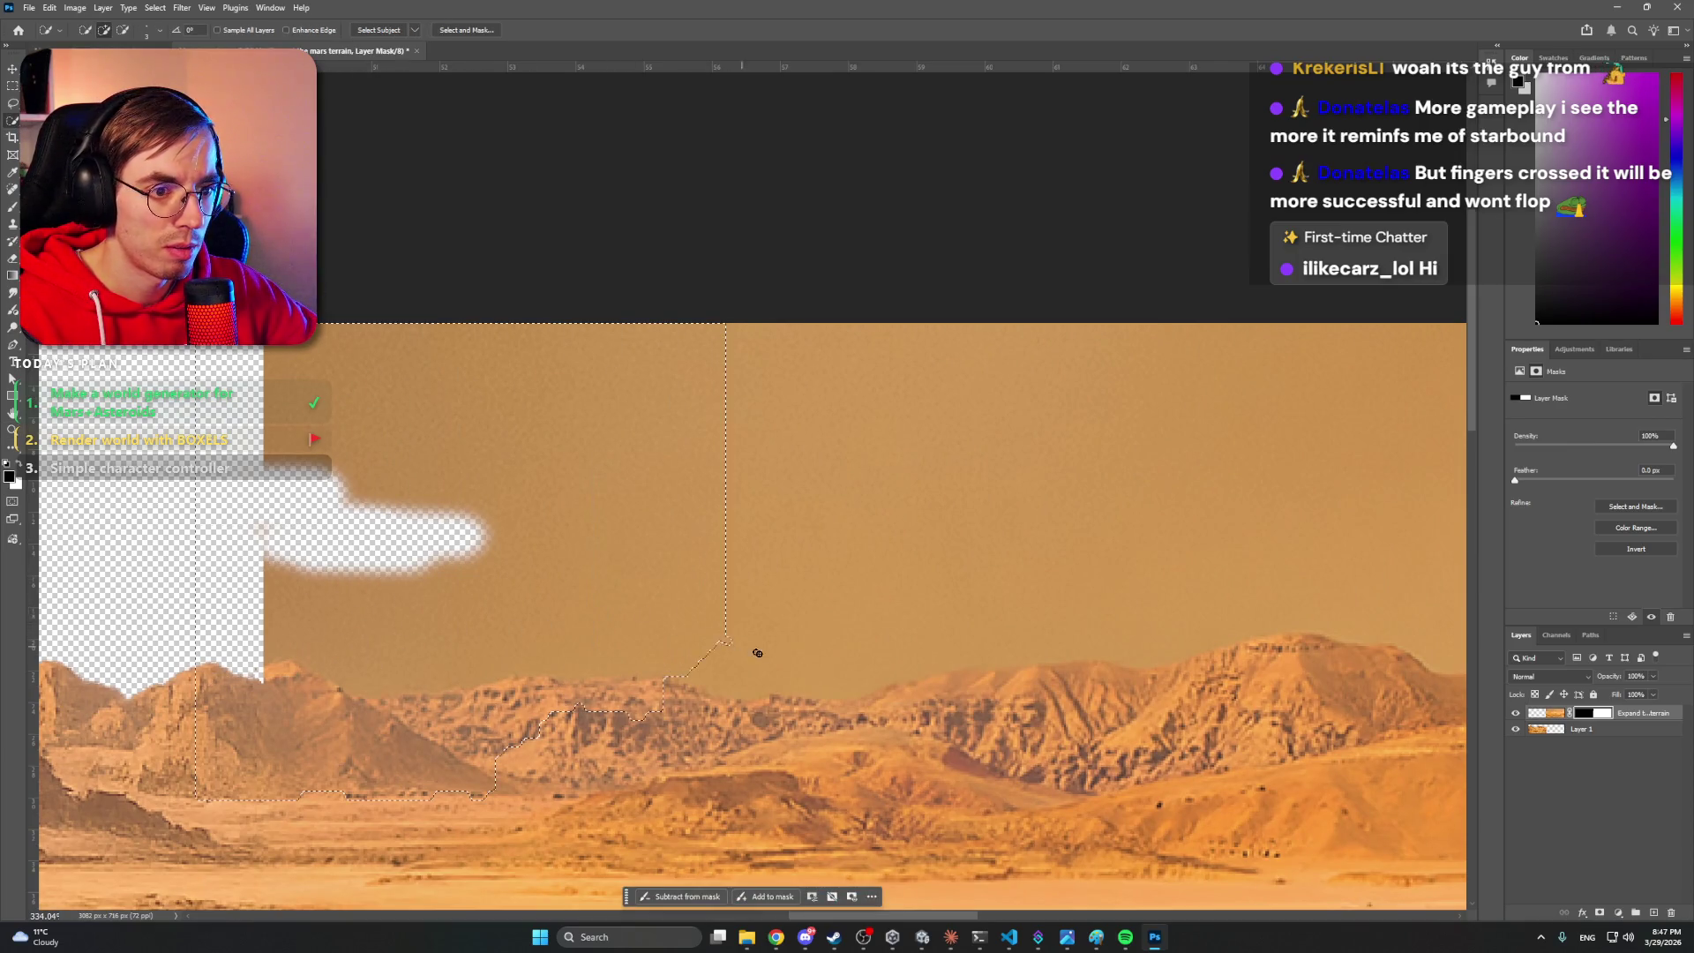
{"action": "key", "text": "ctrl+d"}
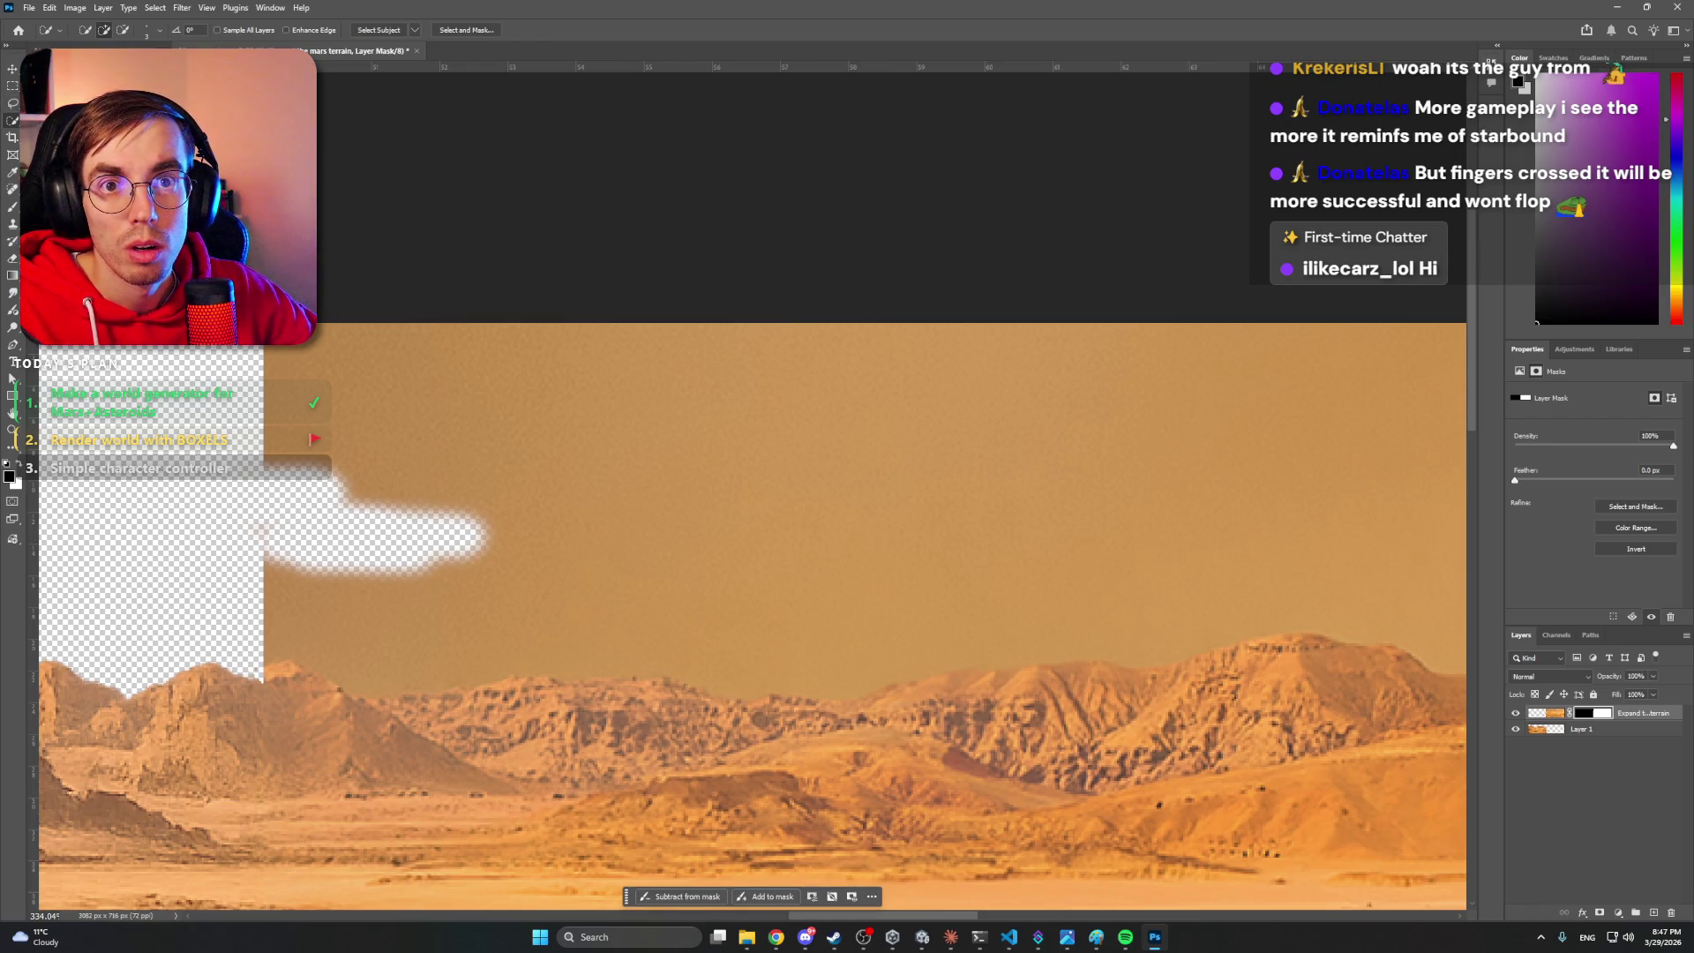
- Magic Wand-select the leftover orange sky from the left edge to the right edge
{"action": "key", "text": "shift+w"}
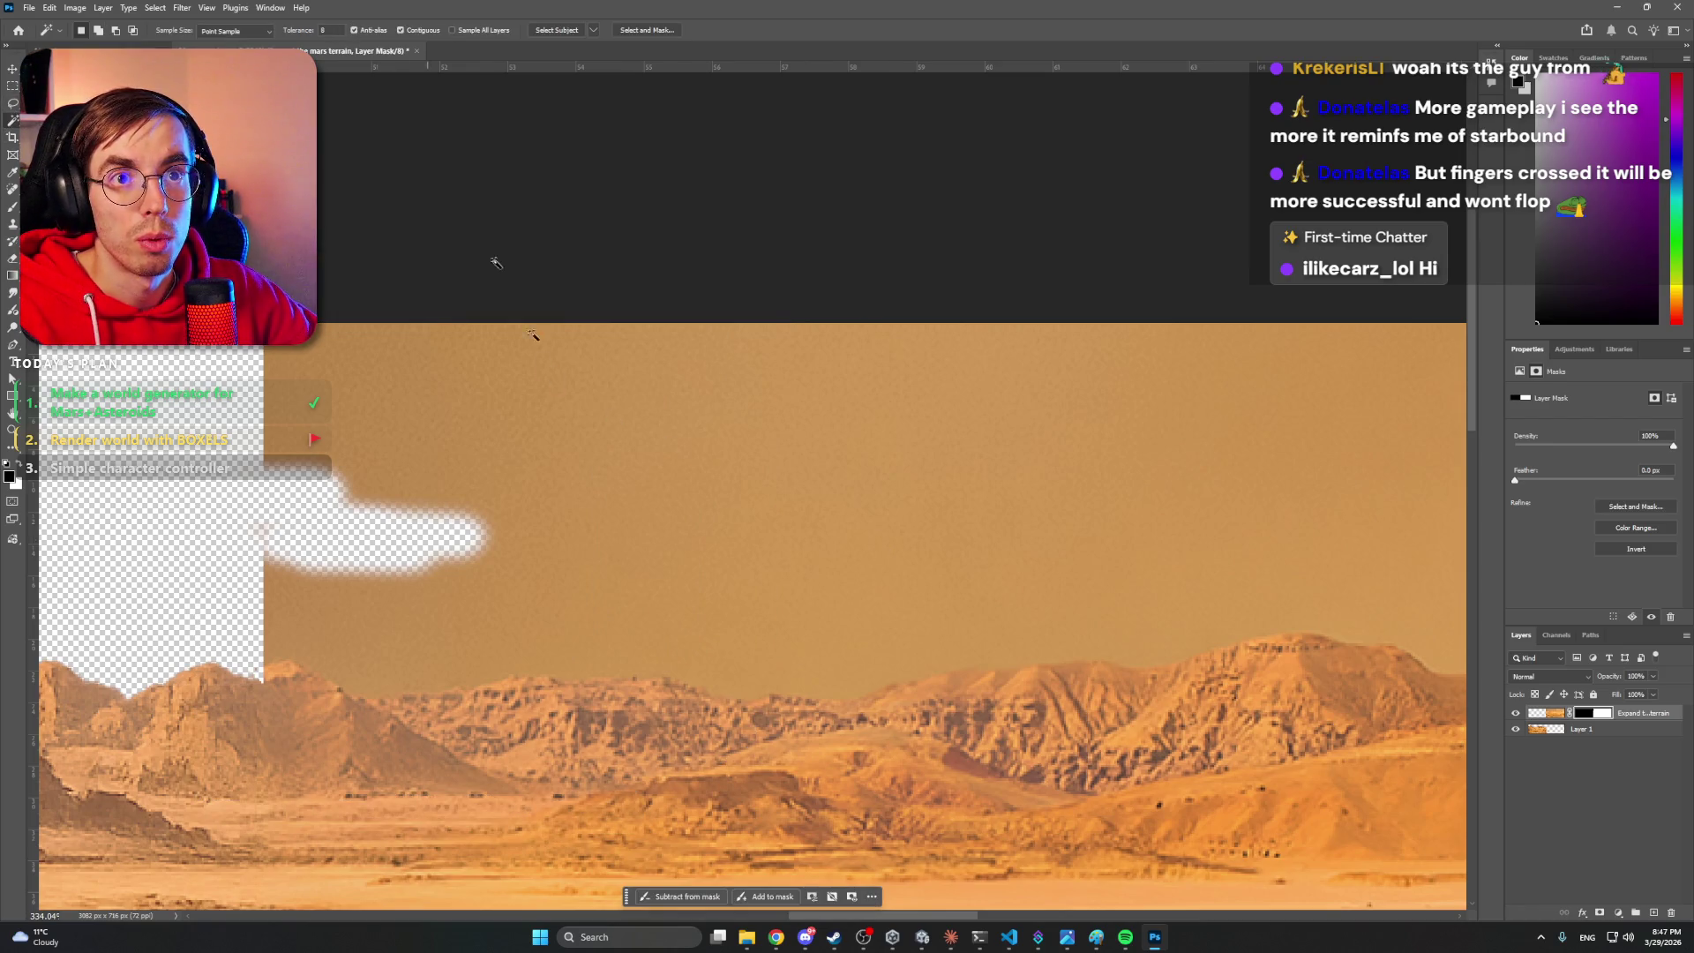
{"action": "left_click", "coordinate": [679, 507]}
{"action": "left_click", "coordinate": [803, 591]}
{"action": "left_click", "coordinate": [399, 386]}
{"action": "left_click_drag", "start_coordinate": [943, 473], "coordinate": [408, 458]}
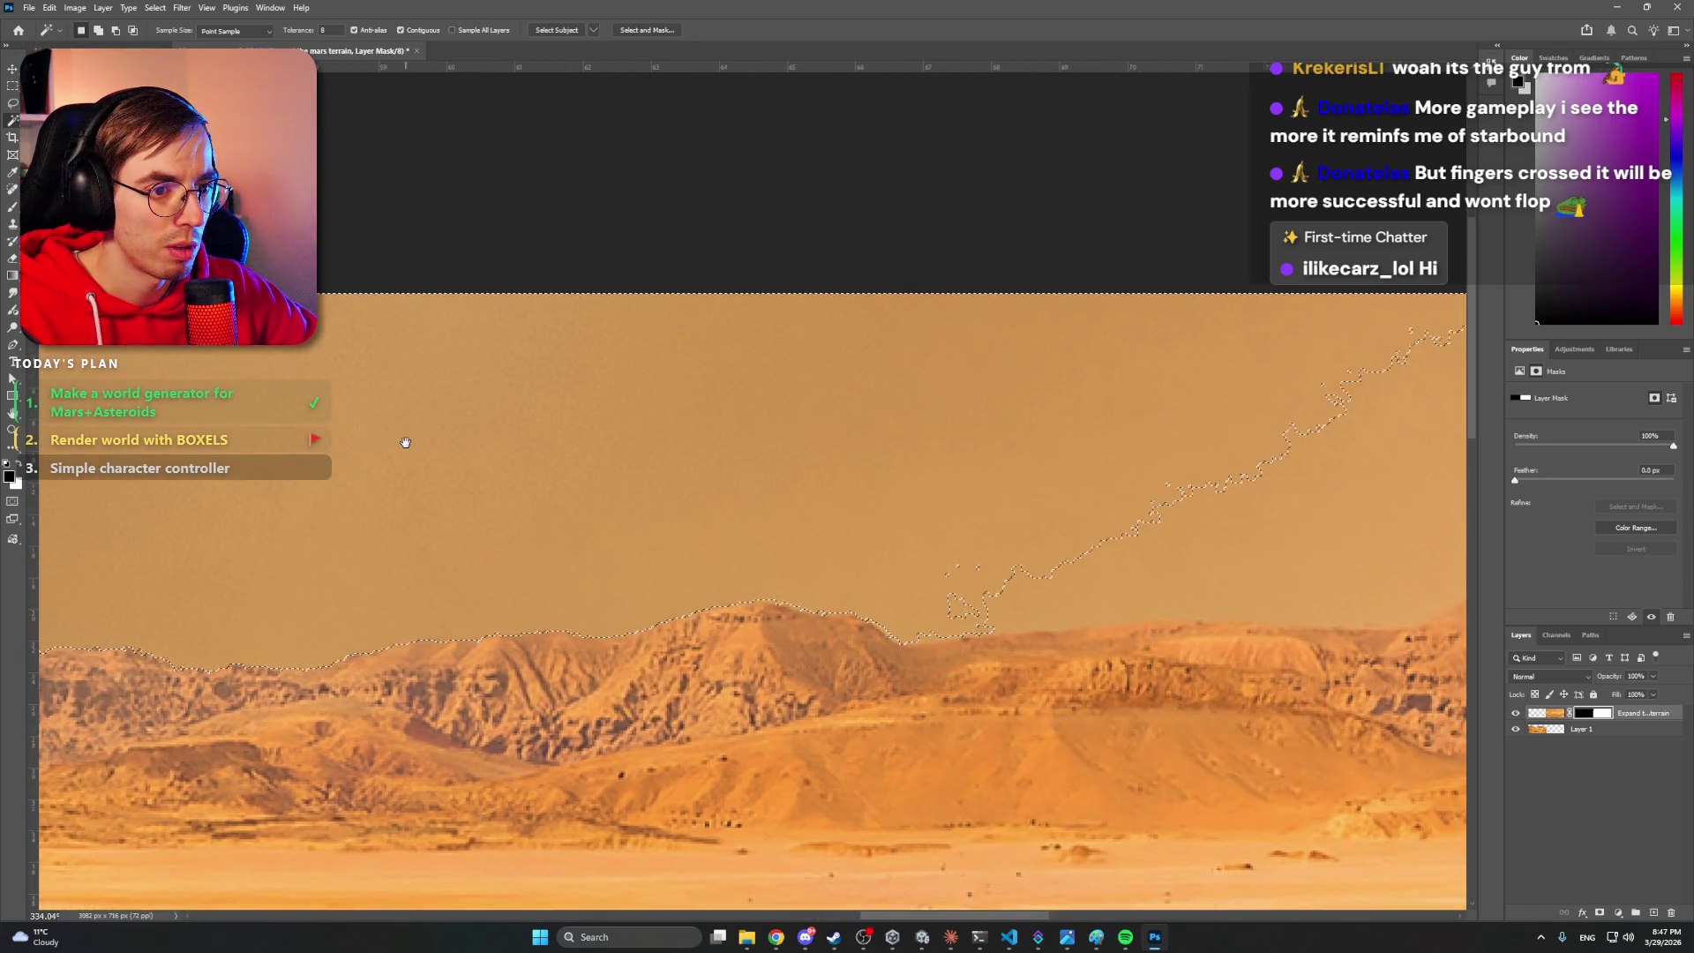
{"action": "left_click_drag", "start_coordinate": [1226, 469], "coordinate": [465, 475]}
{"action": "left_click", "coordinate": [794, 480], "text": "shift"}
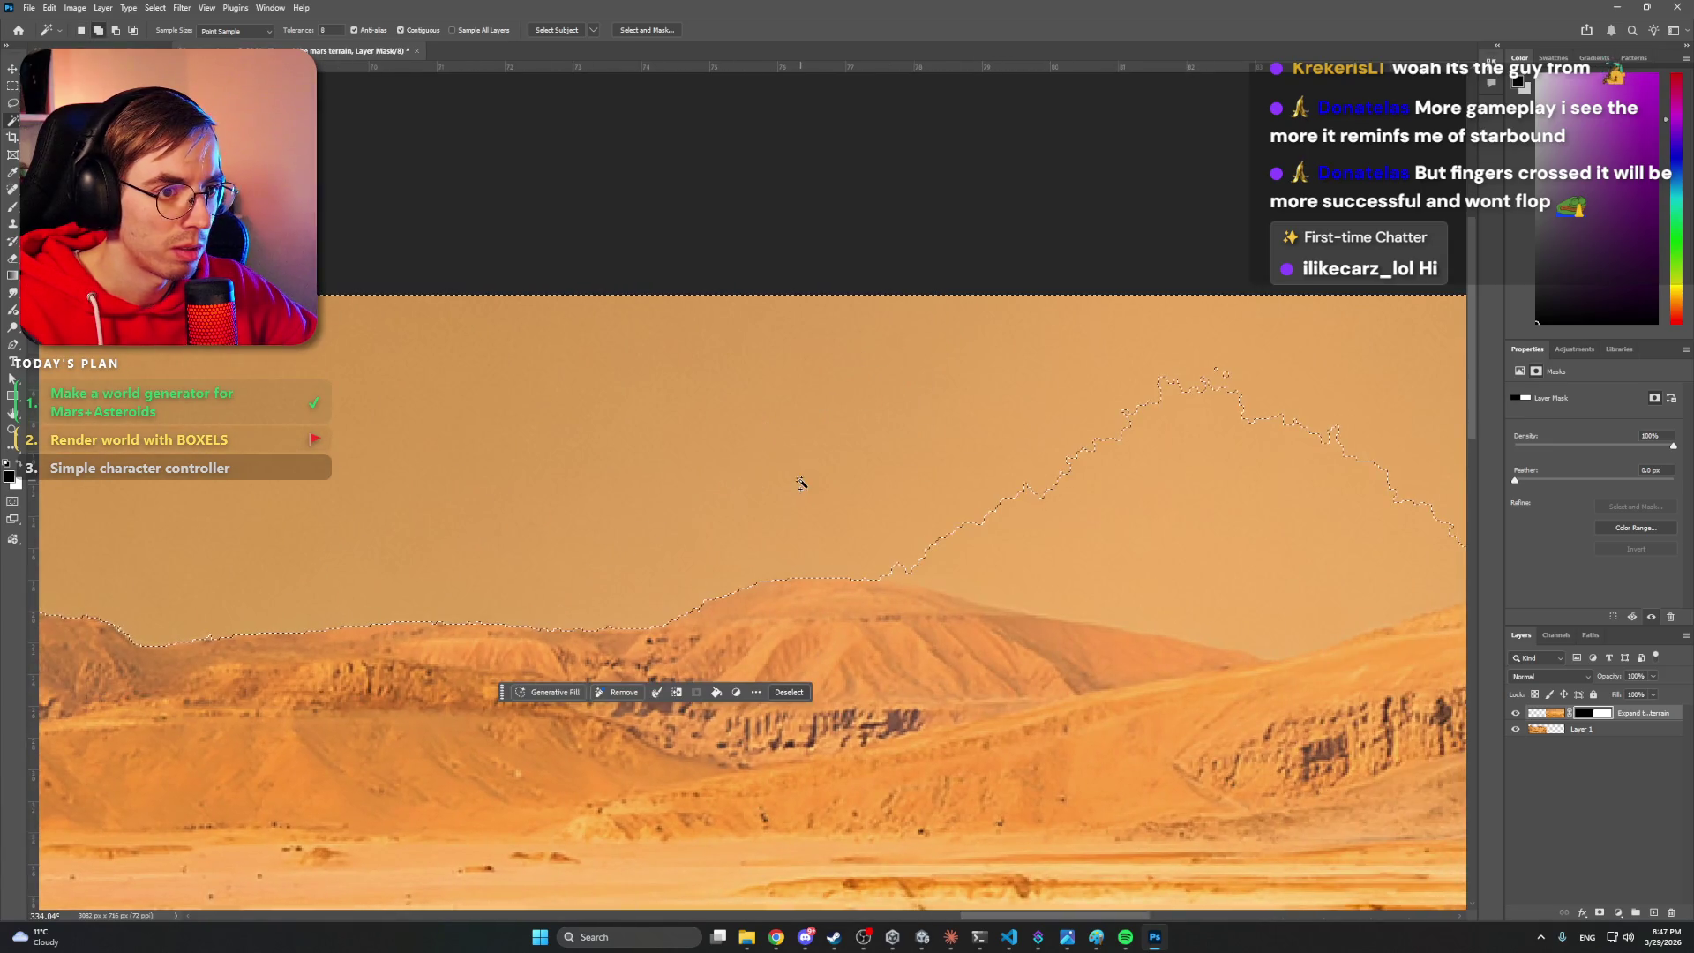
{"action": "mouse_move", "coordinate": [1096, 480]}
{"action": "left_mouse_down"}
{"action": "mouse_move", "coordinate": [1029, 458]}
{"action": "mouse_move", "coordinate": [772, 477]}
{"action": "left_mouse_up"}
{"action": "left_click", "coordinate": [1163, 375], "text": "shift"}
{"action": "left_click_drag", "start_coordinate": [1138, 447], "coordinate": [680, 464]}
{"action": "key", "text": "z"}
{"action": "mouse_move", "coordinate": [1045, 522]}
{"action": "left_mouse_down"}
{"action": "mouse_move", "coordinate": [750, 503]}
{"action": "mouse_move", "coordinate": [897, 503]}
{"action": "left_mouse_up"}
- Paint out the selected sky on the mask with a 600 px black brush, then deselect
{"action": "key", "text": "b"}
{"action": "key", "text": "bracketright"}
{"action": "key", "text": "bracketright"}
{"action": "key", "text": "bracketright"}
{"action": "mouse_move", "coordinate": [922, 486]}
{"action": "left_mouse_down"}
{"action": "mouse_move", "coordinate": [794, 446]}
{"action": "mouse_move", "coordinate": [188, 464]}
{"action": "left_mouse_up"}
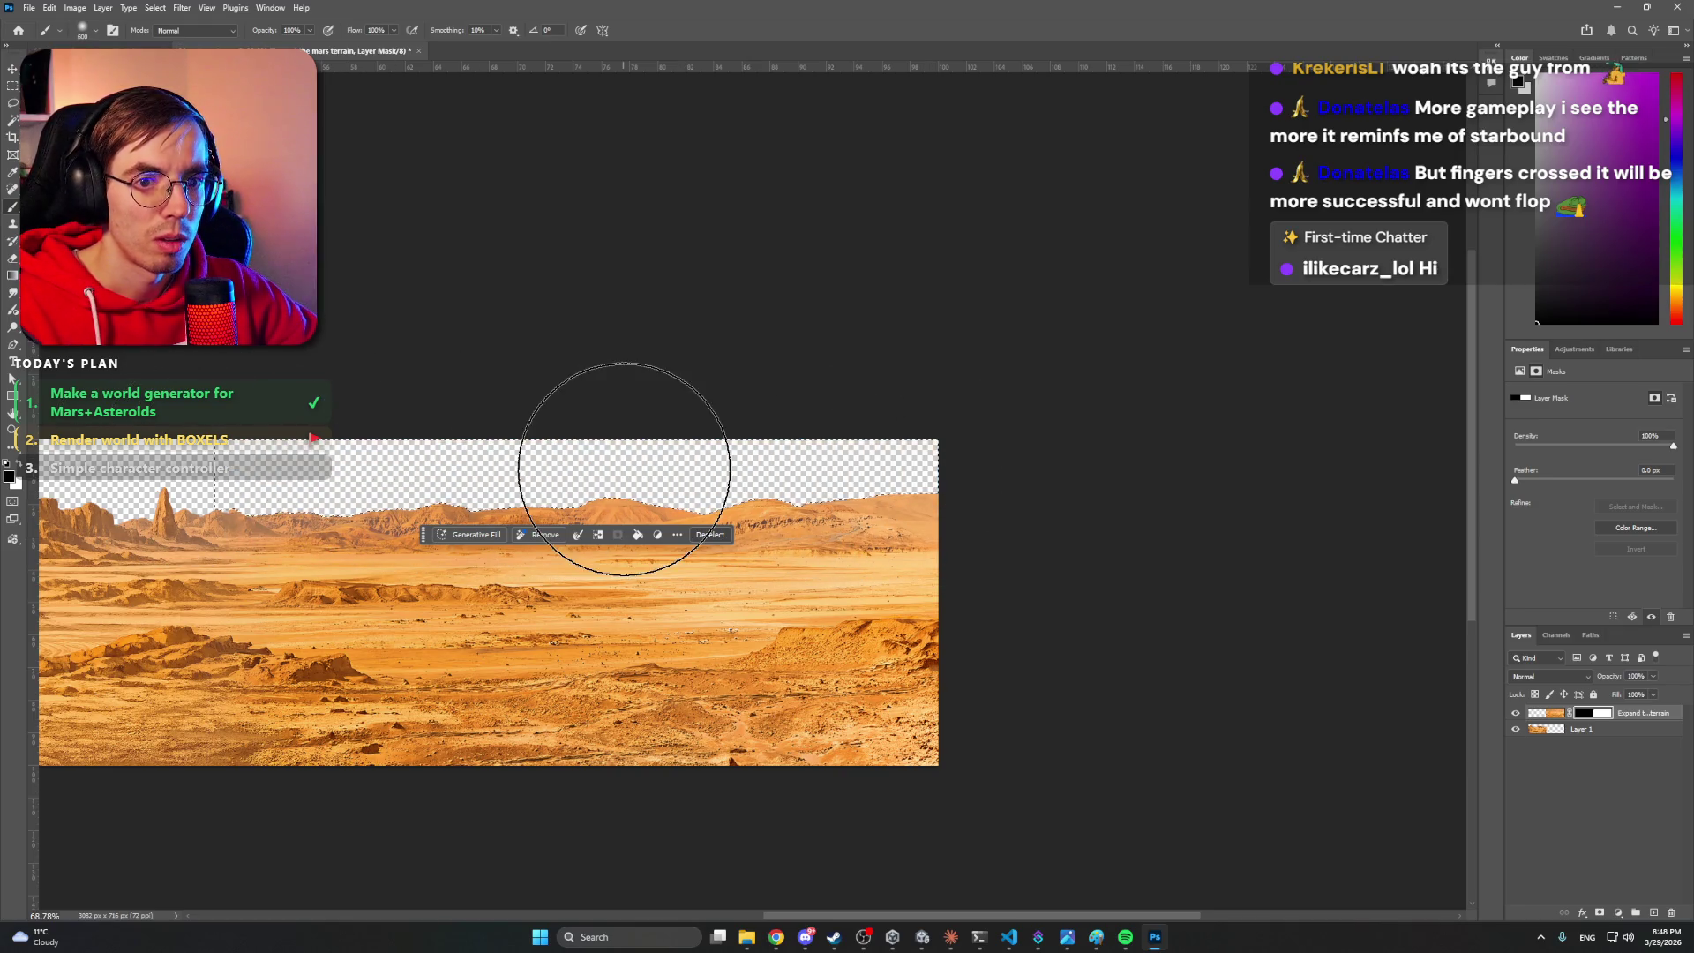
{"action": "key", "text": "z"}
{"action": "key", "text": "ctrl+d"}
{"action": "mouse_move", "coordinate": [467, 448]}
{"action": "left_mouse_down"}
{"action": "mouse_move", "coordinate": [403, 449]}
{"action": "mouse_move", "coordinate": [730, 492]}
{"action": "mouse_move", "coordinate": [697, 518]}
{"action": "left_mouse_up"}
{"action": "left_click_drag", "start_coordinate": [659, 429], "coordinate": [743, 434]}
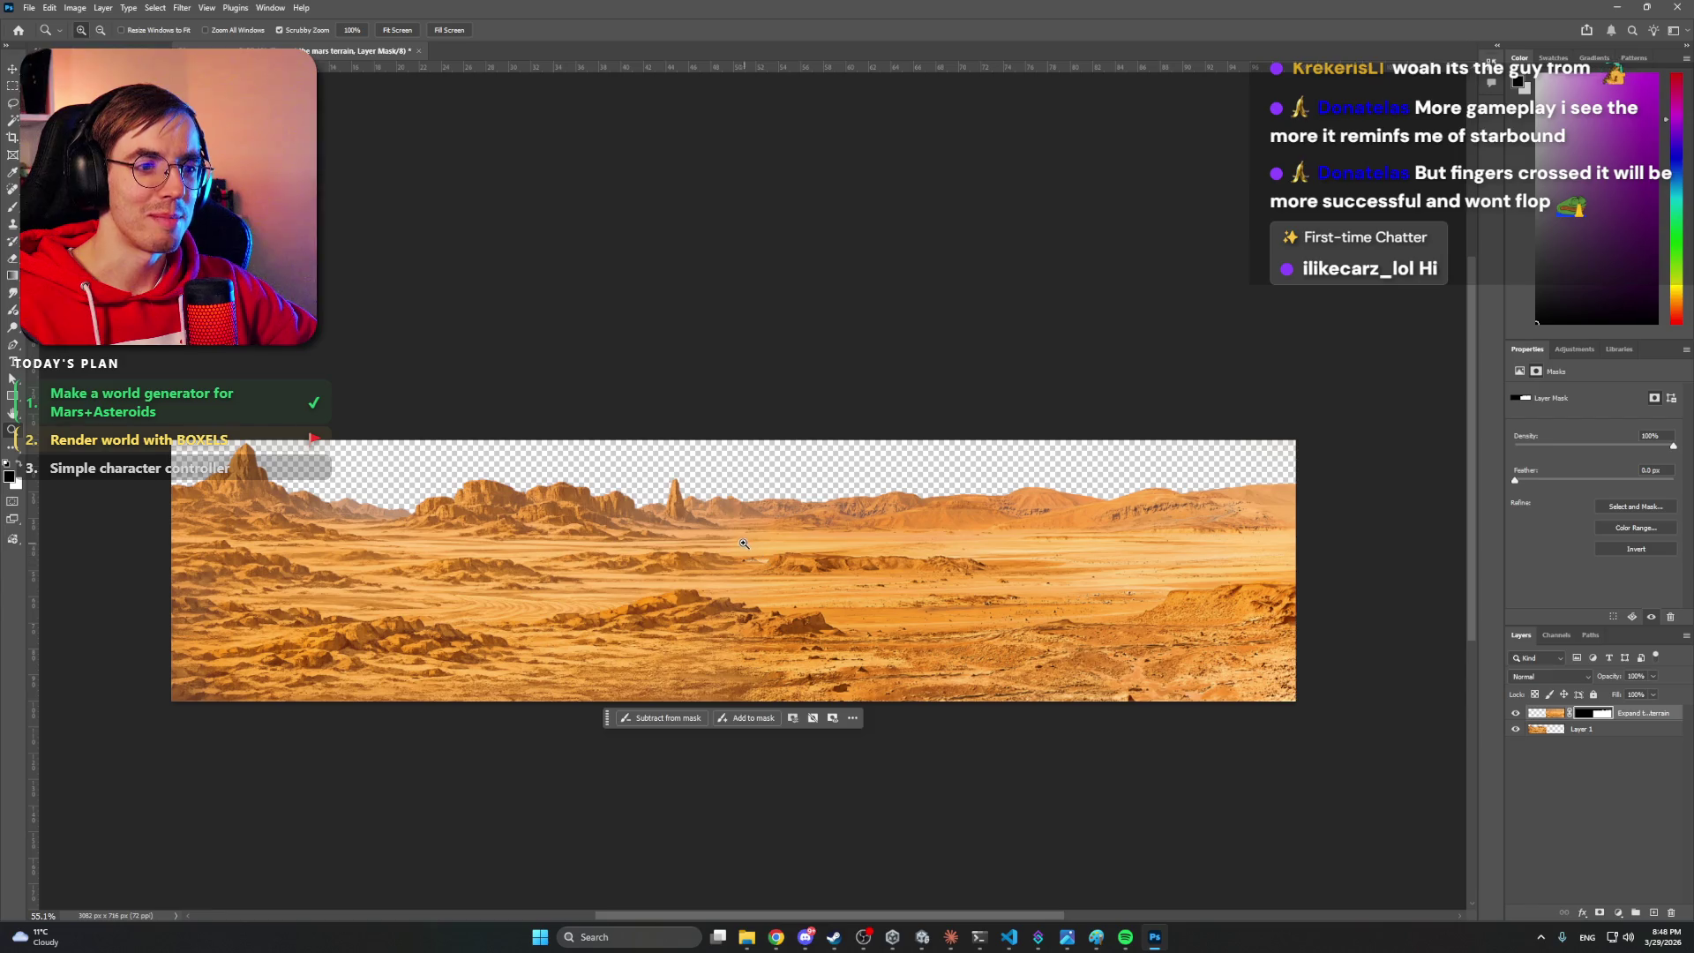
- Select Layer 1 and Merge Visible into one 'Expand the mars terrain' layer
{"action": "scroll", "coordinate": [730, 539], "scroll_direction": "down", "scroll_amount": 4}
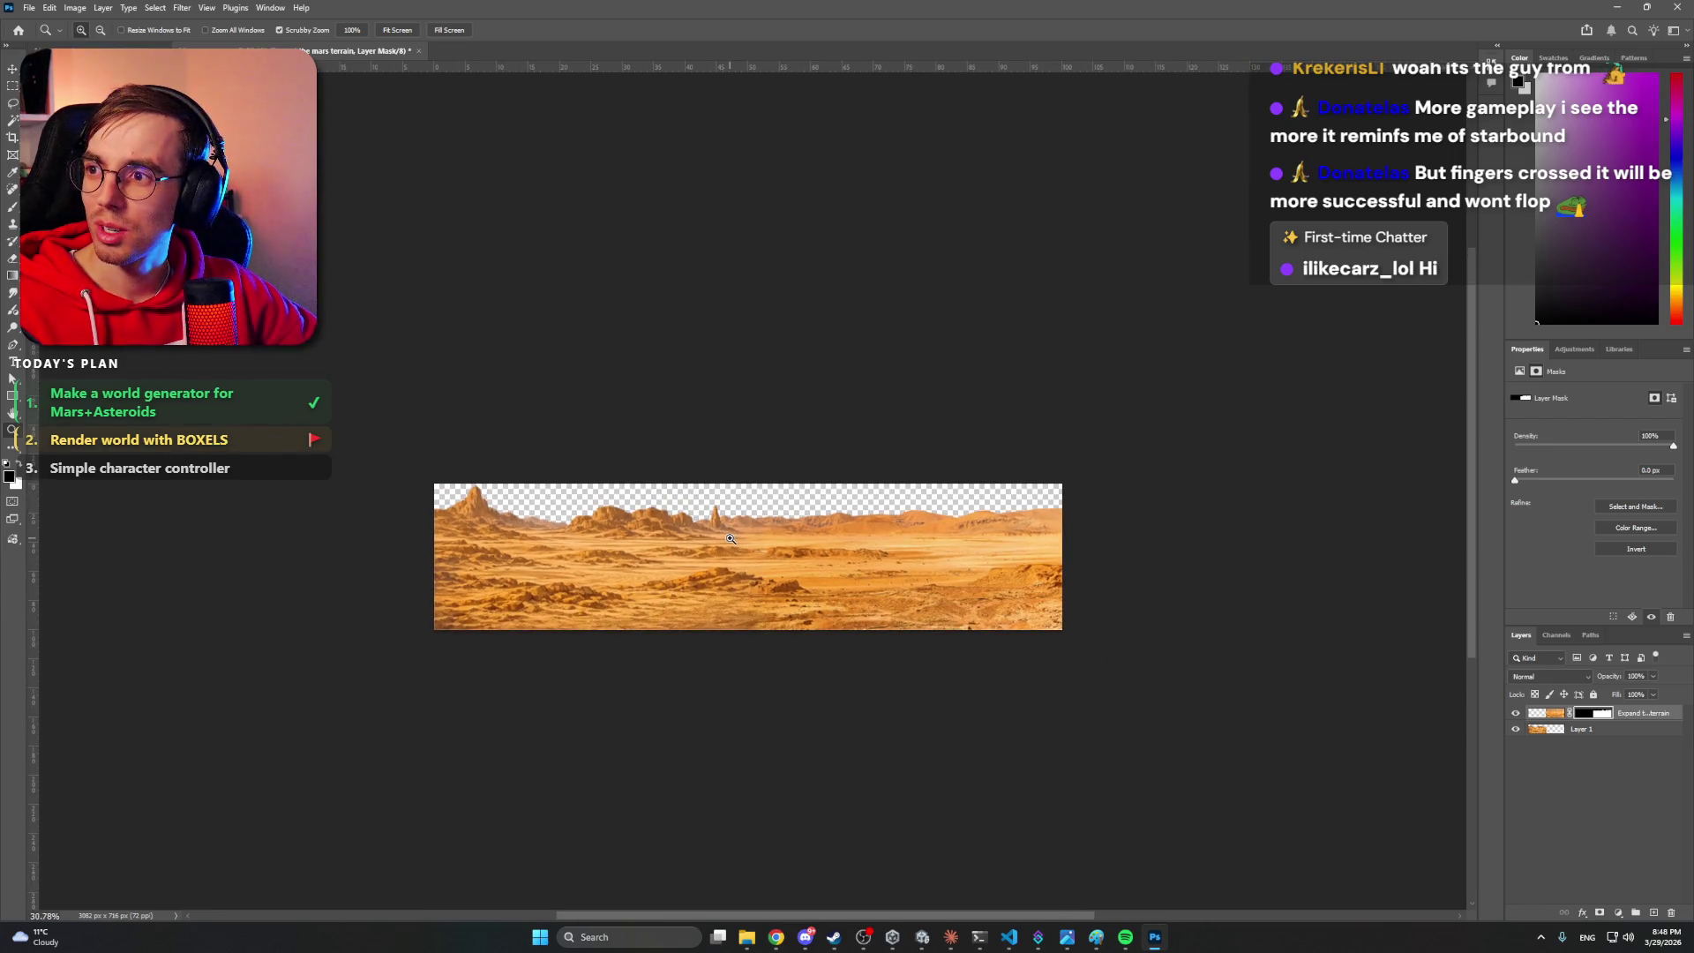
{"action": "scroll", "coordinate": [731, 539], "scroll_direction": "up", "scroll_amount": 4}
{"action": "scroll", "coordinate": [750, 536], "scroll_direction": "down", "scroll_amount": 1}
{"action": "scroll", "coordinate": [768, 536], "scroll_direction": "up", "scroll_amount": 1}
{"action": "mouse_move", "coordinate": [768, 536]}
{"action": "left_mouse_down"}
{"action": "mouse_move", "coordinate": [869, 570]}
{"action": "mouse_move", "coordinate": [809, 552]}
{"action": "left_mouse_up"}
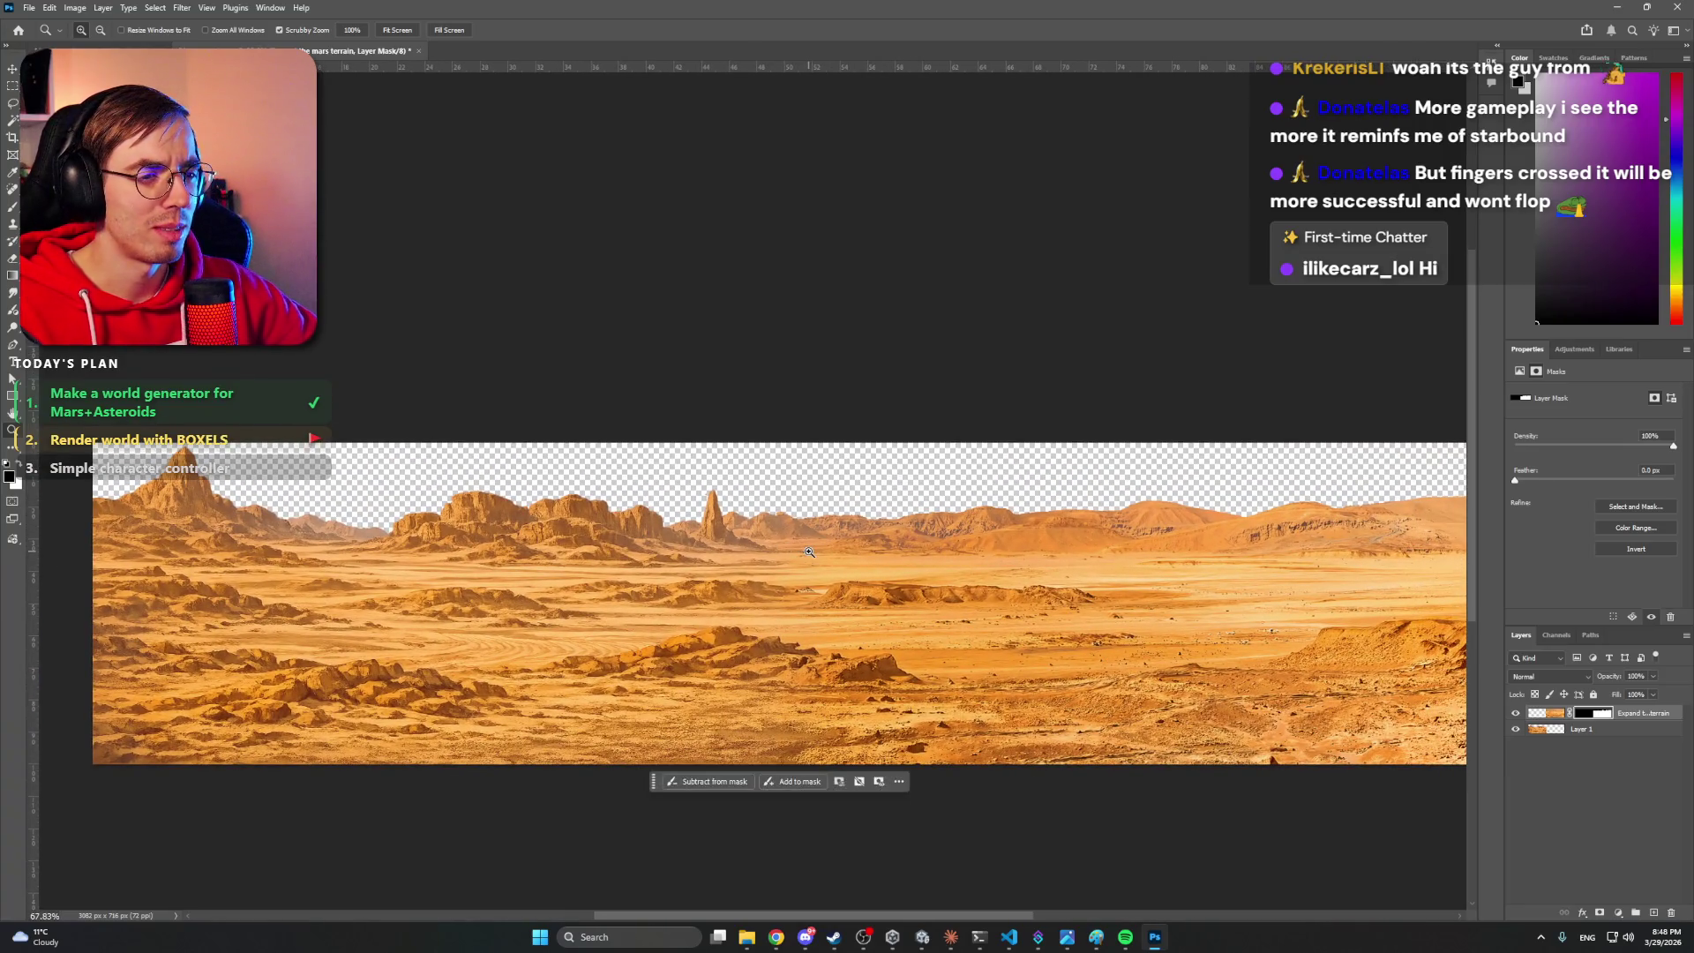
{"action": "left_click", "coordinate": [1608, 733]}
{"action": "right_click", "coordinate": [1608, 733]}
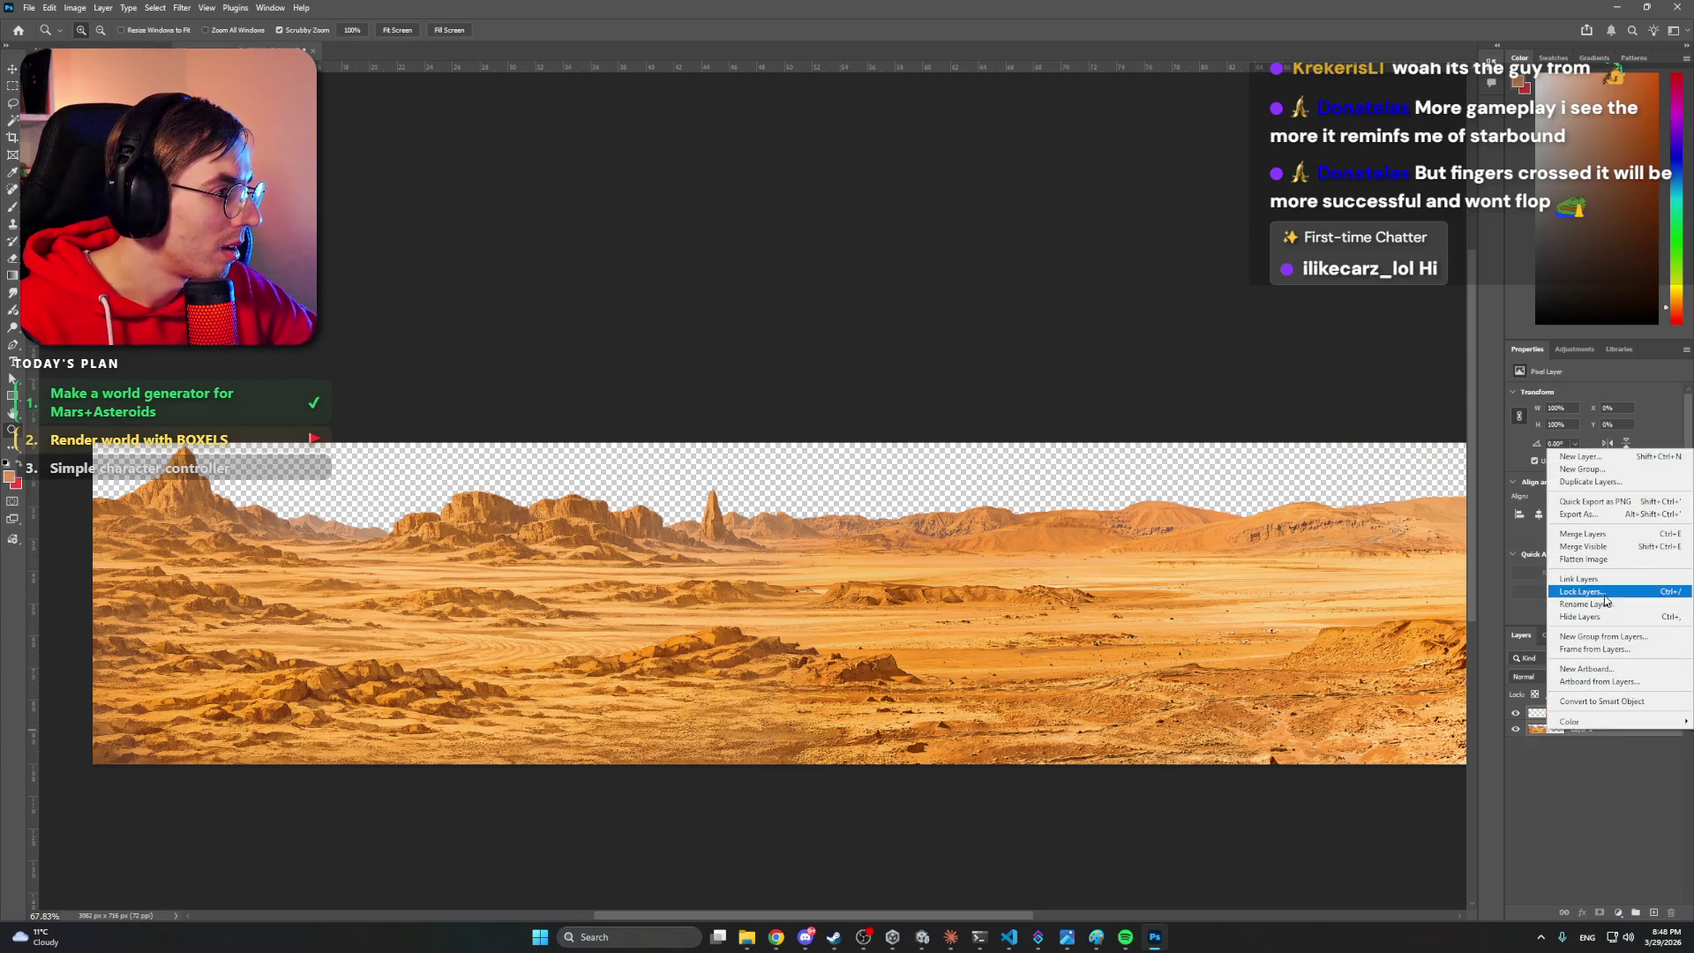
{"action": "left_click", "coordinate": [1584, 546]}
{"action": "mouse_move", "coordinate": [790, 320]}
{"action": "left_mouse_down"}
{"action": "mouse_move", "coordinate": [735, 304]}
{"action": "mouse_move", "coordinate": [764, 283]}
{"action": "left_mouse_up"}
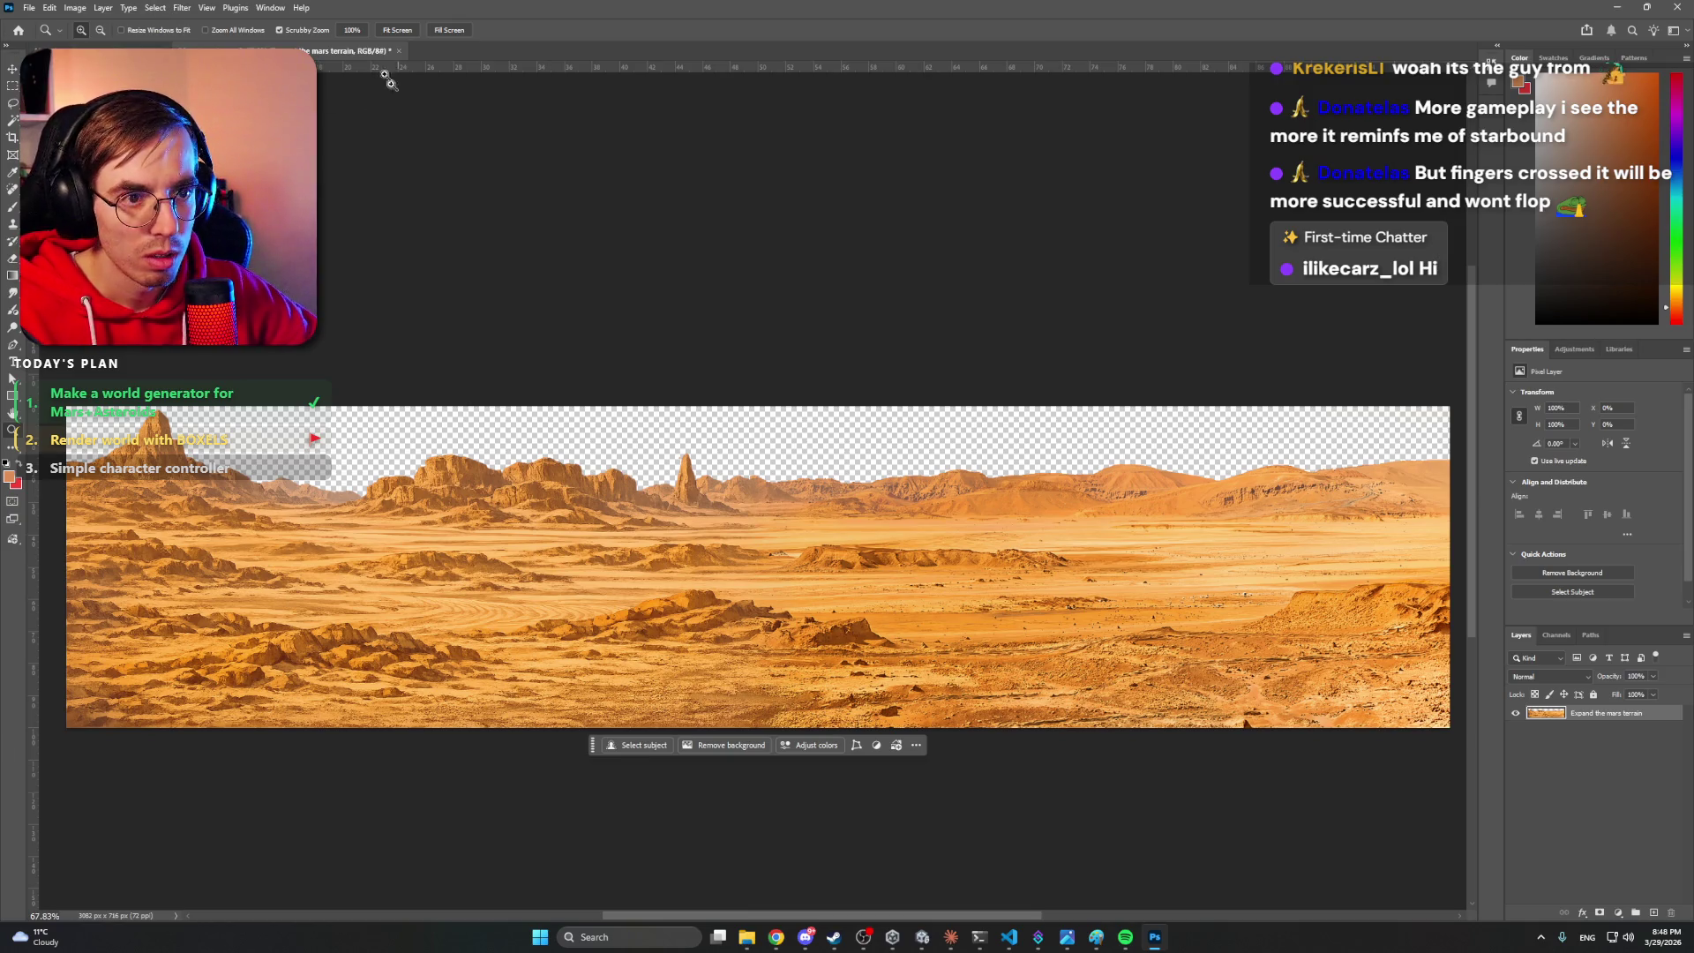
- Turn on View > Pattern Preview to see the terrain tiled and inspect the seams
{"action": "left_click", "coordinate": [214, 11]}
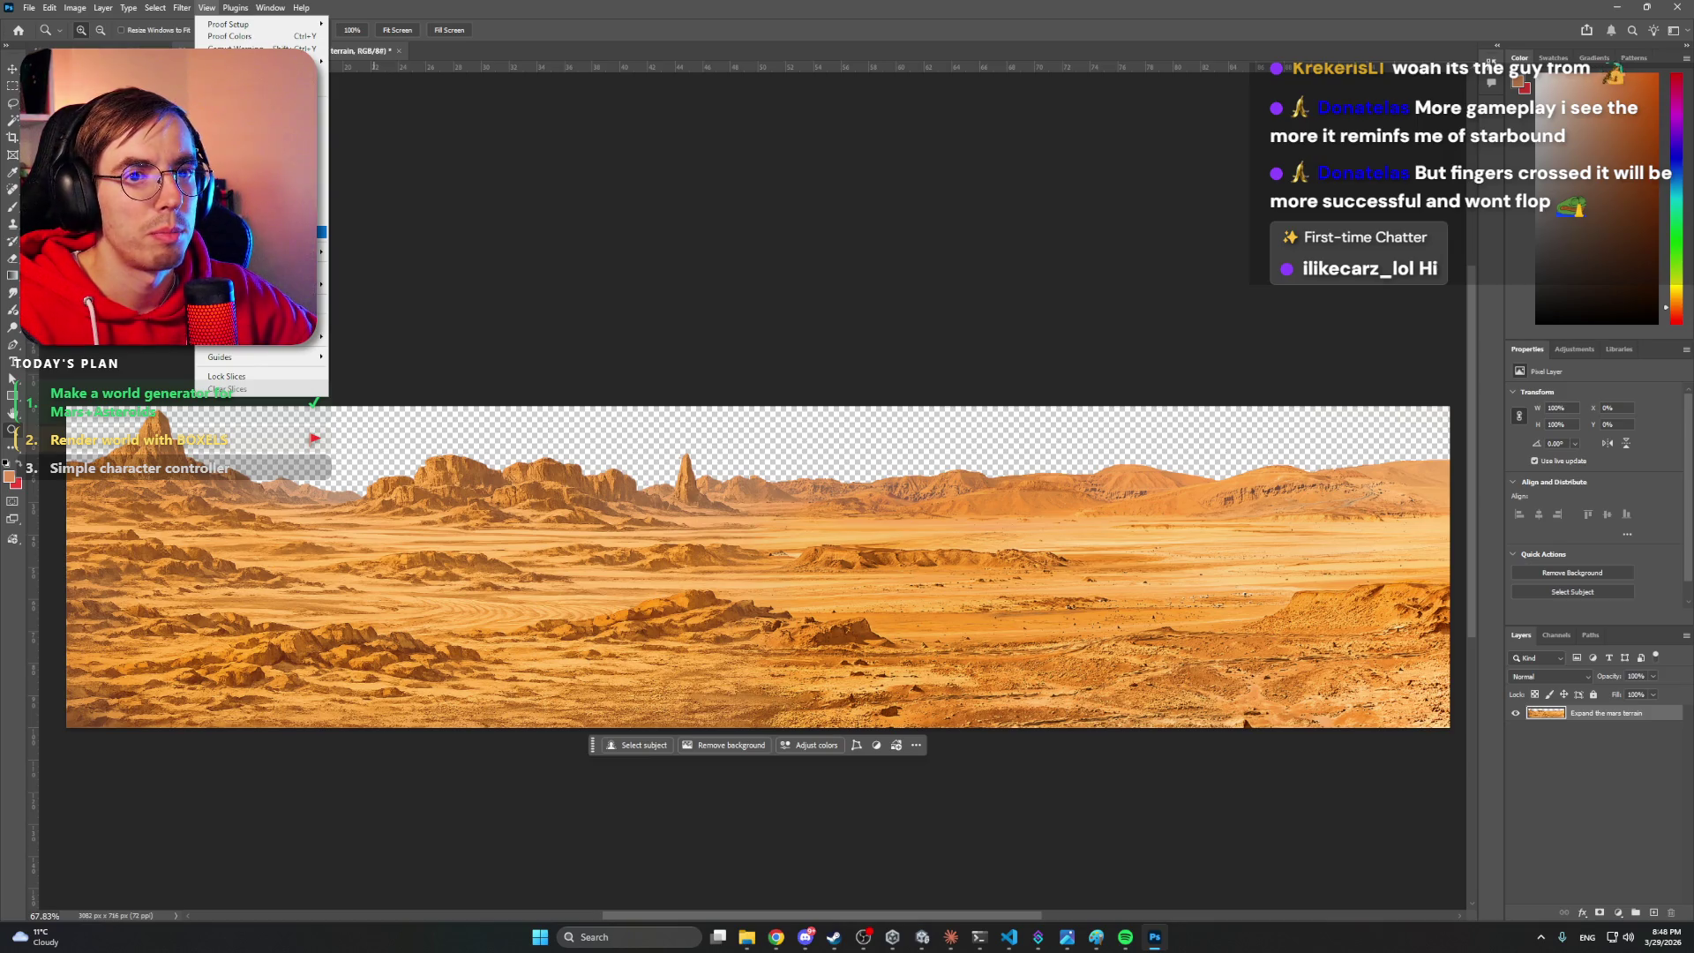
{"action": "left_click", "coordinate": [300, 231]}
{"action": "left_click", "coordinate": [798, 351]}
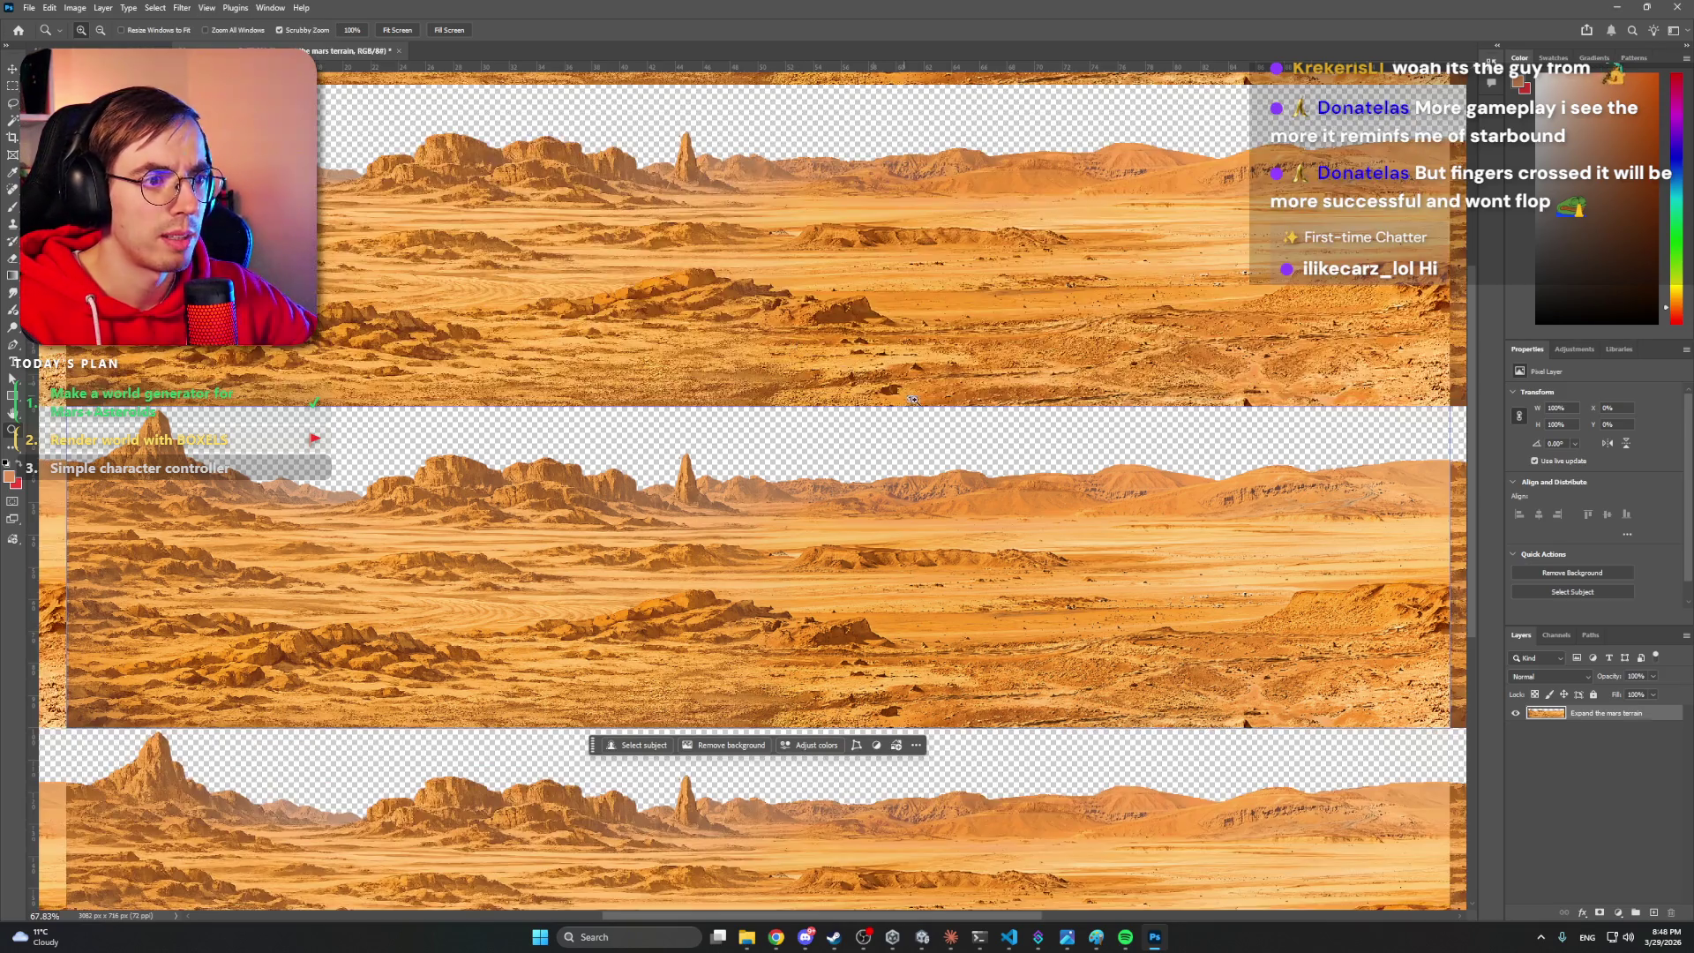
{"action": "mouse_move", "coordinate": [771, 438]}
{"action": "left_mouse_down"}
{"action": "mouse_move", "coordinate": [786, 503]}
{"action": "mouse_move", "coordinate": [950, 453]}
{"action": "left_mouse_up"}
- Copy a full-height terrain strip to Layer 1 and slide it over the tile seam
{"action": "key", "text": "m"}
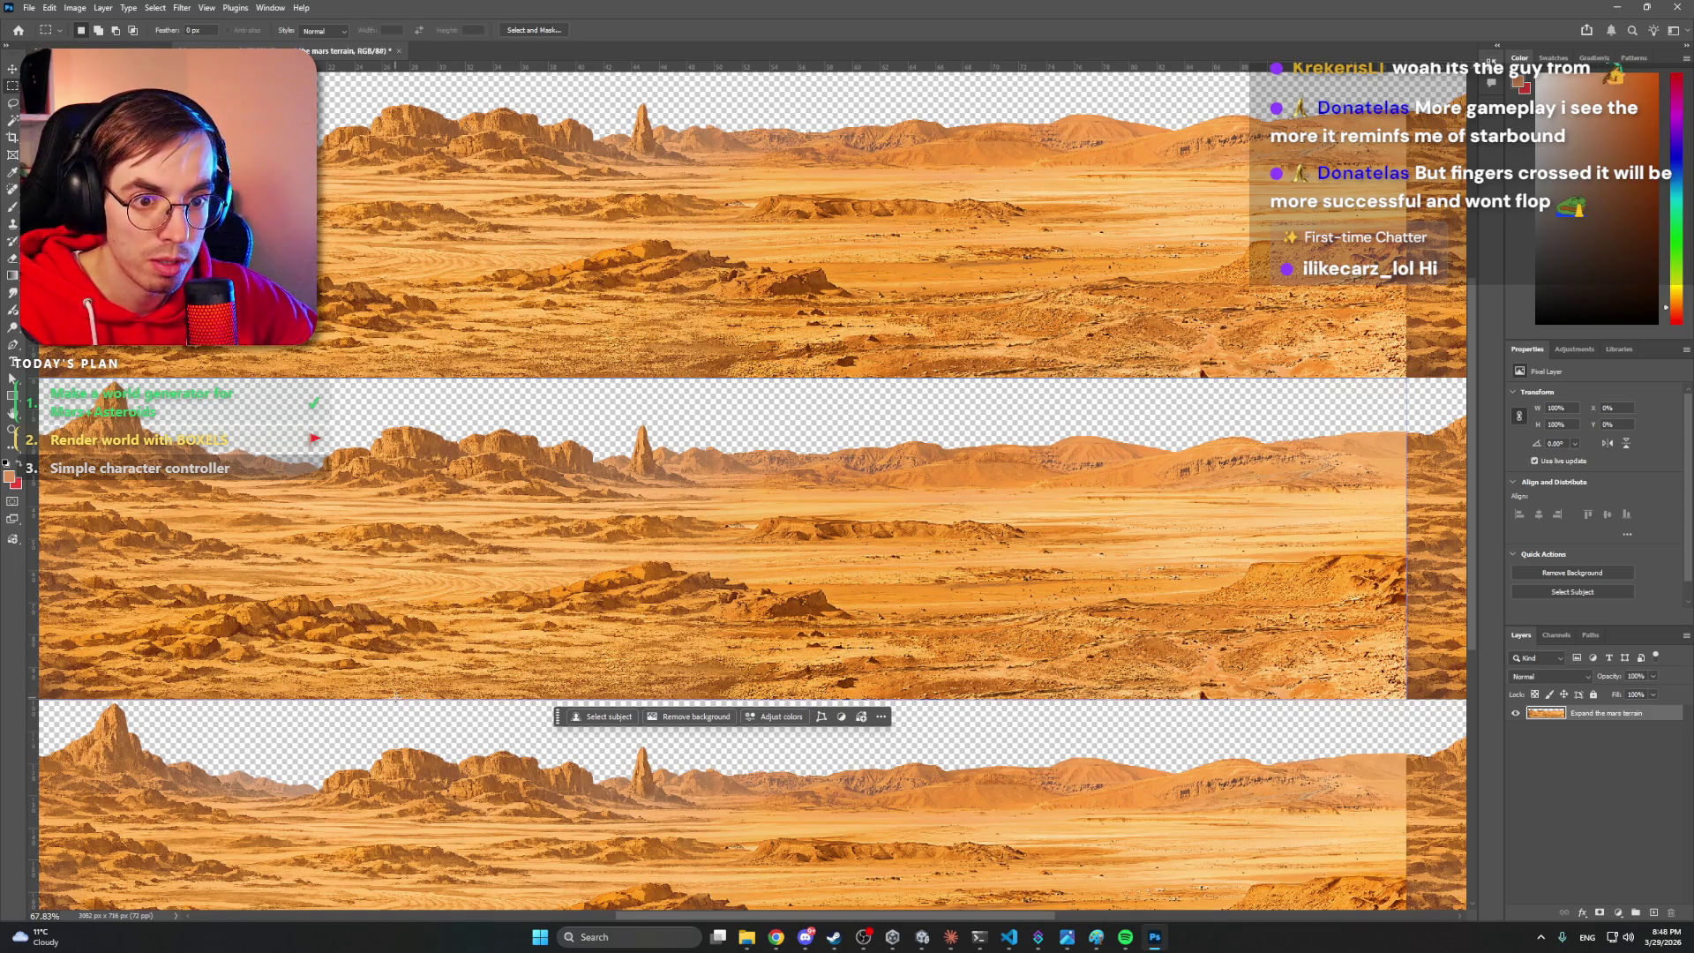
{"action": "mouse_move", "coordinate": [394, 699]}
{"action": "left_mouse_down"}
{"action": "mouse_move", "coordinate": [569, 547]}
{"action": "mouse_move", "coordinate": [626, 381]}
{"action": "mouse_move", "coordinate": [459, 486]}
{"action": "mouse_move", "coordinate": [357, 687]}
{"action": "mouse_move", "coordinate": [405, 697]}
{"action": "mouse_move", "coordinate": [325, 697]}
{"action": "left_mouse_up"}
{"action": "left_click", "coordinate": [457, 420]}
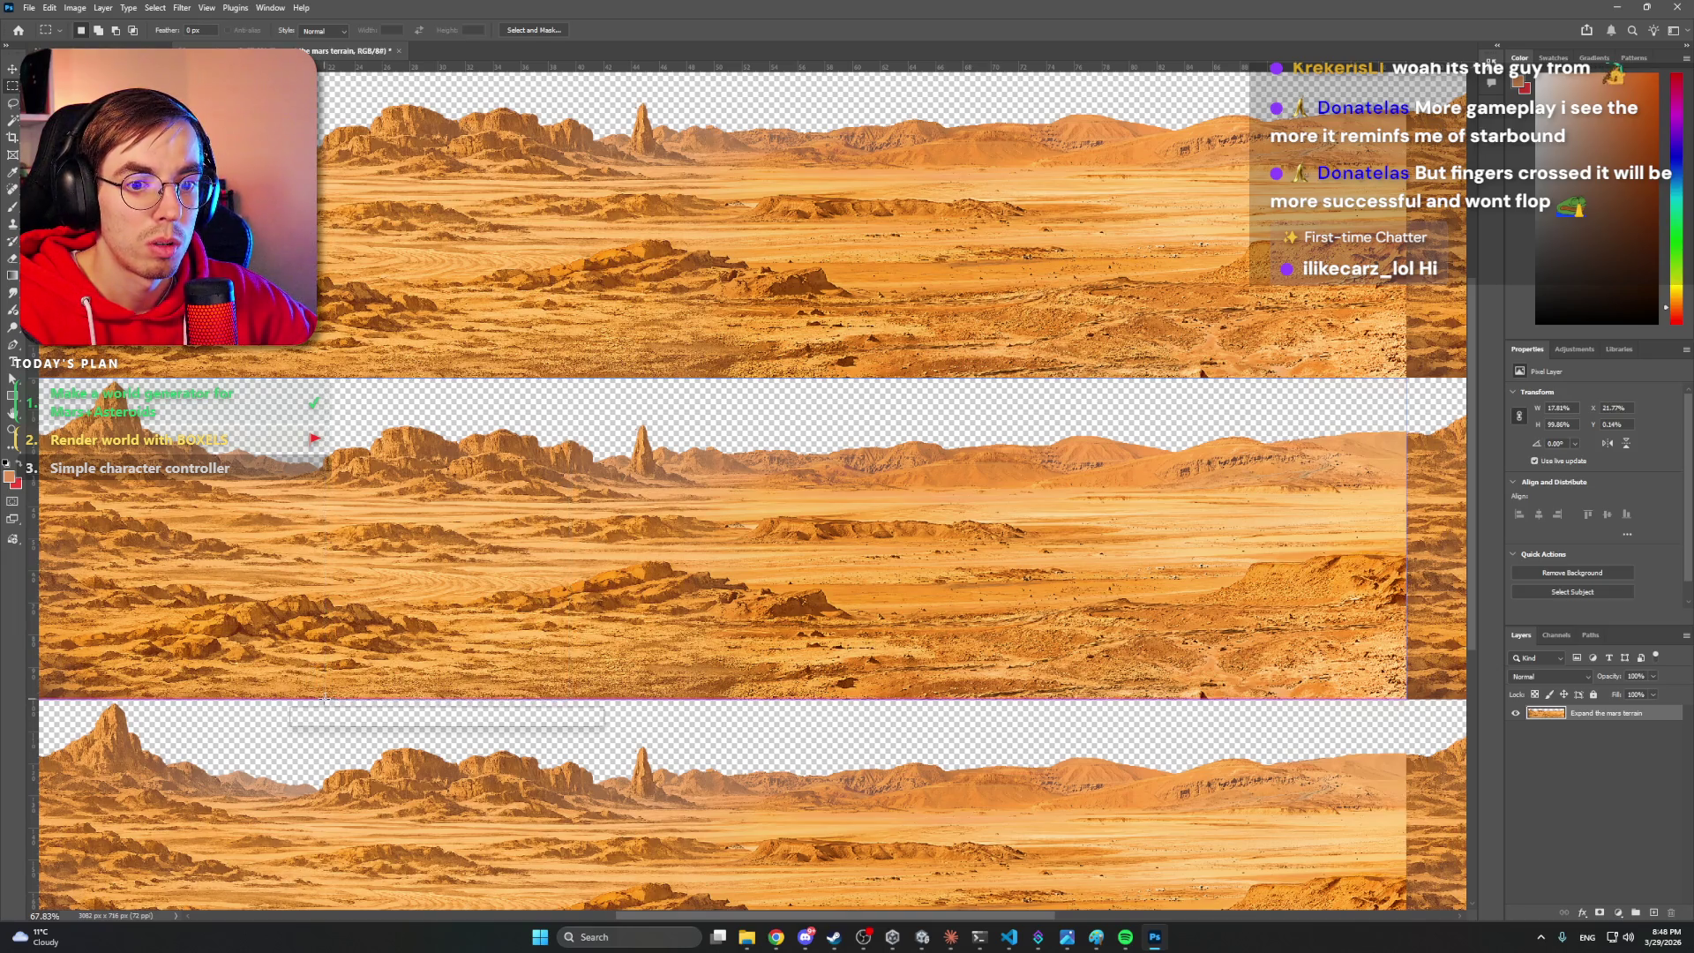
{"action": "key", "text": "ctrl+d"}
{"action": "key", "text": "ctrl+shift+d"}
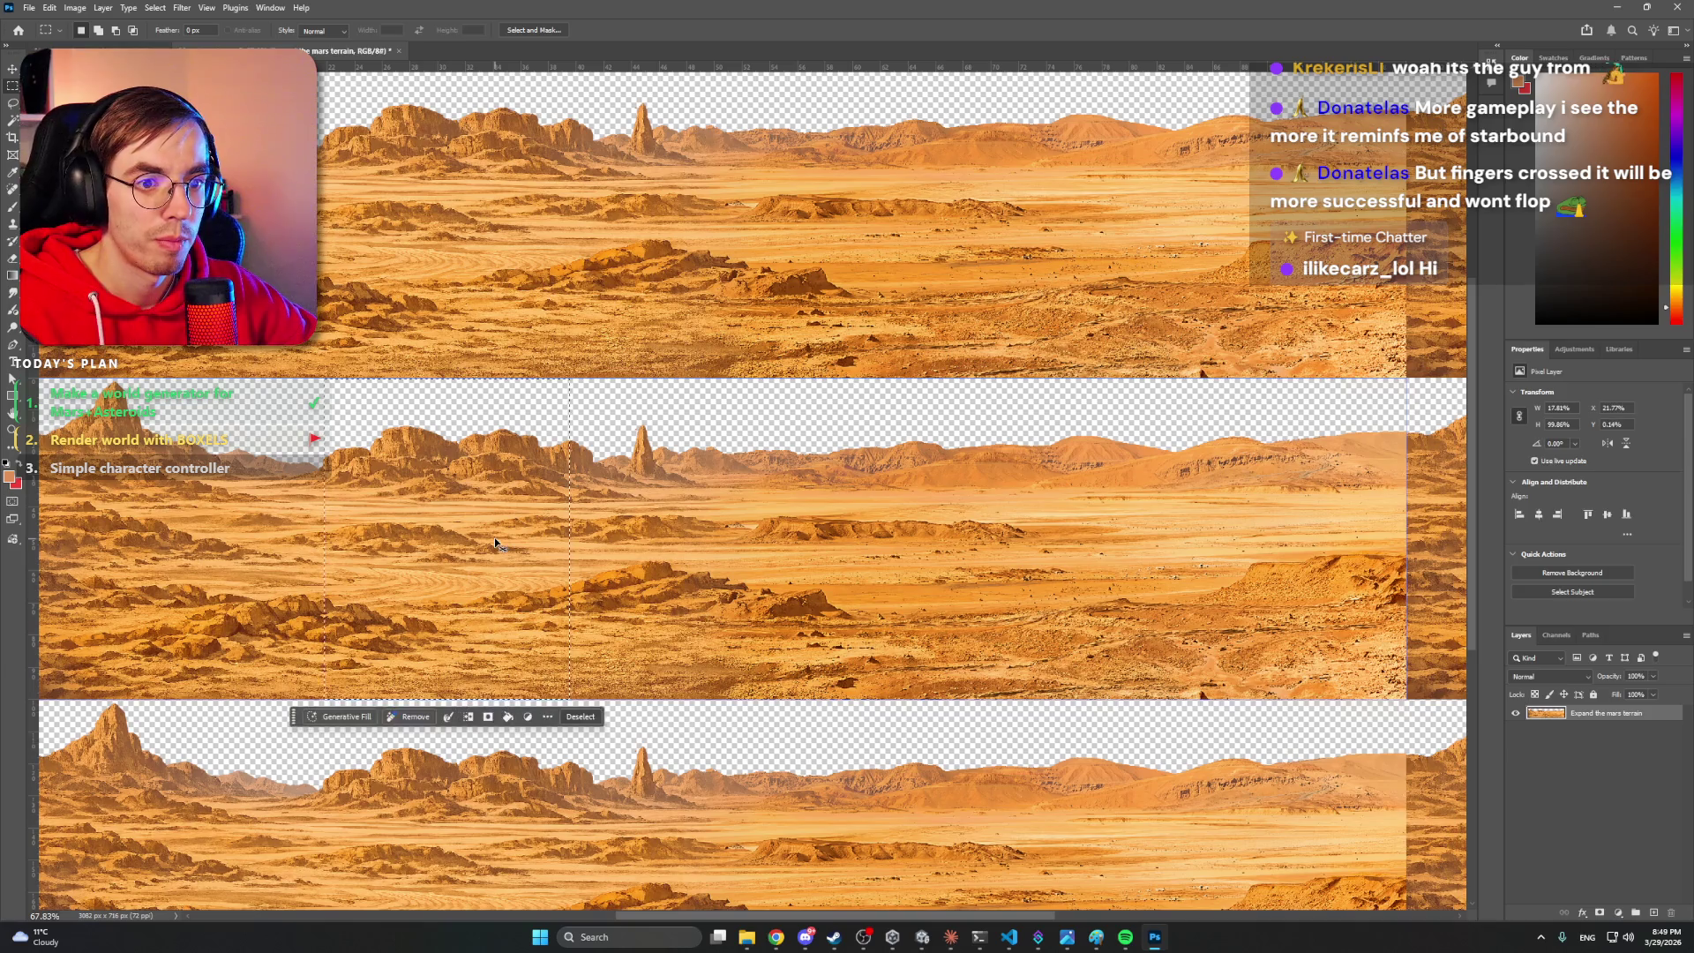
{"action": "key", "text": "ctrl+j"}
{"action": "key", "text": "v"}
{"action": "mouse_move", "coordinate": [495, 542]}
{"action": "left_mouse_down"}
{"action": "mouse_move", "coordinate": [1306, 533]}
{"action": "mouse_move", "coordinate": [951, 540]}
{"action": "mouse_move", "coordinate": [1013, 536]}
{"action": "mouse_move", "coordinate": [1009, 482]}
{"action": "left_mouse_up"}
{"action": "key", "text": "z"}
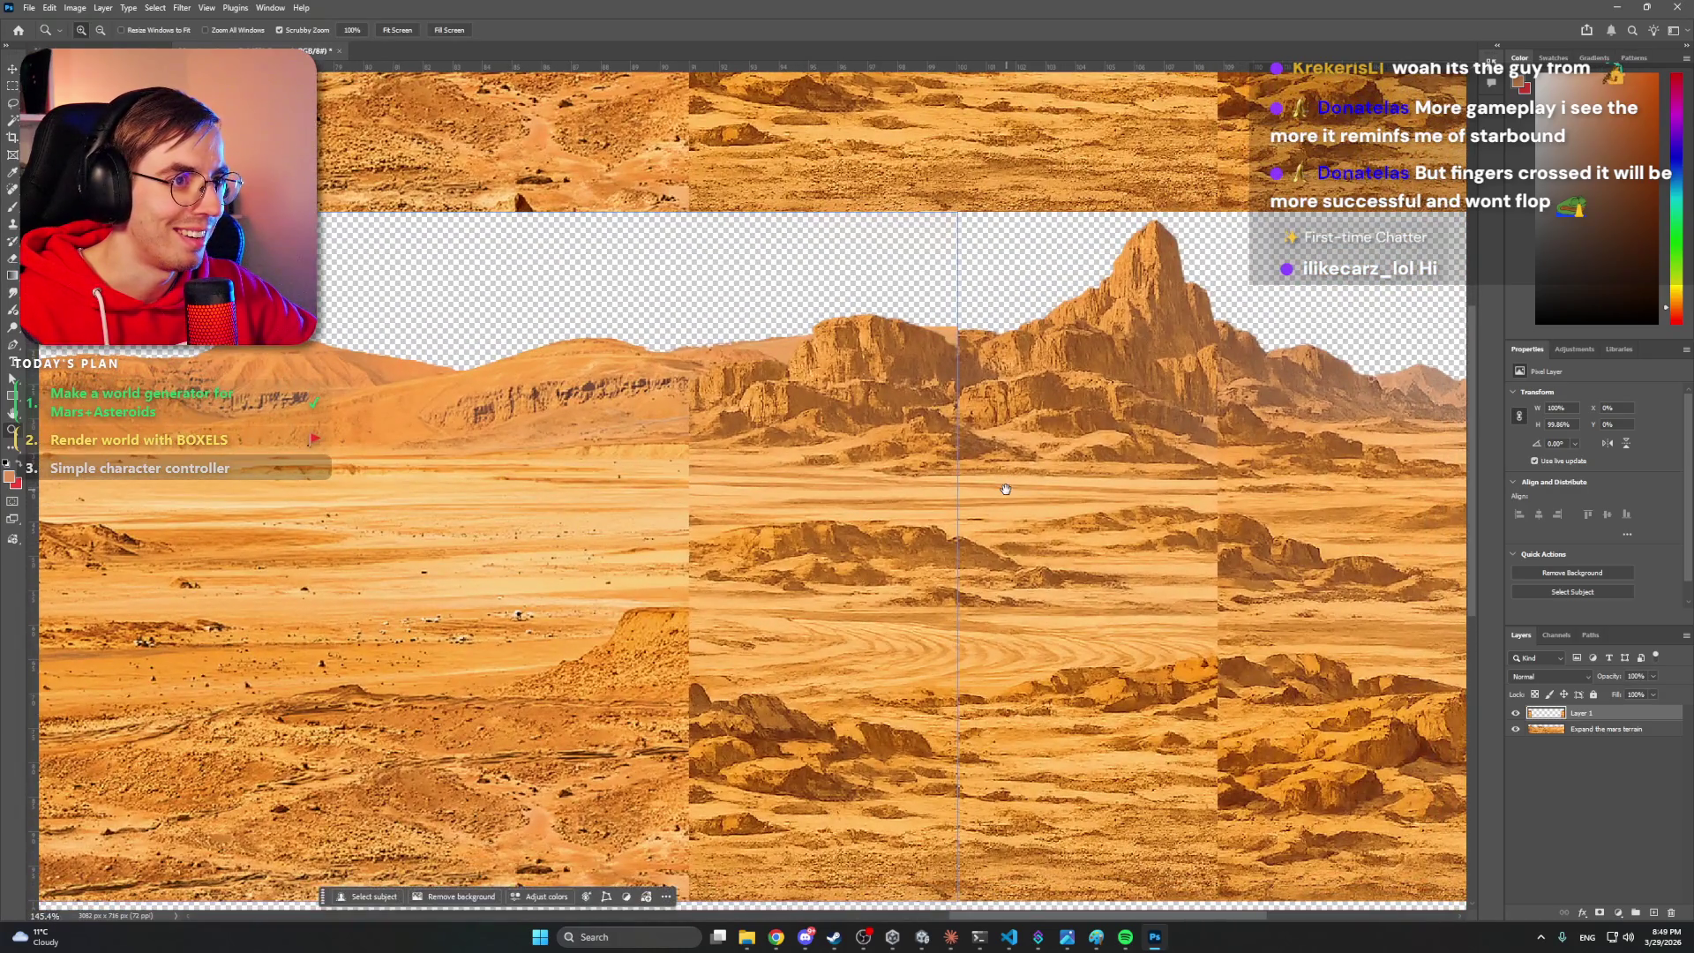
- Add a mask to the Expand the mars terrain layer, paint by the mountain, then undo
{"action": "scroll", "coordinate": [1009, 476], "scroll_direction": "down", "scroll_amount": 2}
{"action": "left_click", "coordinate": [1552, 730]}
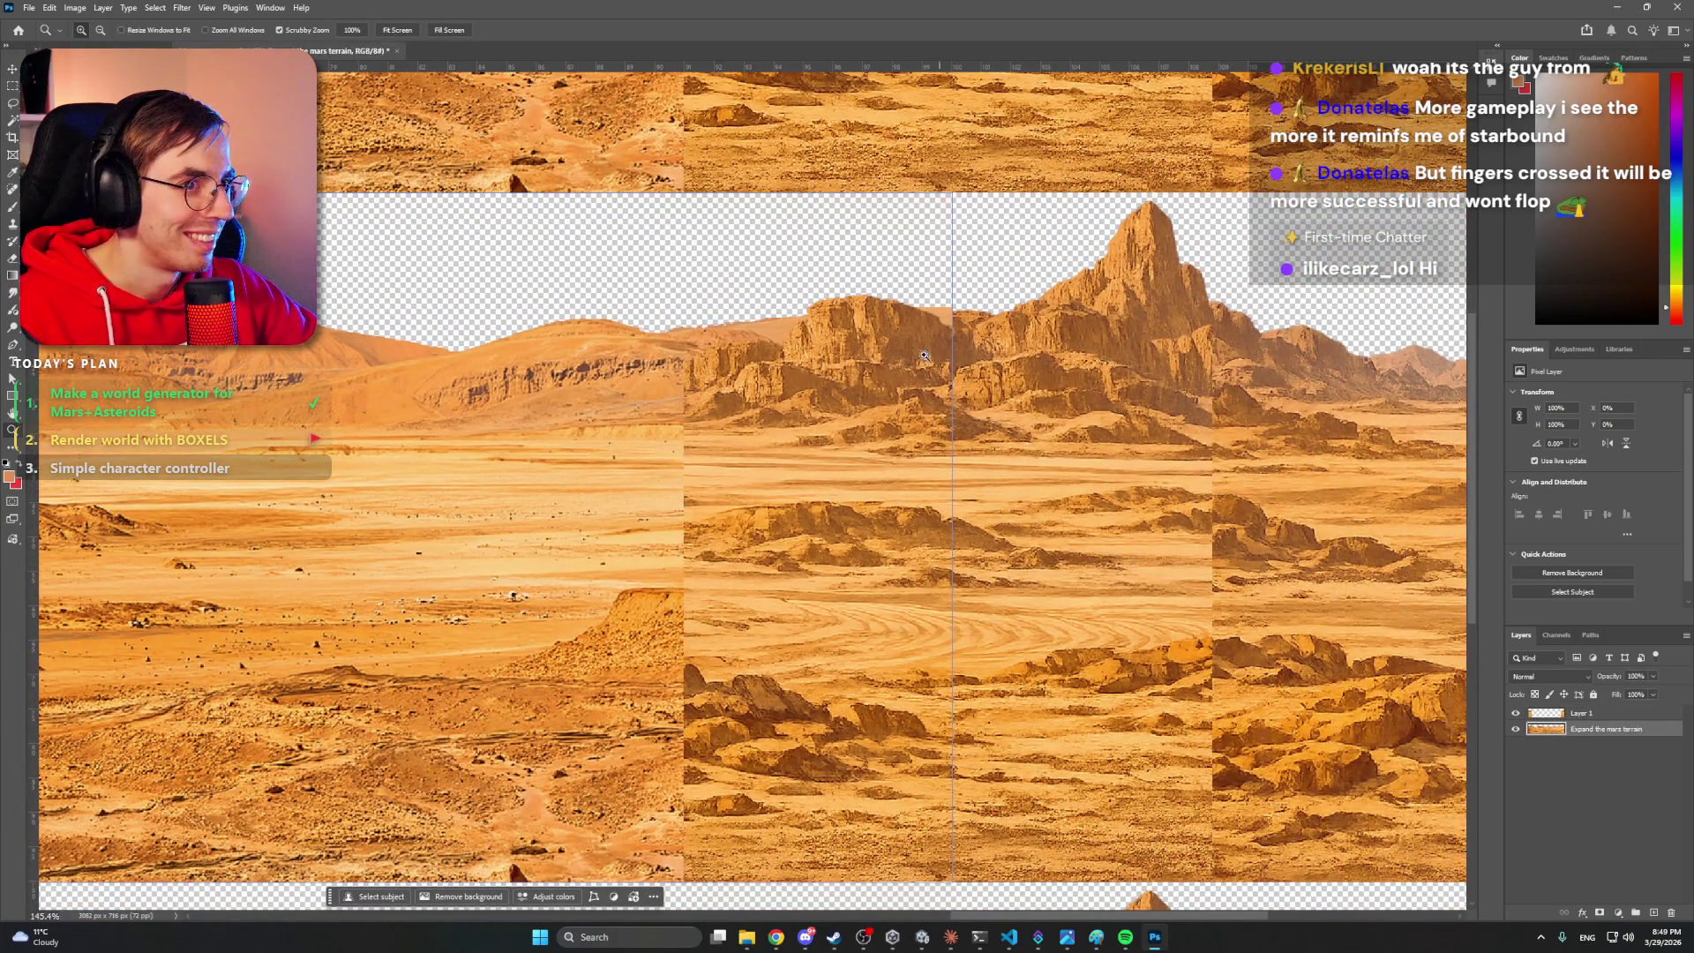
{"action": "left_click", "coordinate": [1600, 913]}
{"action": "key", "text": "b"}
{"action": "key", "text": "bracketleft"}
{"action": "key", "text": "bracketleft"}
{"action": "key", "text": "bracketleft"}
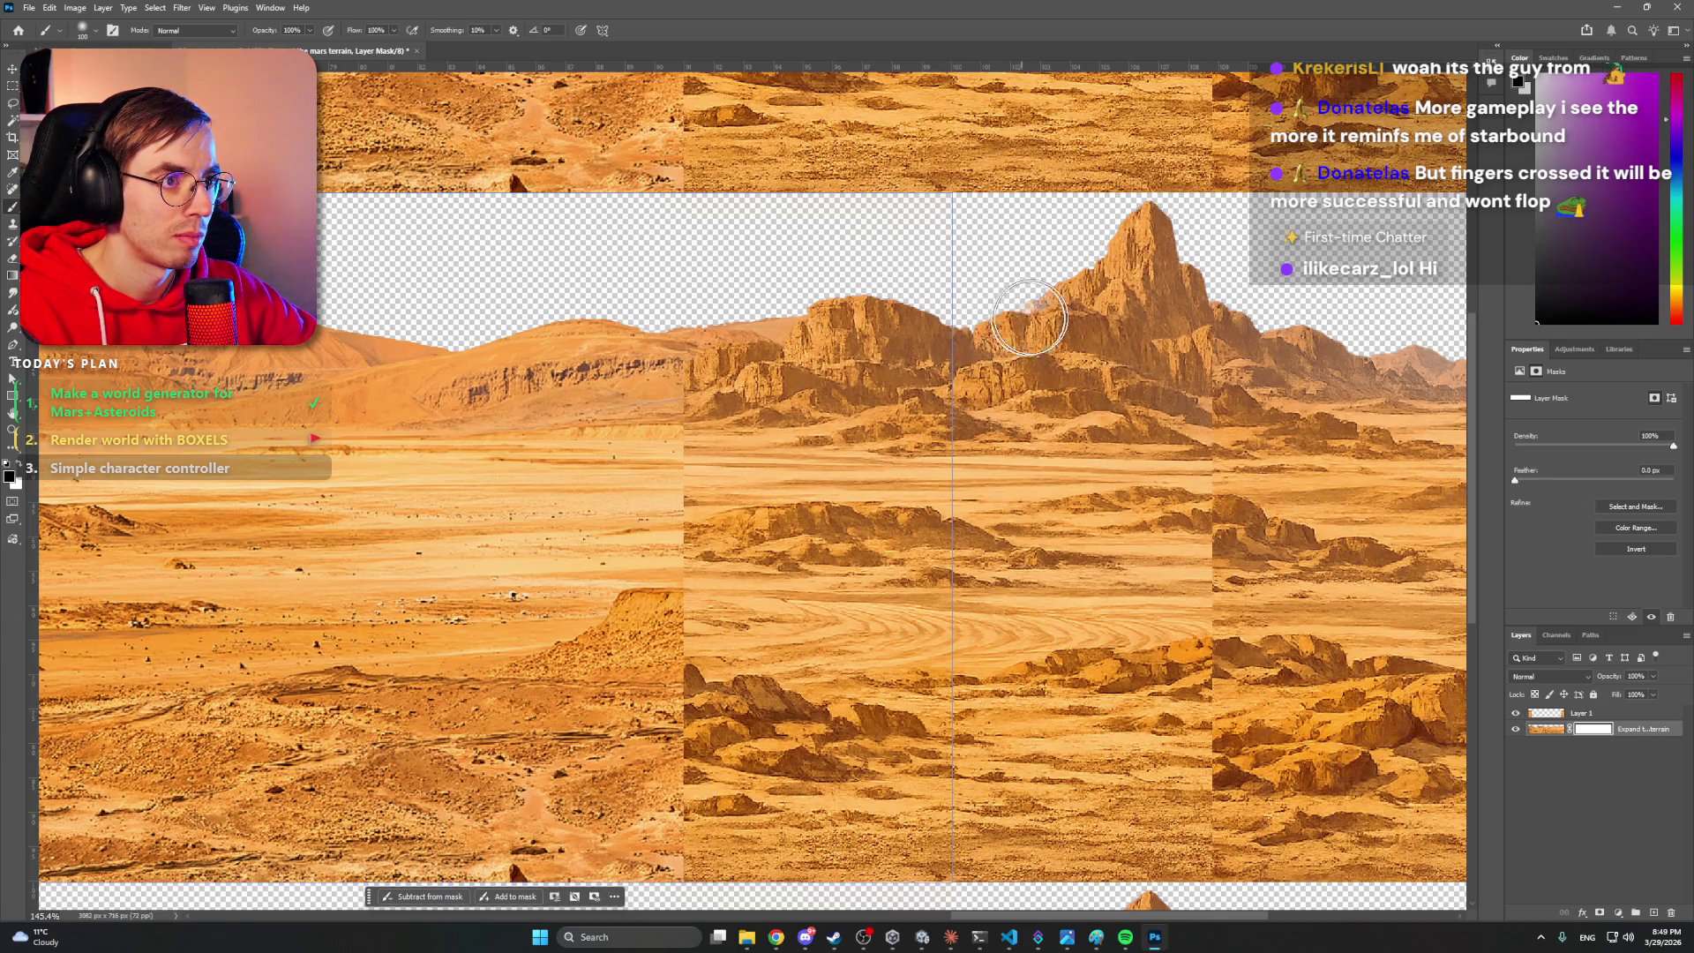
{"action": "mouse_move", "coordinate": [1052, 342]}
{"action": "left_mouse_down"}
{"action": "mouse_move", "coordinate": [908, 295]}
{"action": "mouse_move", "coordinate": [778, 346]}
{"action": "mouse_move", "coordinate": [719, 318]}
{"action": "mouse_move", "coordinate": [825, 362]}
{"action": "left_mouse_up"}
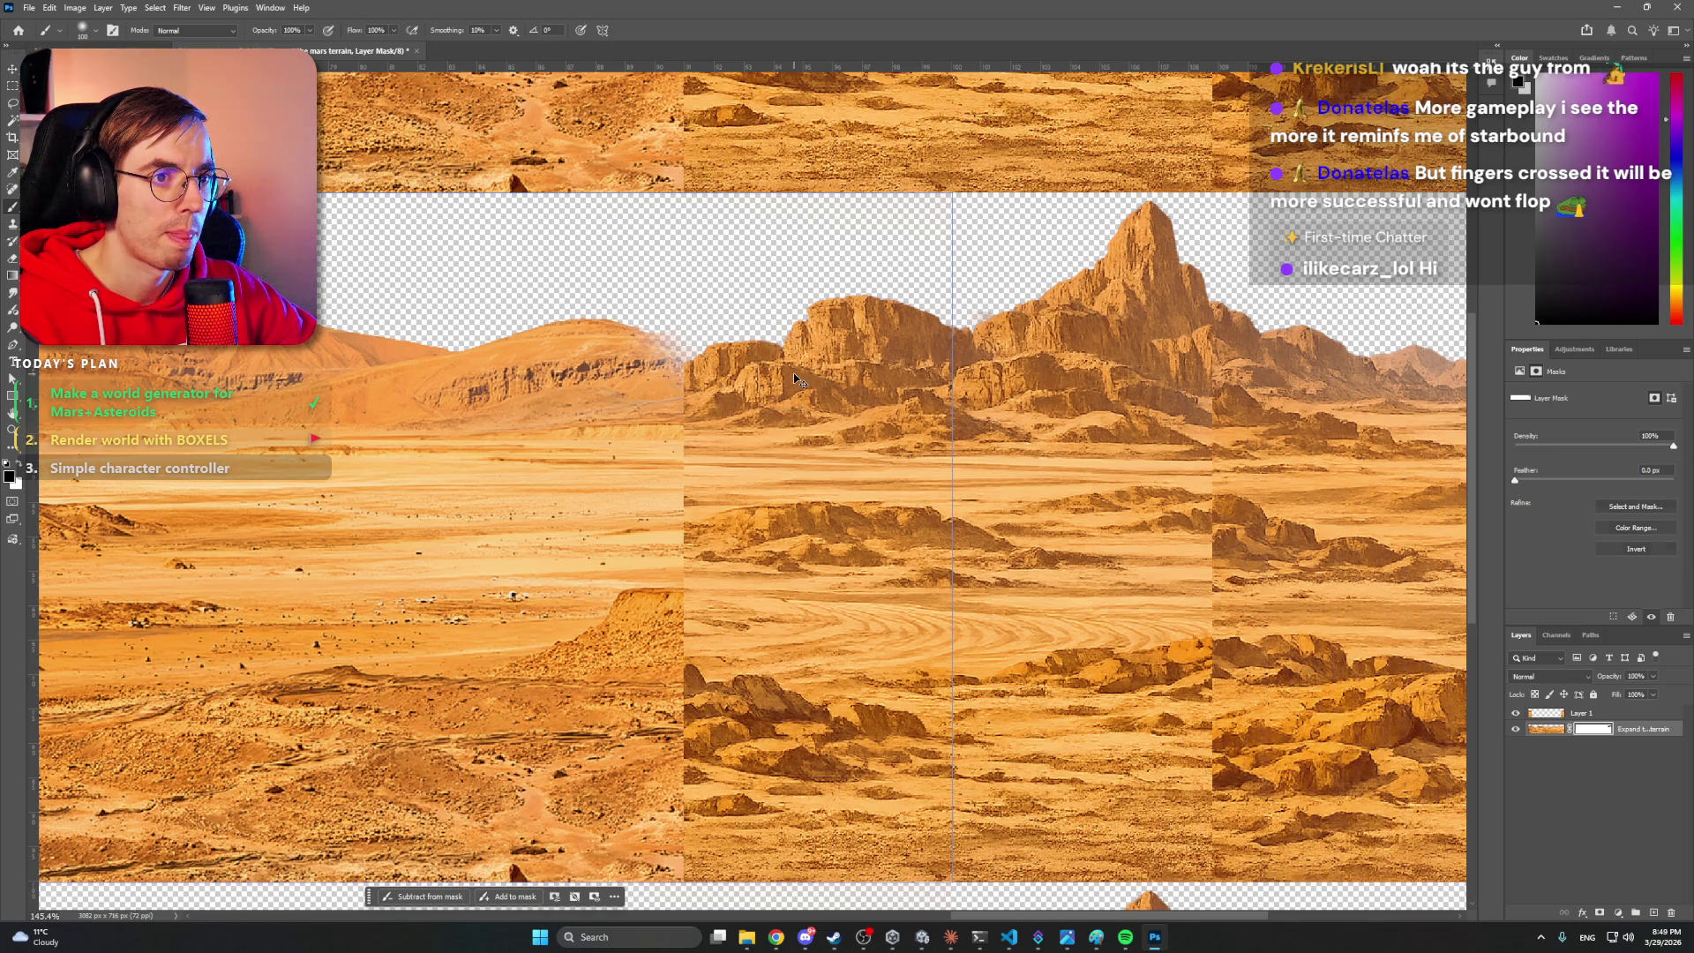
{"action": "key", "text": "ctrl+z"}
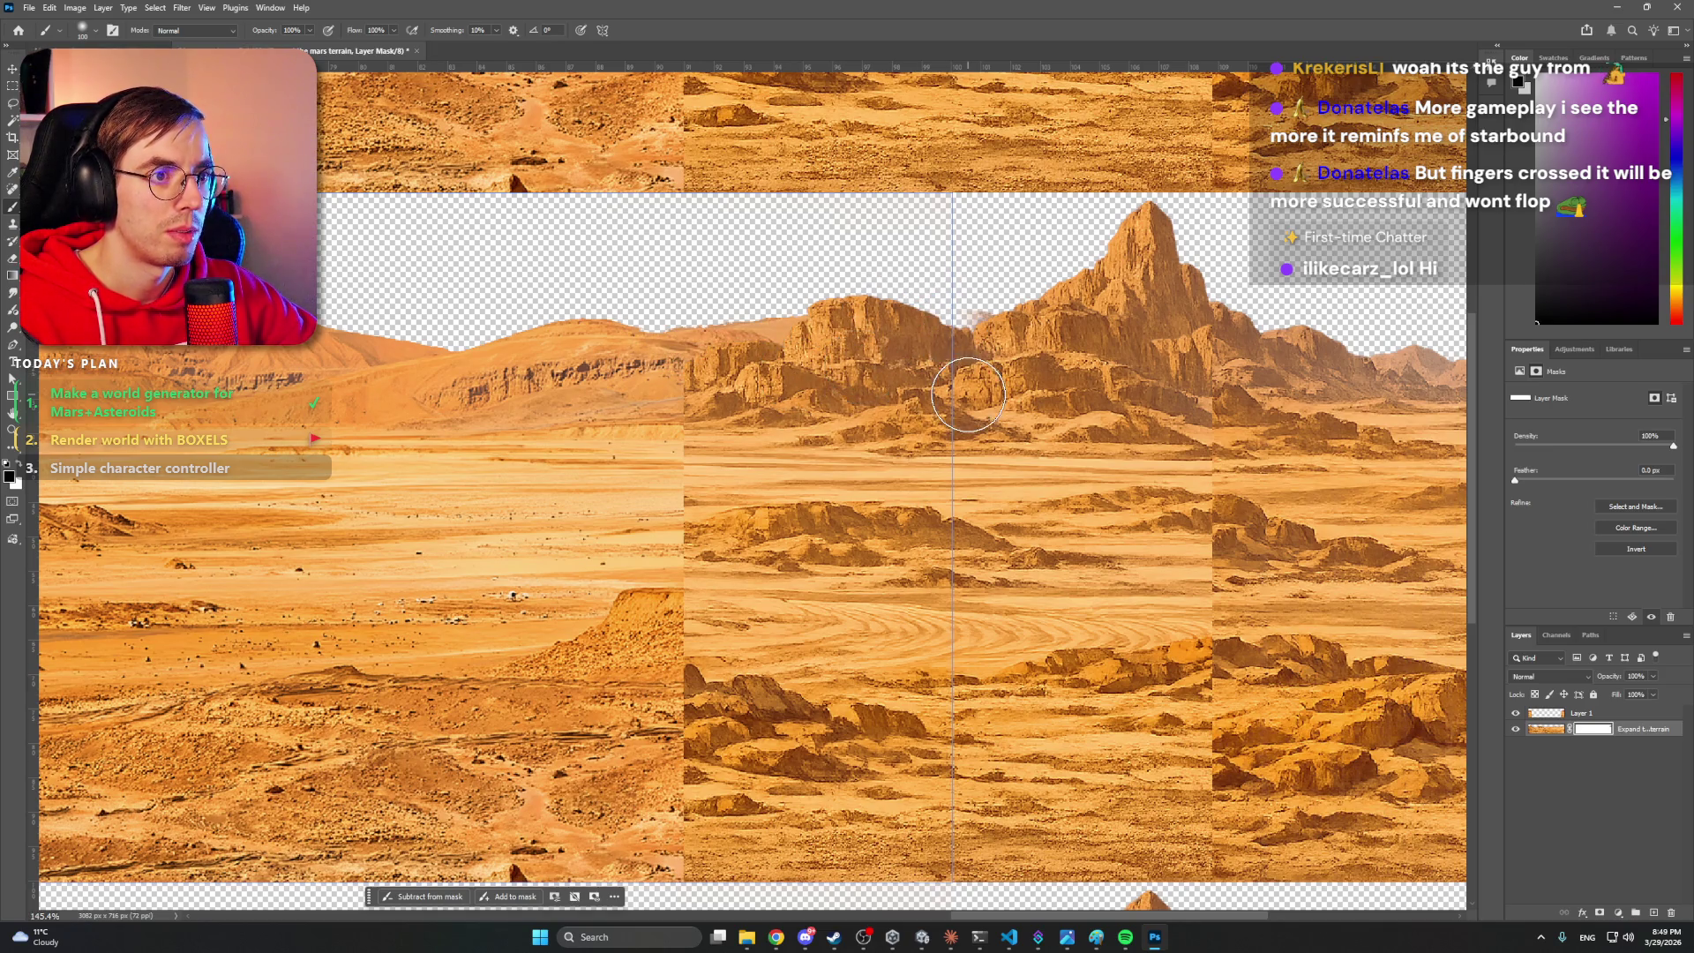
- Mask Layer 1 and paint away the seam and dark rock ridge to blend the strip
{"action": "left_click", "coordinate": [1560, 720]}
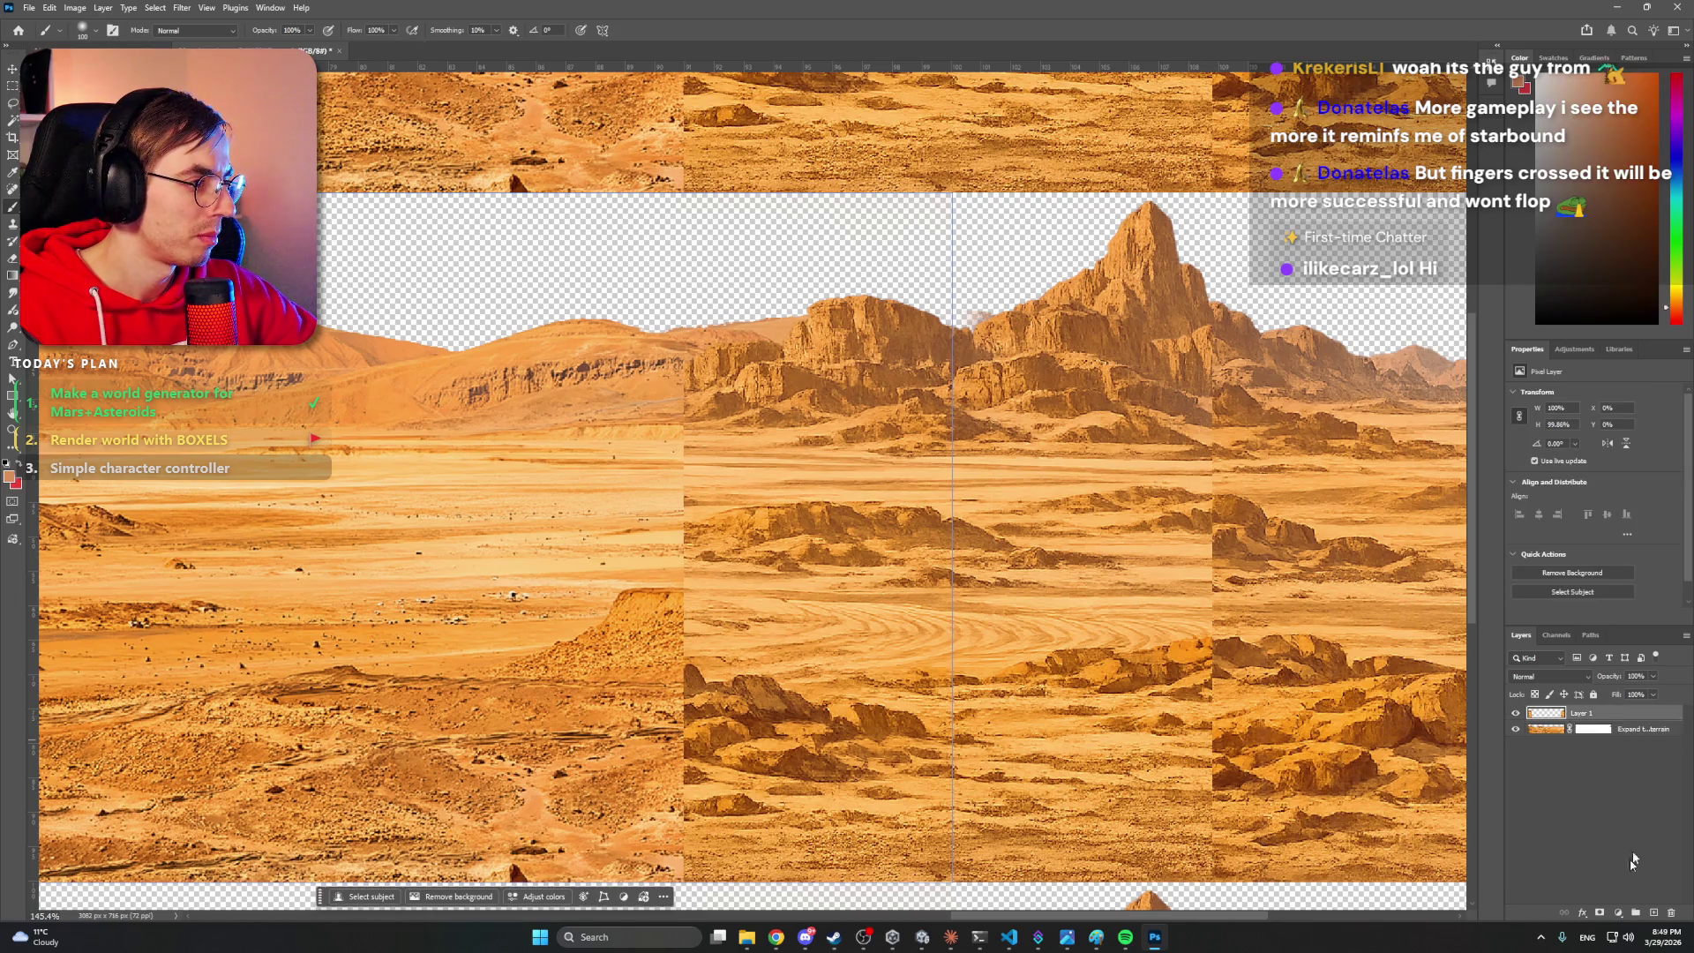
{"action": "left_click", "coordinate": [1601, 913]}
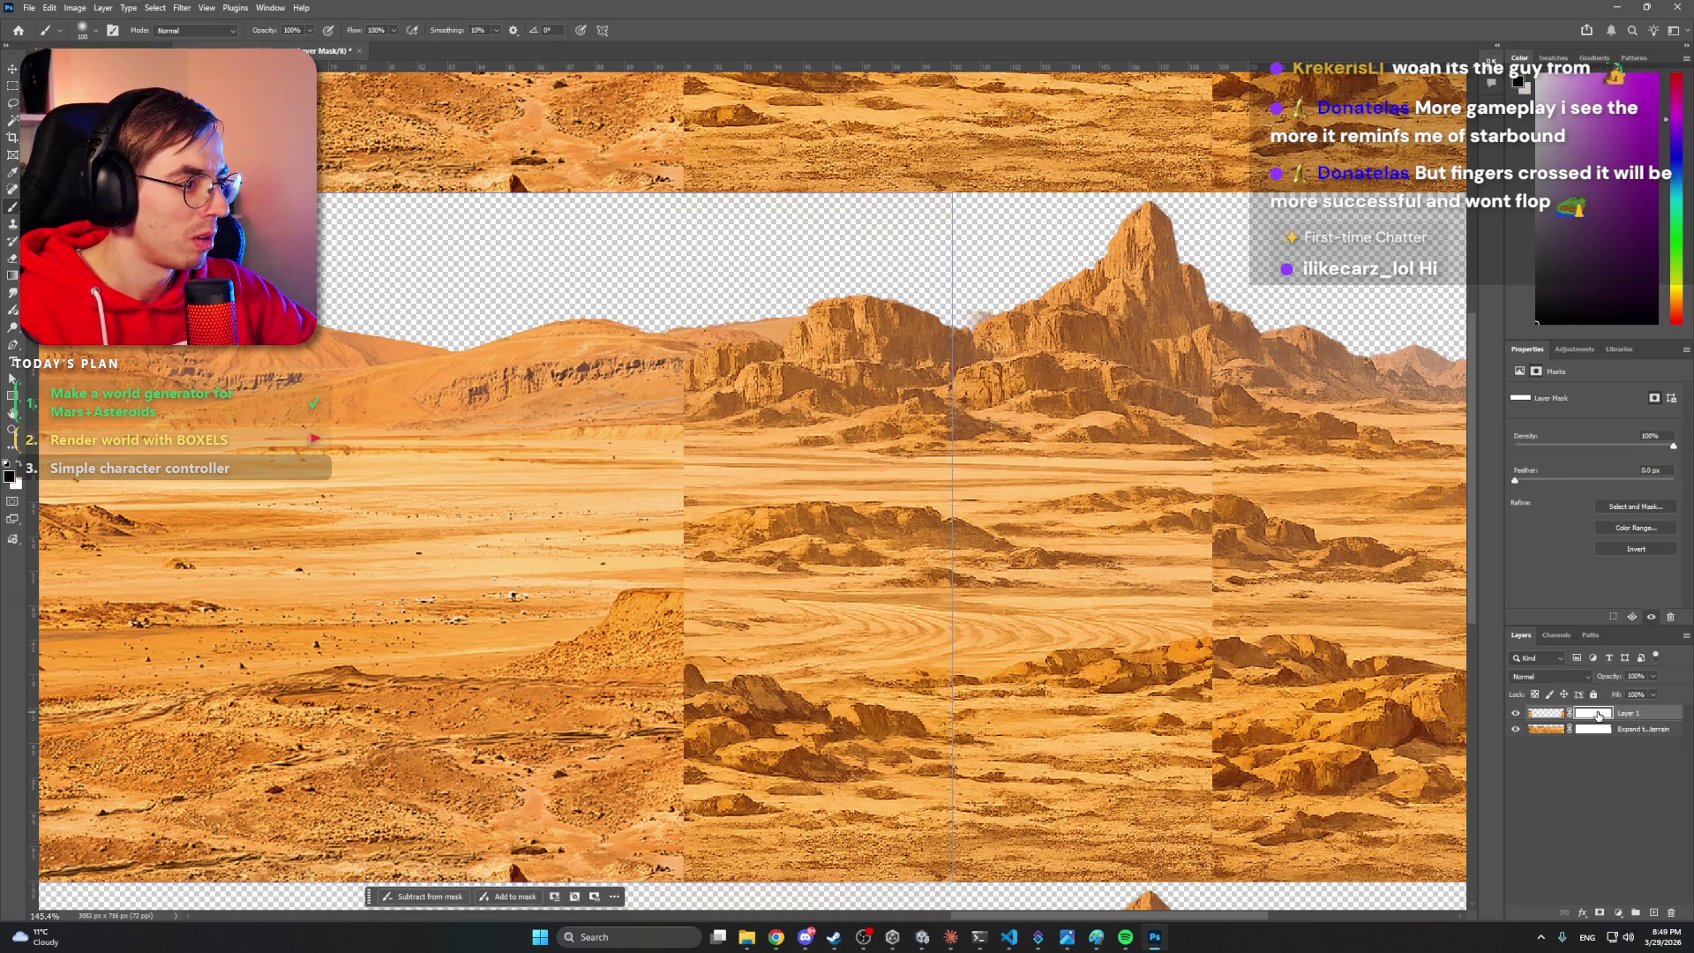
{"action": "mouse_move", "coordinate": [657, 450]}
{"action": "left_mouse_down"}
{"action": "mouse_move", "coordinate": [772, 623]}
{"action": "mouse_move", "coordinate": [756, 606]}
{"action": "mouse_move", "coordinate": [829, 589]}
{"action": "mouse_move", "coordinate": [874, 618]}
{"action": "mouse_move", "coordinate": [776, 700]}
{"action": "mouse_move", "coordinate": [685, 707]}
{"action": "mouse_move", "coordinate": [654, 824]}
{"action": "mouse_move", "coordinate": [697, 825]}
{"action": "left_mouse_up"}
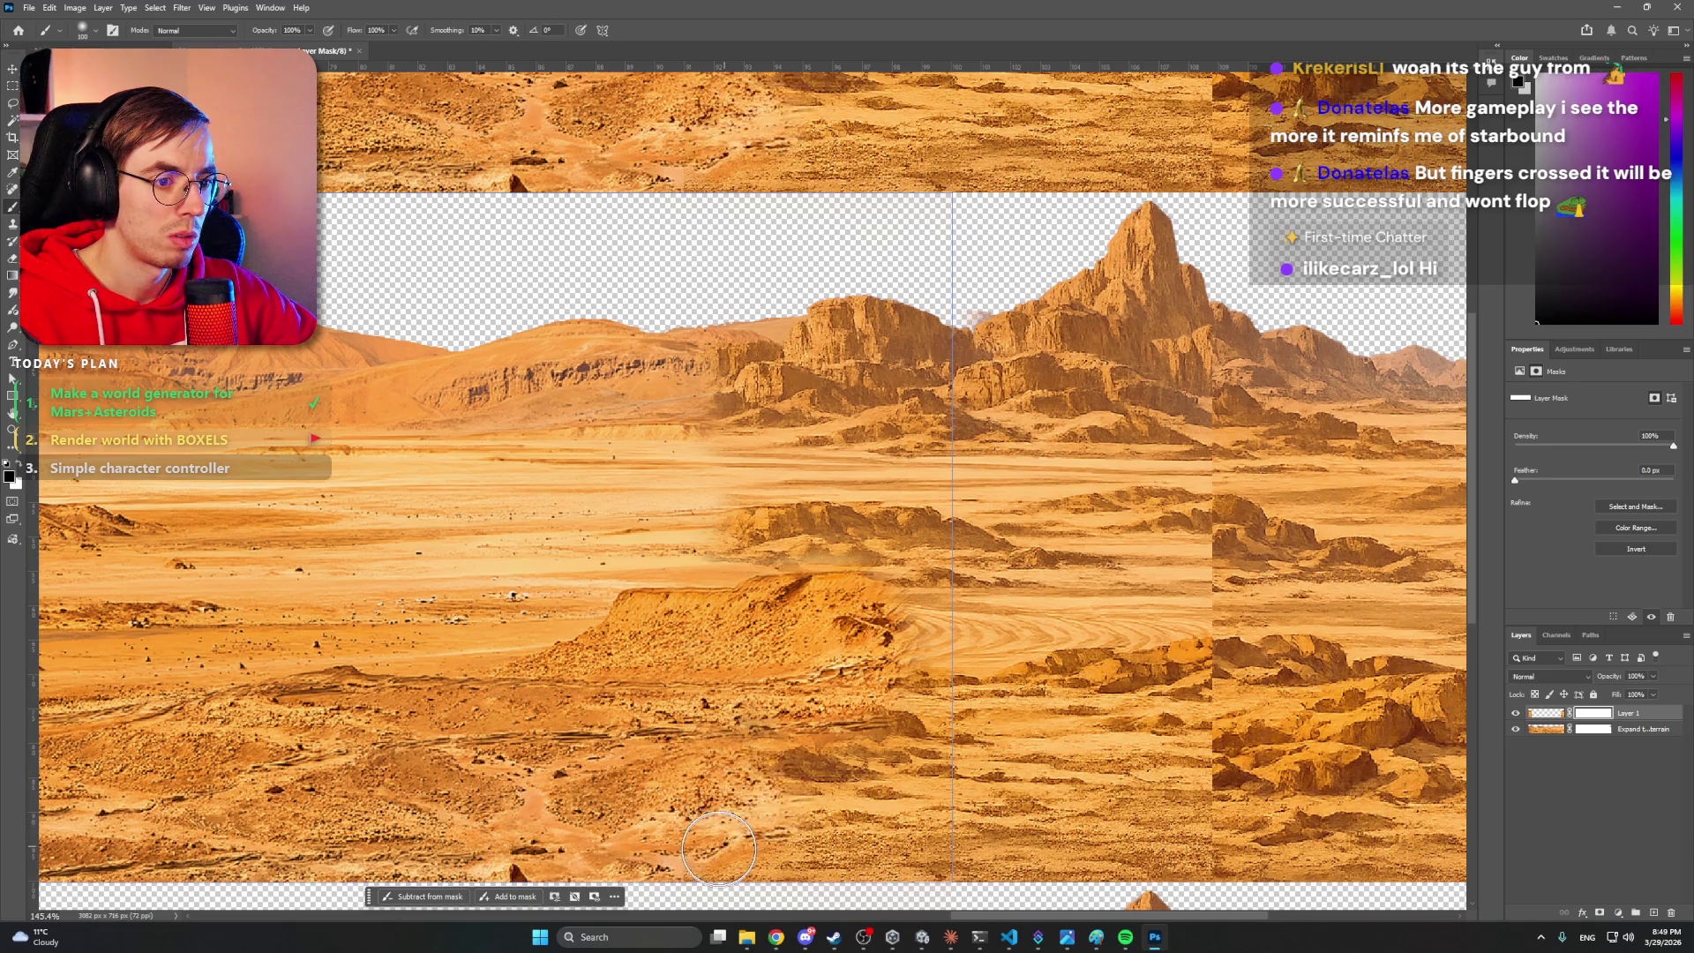
{"action": "scroll", "coordinate": [697, 825], "scroll_direction": "down", "scroll_amount": 3}
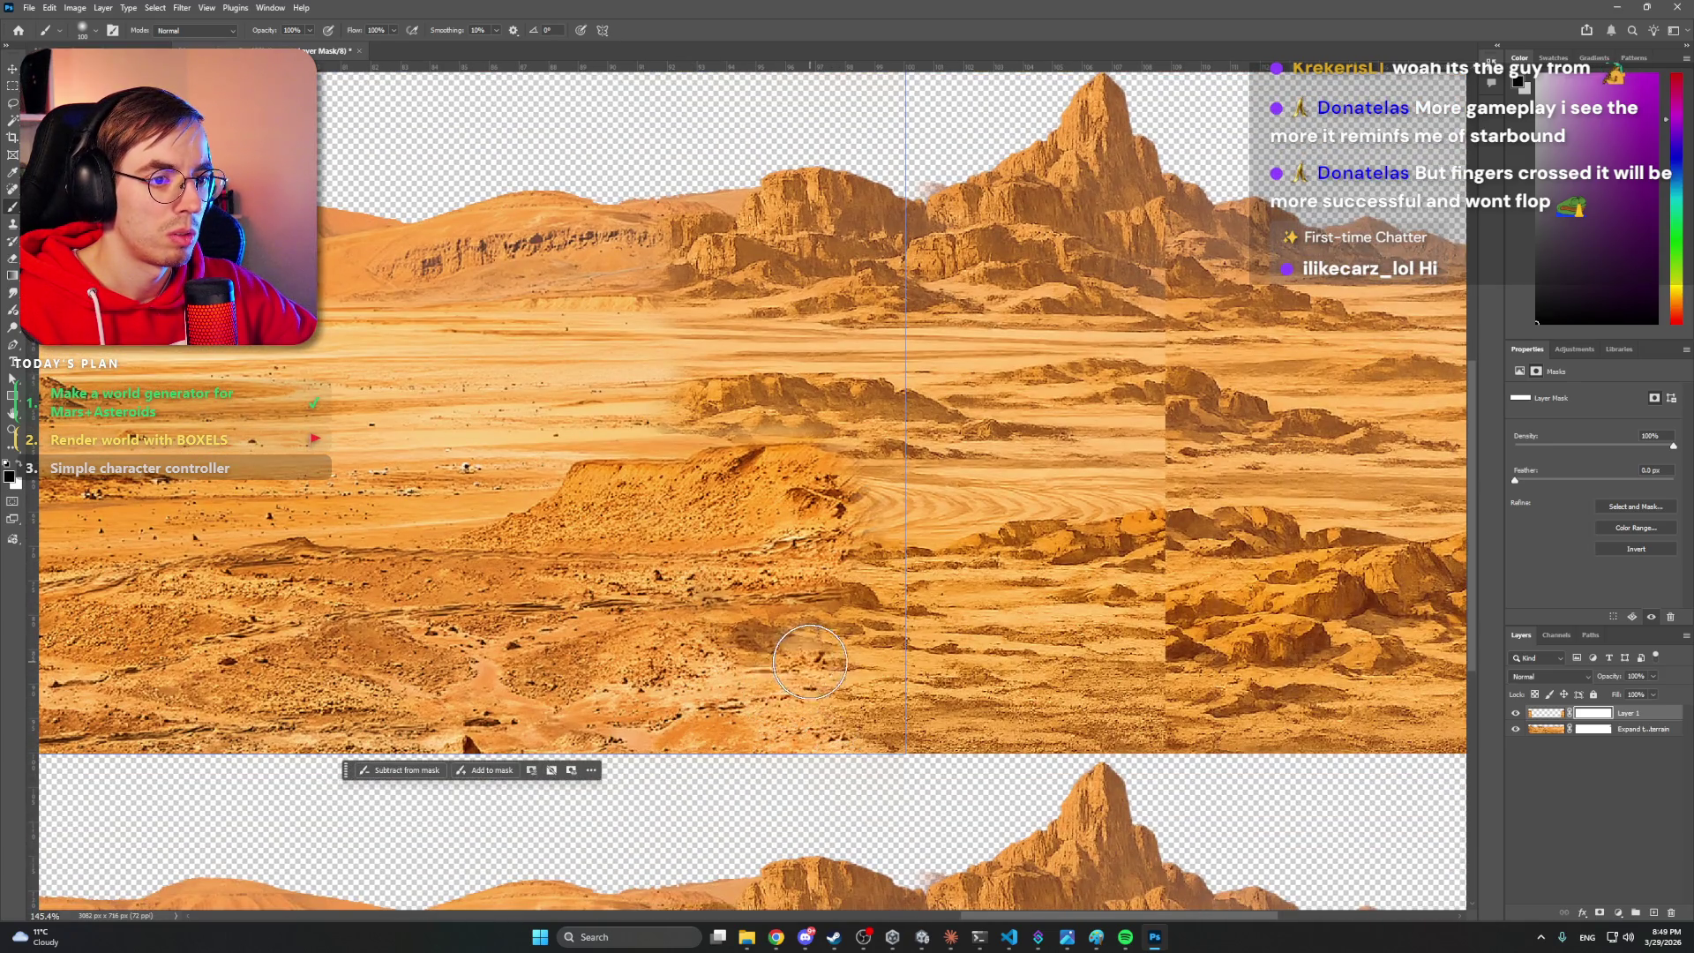
{"action": "scroll", "coordinate": [583, 517], "scroll_direction": "up", "scroll_amount": 3}
{"action": "scroll", "coordinate": [583, 516], "scroll_direction": "right", "scroll_amount": 3}
{"action": "left_click_drag", "start_coordinate": [583, 516], "coordinate": [704, 506]}
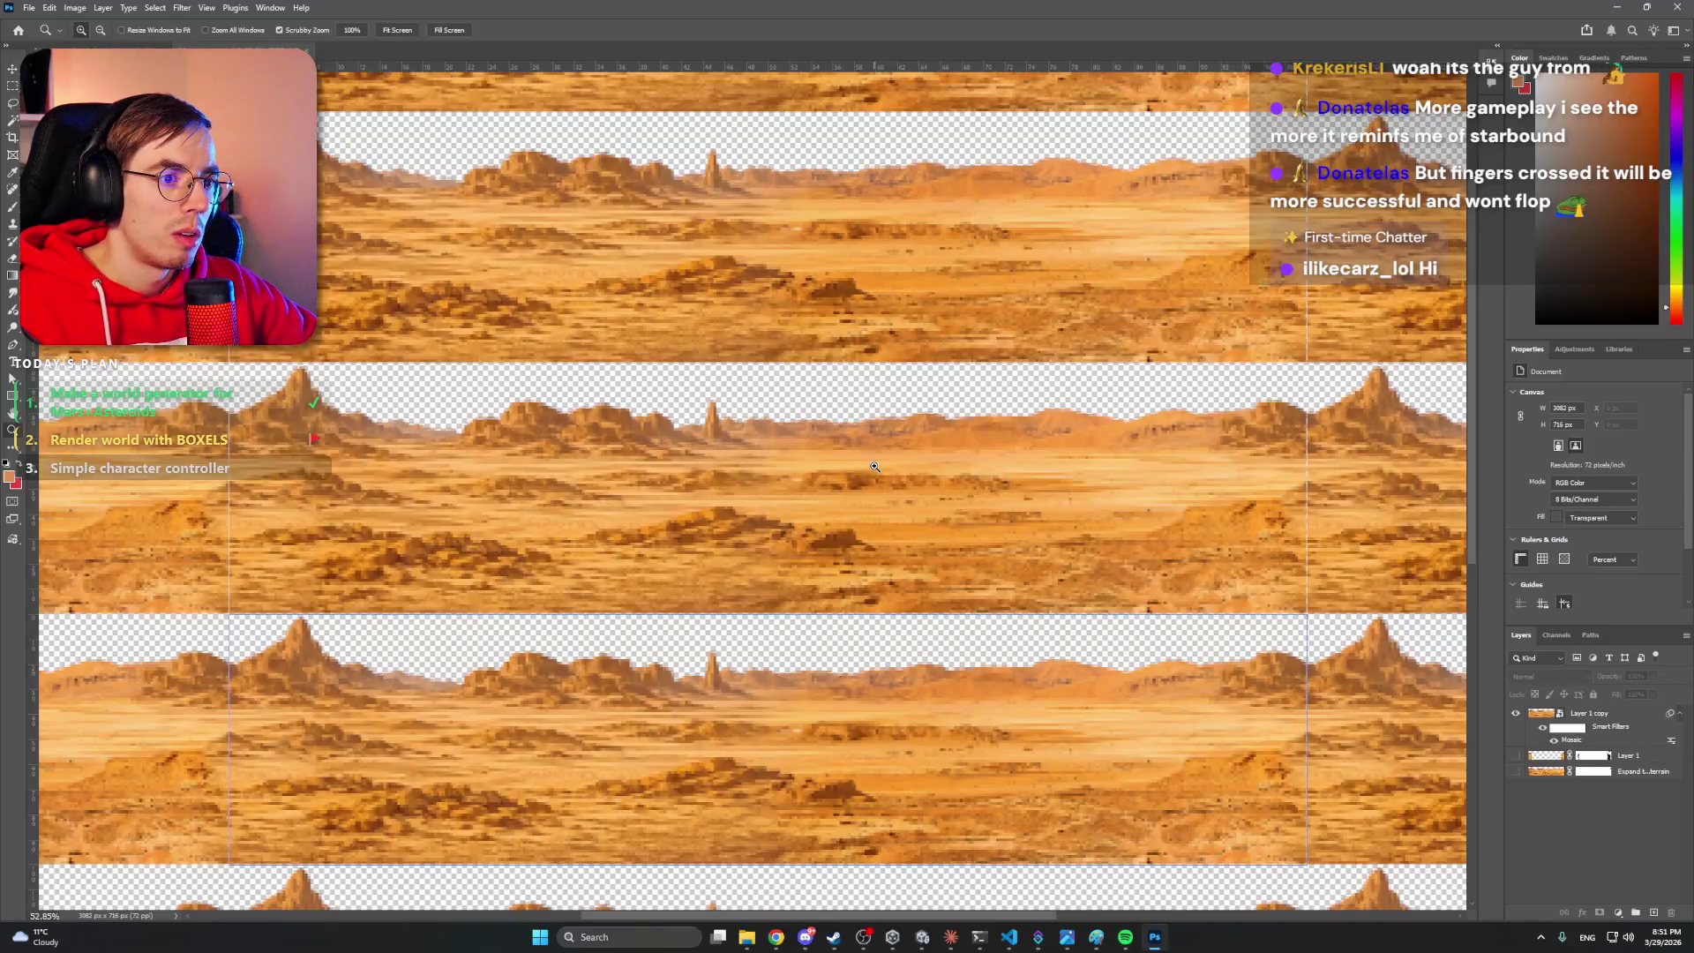
- Open Mars_layer0.png from the Backgrounds folder and begin extending its canvas
{"action": "left_click", "coordinate": [805, 937]}
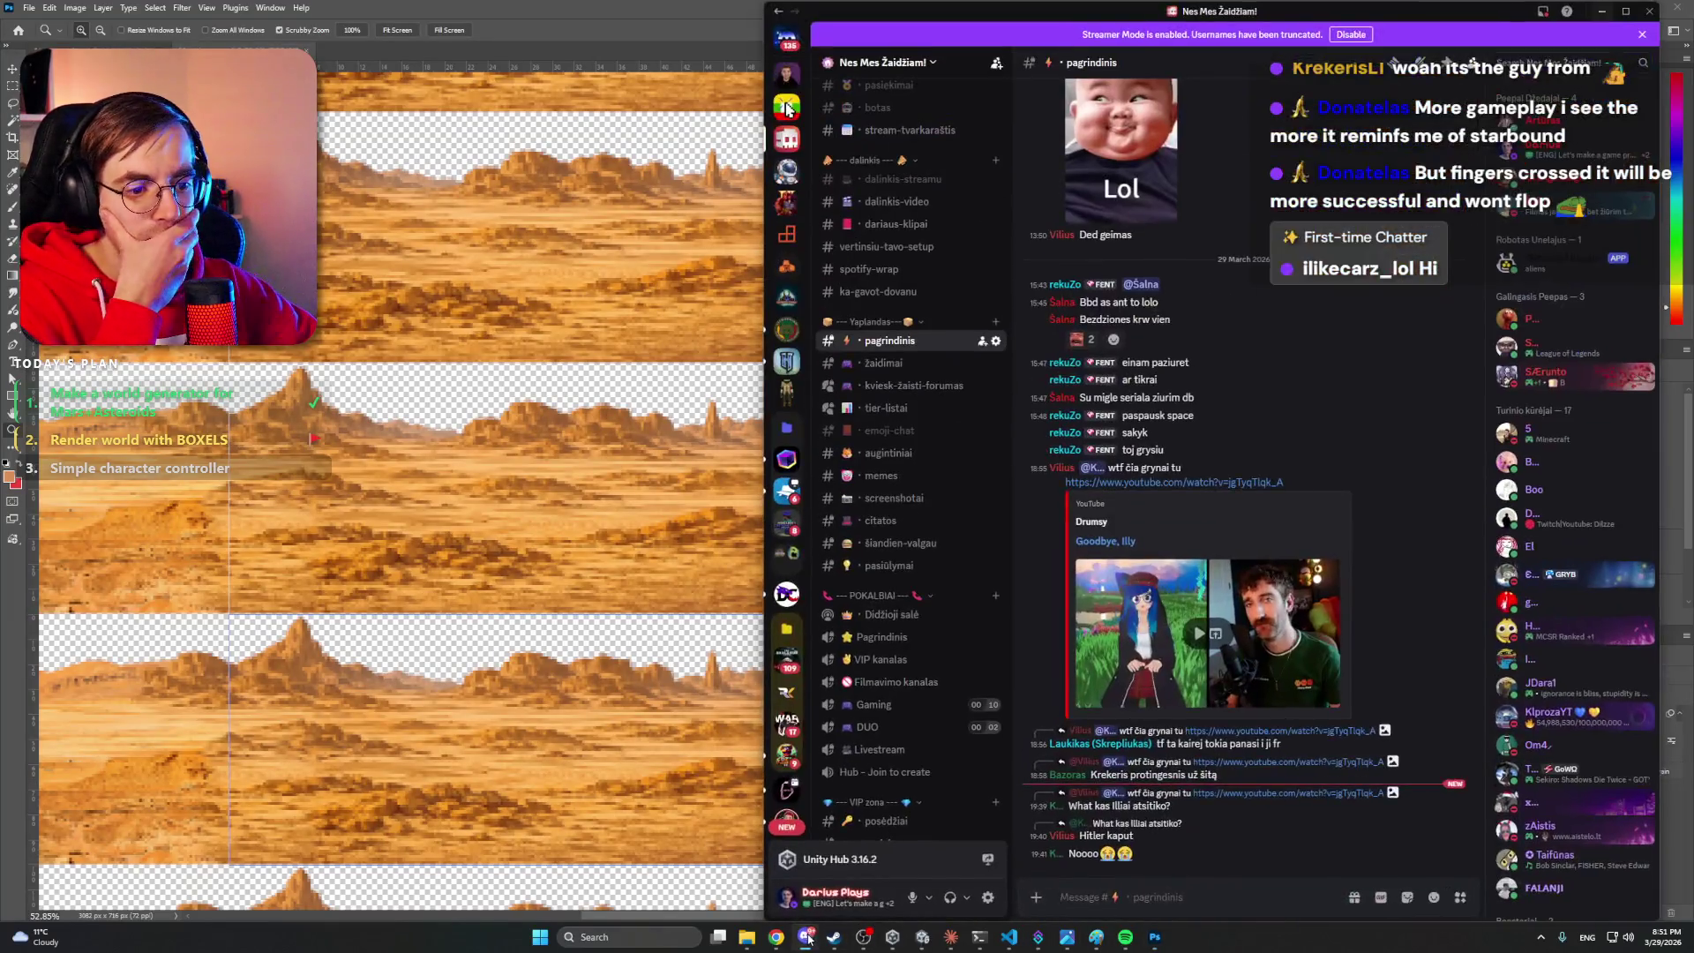
{"action": "left_click", "coordinate": [805, 938]}
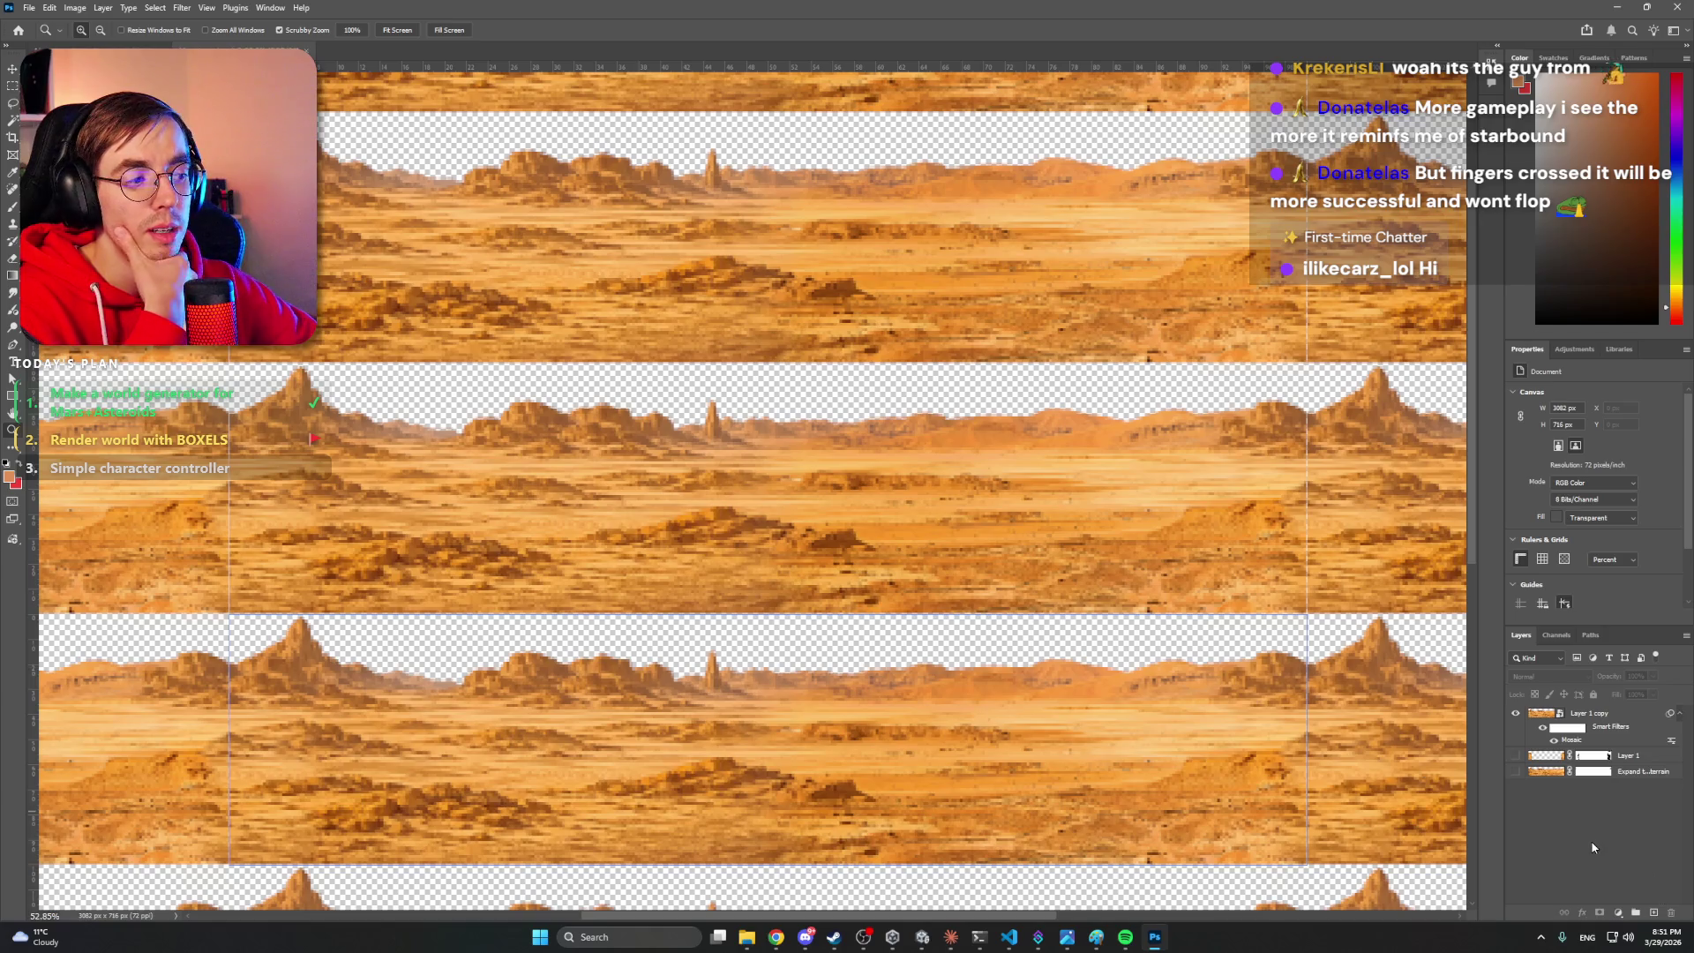
{"action": "left_click", "coordinate": [757, 946]}
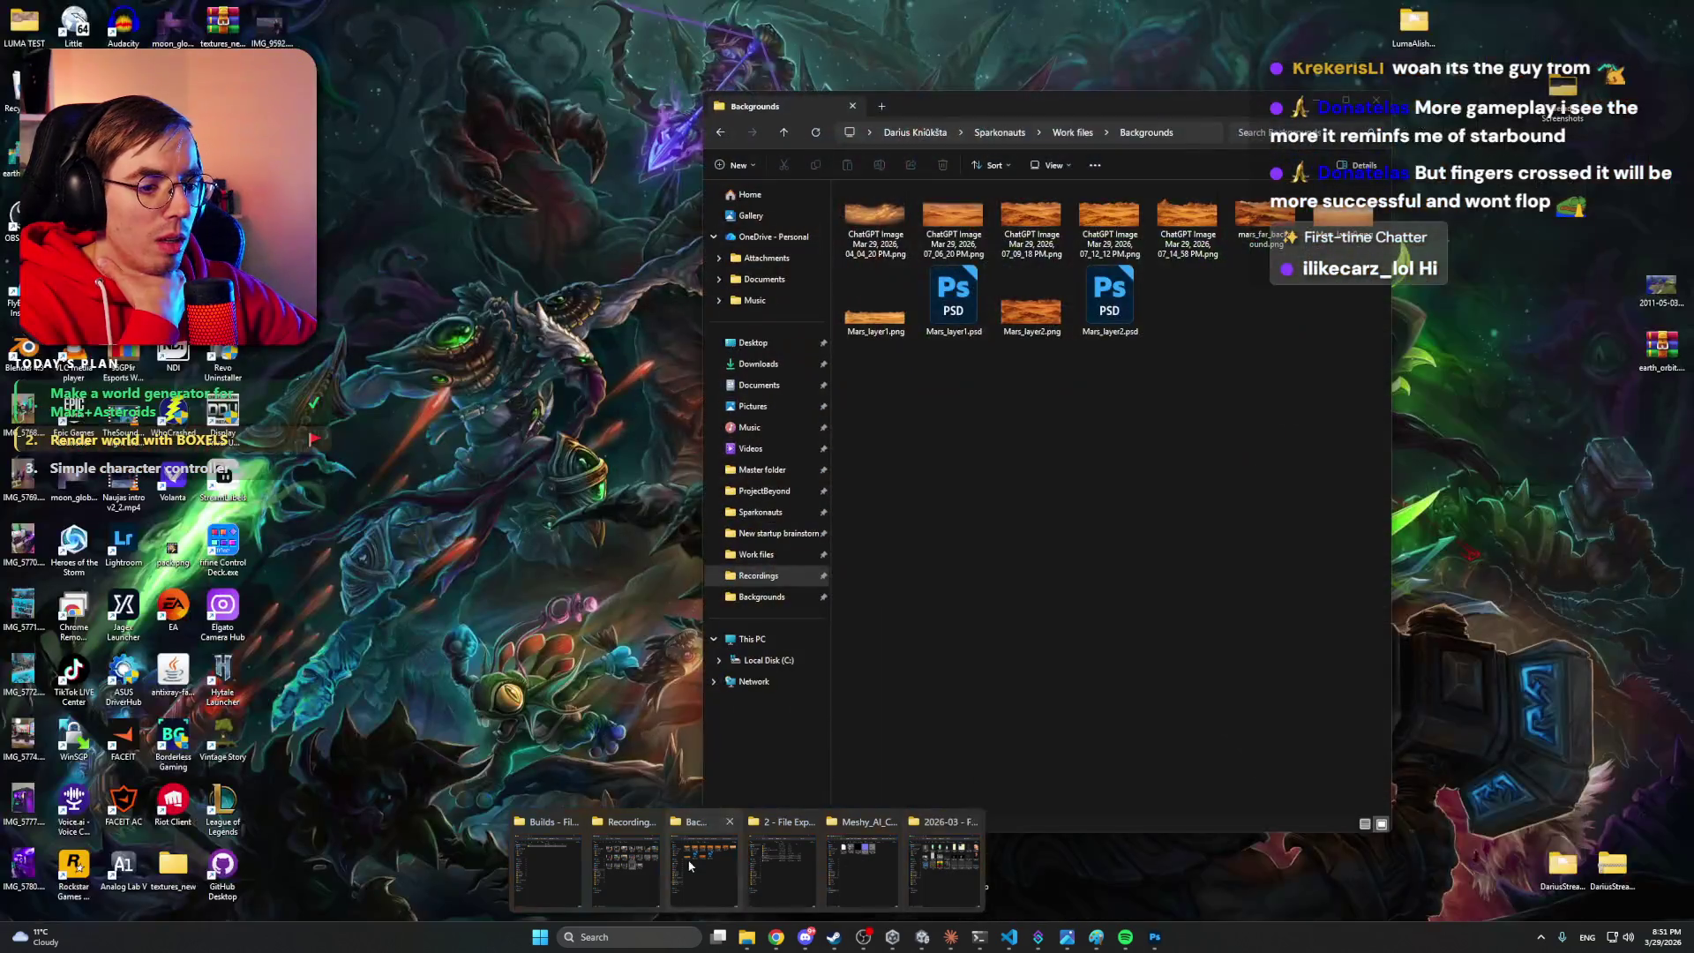
{"action": "left_click", "coordinate": [704, 872]}
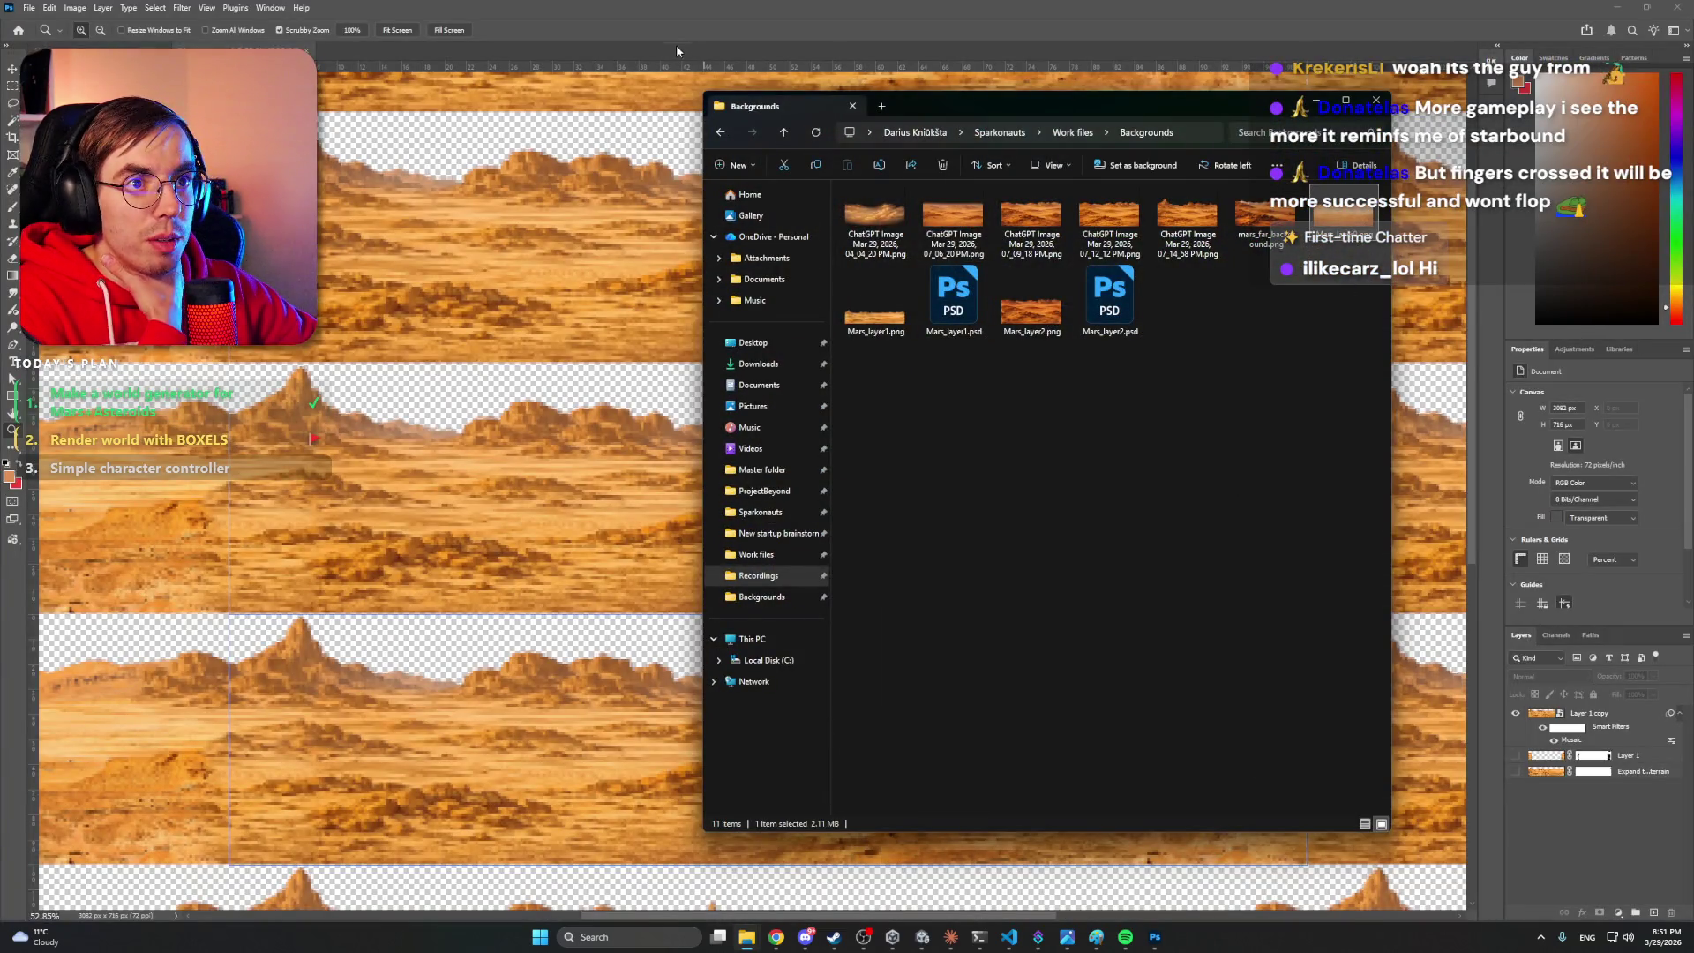
{"action": "left_click", "coordinate": [676, 50]}
{"action": "left_click_drag", "start_coordinate": [844, 360], "coordinate": [763, 379]}
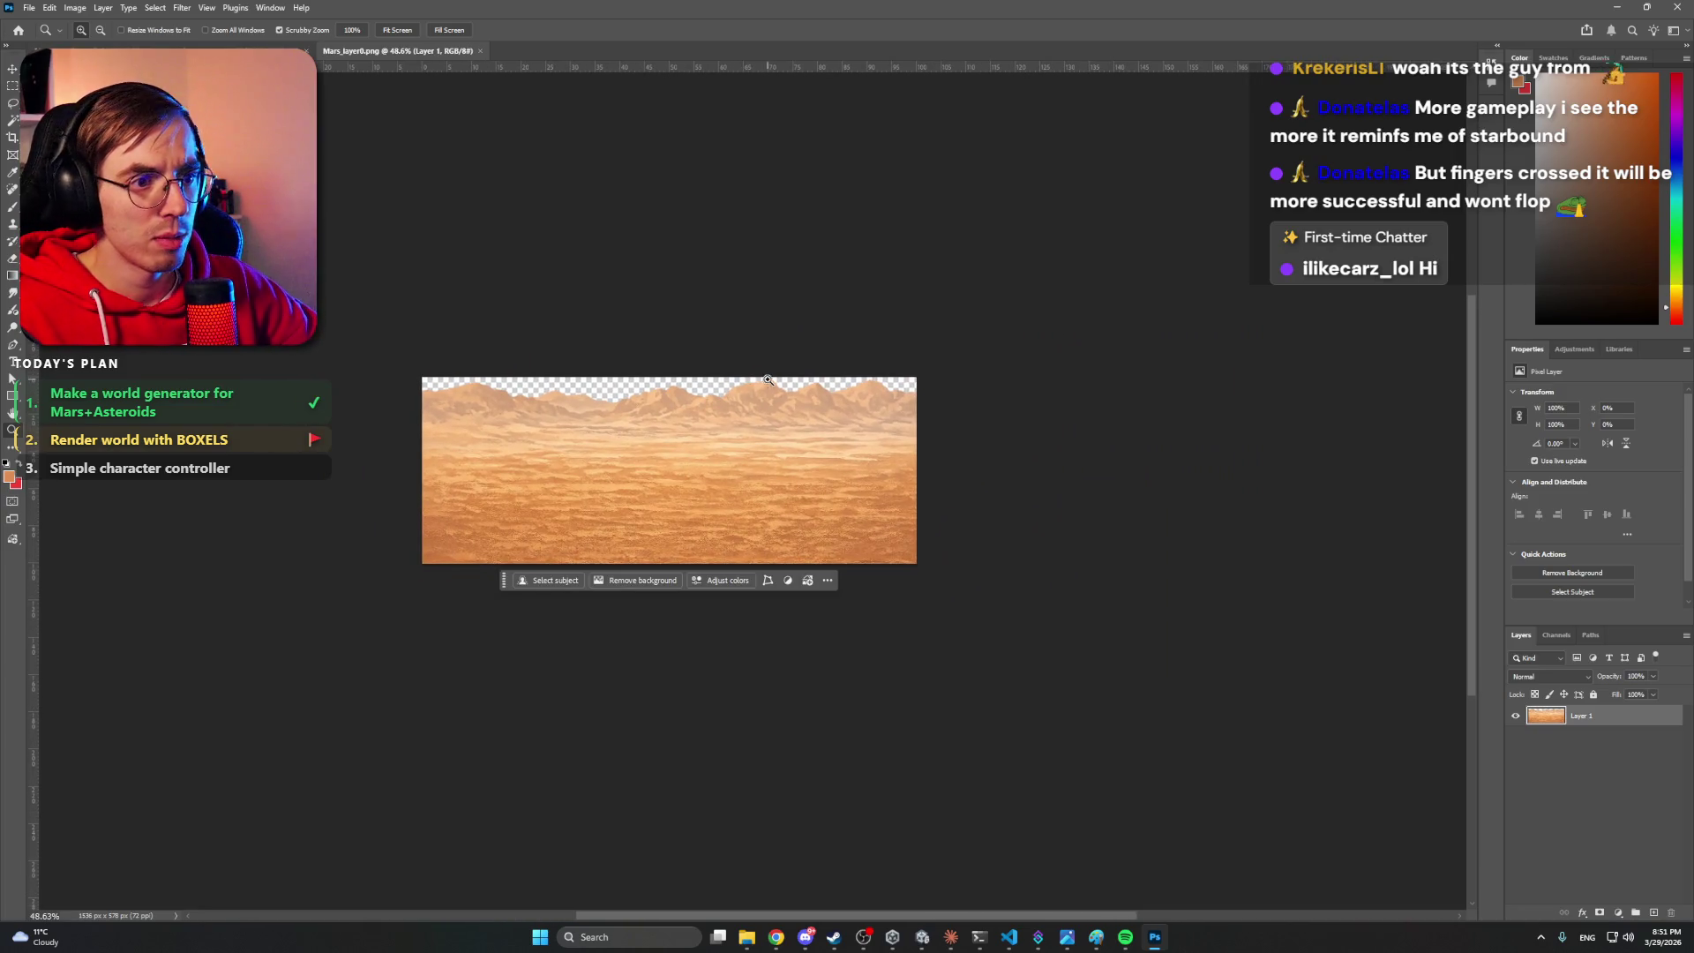
{"action": "left_click", "coordinate": [13, 137]}
{"action": "mouse_move", "coordinate": [916, 470]}
{"action": "left_mouse_down"}
{"action": "mouse_move", "coordinate": [1182, 477]}
{"action": "mouse_move", "coordinate": [1195, 462]}
{"action": "left_mouse_up"}
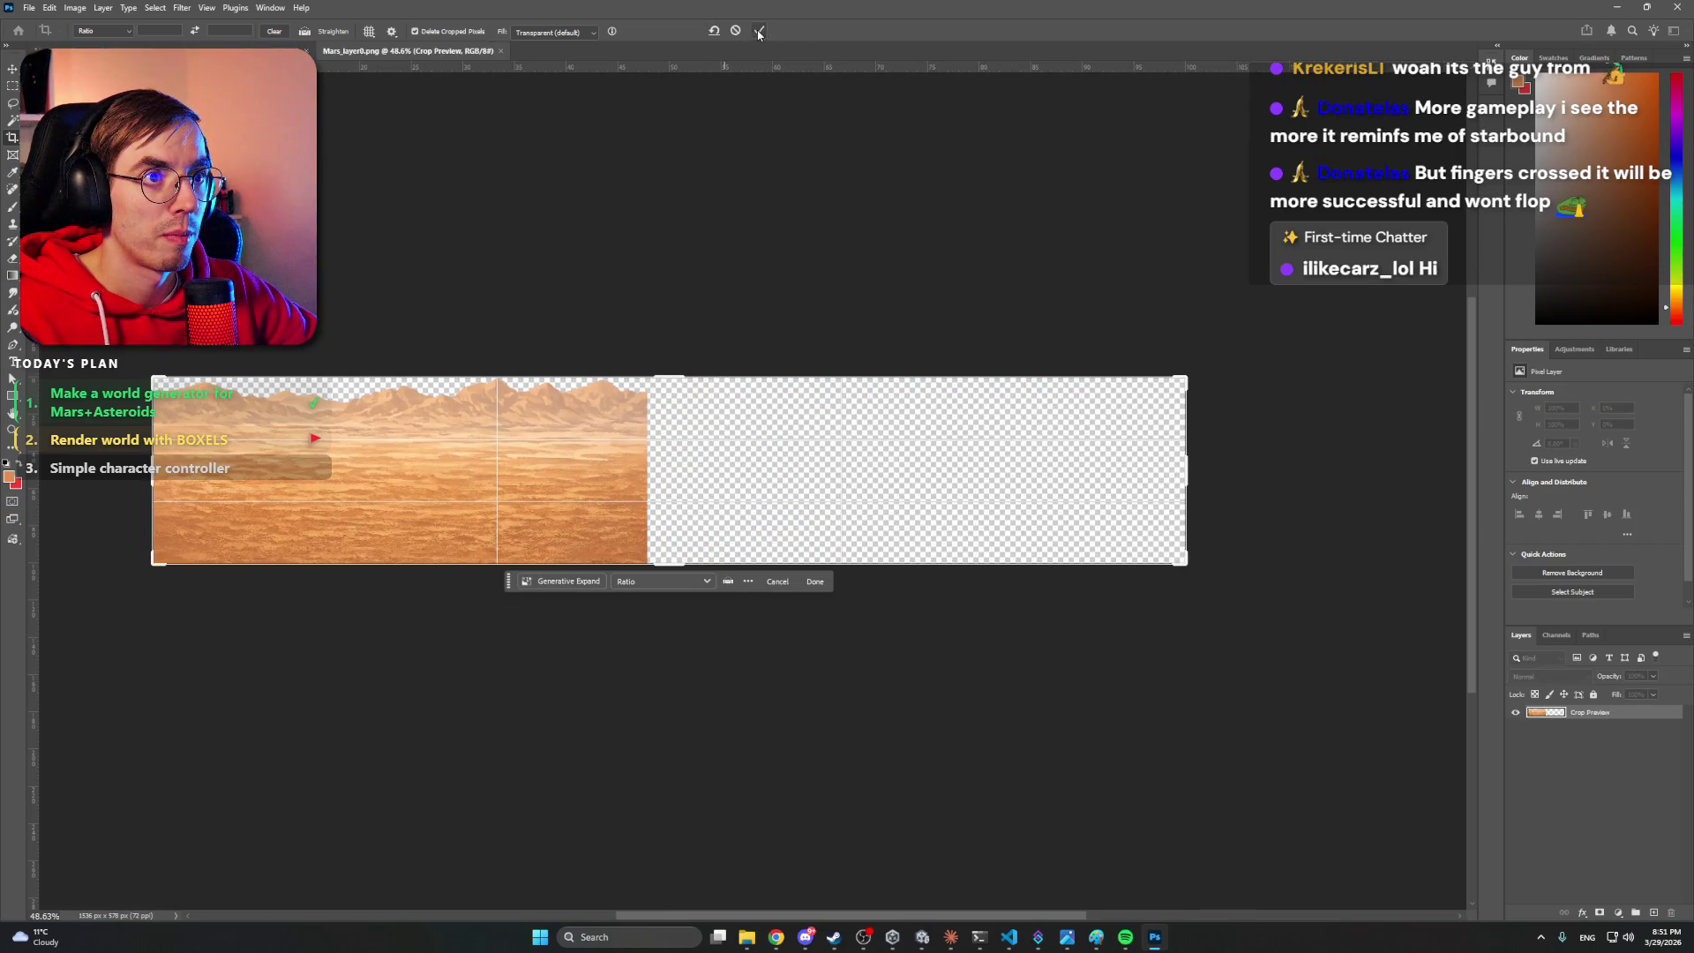
{"action": "left_click", "coordinate": [758, 32]}
{"action": "left_click", "coordinate": [587, 579]}
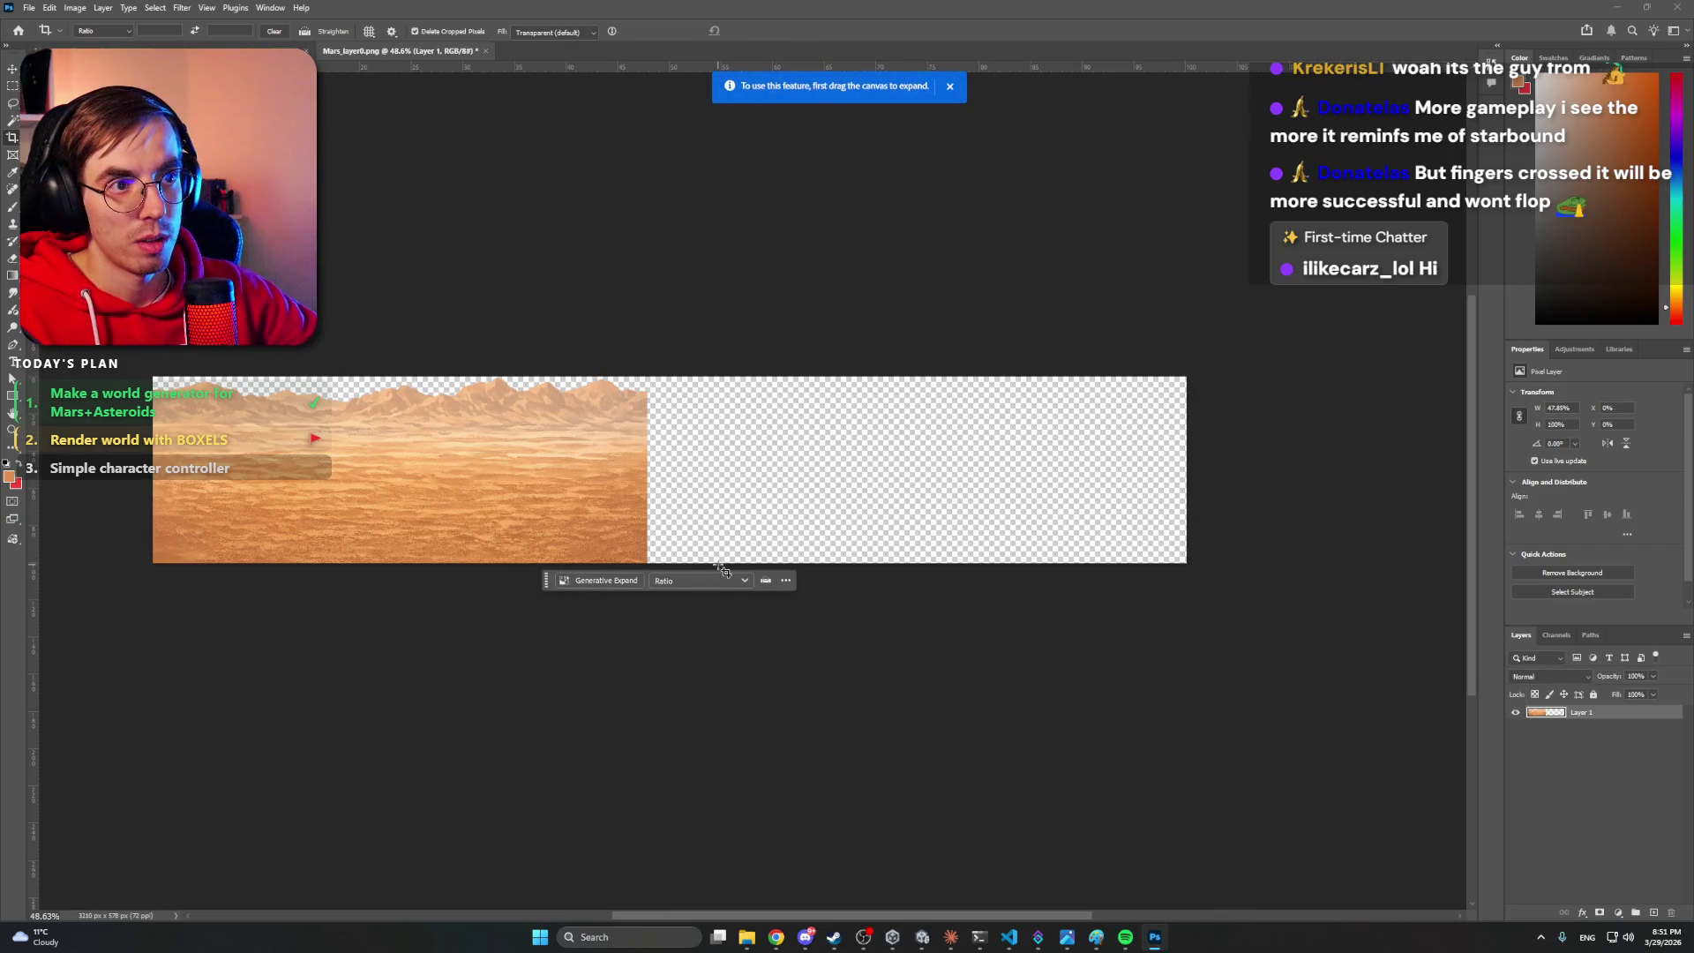
{"action": "key", "text": "ctrl+z"}
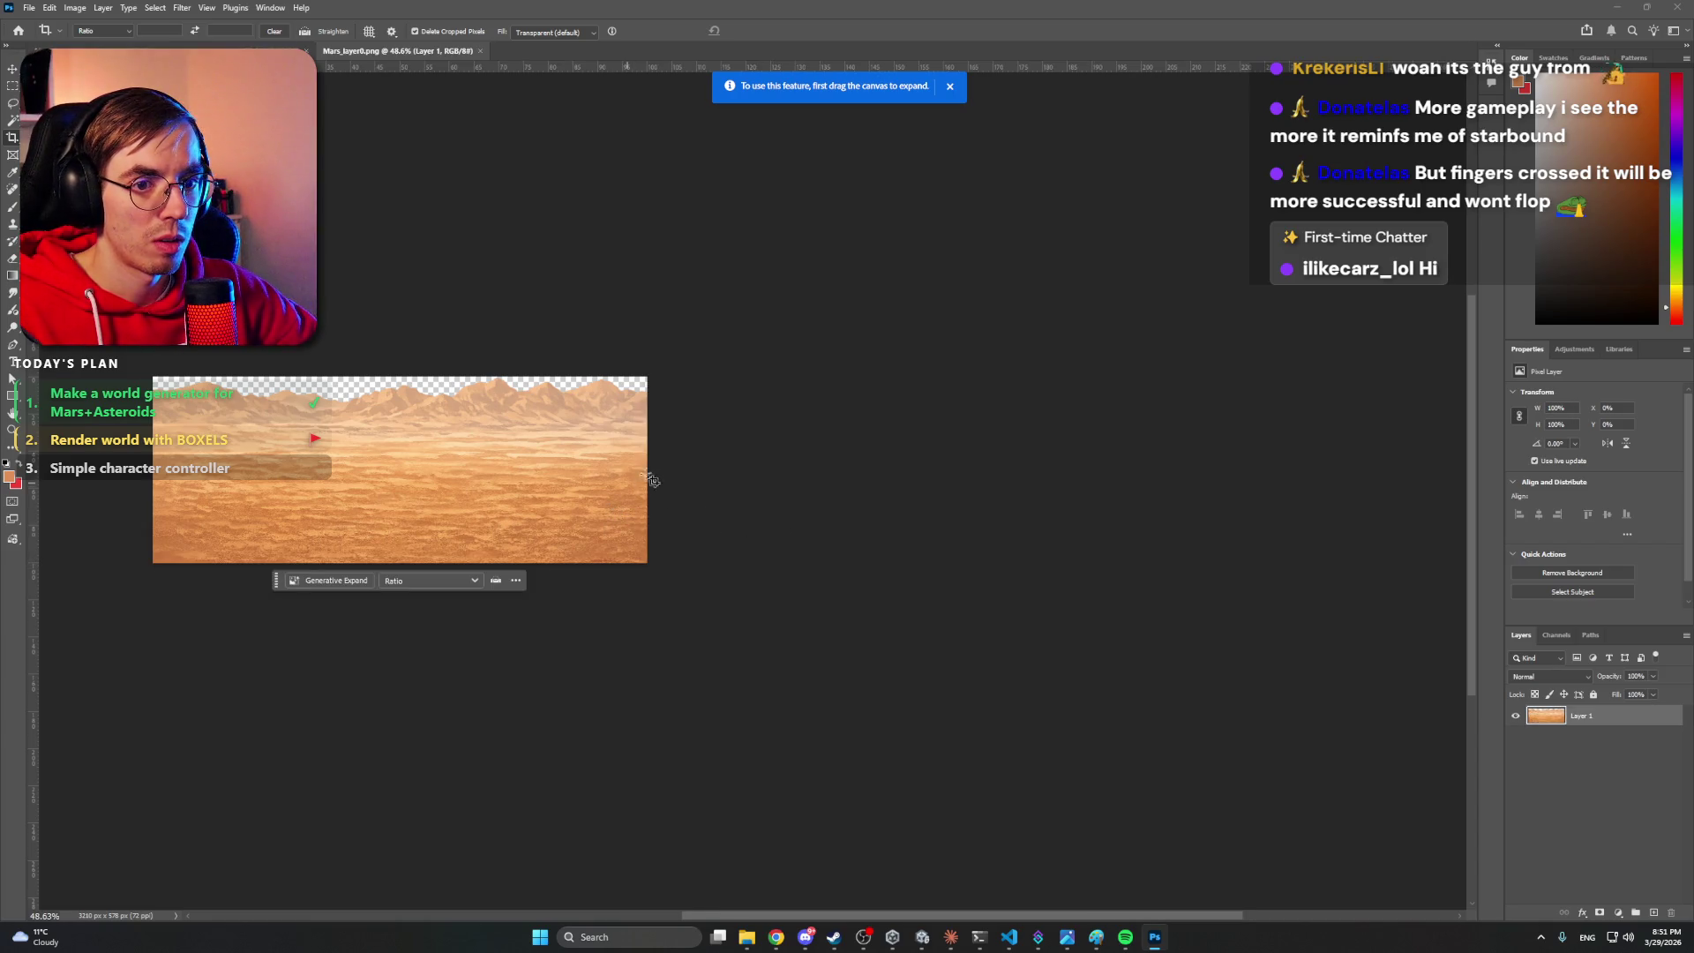
{"action": "key", "text": "ctrl+t"}
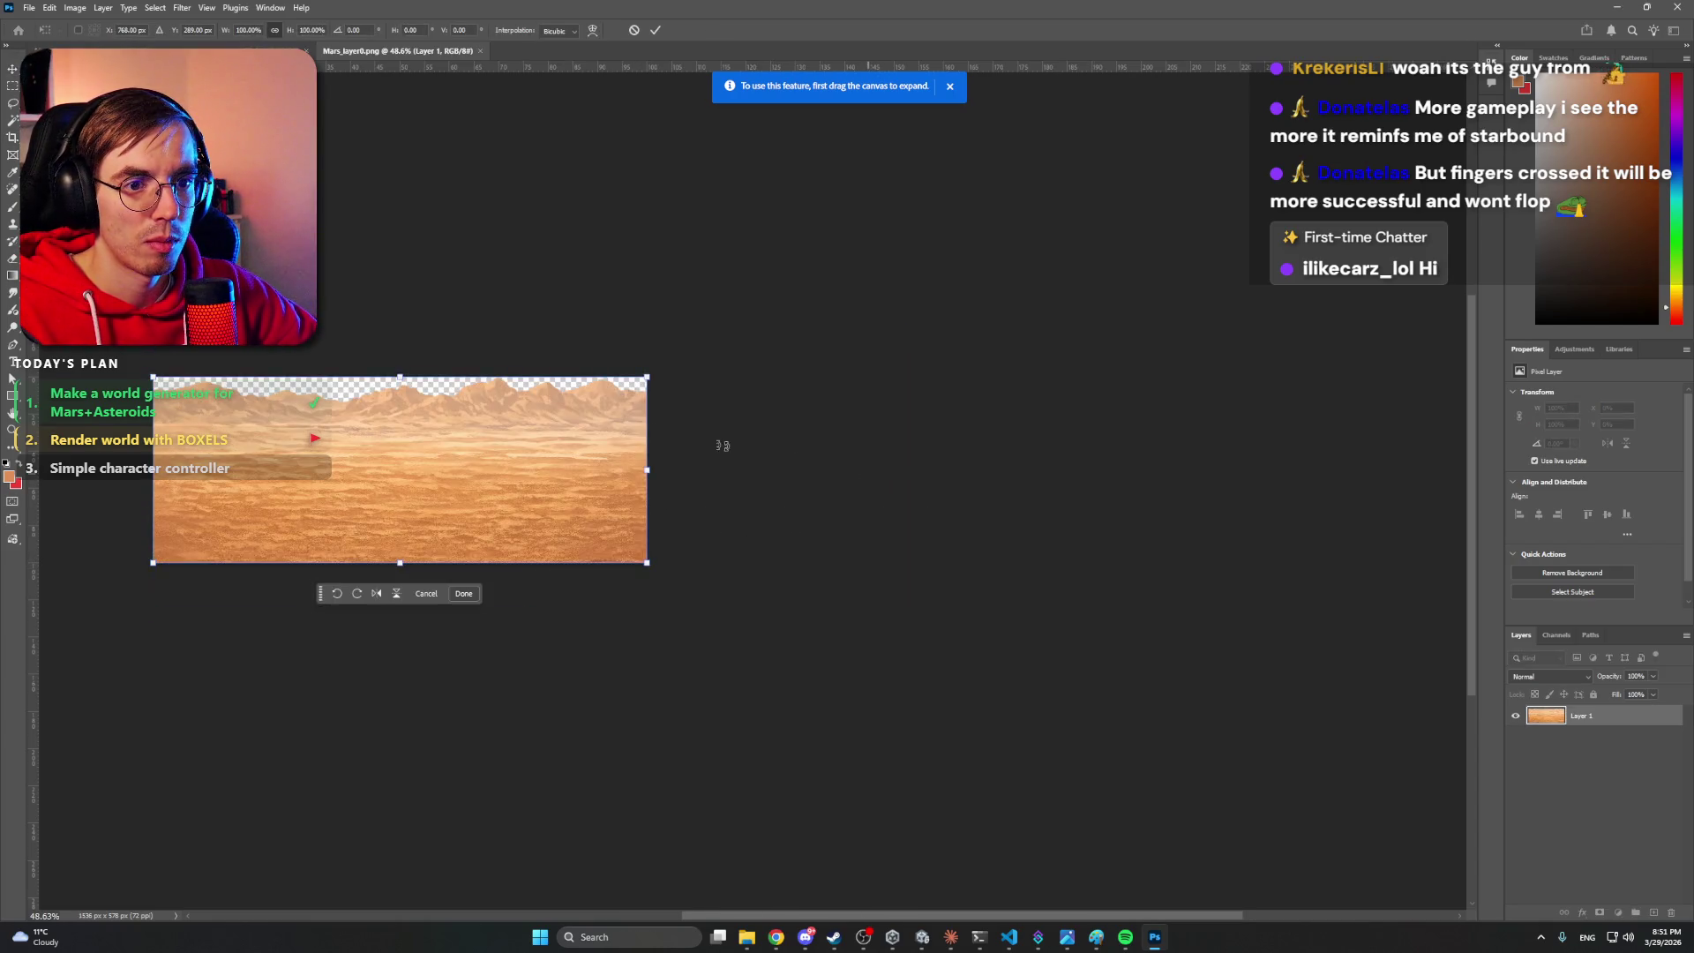
{"action": "key", "text": "Escape"}
{"action": "key", "text": "c"}
{"action": "left_click_drag", "start_coordinate": [646, 470], "coordinate": [908, 477]}
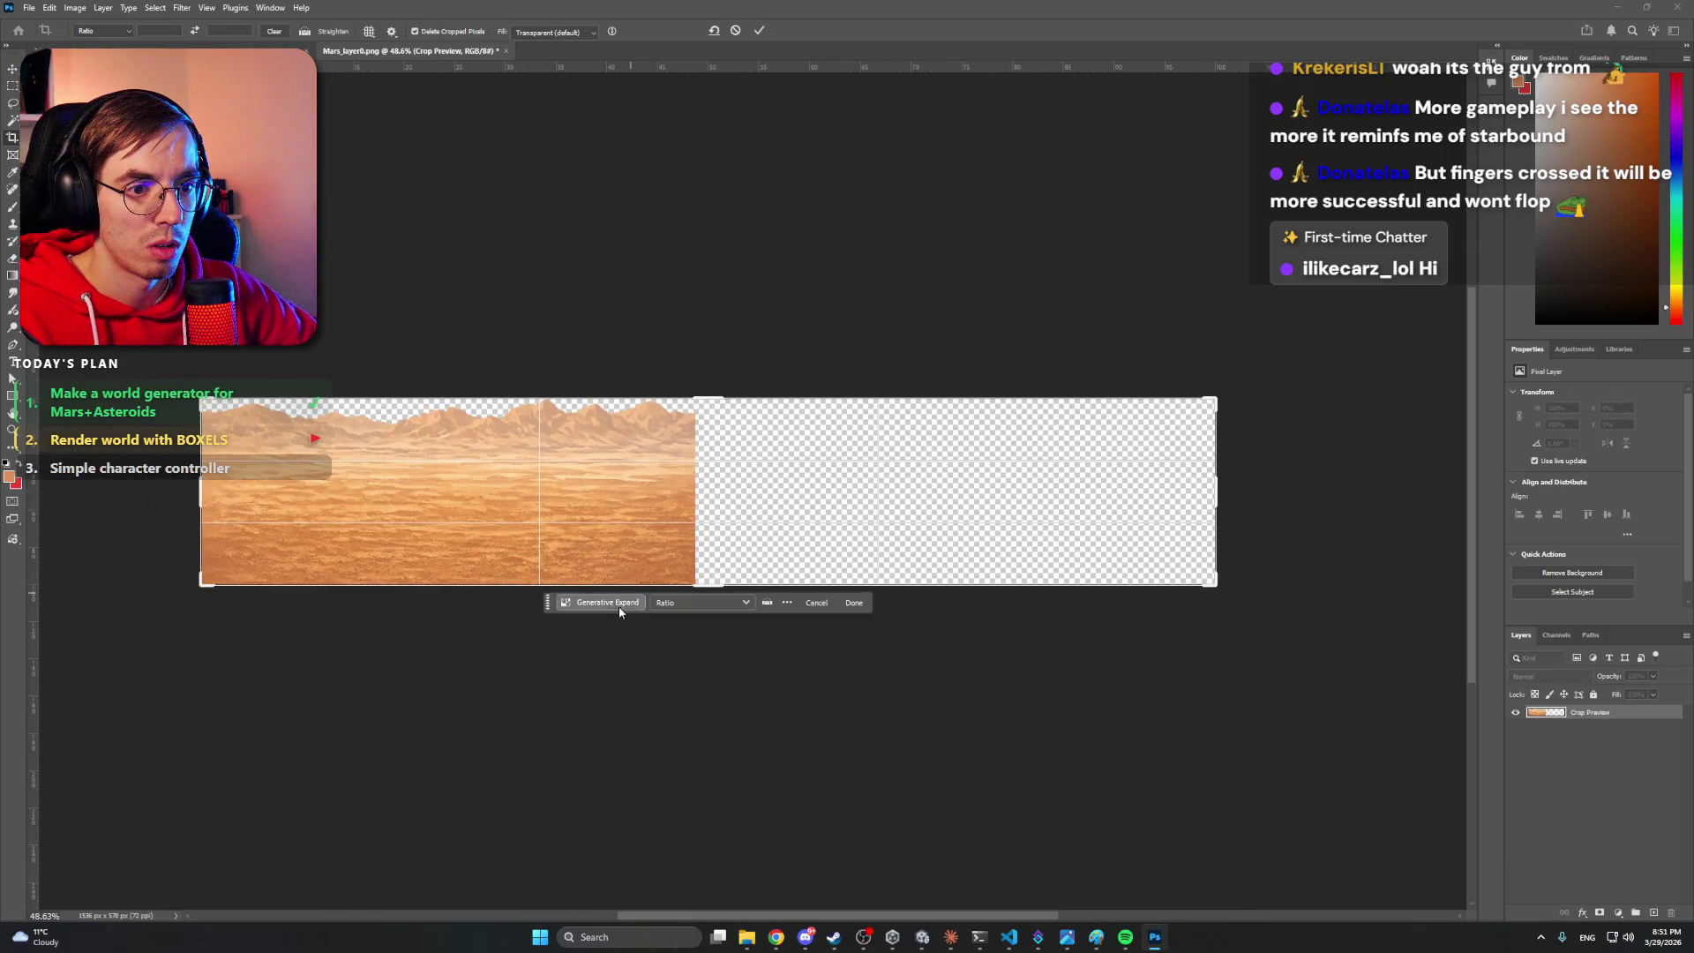
{"action": "left_click", "coordinate": [618, 603]}
{"action": "left_click", "coordinate": [625, 604]}
{"action": "type", "text": "E"}
{"action": "key", "text": "Return"}
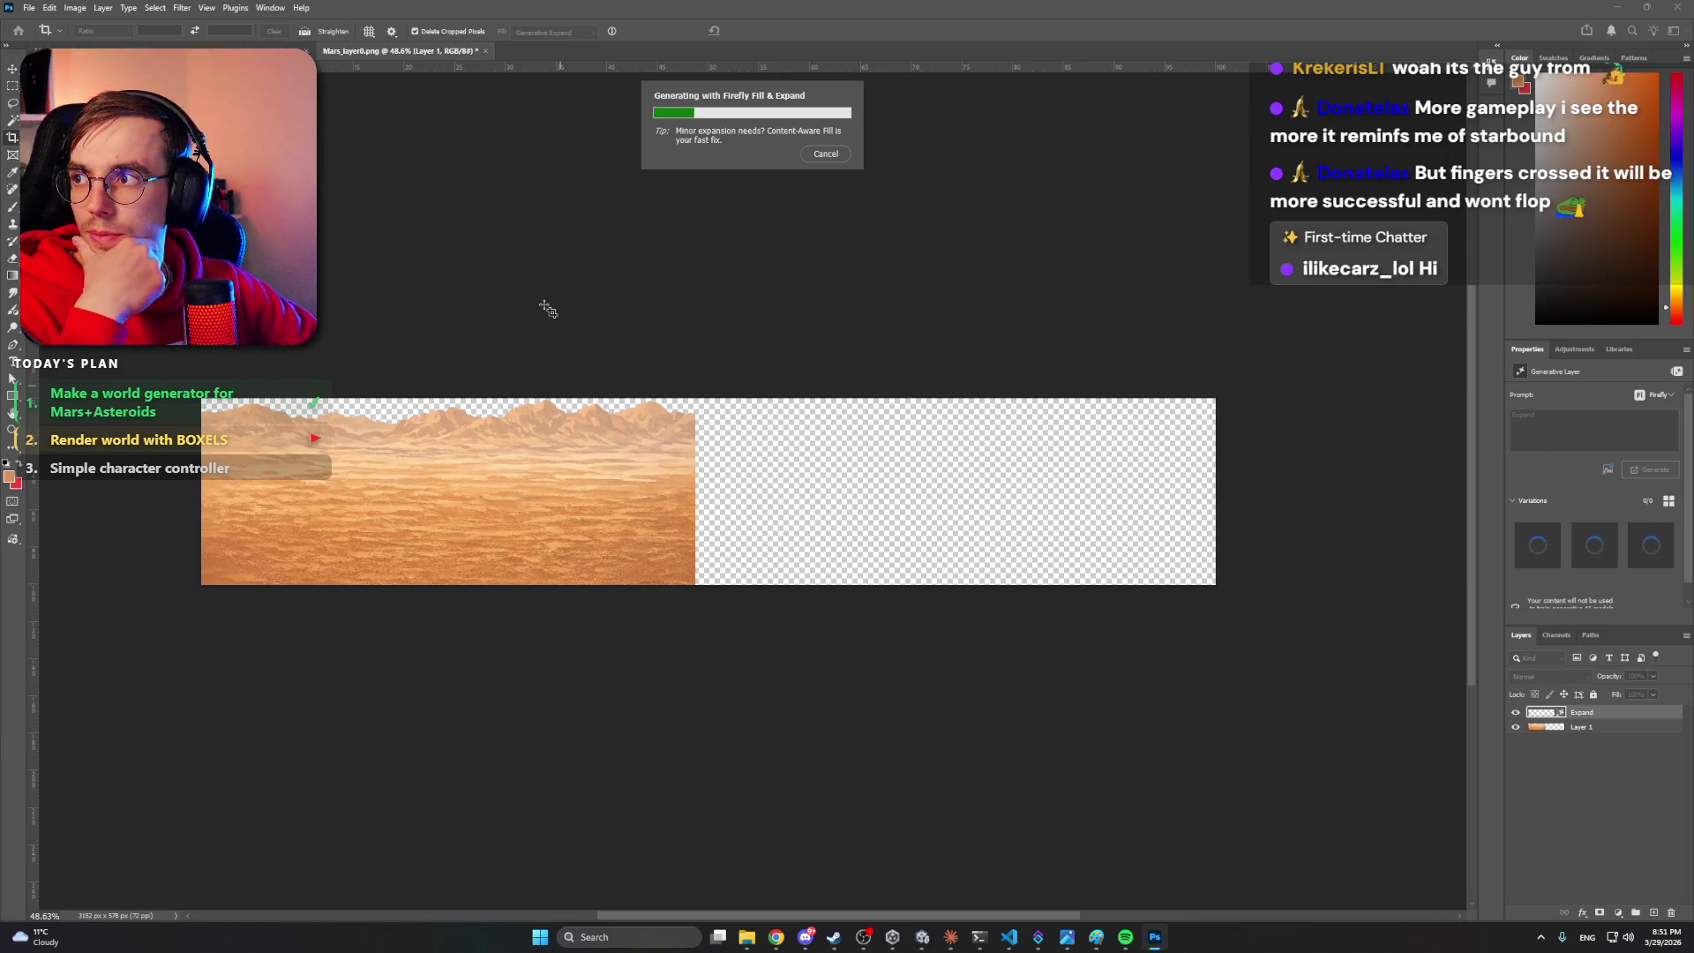
{"action": "left_click", "coordinate": [810, 947]}
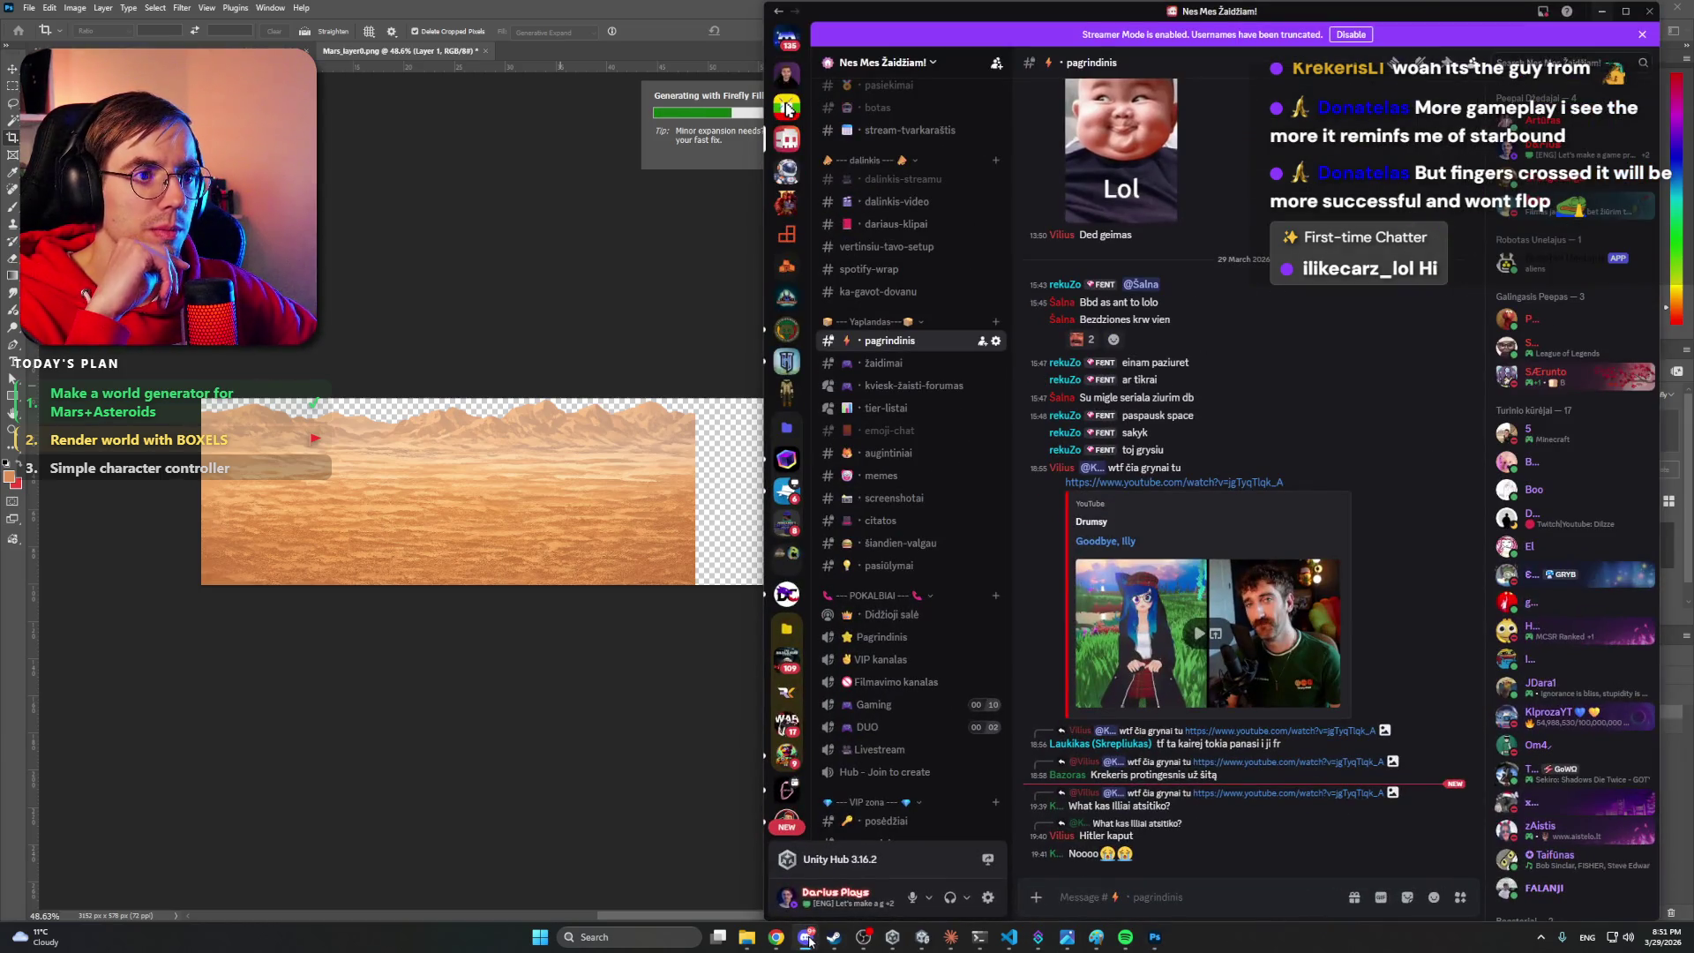
{"action": "left_click", "coordinate": [815, 931]}
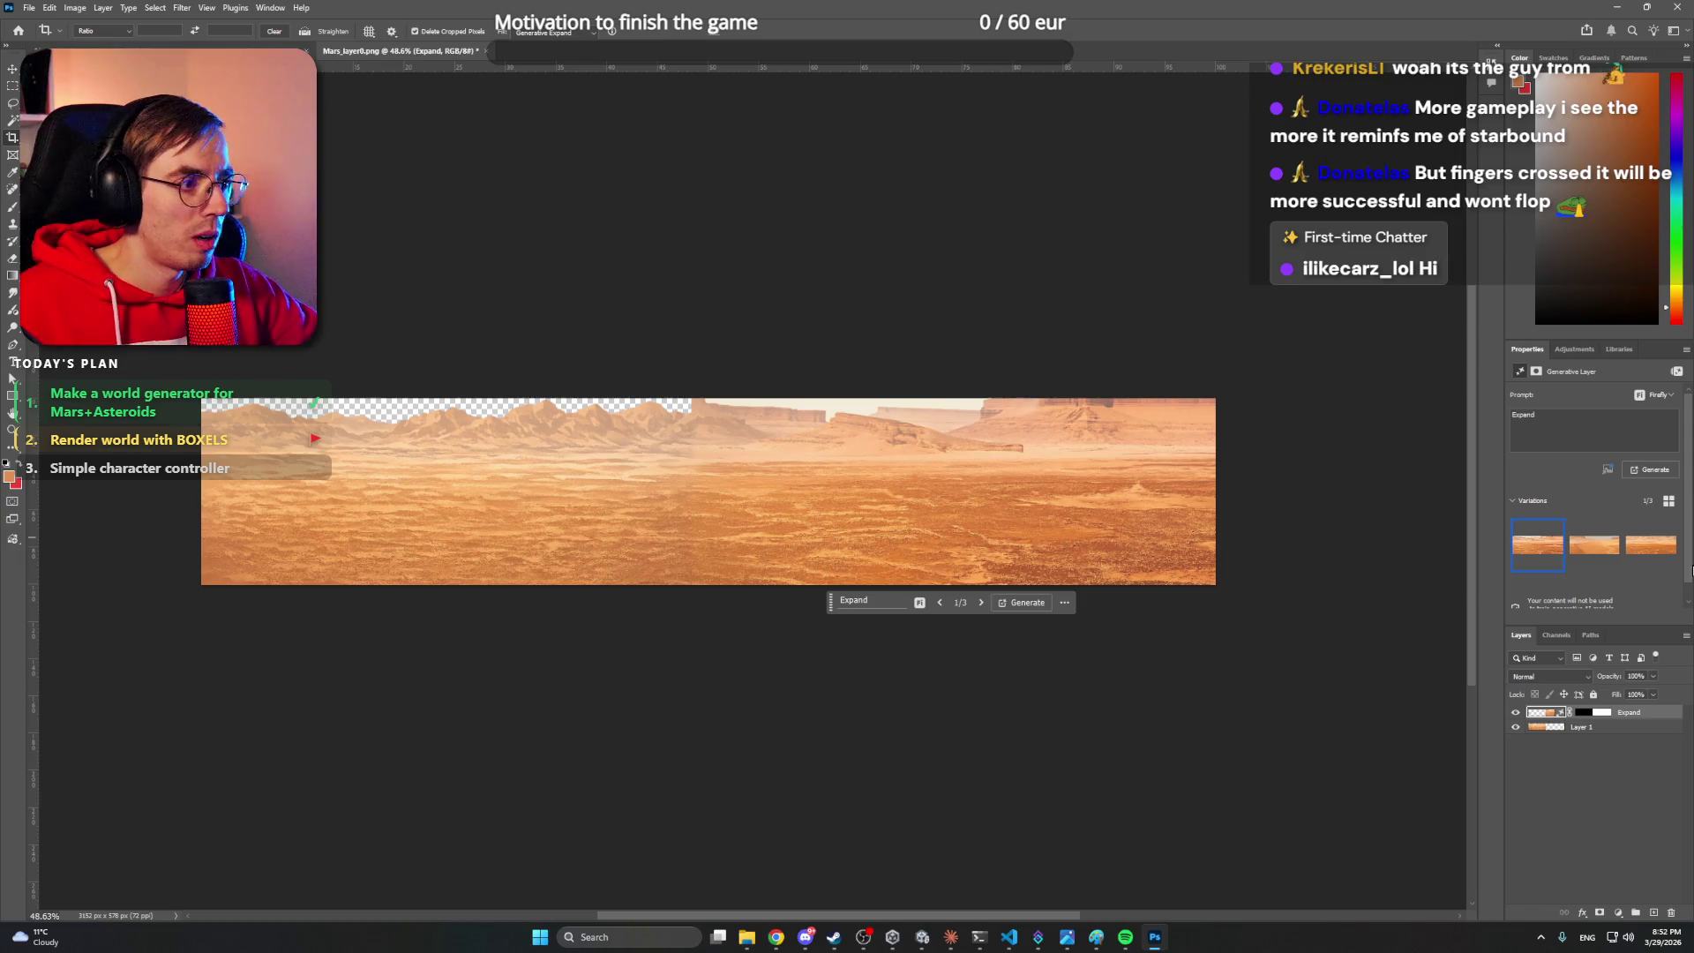
{"action": "left_click", "coordinate": [1584, 558]}
{"action": "left_click", "coordinate": [1644, 554]}
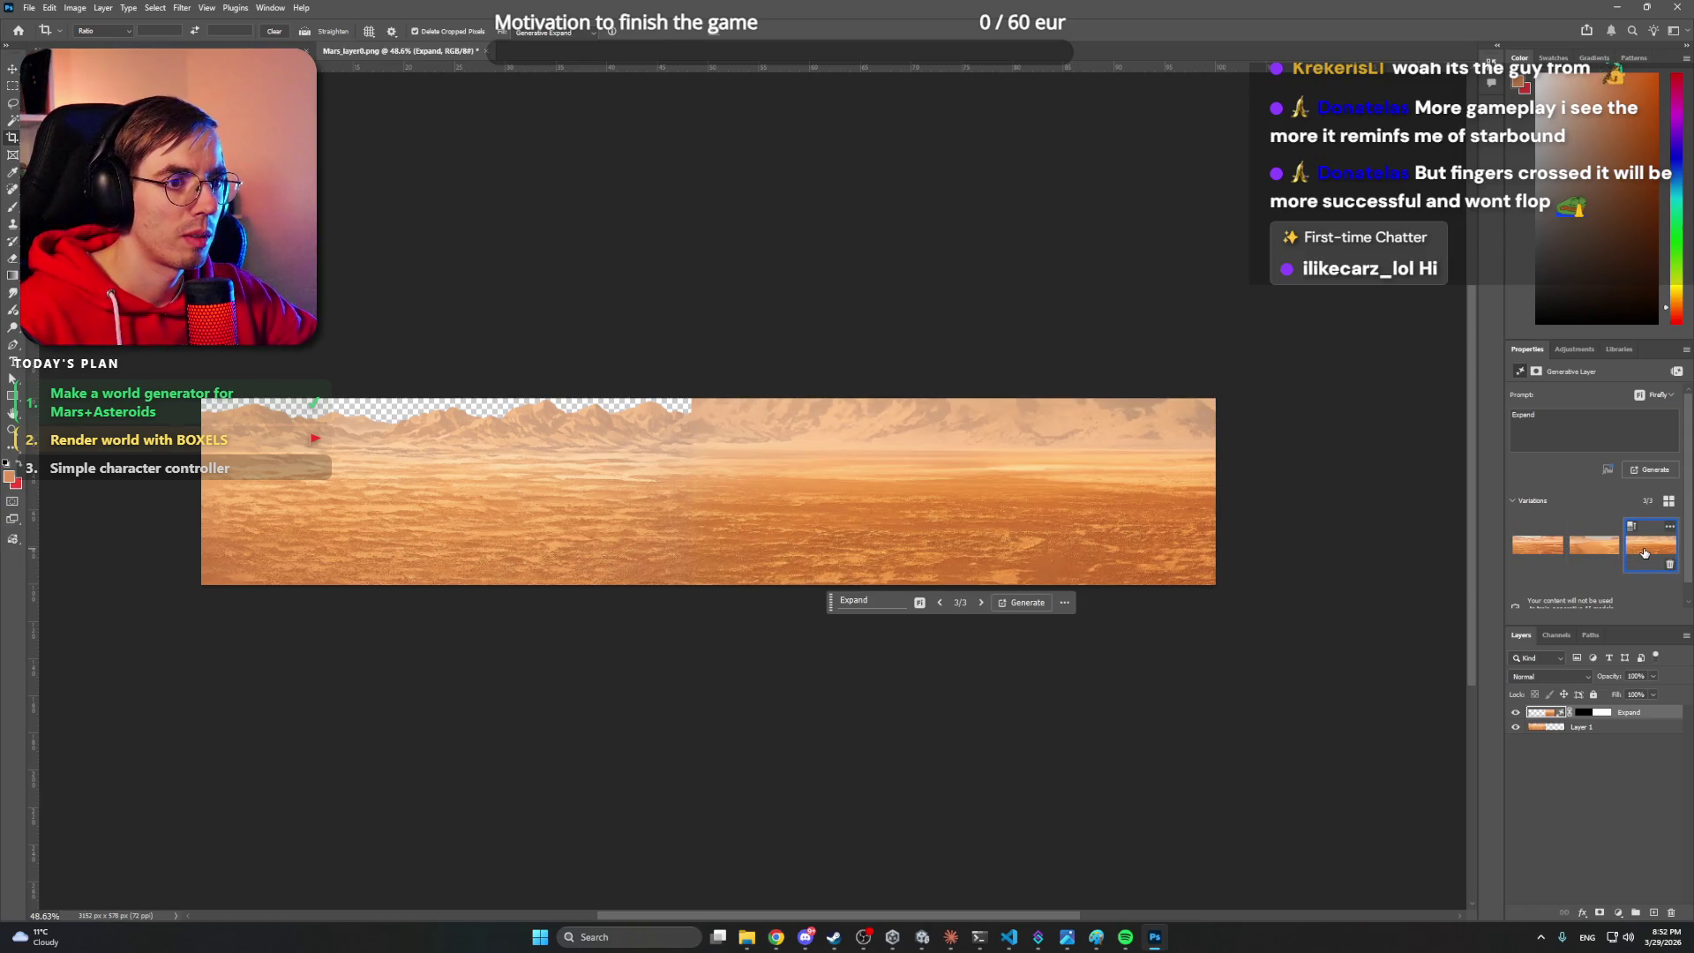
{"action": "key", "text": "z"}
{"action": "left_click_drag", "start_coordinate": [806, 435], "coordinate": [852, 437]}
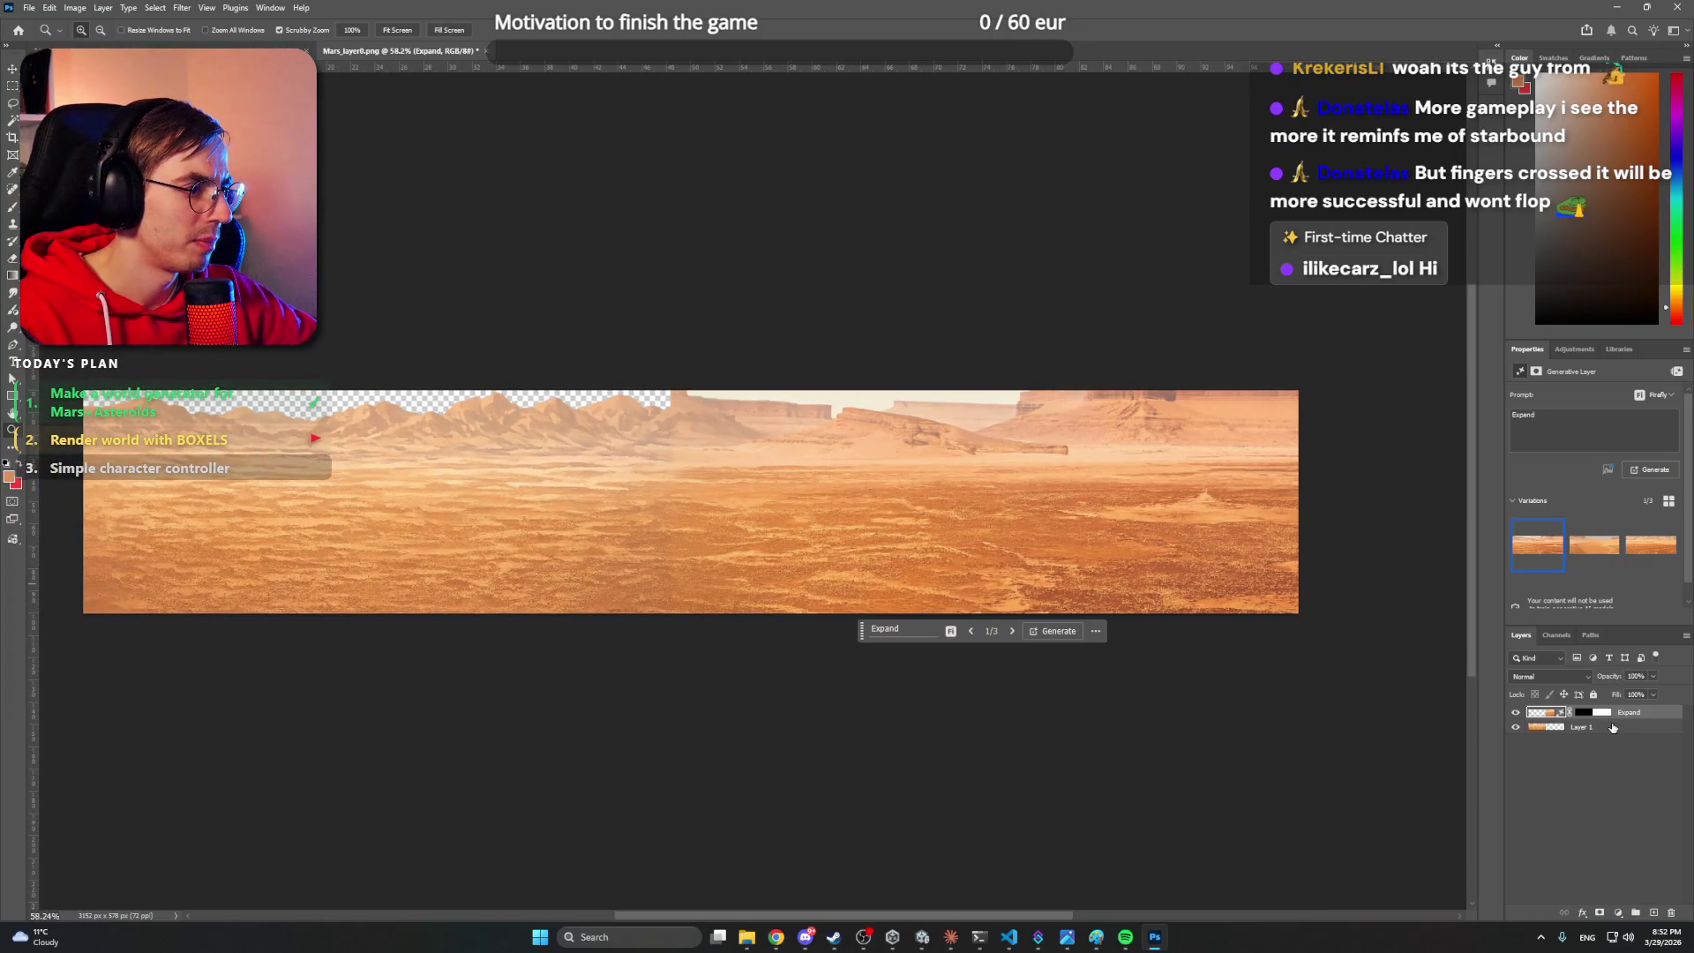
{"action": "key", "text": "Delete"}
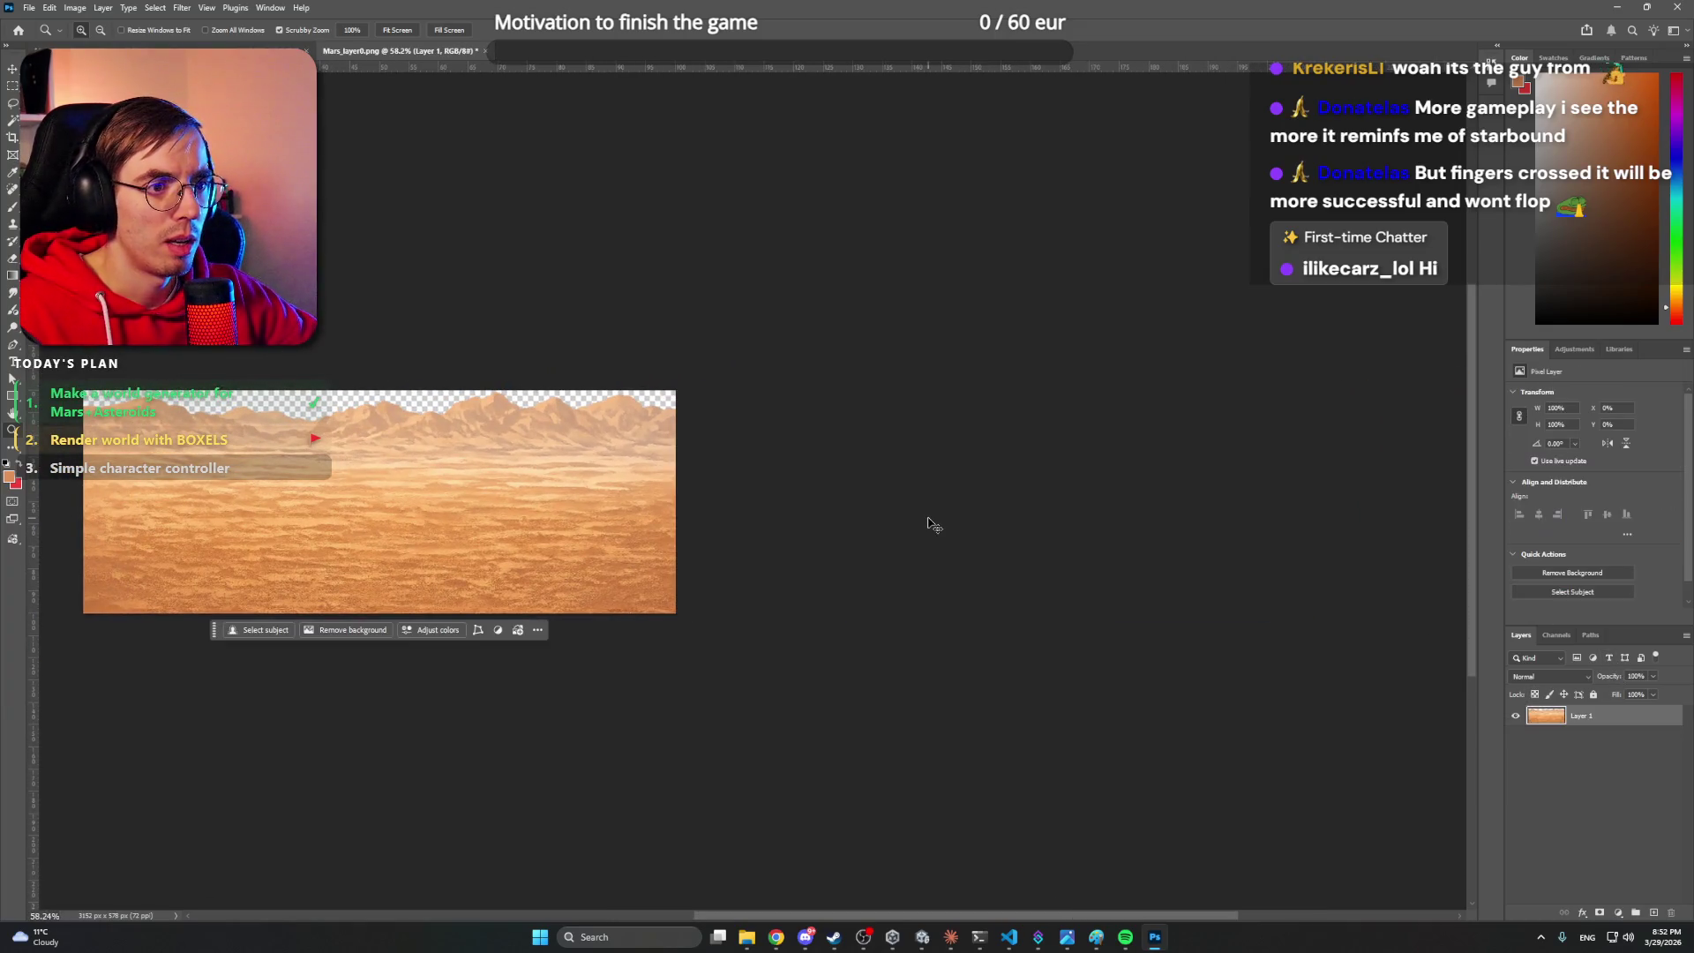
{"action": "left_click", "coordinate": [414, 466]}
- Turn on View > Pattern Preview, accepting the smart-object warning, to tile the desert strip
{"action": "left_click_drag", "start_coordinate": [697, 487], "coordinate": [723, 488]}
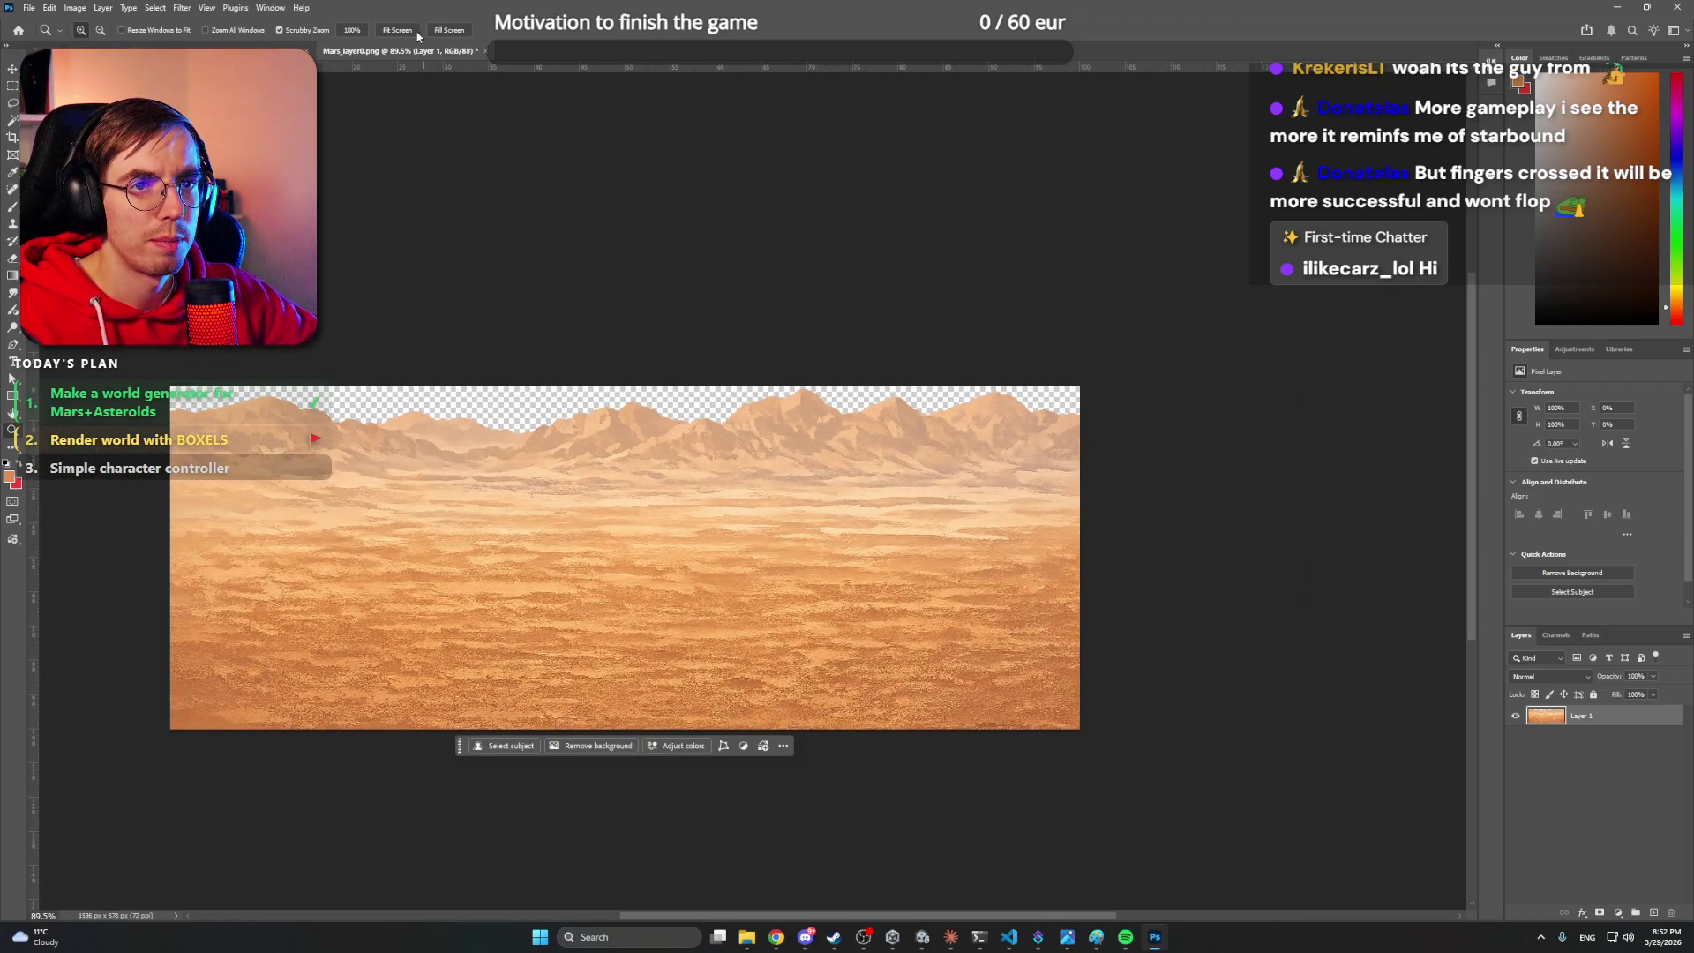
{"action": "left_click", "coordinate": [209, 8]}
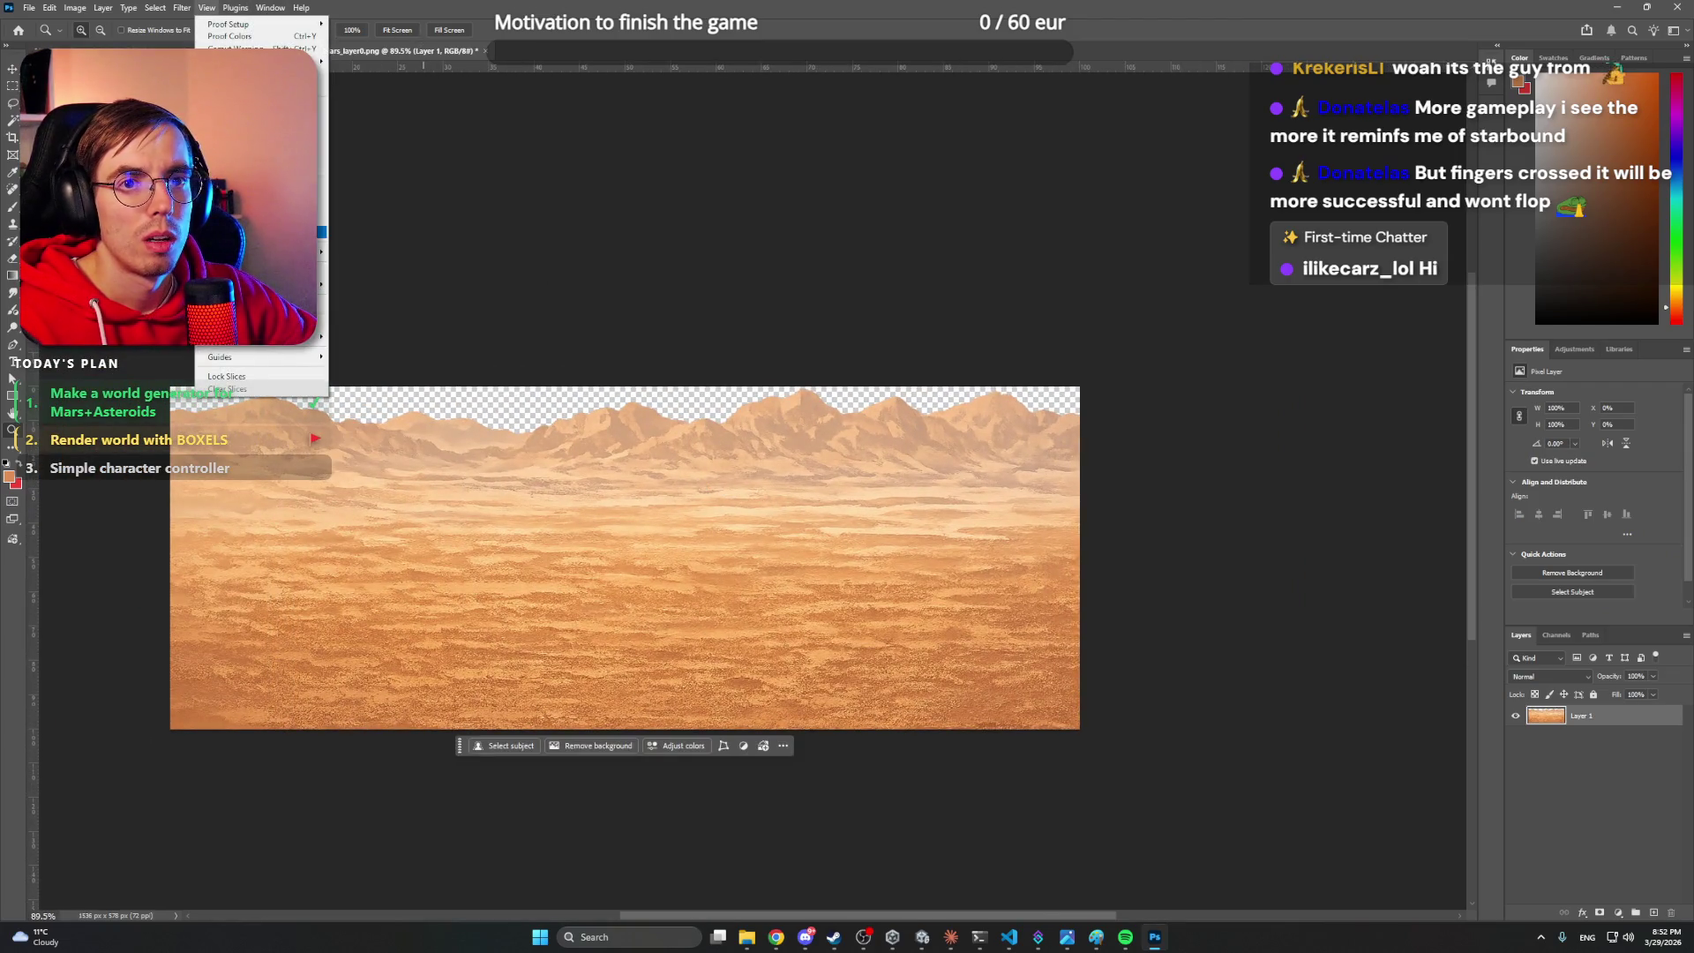
{"action": "left_click", "coordinate": [264, 231]}
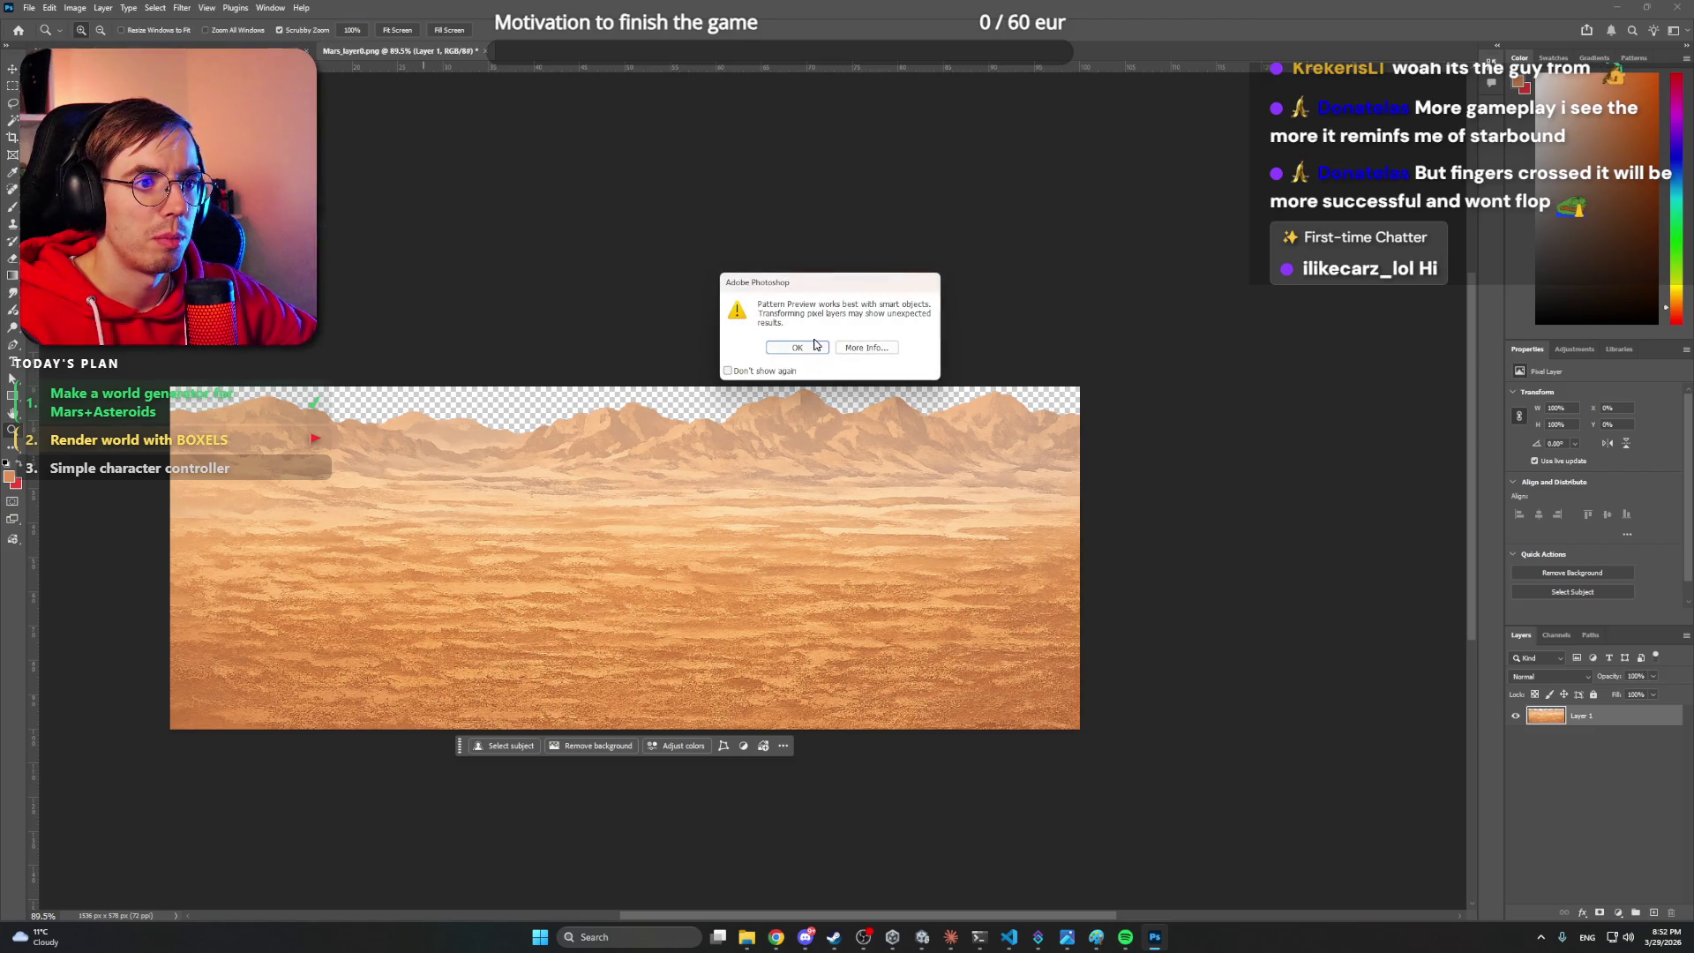
{"action": "left_click", "coordinate": [816, 344]}
{"action": "mouse_move", "coordinate": [839, 347]}
{"action": "left_mouse_down"}
{"action": "mouse_move", "coordinate": [888, 409]}
{"action": "mouse_move", "coordinate": [1131, 318]}
{"action": "mouse_move", "coordinate": [961, 348]}
{"action": "mouse_move", "coordinate": [720, 649]}
{"action": "left_mouse_up"}
- Copy a vertical desert strip to Layer 2, resize it, and slide it over the seam
{"action": "key", "text": "m"}
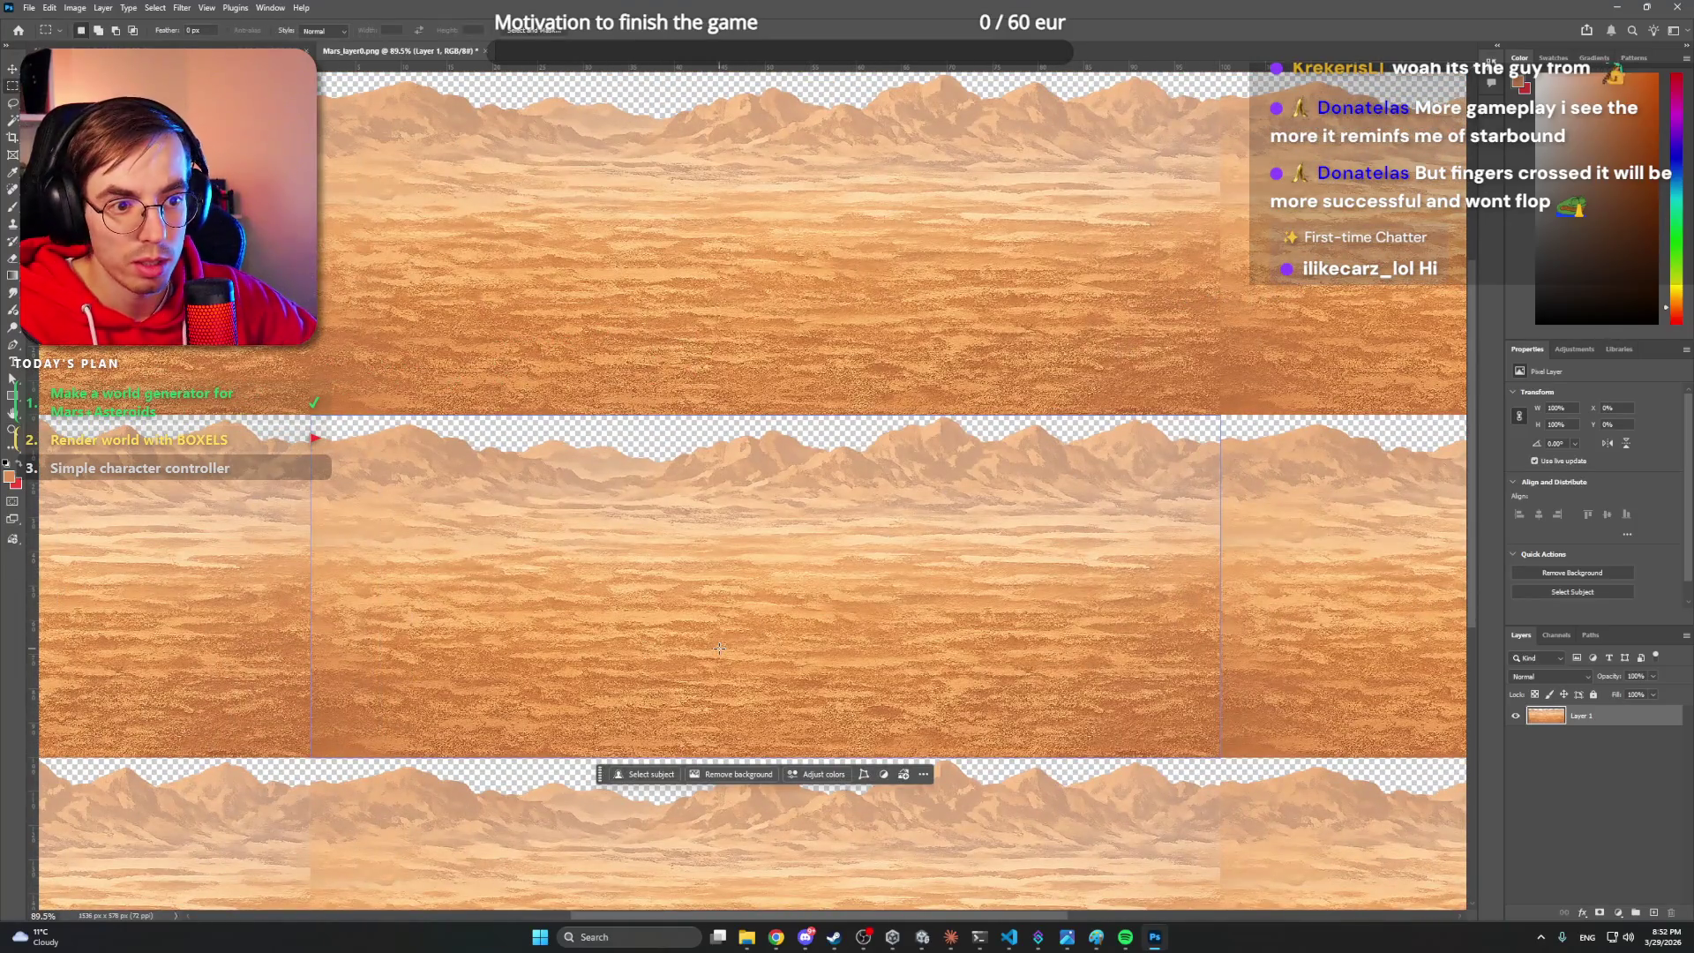
{"action": "mouse_move", "coordinate": [684, 756]}
{"action": "left_mouse_down"}
{"action": "mouse_move", "coordinate": [902, 570]}
{"action": "mouse_move", "coordinate": [873, 415]}
{"action": "mouse_move", "coordinate": [617, 642]}
{"action": "mouse_move", "coordinate": [645, 757]}
{"action": "left_mouse_up"}
{"action": "key", "text": "ctrl+j"}
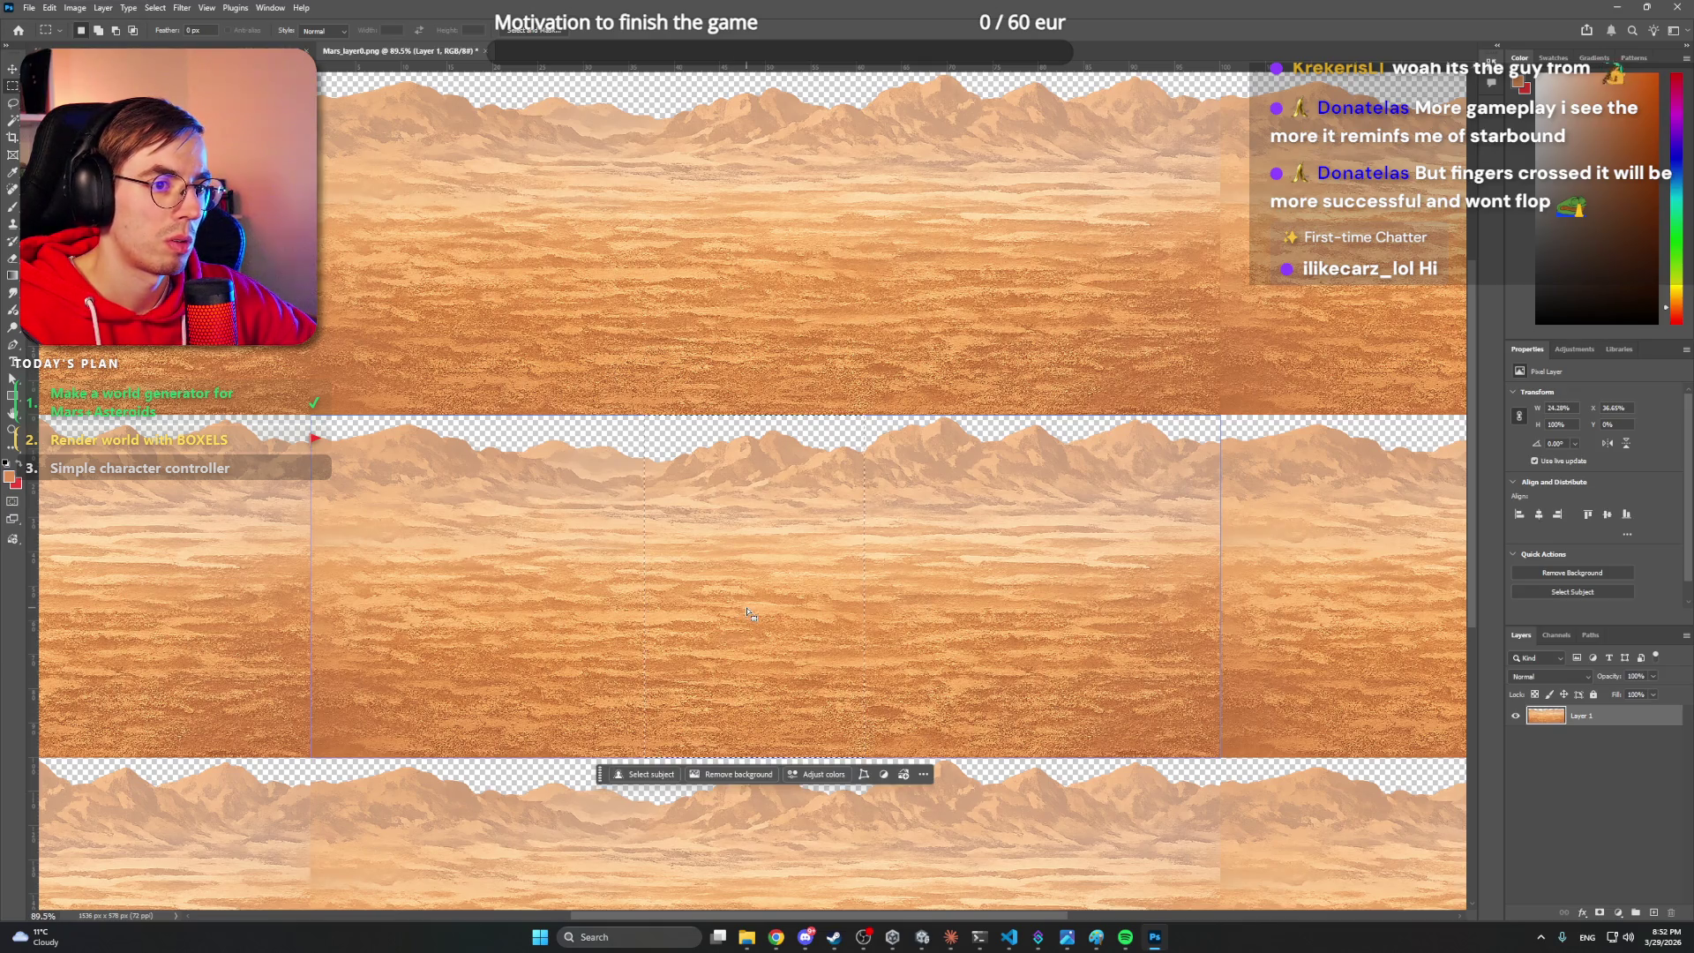
{"action": "key", "text": "ctrl+t"}
{"action": "mouse_move", "coordinate": [745, 617]}
{"action": "left_mouse_down"}
{"action": "mouse_move", "coordinate": [775, 572]}
{"action": "mouse_move", "coordinate": [1090, 574]}
{"action": "left_mouse_up"}
{"action": "key", "text": "v"}
{"action": "key", "text": "ctrl+d"}
{"action": "mouse_move", "coordinate": [855, 533]}
{"action": "left_mouse_down"}
{"action": "mouse_move", "coordinate": [1074, 511]}
{"action": "mouse_move", "coordinate": [1185, 552]}
{"action": "mouse_move", "coordinate": [1261, 552]}
{"action": "left_mouse_up"}
{"action": "left_click_drag", "start_coordinate": [1189, 469], "coordinate": [829, 472]}
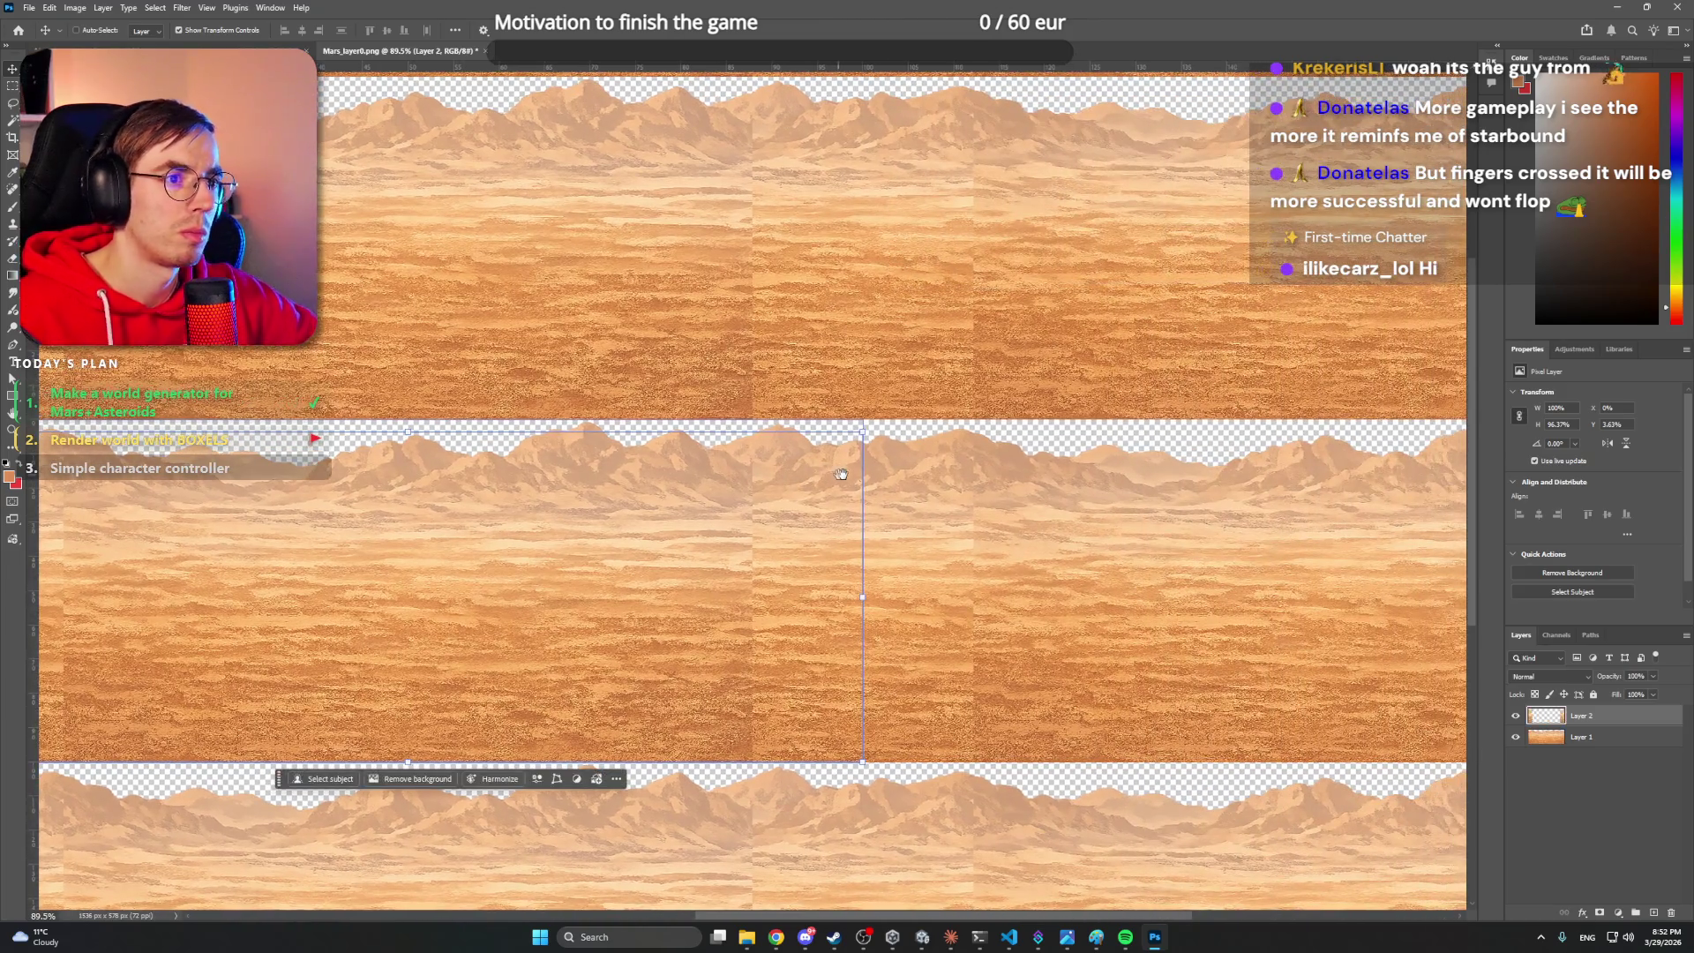
- Add a layer mask to Layer 2 and paint the patch edges into the desert
{"action": "left_click", "coordinate": [1603, 733]}
{"action": "left_click", "coordinate": [1580, 716]}
{"action": "left_click", "coordinate": [1600, 913]}
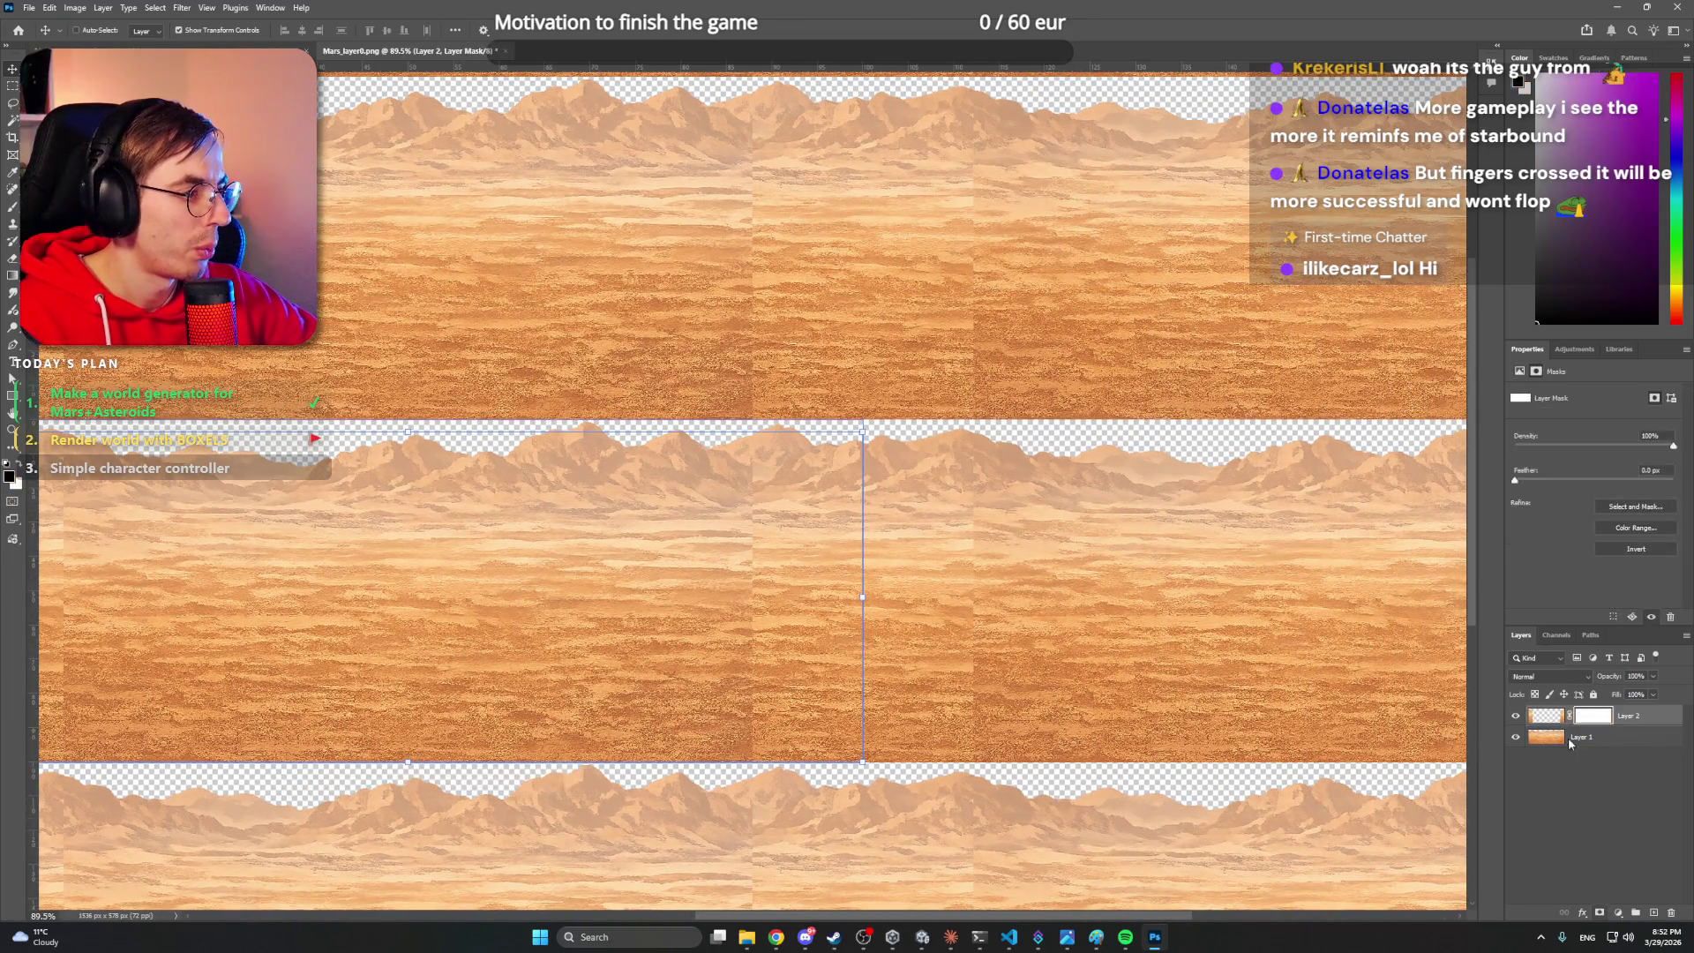
{"action": "key", "text": "b"}
{"action": "left_click", "coordinate": [962, 498]}
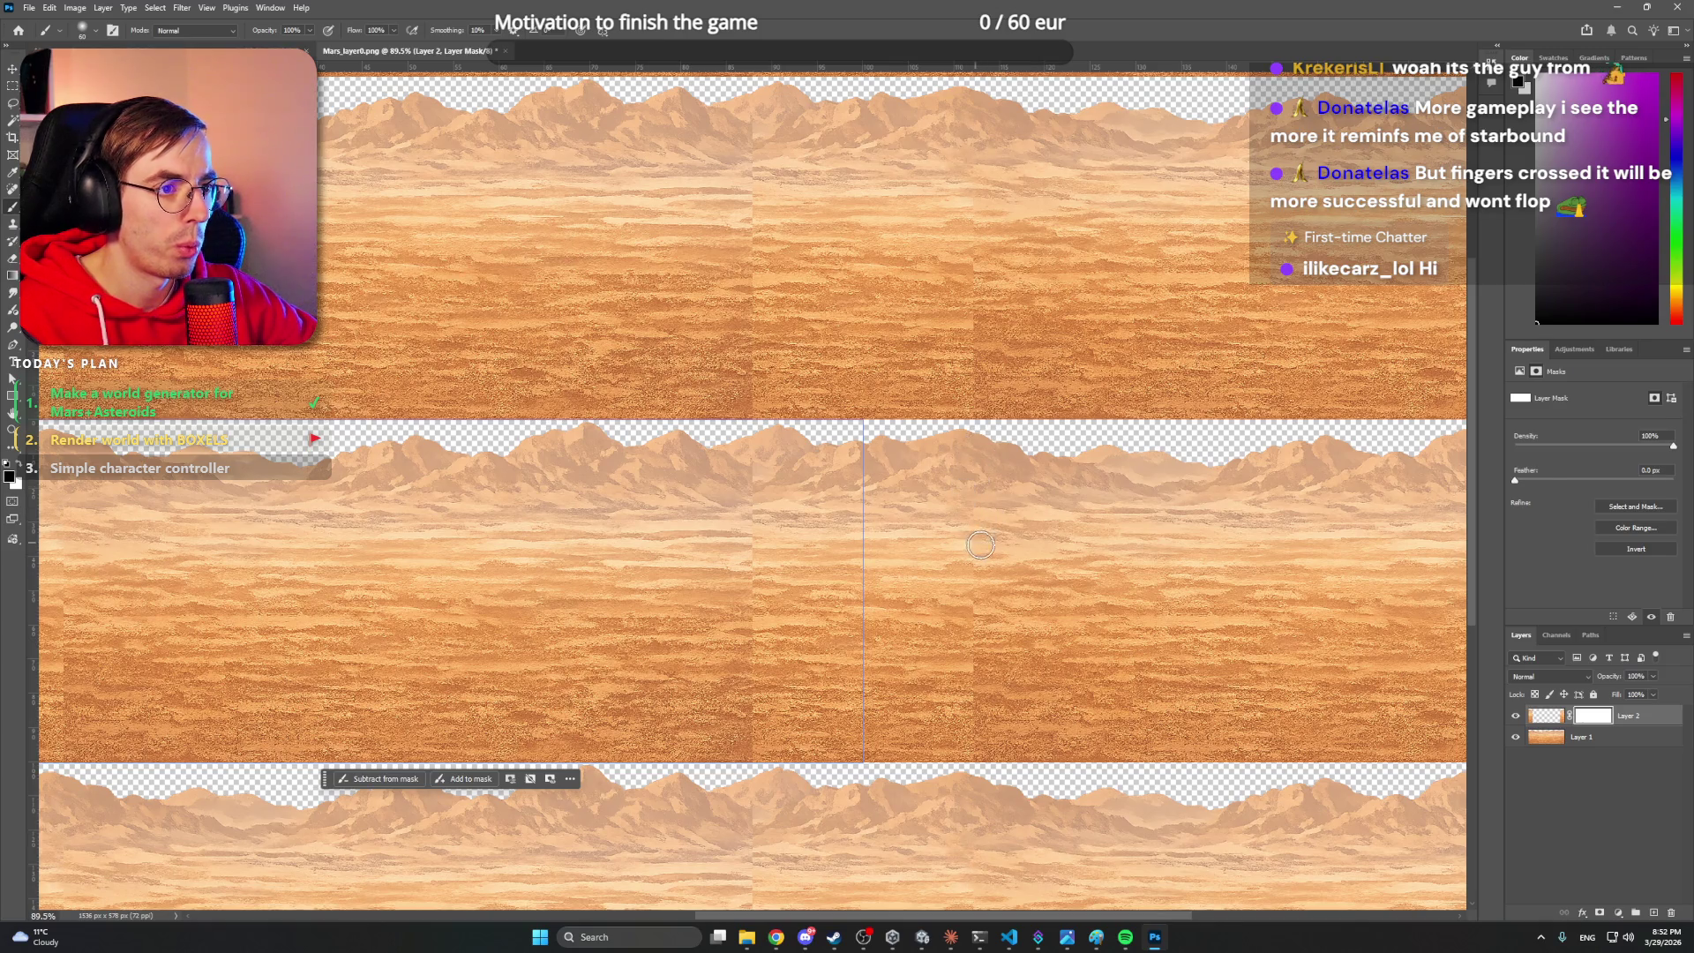
{"action": "key", "text": "bracketright"}
{"action": "key", "text": "bracketright"}
{"action": "key", "text": "bracketright"}
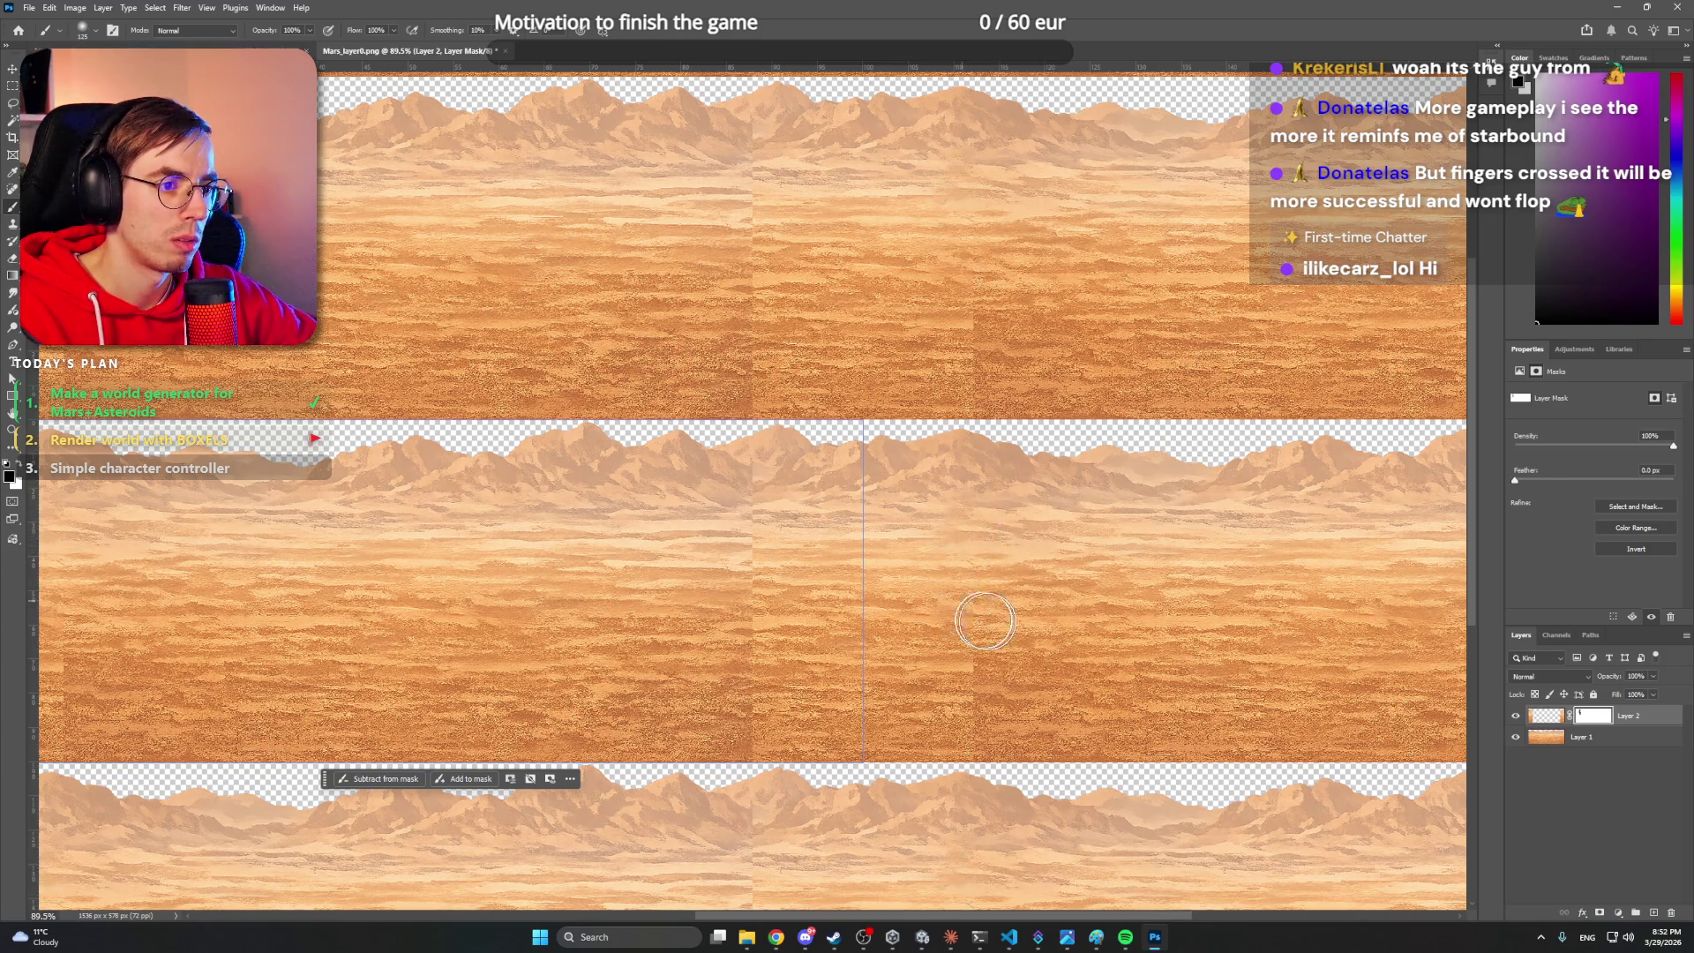
{"action": "mouse_move", "coordinate": [927, 556]}
{"action": "left_mouse_down"}
{"action": "mouse_move", "coordinate": [1013, 612]}
{"action": "mouse_move", "coordinate": [981, 697]}
{"action": "left_mouse_up"}
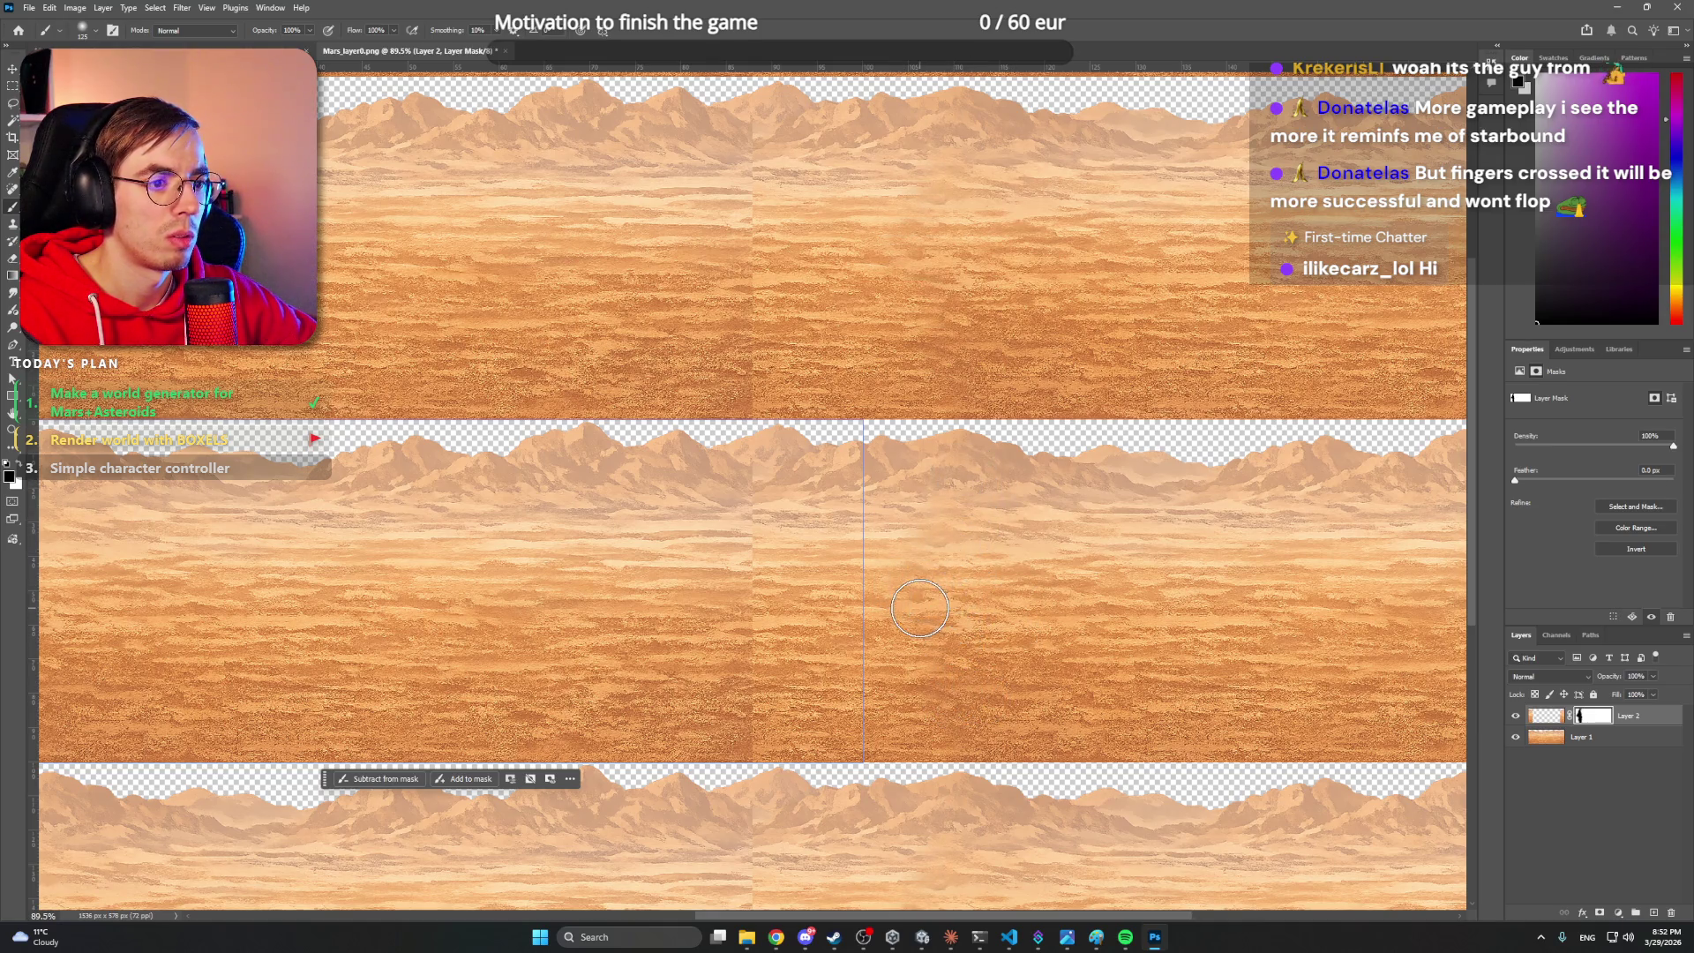
{"action": "left_click_drag", "start_coordinate": [729, 466], "coordinate": [756, 459]}
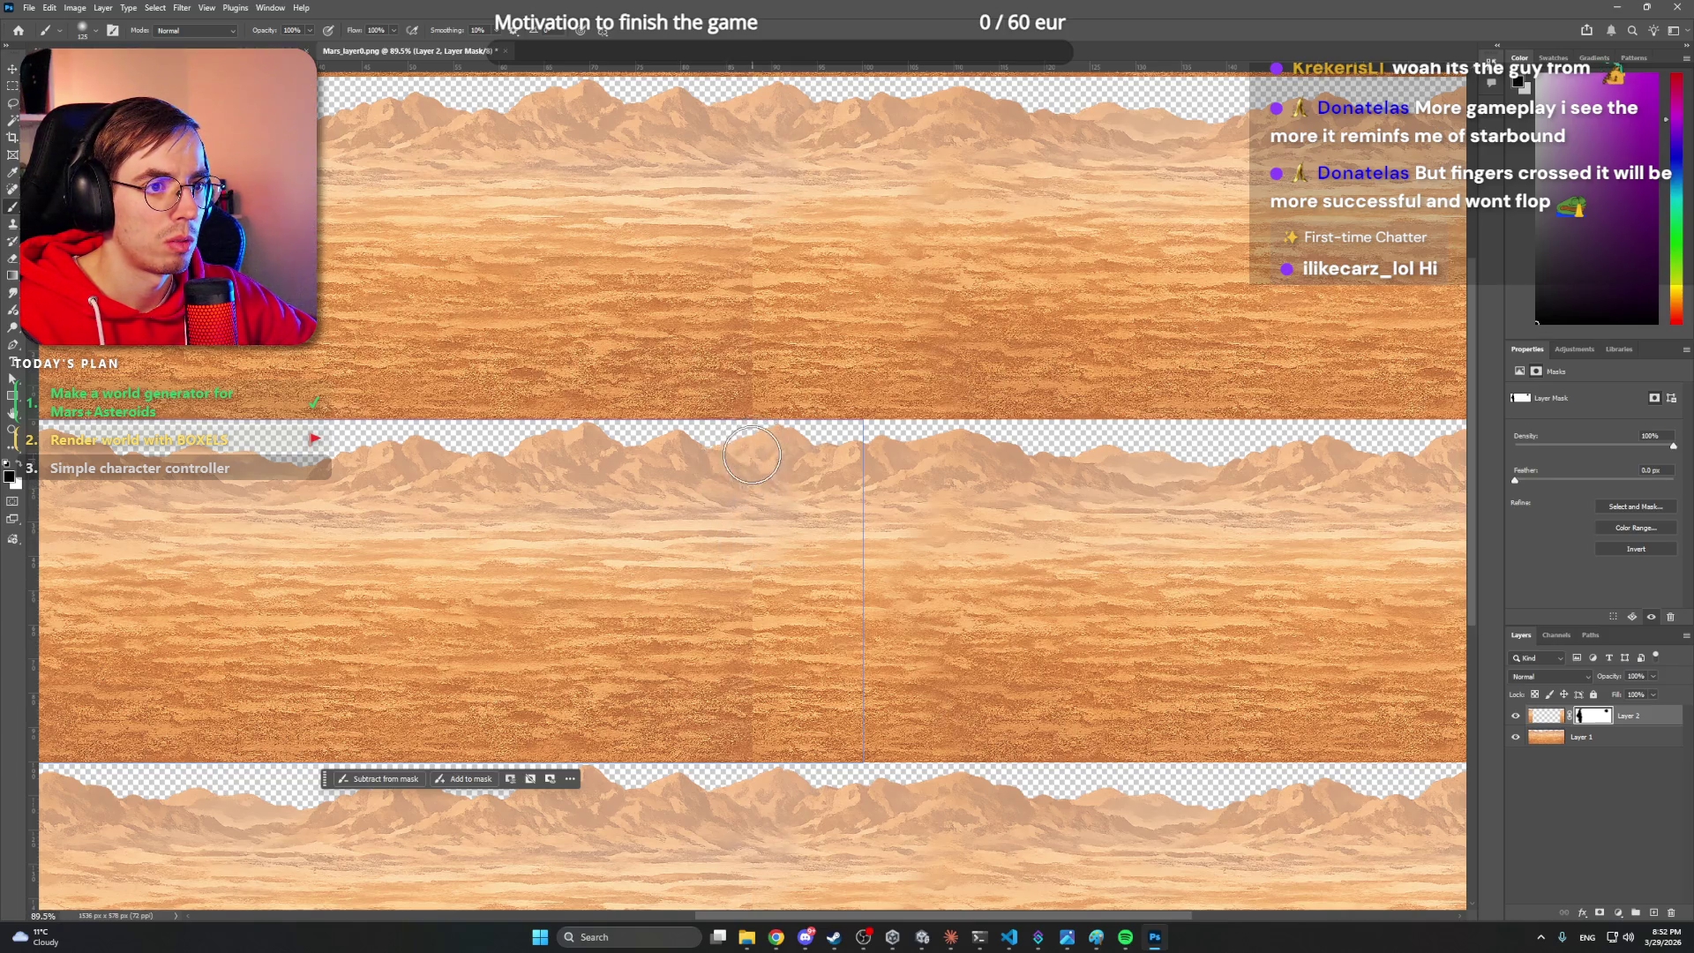
{"action": "left_click_drag", "start_coordinate": [754, 538], "coordinate": [753, 721]}
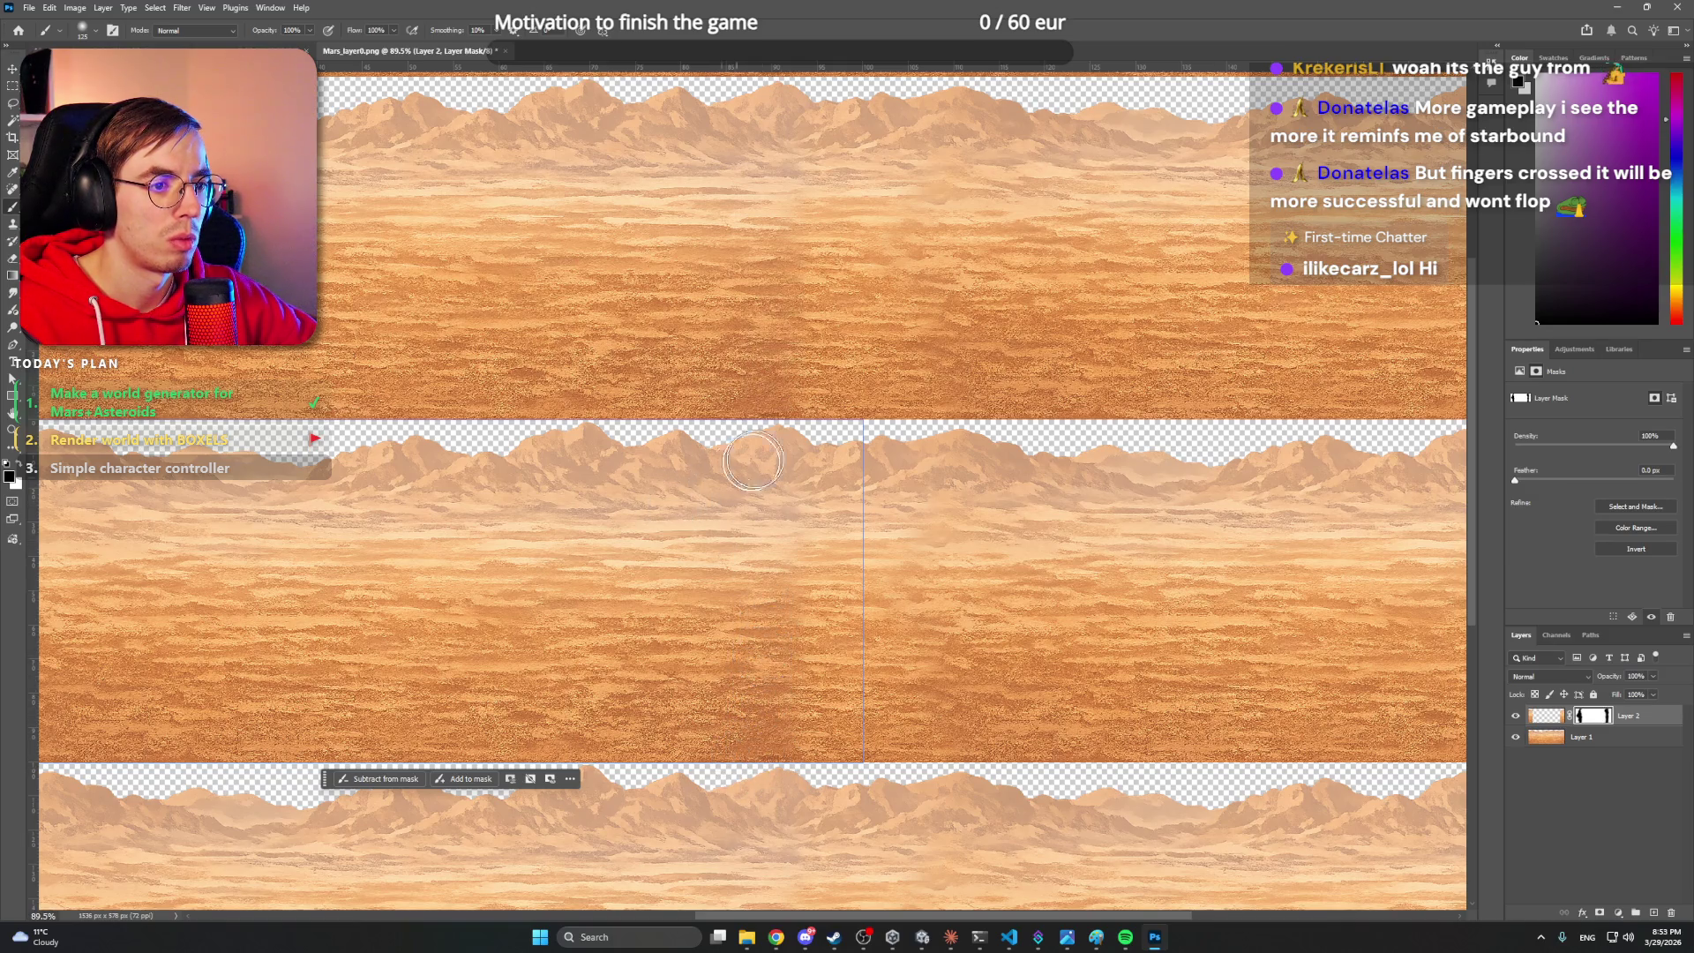
- Refine the seam mask with a smaller brush, then duplicate the layer as Layer 2 copy
{"action": "scroll", "coordinate": [752, 461], "scroll_direction": "down", "scroll_amount": 2}
{"action": "scroll", "coordinate": [753, 460], "scroll_direction": "up", "scroll_amount": 3}
{"action": "key", "text": "bracketleft"}
{"action": "key", "text": "bracketleft"}
{"action": "key", "text": "bracketleft"}
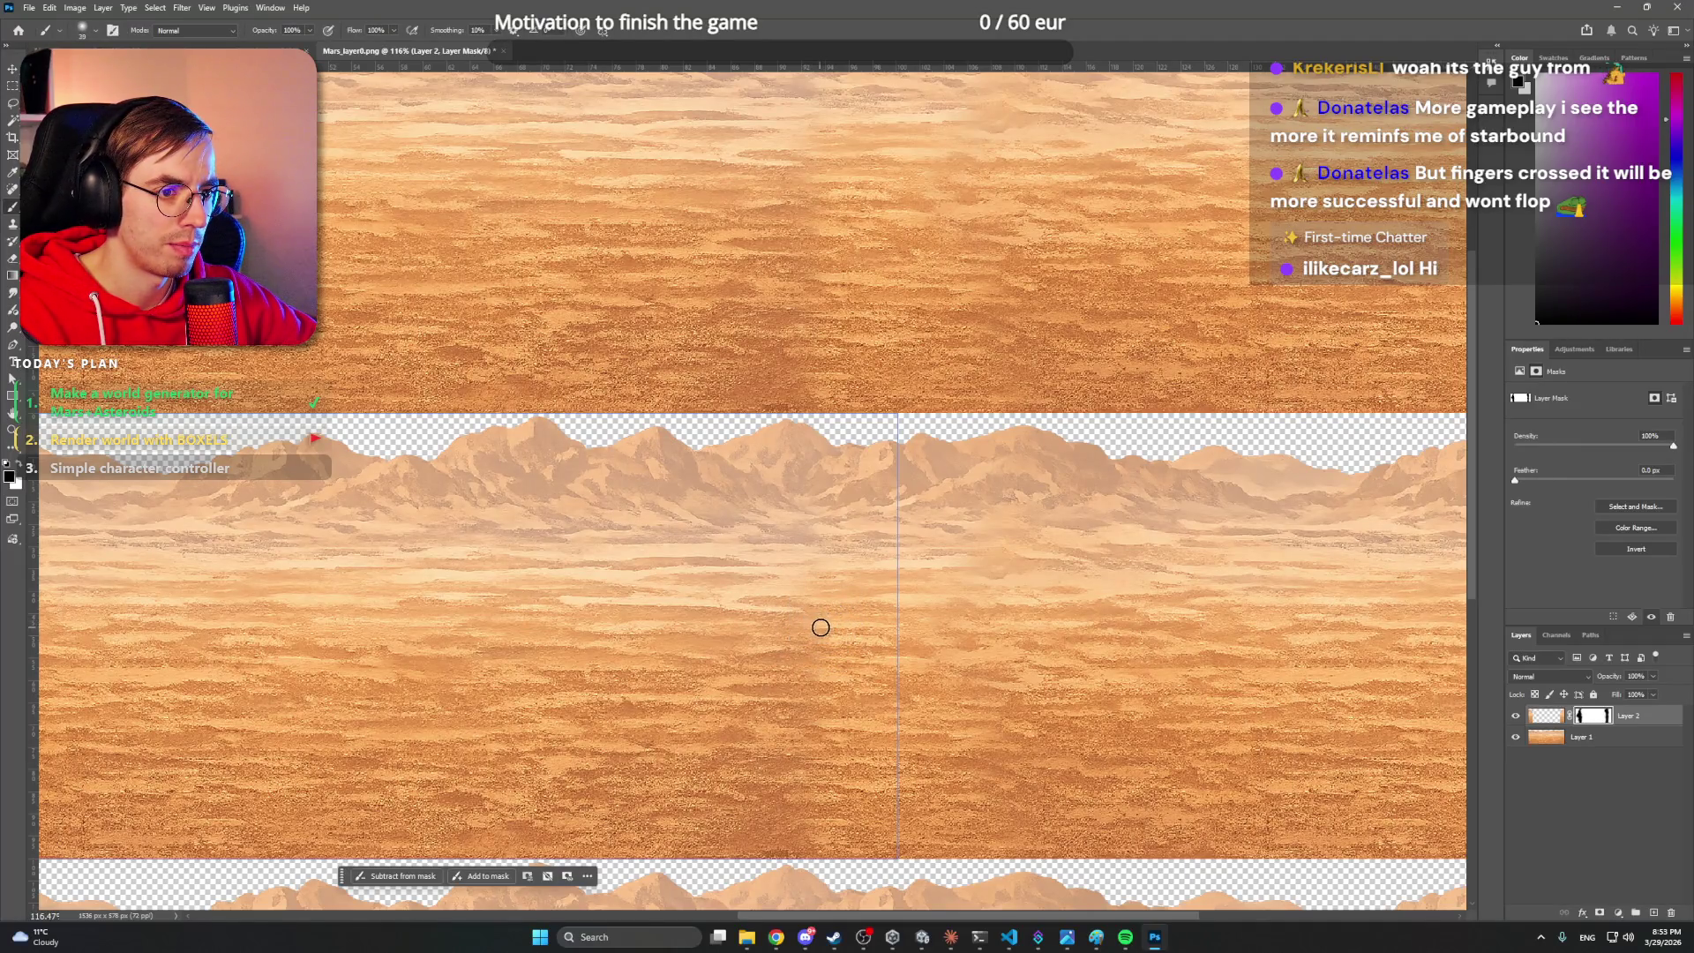
{"action": "mouse_move", "coordinate": [810, 649]}
{"action": "left_mouse_down"}
{"action": "mouse_move", "coordinate": [847, 706]}
{"action": "mouse_move", "coordinate": [821, 728]}
{"action": "mouse_move", "coordinate": [847, 711]}
{"action": "mouse_move", "coordinate": [817, 730]}
{"action": "mouse_move", "coordinate": [829, 798]}
{"action": "mouse_move", "coordinate": [803, 836]}
{"action": "mouse_move", "coordinate": [843, 850]}
{"action": "left_mouse_up"}
{"action": "mouse_move", "coordinate": [839, 601]}
{"action": "left_mouse_down"}
{"action": "mouse_move", "coordinate": [824, 568]}
{"action": "mouse_move", "coordinate": [760, 594]}
{"action": "left_mouse_up"}
{"action": "left_click_drag", "start_coordinate": [853, 567], "coordinate": [840, 521]}
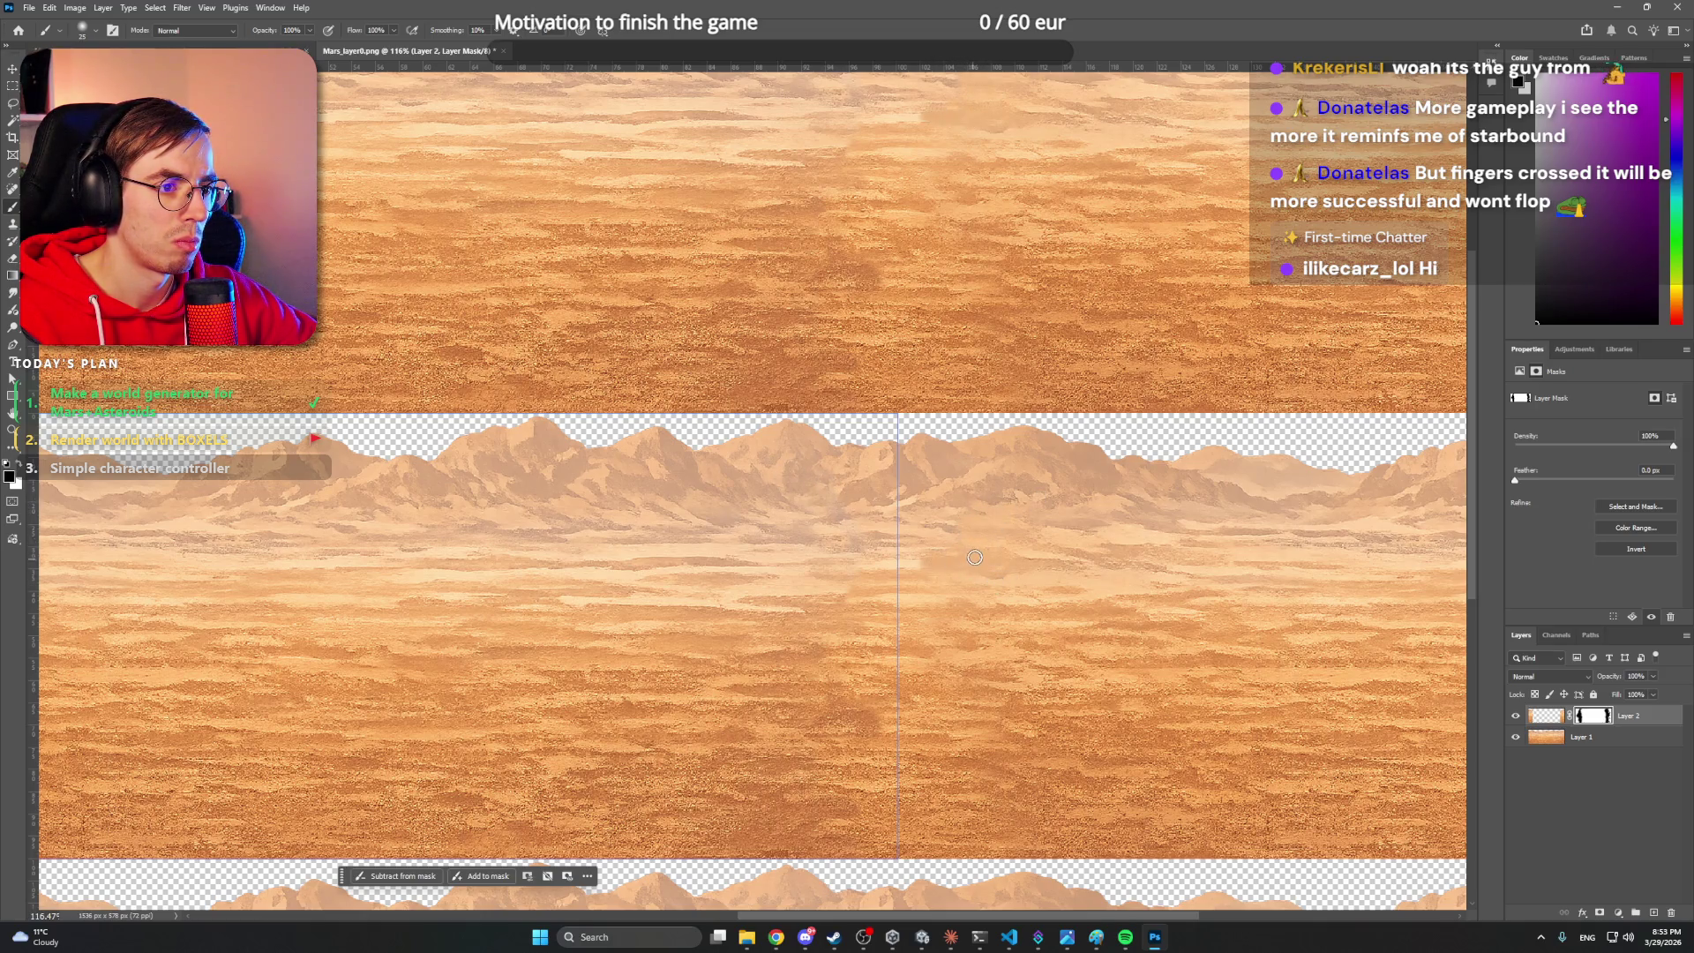
{"action": "mouse_move", "coordinate": [1088, 543]}
{"action": "left_mouse_down"}
{"action": "mouse_move", "coordinate": [991, 529]}
{"action": "mouse_move", "coordinate": [1094, 536]}
{"action": "left_mouse_up"}
{"action": "key", "text": "ctrl+j"}
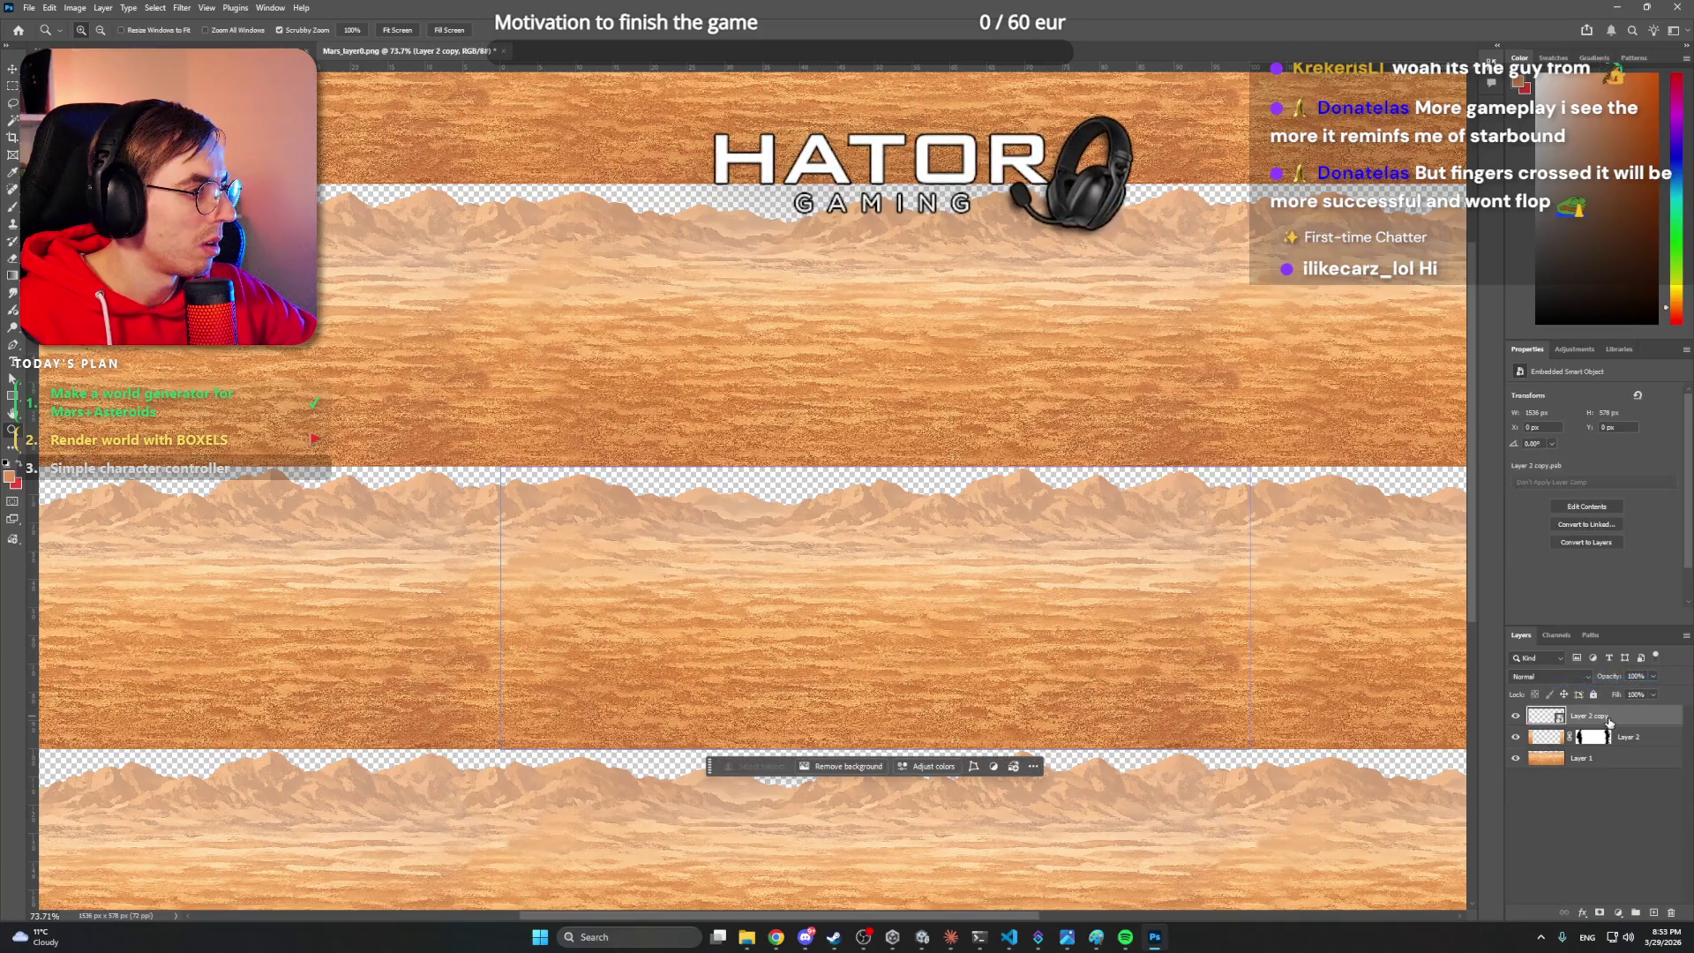
- Apply a Filter > Pixelate > Mosaic smart filter to Layer 2 copy, then start Save As
{"action": "left_click", "coordinate": [182, 7]}
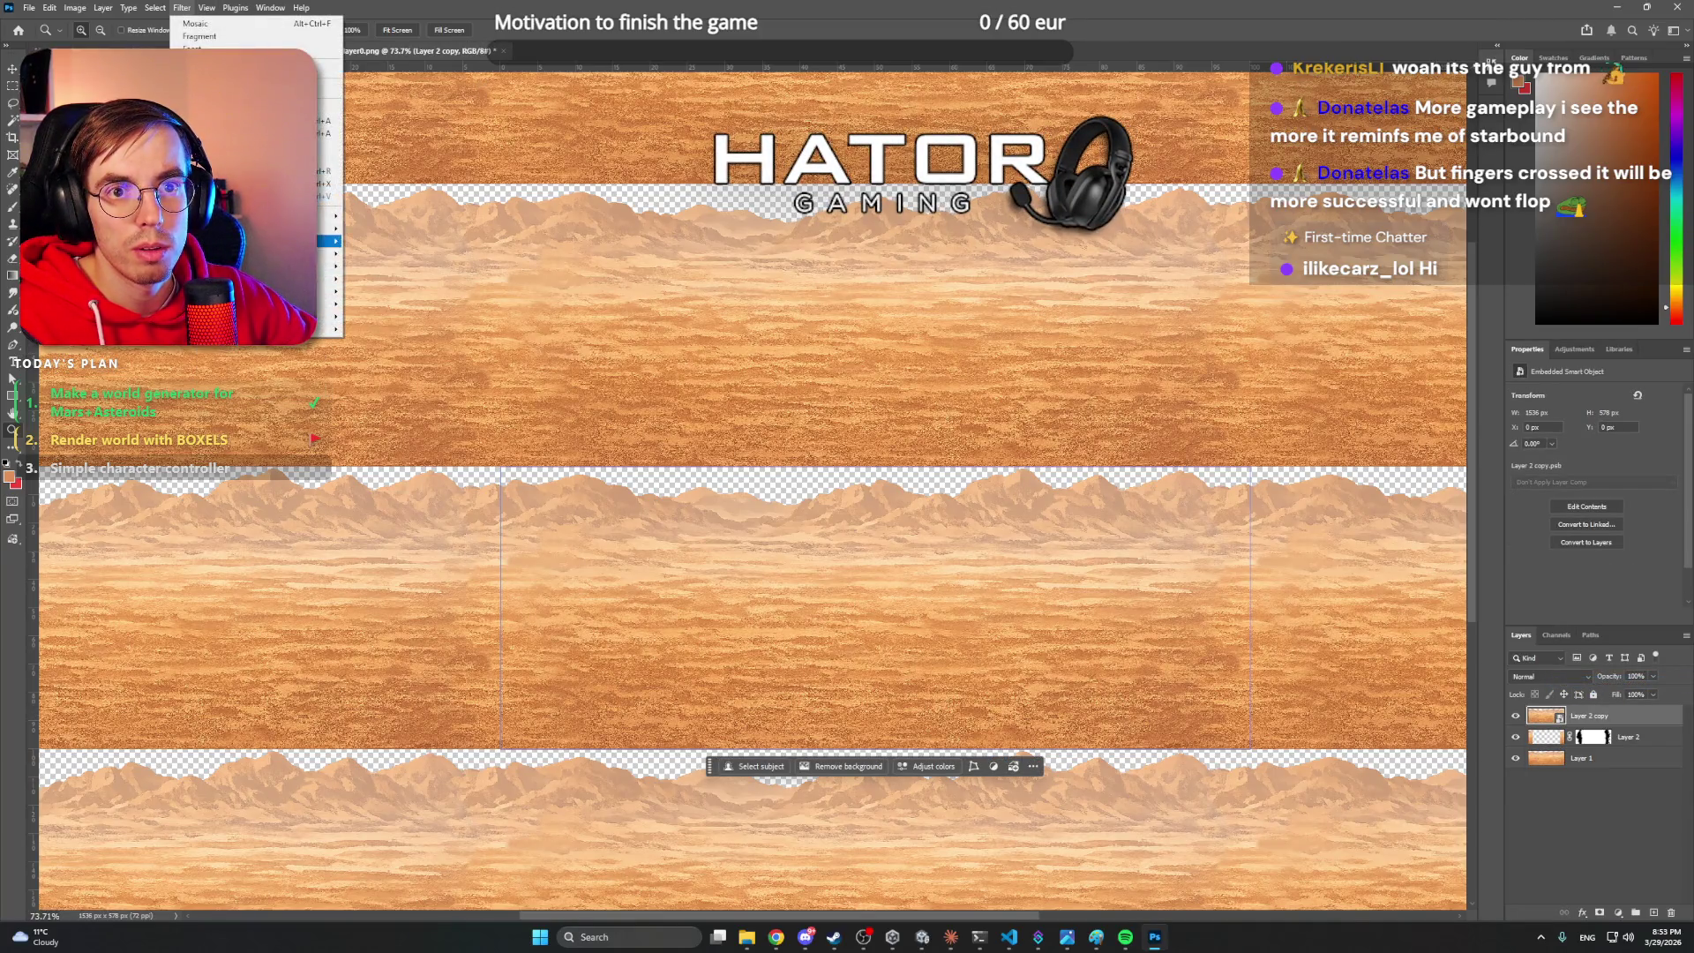
{"action": "mouse_move", "coordinate": [326, 265]}
{"action": "left_click", "coordinate": [411, 334]}
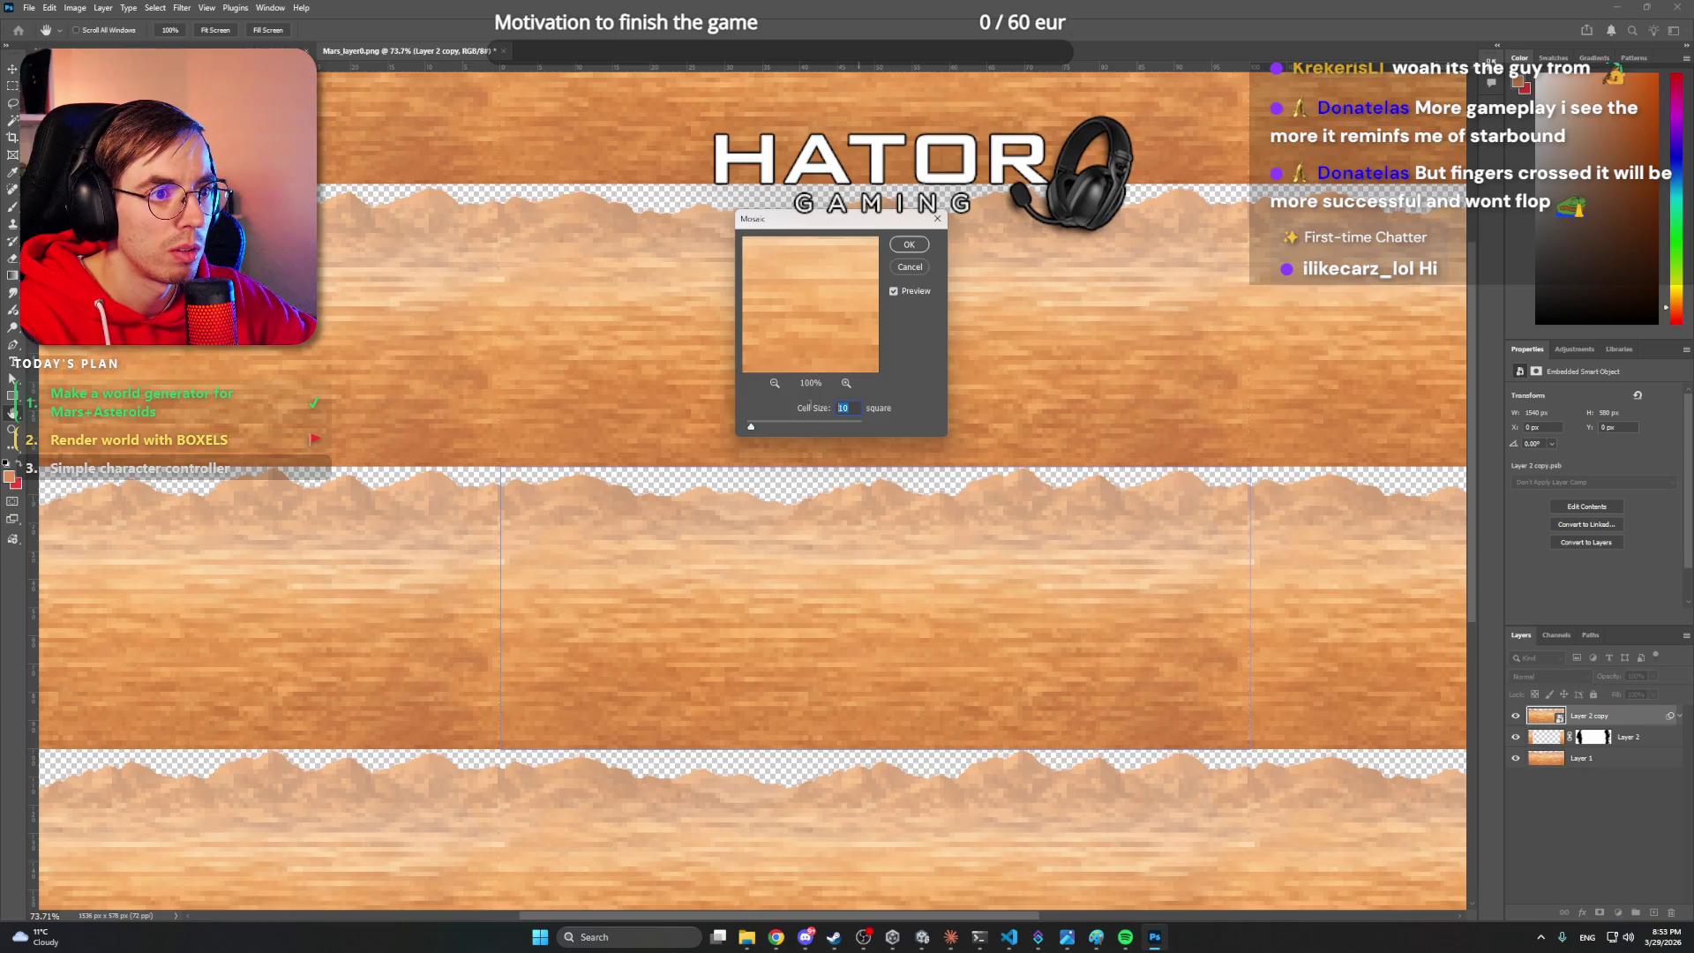
{"action": "left_click", "coordinate": [799, 409]}
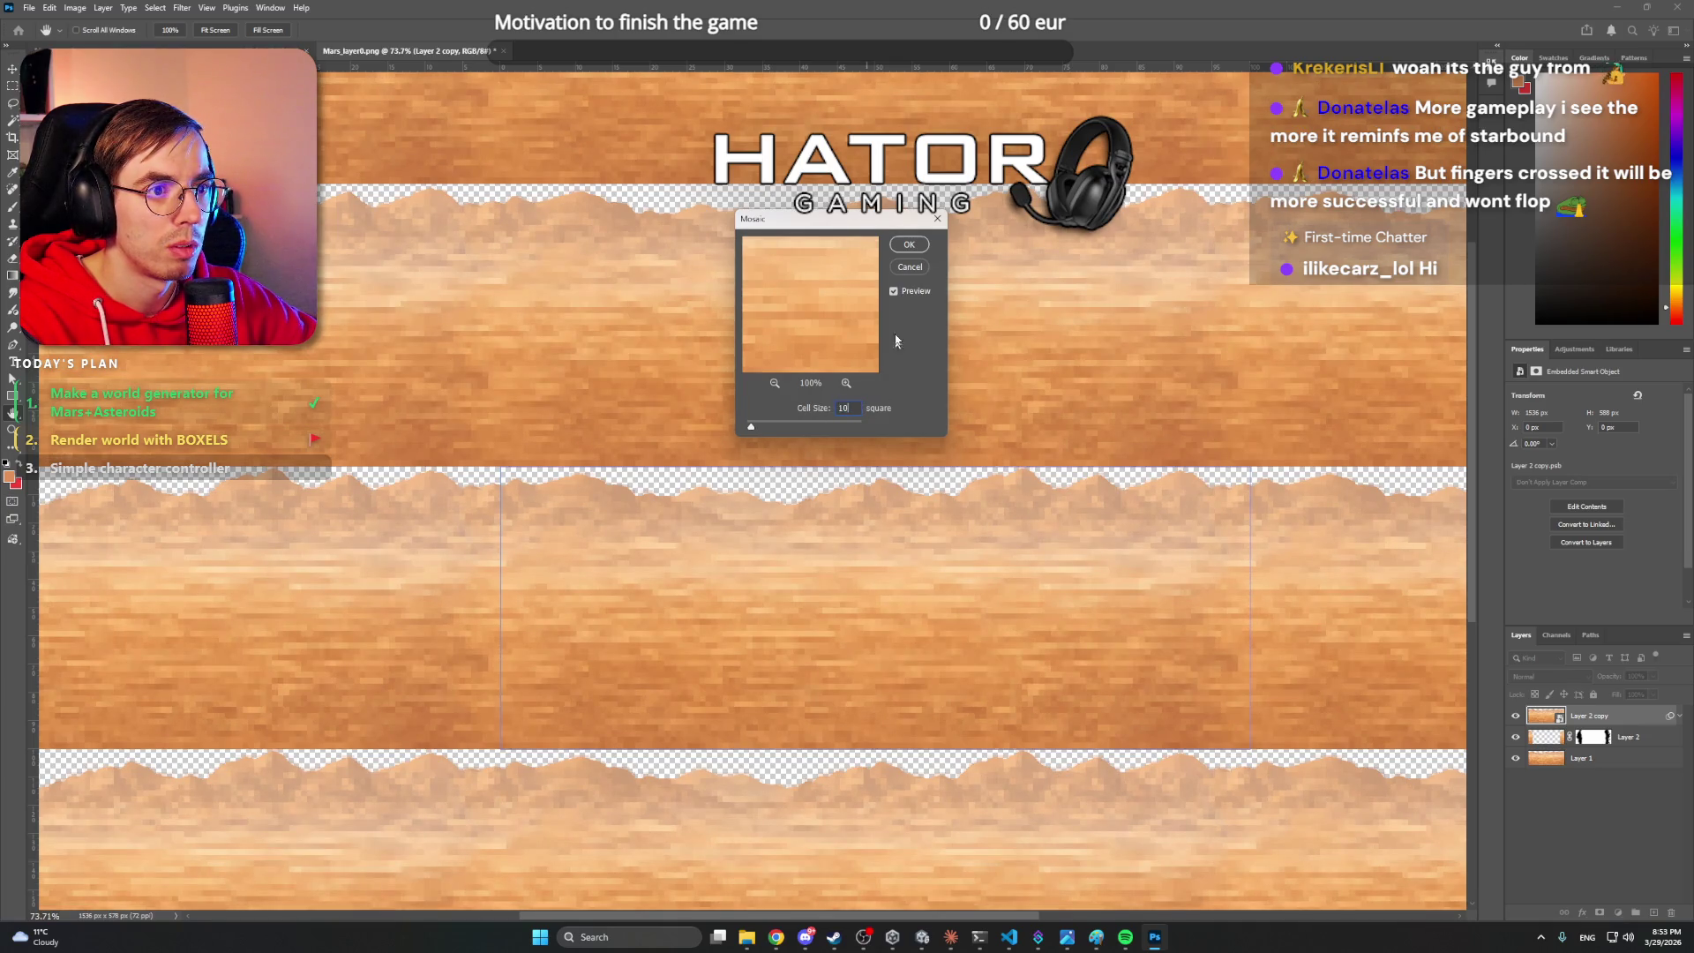
{"action": "left_click", "coordinate": [912, 247]}
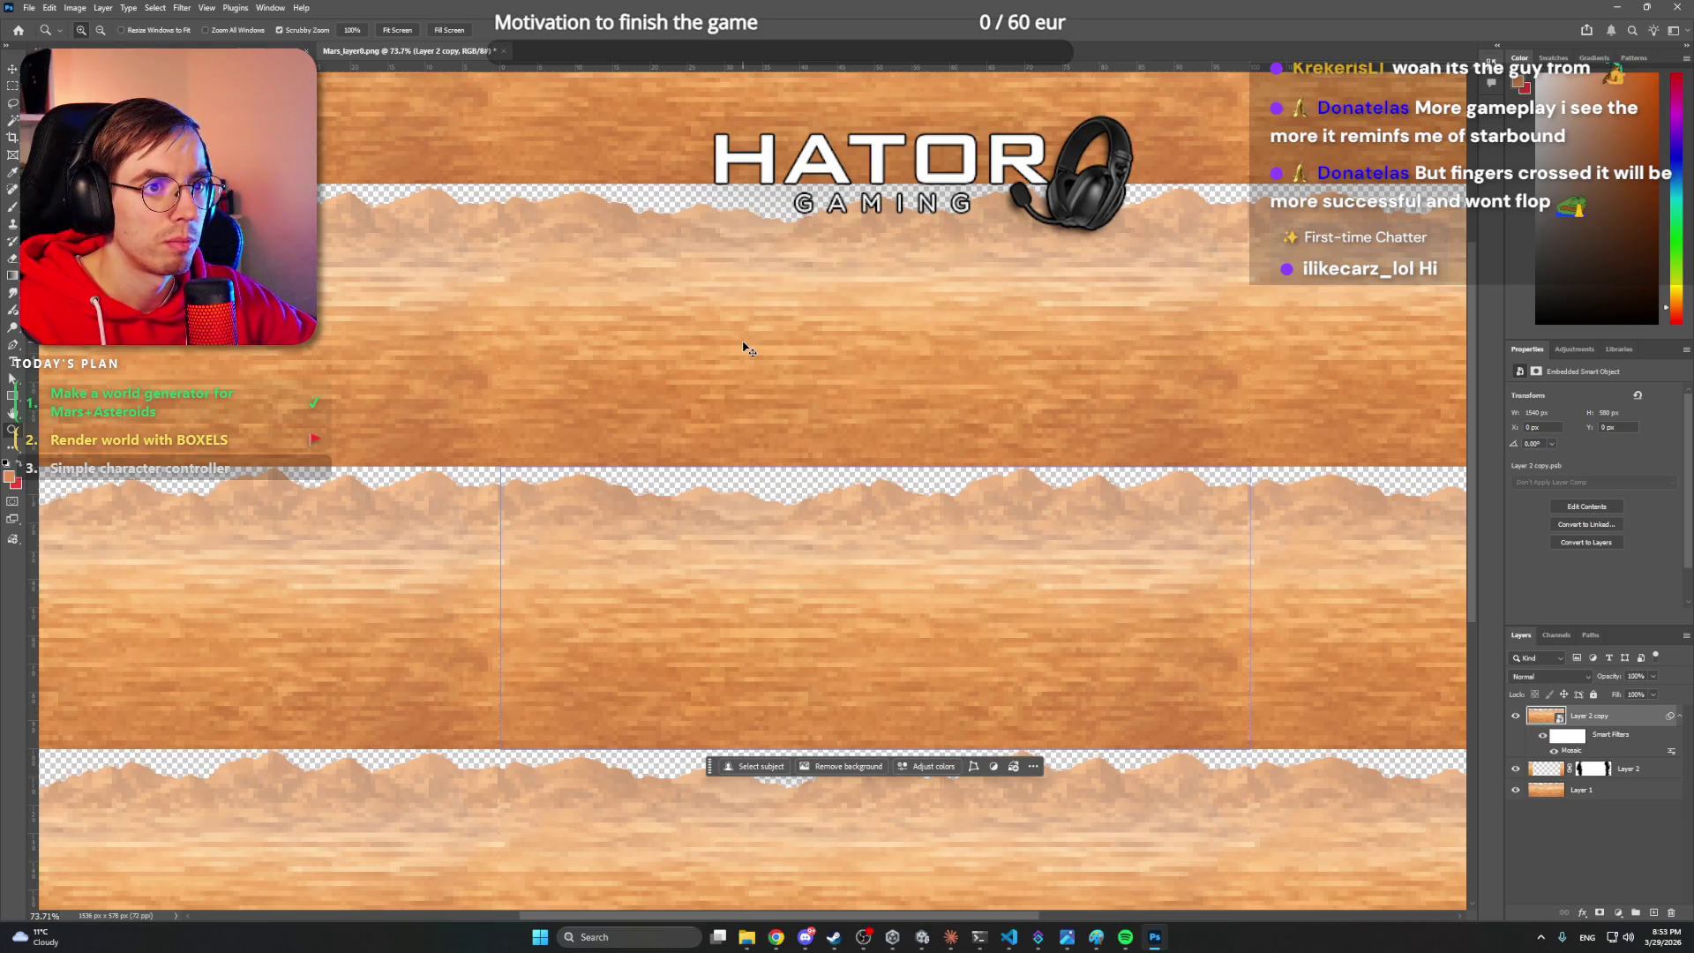
{"action": "key", "text": "ctrl+s"}
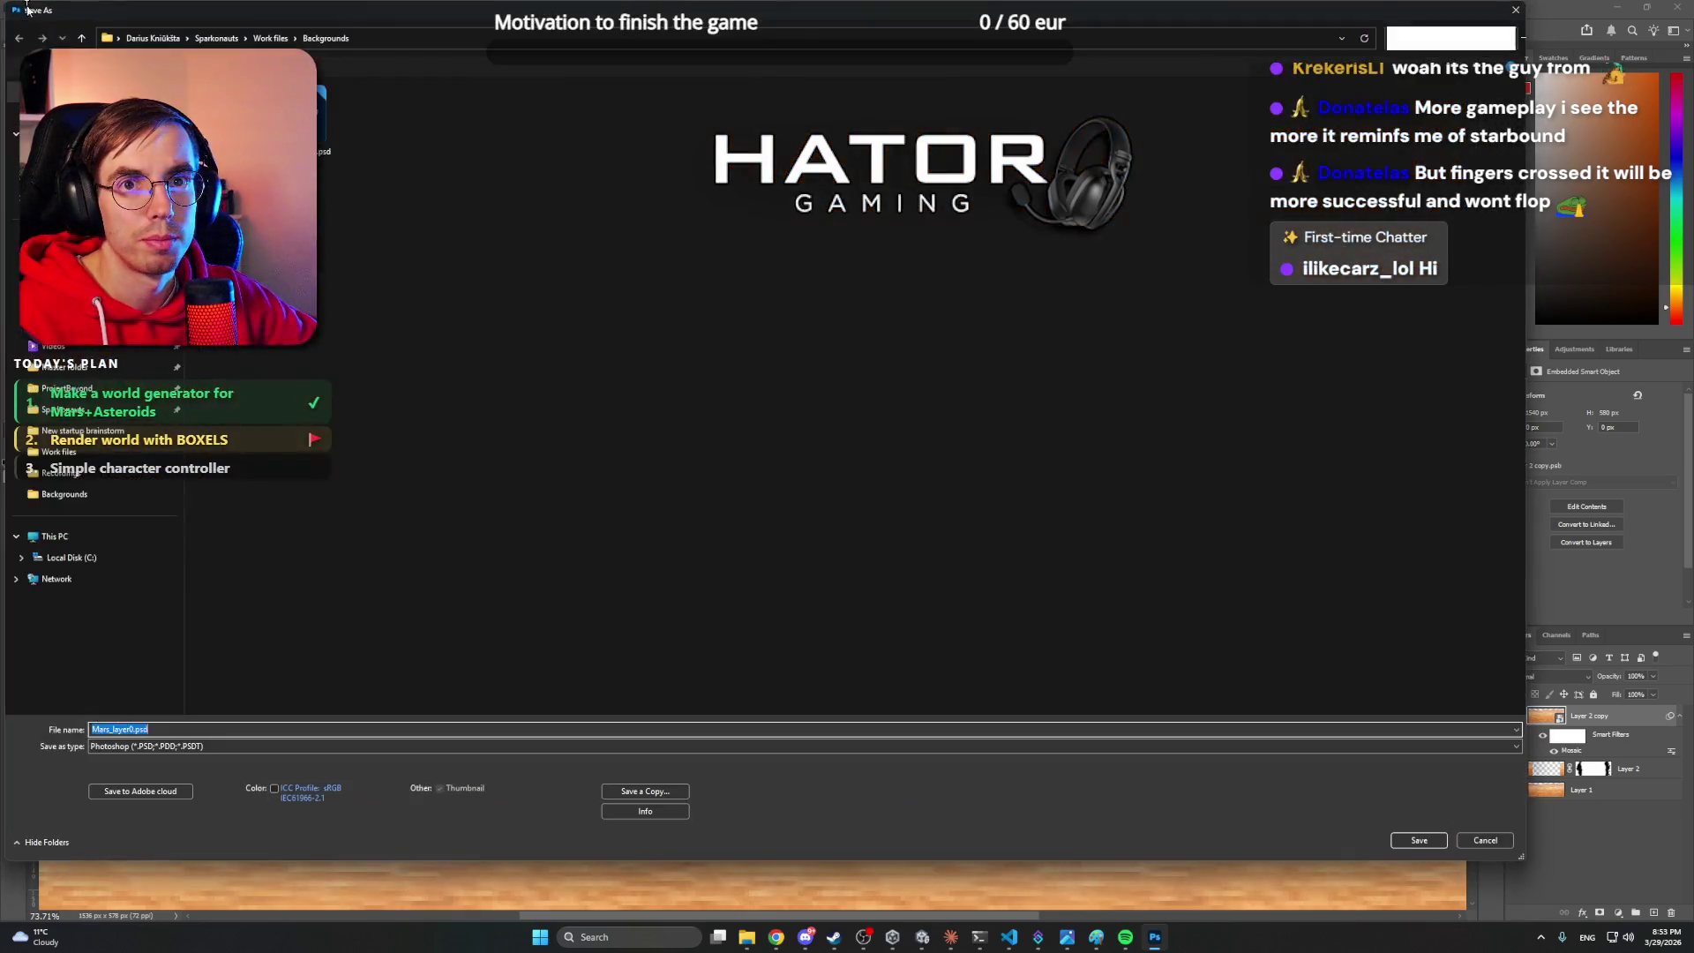
- Save the document as Mars_layer1.psd, accepting the format options
{"action": "key", "text": "Right"}
{"action": "key", "text": "Left"}
{"action": "key", "text": "Left"}
{"action": "key", "text": "Left"}
{"action": "key", "text": "BackSpace"}
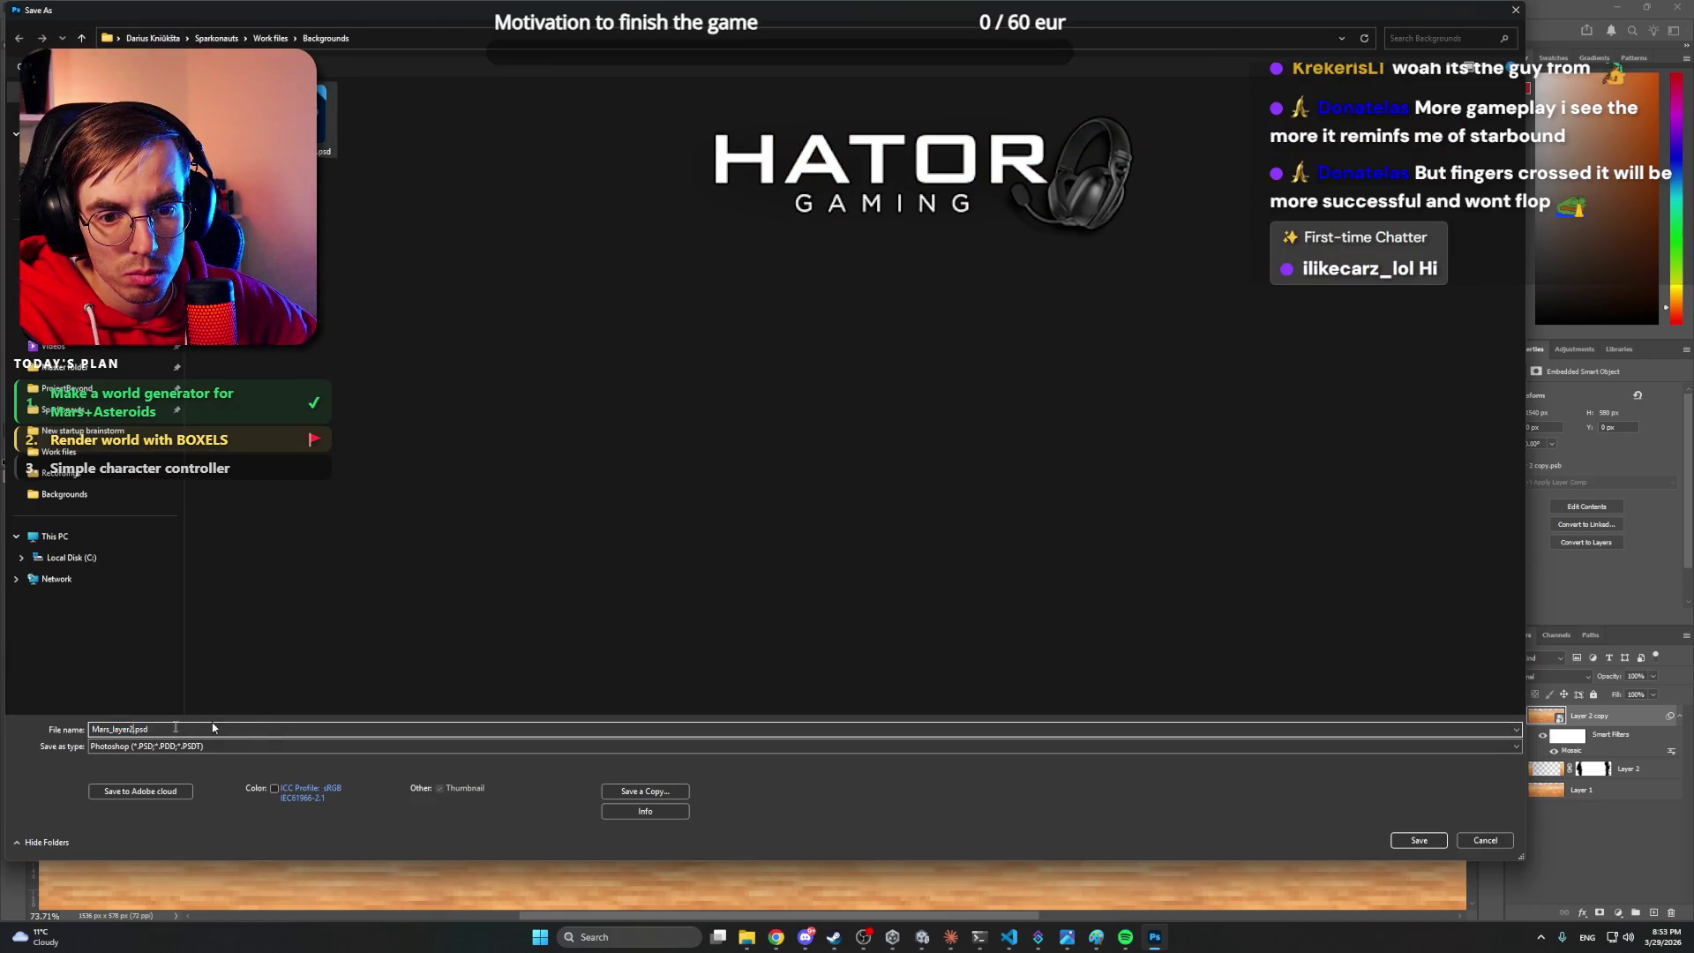
{"action": "type", "text": "1"}
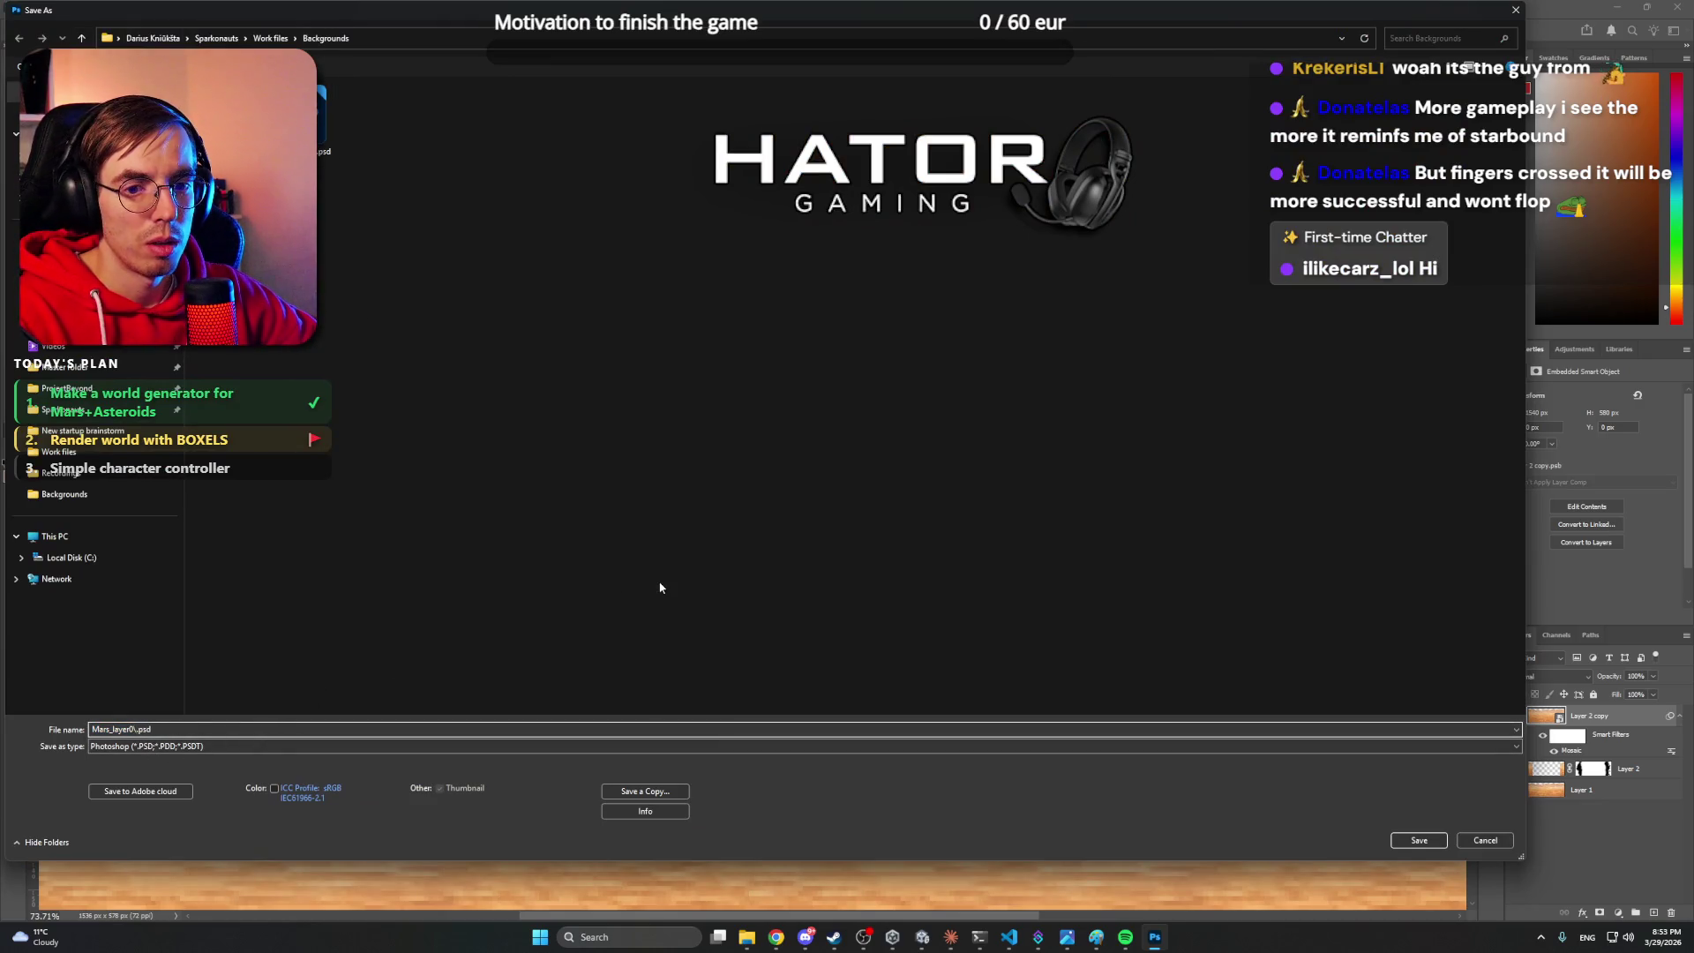
{"action": "key", "text": "Return"}
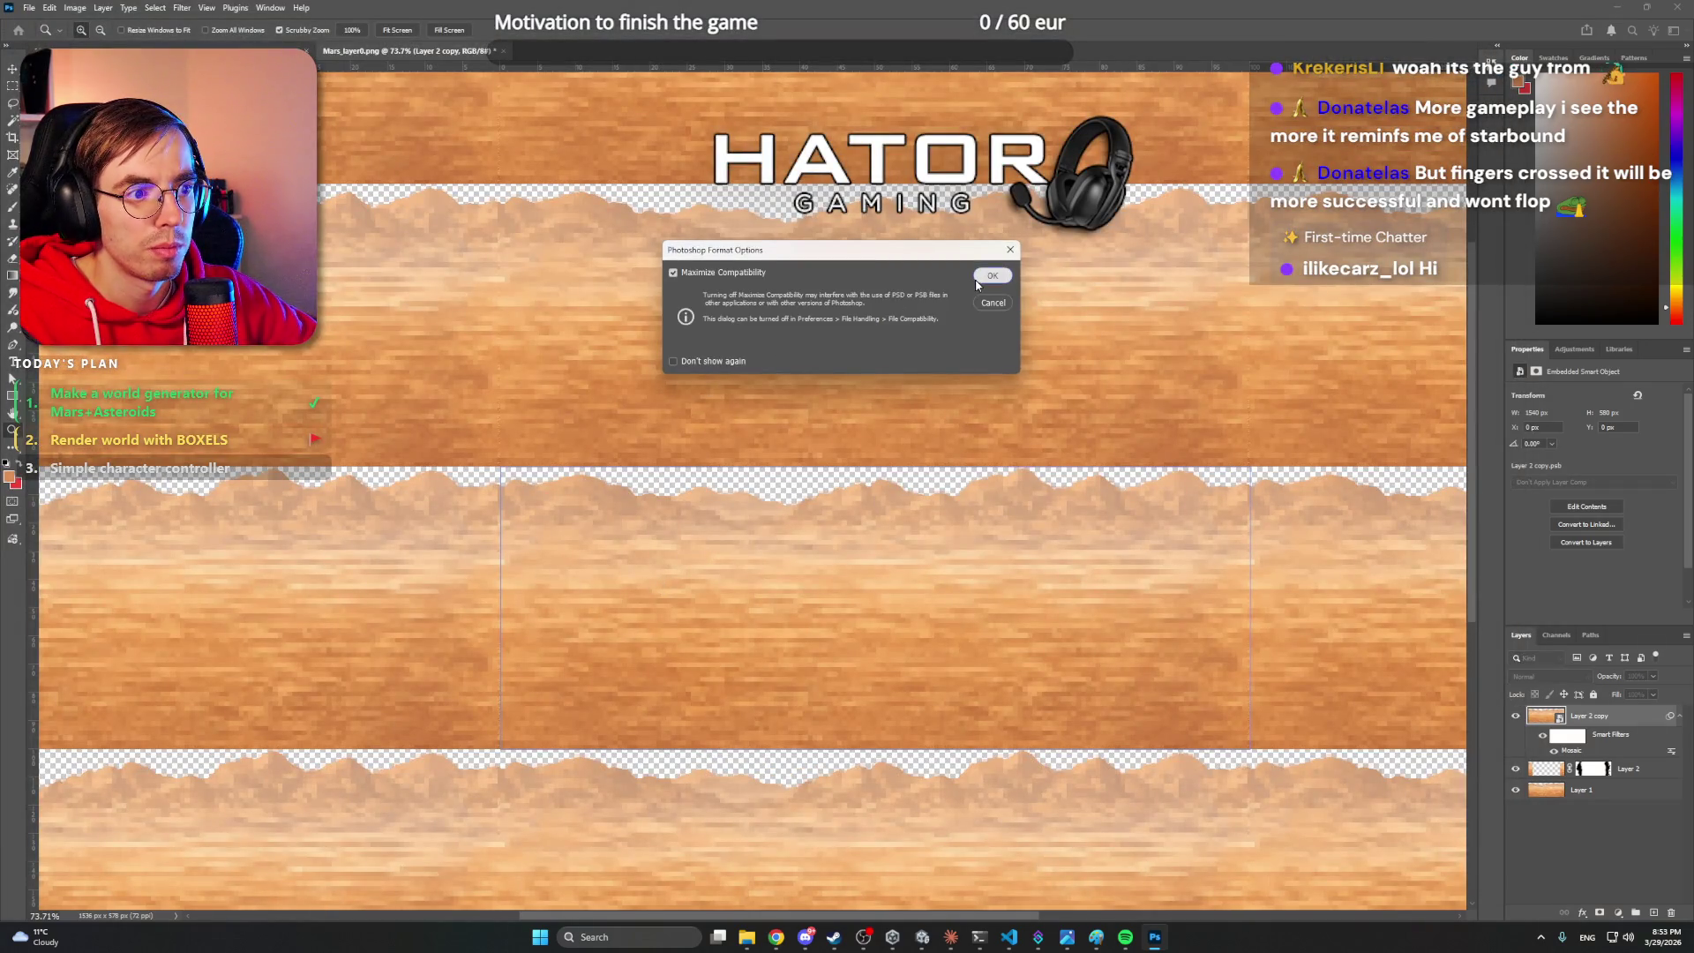
{"action": "left_click", "coordinate": [976, 279]}
- Save the image as PNG over Mars_layer0.png, confirming the replacement
{"action": "left_click", "coordinate": [28, 6]}
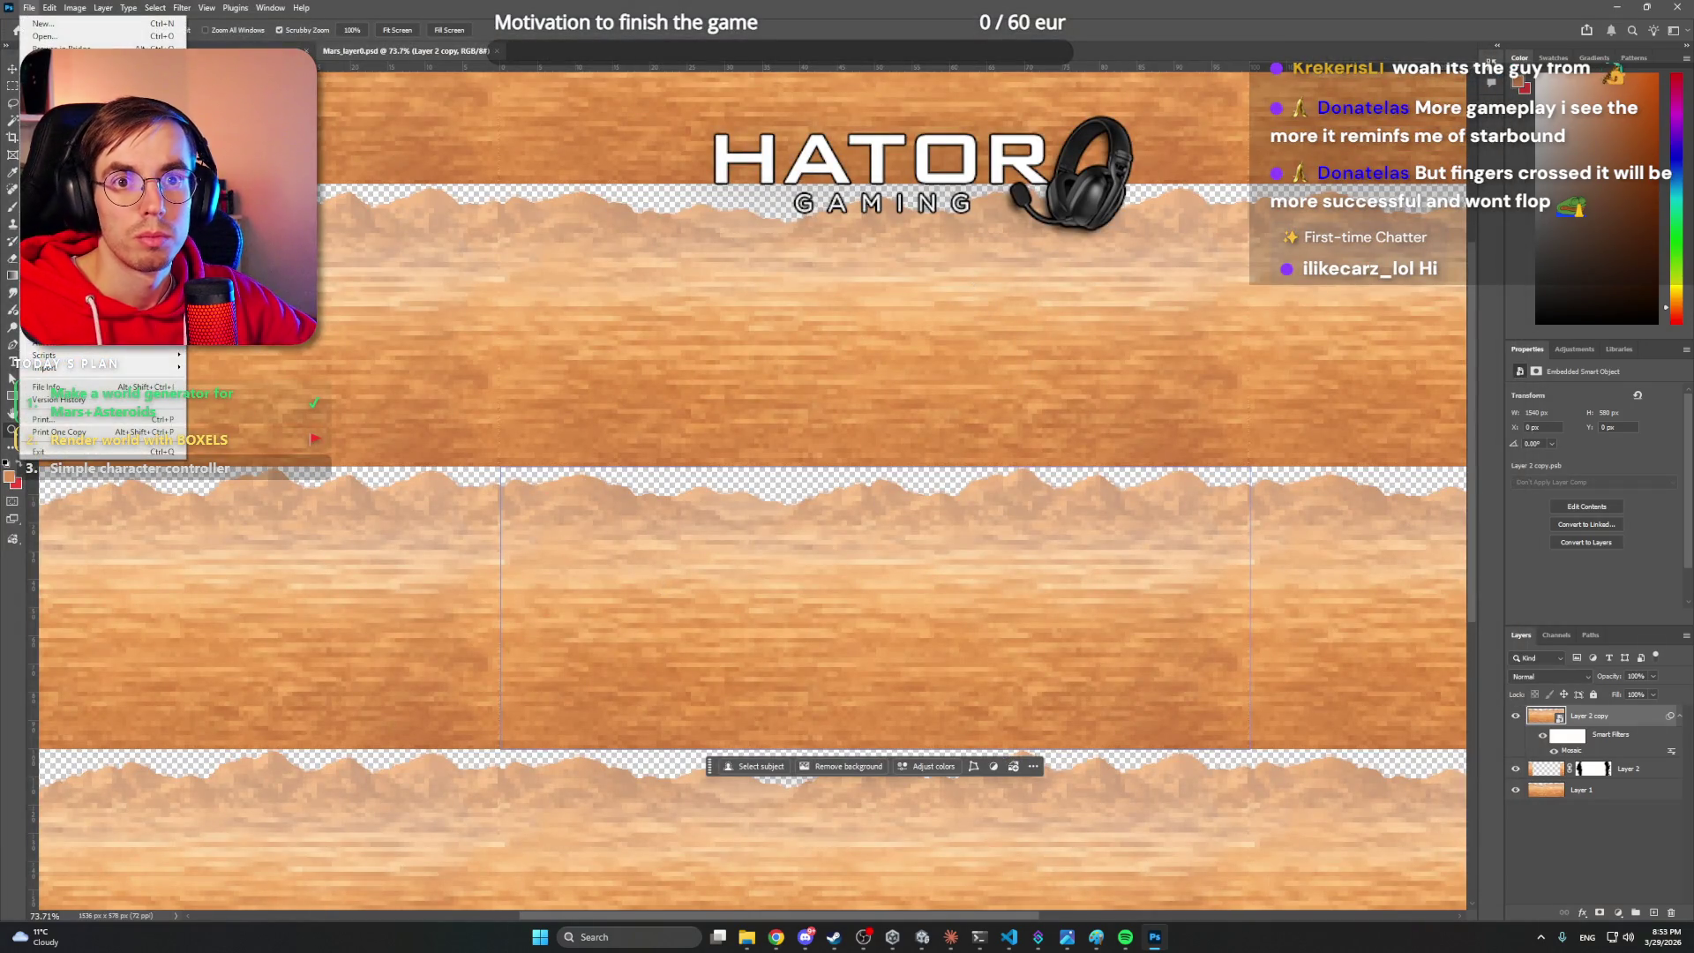
{"action": "mouse_move", "coordinate": [88, 239]}
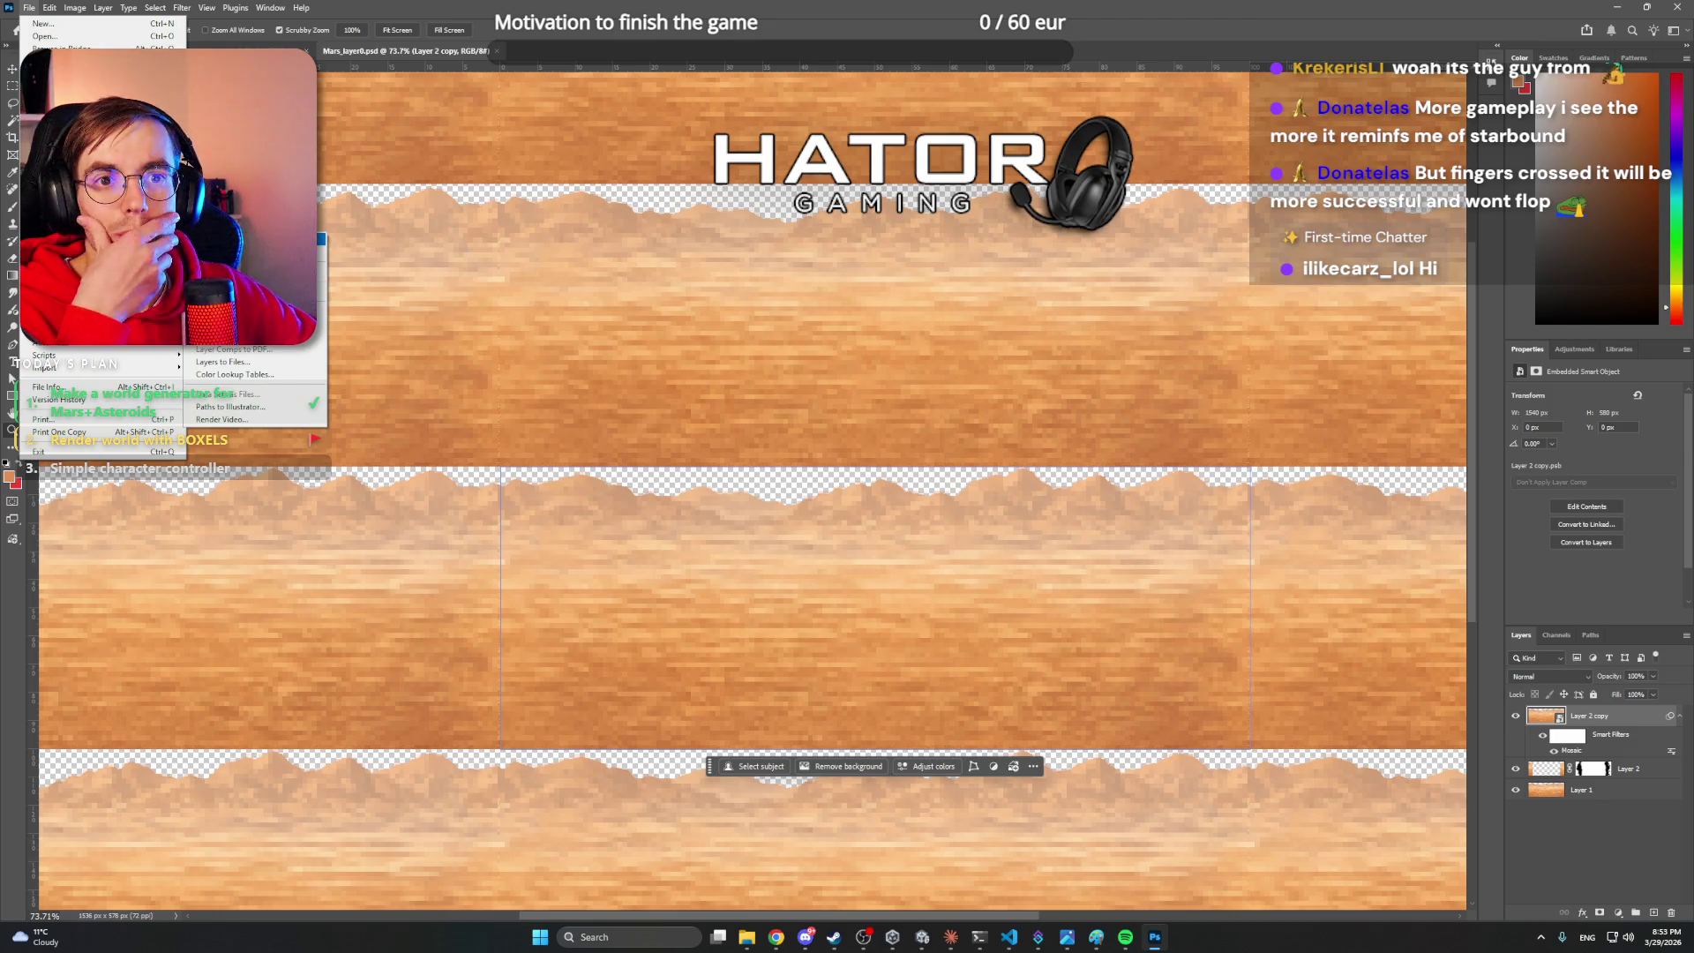
{"action": "key", "text": "Escape"}
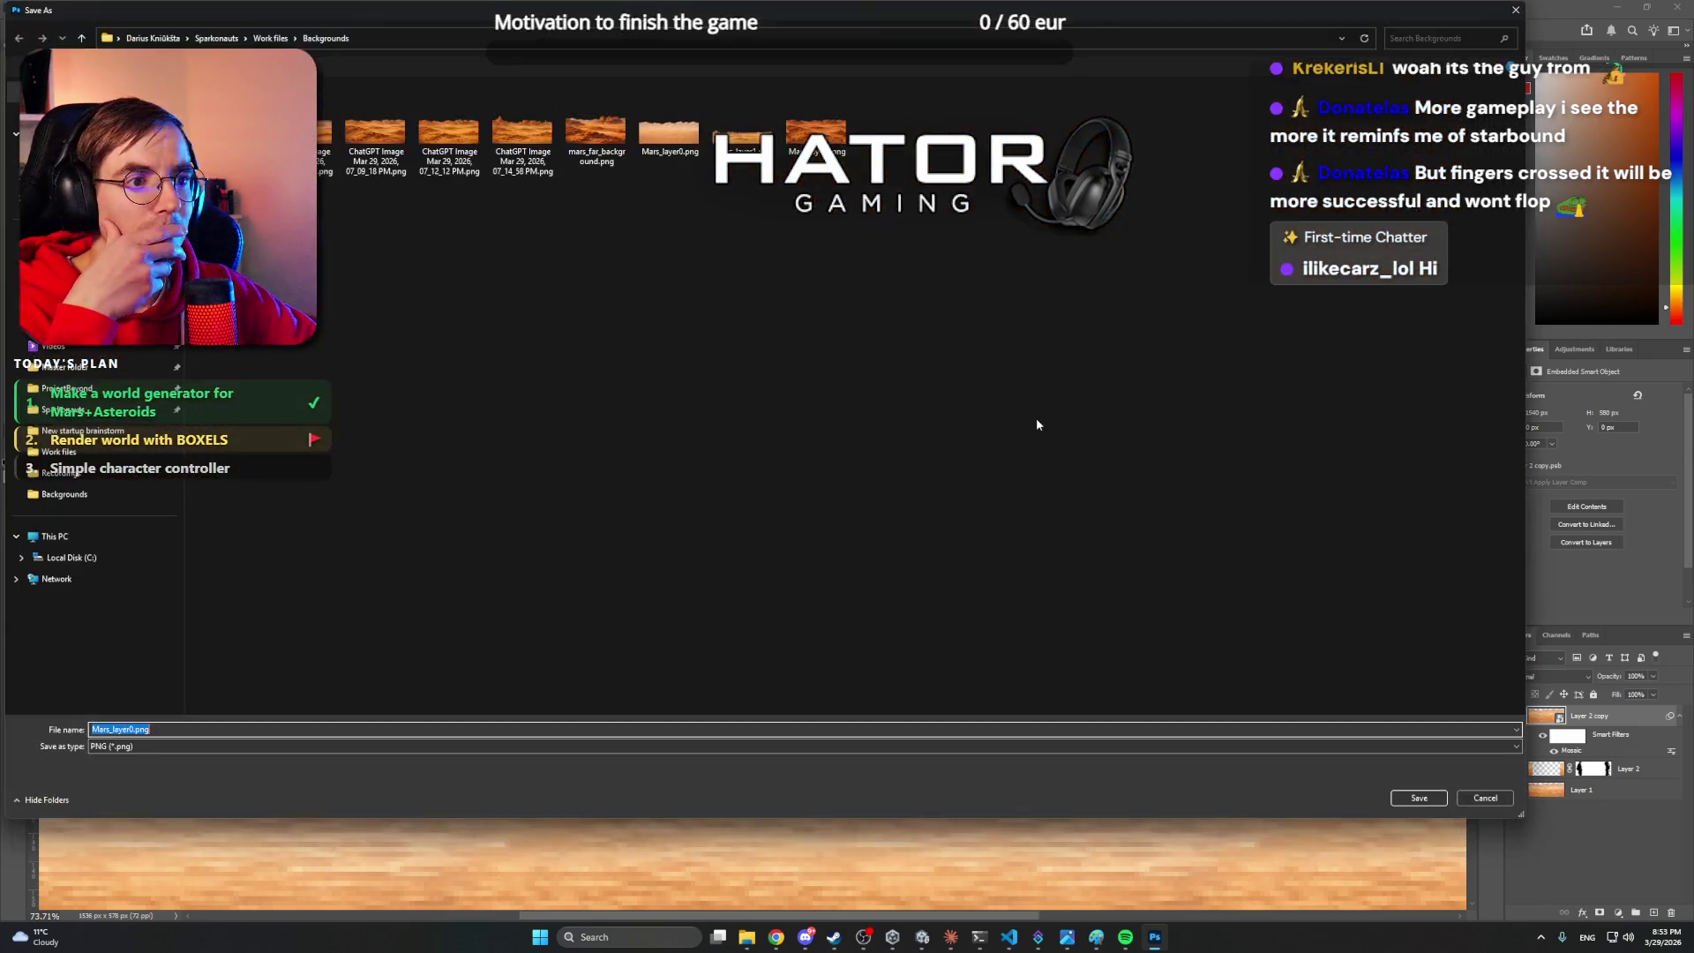
{"action": "left_click", "coordinate": [683, 129]}
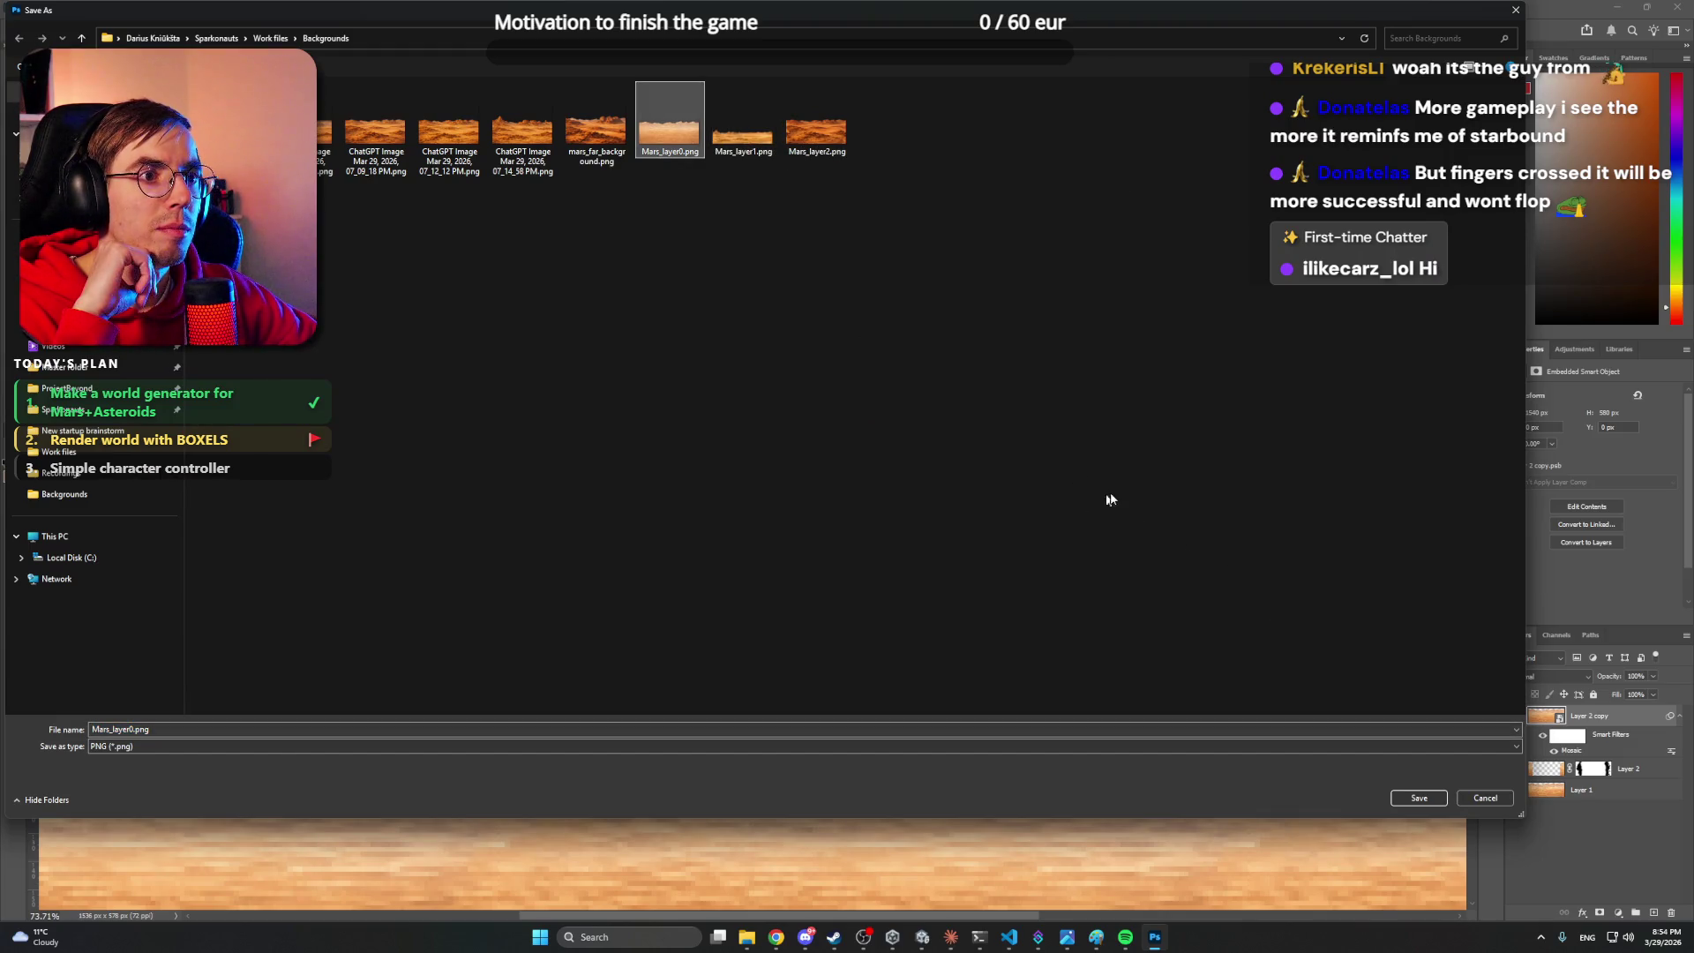
{"action": "left_click", "coordinate": [1421, 800]}
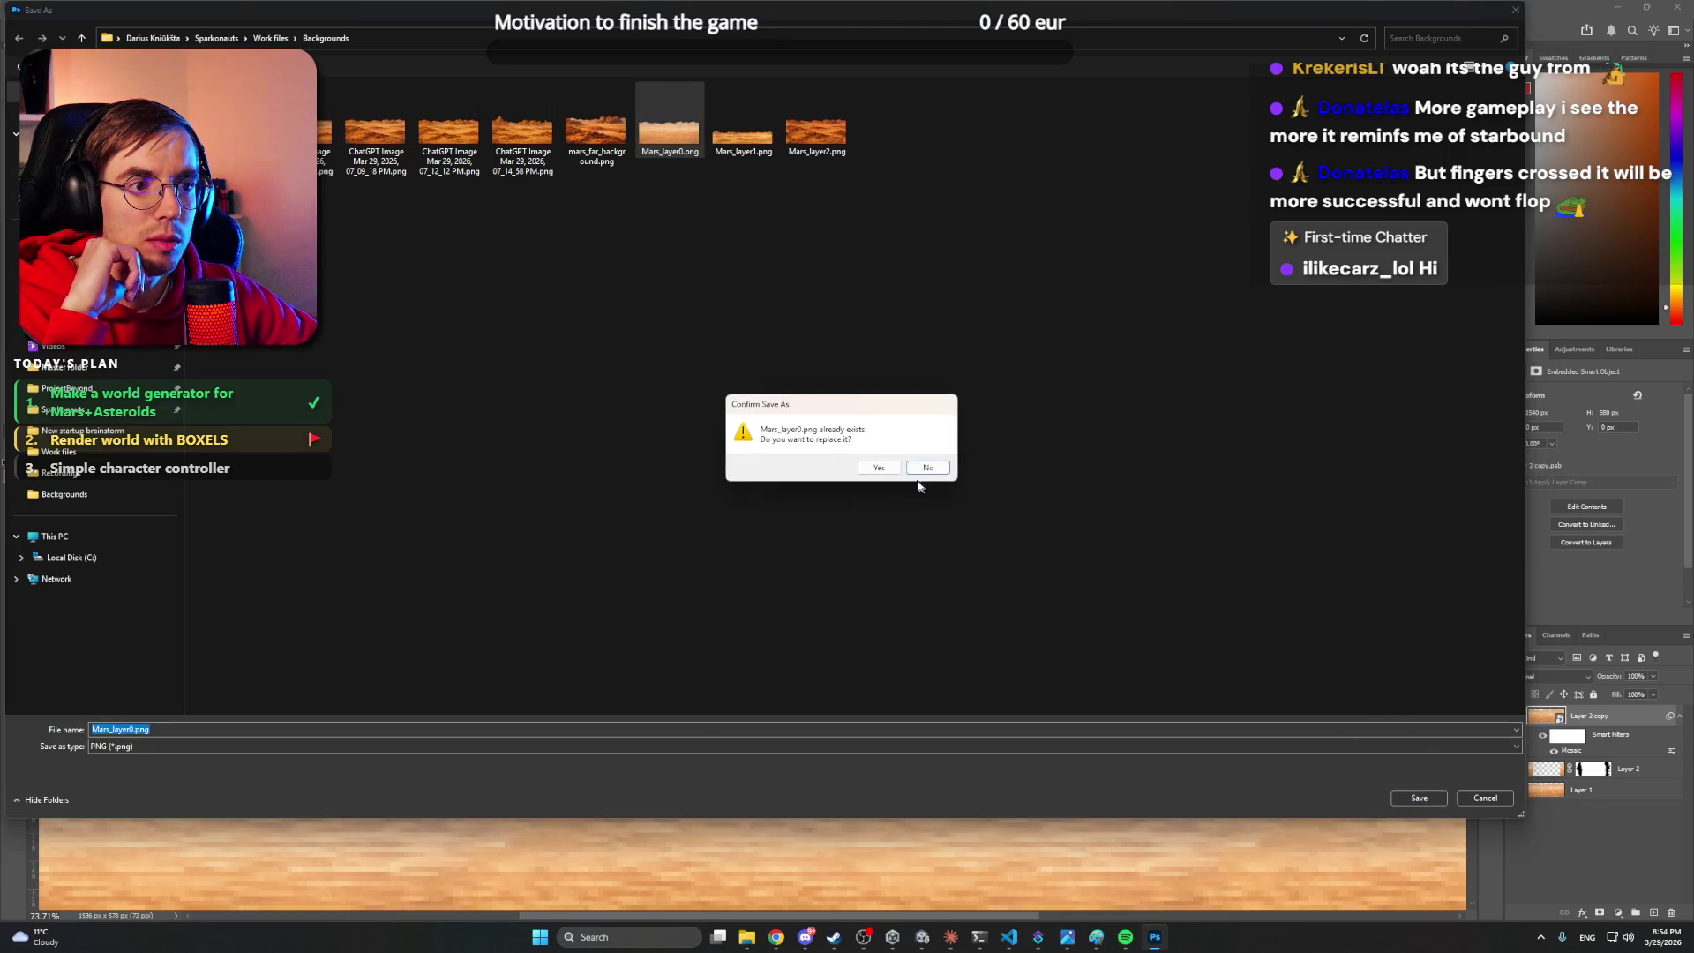
{"action": "left_click", "coordinate": [889, 466]}
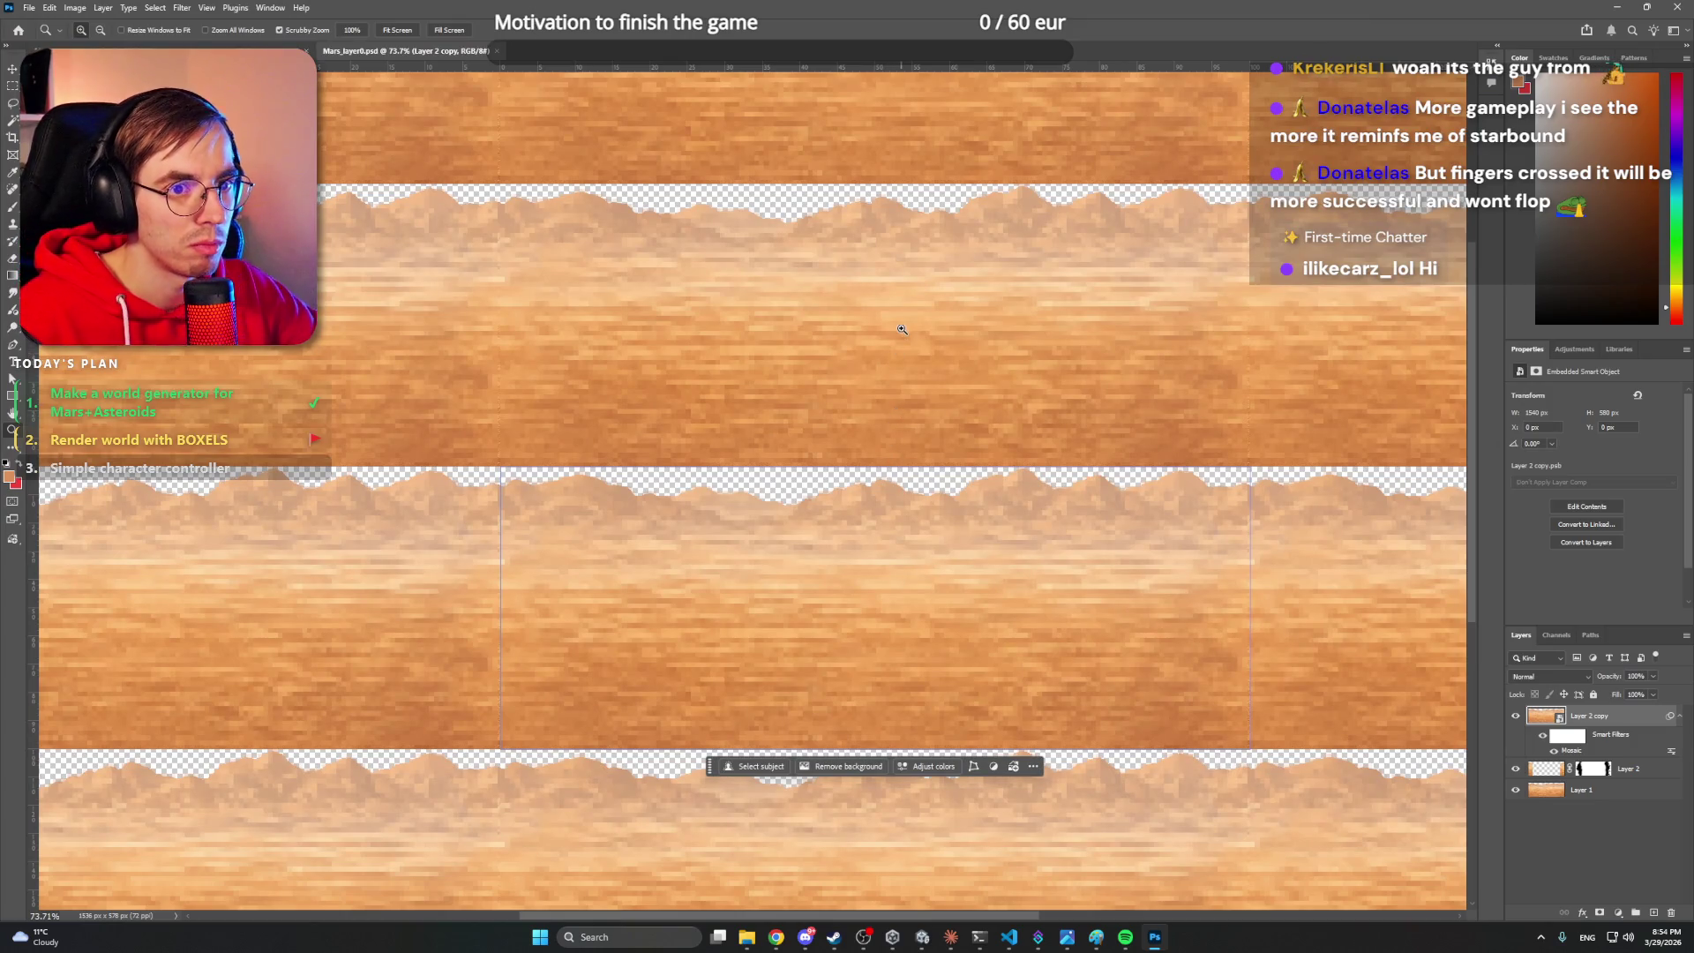
- Inspect the pixelated edges and hide Layer 1 and Layer 2
{"action": "left_click_drag", "start_coordinate": [428, 405], "coordinate": [590, 397]}
{"action": "left_click_drag", "start_coordinate": [588, 491], "coordinate": [576, 491]}
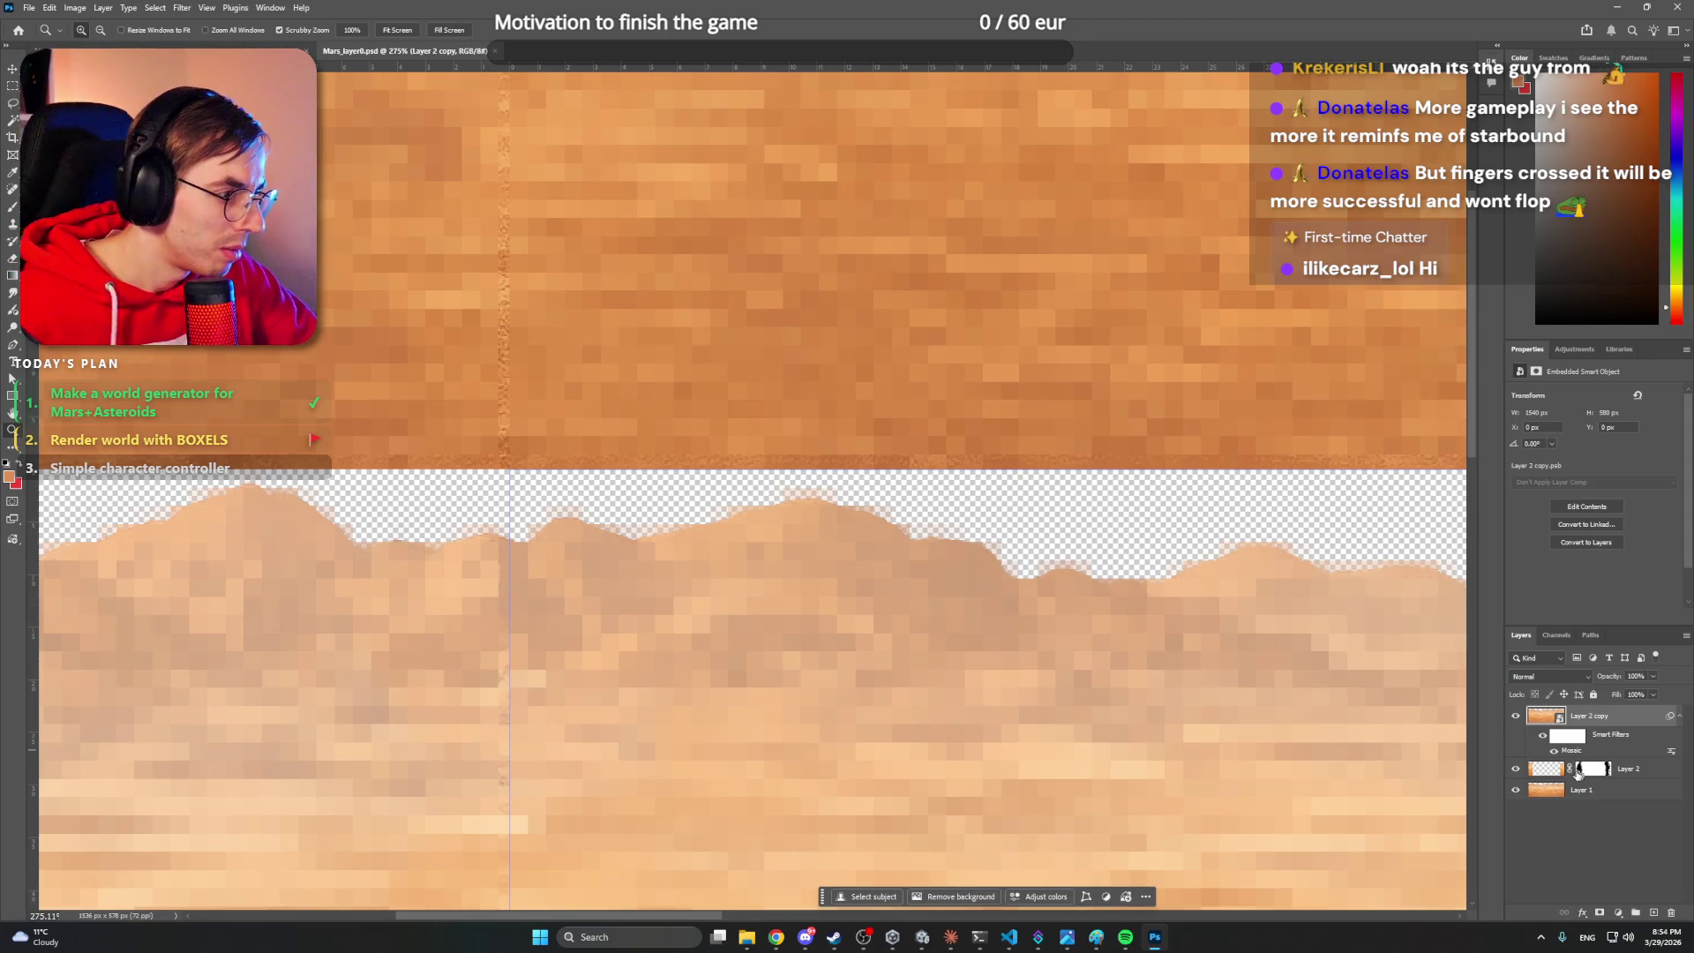
{"action": "left_click_drag", "start_coordinate": [1516, 775], "coordinate": [1516, 791]}
{"action": "mouse_move", "coordinate": [945, 439]}
{"action": "left_mouse_down"}
{"action": "mouse_move", "coordinate": [715, 441]}
{"action": "mouse_move", "coordinate": [739, 436]}
{"action": "left_mouse_up"}
- Undo the Mosaic filter, hide Layer 1 and Layer 2, and select Layer 2 copy
{"action": "left_click_drag", "start_coordinate": [883, 393], "coordinate": [777, 271]}
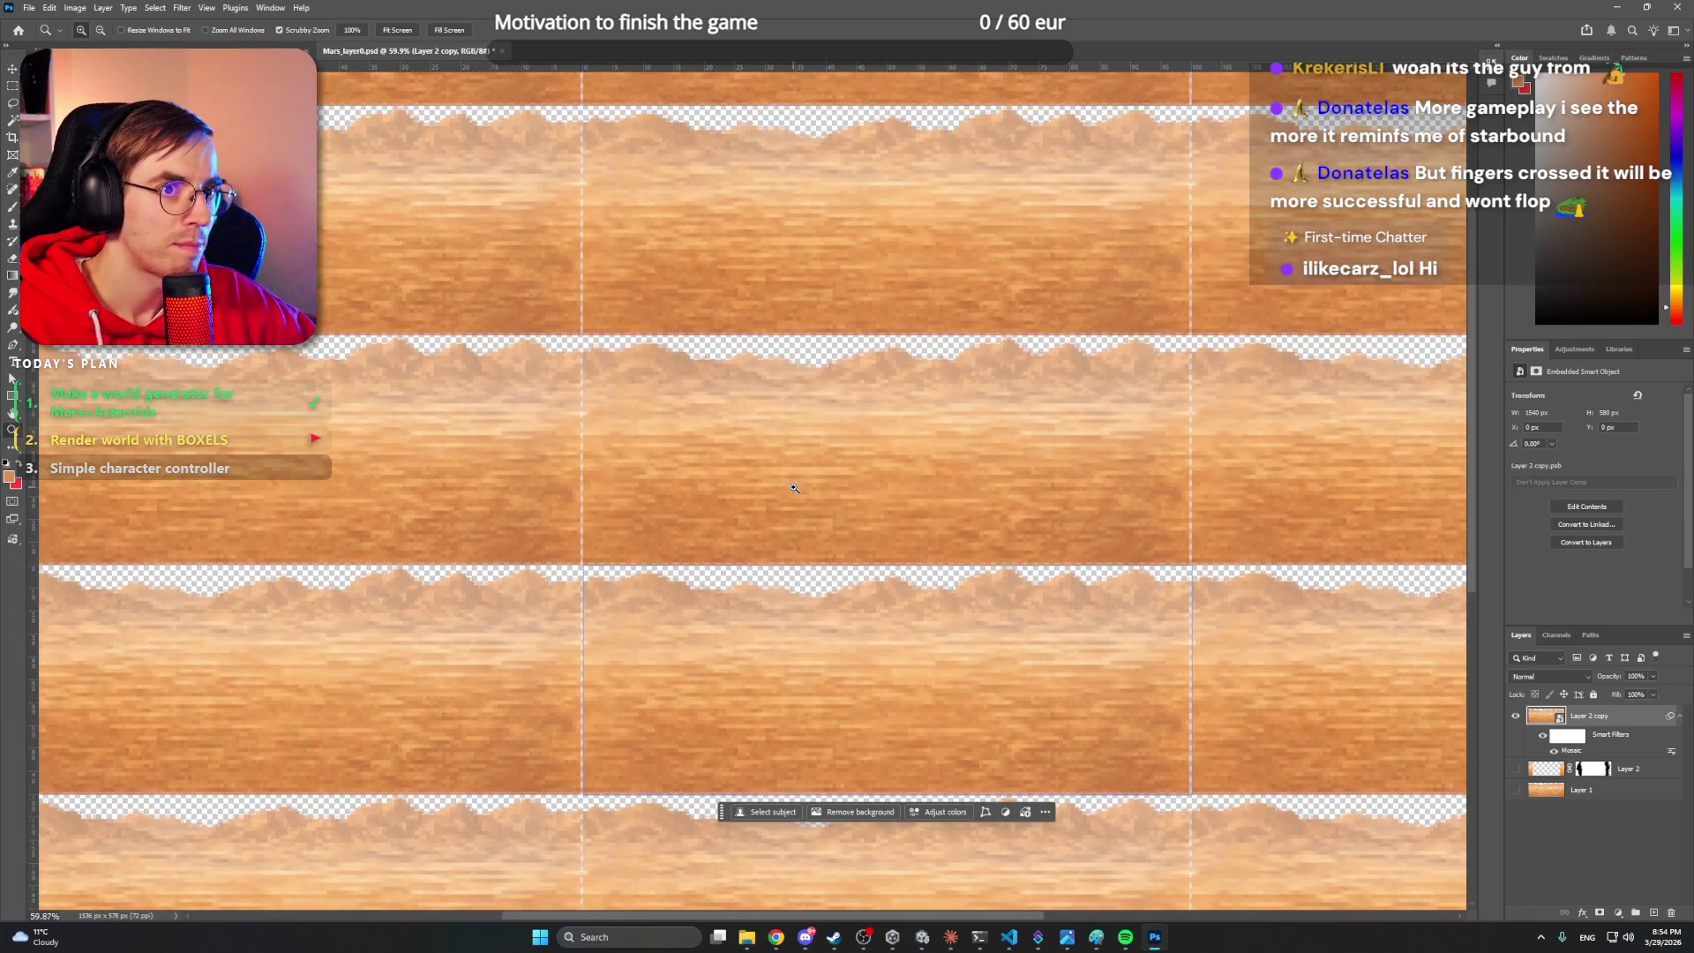
{"action": "key", "text": "v"}
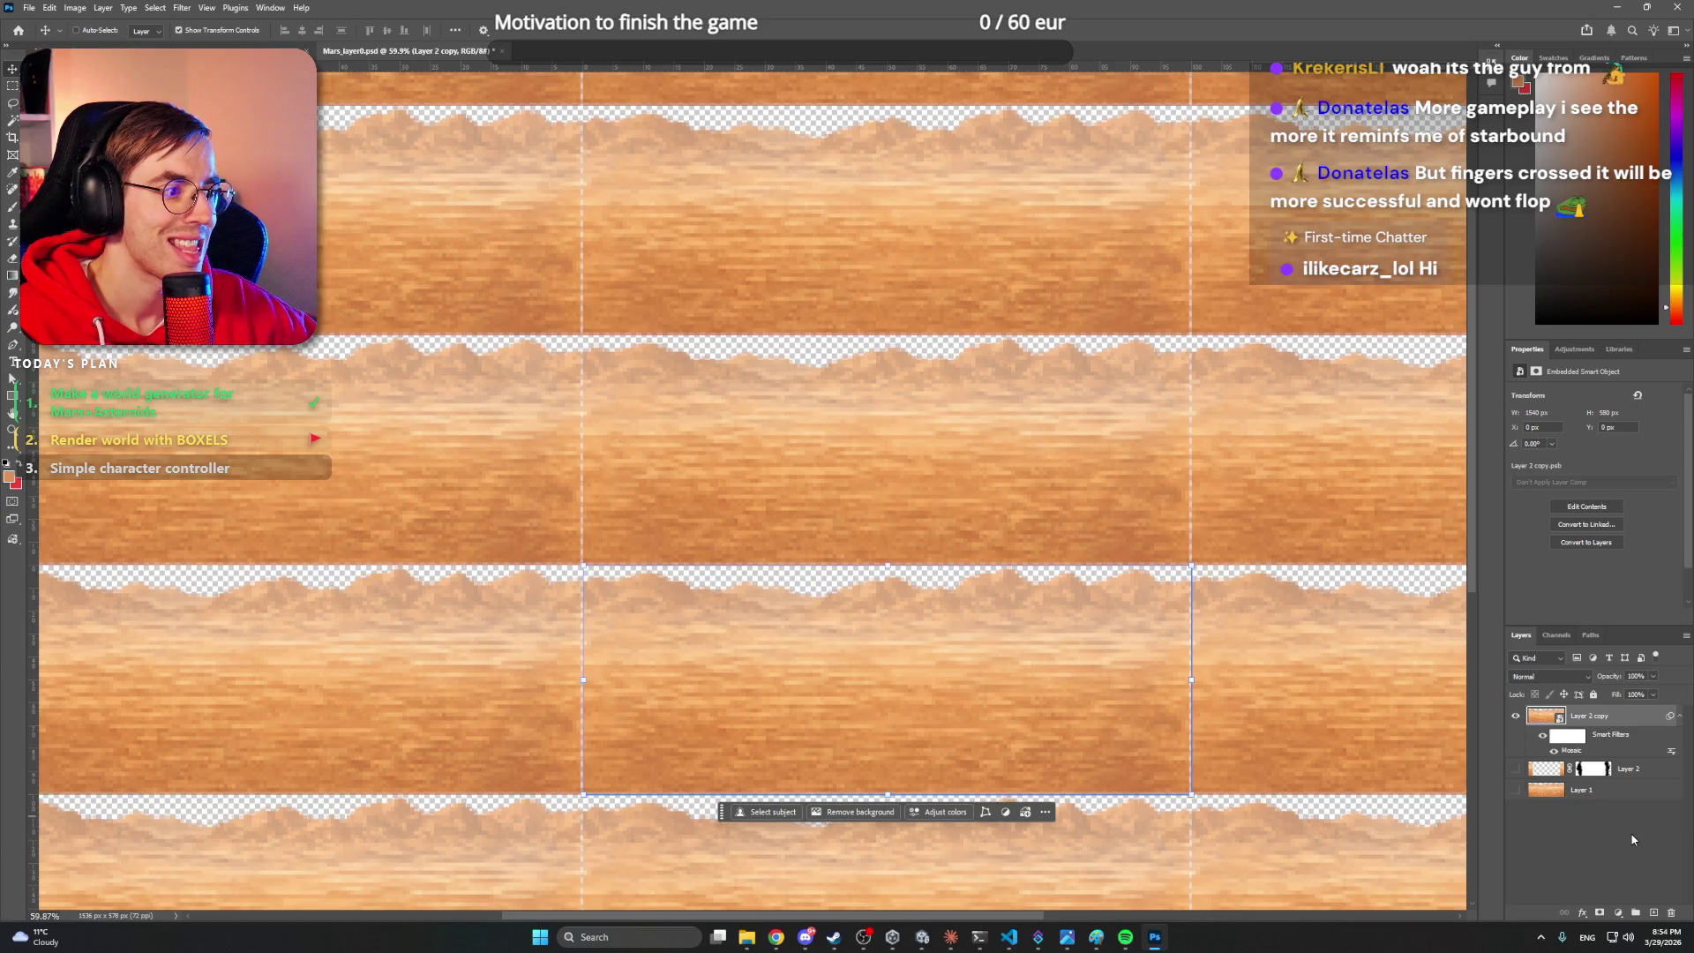
{"action": "left_click", "coordinate": [1632, 839]}
{"action": "key", "text": "ctrl+z"}
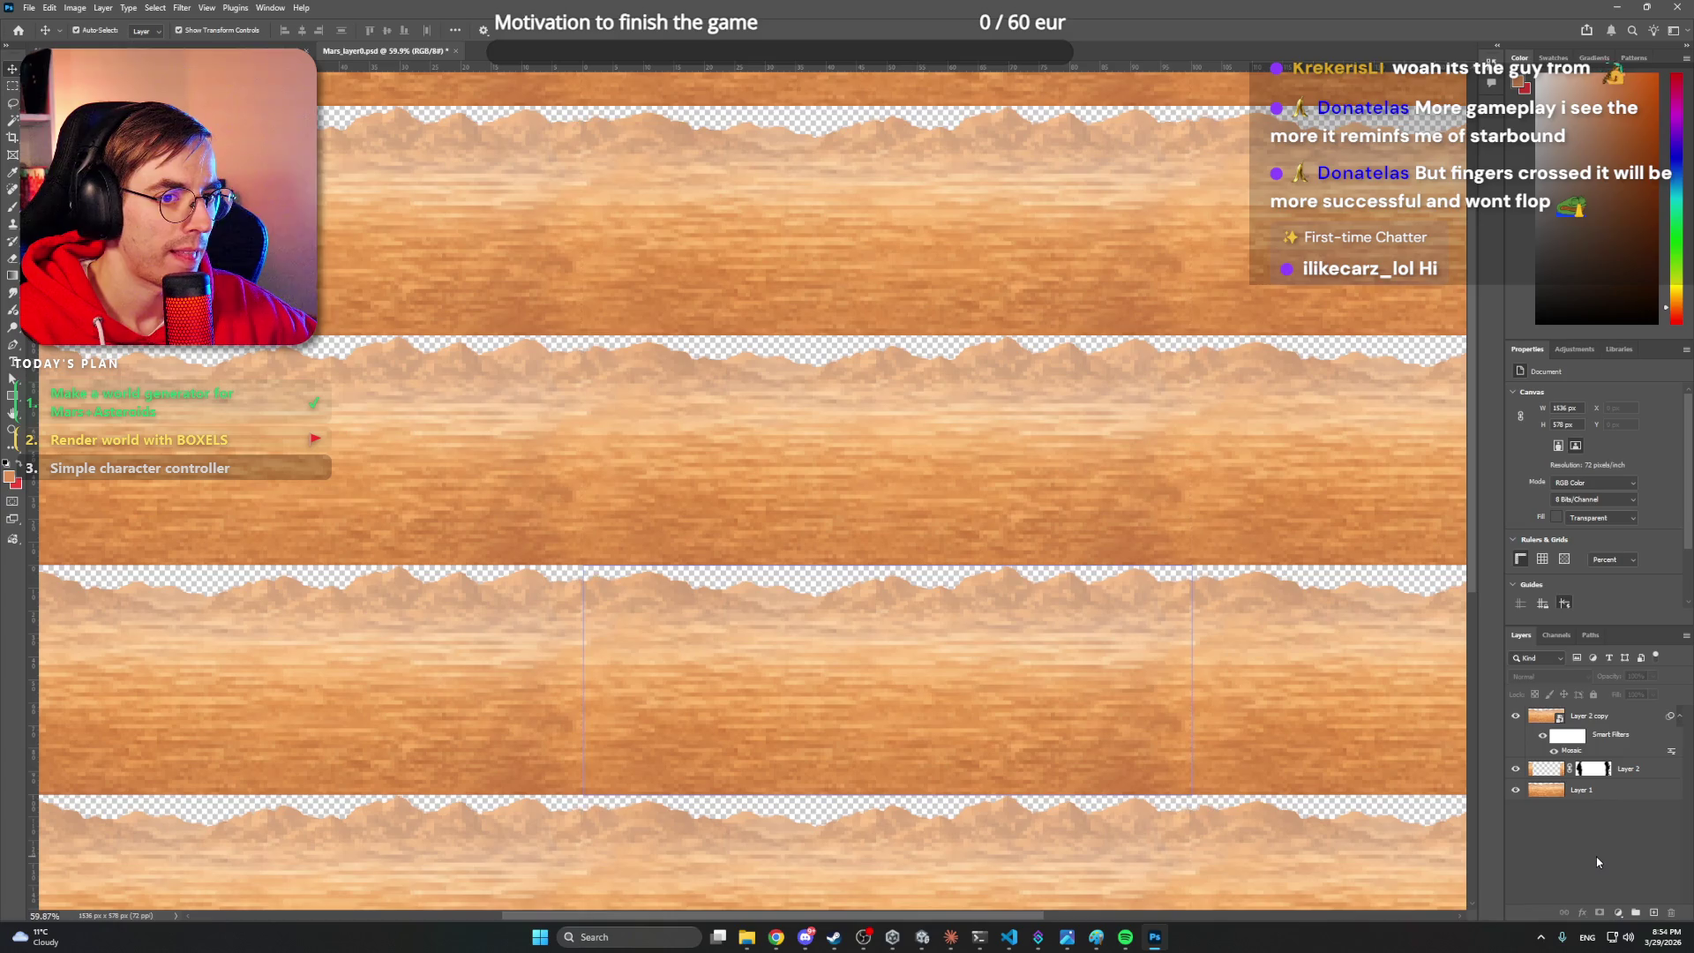
{"action": "key", "text": "ctrl+z"}
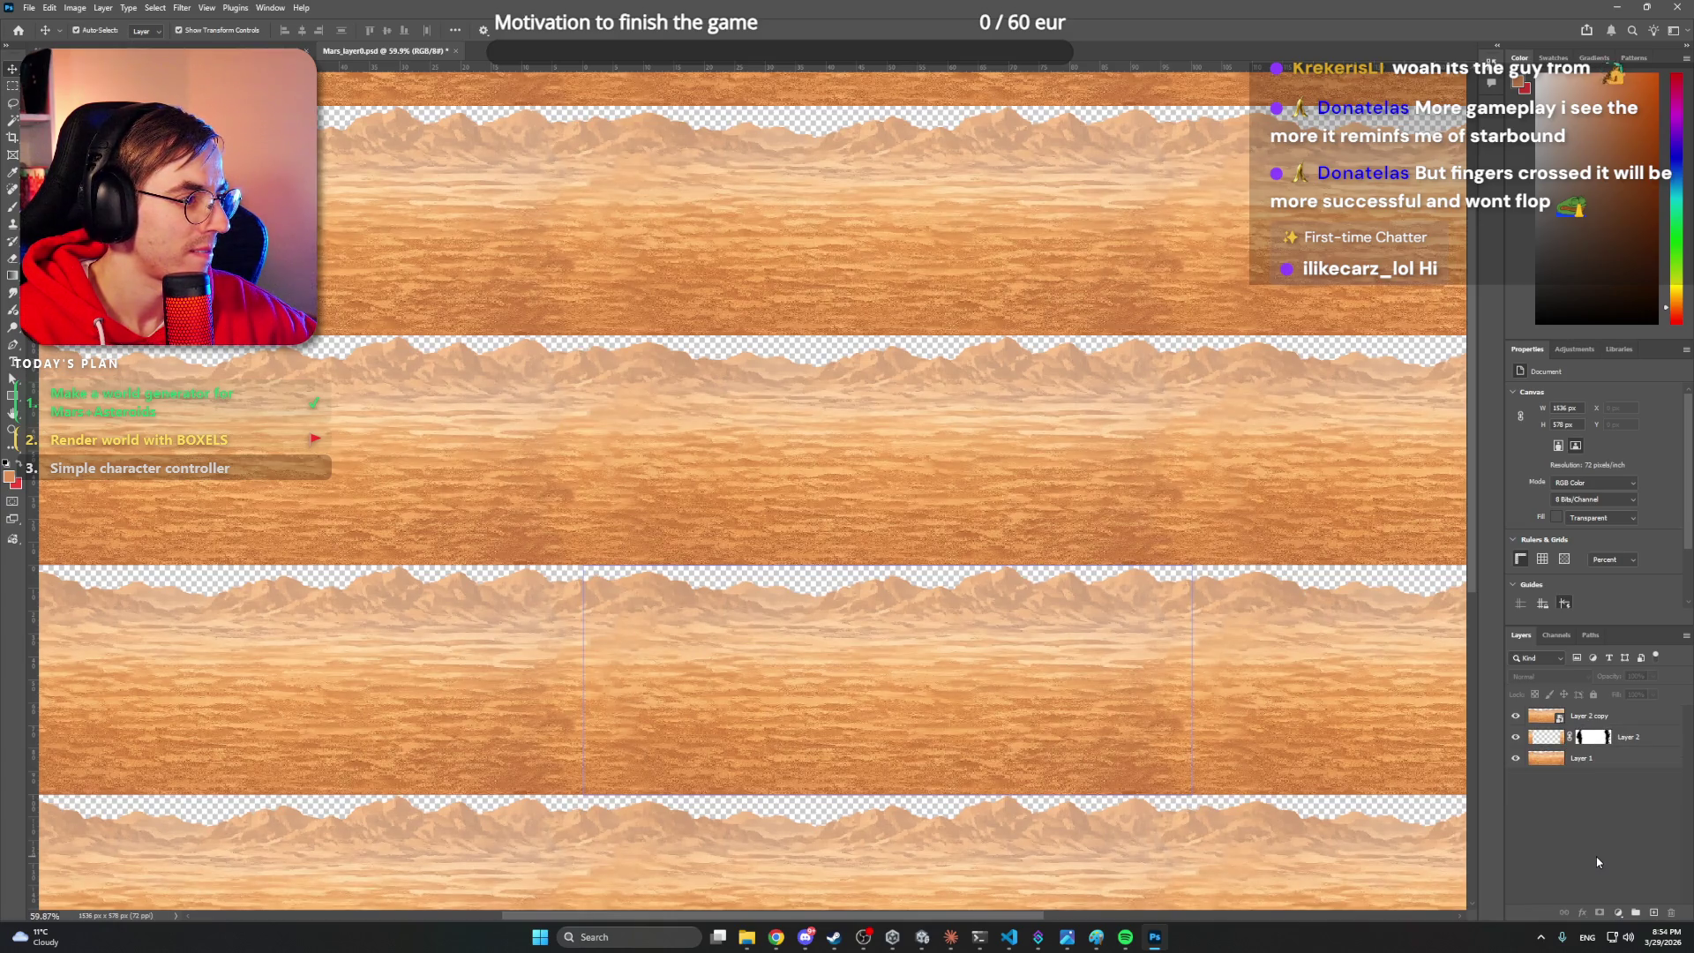
{"action": "left_click", "coordinate": [1516, 758]}
{"action": "left_click", "coordinate": [1516, 736]}
{"action": "left_click", "coordinate": [1617, 717]}
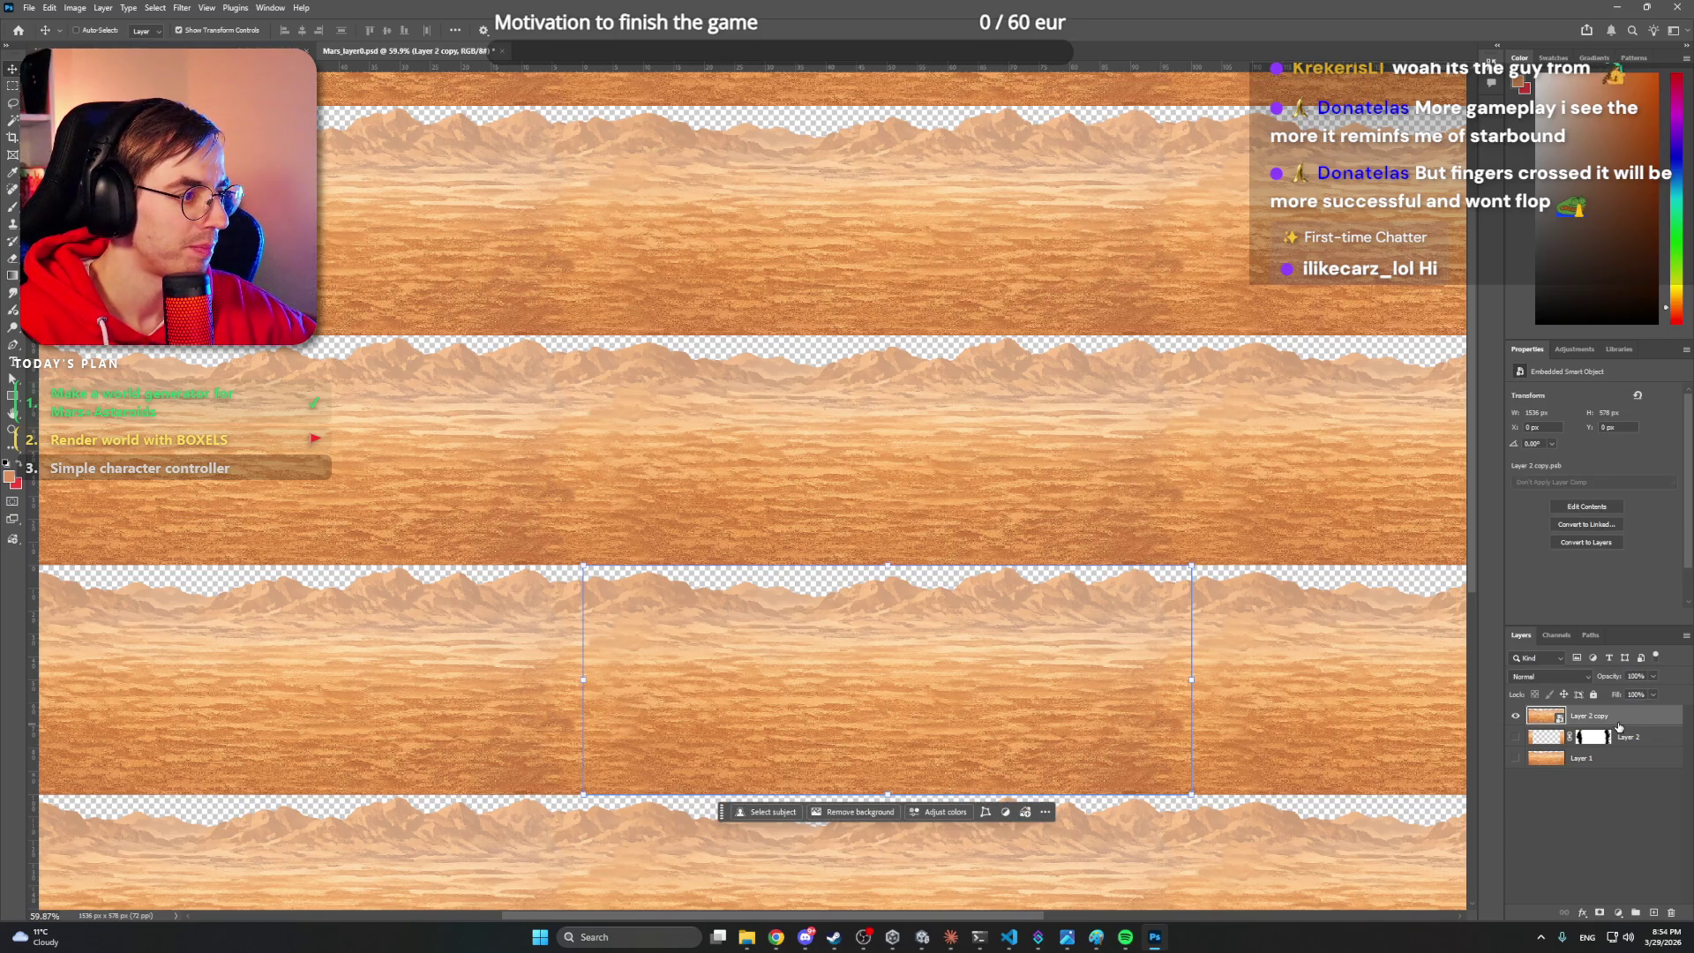
- Reapply Filter > Pixelate > Mosaic to Layer 2 copy and zoom in on the result
{"action": "left_click", "coordinate": [182, 7]}
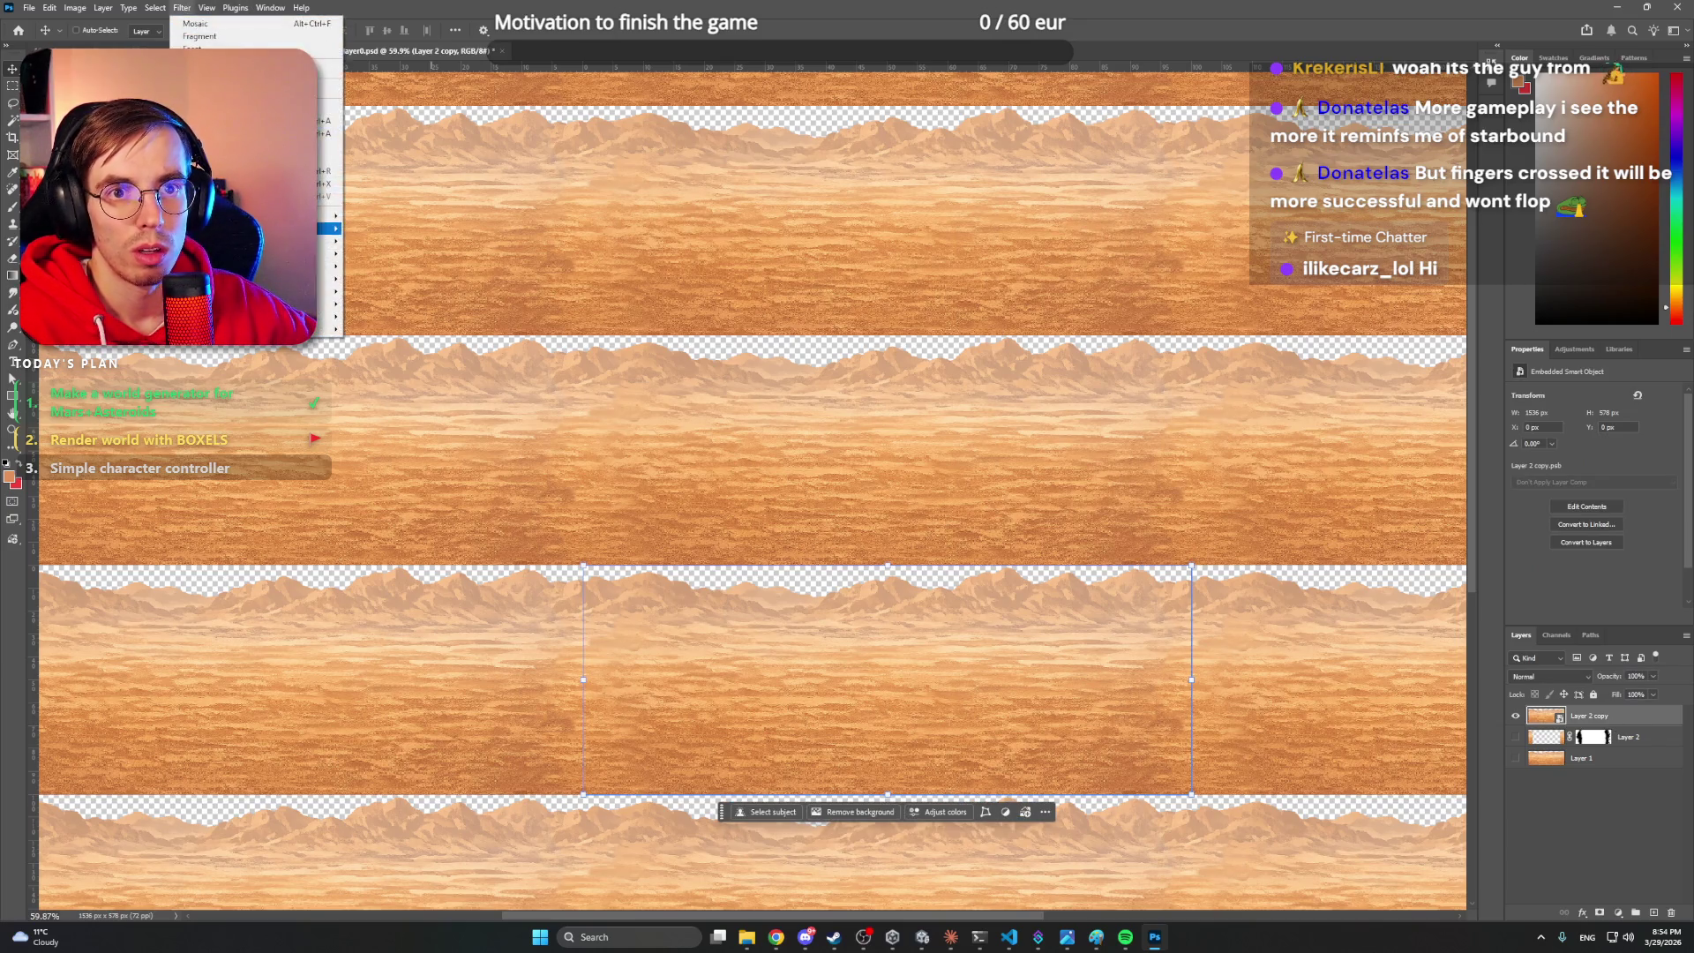
{"action": "mouse_move", "coordinate": [331, 266]}
{"action": "left_click", "coordinate": [384, 334]}
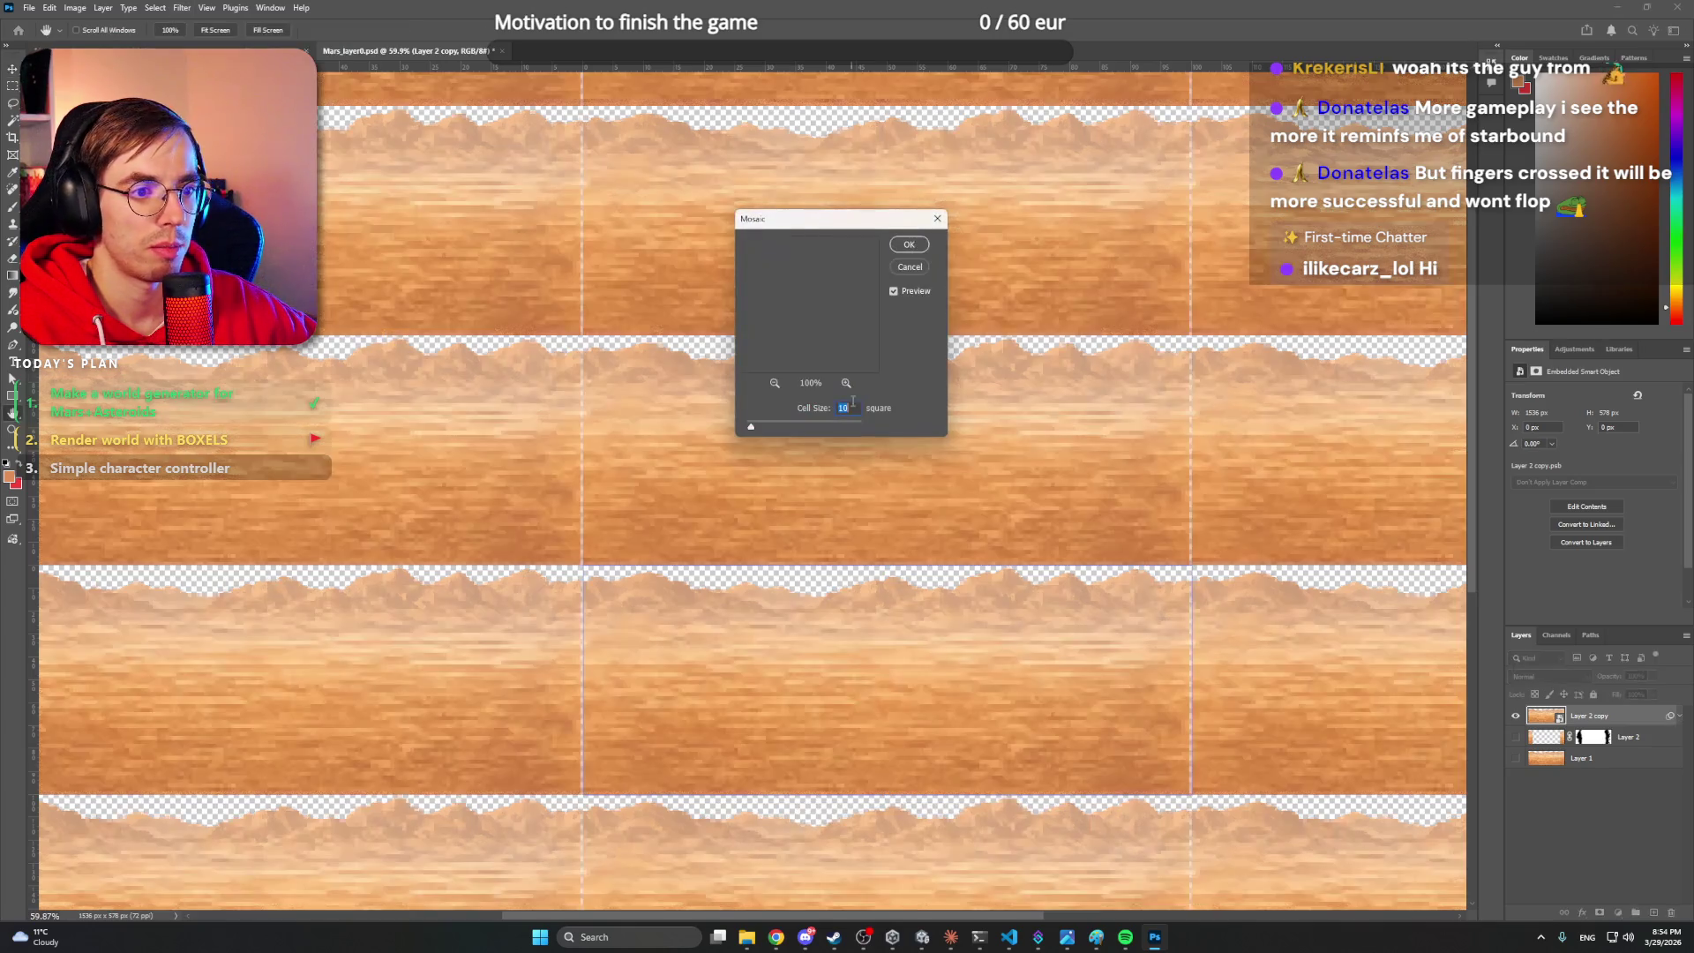
{"action": "left_click", "coordinate": [910, 250]}
{"action": "key", "text": "z"}
{"action": "mouse_move", "coordinate": [998, 642]}
{"action": "left_mouse_down"}
{"action": "mouse_move", "coordinate": [1029, 644]}
{"action": "mouse_move", "coordinate": [1029, 485]}
{"action": "left_mouse_up"}
- Duplicate the mosaic layer repeatedly up to Layer 2 copy 18 and select all copies
{"action": "key", "text": "ctrl+j"}
{"action": "key", "text": "ctrl+j"}
{"action": "key", "text": "ctrl+j"}
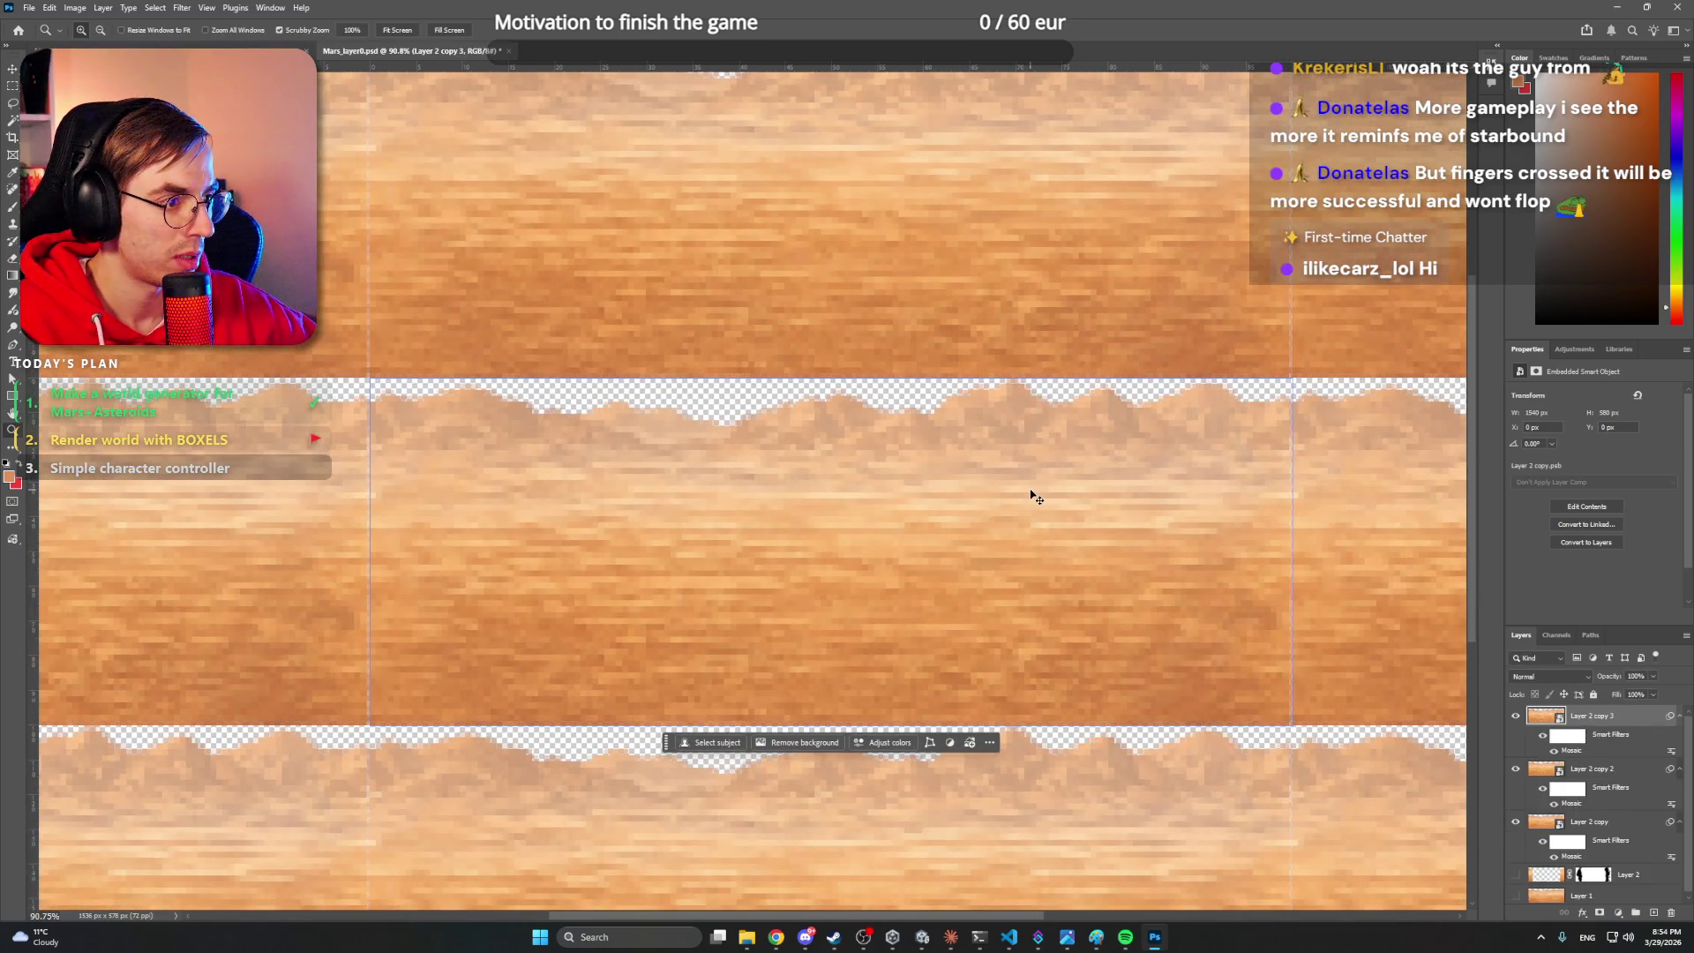
{"action": "key", "text": "ctrl+j"}
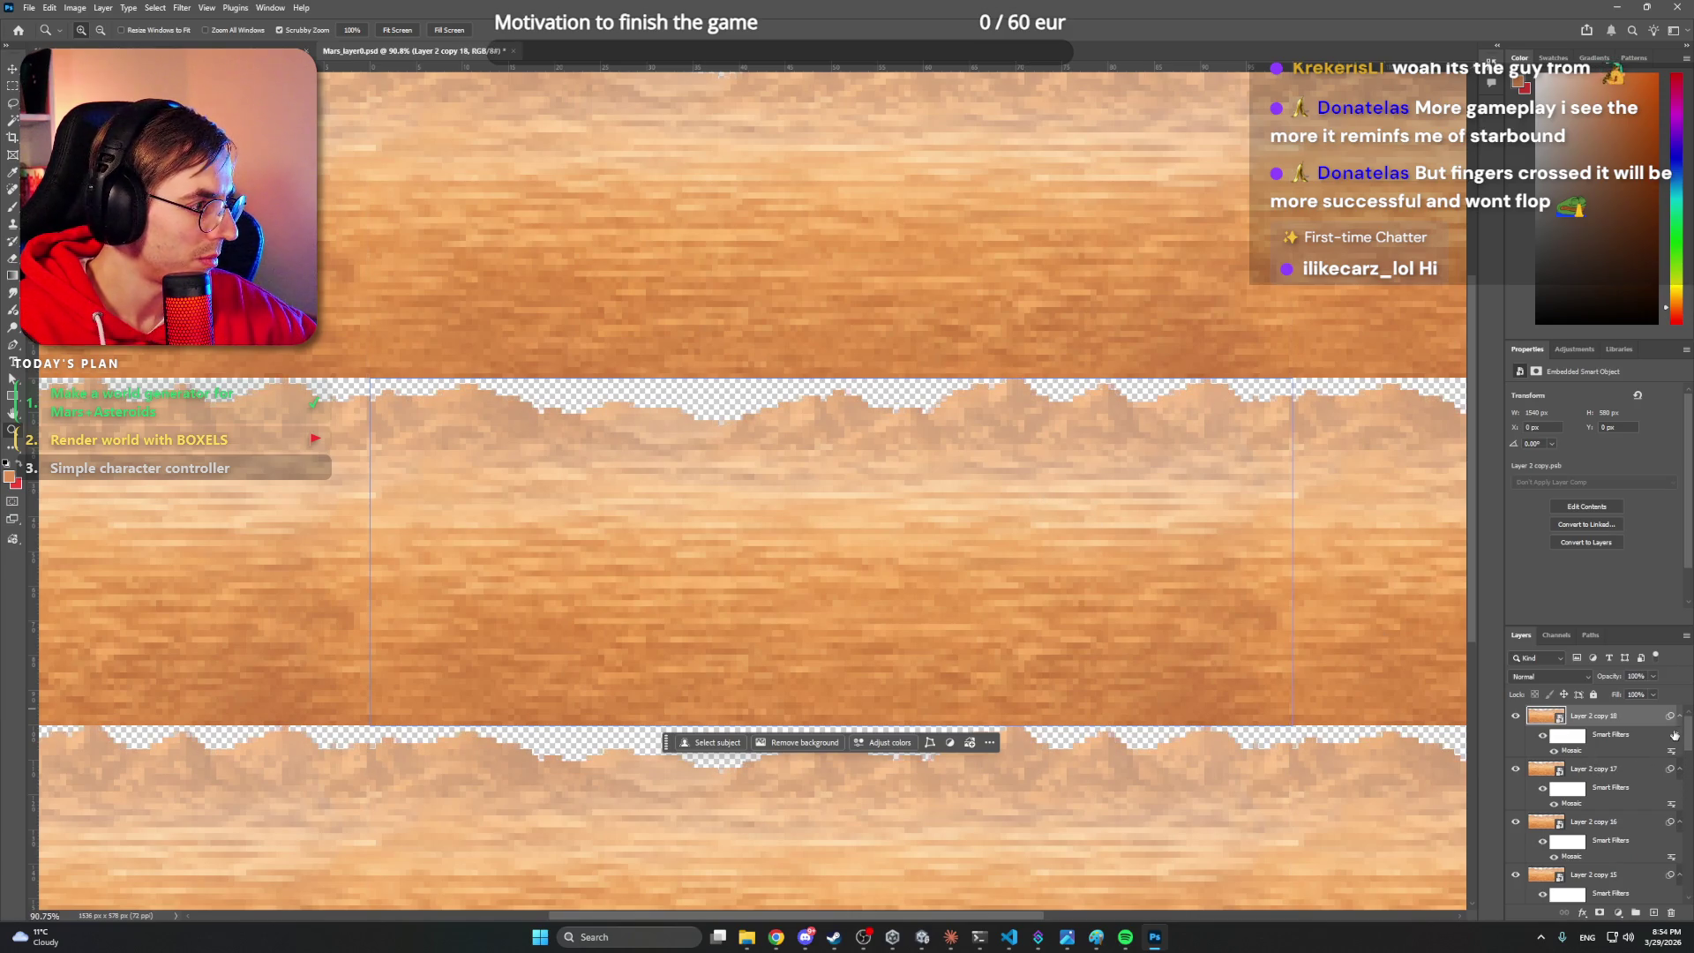
{"action": "scroll", "coordinate": [1607, 792], "scroll_direction": "down", "scroll_amount": 3}
{"action": "scroll", "coordinate": [1608, 792], "scroll_direction": "up", "scroll_amount": 3}
{"action": "left_click", "coordinate": [1593, 716], "text": "shift"}
- Merge the selected mosaic copies into a single layer
{"action": "right_click", "coordinate": [1593, 716]}
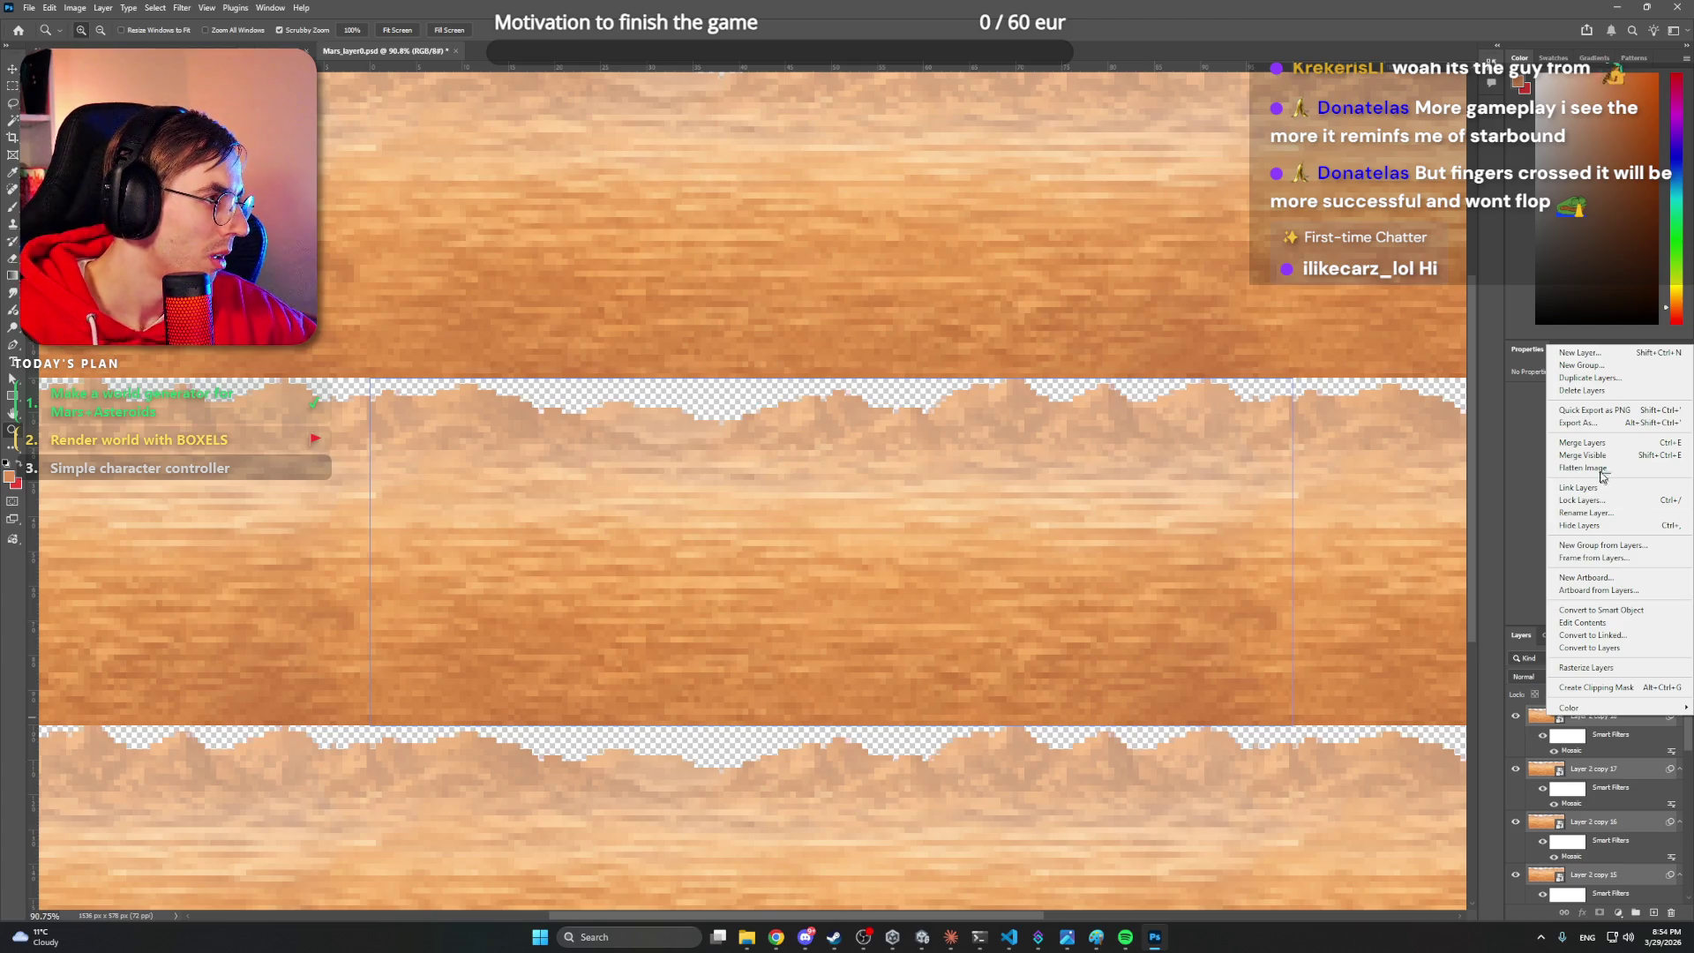
{"action": "left_click", "coordinate": [1599, 443]}
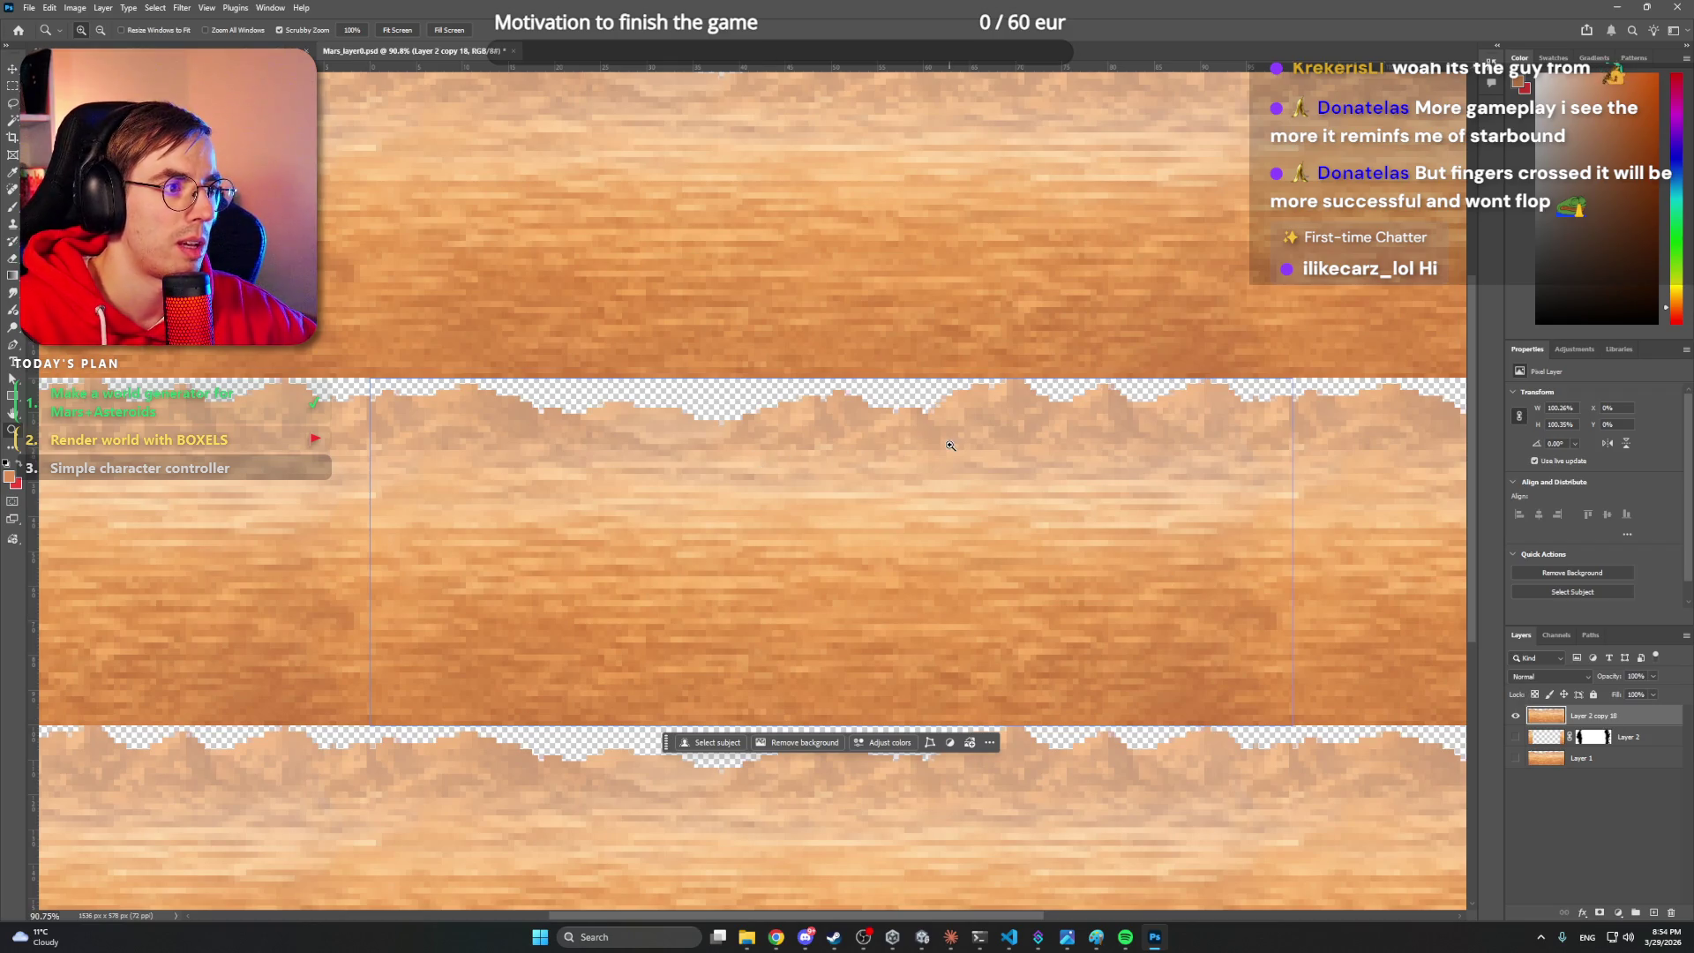
{"action": "left_click_drag", "start_coordinate": [950, 446], "coordinate": [917, 437]}
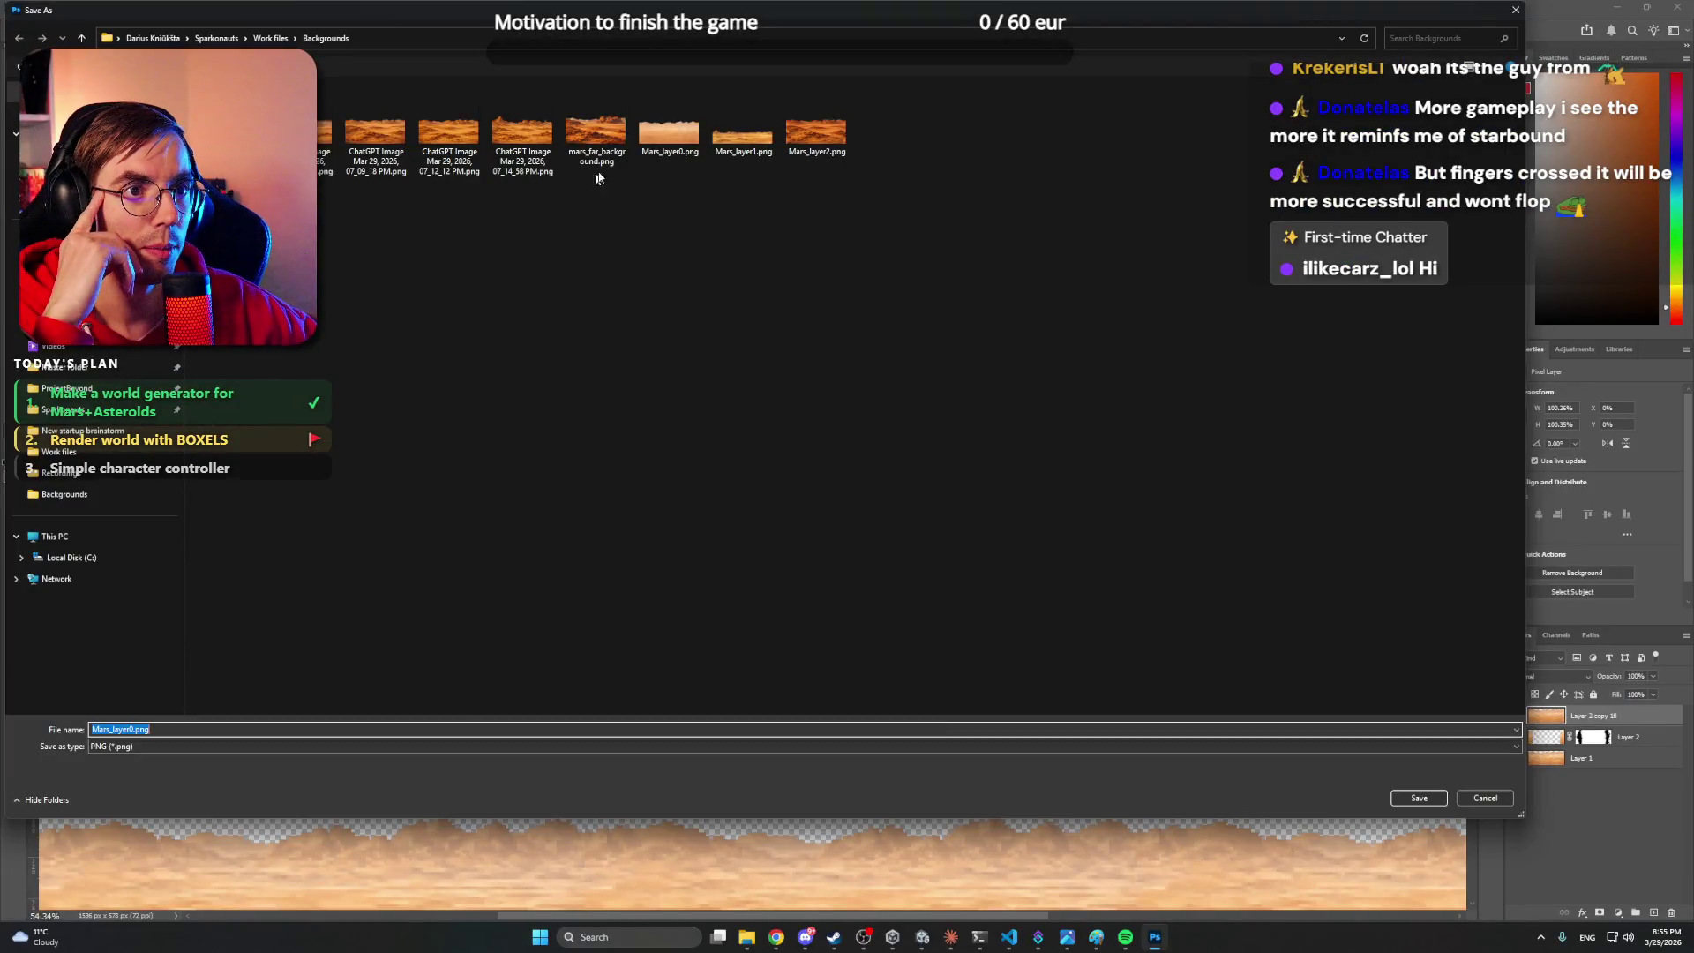
- Save as PNG over Mars_layer0.png and confirm replacing the file
{"action": "left_click", "coordinate": [669, 127]}
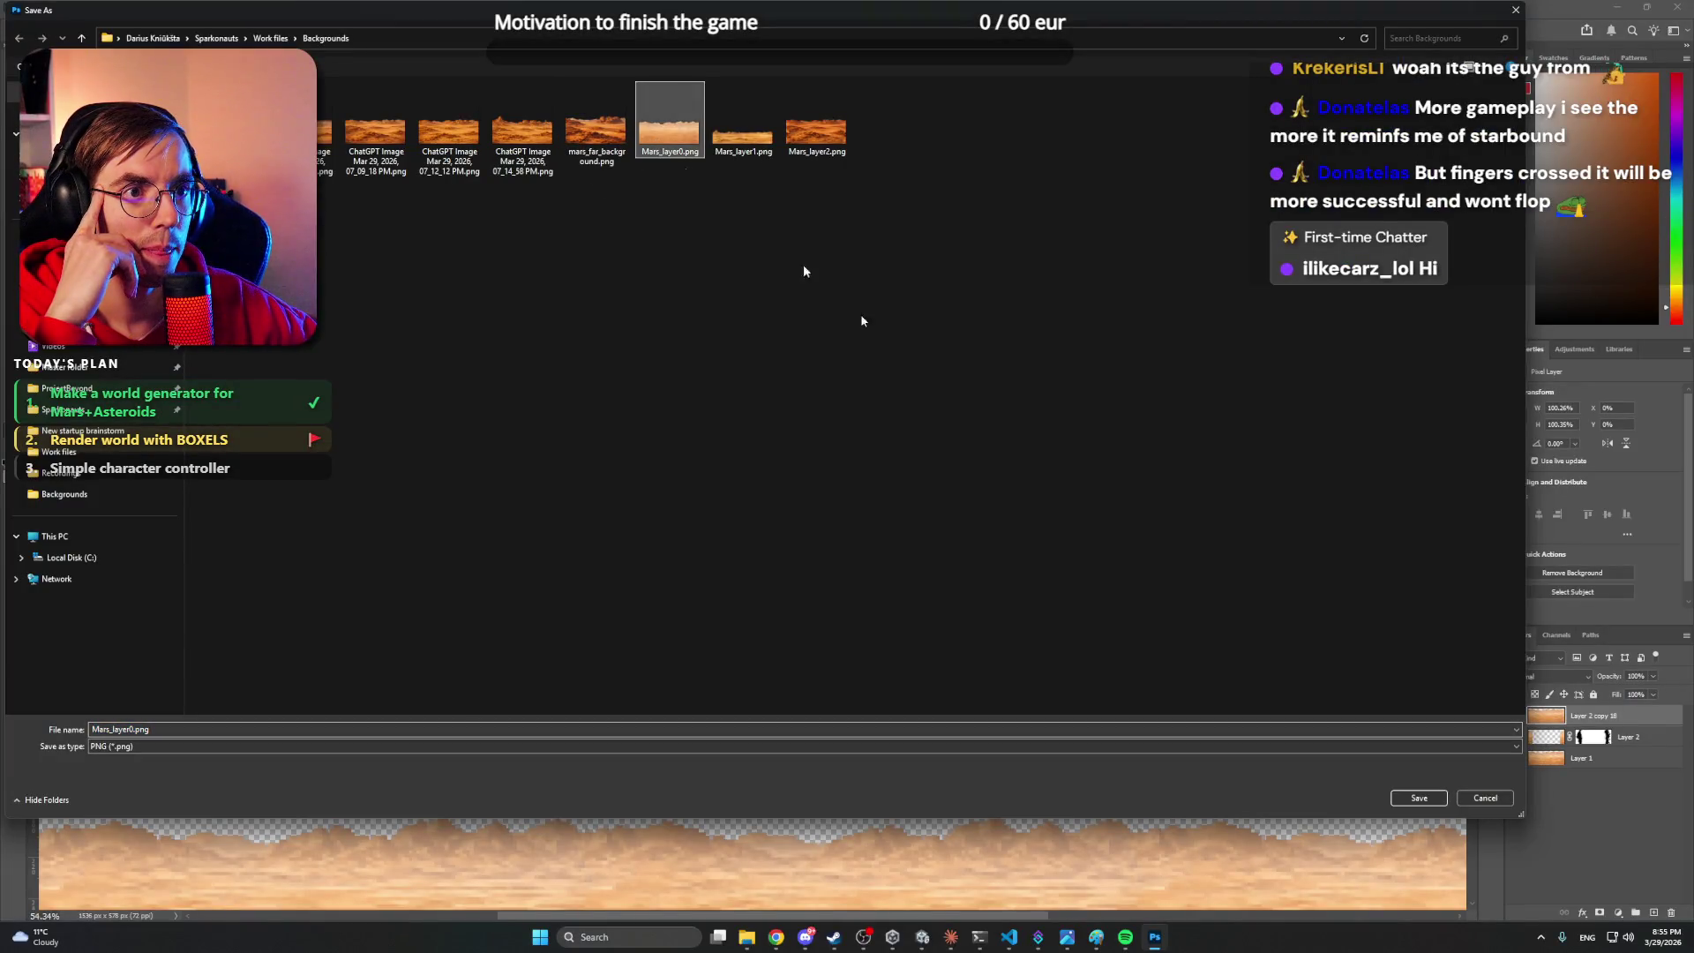
{"action": "left_click", "coordinate": [1426, 795]}
{"action": "left_click", "coordinate": [870, 526]}
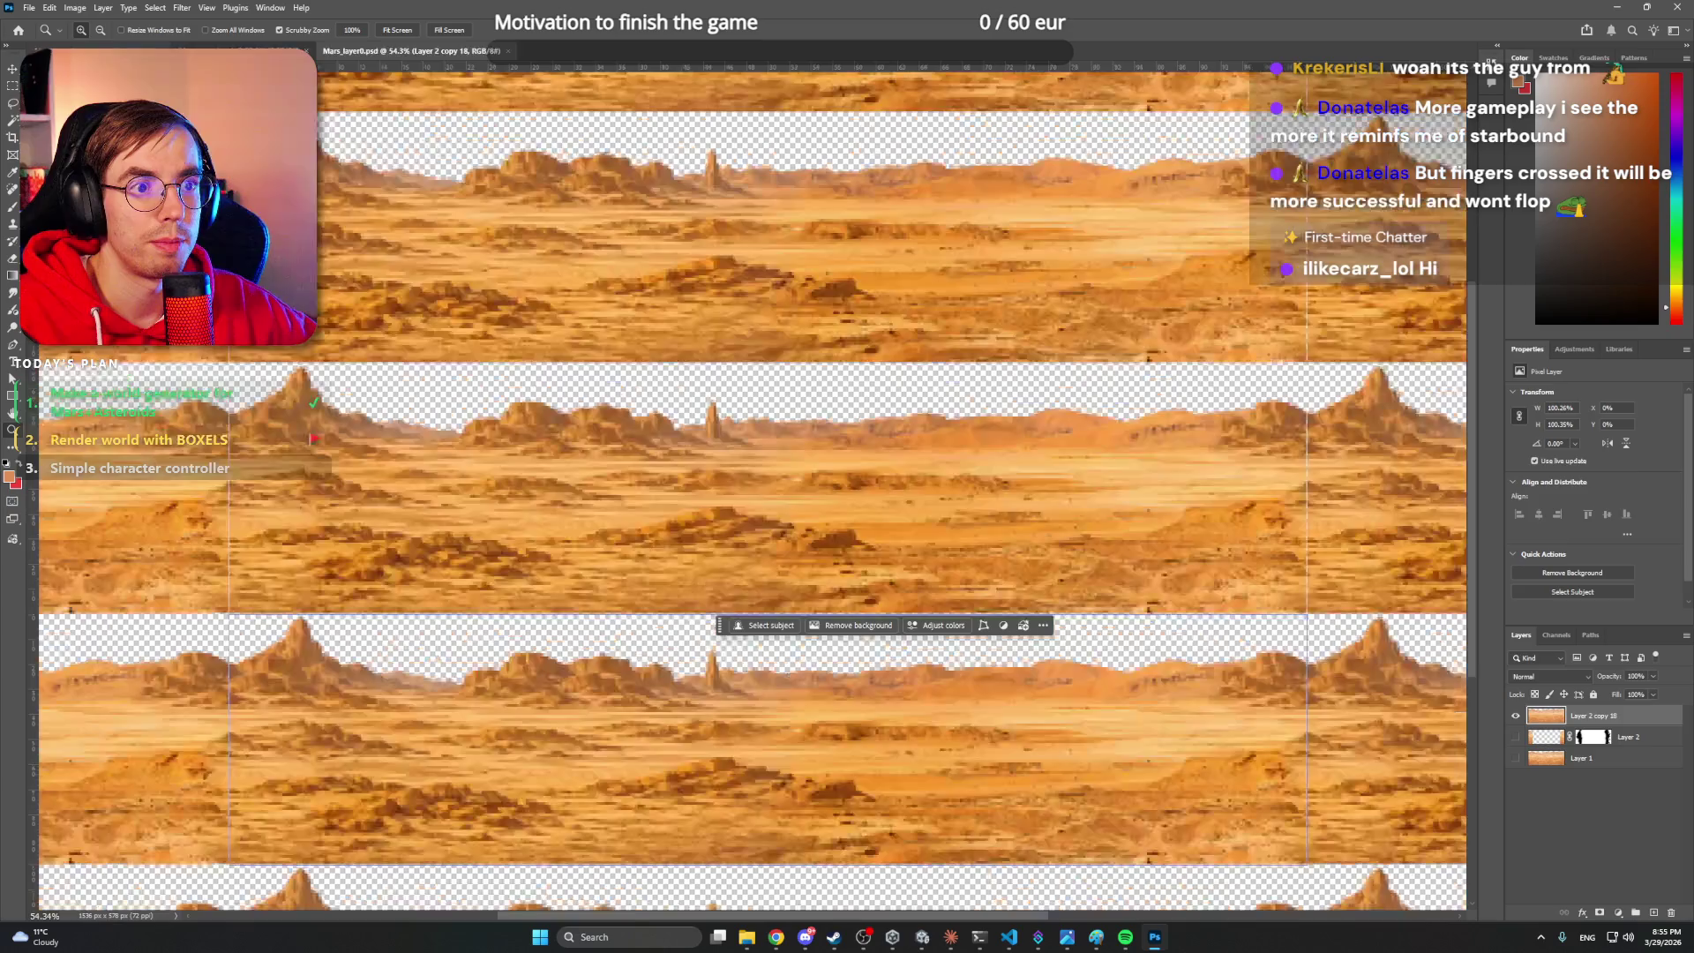
- Switch to the wider mosaic desert document and duplicate Layer 1 copy repeatedly
{"action": "key", "text": "ctrl+z"}
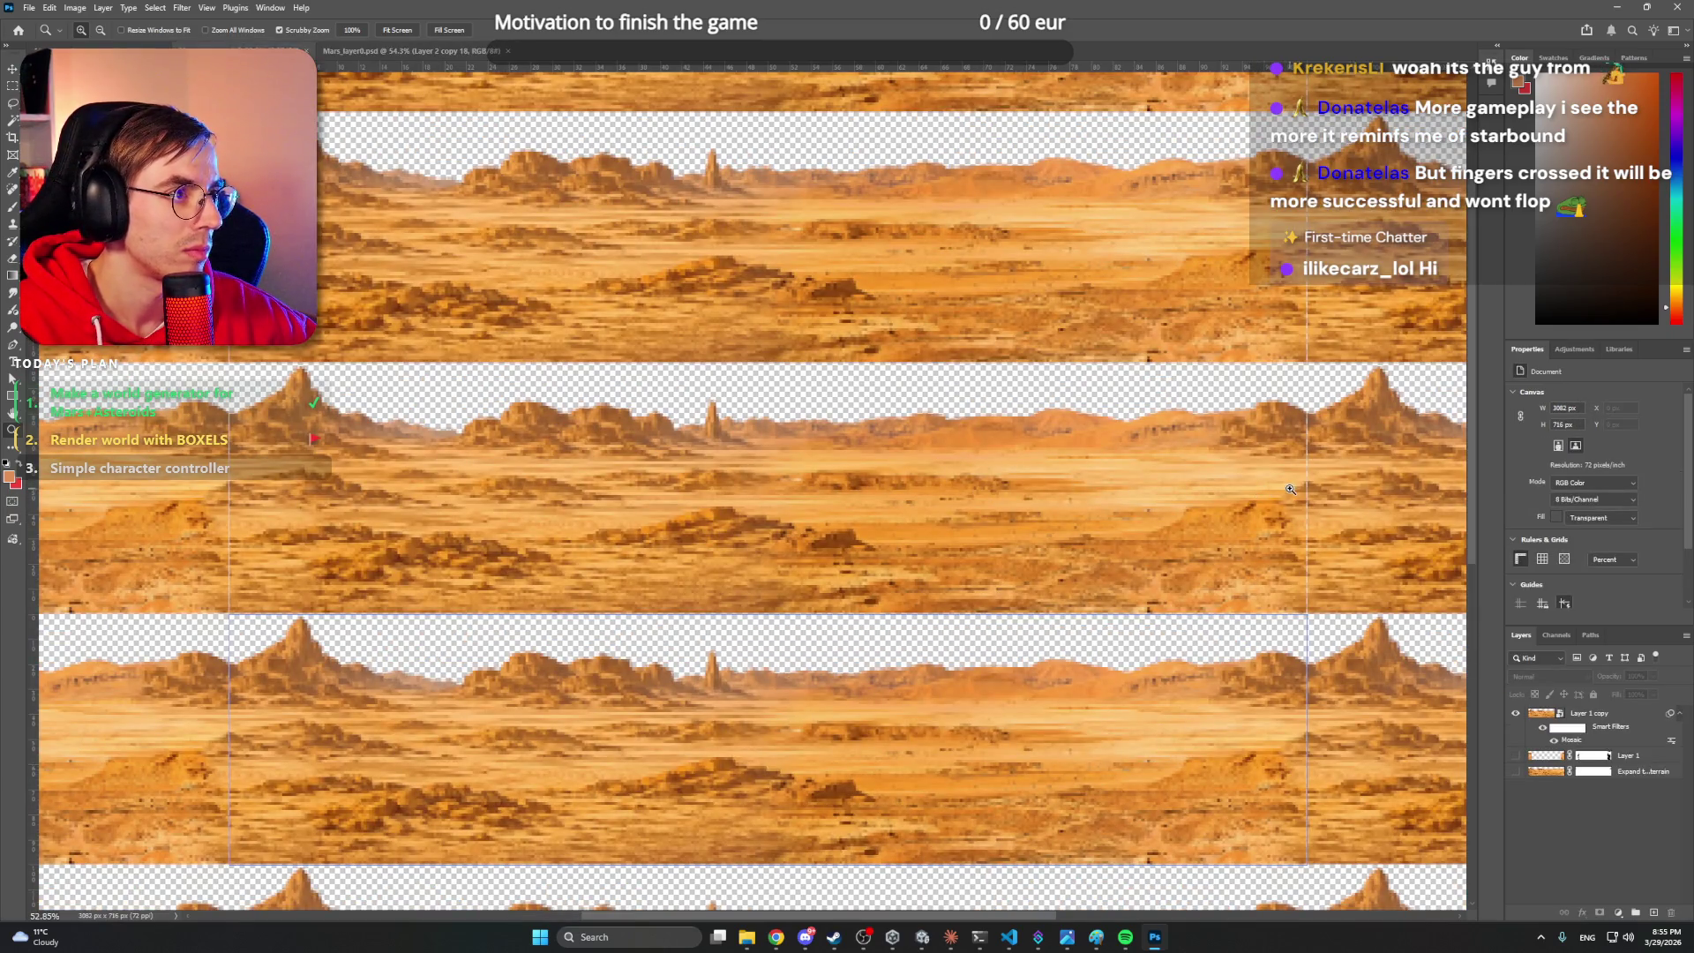
{"action": "left_click", "coordinate": [1589, 714]}
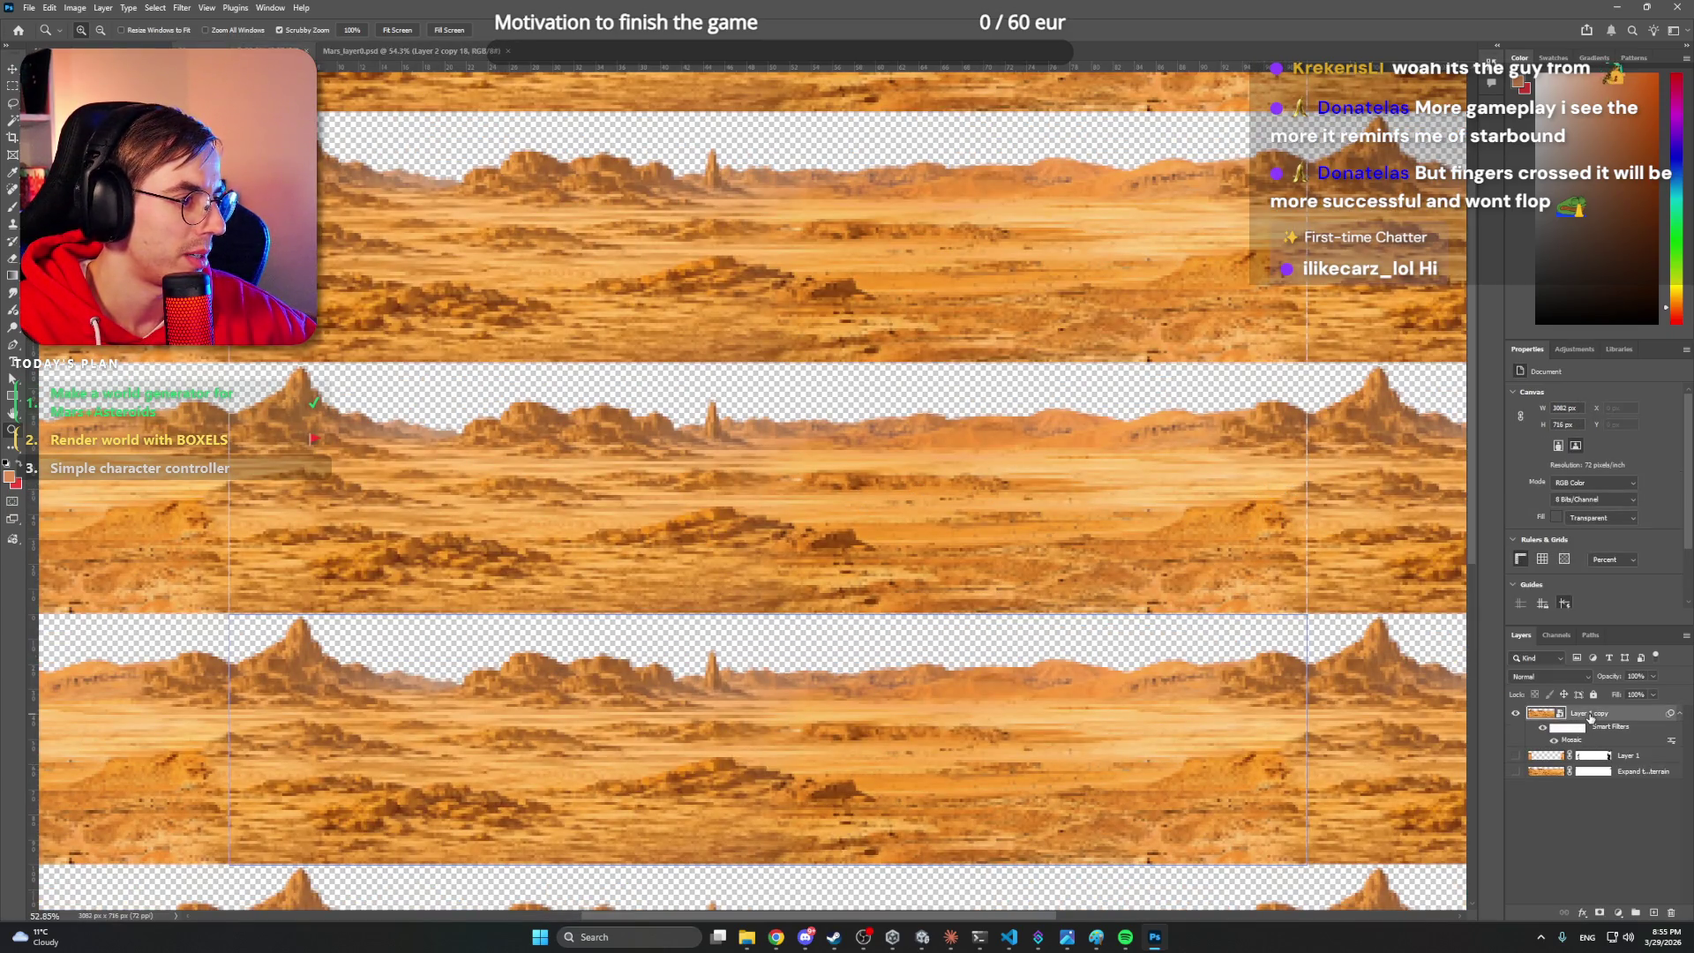
{"action": "key", "text": "ctrl+j"}
{"action": "key", "text": "ctrl+j"}
{"action": "key", "text": "ctrl+j"}
{"action": "key", "text": "ctrl+j"}
{"action": "key", "text": "ctrl+j"}
{"action": "key", "text": "ctrl+j"}
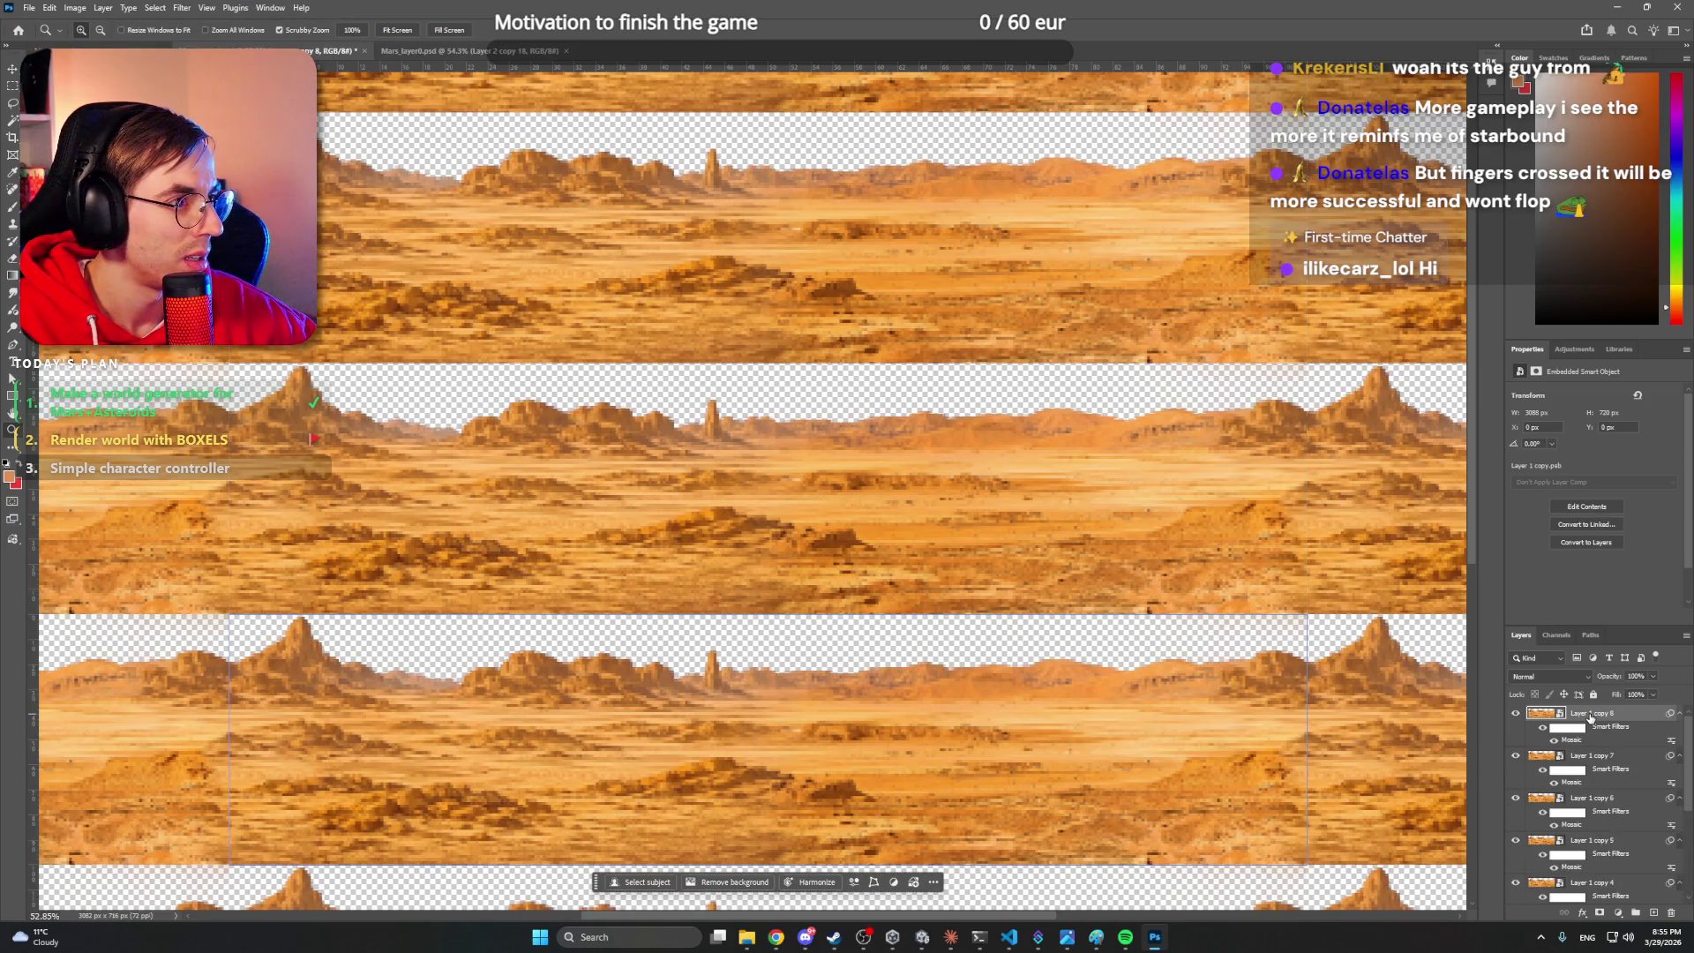
{"action": "key", "text": "ctrl+j"}
{"action": "key", "text": "ctrl+j"}
{"action": "key", "text": "ctrl+j"}
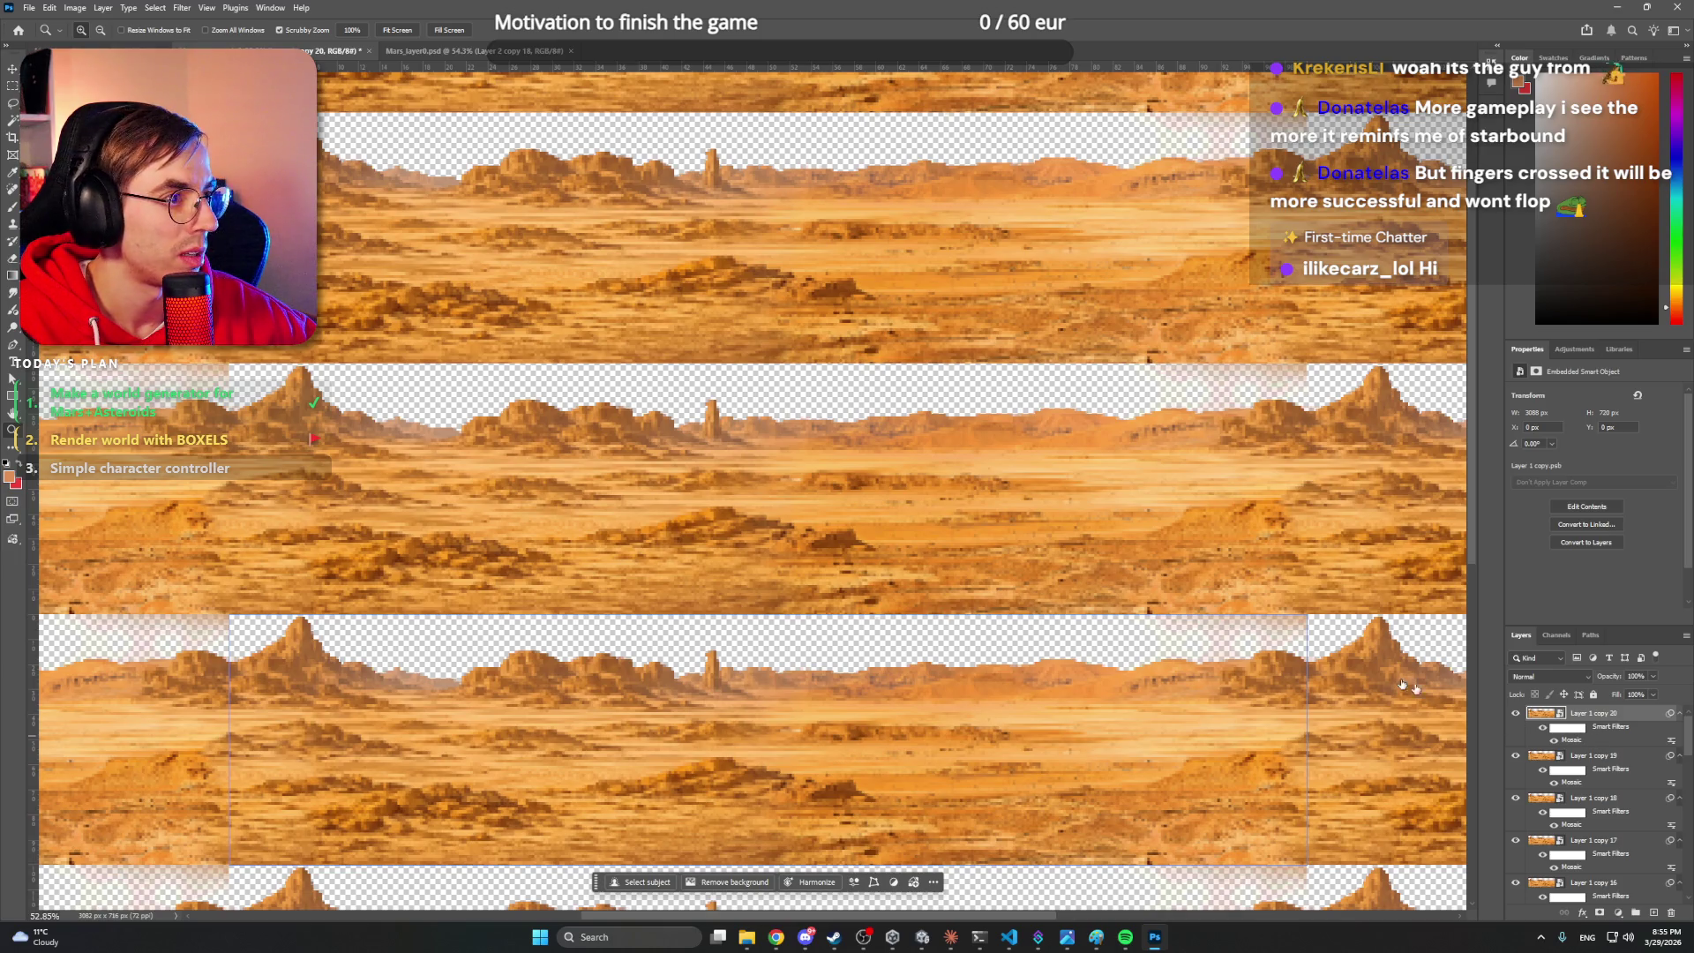
{"action": "mouse_move", "coordinate": [1308, 402]}
{"action": "left_mouse_down"}
{"action": "mouse_move", "coordinate": [1210, 442]}
{"action": "mouse_move", "coordinate": [1305, 571]}
{"action": "left_mouse_up"}
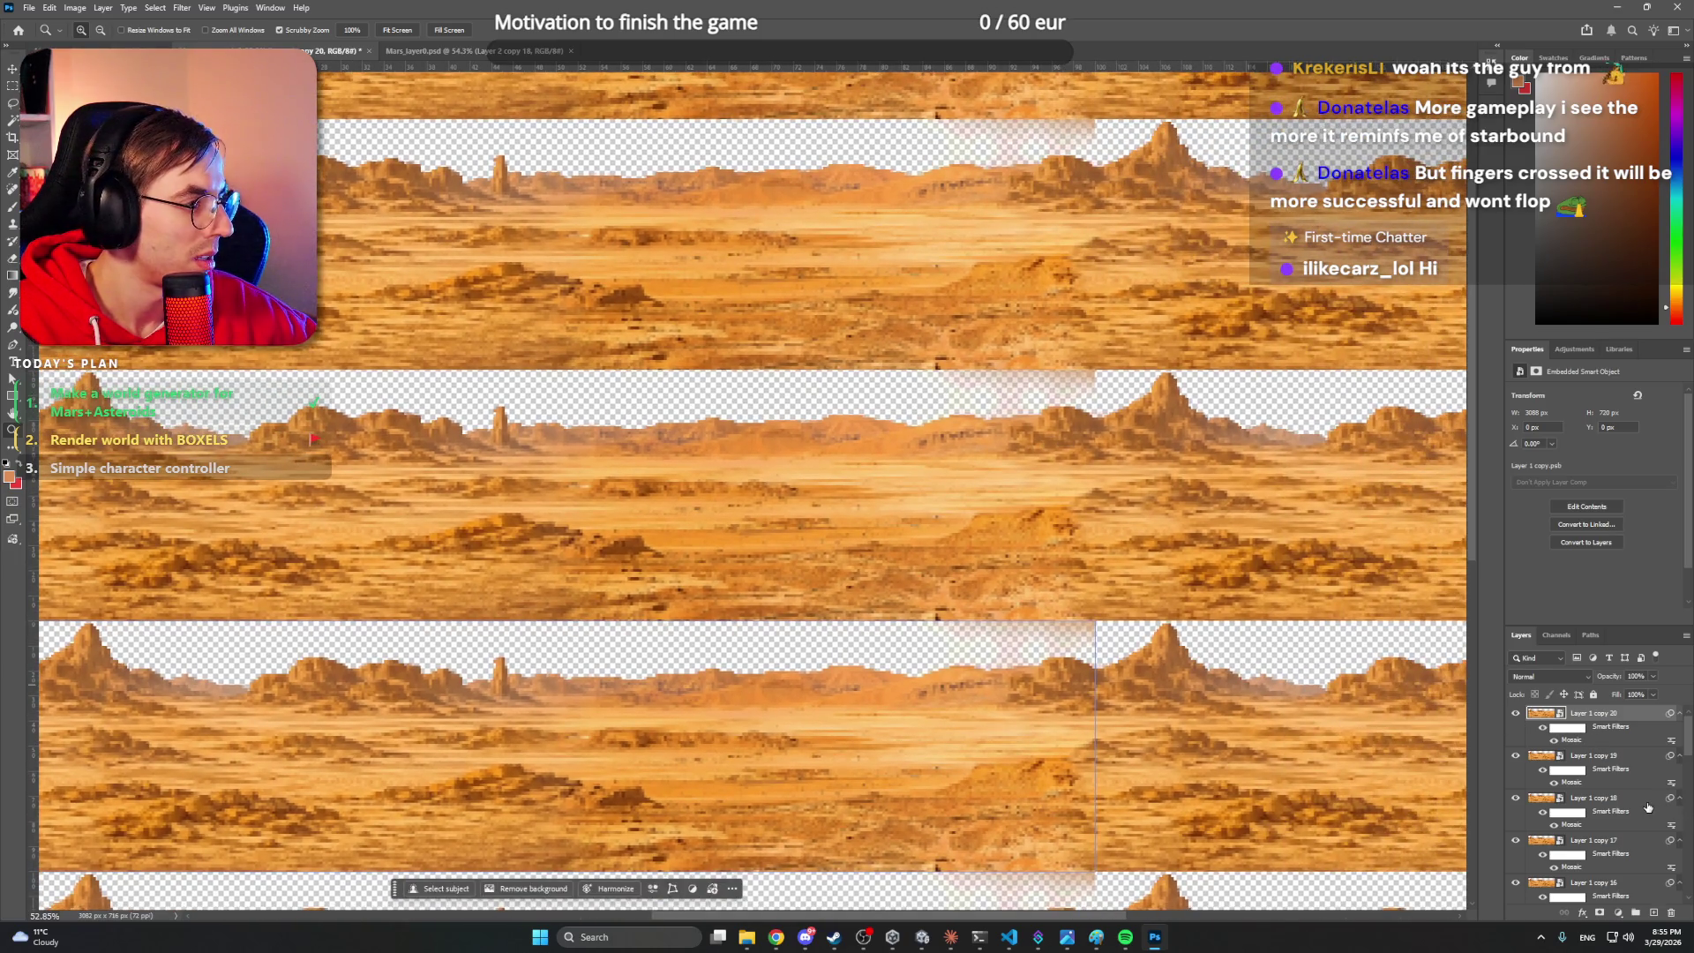
{"action": "scroll", "coordinate": [1648, 806], "scroll_direction": "down", "scroll_amount": 10}
{"action": "scroll", "coordinate": [1624, 840], "scroll_direction": "up", "scroll_amount": 10}
- Open the stacked copies' layer menu, dismiss it, and zoom in on the mountain tops
{"action": "right_click", "coordinate": [1615, 719]}
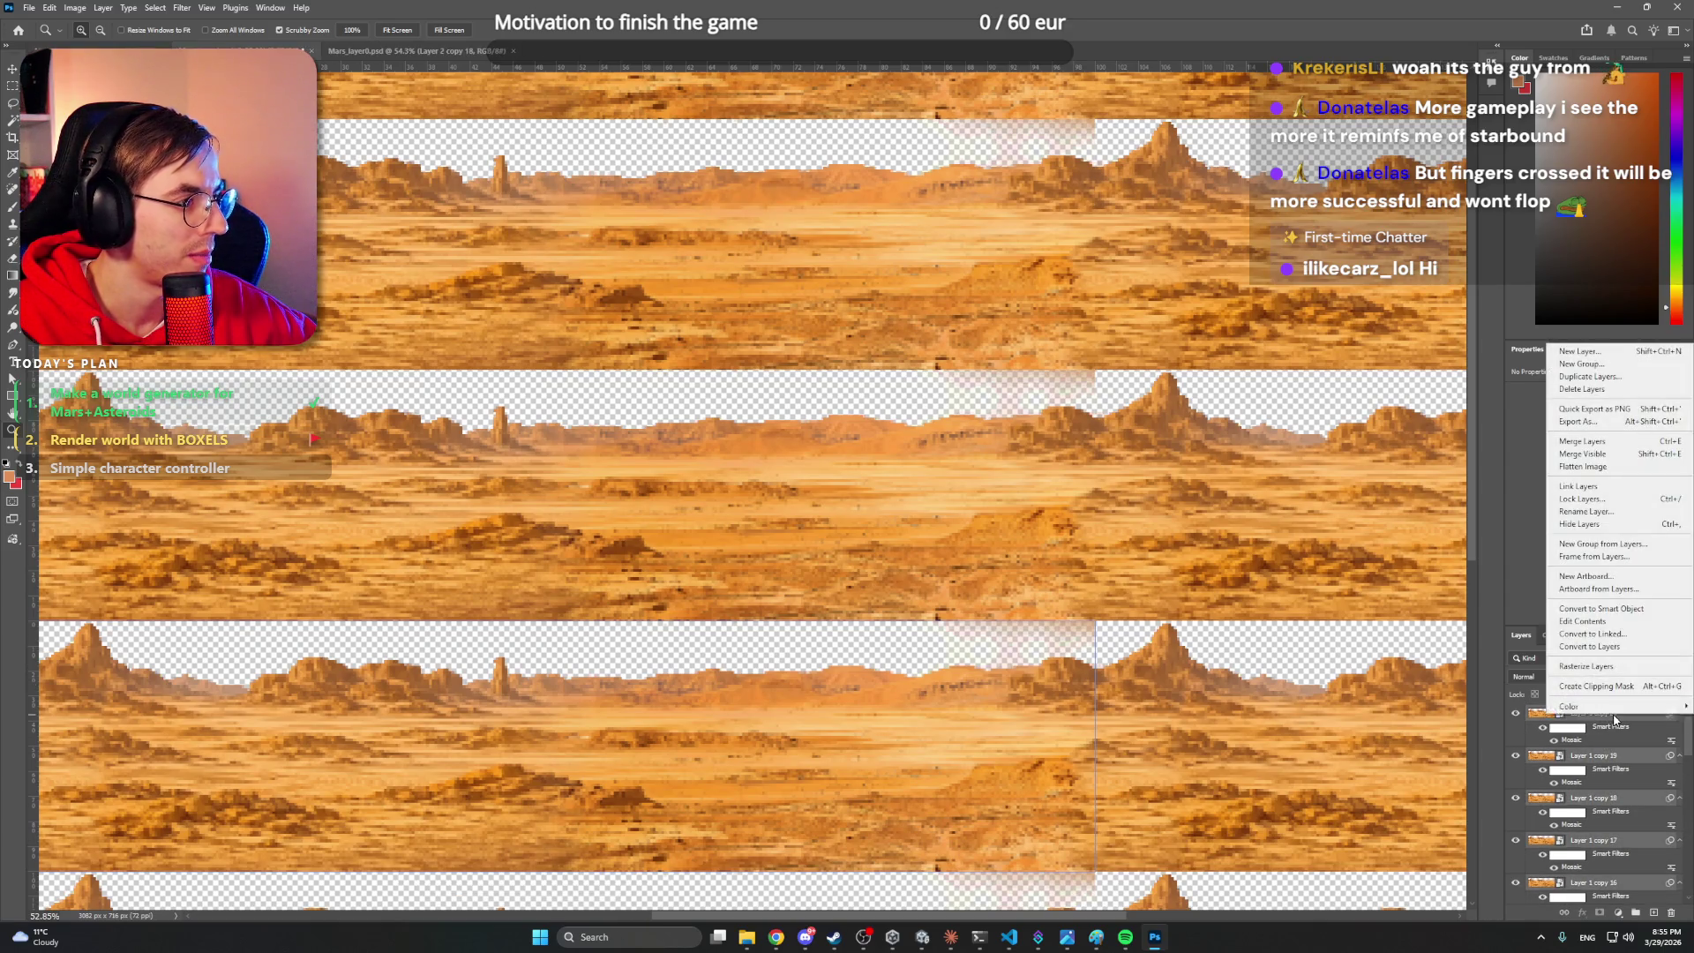
{"action": "left_click", "coordinate": [1597, 745]}
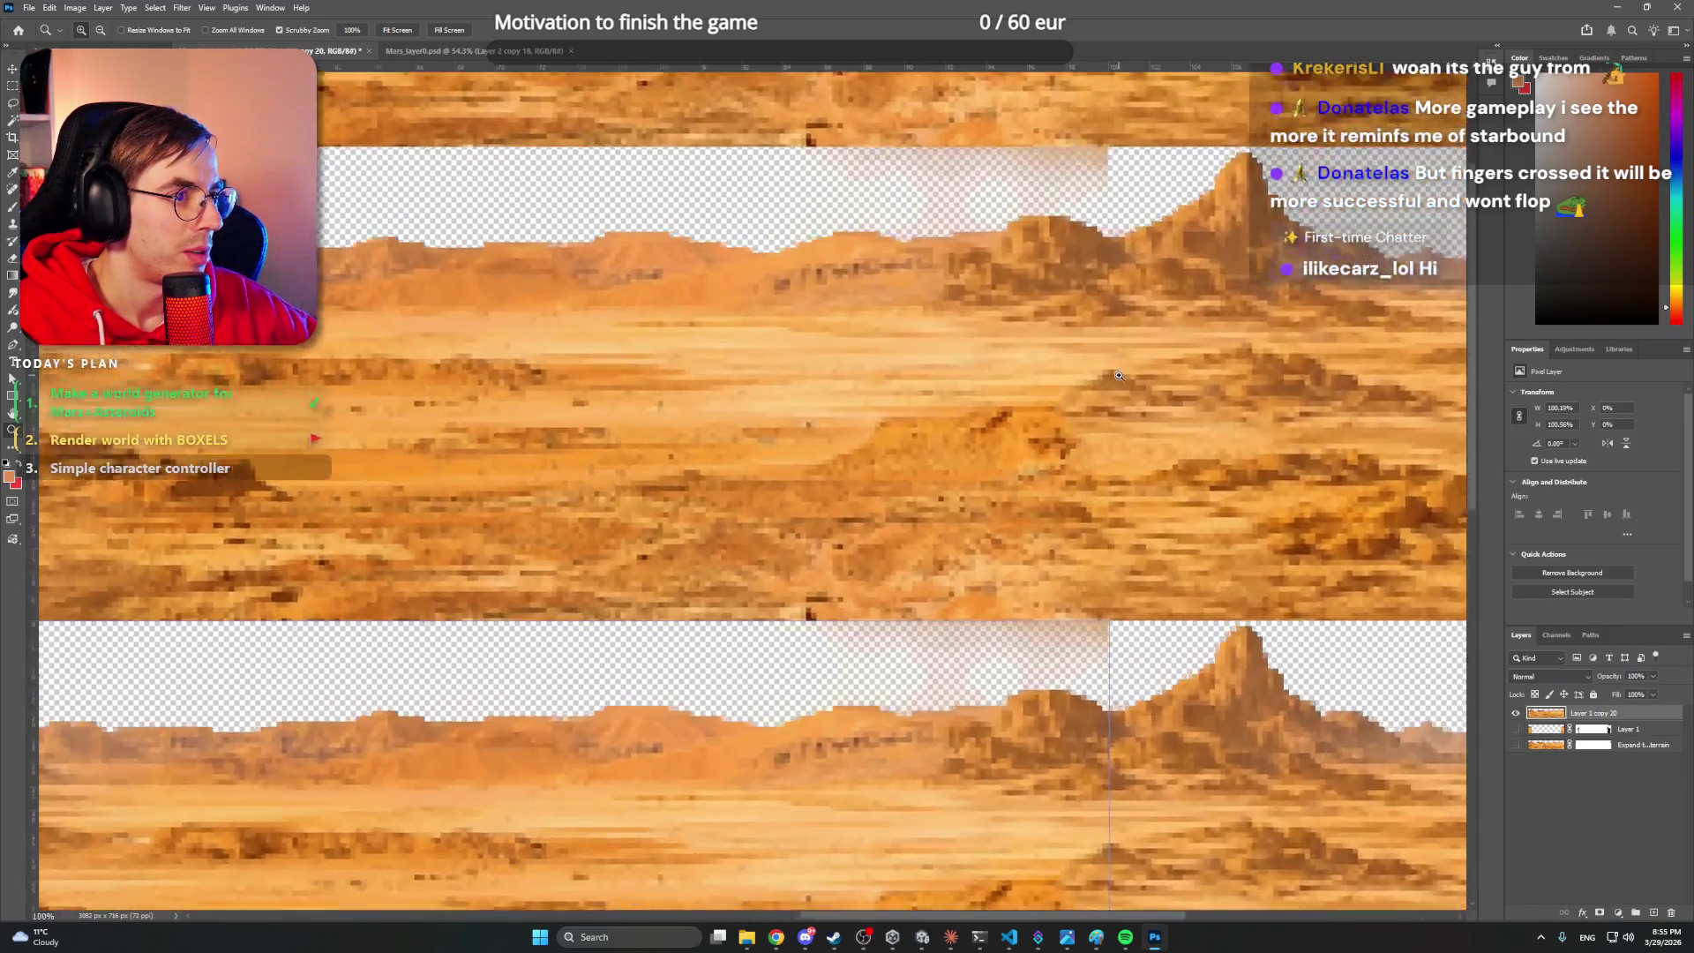
{"action": "left_click_drag", "start_coordinate": [1119, 376], "coordinate": [1006, 365]}
{"action": "left_click_drag", "start_coordinate": [1063, 518], "coordinate": [988, 520]}
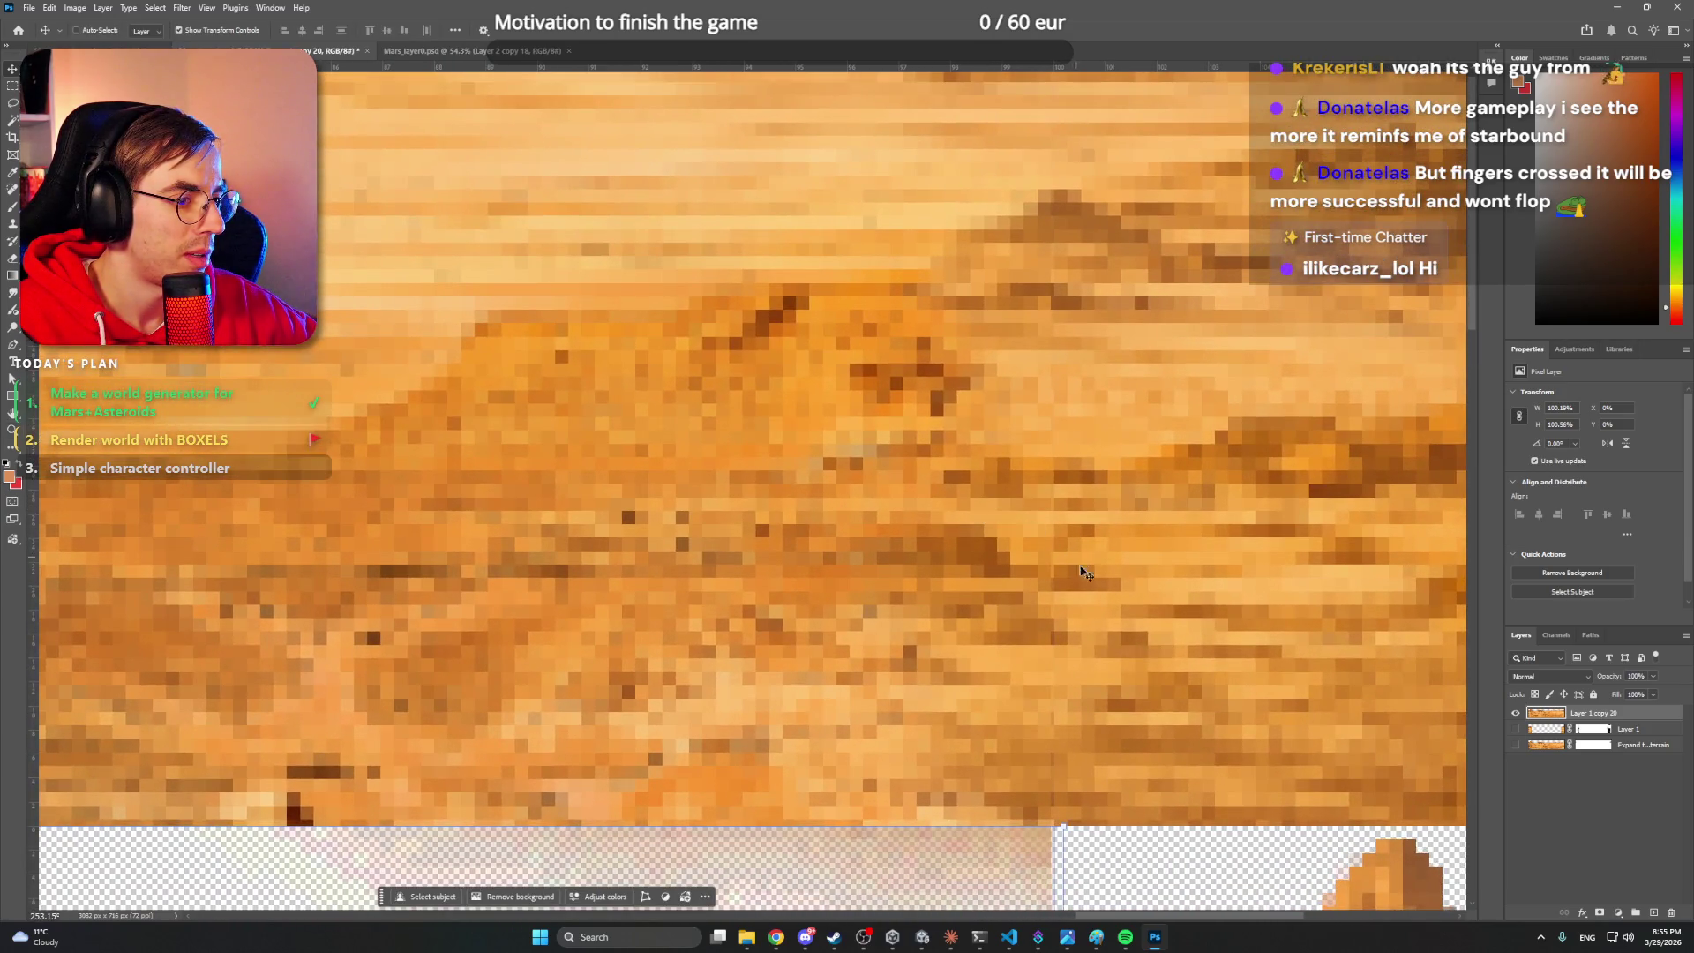
- Zoom in on the pink haze at the top right of the desert layer
{"action": "scroll", "coordinate": [1086, 573], "scroll_direction": "down", "scroll_amount": 4}
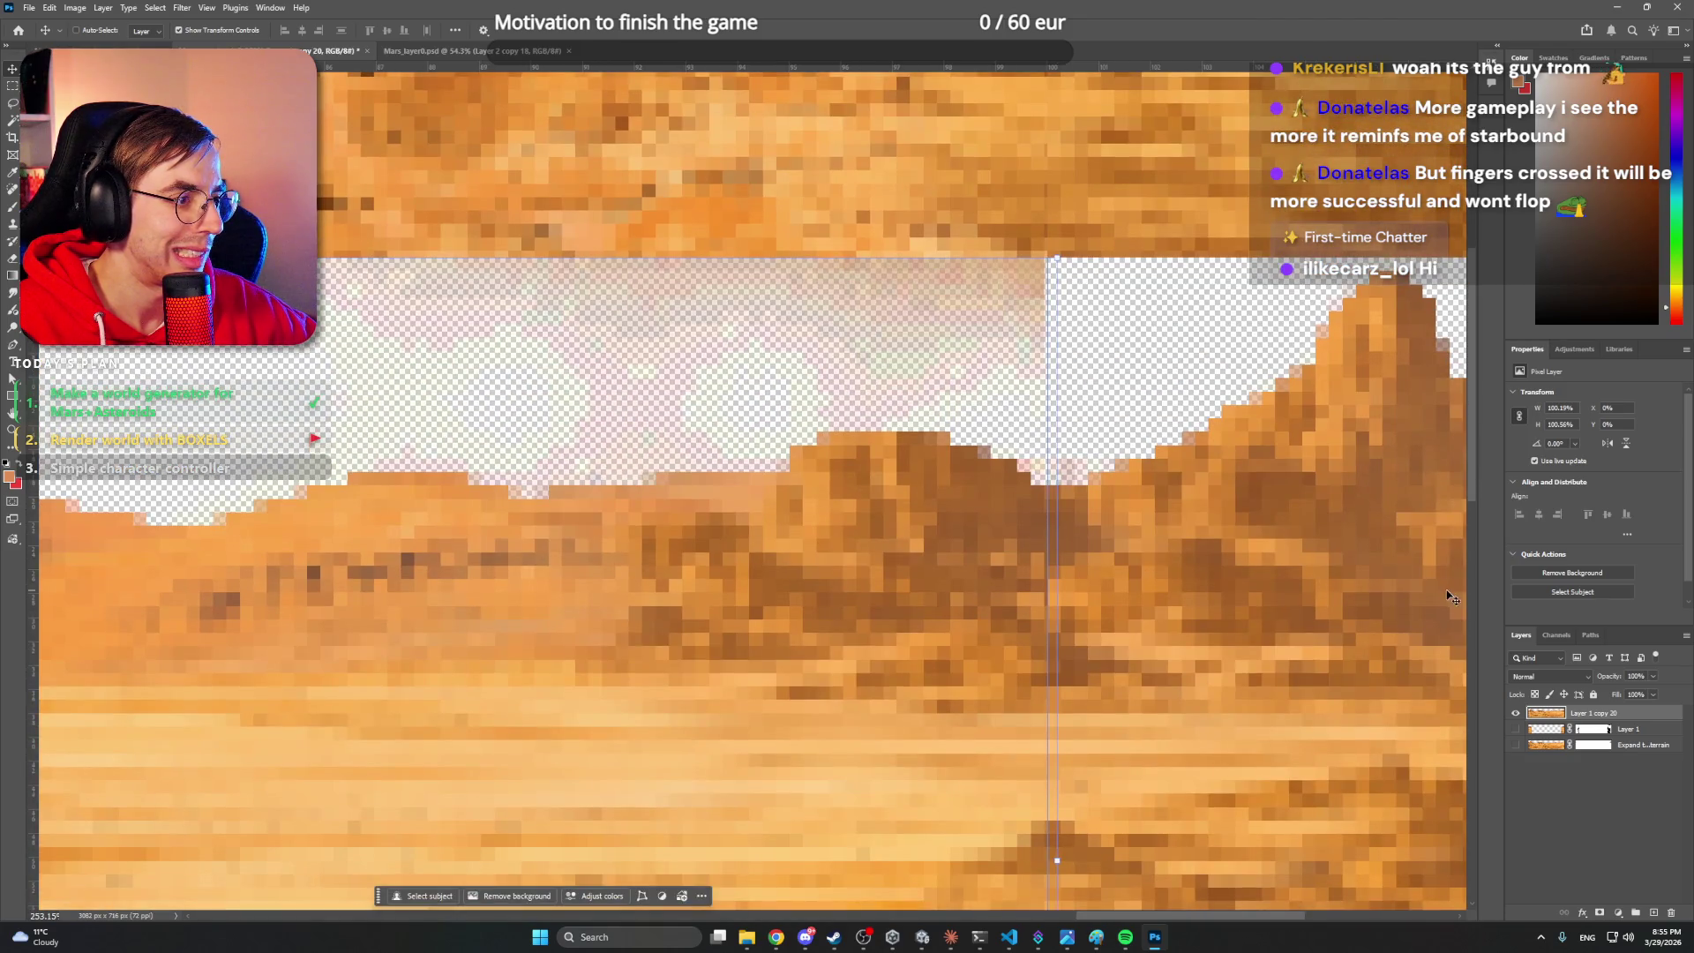
{"action": "mouse_move", "coordinate": [1144, 509]}
{"action": "left_mouse_down"}
{"action": "mouse_move", "coordinate": [1147, 477]}
{"action": "mouse_move", "coordinate": [1008, 468]}
{"action": "mouse_move", "coordinate": [953, 437]}
{"action": "mouse_move", "coordinate": [967, 408]}
{"action": "left_mouse_up"}
{"action": "key", "text": "Return"}
{"action": "key", "text": "z"}
{"action": "left_click", "coordinate": [1095, 435], "text": "alt"}
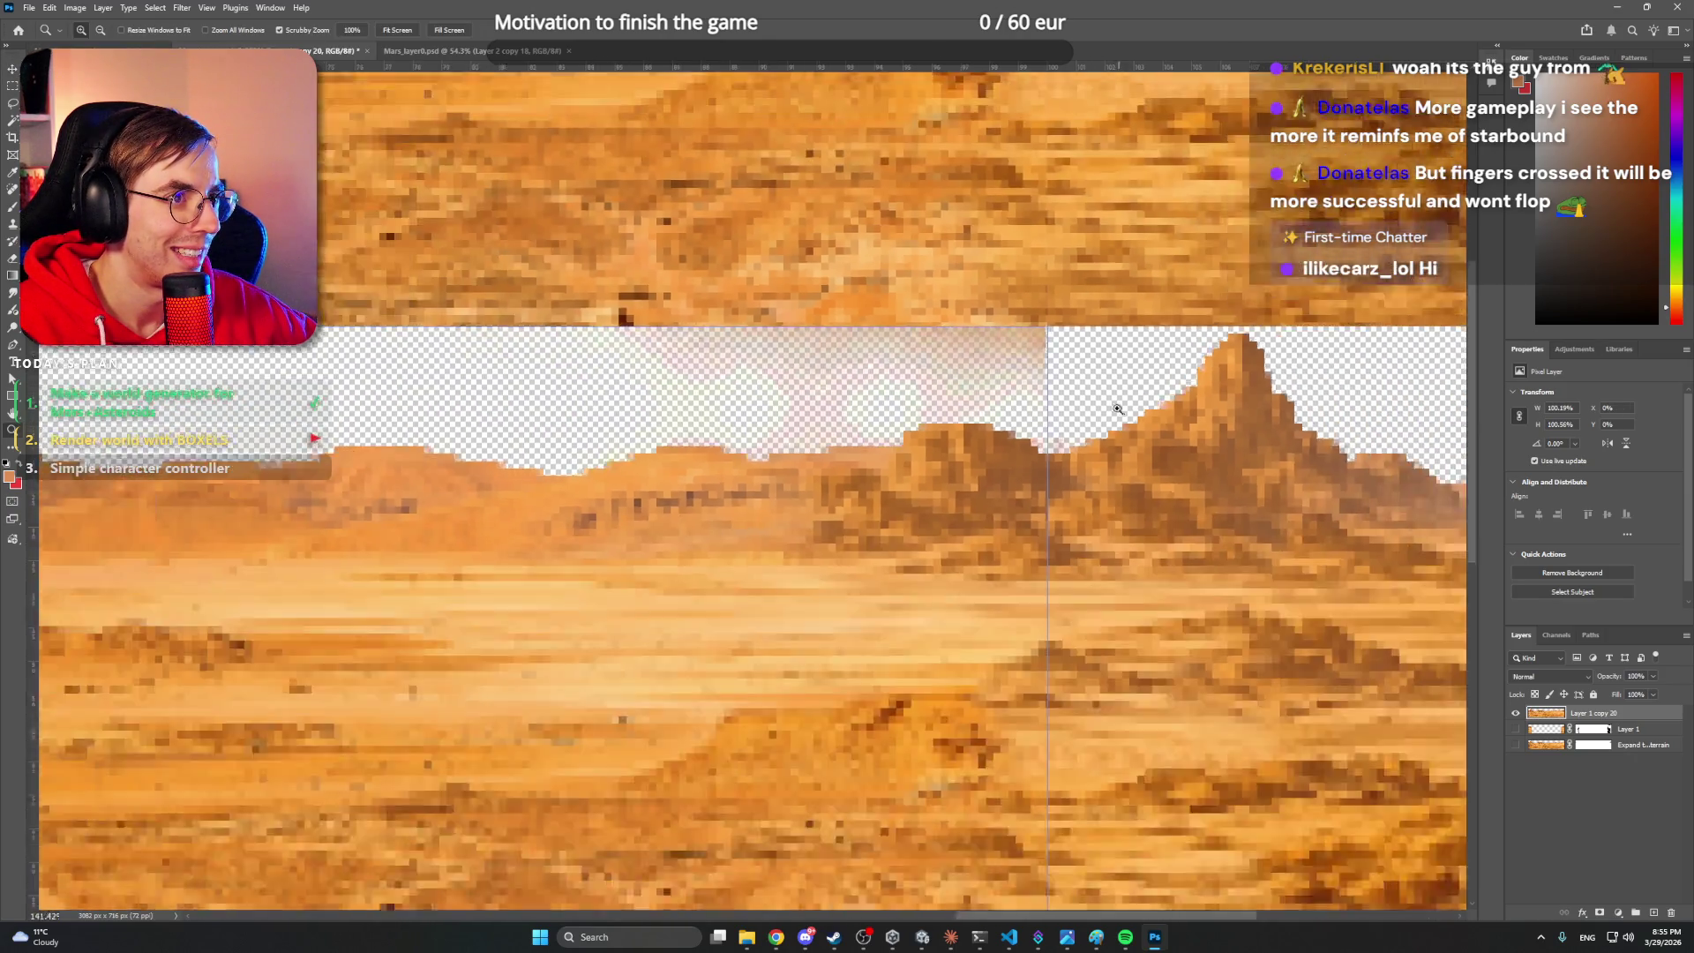
{"action": "left_click", "coordinate": [1097, 406], "text": "alt"}
{"action": "mouse_move", "coordinate": [1115, 405]}
{"action": "left_mouse_down"}
{"action": "mouse_move", "coordinate": [1059, 473]}
{"action": "mouse_move", "coordinate": [1084, 457]}
{"action": "mouse_move", "coordinate": [1116, 473]}
{"action": "left_mouse_up"}
- Add a layer mask to Layer 1 copy 20
{"action": "key", "text": "b"}
{"action": "mouse_move", "coordinate": [1165, 389]}
{"action": "left_mouse_down"}
{"action": "mouse_move", "coordinate": [1223, 386]}
{"action": "mouse_move", "coordinate": [1203, 382]}
{"action": "left_mouse_up"}
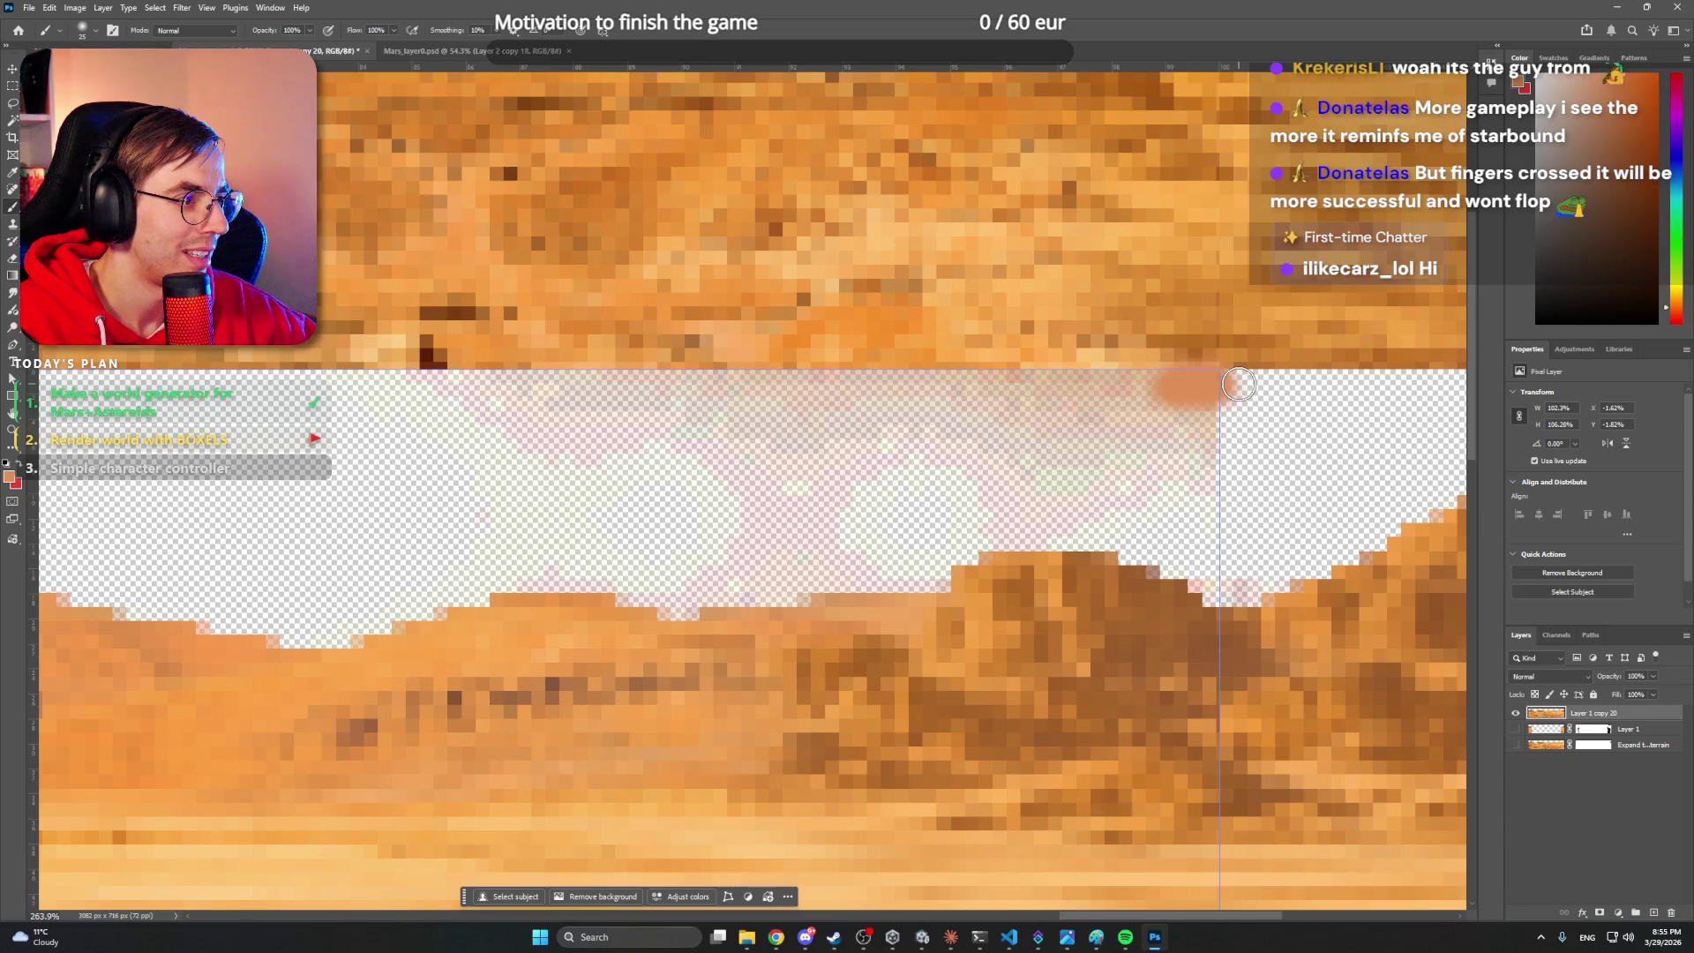
{"action": "key", "text": "ctrl+z"}
{"action": "left_click", "coordinate": [1600, 913]}
{"action": "left_click_drag", "start_coordinate": [1210, 390], "coordinate": [1225, 420]}
{"action": "key", "text": "ctrl+z"}
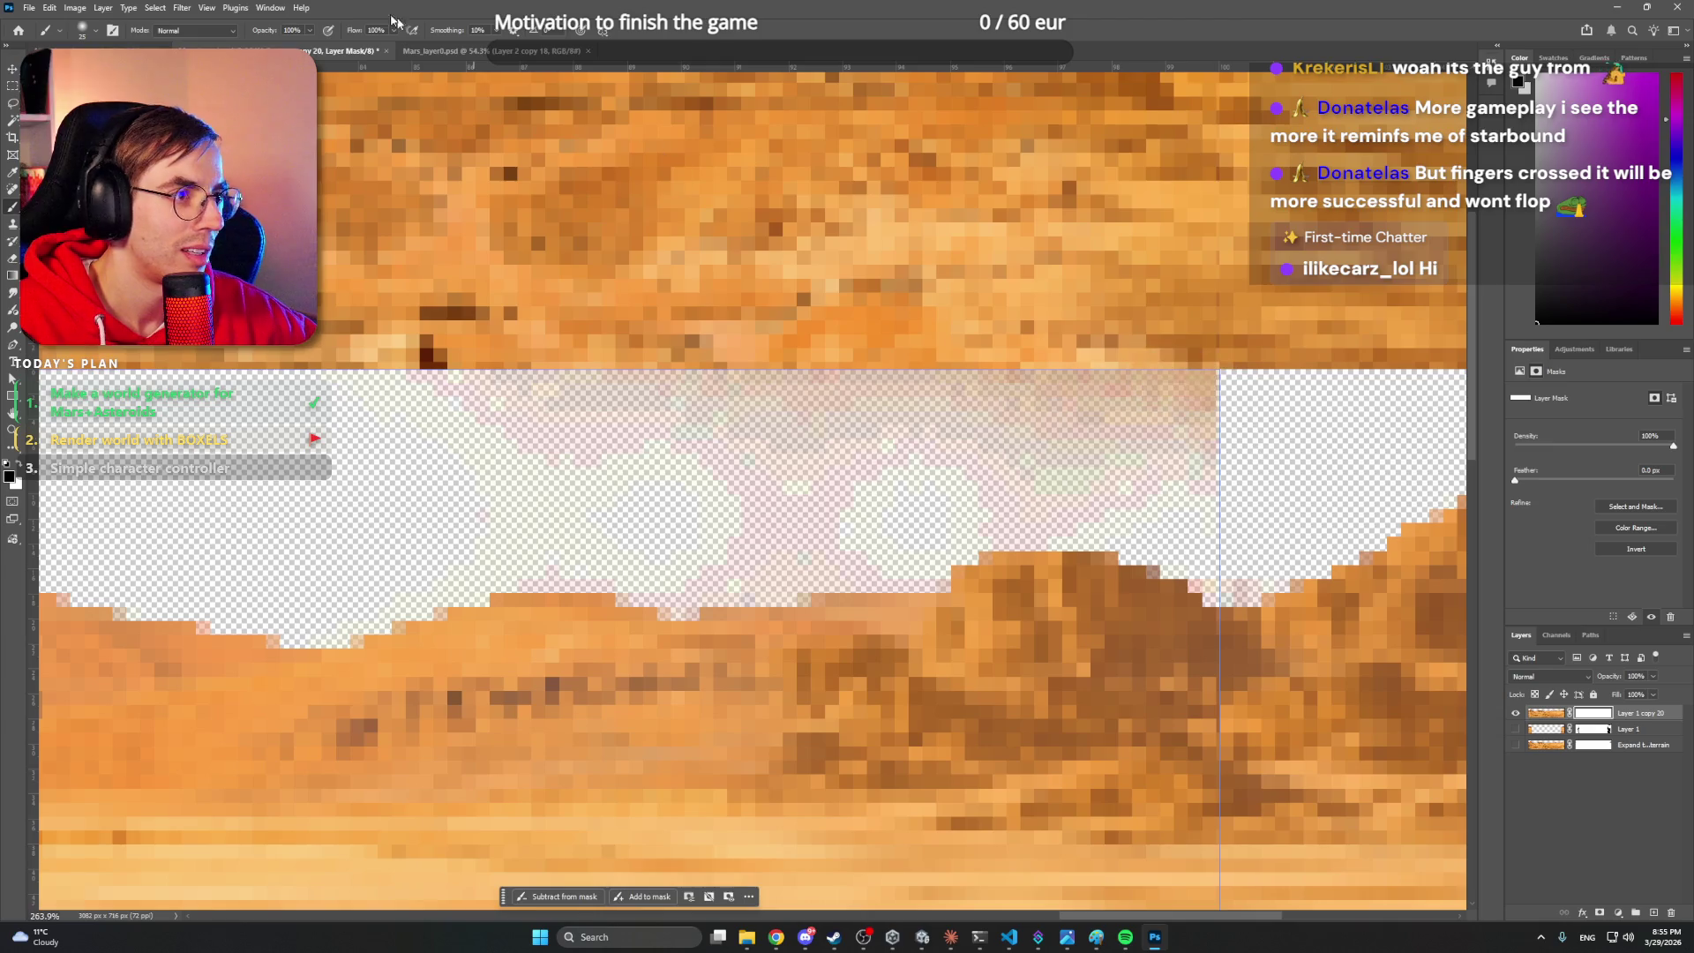
- Paint black on the mask with a larger brush to hide the pink haze along the right edge
{"action": "left_click", "coordinate": [182, 9]}
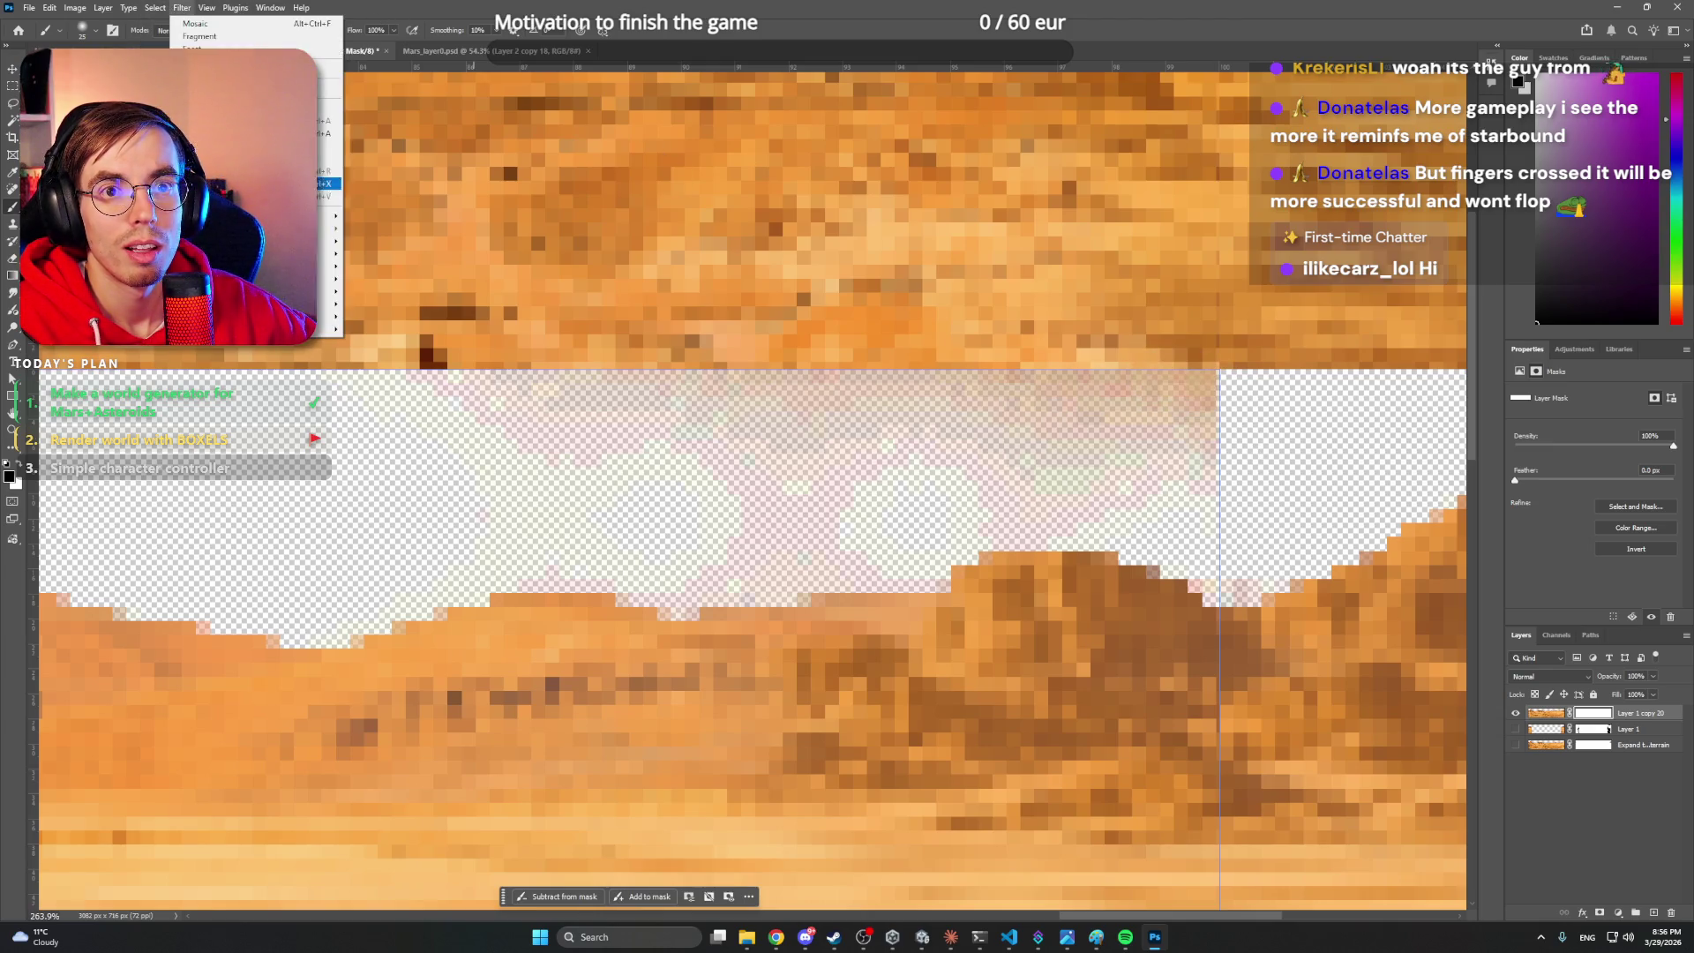
{"action": "left_click", "coordinate": [194, 8]}
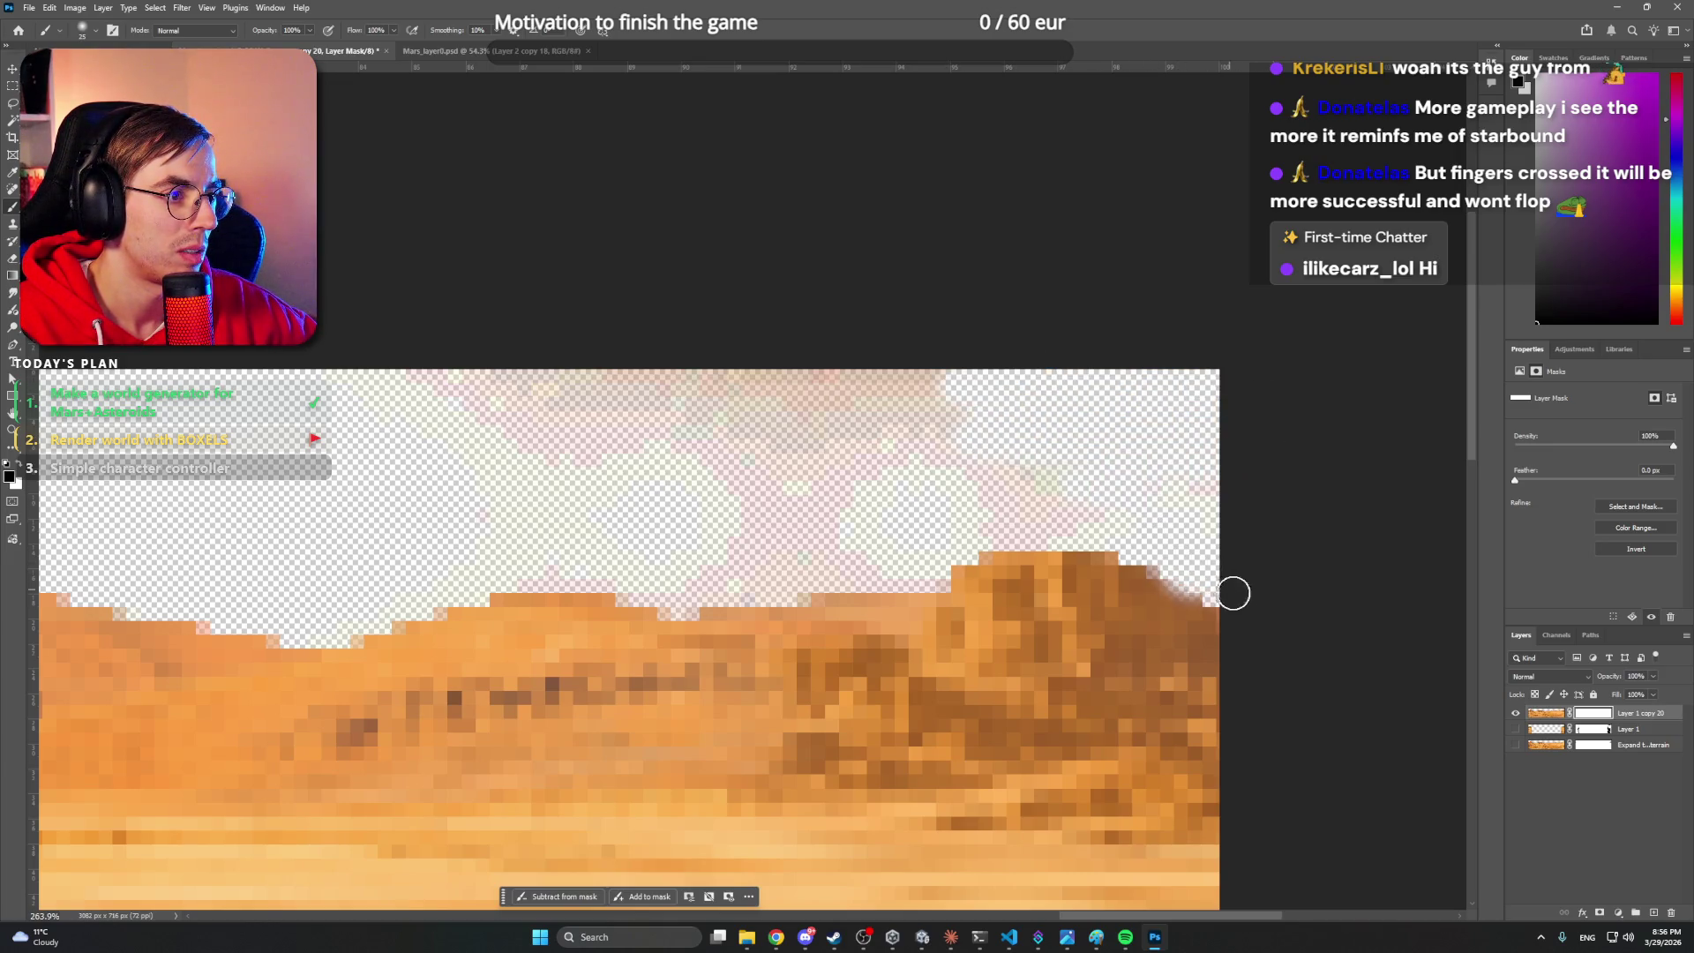
{"action": "mouse_move", "coordinate": [1212, 577]}
{"action": "left_mouse_down"}
{"action": "mouse_move", "coordinate": [1172, 352]}
{"action": "mouse_move", "coordinate": [1180, 387]}
{"action": "left_mouse_up"}
{"action": "key", "text": "bracketright"}
{"action": "key", "text": "bracketright"}
{"action": "key", "text": "bracketright"}
{"action": "mouse_move", "coordinate": [1161, 427]}
{"action": "left_mouse_down"}
{"action": "mouse_move", "coordinate": [678, 386]}
{"action": "mouse_move", "coordinate": [571, 462]}
{"action": "mouse_move", "coordinate": [806, 496]}
{"action": "mouse_move", "coordinate": [666, 533]}
{"action": "mouse_move", "coordinate": [873, 503]}
{"action": "mouse_move", "coordinate": [961, 397]}
{"action": "mouse_move", "coordinate": [908, 382]}
{"action": "mouse_move", "coordinate": [1086, 369]}
{"action": "mouse_move", "coordinate": [1029, 352]}
{"action": "mouse_move", "coordinate": [991, 300]}
{"action": "left_mouse_up"}
{"action": "key", "text": "ctrl+z"}
{"action": "key", "text": "z"}
{"action": "left_click", "coordinate": [152, 8]}
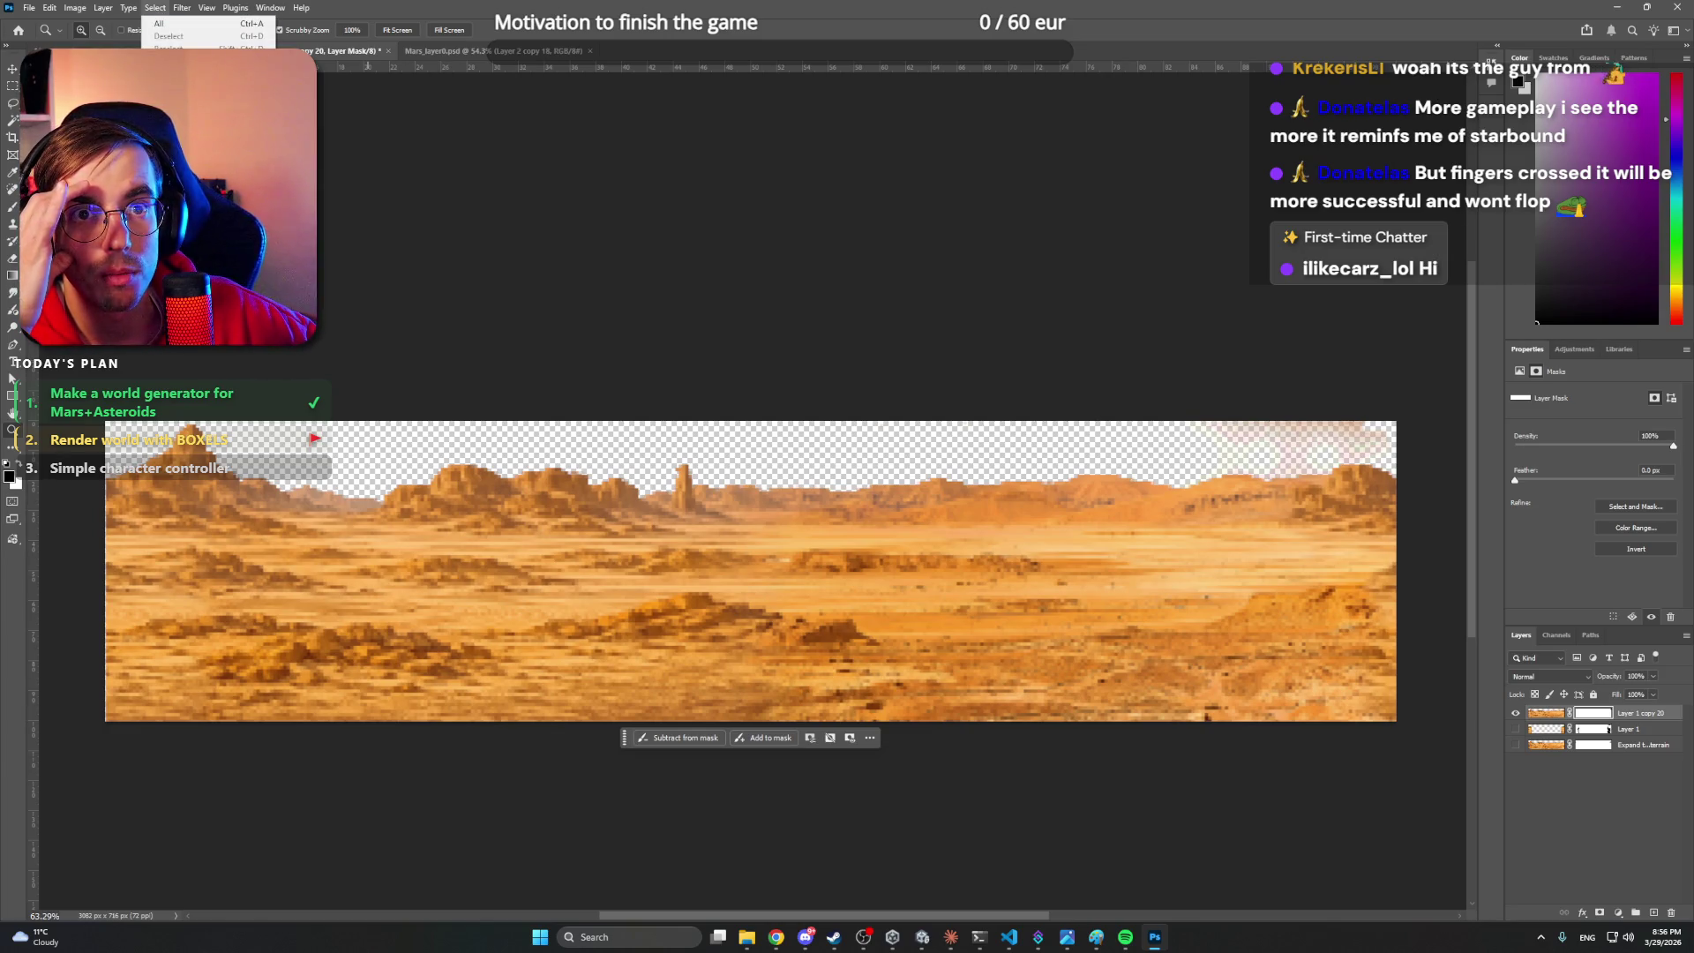
- Convert Layer 1 copy 20 to a Smart Object, then rasterize it to bake in the mask
{"action": "mouse_move", "coordinate": [103, 11]}
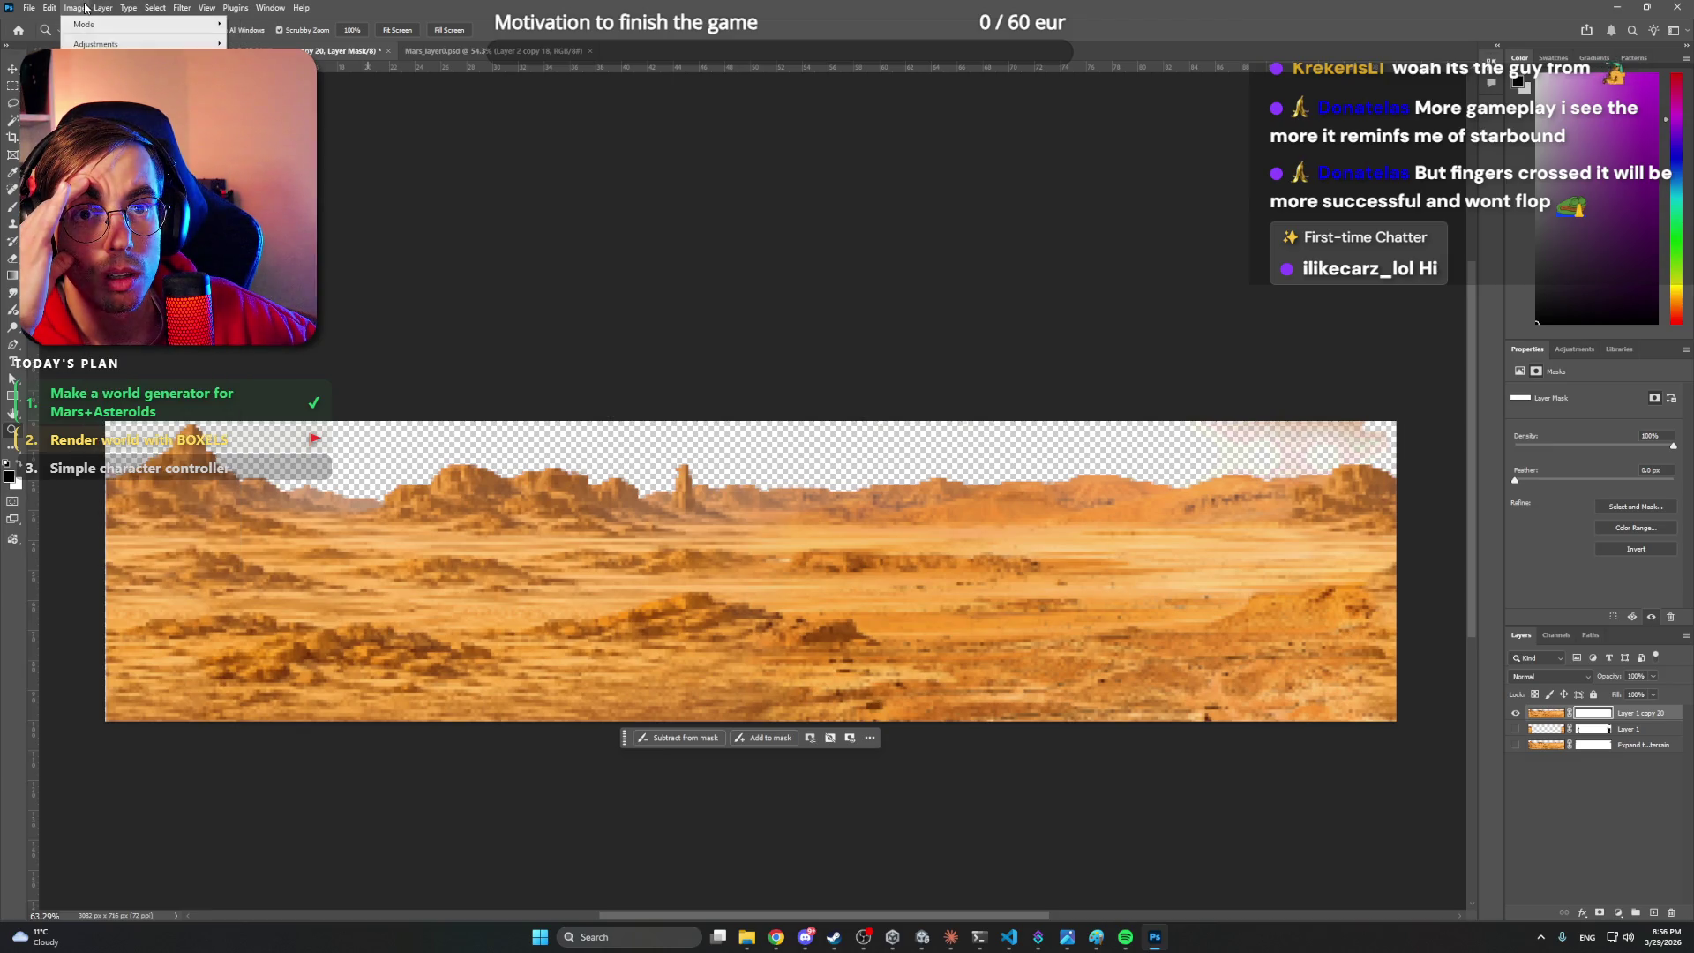
{"action": "mouse_move", "coordinate": [160, 12]}
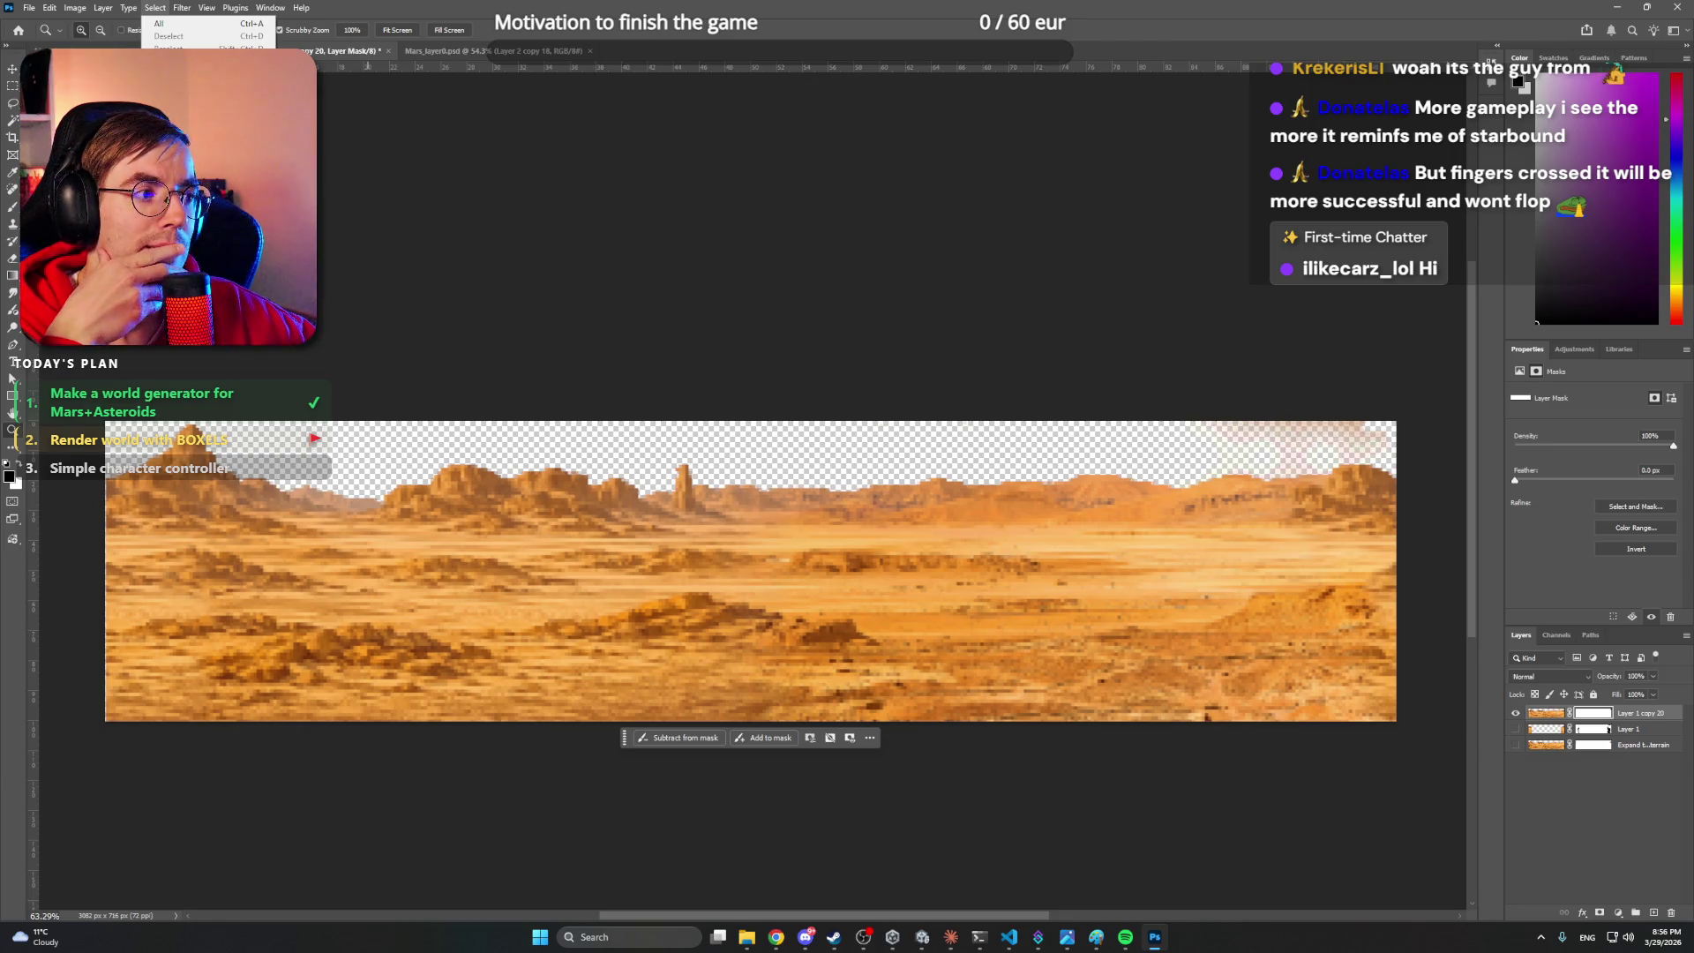
{"action": "left_click", "coordinate": [1535, 771]}
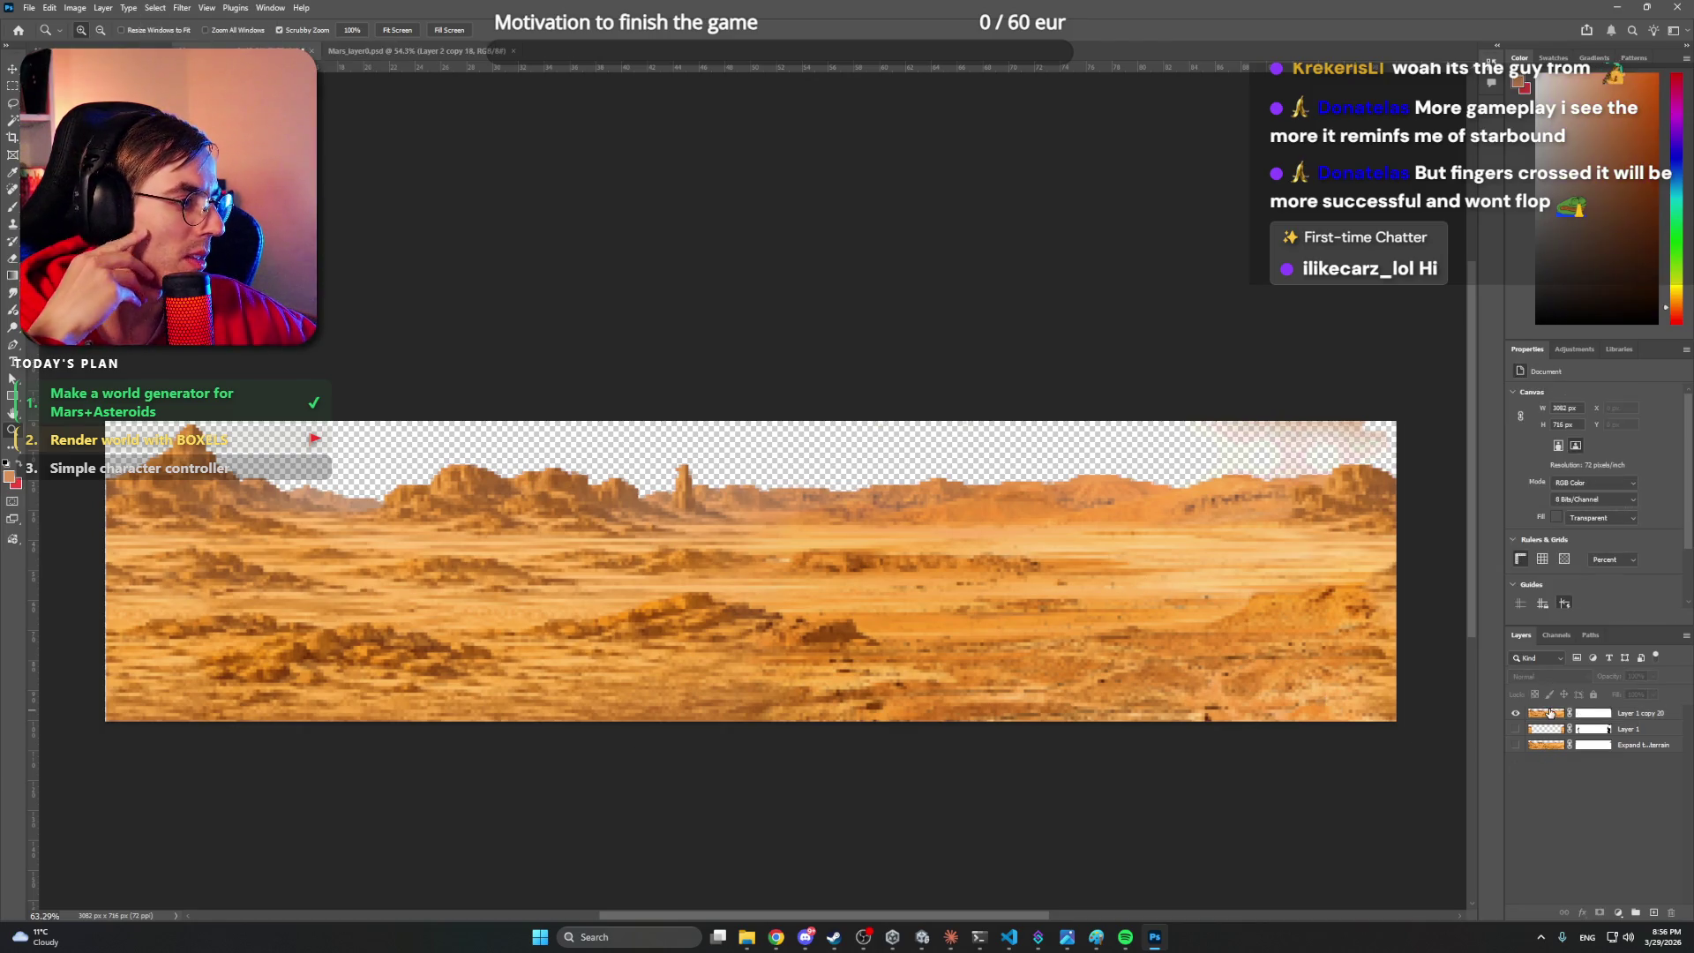
{"action": "left_click", "coordinate": [1599, 715]}
{"action": "right_click", "coordinate": [1628, 714]}
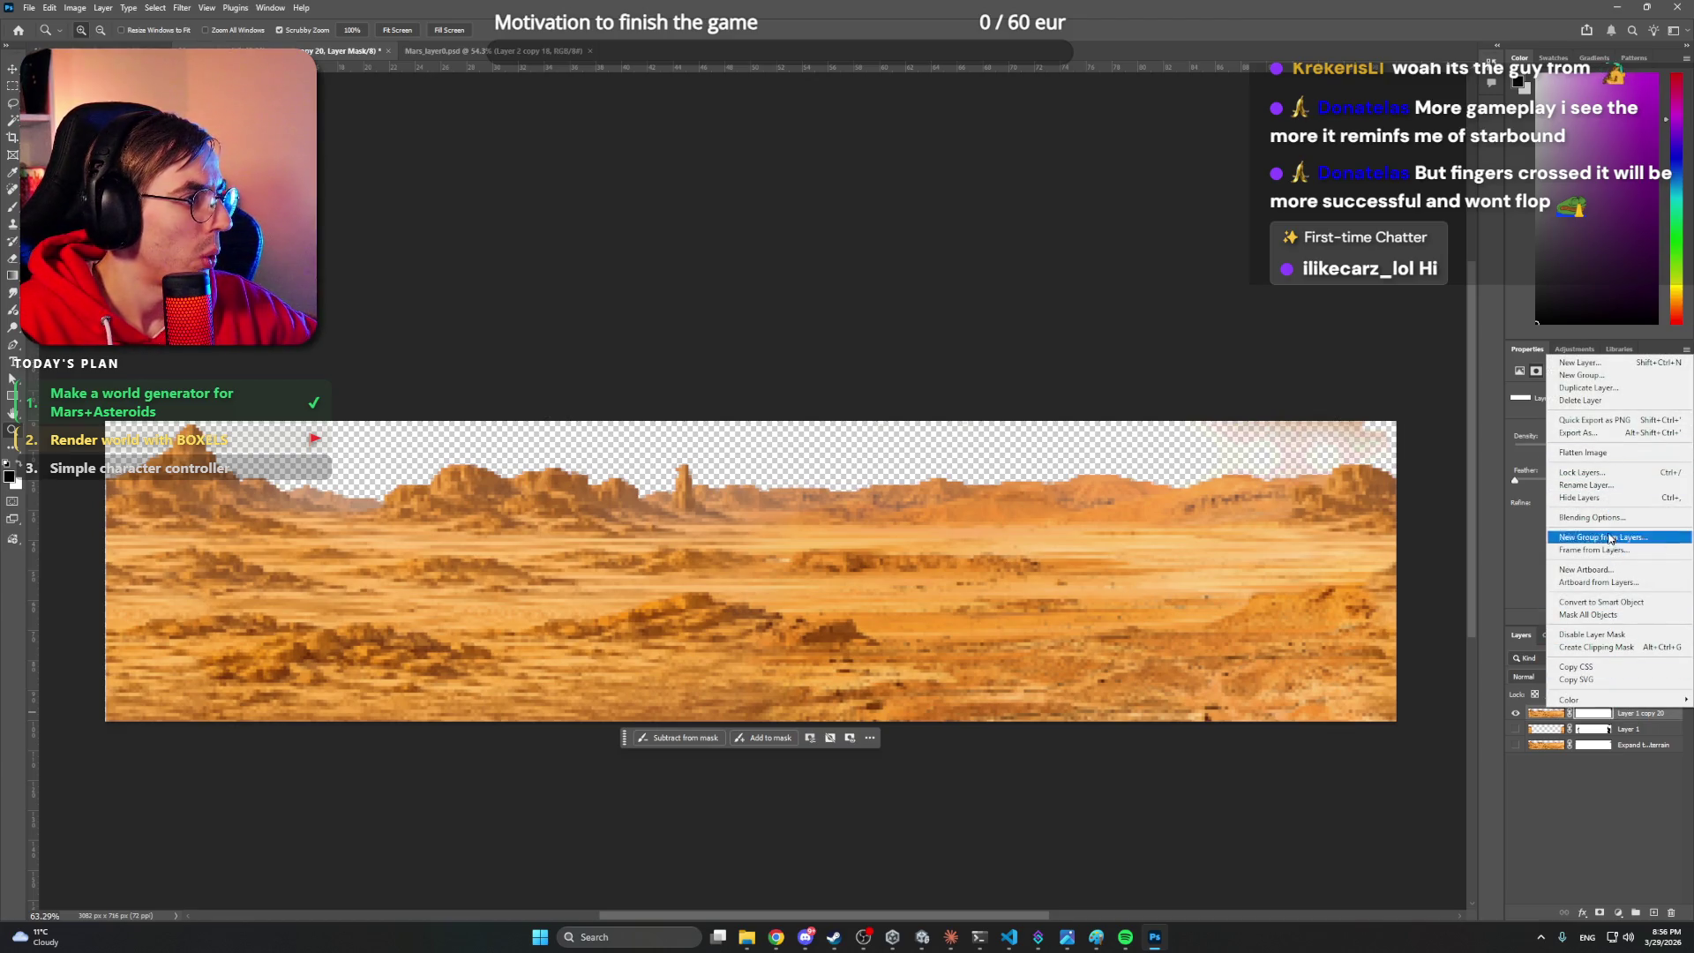
{"action": "left_click", "coordinate": [1628, 610]}
{"action": "right_click", "coordinate": [1628, 713]}
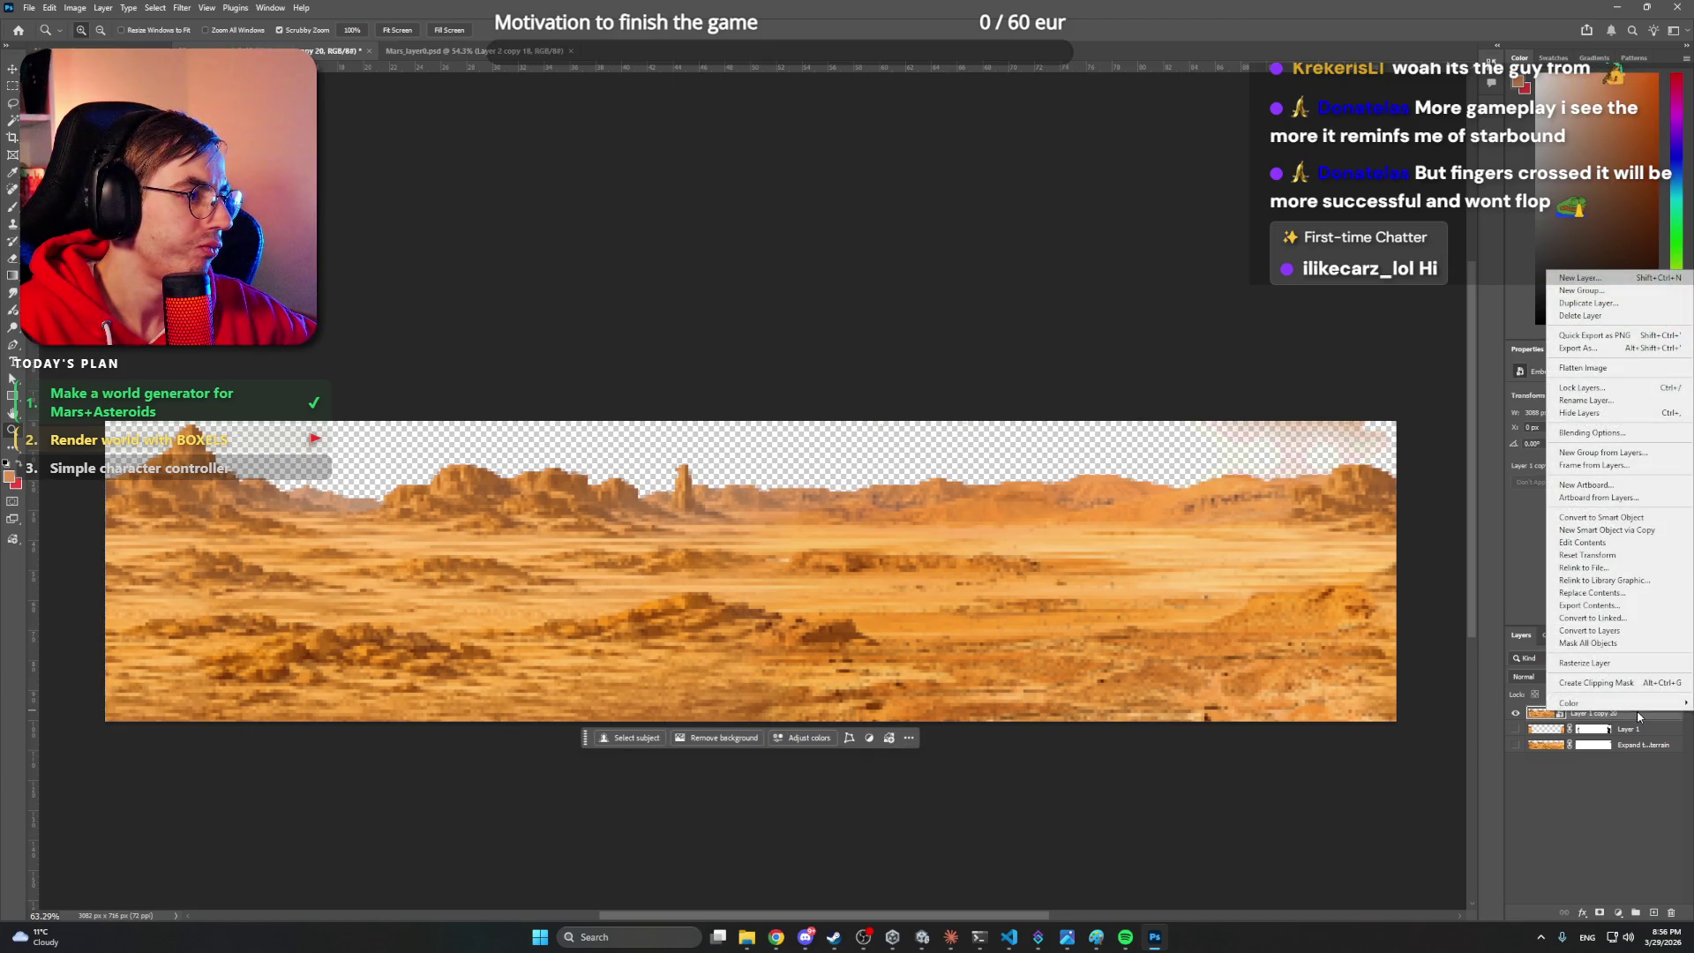
{"action": "left_click", "coordinate": [1631, 664]}
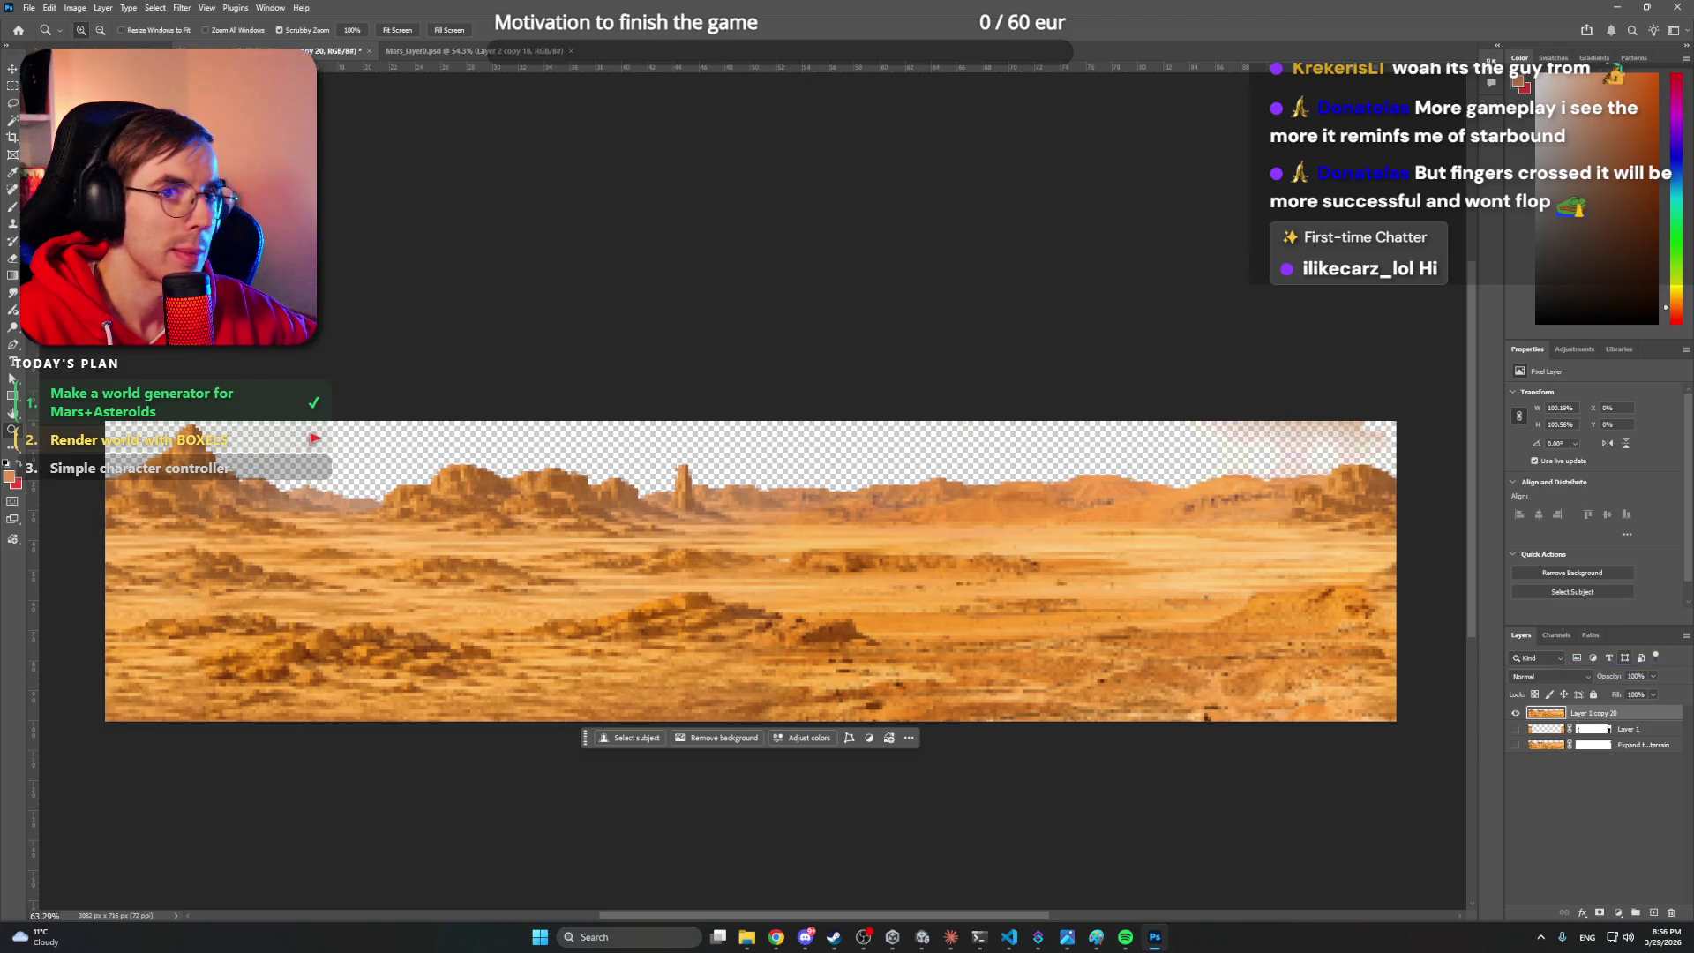
- Select the transparent sky above the ridges with the Quick Selection tool, after Magic Wand attempts
{"action": "left_click", "coordinate": [14, 120]}
{"action": "left_click", "coordinate": [1287, 443]}
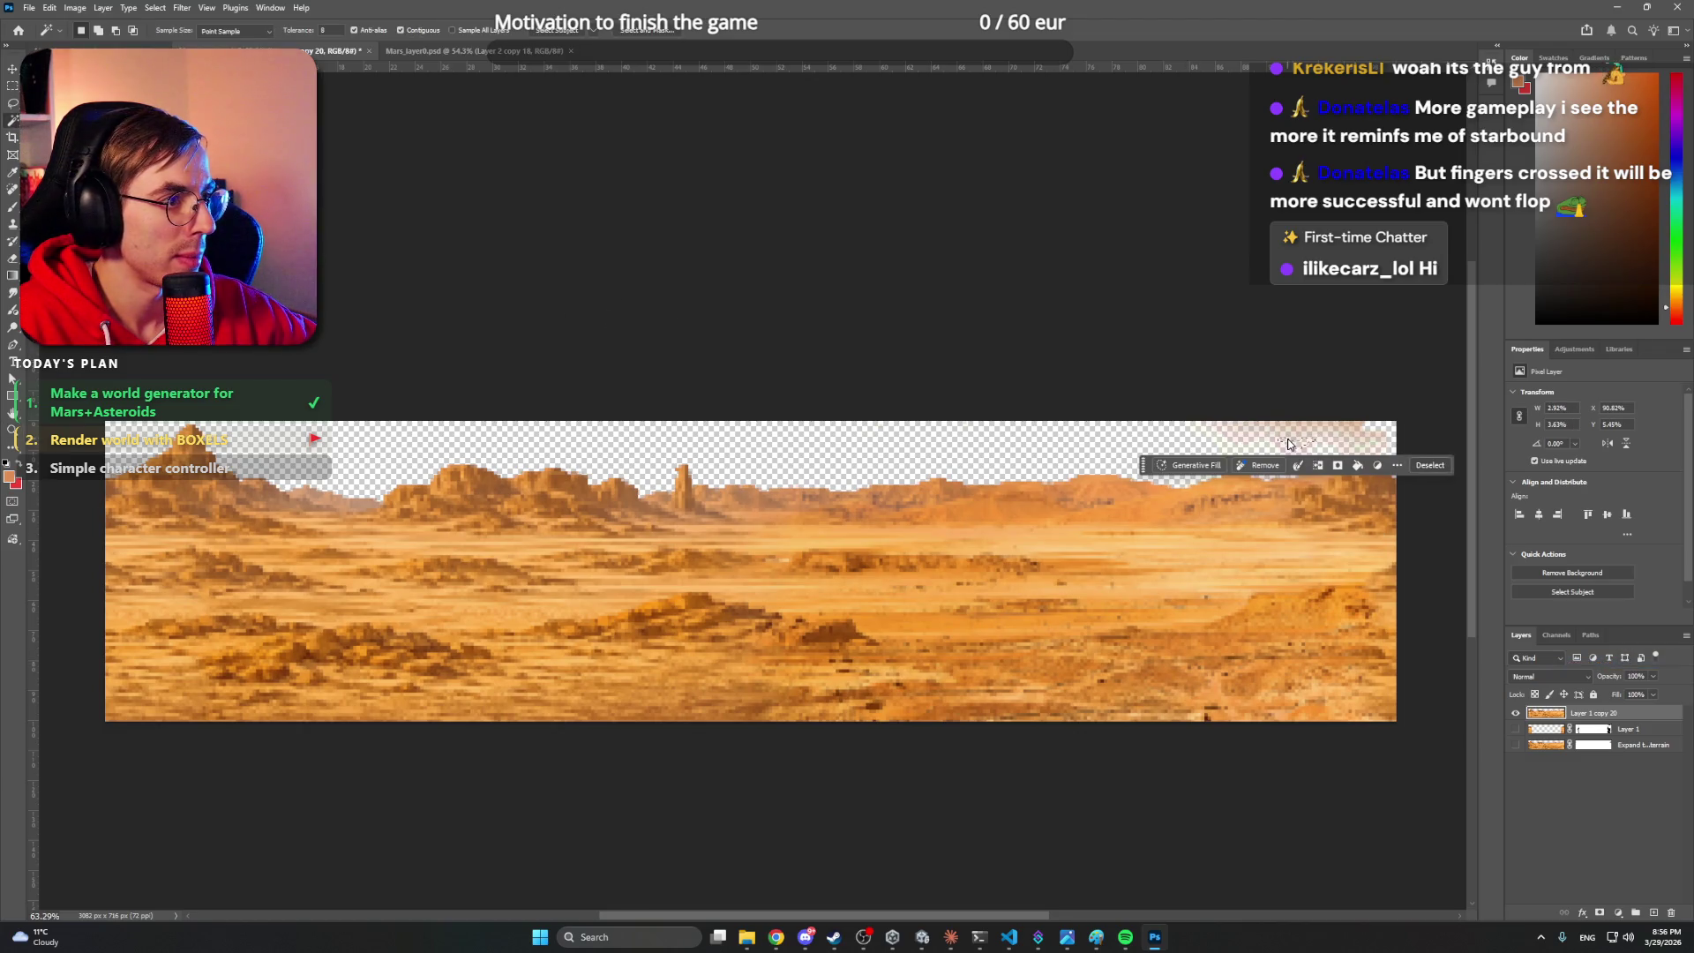
{"action": "left_click", "coordinate": [742, 297]}
{"action": "left_click", "coordinate": [1279, 520]}
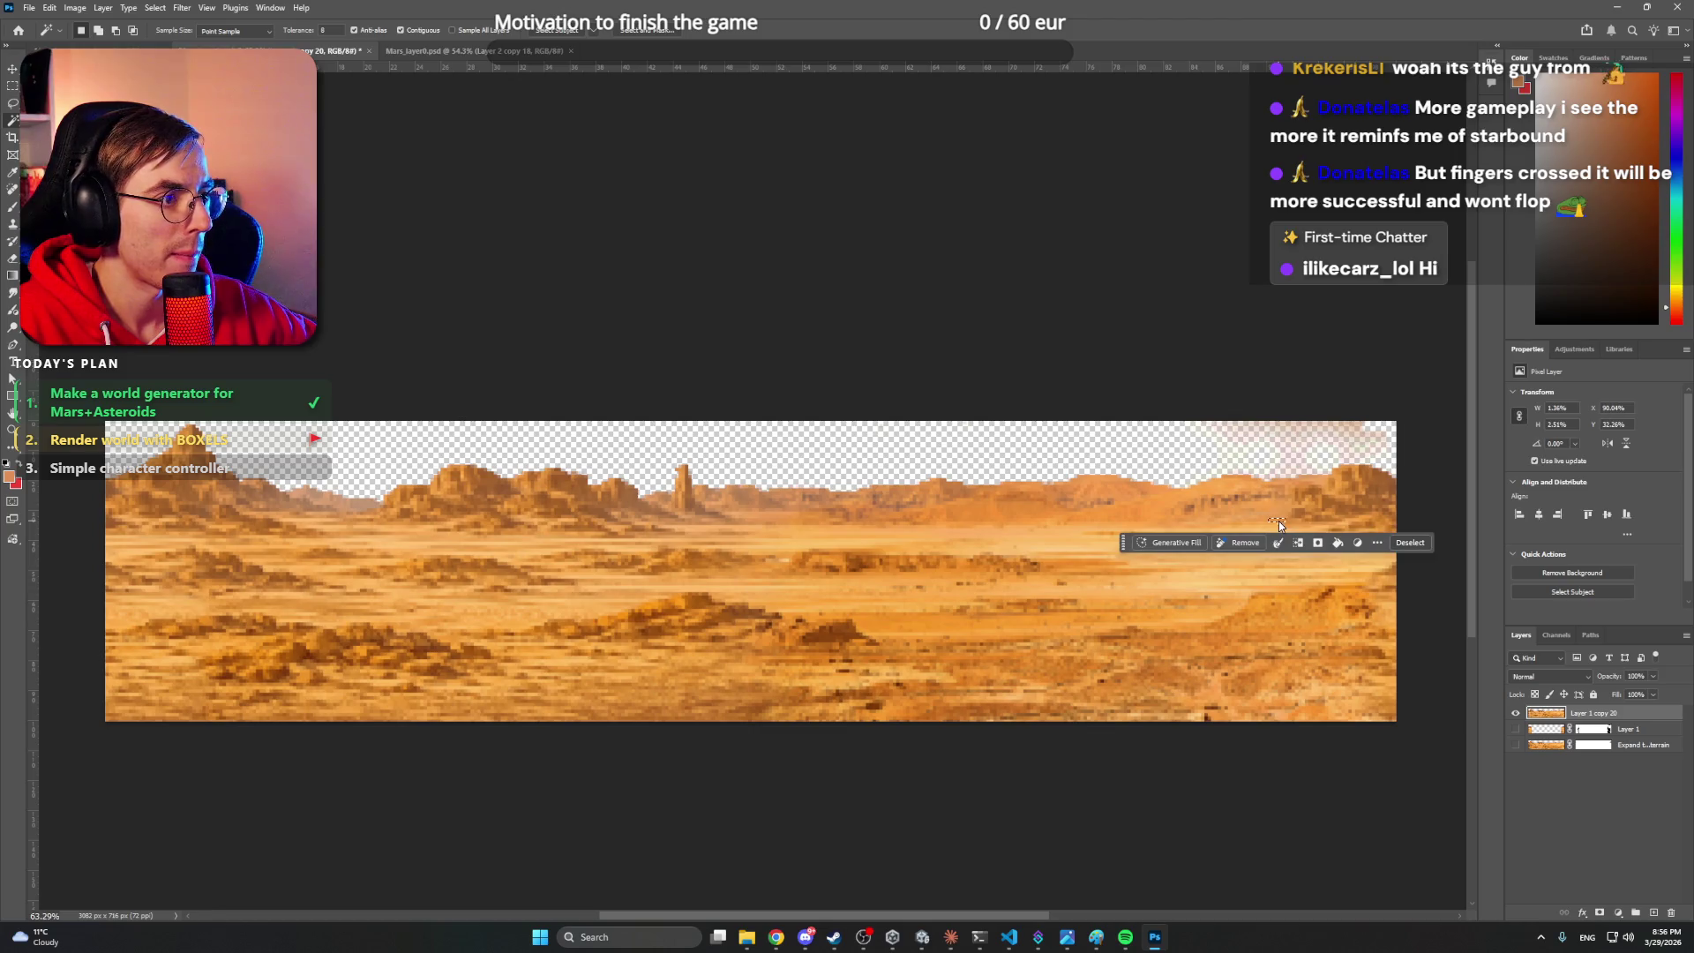
{"action": "left_click", "coordinate": [1400, 400]}
{"action": "left_click", "coordinate": [1368, 429]}
{"action": "left_click", "coordinate": [1324, 395]}
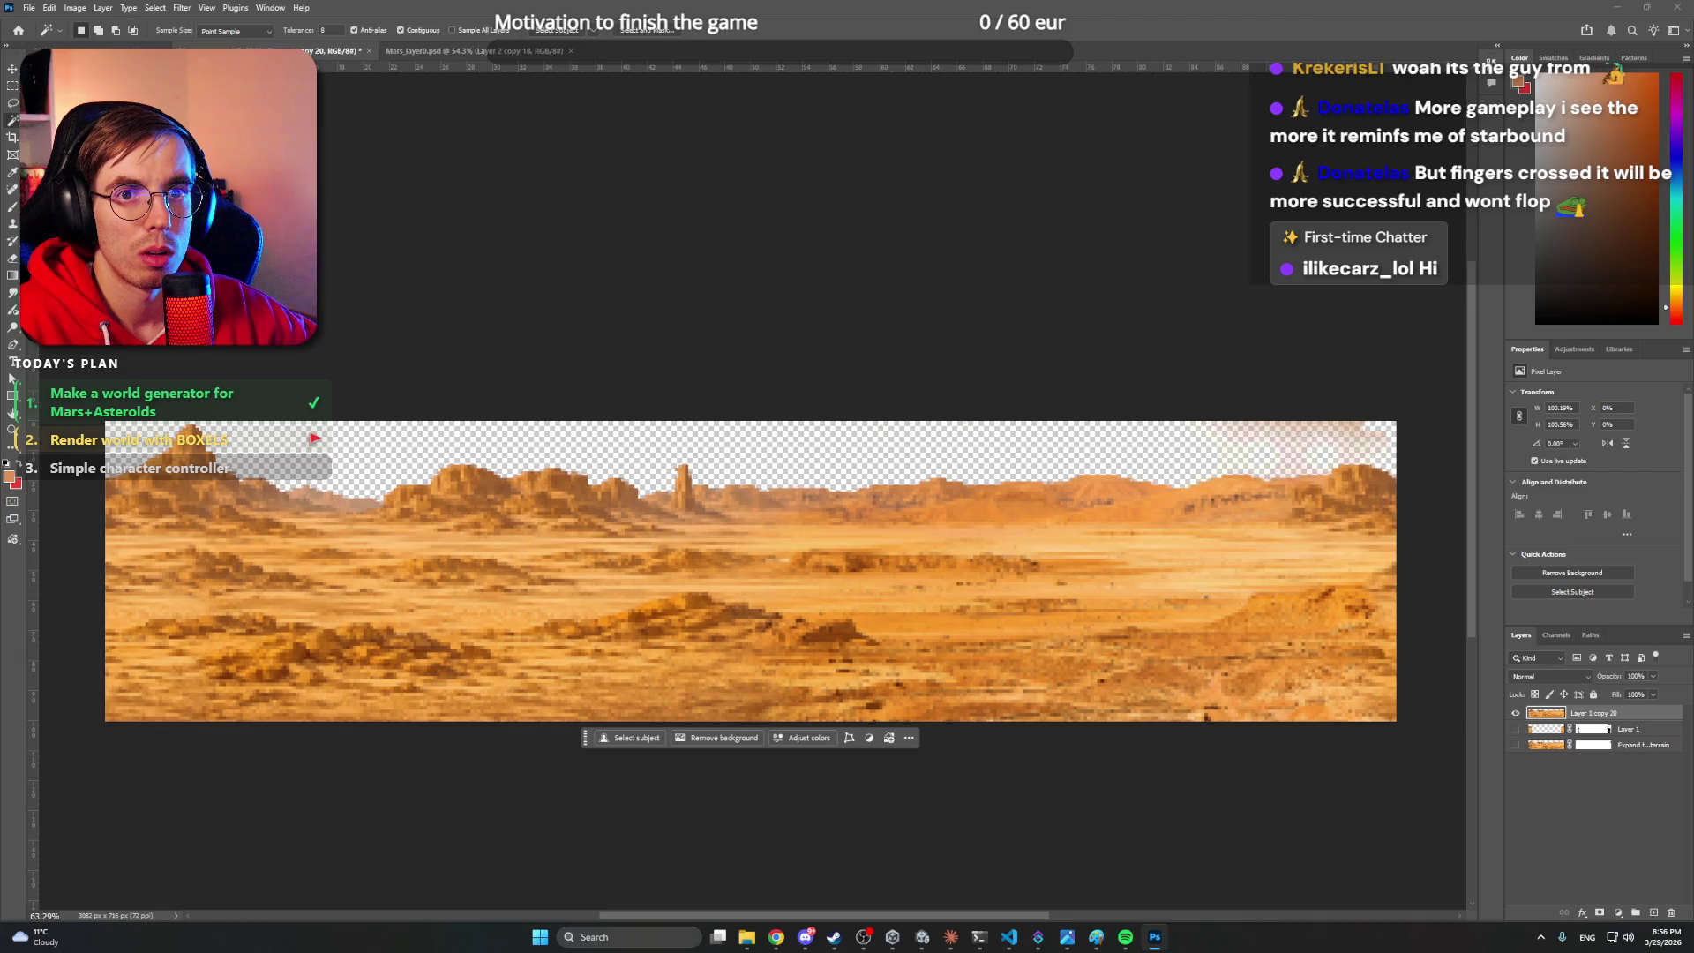
{"action": "key", "text": "shift+w"}
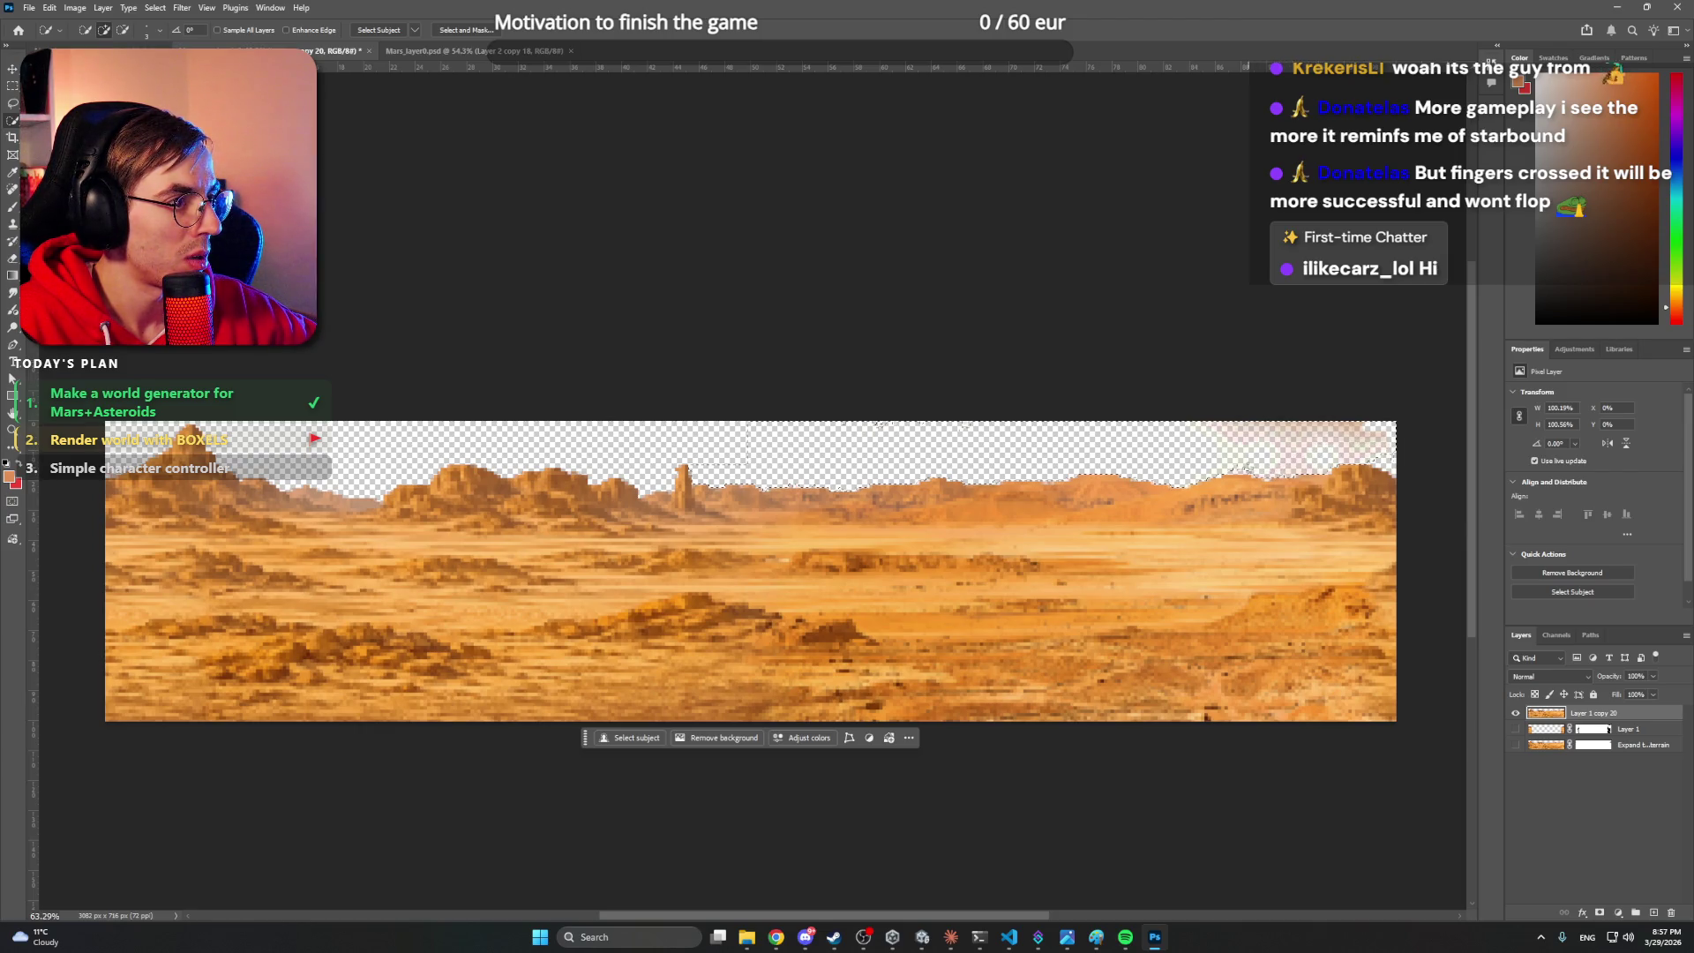
{"action": "left_click", "coordinate": [1394, 472]}
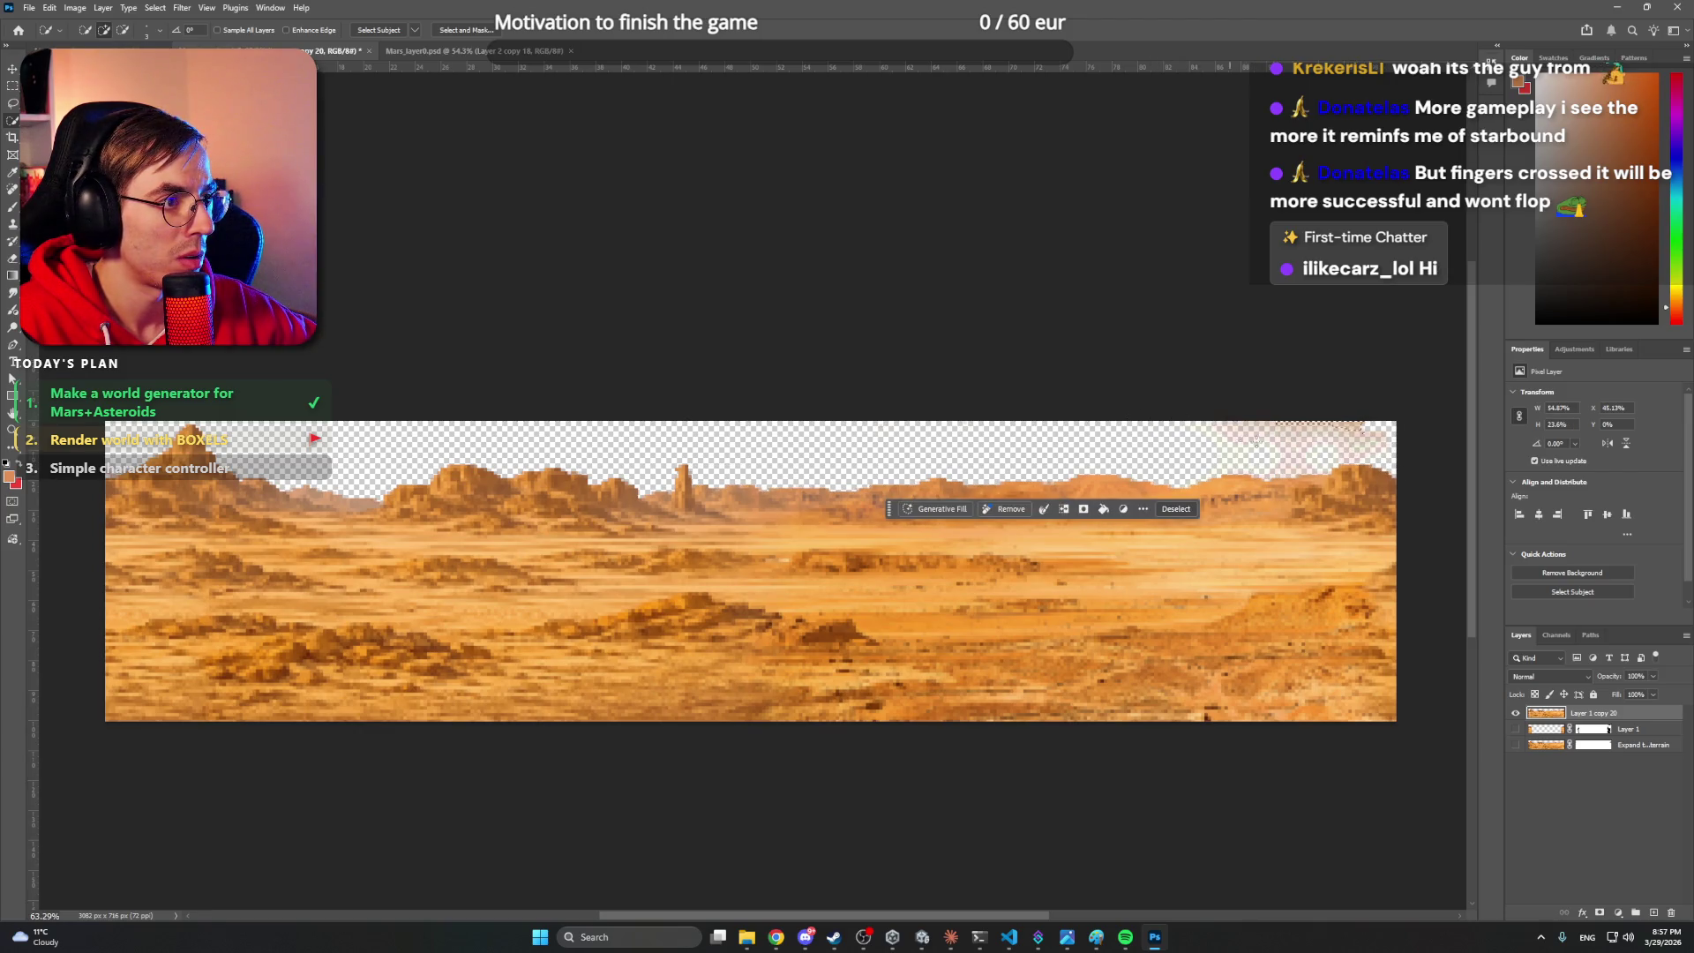
{"action": "key", "text": "ctrl+d"}
{"action": "mouse_move", "coordinate": [1345, 430]}
{"action": "left_mouse_down"}
{"action": "mouse_move", "coordinate": [1274, 450]}
{"action": "mouse_move", "coordinate": [1321, 443]}
{"action": "left_mouse_up"}
{"action": "key", "text": "z"}
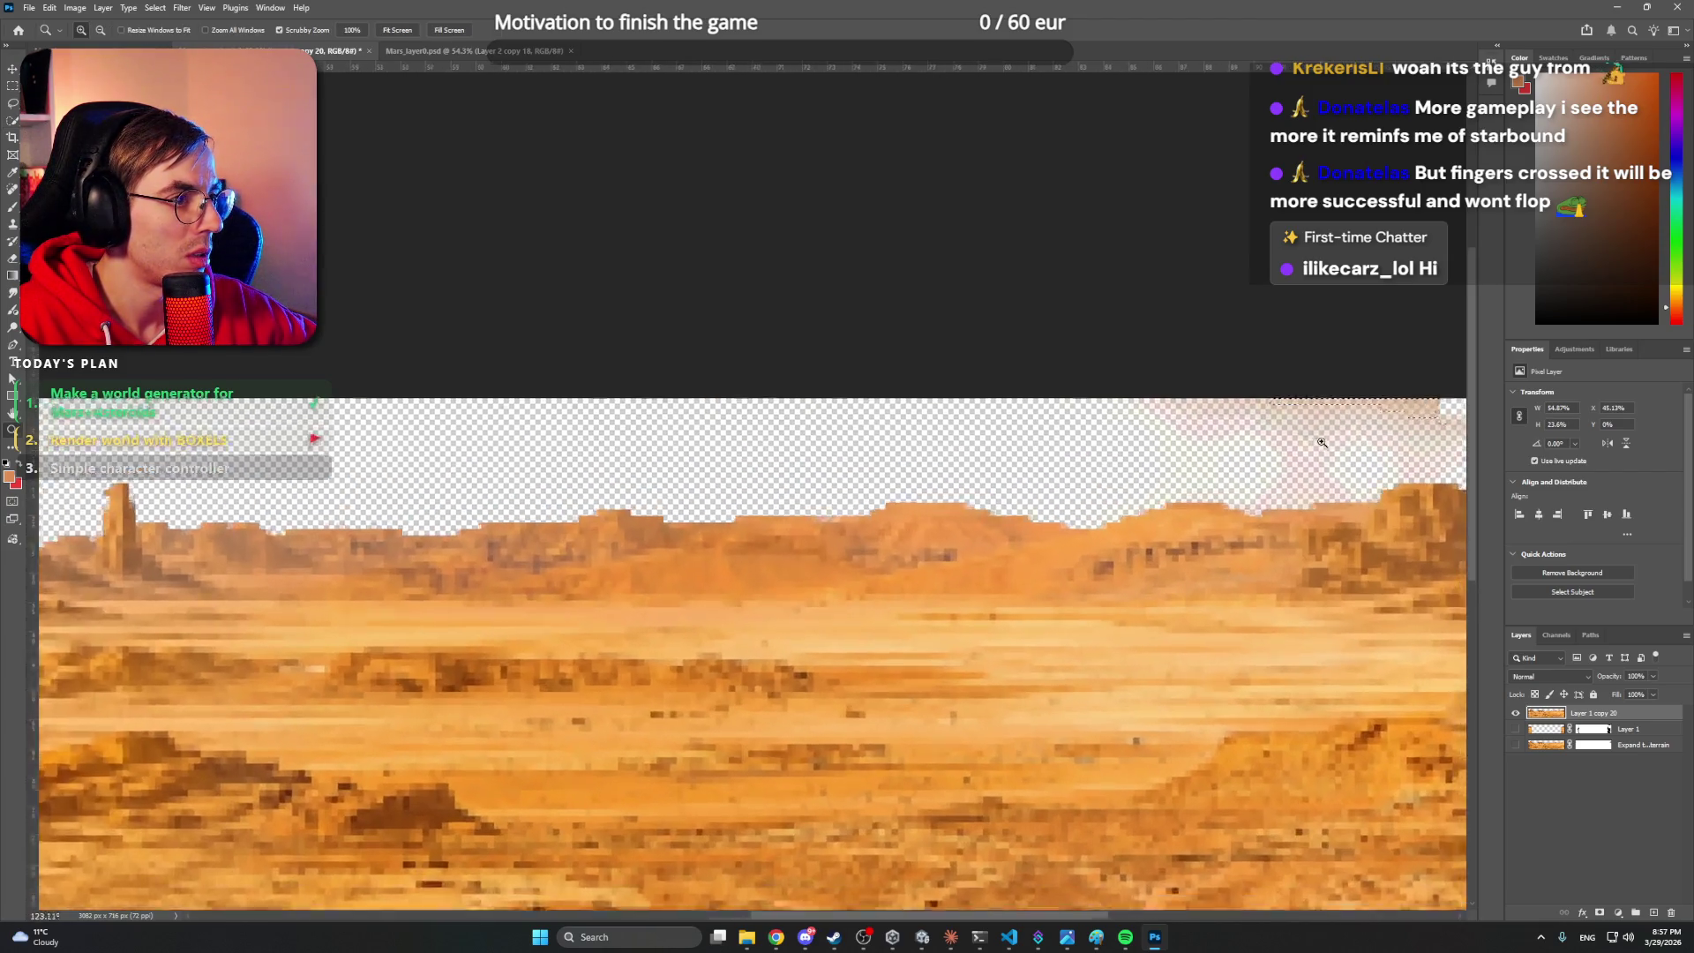
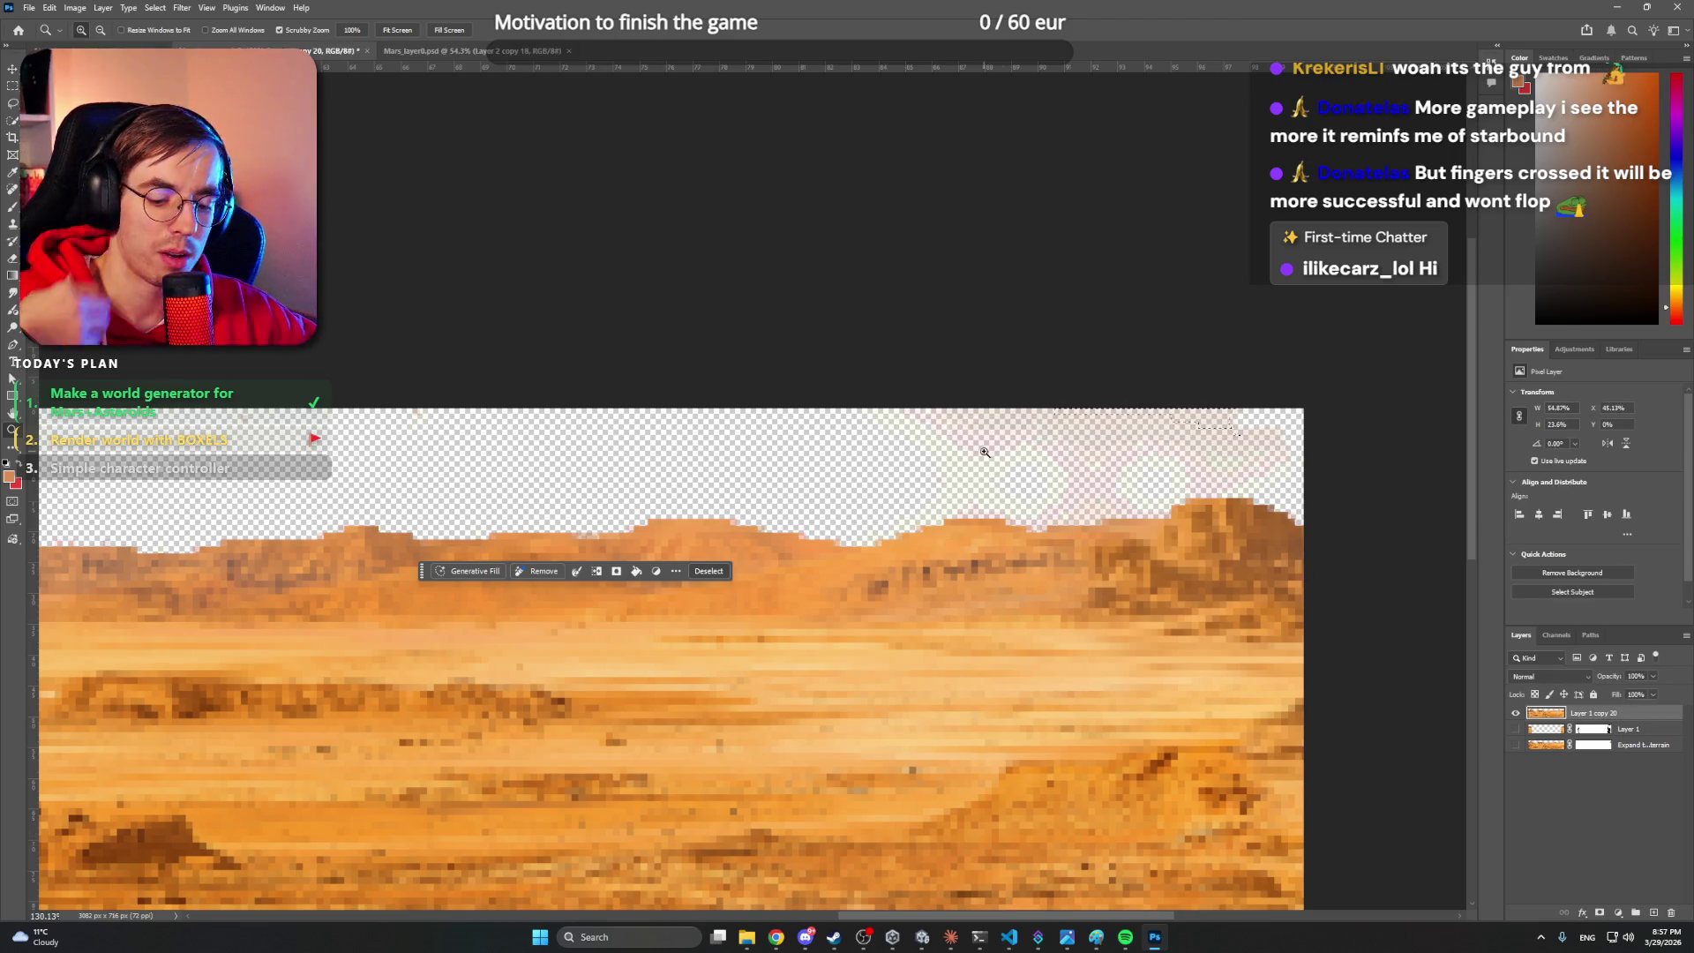
- Clear the selection on the Mars terrain image and bring up the Miro board in Chrome
{"action": "key", "text": "m"}
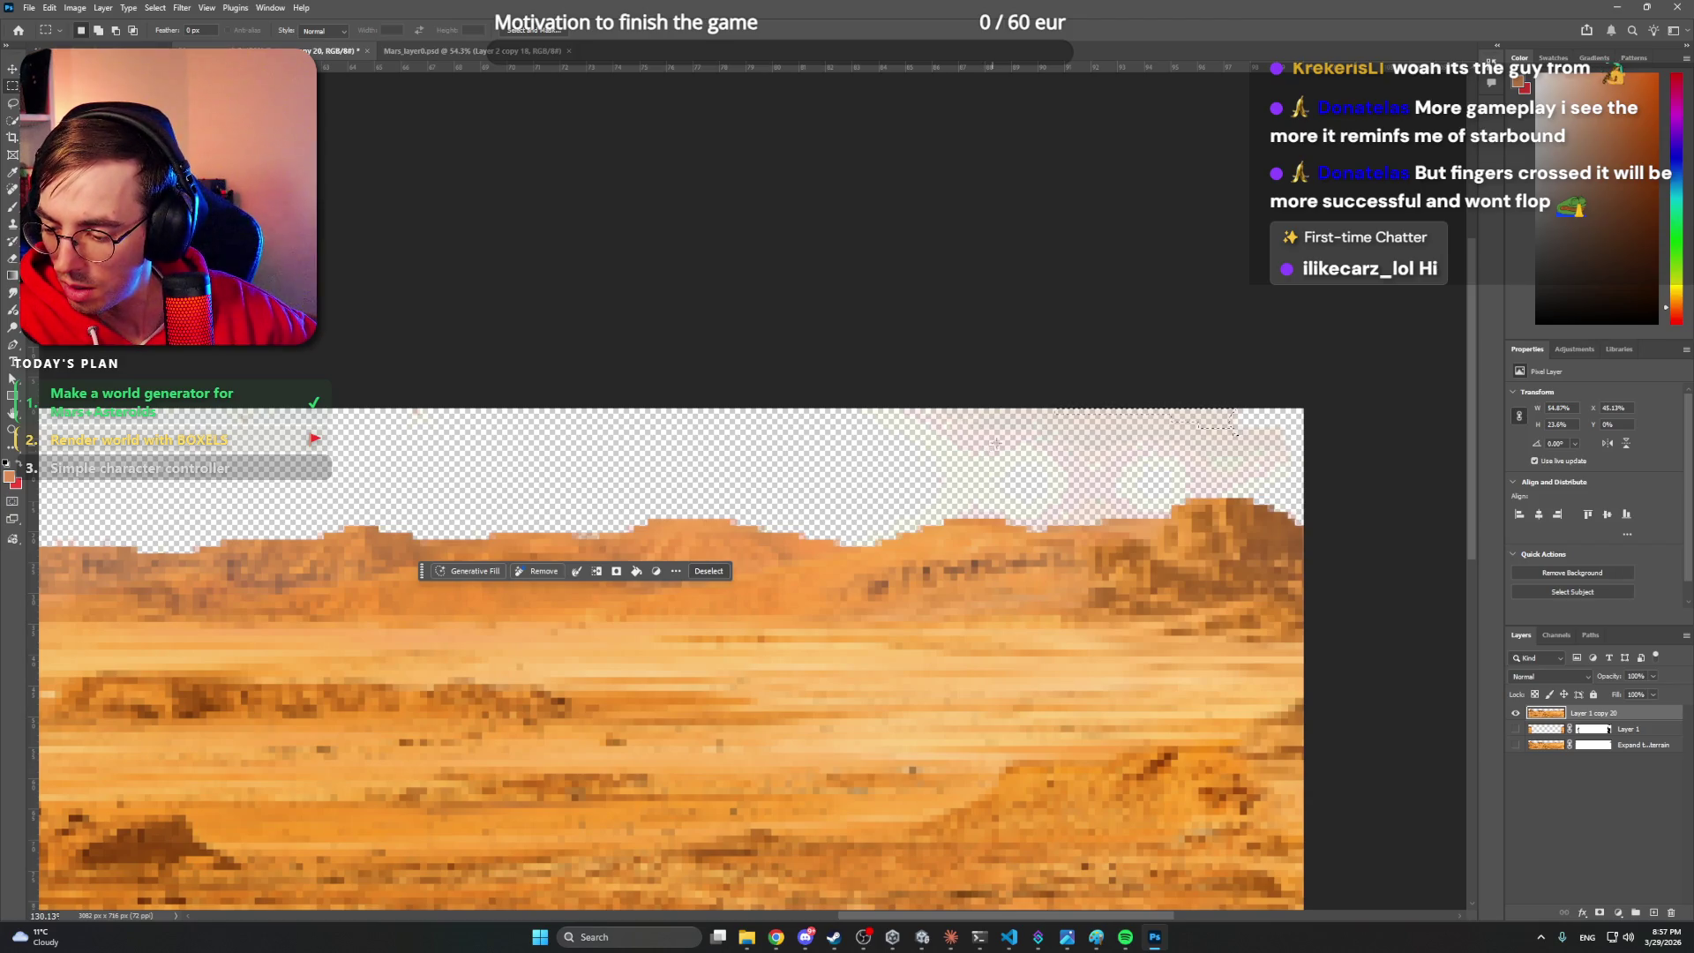
{"action": "left_click", "coordinate": [916, 322]}
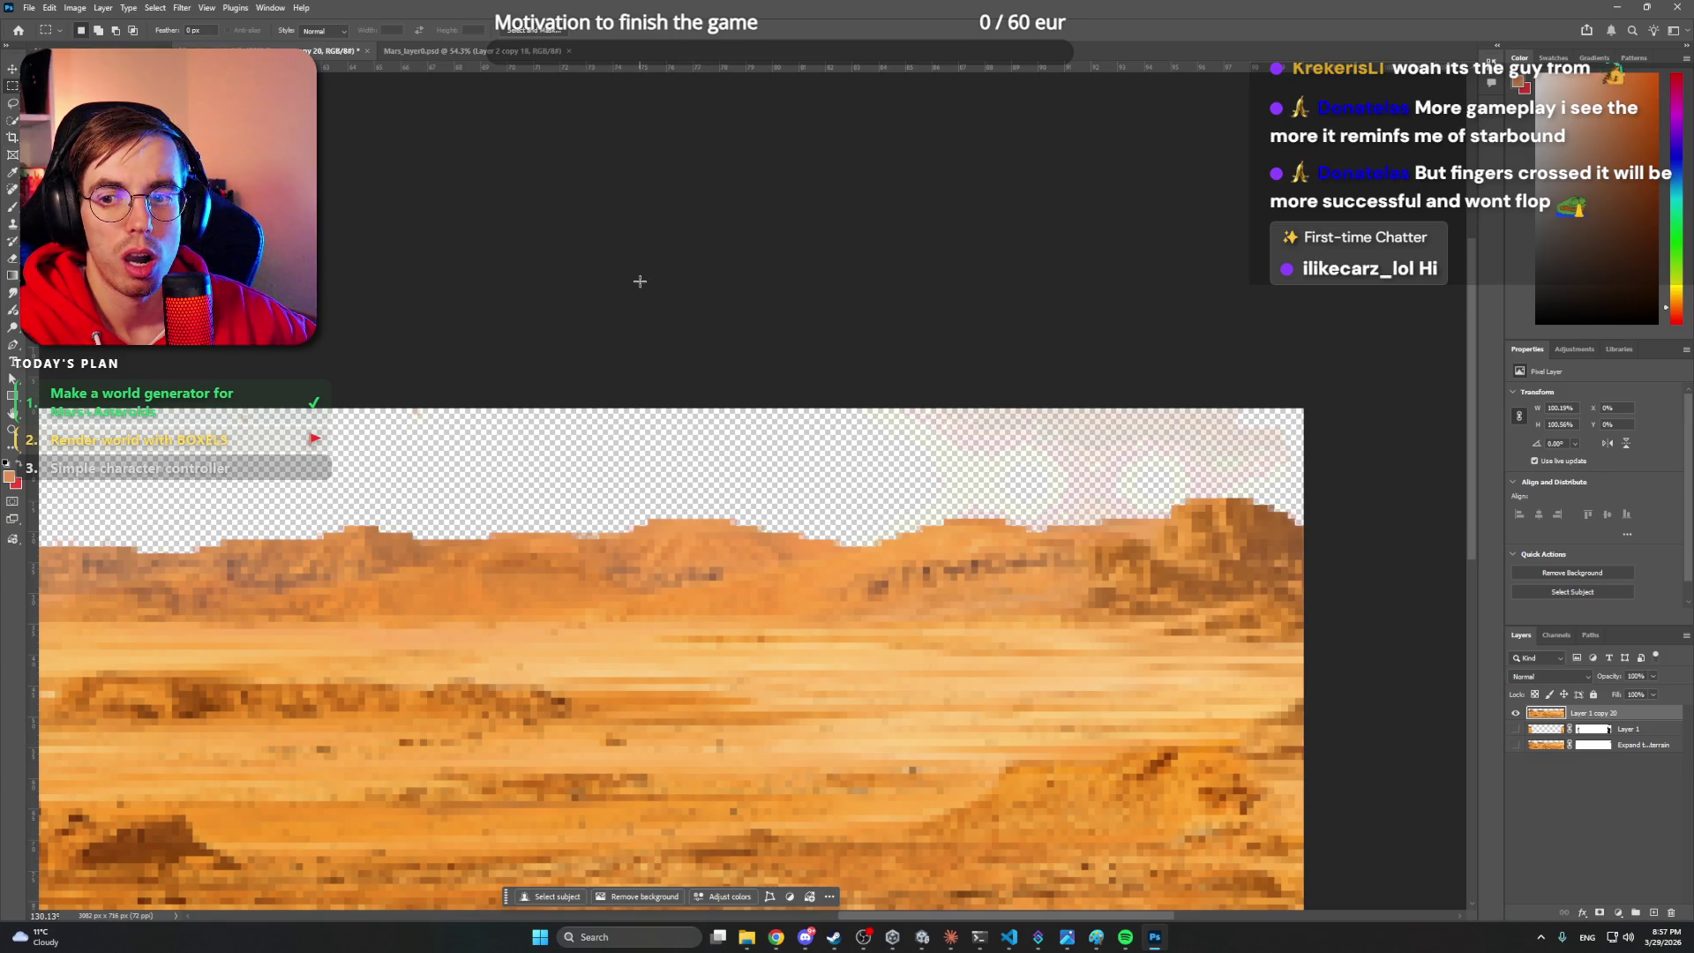
{"action": "left_click", "coordinate": [777, 929]}
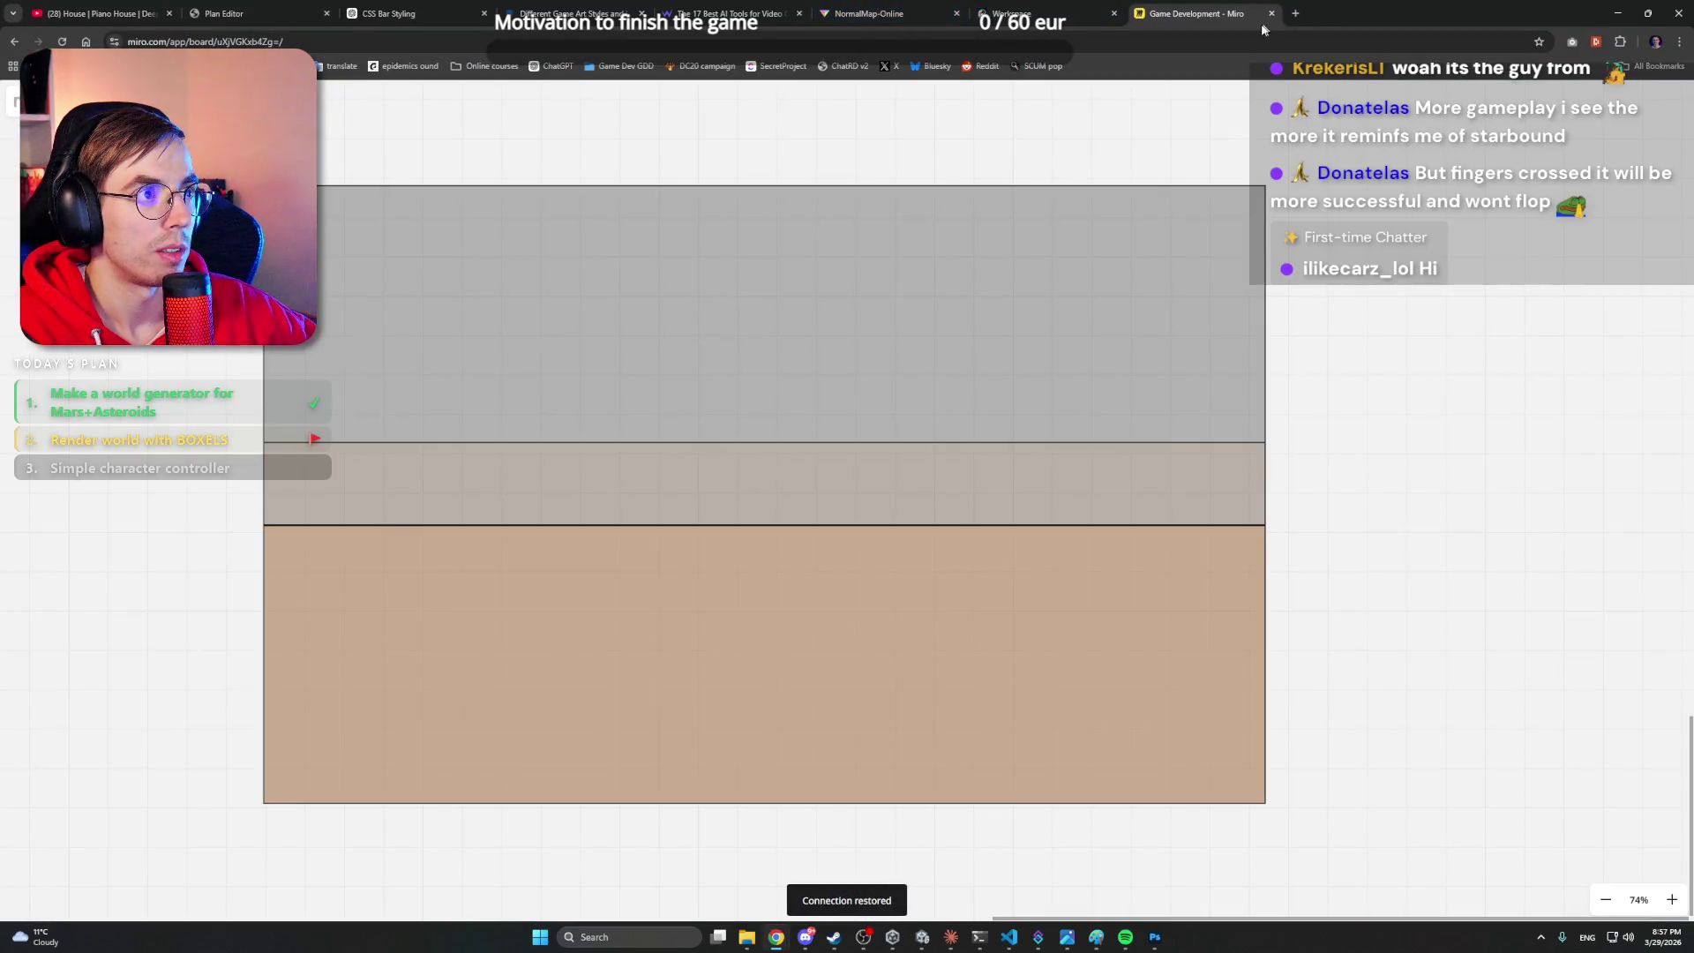
- Search 'photoshop select transparent pixels' in a new Chrome tab, then minimize Chrome
{"action": "left_click", "coordinate": [1294, 13]}
{"action": "type", "text": "photohss"}
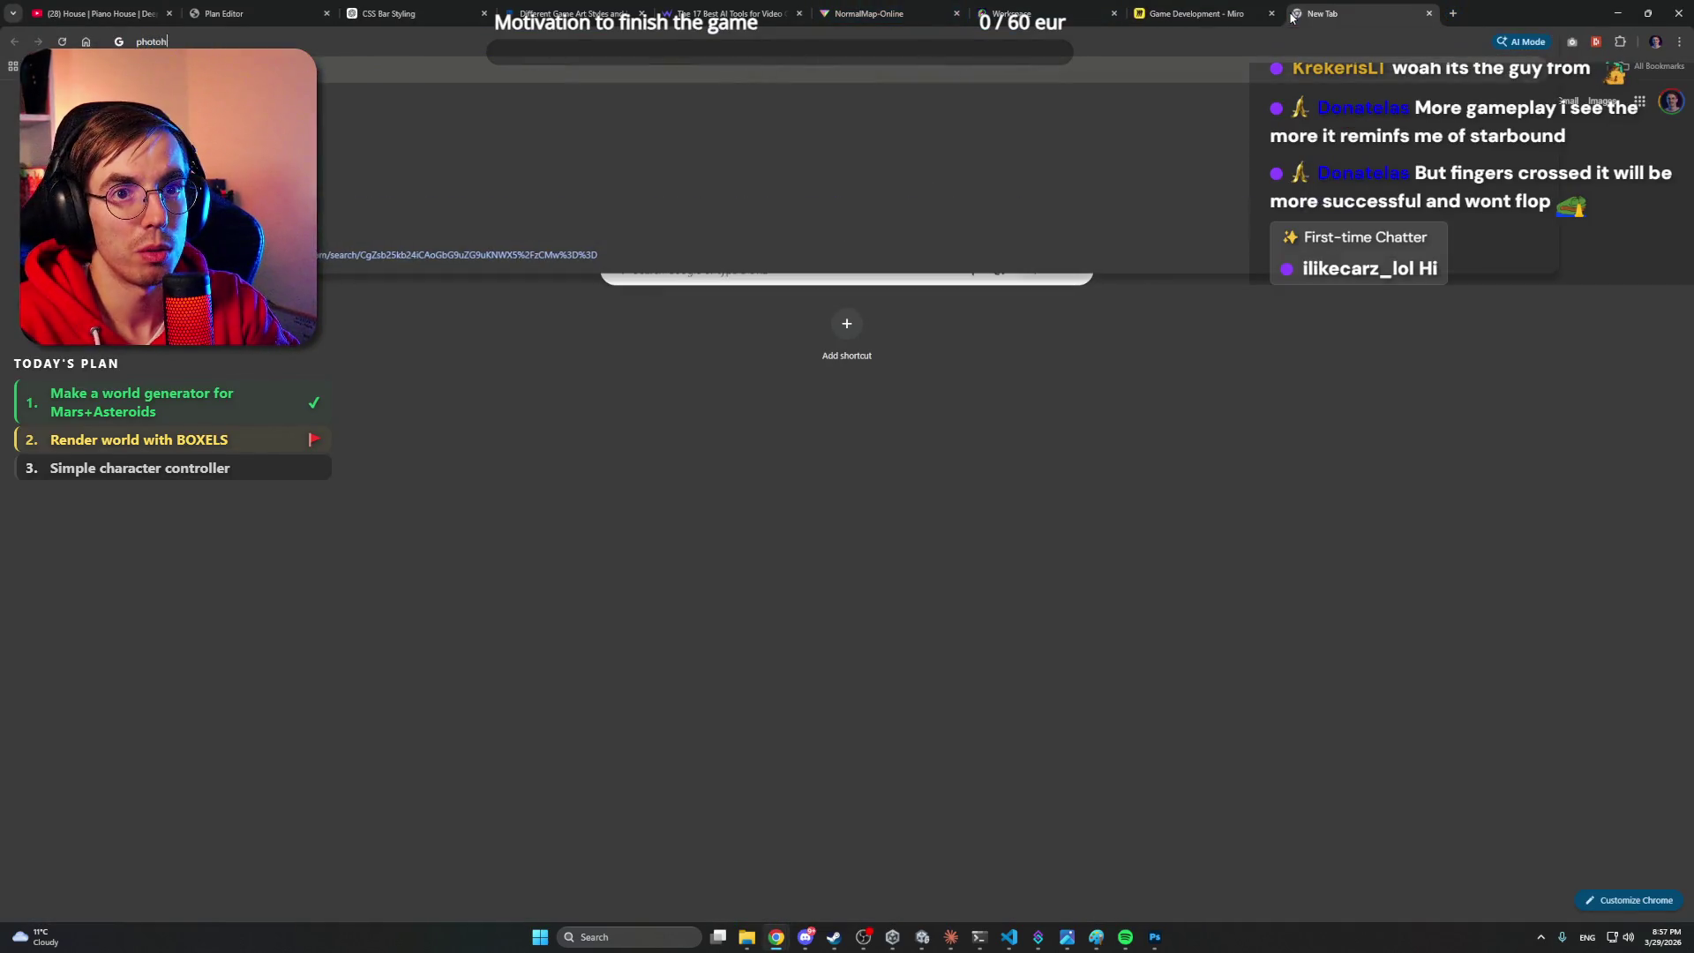
{"action": "key", "text": "BackSpace"}
{"action": "type", "text": "op select transperant pi"}
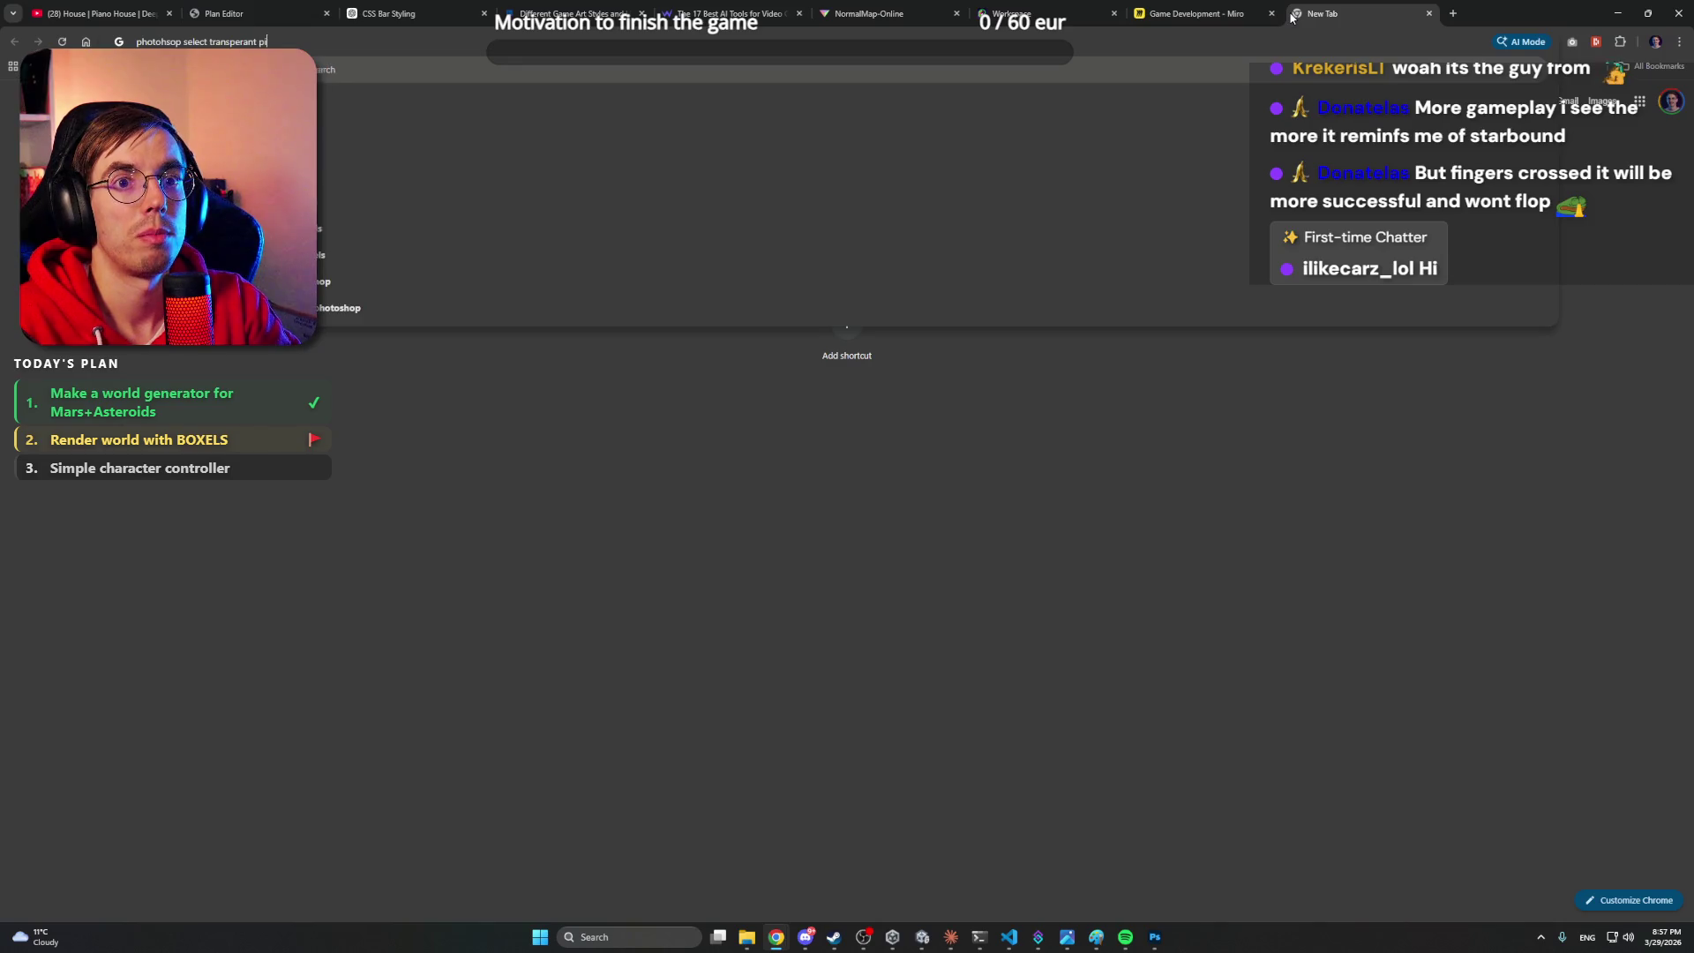
{"action": "key", "text": "Return"}
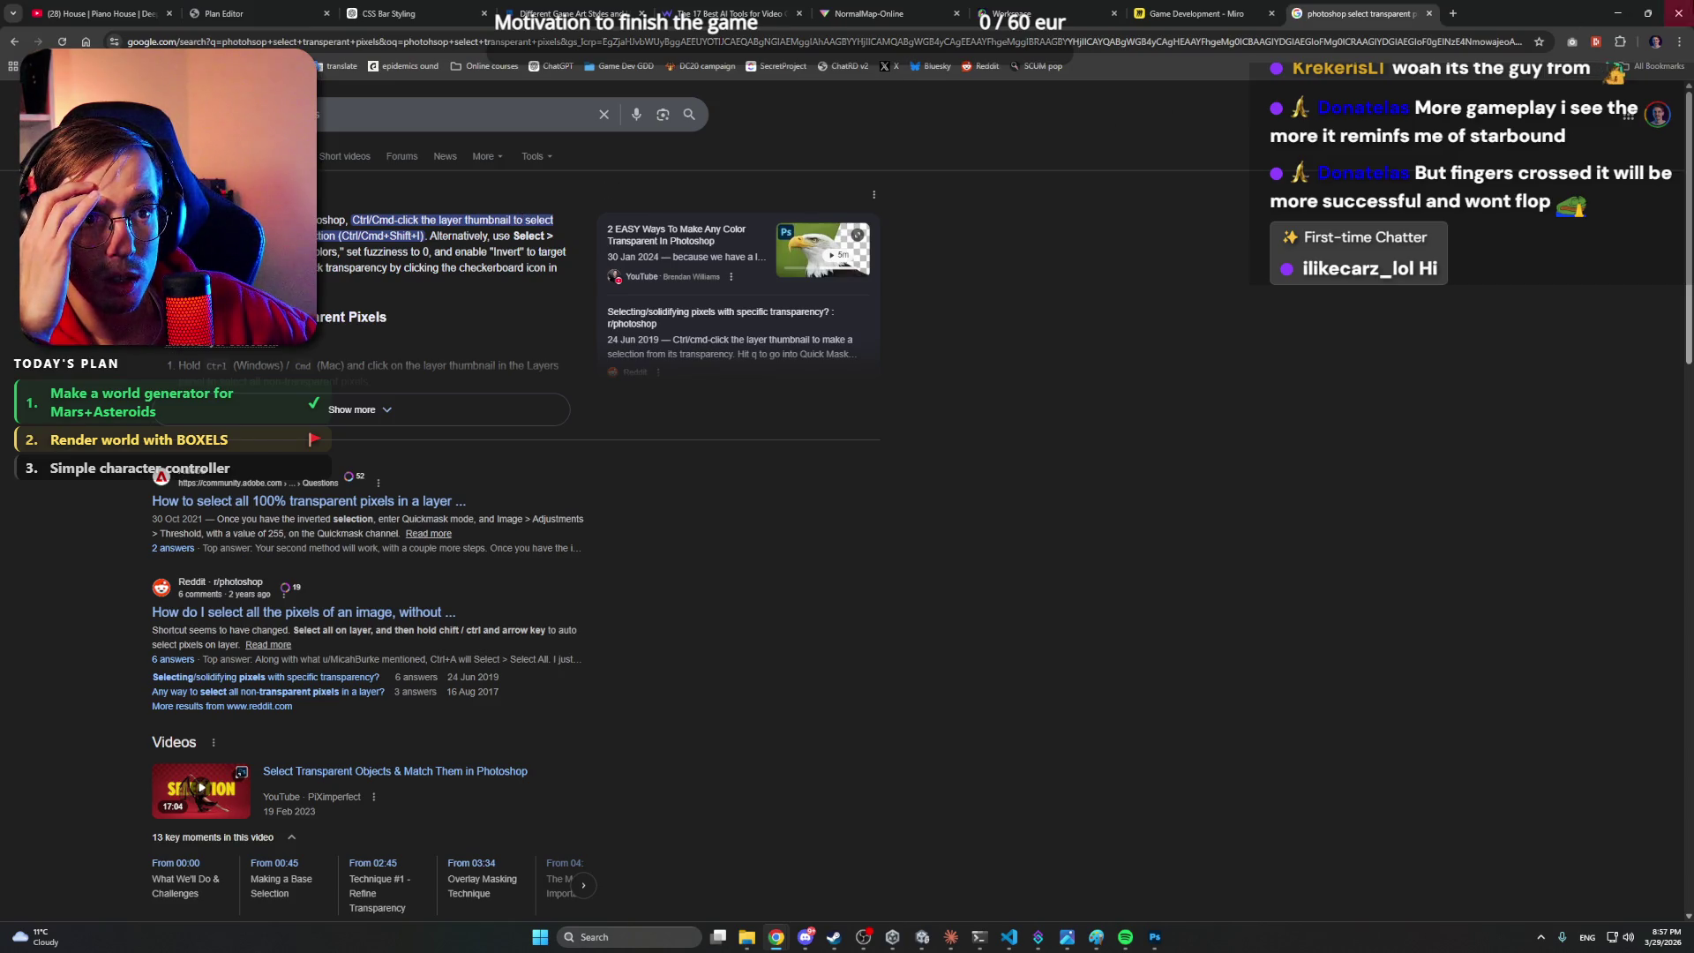
{"action": "left_click", "coordinate": [1618, 10]}
- Select the terrain layer's pixels and zoom out to the whole Mars panorama
{"action": "right_click", "coordinate": [1545, 717]}
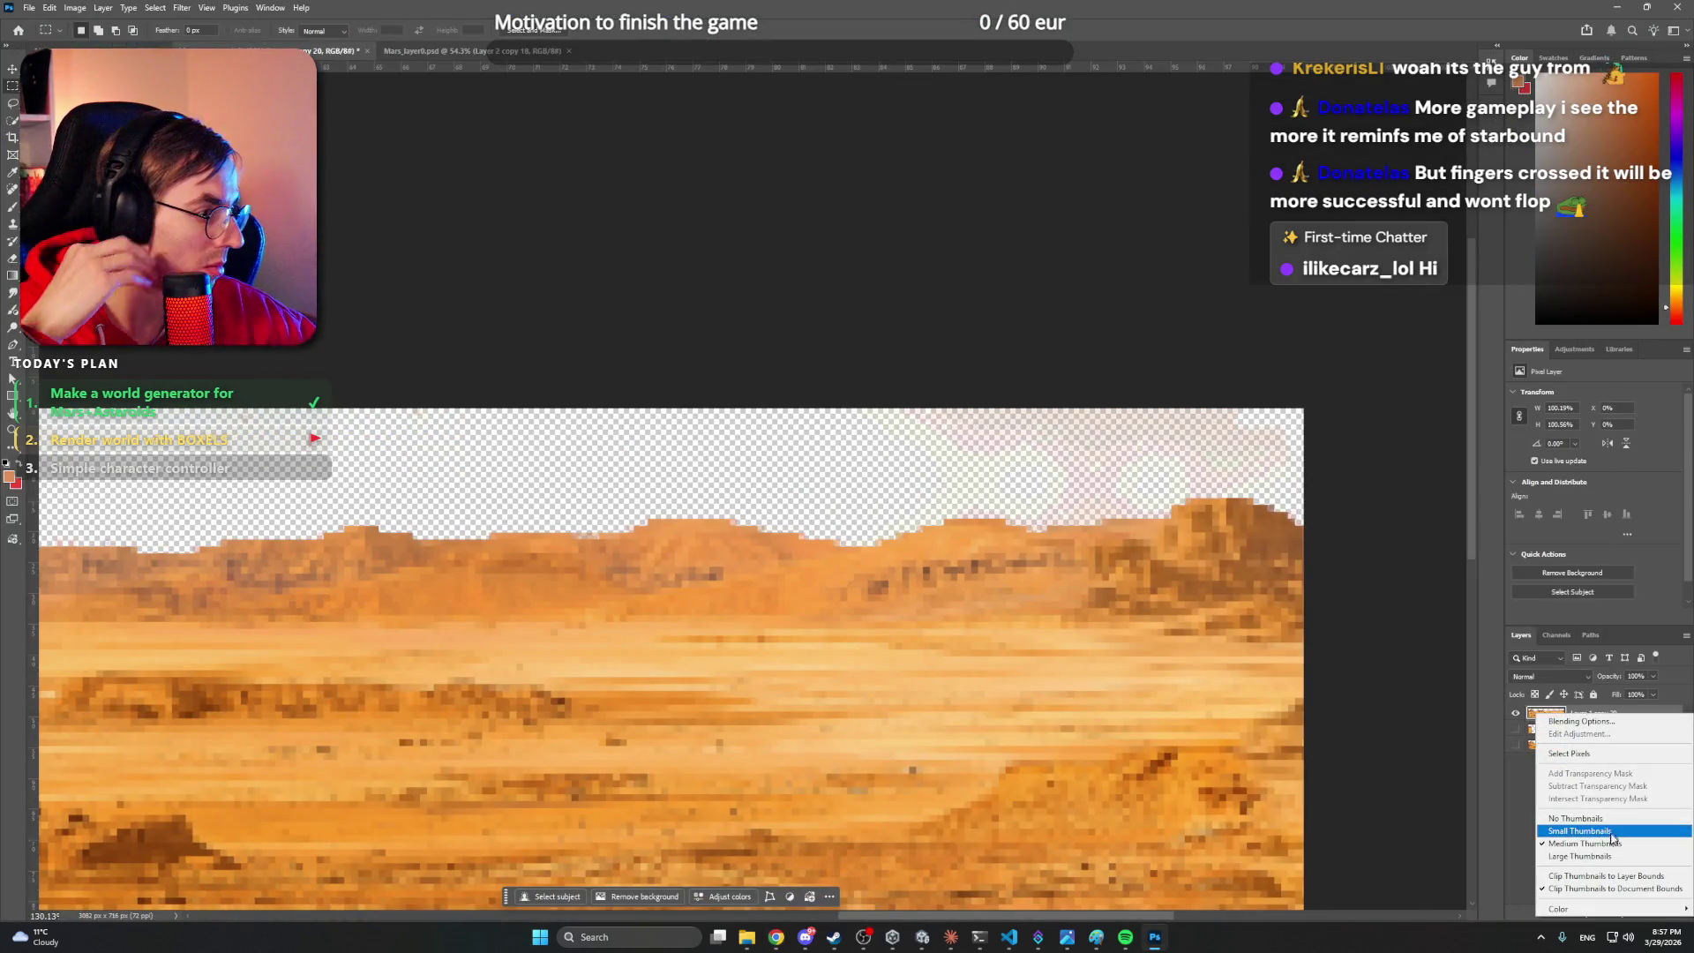
{"action": "left_click", "coordinate": [1591, 754]}
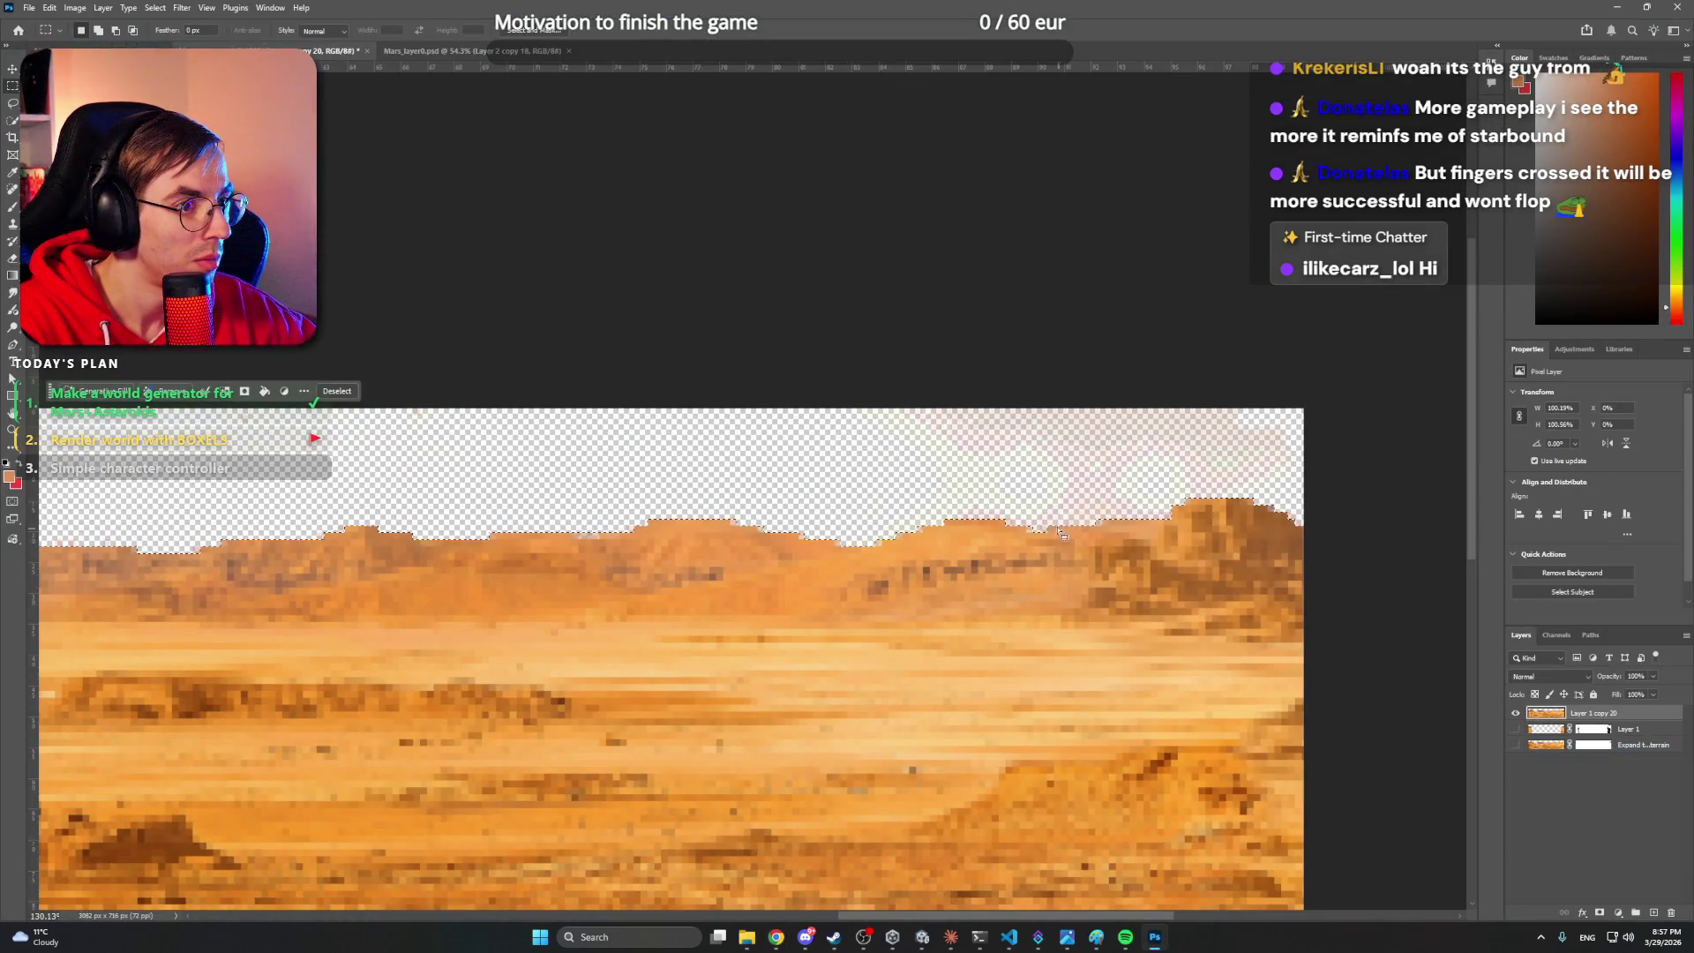
{"action": "key", "text": "z"}
{"action": "mouse_move", "coordinate": [848, 428]}
{"action": "left_mouse_down"}
{"action": "mouse_move", "coordinate": [805, 416]}
{"action": "mouse_move", "coordinate": [850, 416]}
{"action": "mouse_move", "coordinate": [906, 447]}
{"action": "left_mouse_up"}
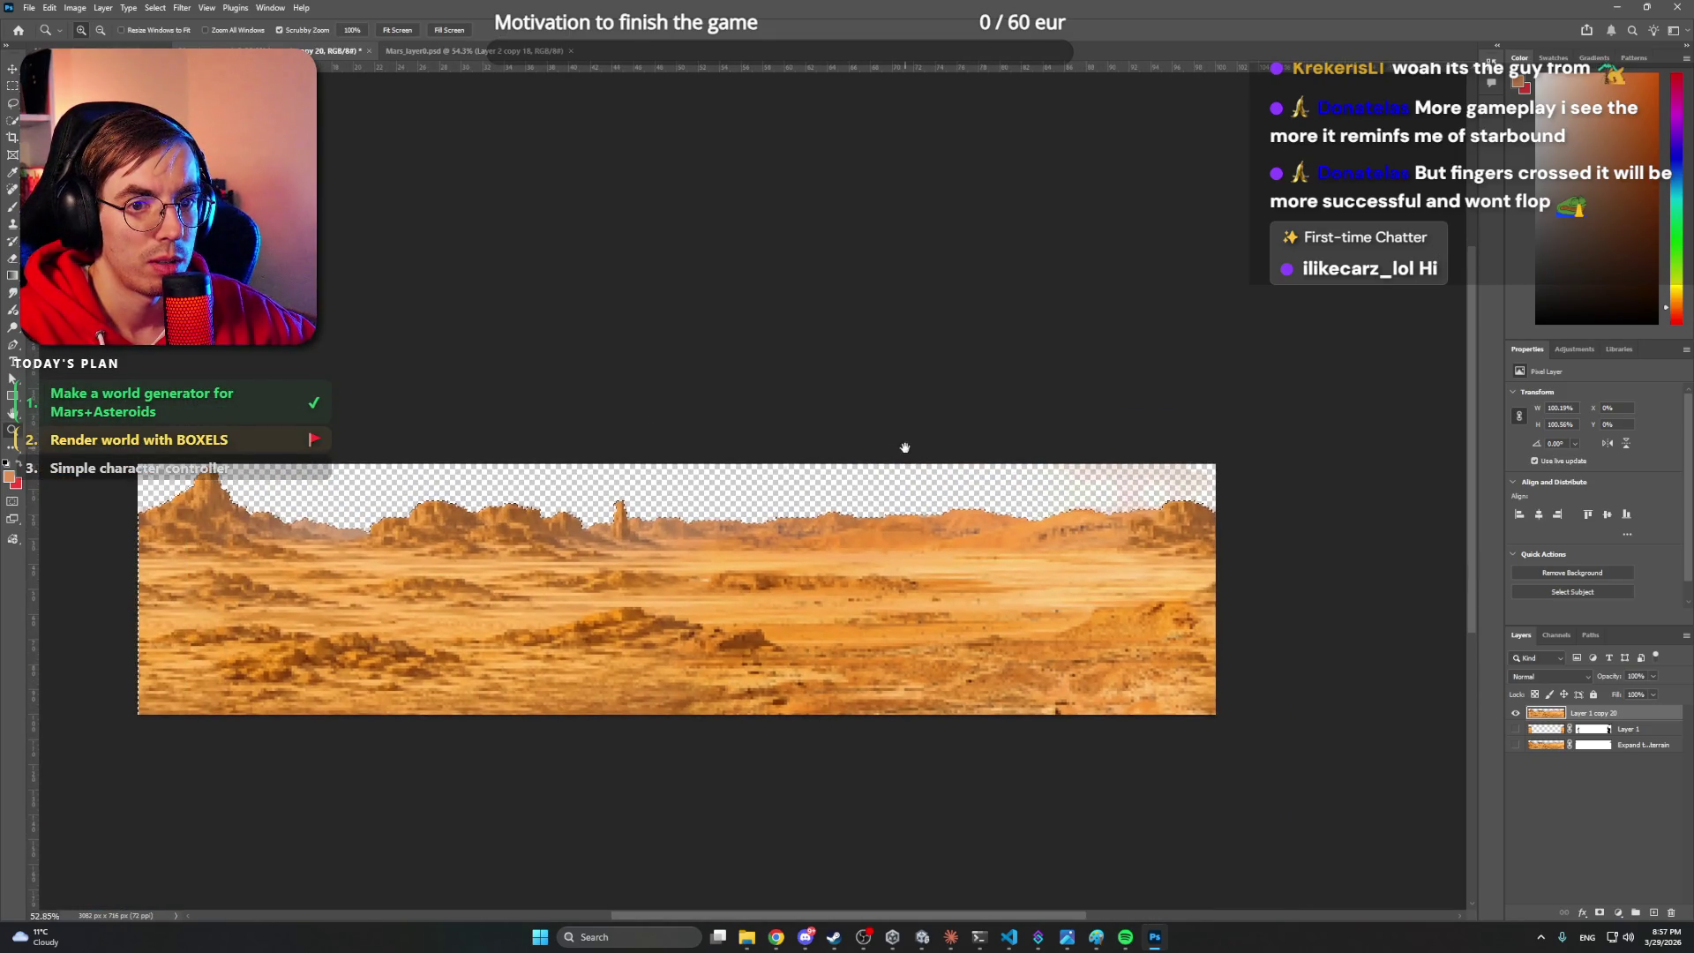
- Clean up the terrain selection with the Eraser, then deselect the layer
{"action": "key", "text": "m"}
{"action": "right_click", "coordinate": [673, 592]}
{"action": "left_click", "coordinate": [692, 607]}
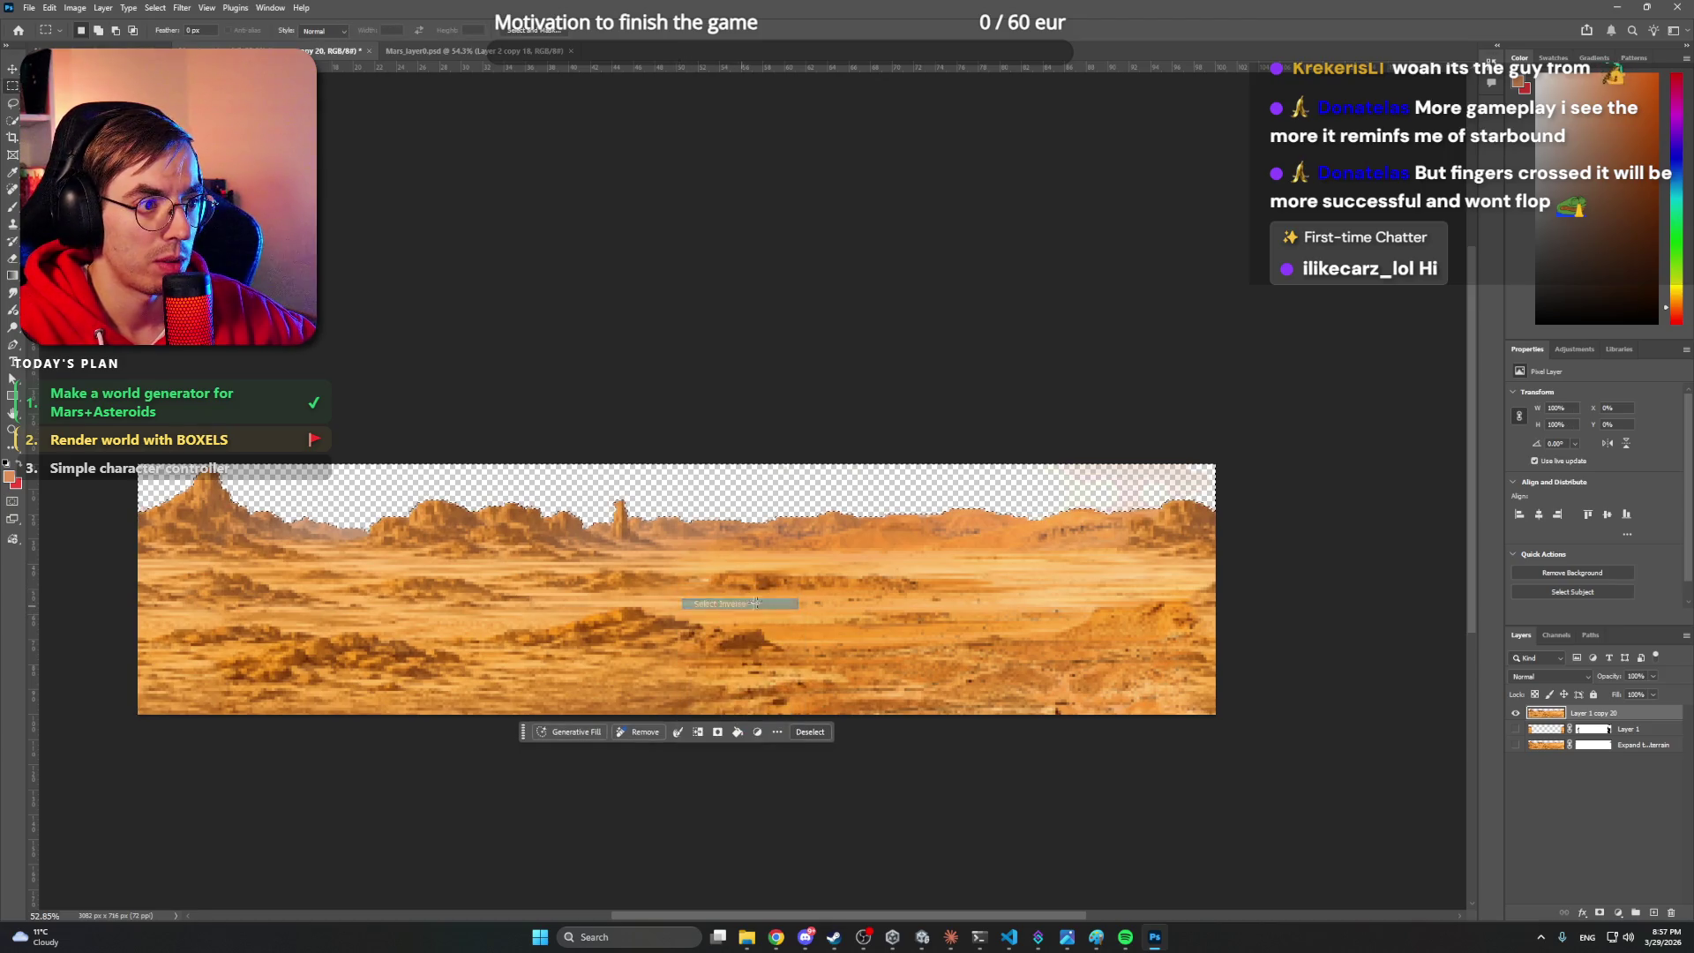
{"action": "key", "text": "e"}
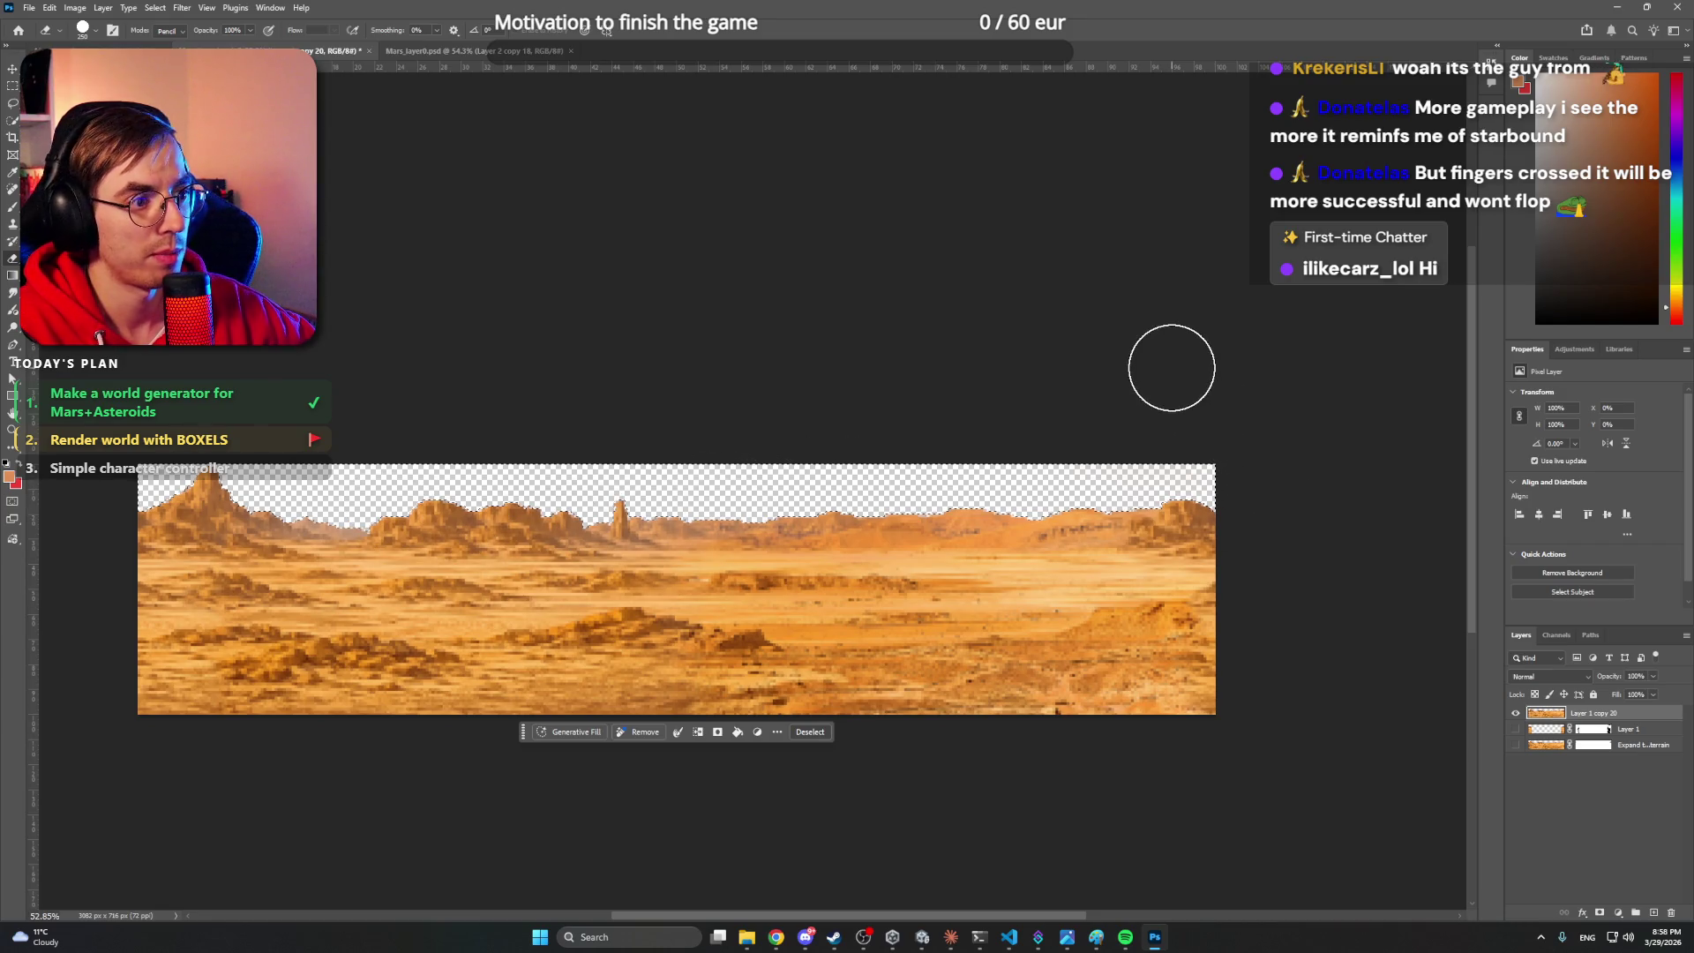
{"action": "left_click", "coordinate": [1645, 802]}
{"action": "key", "text": "m"}
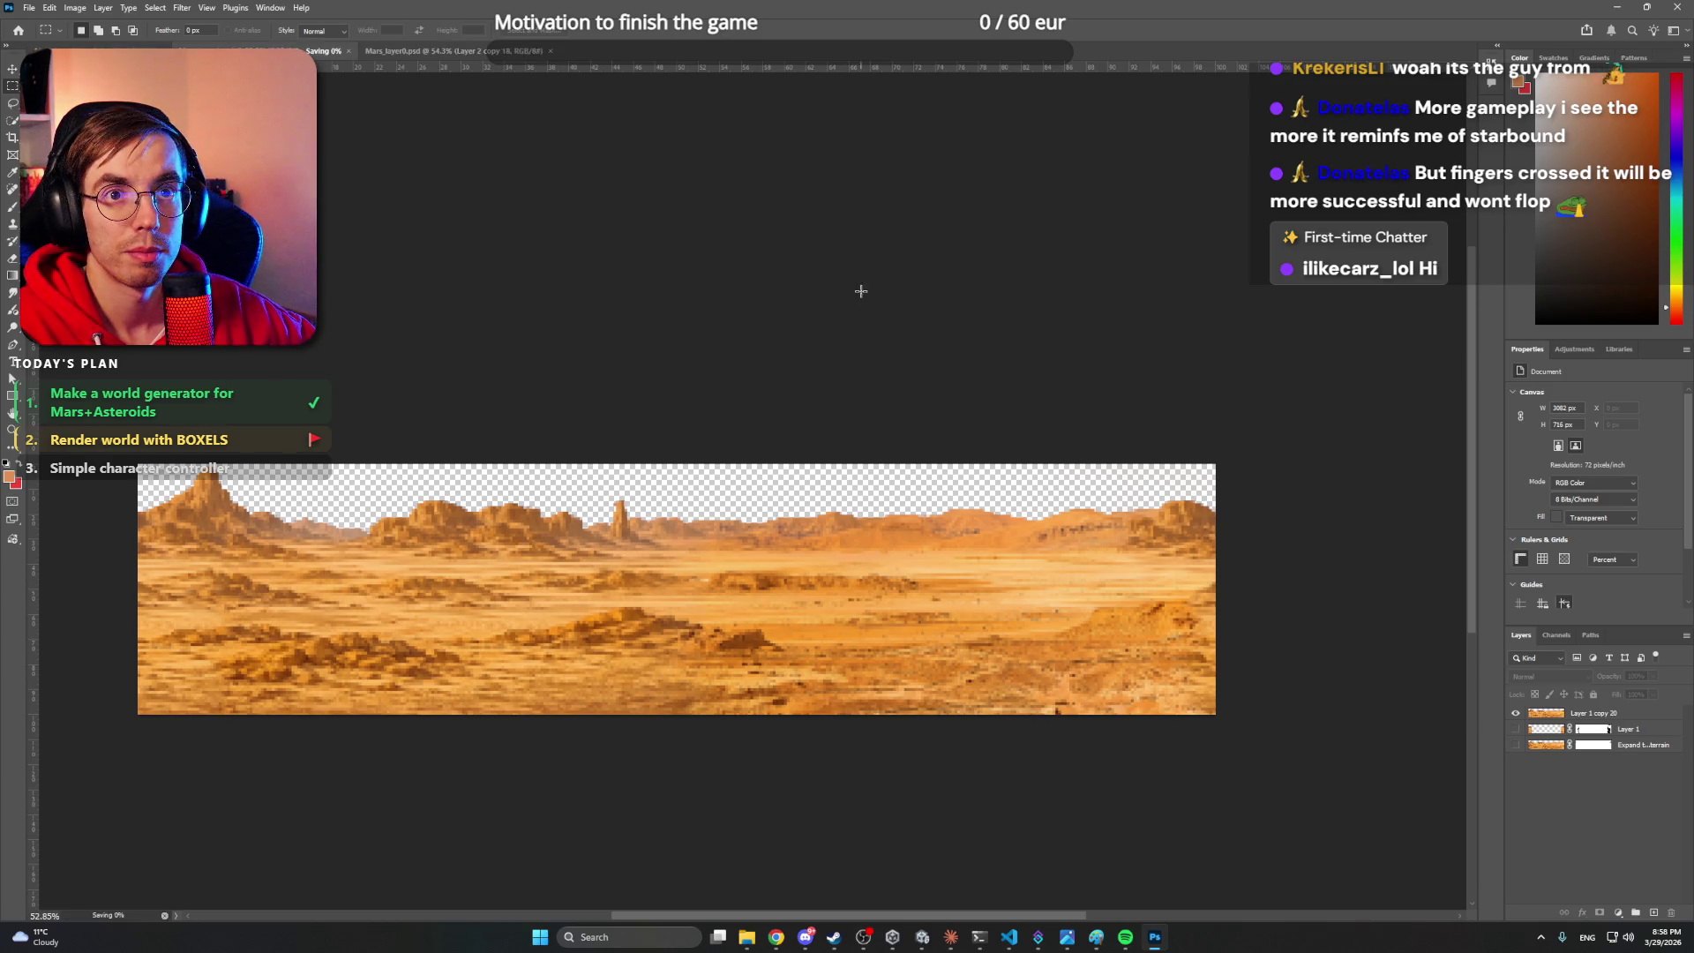
{"action": "left_click", "coordinate": [26, 10]}
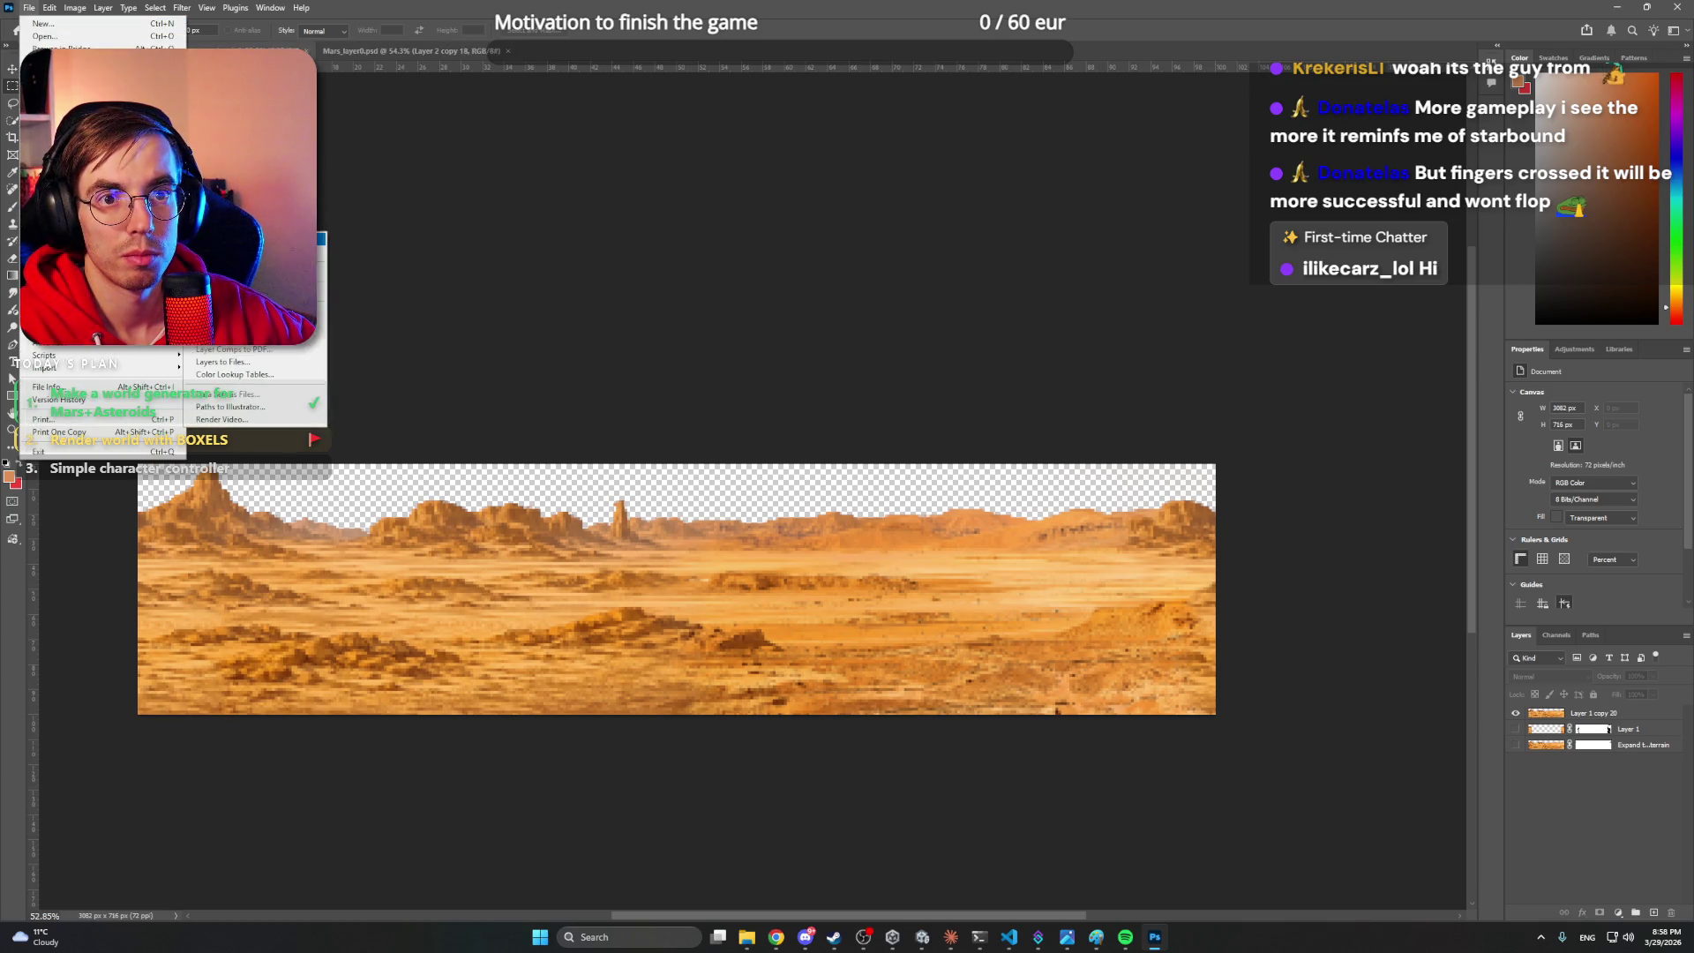
- Save the image as PNG over Mars_layer1.png, confirming the replacement
{"action": "left_click", "coordinate": [79, 242]}
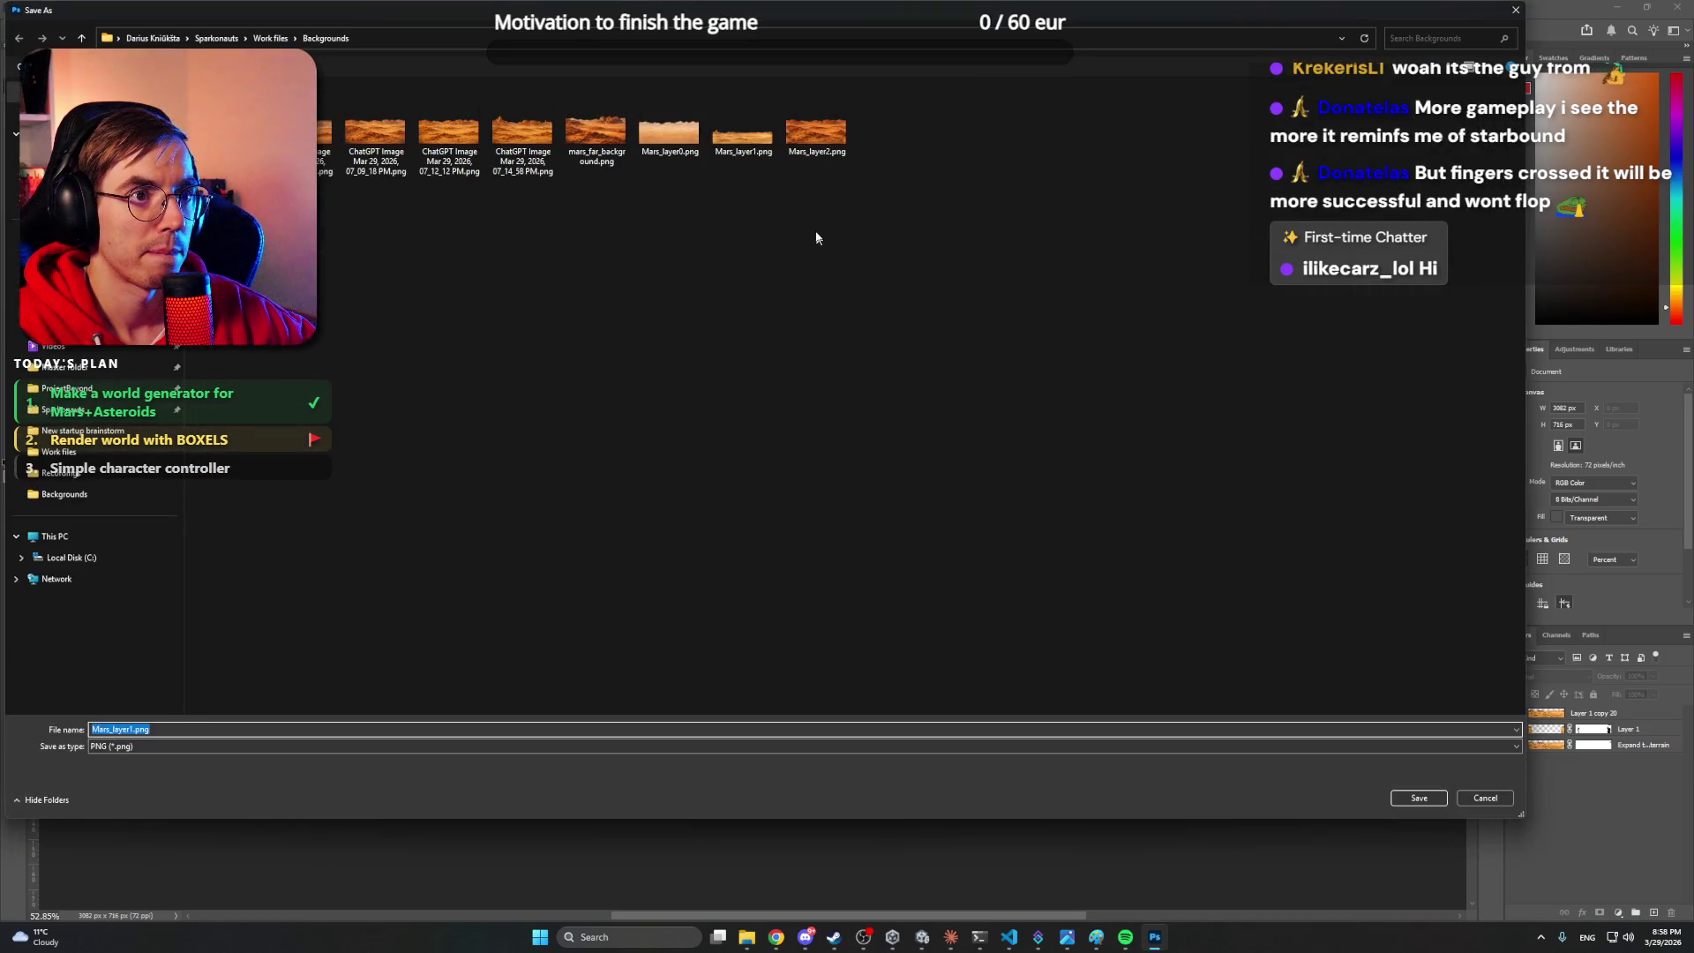
{"action": "left_click_drag", "start_coordinate": [842, 15], "coordinate": [844, 18]}
{"action": "left_click", "coordinate": [745, 133]}
{"action": "left_click", "coordinate": [1429, 797]}
{"action": "left_click", "coordinate": [886, 468]}
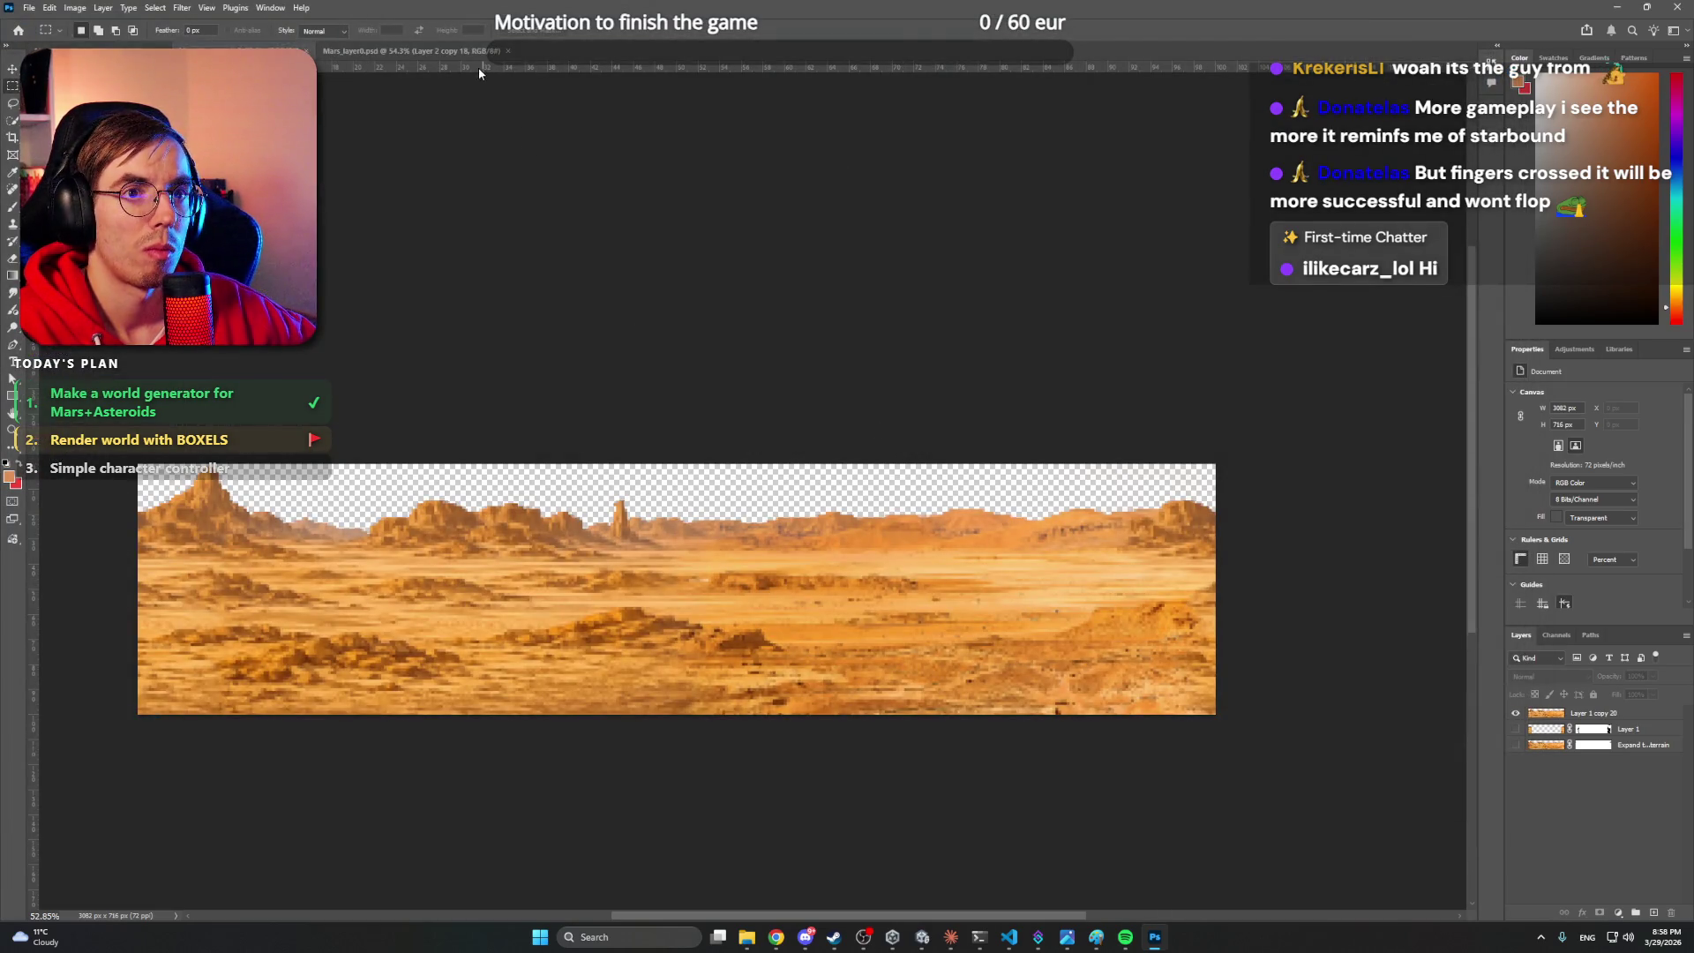
- Zoom in on the tiled Mars terrain document, then switch to Unity
{"action": "key", "text": "ctrl+z"}
{"action": "key", "text": "z"}
{"action": "mouse_move", "coordinate": [1067, 352]}
{"action": "left_mouse_down"}
{"action": "mouse_move", "coordinate": [1109, 352]}
{"action": "mouse_move", "coordinate": [922, 333]}
{"action": "left_mouse_up"}
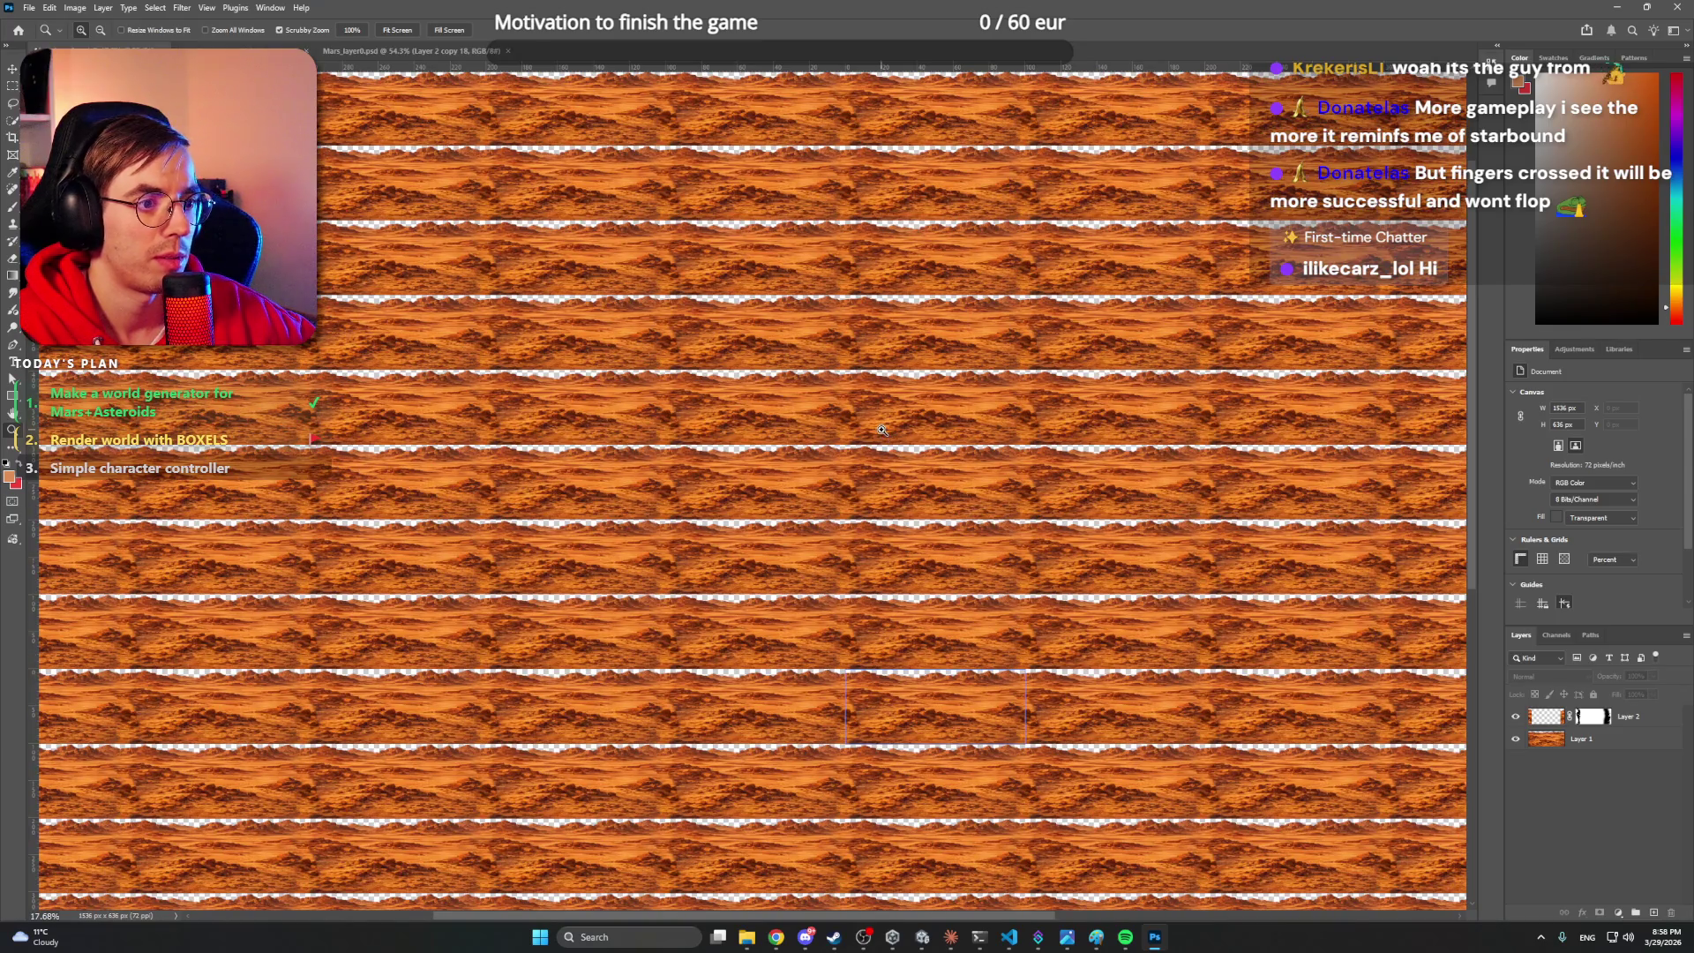
{"action": "key", "text": "alt+Tab"}
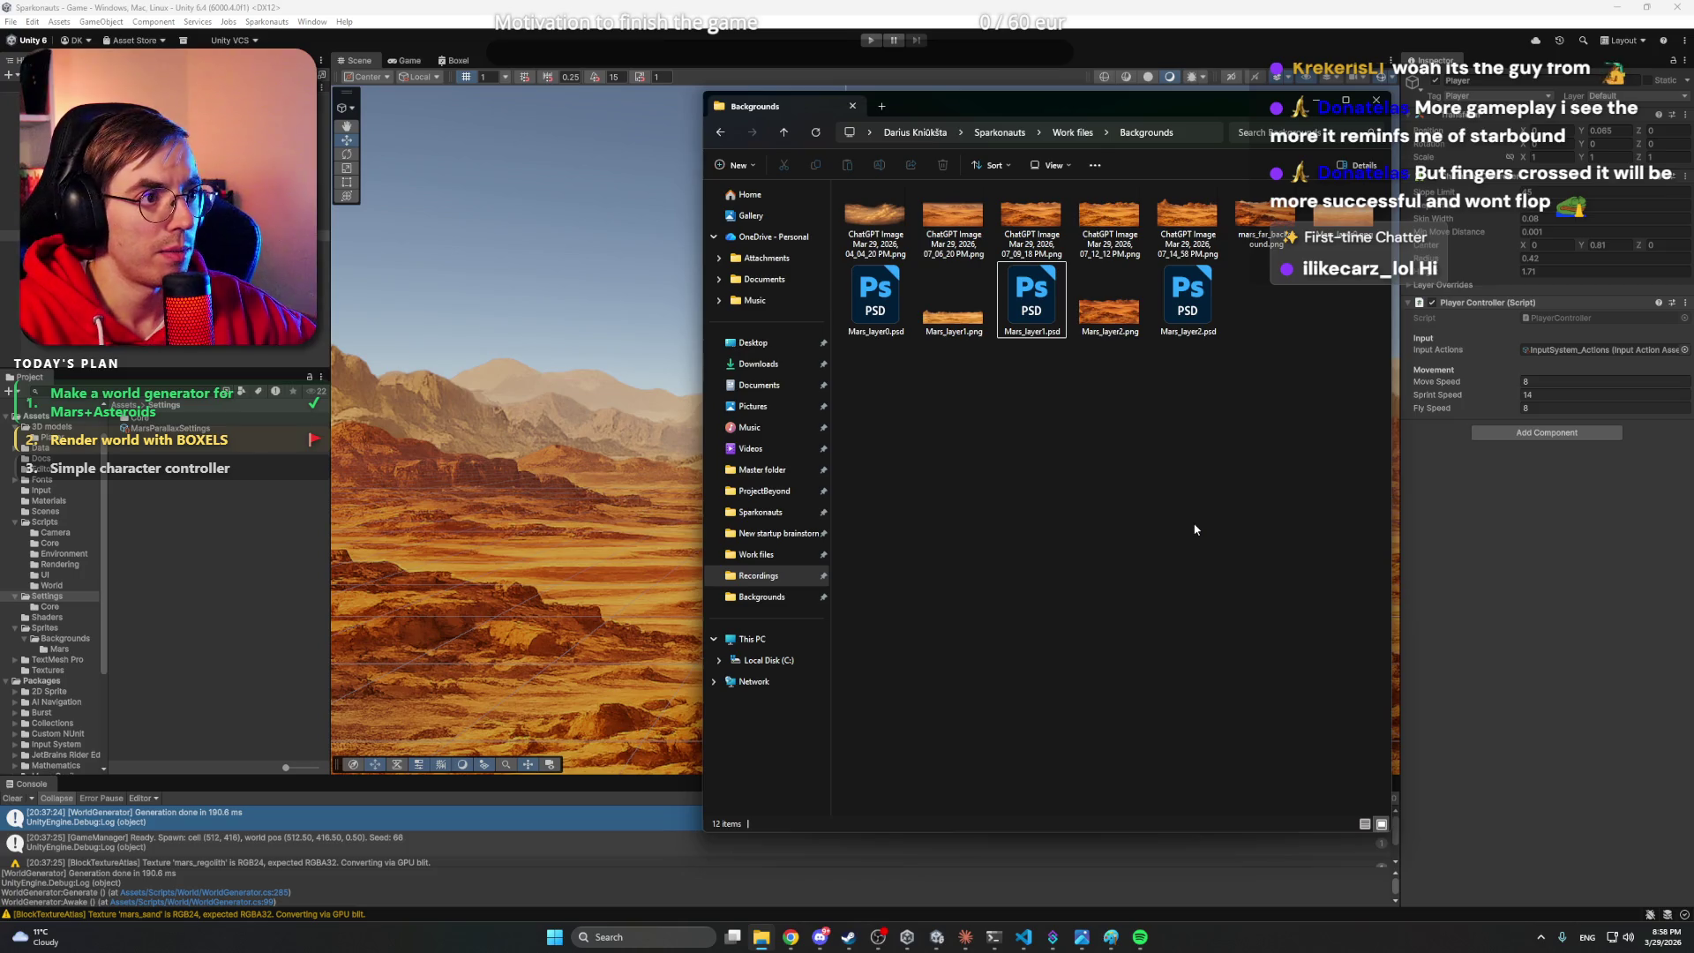
- Delete the old Mars_layer0–2 images from the Mars backgrounds folder
{"action": "key", "text": "ctrl+w"}
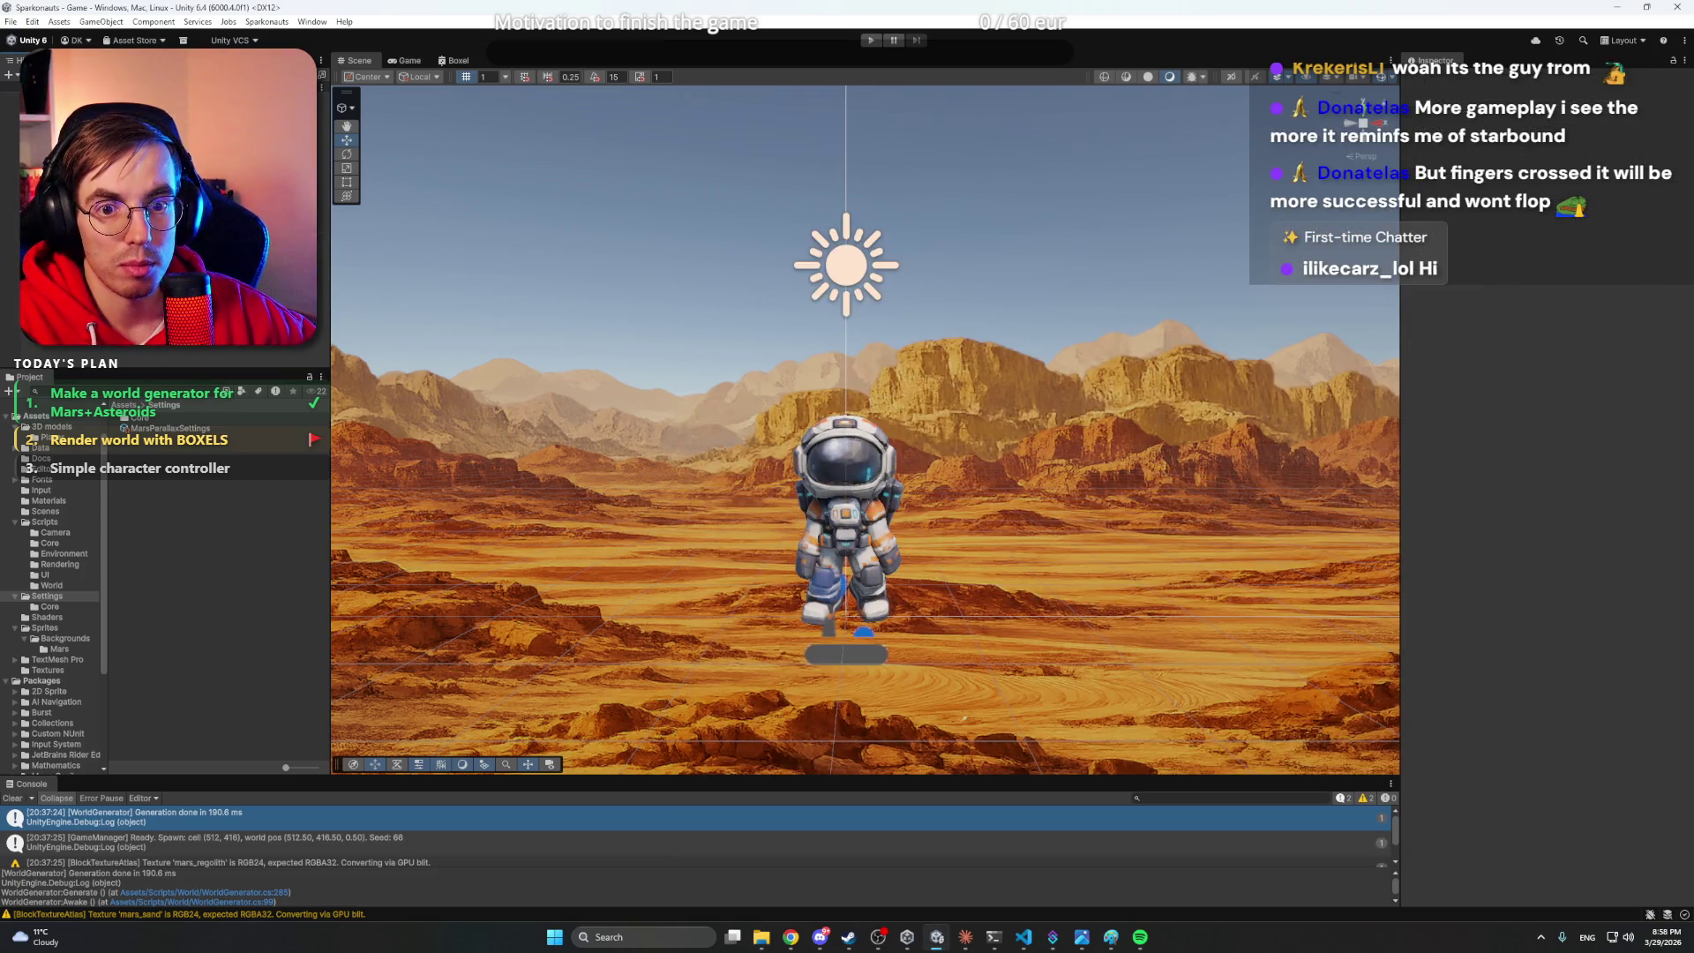
{"action": "left_click", "coordinate": [61, 649]}
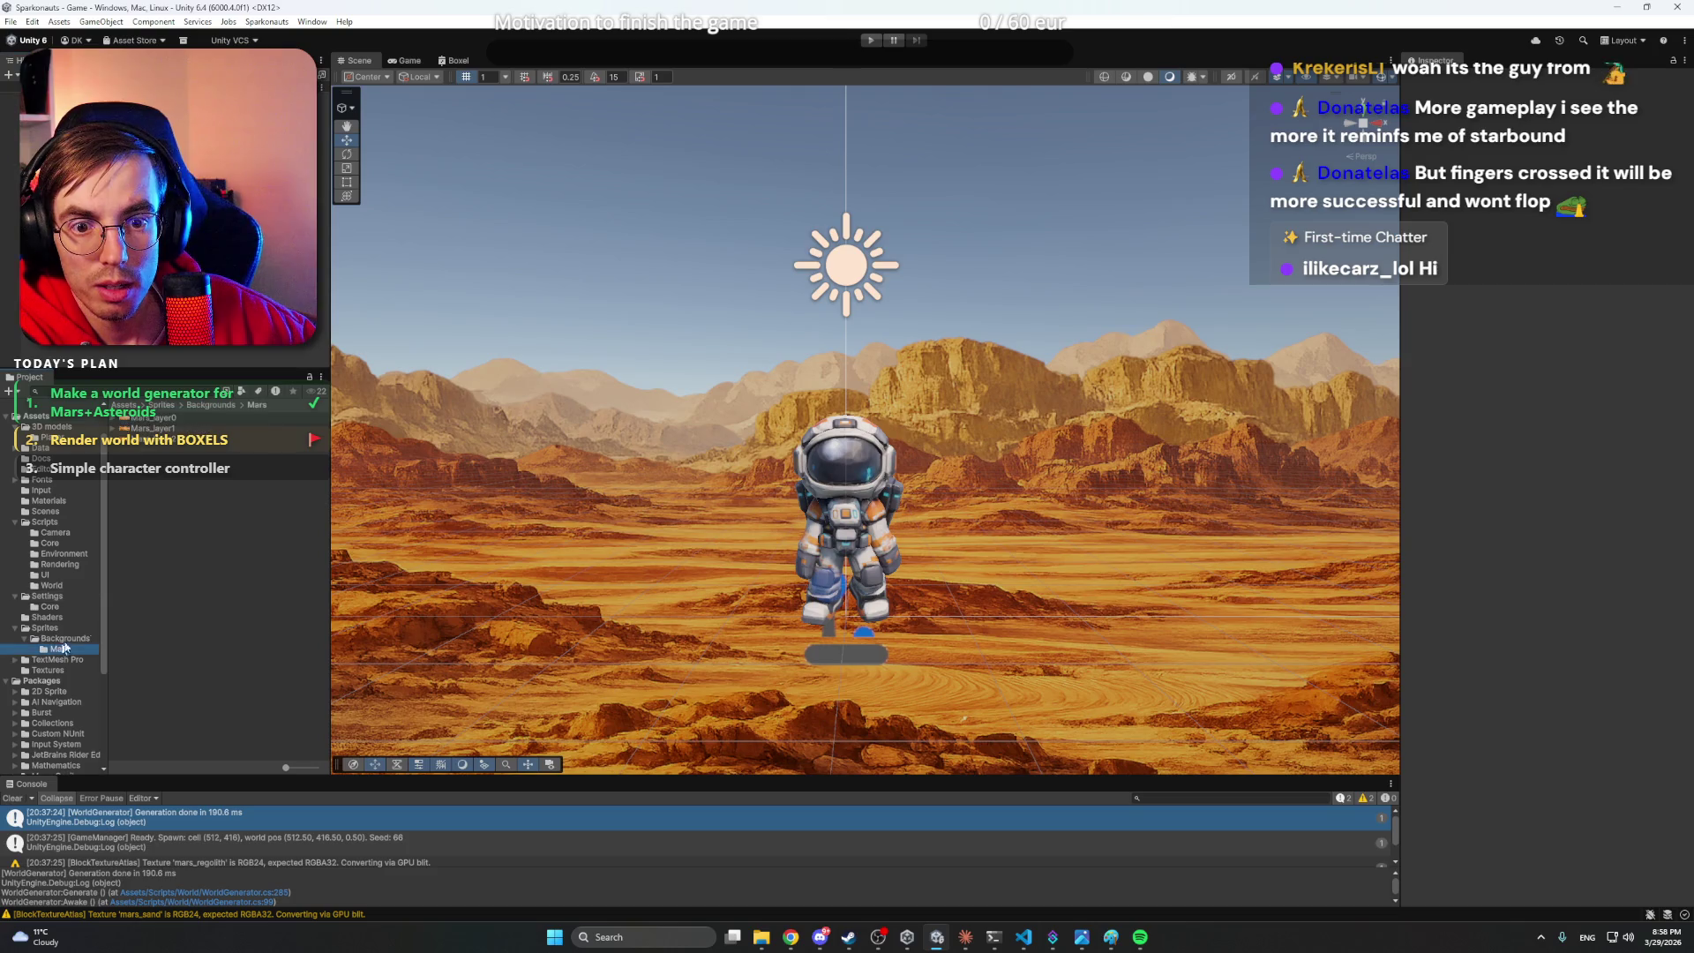
{"action": "left_click", "coordinate": [150, 417]}
{"action": "left_click", "coordinate": [183, 440], "text": "shift"}
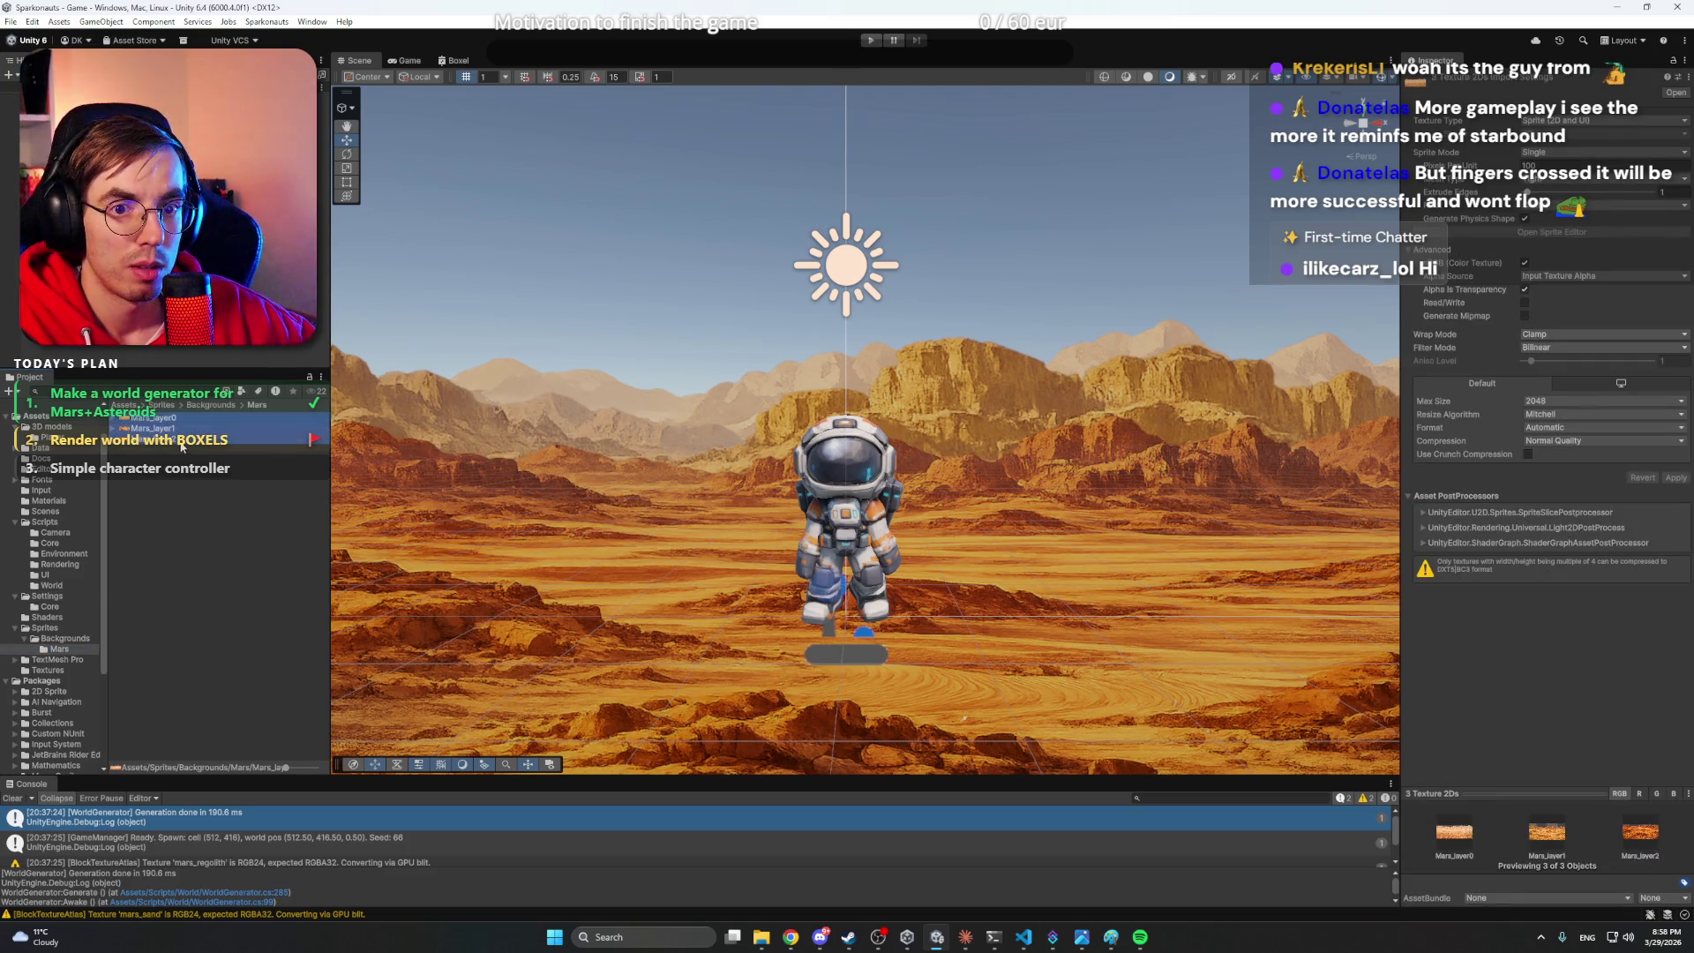
{"action": "left_click", "coordinate": [871, 505]}
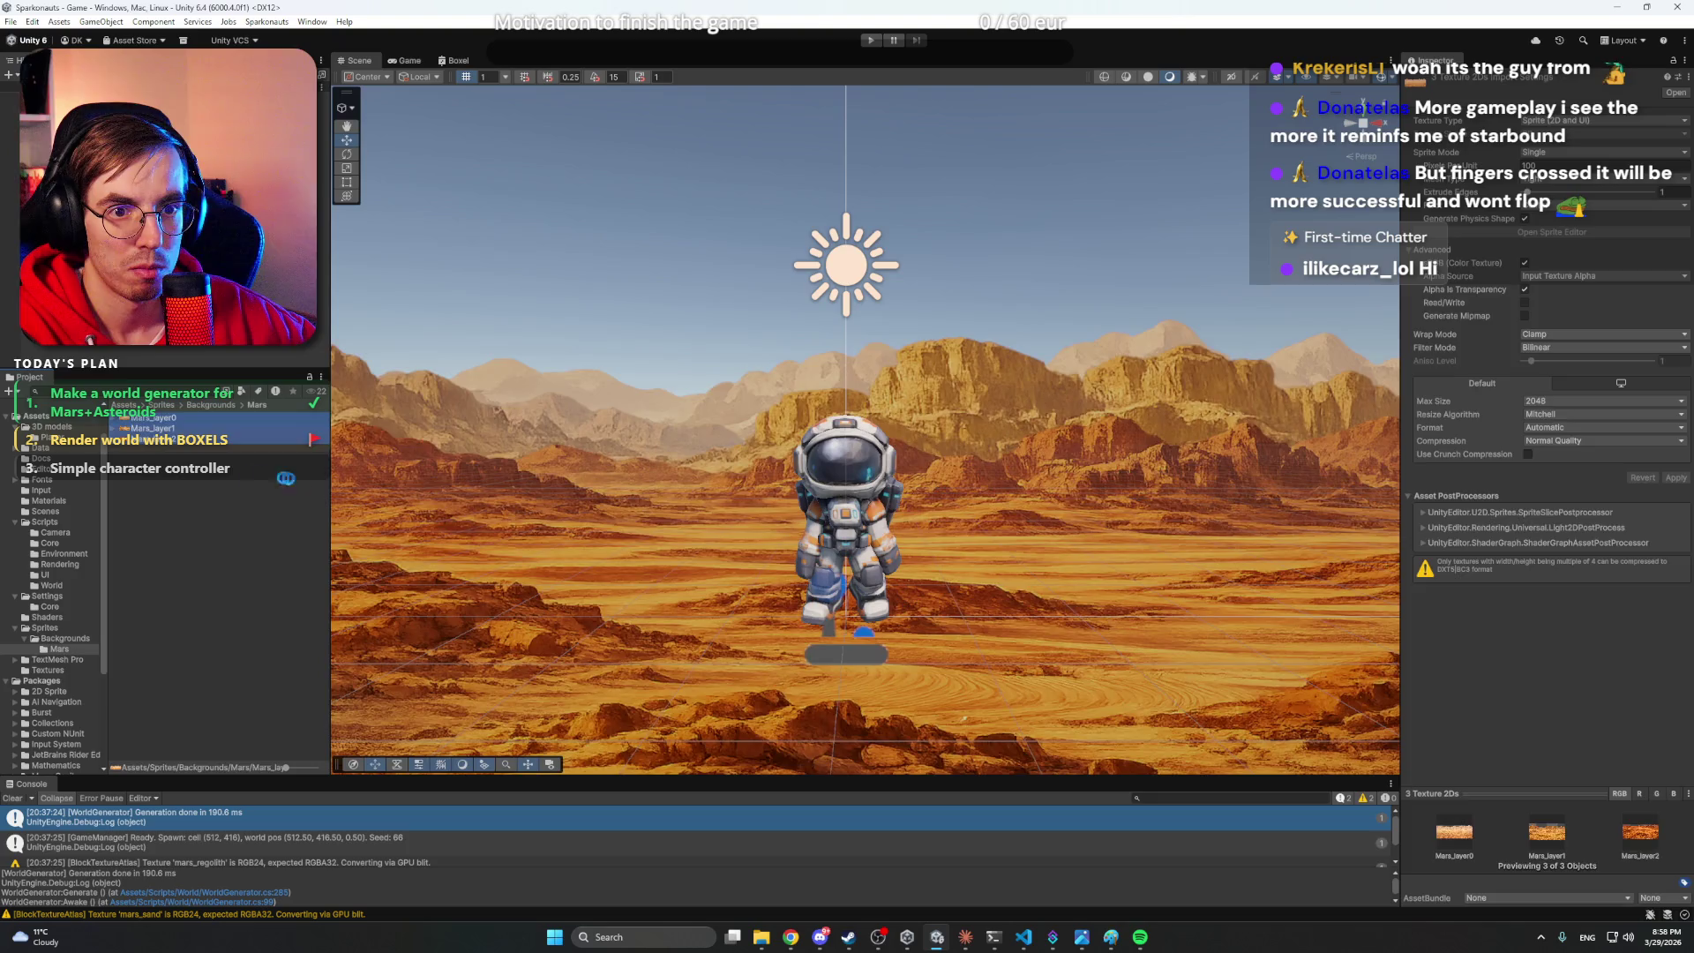
- Import Mars_layer0, Mars_layer1 and Mars_layer2 PNGs as new assets
{"action": "right_click", "coordinate": [225, 477]}
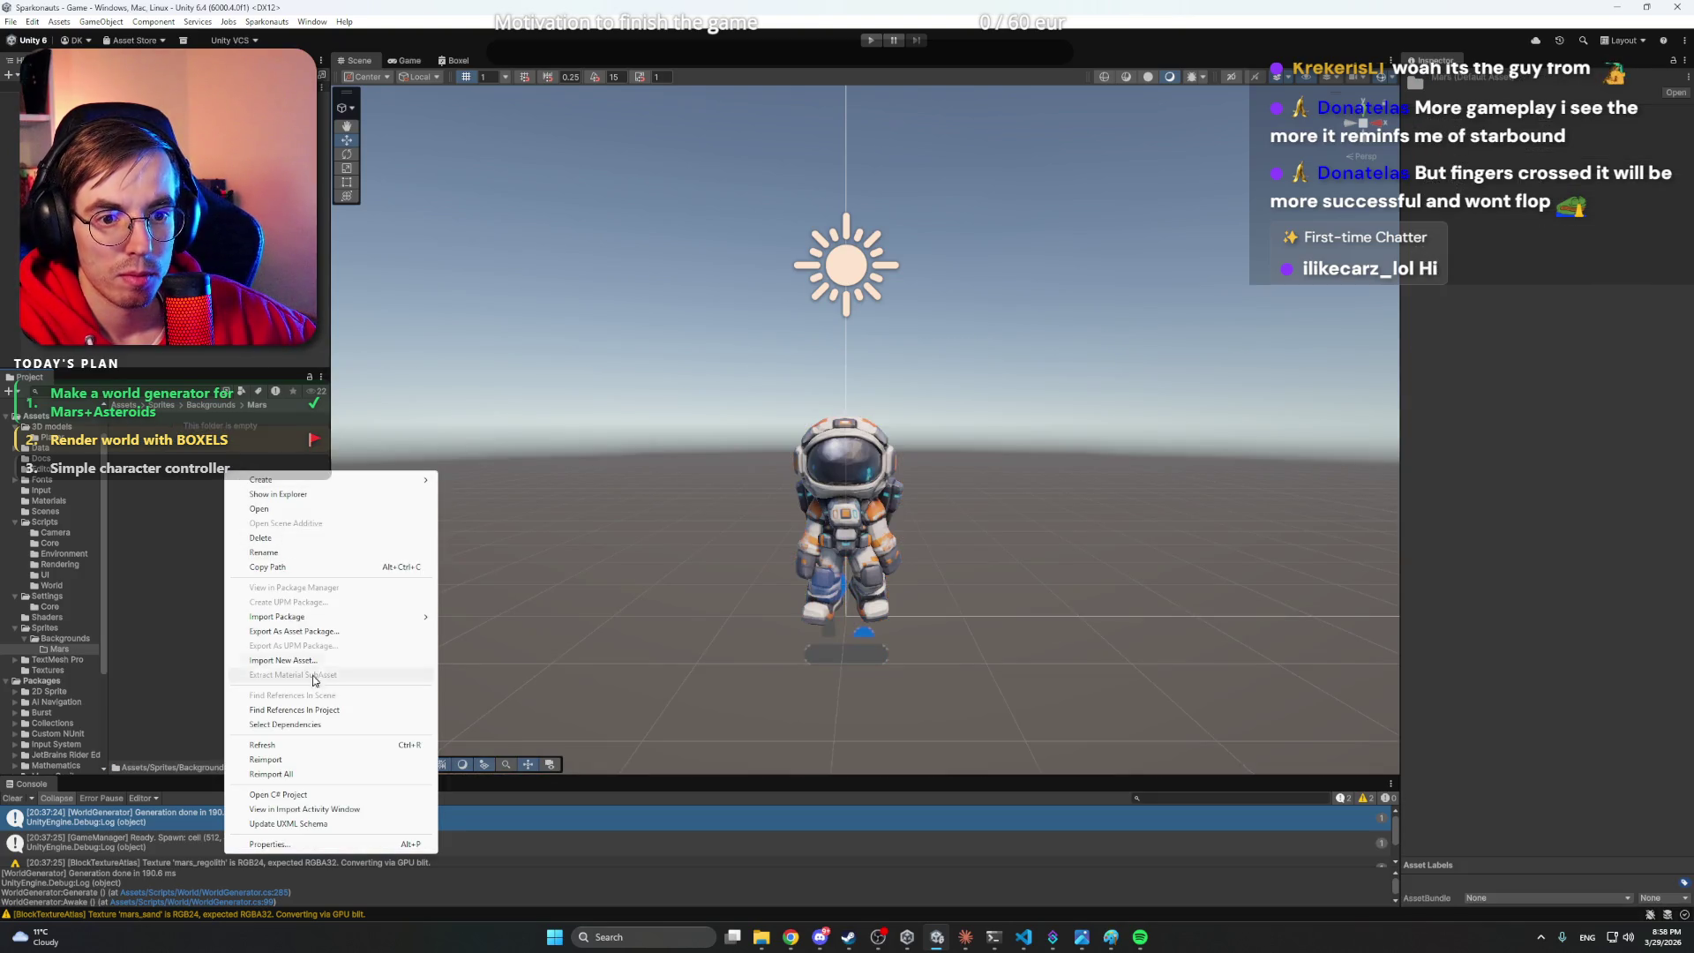
{"action": "left_click", "coordinate": [309, 660]}
{"action": "left_click", "coordinate": [607, 430]}
{"action": "left_click", "coordinate": [1127, 318], "text": "ctrl"}
{"action": "left_click", "coordinate": [980, 318], "text": "ctrl"}
{"action": "left_click", "coordinate": [1063, 637]}
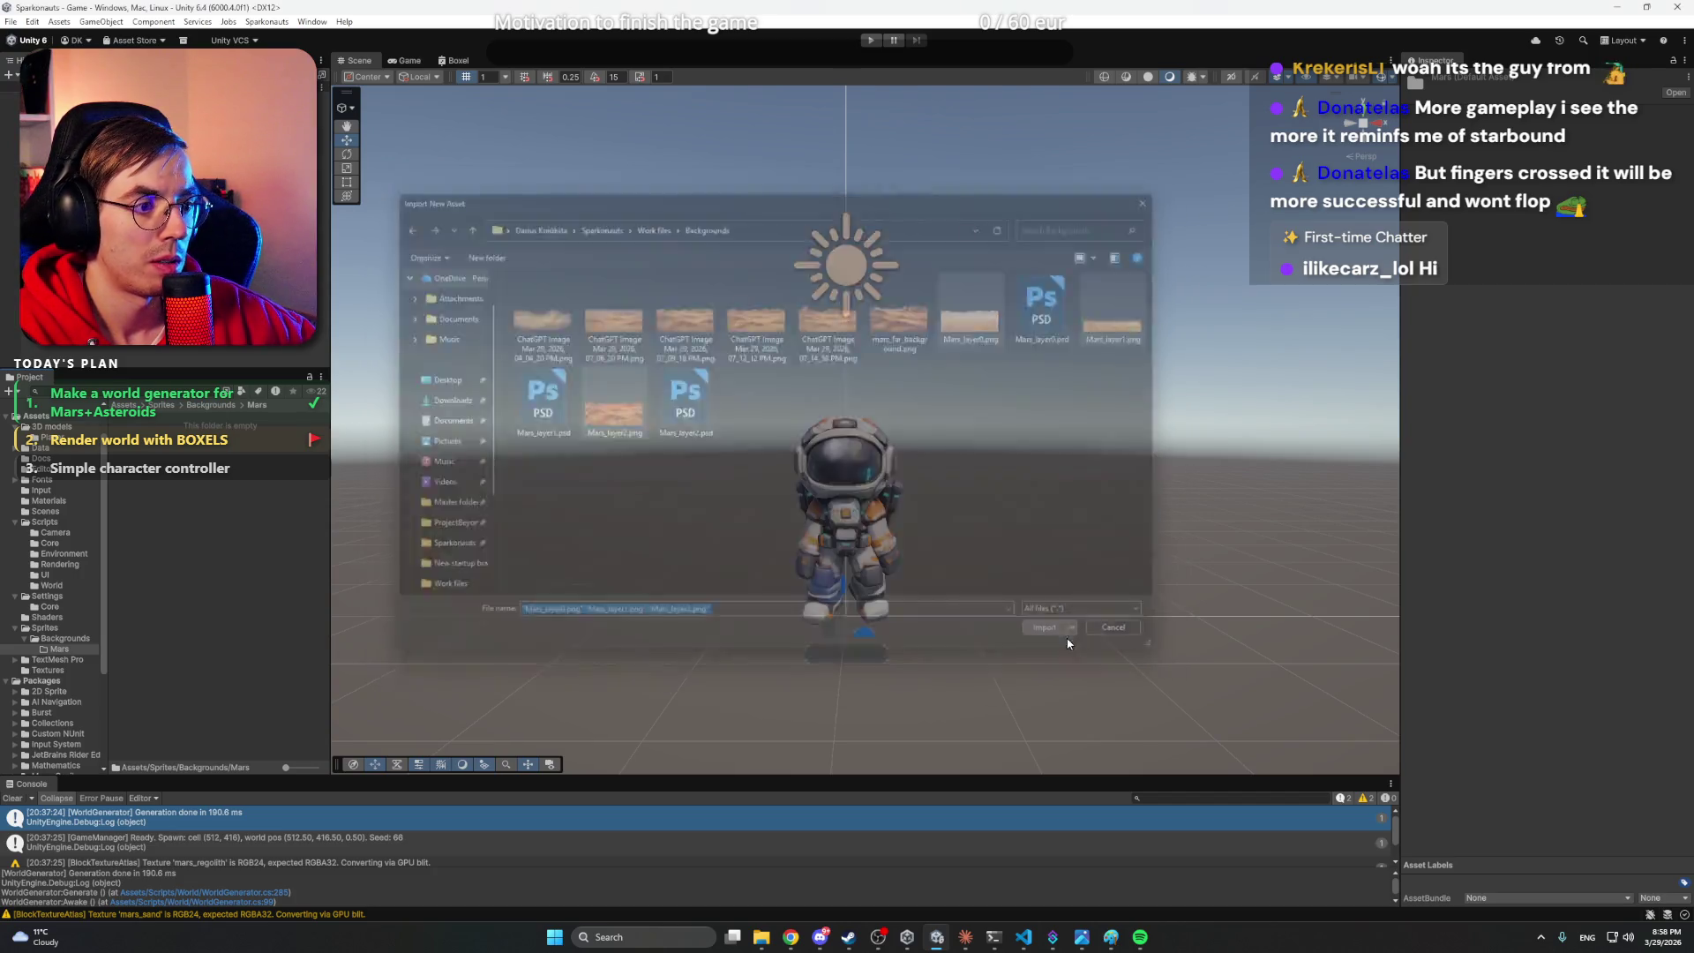
- Set the three Mars textures to Sprite, Point (no filter), Compression None, and apply
{"action": "left_click", "coordinate": [154, 417], "text": "shift"}
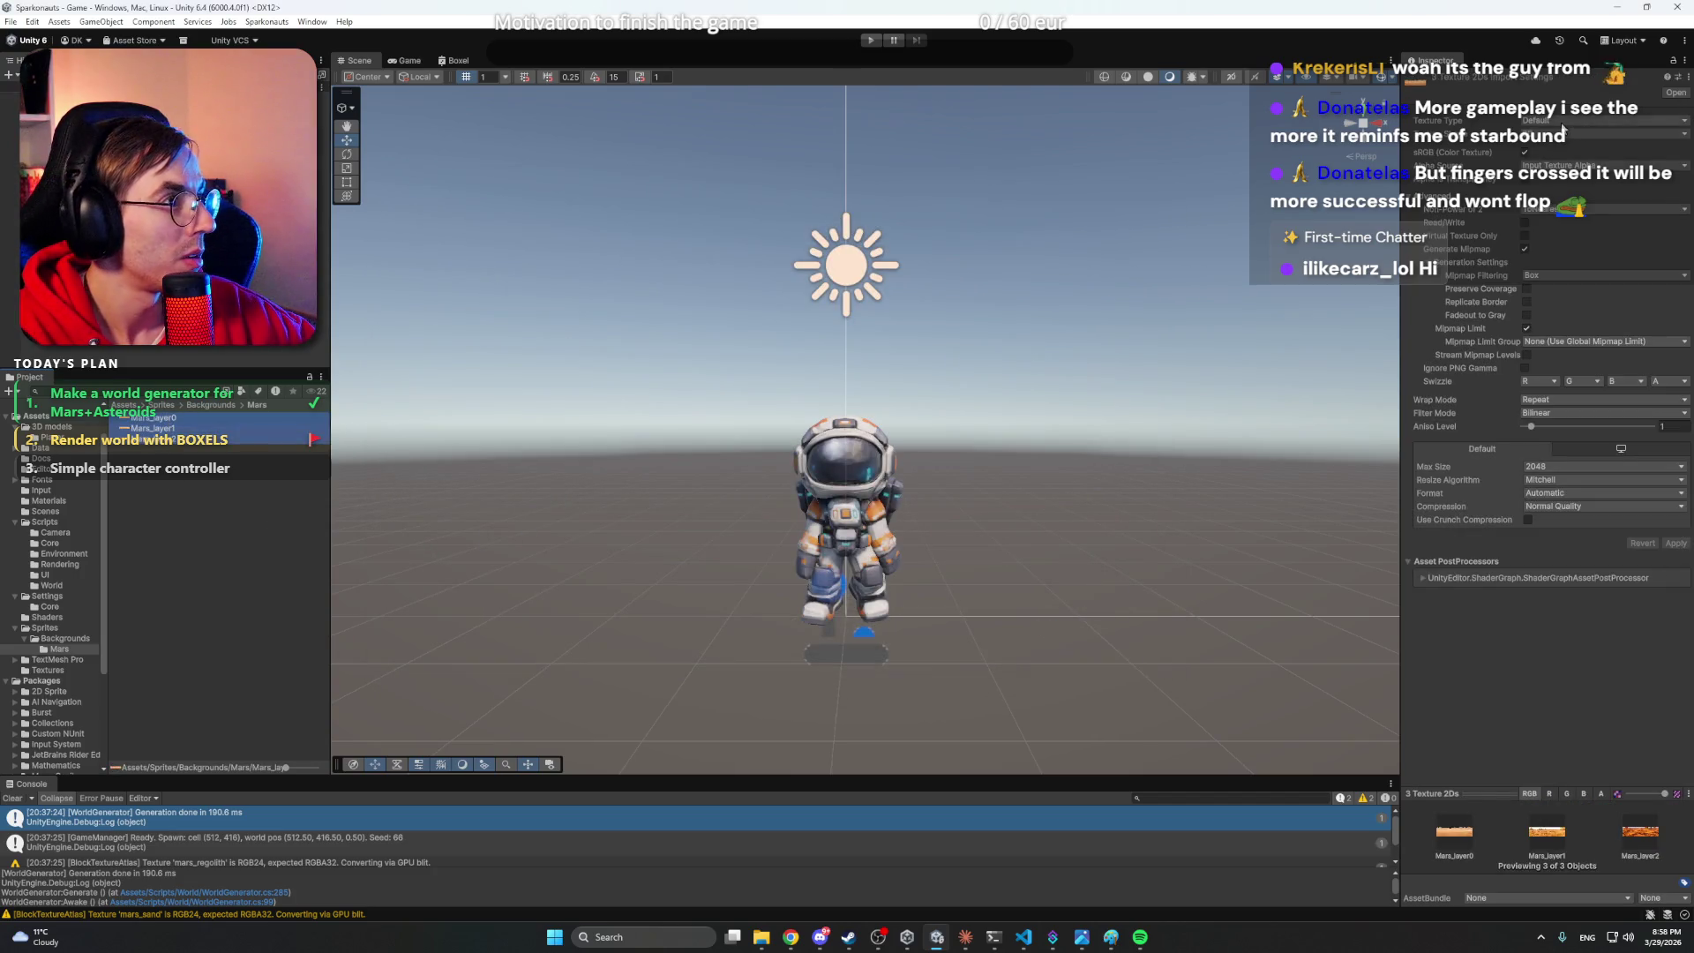
{"action": "left_click", "coordinate": [1567, 122]}
{"action": "left_click", "coordinate": [1574, 179]}
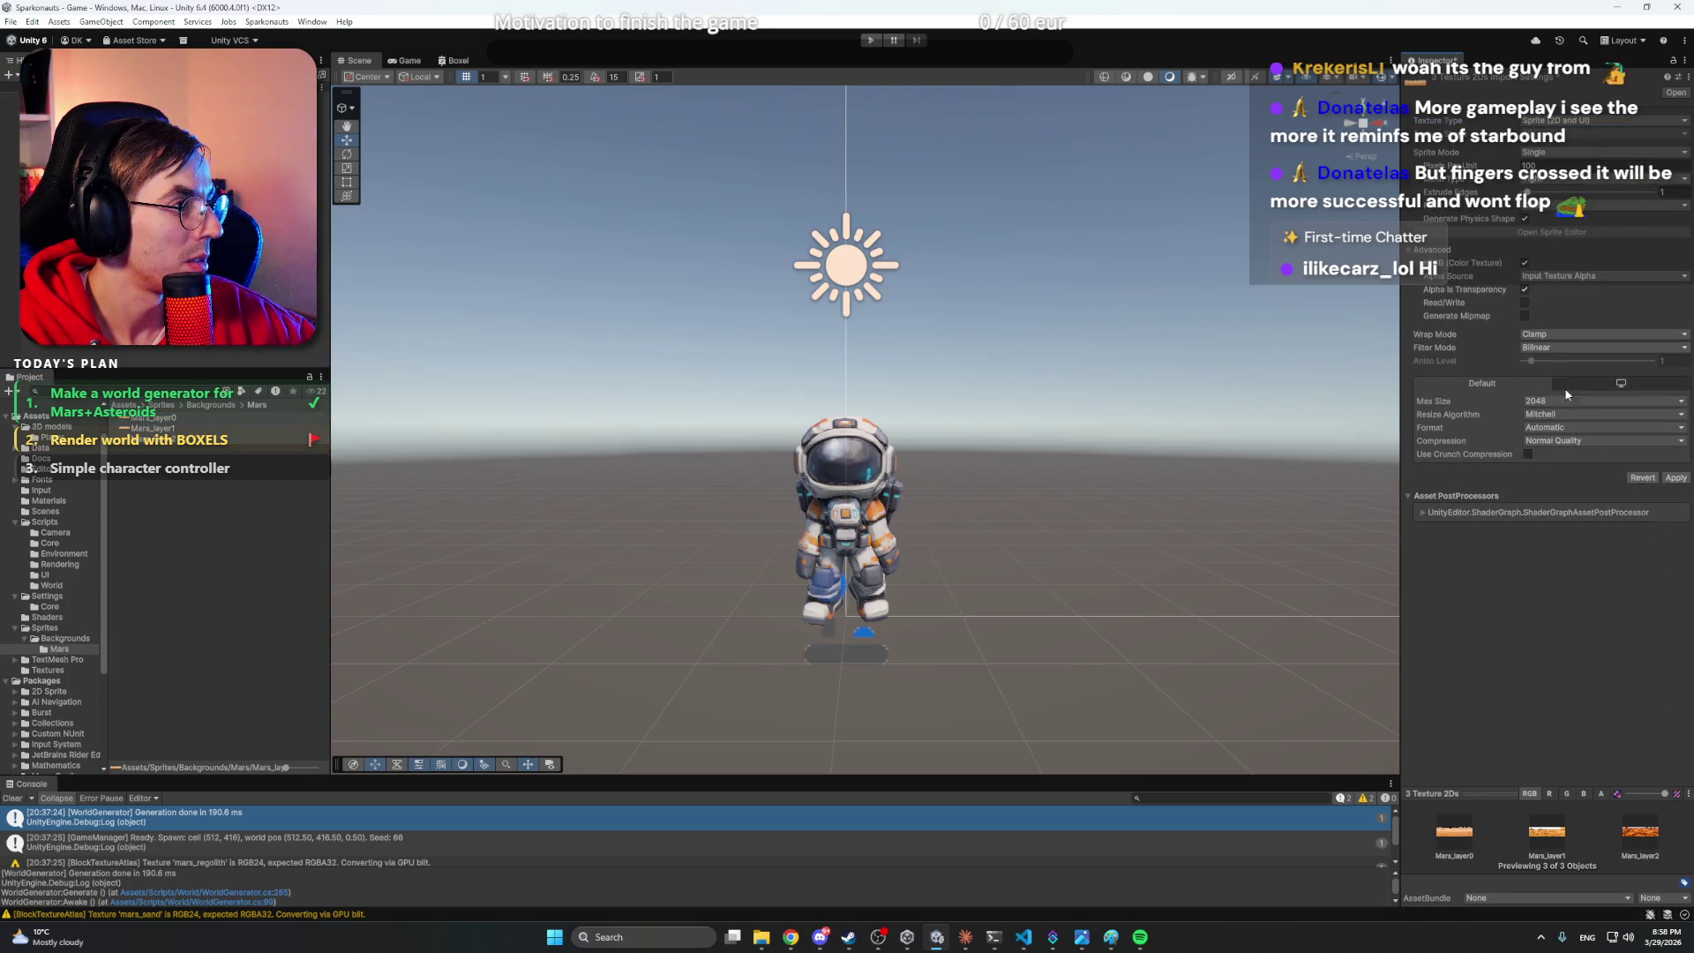
{"action": "left_click", "coordinate": [1553, 348]}
{"action": "left_click", "coordinate": [1553, 359]}
{"action": "left_click", "coordinate": [1569, 441]}
{"action": "left_click", "coordinate": [1553, 454]}
{"action": "left_click", "coordinate": [1676, 478]}
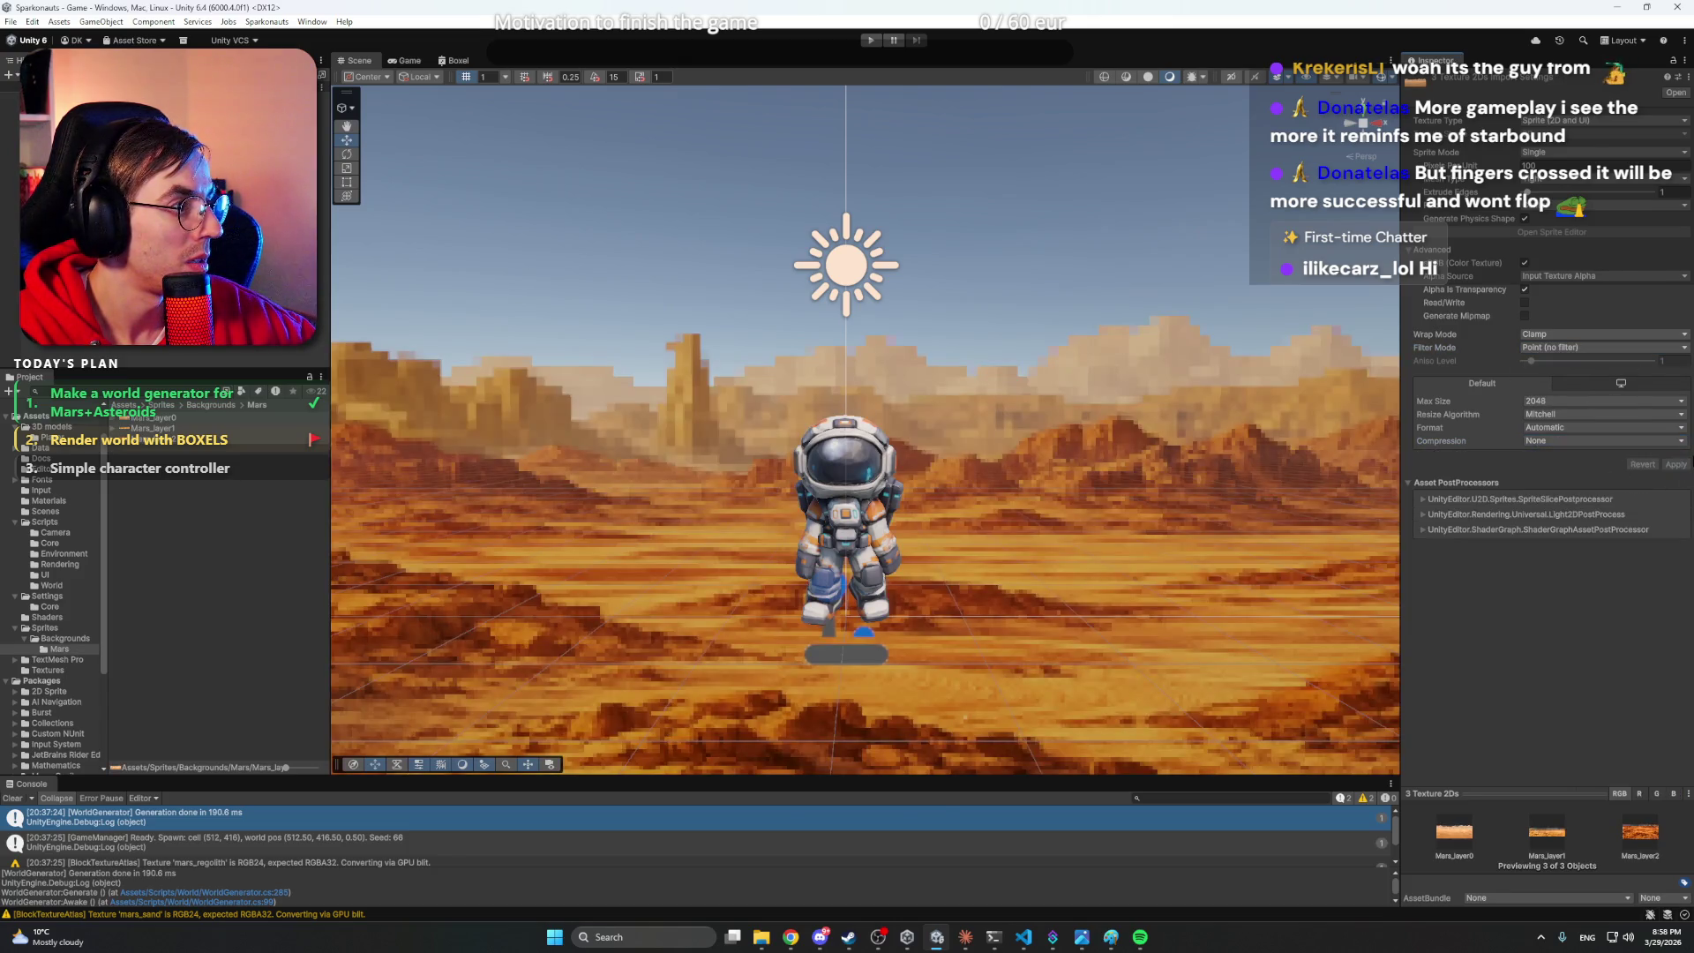
{"action": "left_click", "coordinate": [741, 357]}
- Set the Mars middle mountains sprite's scale to 4 and raise it higher
{"action": "mouse_move", "coordinate": [741, 351]}
{"action": "left_mouse_down"}
{"action": "mouse_move", "coordinate": [936, 354]}
{"action": "mouse_move", "coordinate": [865, 353]}
{"action": "mouse_move", "coordinate": [916, 352]}
{"action": "left_mouse_up"}
{"action": "scroll", "coordinate": [911, 353], "scroll_direction": "up", "scroll_amount": 3}
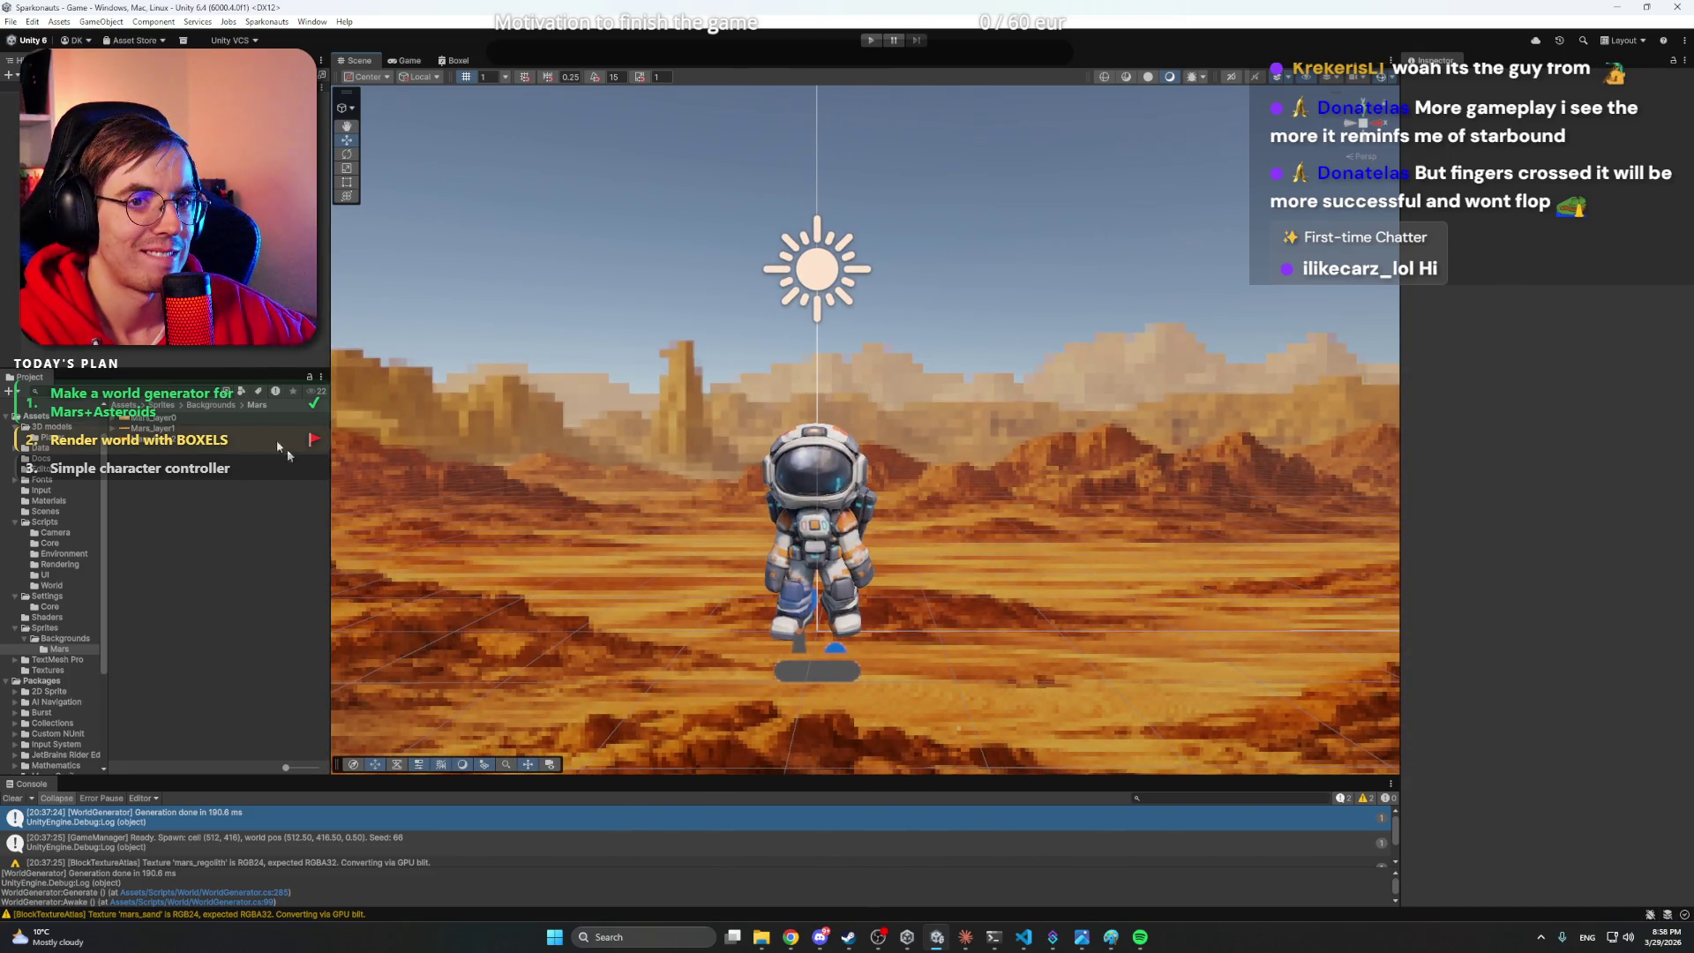
{"action": "left_click", "coordinate": [88, 265]}
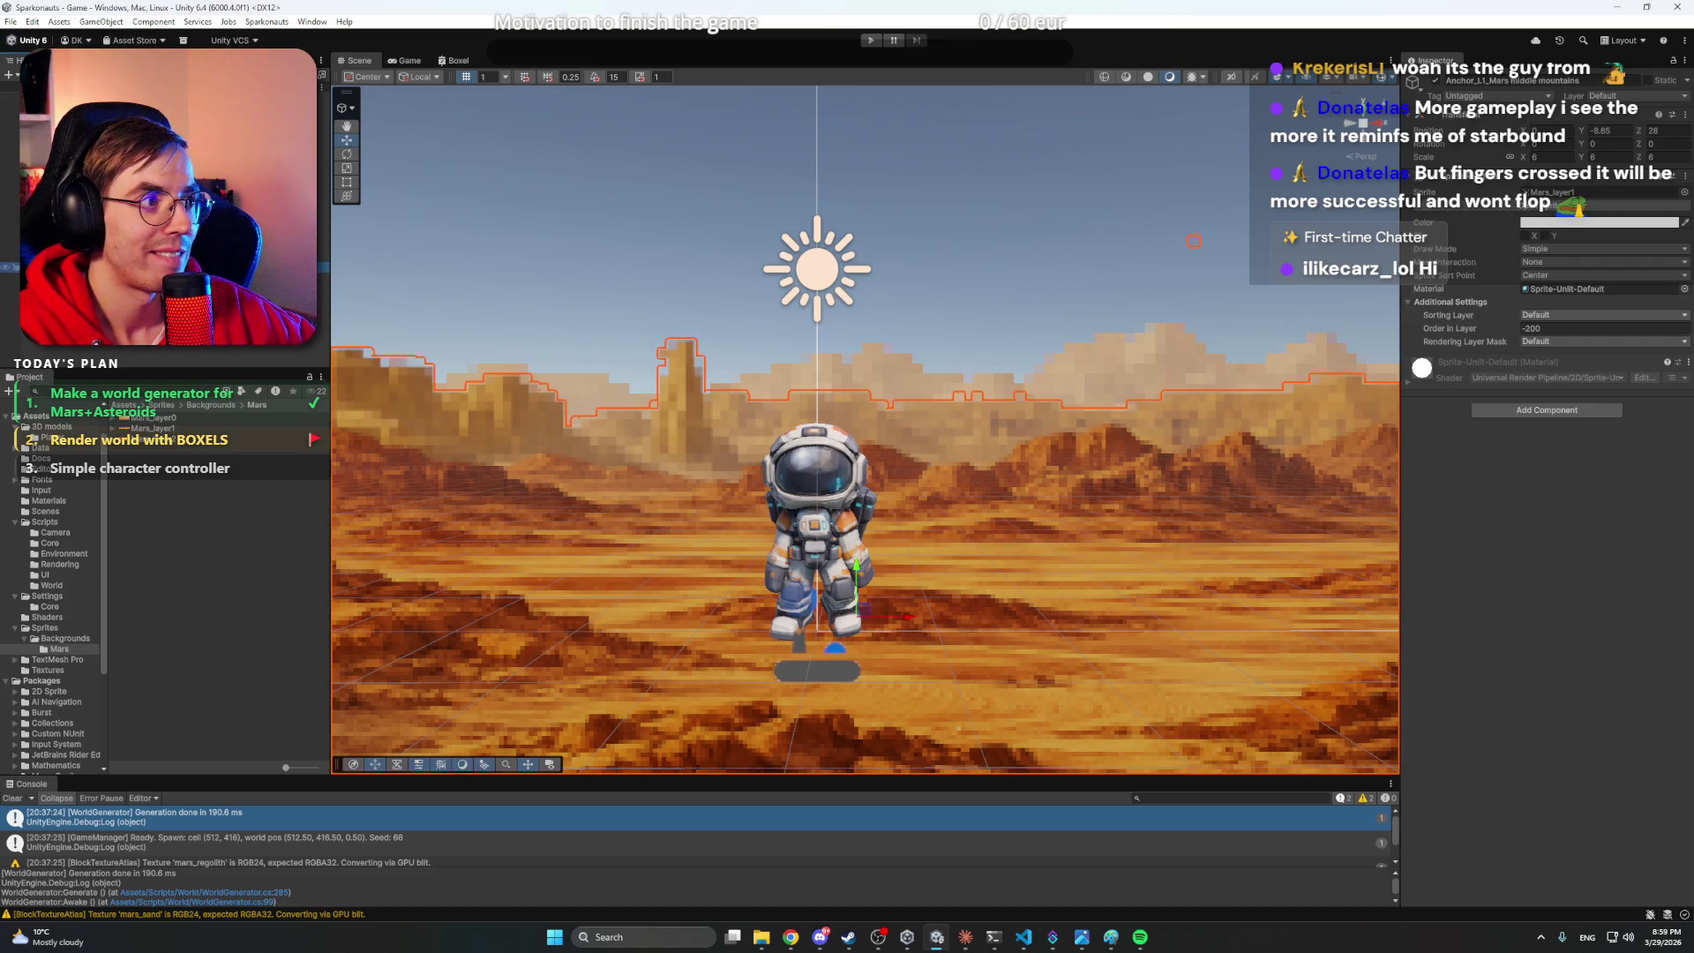
{"action": "scroll", "coordinate": [817, 415], "scroll_direction": "down", "scroll_amount": 3}
{"action": "mouse_move", "coordinate": [794, 415]}
{"action": "left_mouse_down"}
{"action": "mouse_move", "coordinate": [928, 421]}
{"action": "mouse_move", "coordinate": [885, 403]}
{"action": "mouse_move", "coordinate": [920, 409]}
{"action": "left_mouse_up"}
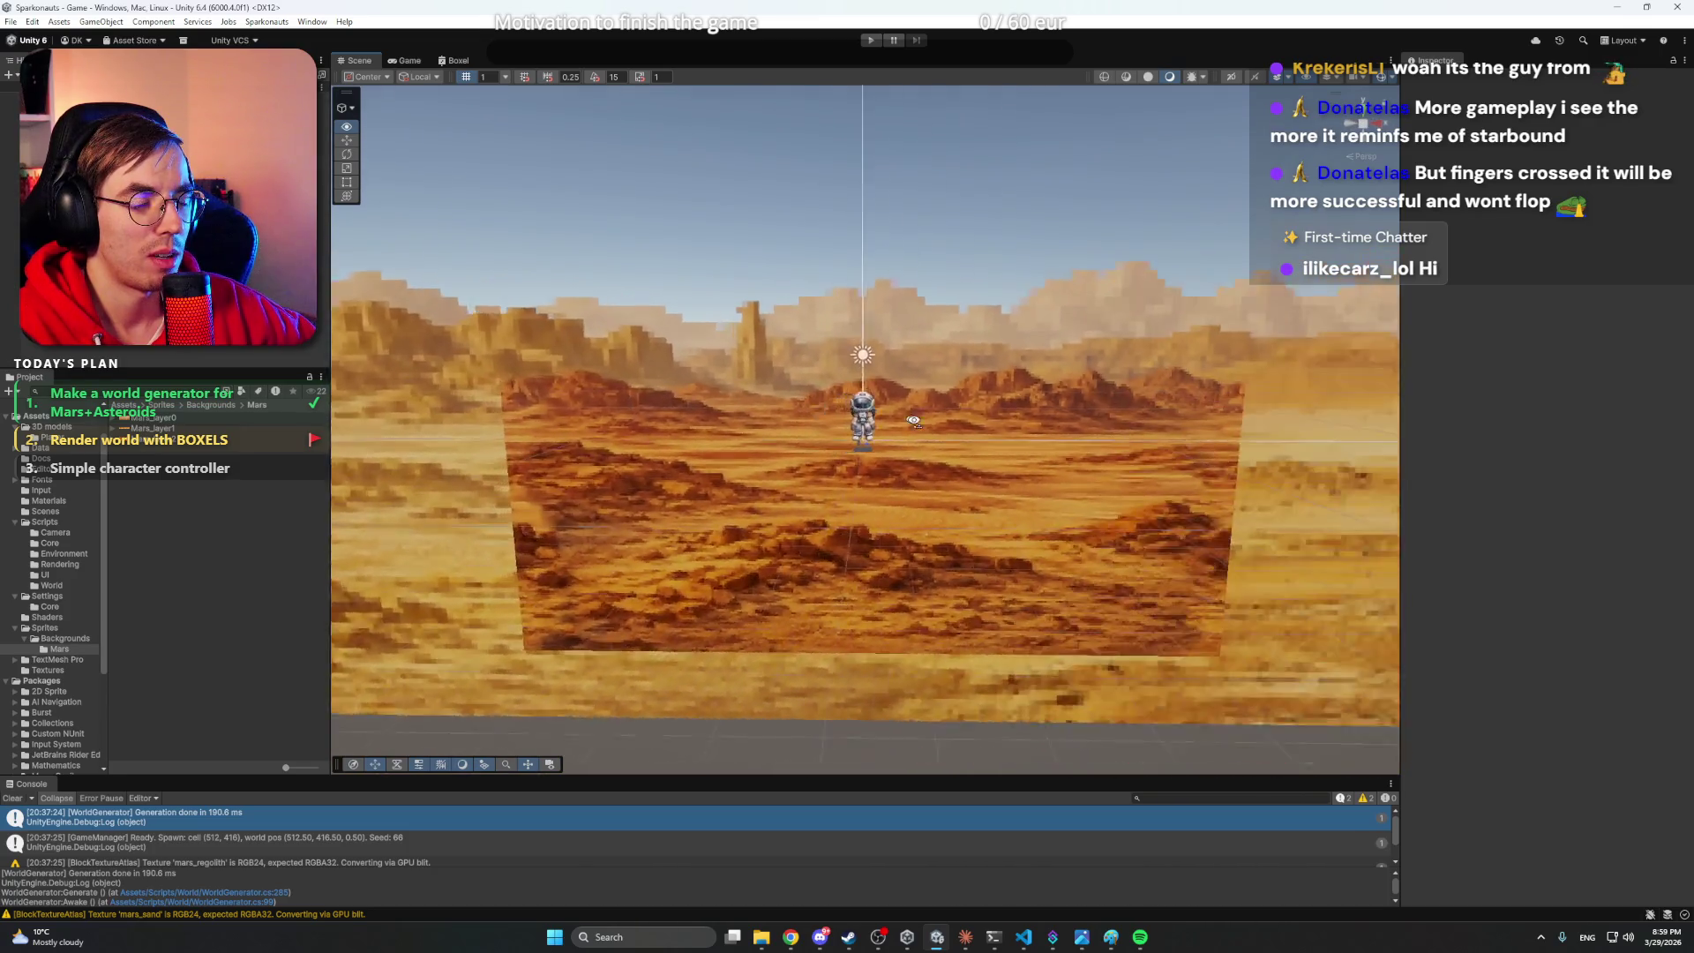
{"action": "scroll", "coordinate": [885, 403], "scroll_direction": "up", "scroll_amount": 5}
{"action": "scroll", "coordinate": [918, 408], "scroll_direction": "down", "scroll_amount": 5}
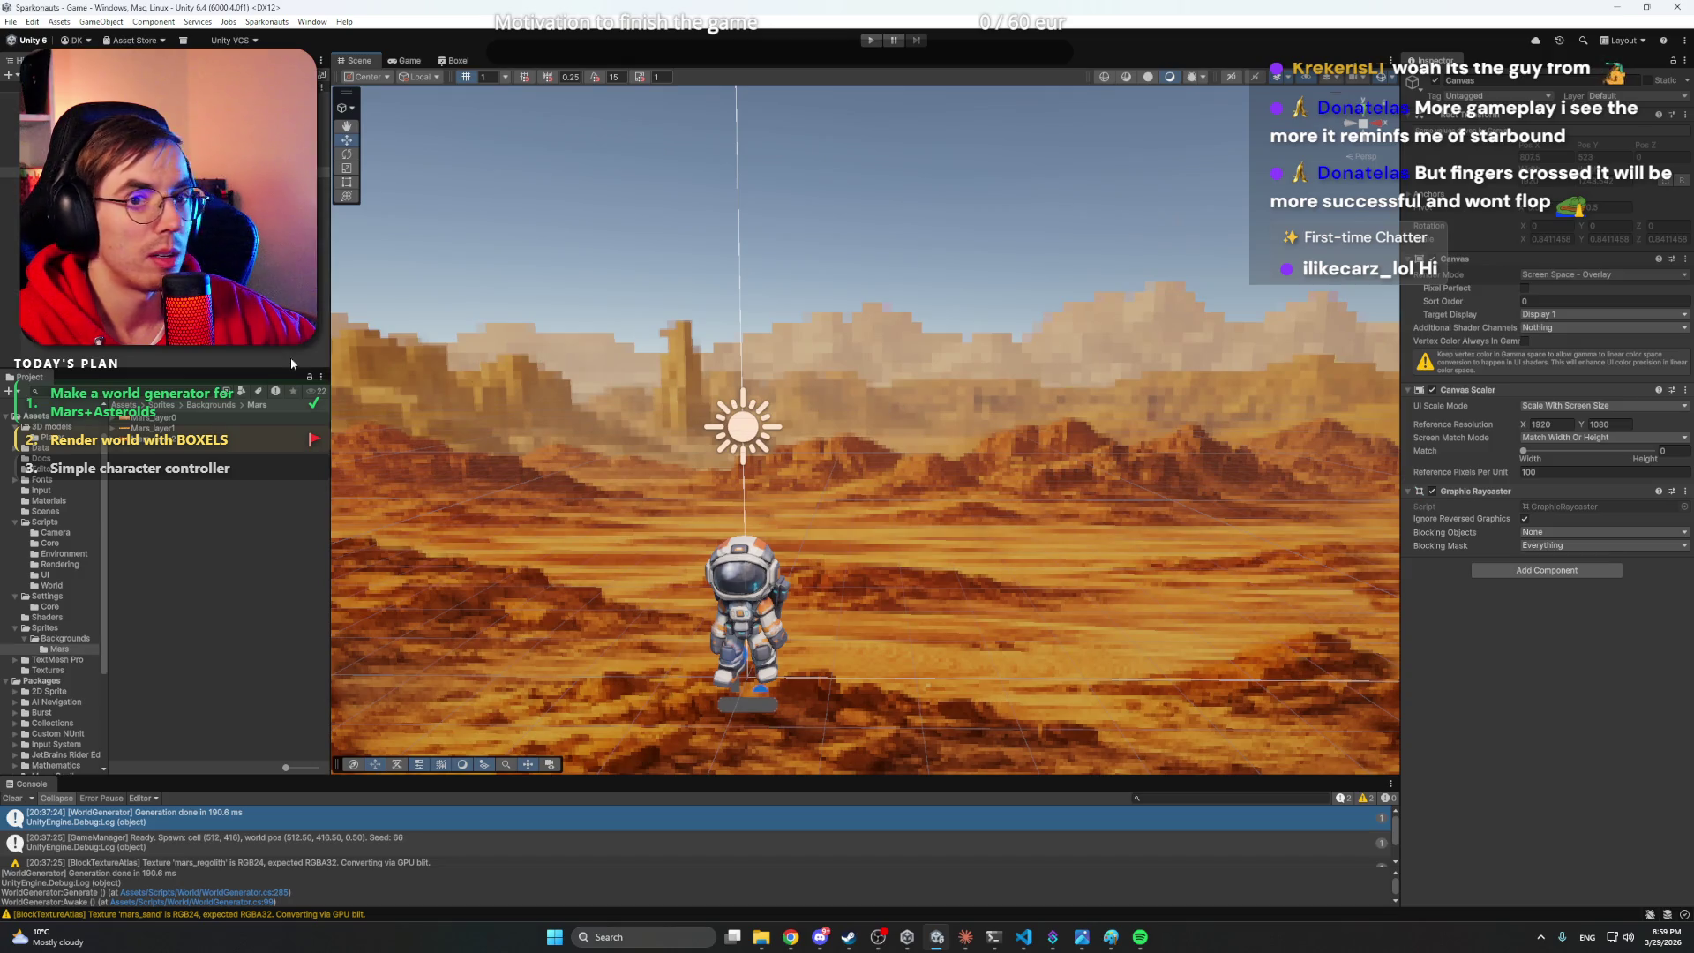
{"action": "left_click", "coordinate": [907, 412]}
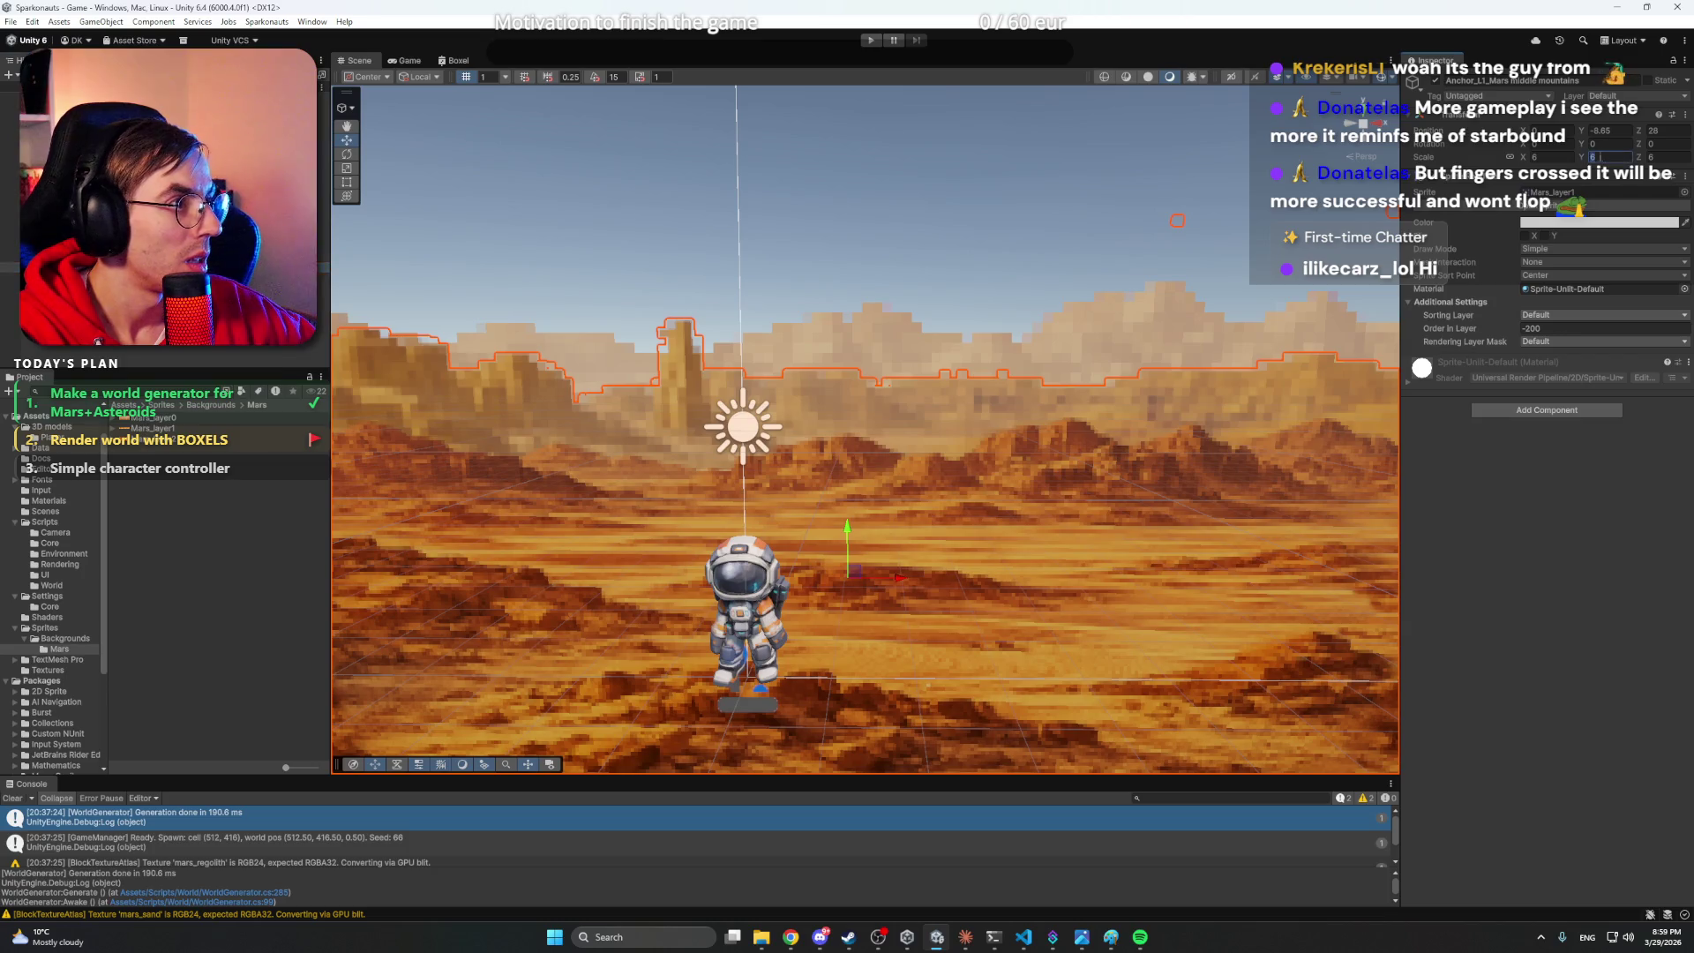
{"action": "type", "text": "4"}
{"action": "mouse_move", "coordinate": [846, 521]}
{"action": "left_mouse_down"}
{"action": "mouse_move", "coordinate": [849, 454]}
{"action": "mouse_move", "coordinate": [851, 474]}
{"action": "left_mouse_up"}
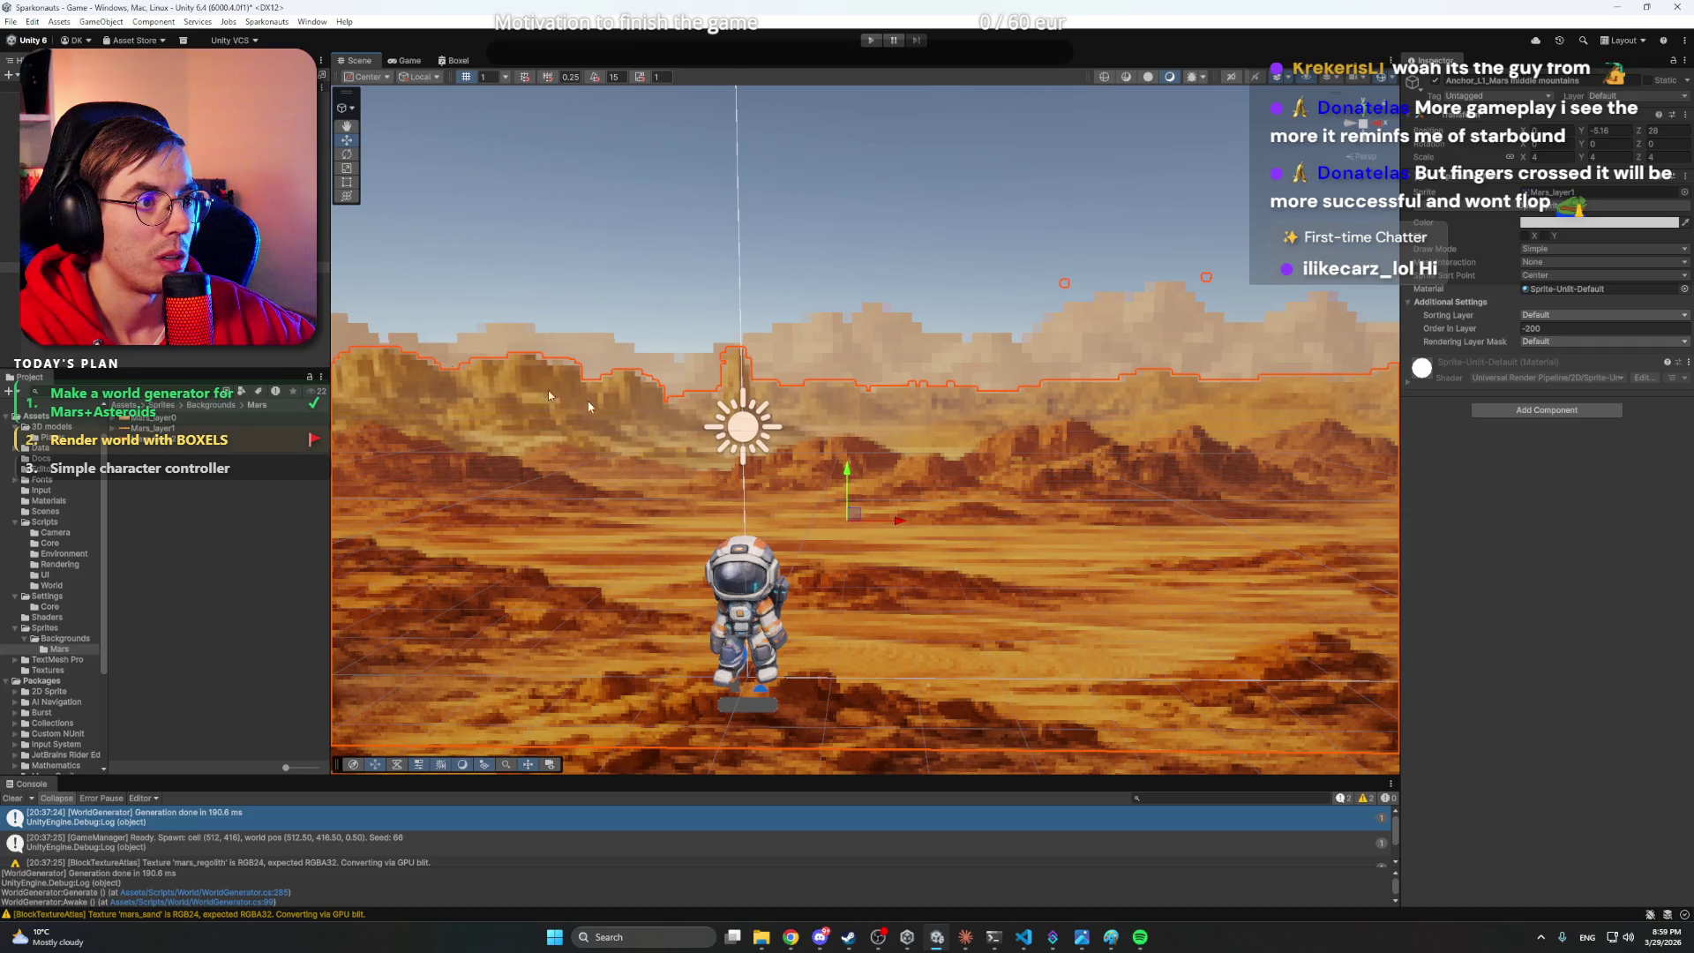
- Deselect the mountain layer and start the game in Play mode
{"action": "left_click", "coordinate": [196, 346]}
{"action": "scroll", "coordinate": [808, 378], "scroll_direction": "up", "scroll_amount": 2}
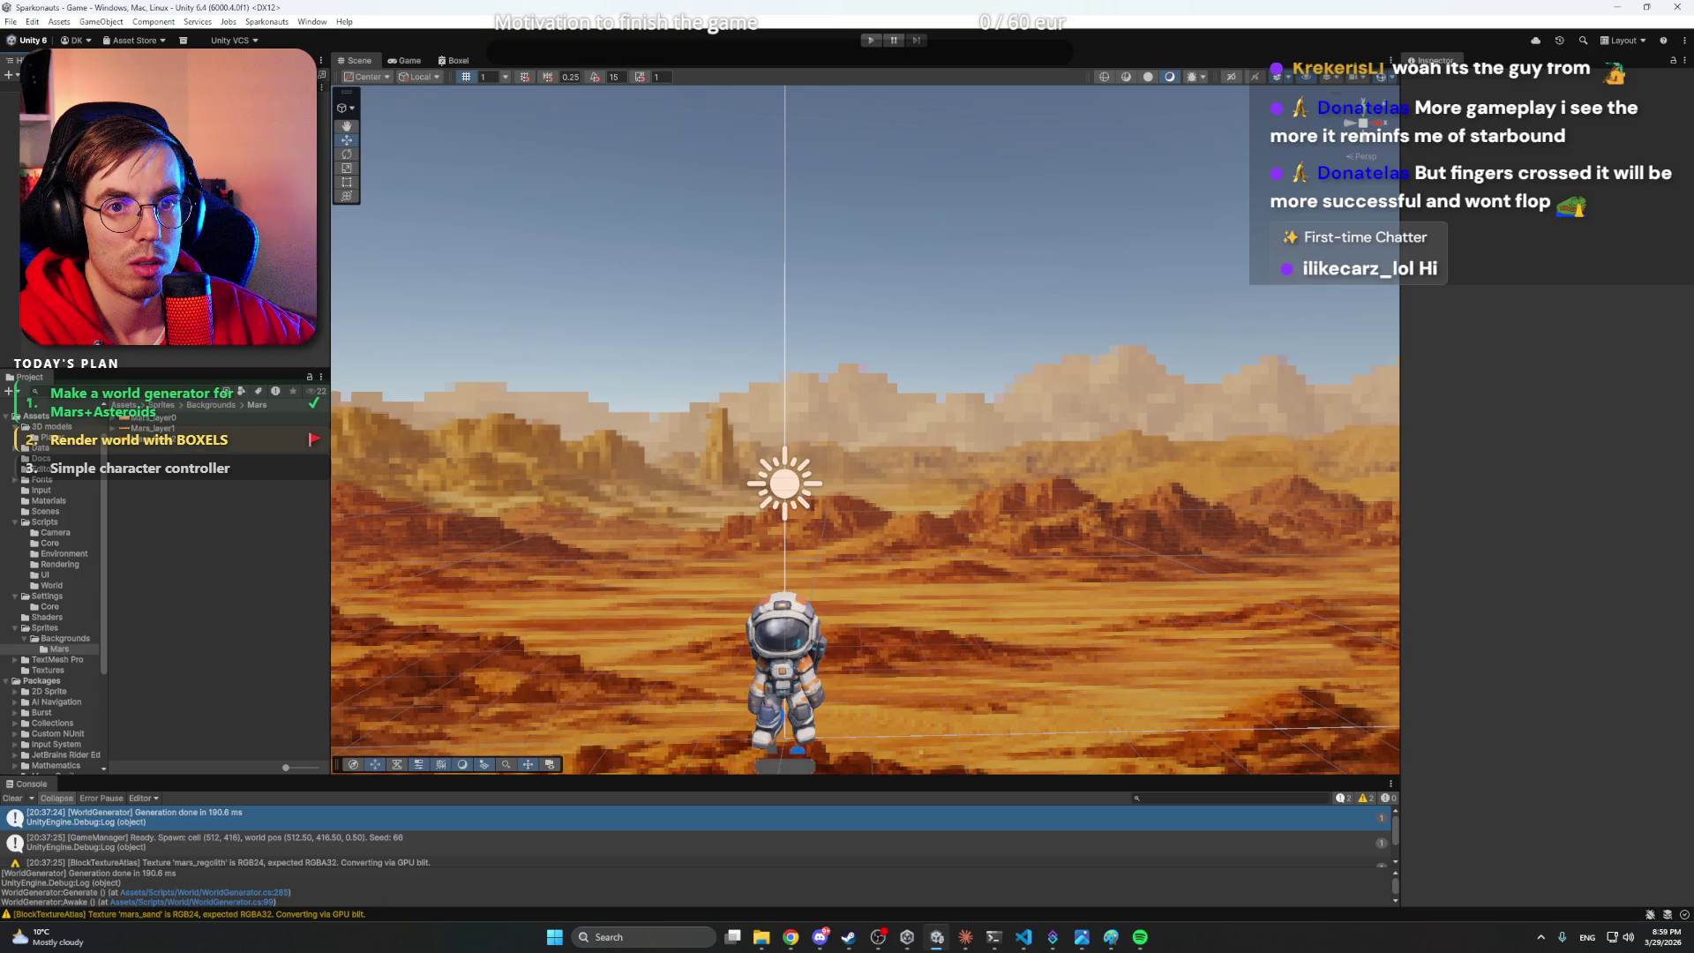
{"action": "left_click", "coordinate": [869, 42]}
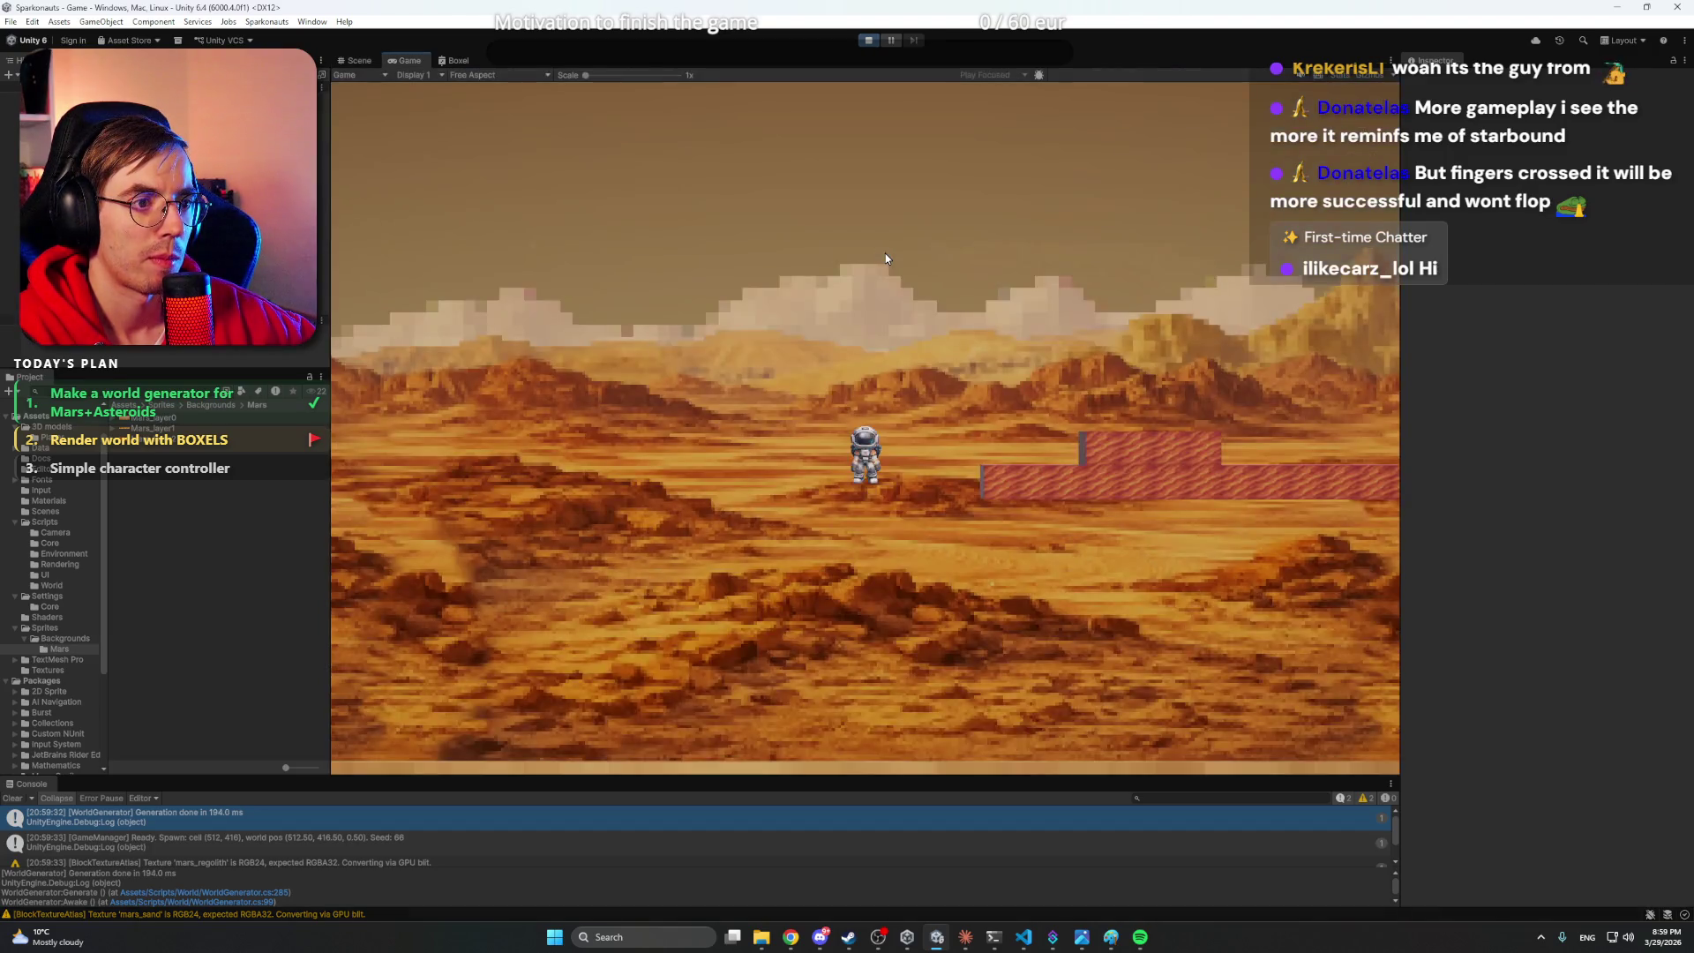
- Walk and jump the astronaut right and left across the terrain, then stop the game
{"action": "key", "text": "d"}
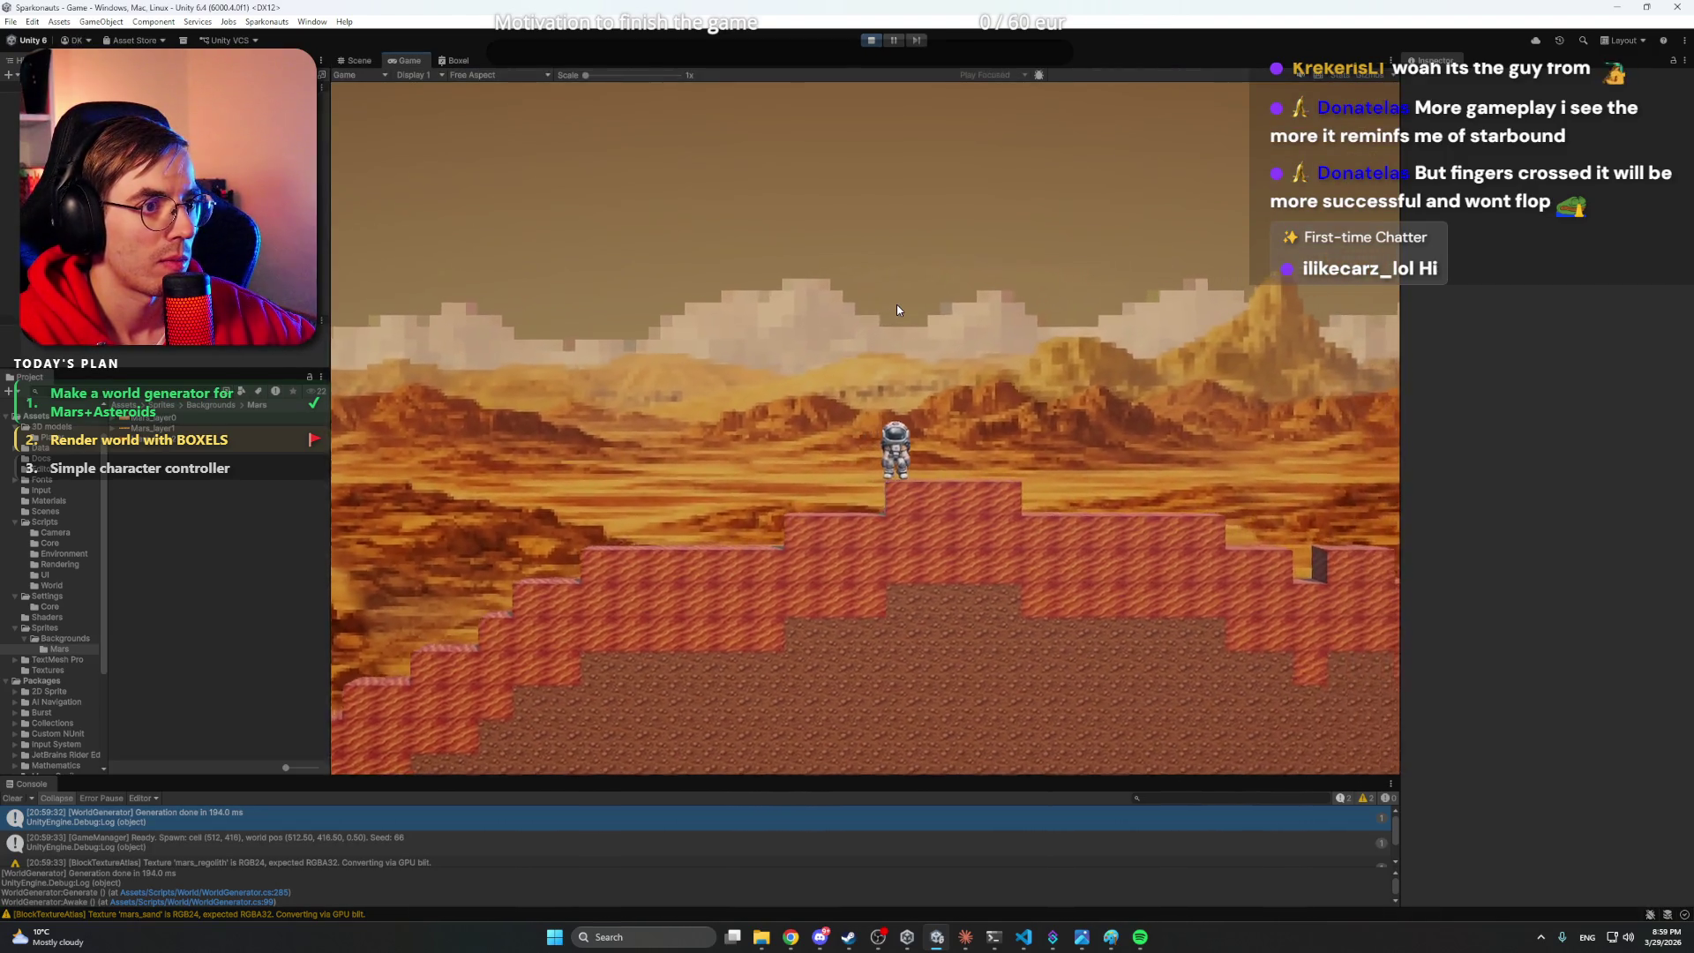
{"action": "key", "text": "d"}
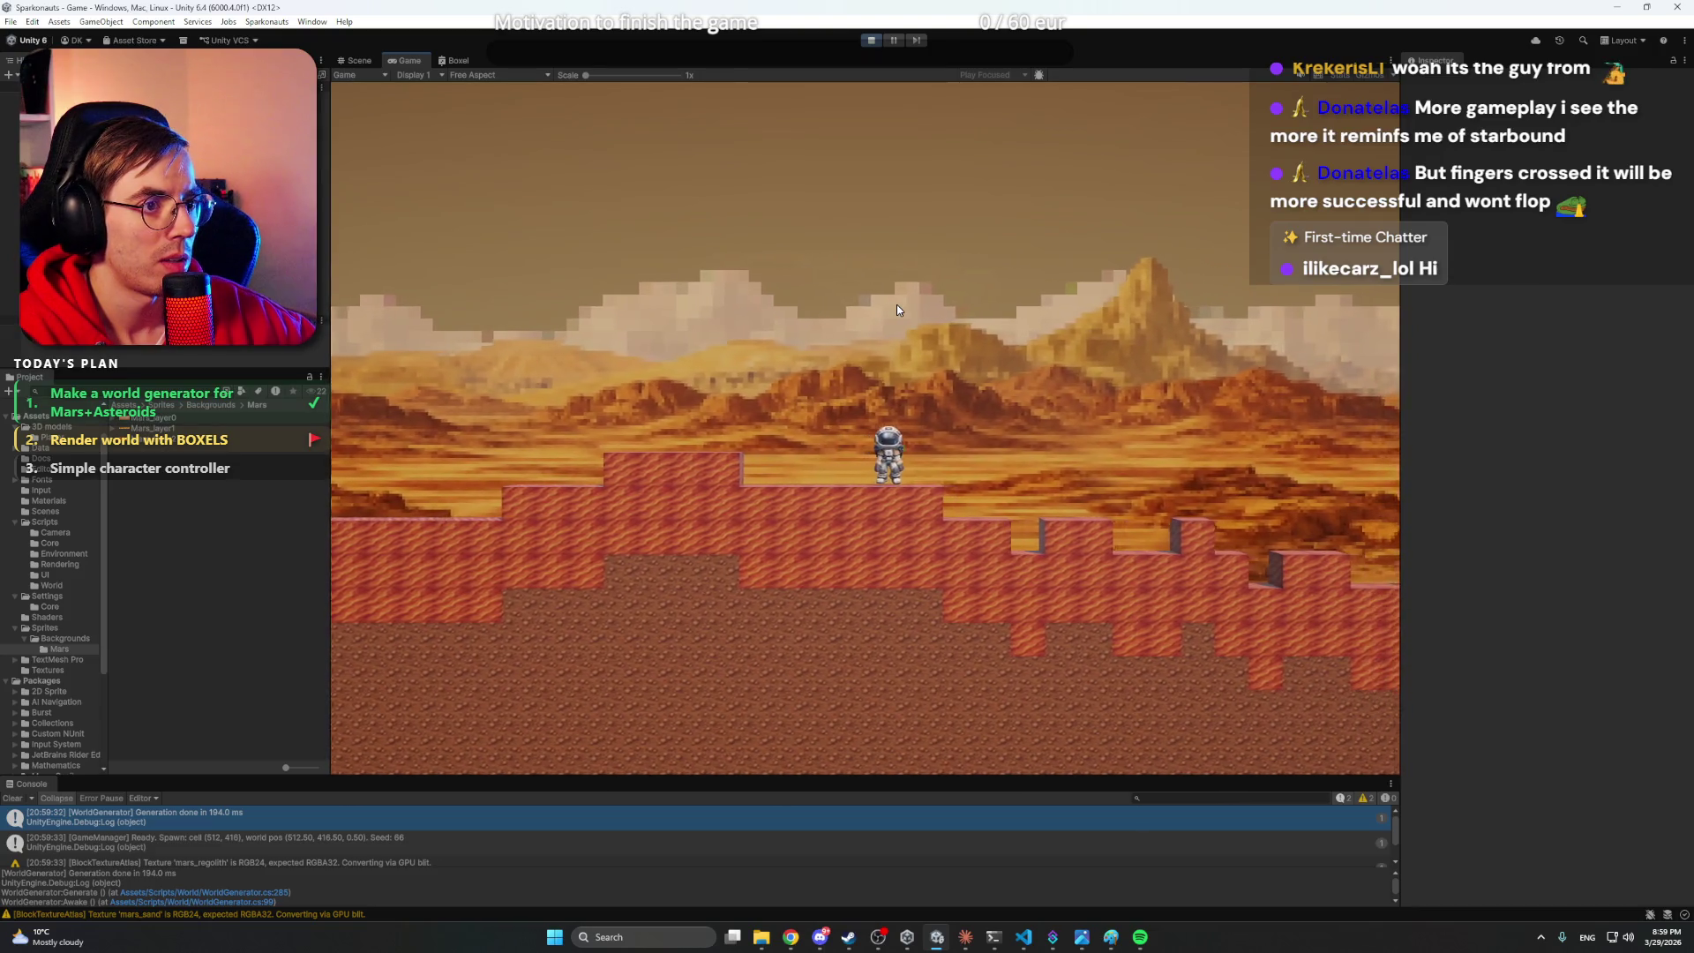
{"action": "key", "text": "a"}
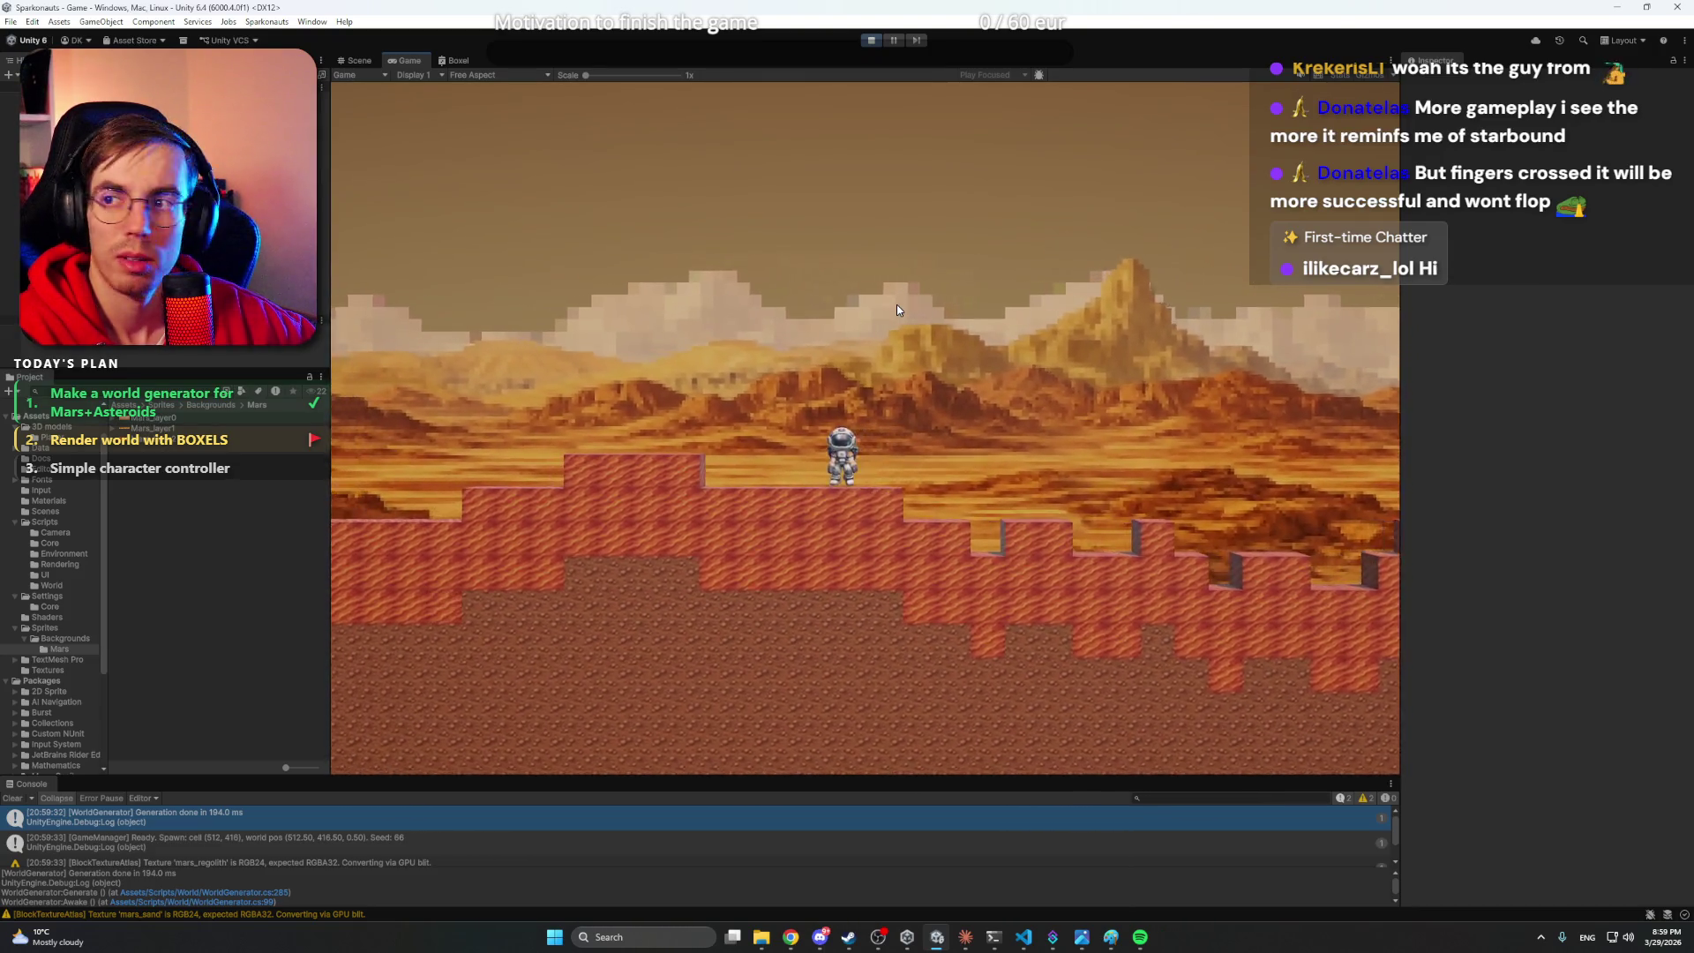
{"action": "key", "text": "a"}
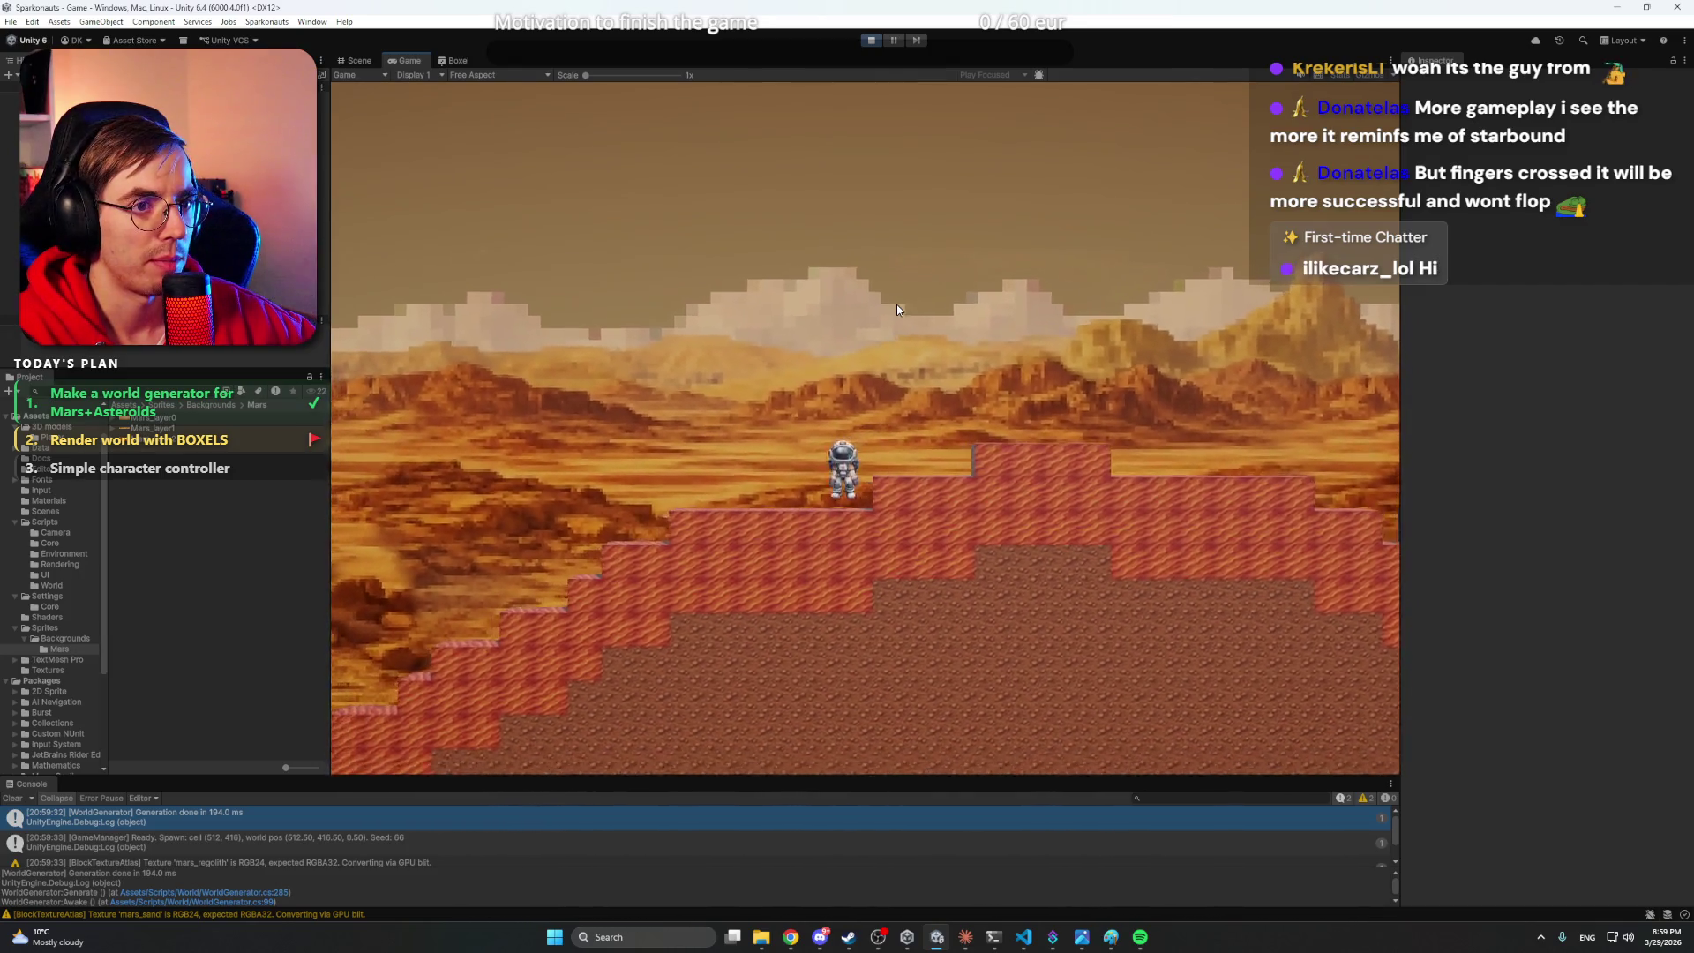
{"action": "key", "text": "d"}
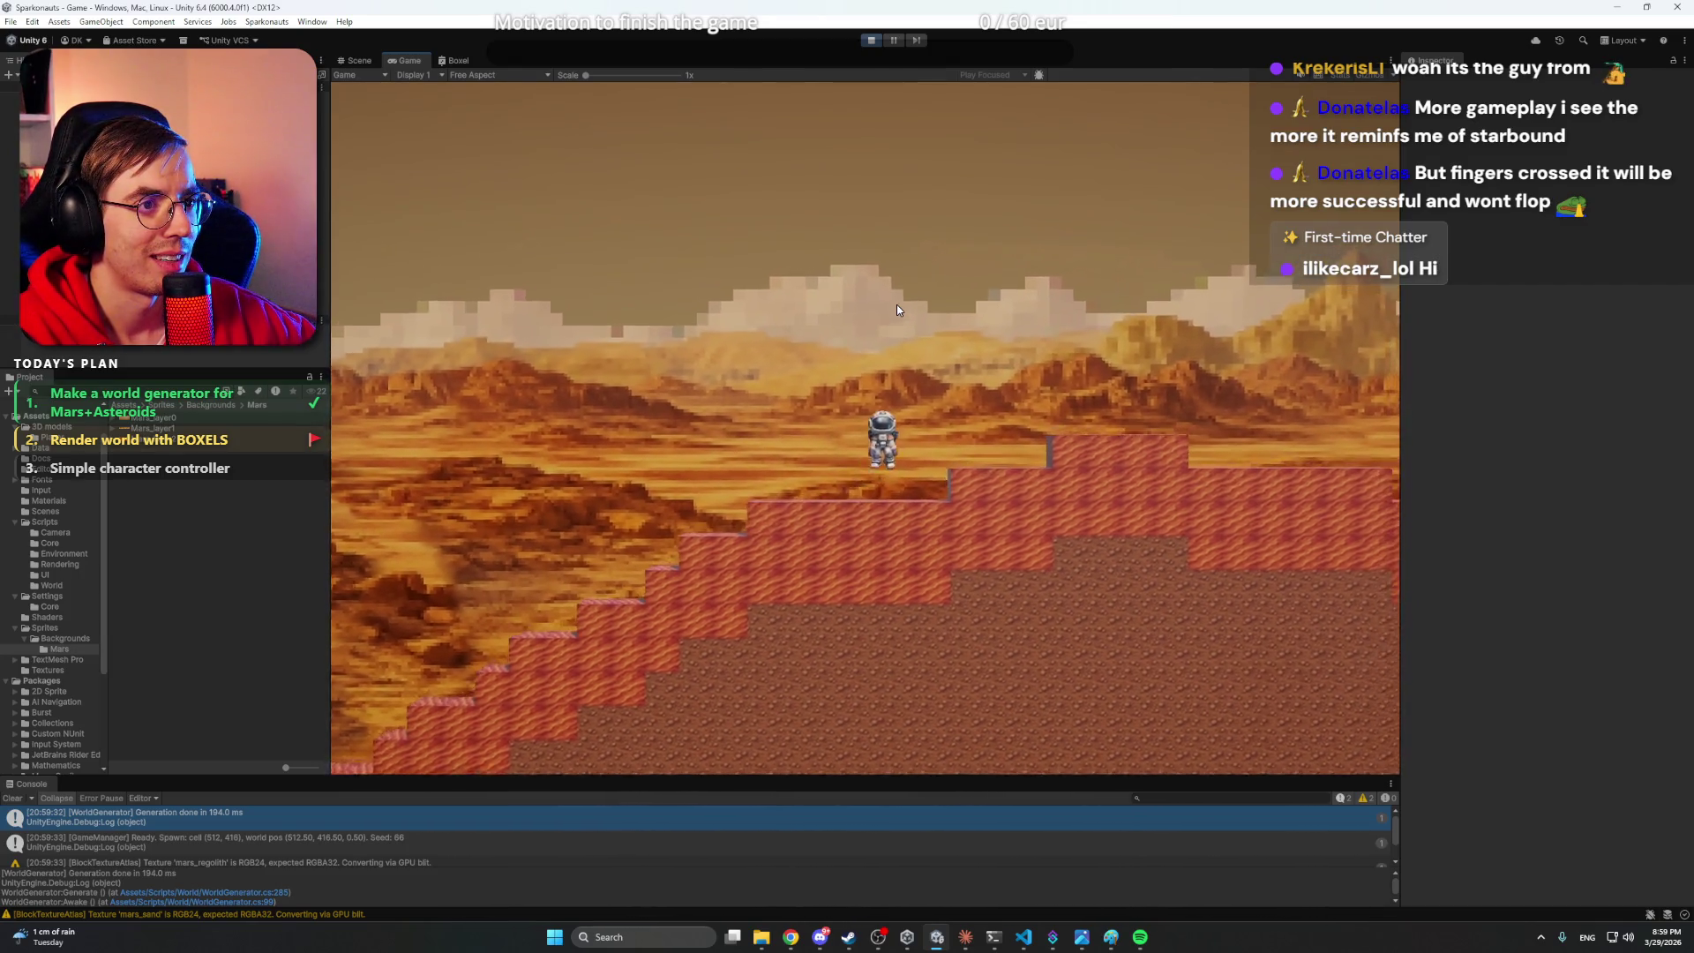
{"action": "key", "text": "space"}
{"action": "key", "text": "d"}
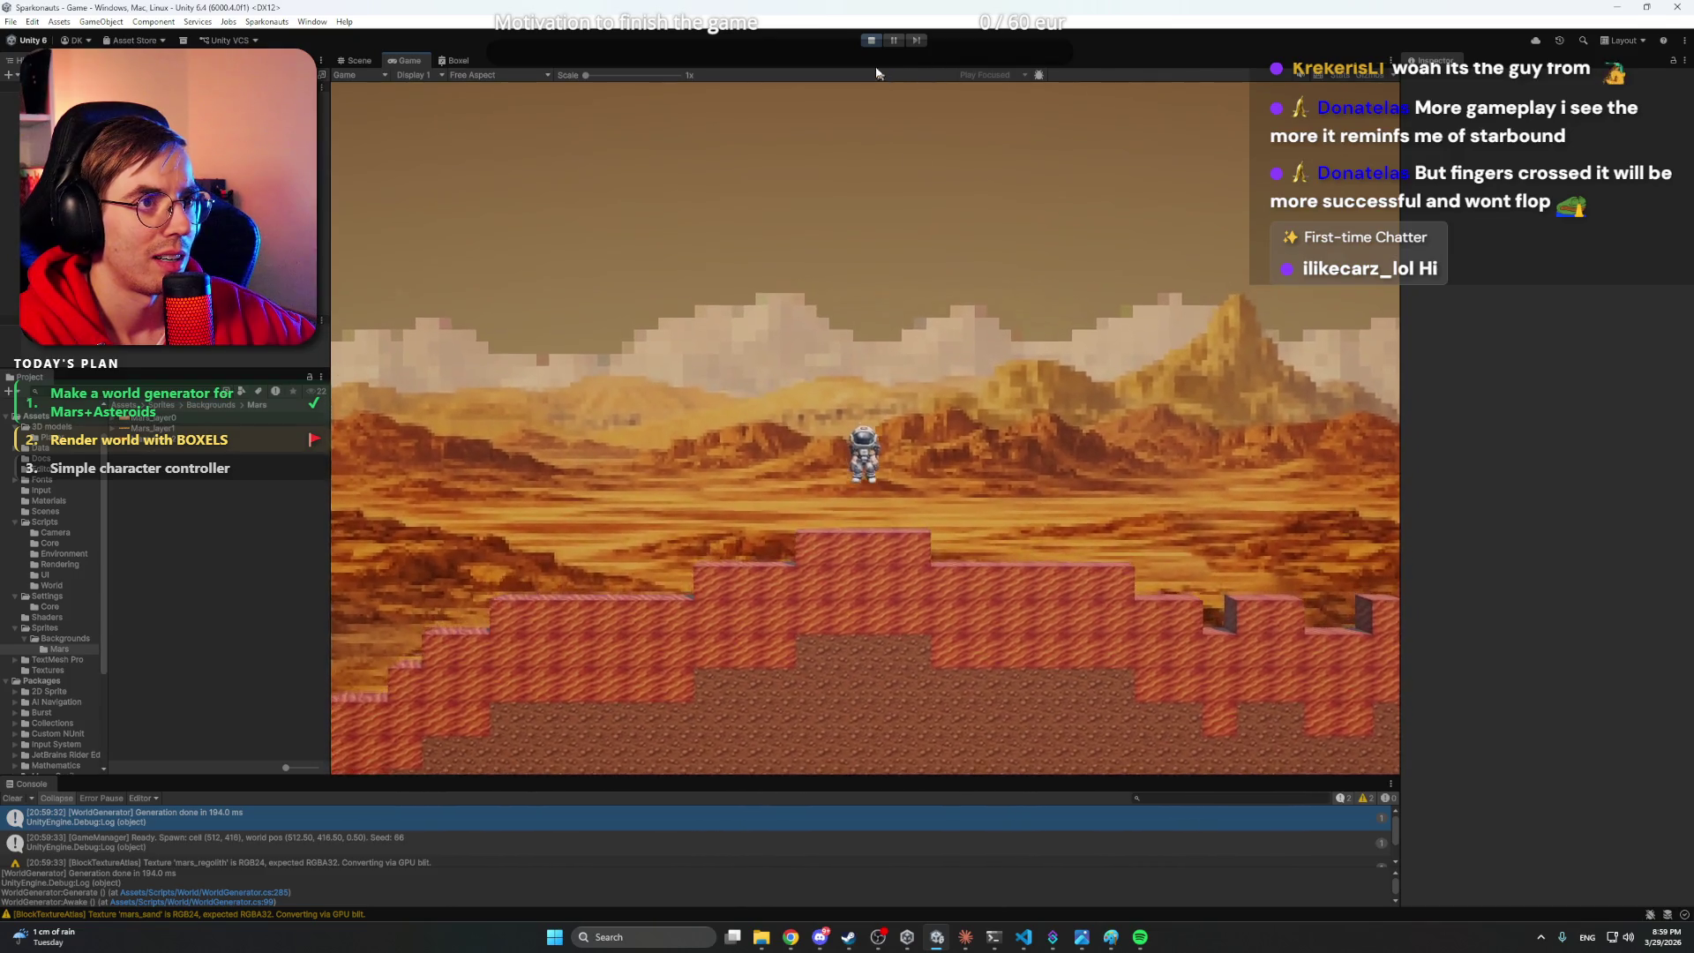
{"action": "left_click", "coordinate": [872, 41]}
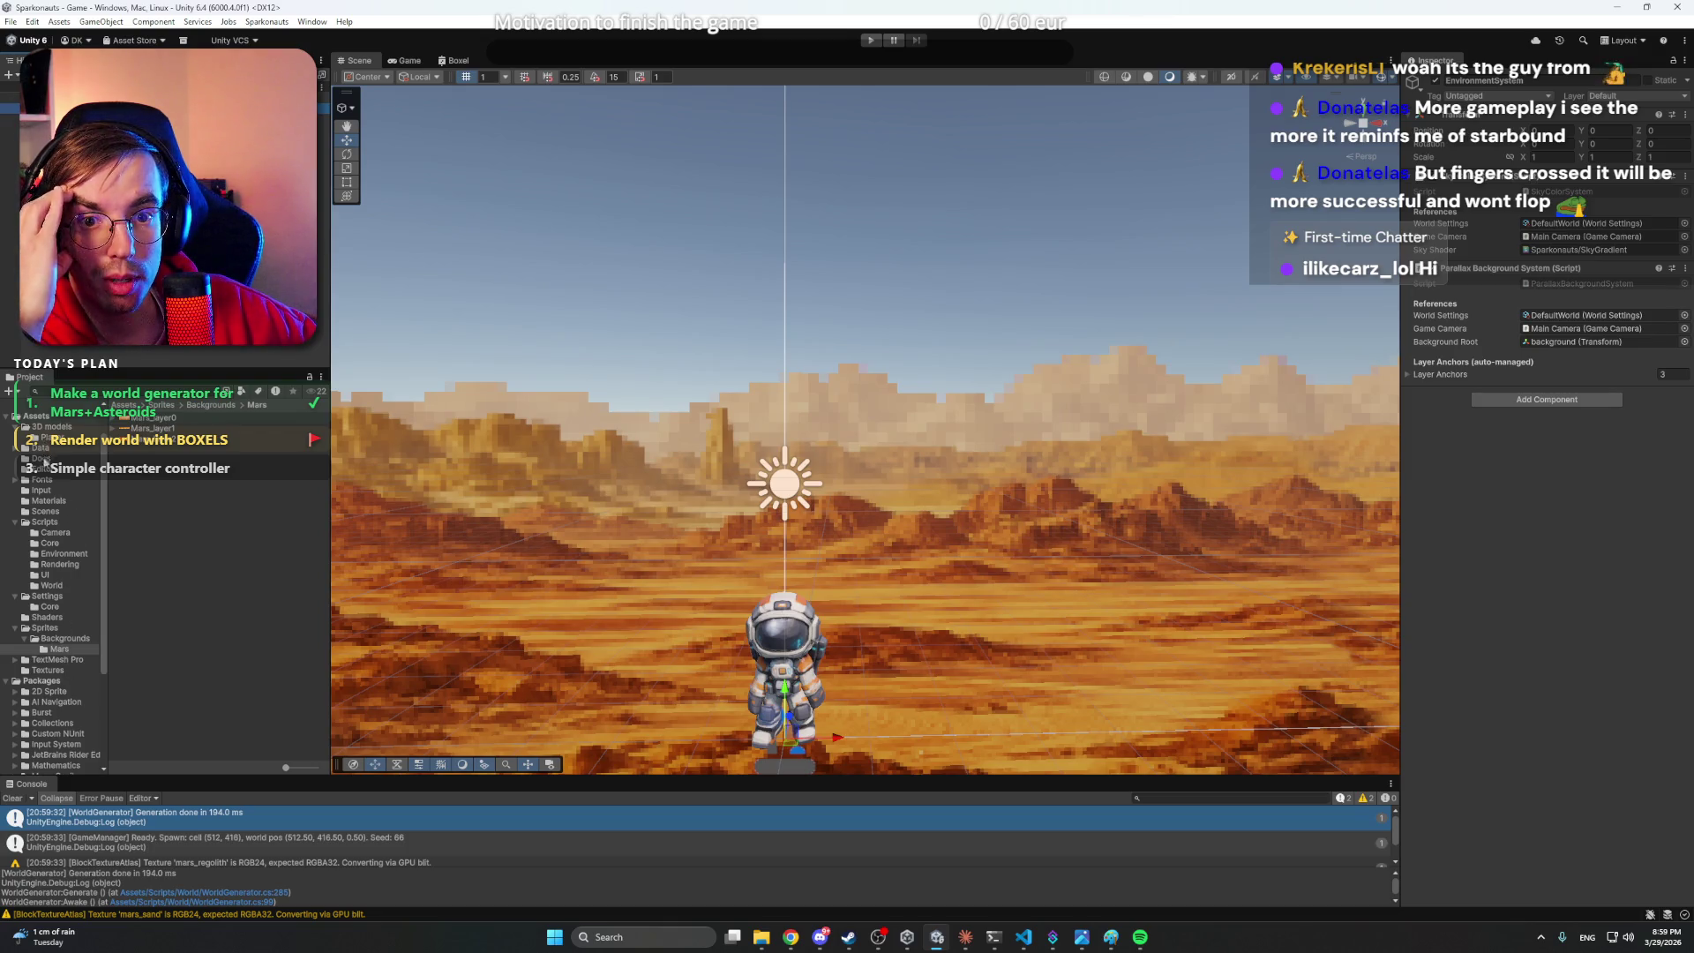
- Browse Settings > Data > World and show the WorldSettings script
{"action": "left_click", "coordinate": [52, 608]}
{"action": "left_click", "coordinate": [50, 597]}
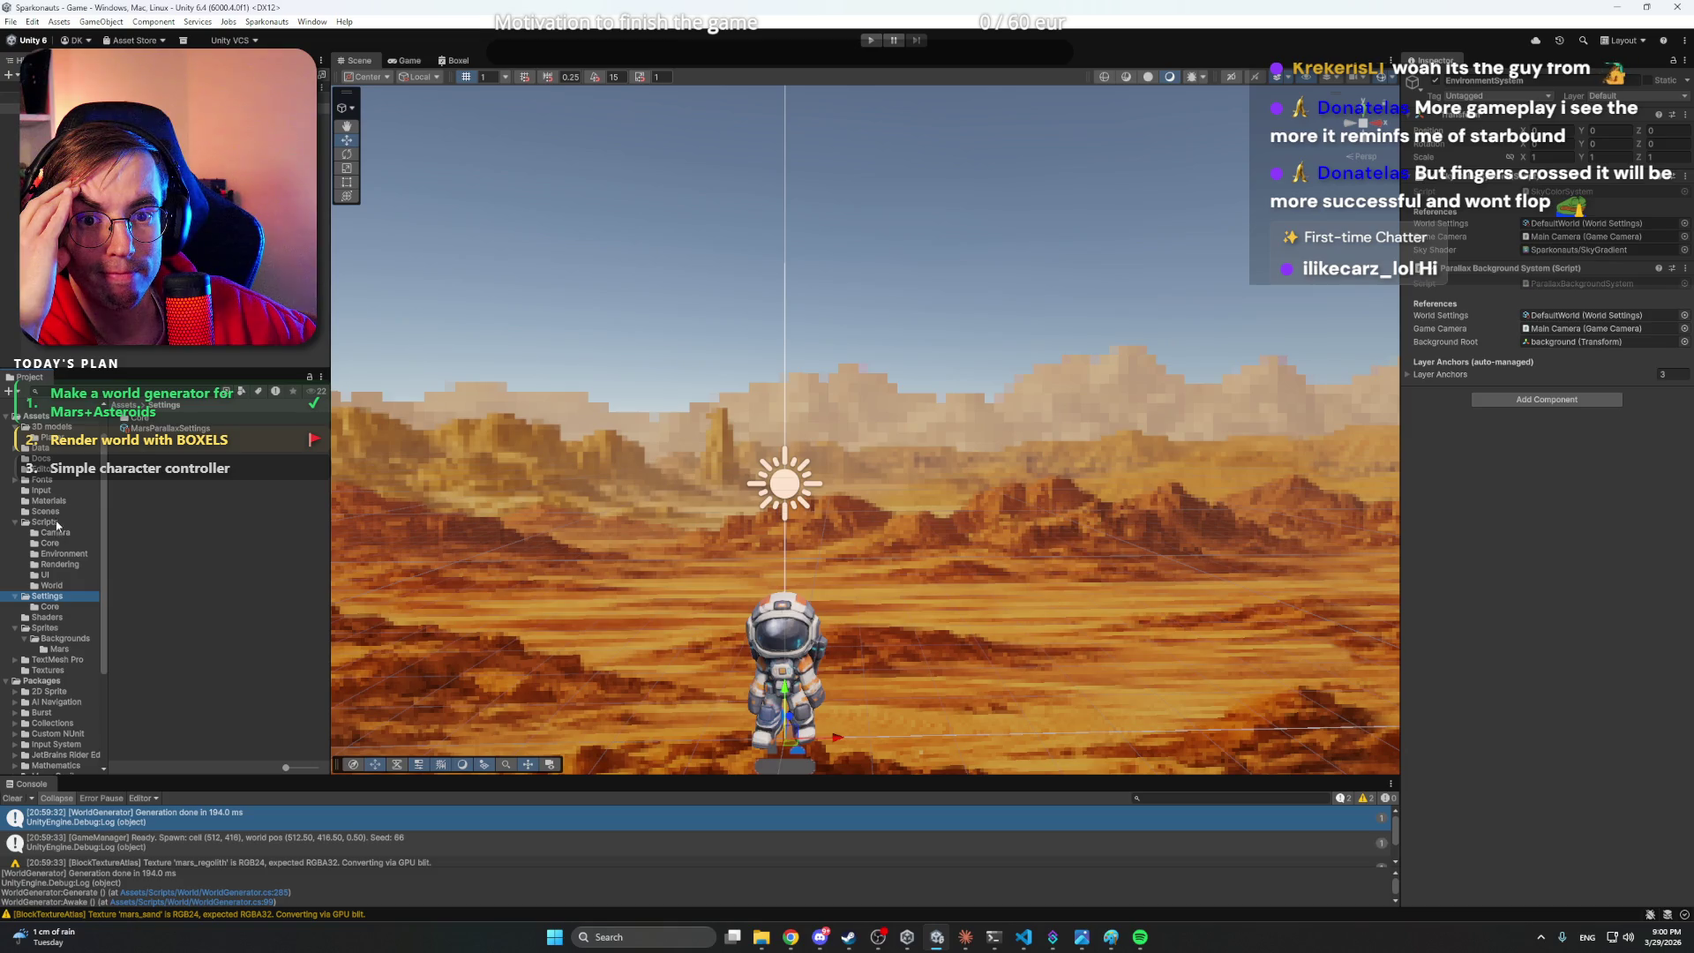
{"action": "left_click", "coordinate": [39, 448]}
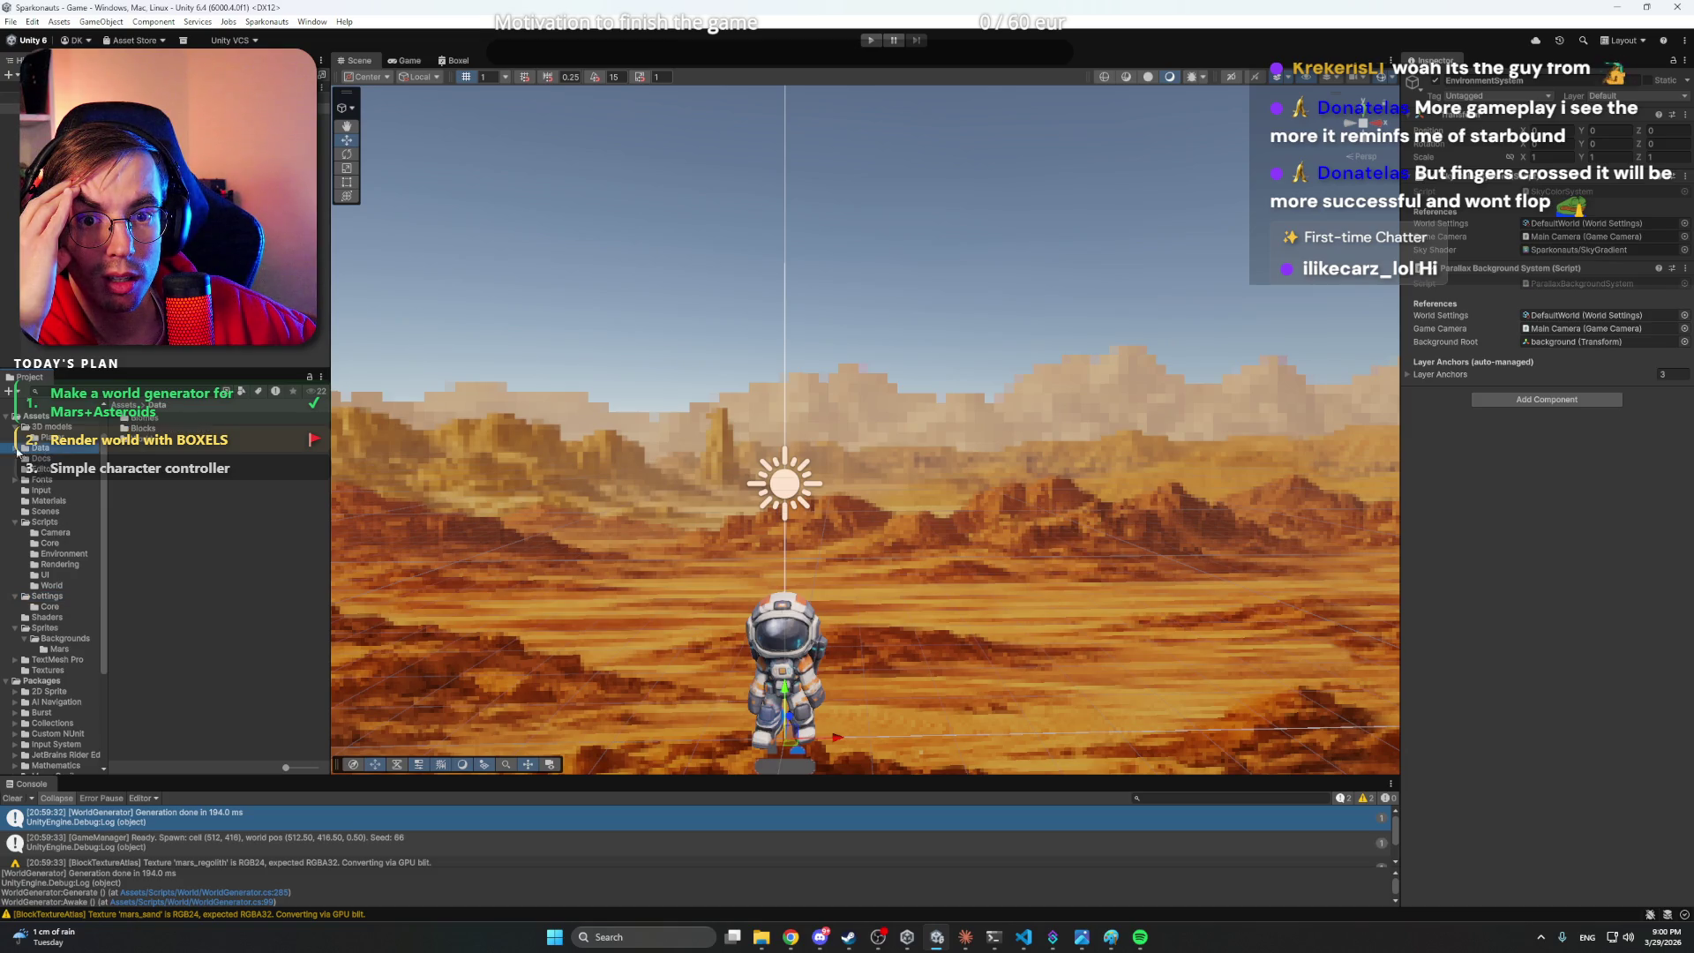
{"action": "double_click", "coordinate": [159, 439]}
{"action": "left_click", "coordinate": [159, 429]}
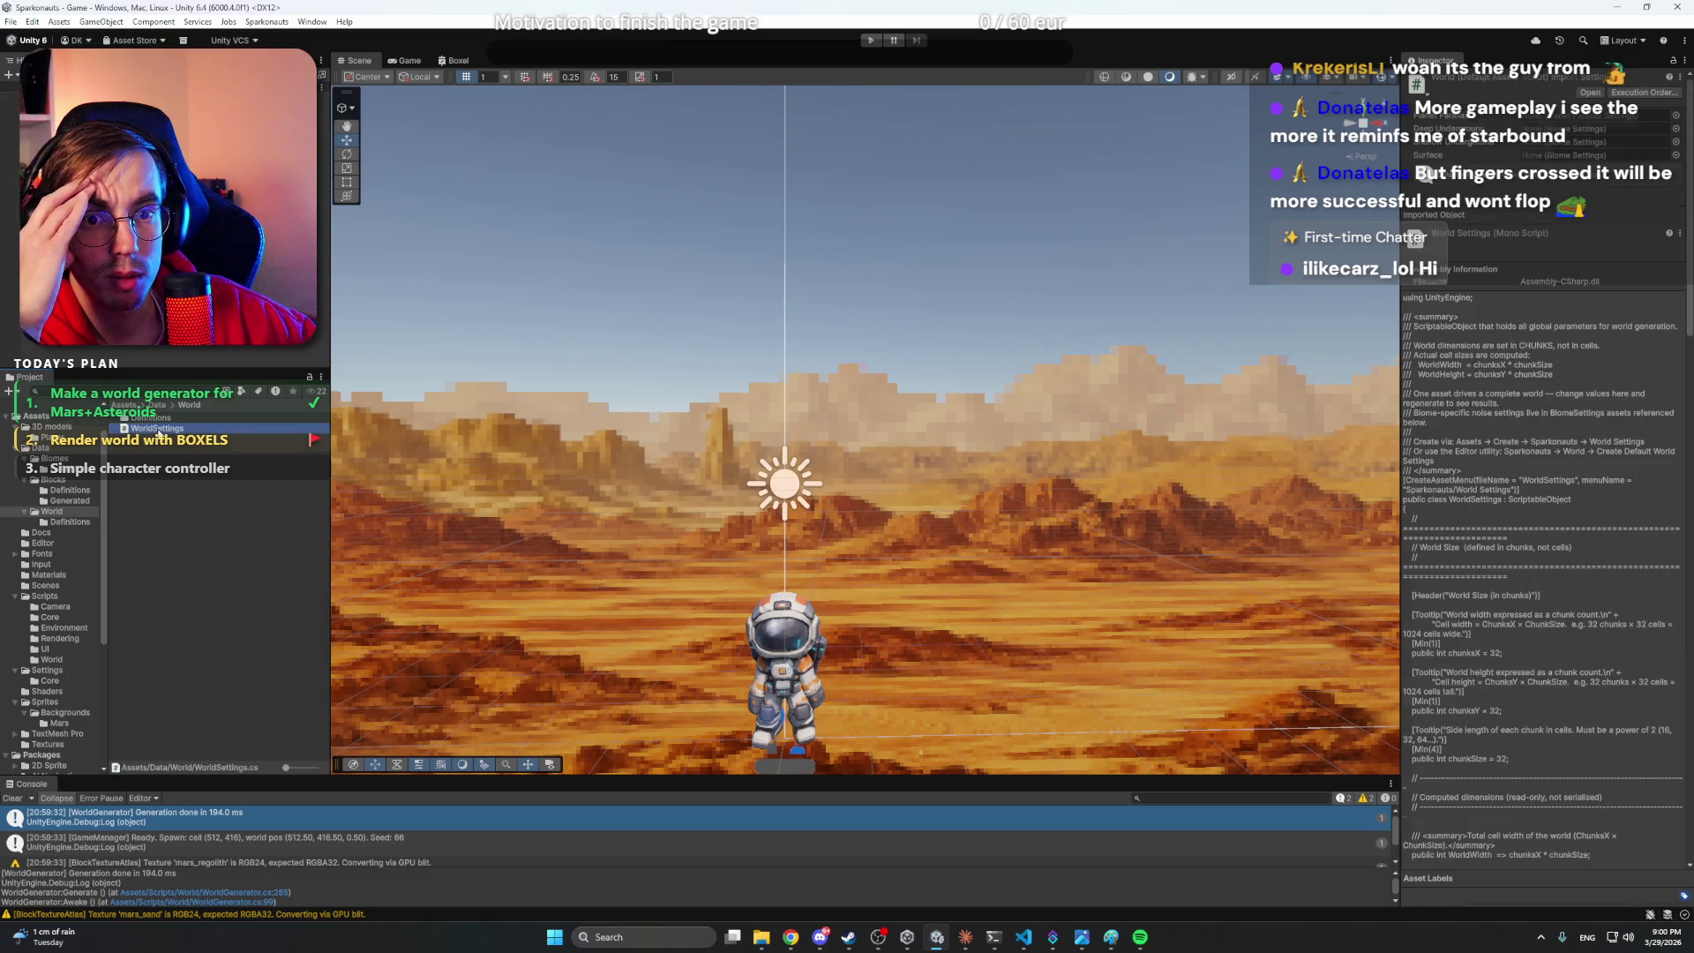
- In DefaultWorld's Surface Sky Gradient, lighten the first colour key to pale cream
{"action": "double_click", "coordinate": [152, 419]}
{"action": "left_click", "coordinate": [153, 420]}
{"action": "scroll", "coordinate": [1445, 622], "scroll_direction": "down", "scroll_amount": 3}
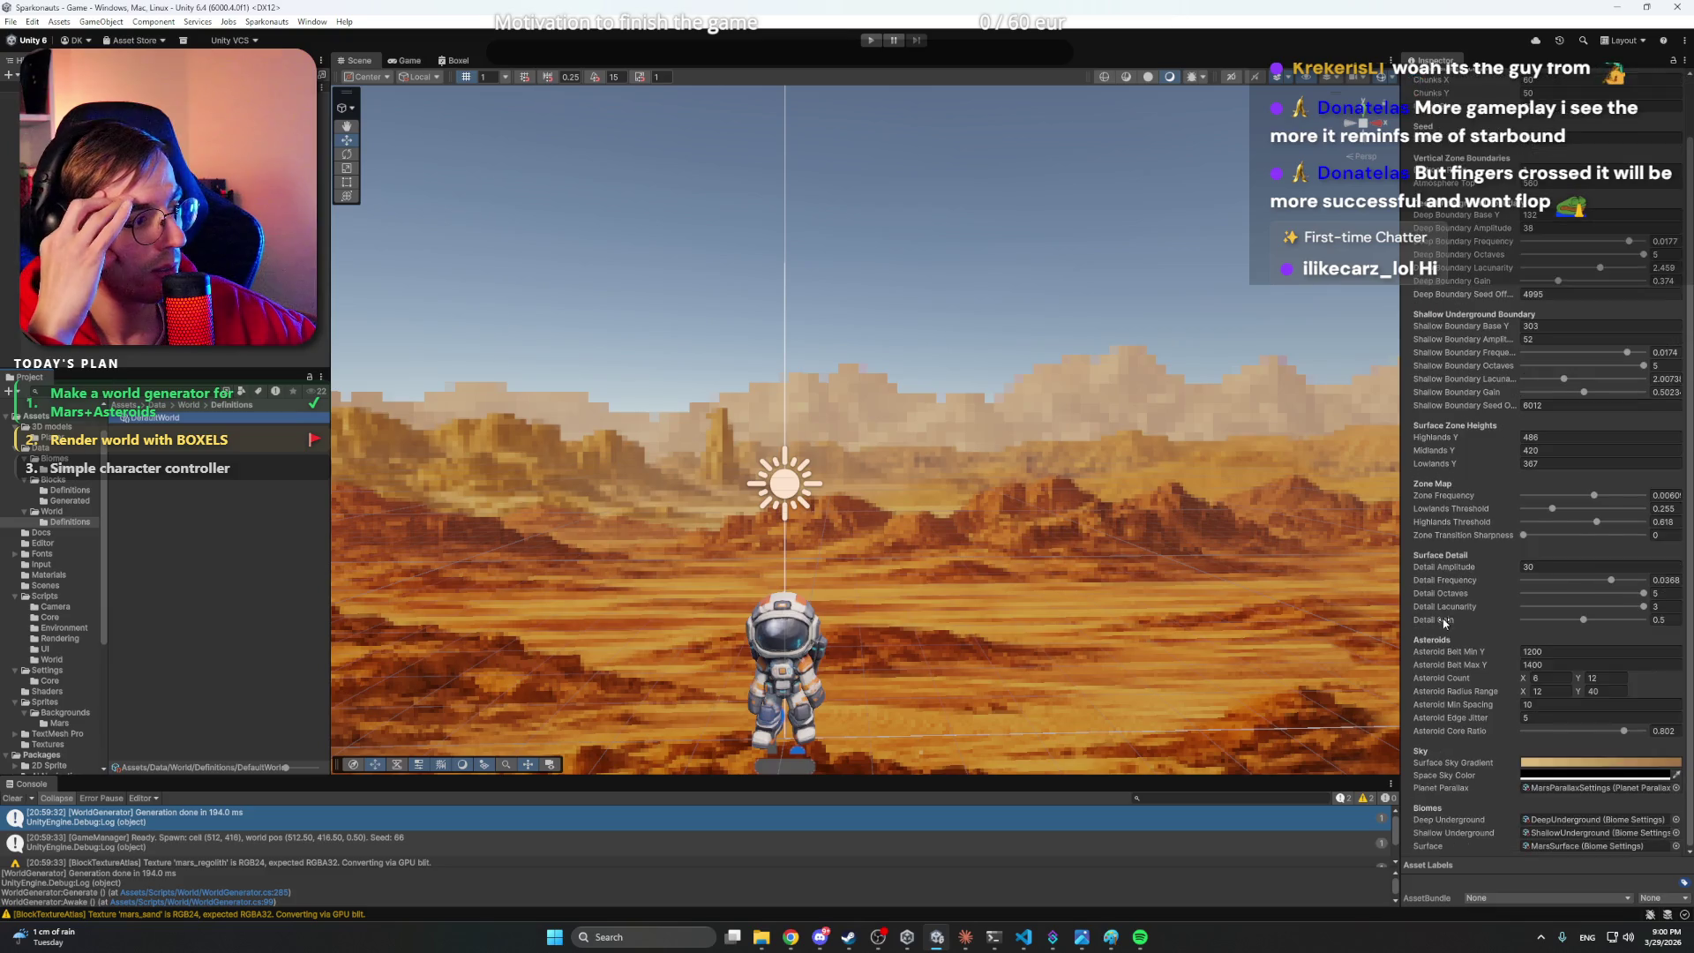
{"action": "left_click", "coordinate": [1576, 760]}
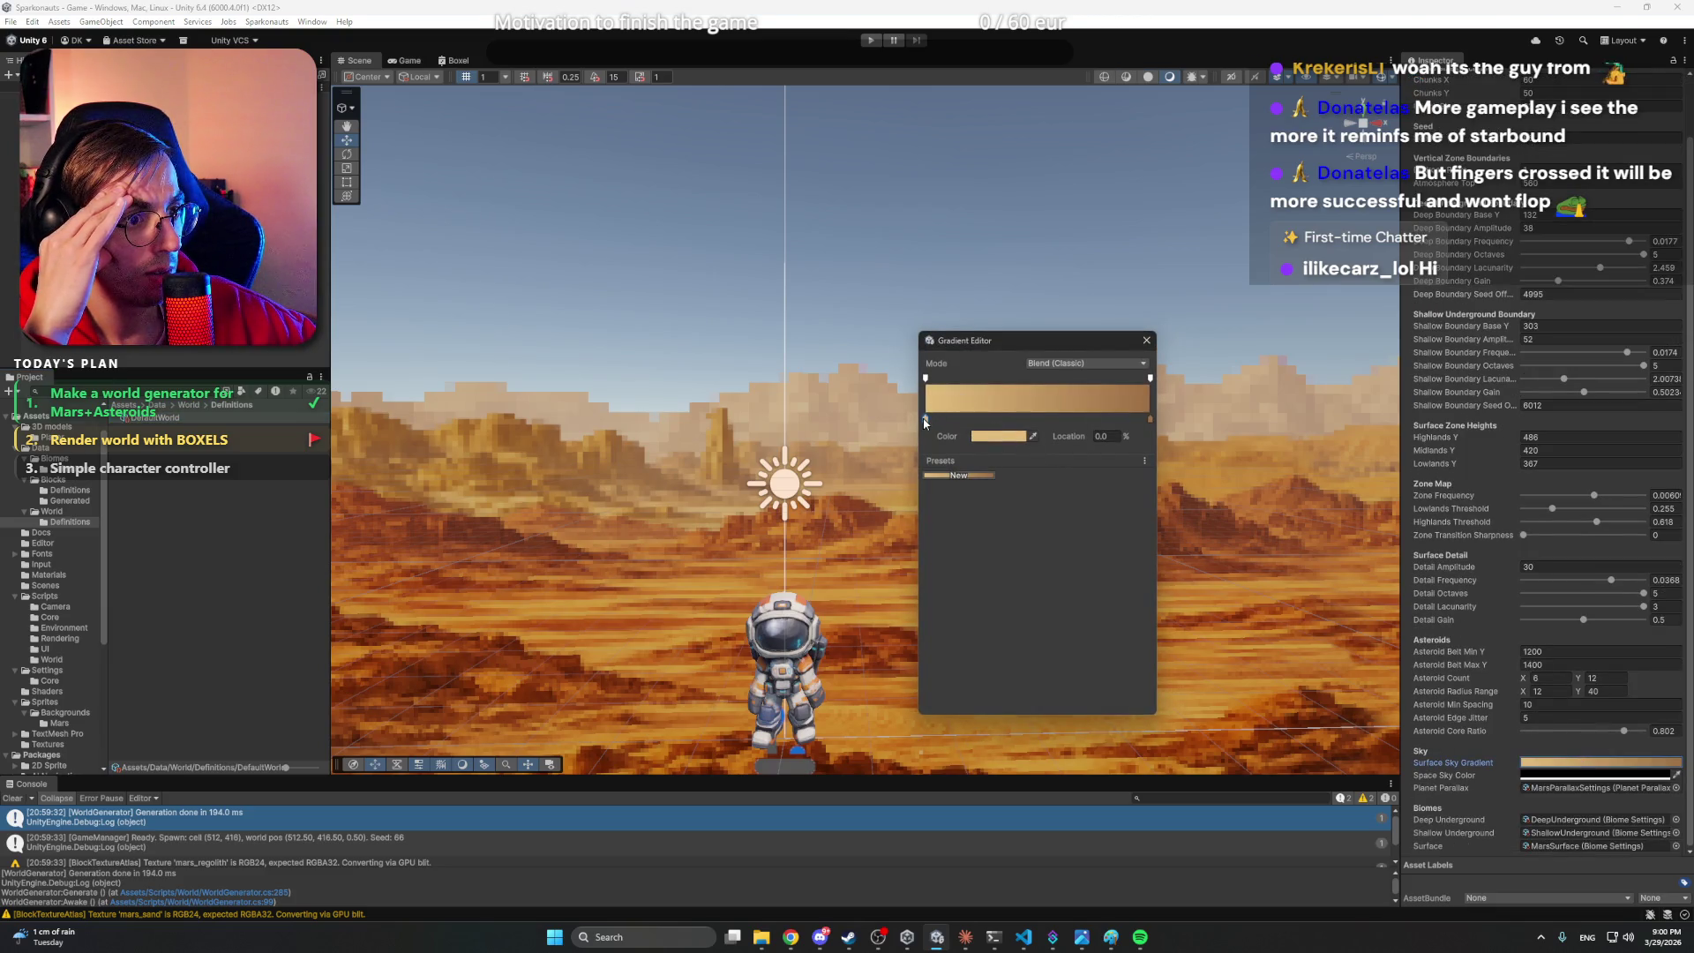
{"action": "left_click", "coordinate": [1008, 436]}
{"action": "left_click_drag", "start_coordinate": [1076, 510], "coordinate": [1071, 509]}
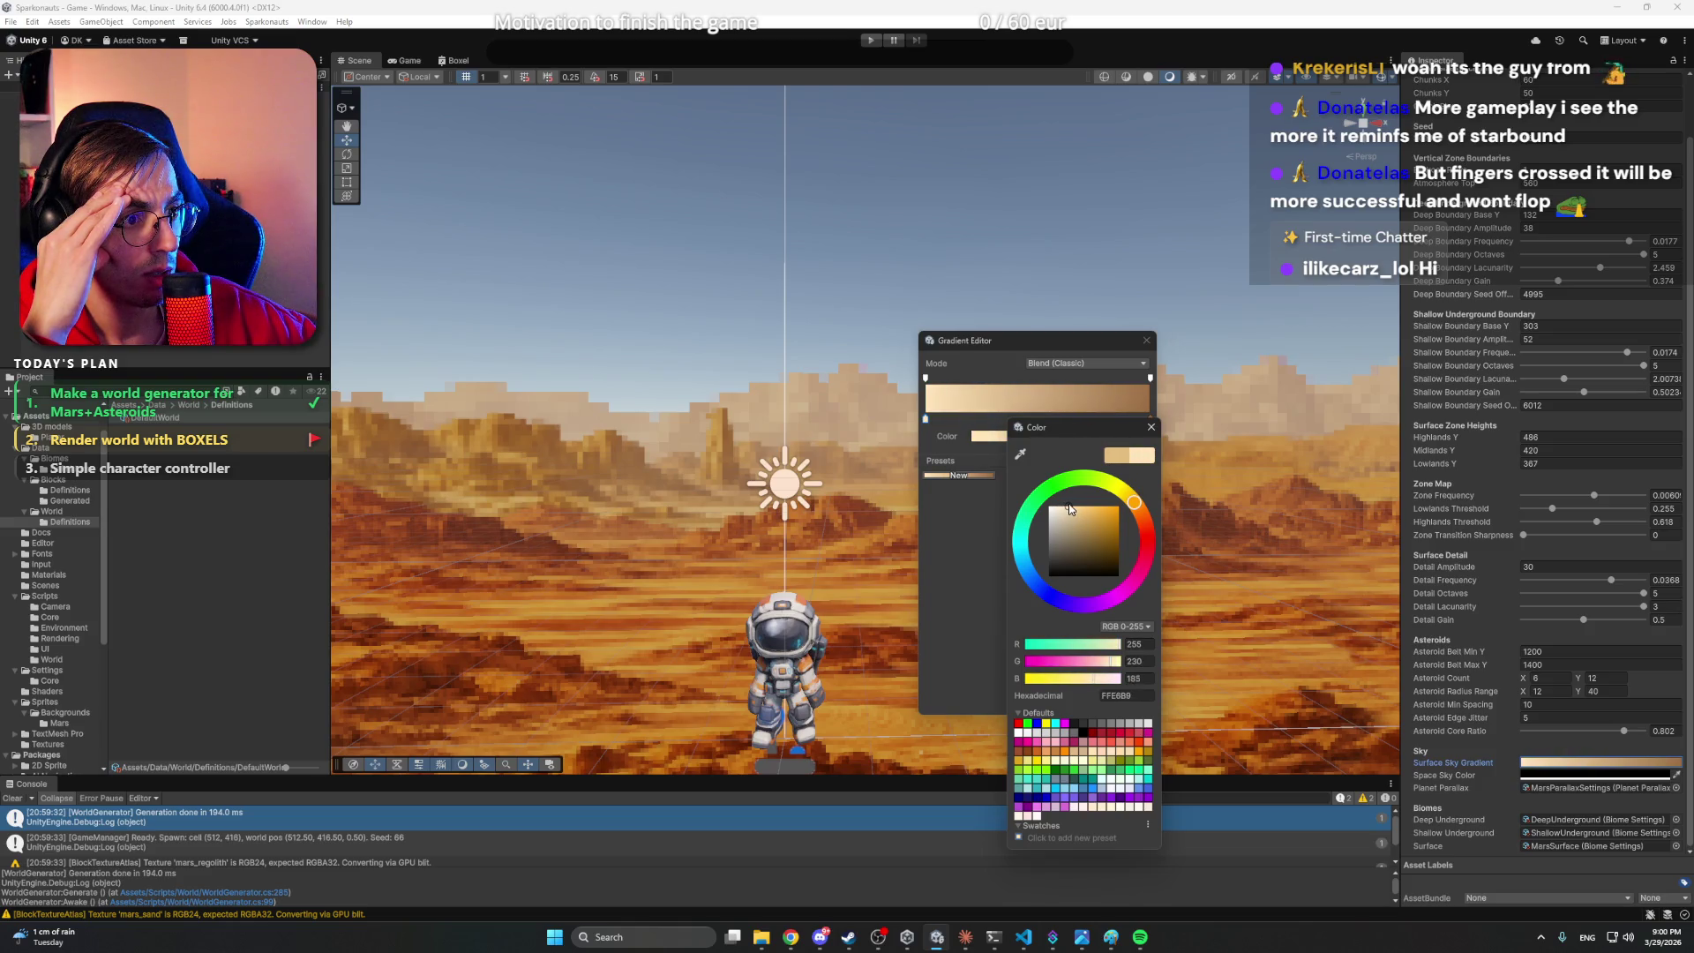
{"action": "left_click", "coordinate": [1151, 428]}
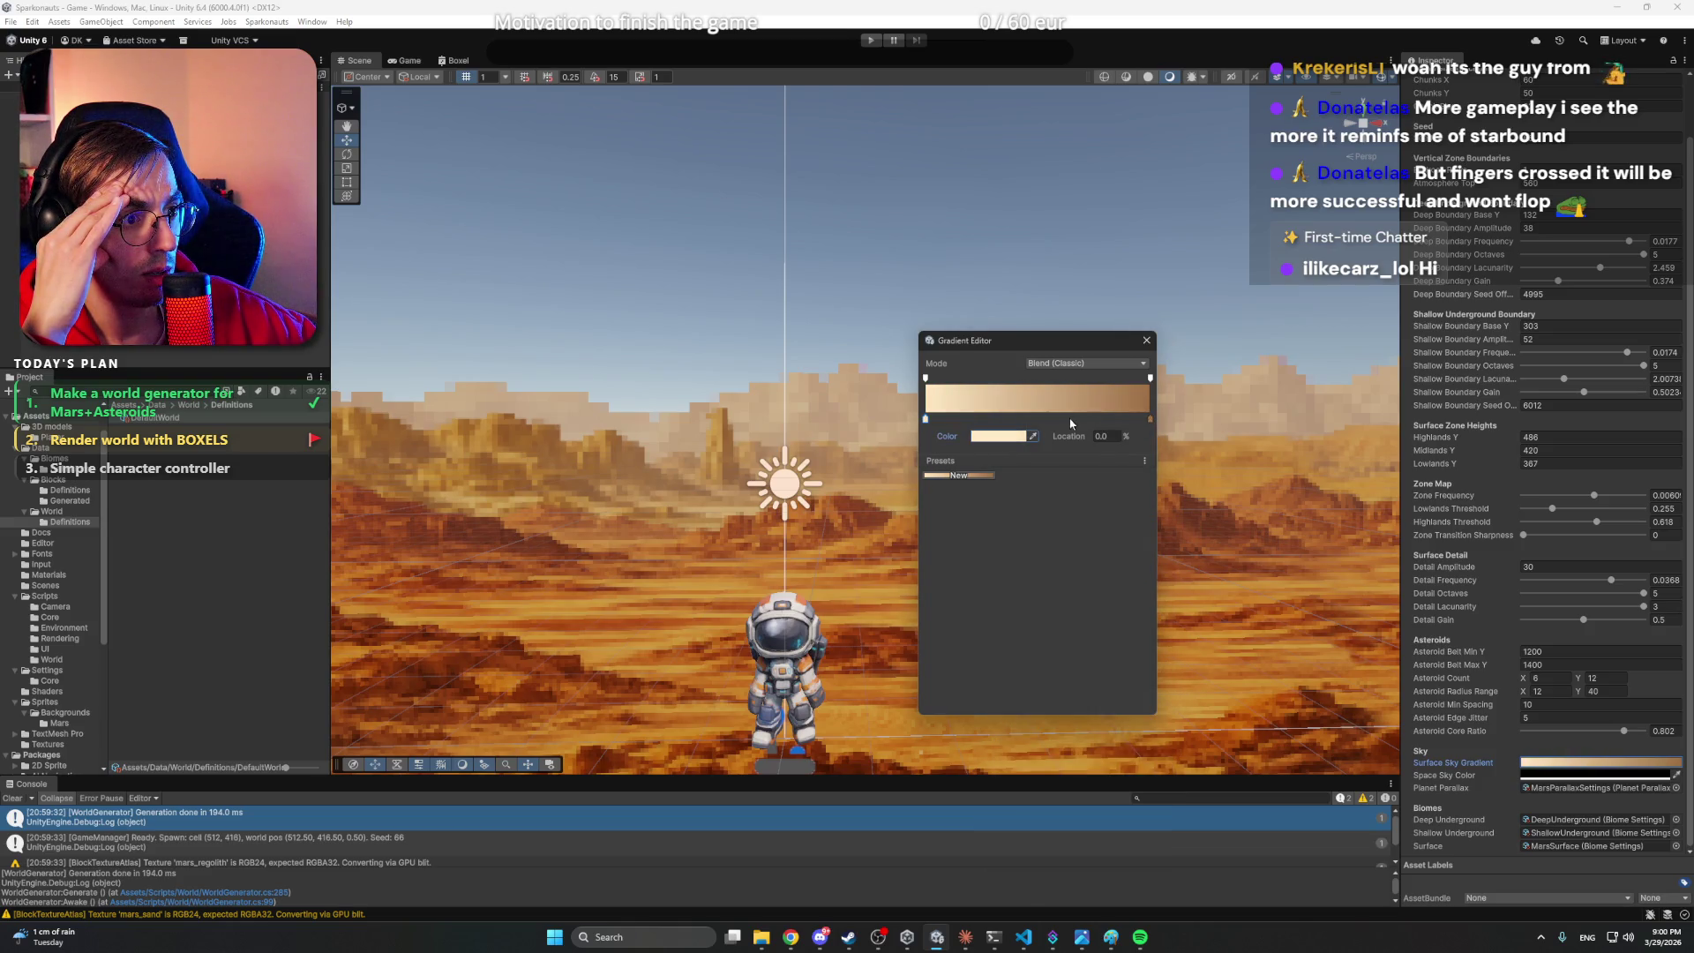
- Lighten the second gradient key to soft tan and close the Gradient Editor
{"action": "left_click", "coordinate": [1013, 437]}
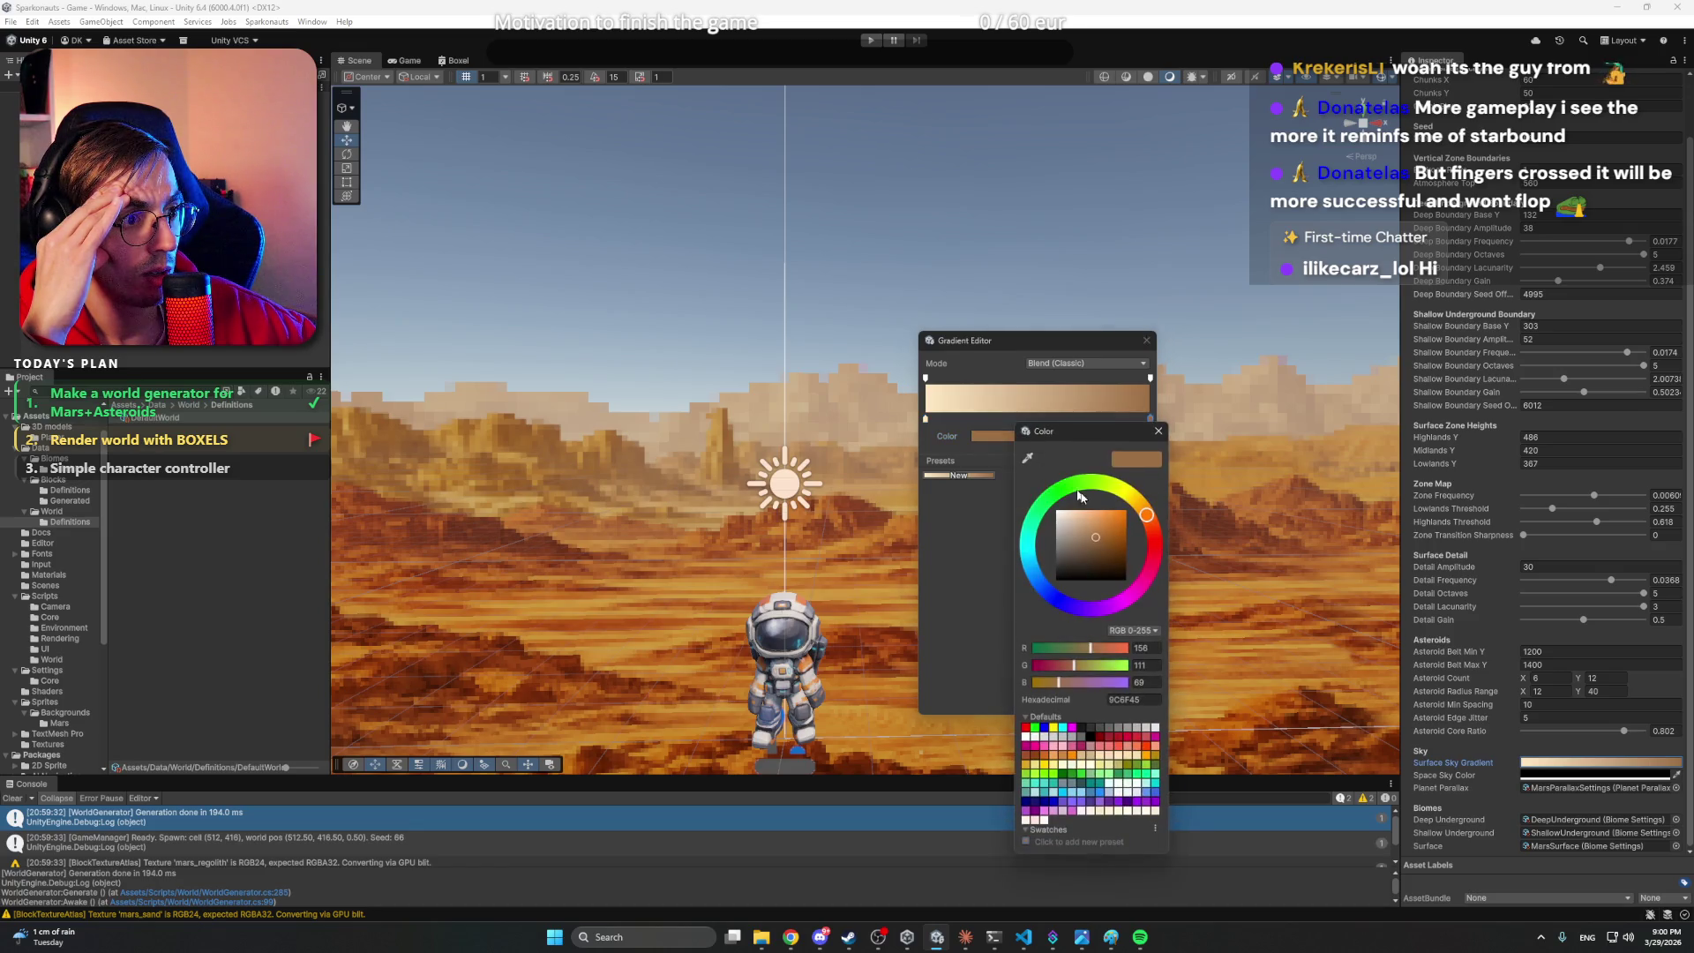
{"action": "left_click_drag", "start_coordinate": [1096, 536], "coordinate": [1088, 529]}
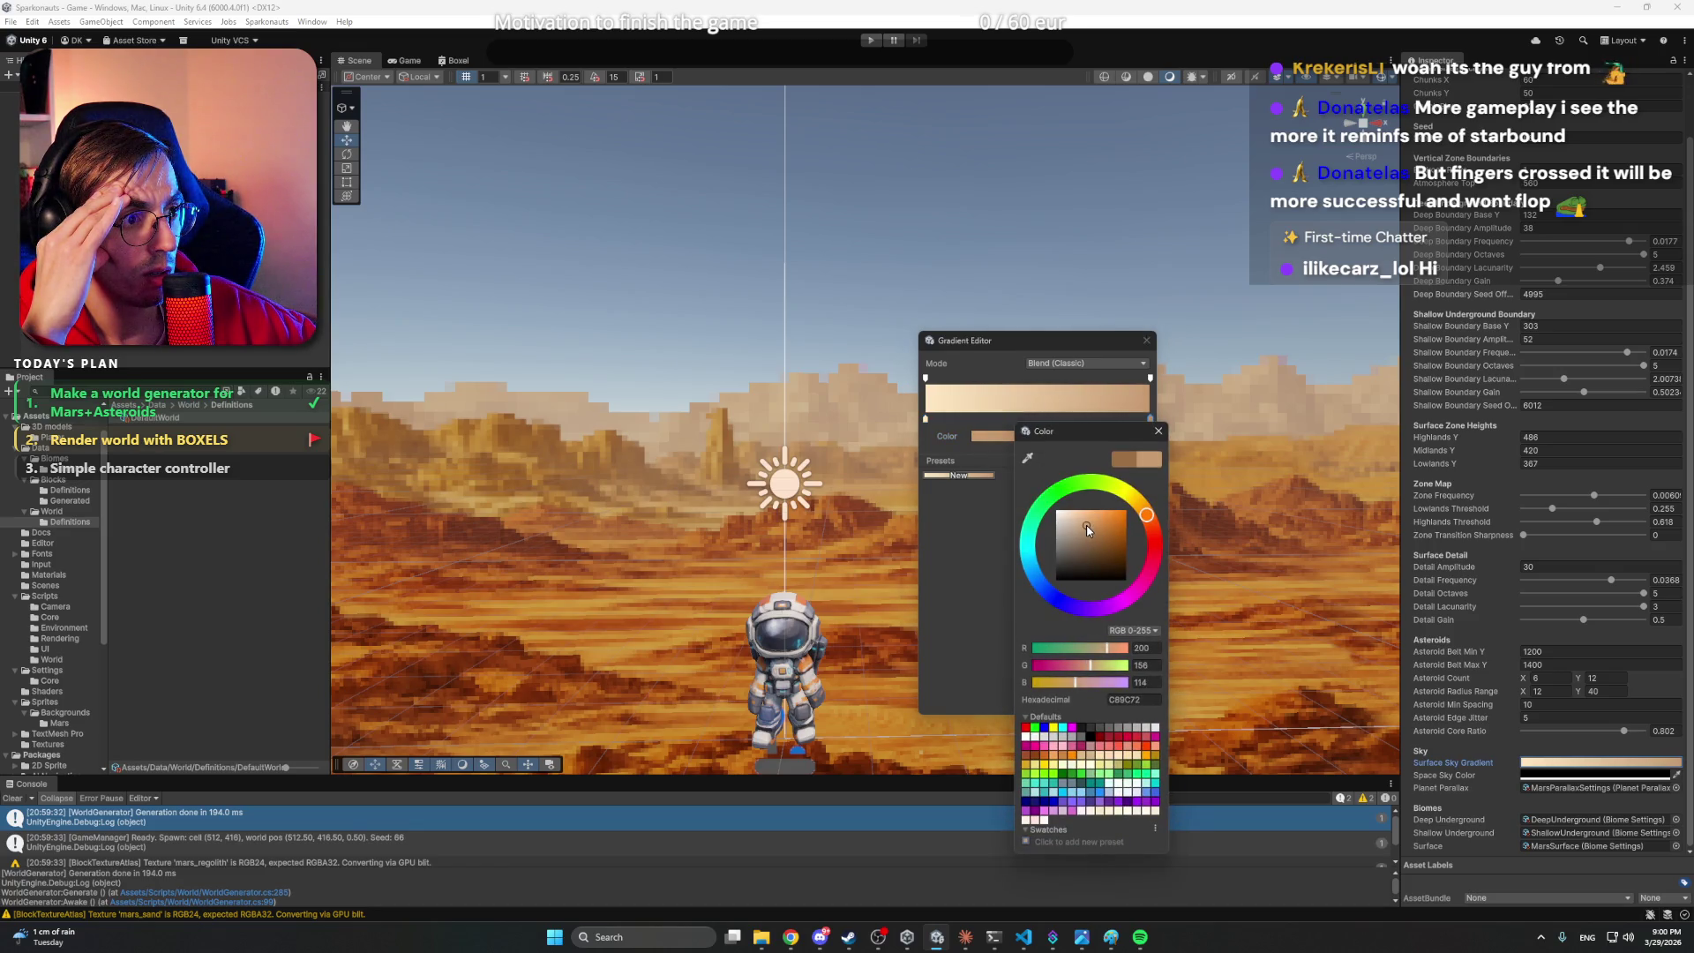
{"action": "left_click", "coordinate": [1158, 432]}
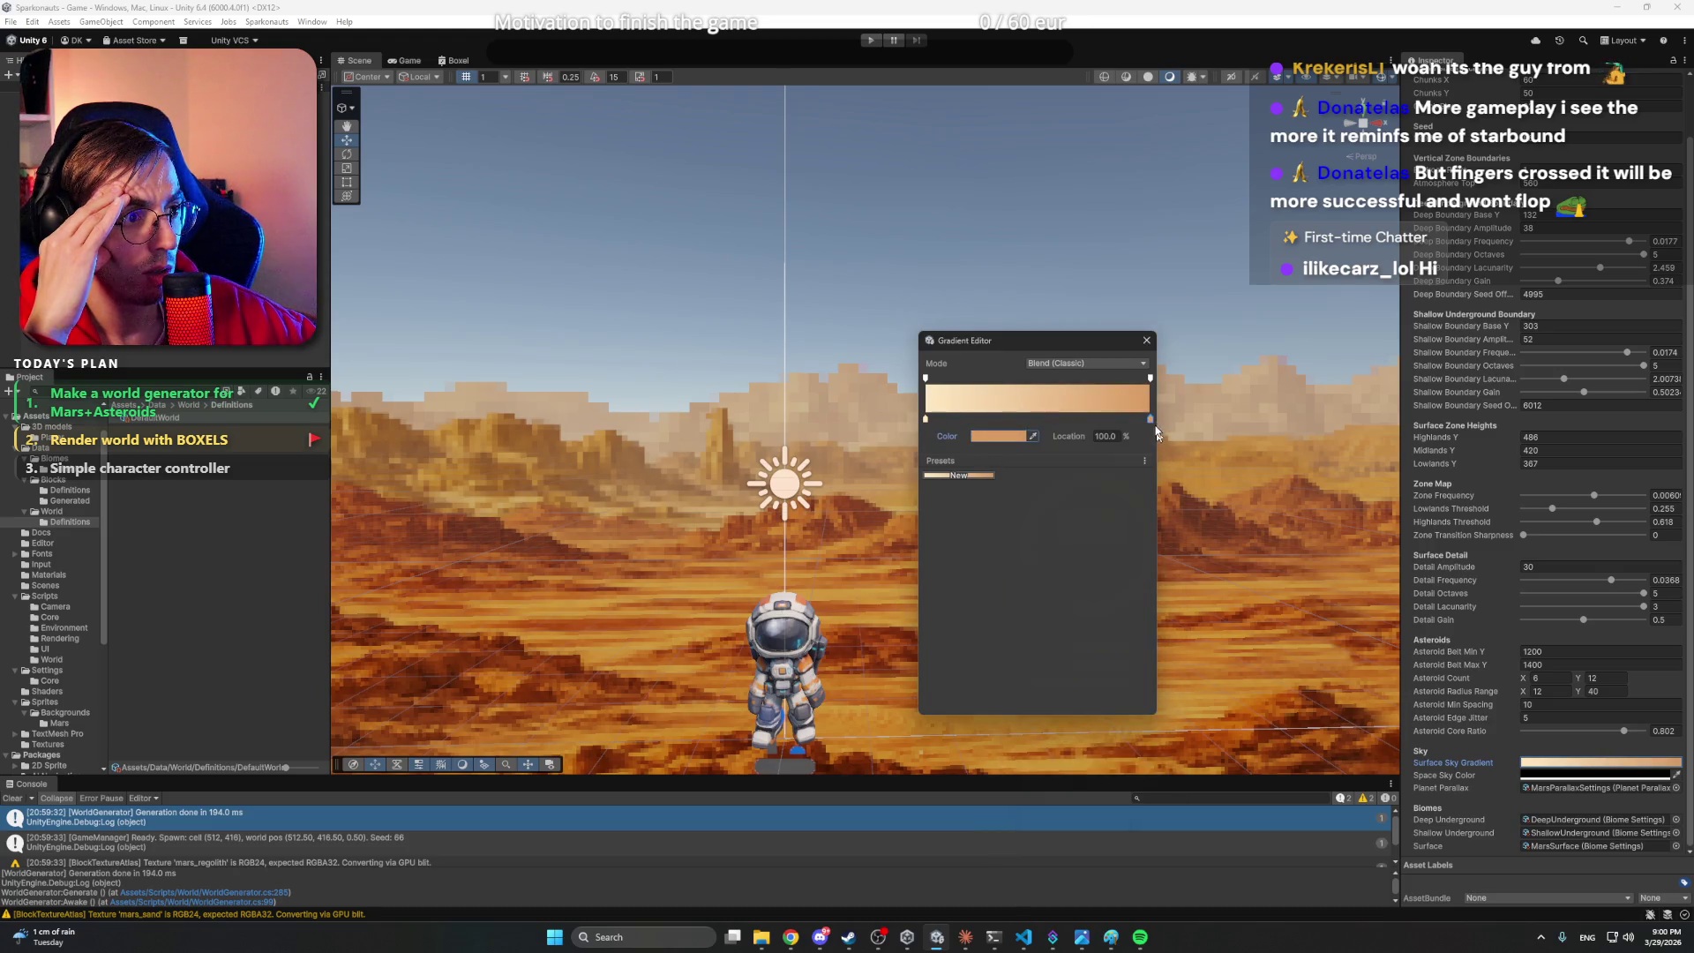
{"action": "left_click", "coordinate": [1146, 342]}
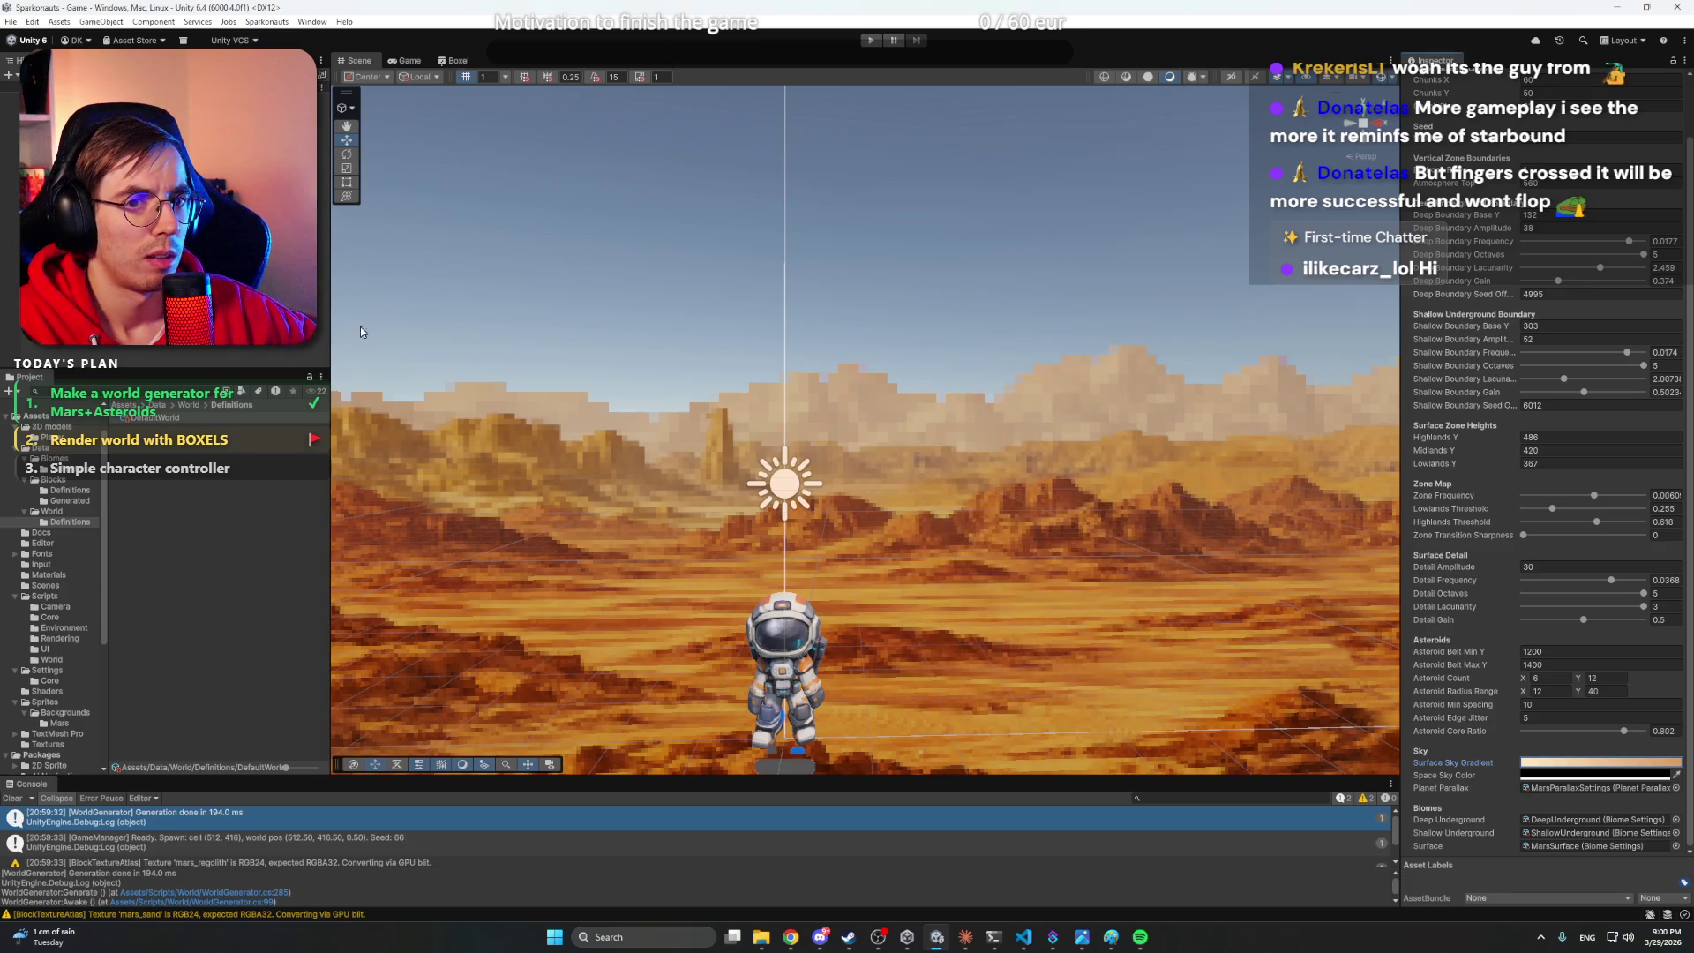
- Play the game, walk the astronaut right, then fly upward with repeated Space presses
{"action": "left_click", "coordinate": [870, 41]}
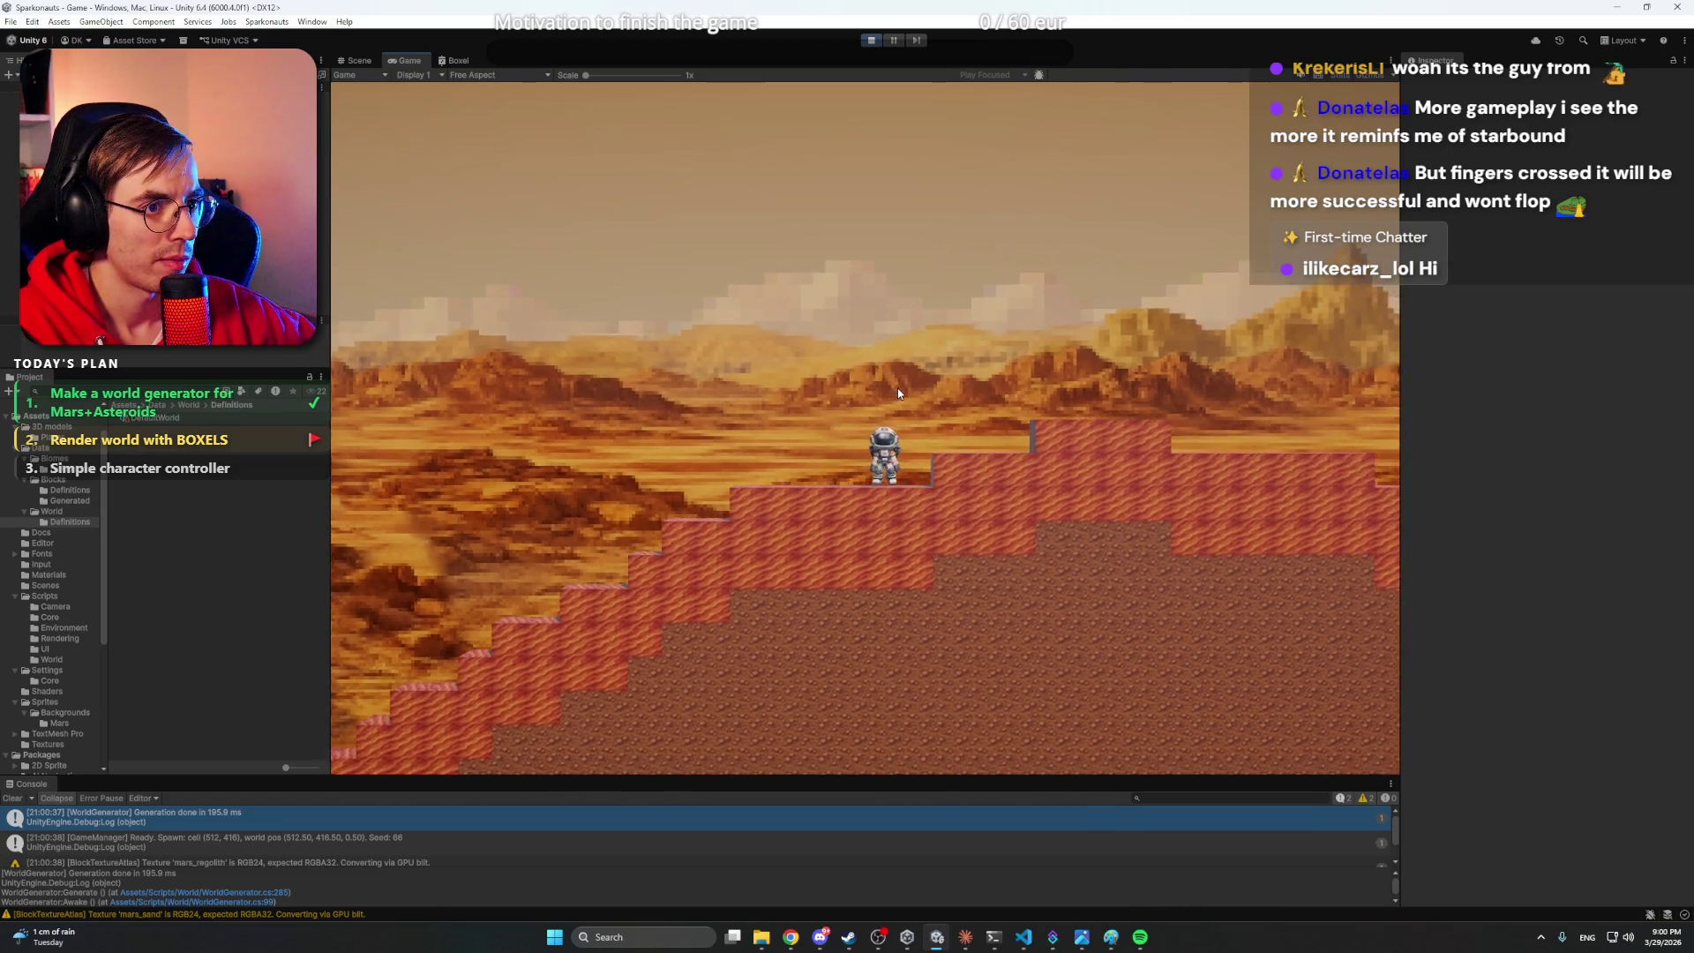
{"action": "key", "text": "d"}
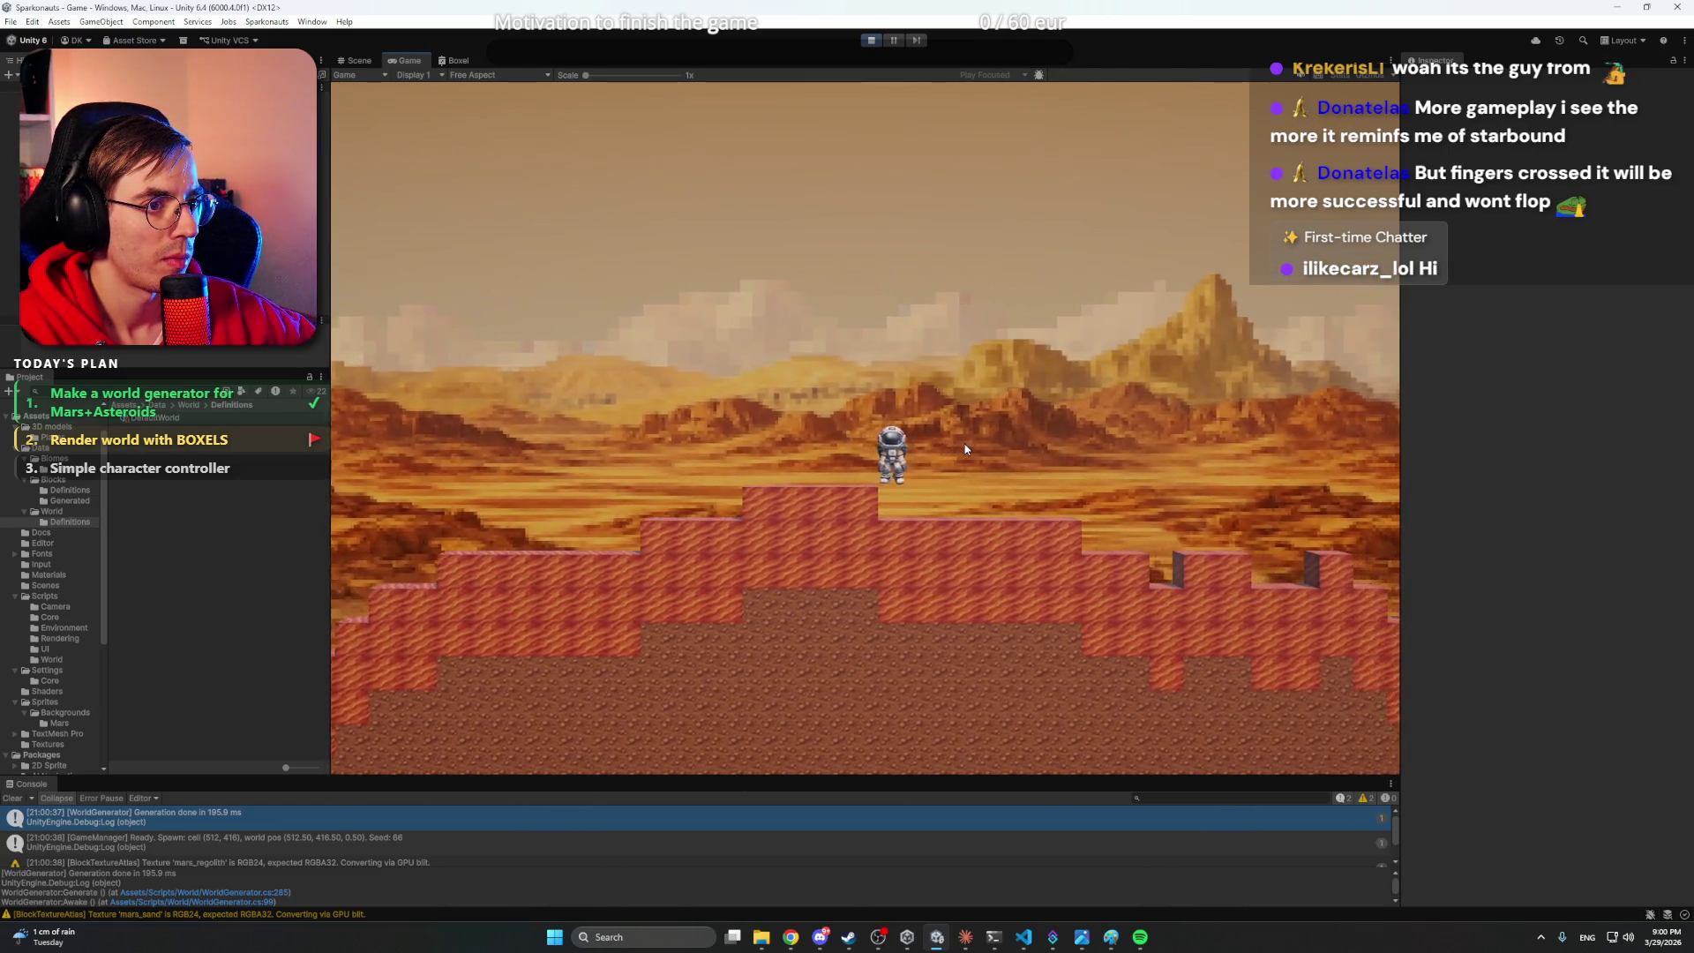
{"action": "key", "text": "d"}
{"action": "key", "text": "a"}
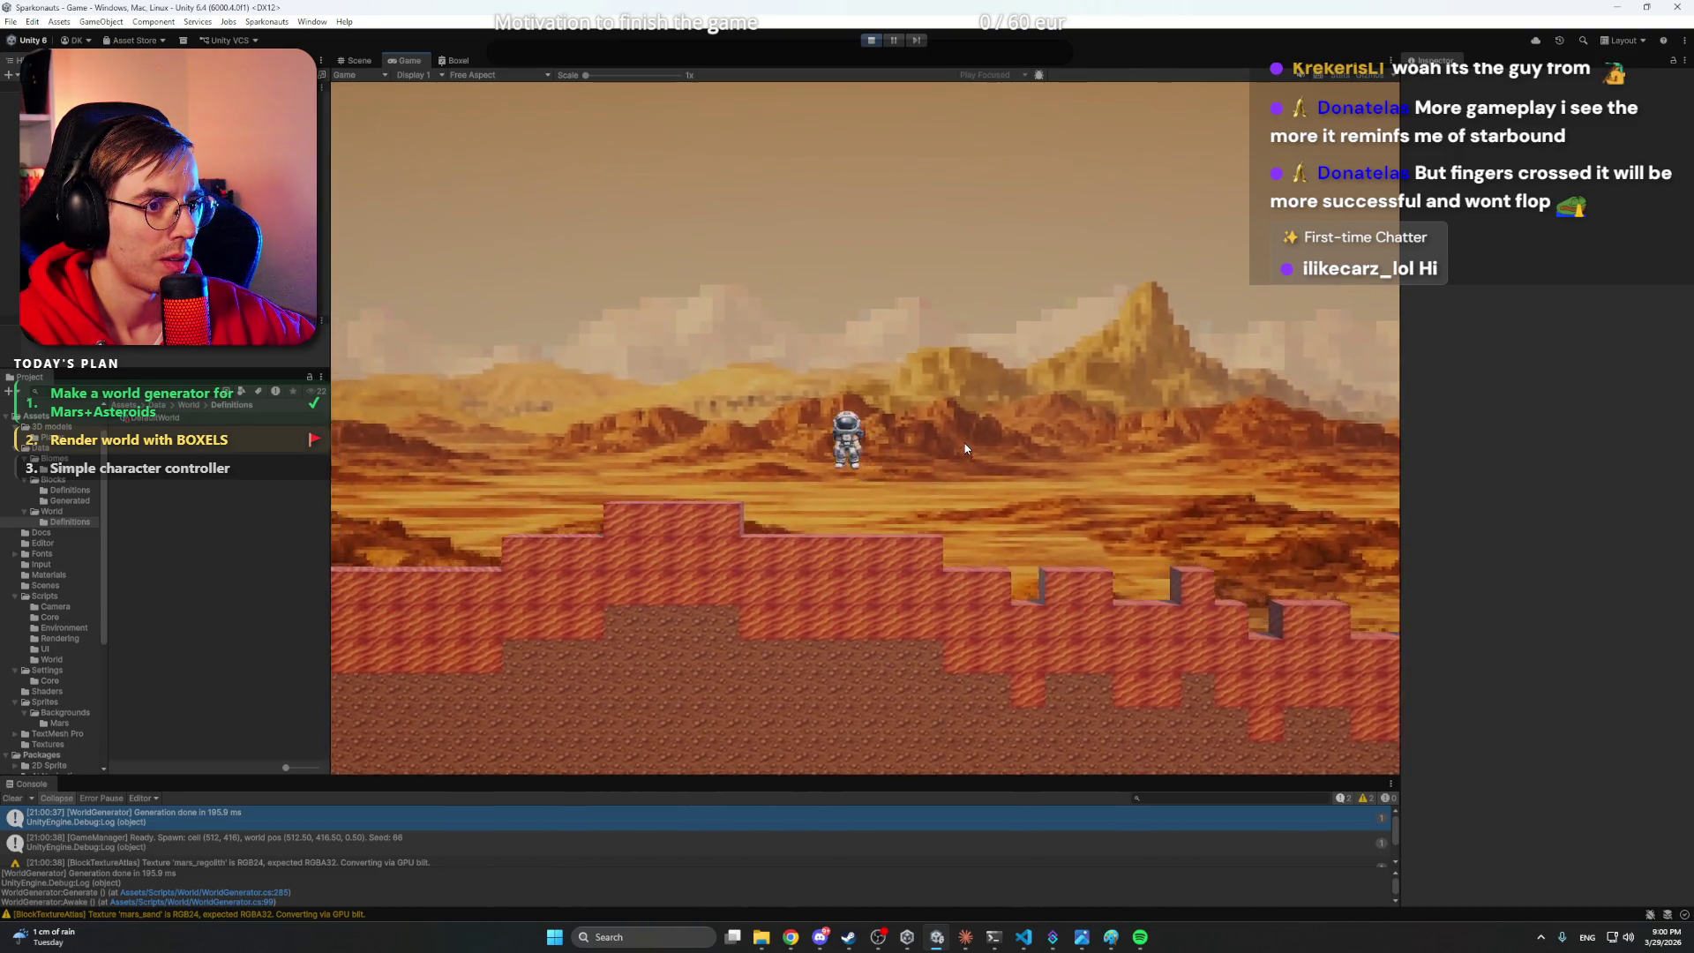
{"action": "key", "text": "space"}
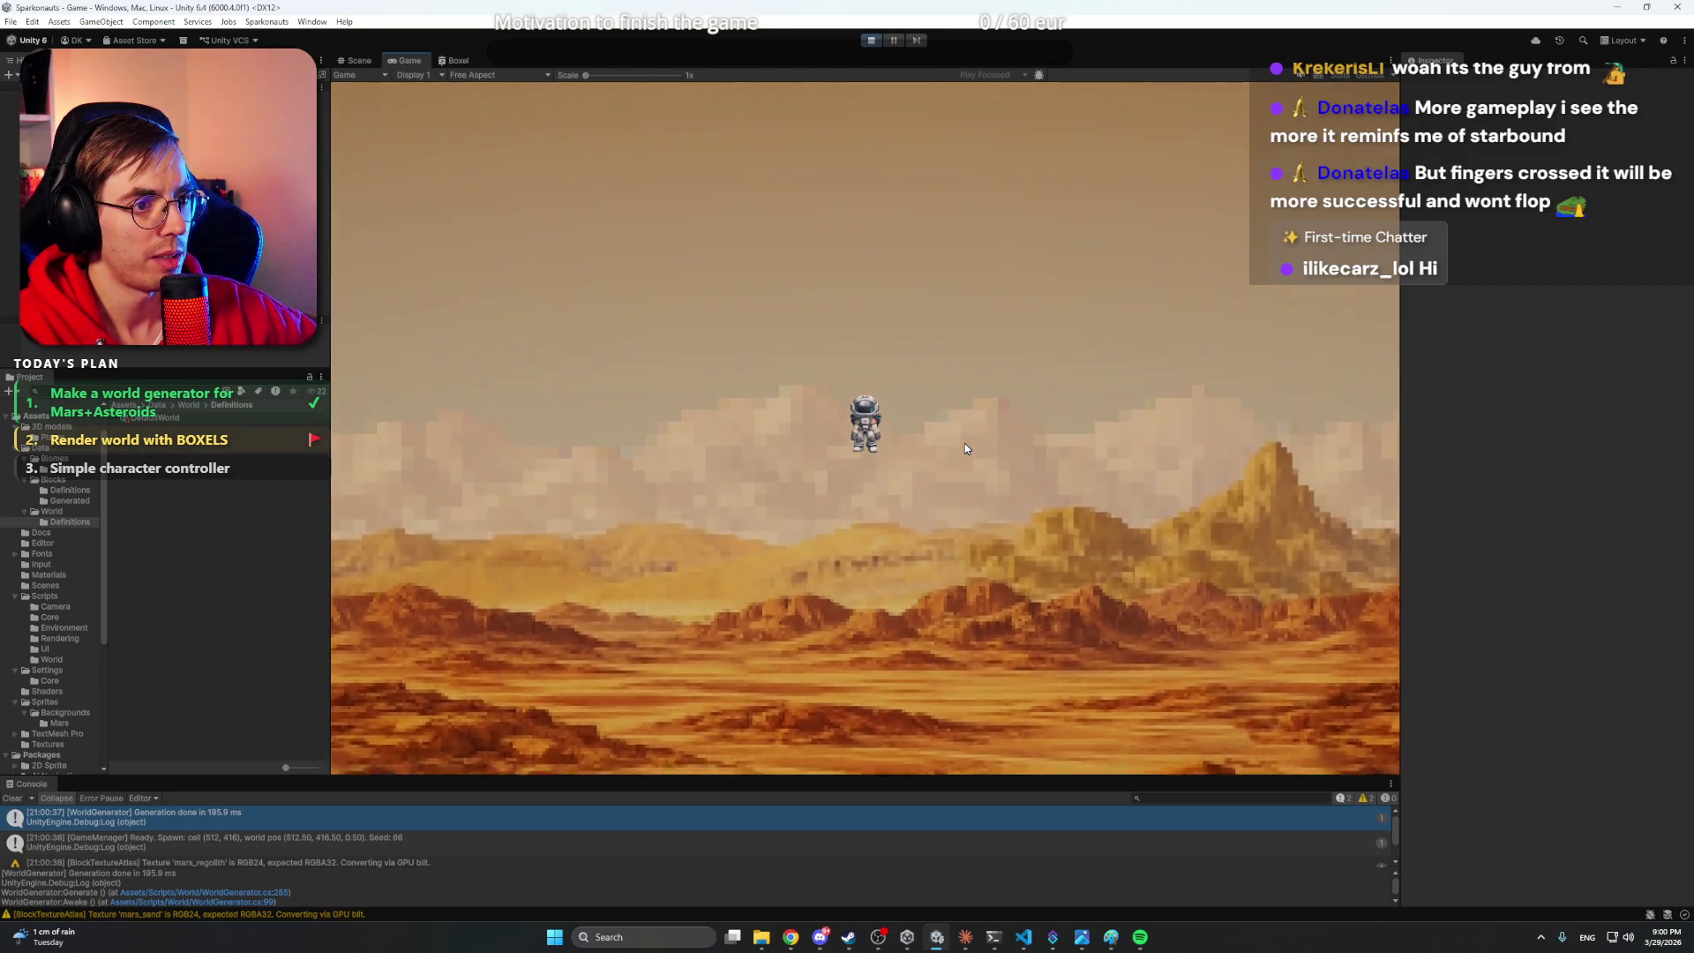
{"action": "key", "text": "space"}
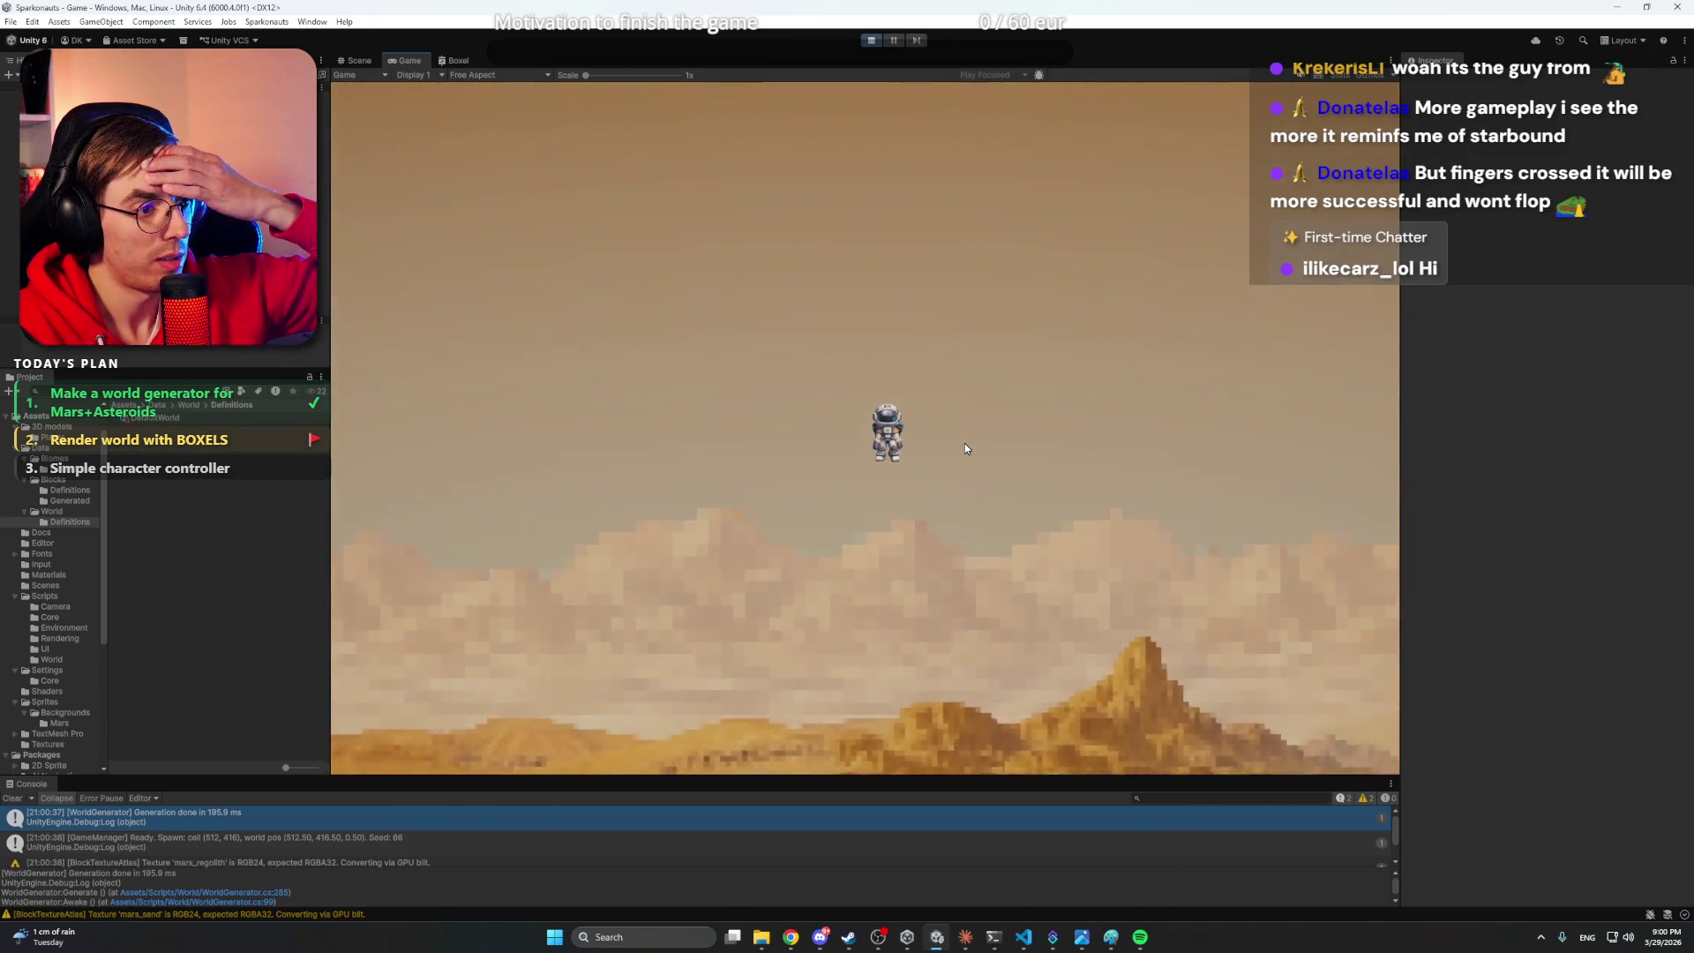
{"action": "key", "text": "space"}
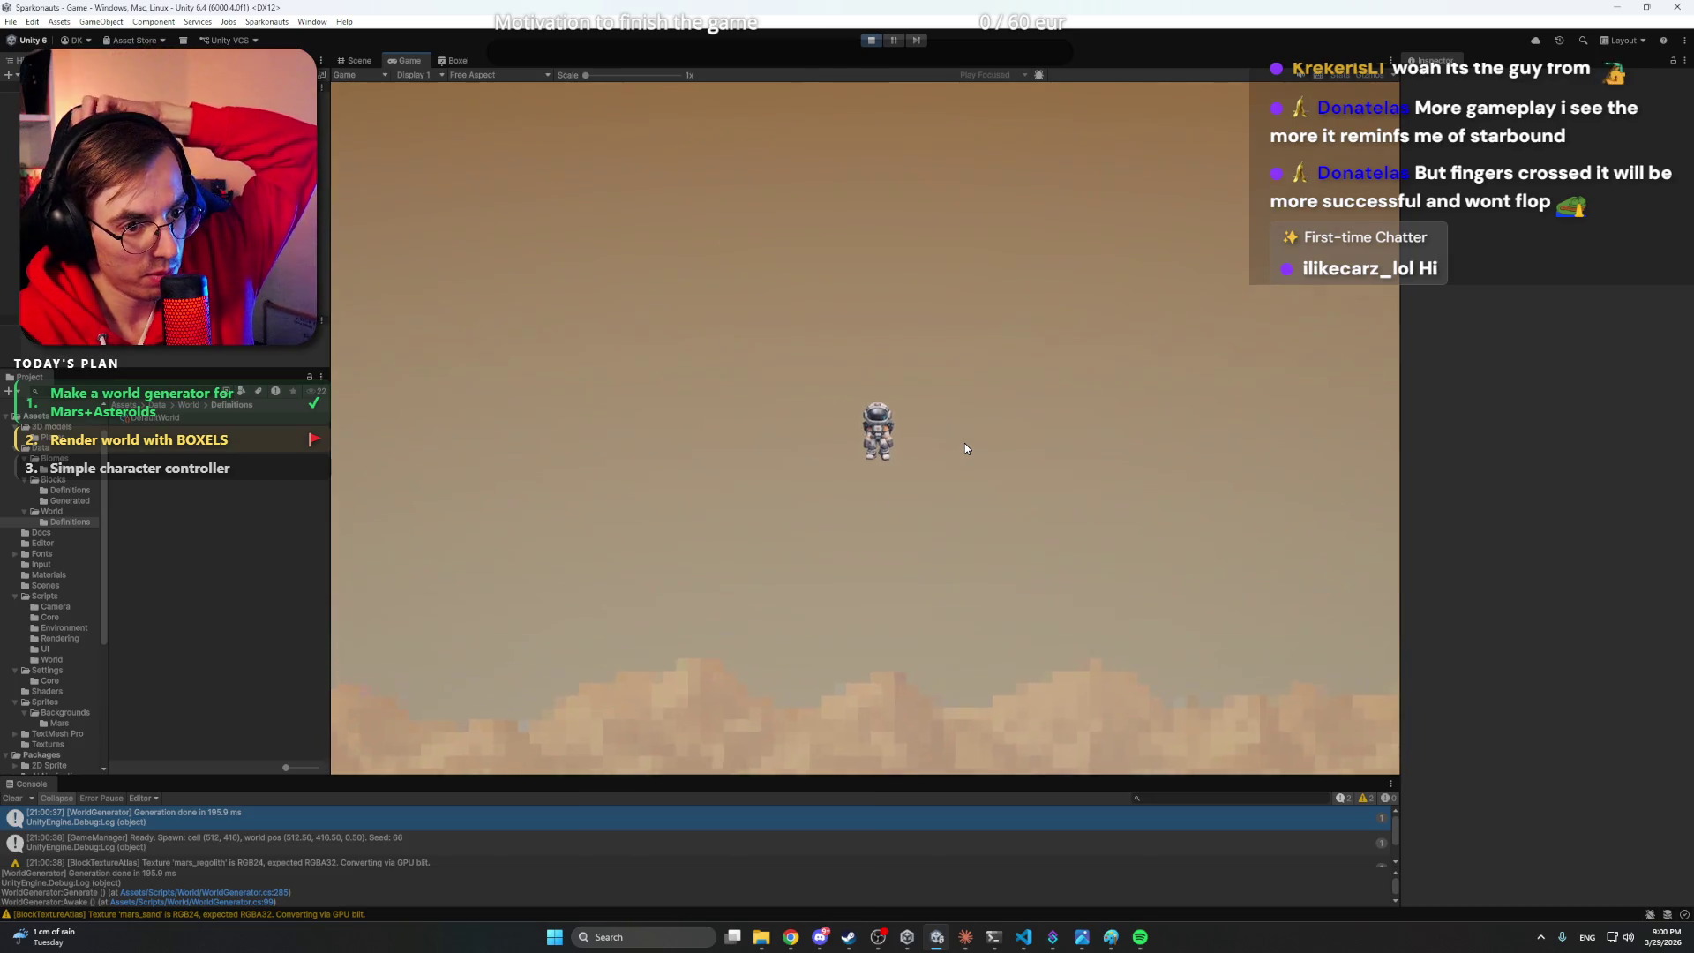
{"action": "key", "text": "space"}
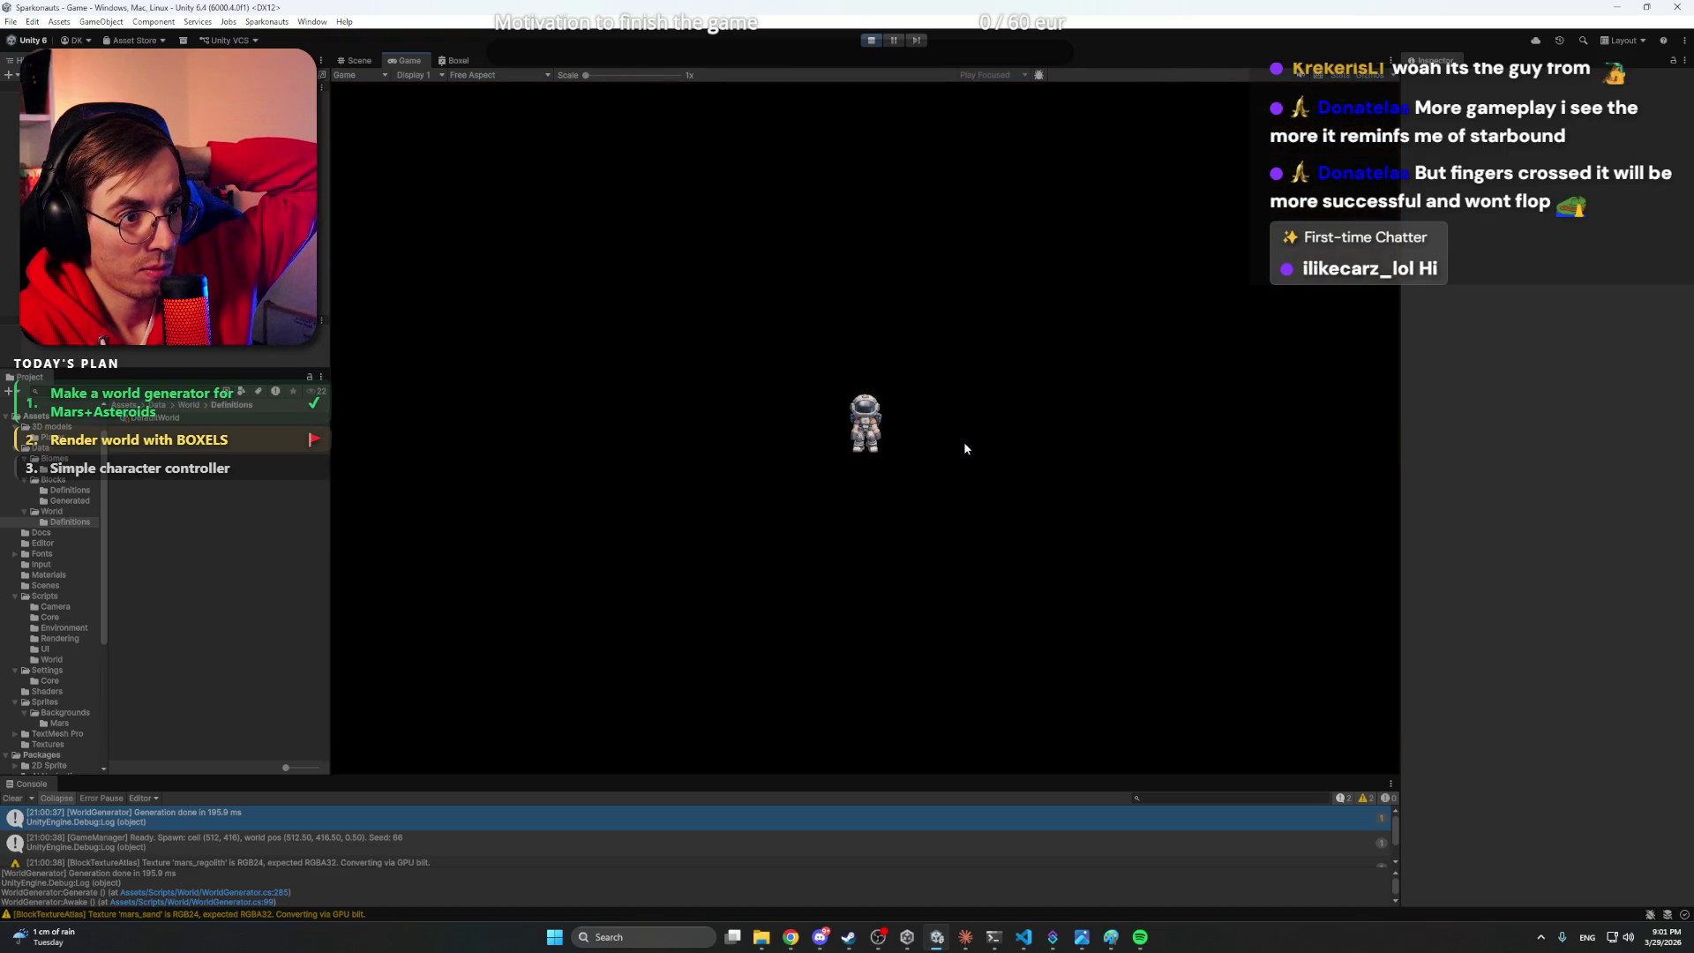
- Nudge the astronaut back and forth with the A, D and S keys as the Mars world generates
{"action": "key", "text": "d"}
{"action": "key", "text": "a"}
{"action": "key", "text": "d"}
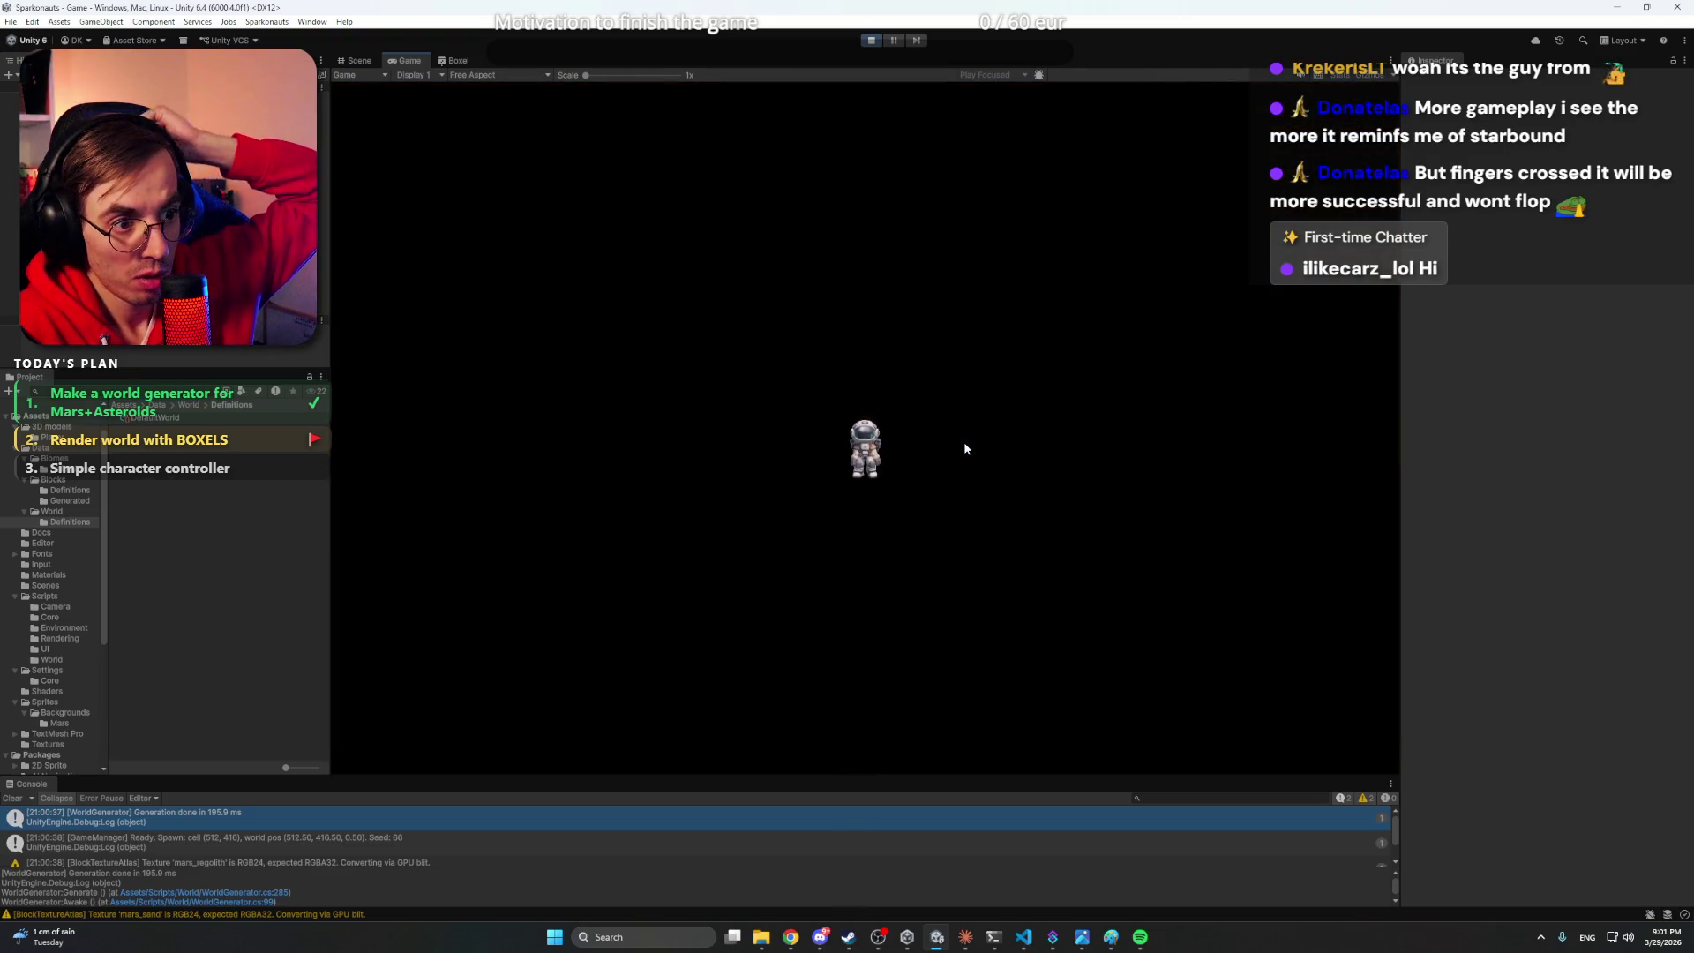
{"action": "key", "text": "a"}
{"action": "key", "text": "d"}
{"action": "key", "text": "s"}
{"action": "key", "text": "d"}
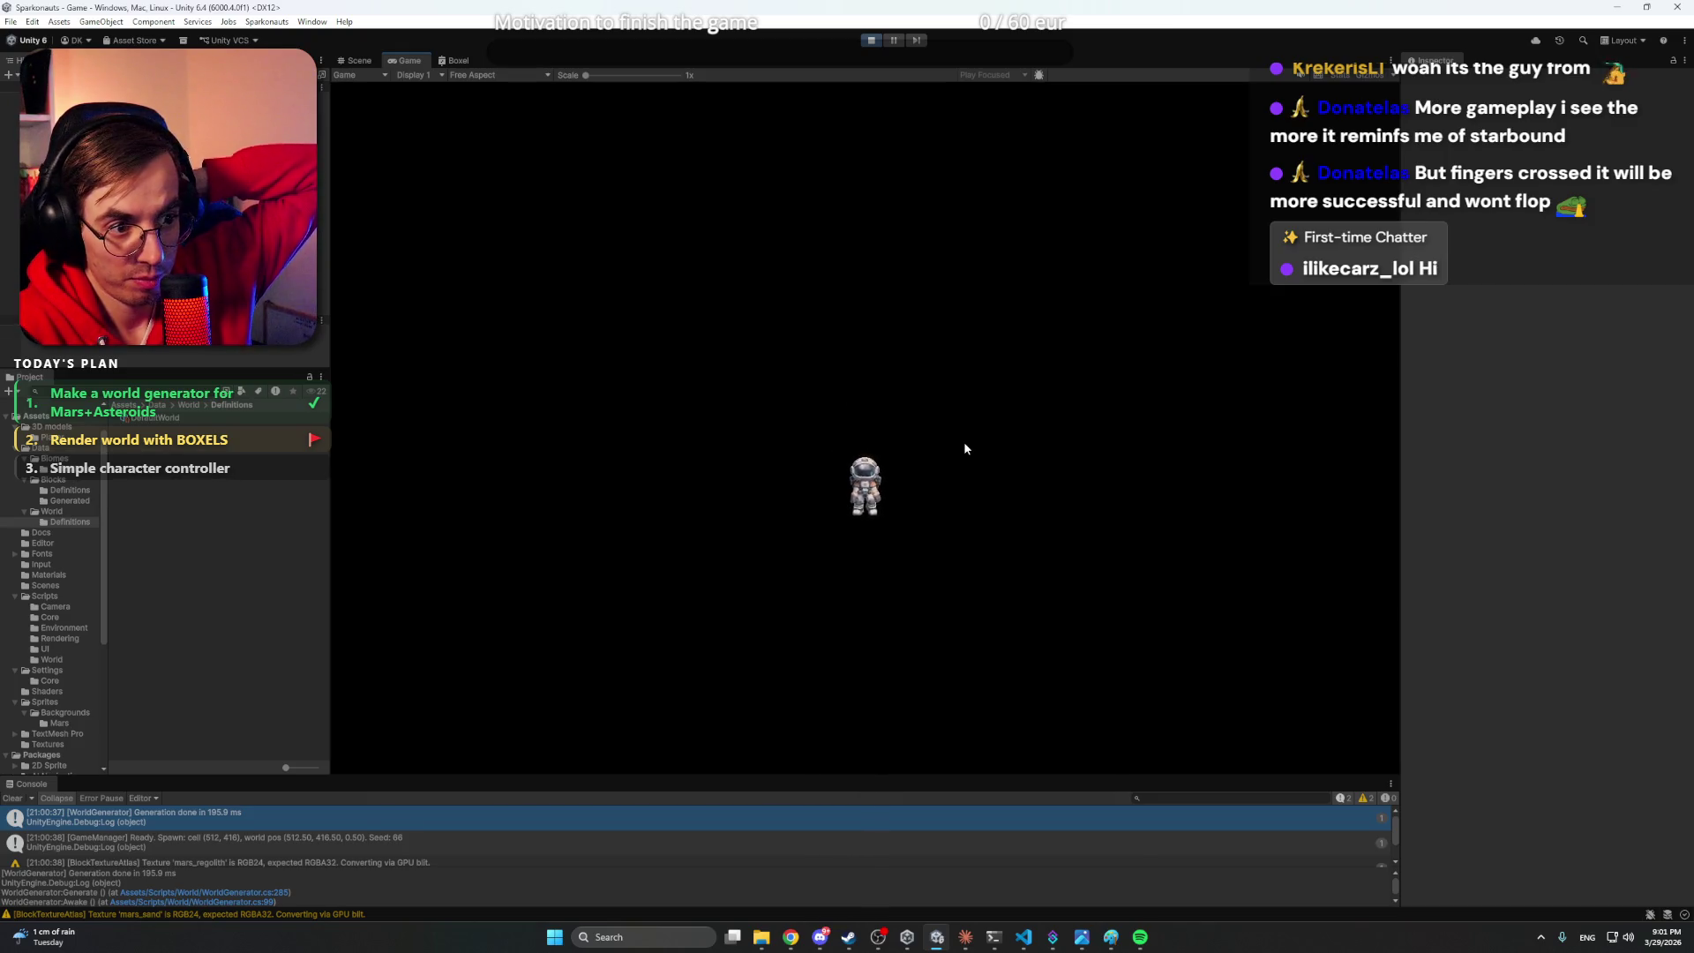
{"action": "key", "text": "a"}
{"action": "key", "text": "d"}
{"action": "key", "text": "d"}
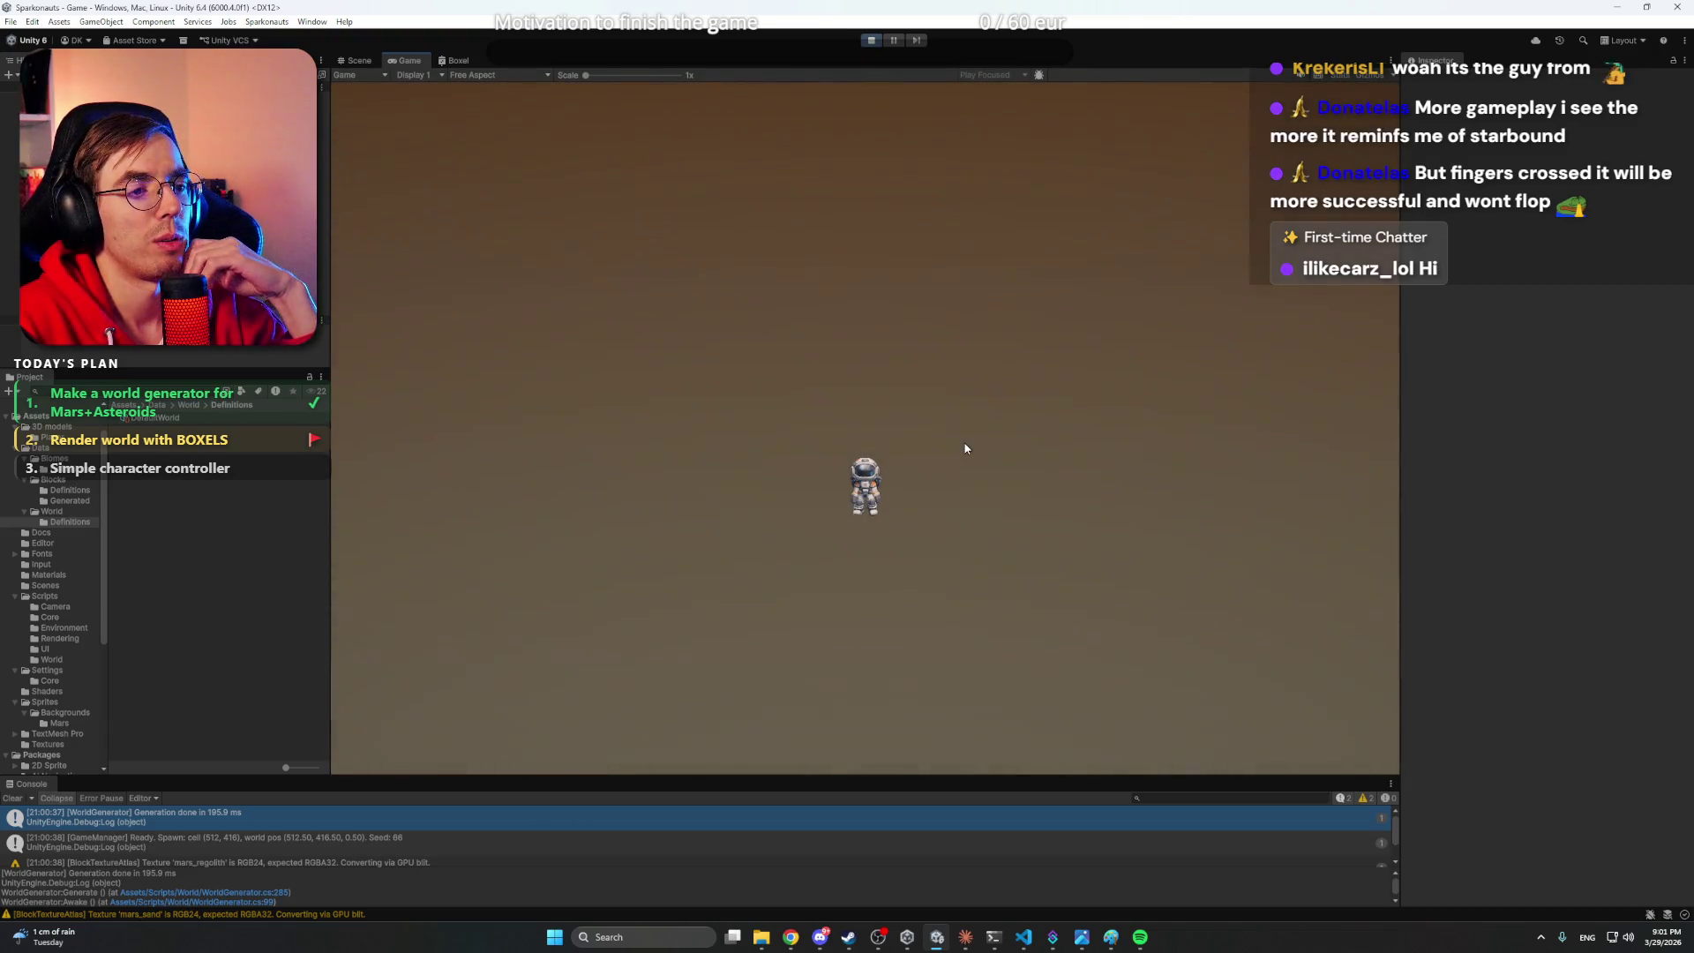
{"action": "key", "text": "a"}
{"action": "key", "text": "d"}
{"action": "key", "text": "a"}
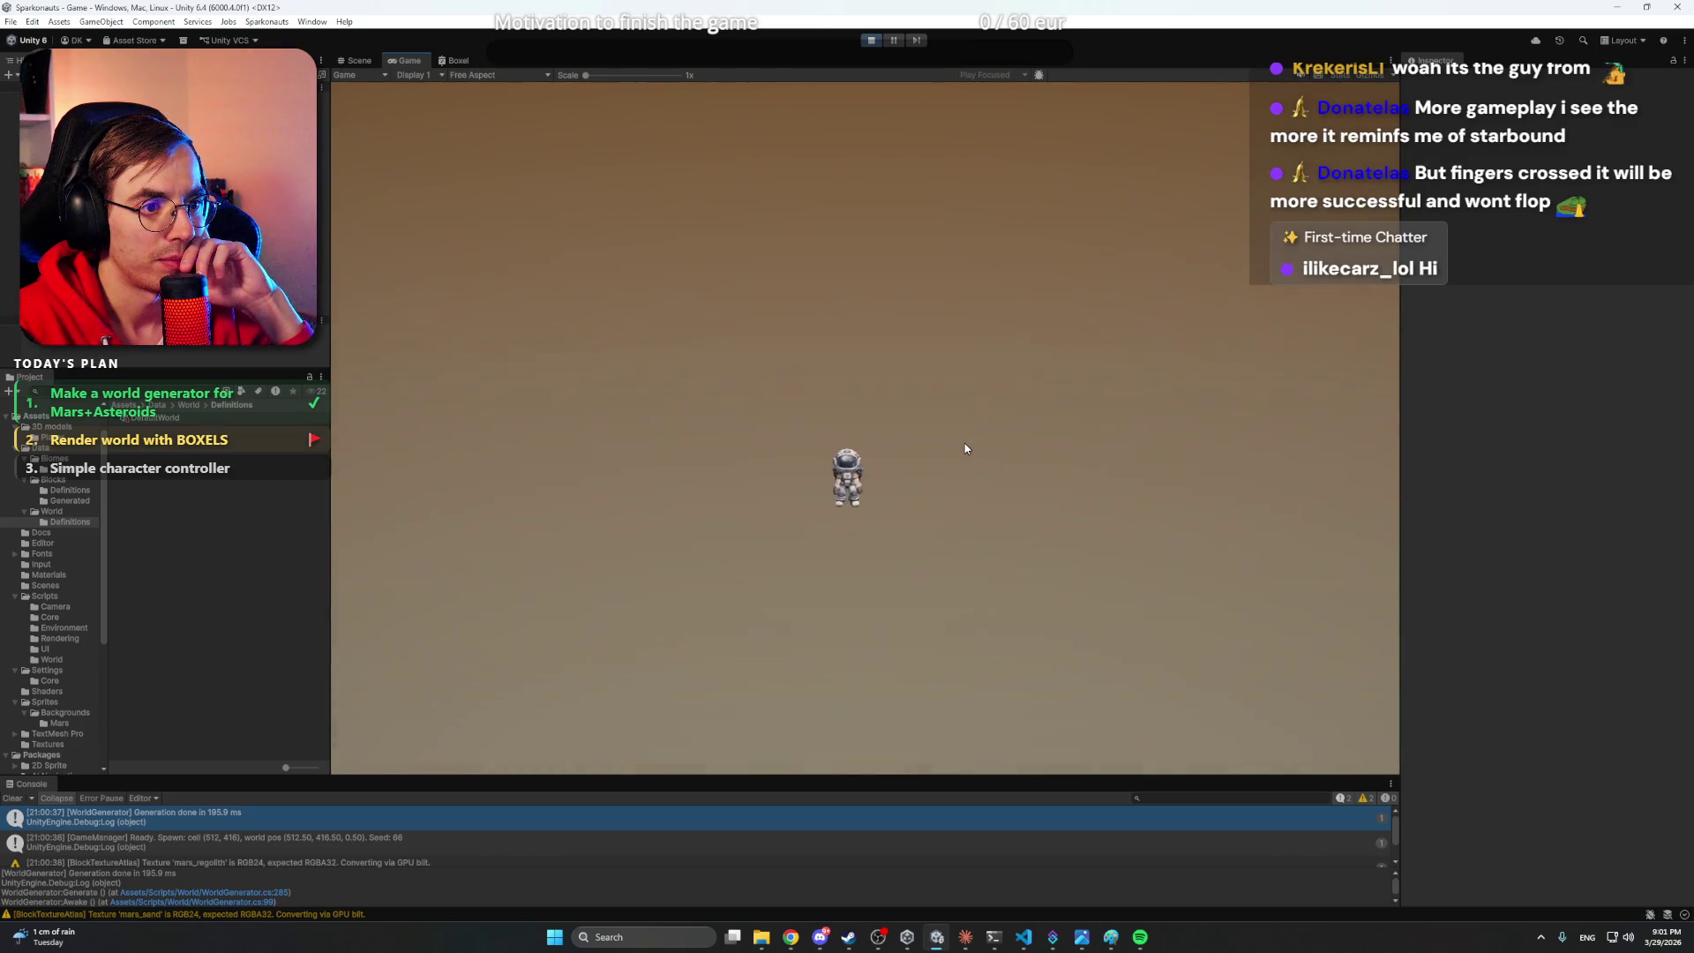
{"action": "key", "text": "d"}
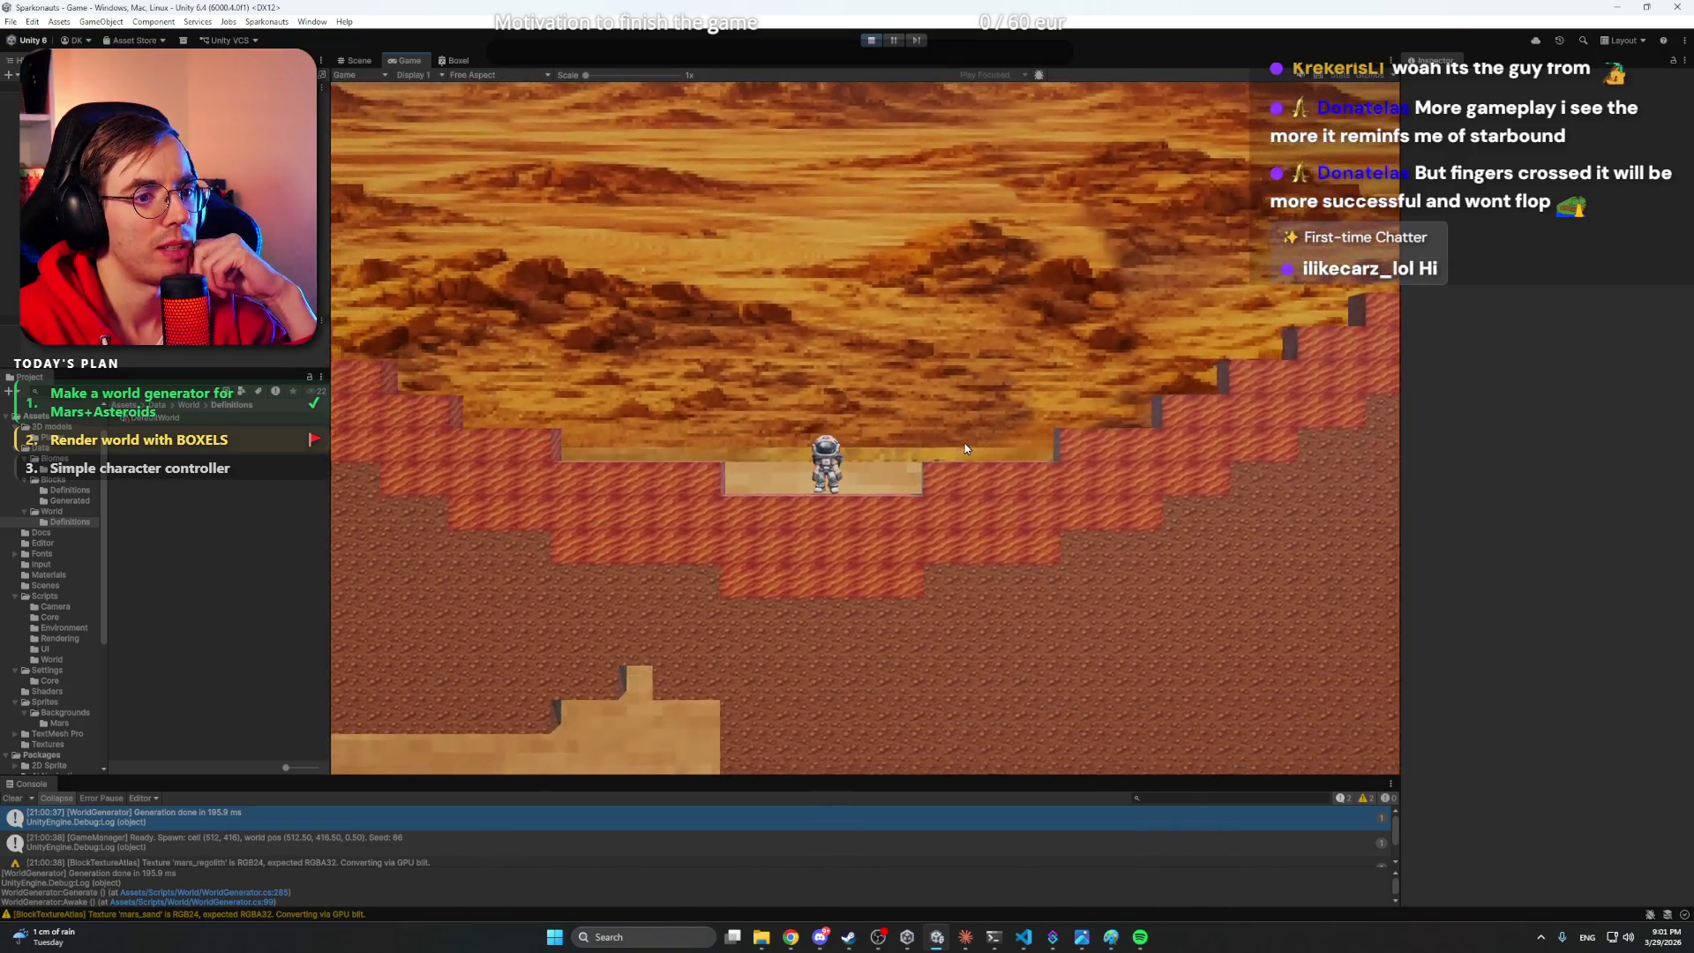
- Climb the astronaut up the terrain steps, jump, then walk it right and back left
{"action": "key", "text": "a"}
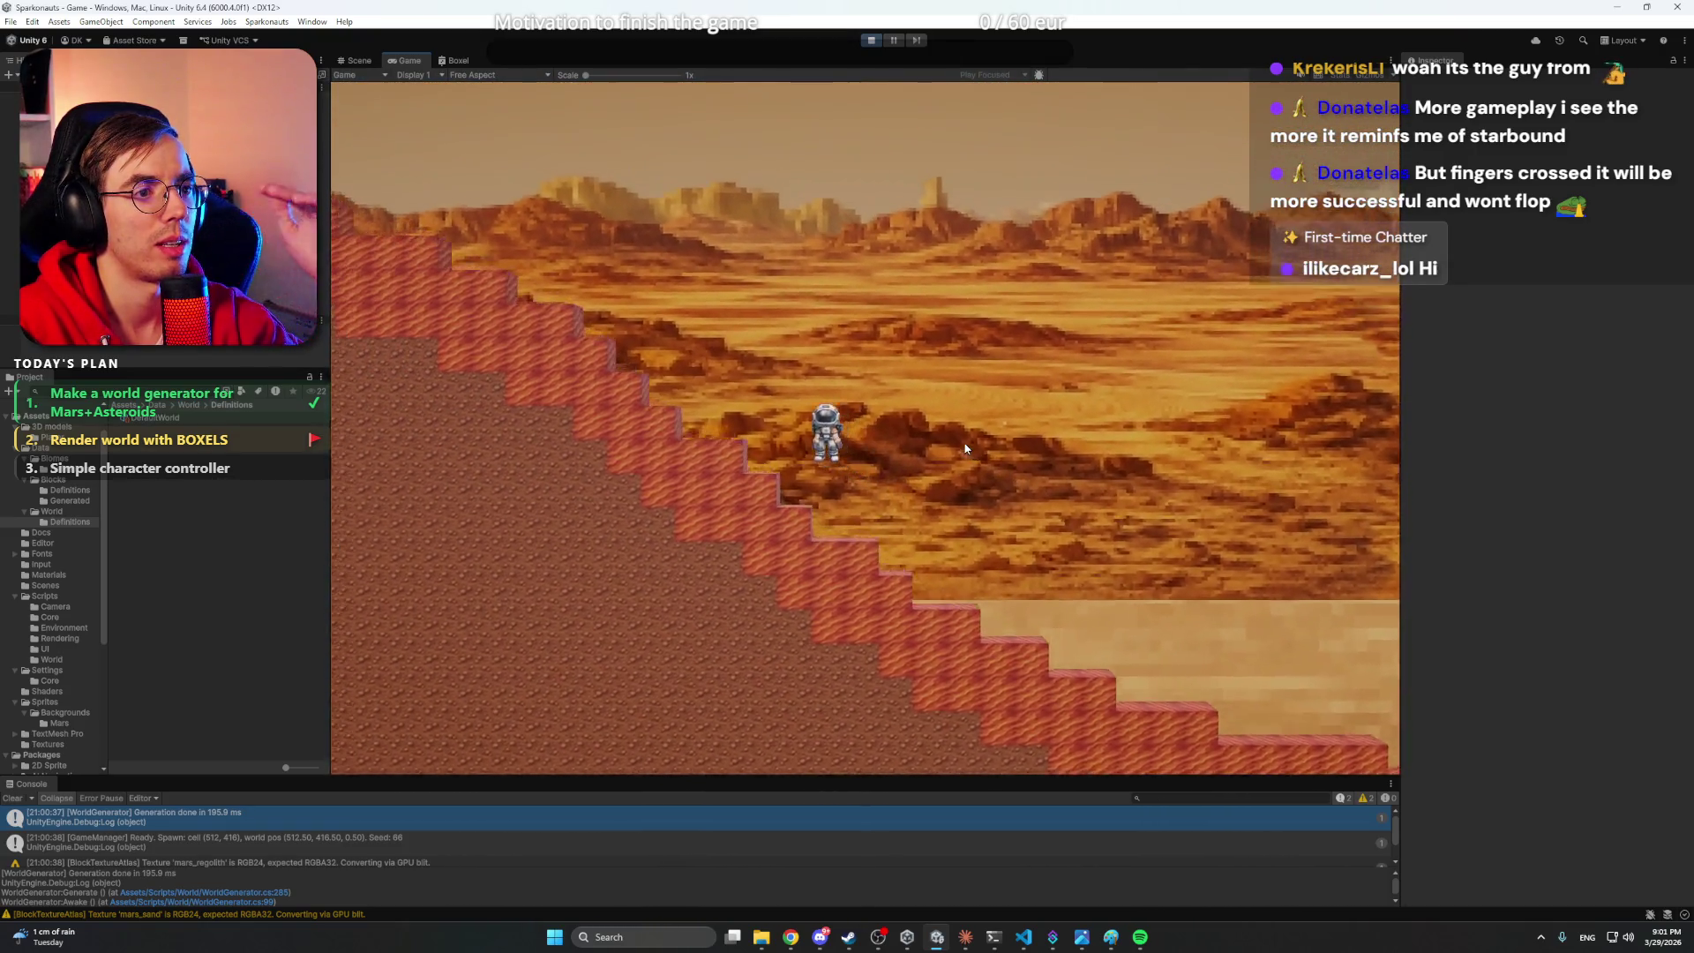
{"action": "key", "text": "space"}
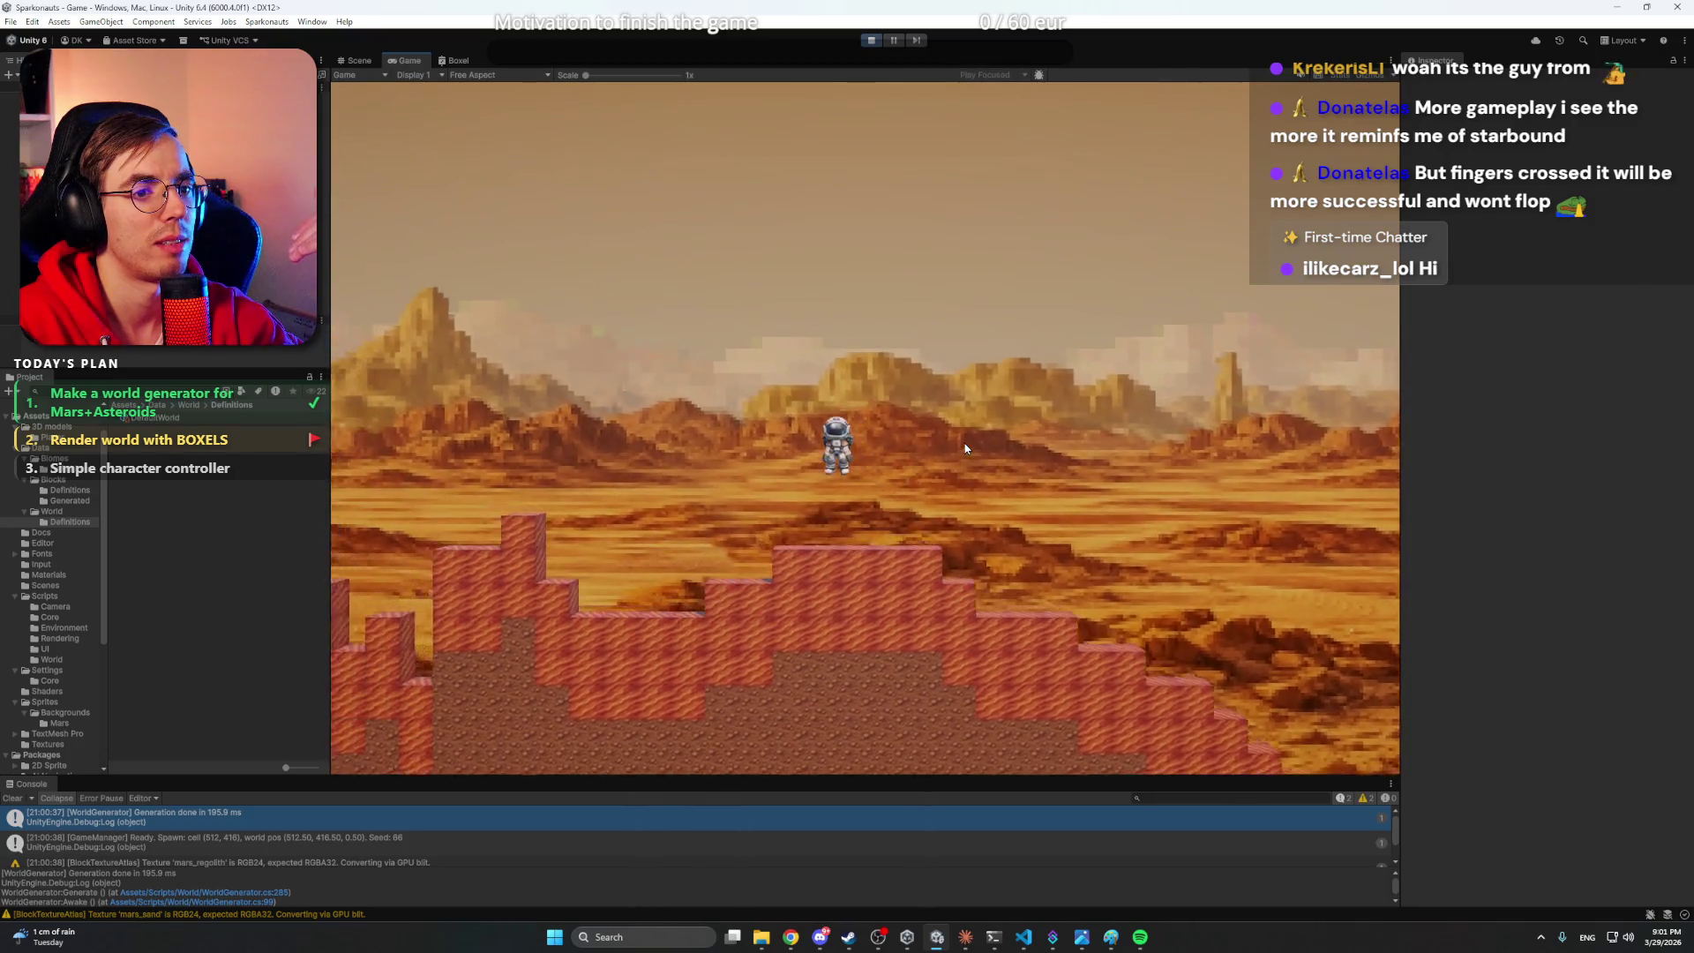
{"action": "key", "text": "d"}
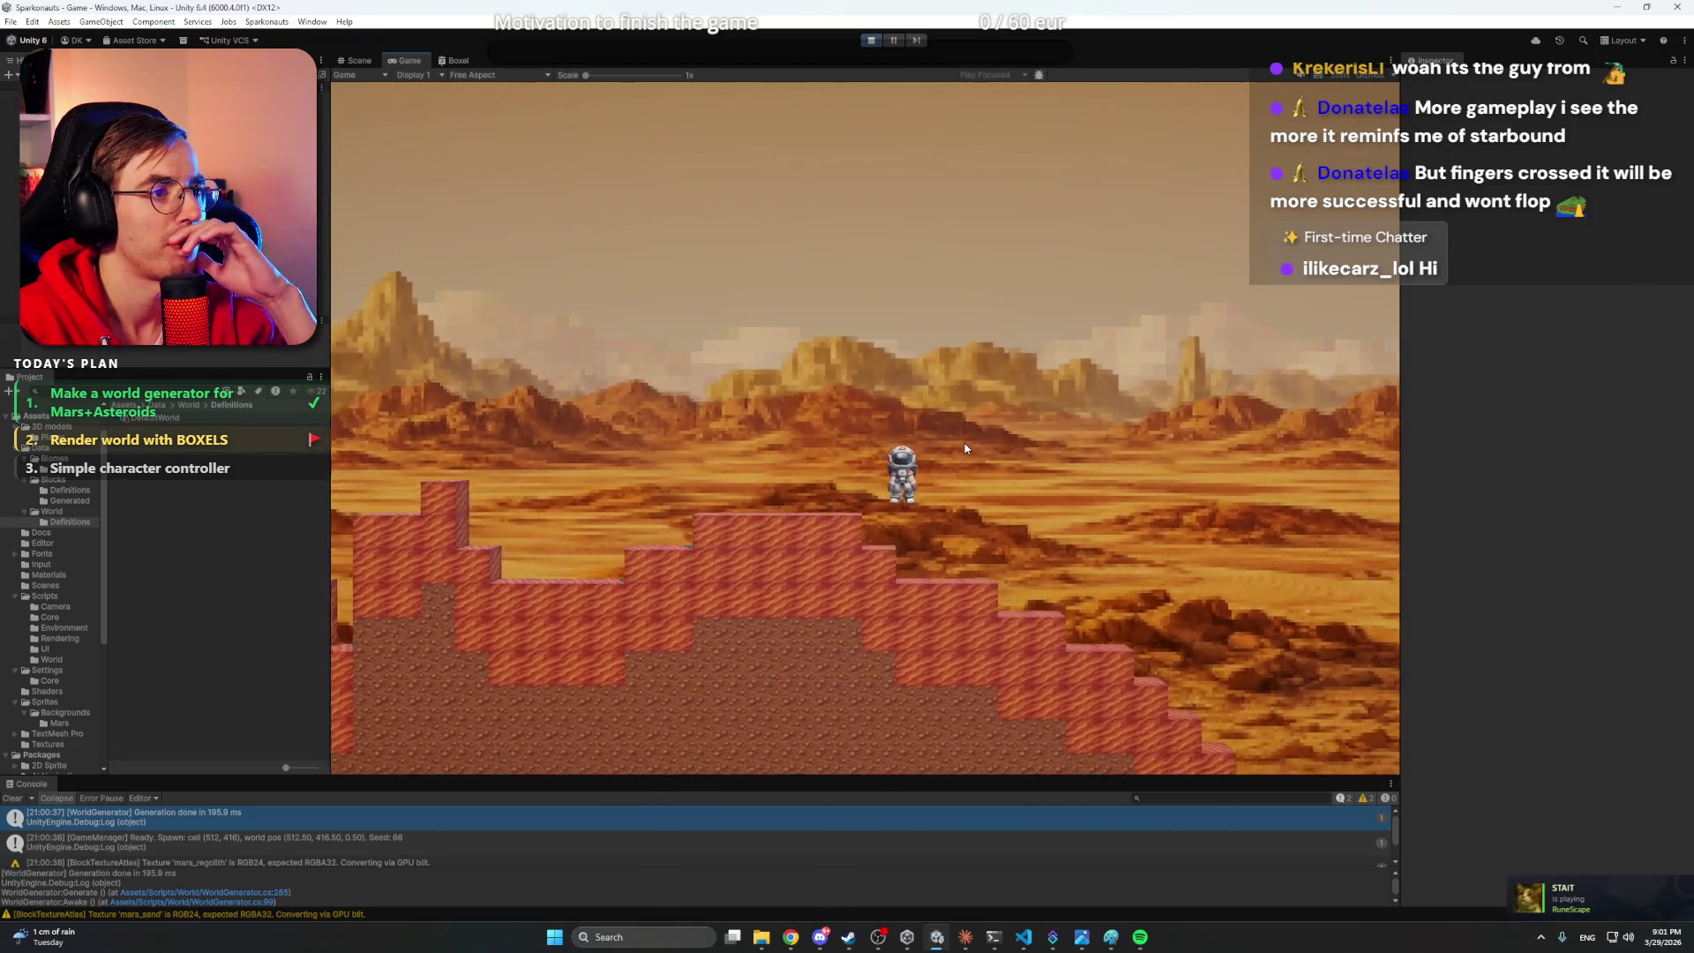
{"action": "key", "text": "d"}
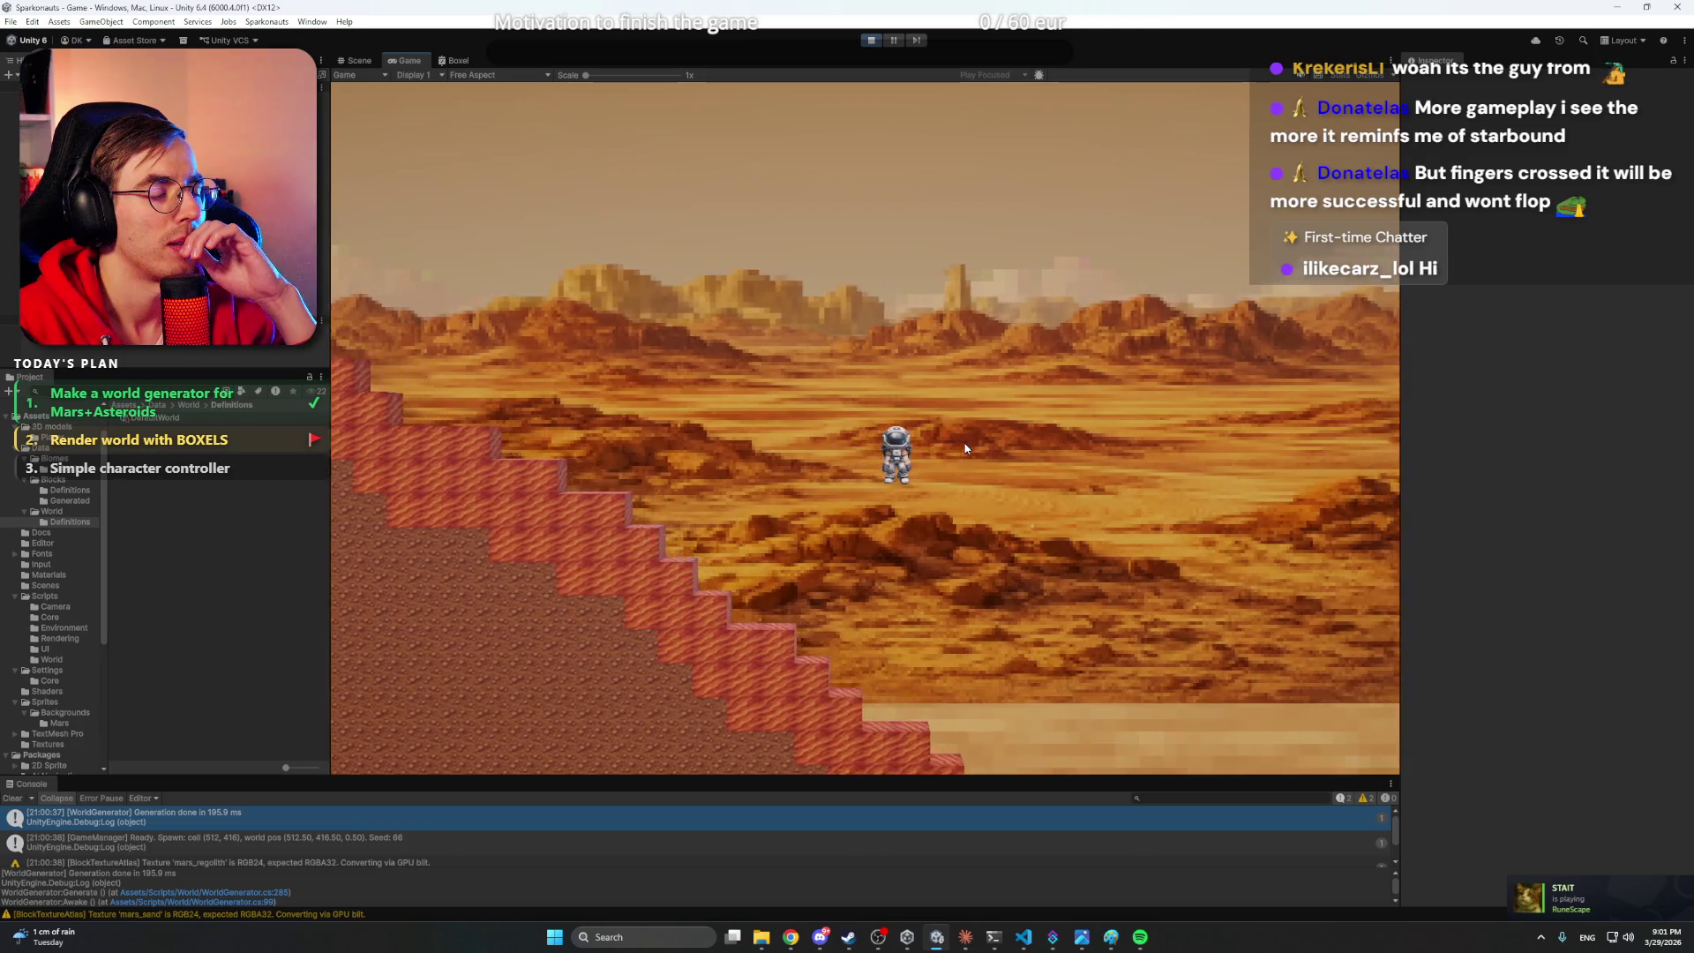
{"action": "key", "text": "a"}
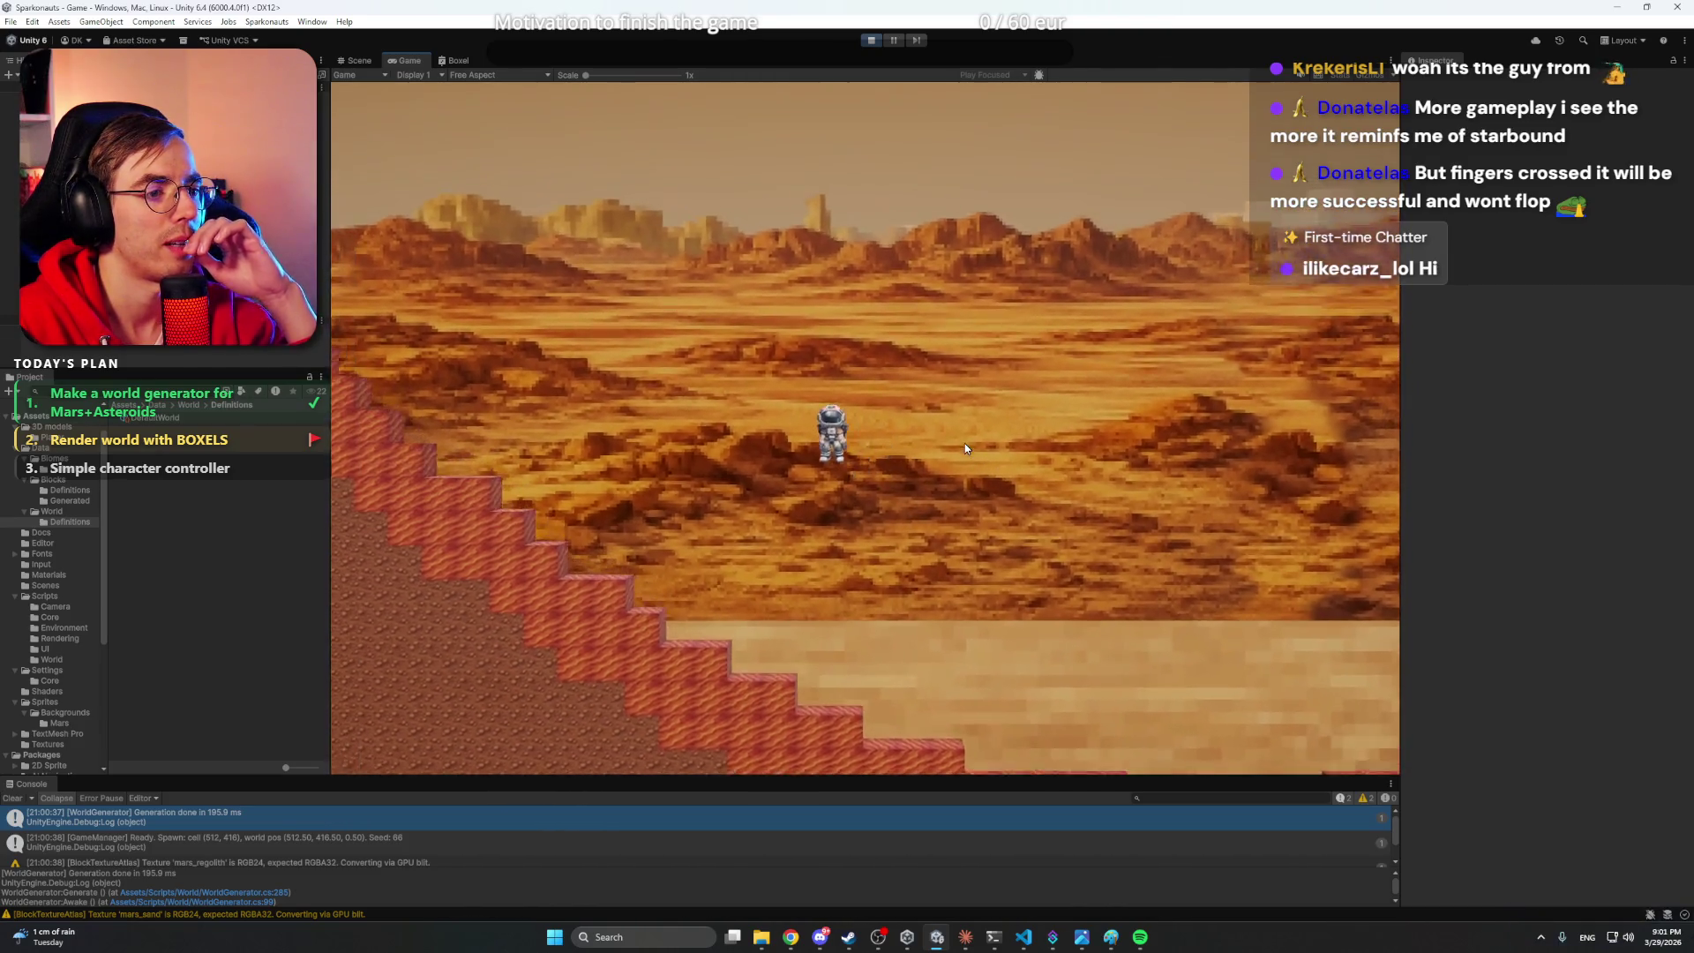
{"action": "key", "text": "a"}
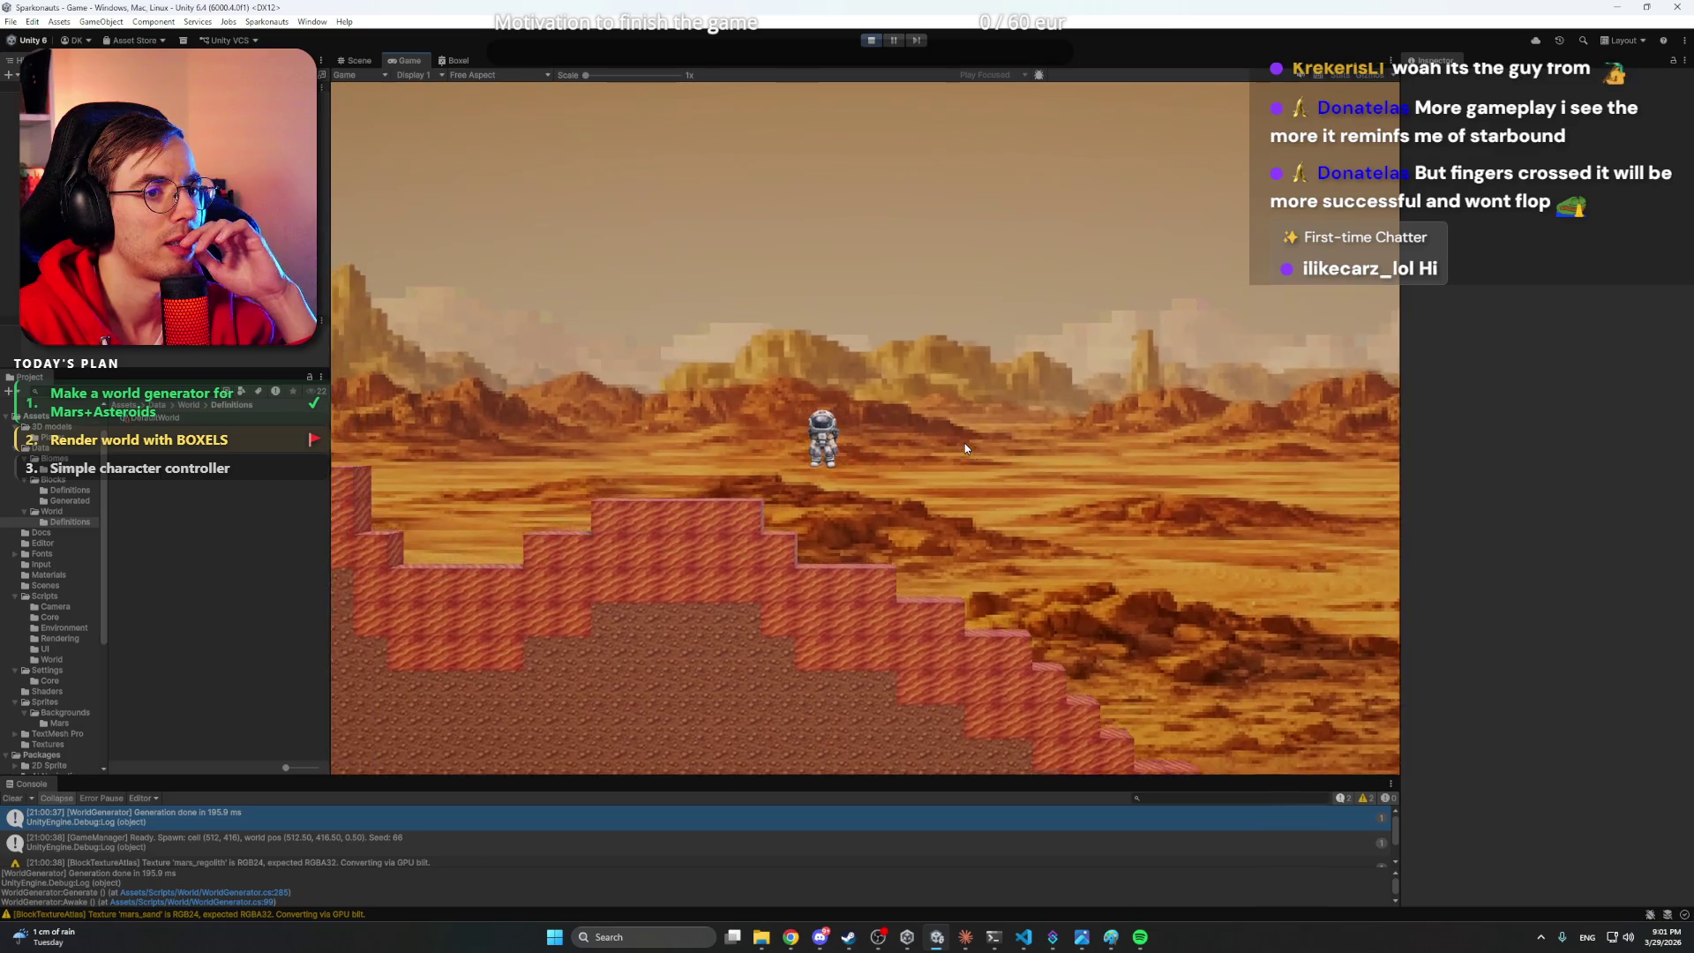
- Walk onto the high block, jump off it, and stop Play mode
{"action": "key", "text": "d"}
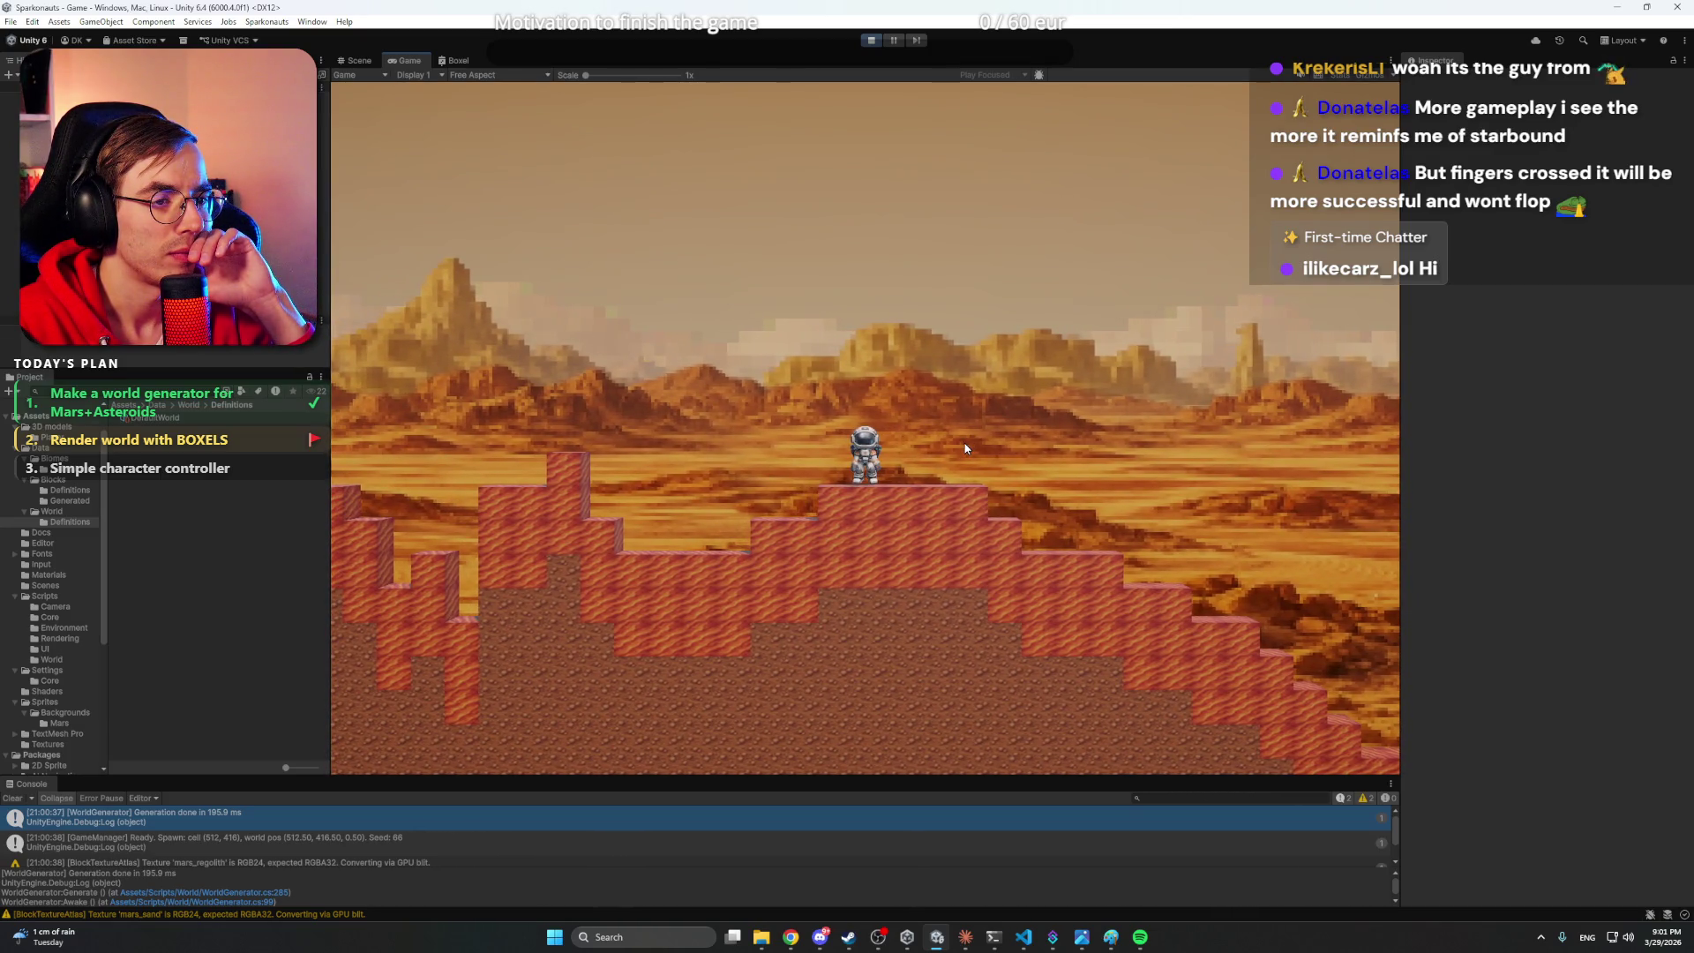
{"action": "key", "text": "d"}
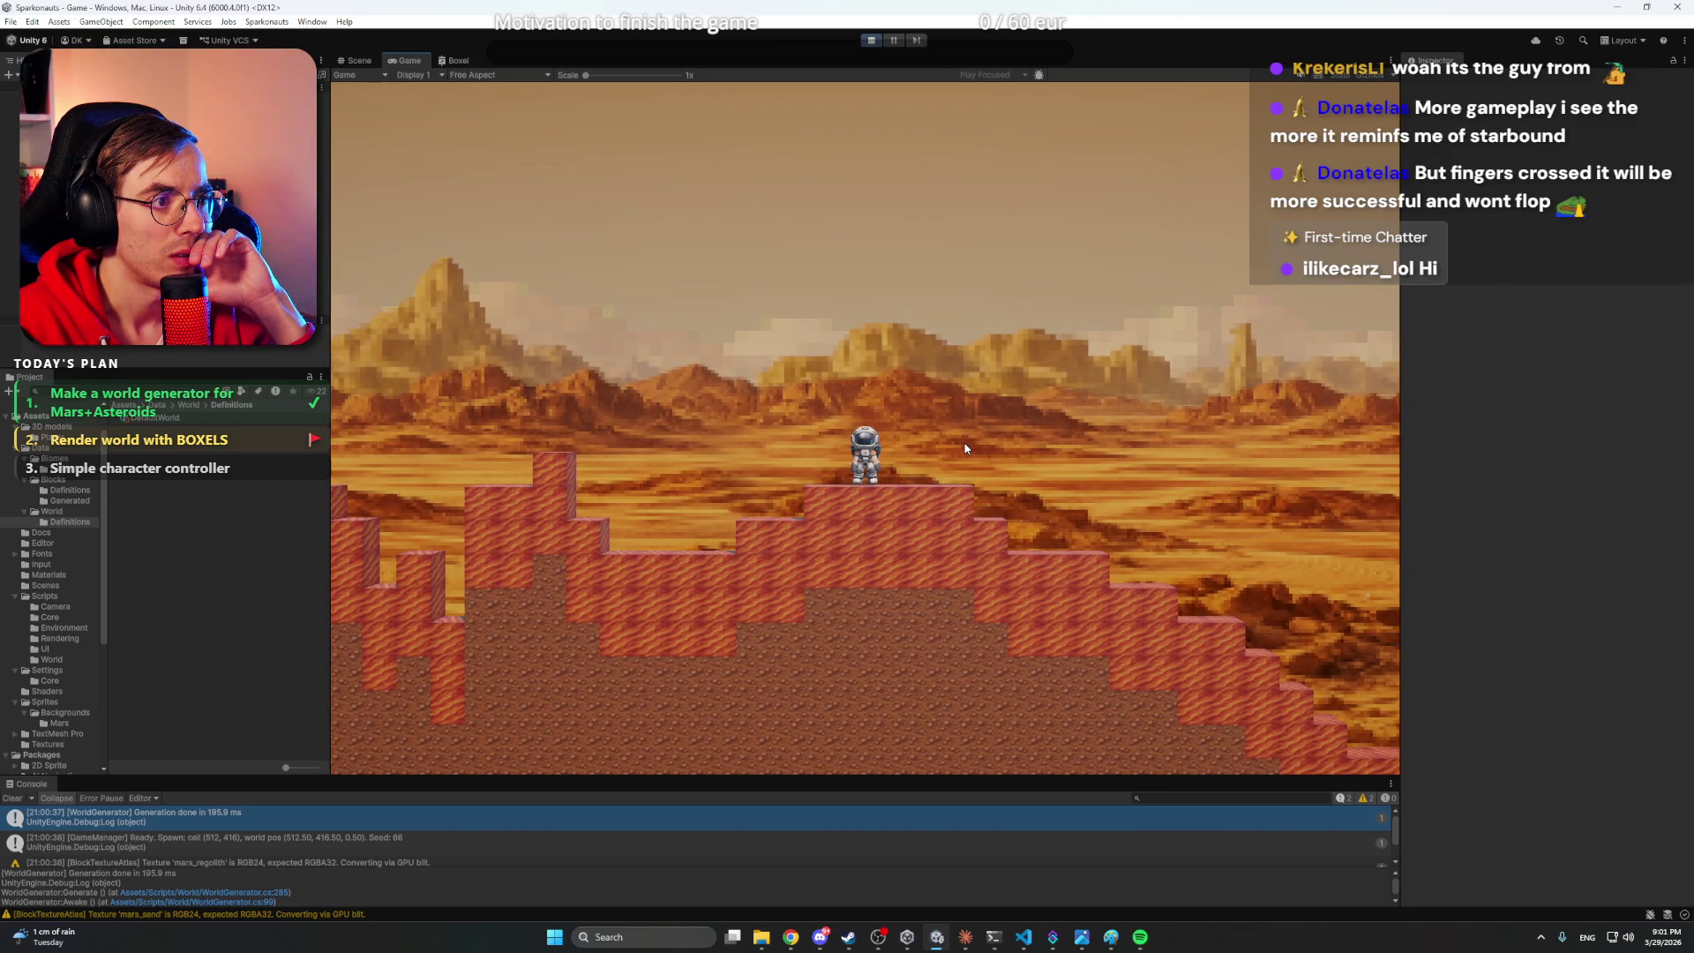
{"action": "key", "text": "space"}
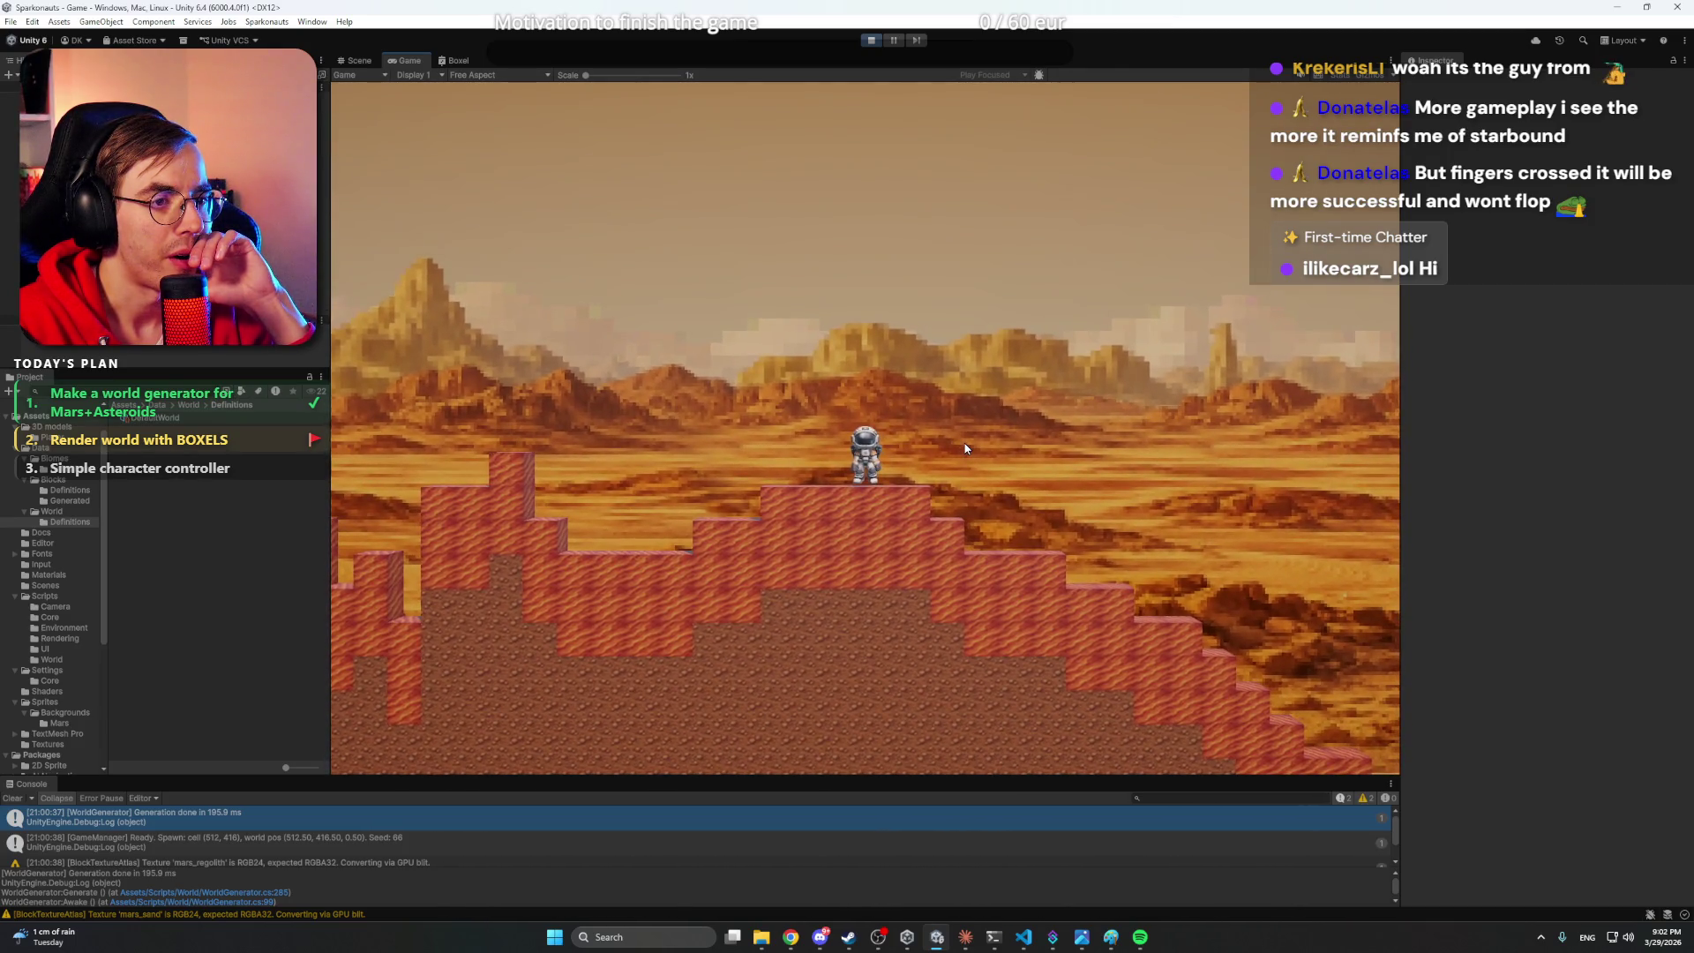
{"action": "key", "text": "space"}
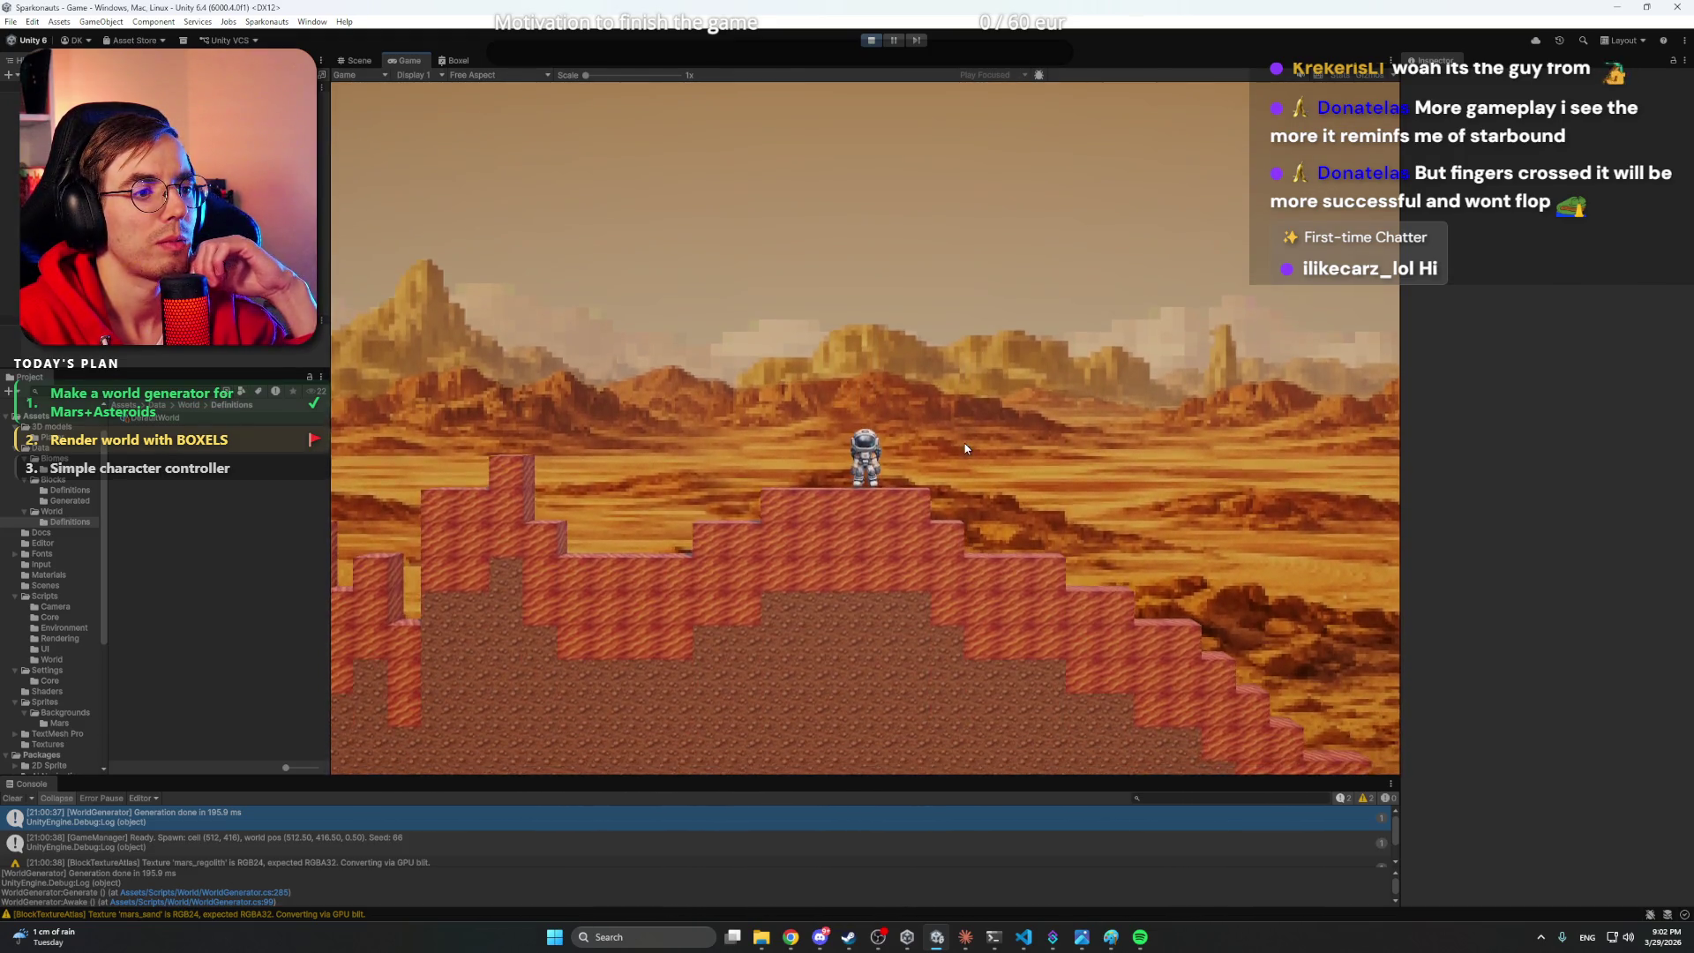
{"action": "left_click", "coordinate": [869, 39]}
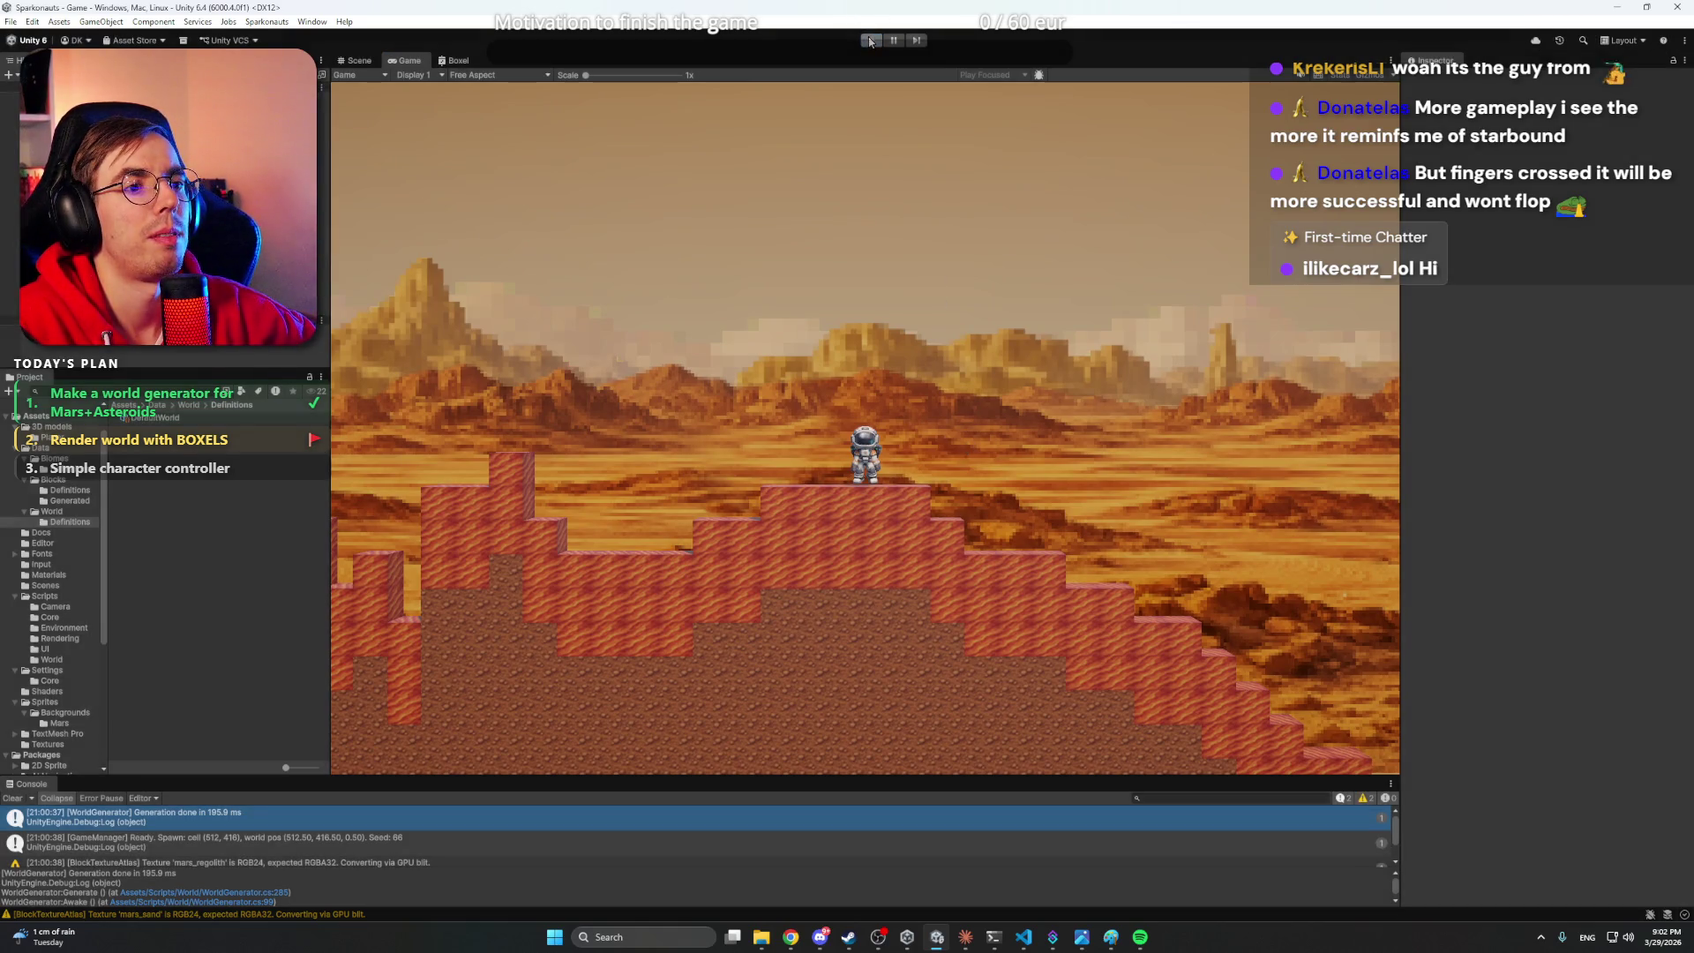
- Lower the nearest mountain backdrop sprite along the Y axis in the Scene view
{"action": "scroll", "coordinate": [922, 422], "scroll_direction": "down", "scroll_amount": 2}
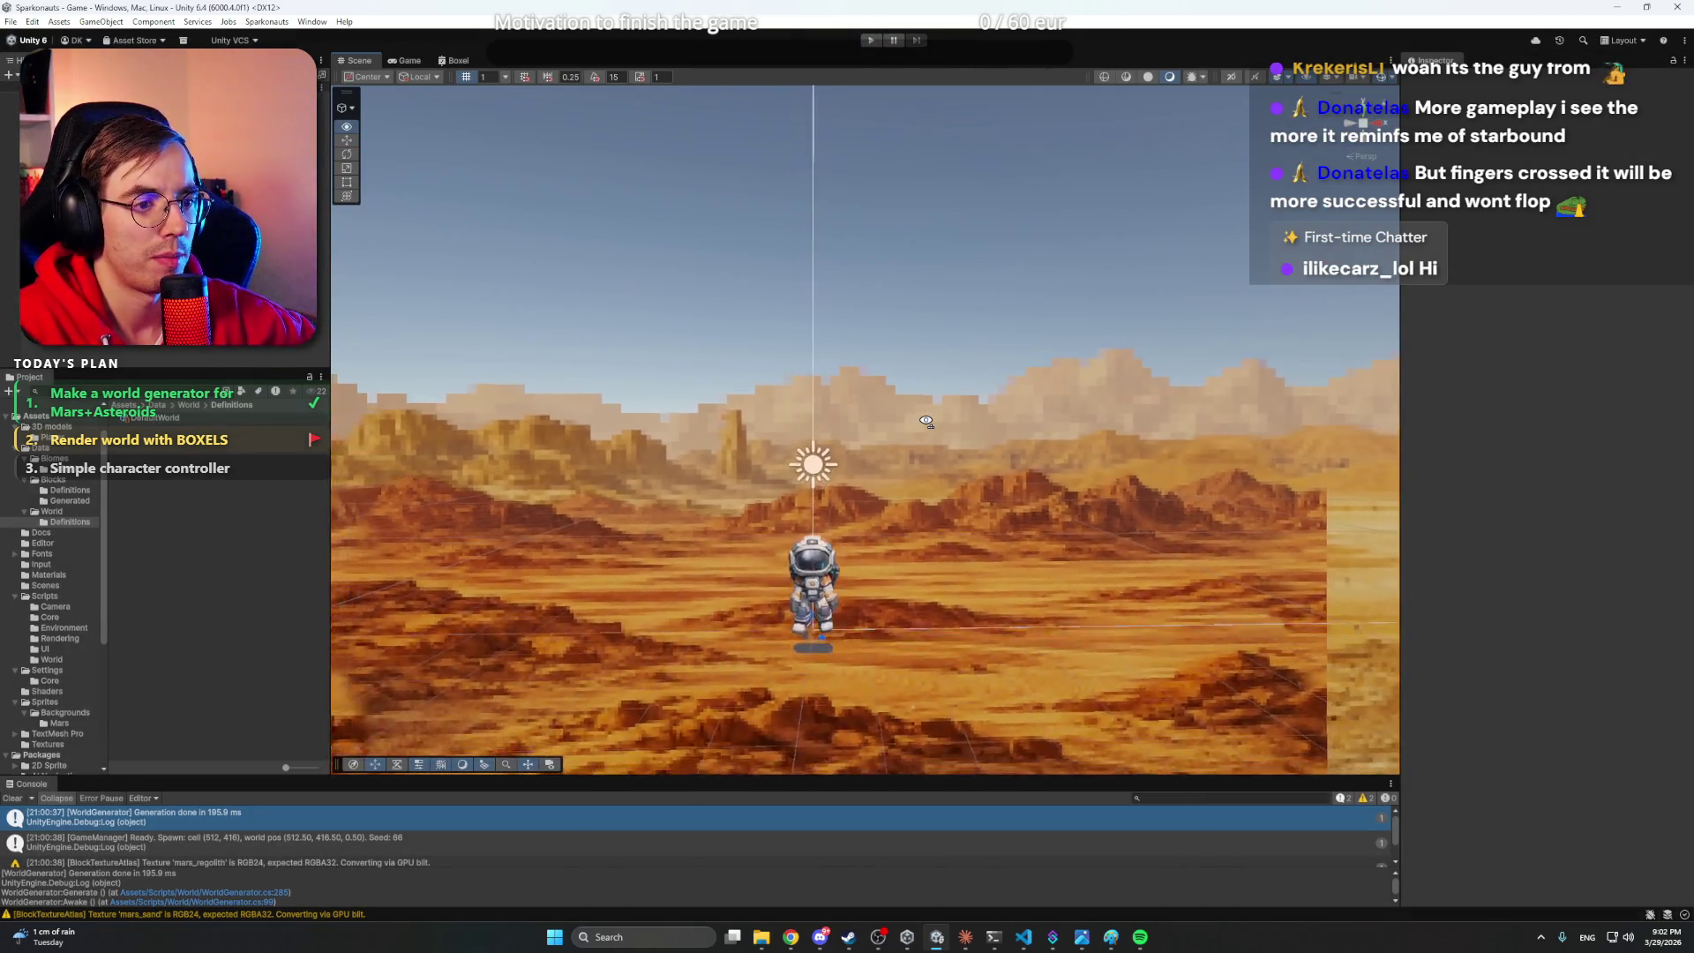
{"action": "scroll", "coordinate": [922, 421], "scroll_direction": "up", "scroll_amount": 3}
{"action": "scroll", "coordinate": [922, 422], "scroll_direction": "down", "scroll_amount": 2}
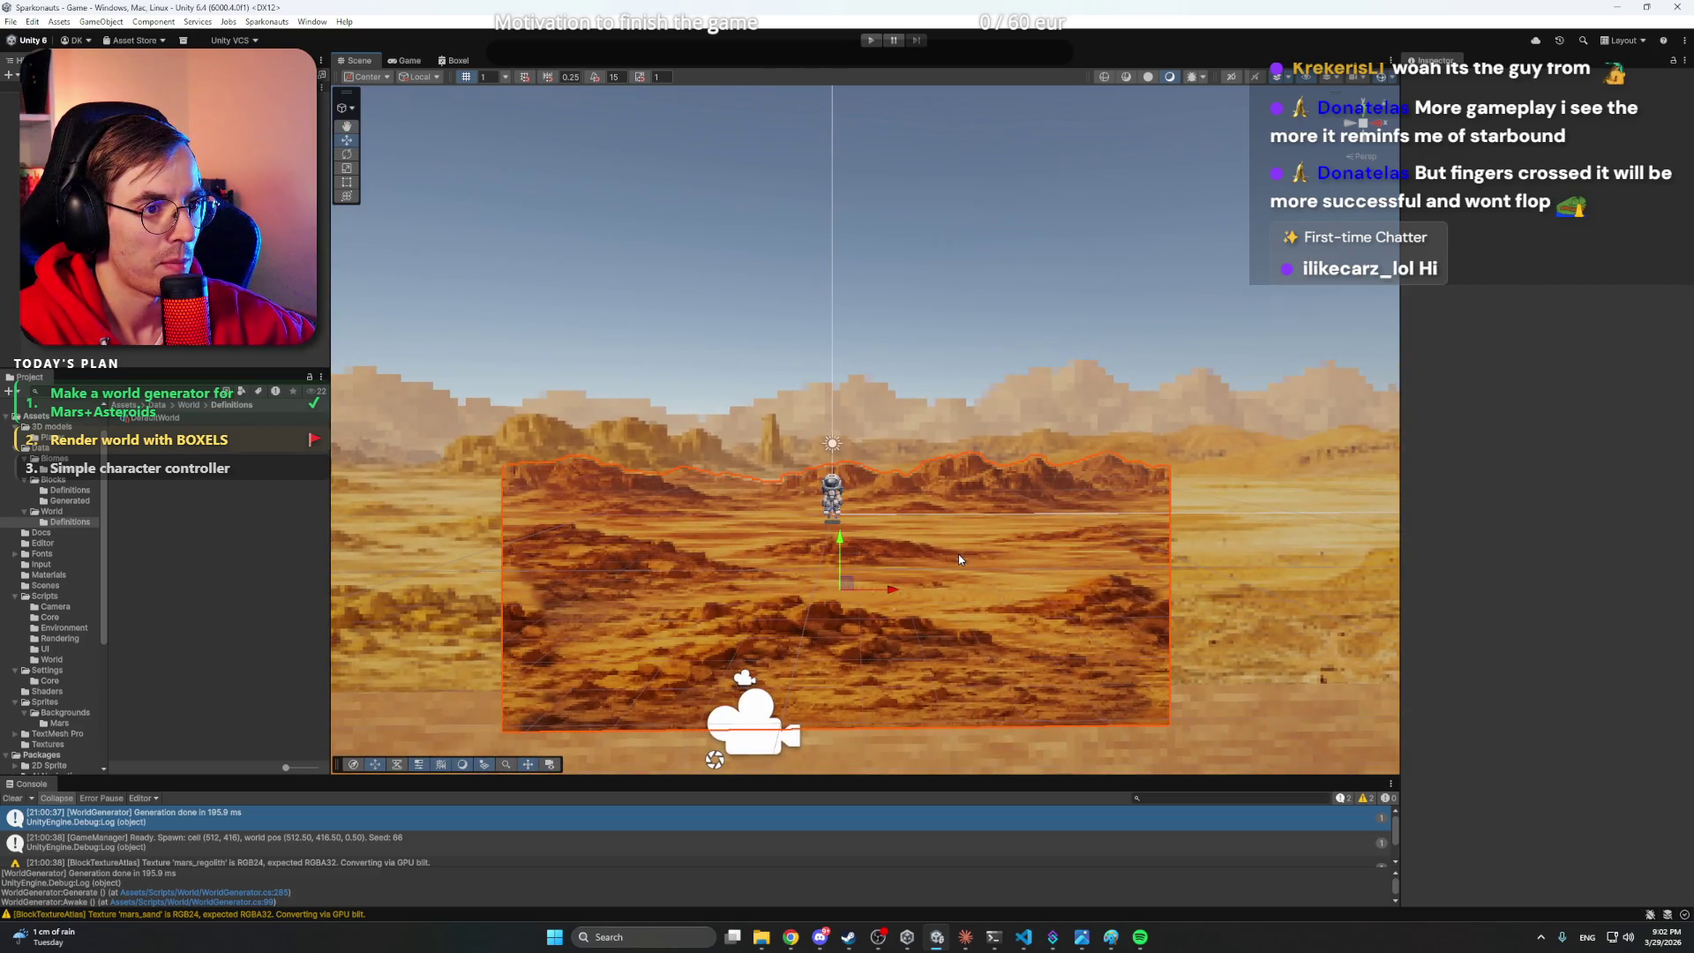
{"action": "left_click_drag", "start_coordinate": [840, 542], "coordinate": [836, 642]}
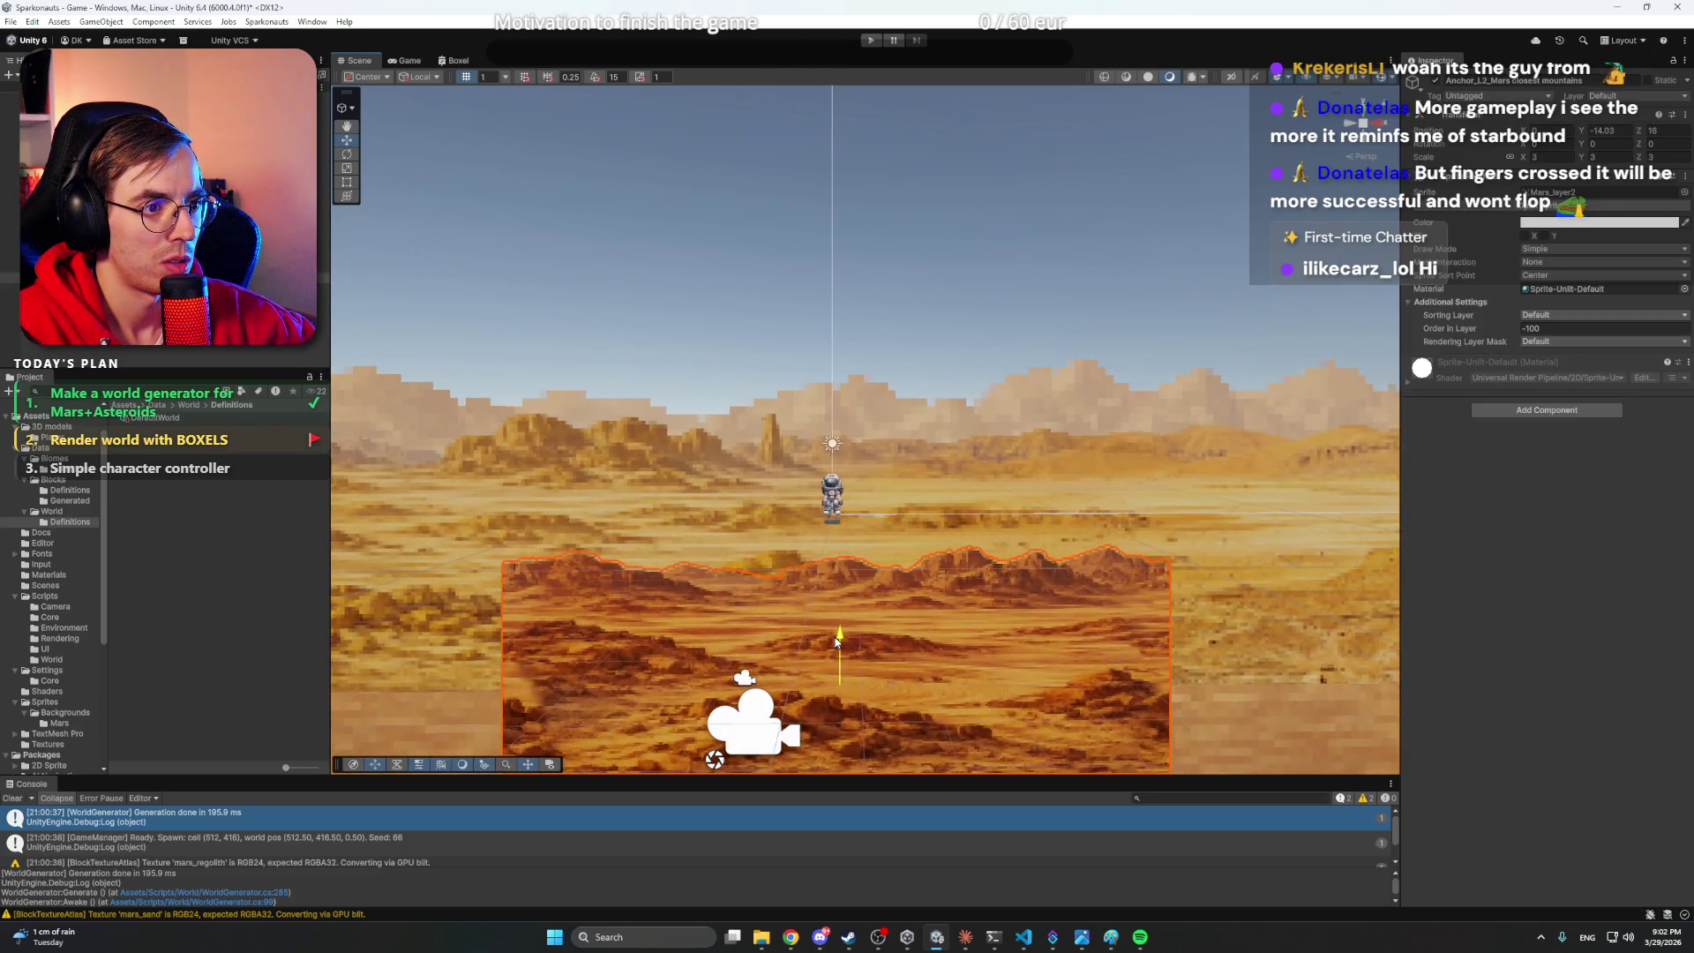
- Lower the middle mountain backdrop sprite, deselect it, and start the game
{"action": "left_click", "coordinate": [928, 486]}
{"action": "left_click", "coordinate": [883, 478]}
{"action": "left_click_drag", "start_coordinate": [850, 489], "coordinate": [845, 537]}
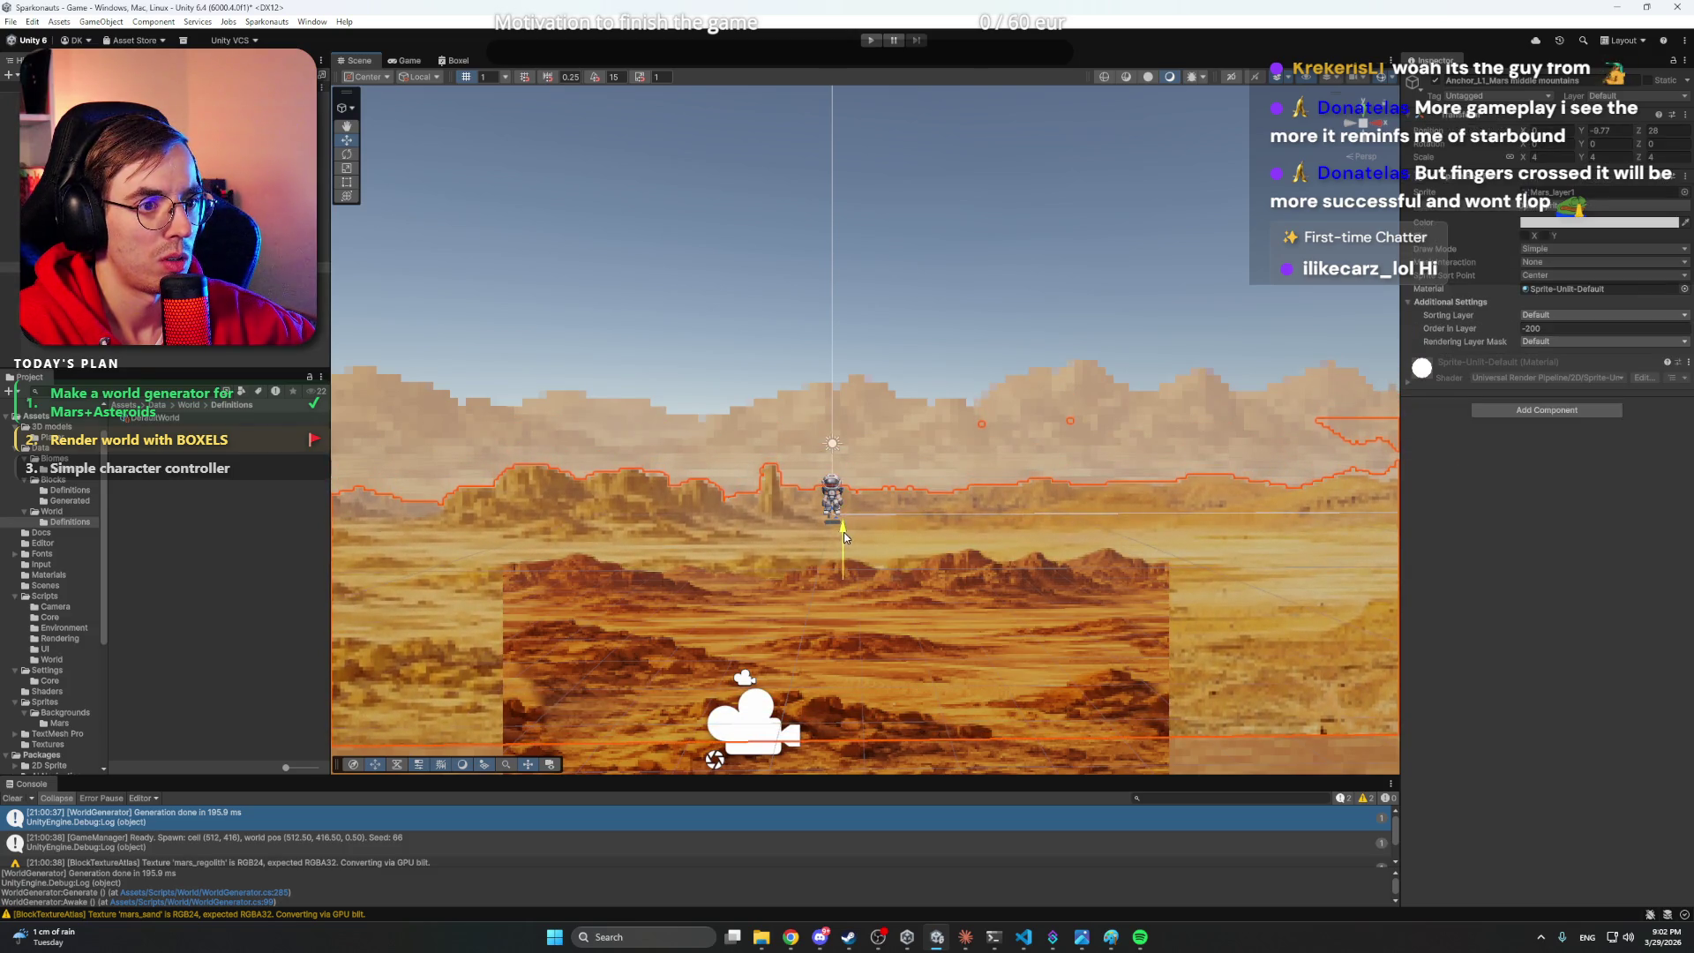
{"action": "key", "text": "Escape"}
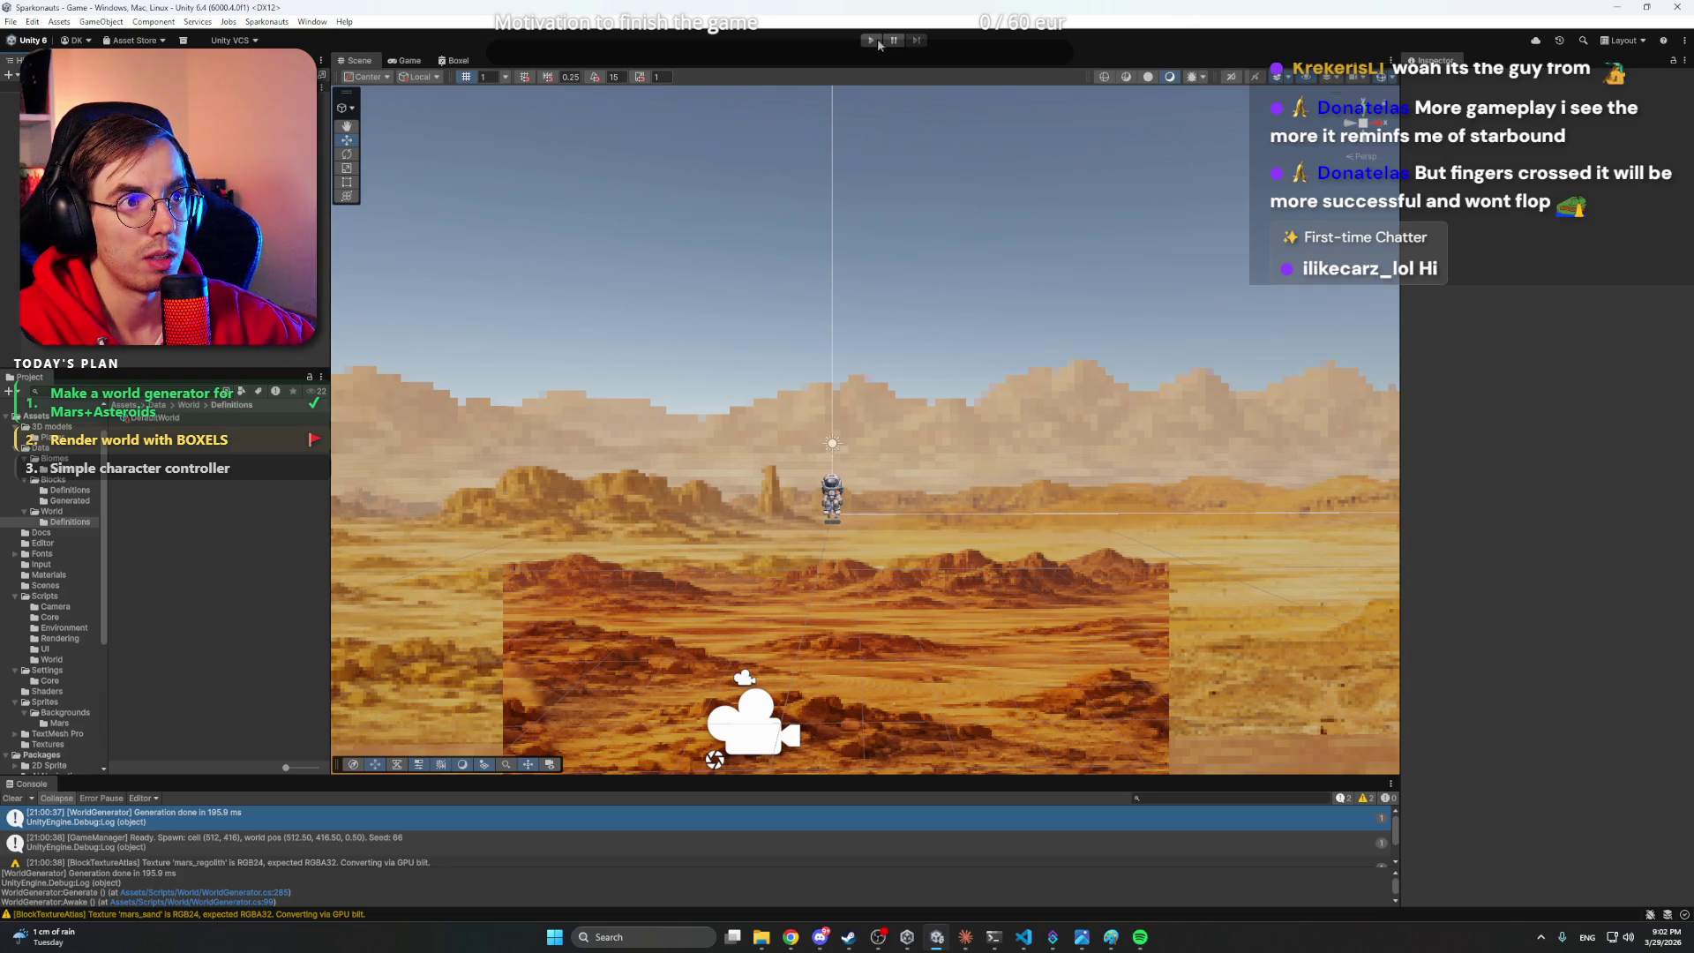
{"action": "left_click", "coordinate": [876, 41]}
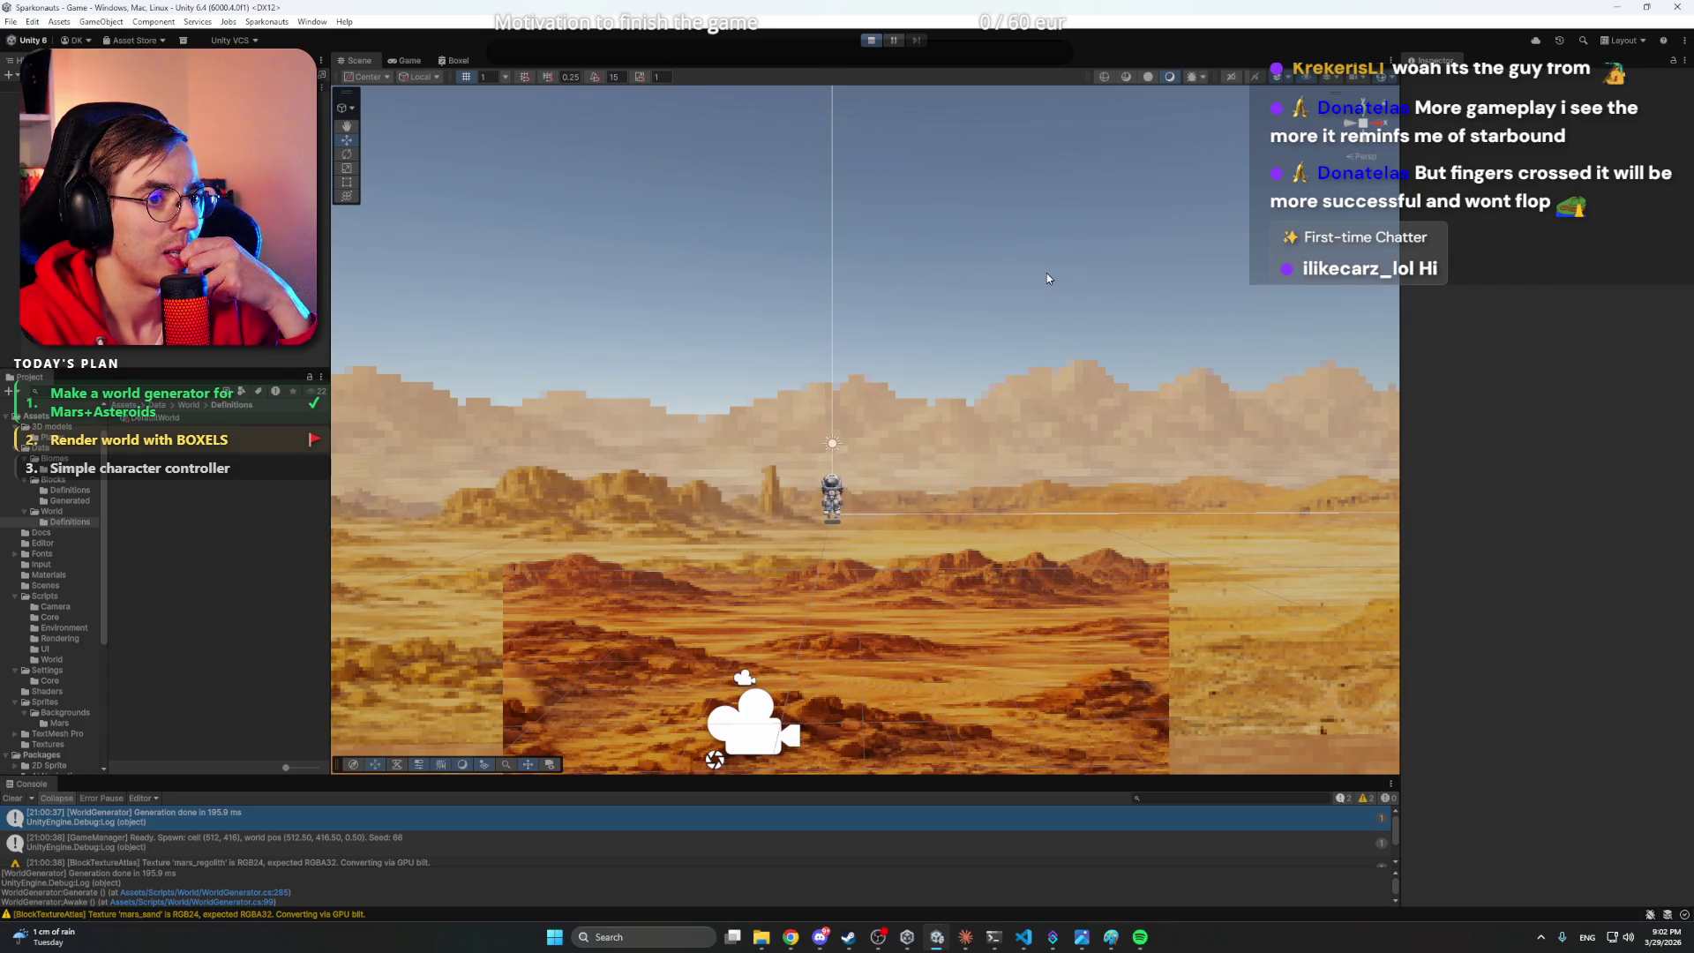
- Walk the astronaut right up the higher blocks and down the slope, then jump back left
{"action": "key", "text": "ctrl+p"}
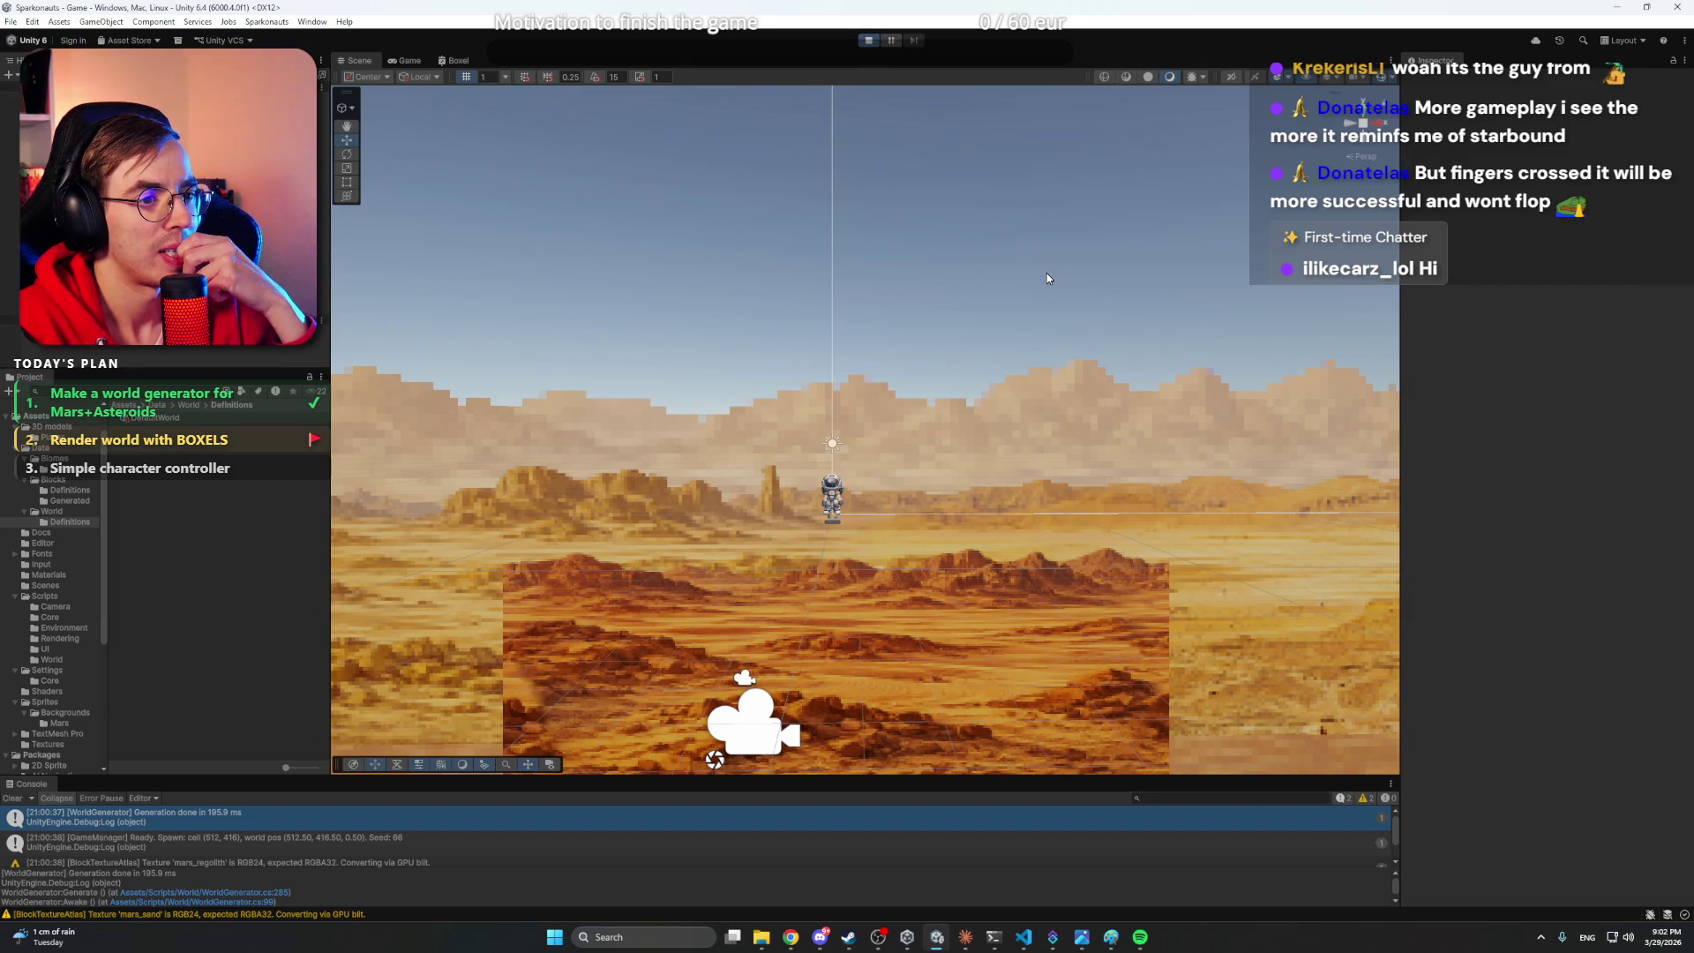
{"action": "key", "text": "d"}
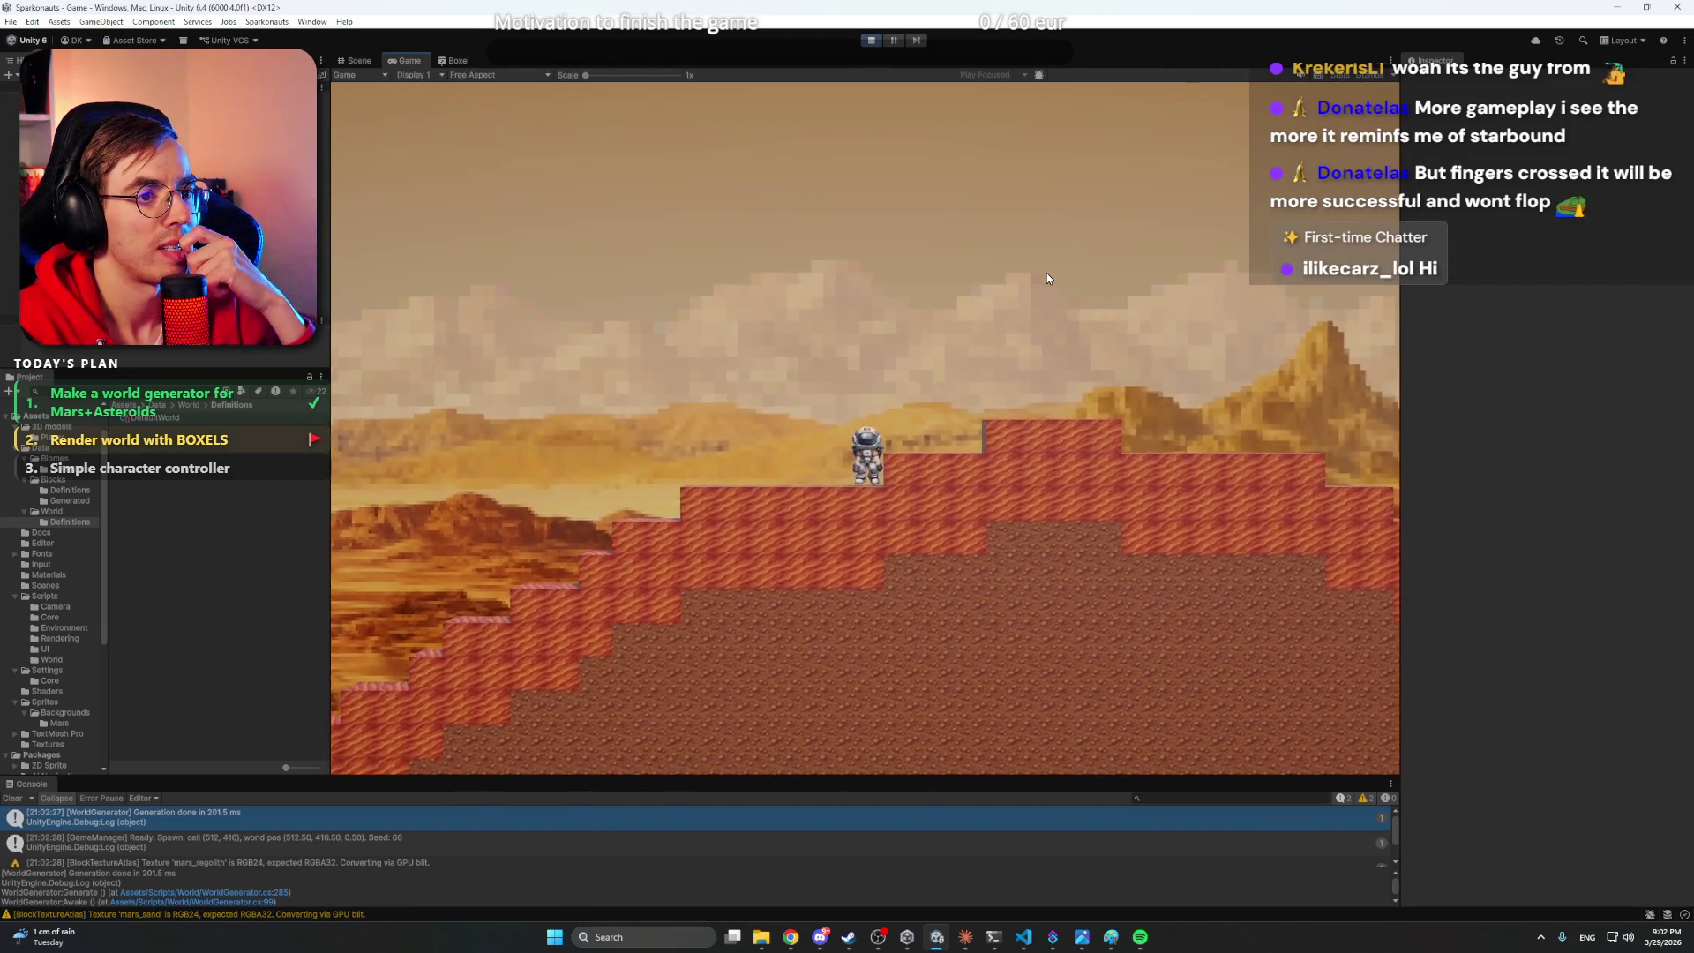
{"action": "key", "text": "d"}
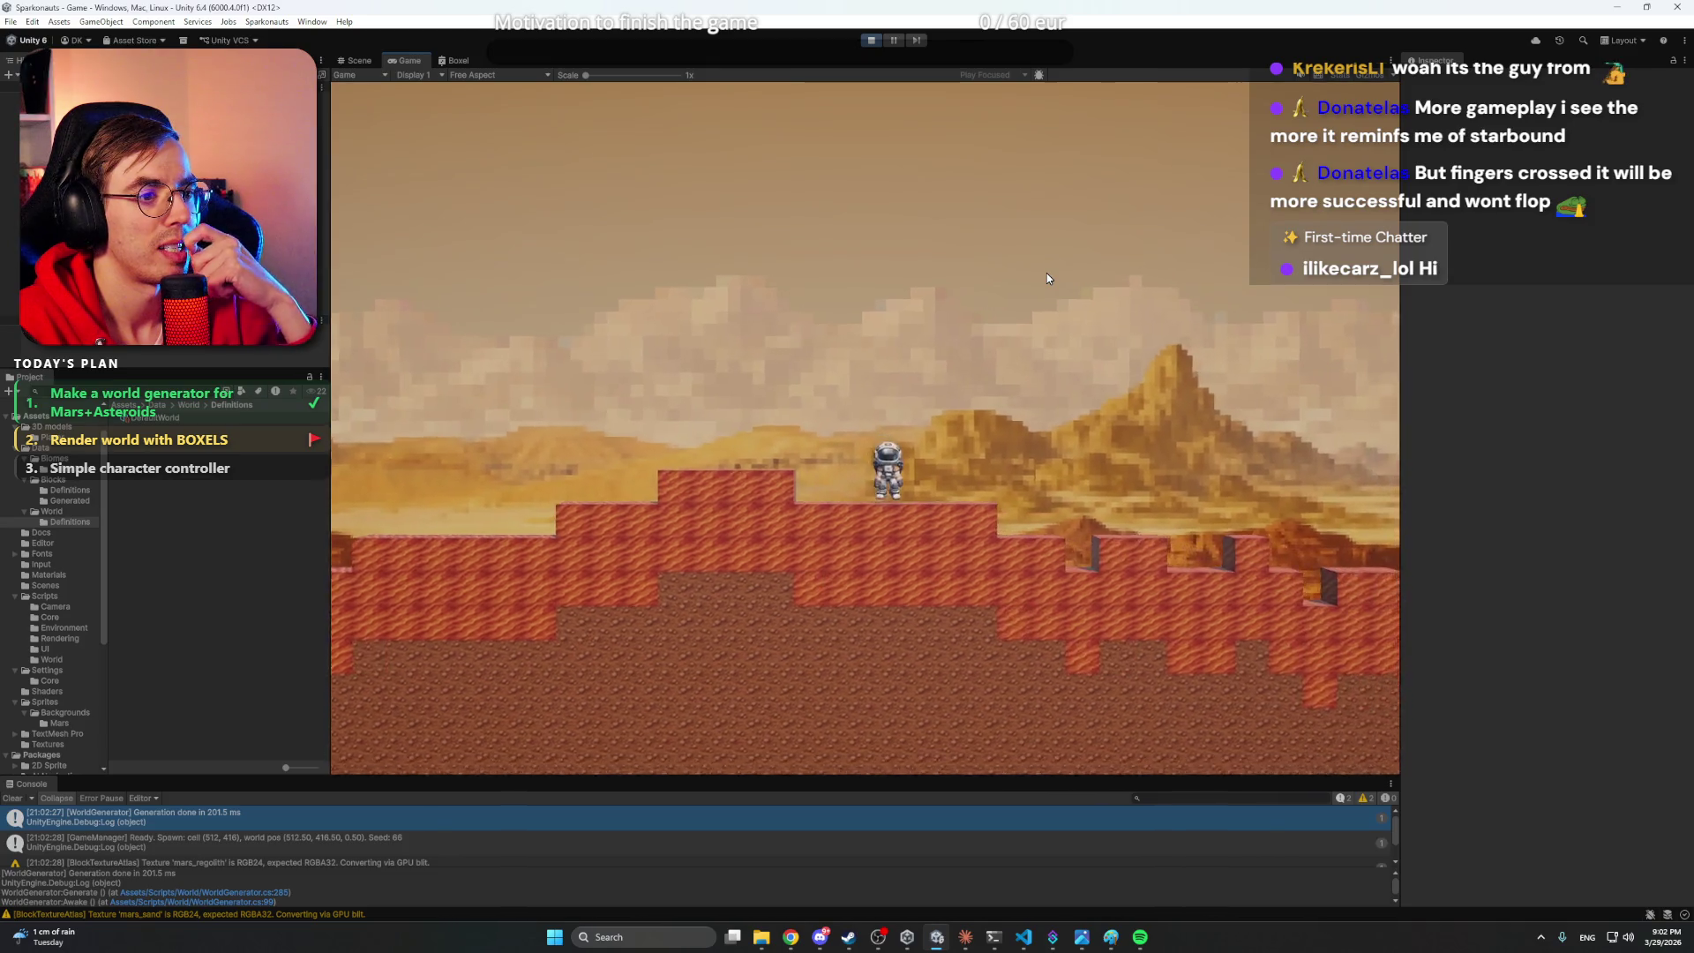
{"action": "key", "text": "d"}
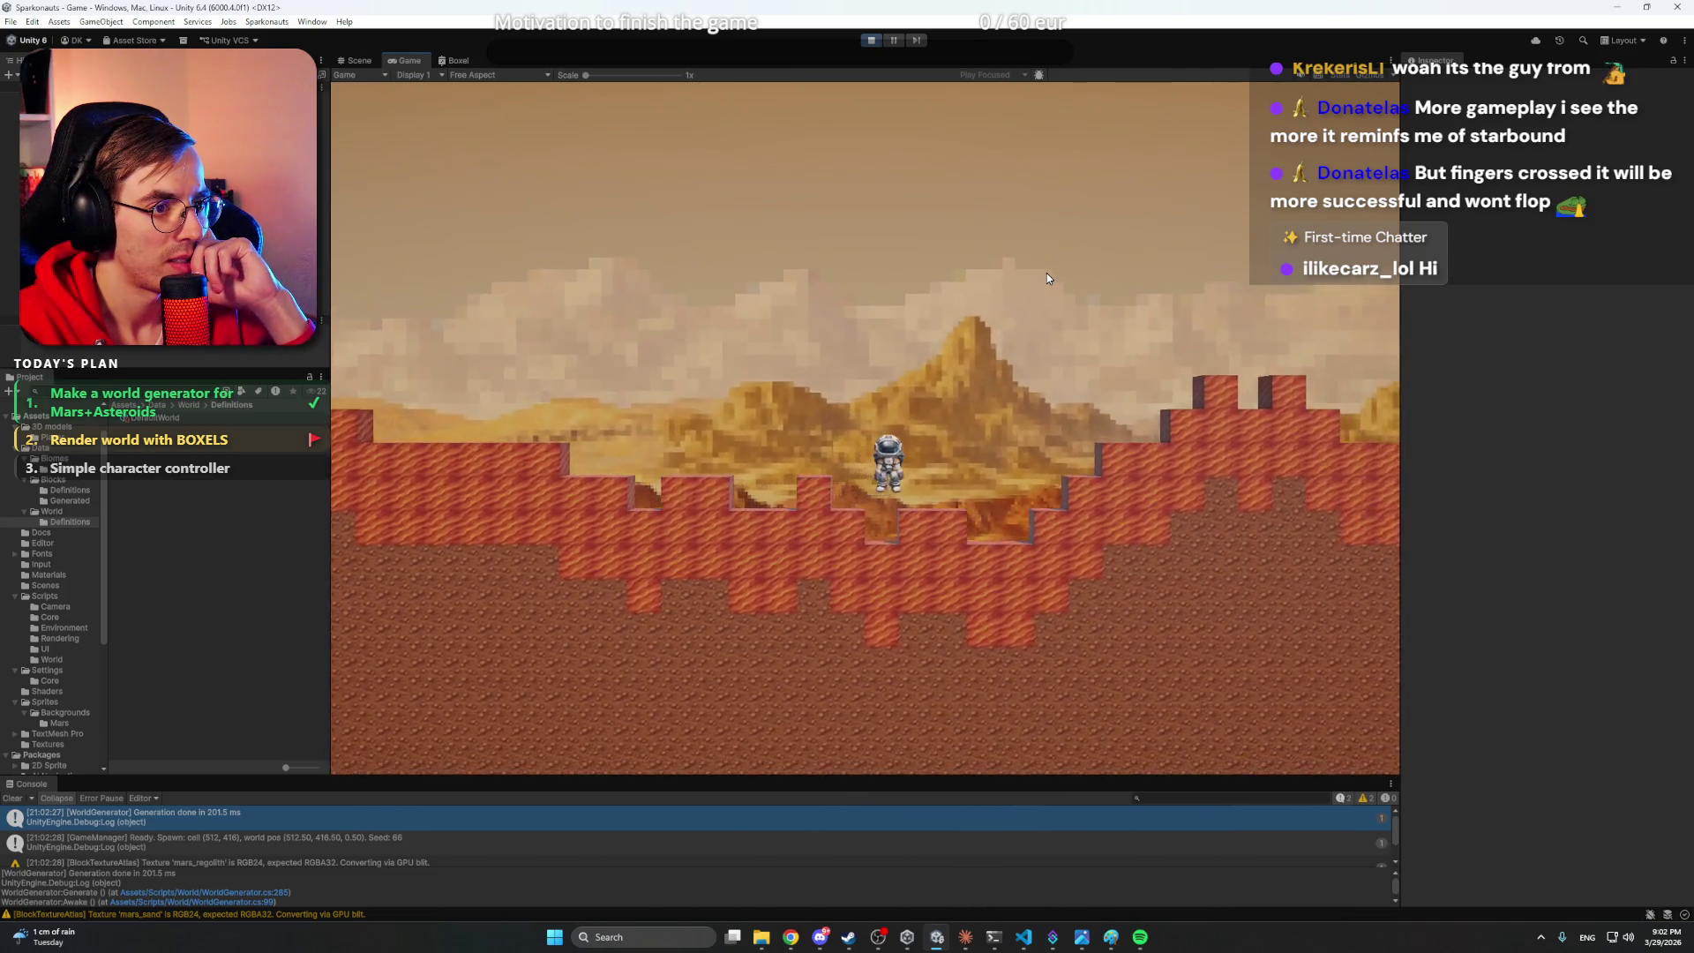
{"action": "key", "text": "d"}
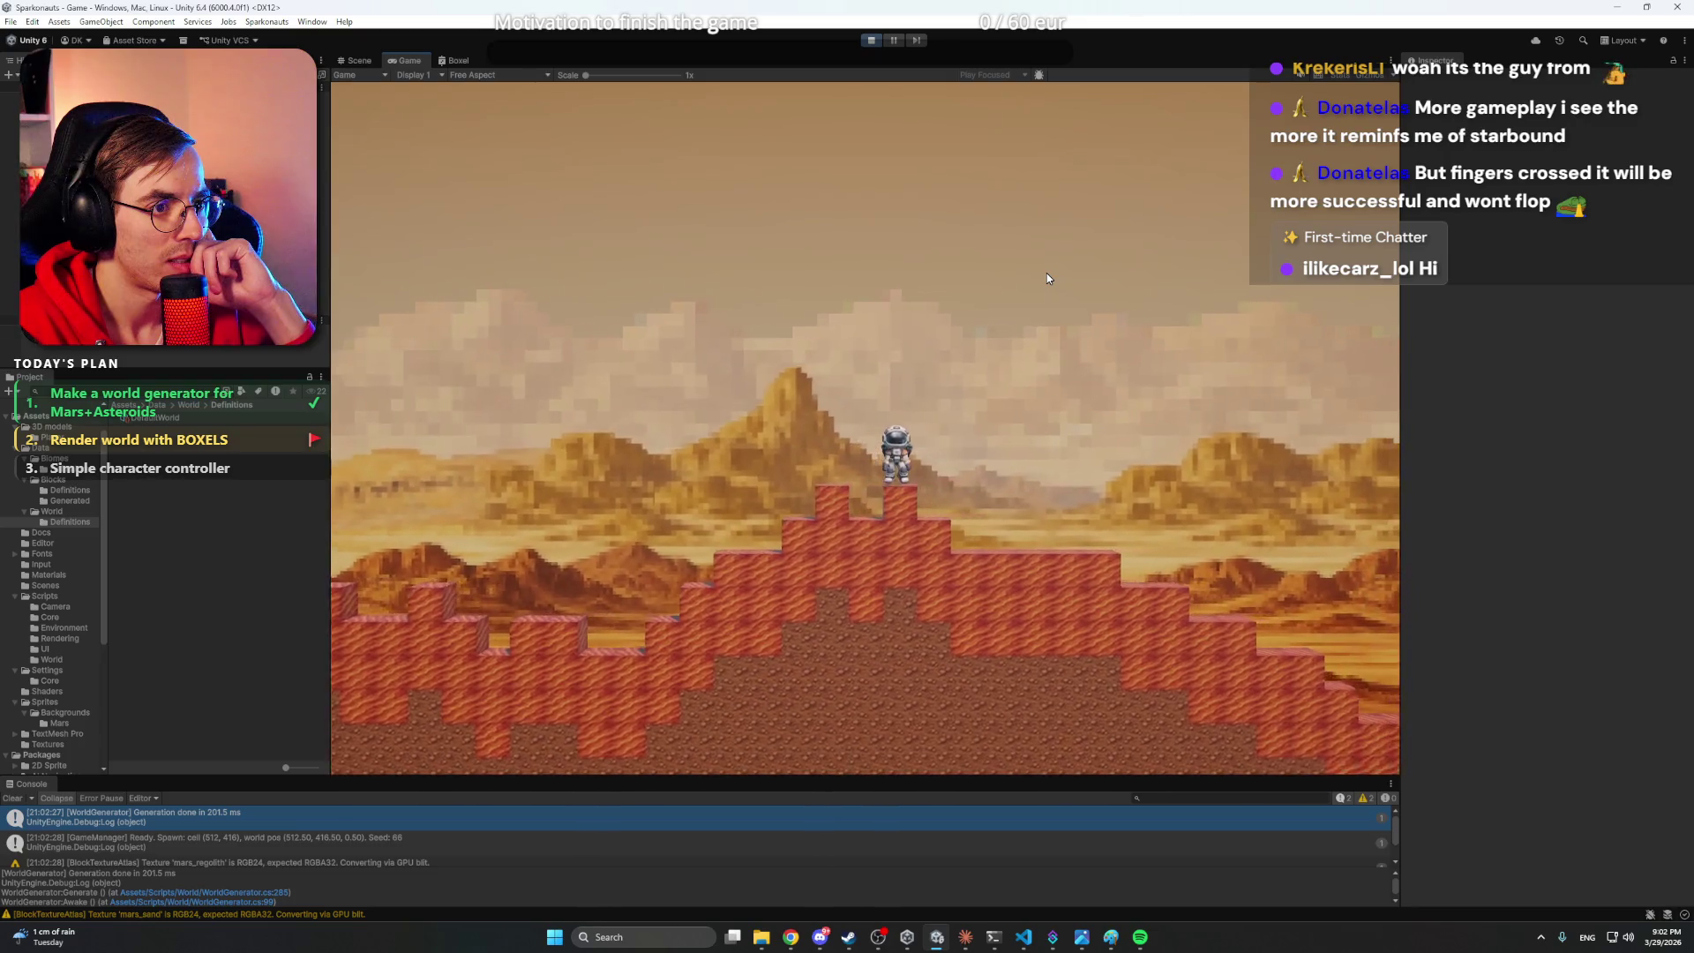
{"action": "key", "text": "d"}
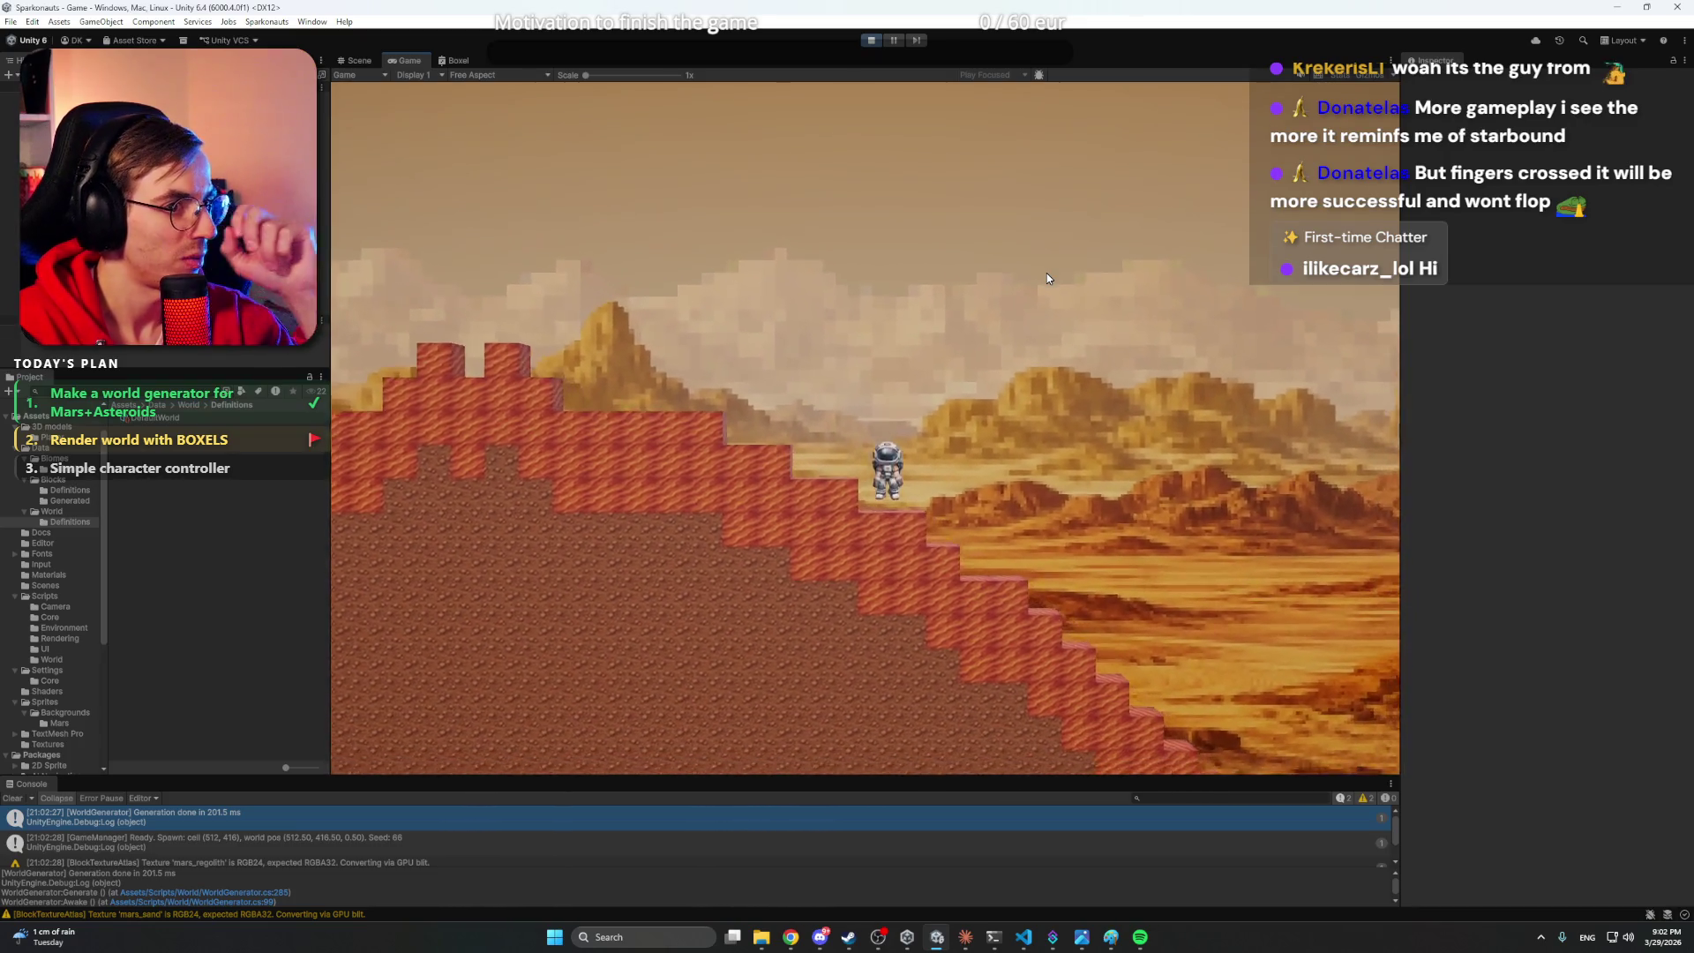
{"action": "key", "text": "d"}
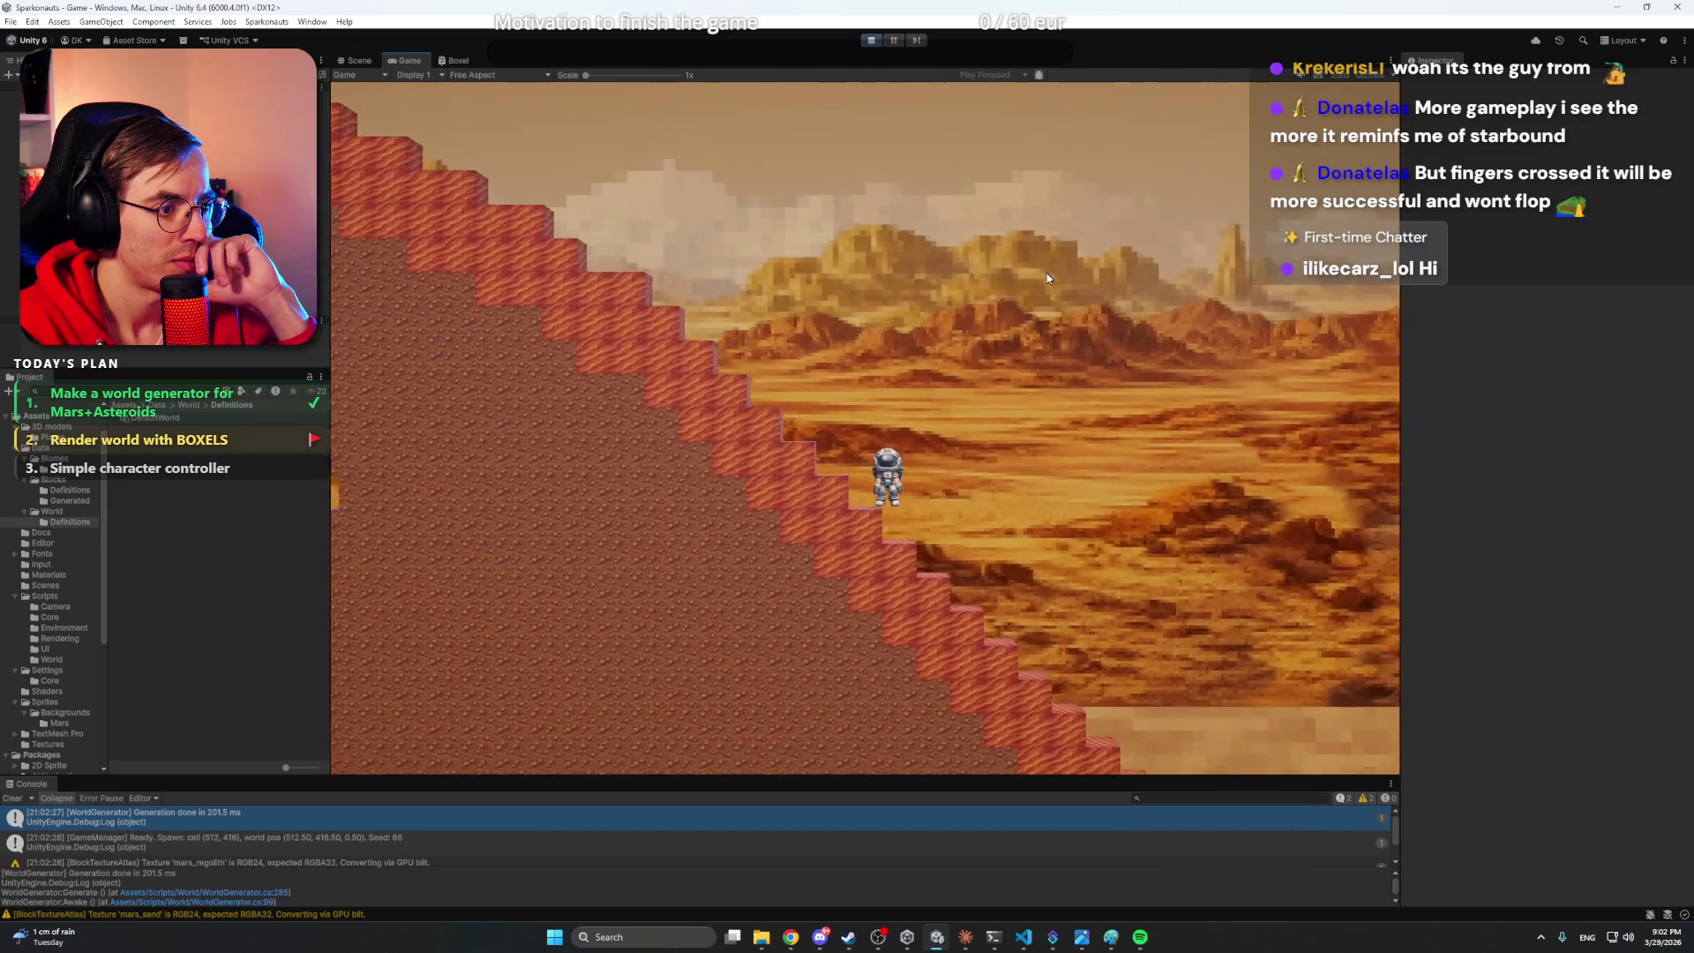
{"action": "key", "text": "a"}
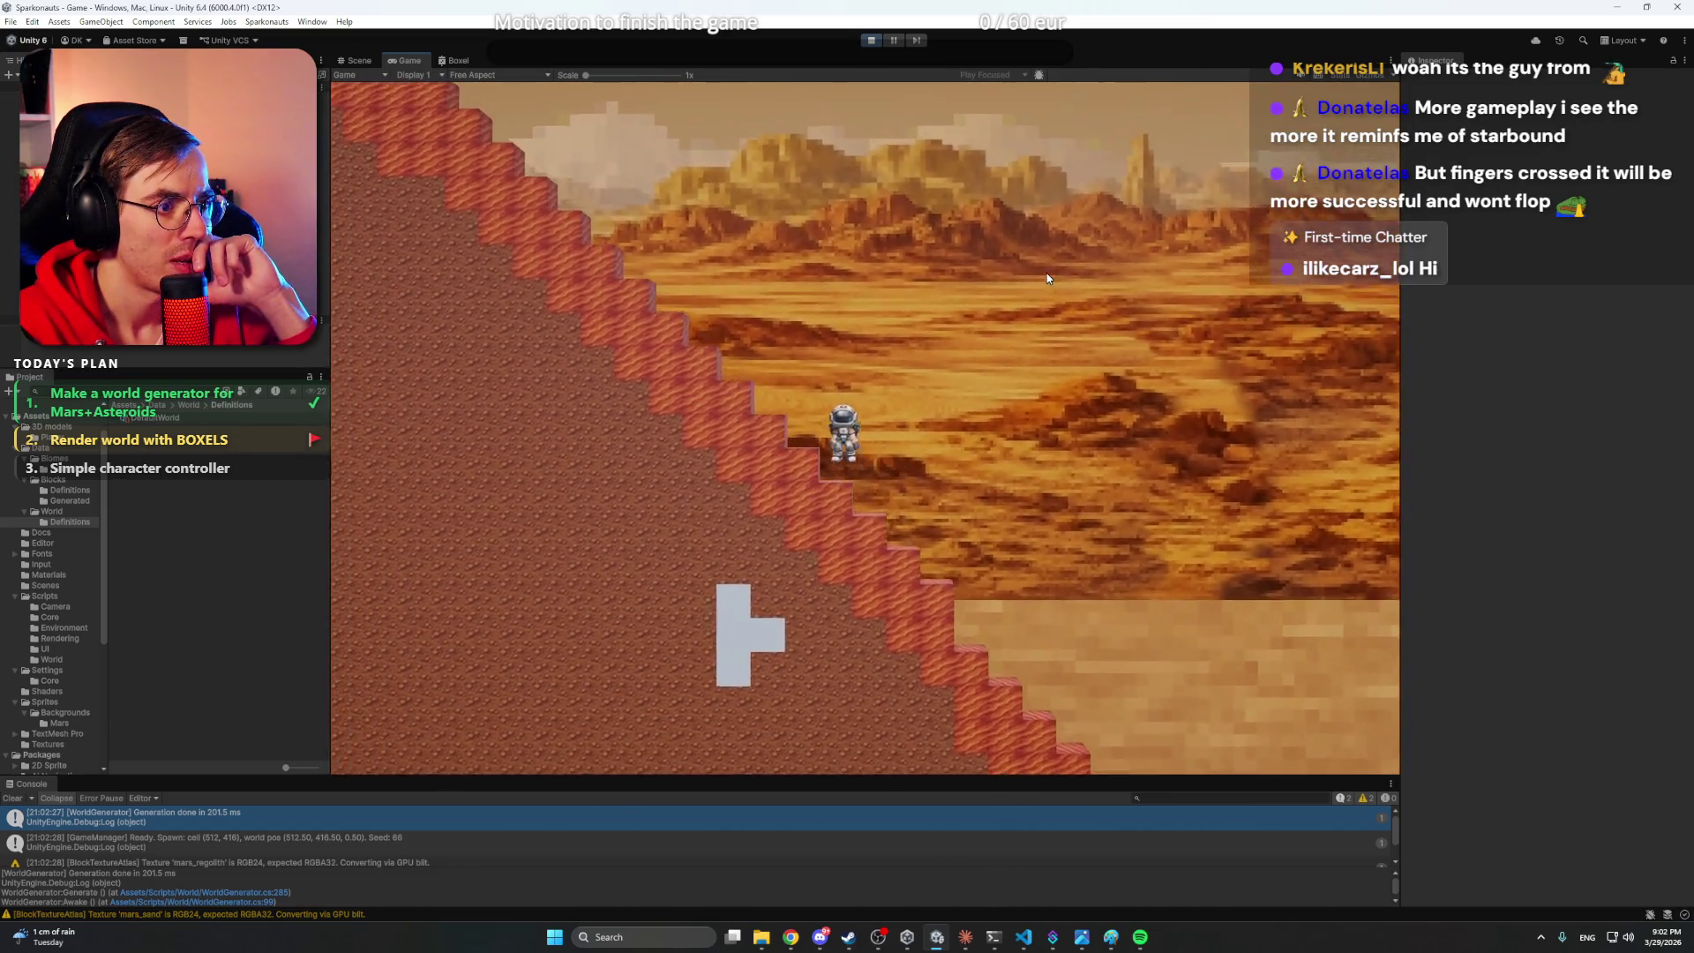
{"action": "key", "text": "space"}
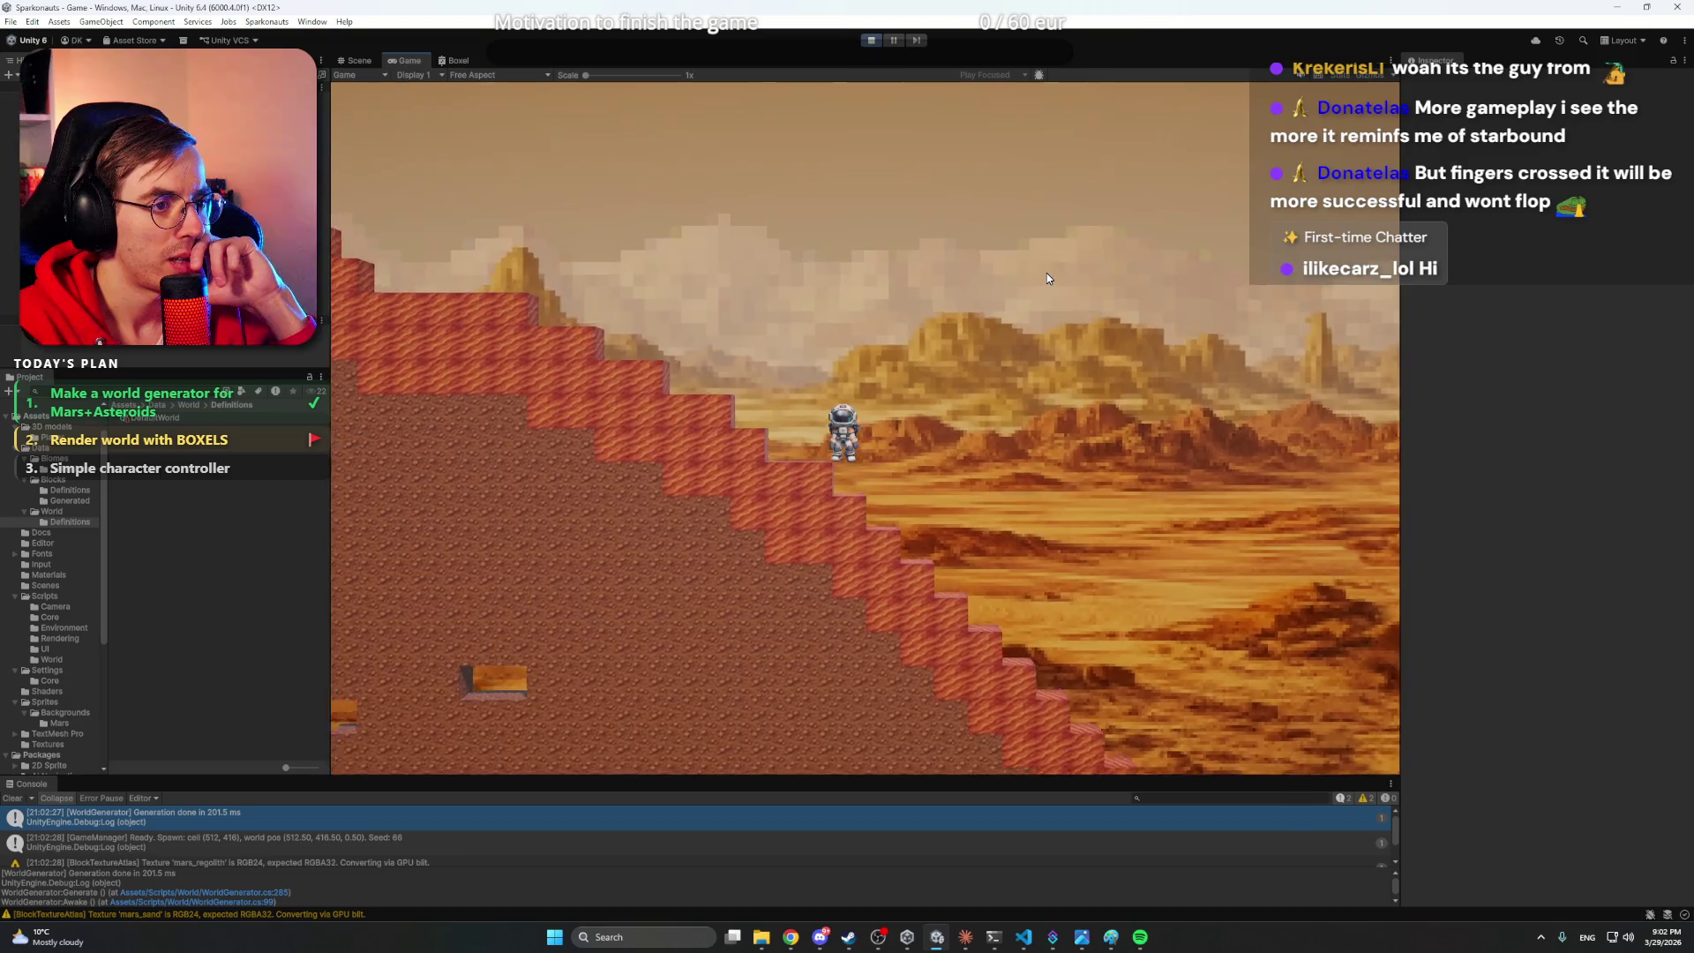
- Walk the astronaut a long way left over the rising and falling red terrain
{"action": "key", "text": "a"}
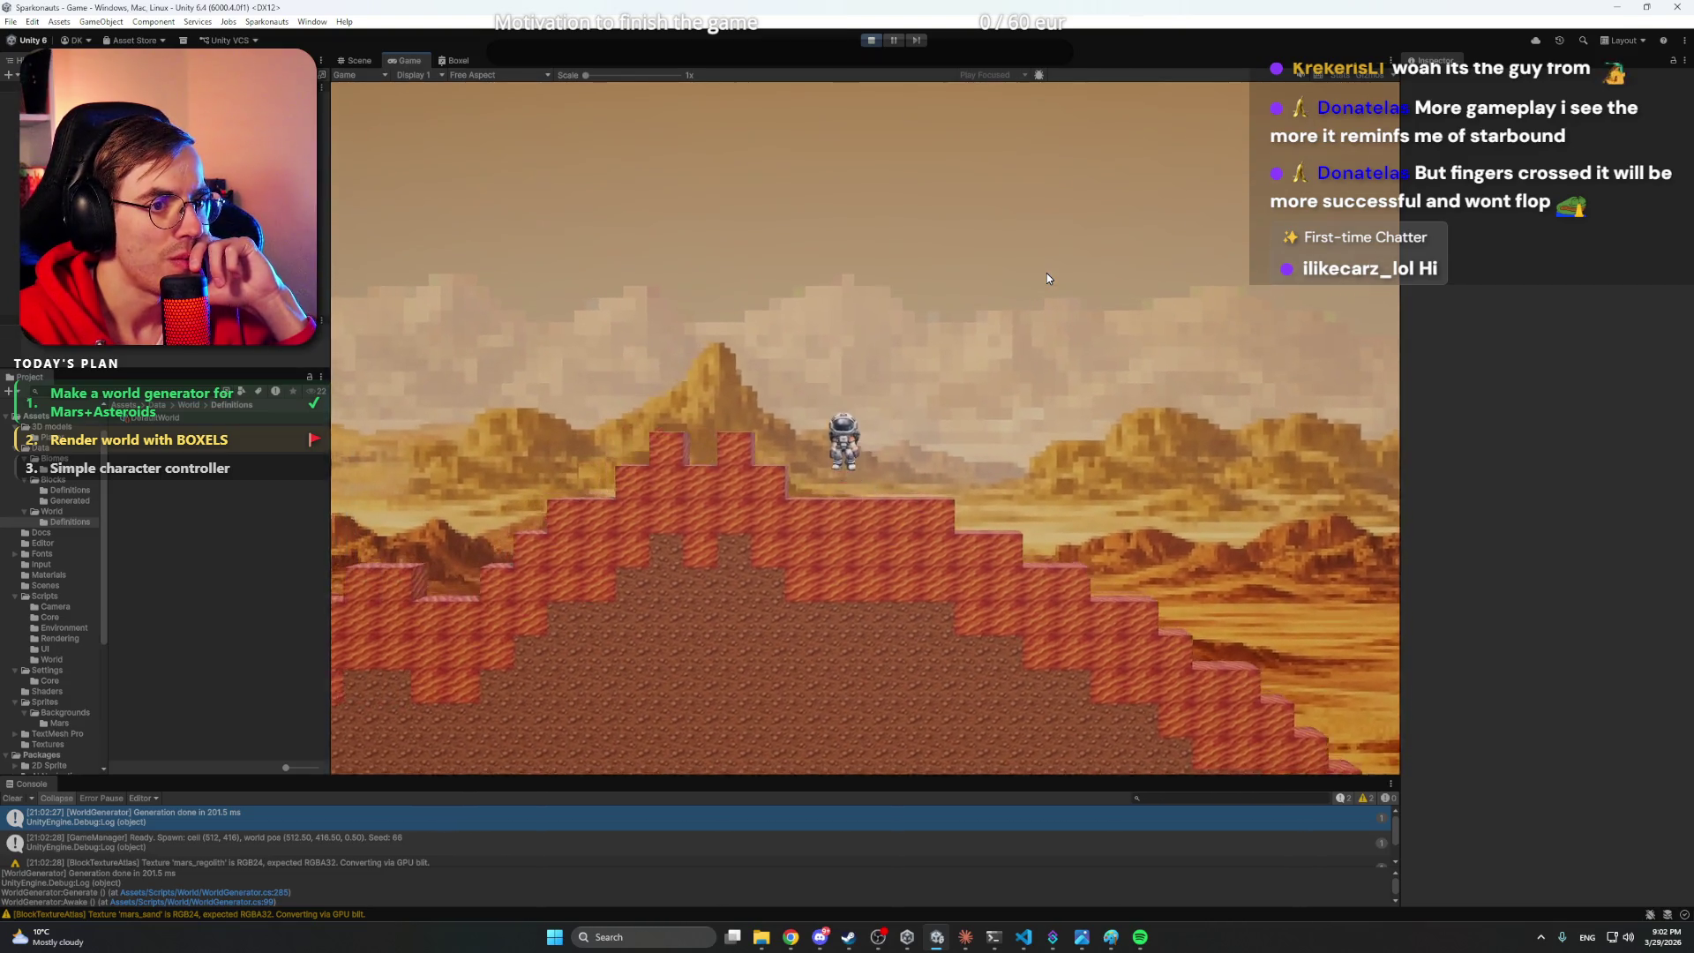
{"action": "key", "text": "a"}
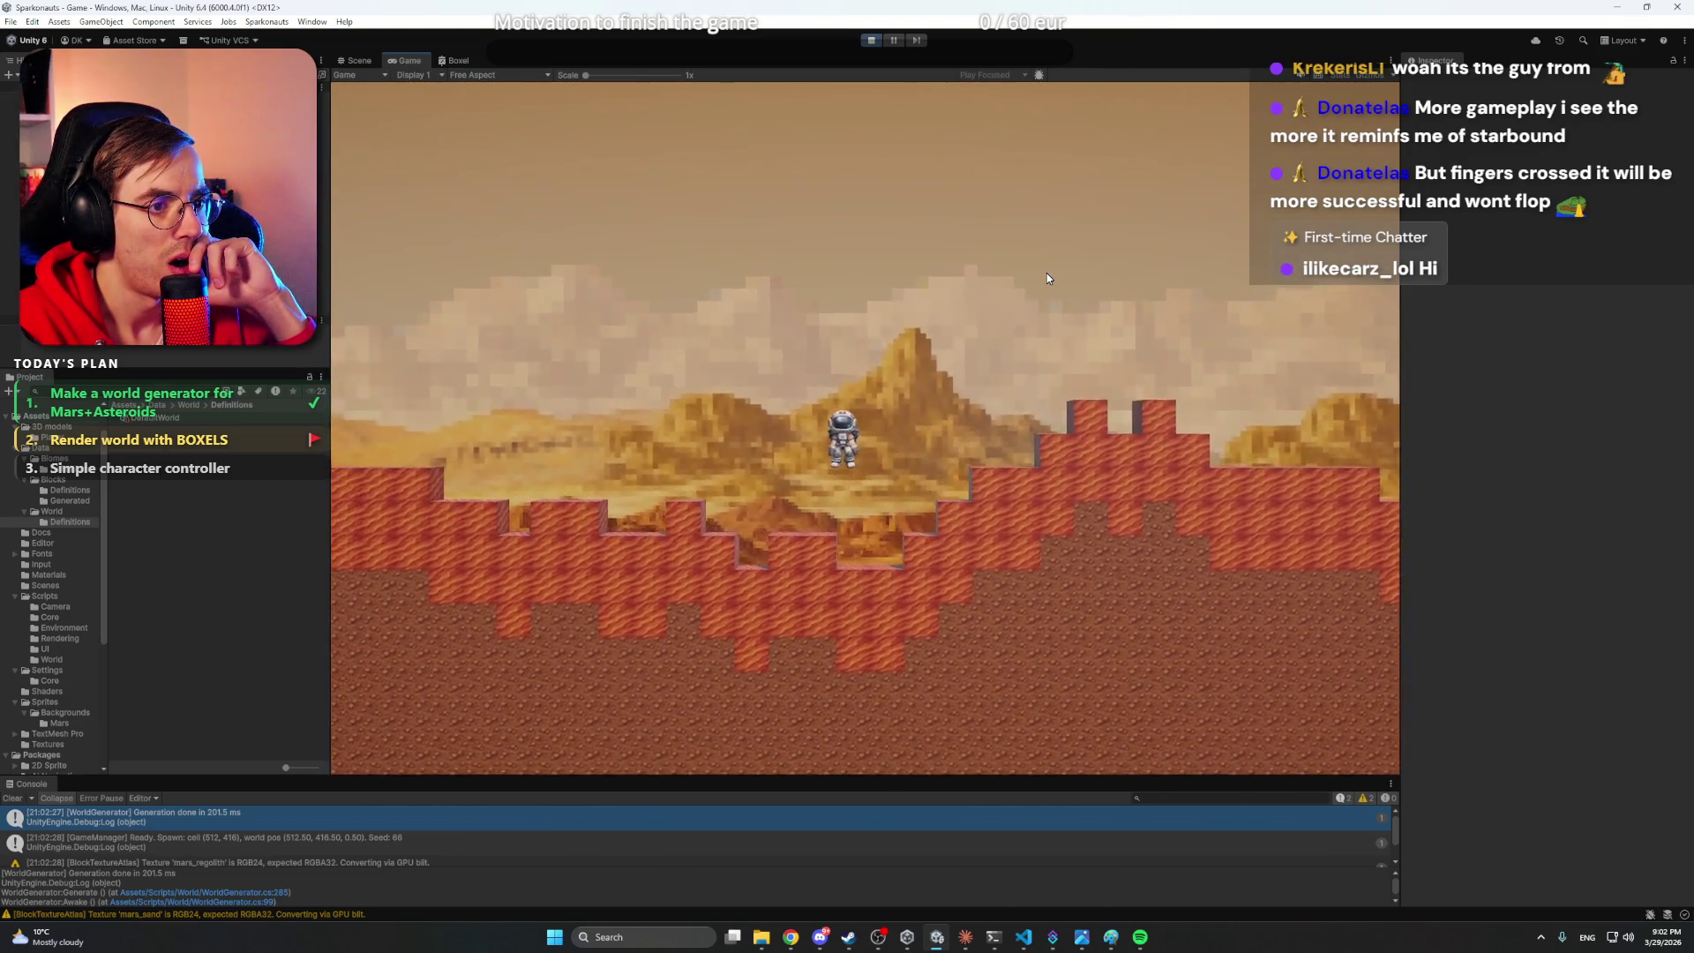
{"action": "key", "text": "a"}
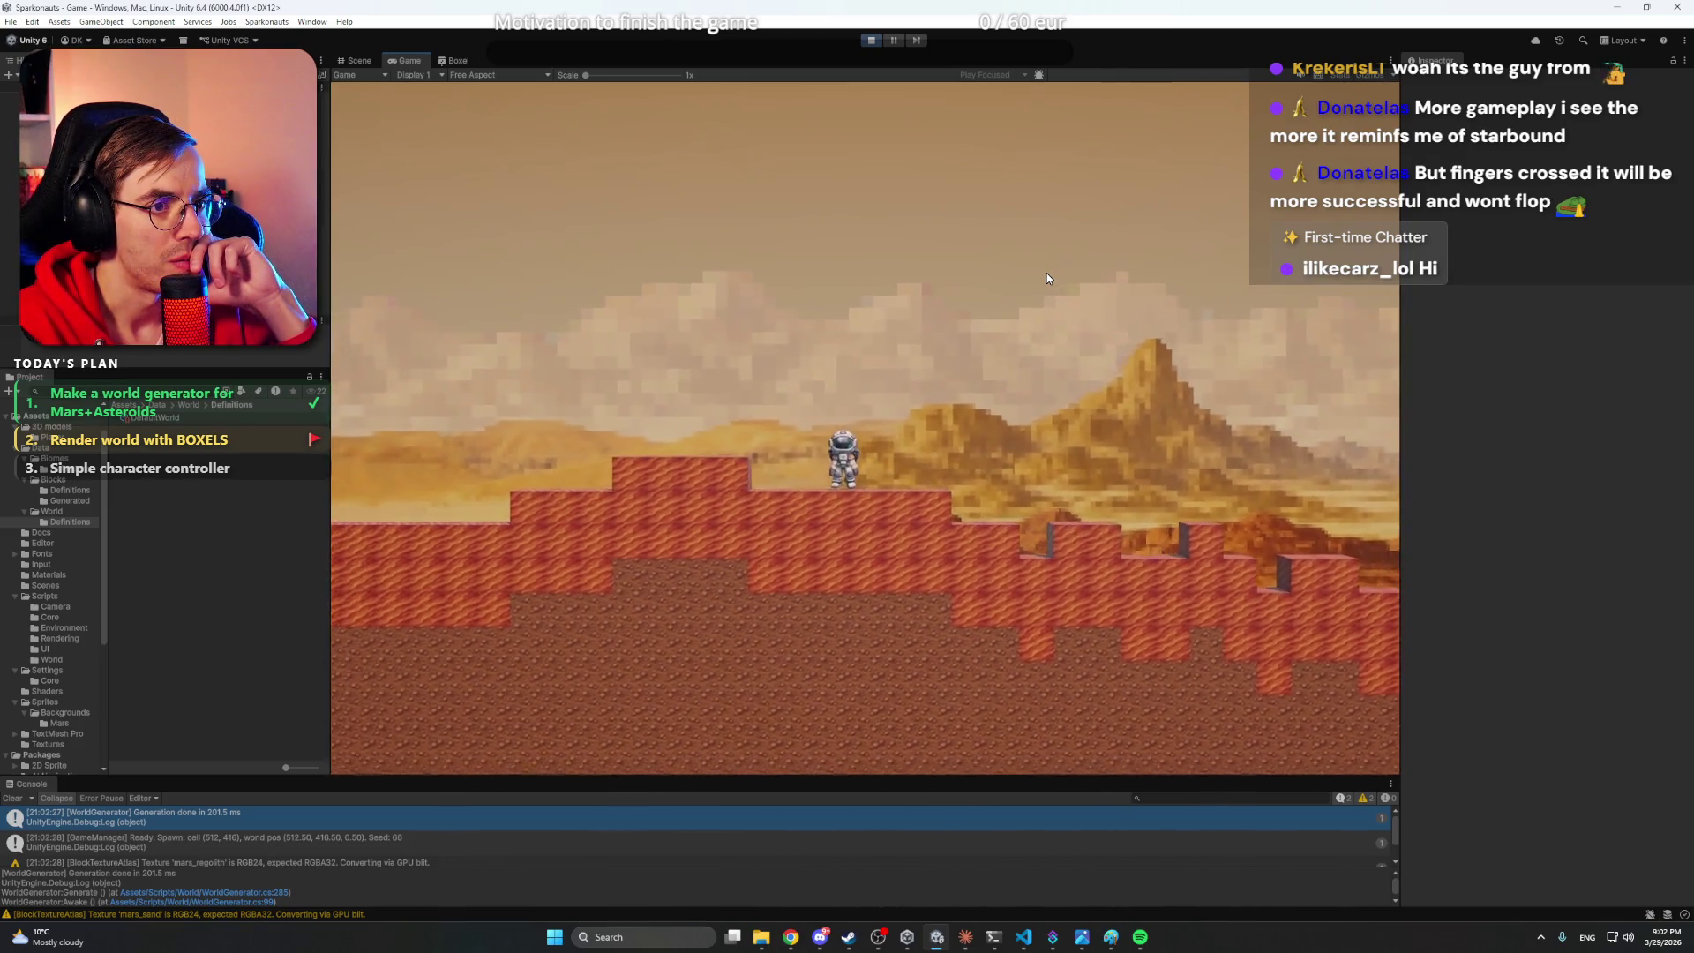
{"action": "key", "text": "a"}
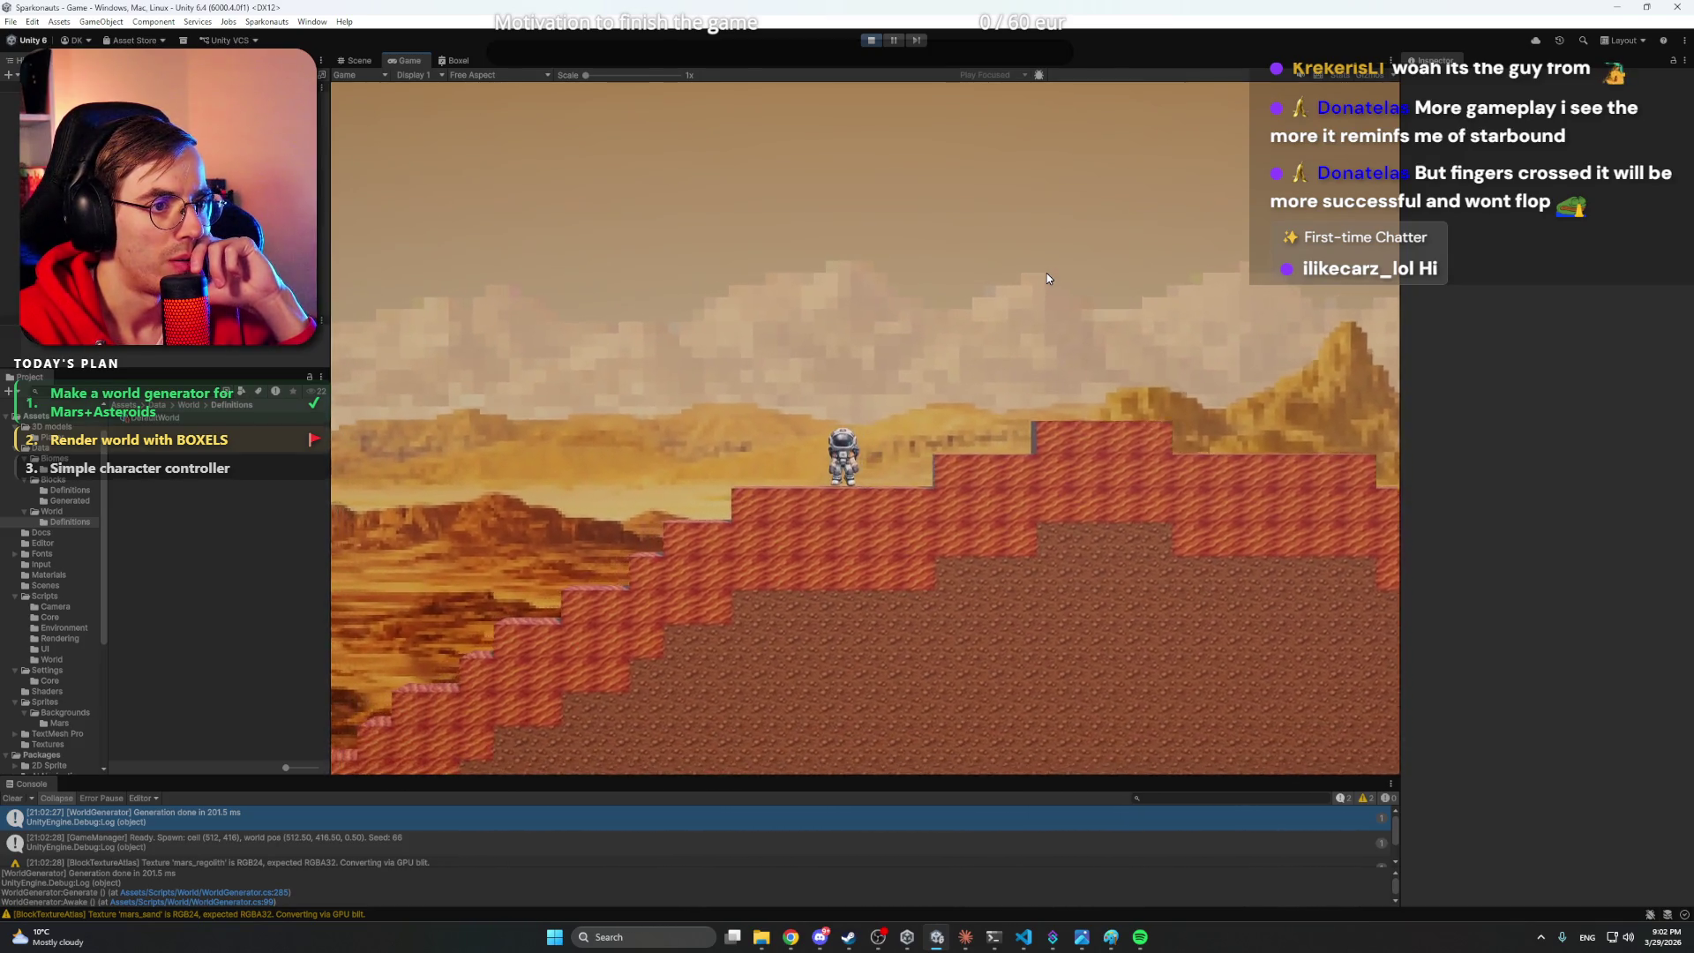
{"action": "key", "text": "a"}
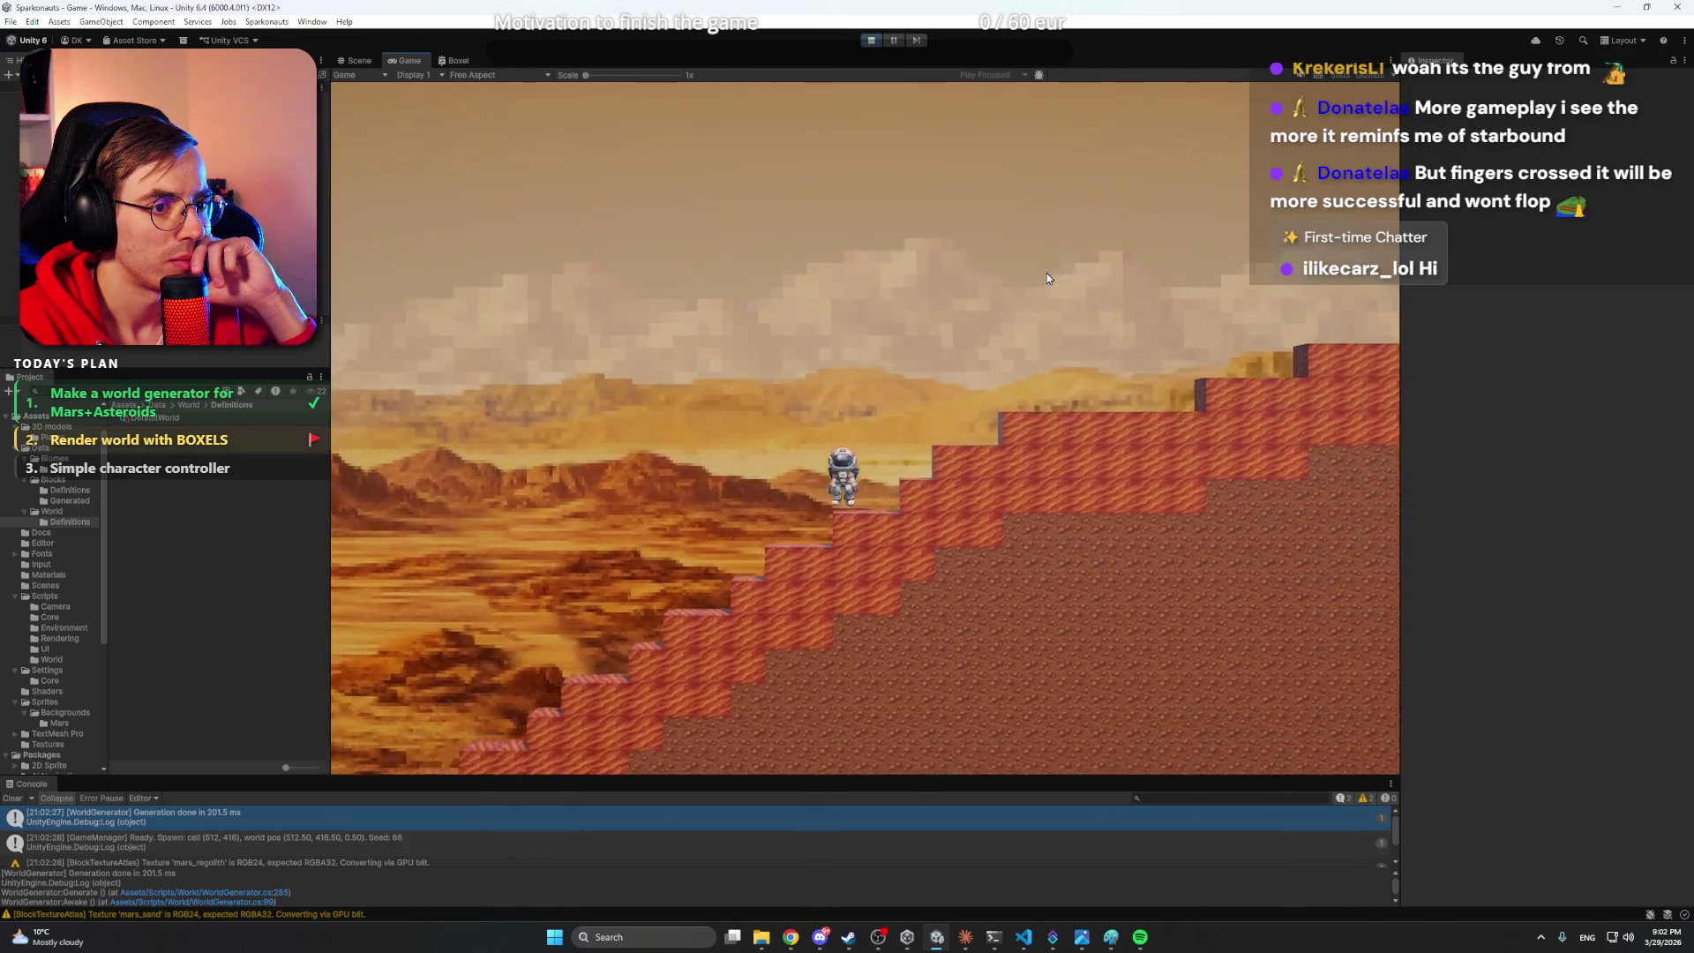
{"action": "key", "text": "a"}
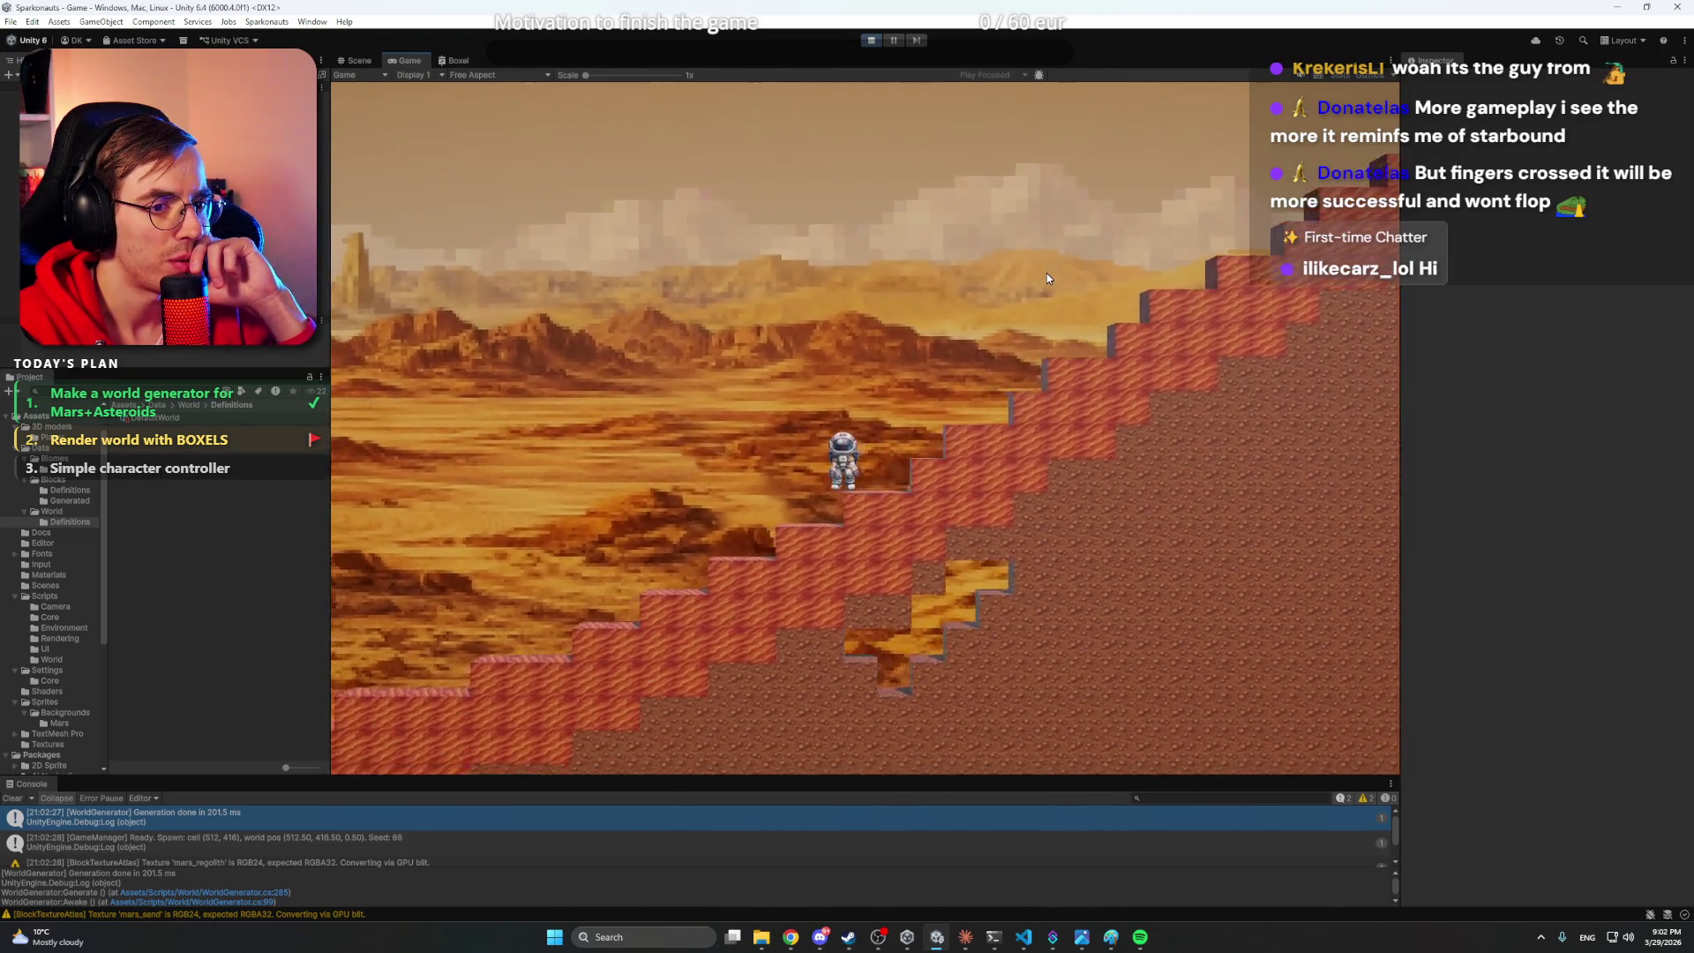
{"action": "key", "text": "a"}
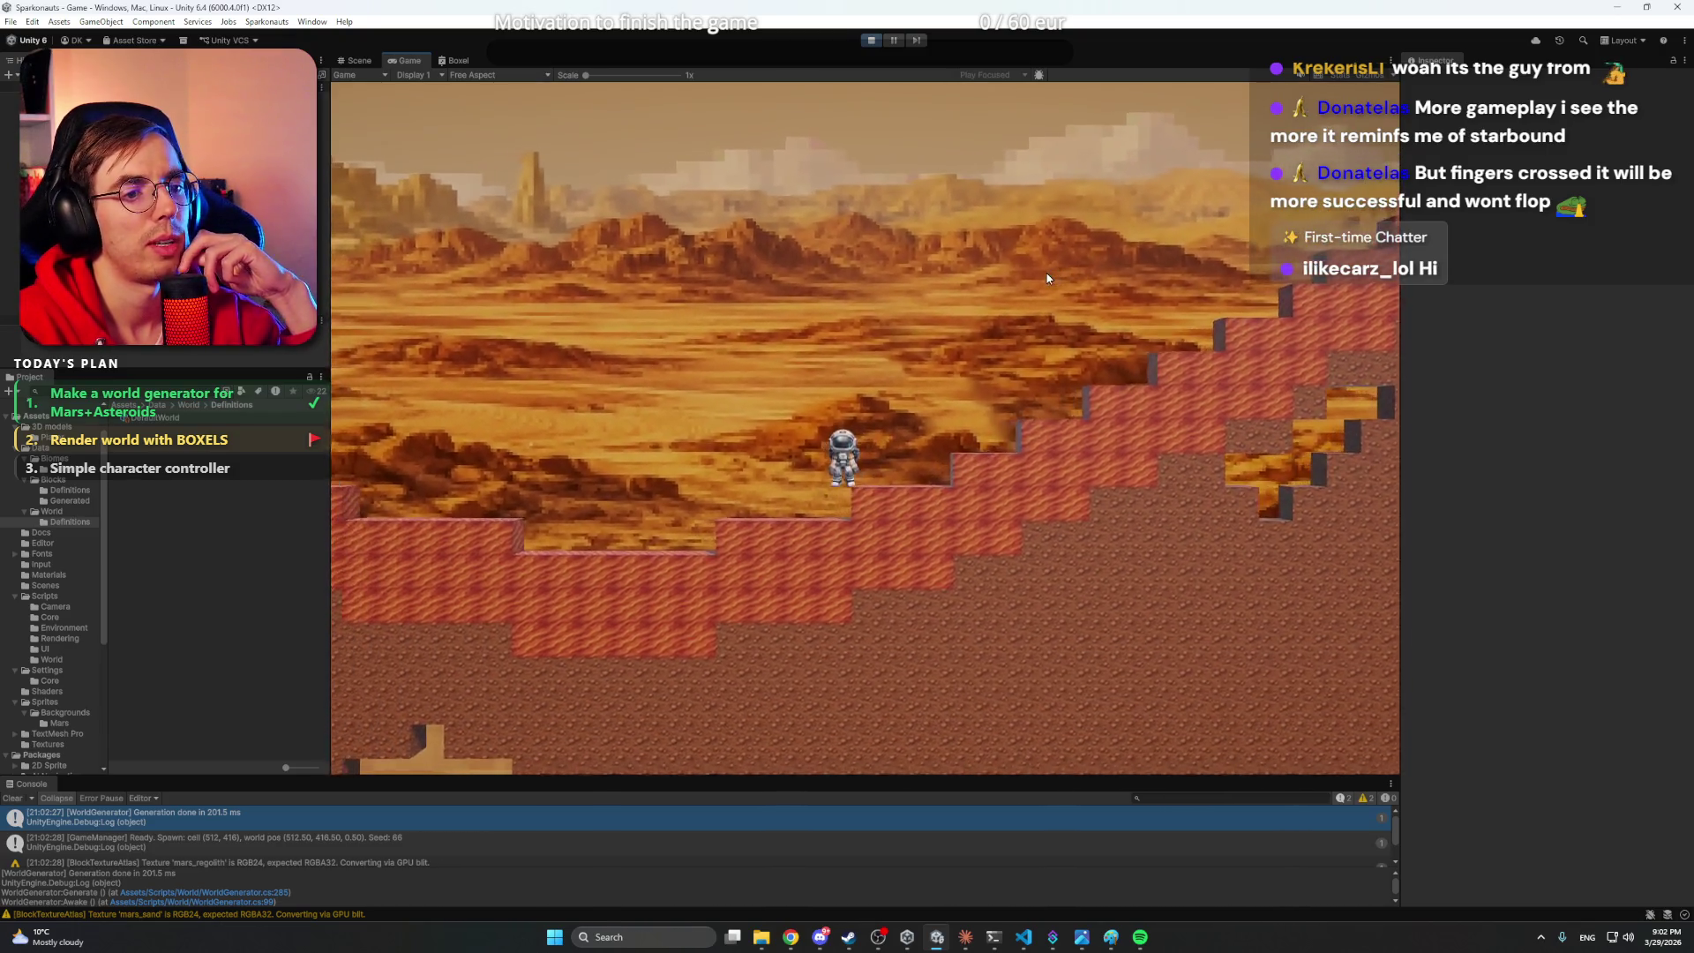
{"action": "key", "text": "a"}
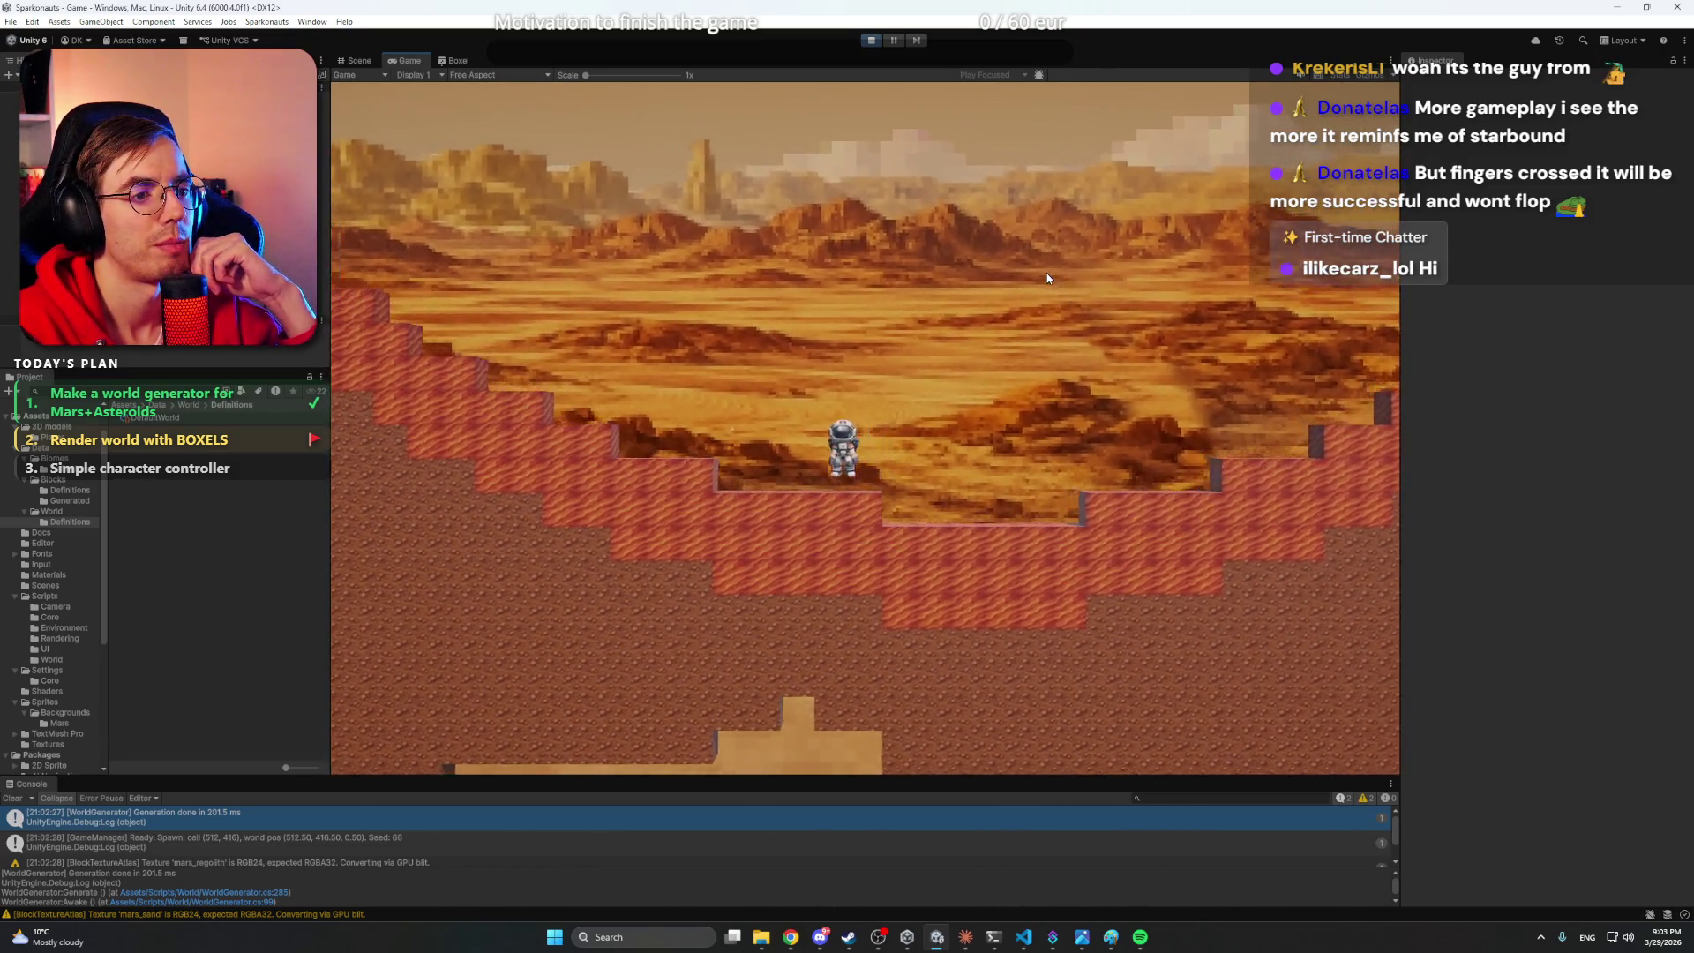
{"action": "key", "text": "a"}
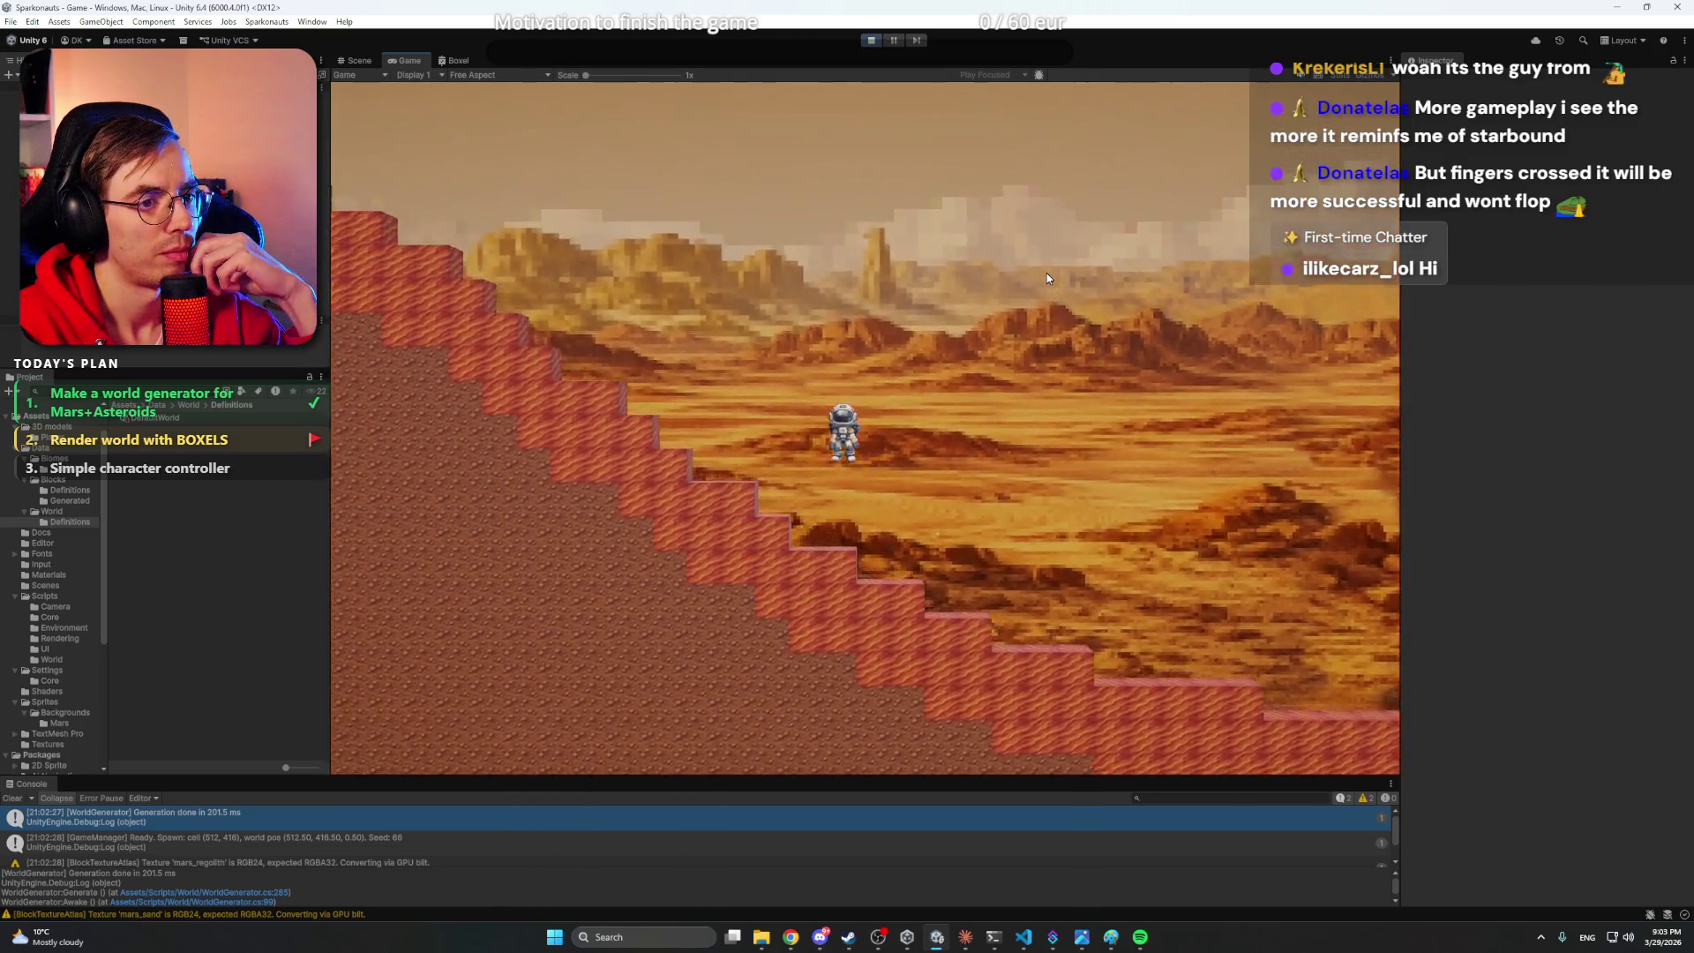
{"action": "key", "text": "a"}
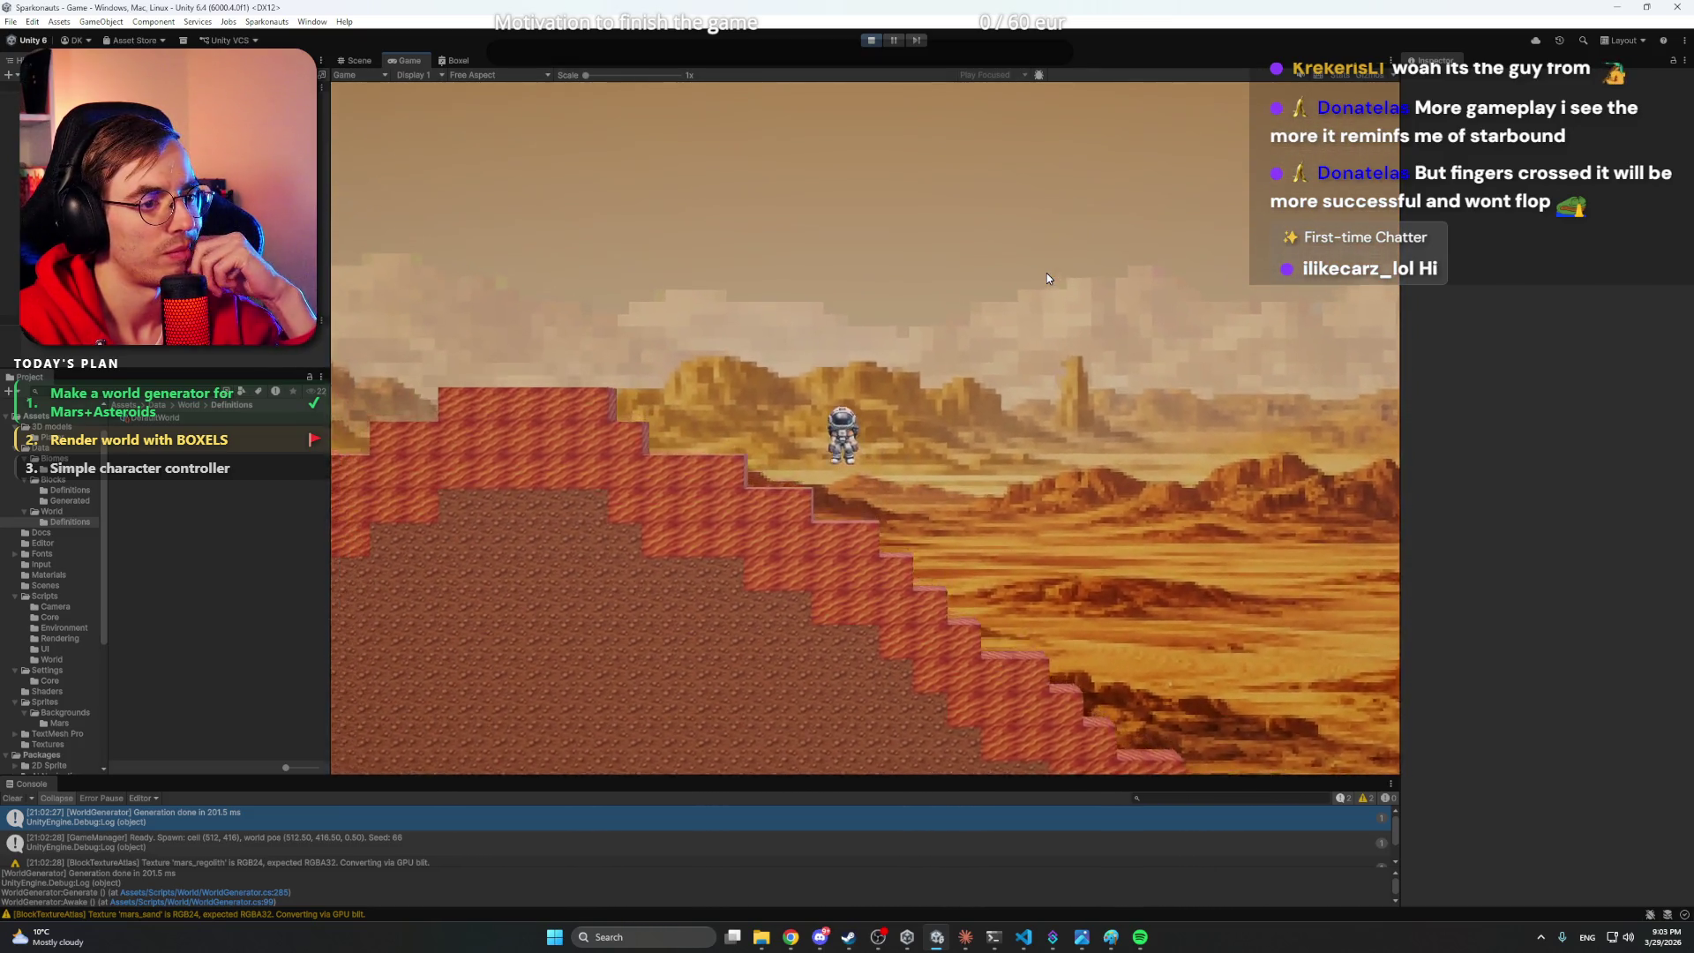
{"action": "key", "text": "a"}
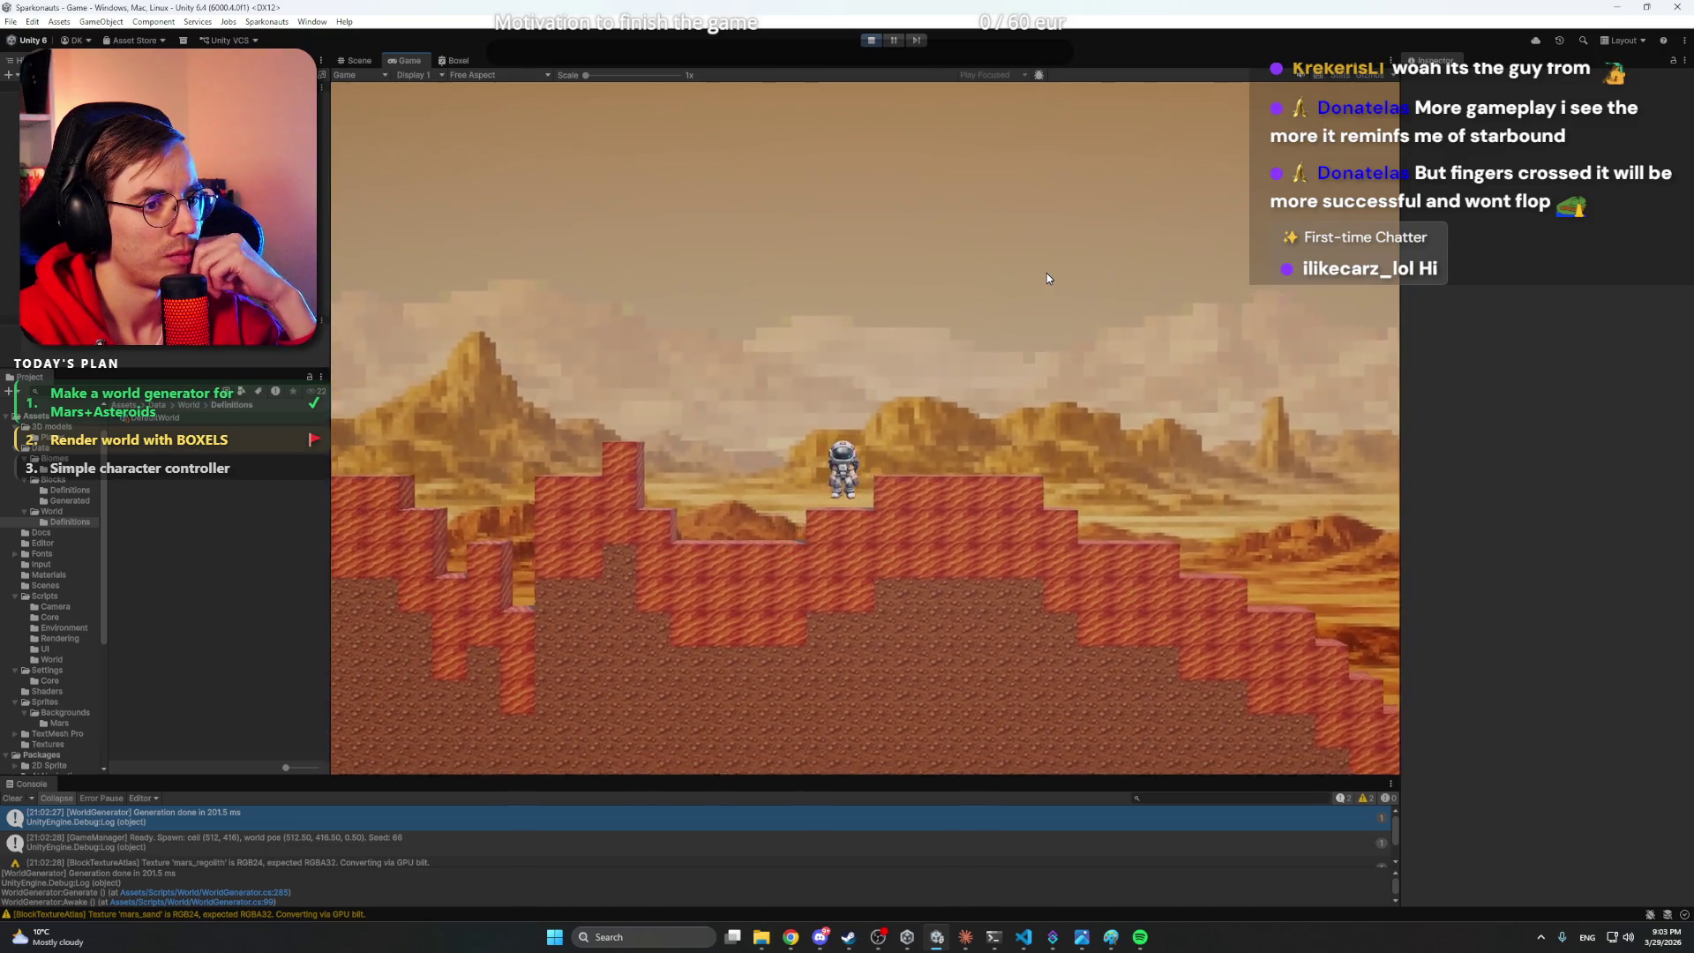
{"action": "key", "text": "a"}
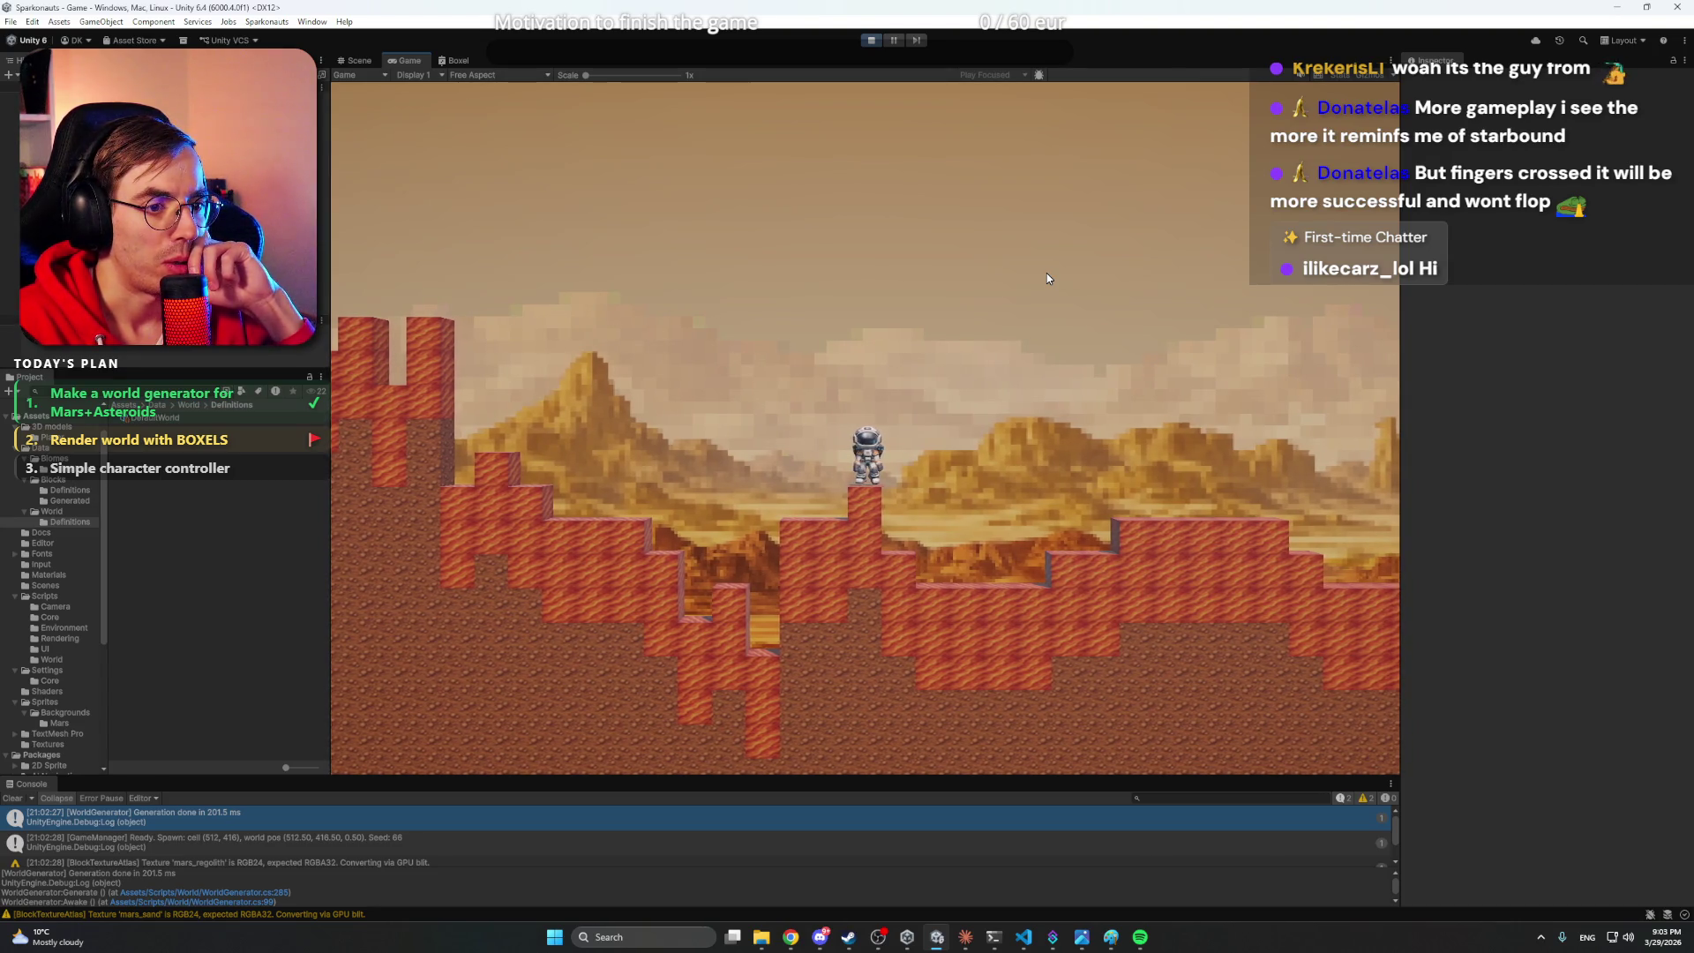
- Turn the astronaut around and walk right down the slope and up the terrain steps
{"action": "key", "text": "d"}
{"action": "key", "text": "d"}
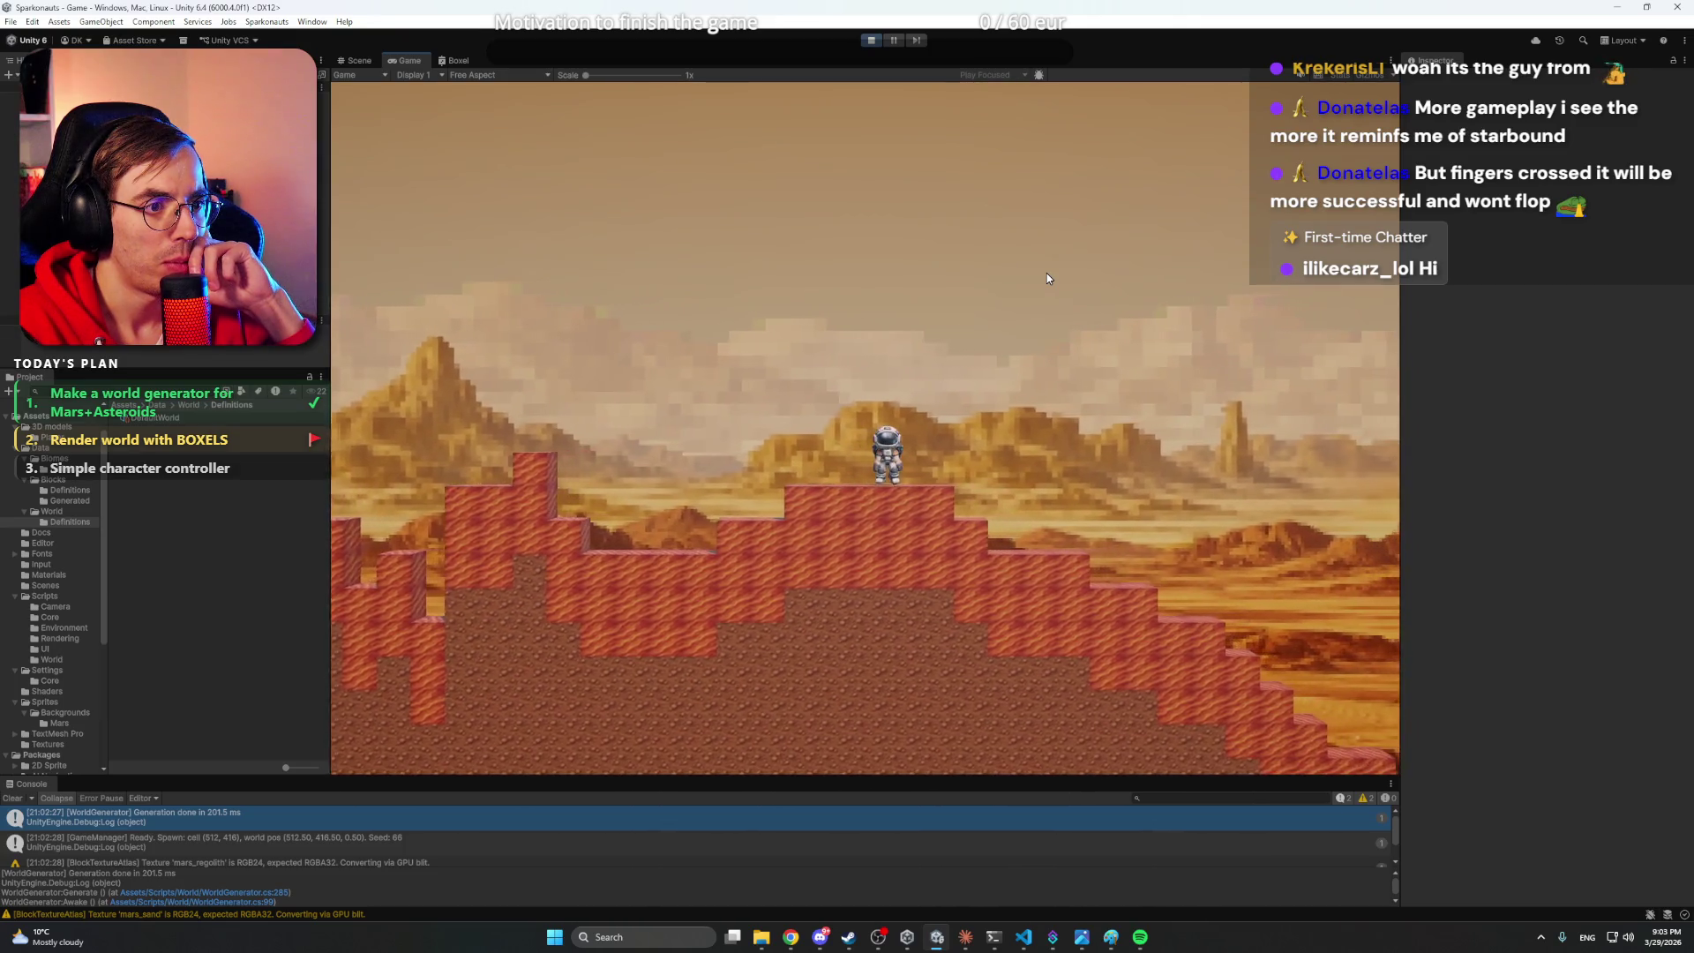
{"action": "key", "text": "d"}
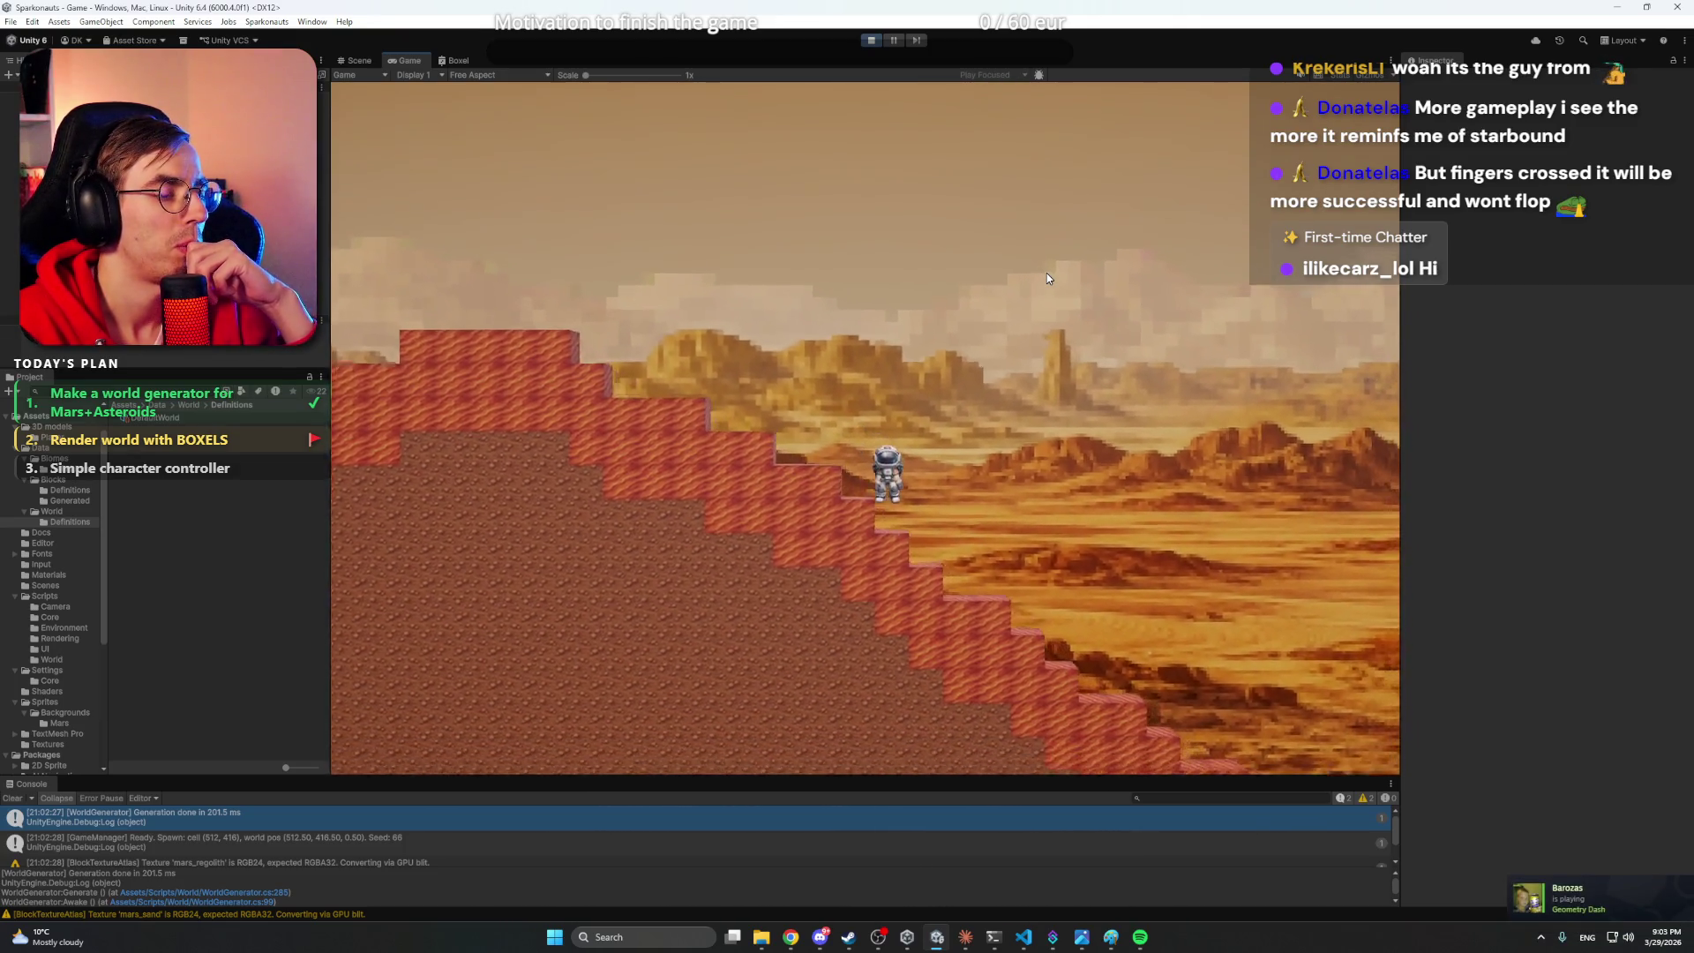
{"action": "key", "text": "d"}
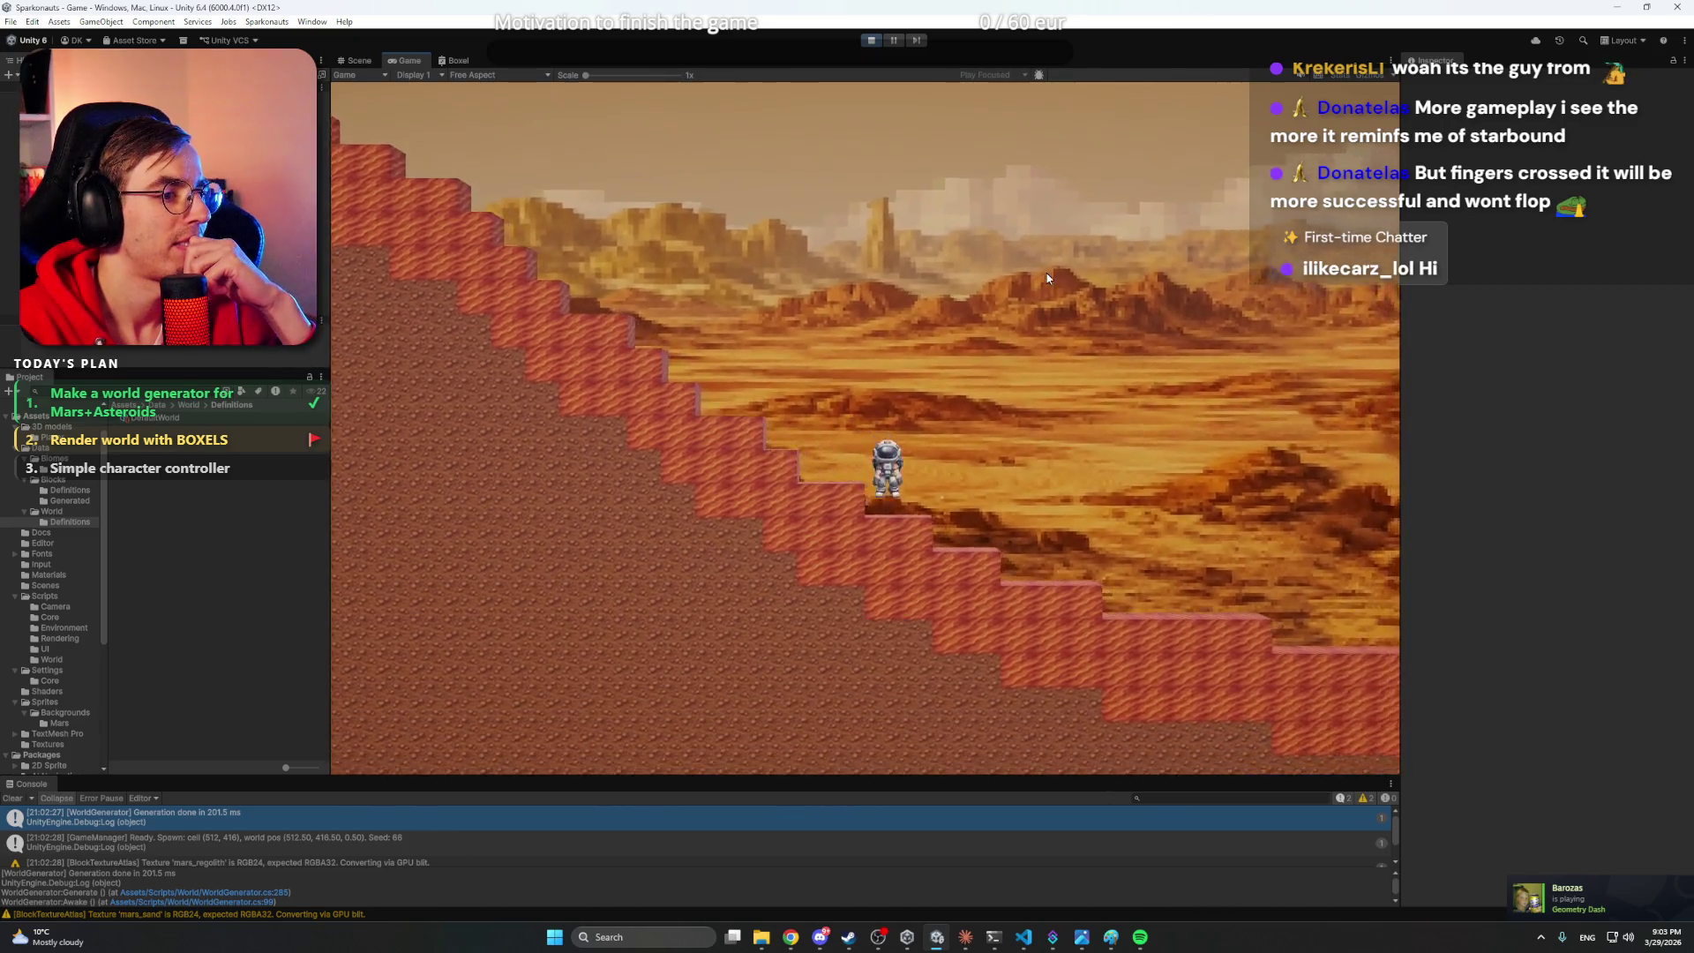
{"action": "key", "text": "d"}
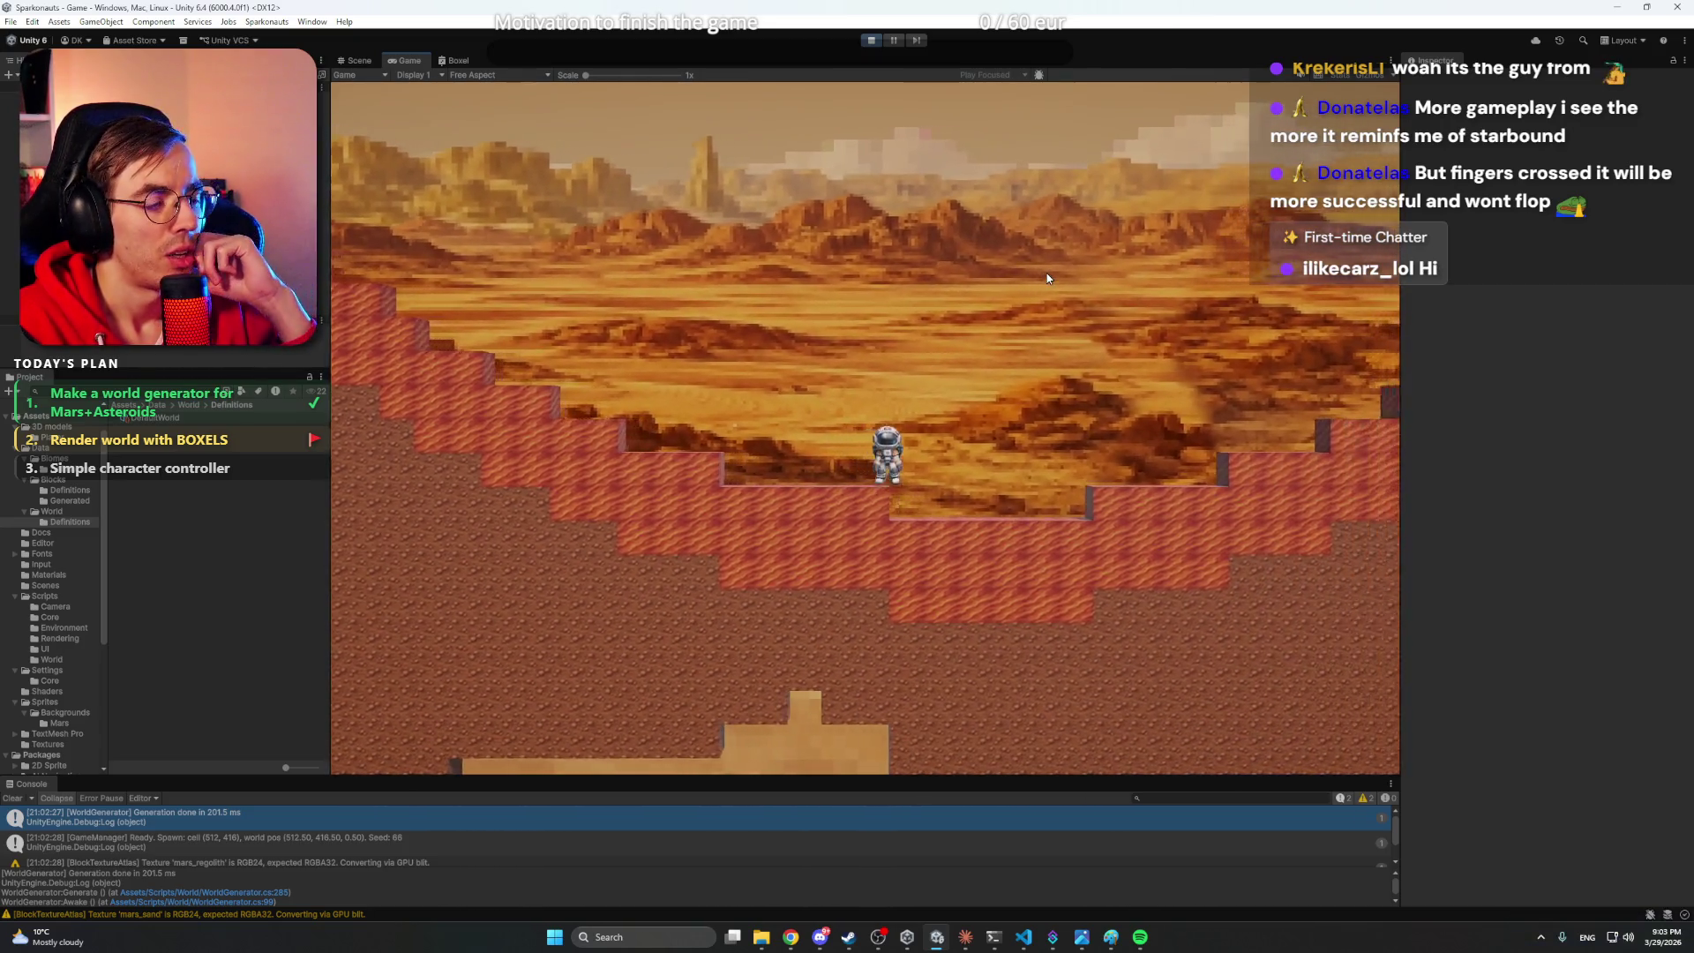
{"action": "key", "text": "d"}
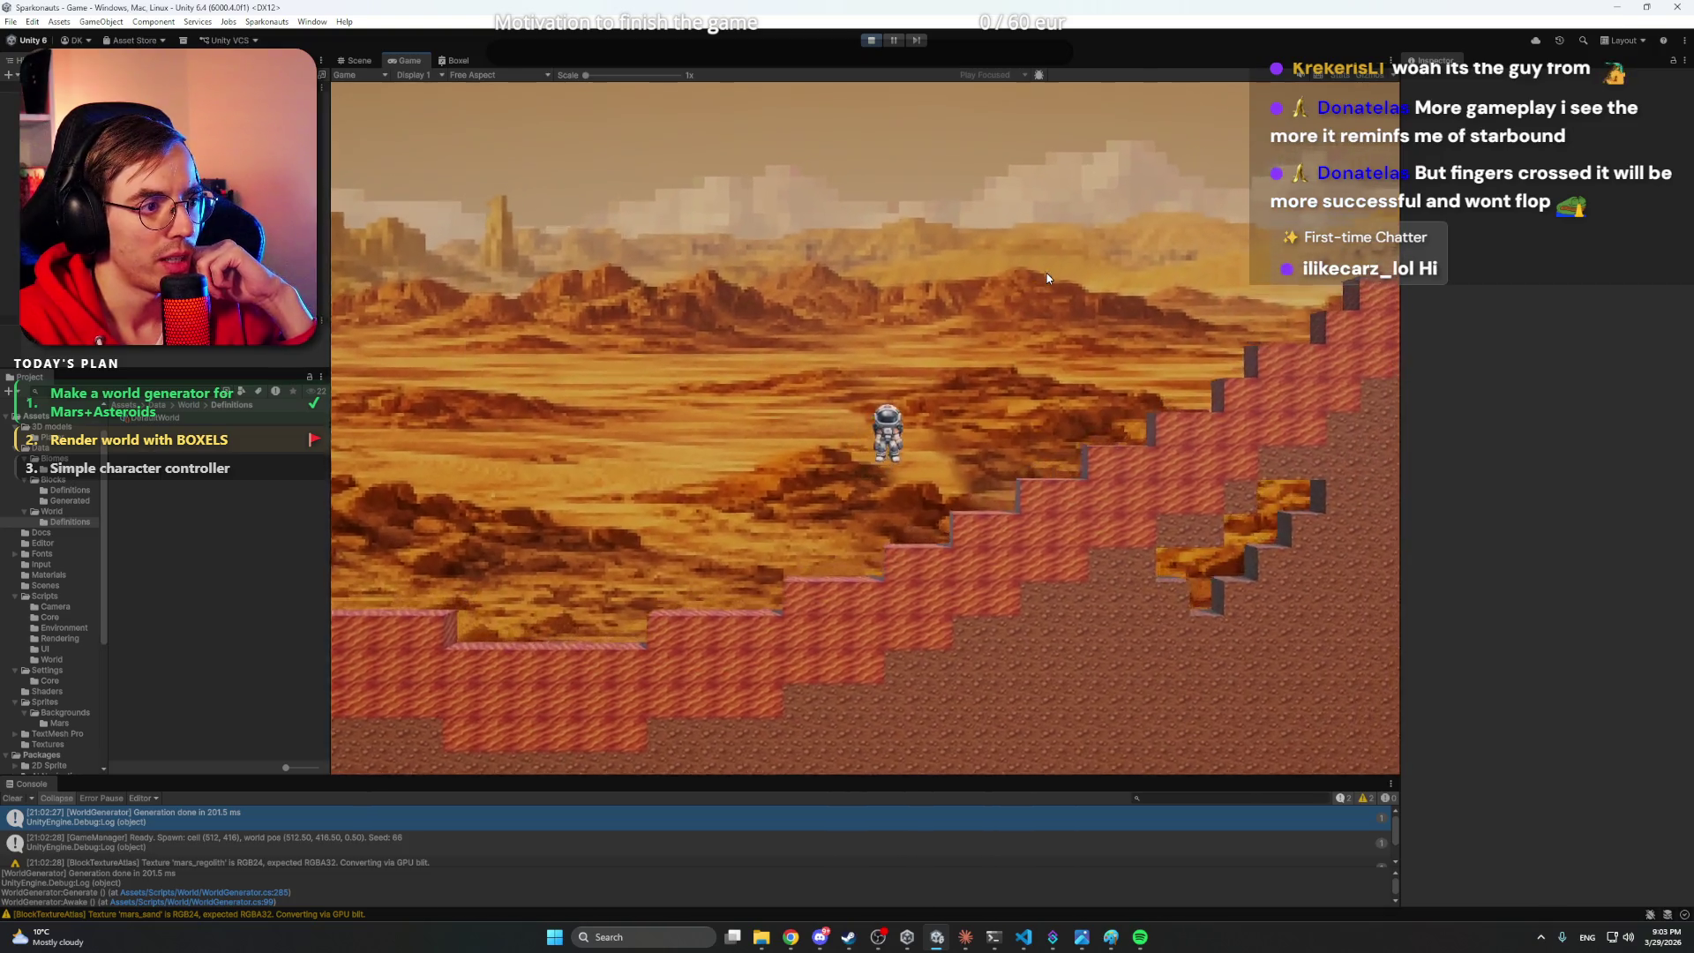
{"action": "key", "text": "d"}
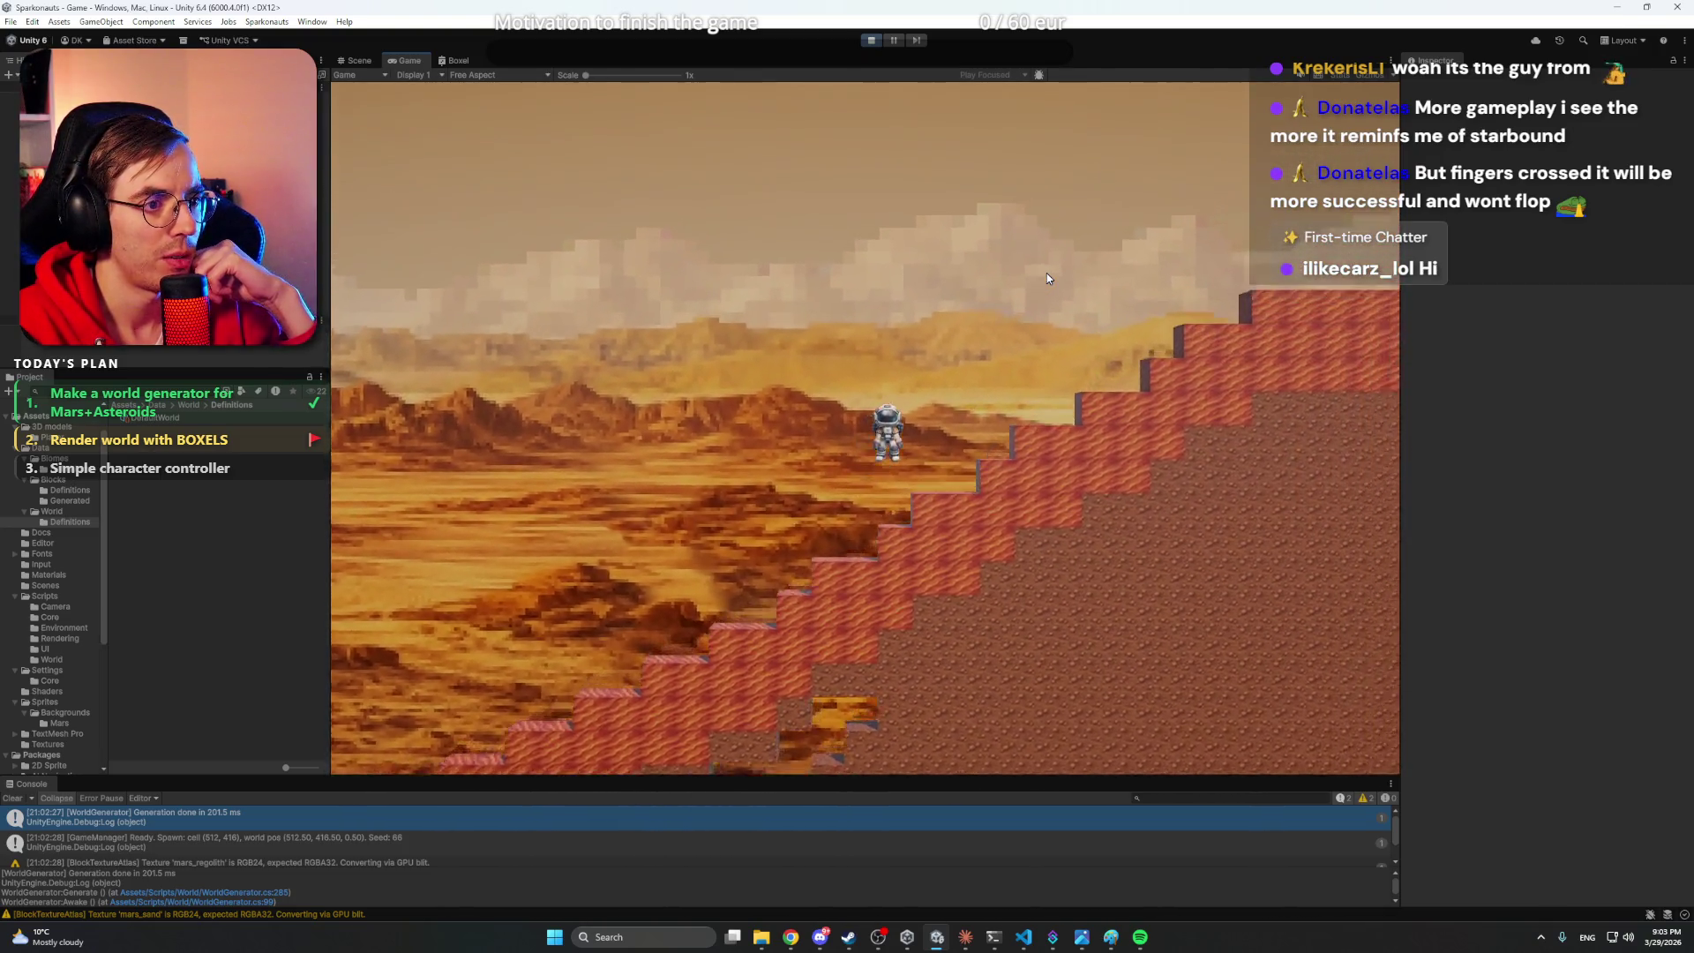
{"action": "key", "text": "d"}
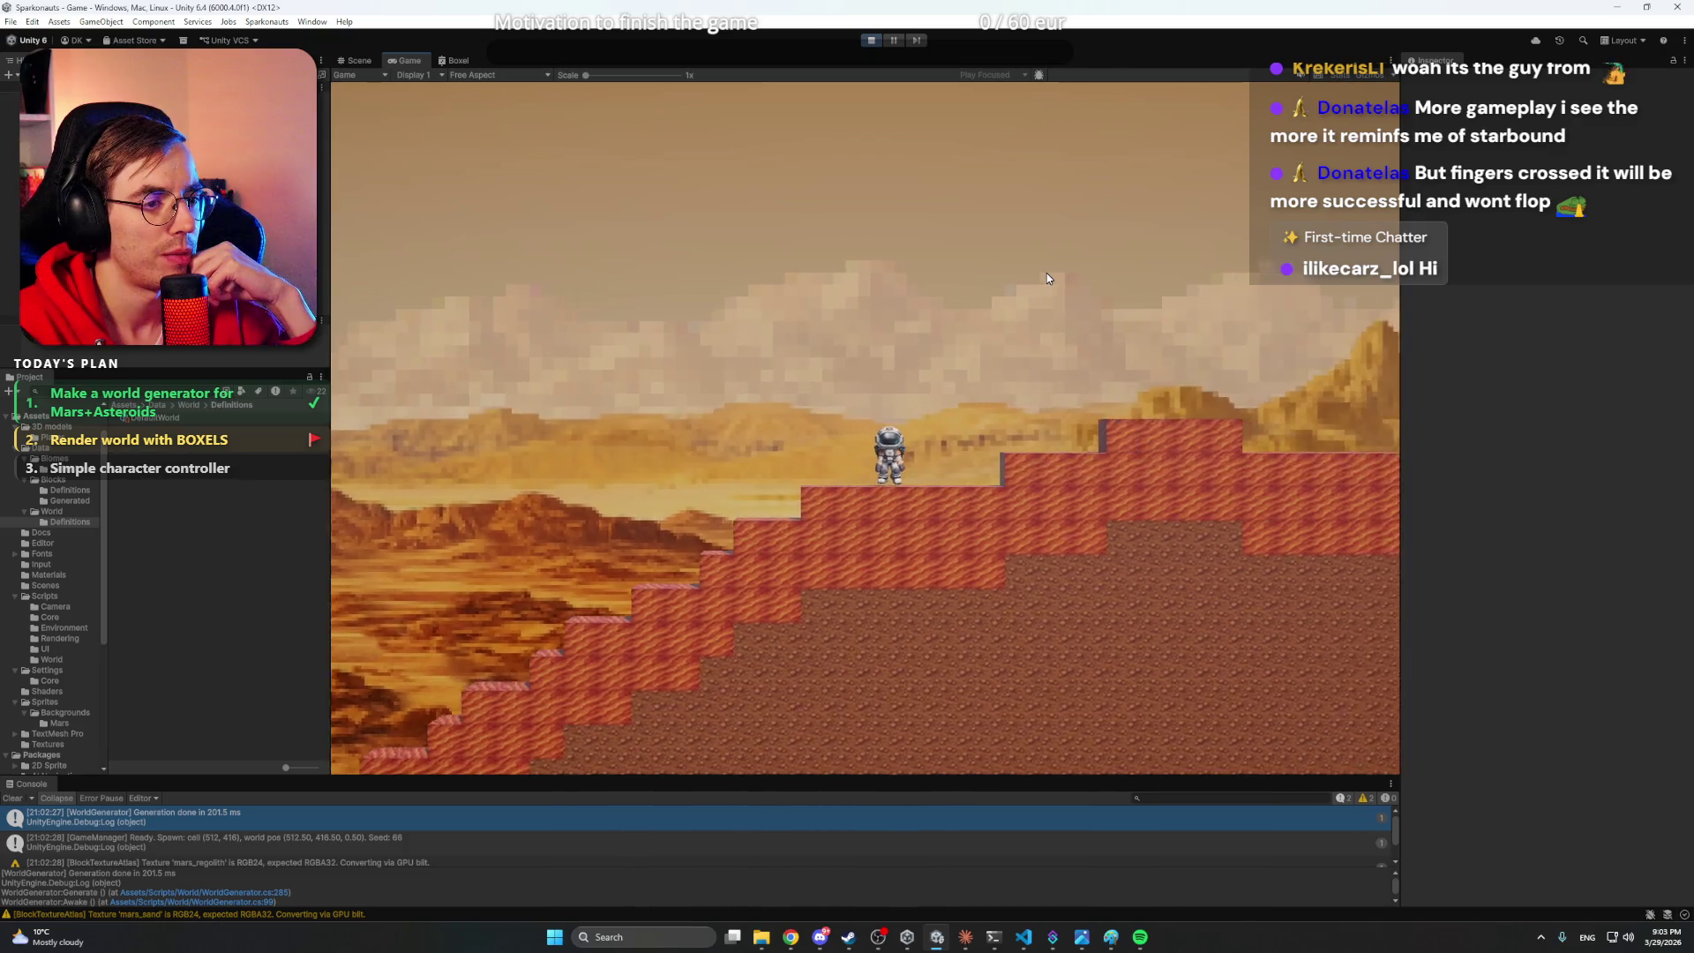
{"action": "key", "text": "d"}
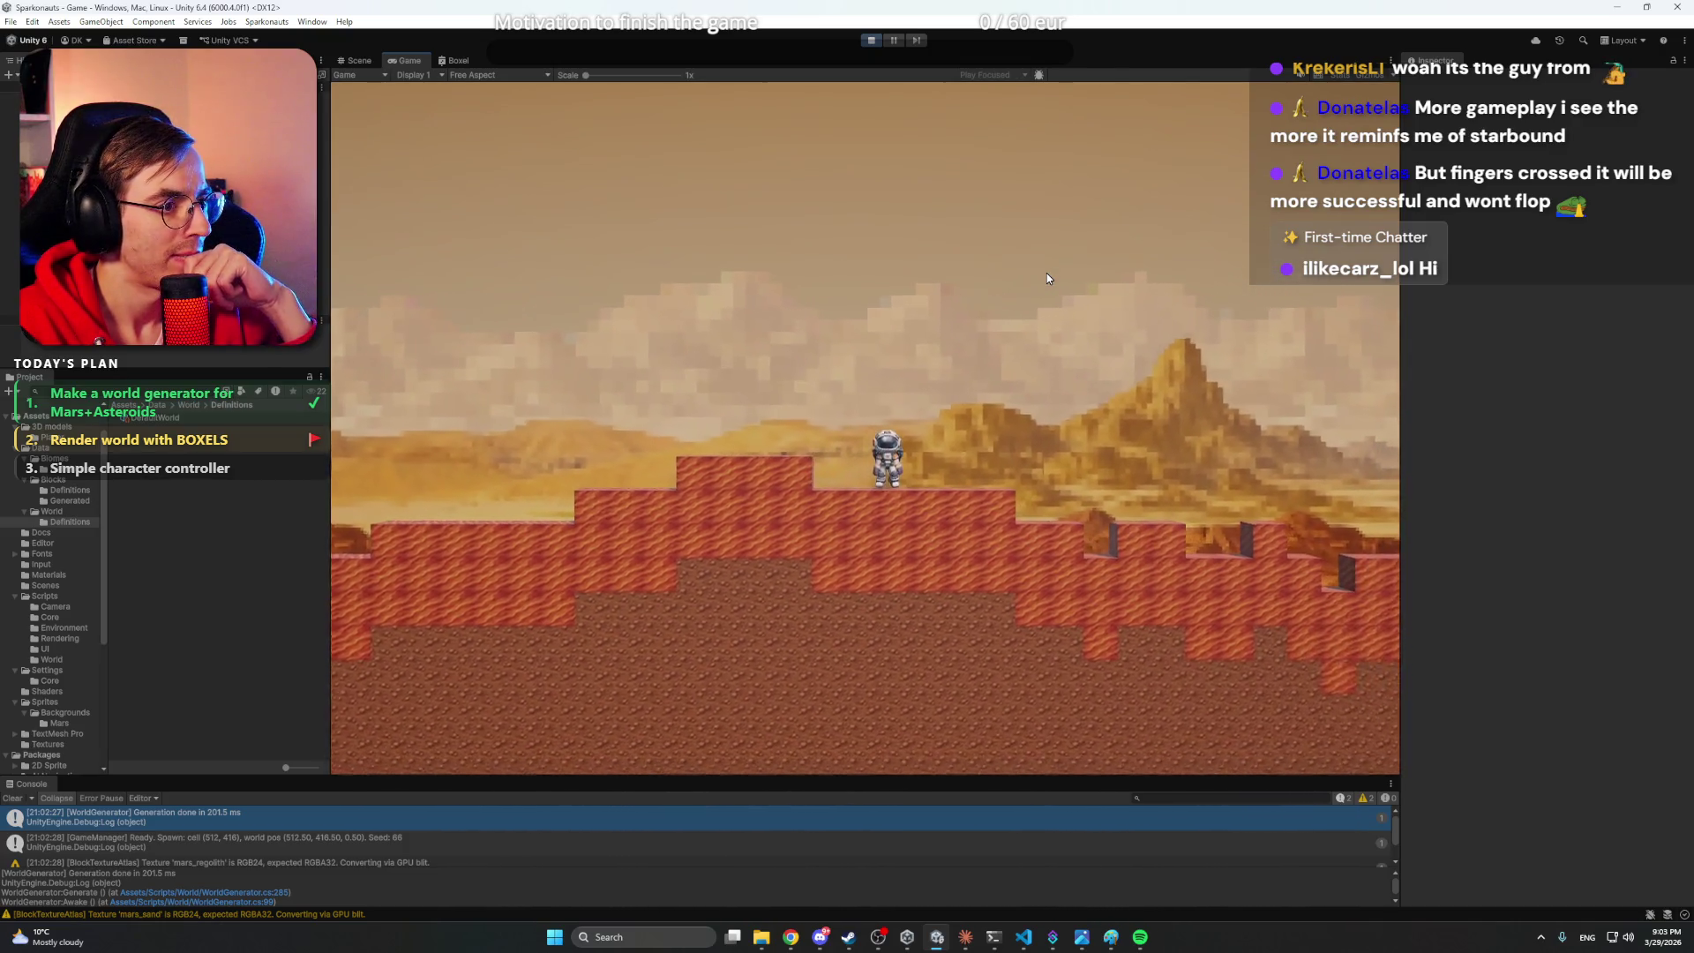
{"action": "key", "text": "d"}
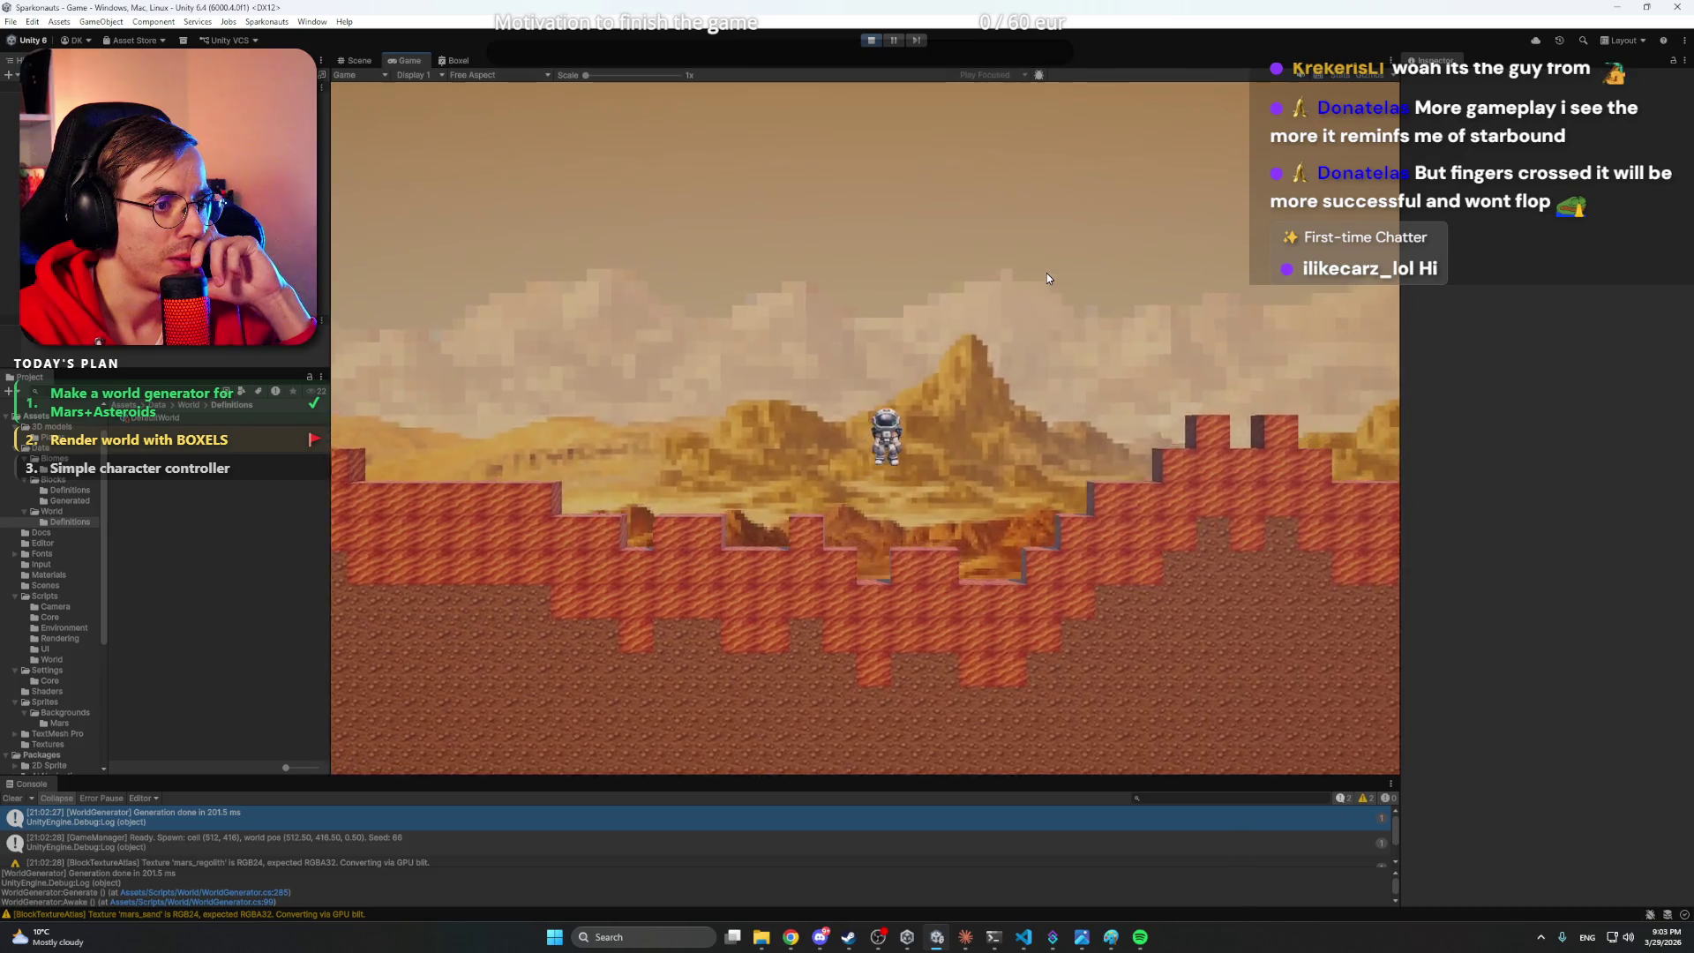
- Keep walking right down the next slope and start climbing the far side
{"action": "key", "text": "d"}
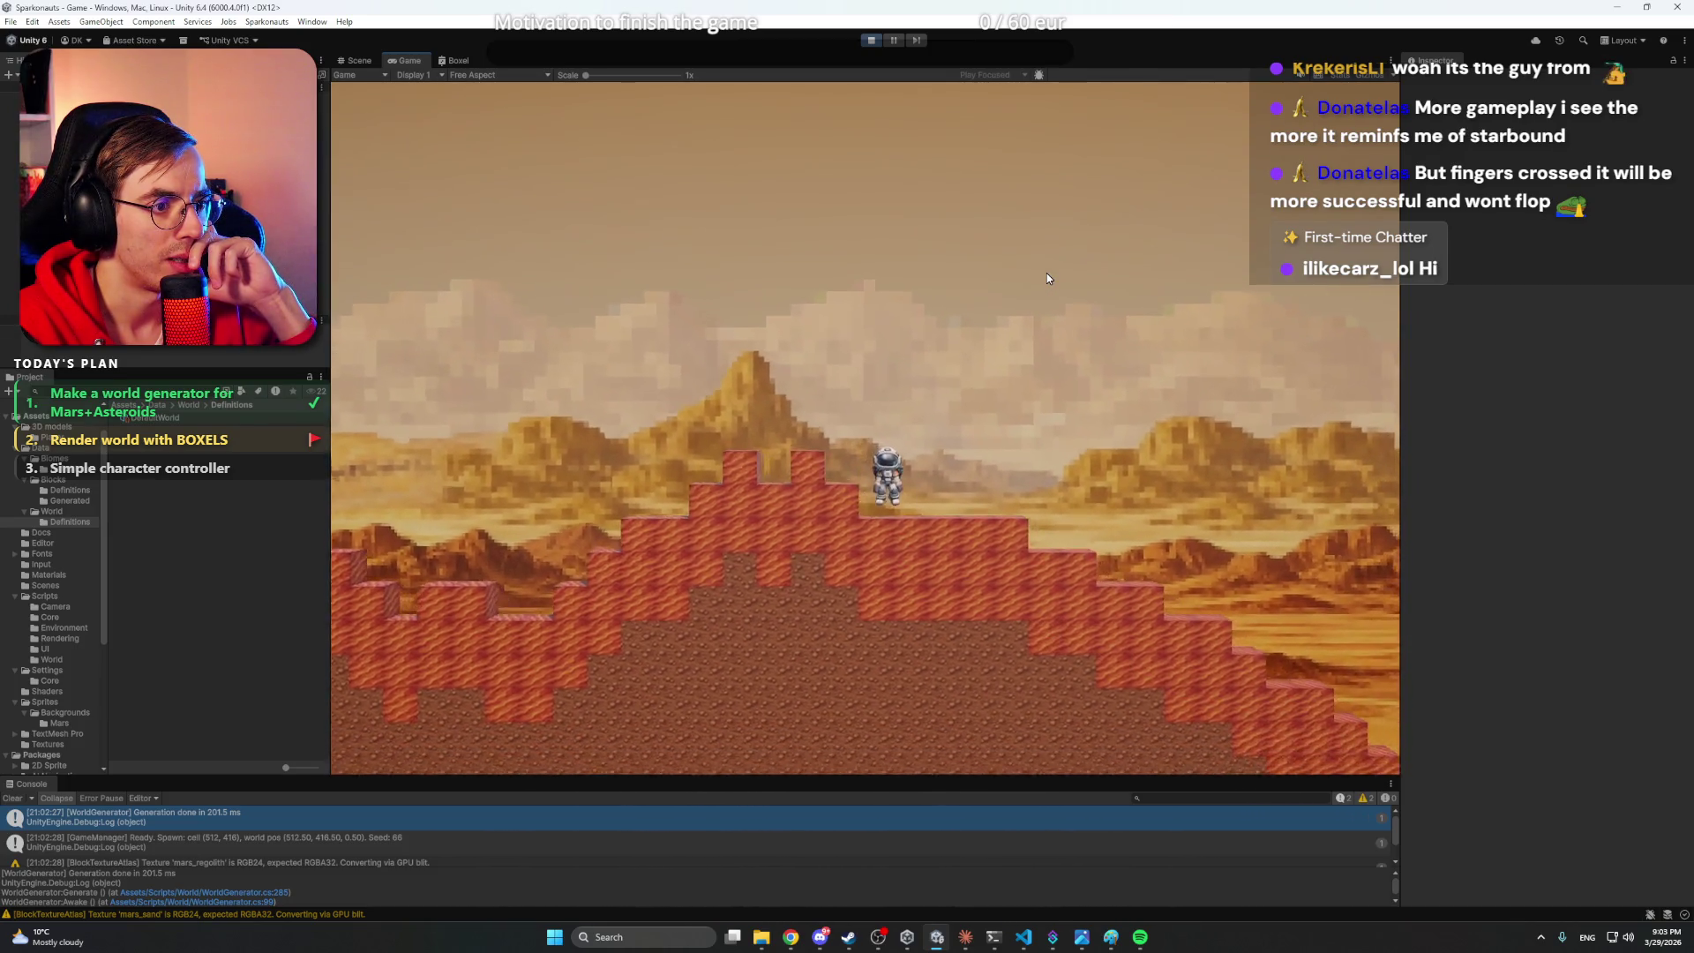
{"action": "key", "text": "d"}
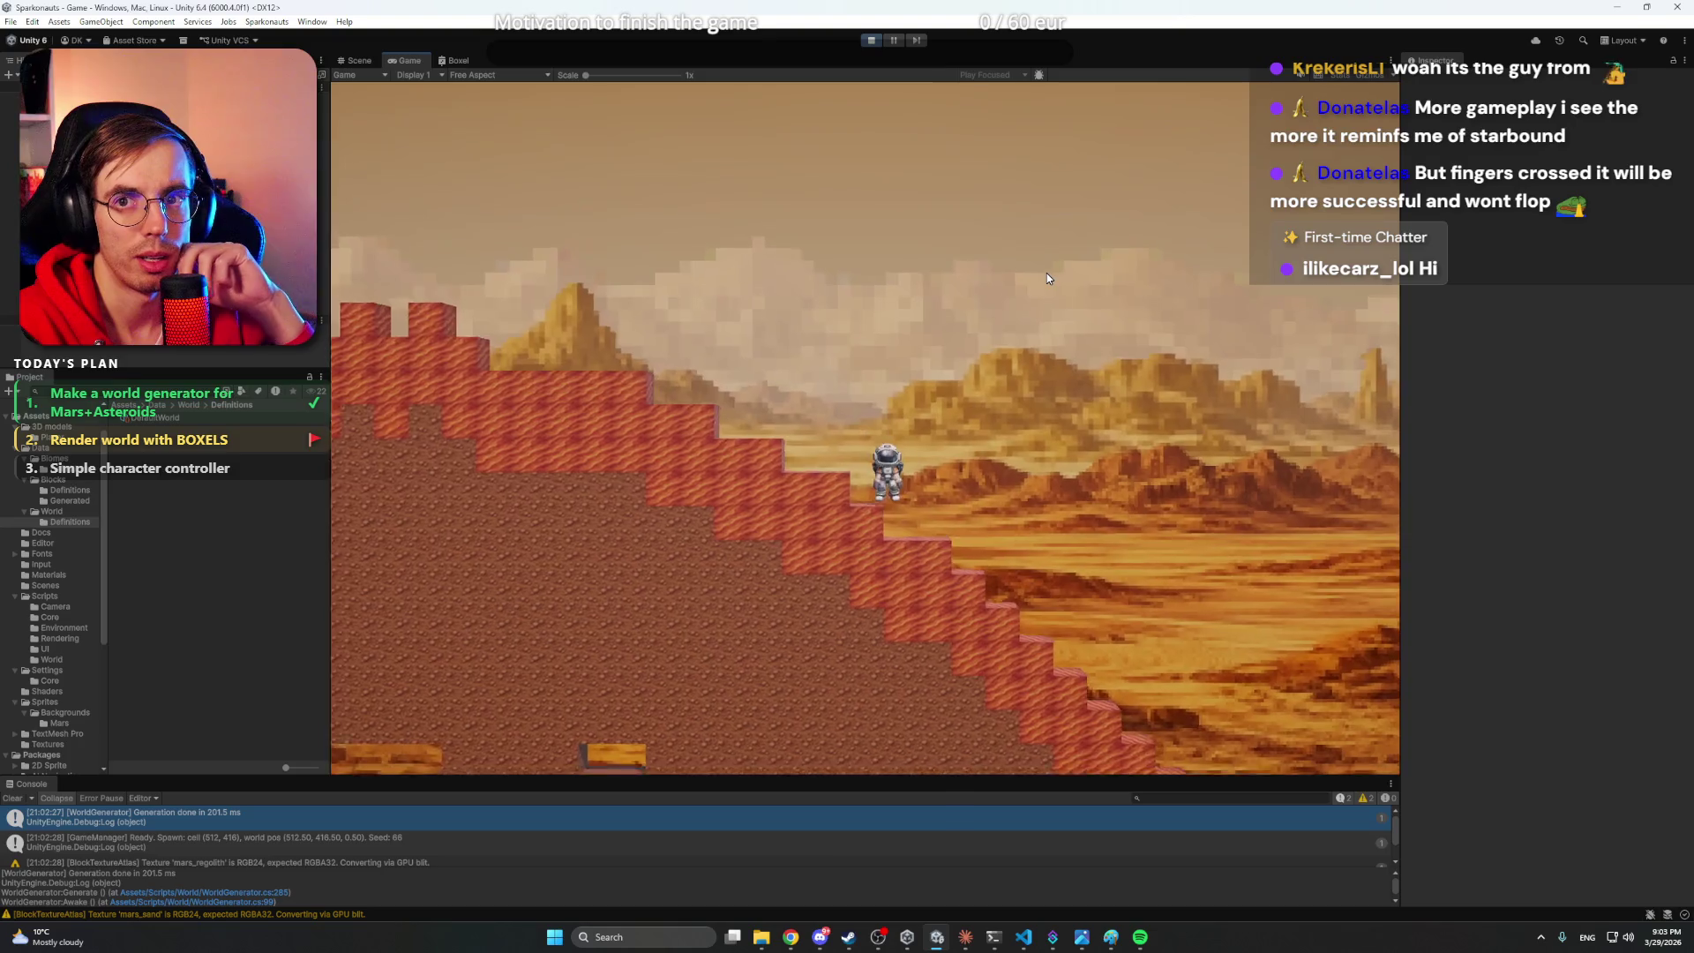
{"action": "key", "text": "d"}
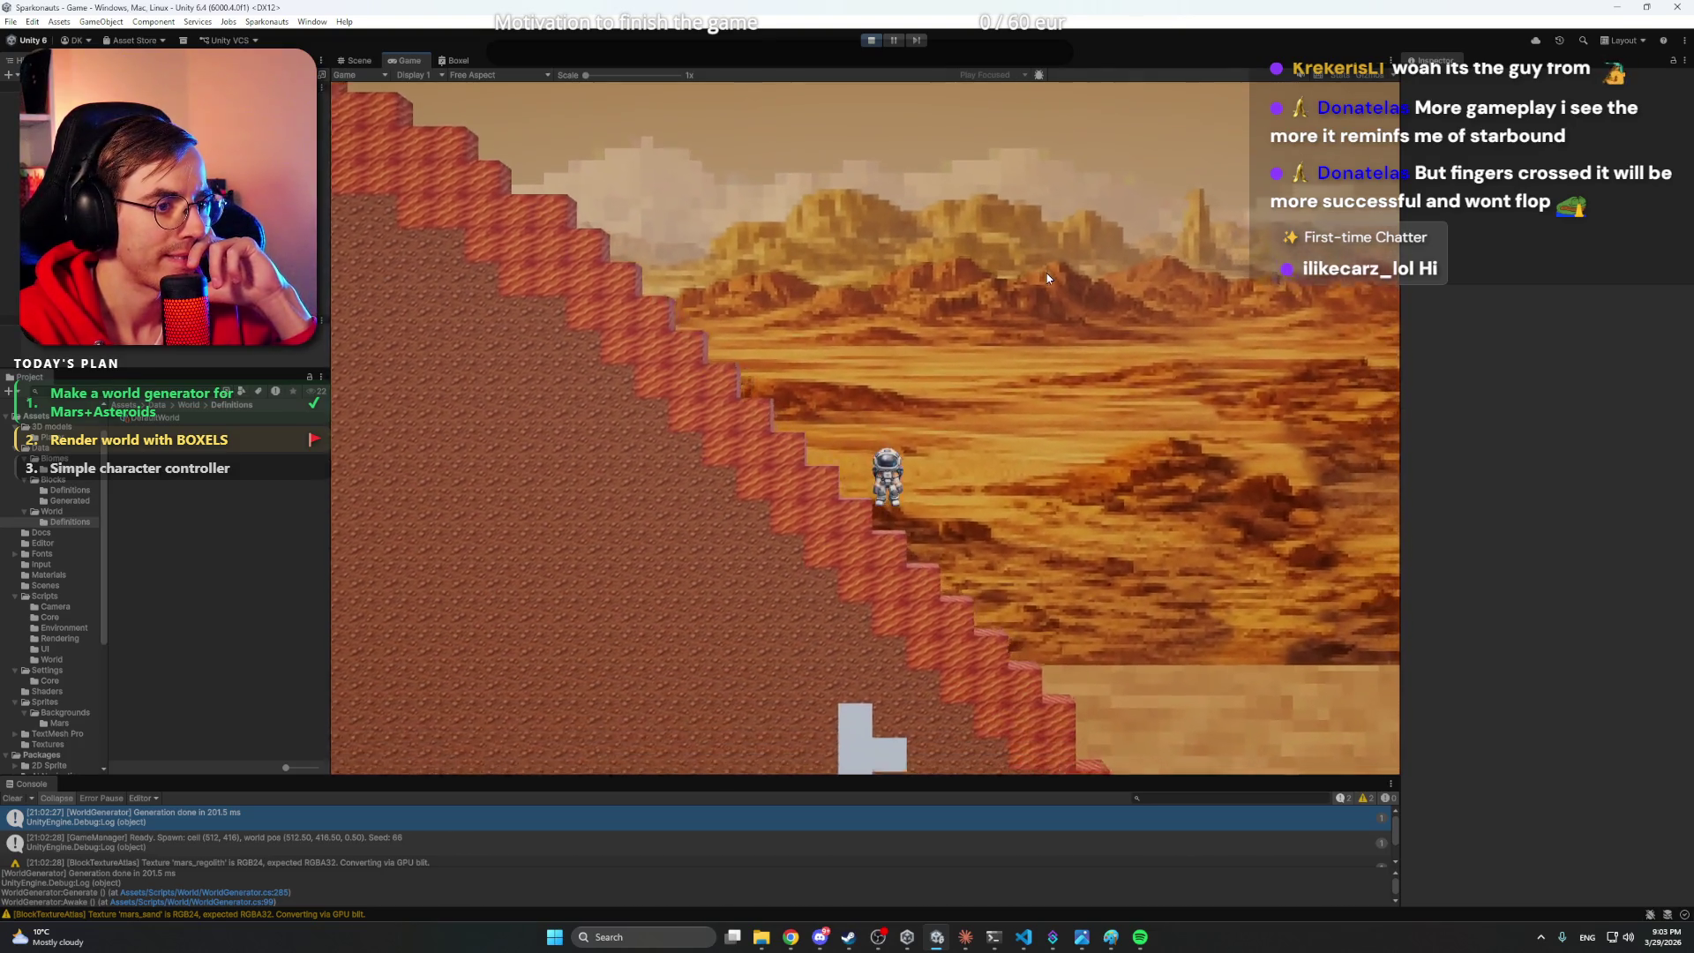
{"action": "key", "text": "d"}
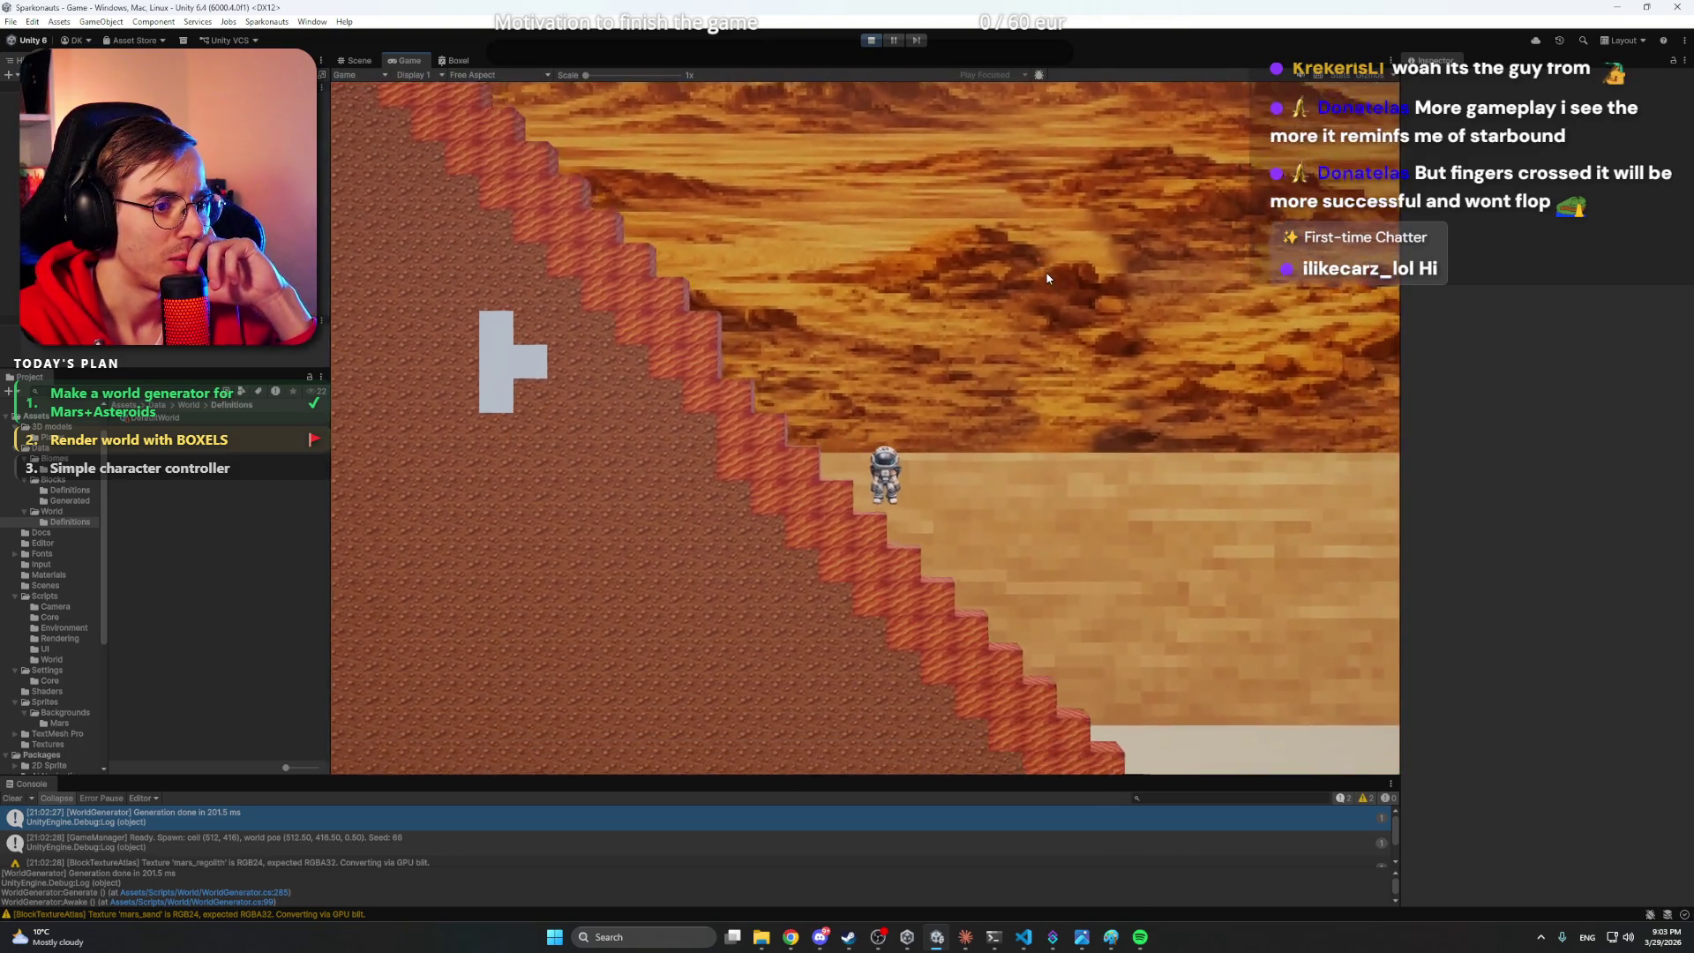
{"action": "key", "text": "d"}
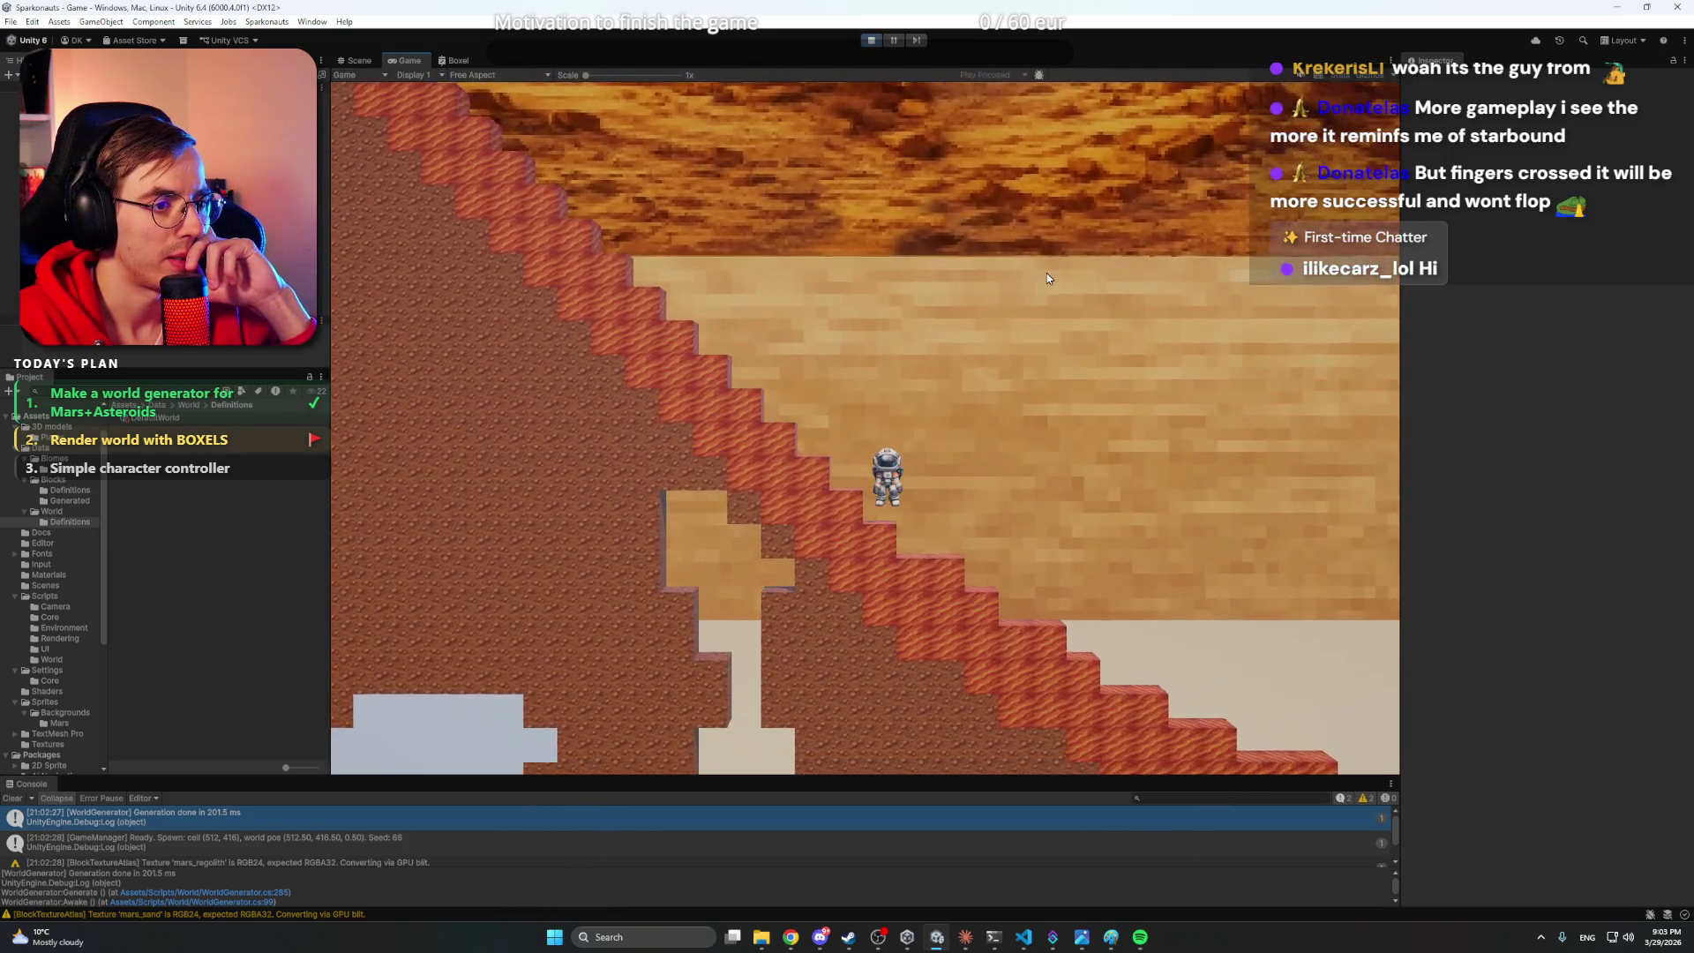
{"action": "key", "text": "d"}
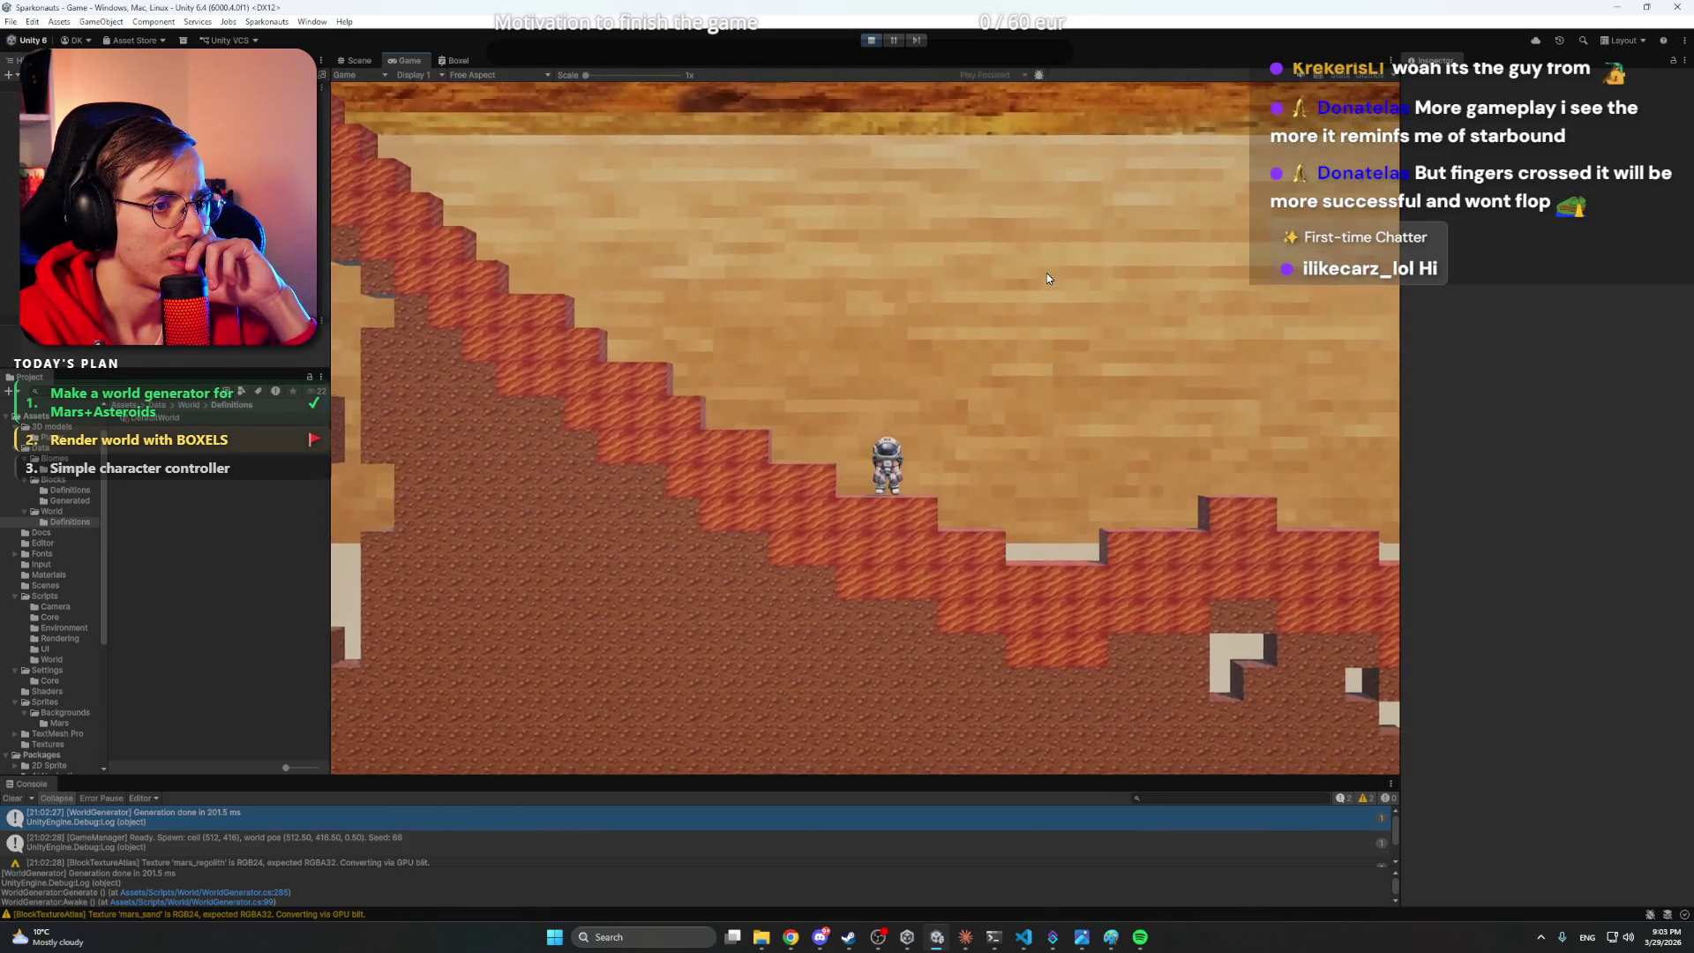
{"action": "key", "text": "d"}
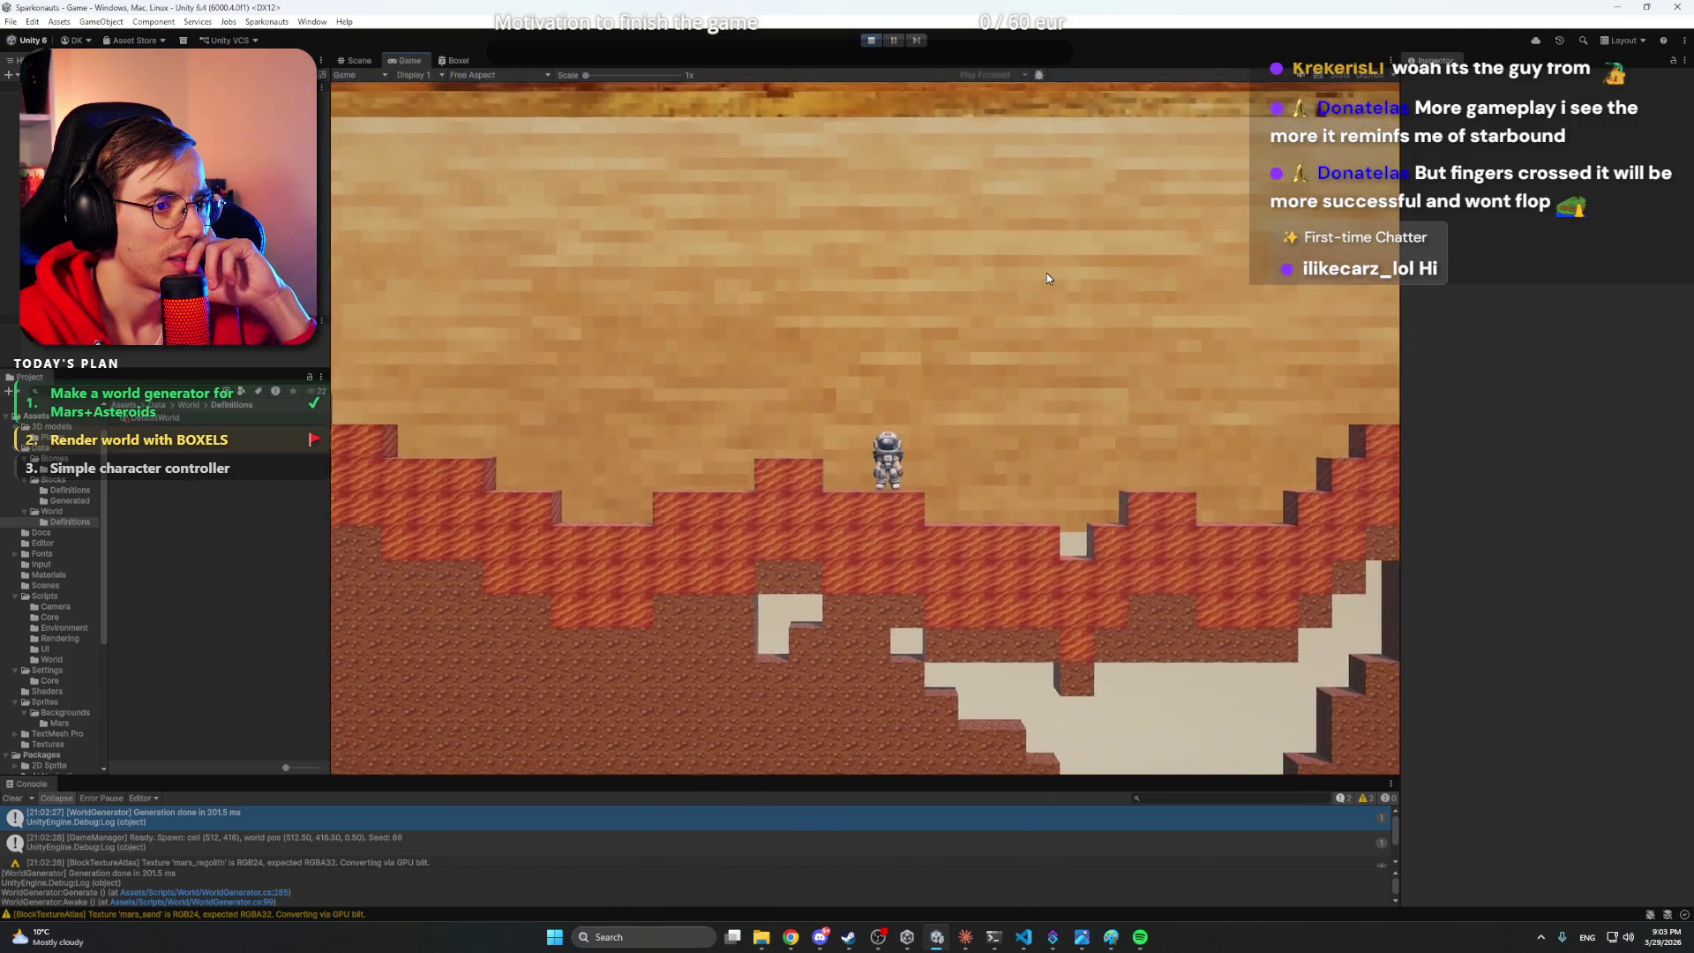
{"action": "key", "text": "d"}
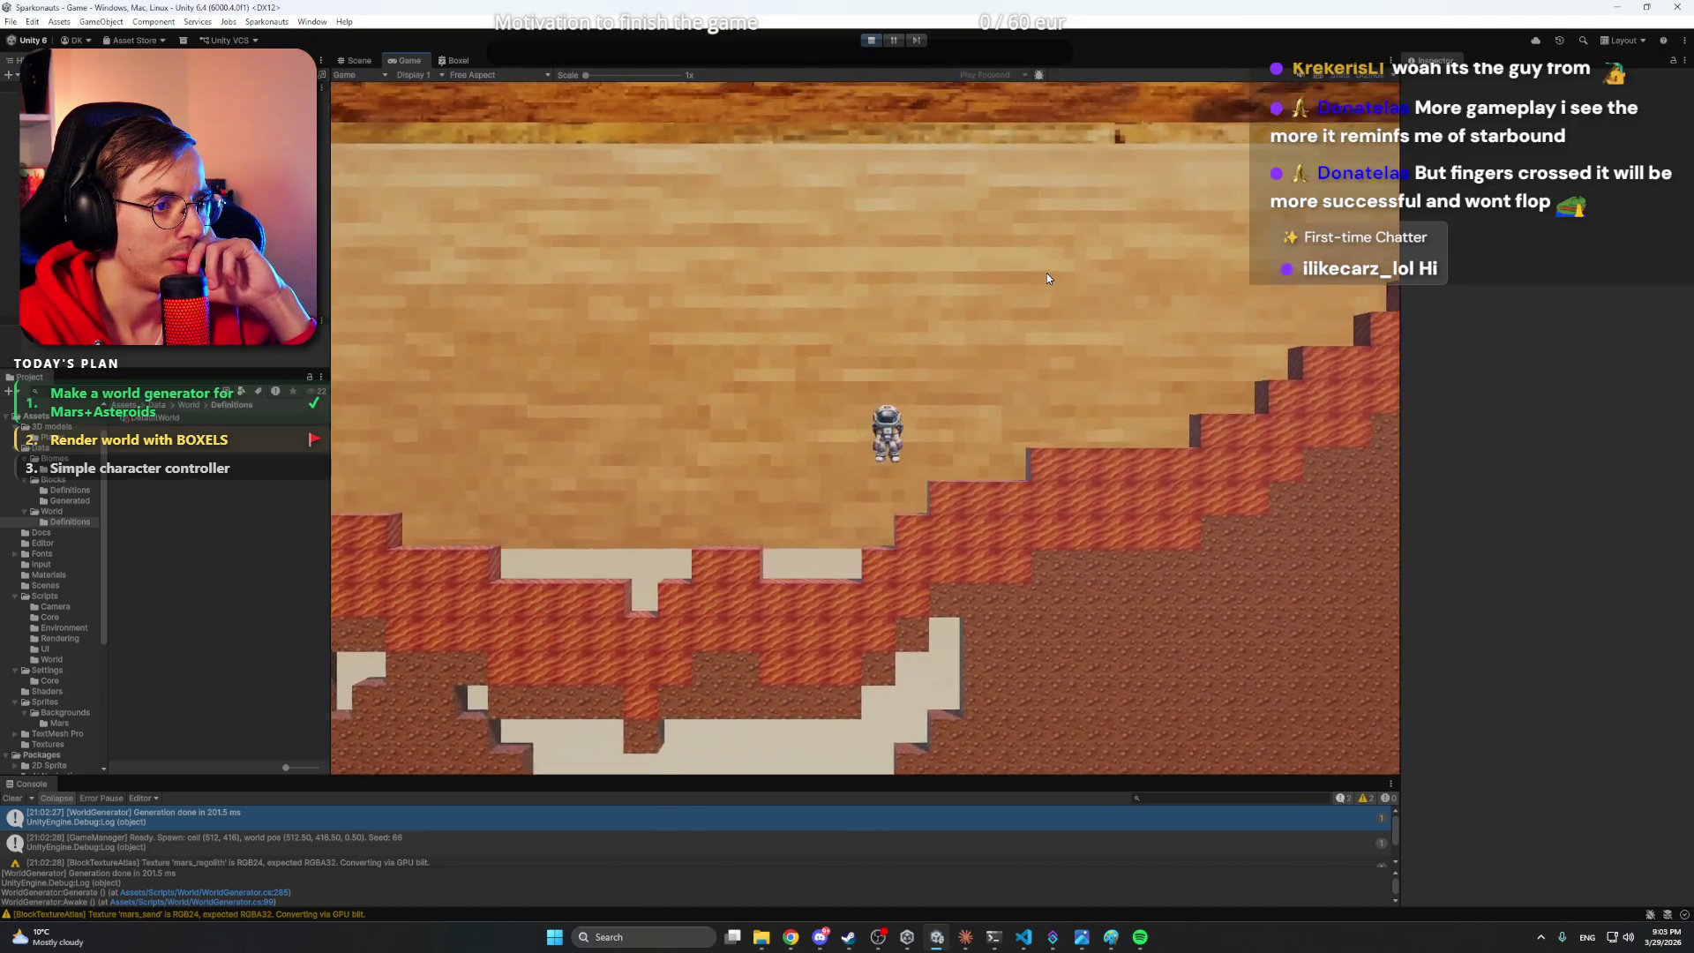
{"action": "key", "text": "d"}
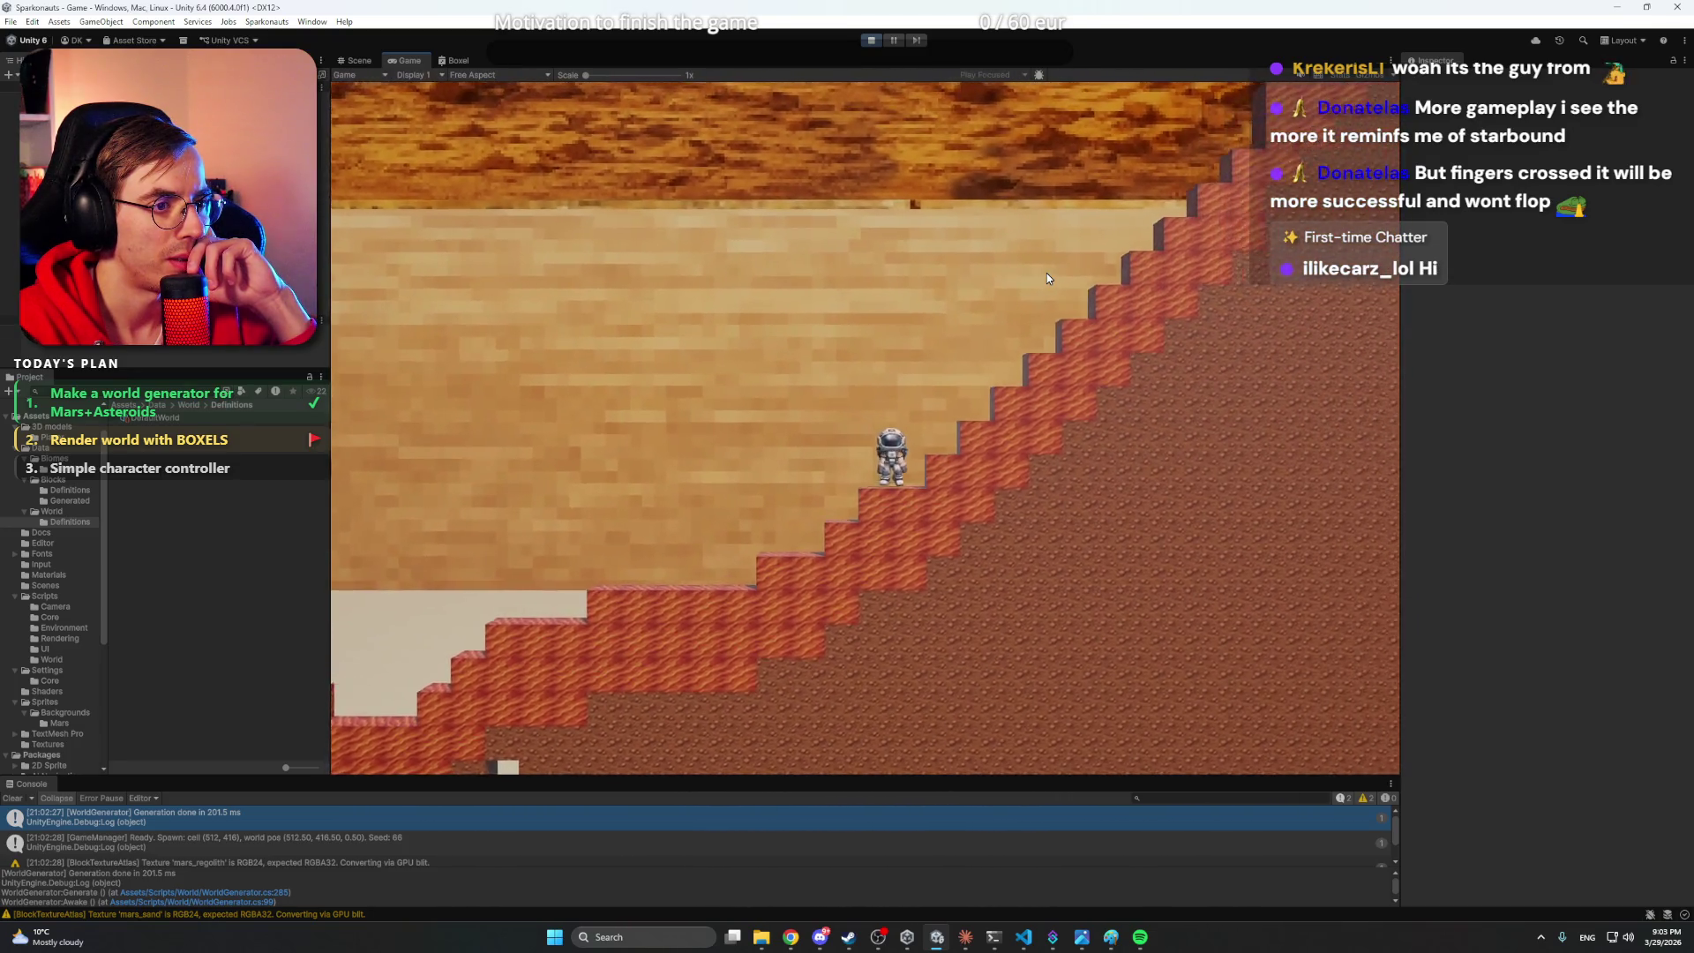
{"action": "key", "text": "d"}
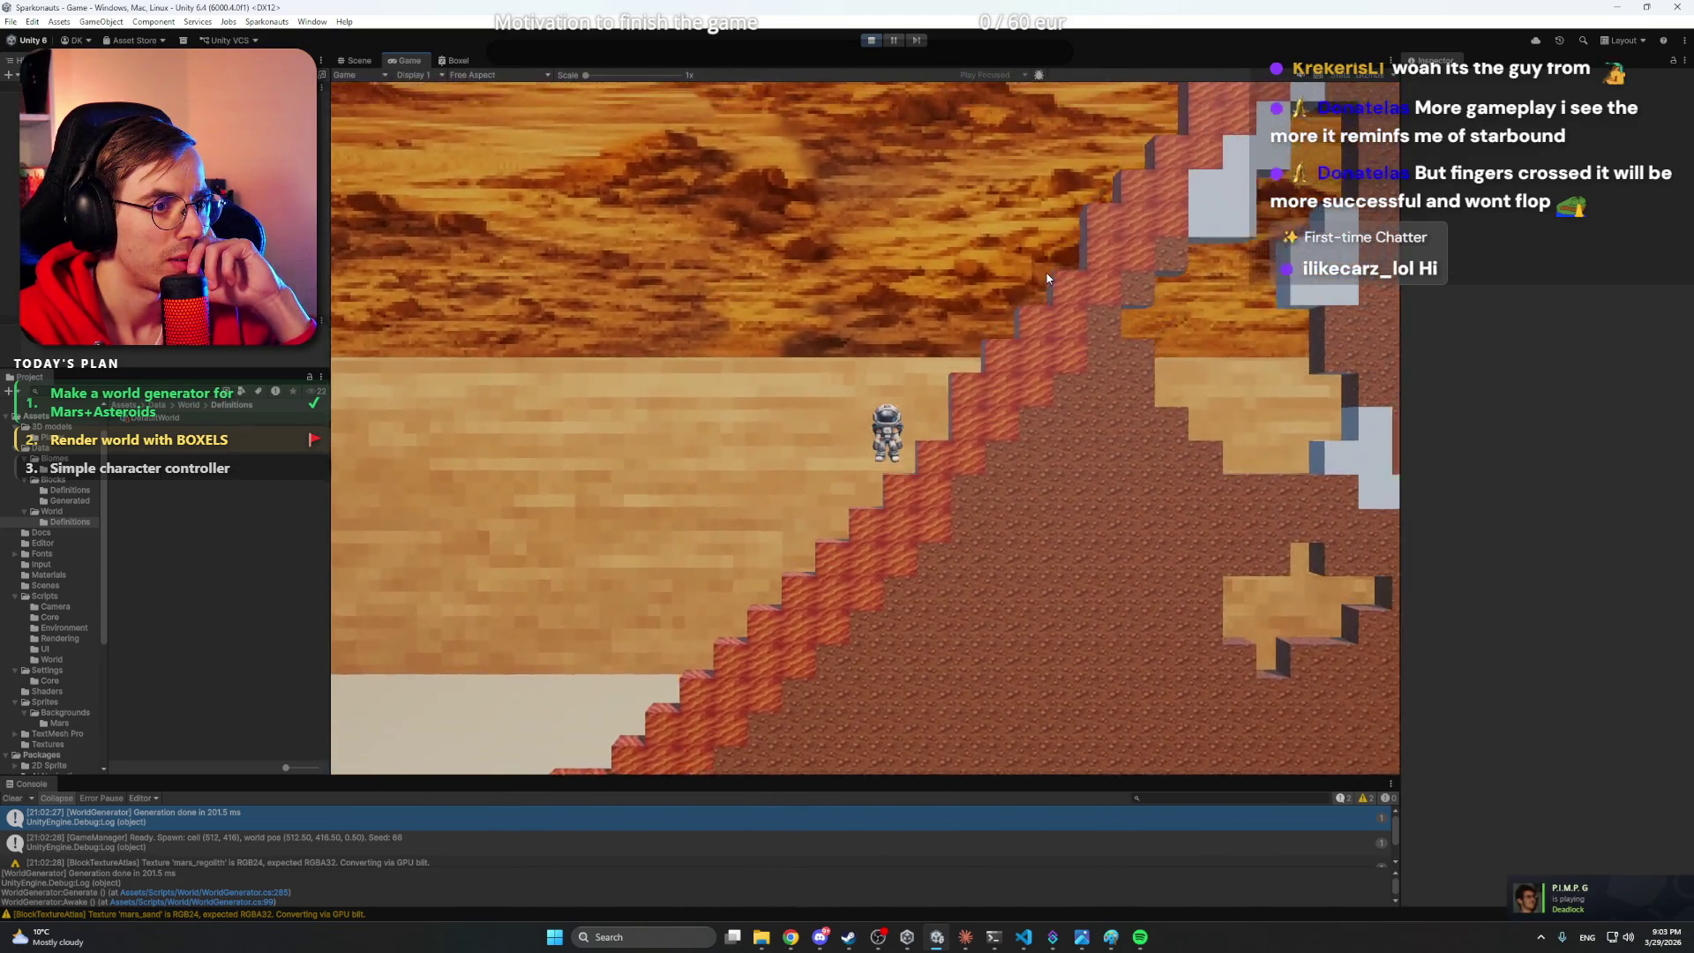
- Climb onto the peak, jump over the ledge, stop the game, and bring up Discord
{"action": "key", "text": "d"}
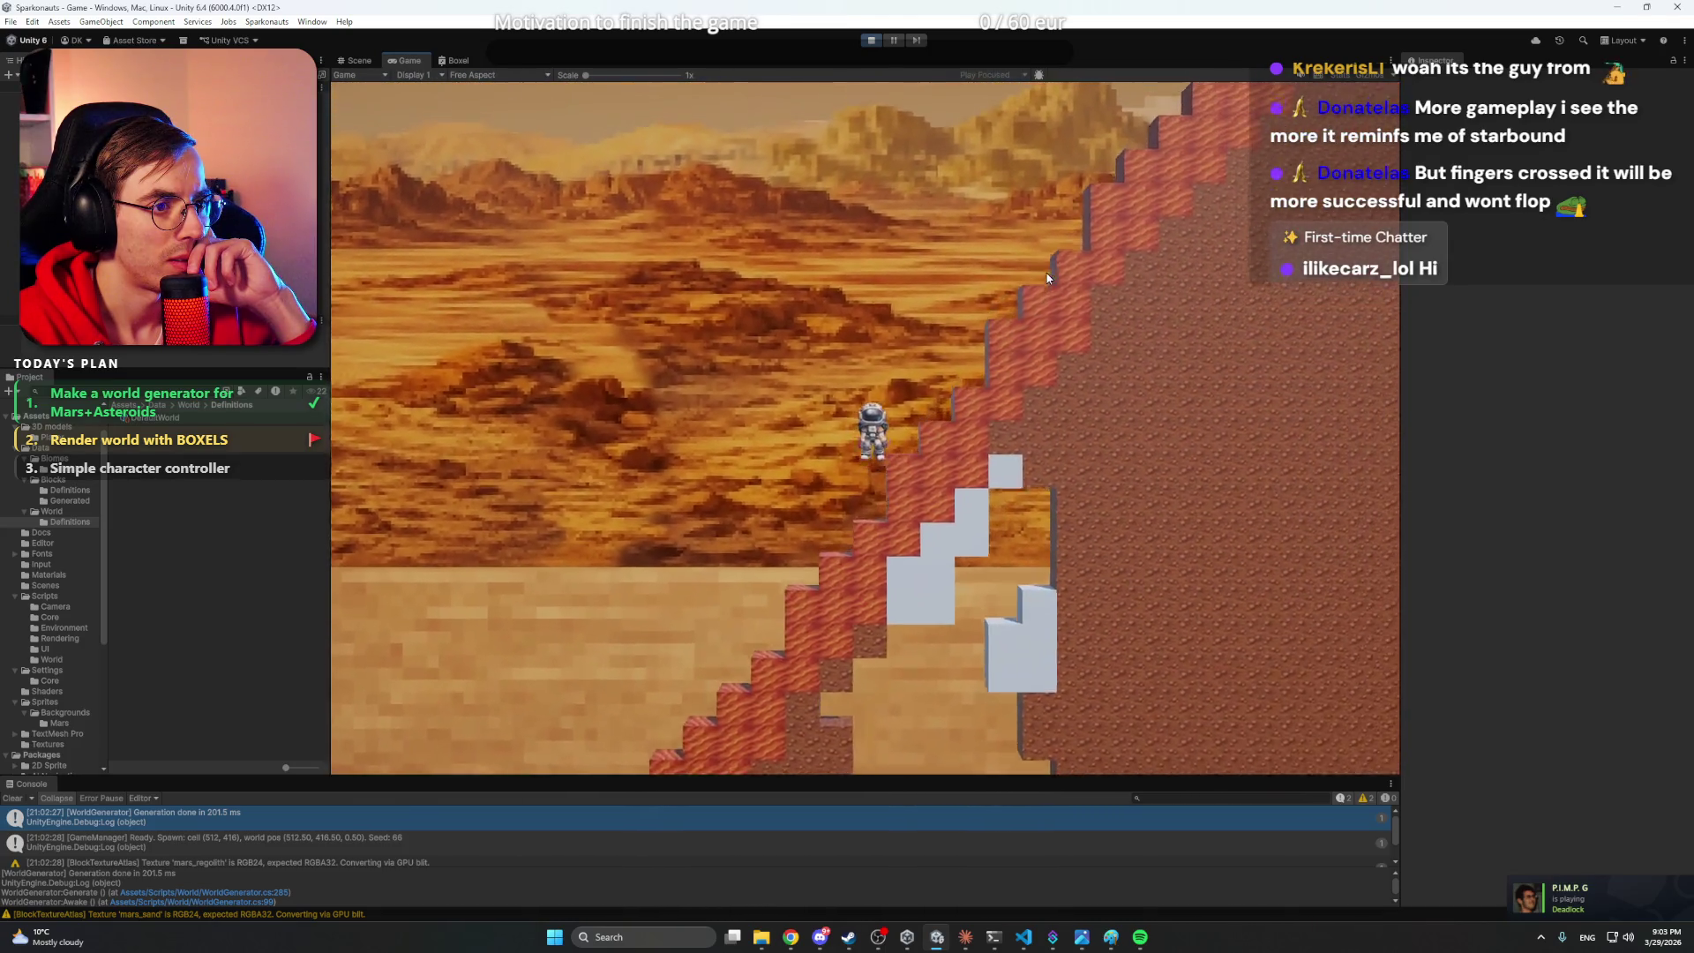
{"action": "key", "text": "d"}
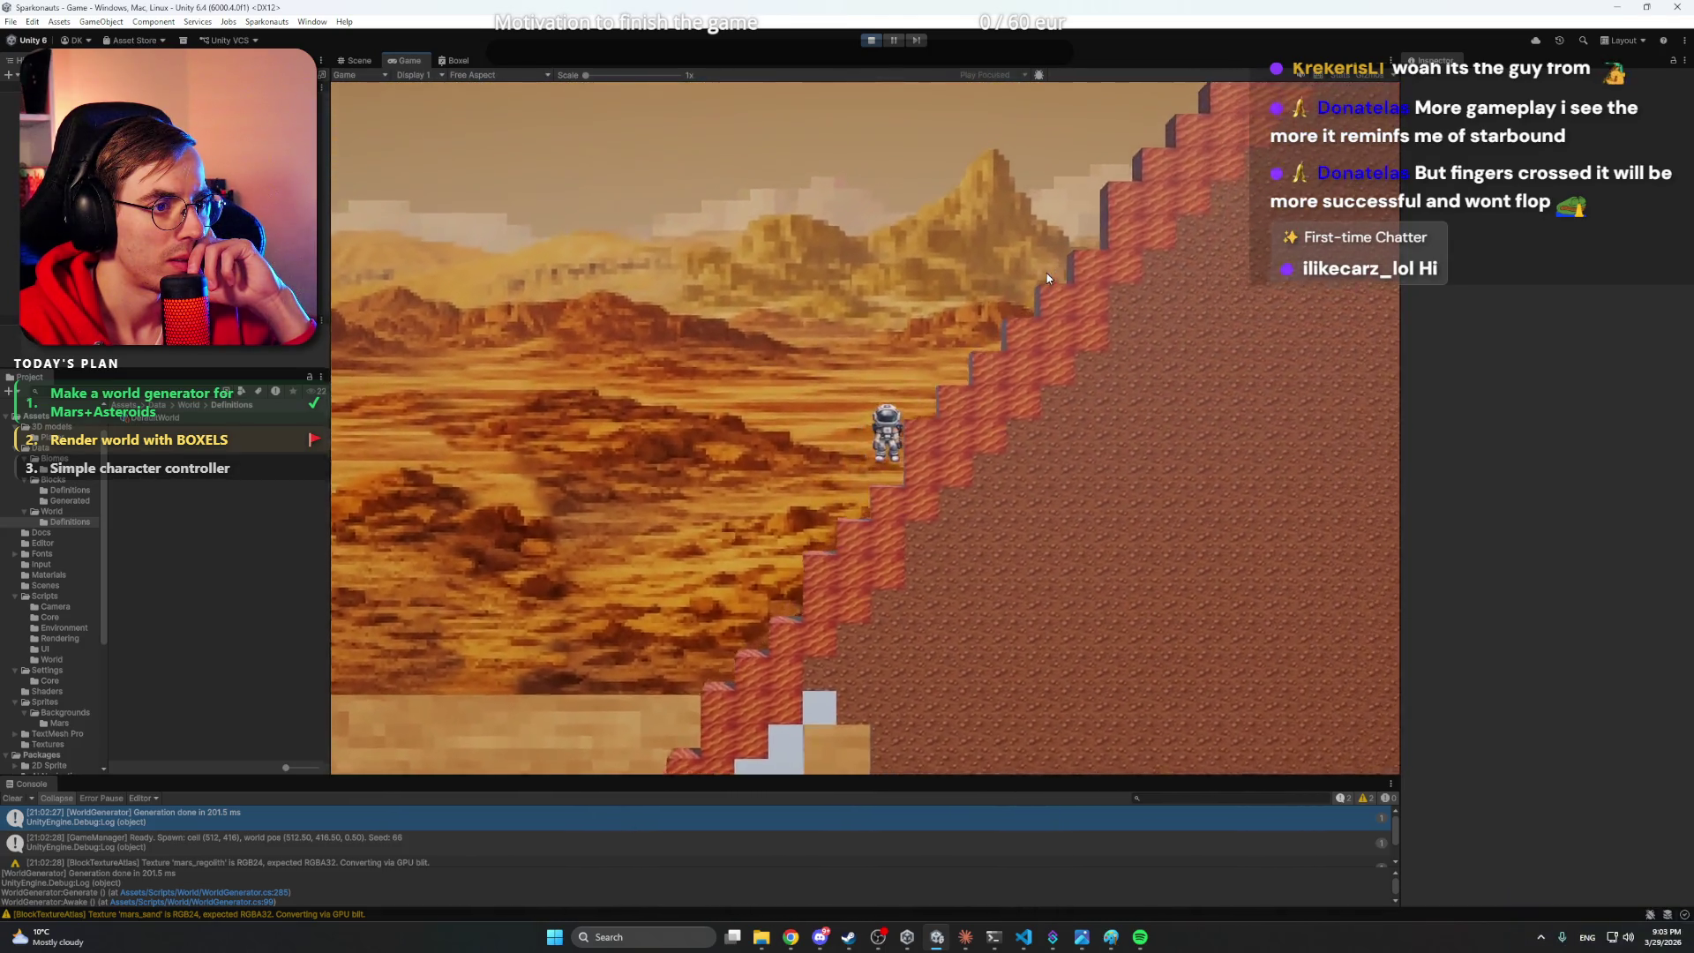
{"action": "key", "text": "d"}
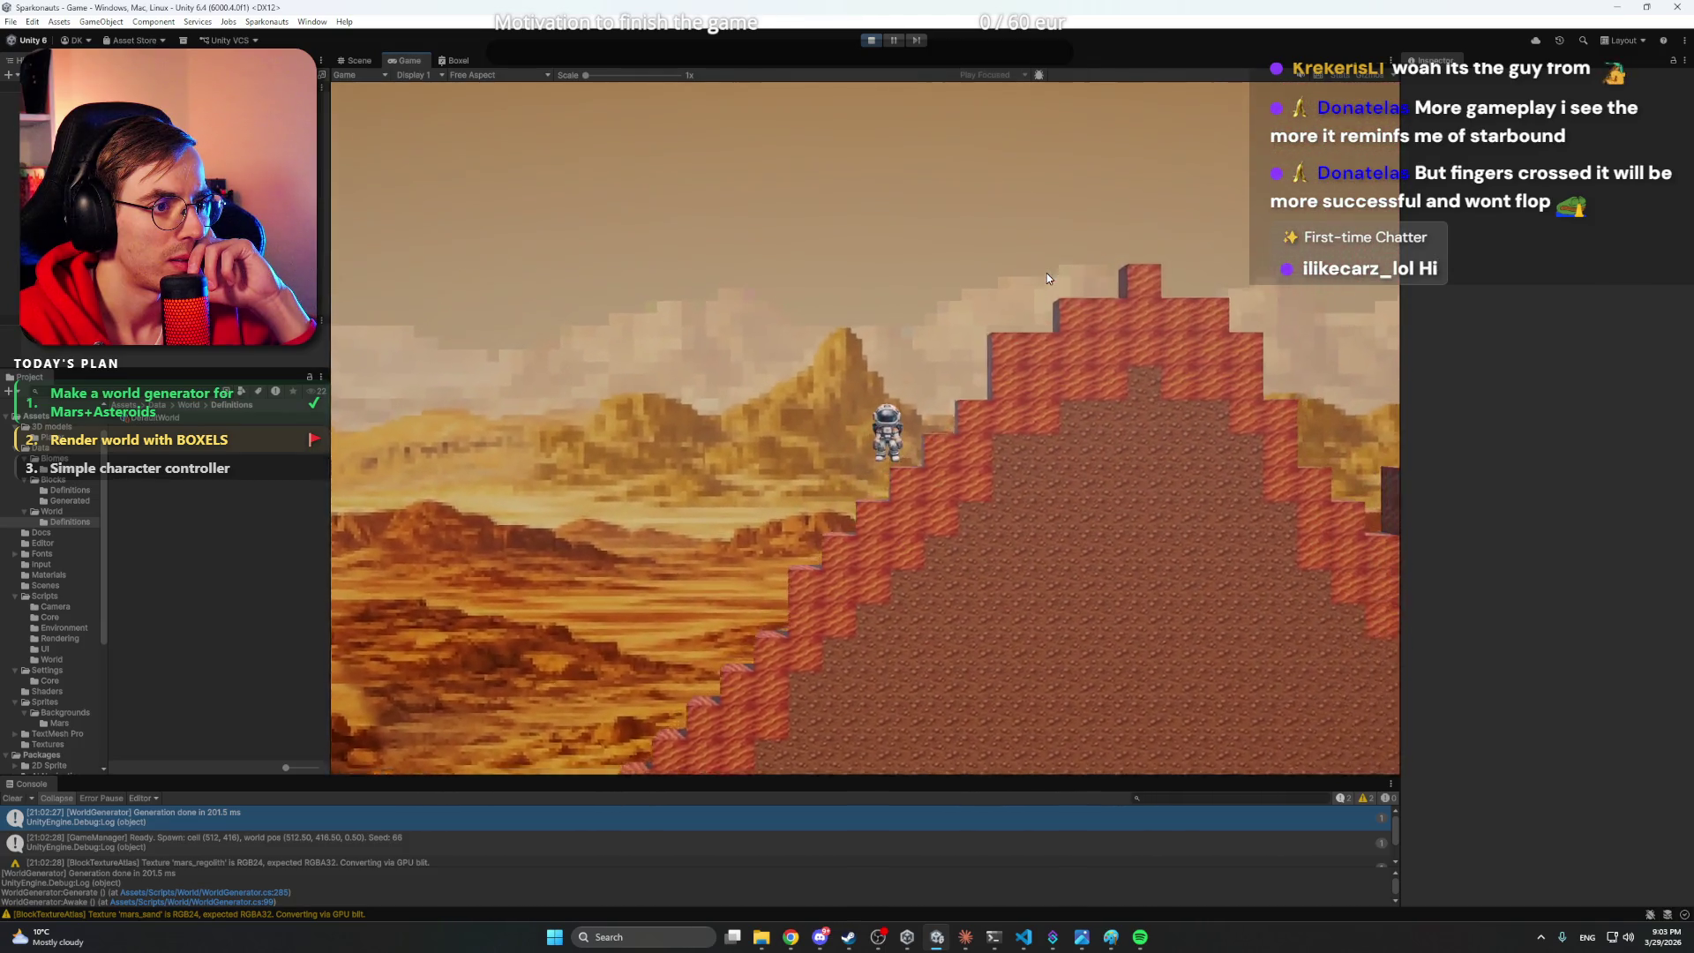
{"action": "key", "text": "d"}
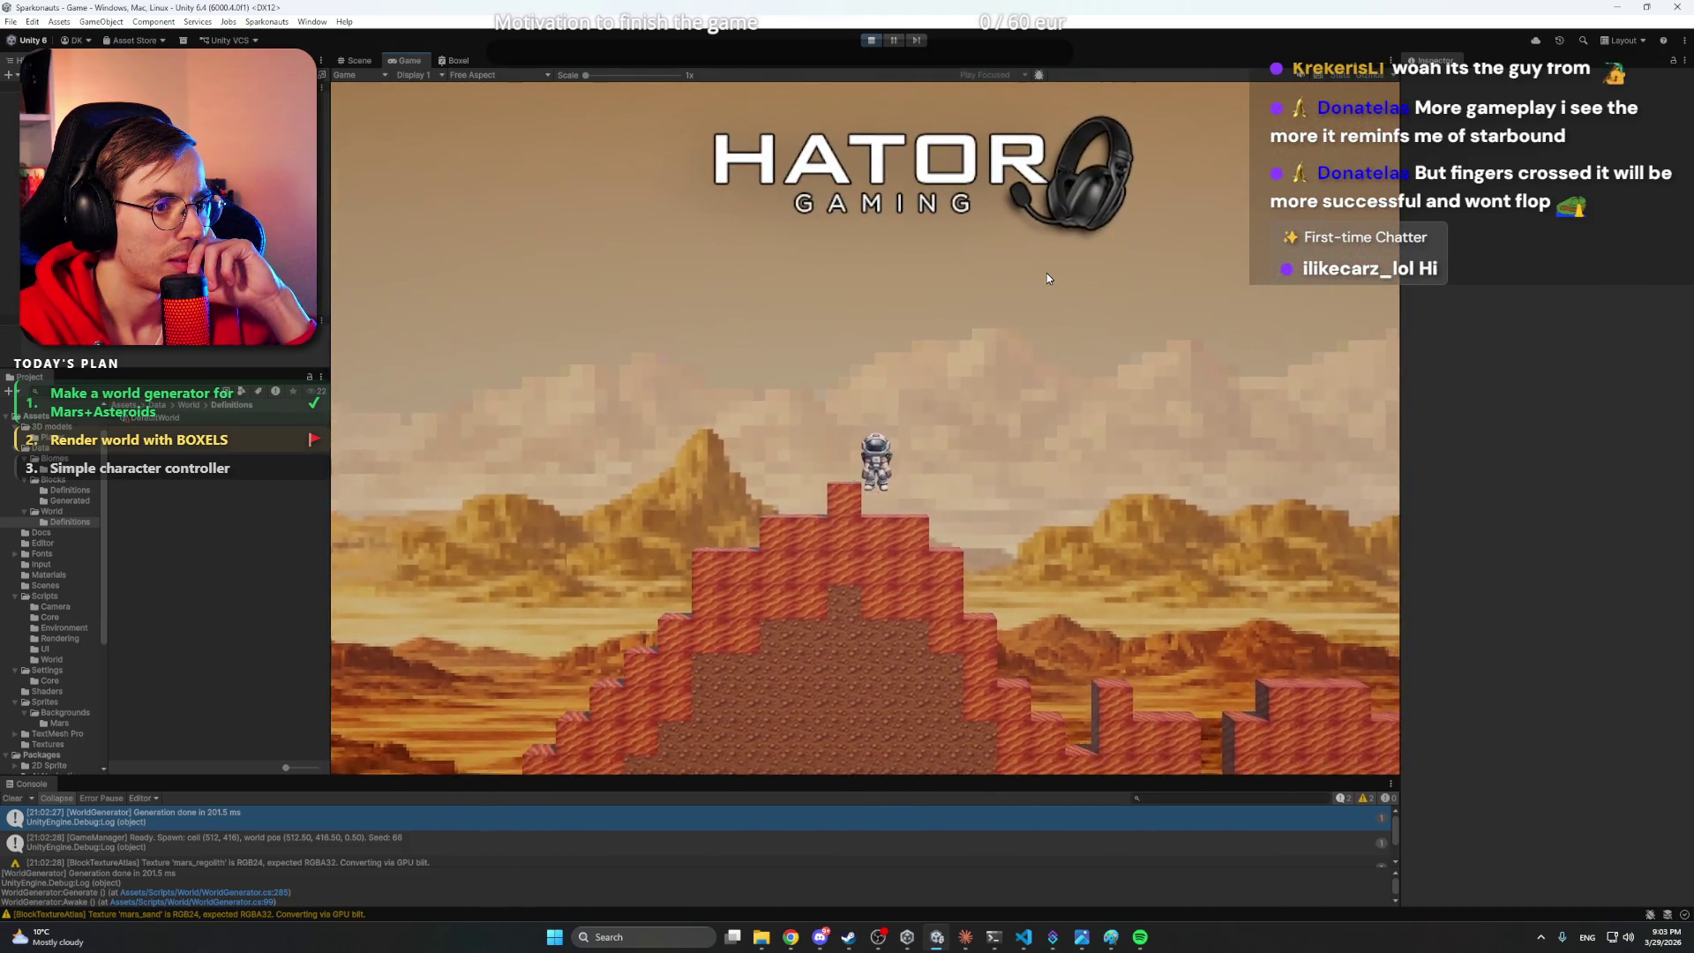
{"action": "key", "text": "d"}
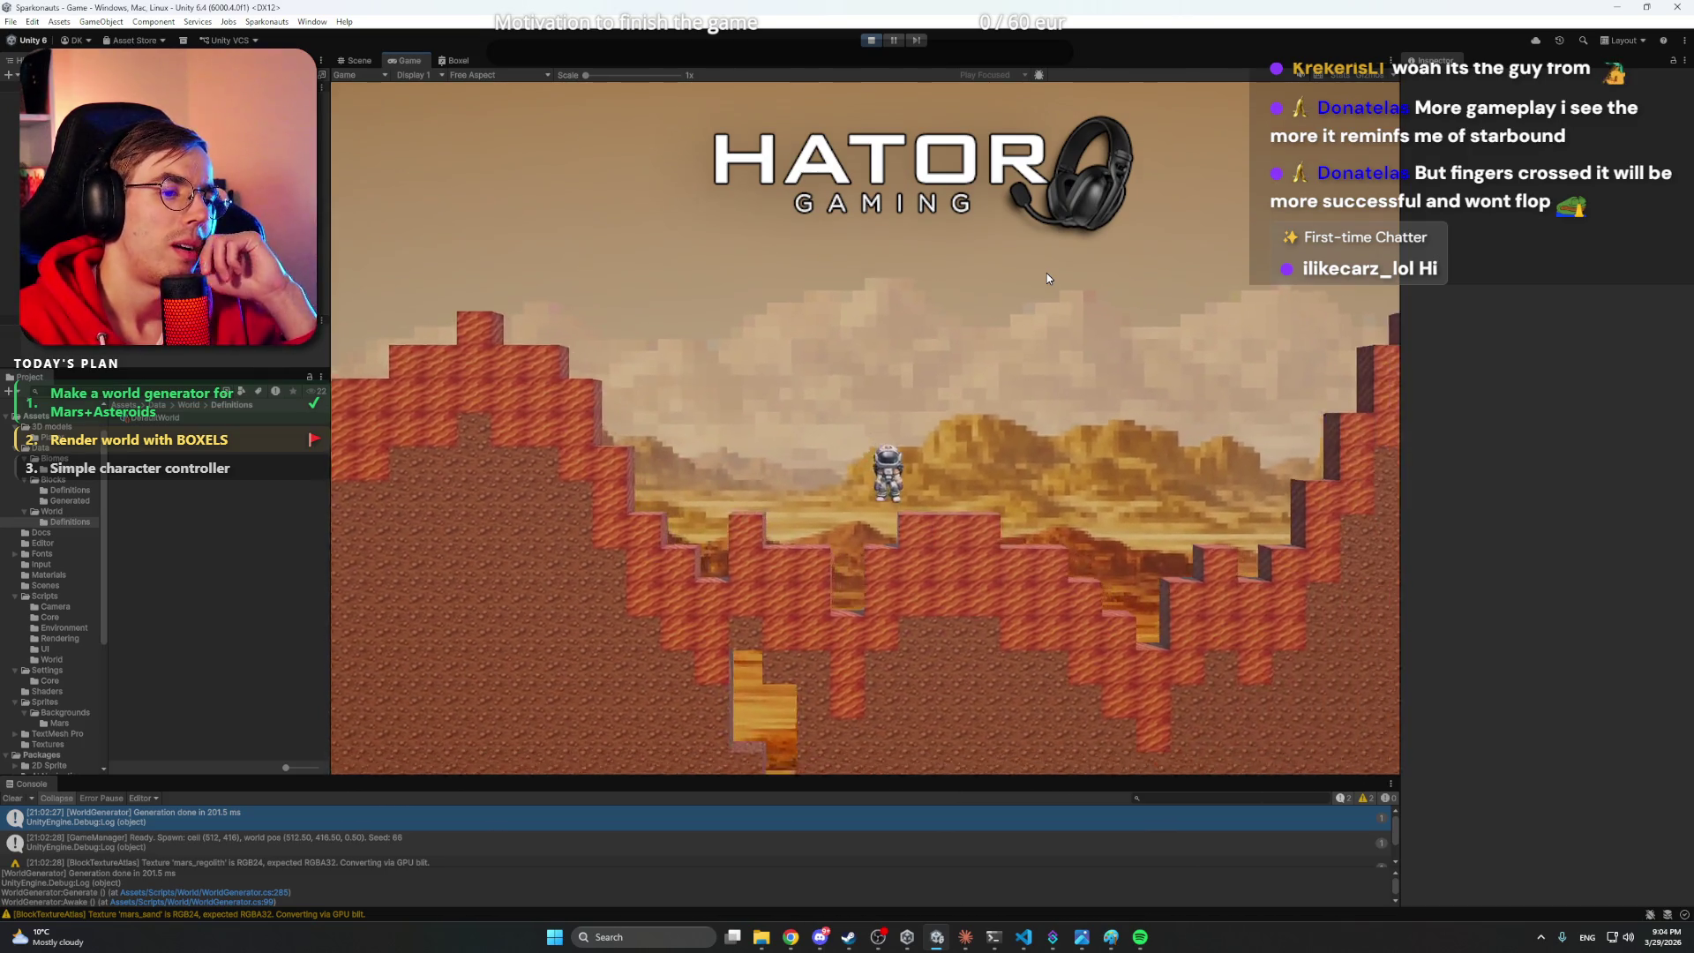
{"action": "key", "text": "space"}
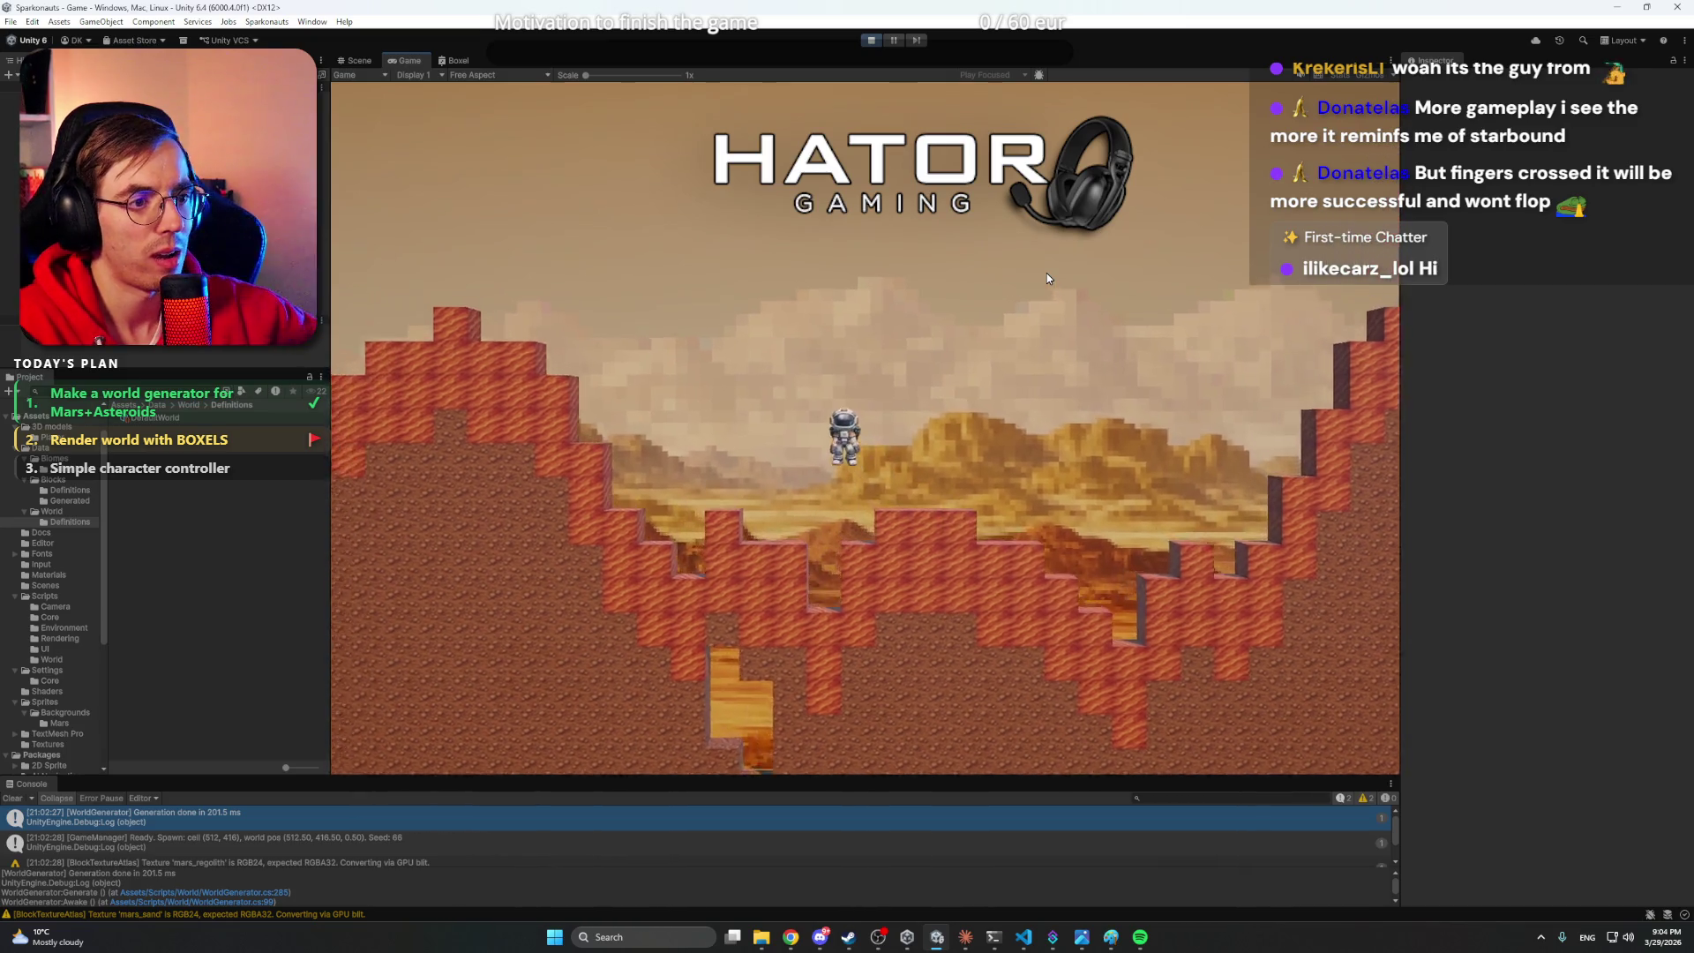
{"action": "key", "text": "a"}
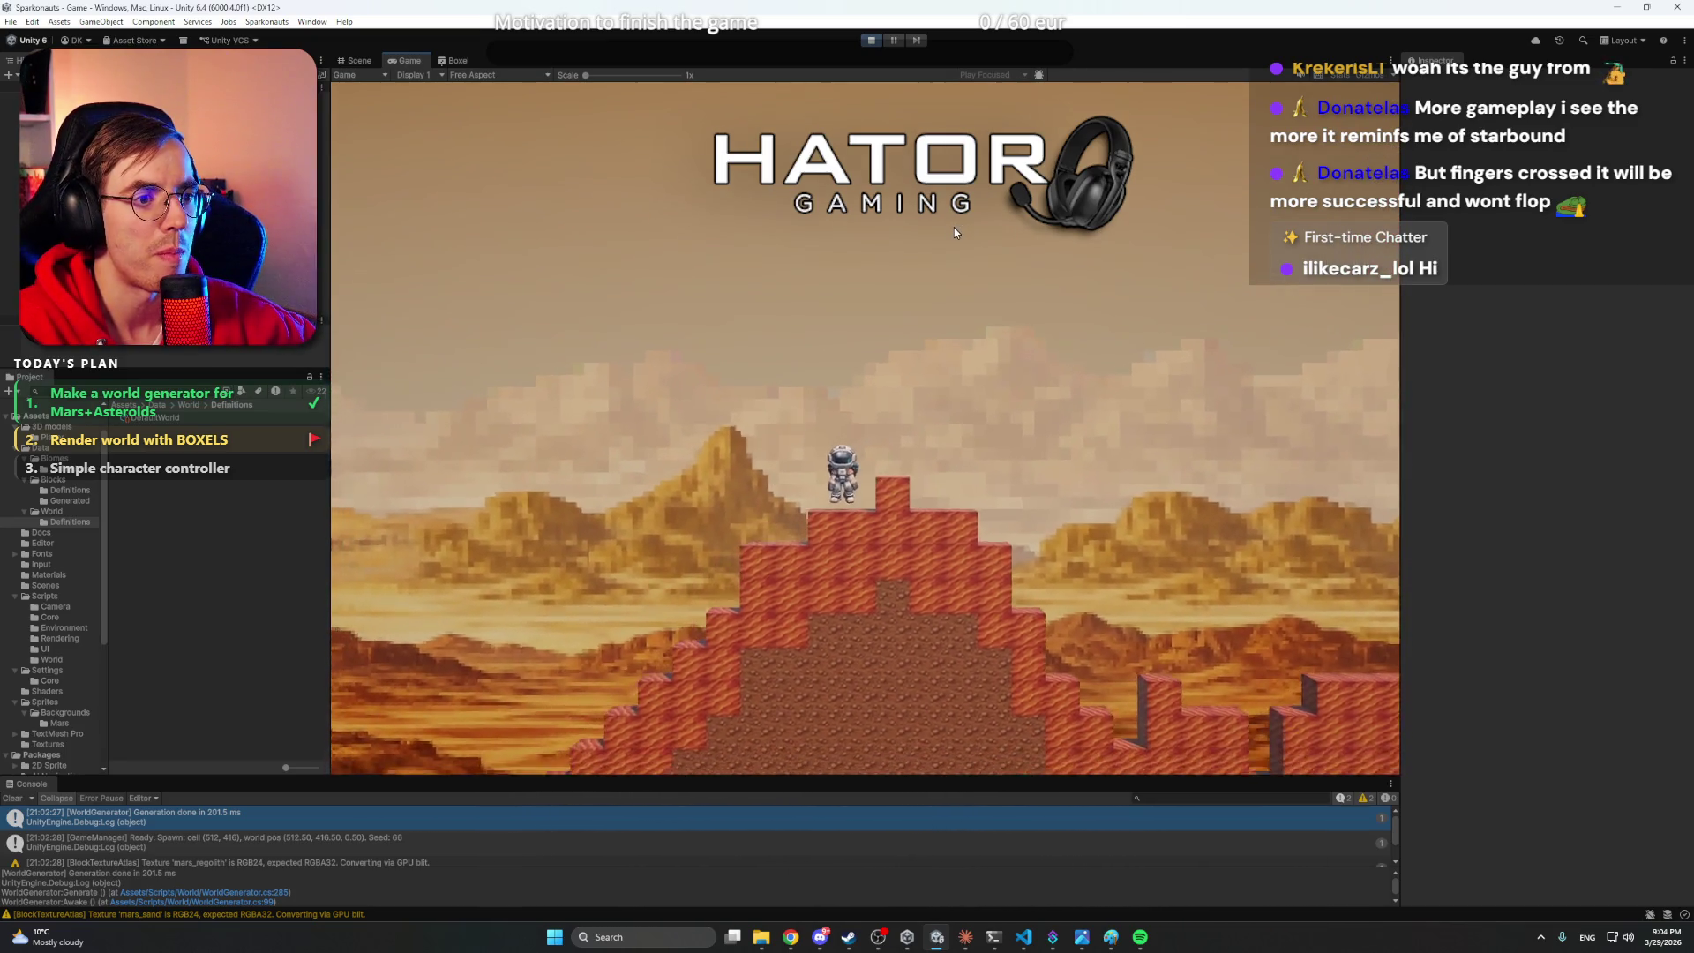
{"action": "left_click", "coordinate": [871, 41]}
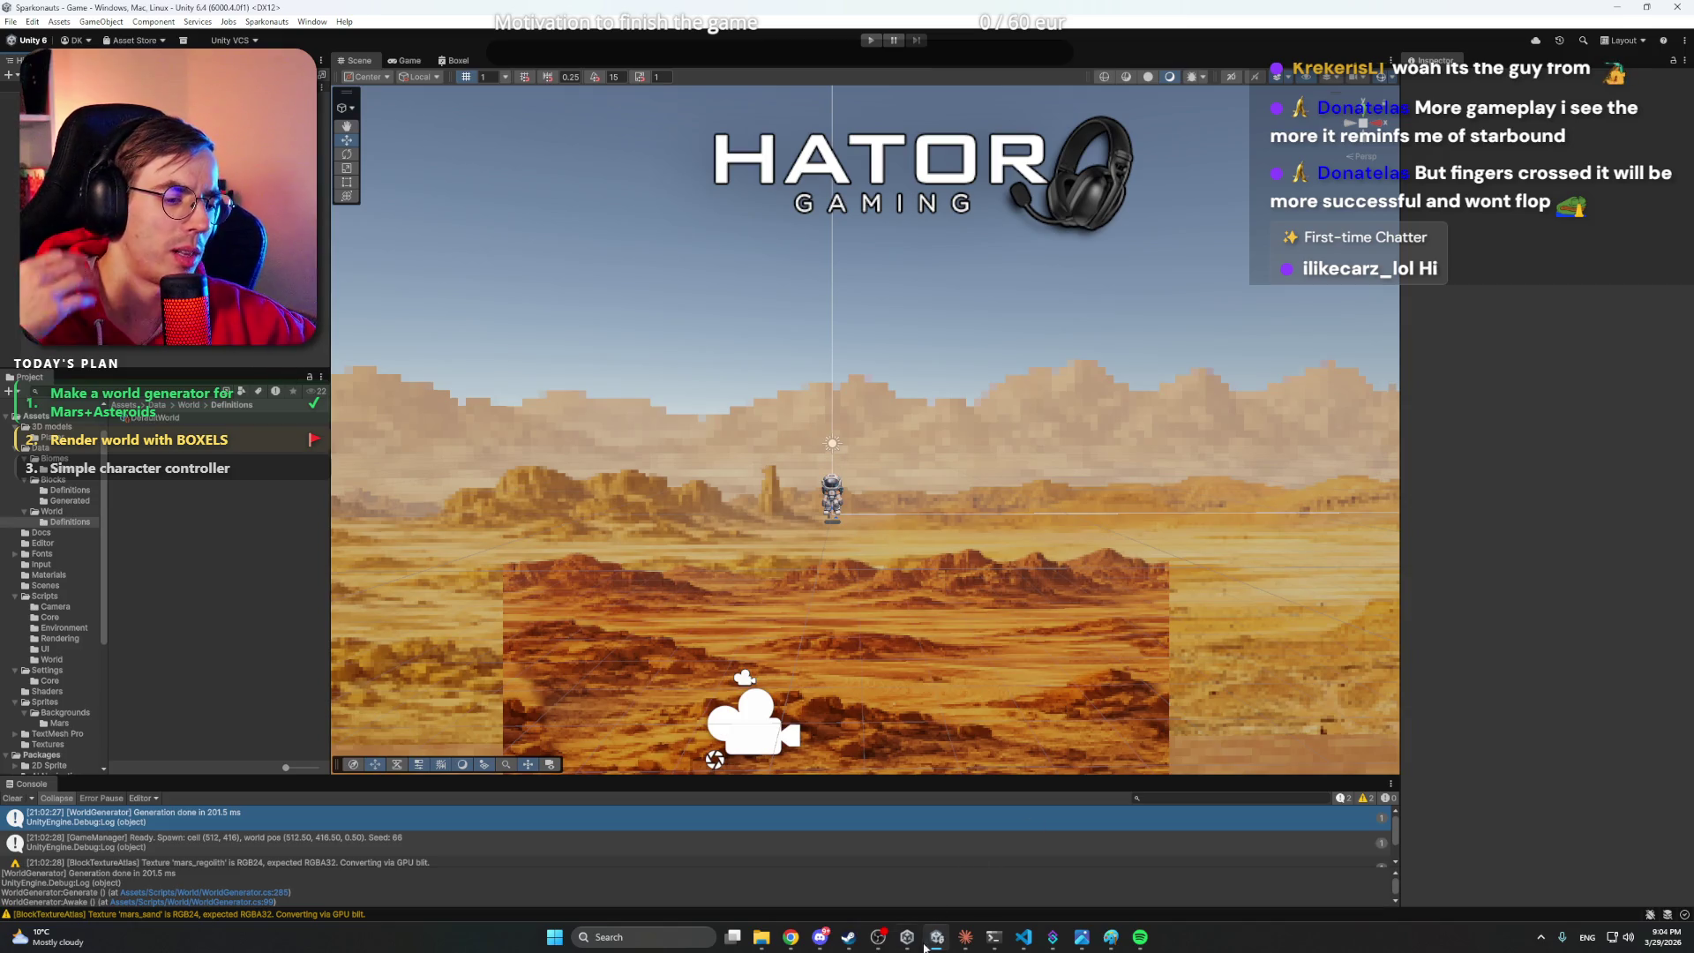
{"action": "left_click", "coordinate": [819, 938]}
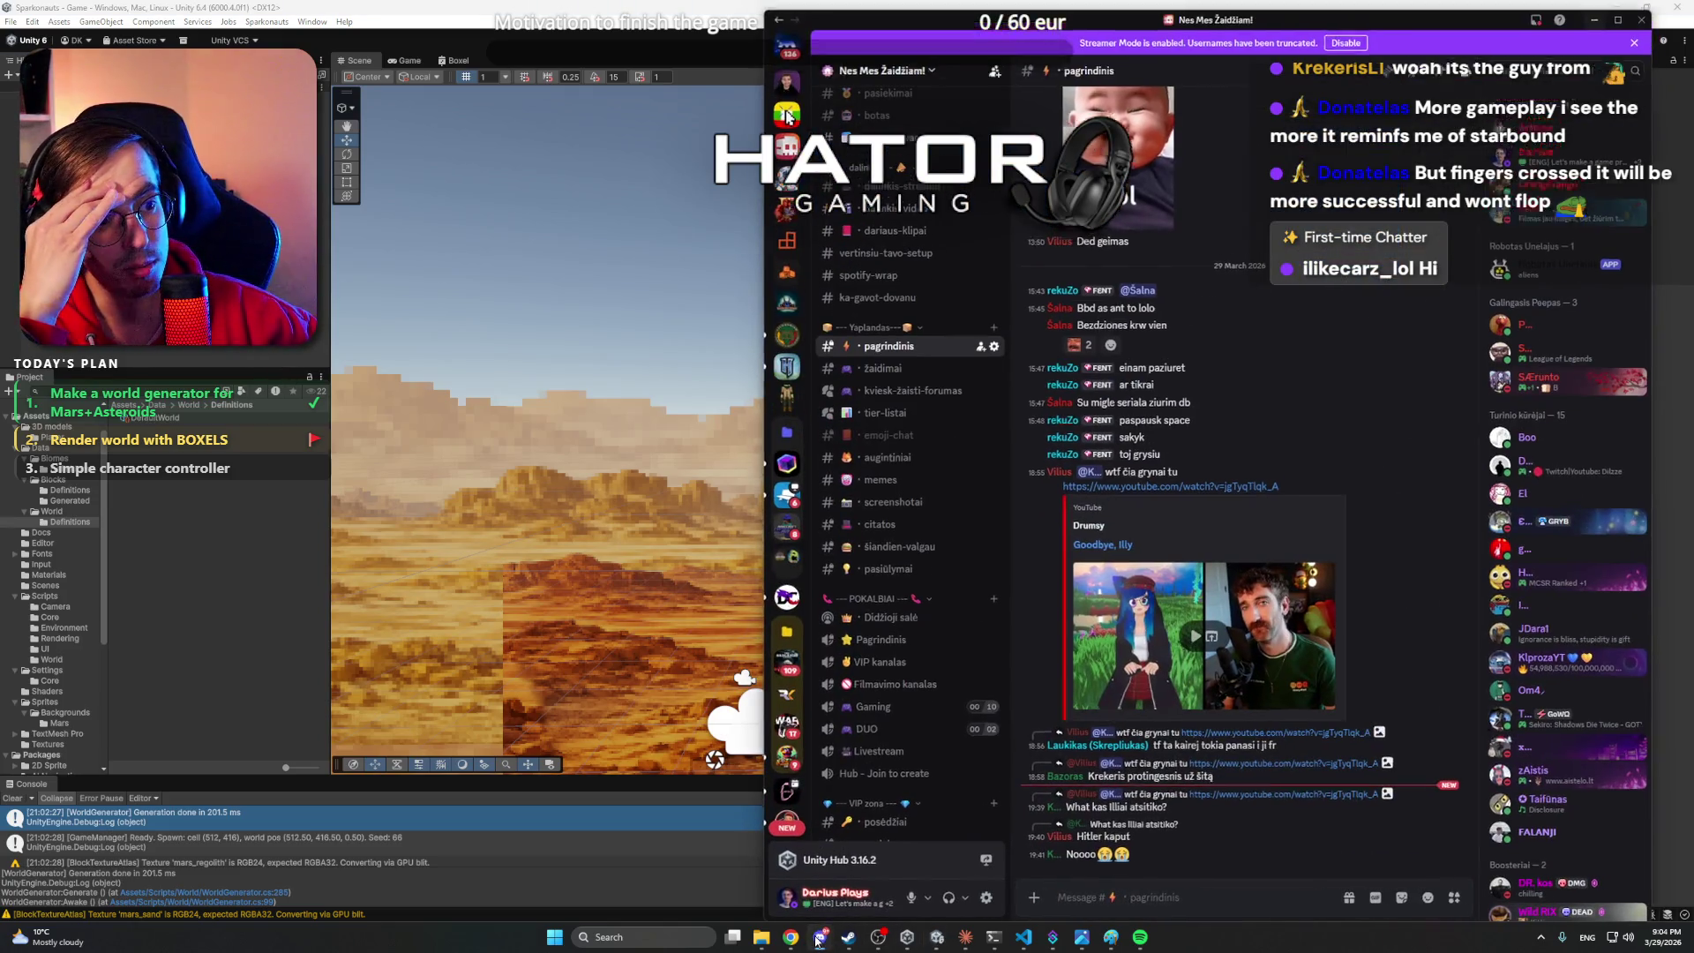
- Hide Discord and bring Chrome's search results to the front
{"action": "left_click", "coordinate": [820, 938]}
{"action": "mouse_move", "coordinate": [796, 940]}
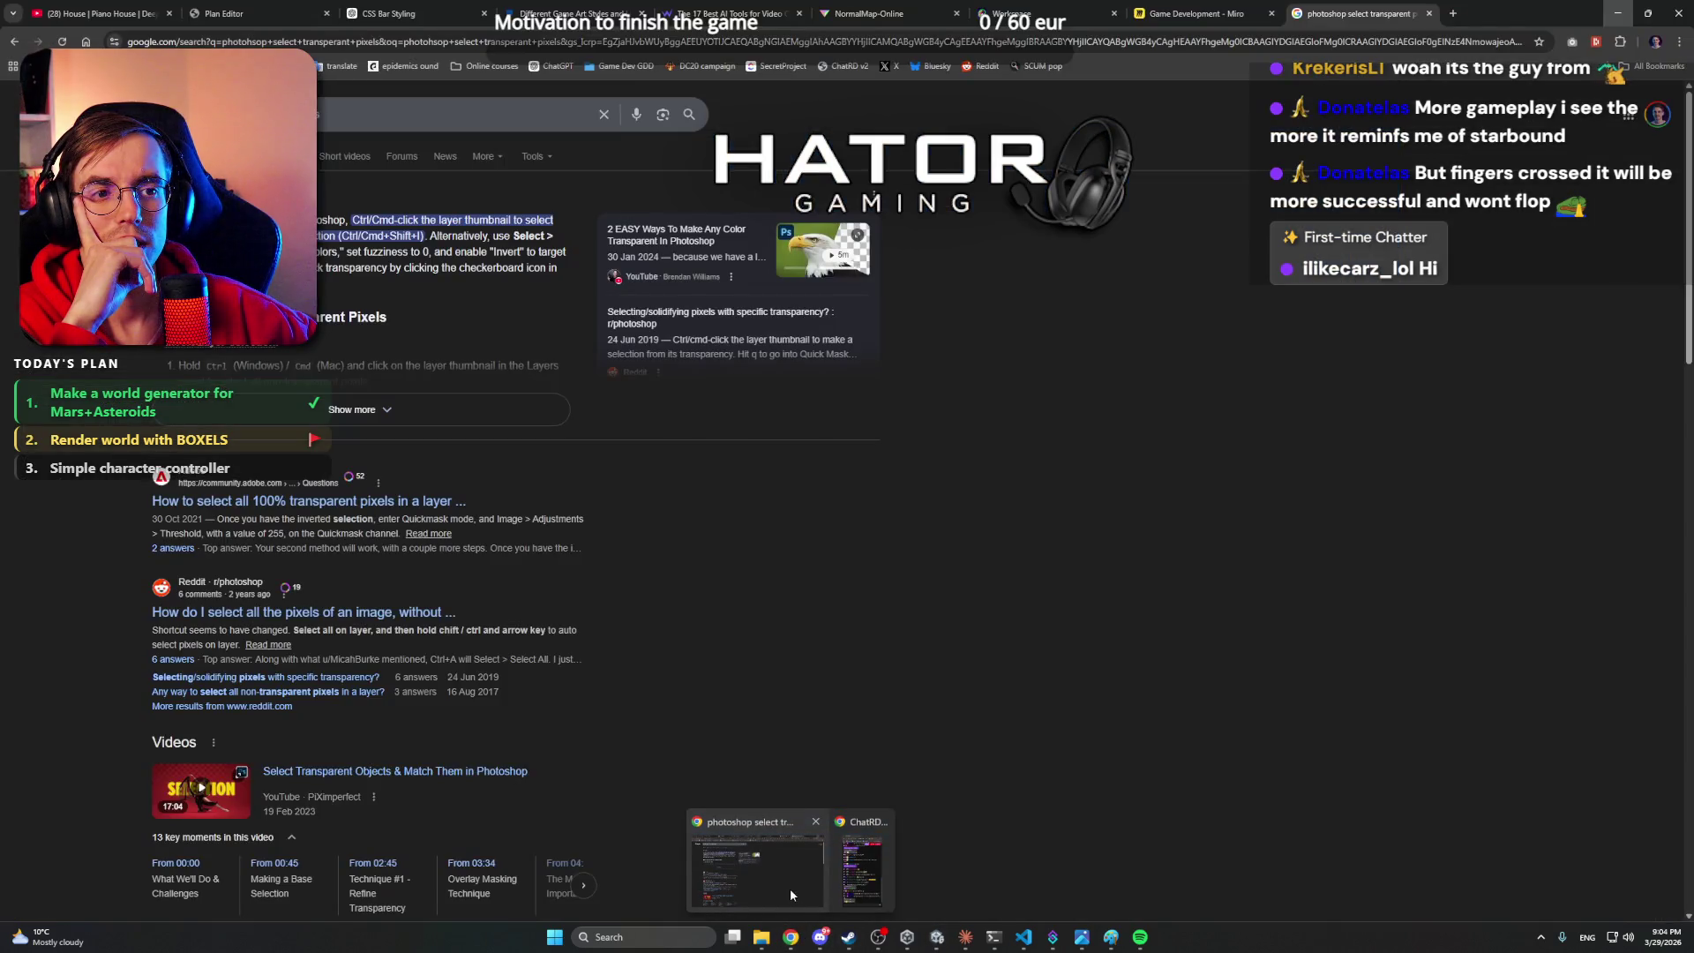
{"action": "left_click", "coordinate": [790, 888]}
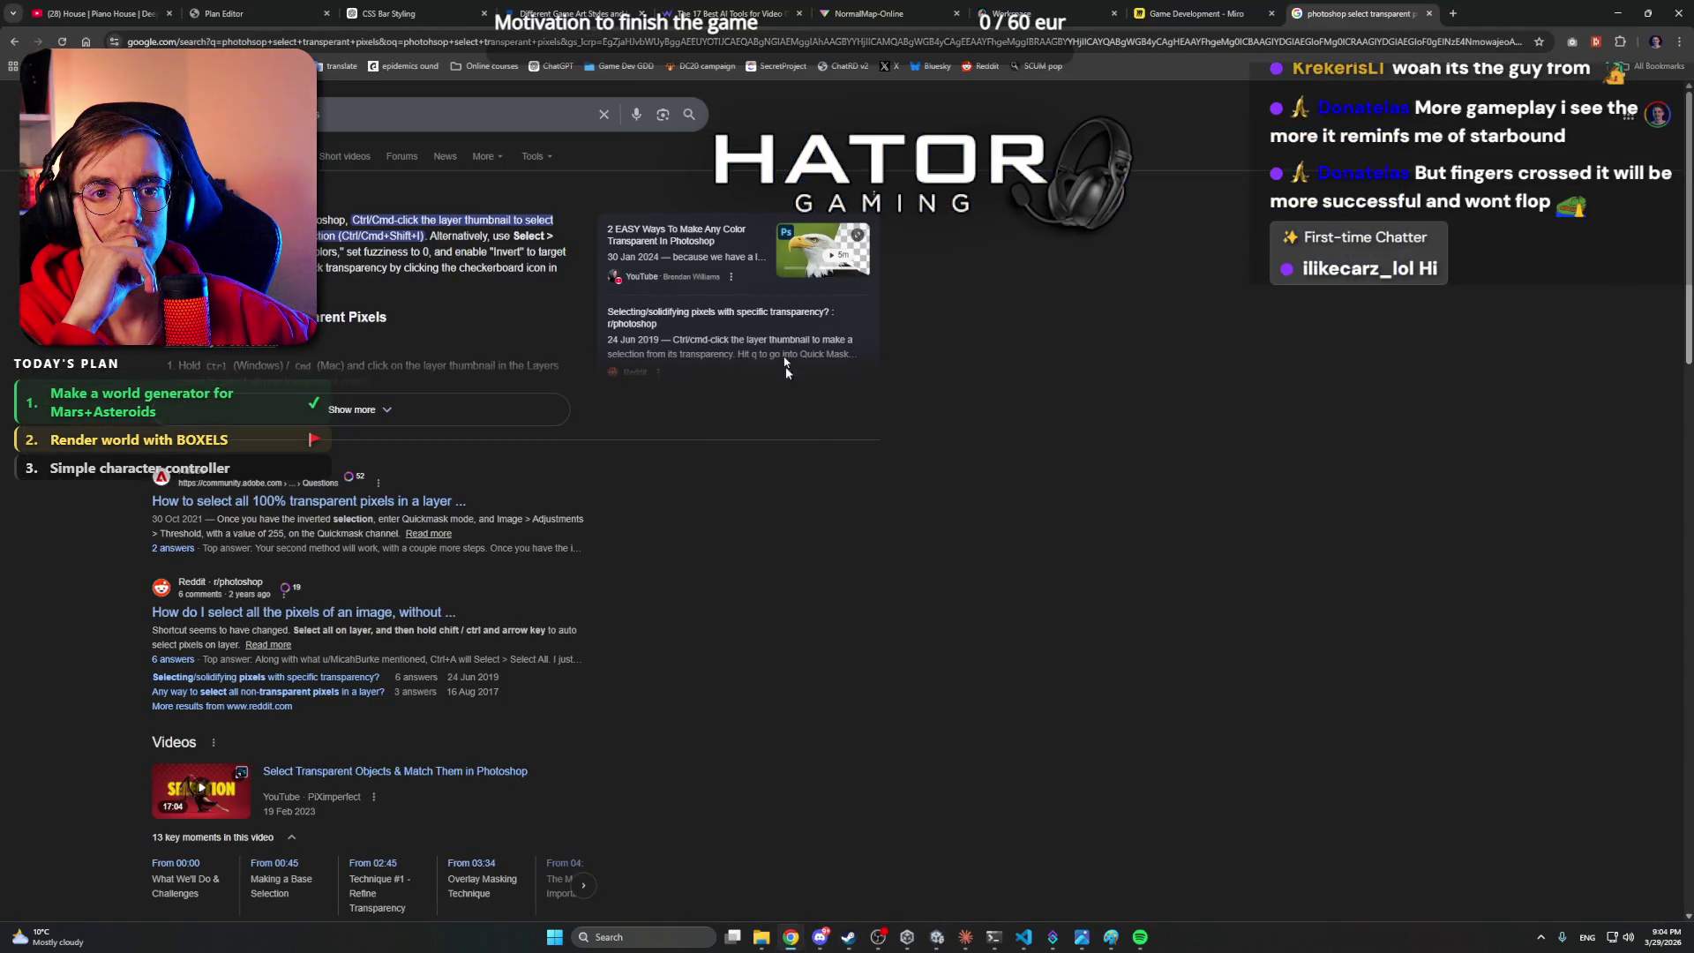
- Glance at the Miro board tab, minimise Chrome, and start the game again in Unity
{"action": "left_click", "coordinate": [1191, 13]}
{"action": "left_click", "coordinate": [1315, 13]}
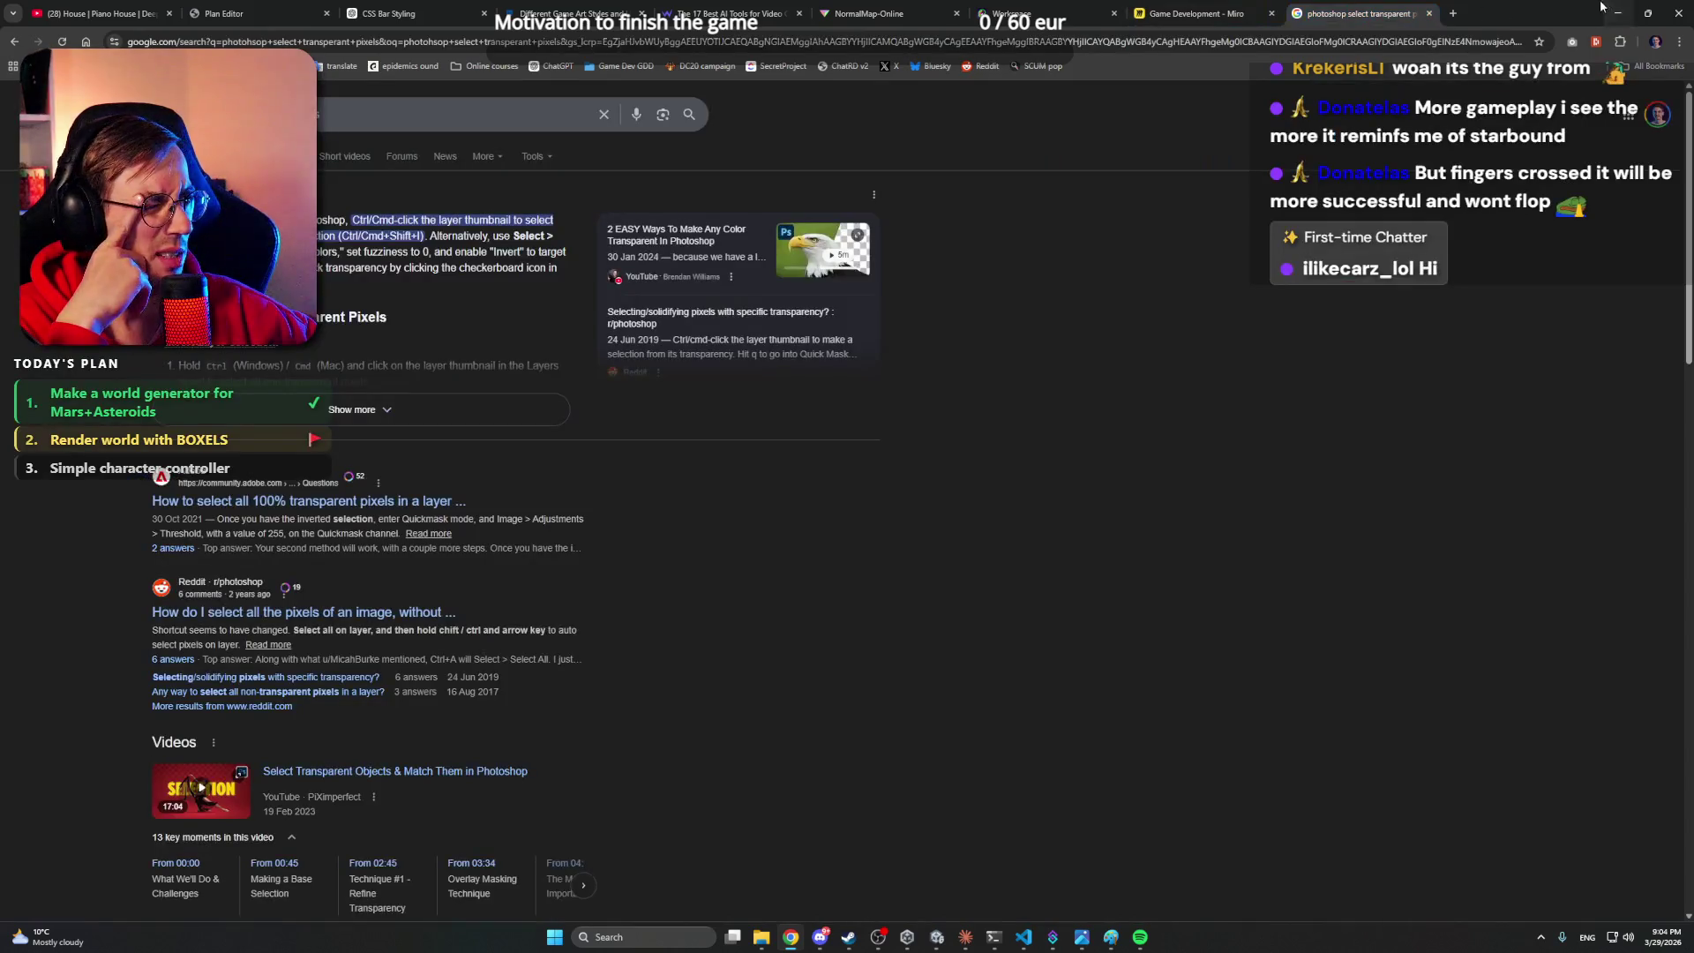
{"action": "left_click", "coordinate": [1617, 13]}
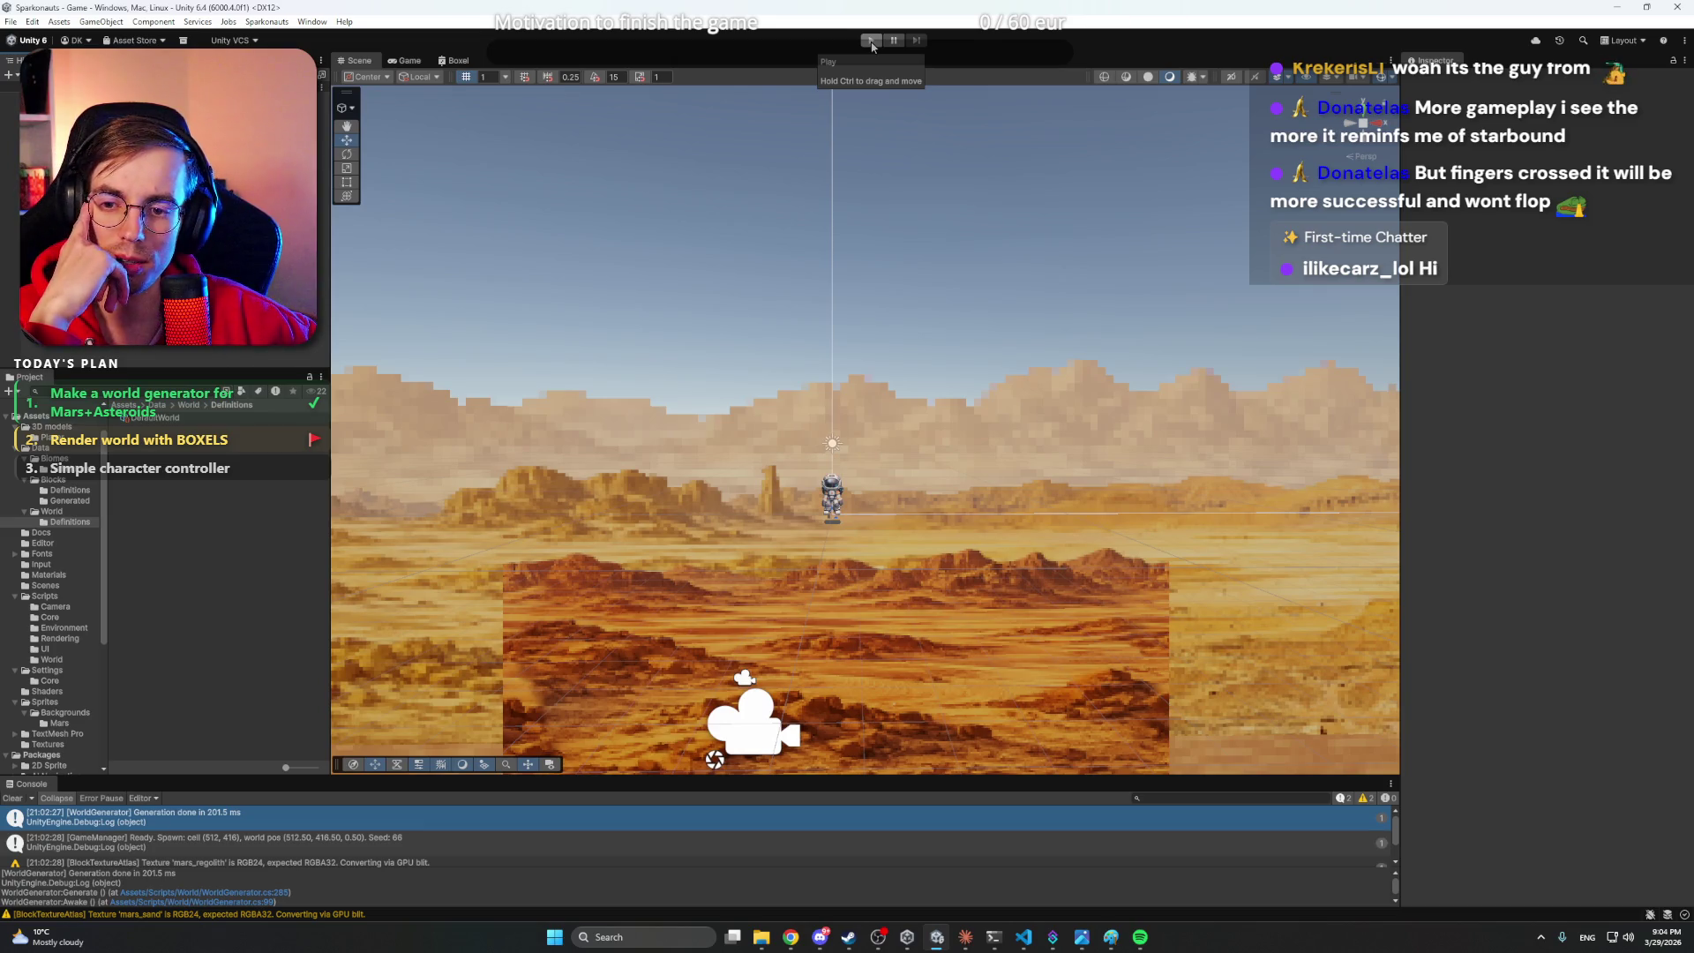
{"action": "left_click", "coordinate": [872, 42]}
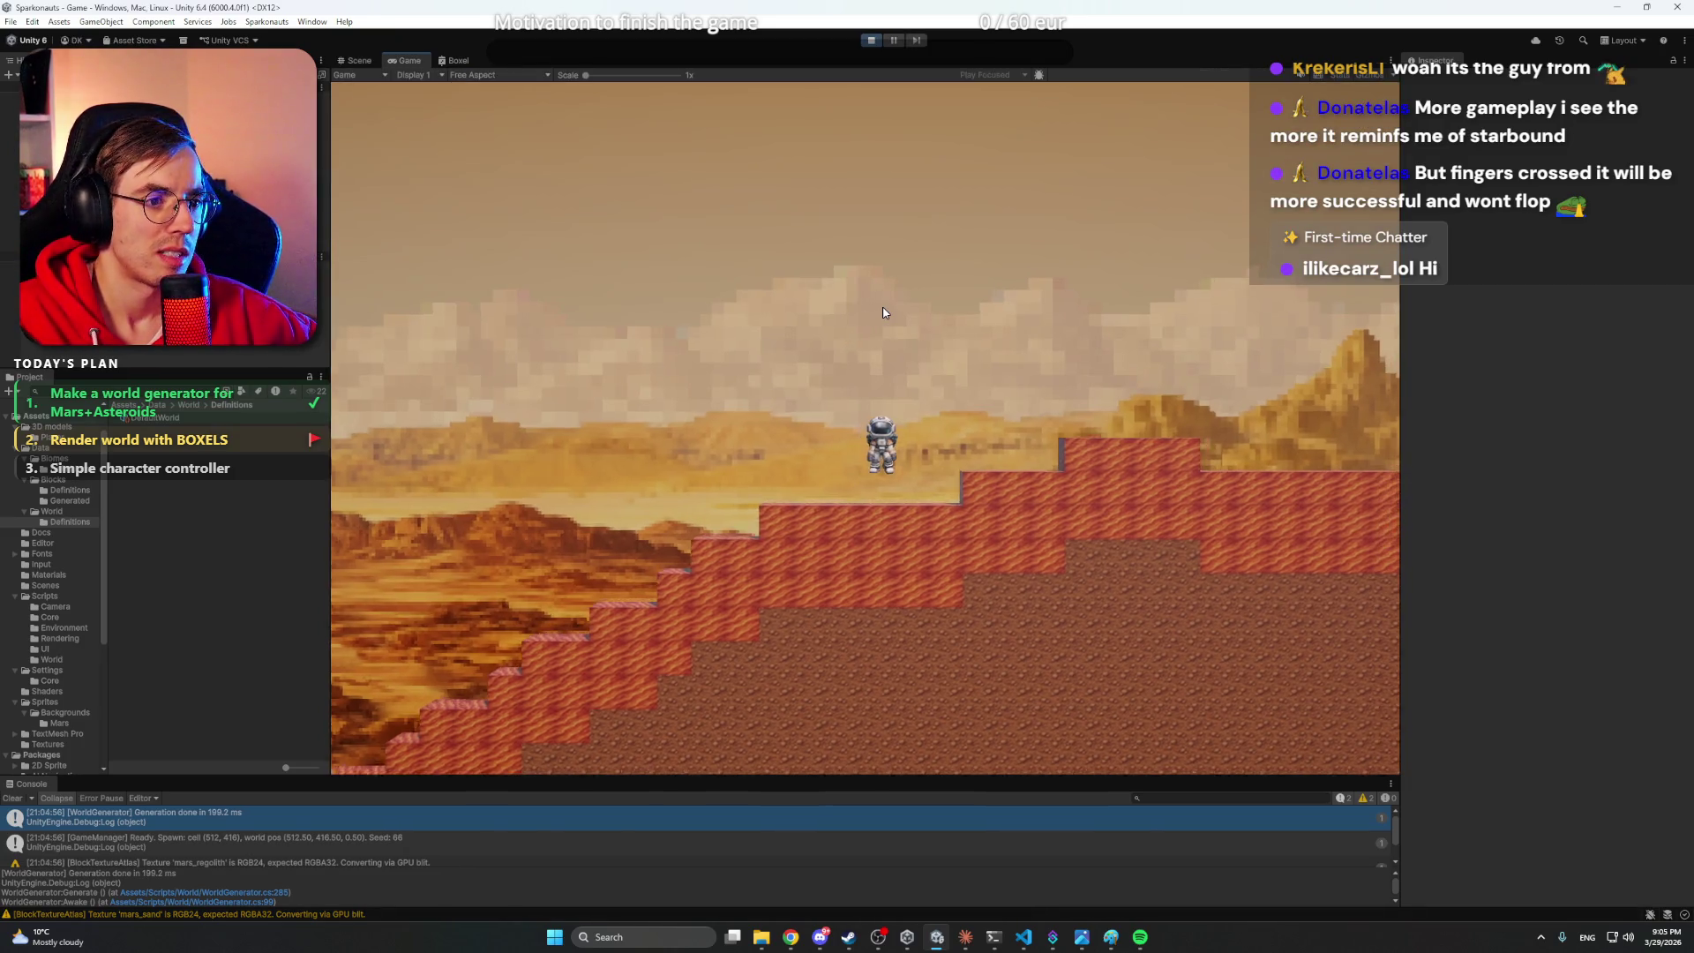
- Stop the playtest and switch to the Claude app
{"action": "left_click", "coordinate": [872, 44]}
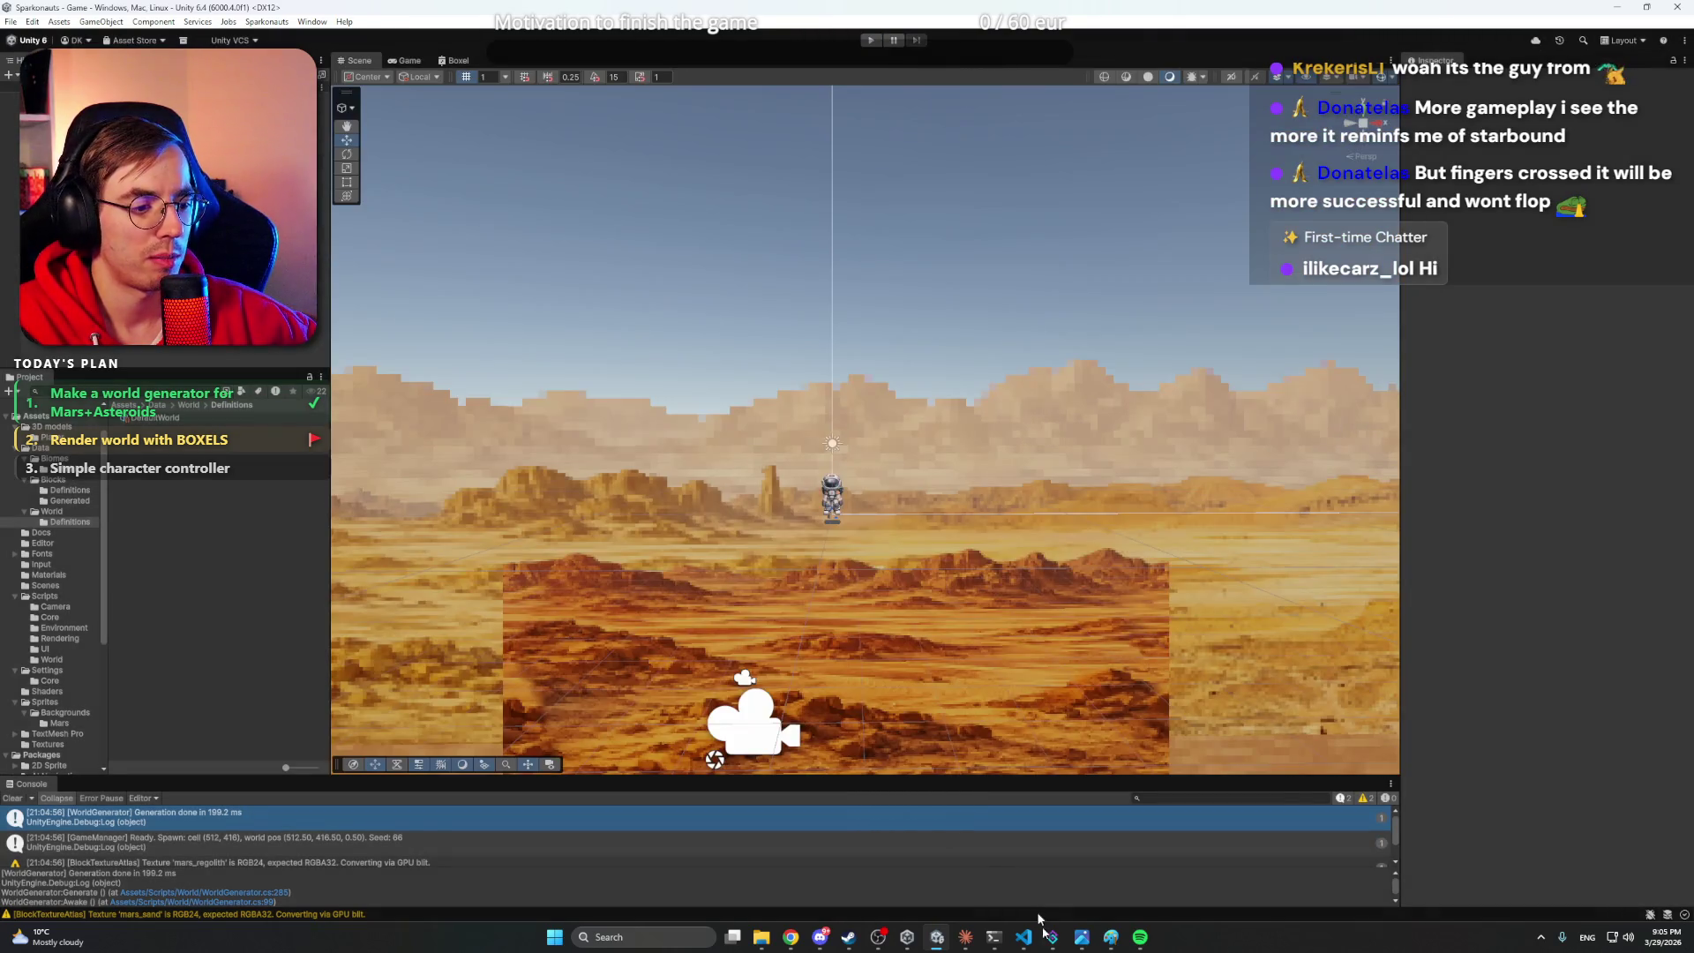
{"action": "left_click", "coordinate": [968, 939]}
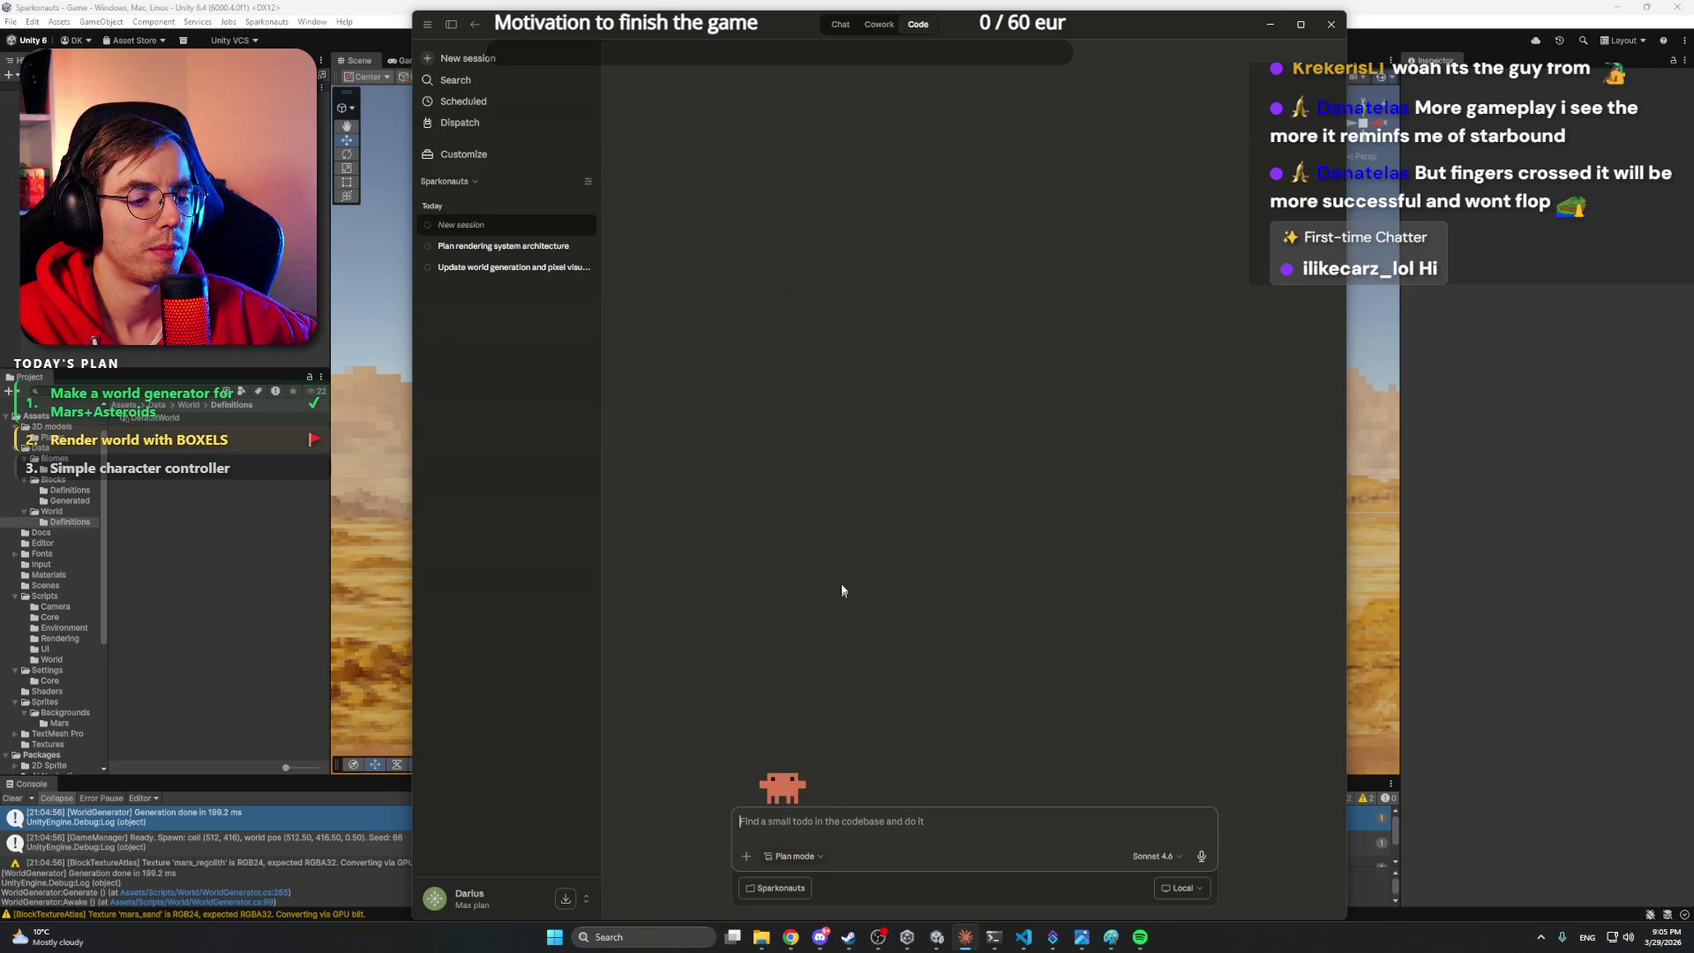
- Ask Claude to create a simple .md in Documents for listing the character features wanted
{"action": "left_click", "coordinate": [857, 824]}
{"action": "type", "text": "Let's write Character controller"}
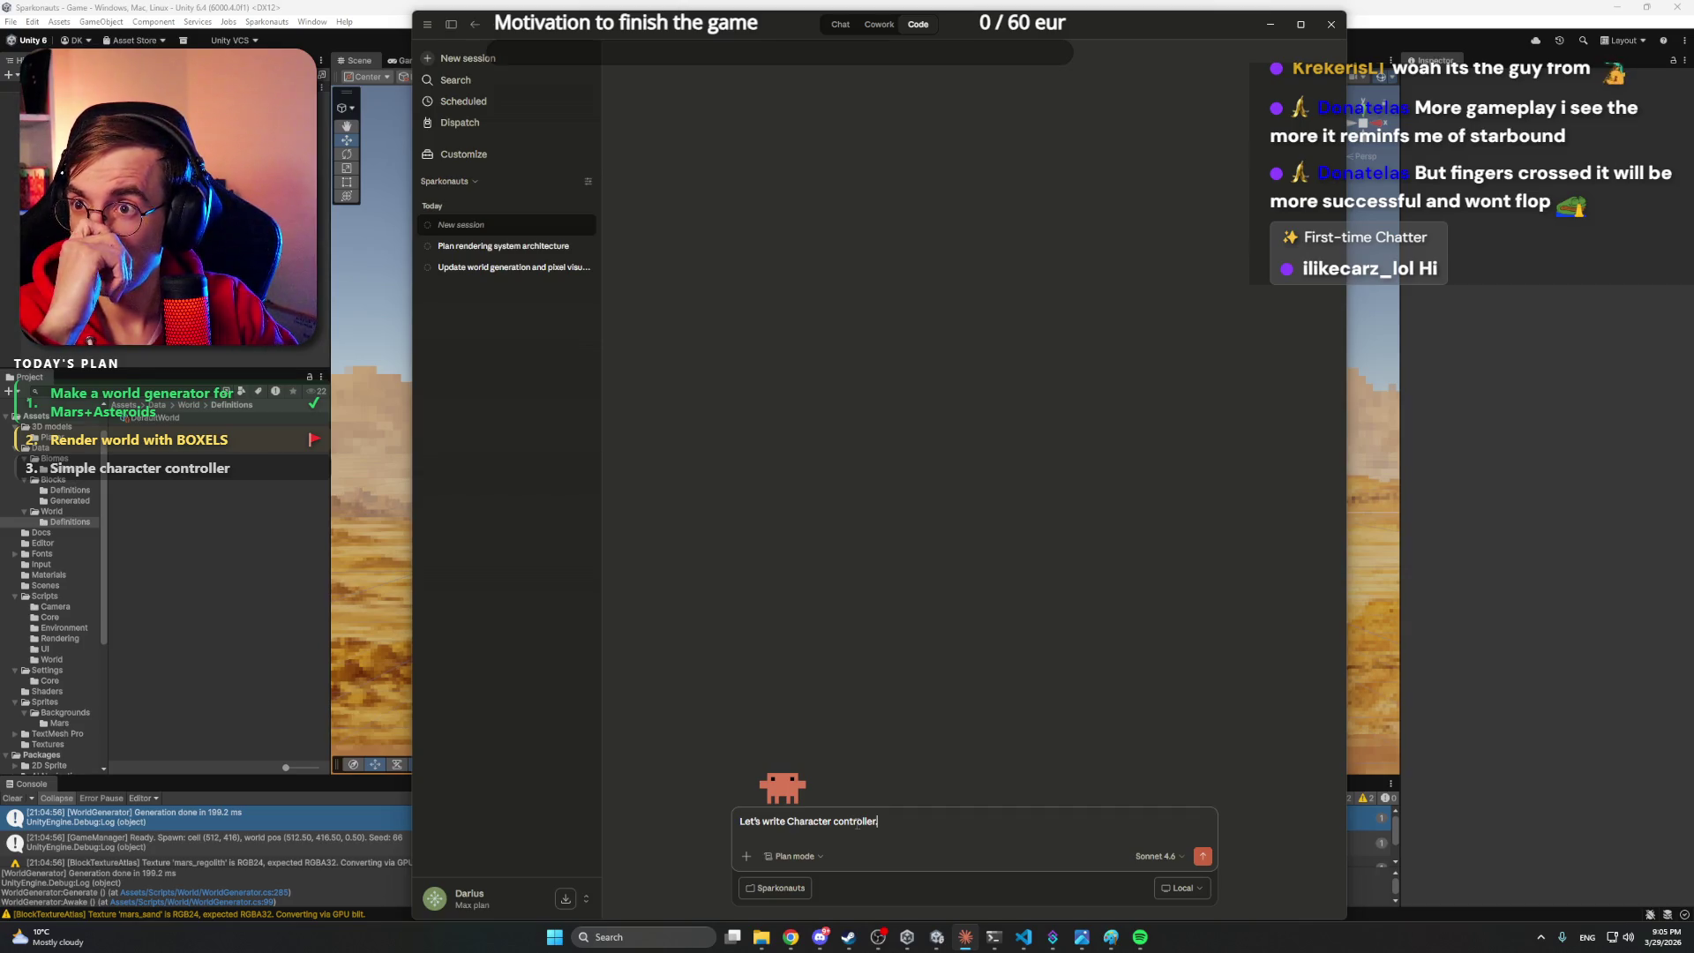
{"action": "type", "text": "."}
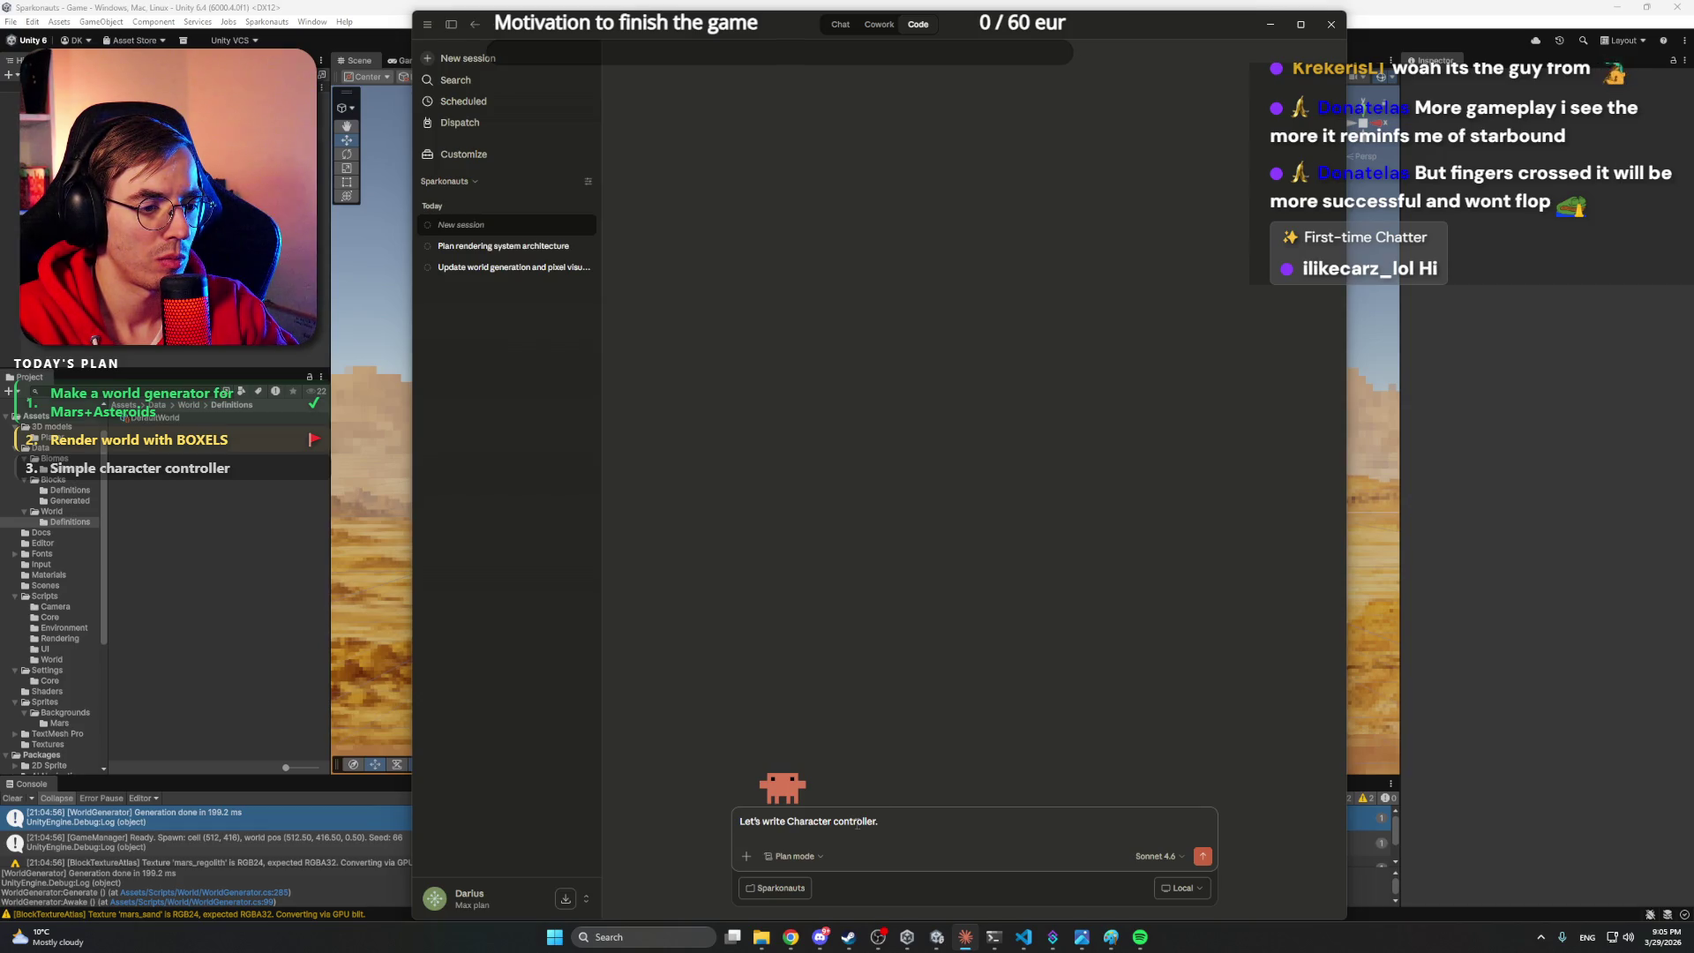
{"action": "type", "text": " Craete"}
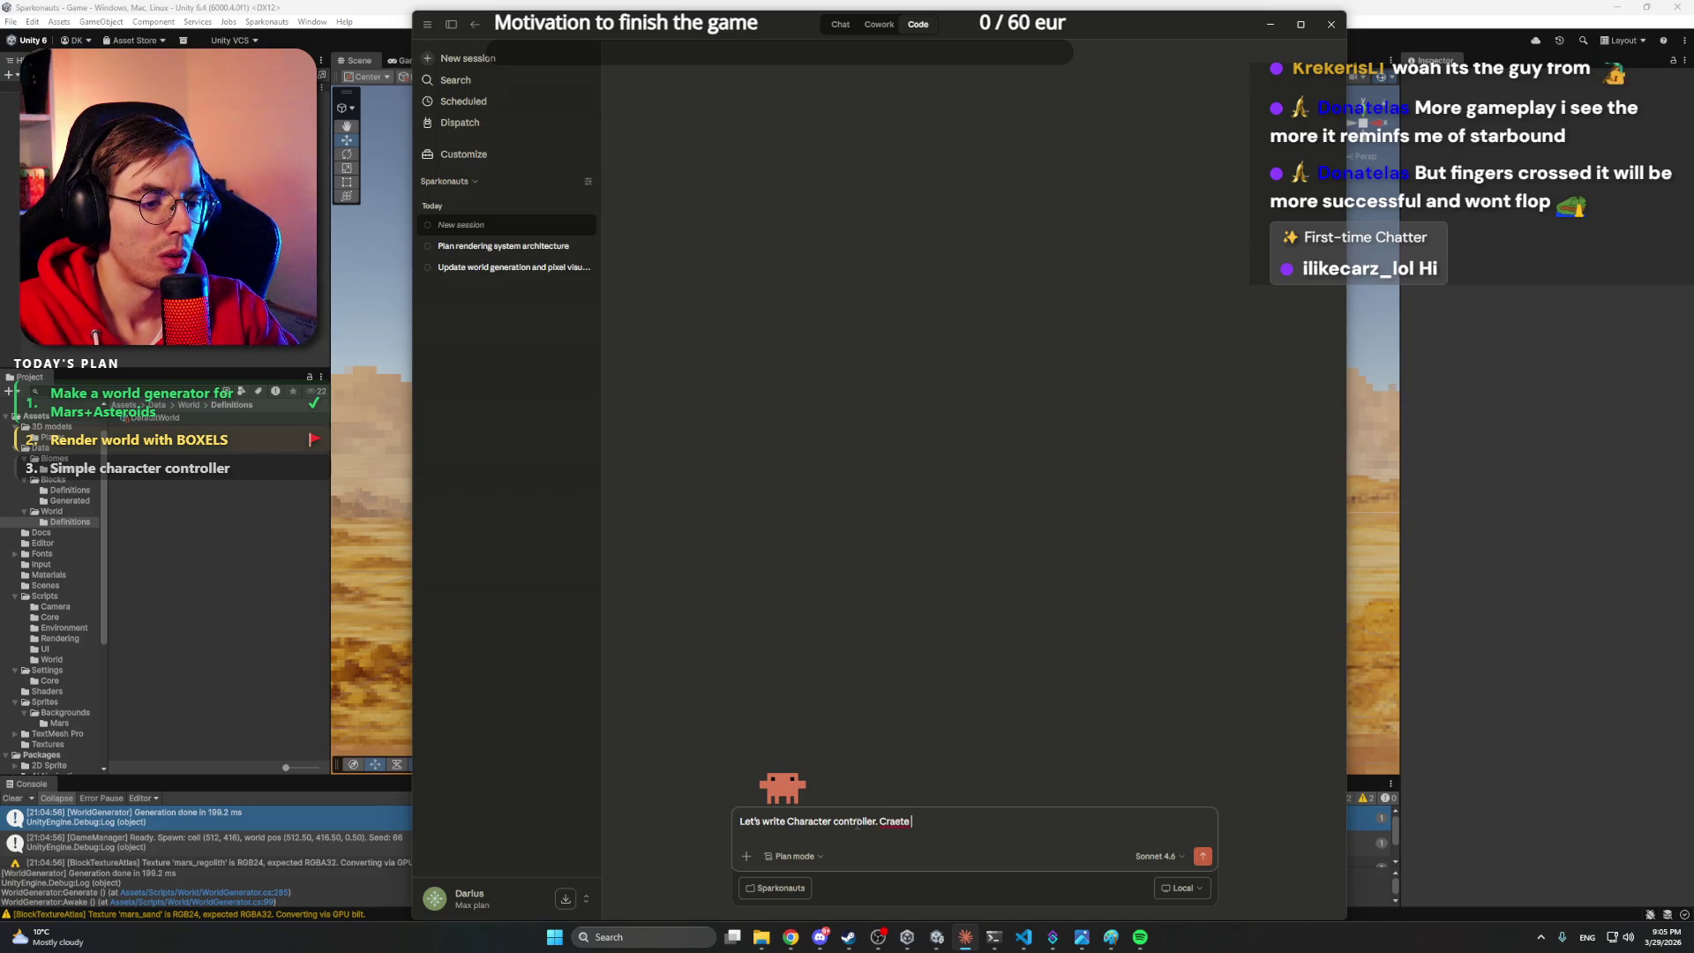
{"action": "type", "text": "ate in t"}
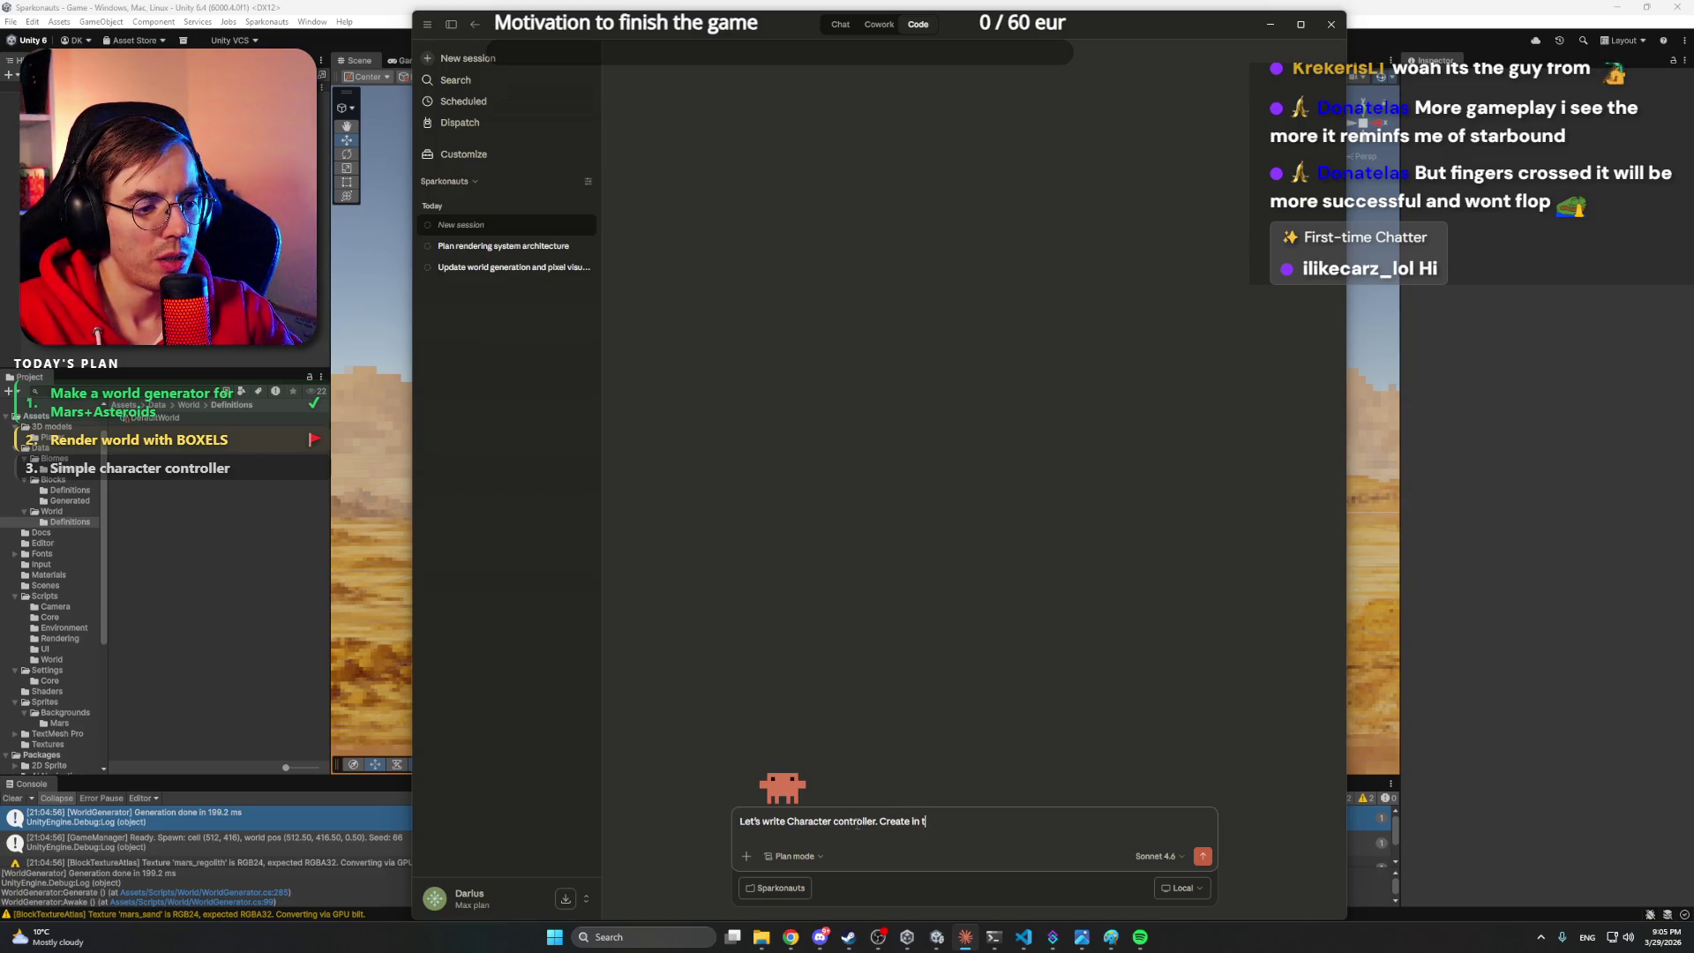
{"action": "type", "text": "he cocuments a s"}
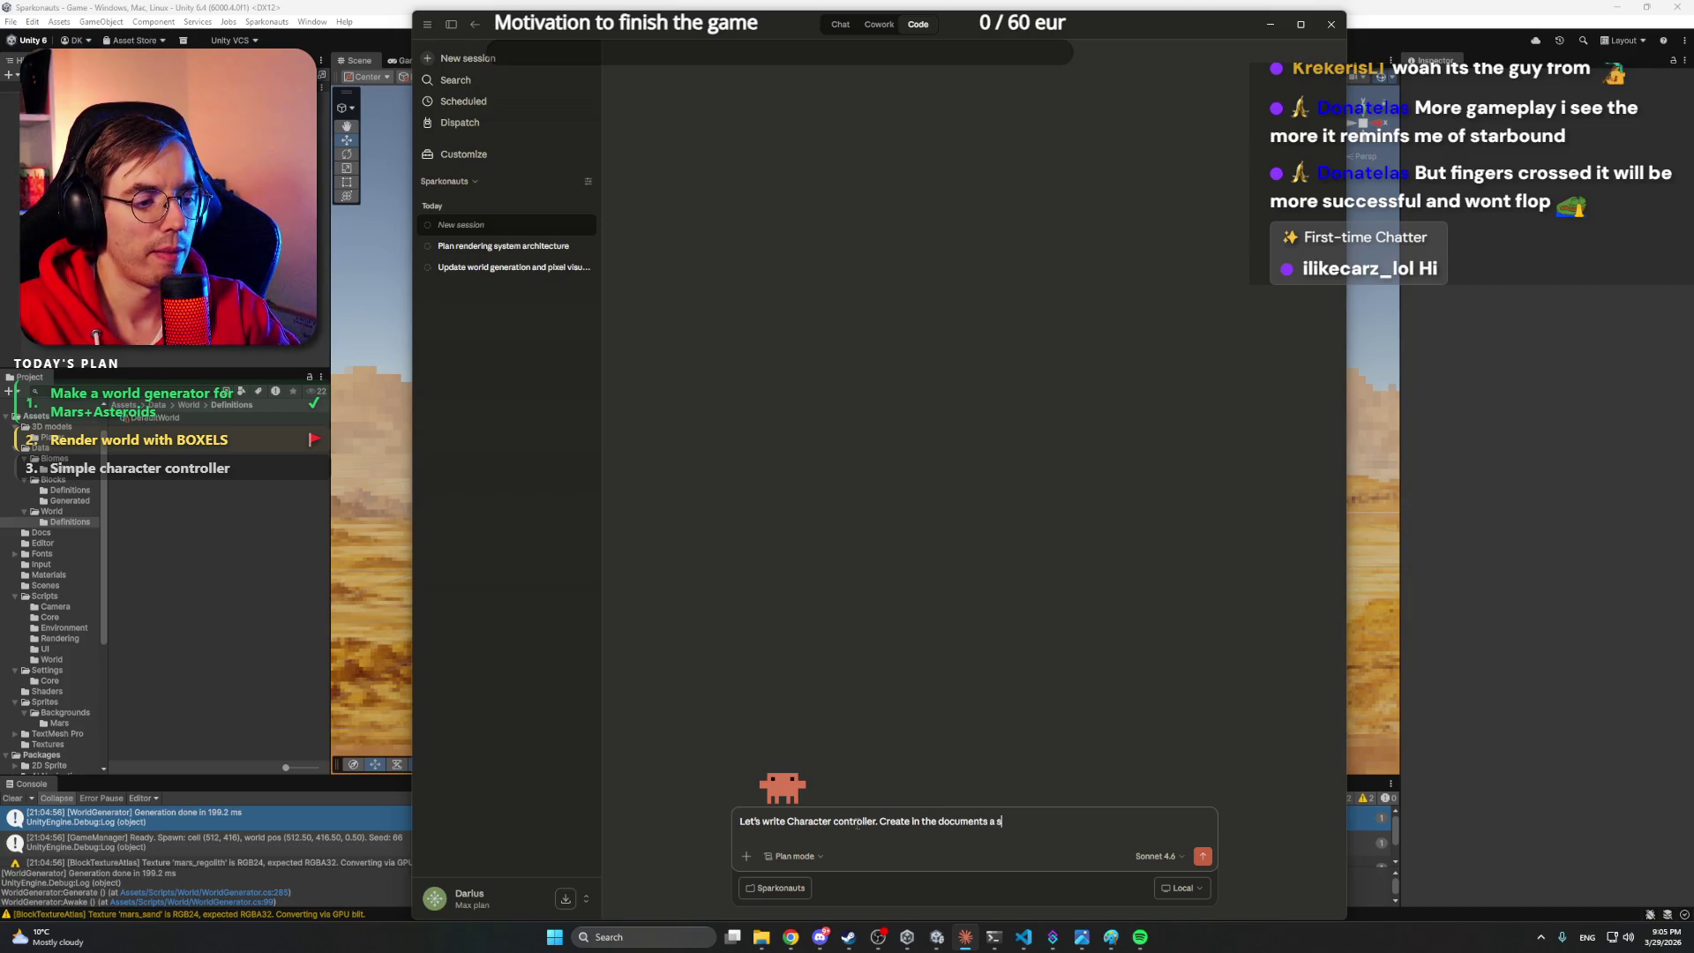
{"action": "type", "text": "imple .md wi"}
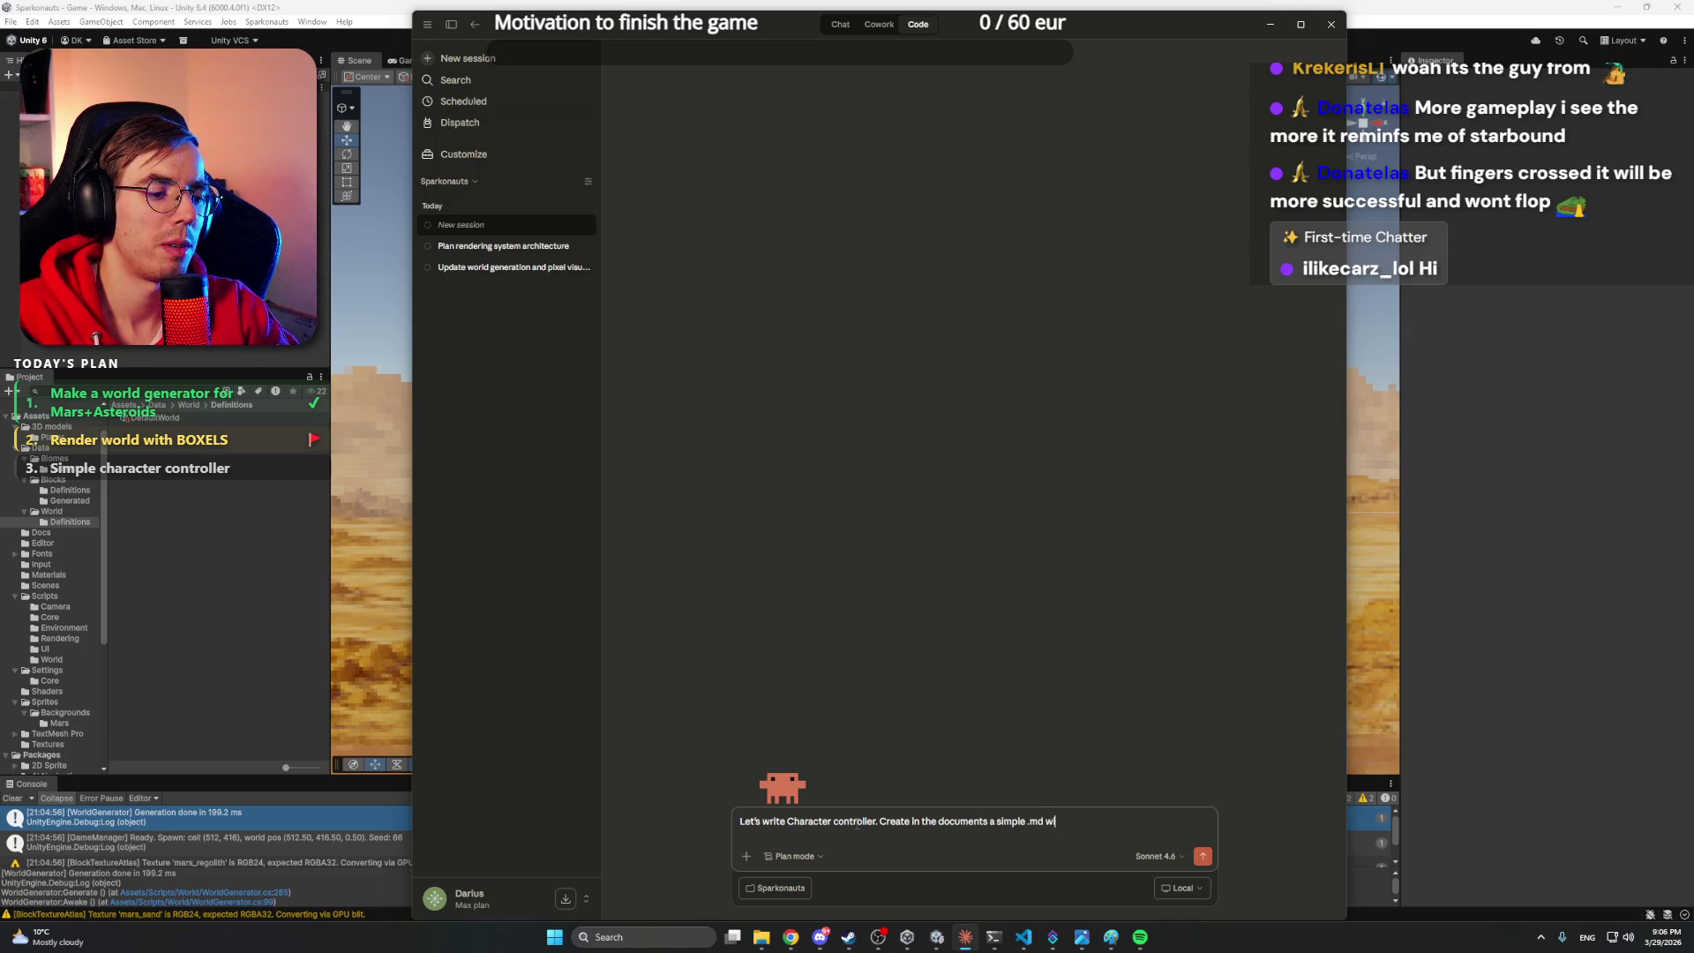
{"action": "key", "text": "BackSpace"}
{"action": "type", "text": "file and"}
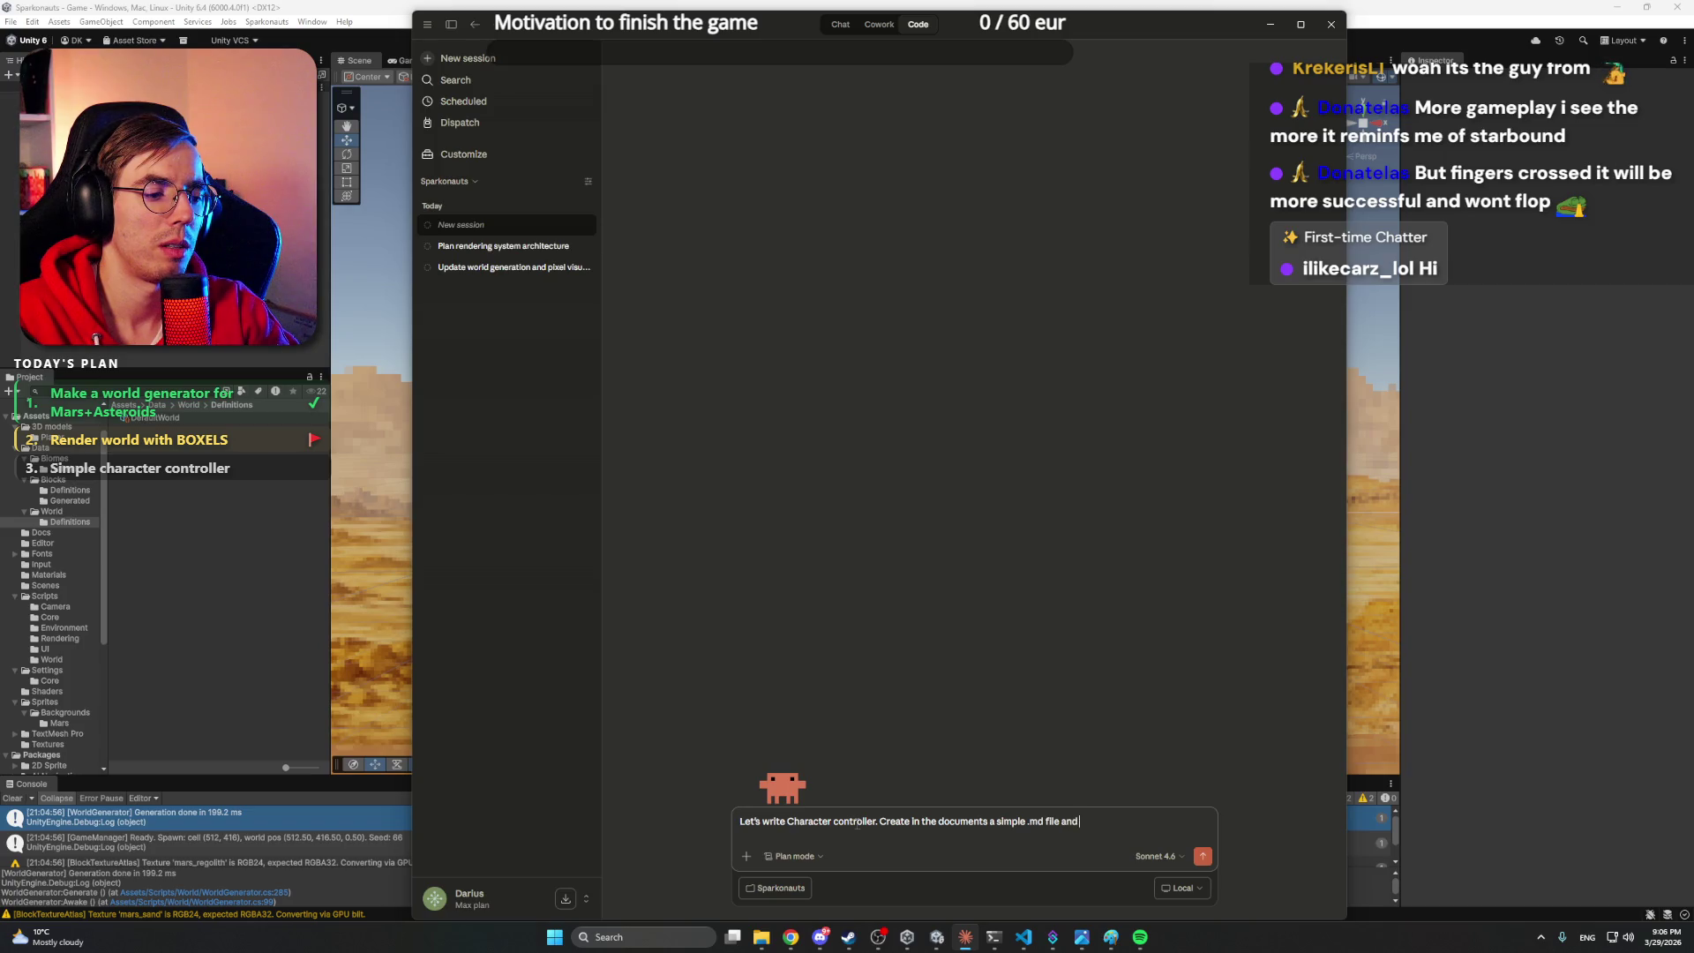
{"action": "type", "text": " I wi it it the"}
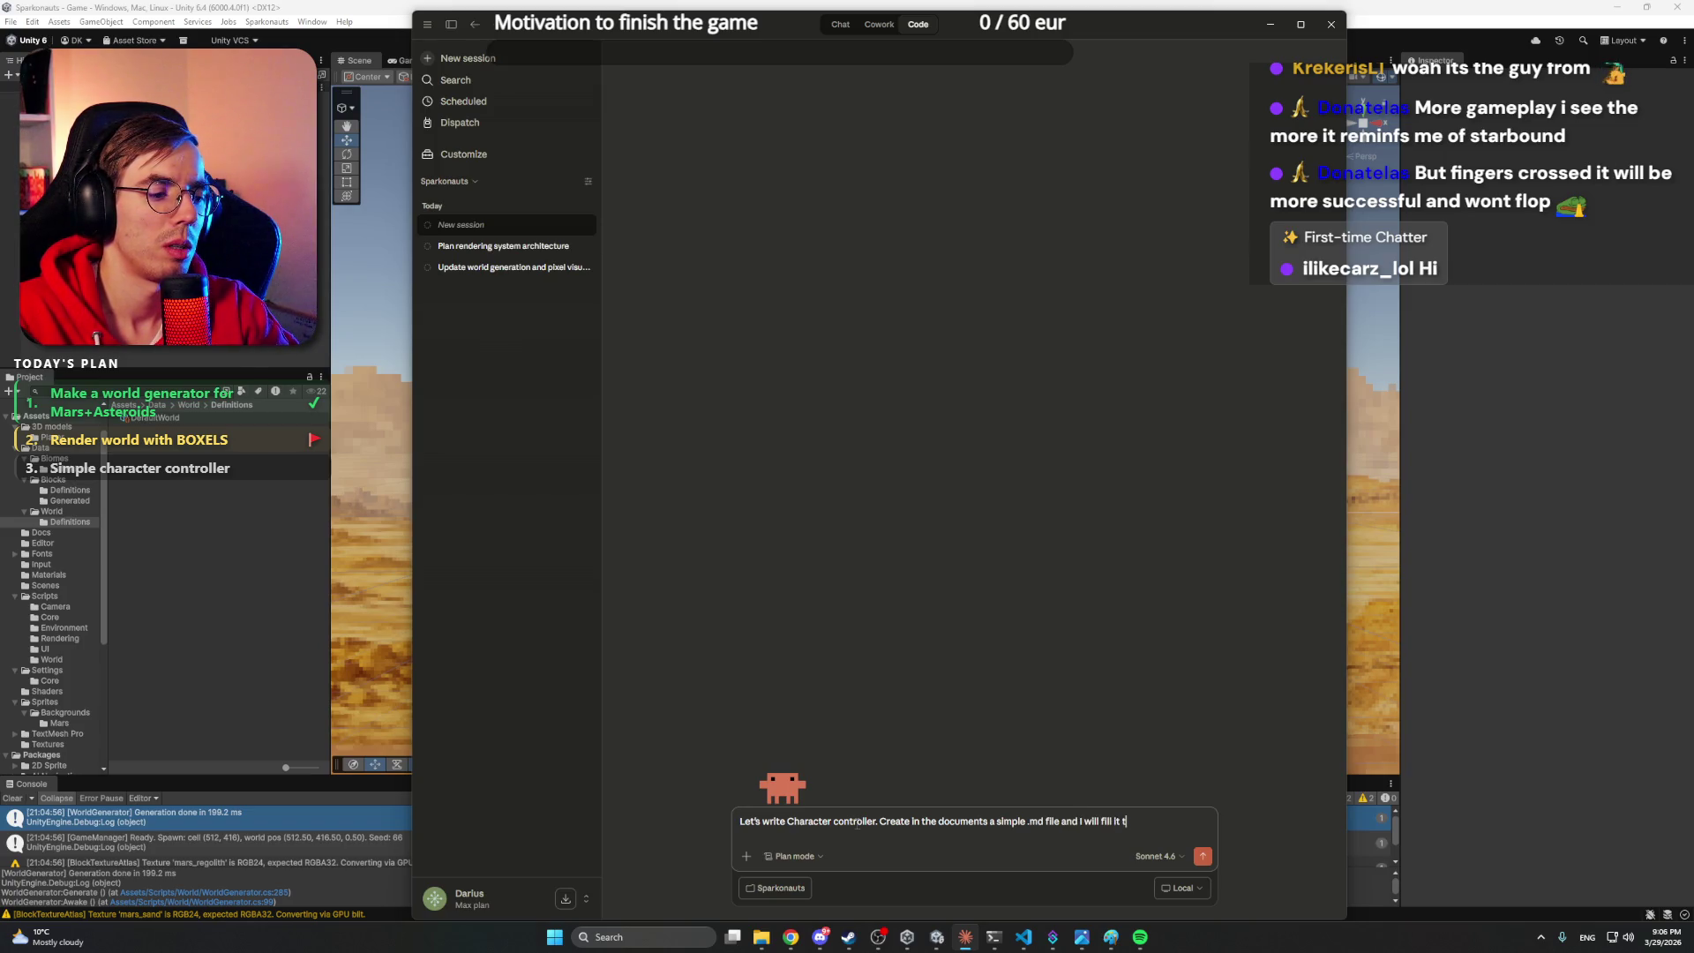
{"action": "type", "text": "ctr"}
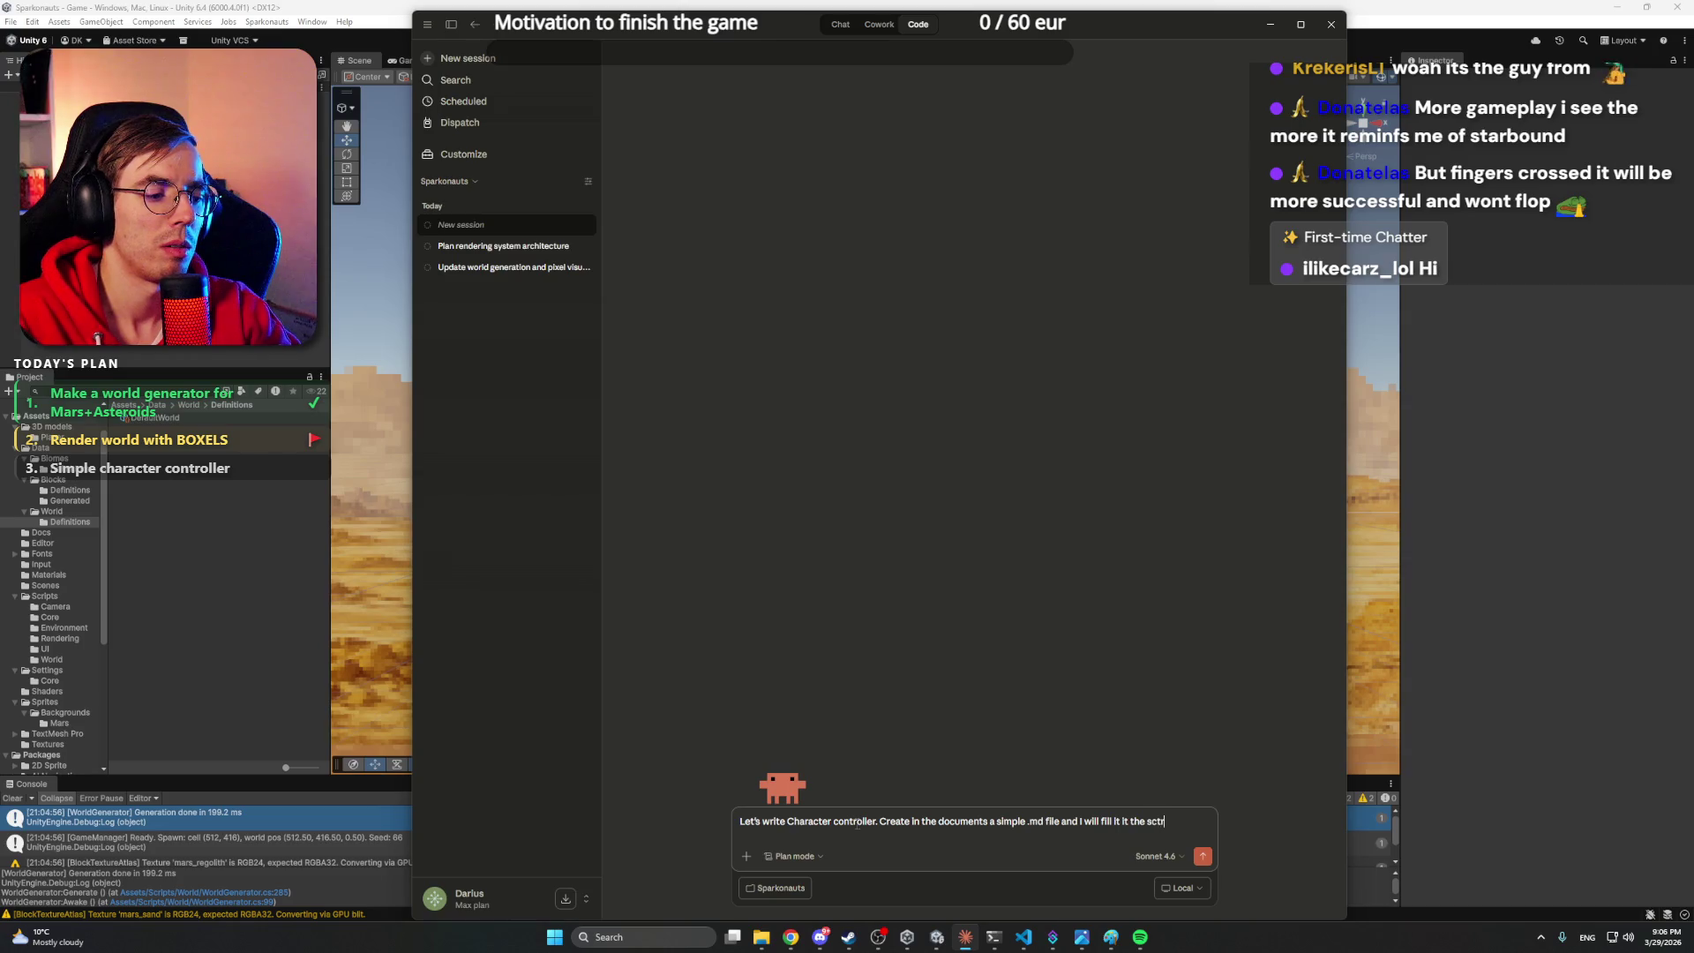
{"action": "type", "text": "eat"}
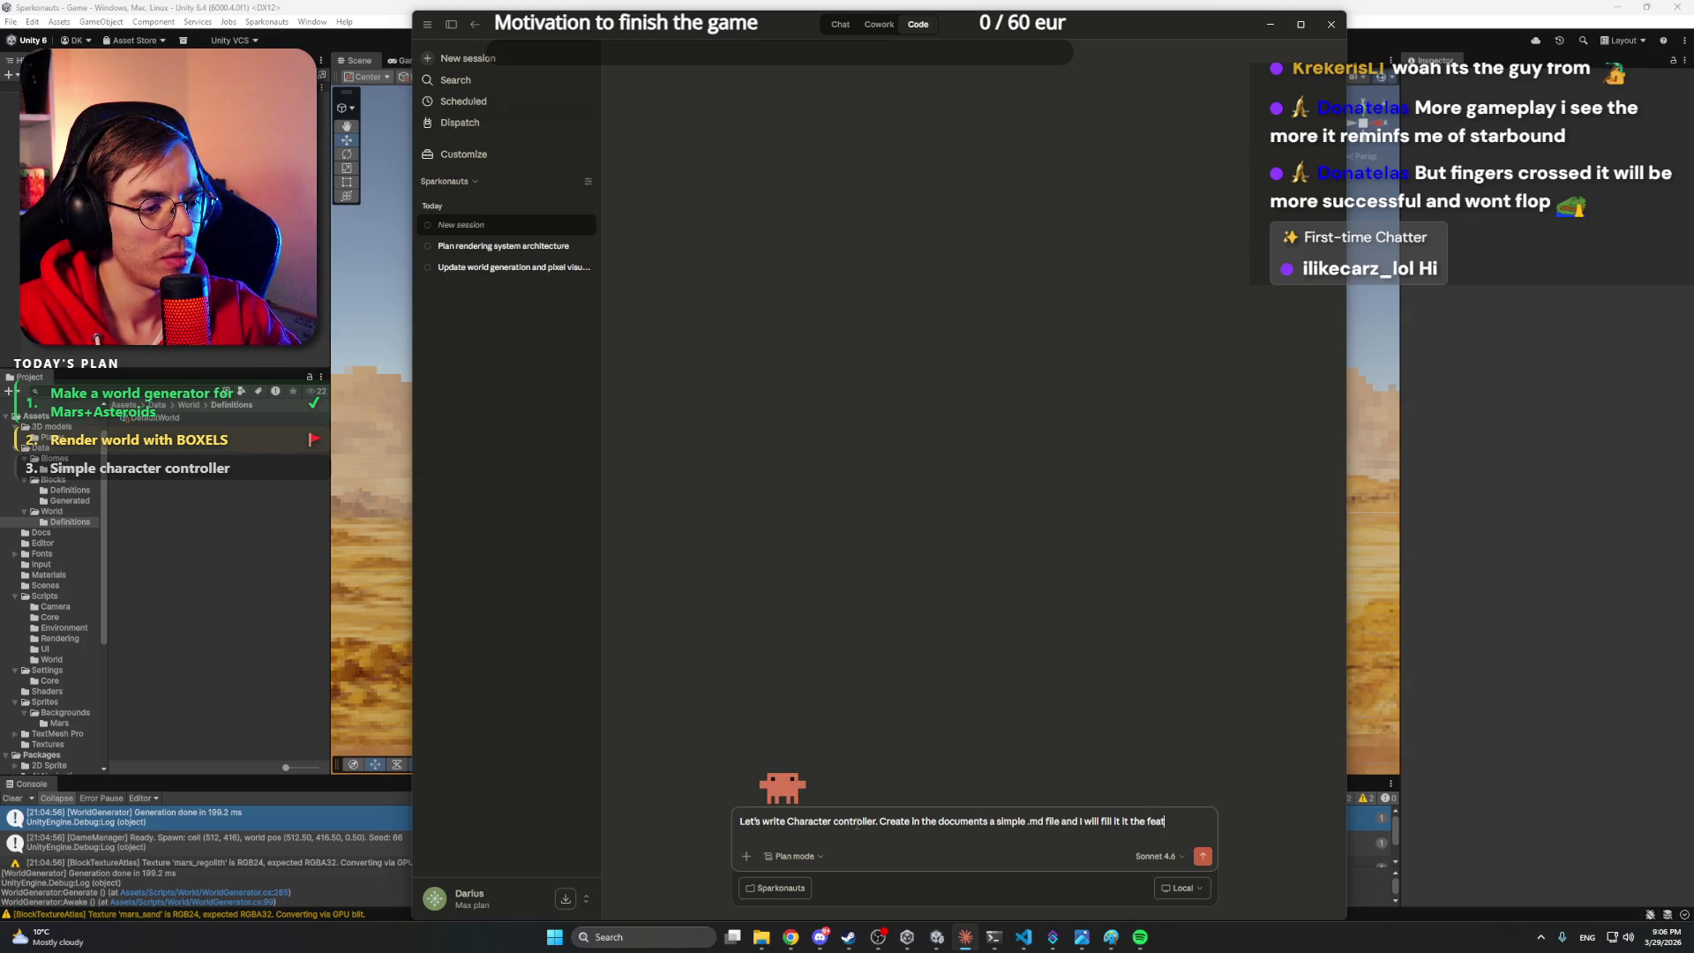
{"action": "type", "text": "uresfor the"}
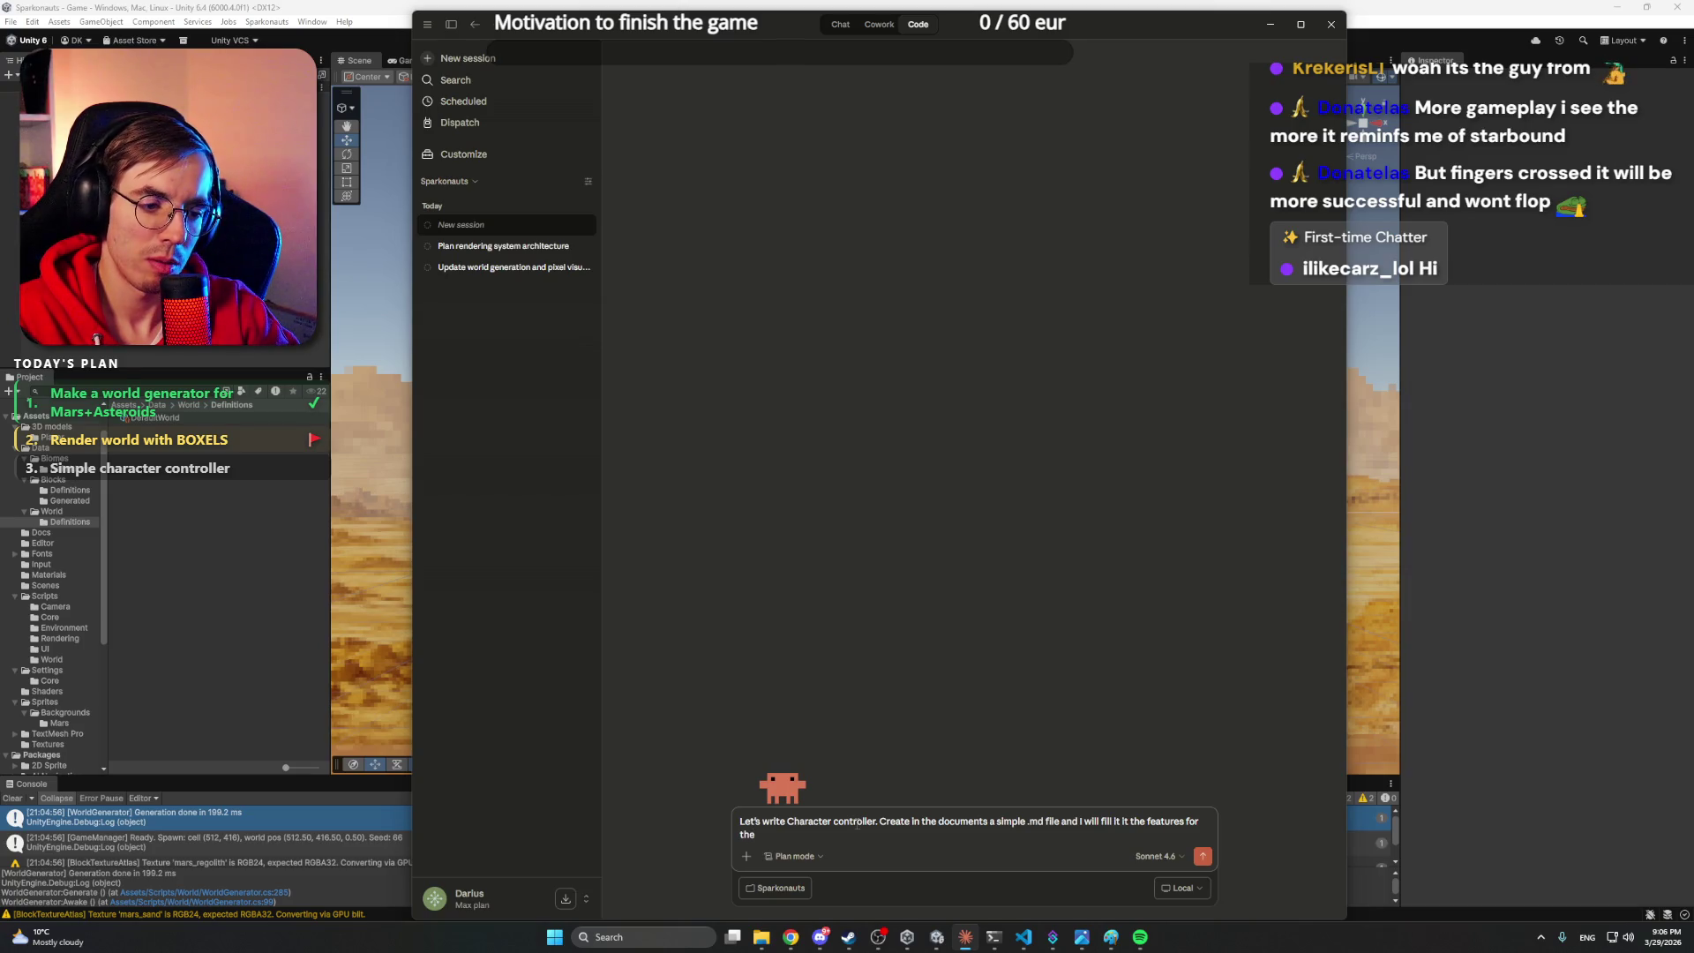
{"action": "key", "text": "BackSpace"}
{"action": "key", "text": "BackSpace"}
{"action": "type", "text": "he c"}
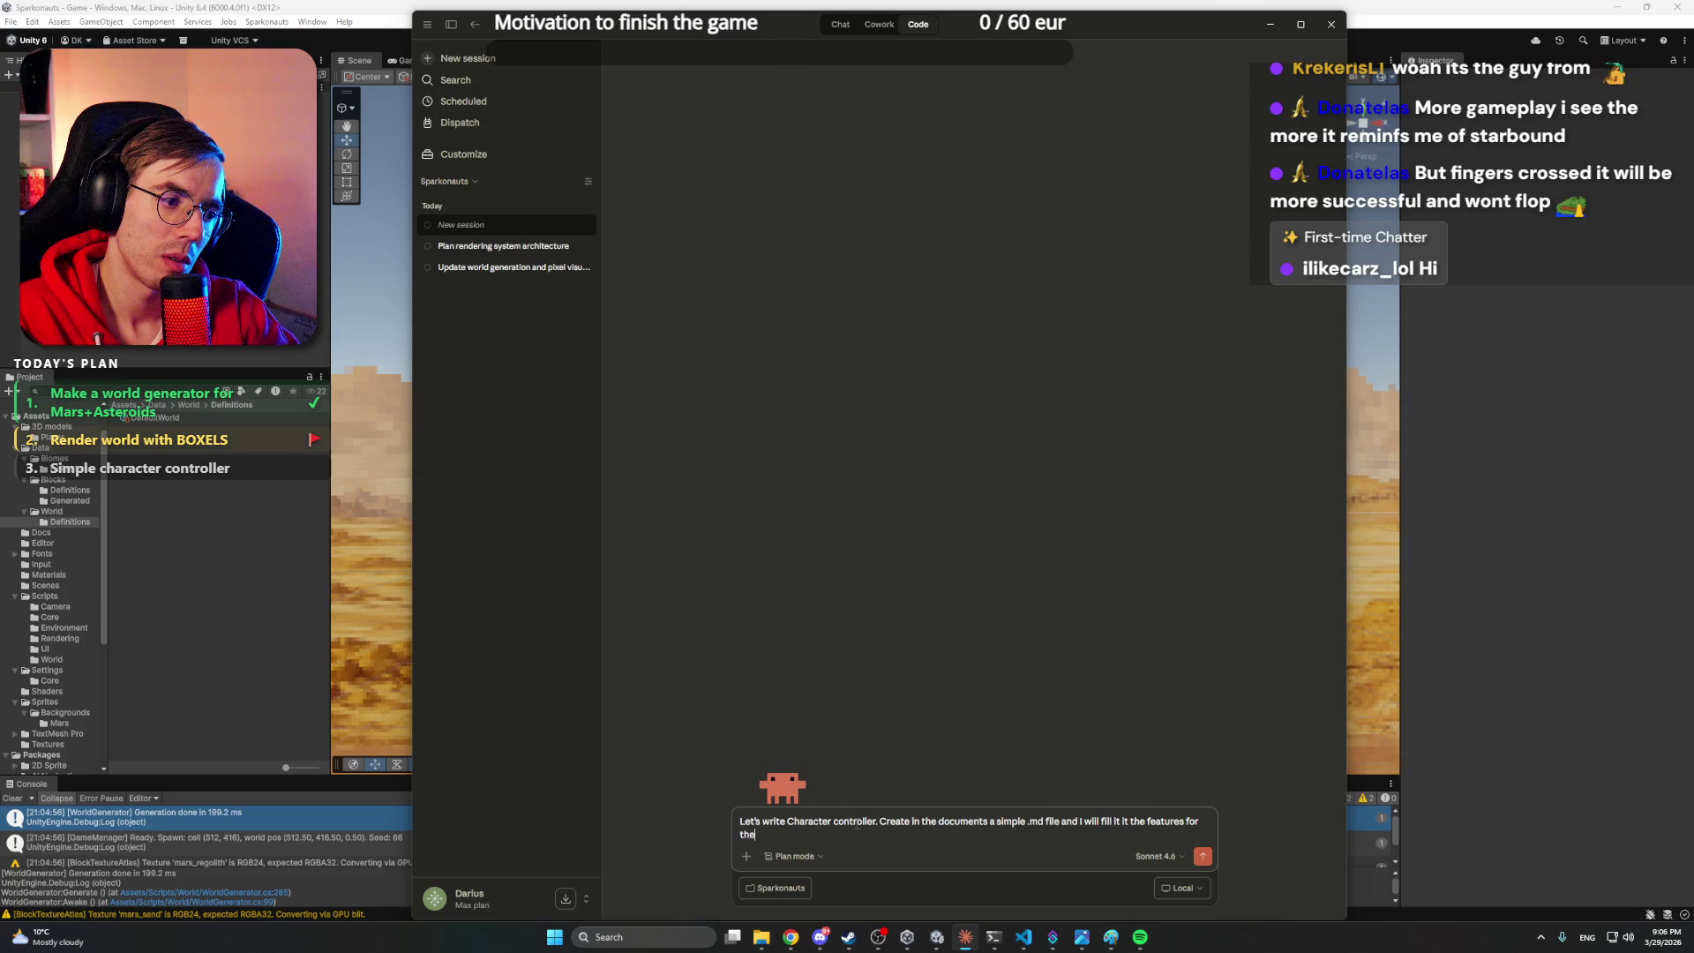
{"action": "type", "text": "haracter I w"}
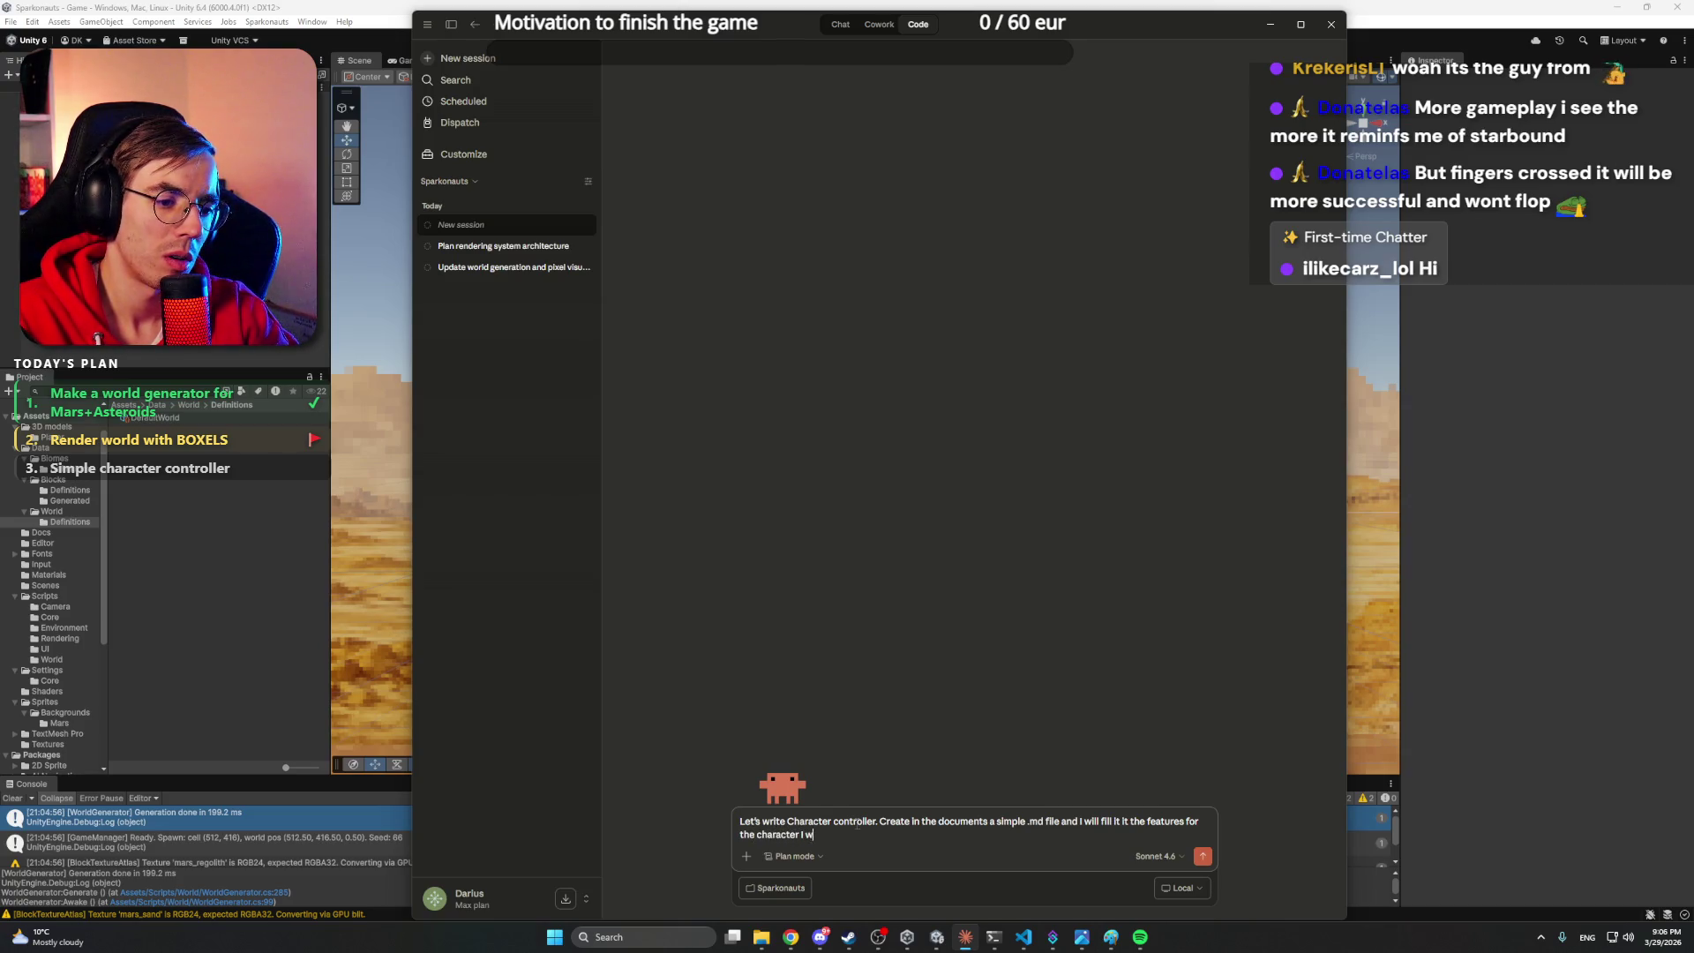
{"action": "type", "text": "ant to have."}
{"action": "key", "text": "Return"}
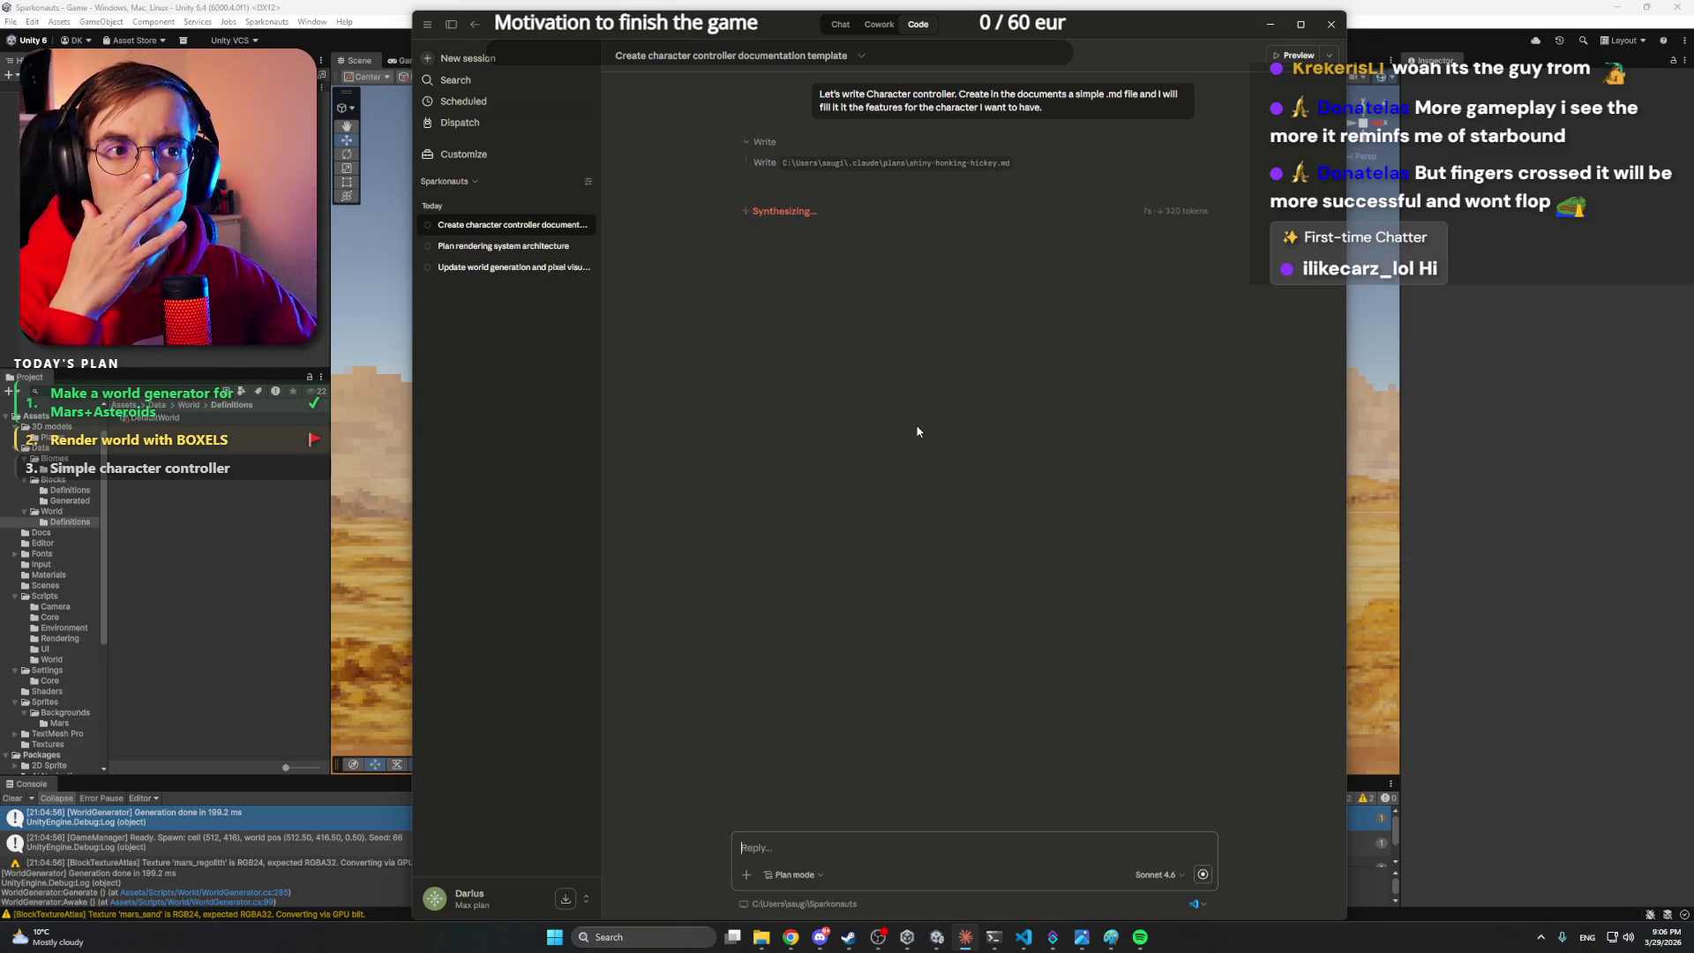
- Approve Claude's template plan and always allow writing the markdown file this session
{"action": "left_click", "coordinate": [821, 937]}
{"action": "left_click", "coordinate": [821, 937]}
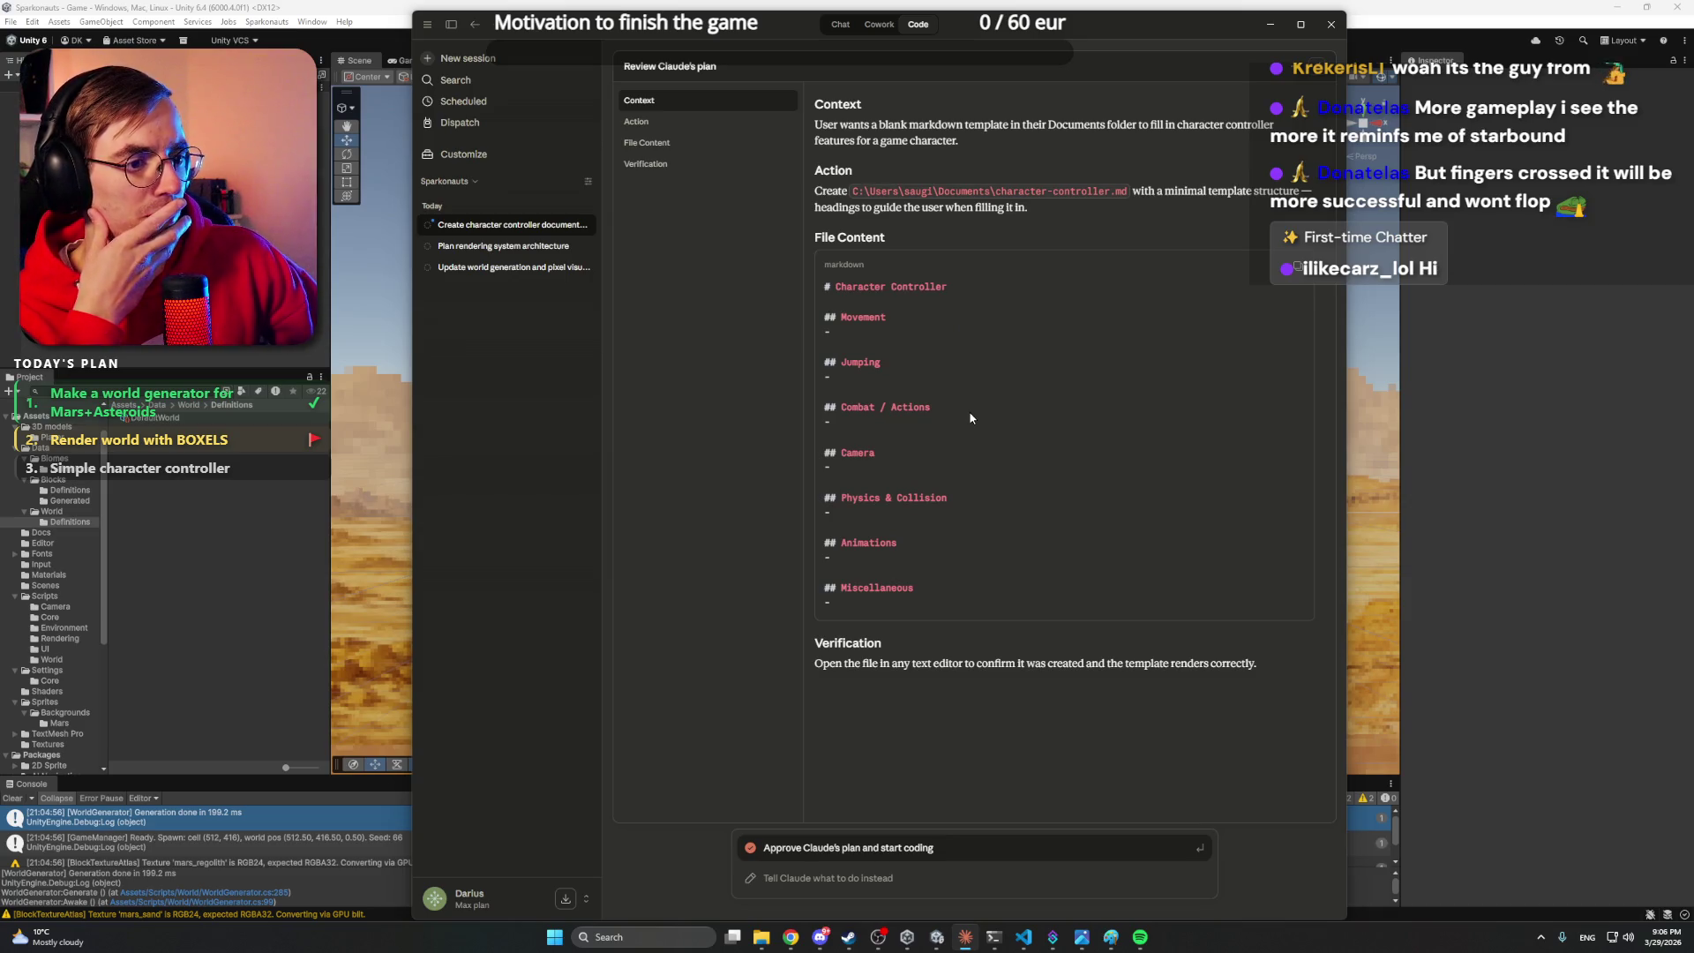
{"action": "left_click", "coordinate": [864, 849]}
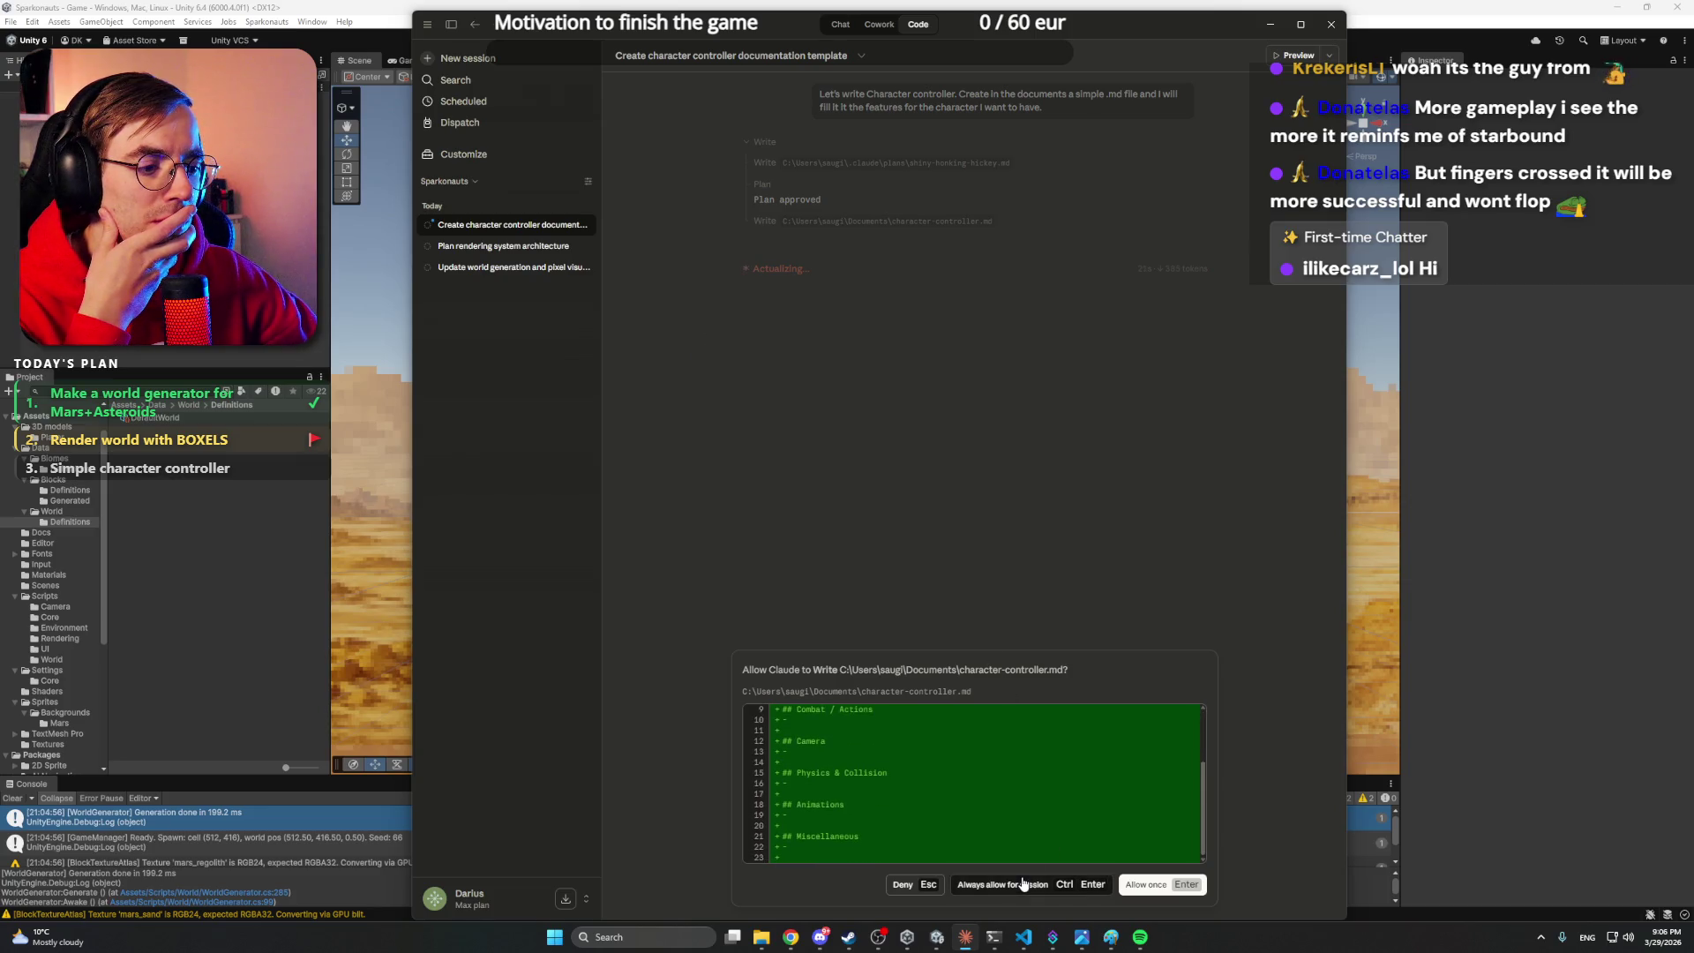
{"action": "left_click", "coordinate": [1024, 883]}
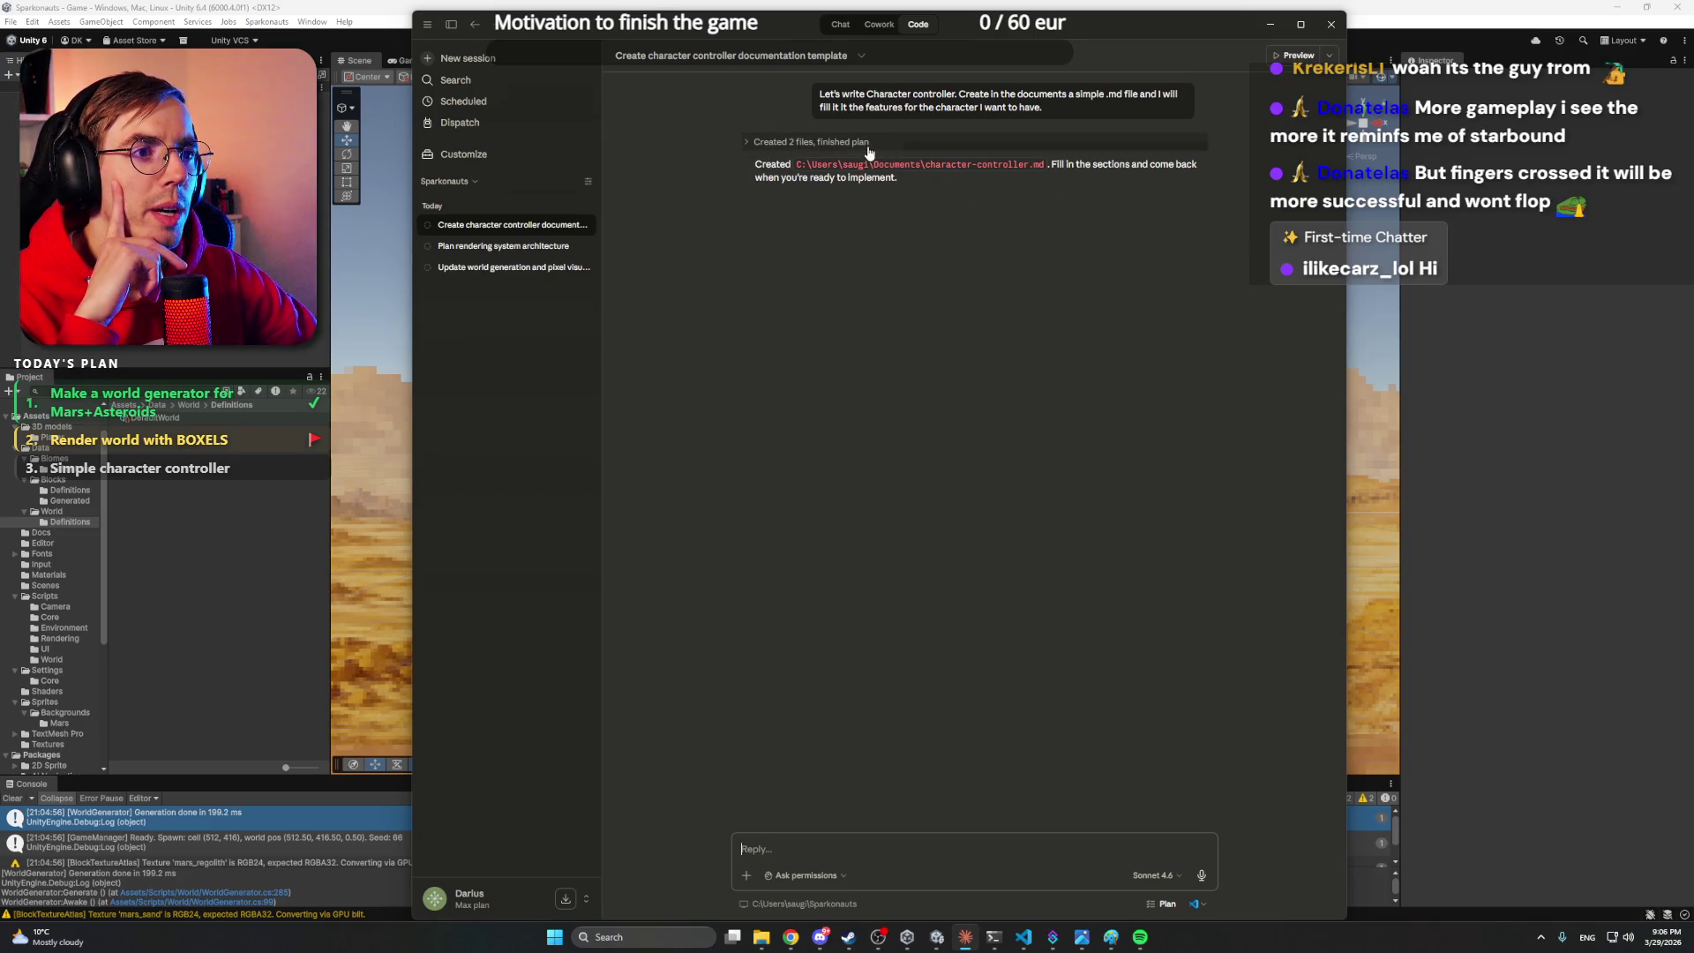
- Select the created character-controller.md path and switch to File Explorer
{"action": "left_click_drag", "start_coordinate": [1044, 165], "coordinate": [798, 162]}
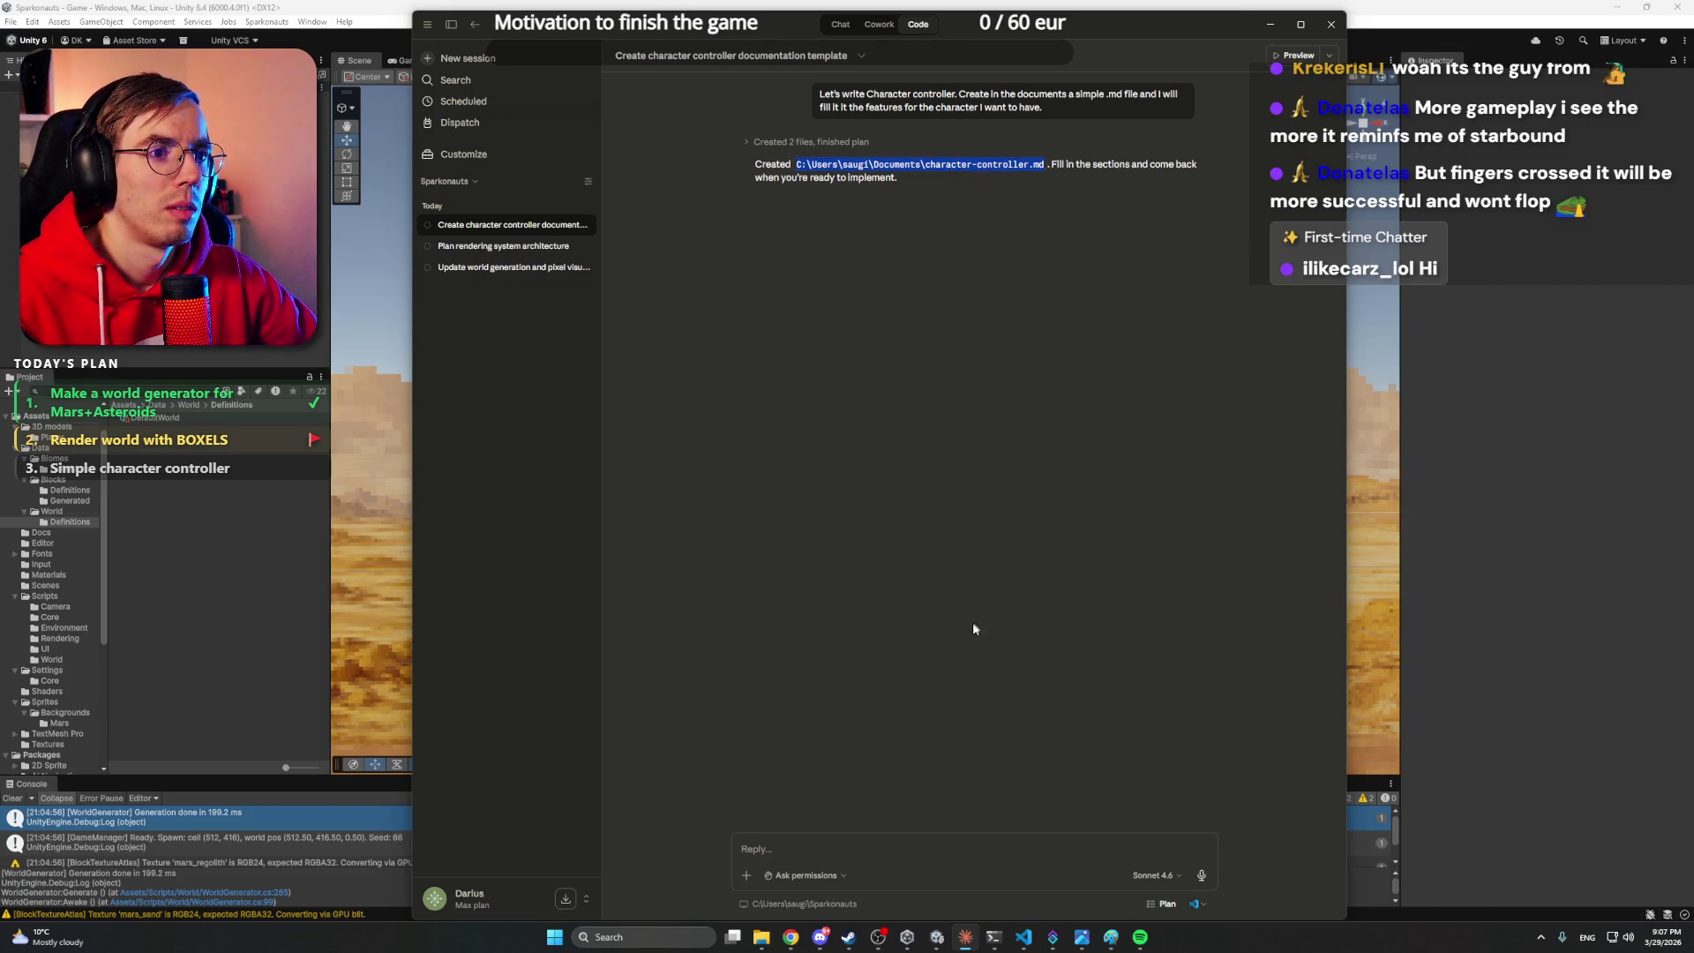
{"action": "mouse_move", "coordinate": [761, 937]}
{"action": "left_click", "coordinate": [789, 862]}
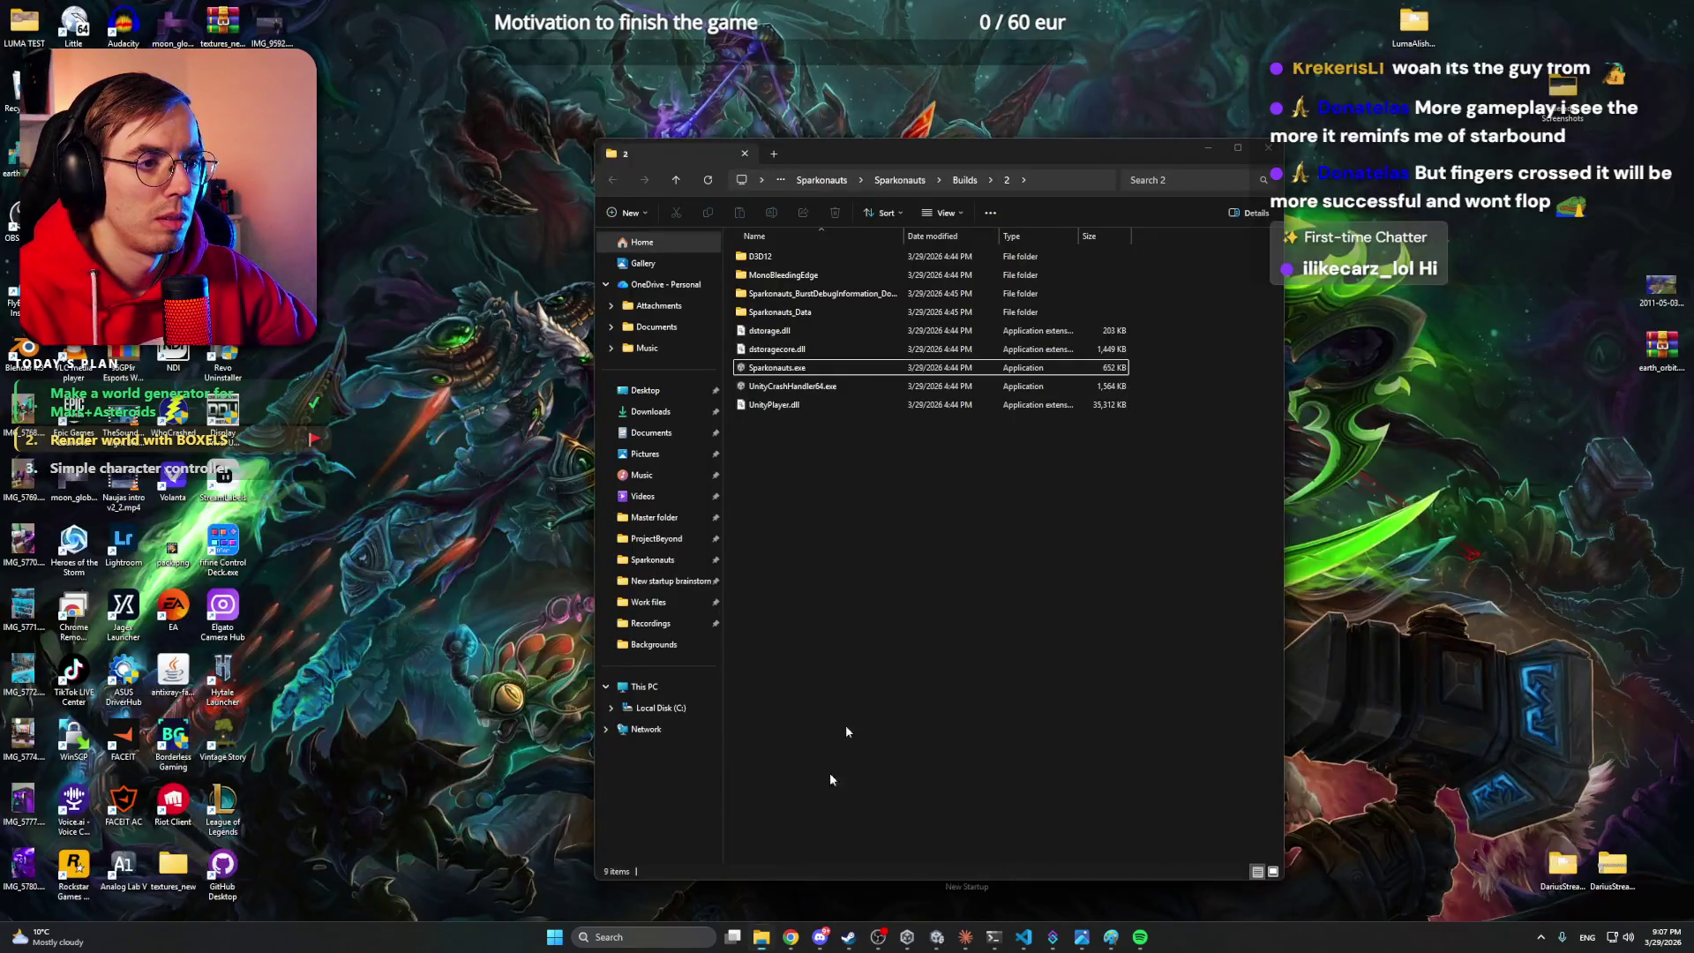
- Open character-controller.md in VS Code and type 'Controls with WASD' under Movement
{"action": "left_click", "coordinate": [1050, 179]}
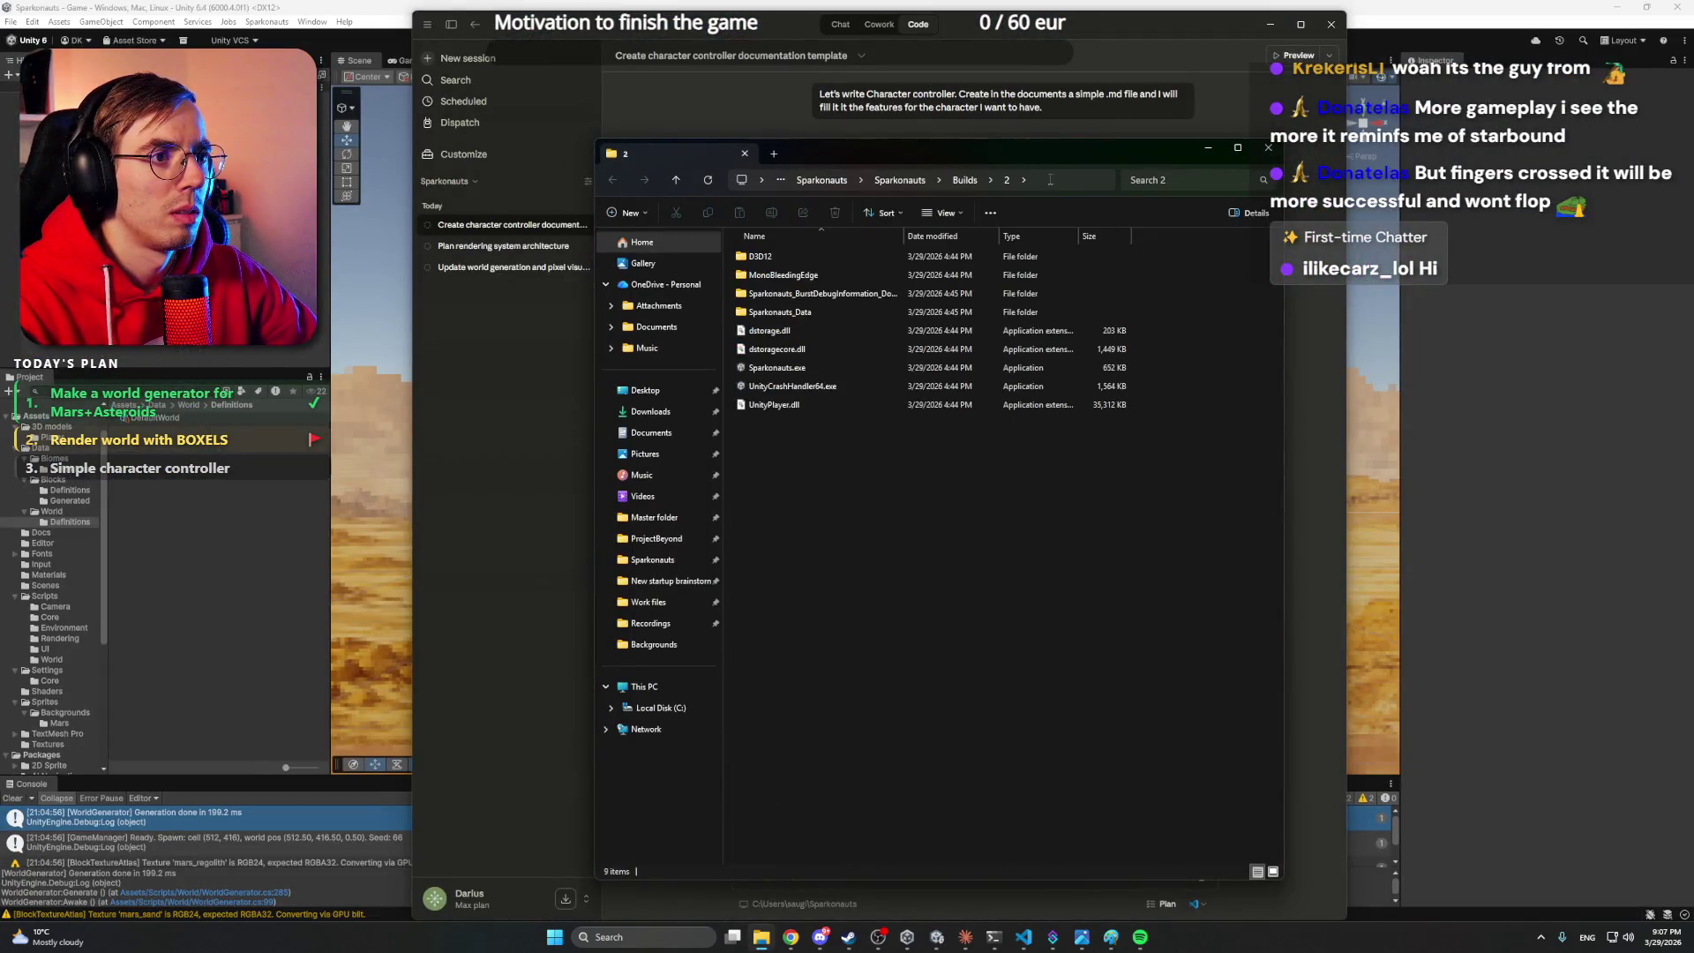
{"action": "key", "text": "alt+Tab"}
{"action": "left_click", "coordinate": [655, 85]}
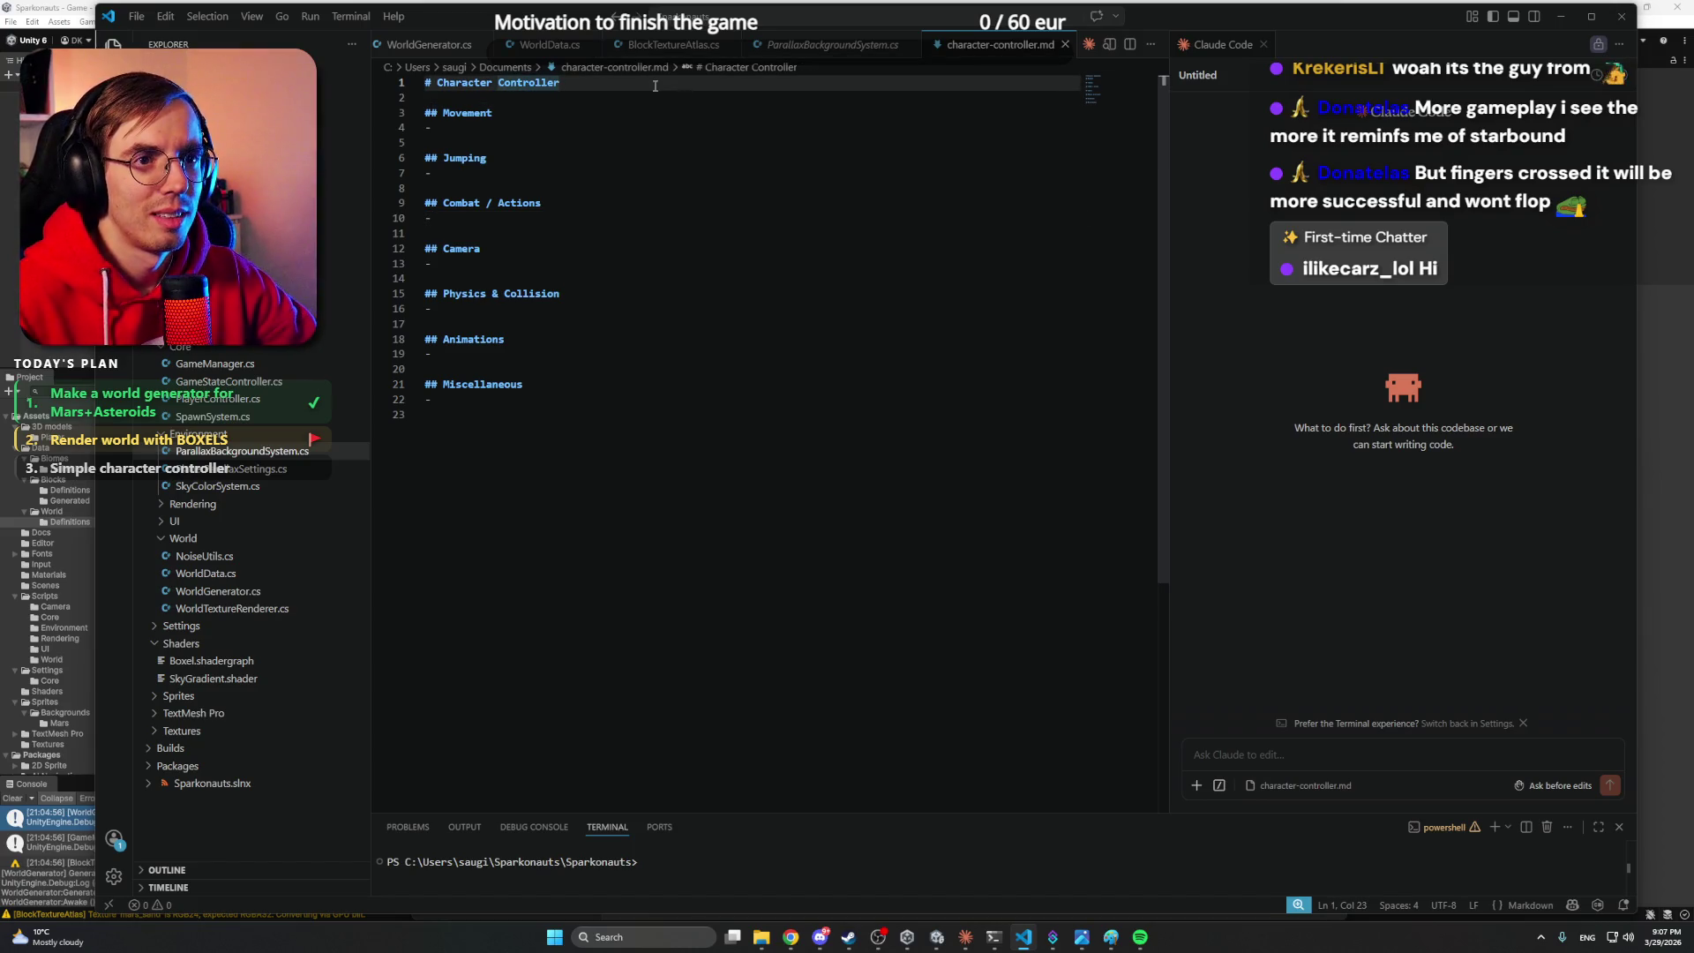
{"action": "left_click", "coordinate": [649, 107]}
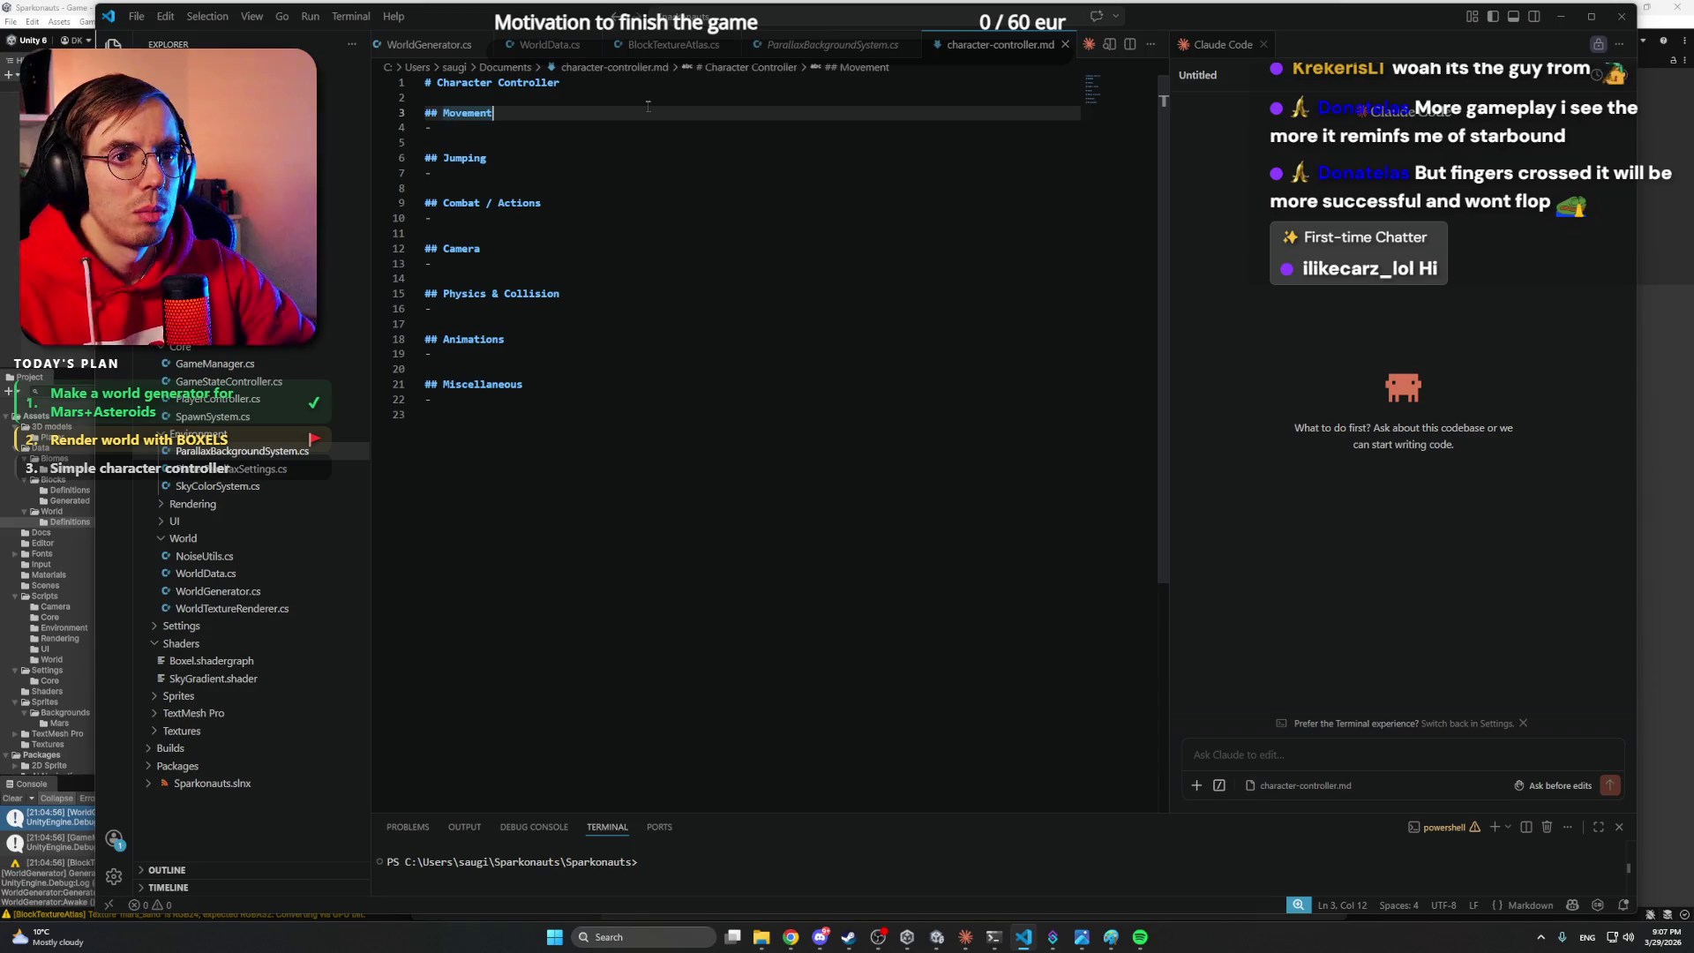
{"action": "key", "text": "Down"}
{"action": "type", "text": "Controls with WASD"}
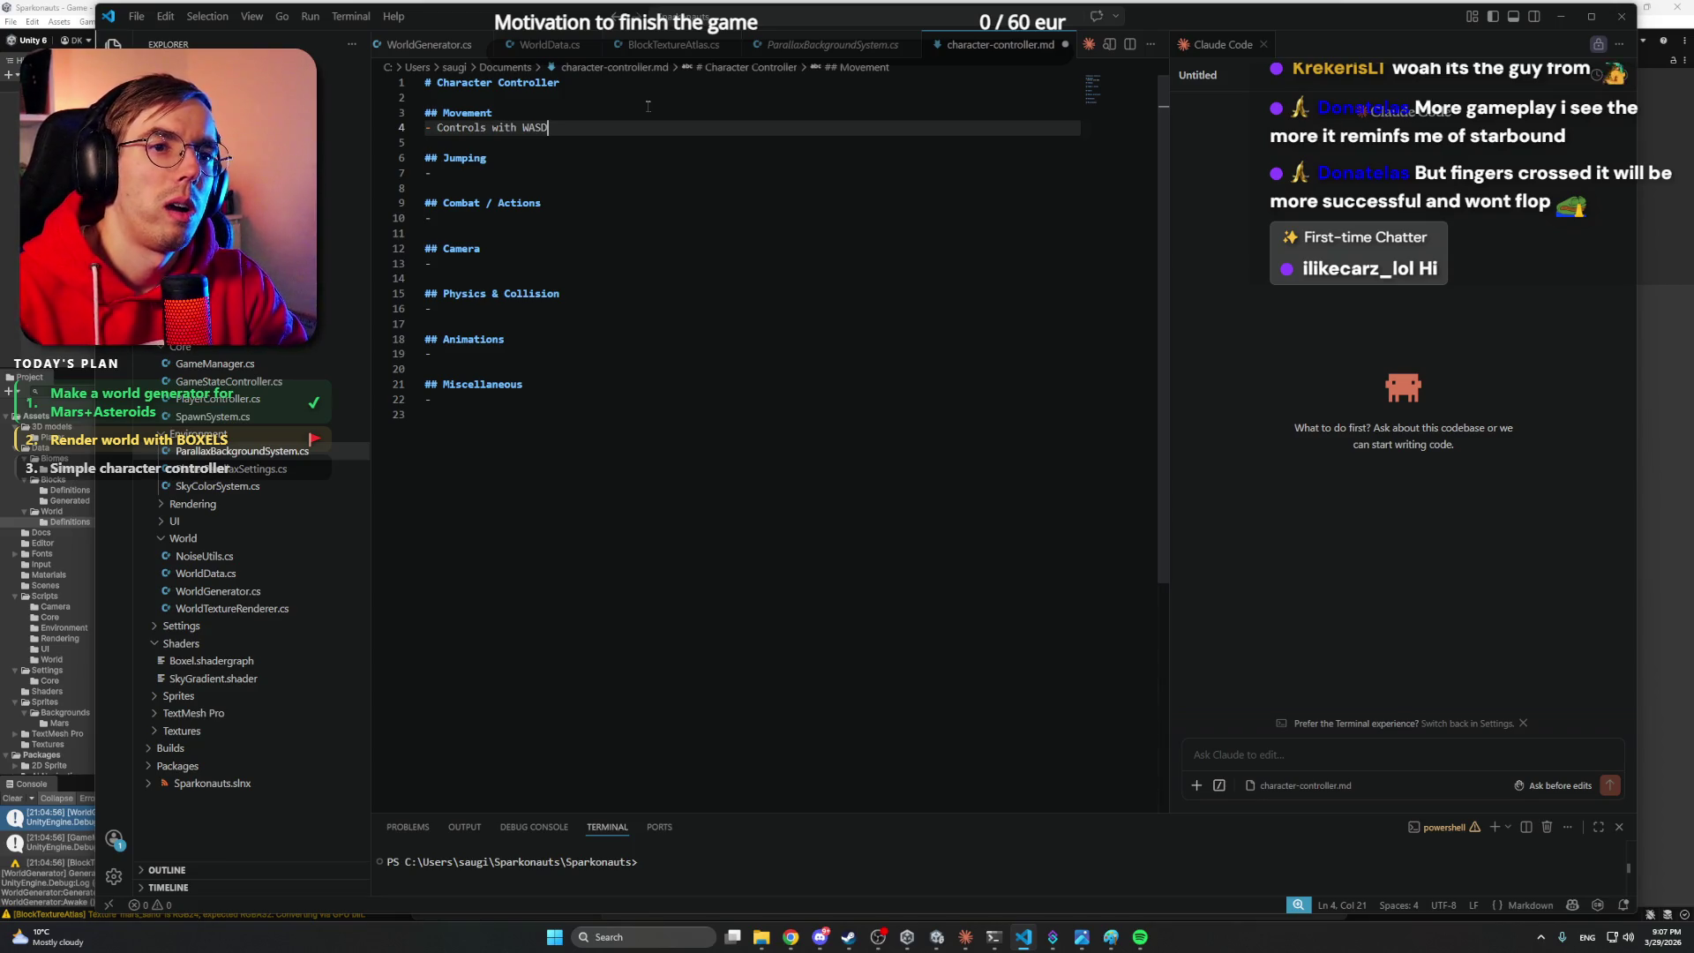
- Replace the Movement bullet text with 'Input: Move'
{"action": "key", "text": "Down"}
{"action": "key", "text": "Down"}
{"action": "key", "text": "Down"}
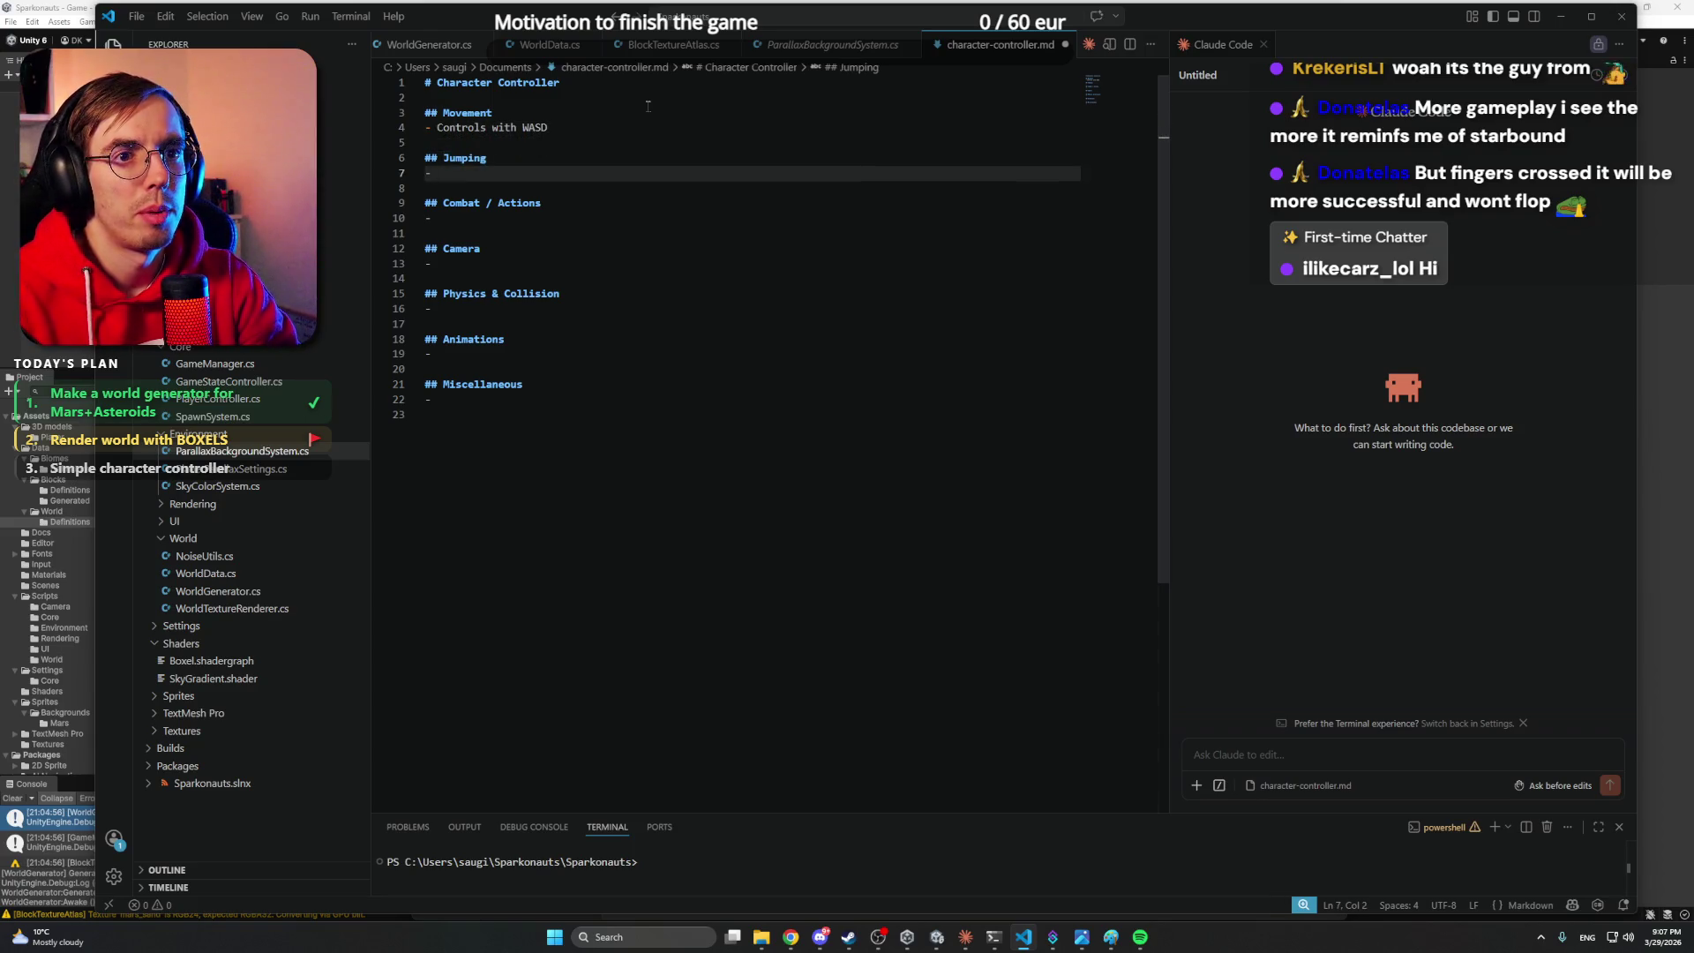
{"action": "type", "text": " Wit"}
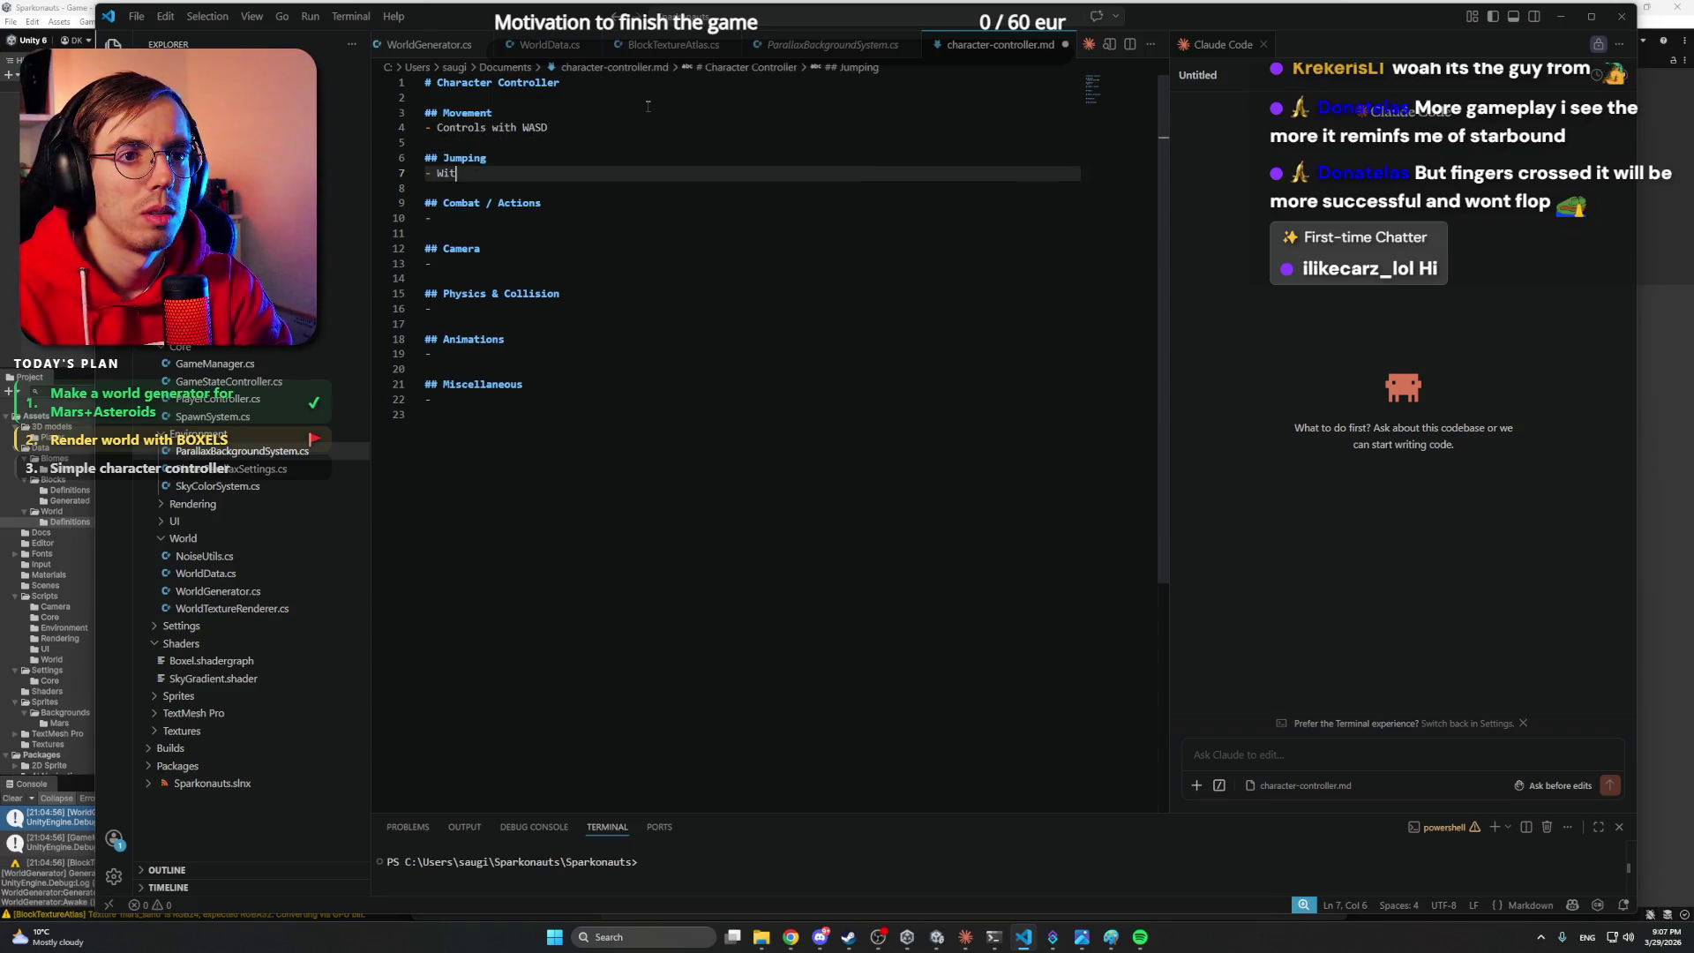
{"action": "key", "text": "Up"}
{"action": "key", "text": "Up"}
{"action": "key", "text": "Up"}
{"action": "key", "text": "Right"}
{"action": "key", "text": "Right"}
{"action": "key", "text": "Right"}
{"action": "key", "text": "Right"}
{"action": "key", "text": "End"}
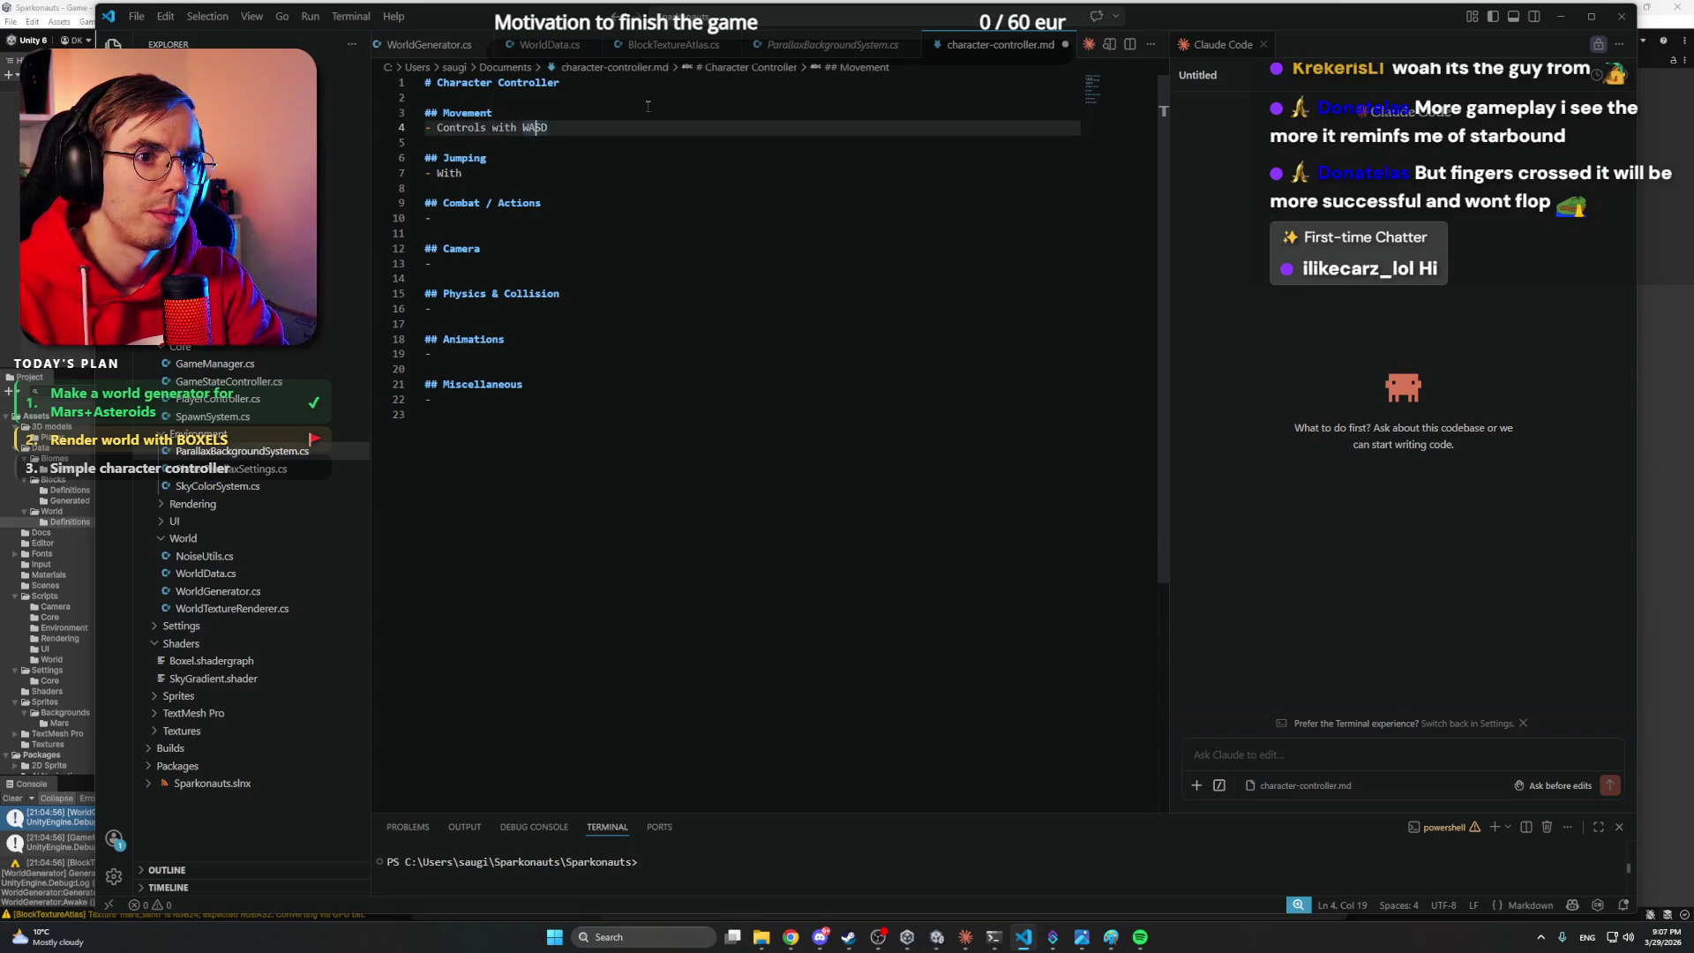
{"action": "key", "text": "ctrl+shift+Left"}
{"action": "key", "text": "ctrl+shift+Left"}
{"action": "key", "text": "ctrl+shift+Left"}
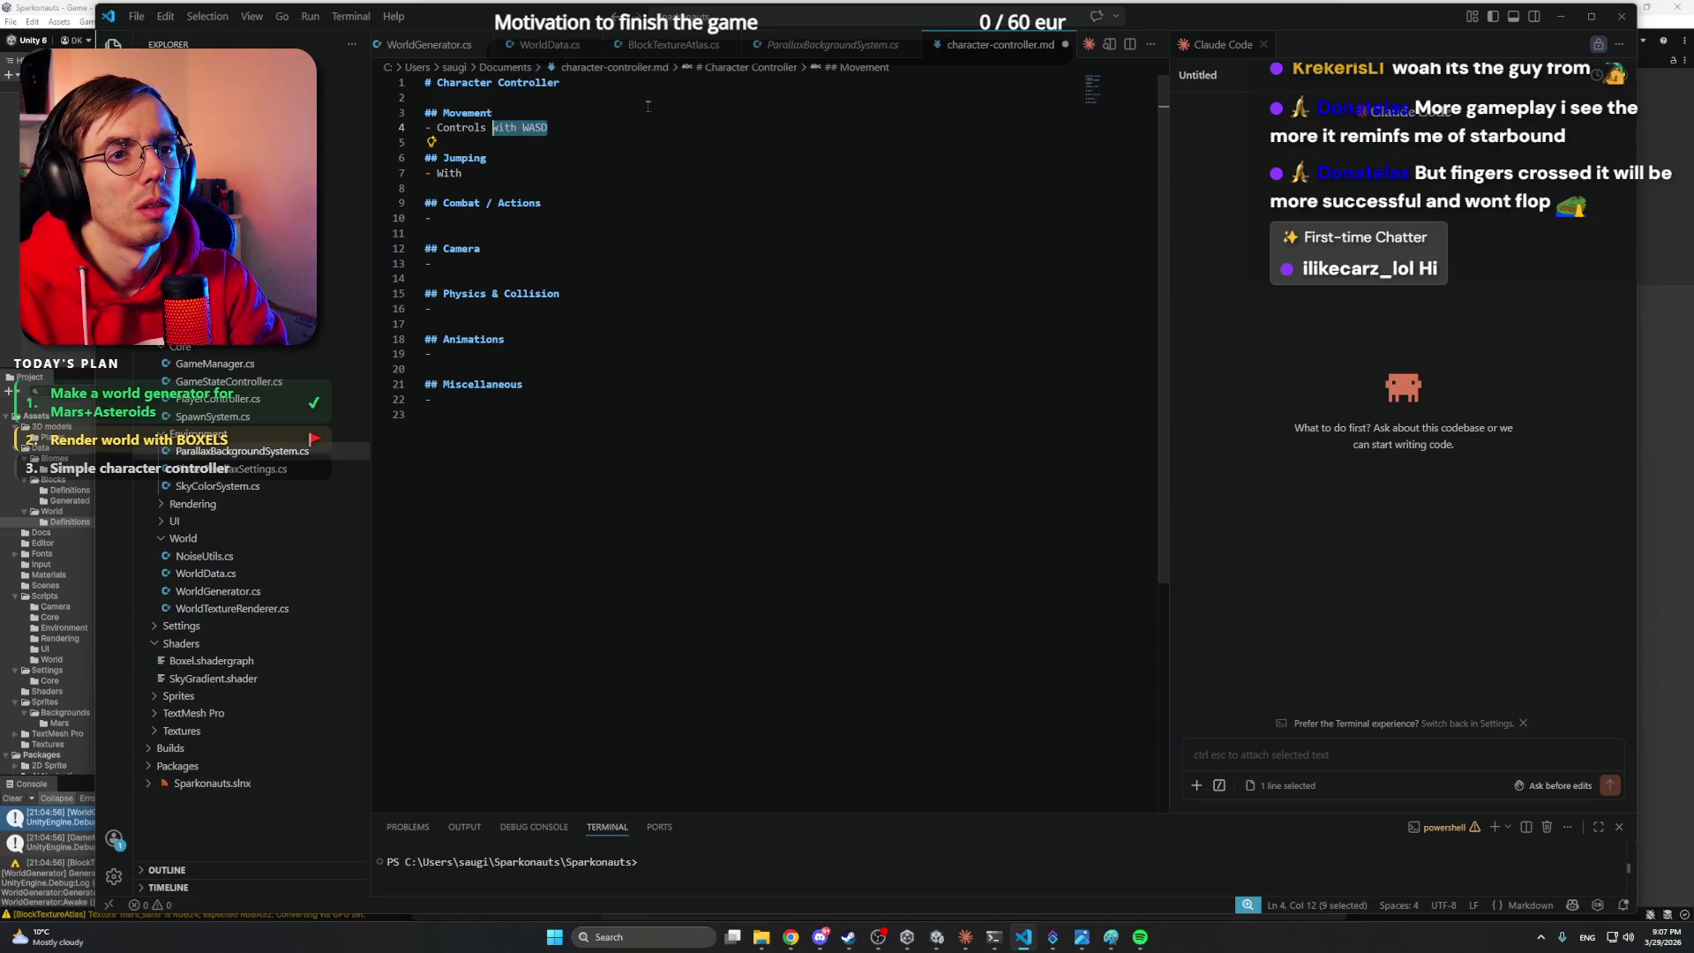
{"action": "type", "text": "Inpuit"}
{"action": "key", "text": "BackSpace"}
{"action": "key", "text": "BackSpace"}
{"action": "type", "text": "t: Move"}
- Write 'Input: Jump' under Jumping and begin an Input line under Combat / Actions
{"action": "key", "text": "Down"}
{"action": "key", "text": "Down"}
{"action": "key", "text": "Down"}
{"action": "key", "text": "BackSpace"}
{"action": "key", "text": "BackSpace"}
{"action": "key", "text": "BackSpace"}
{"action": "type", "text": "Un"}
{"action": "key", "text": "BackSpace"}
{"action": "key", "text": "BackSpace"}
{"action": "type", "text": "Input"}
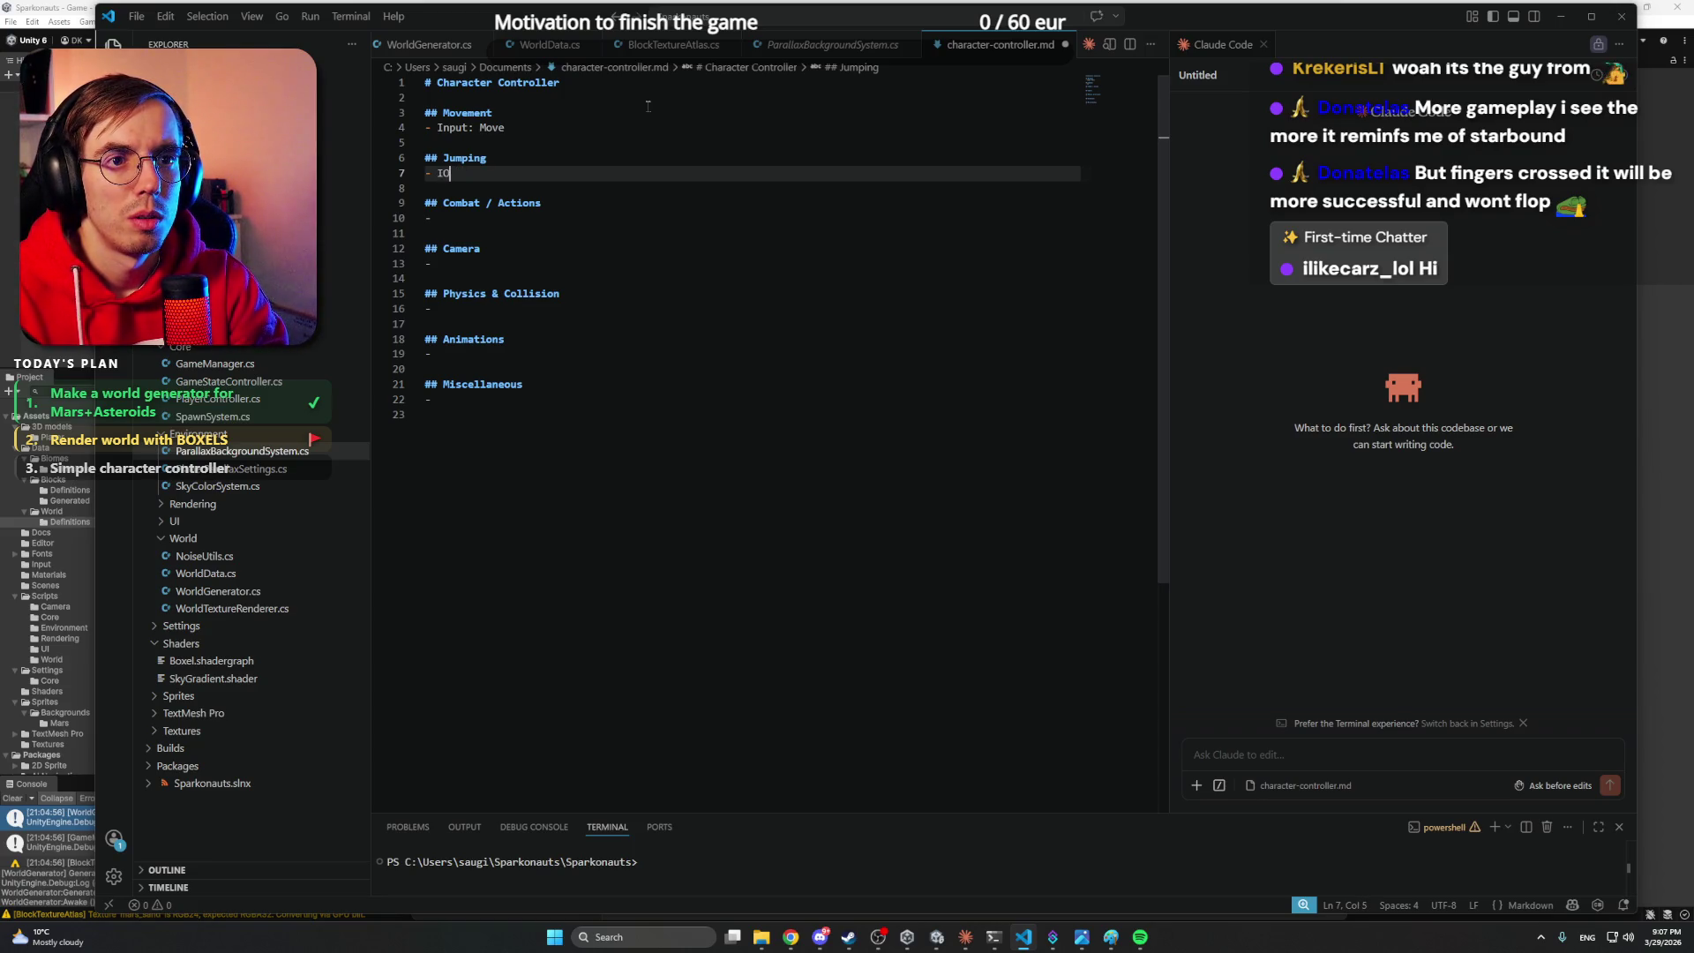
{"action": "type", "text": ": "}
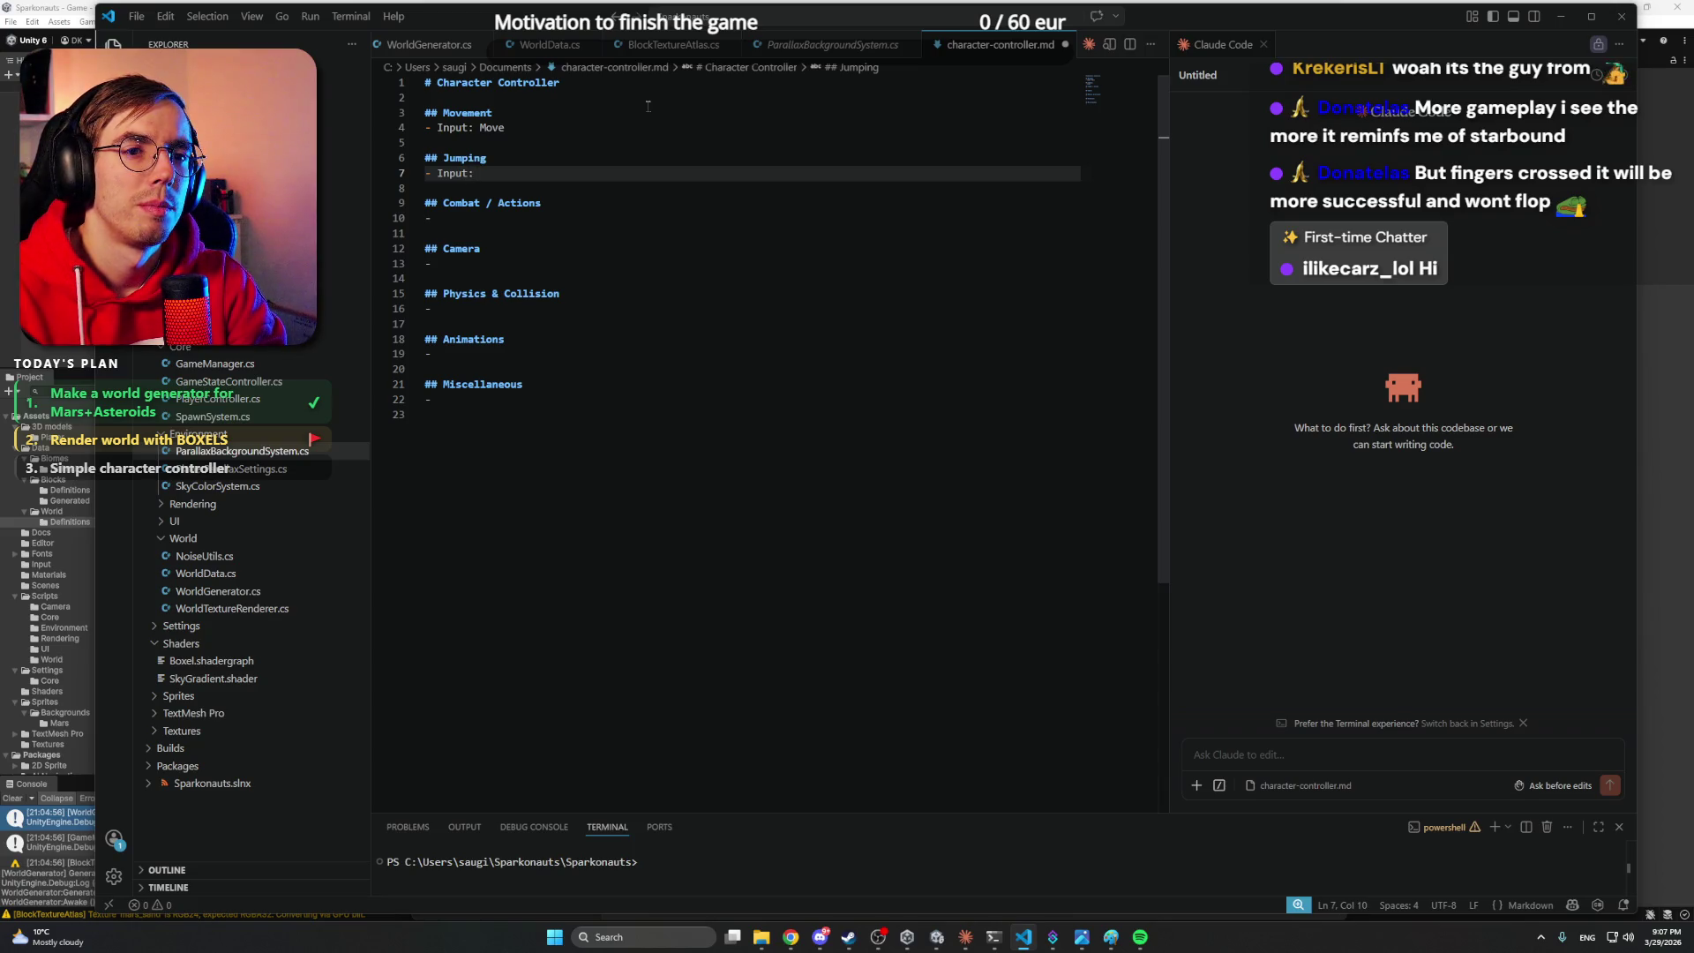
{"action": "type", "text": "Jump"}
{"action": "key", "text": "Down"}
{"action": "key", "text": "Down"}
{"action": "key", "text": "Down"}
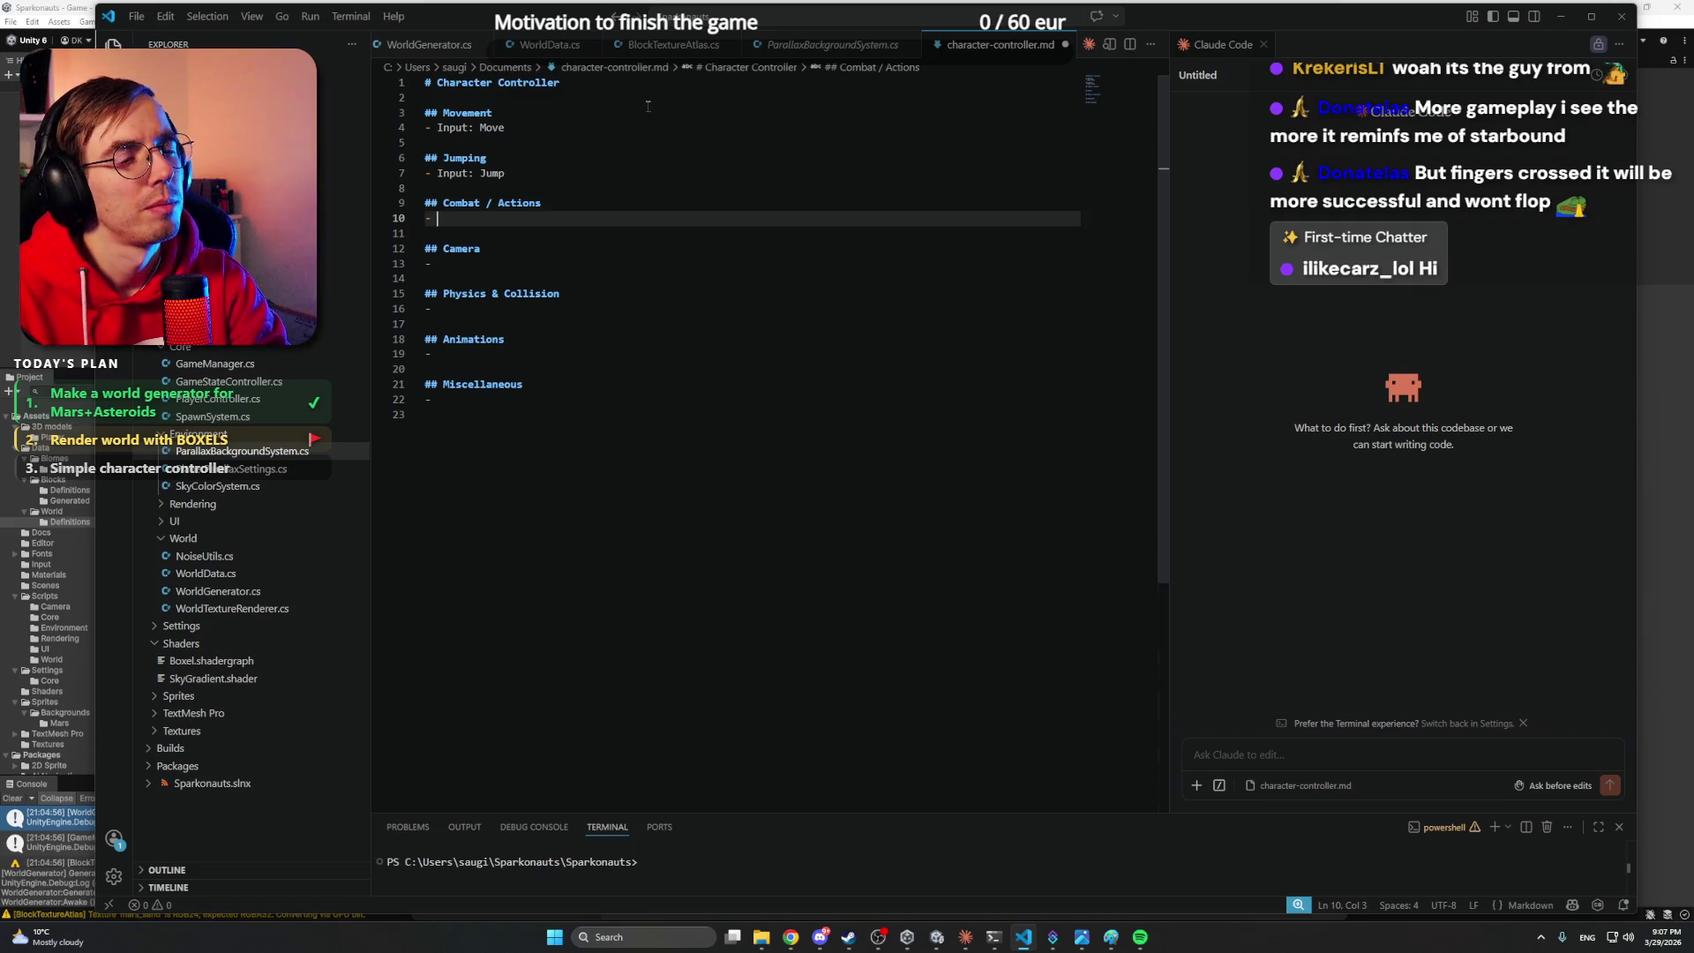
{"action": "type", "text": "Input"}
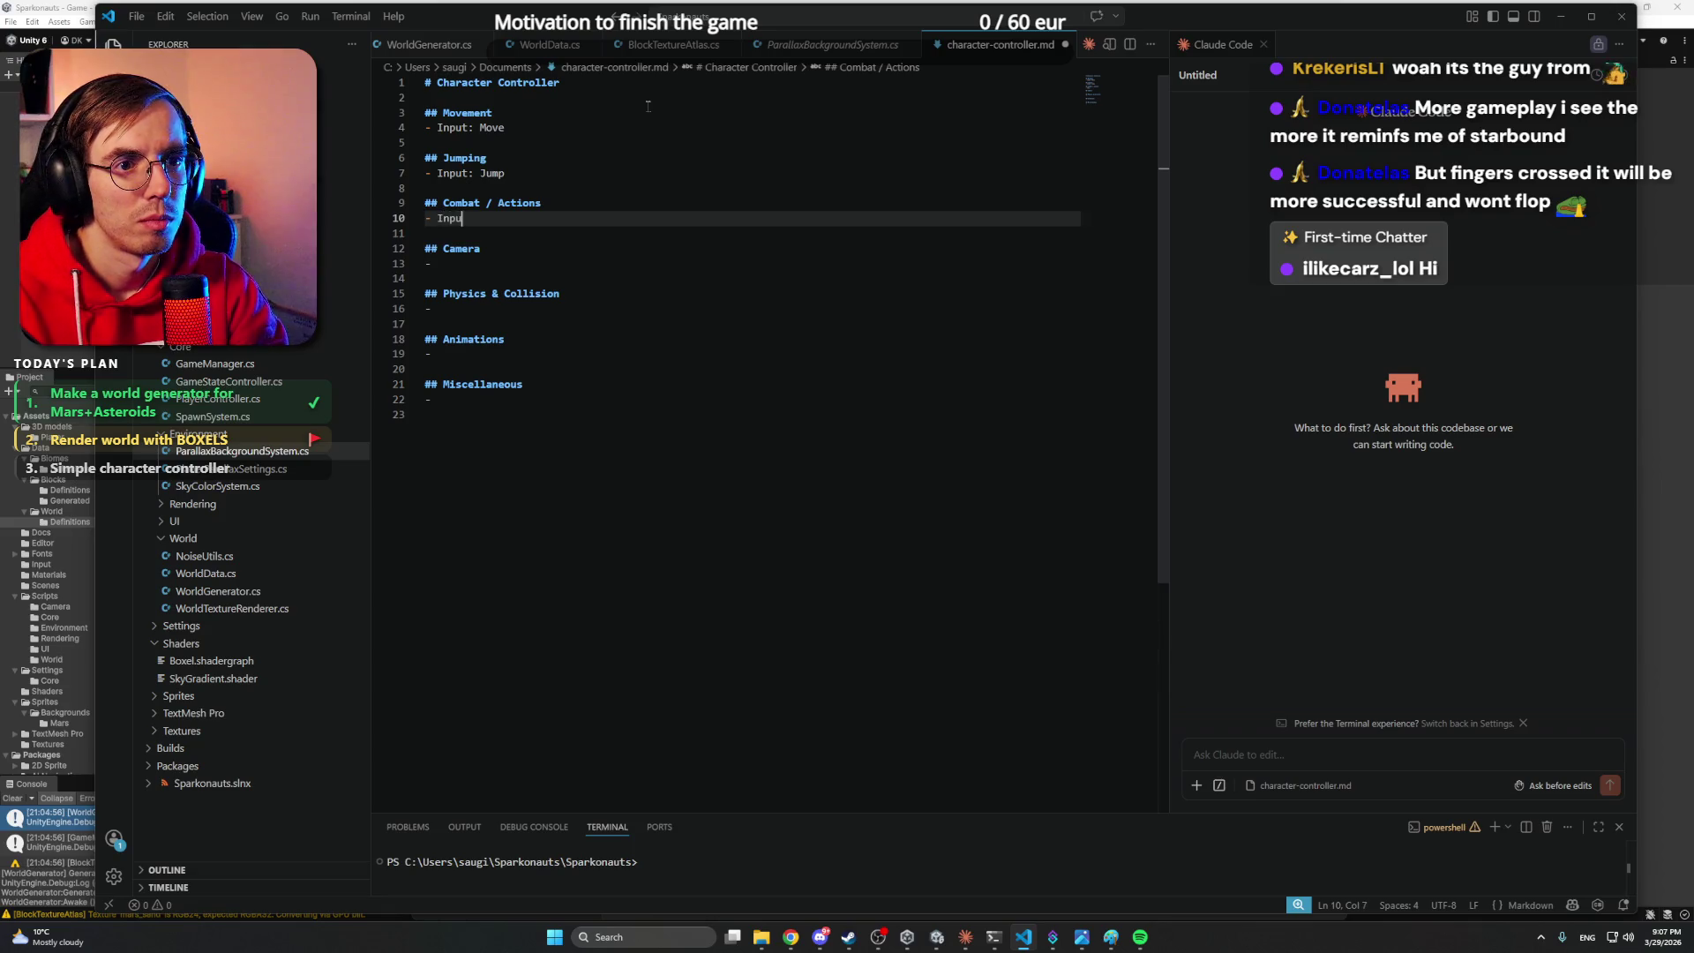
{"action": "left_click", "coordinate": [907, 937]}
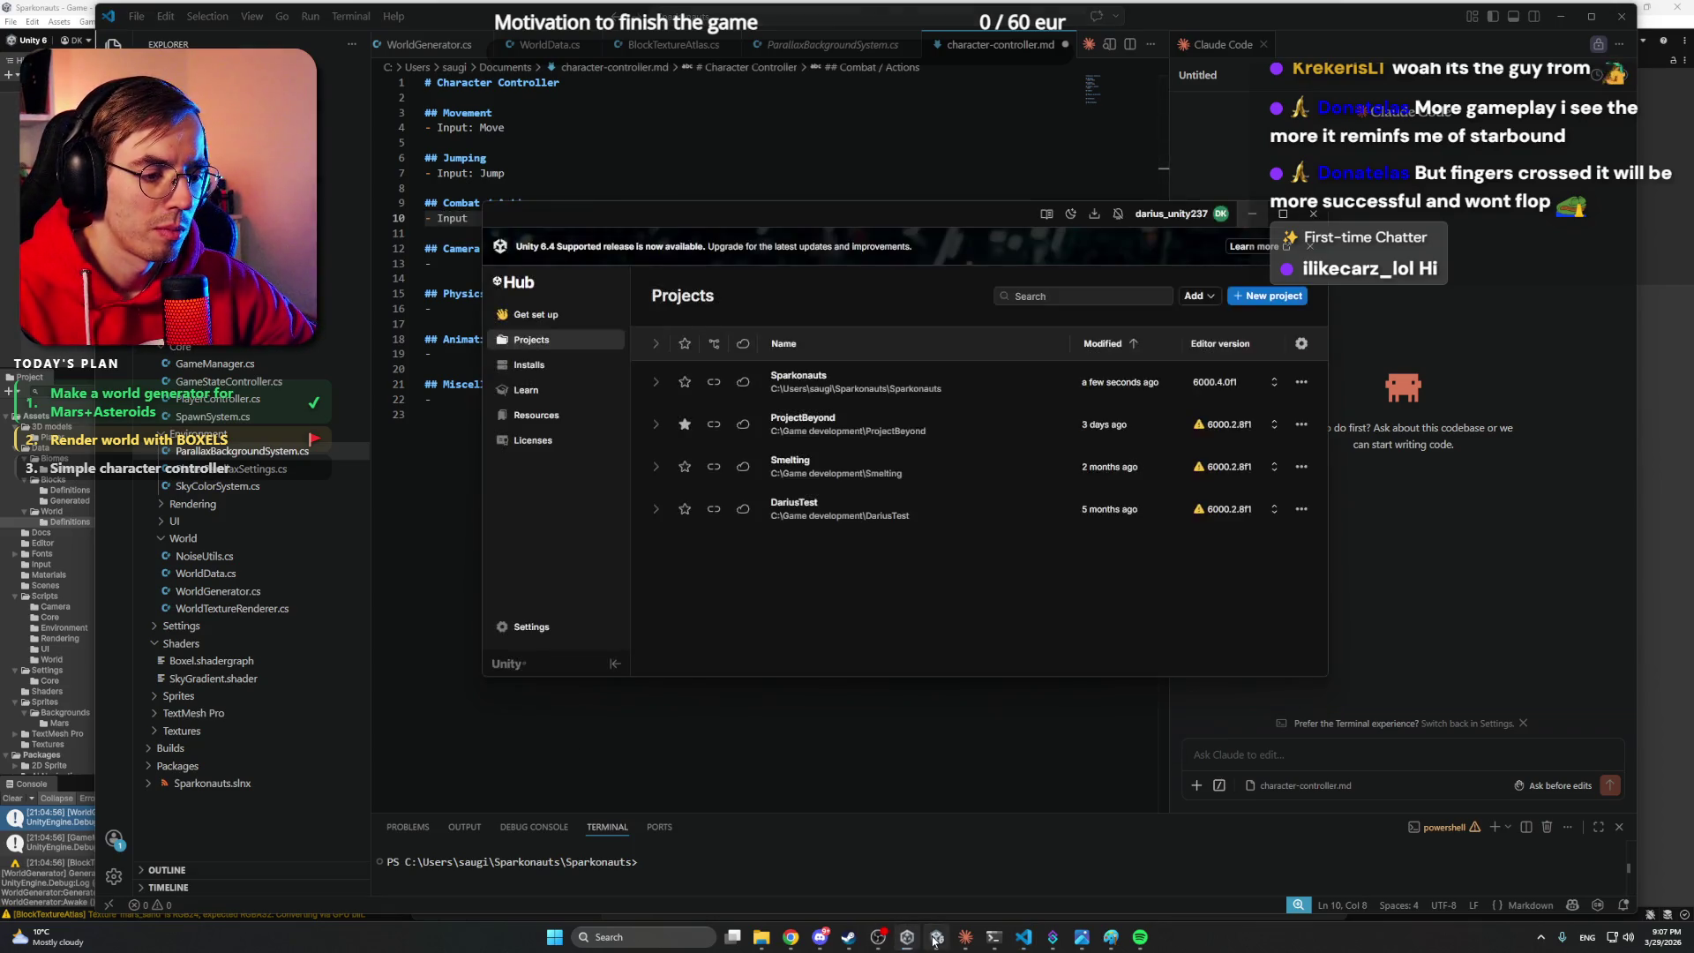
- Switch to the Unity editor and browse the World, block Definitions and Biomes folders in the Project panel
{"action": "left_click", "coordinate": [937, 937]}
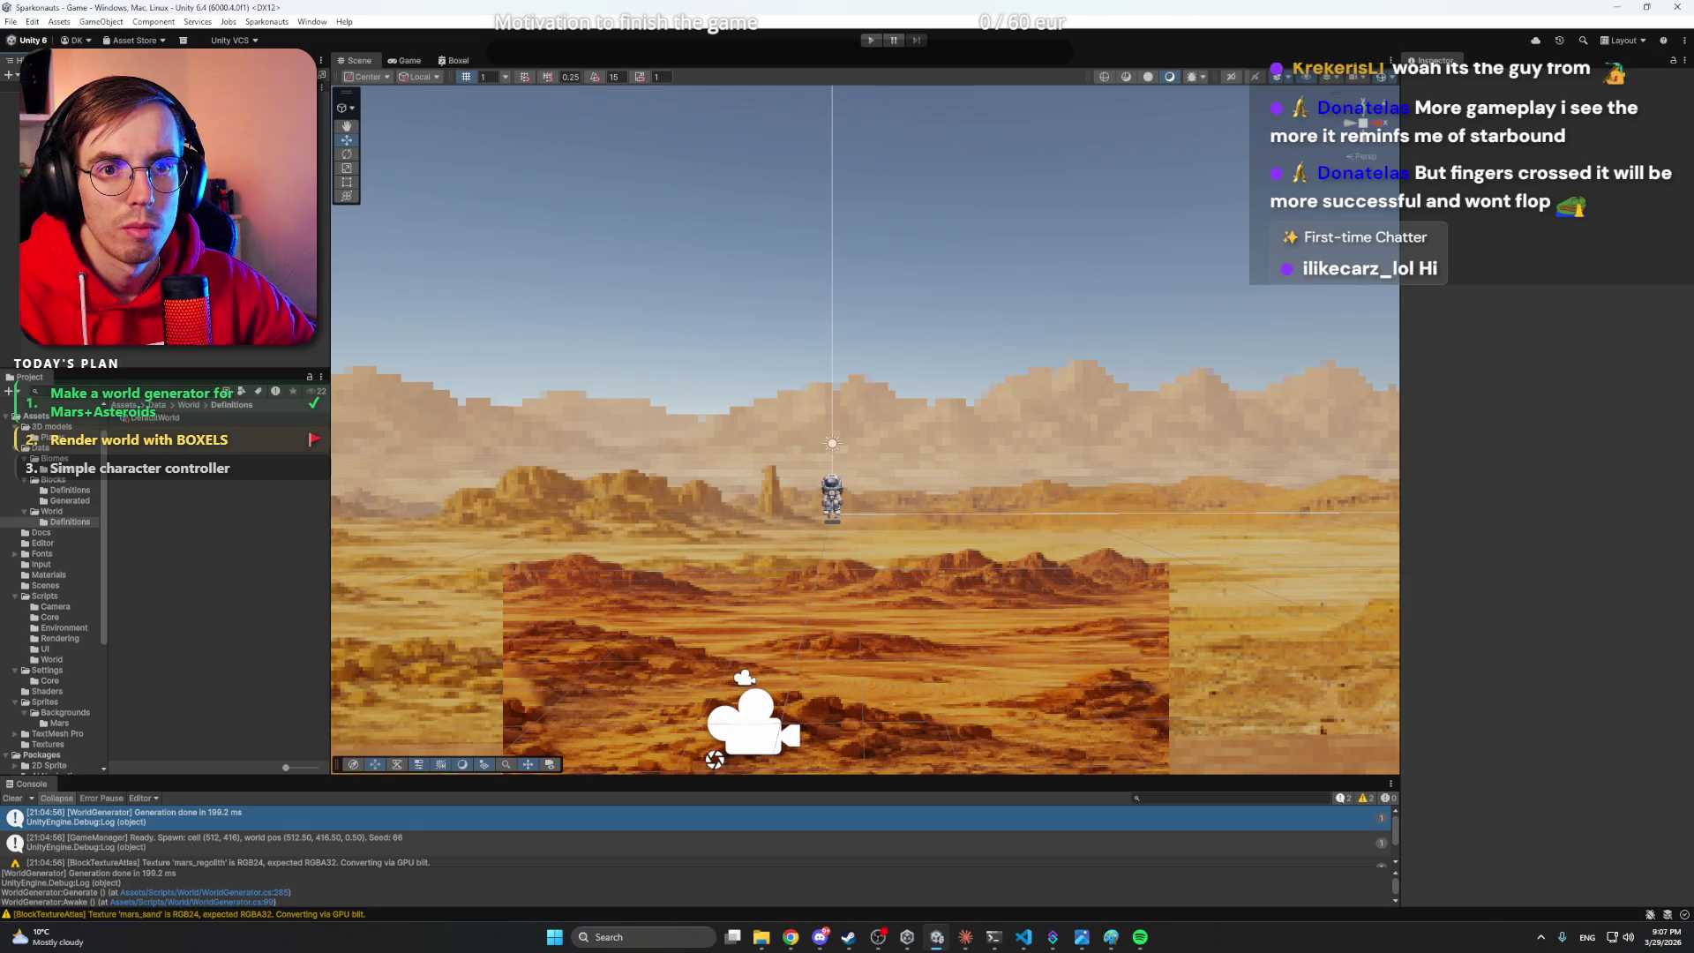
{"action": "left_click", "coordinate": [67, 512]}
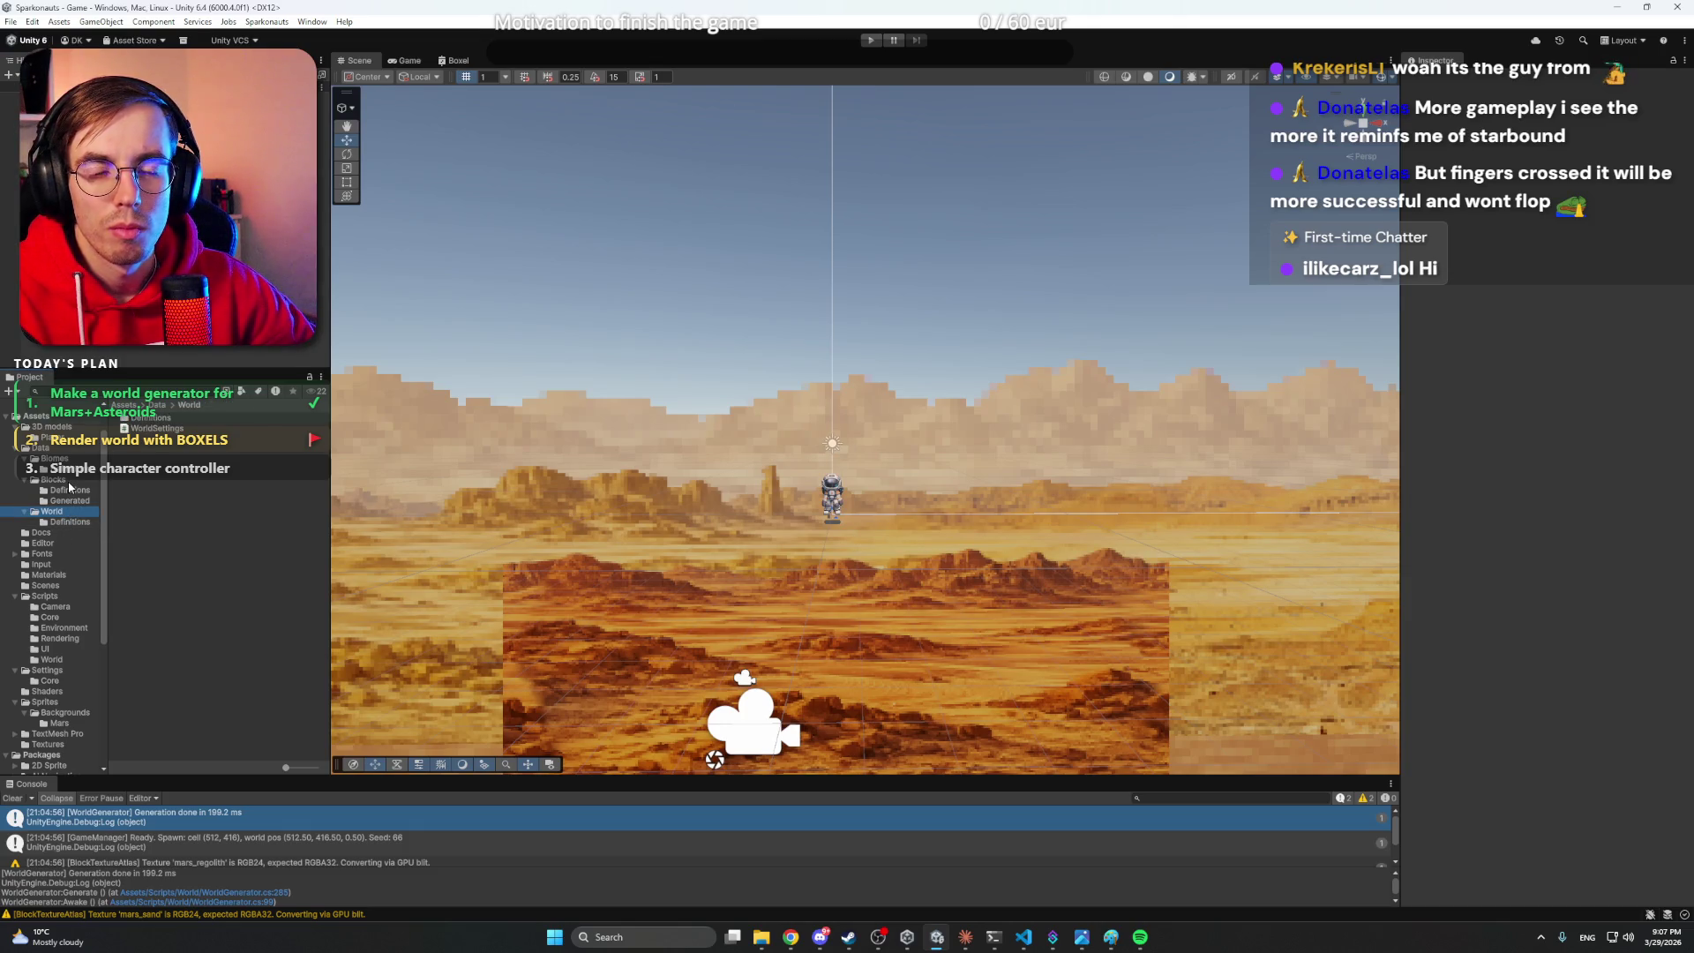
{"action": "left_click", "coordinate": [70, 490]}
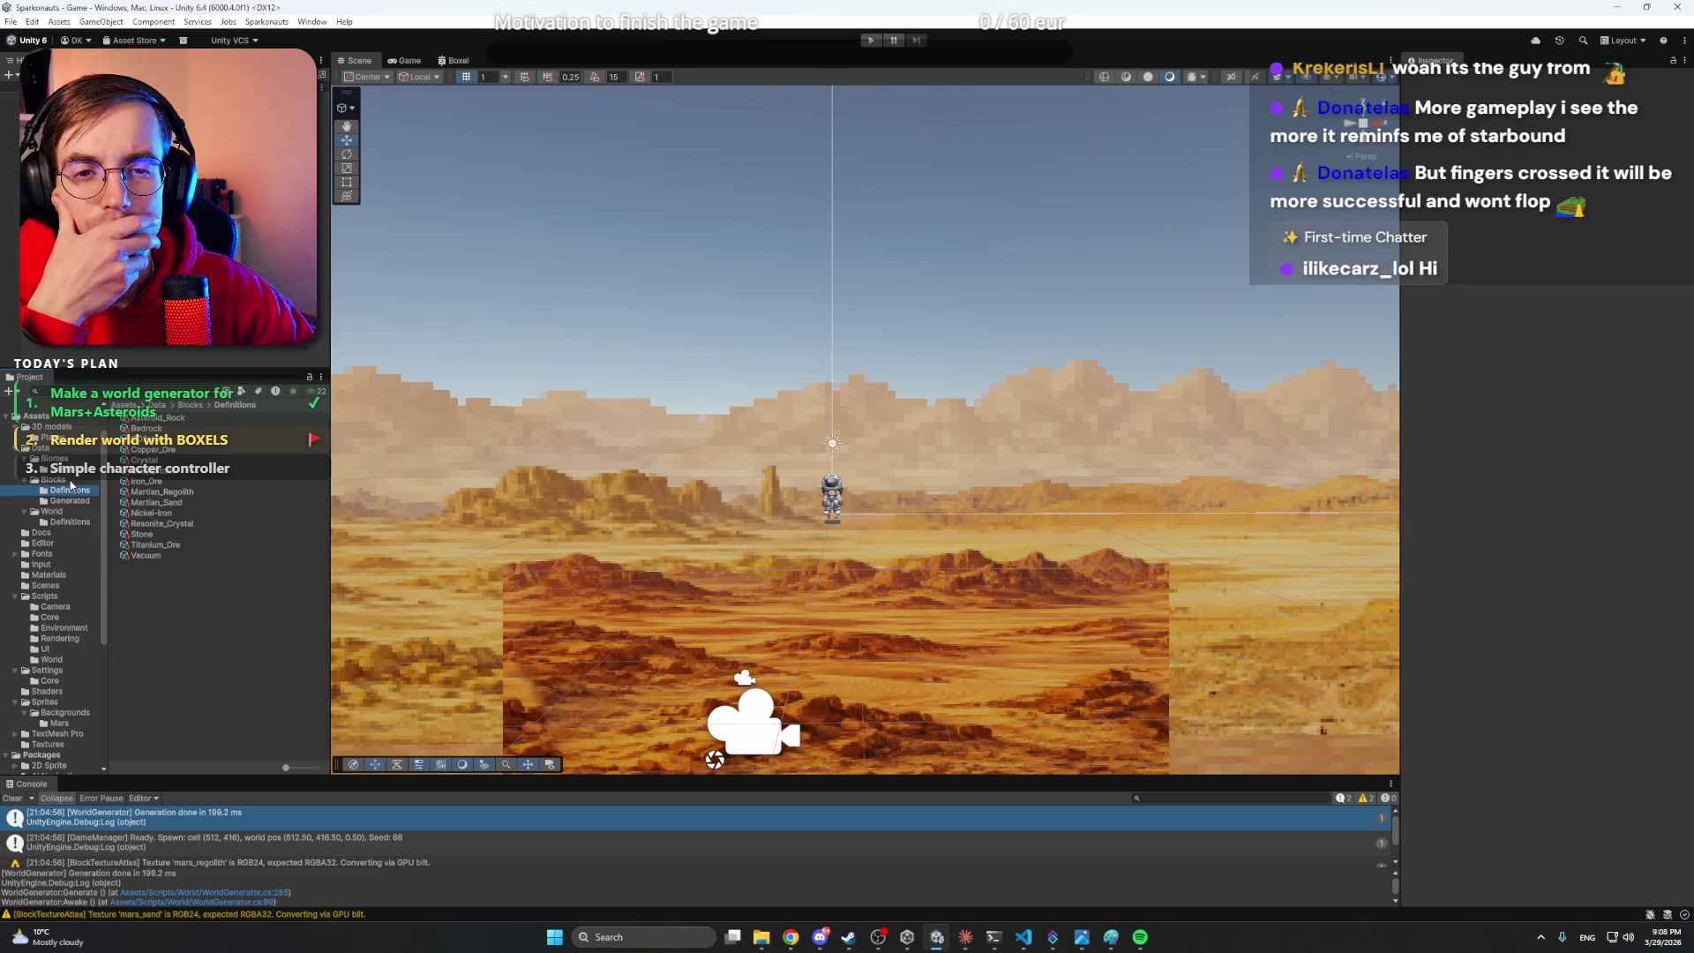
{"action": "left_click", "coordinate": [64, 460]}
- Open the InputSystem_Actions asset from the Input folder and inspect the Player map's Attack and Interact actions
{"action": "left_click", "coordinate": [61, 449]}
{"action": "left_click", "coordinate": [62, 438]}
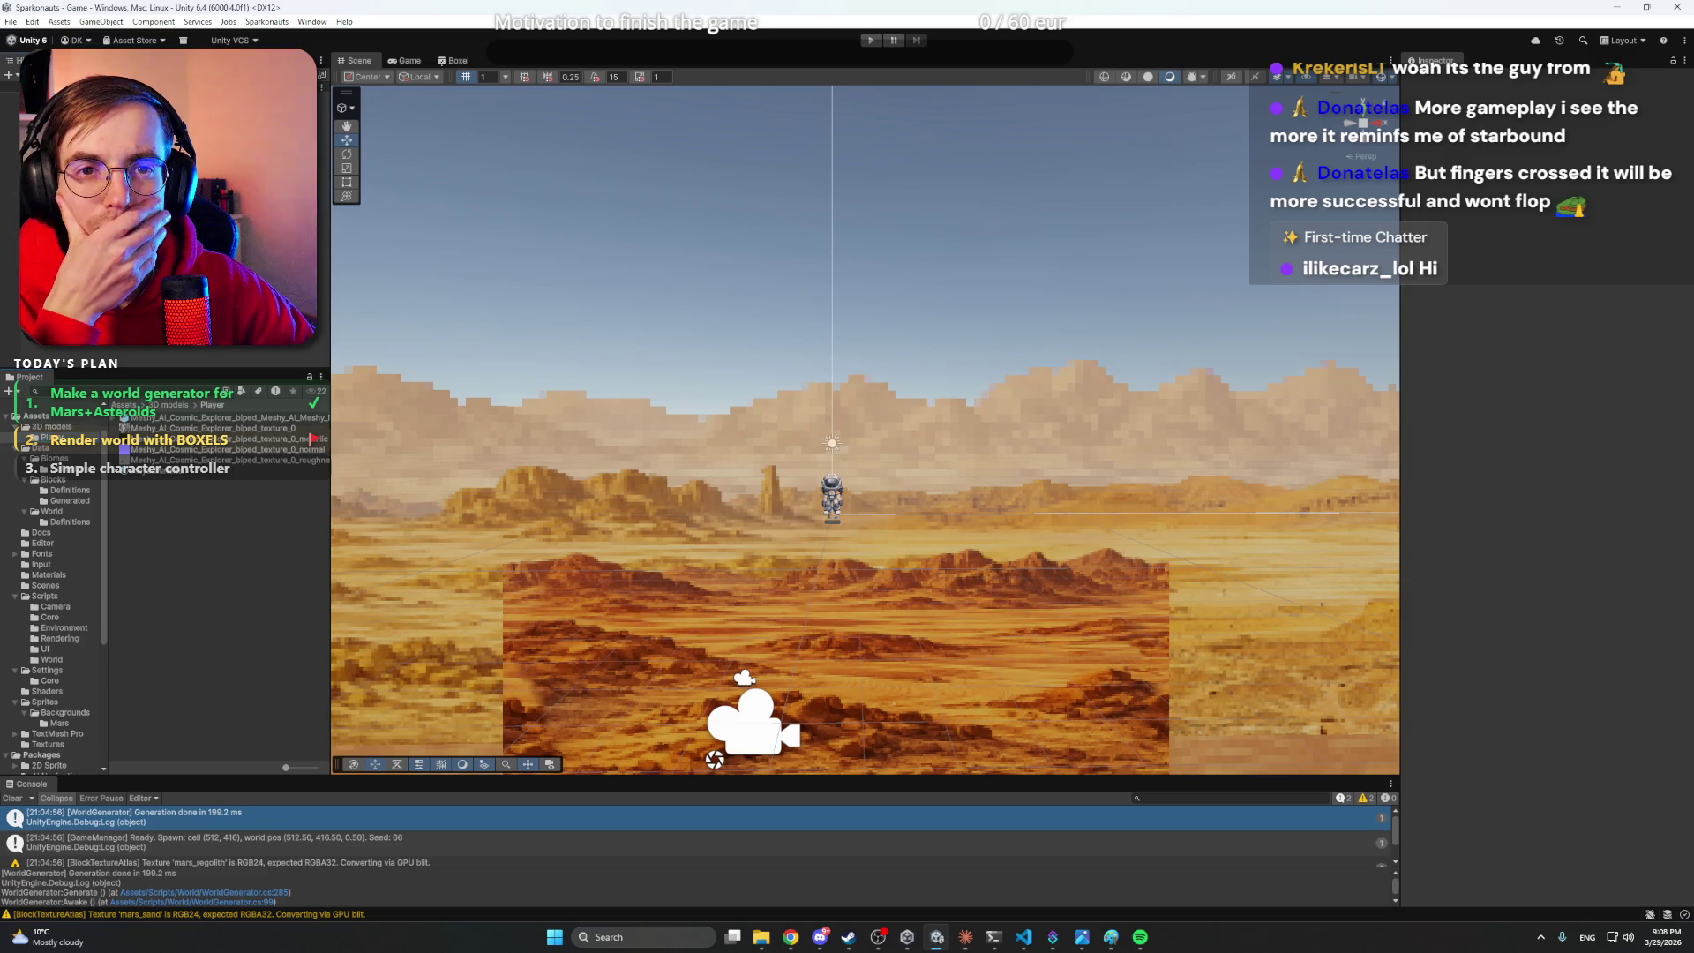
{"action": "left_click", "coordinate": [49, 565]}
{"action": "double_click", "coordinate": [163, 417]}
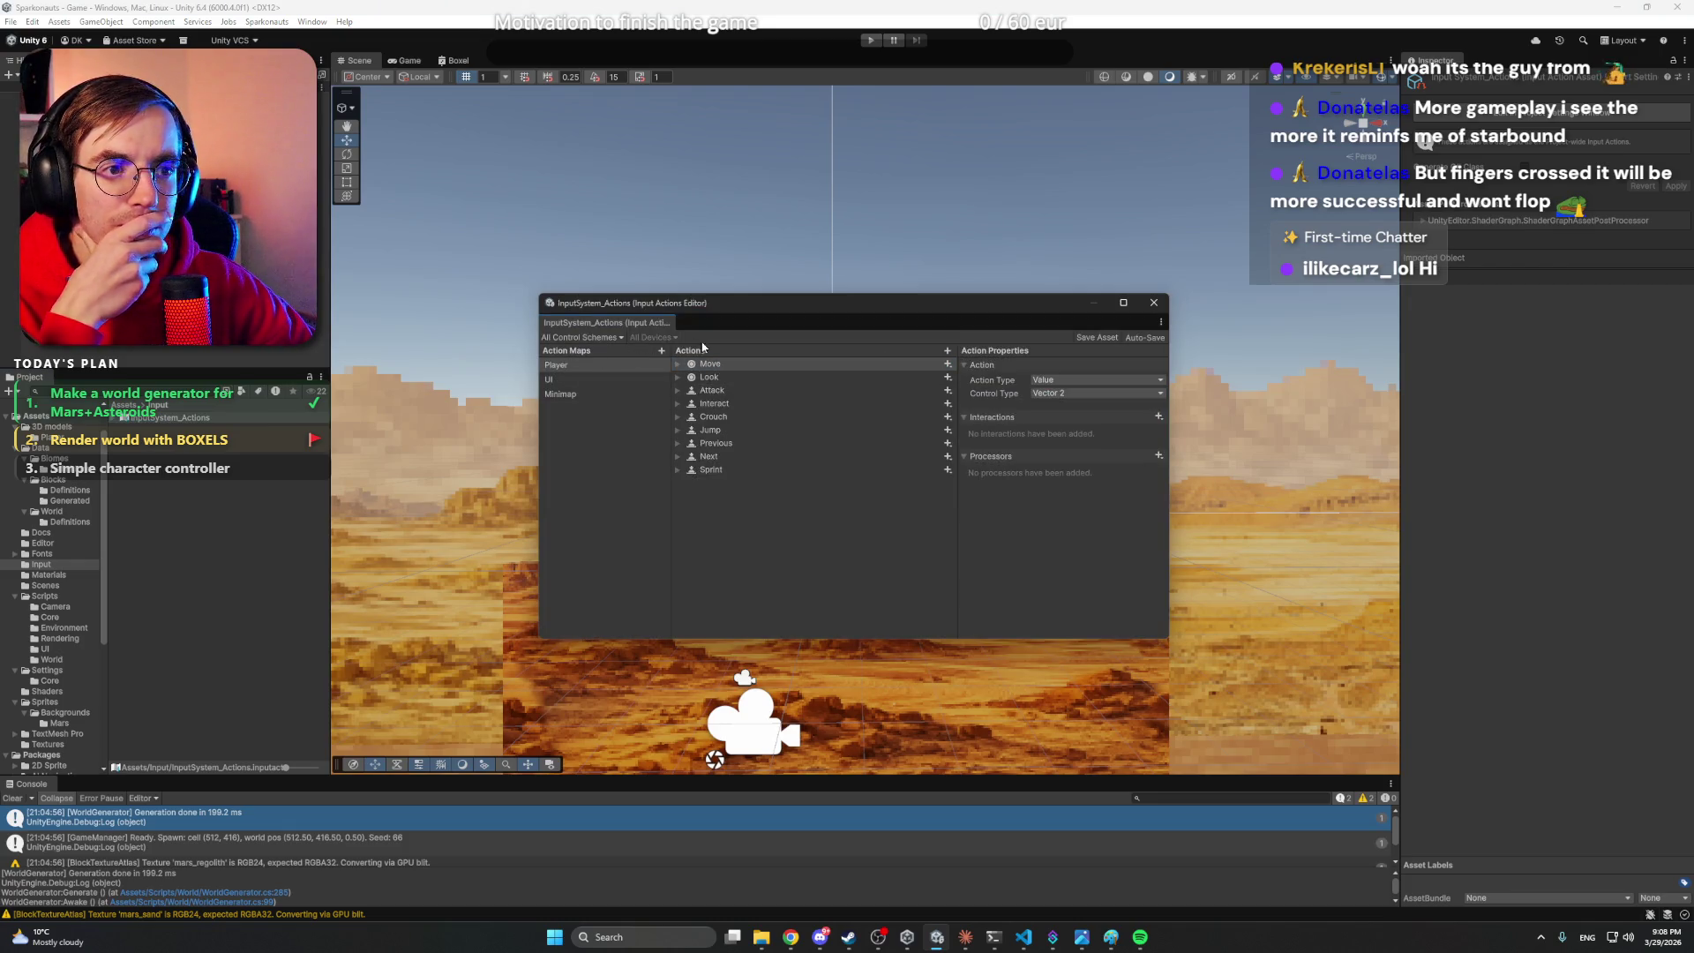
{"action": "left_click", "coordinate": [564, 365]}
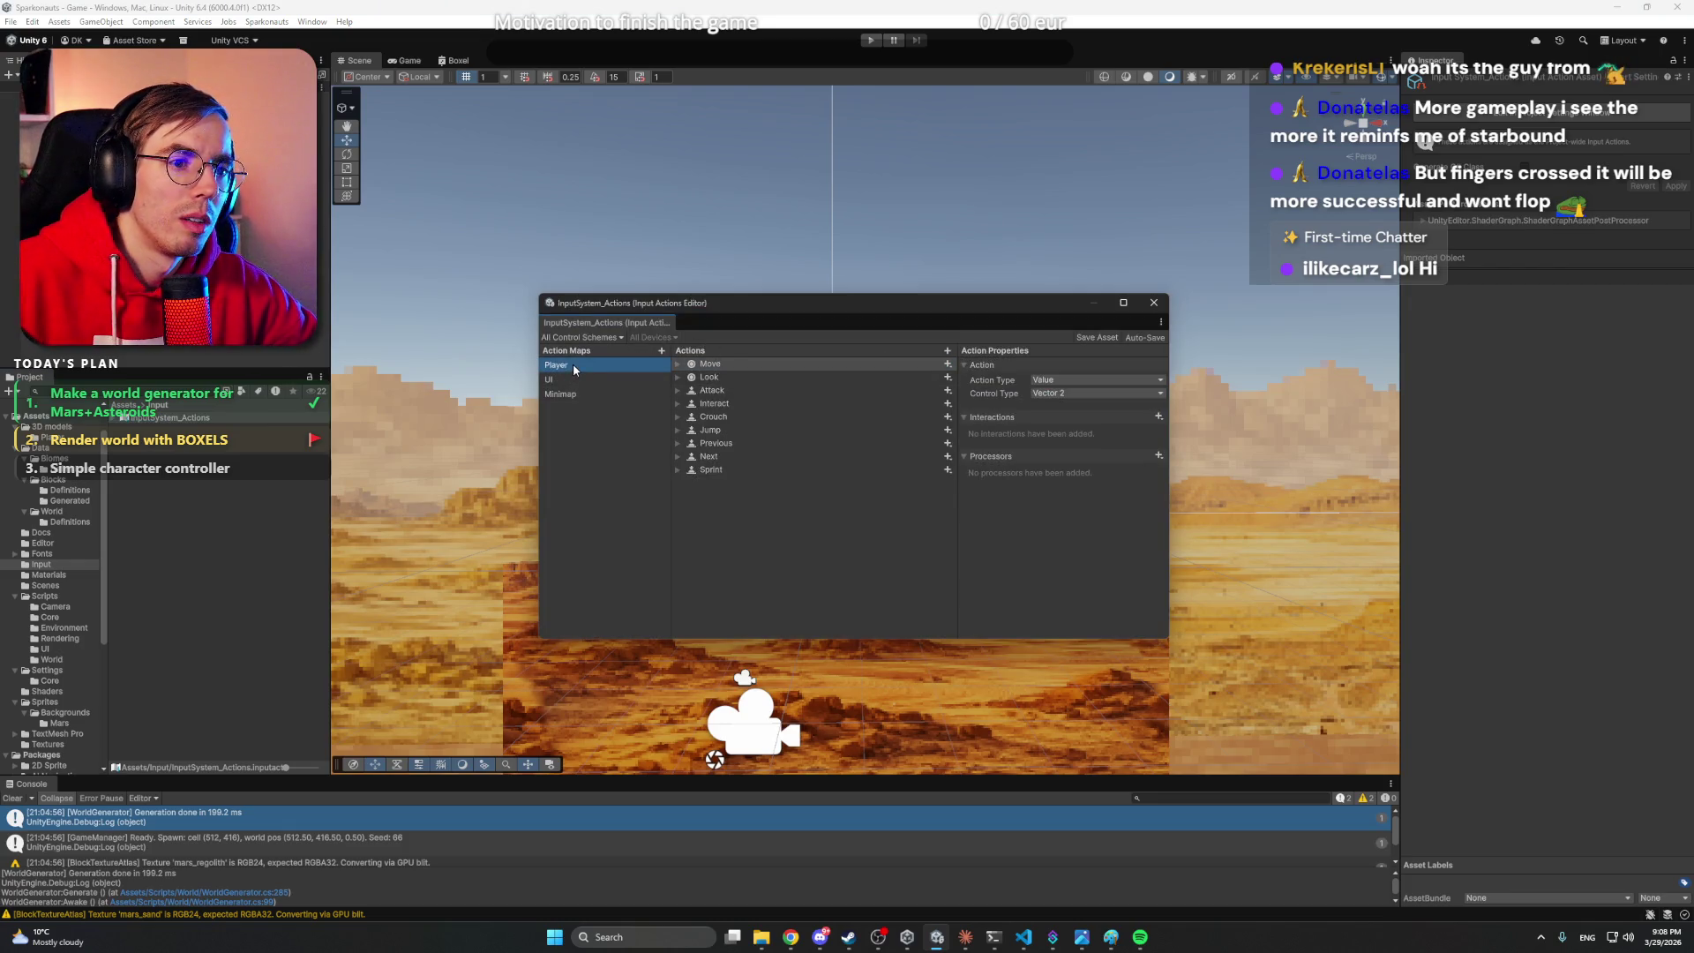
{"action": "left_click", "coordinate": [733, 391]}
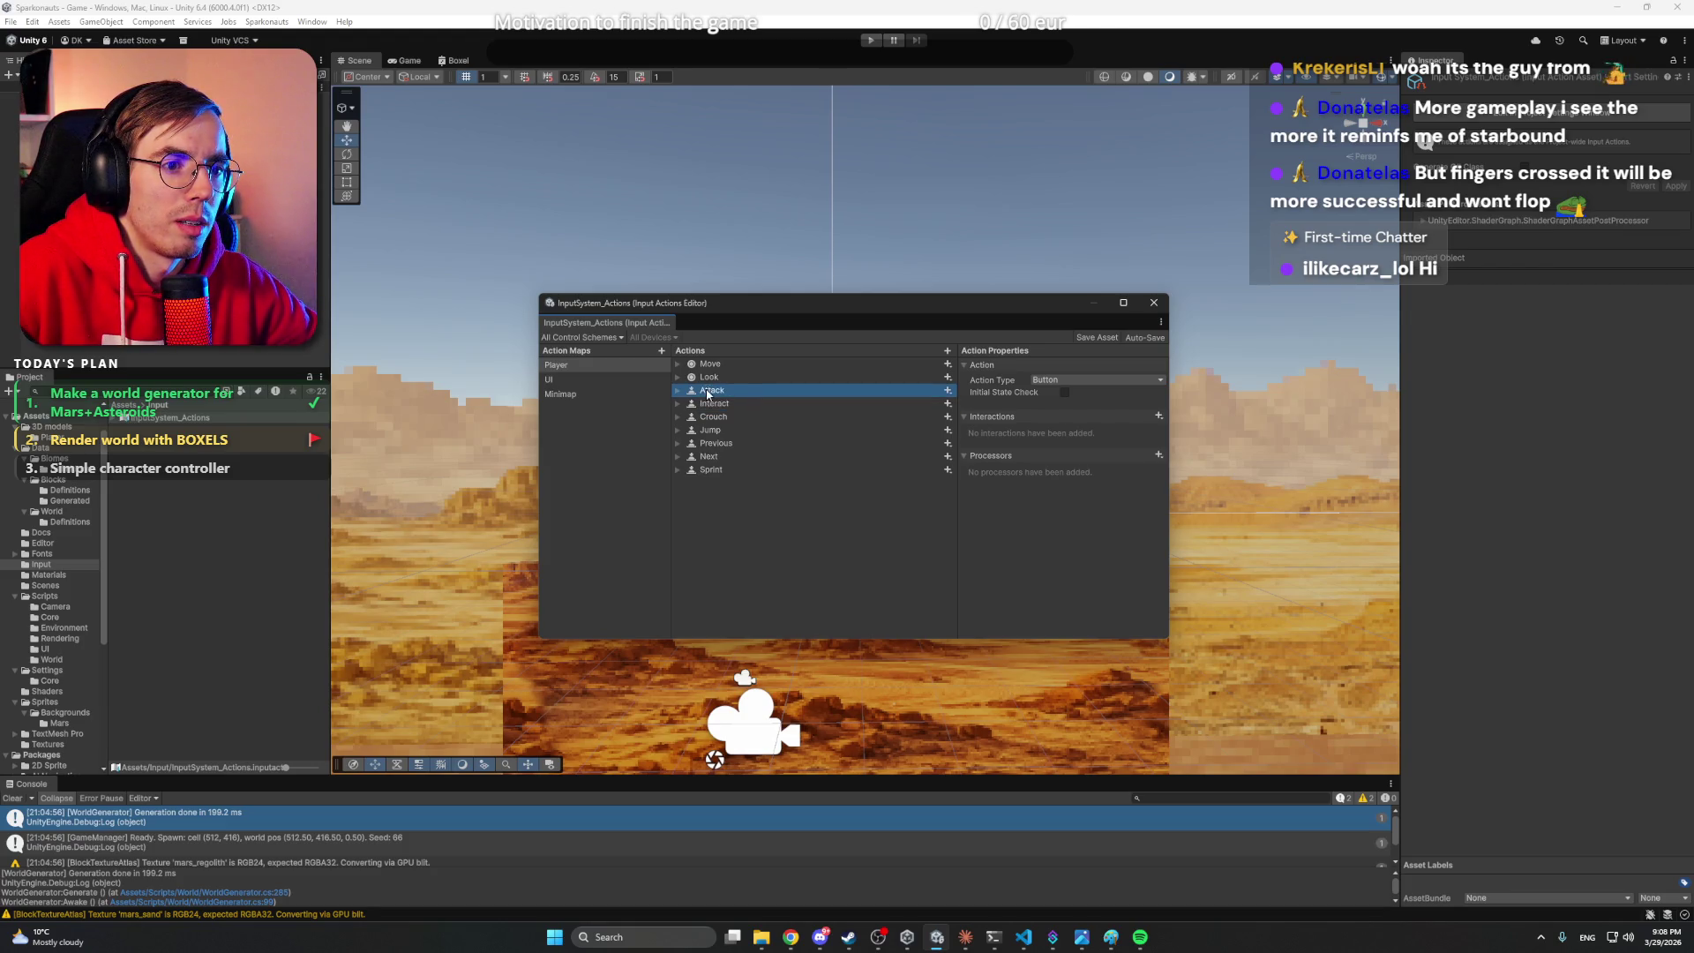
{"action": "left_click", "coordinate": [722, 405]}
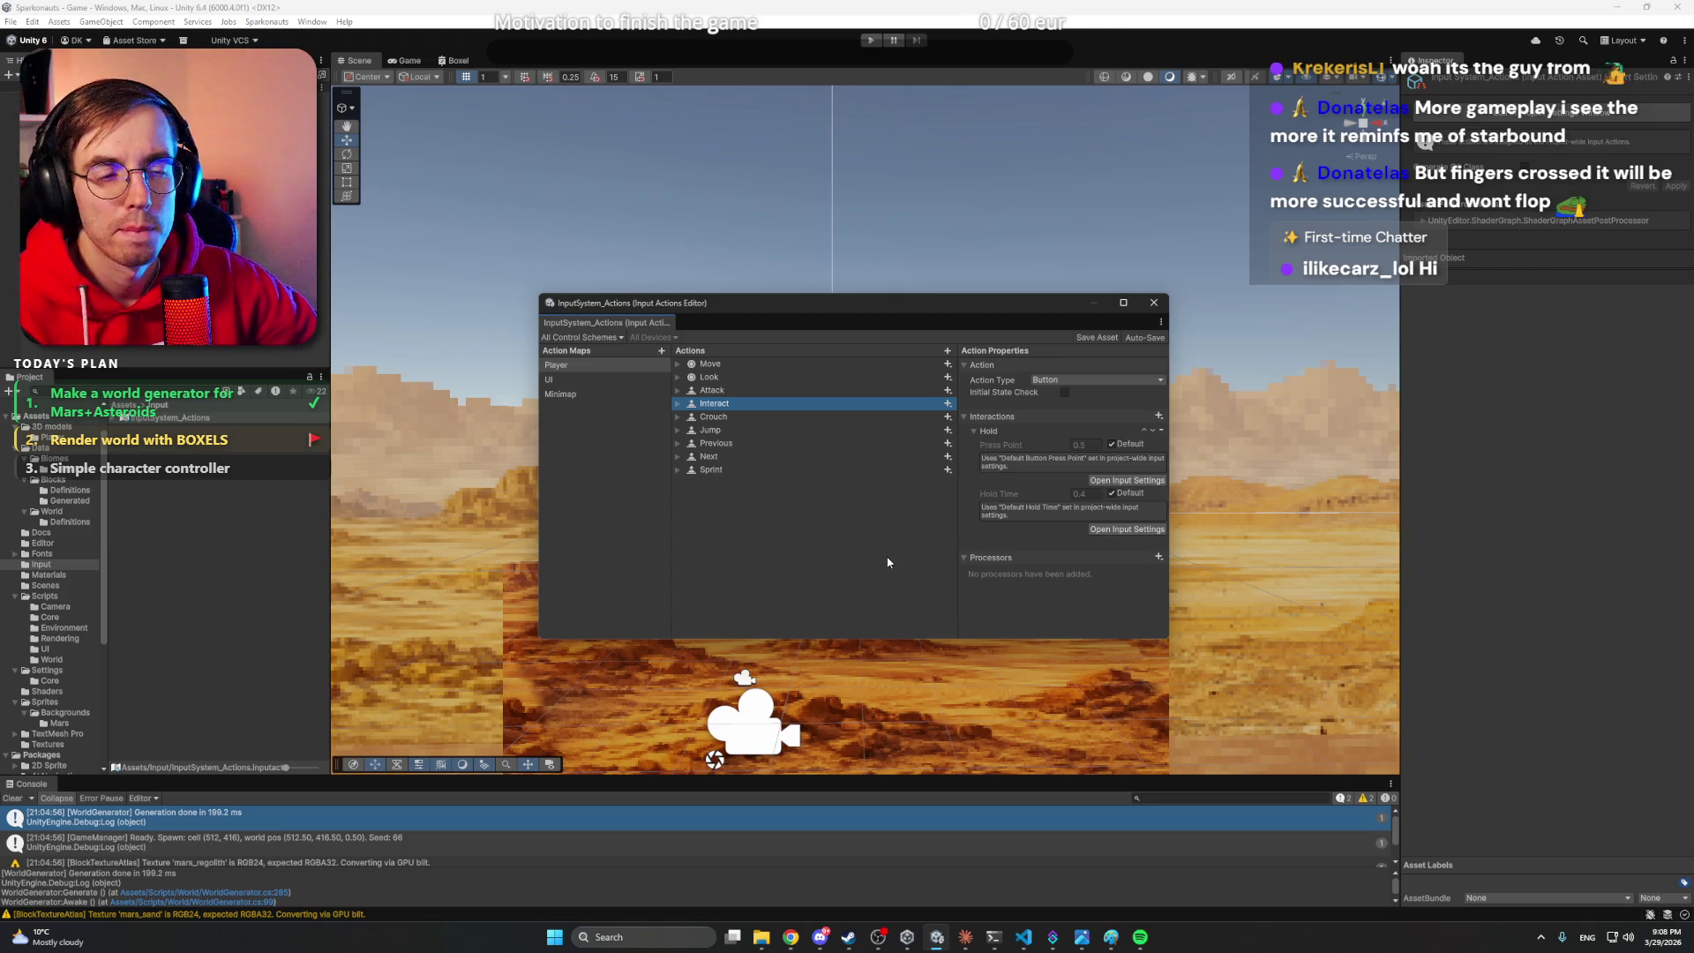
- Rename the Player map's Attack action to Attack/Place
{"action": "left_click", "coordinate": [820, 938]}
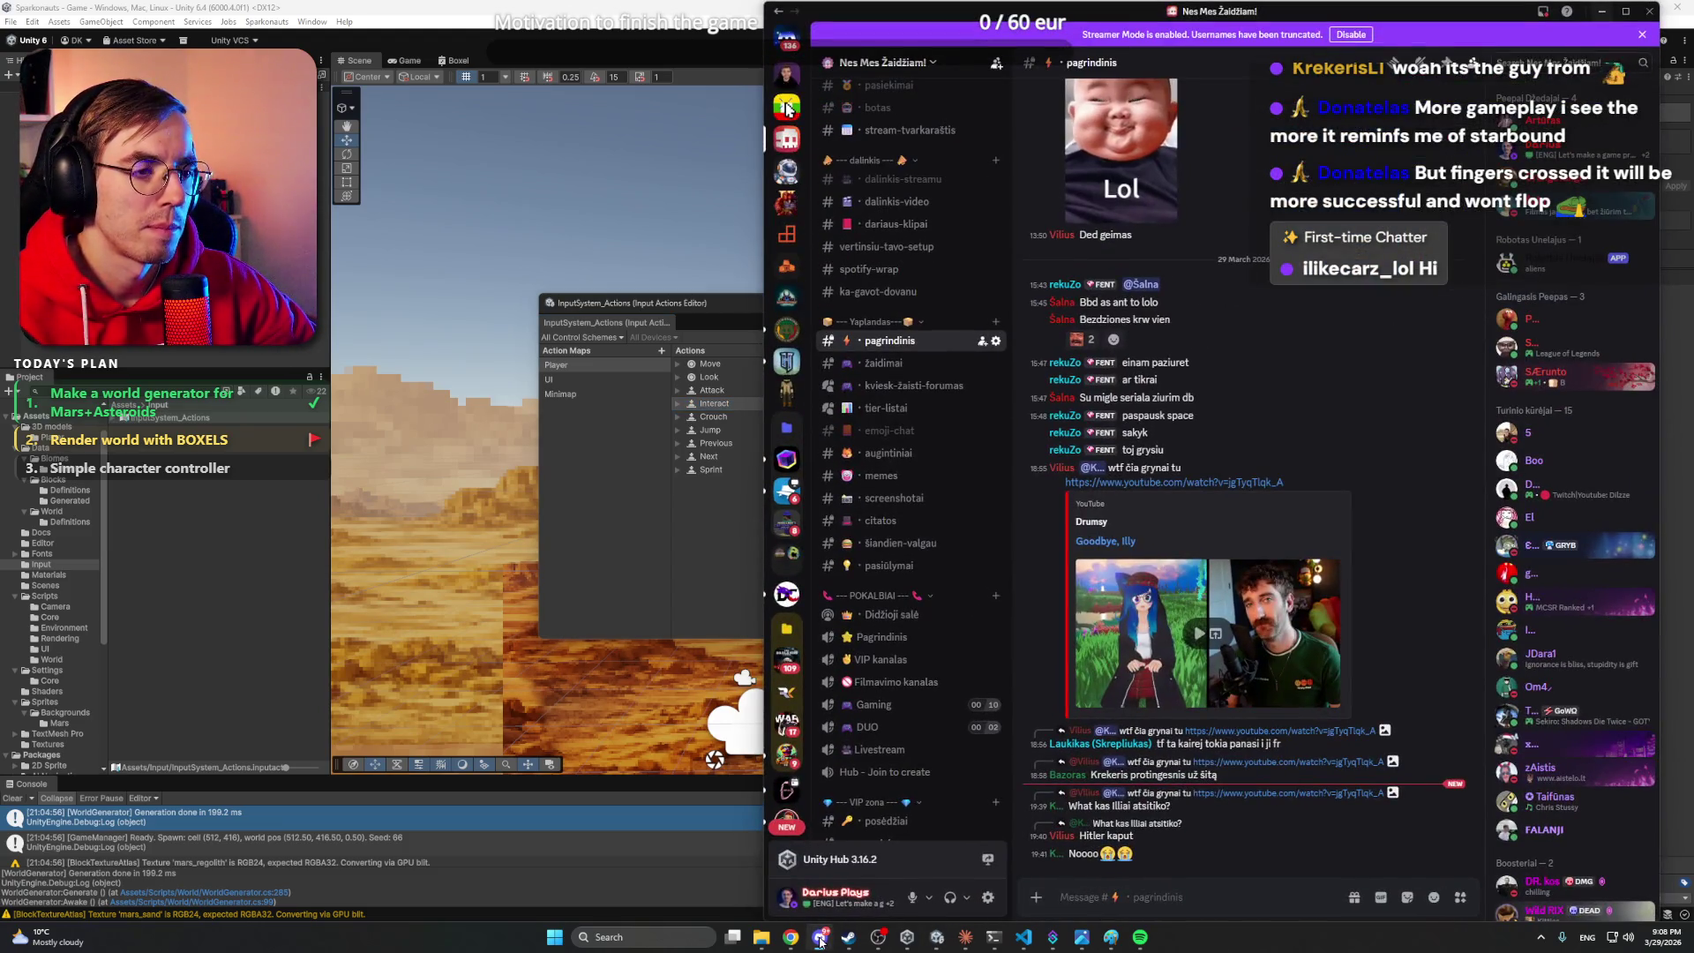
{"action": "left_click", "coordinate": [820, 937]}
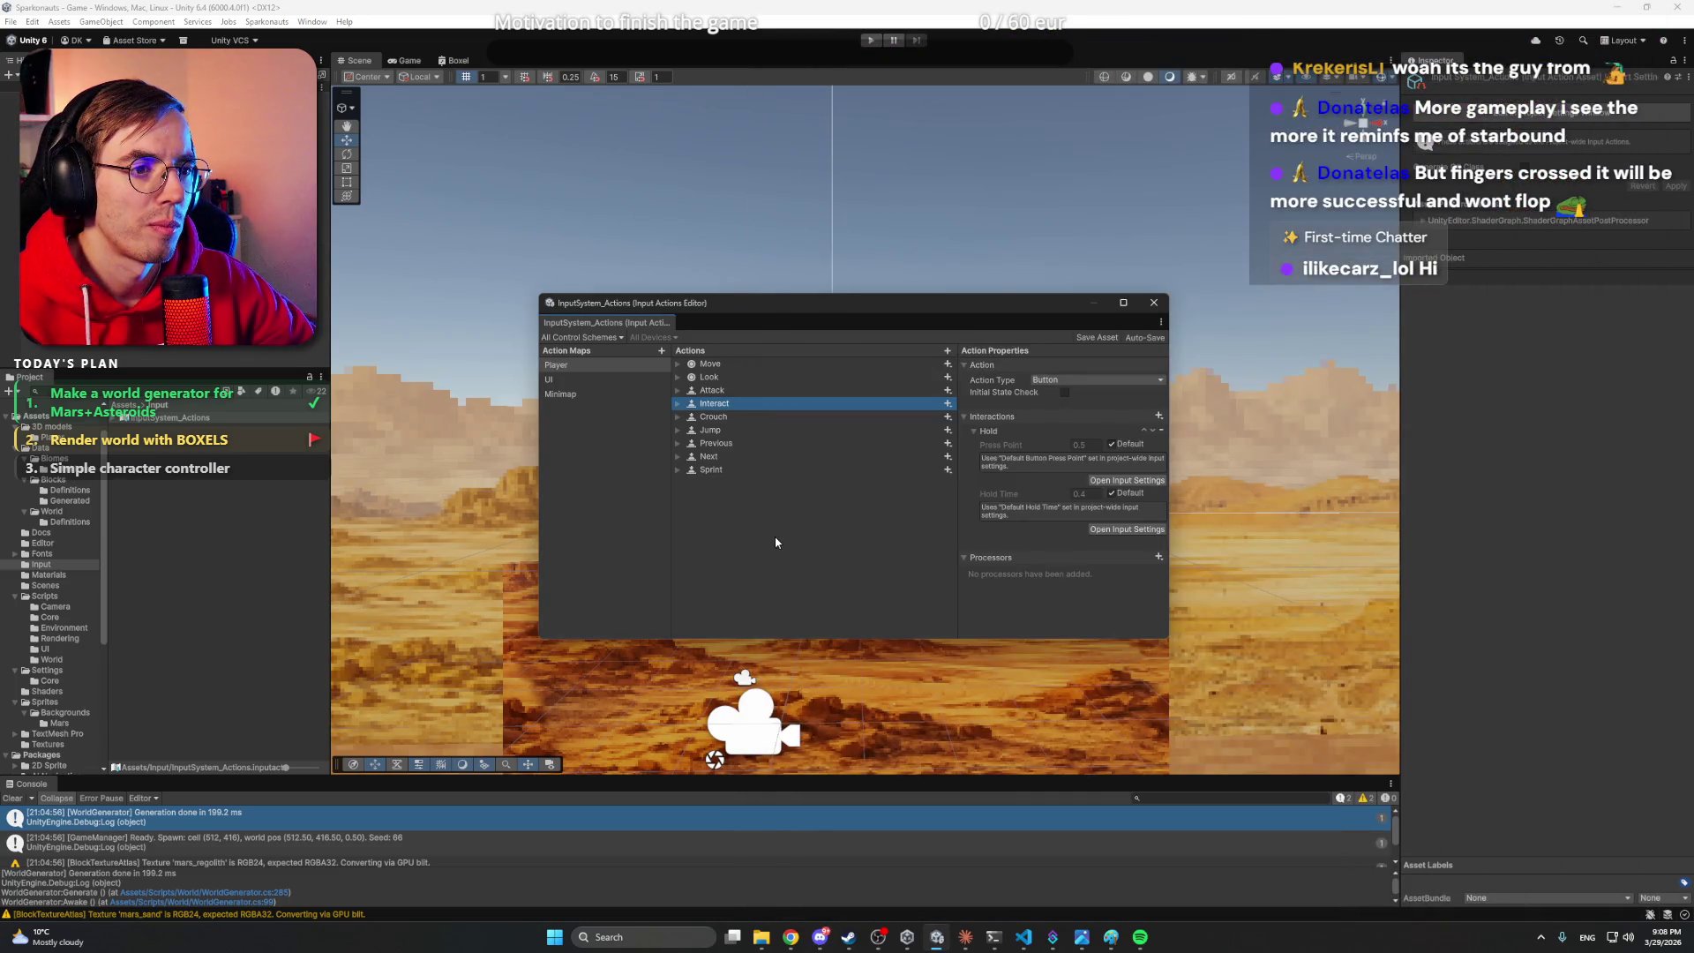
{"action": "mouse_move", "coordinate": [1024, 941]}
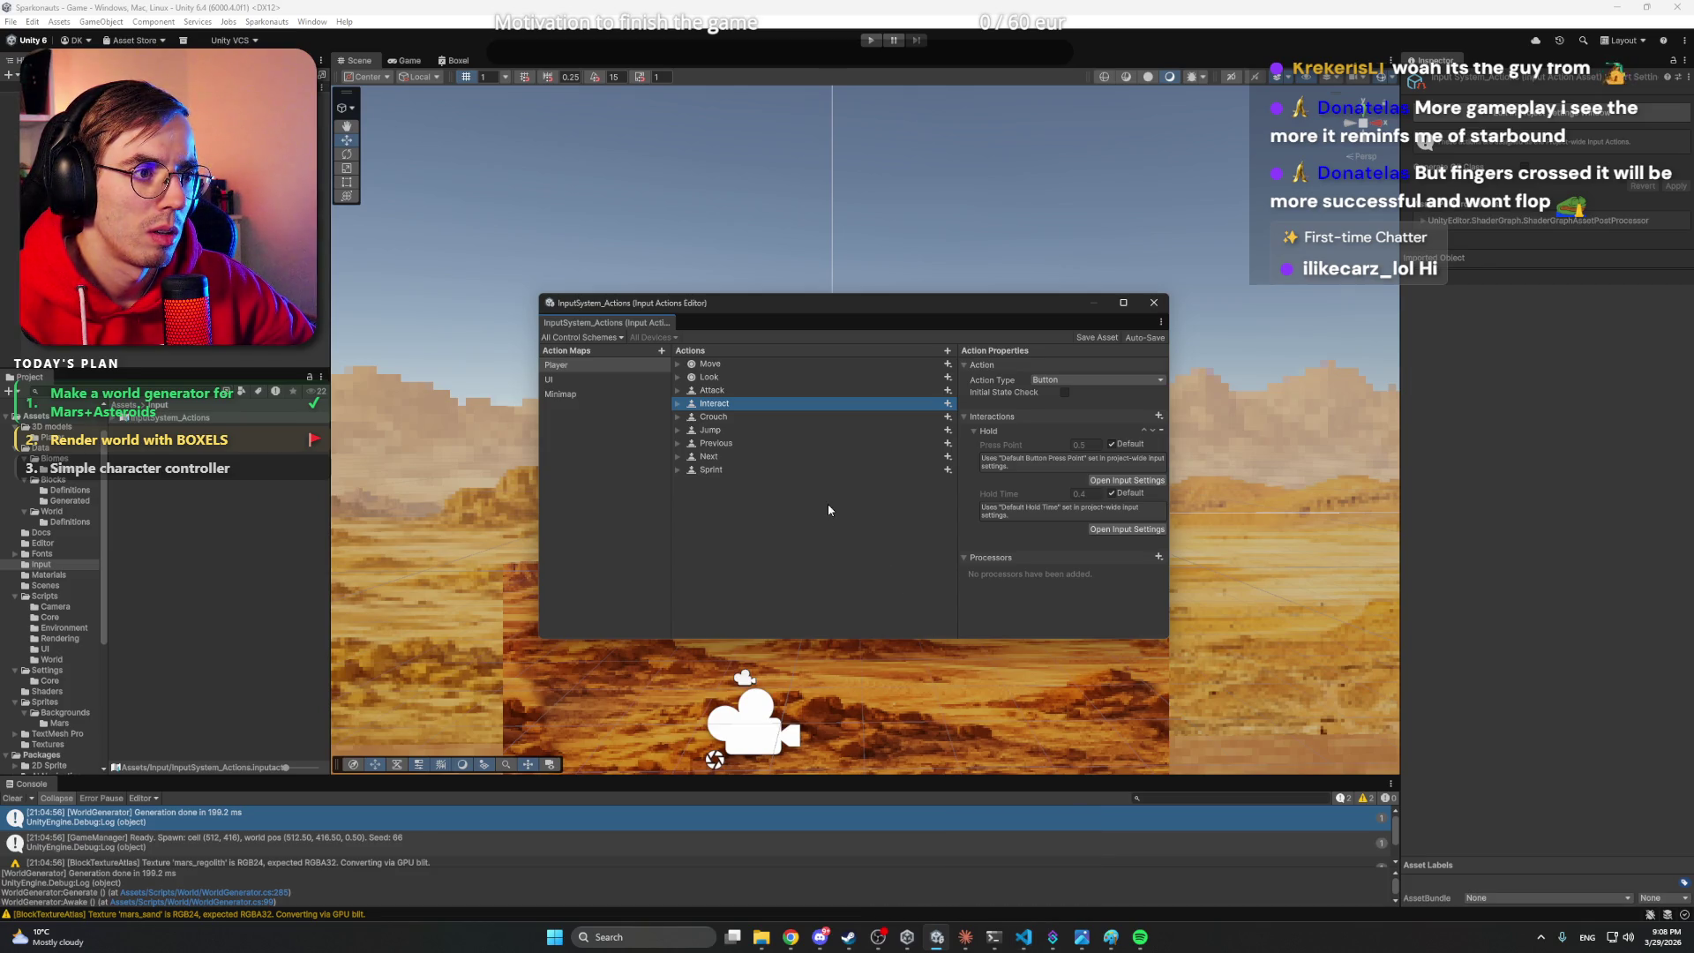
{"action": "left_click", "coordinate": [678, 405]}
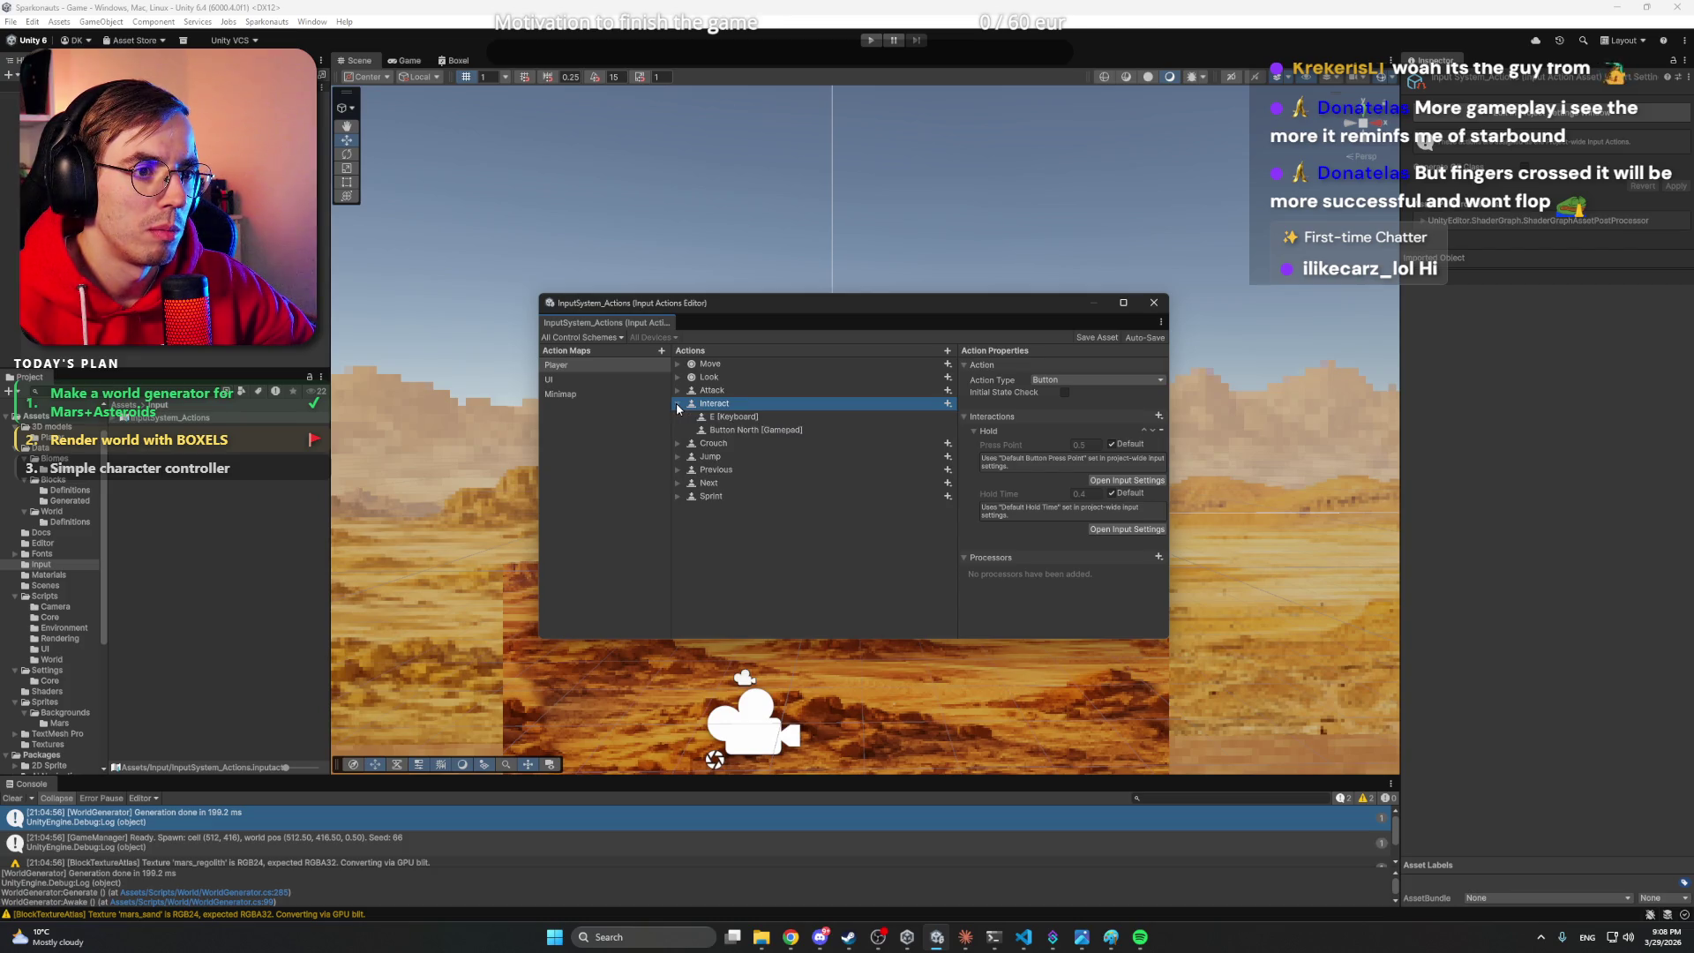
{"action": "left_click", "coordinate": [678, 404]}
{"action": "left_click", "coordinate": [677, 390]}
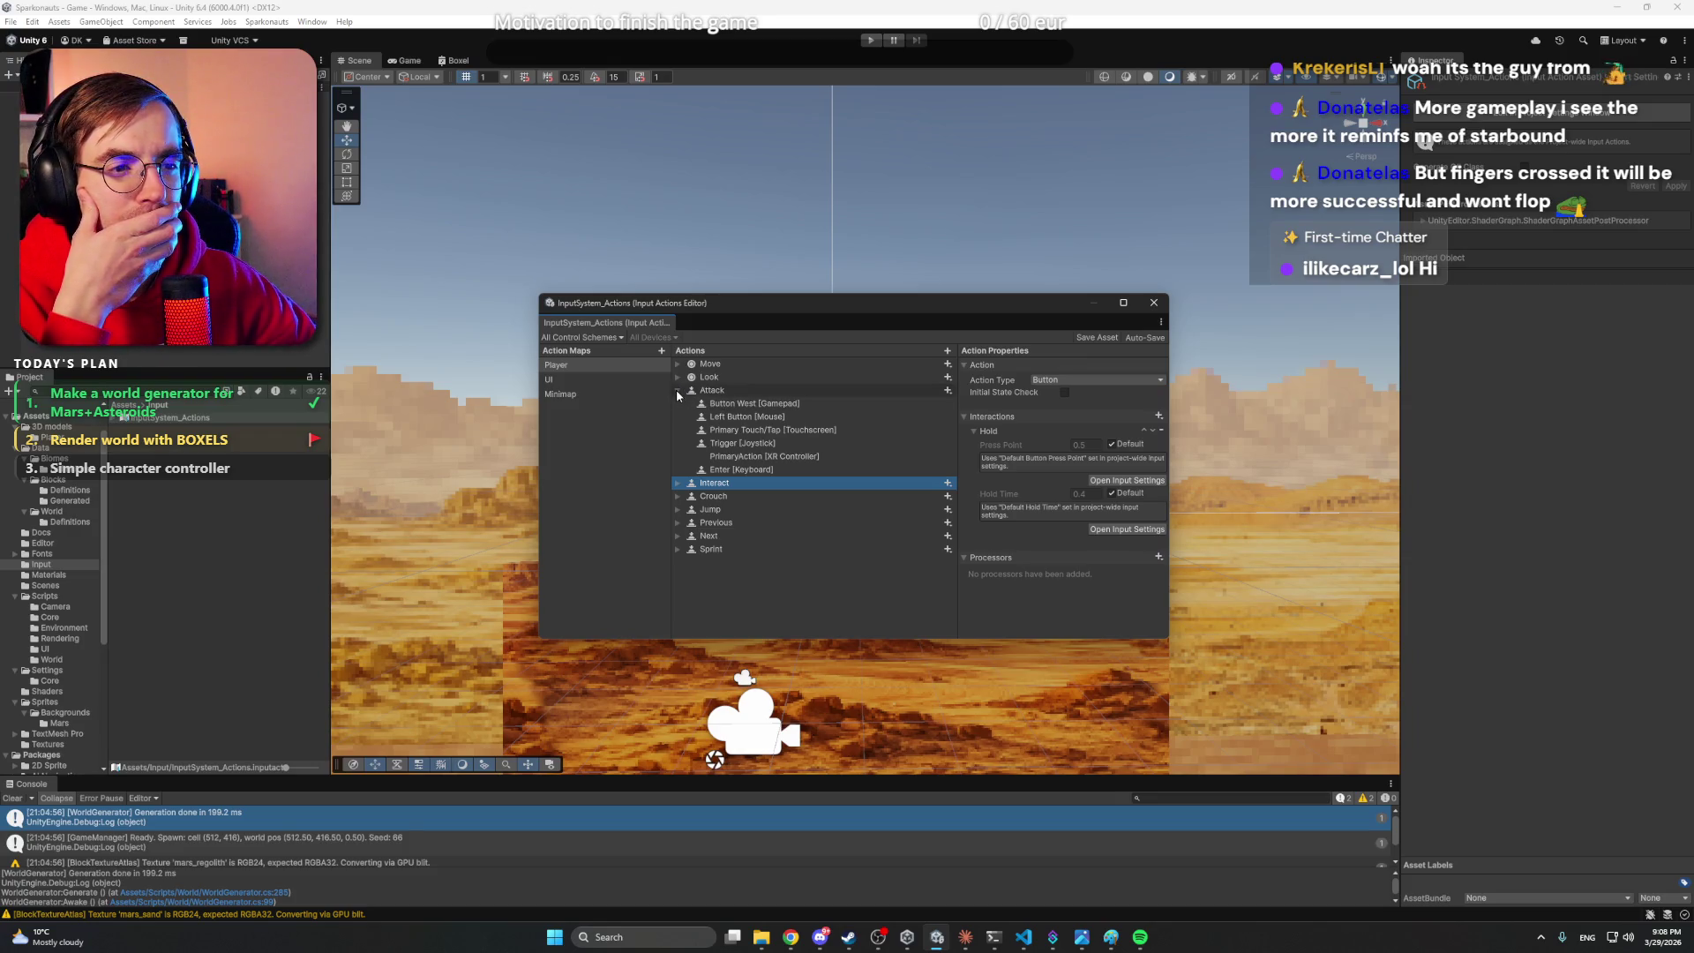
{"action": "double_click", "coordinate": [713, 391]}
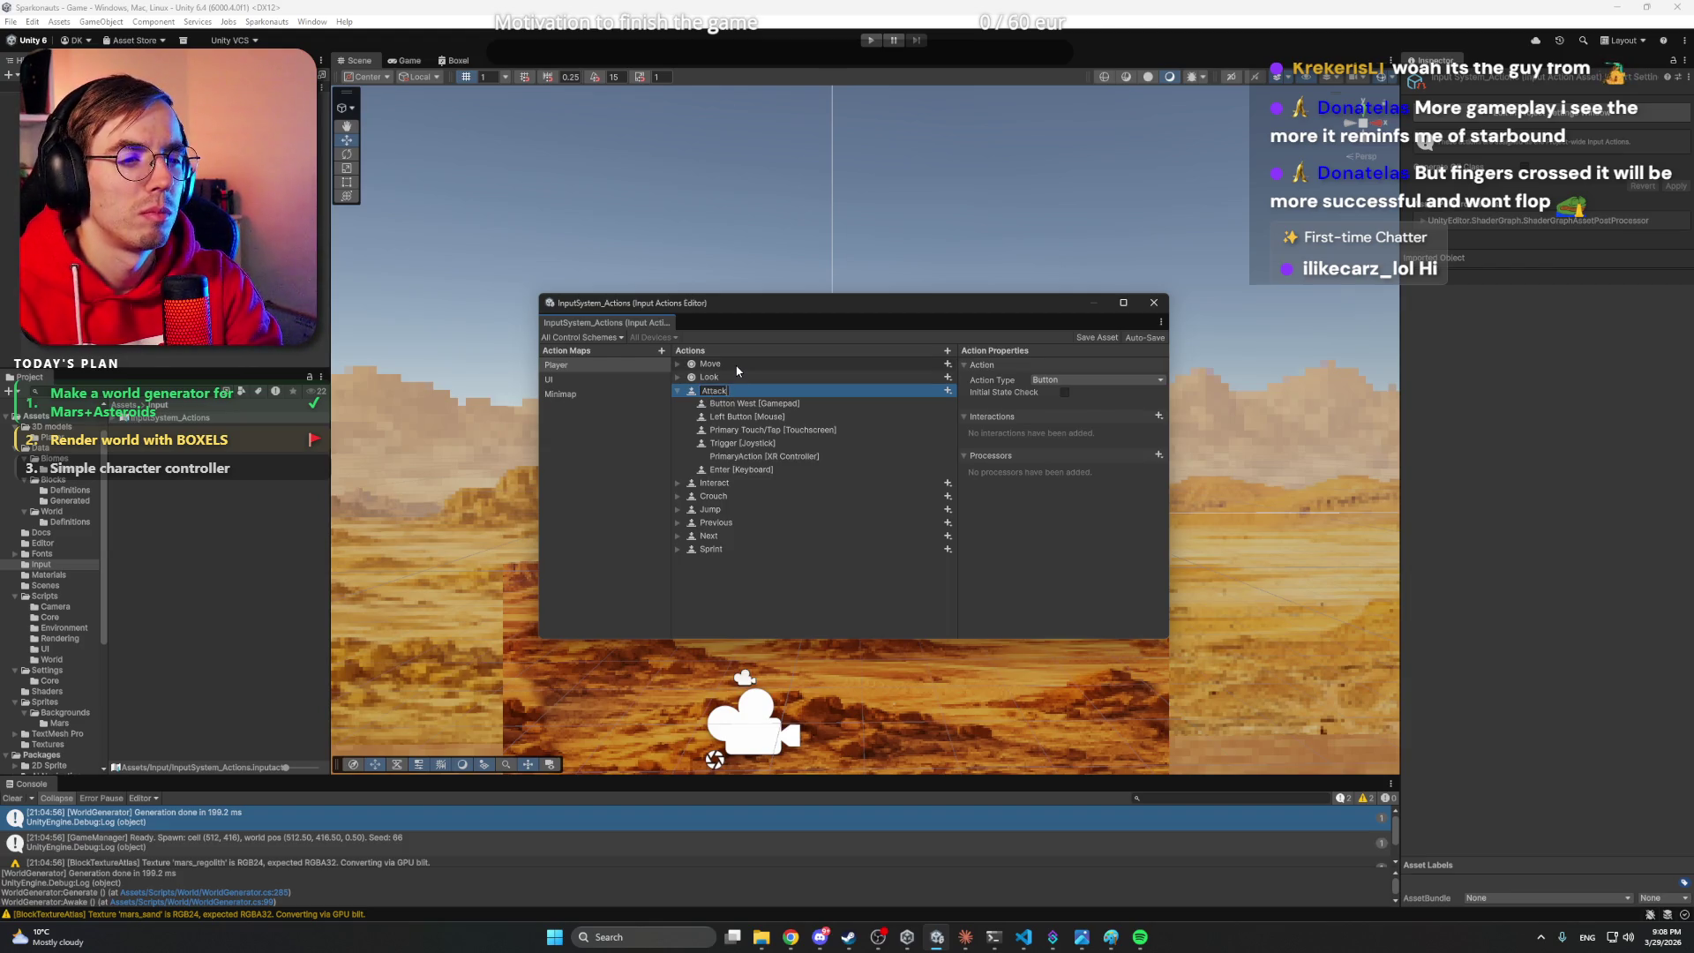
{"action": "type", "text": "Place"}
{"action": "key", "text": "Return"}
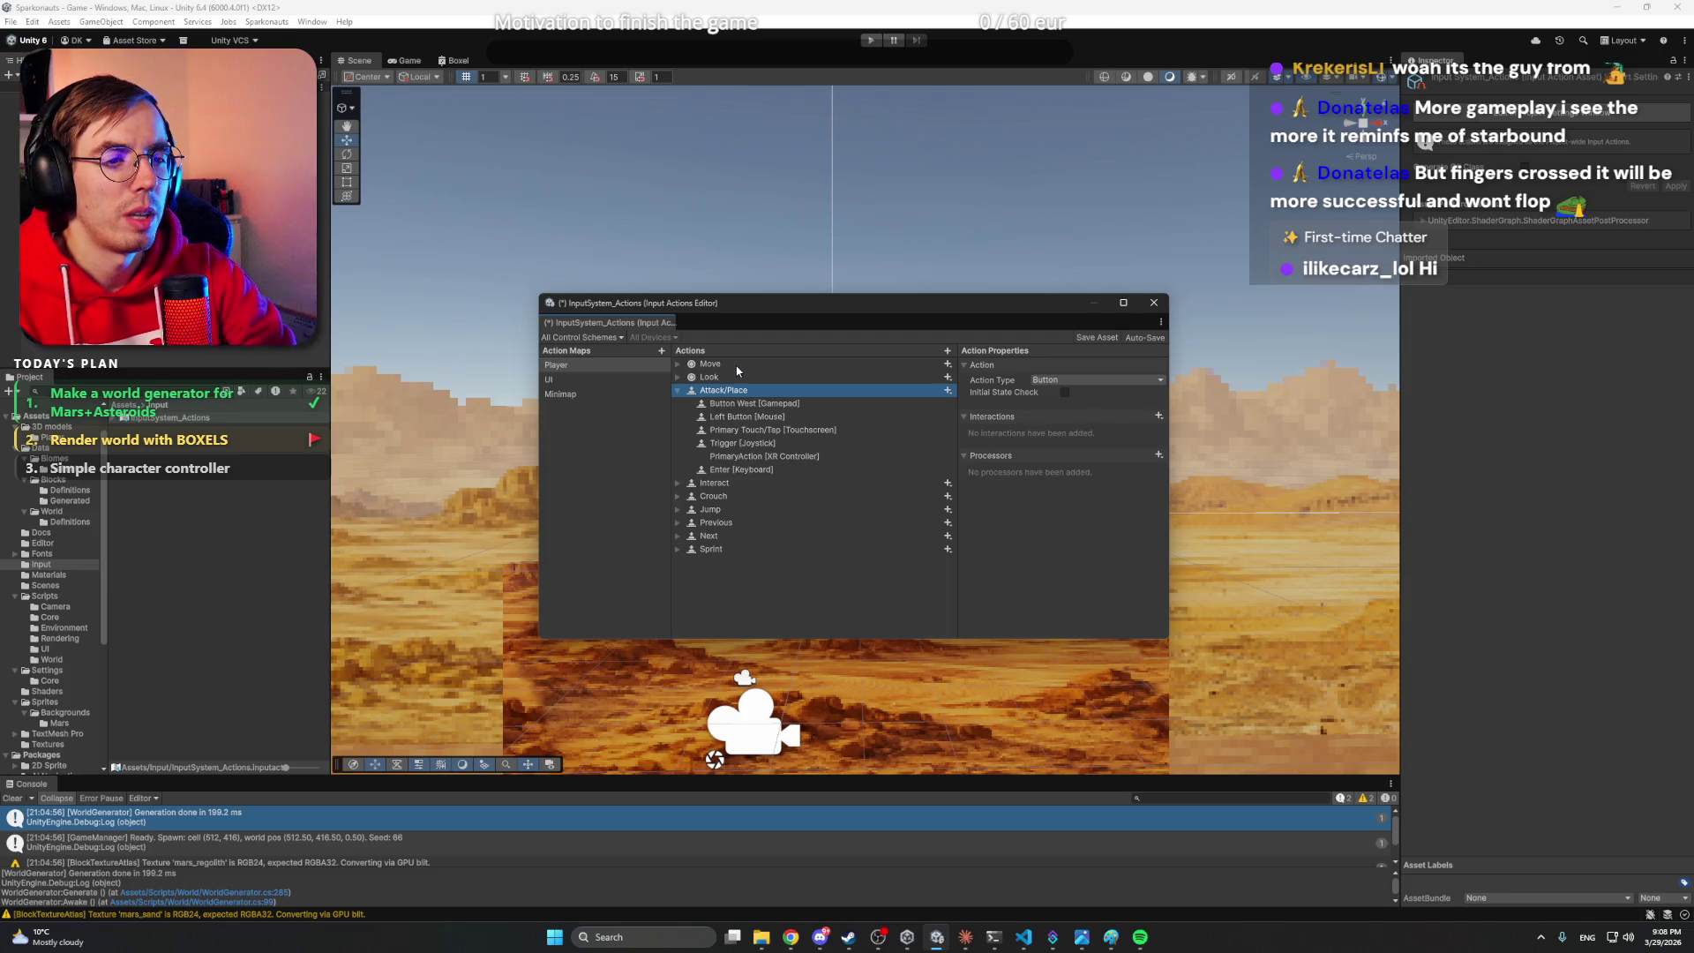
- Add a new action named Place to the Player map
{"action": "left_click", "coordinate": [677, 390]}
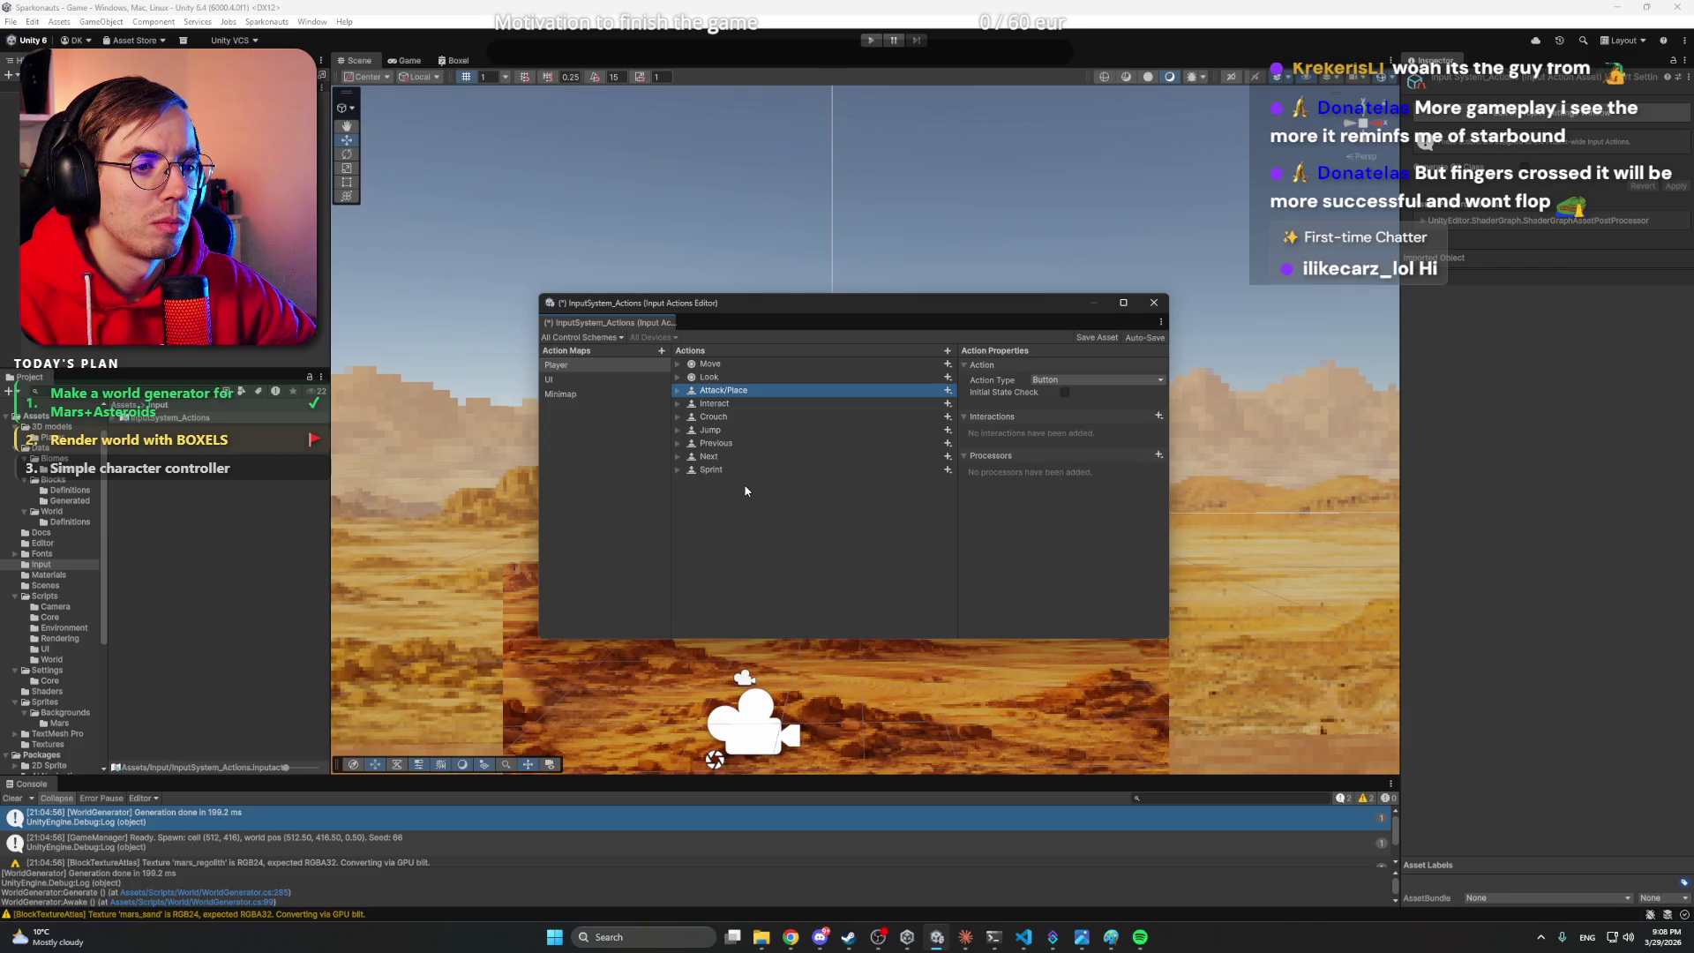
{"action": "left_click", "coordinate": [730, 450]}
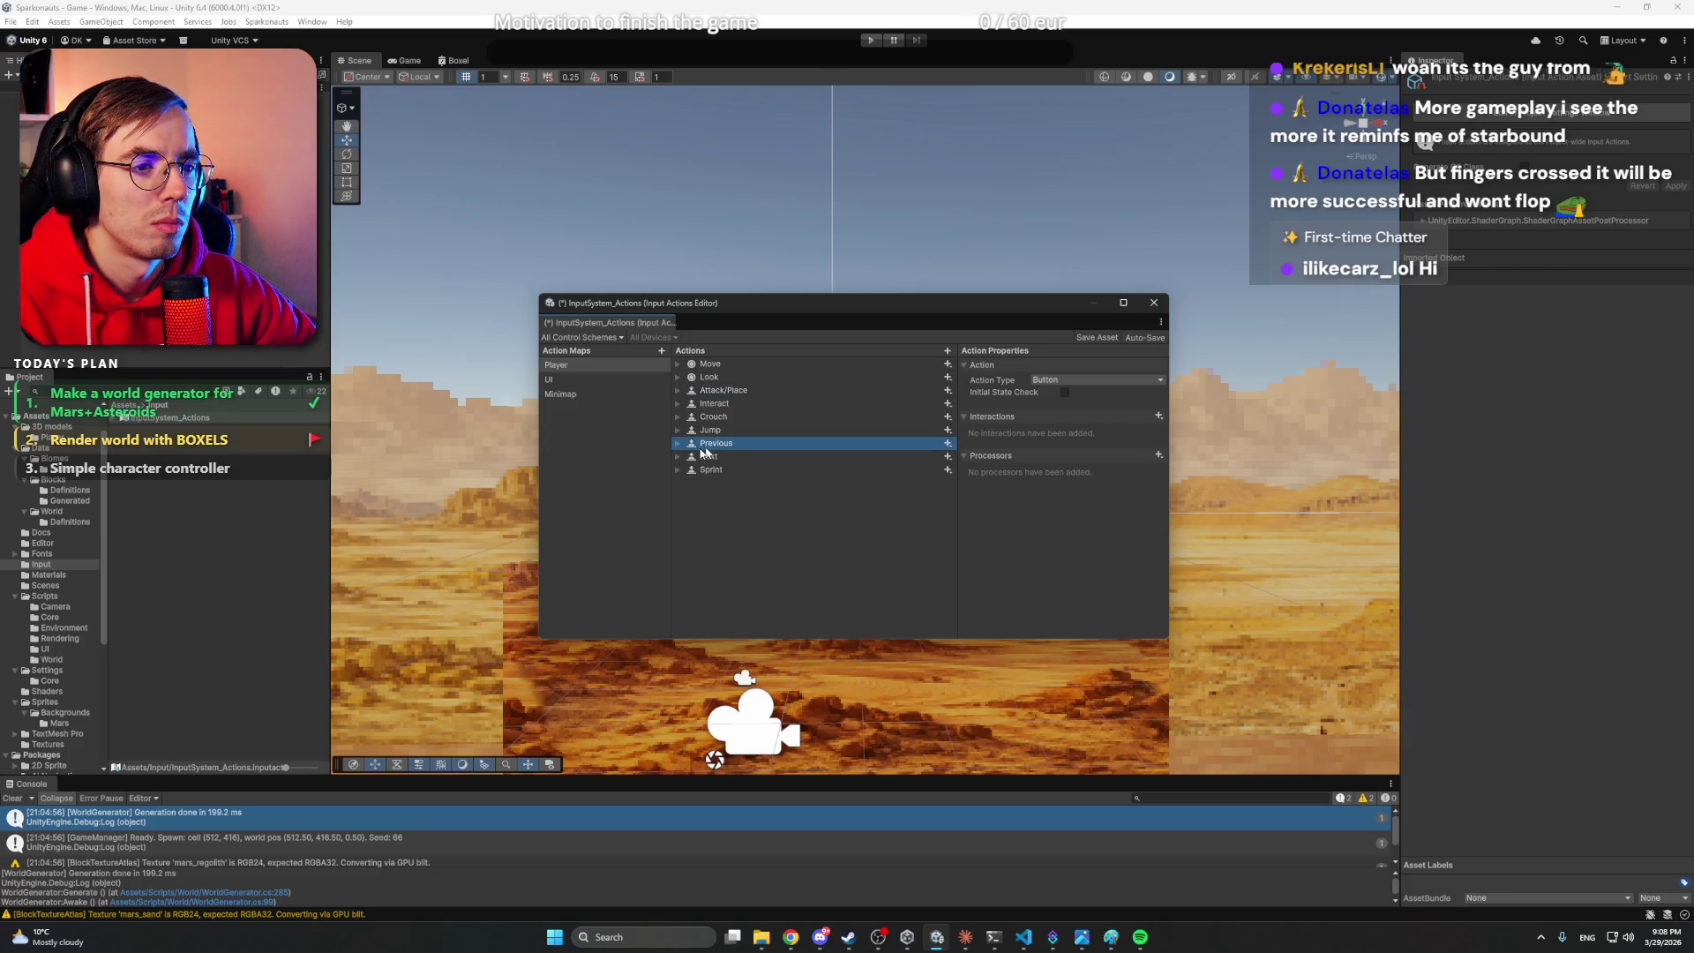
{"action": "left_click", "coordinate": [680, 444]}
{"action": "left_click", "coordinate": [679, 444]}
{"action": "left_click", "coordinate": [737, 391]}
{"action": "right_click", "coordinate": [752, 509]}
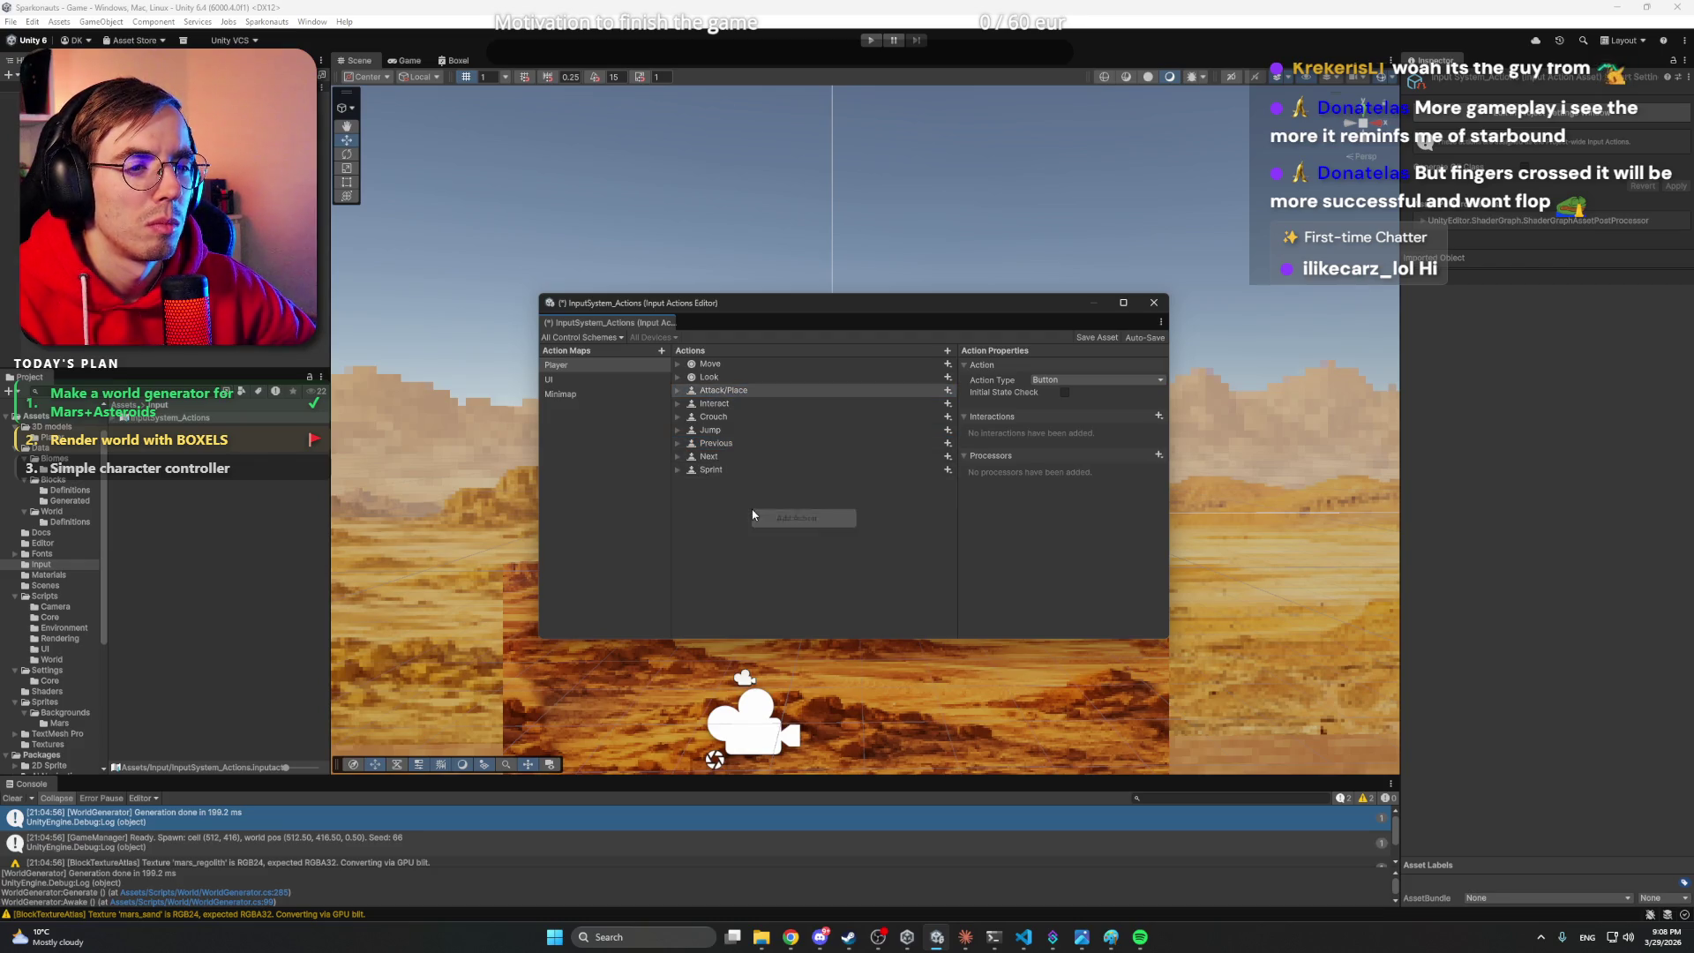
{"action": "left_click", "coordinate": [805, 519]}
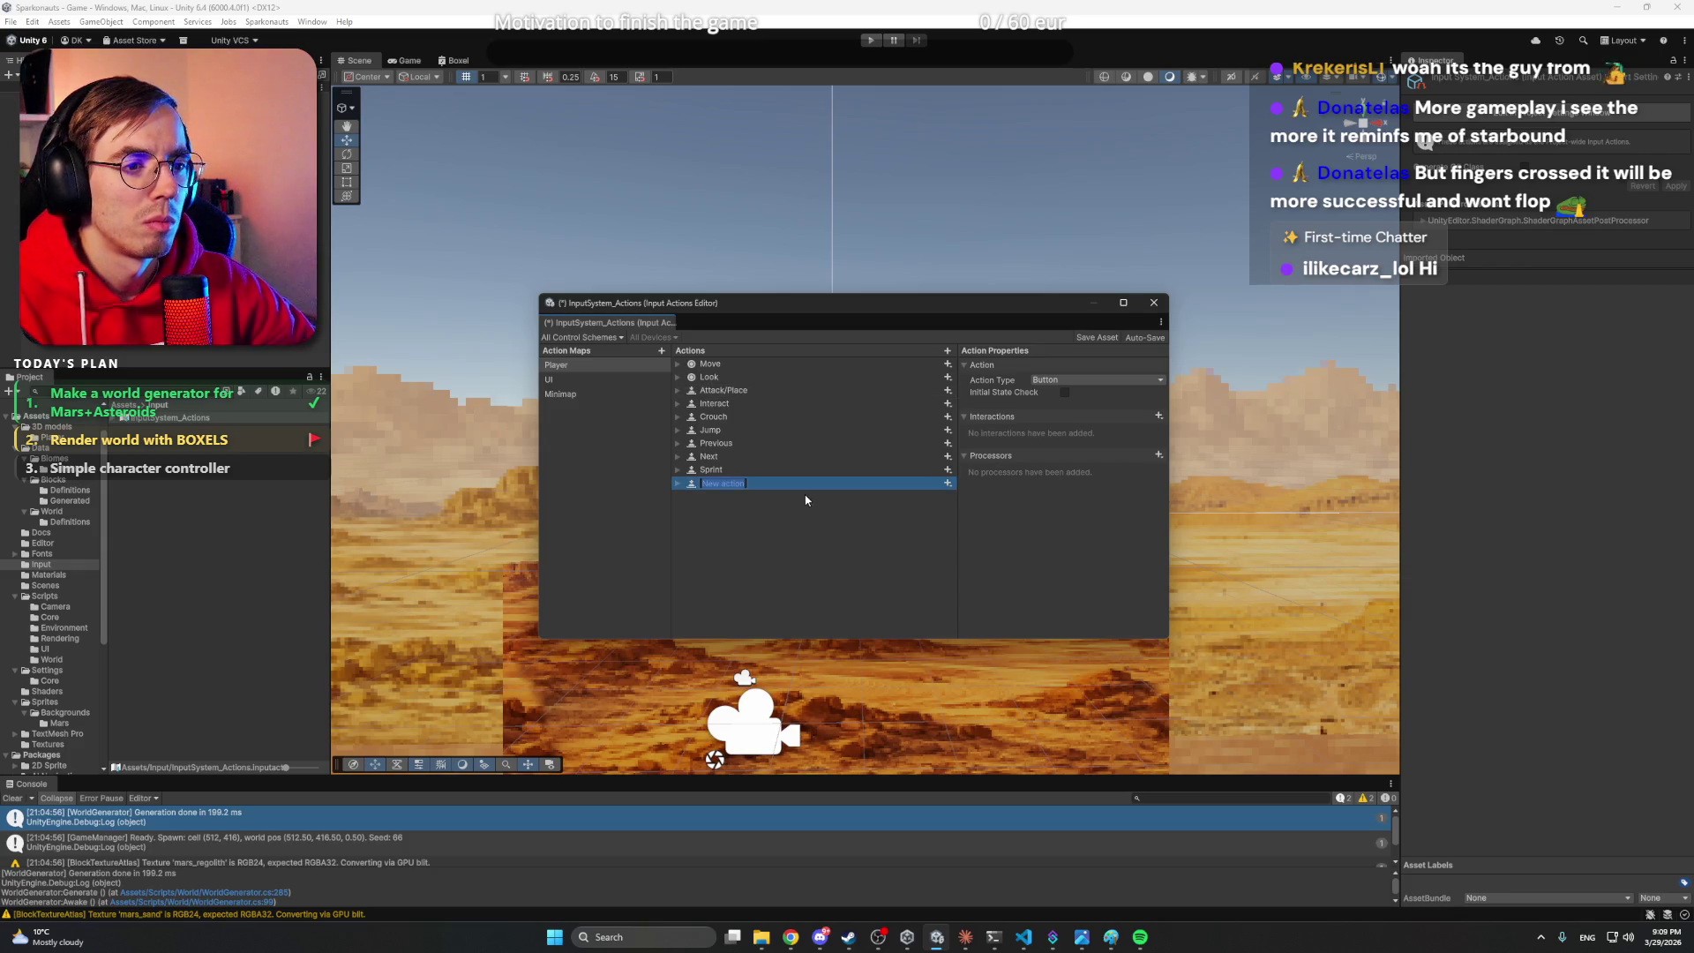
{"action": "type", "text": "Break"}
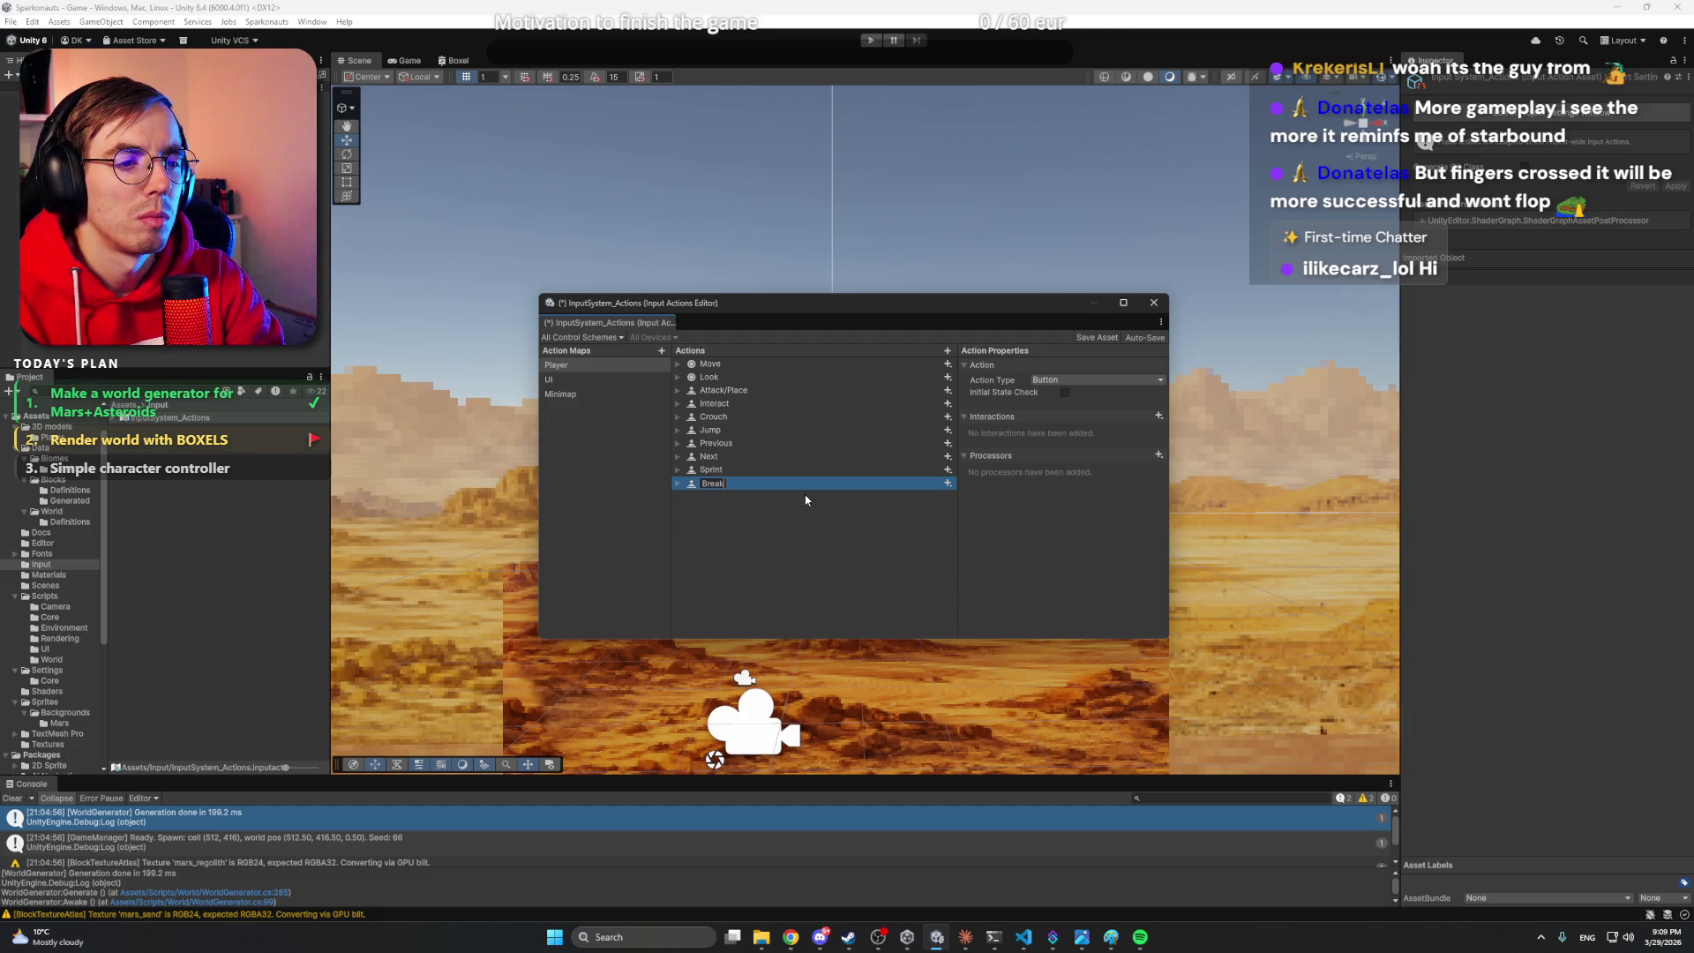
{"action": "key", "text": "BackSpace"}
{"action": "key", "text": "BackSpace"}
{"action": "key", "text": "BackSpace"}
{"action": "key", "text": "BackSpace"}
{"action": "key", "text": "BackSpace"}
{"action": "type", "text": "Place"}
{"action": "key", "text": "Return"}
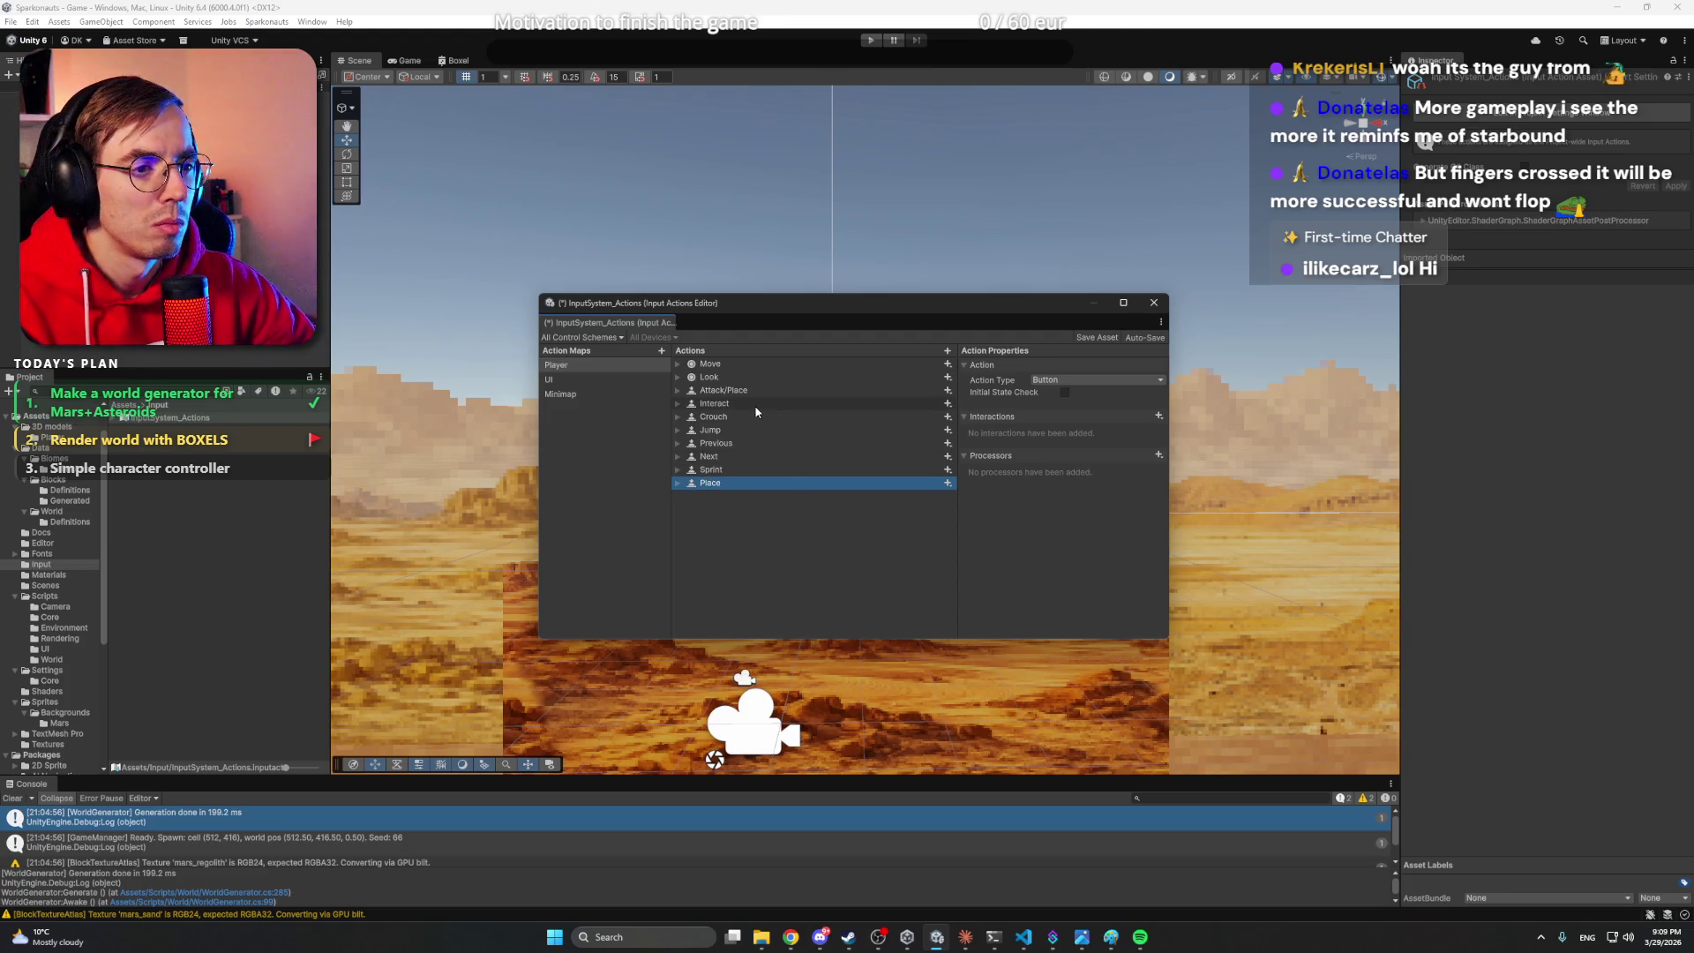
- Move Place directly below Attack/Place and rename Attack/Place to Break
{"action": "left_click_drag", "start_coordinate": [712, 485], "coordinate": [741, 396]}
{"action": "double_click", "coordinate": [741, 396]}
{"action": "key", "text": "BackSpace"}
{"action": "key", "text": "BackSpace"}
{"action": "key", "text": "BackSpace"}
{"action": "type", "text": "B"}
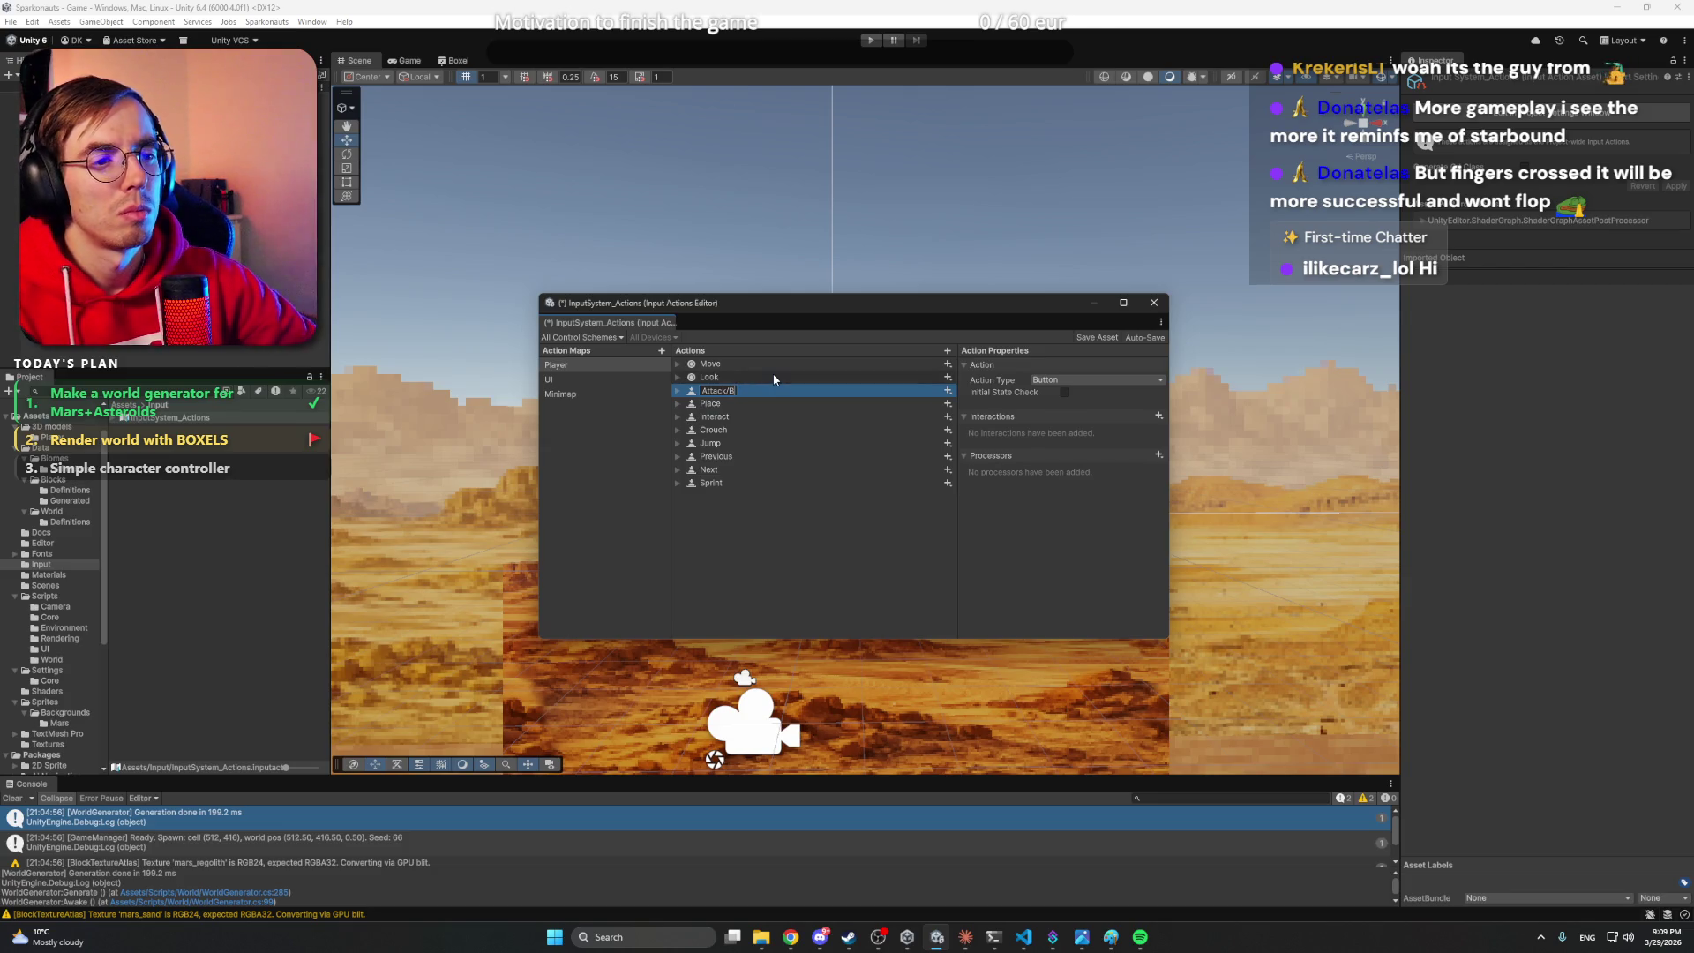
{"action": "type", "text": "reak"}
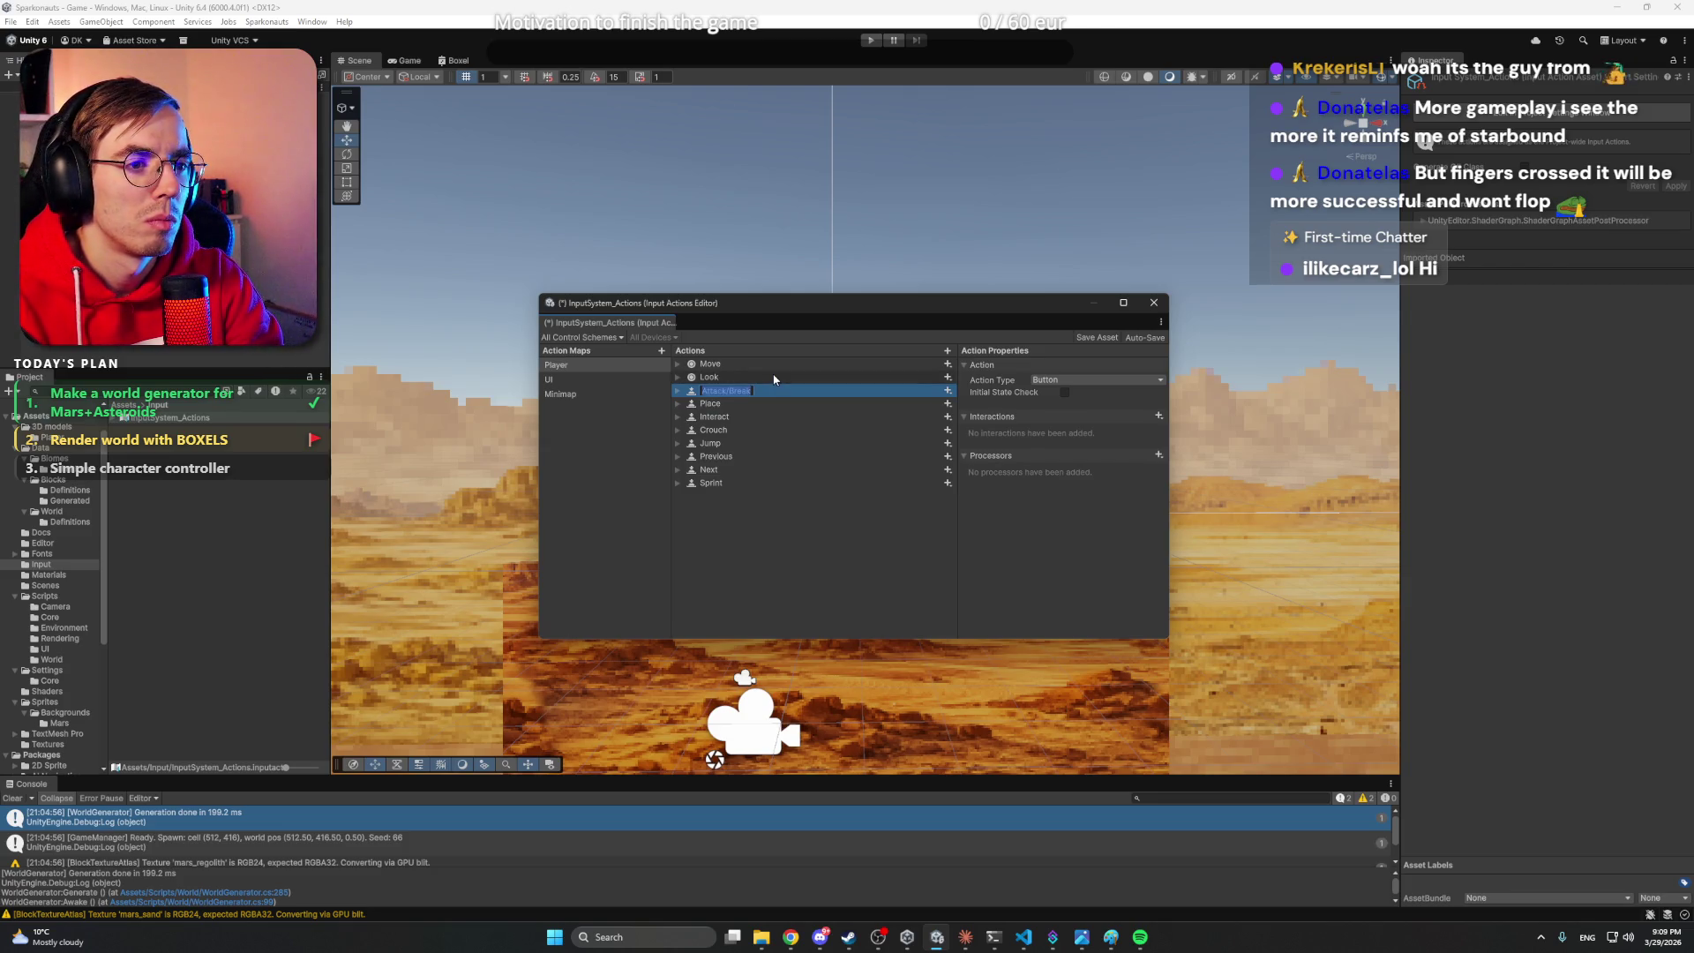
{"action": "type", "text": "Break"}
{"action": "key", "text": "Return"}
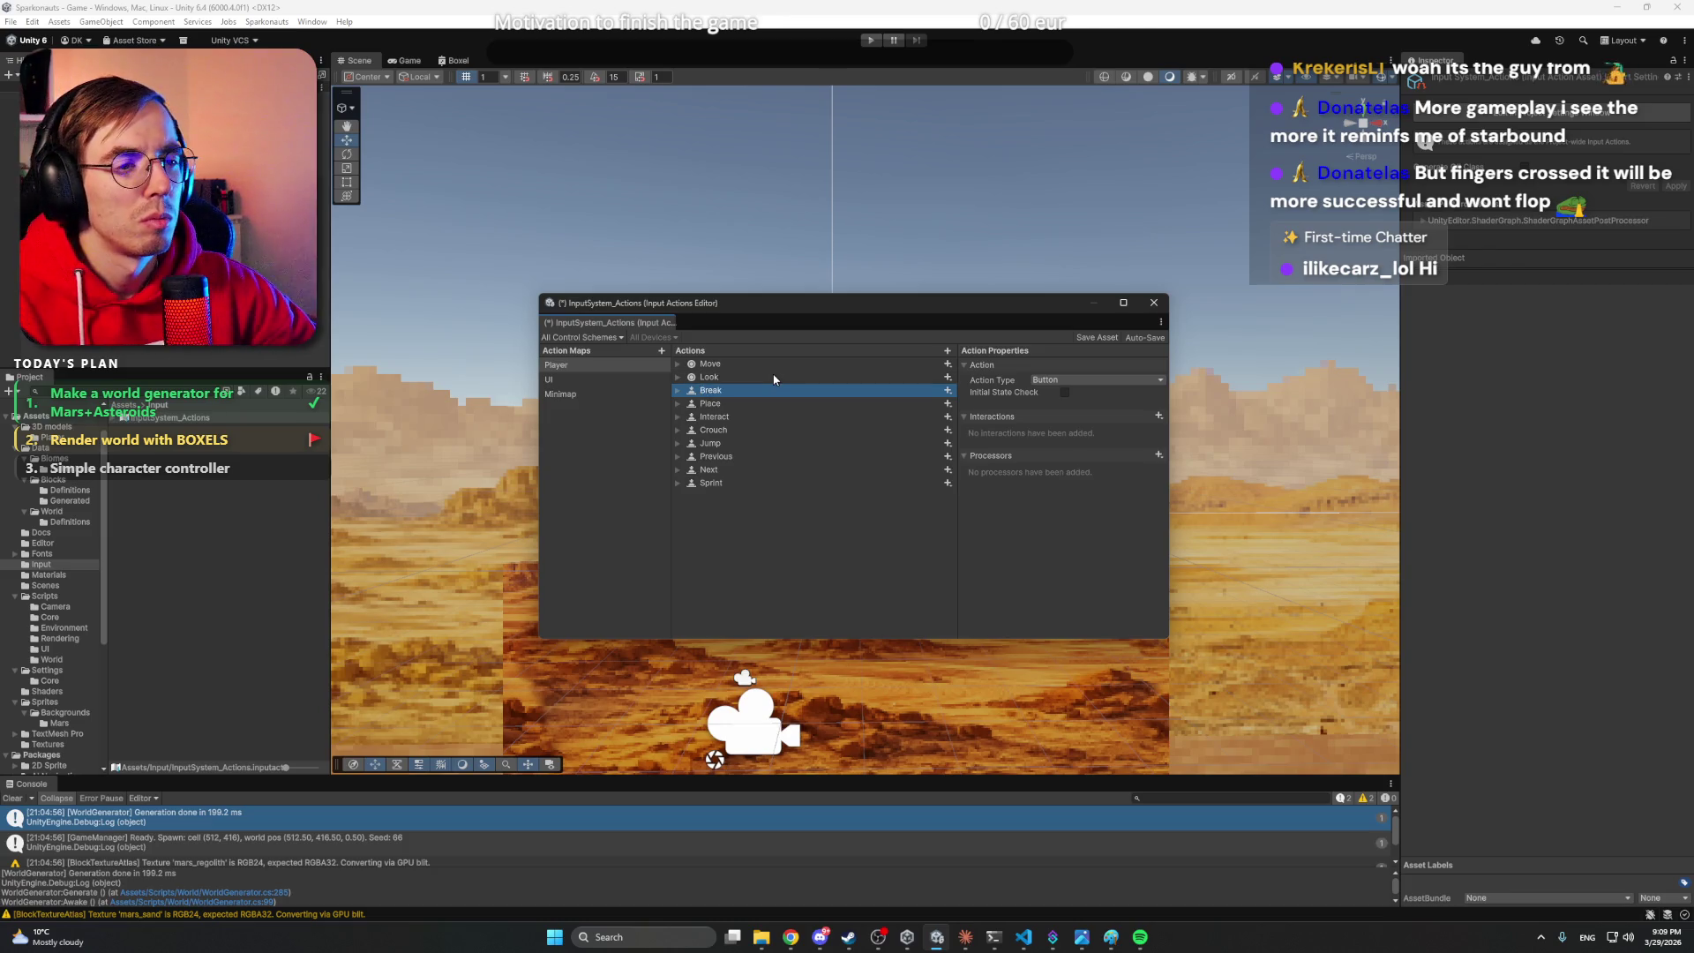
- Check Break's bindings and begin adding a binding to the Place action
{"action": "left_click", "coordinate": [734, 402]}
{"action": "left_click", "coordinate": [723, 397]}
{"action": "left_click", "coordinate": [680, 393]}
{"action": "left_click", "coordinate": [680, 393]}
{"action": "left_click", "coordinate": [706, 405]}
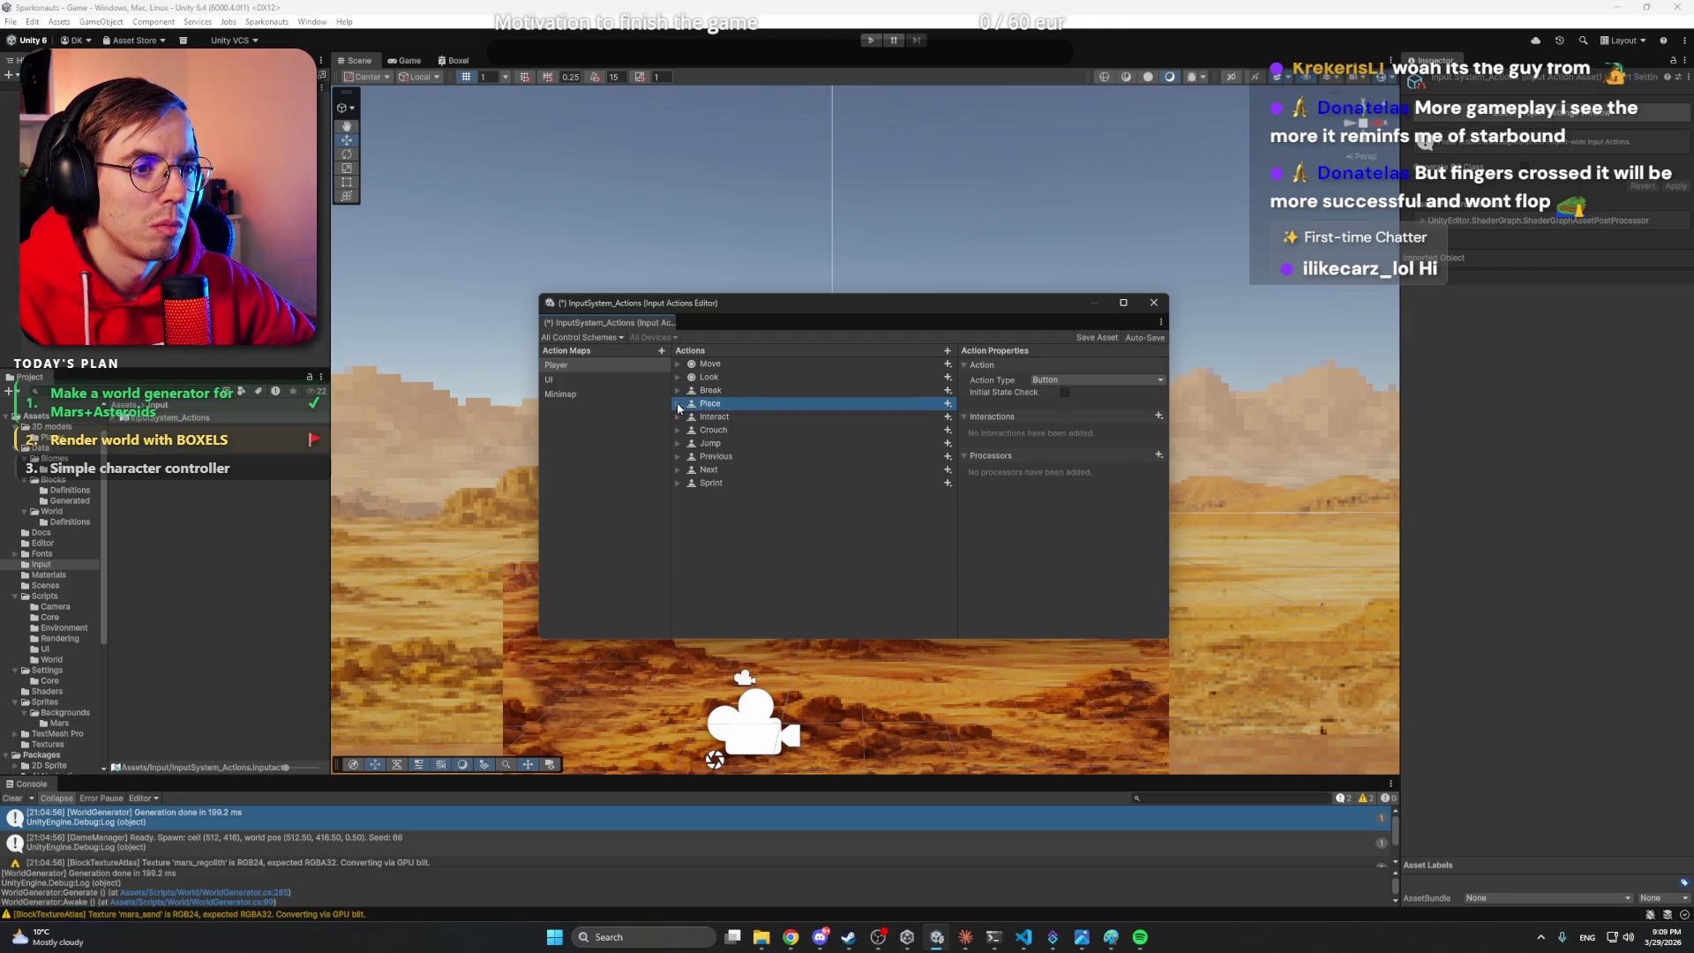
{"action": "left_click", "coordinate": [679, 403]}
{"action": "left_click", "coordinate": [948, 404]}
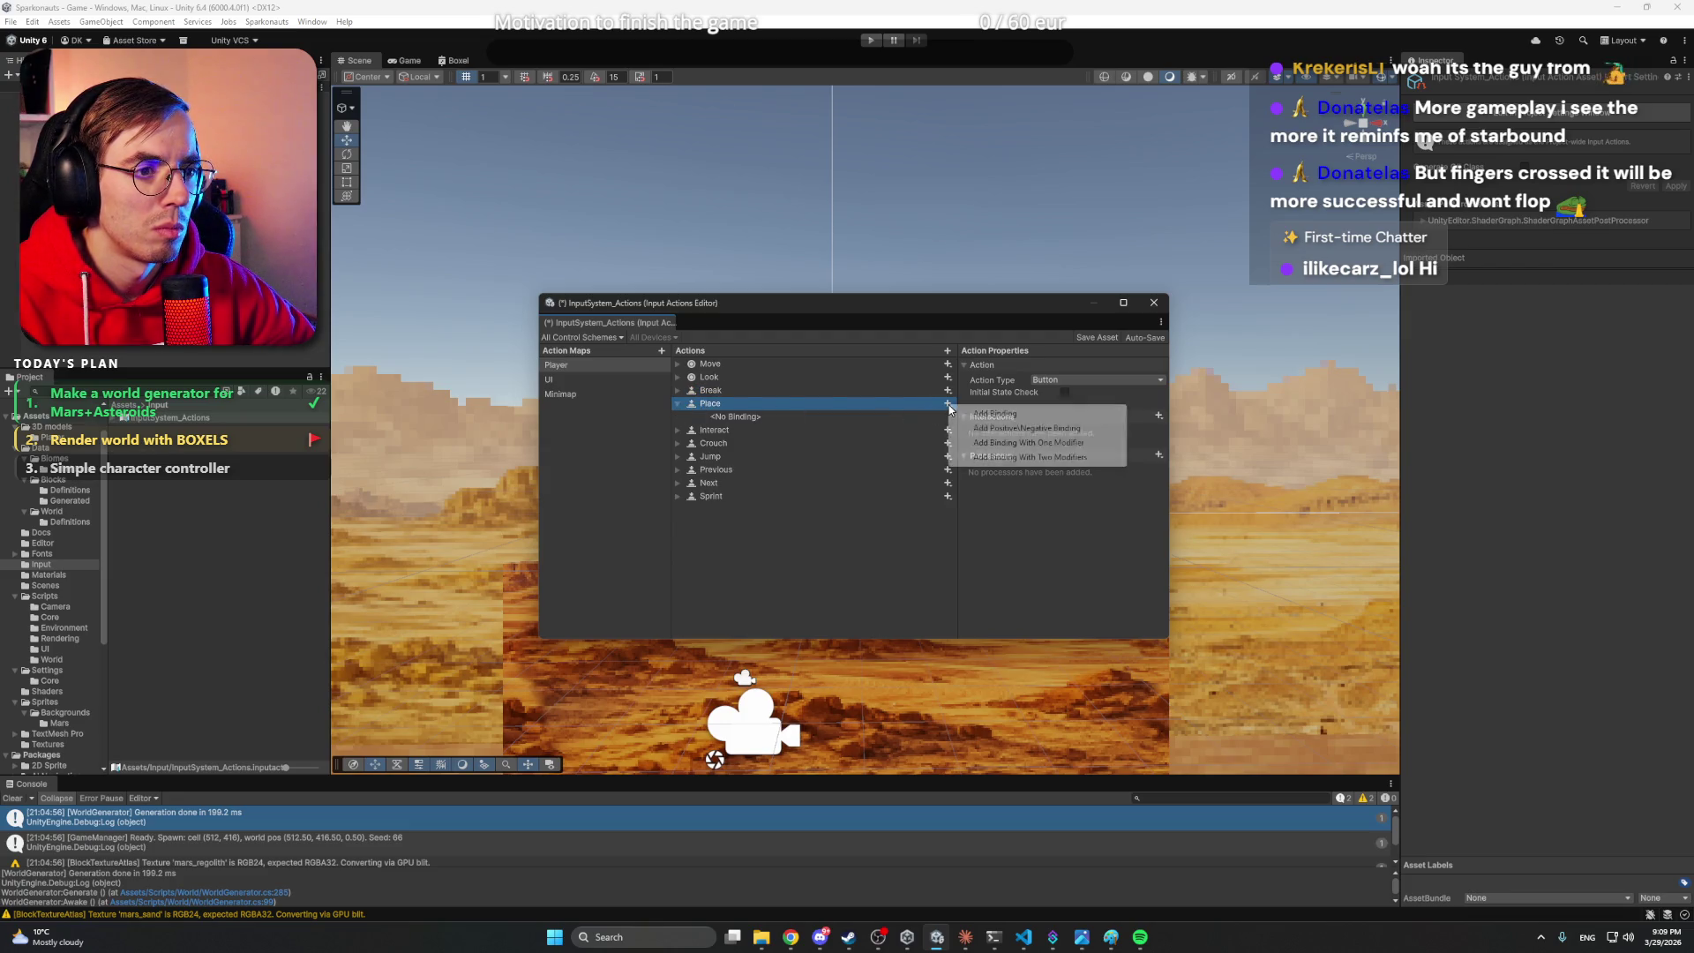
- Add an empty binding under Place and compare it with Break's Left Button [Mouse] binding
{"action": "left_click", "coordinate": [1003, 415]}
{"action": "key", "text": "Delete"}
{"action": "key", "text": "Up"}
{"action": "key", "text": "Up"}
{"action": "key", "text": "Up"}
{"action": "key", "text": "Right"}
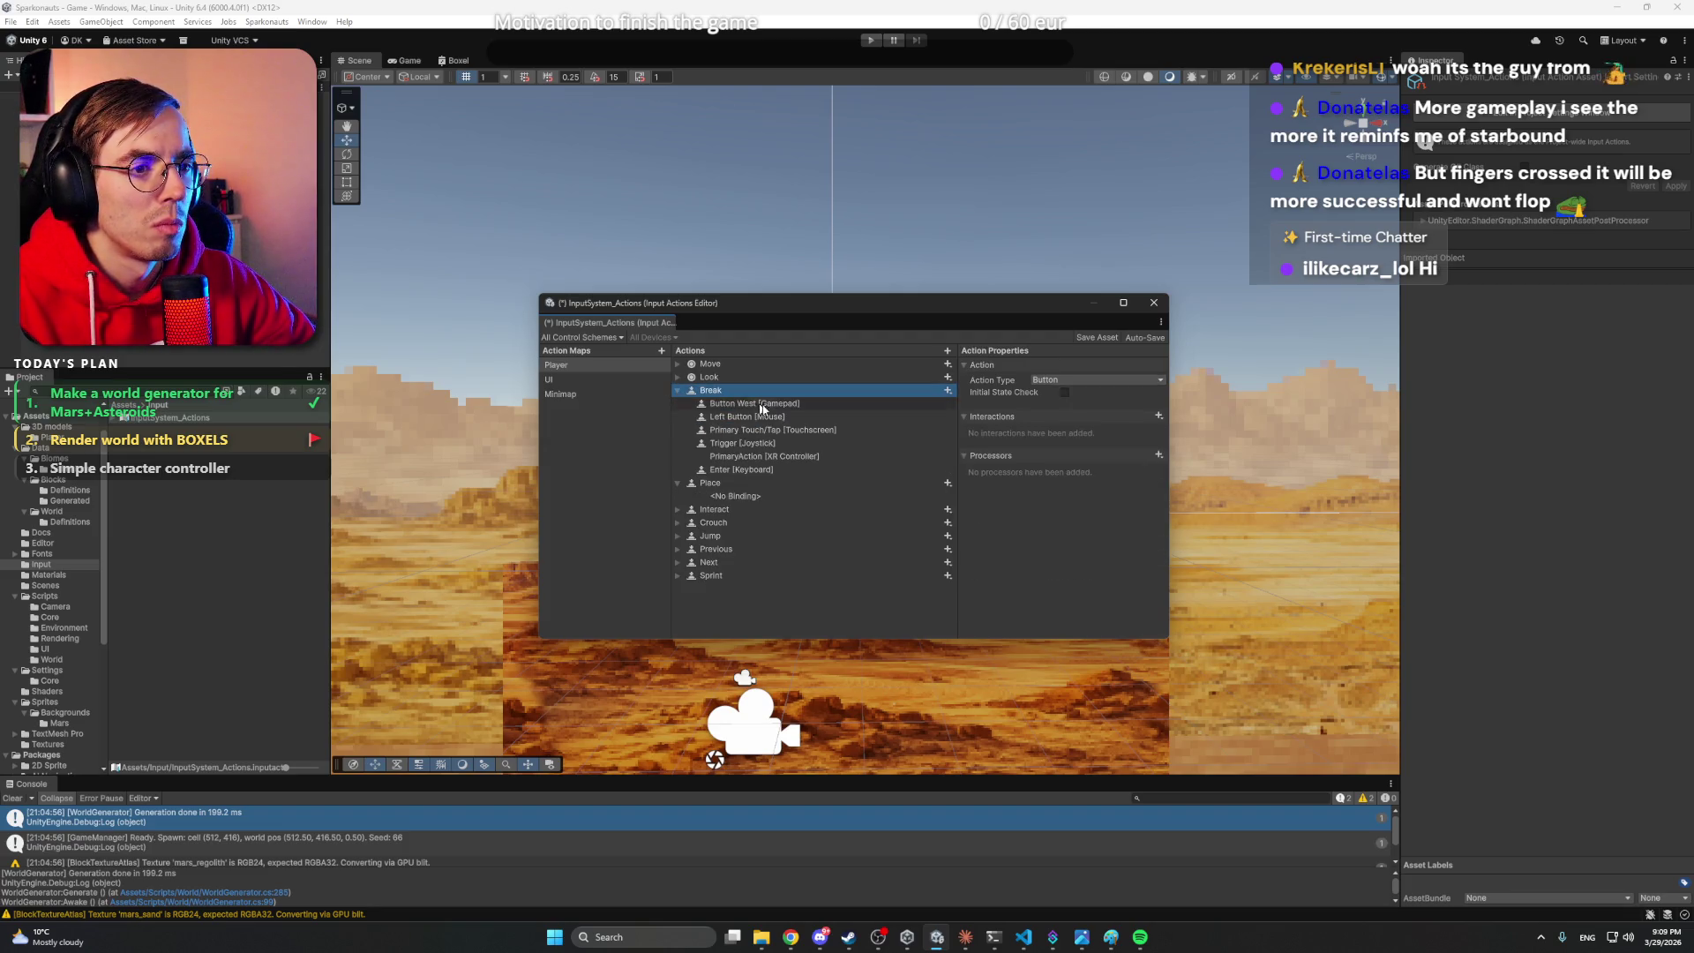
{"action": "left_click", "coordinate": [796, 420]}
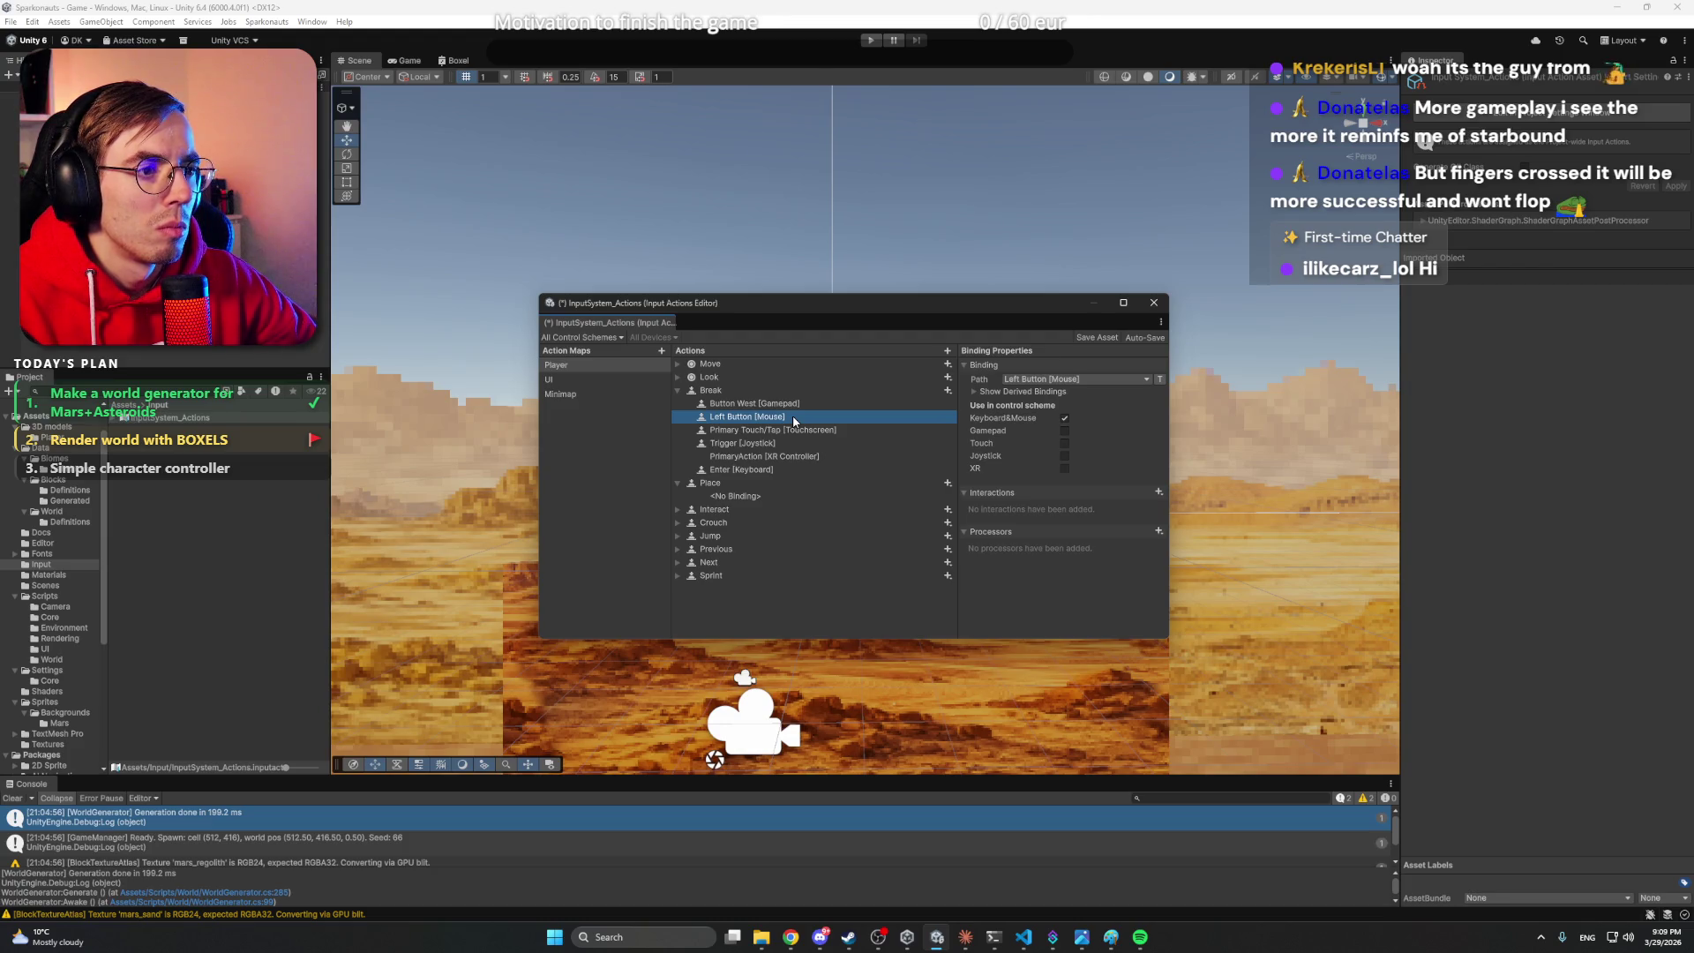
{"action": "left_click", "coordinate": [758, 496]}
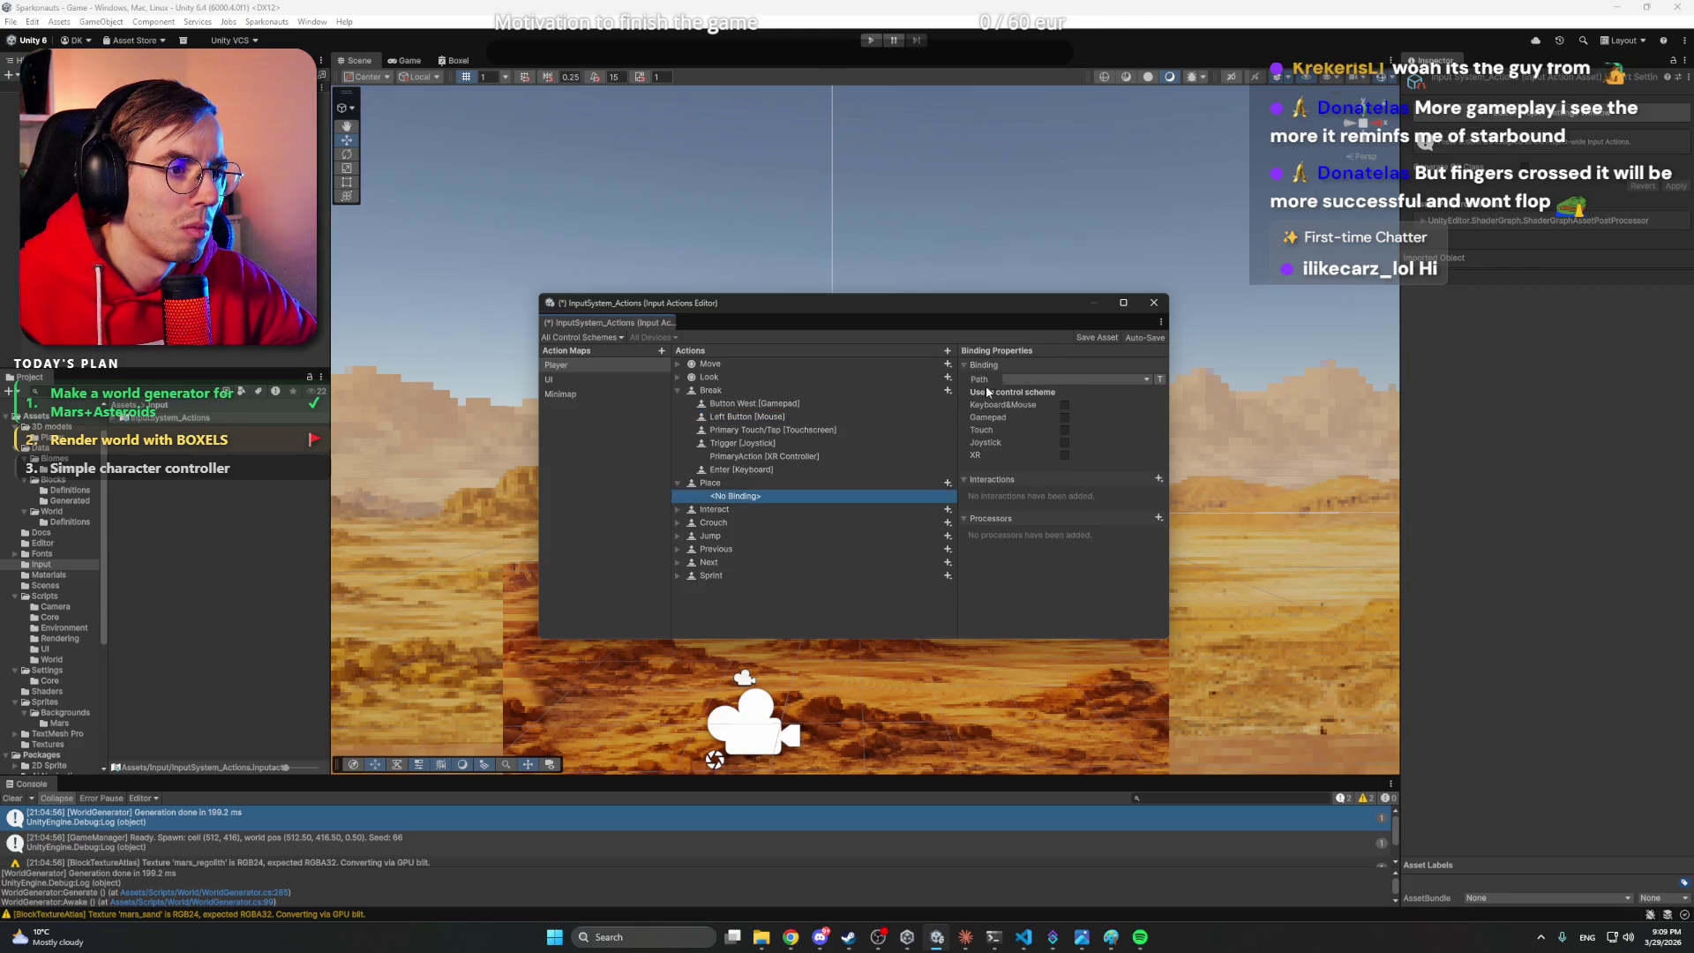
{"action": "left_click", "coordinate": [1059, 380]}
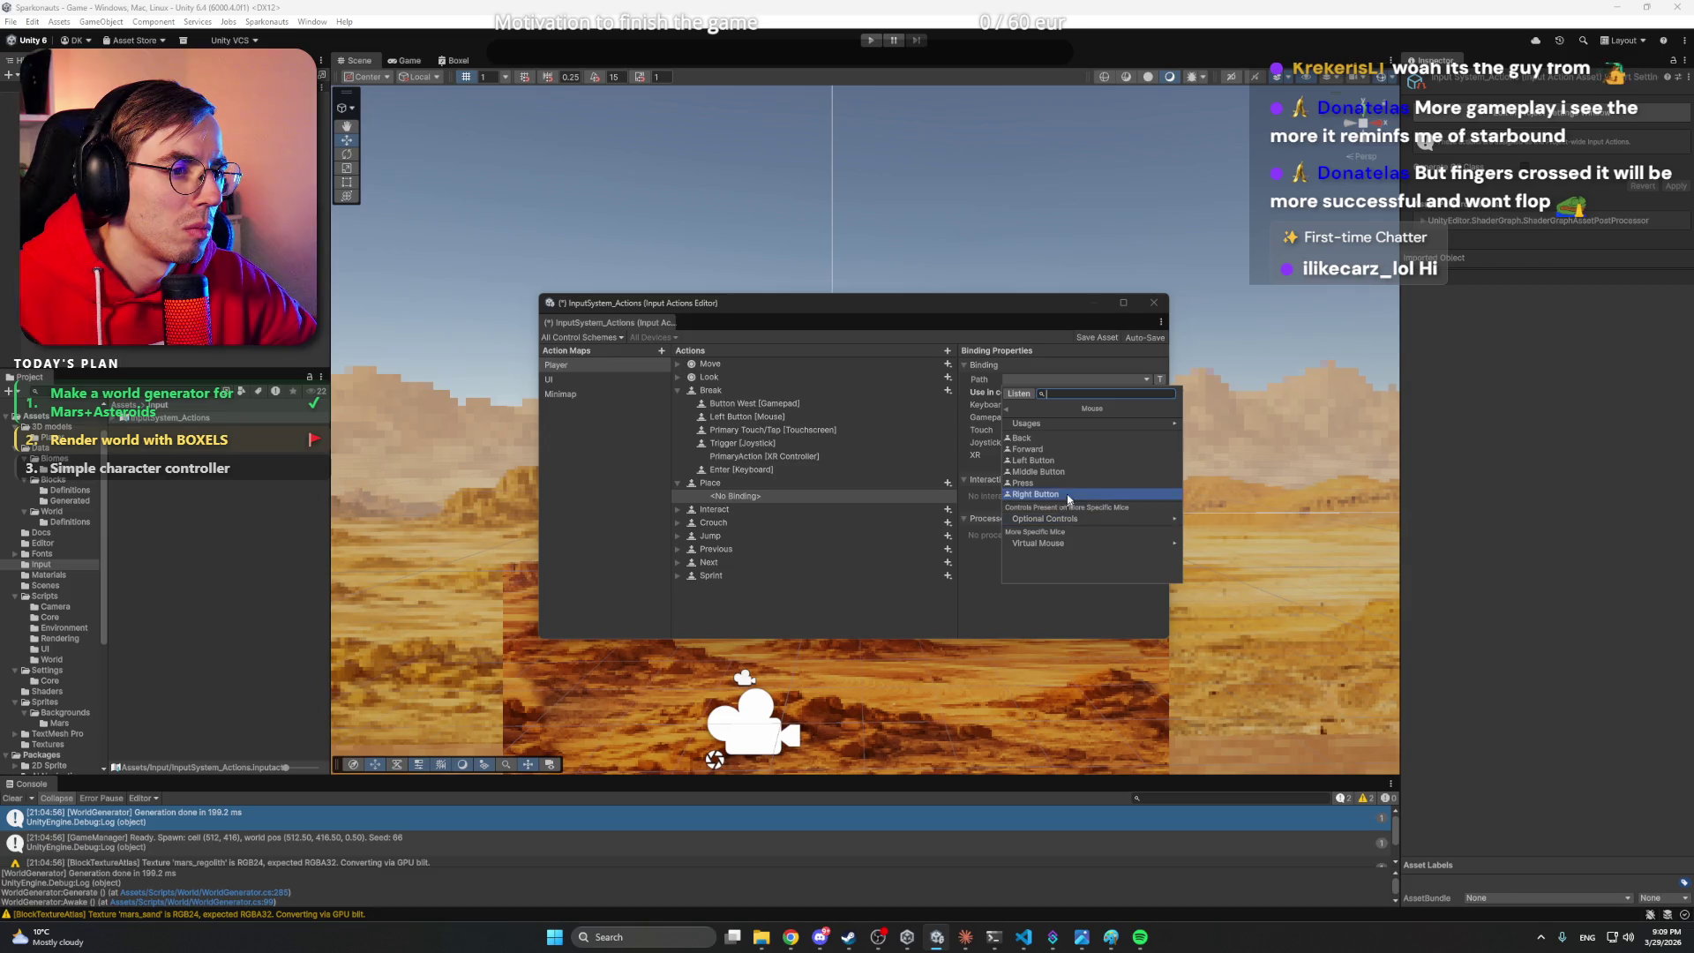
{"action": "left_click", "coordinate": [1008, 407]}
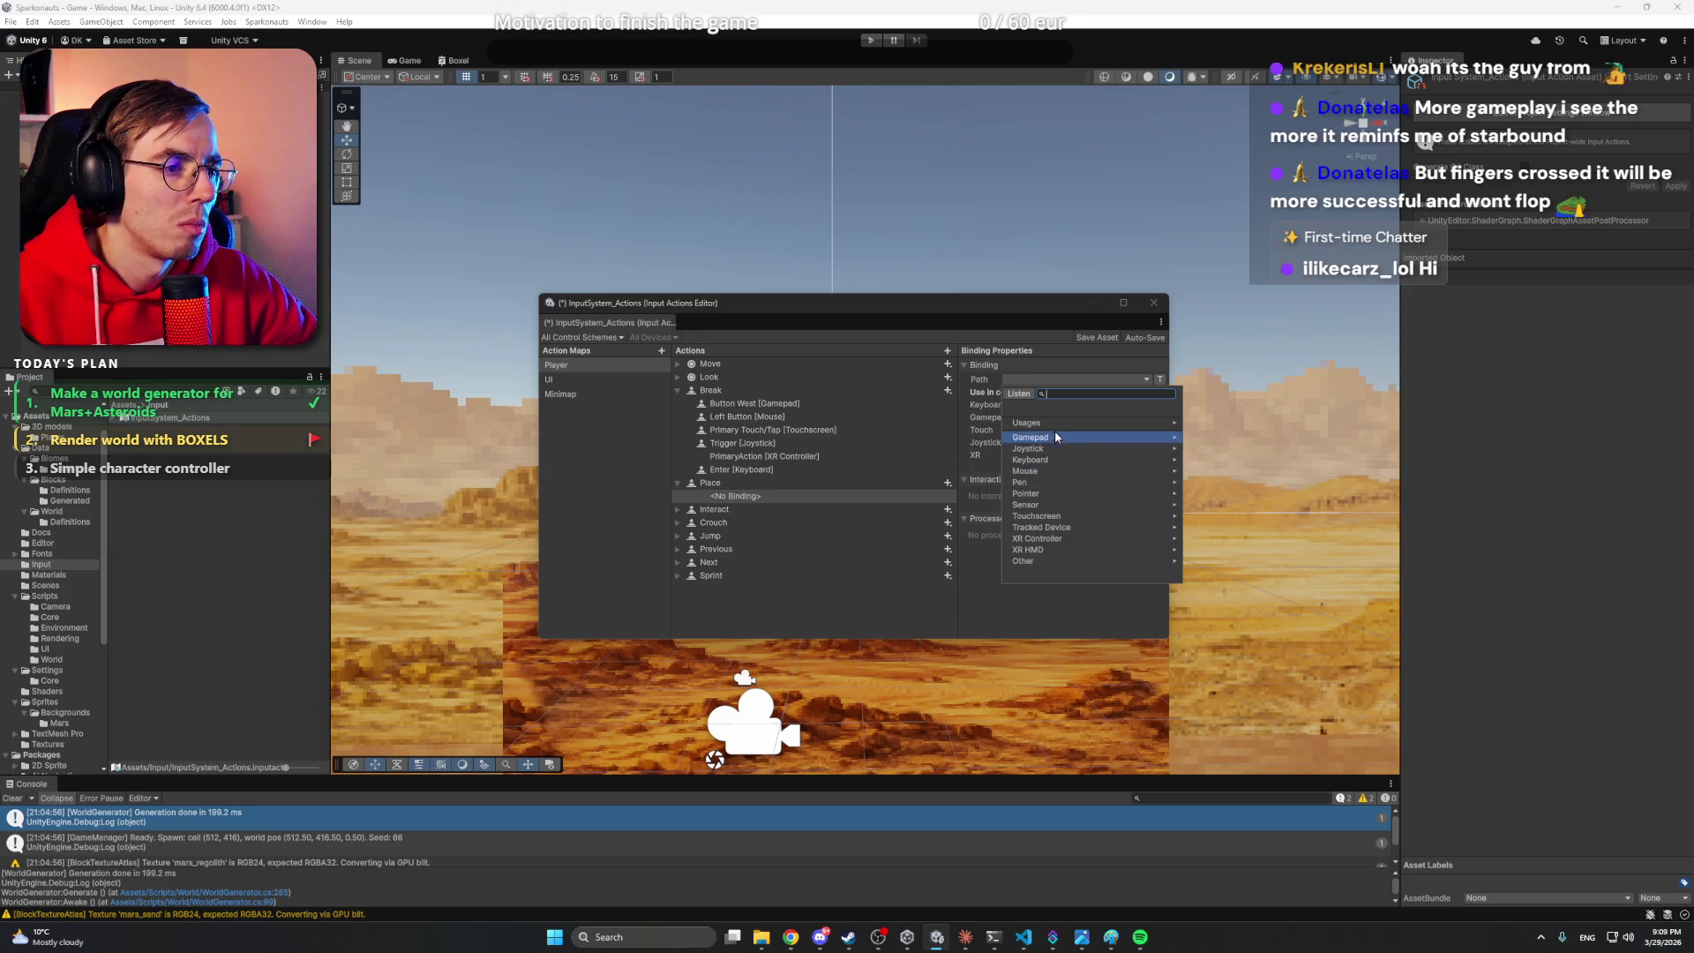
{"action": "left_click", "coordinate": [1038, 342]}
{"action": "left_click", "coordinate": [1033, 380]}
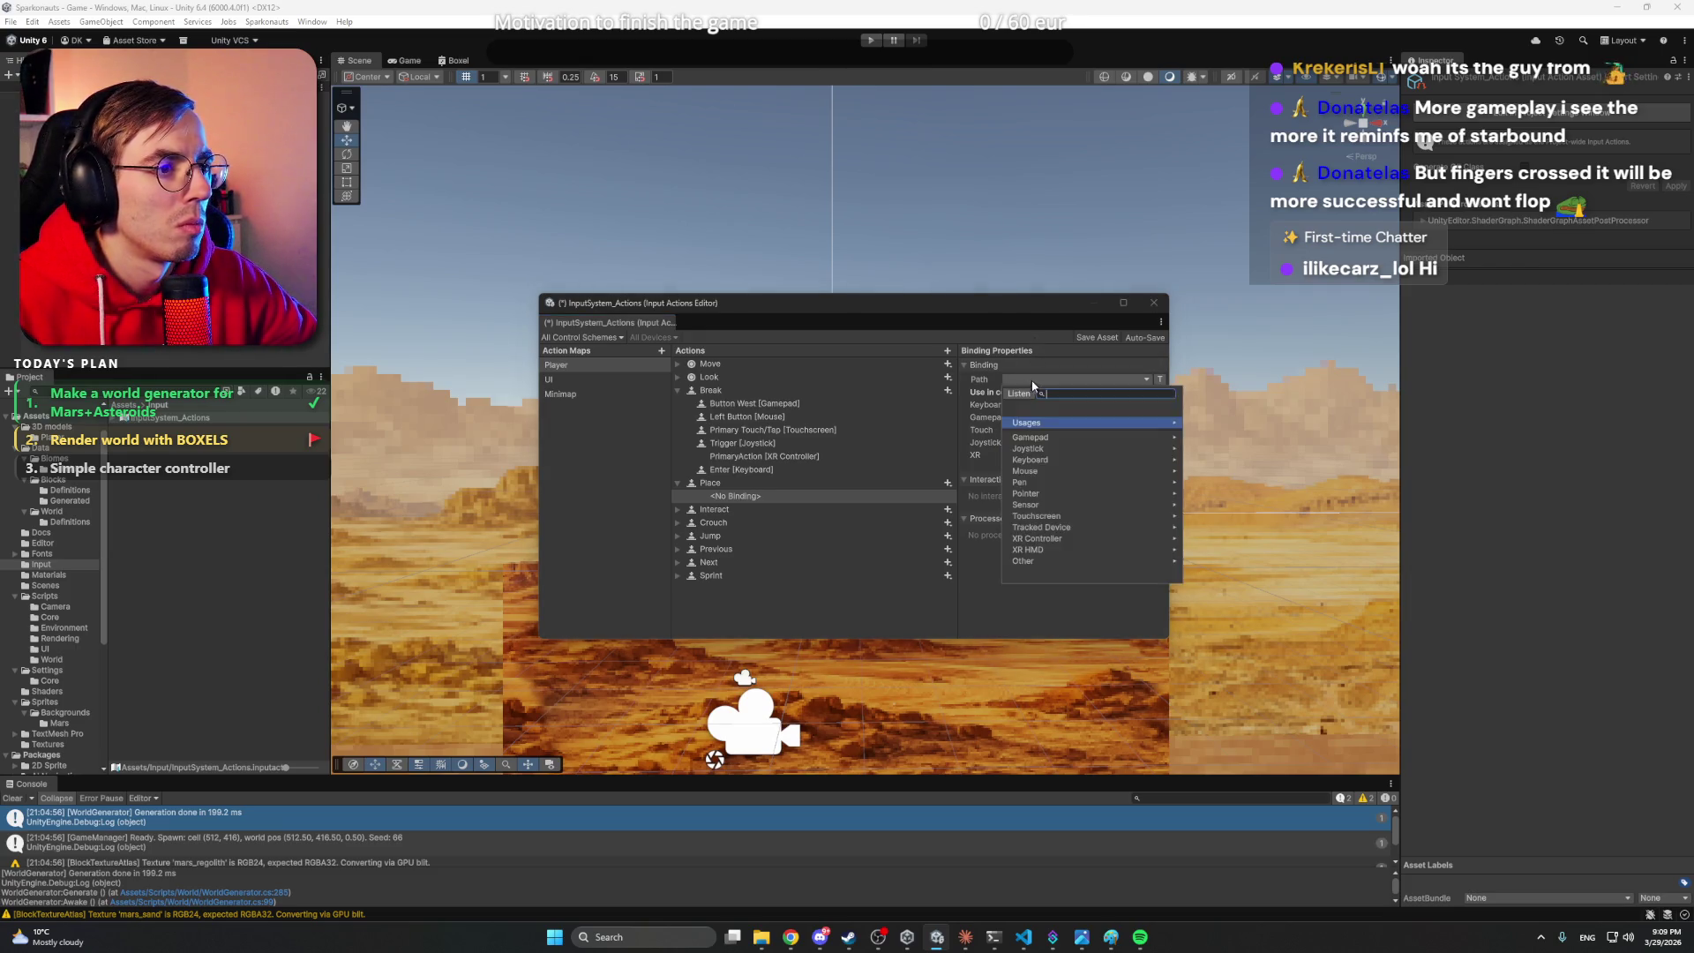
{"action": "key", "text": "Escape"}
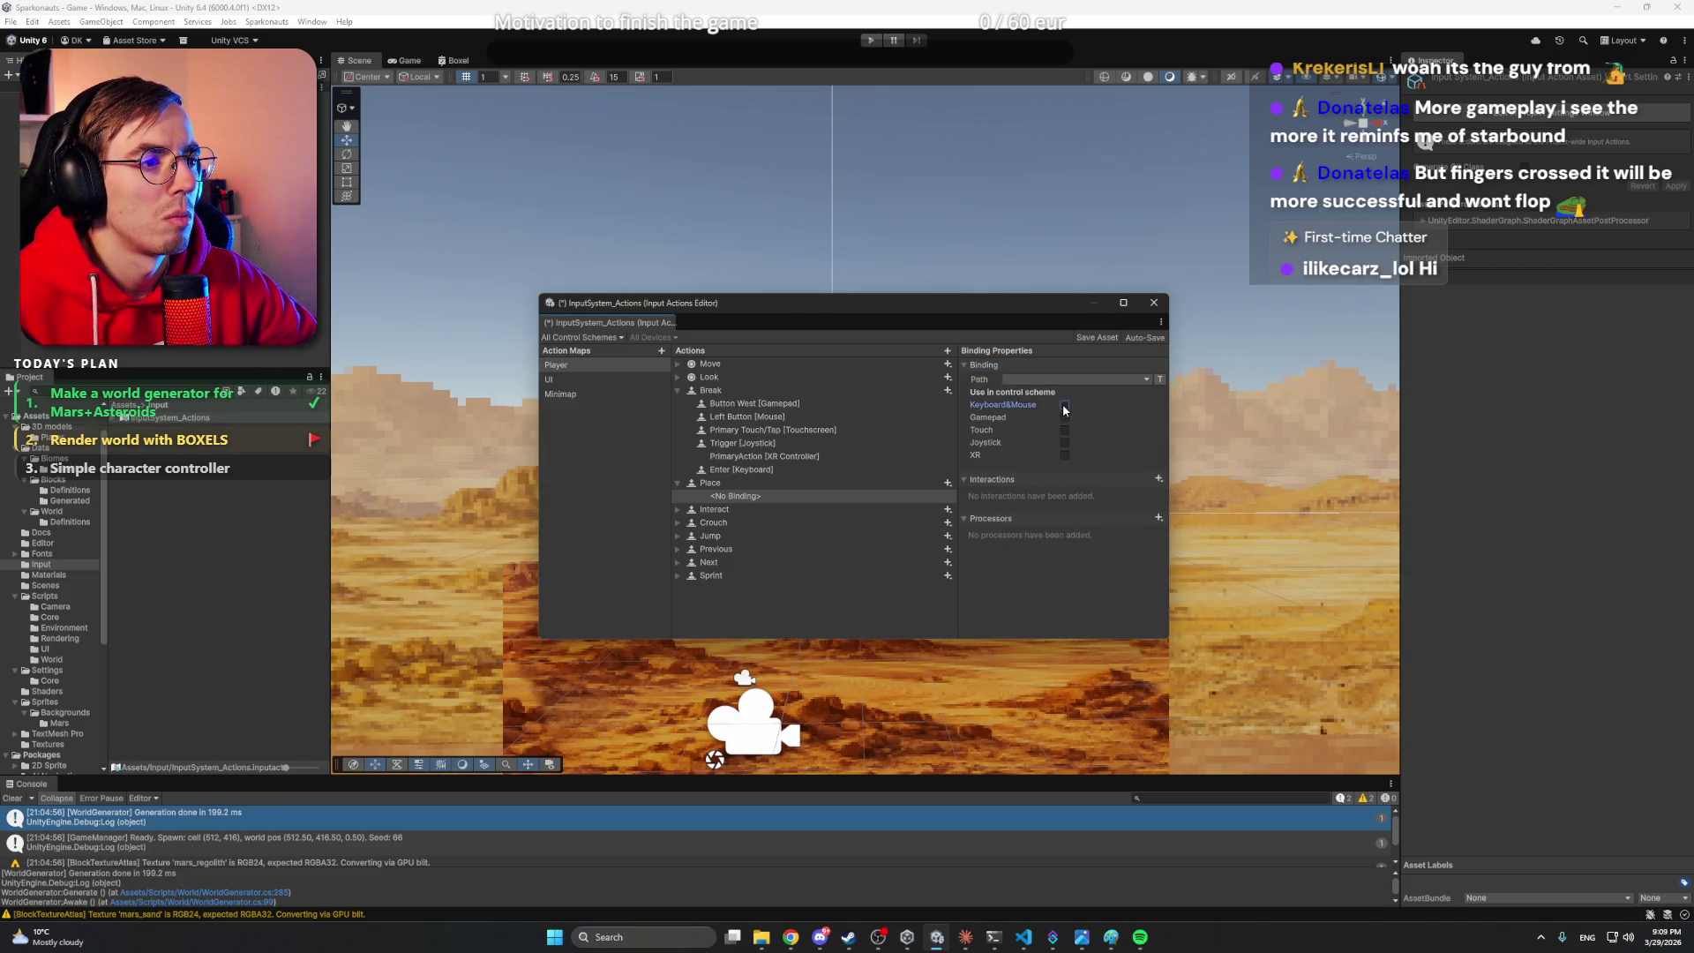
- Browse the mouse controls and usages in the Path picker for Place's empty binding
{"action": "left_click", "coordinate": [711, 484]}
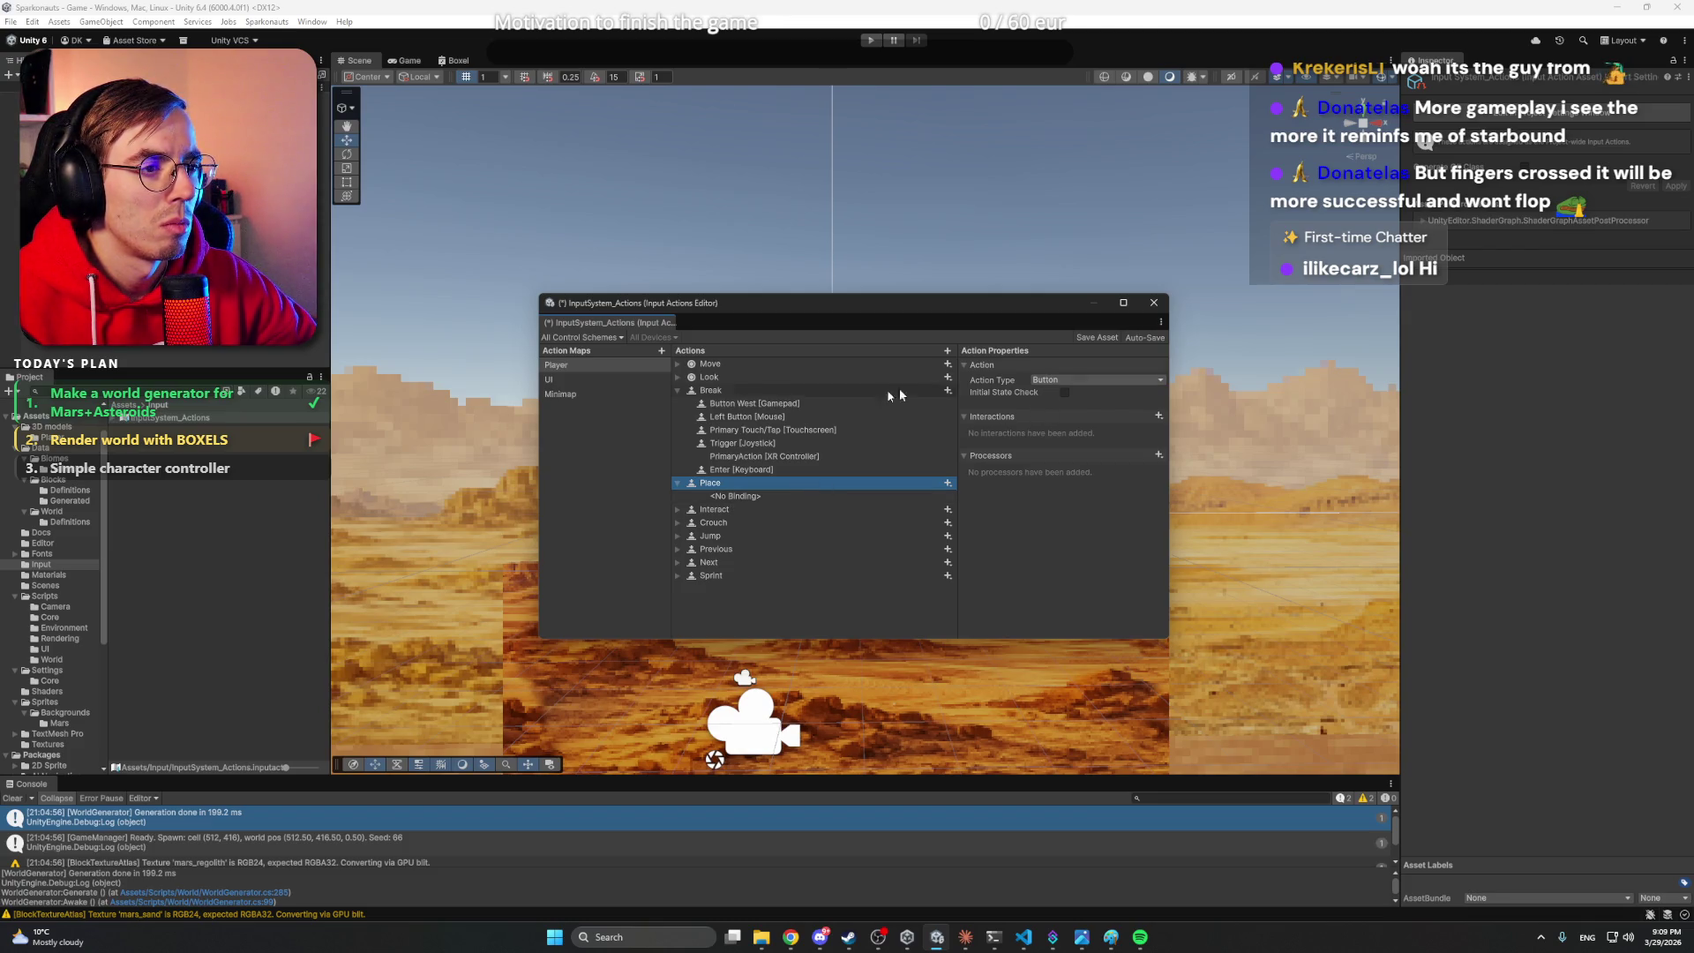
{"action": "left_click", "coordinate": [757, 395]}
{"action": "left_click", "coordinate": [733, 486]}
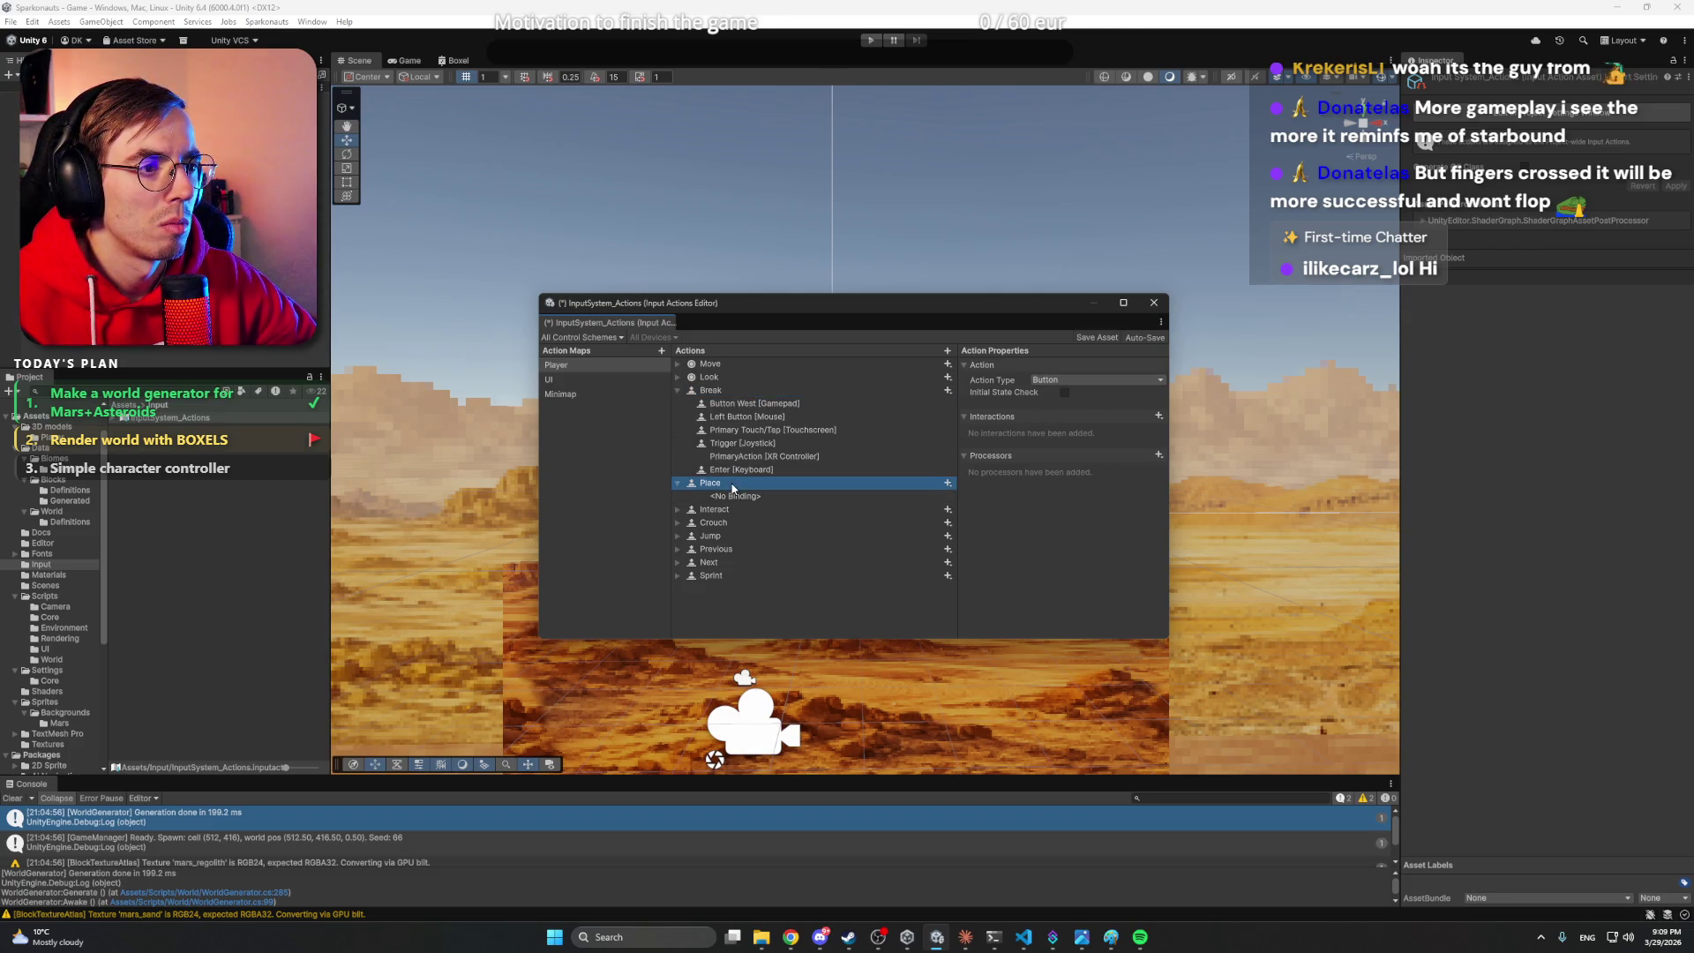
{"action": "left_click", "coordinate": [747, 418]}
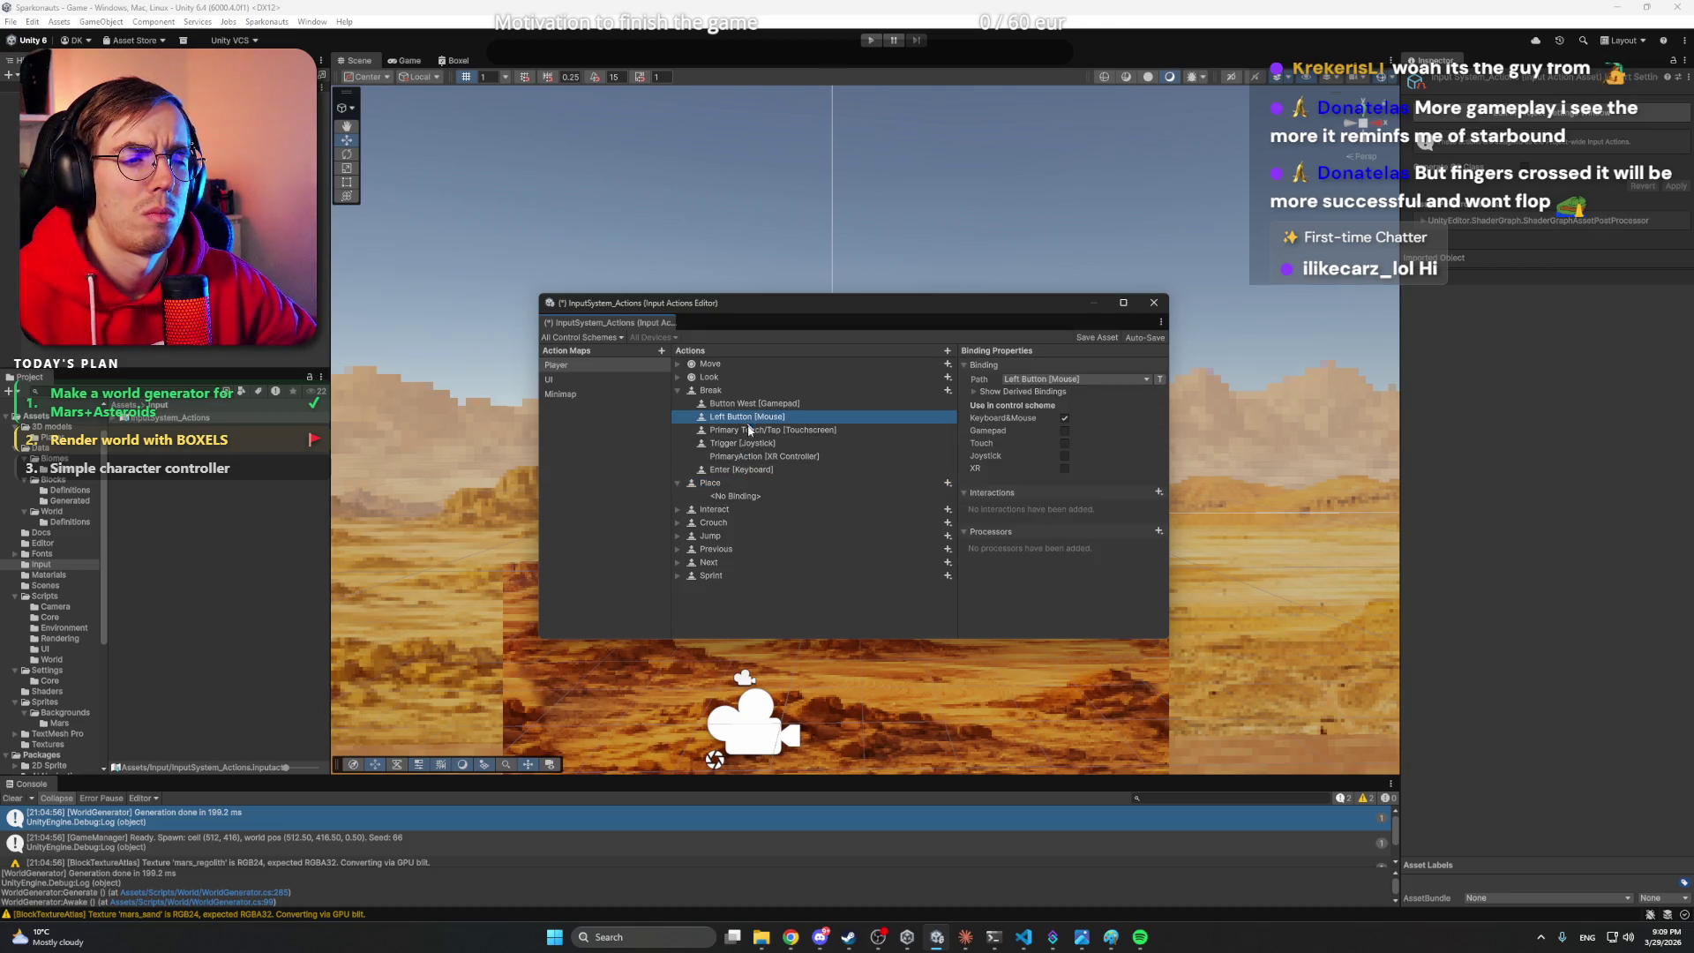
{"action": "left_click", "coordinate": [743, 494]}
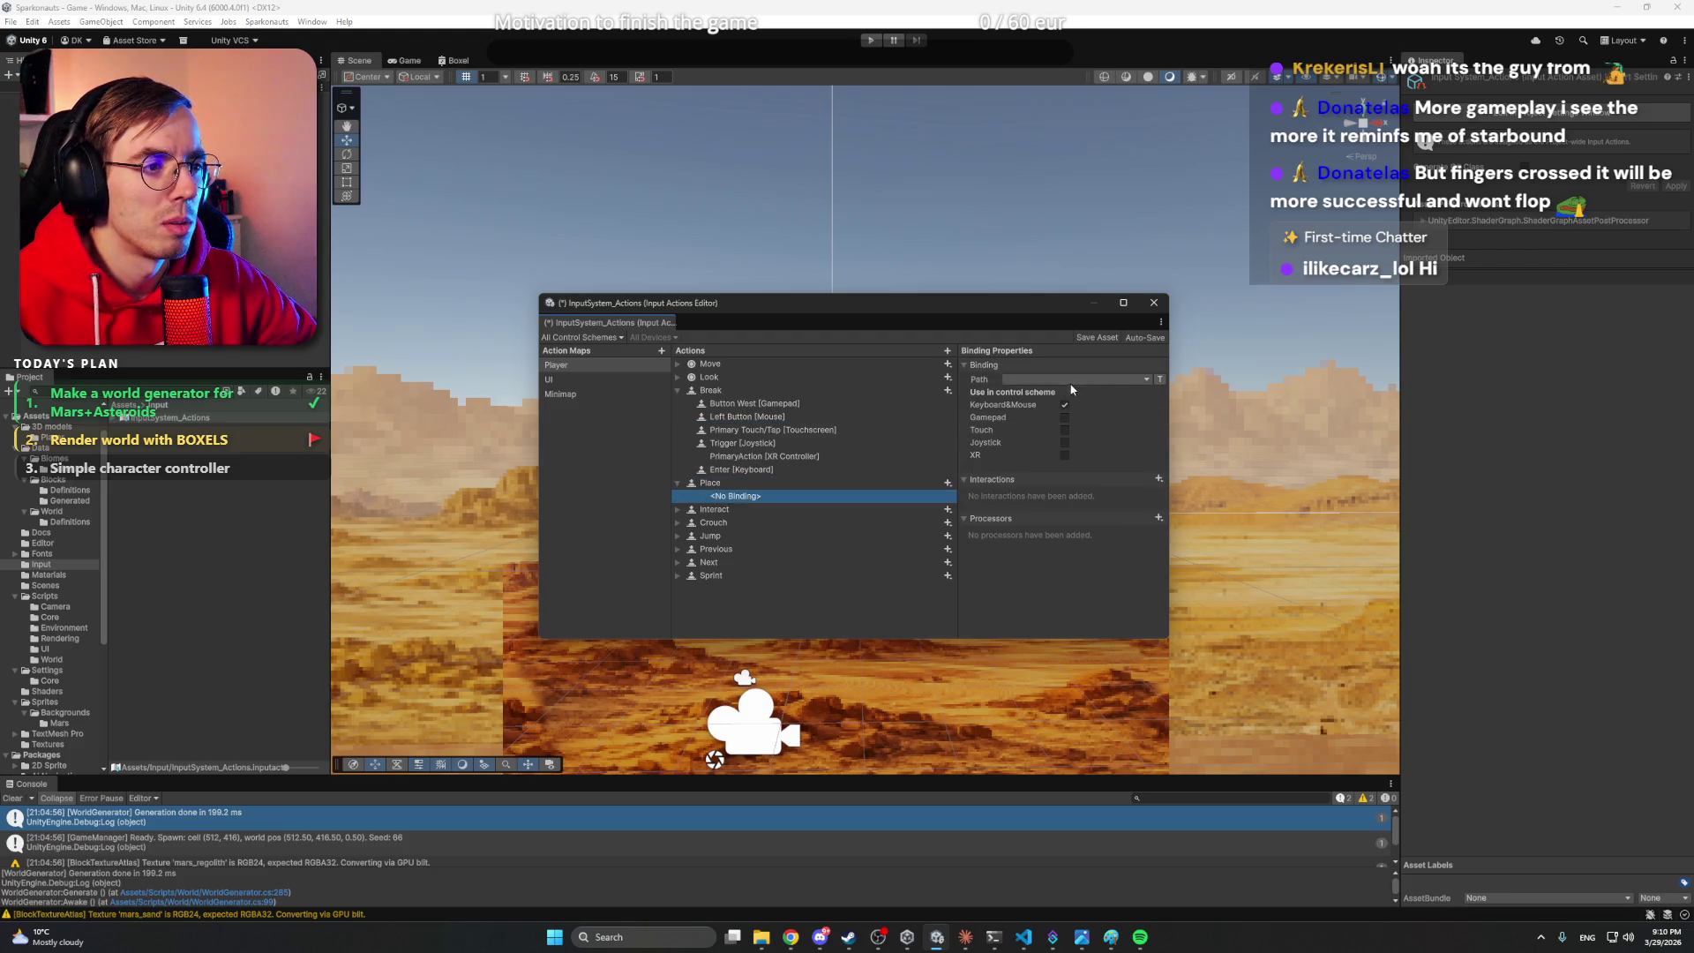
{"action": "left_click", "coordinate": [1071, 379]}
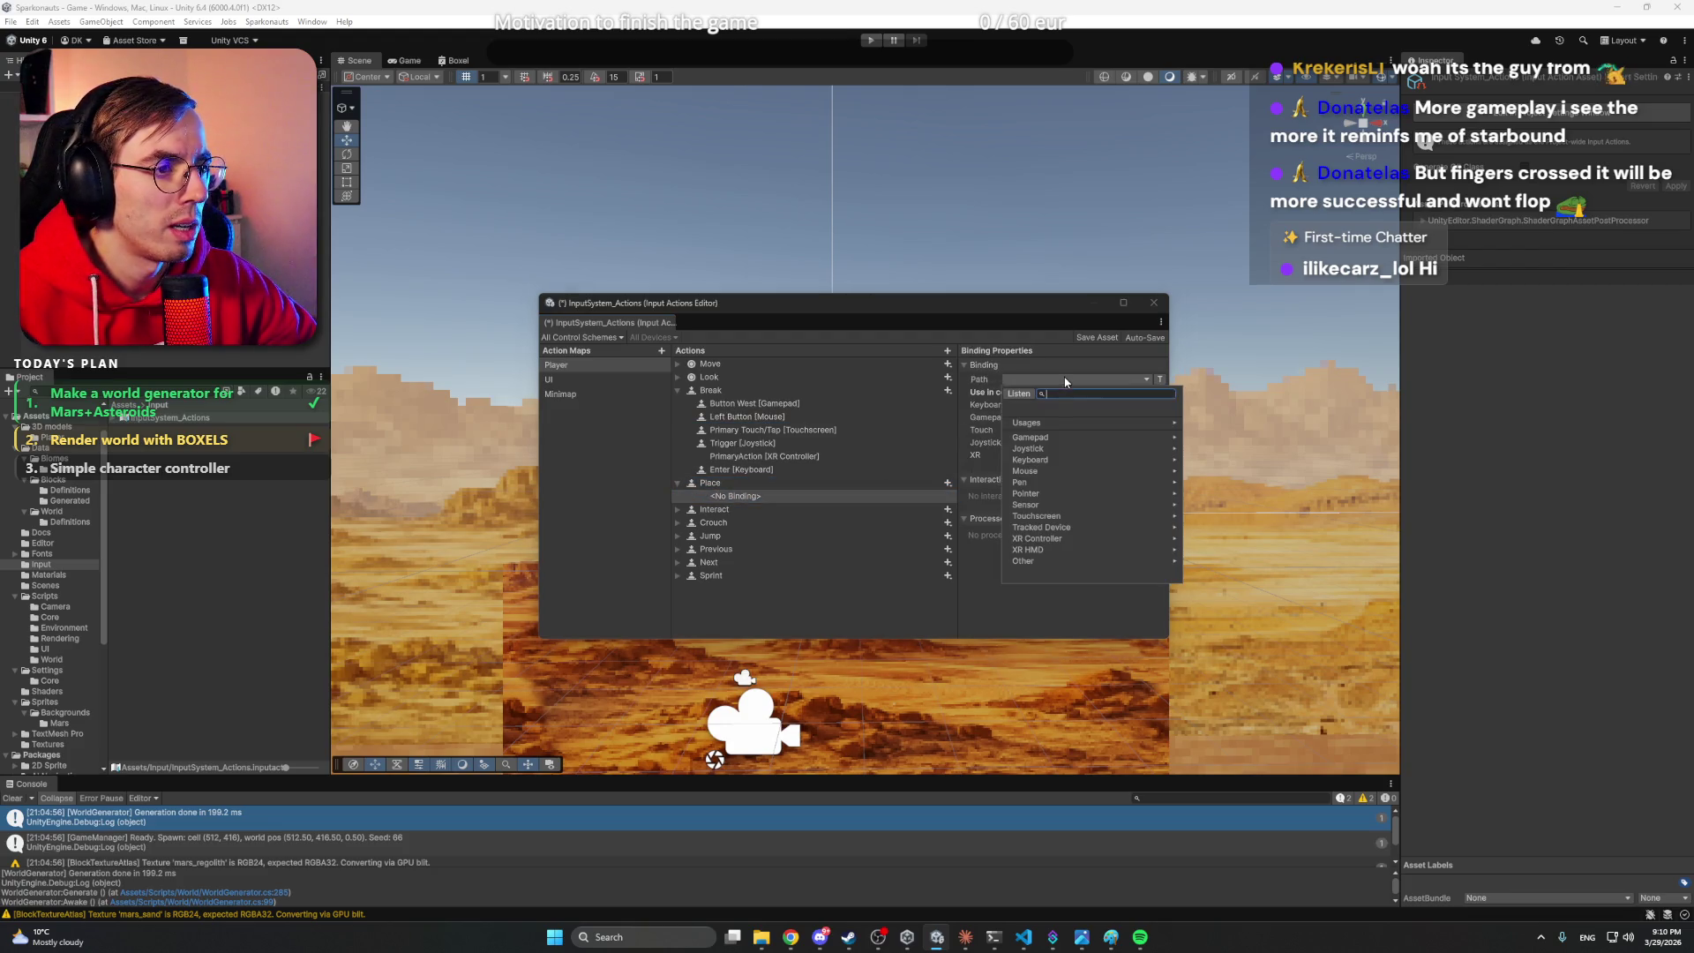
{"action": "left_click", "coordinate": [1055, 471]}
{"action": "left_click", "coordinate": [1024, 423]}
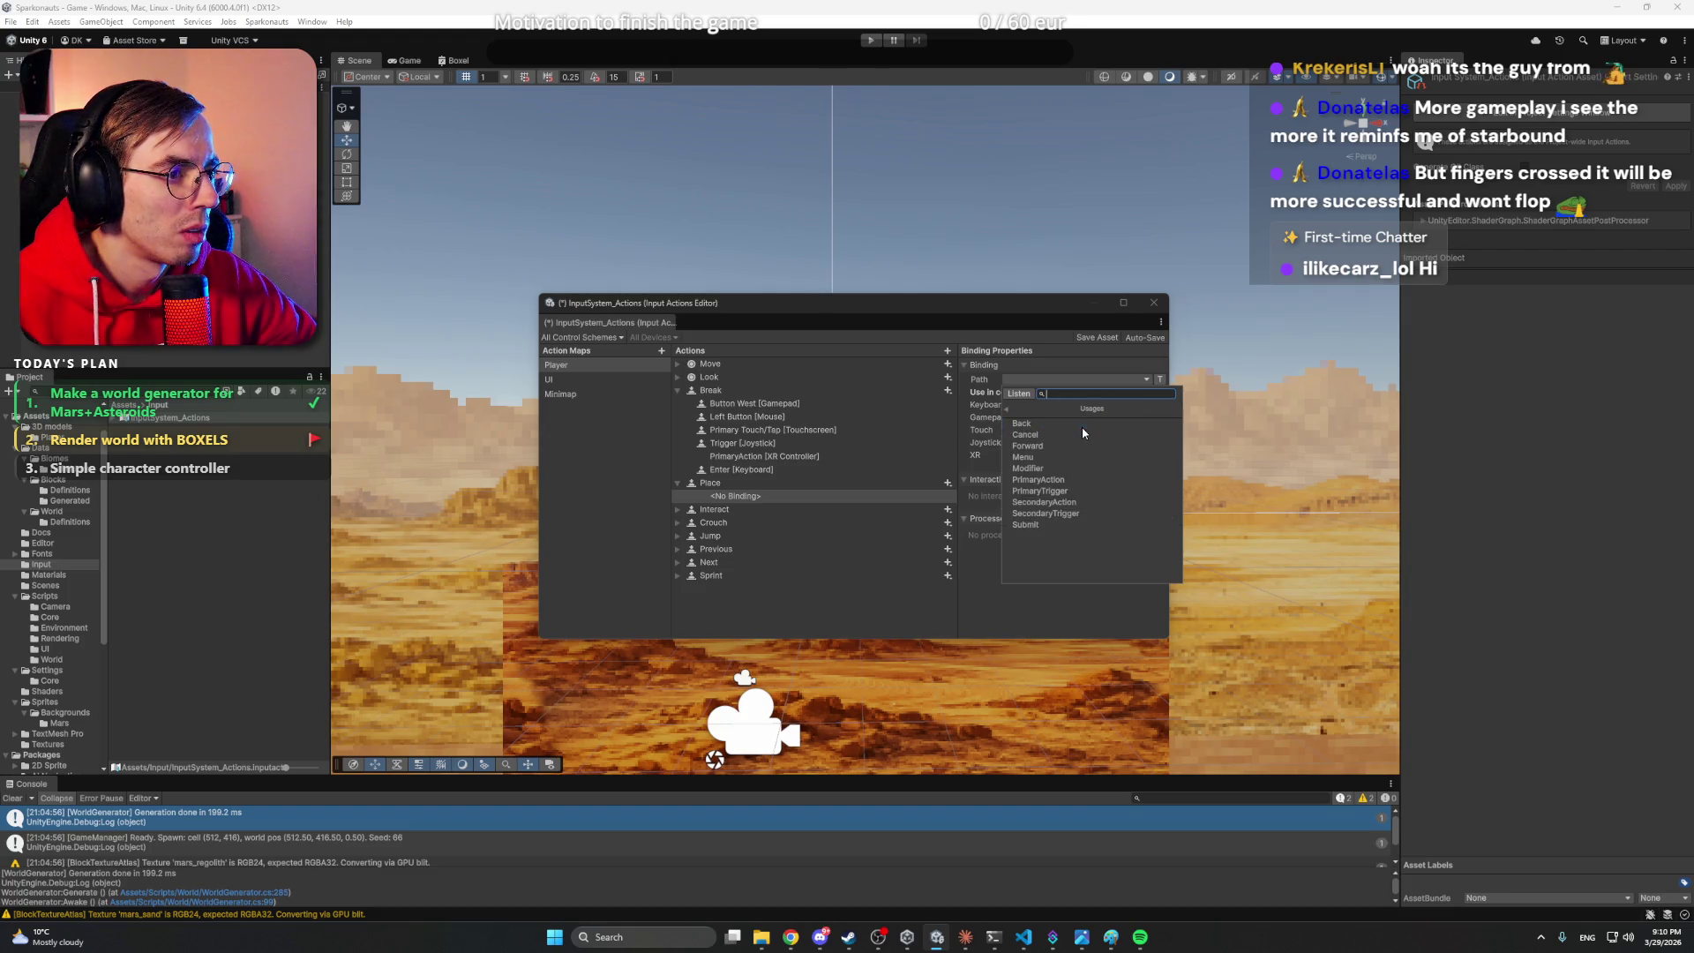
{"action": "left_click", "coordinate": [1008, 410]}
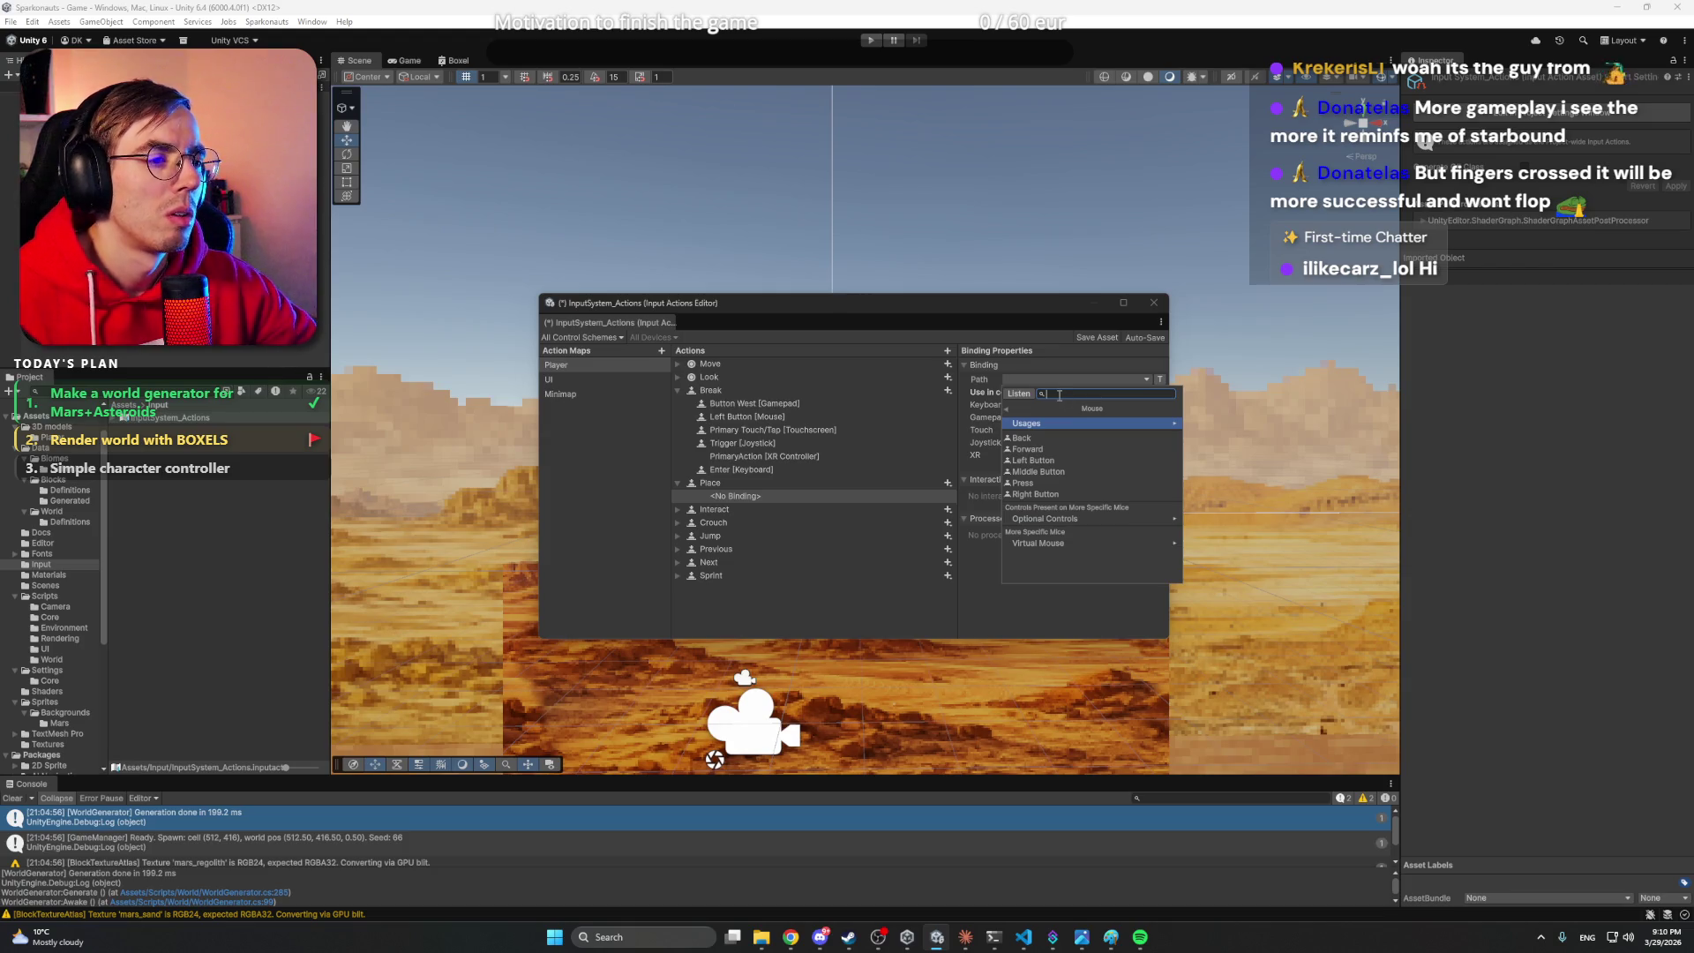
- Search 'right mouse', bind Place to Right Button [Mouse], and save the InputSystem_Actions asset
{"action": "type", "text": "right"}
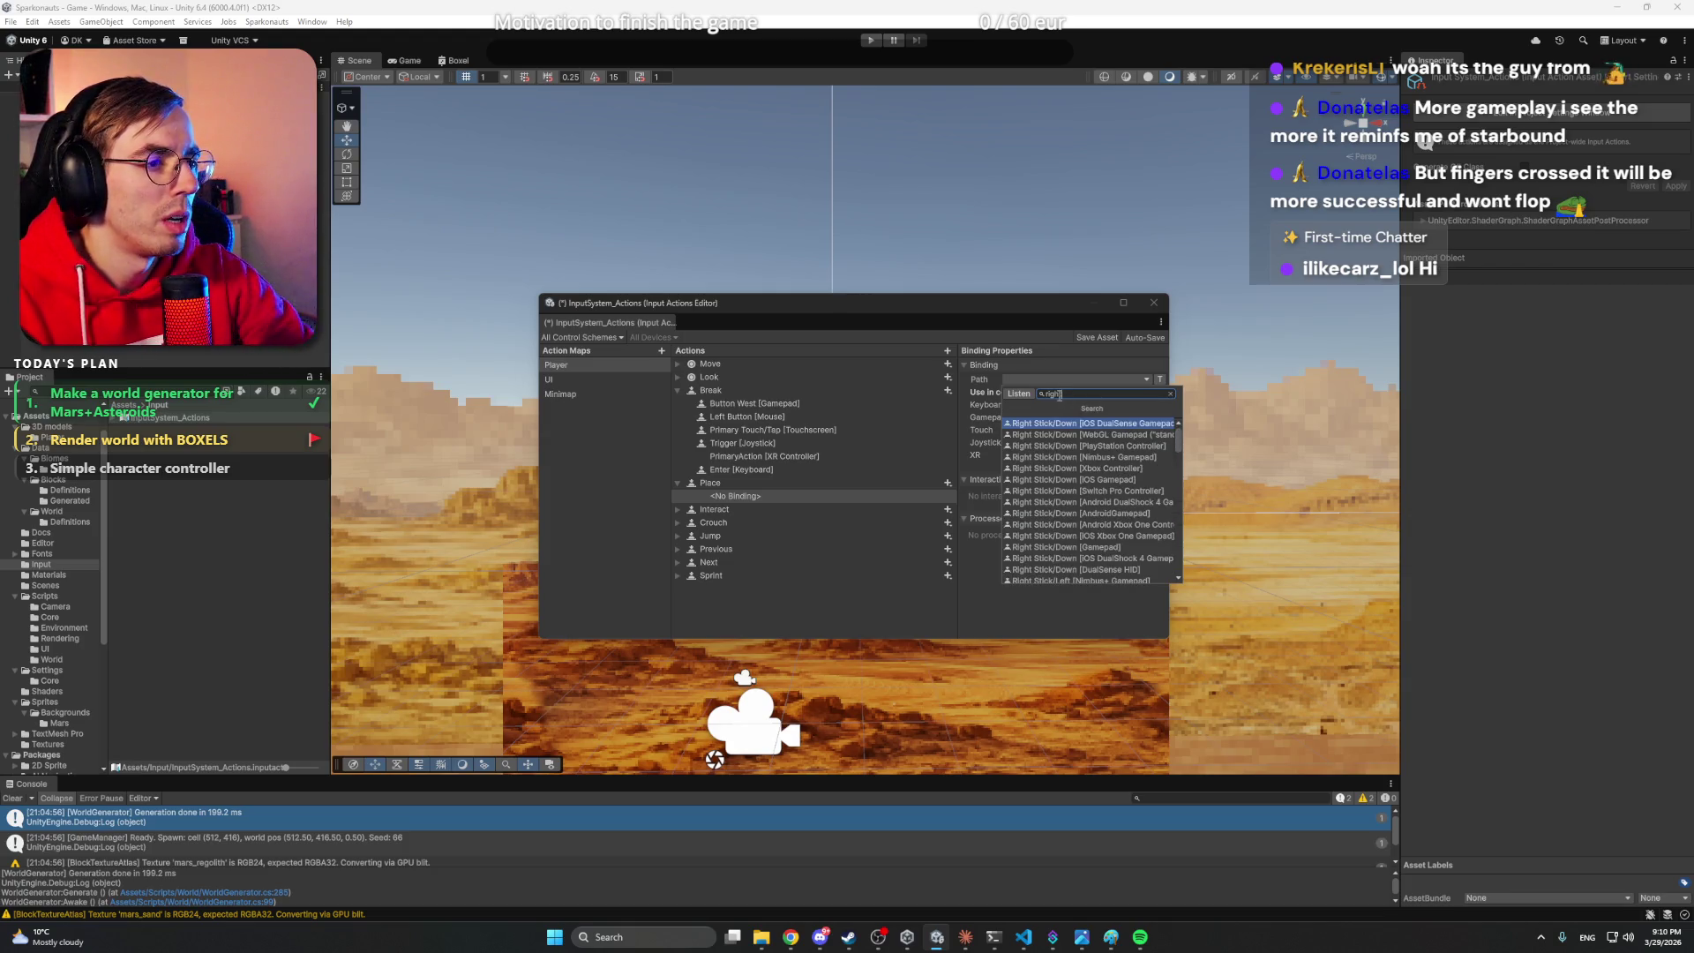
{"action": "scroll", "coordinate": [1087, 482], "scroll_direction": "down", "scroll_amount": 2}
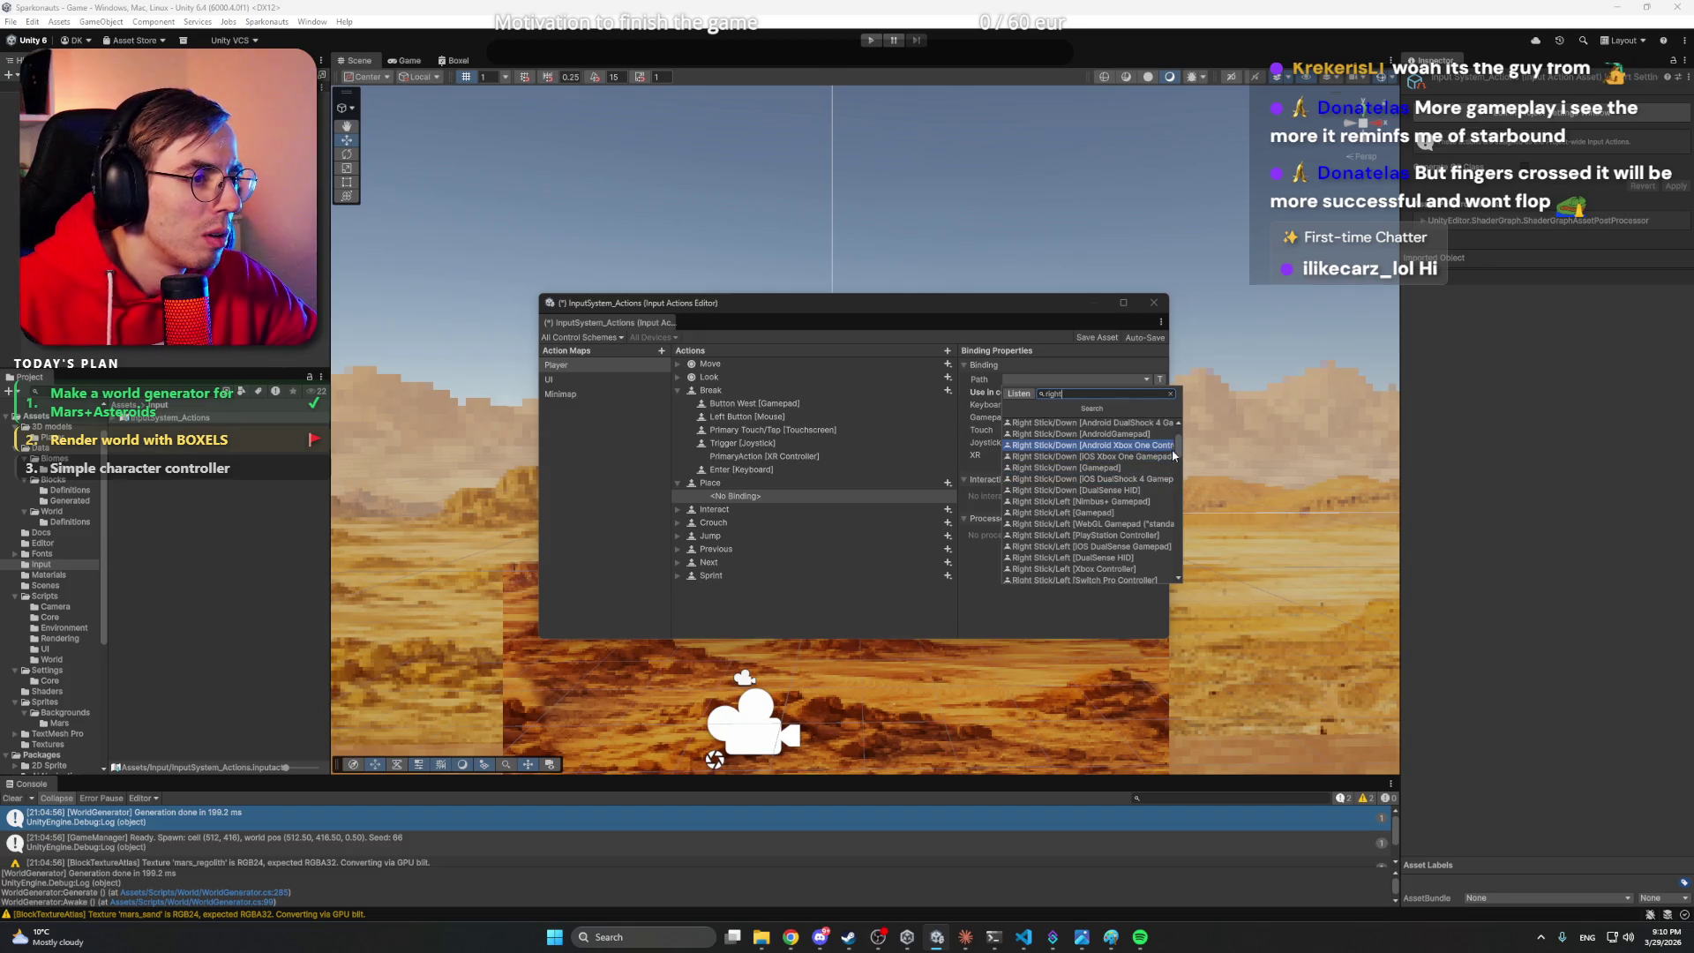
{"action": "type", "text": " mouse"}
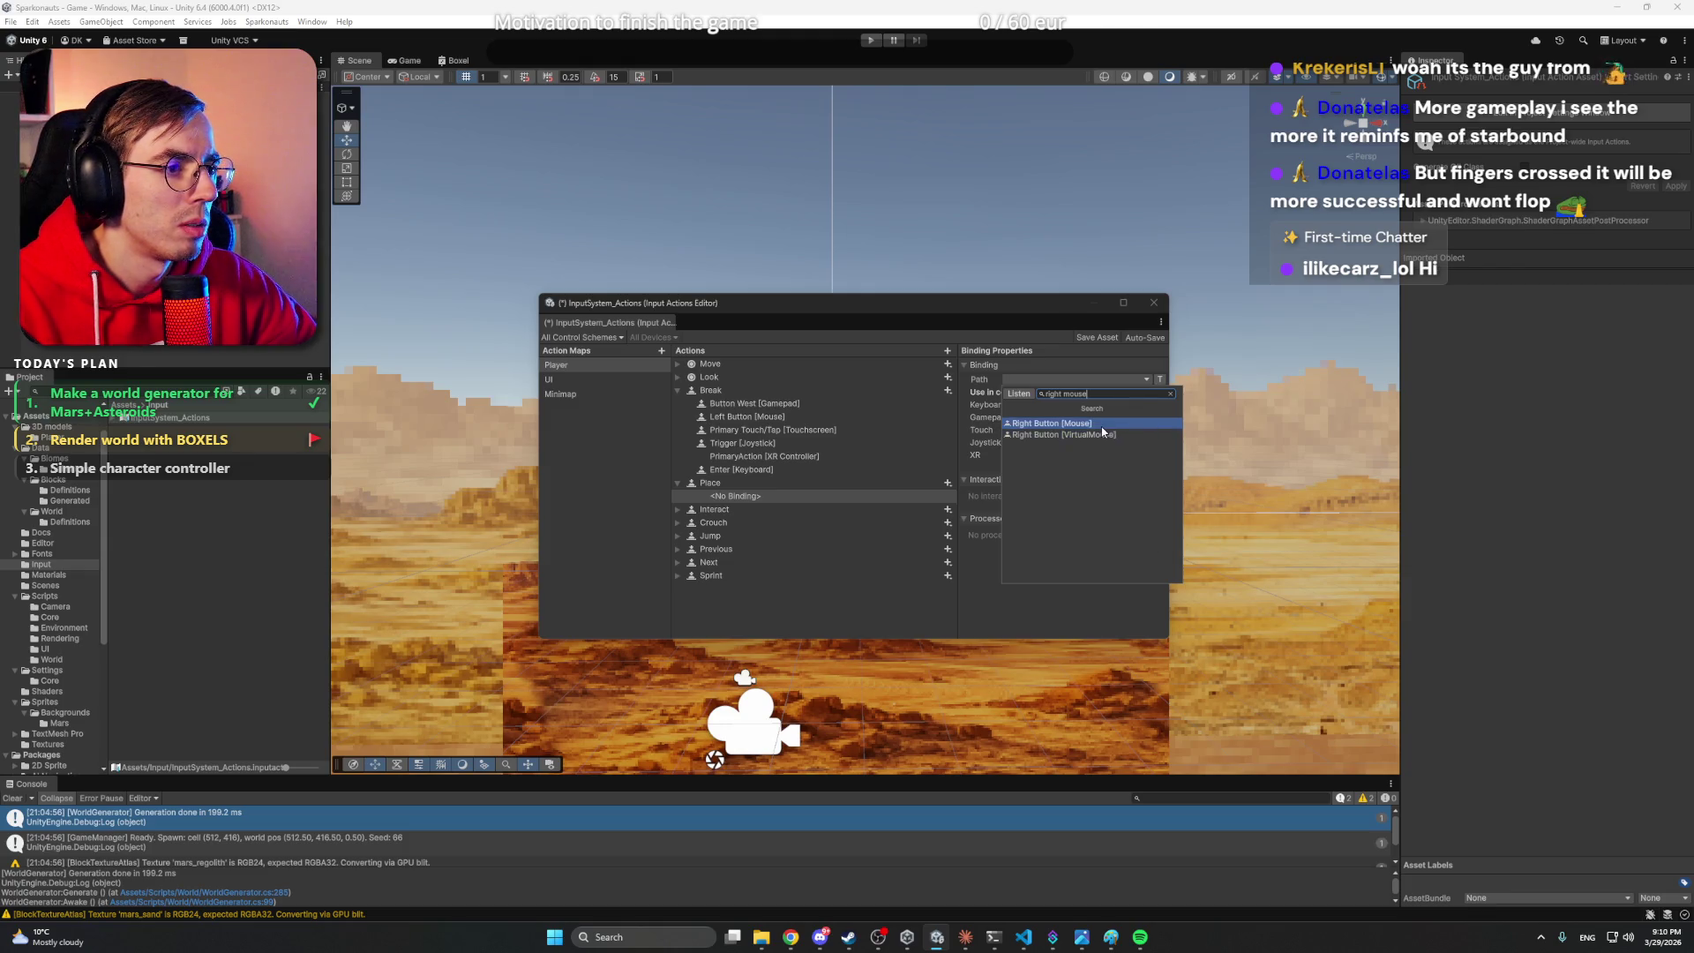
{"action": "left_click", "coordinate": [1102, 425]}
{"action": "left_click", "coordinate": [748, 496]}
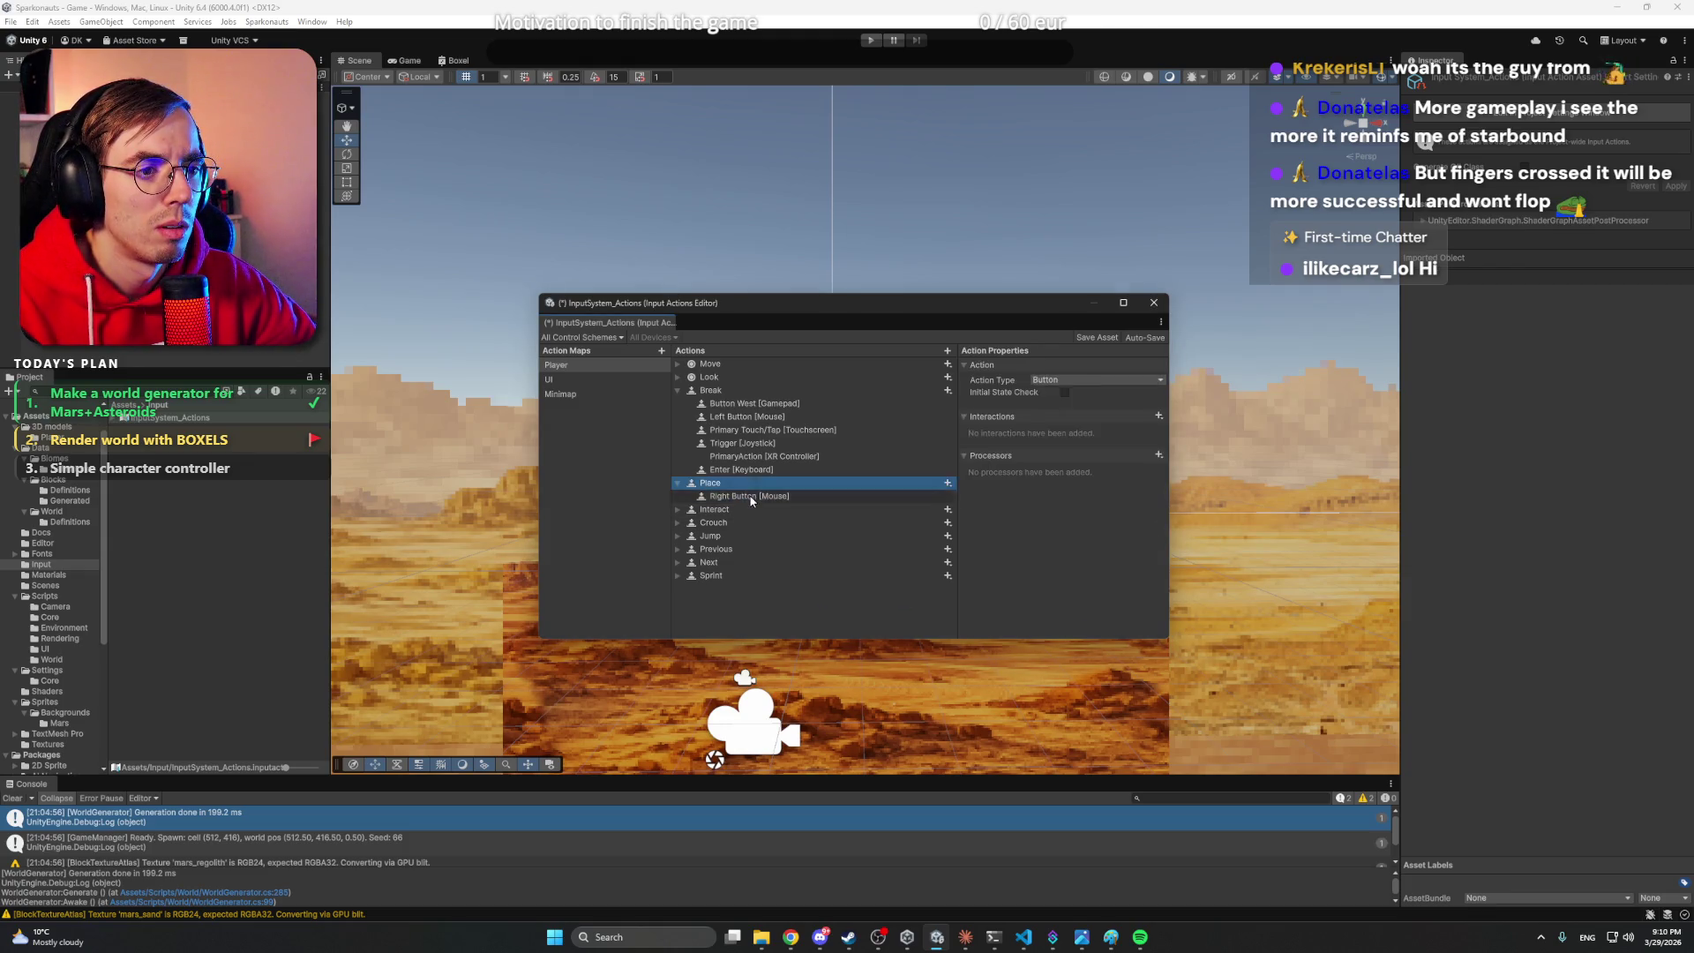
{"action": "key", "text": "ctrl+s"}
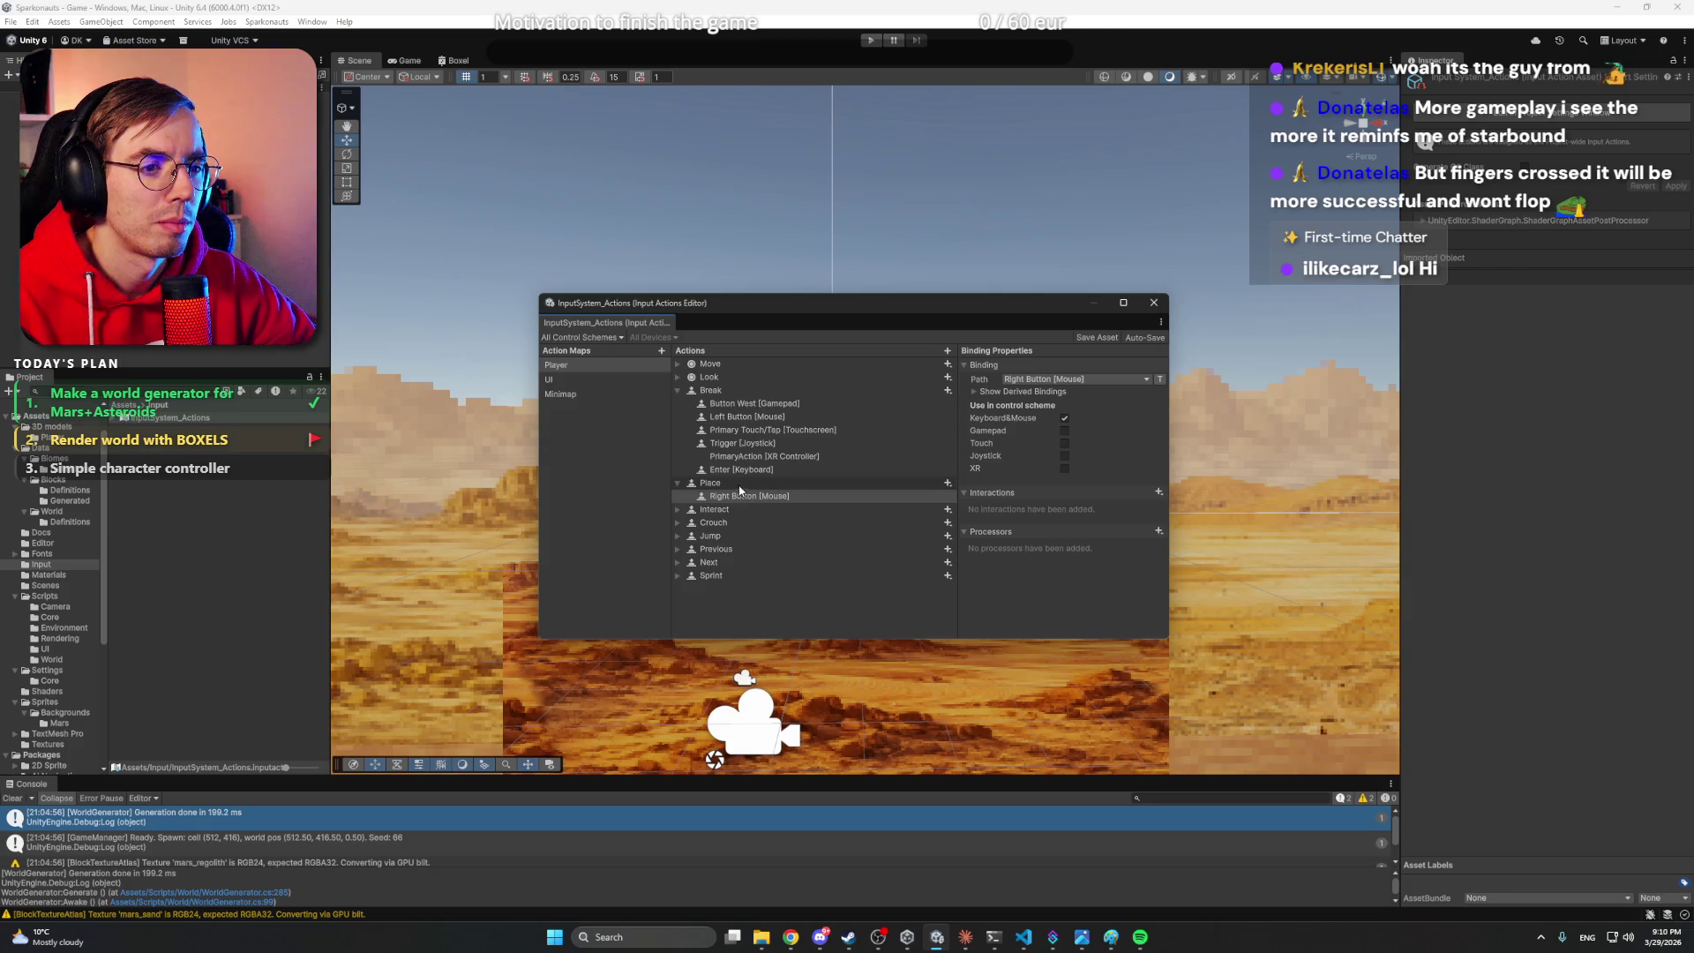
{"action": "left_click", "coordinate": [1026, 938]}
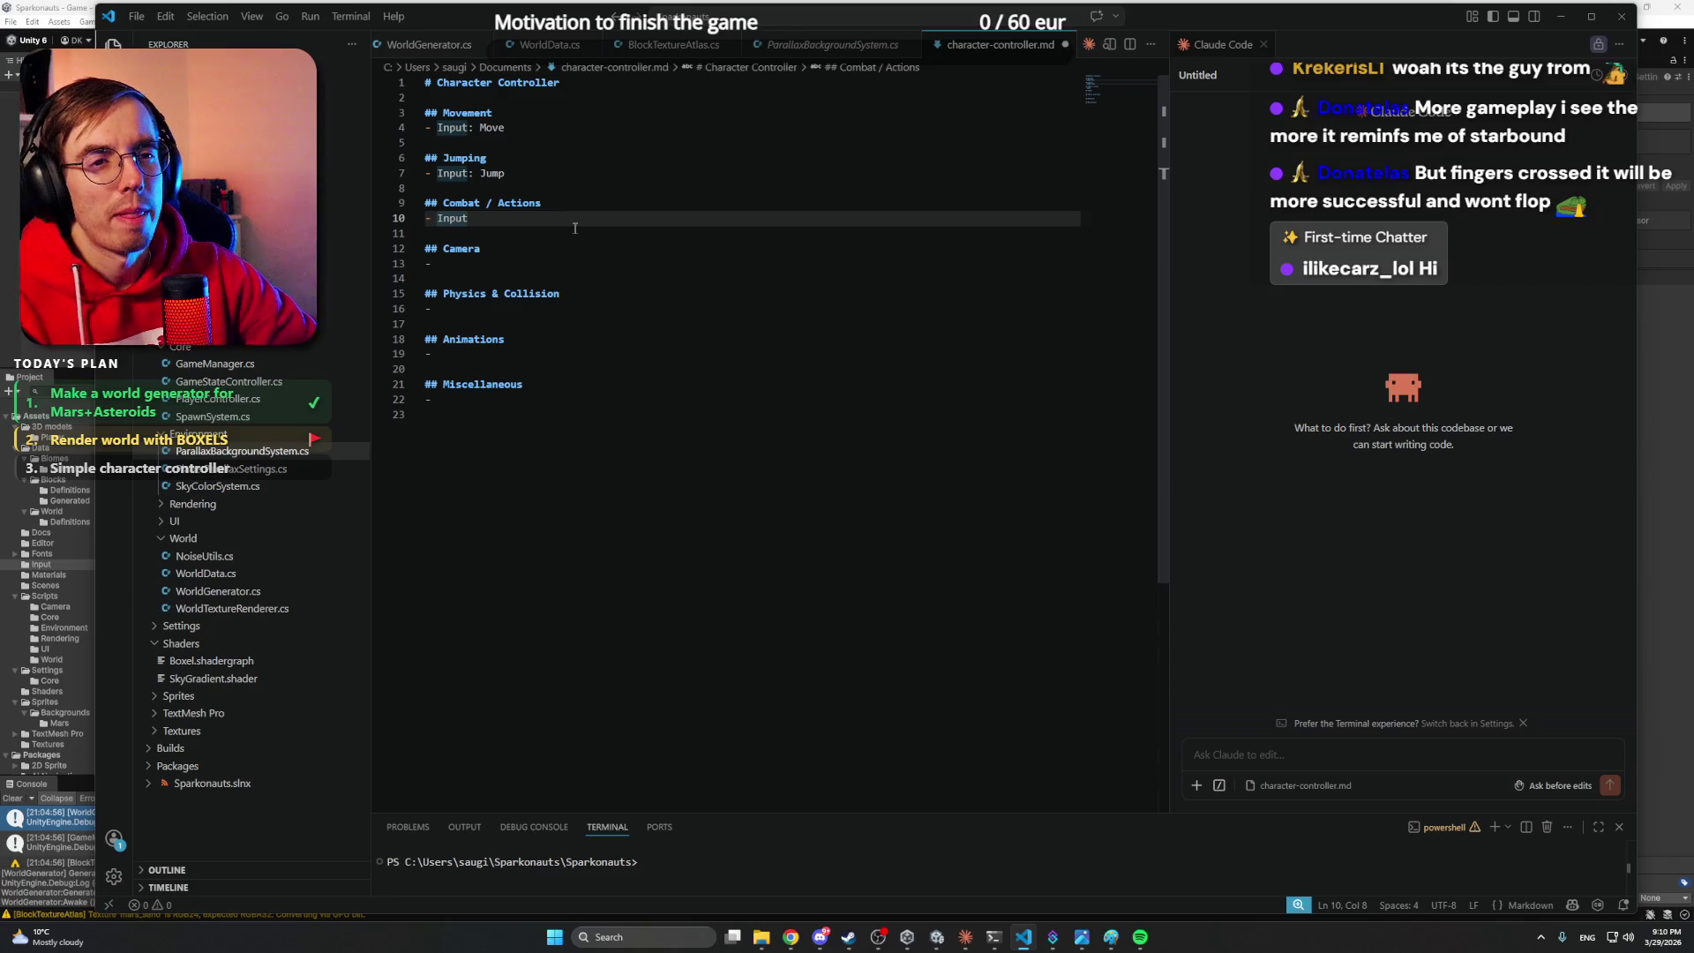
- Add Break (Left mouse button) and Place (Right mouse button) input lines under Combat / Actions
{"action": "type", "text": ": B"}
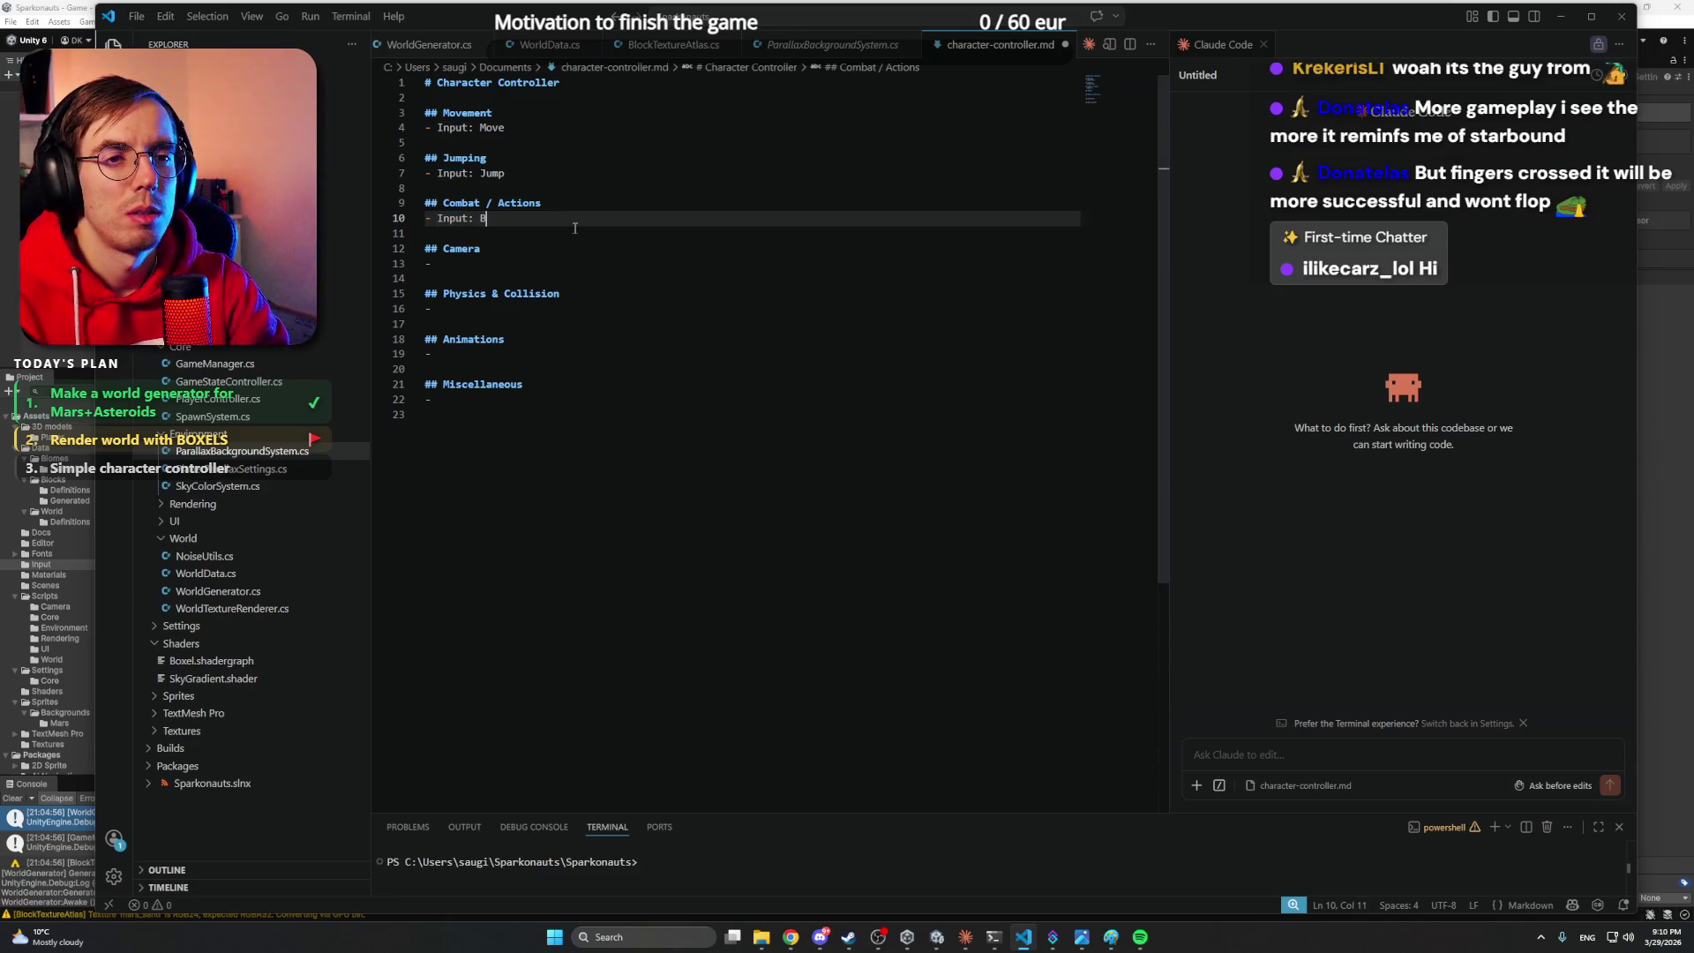
{"action": "type", "text": "reakk (Left mouse)"}
{"action": "key", "text": "Return"}
{"action": "type", "text": "- Input: Place (Right mous"}
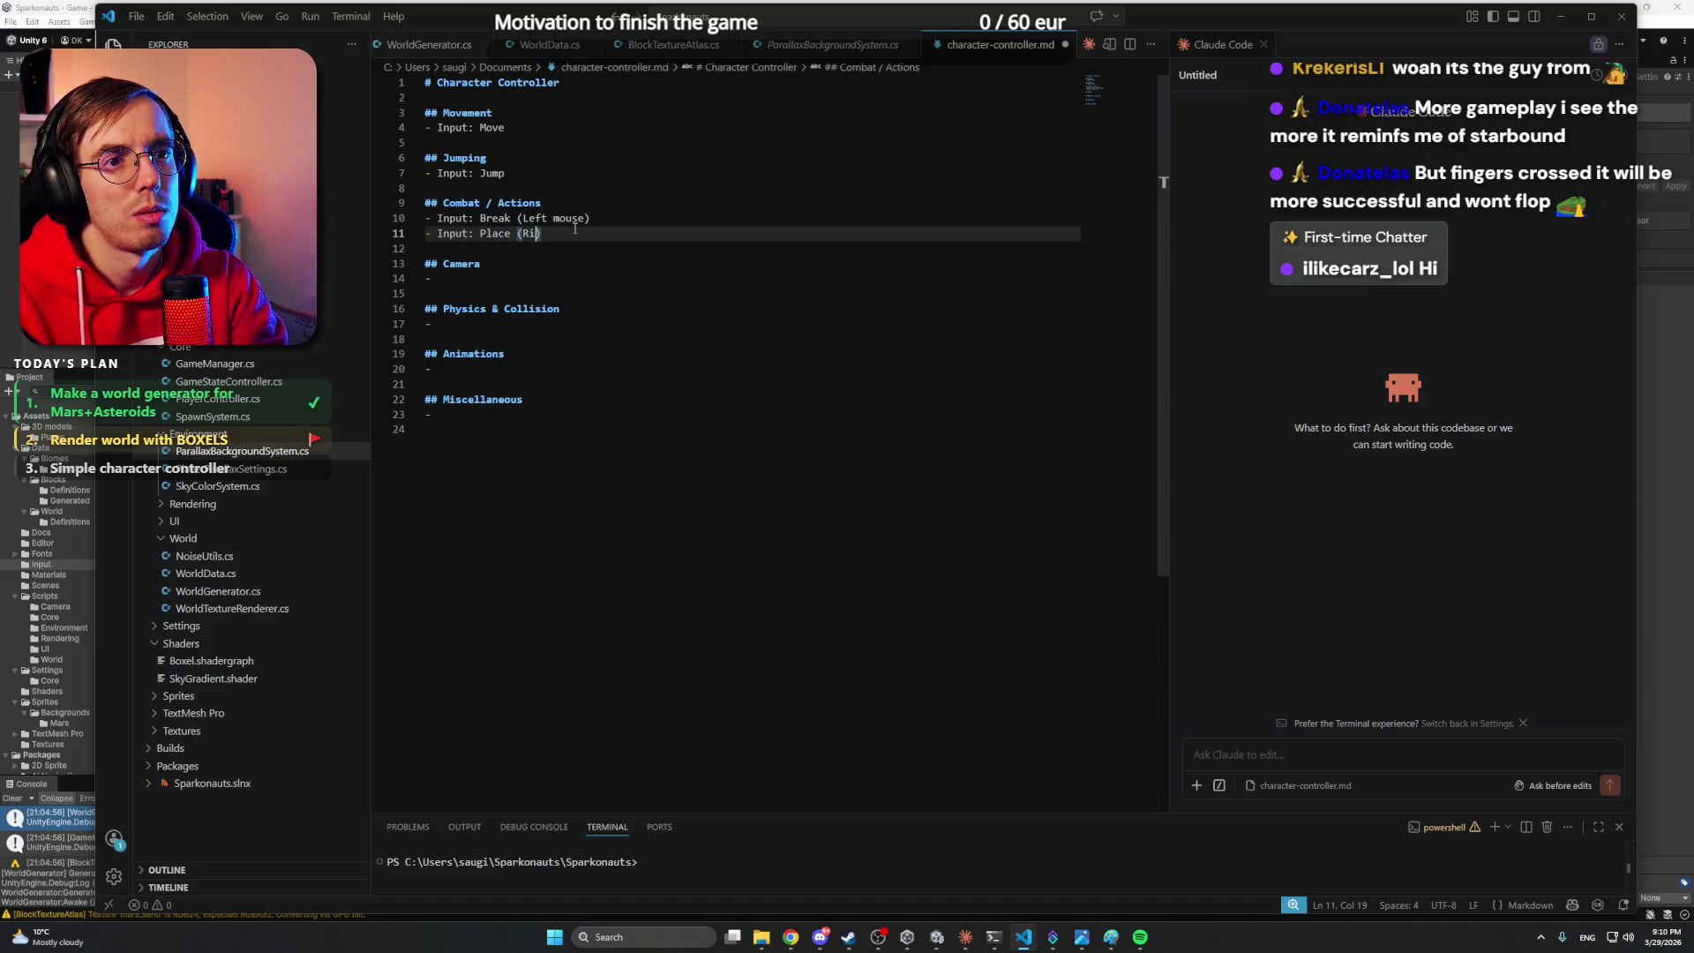
{"action": "type", "text": "e button"}
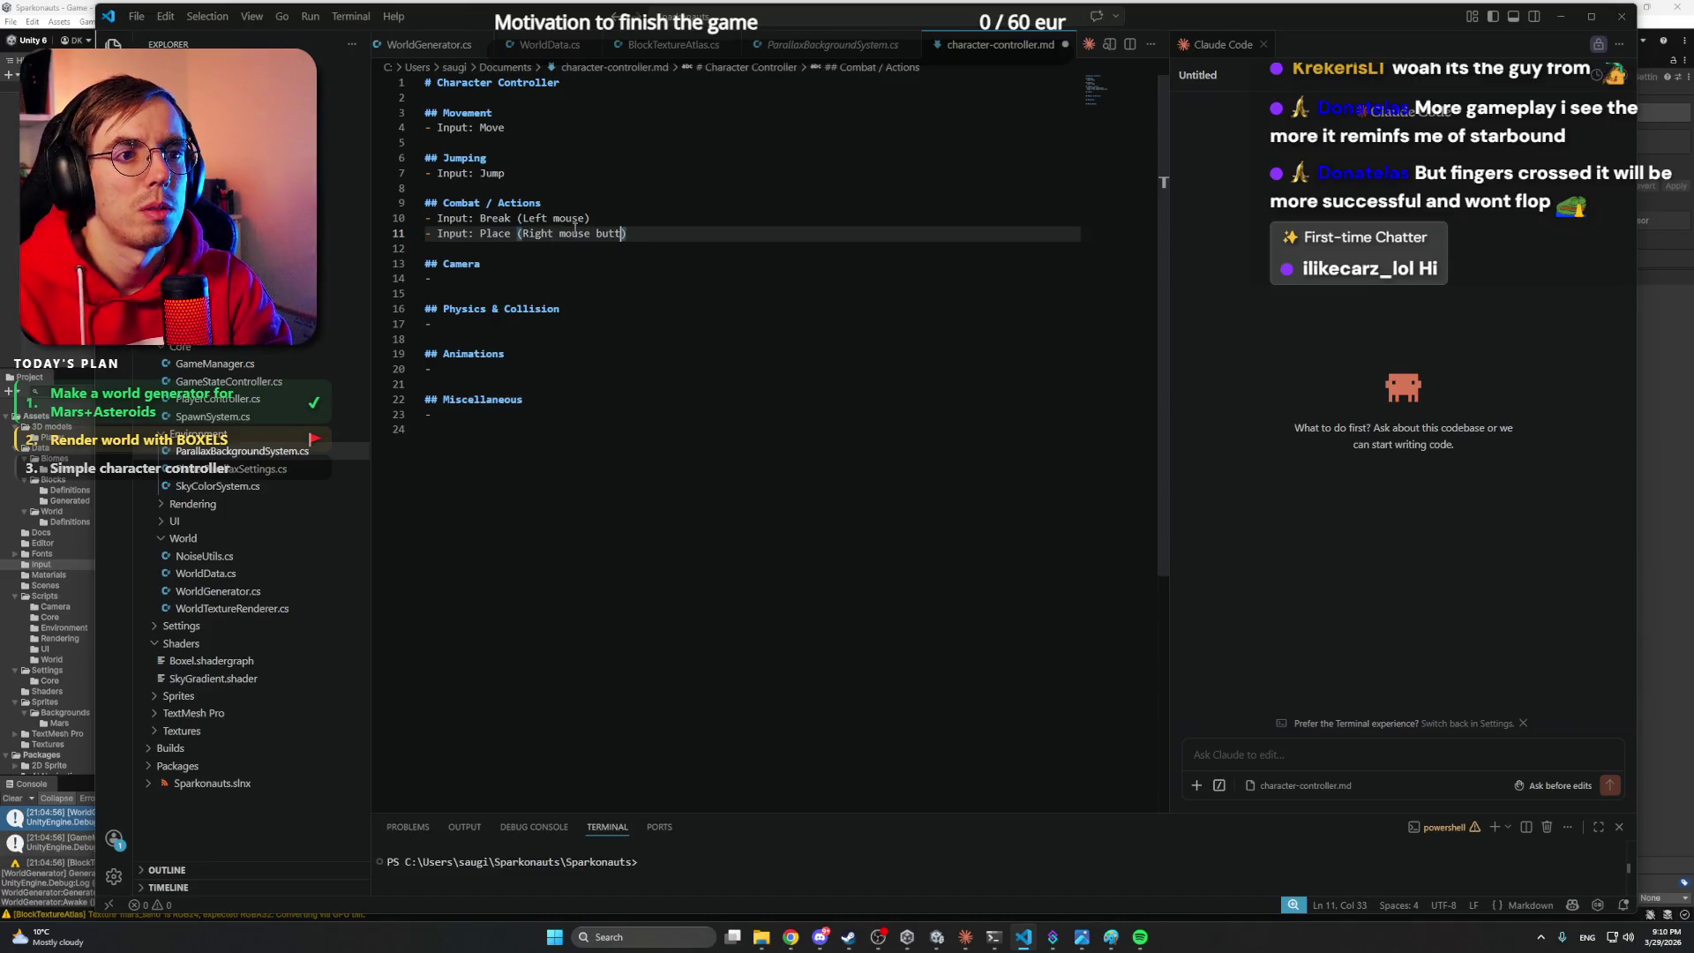
{"action": "left_click", "coordinate": [589, 218]}
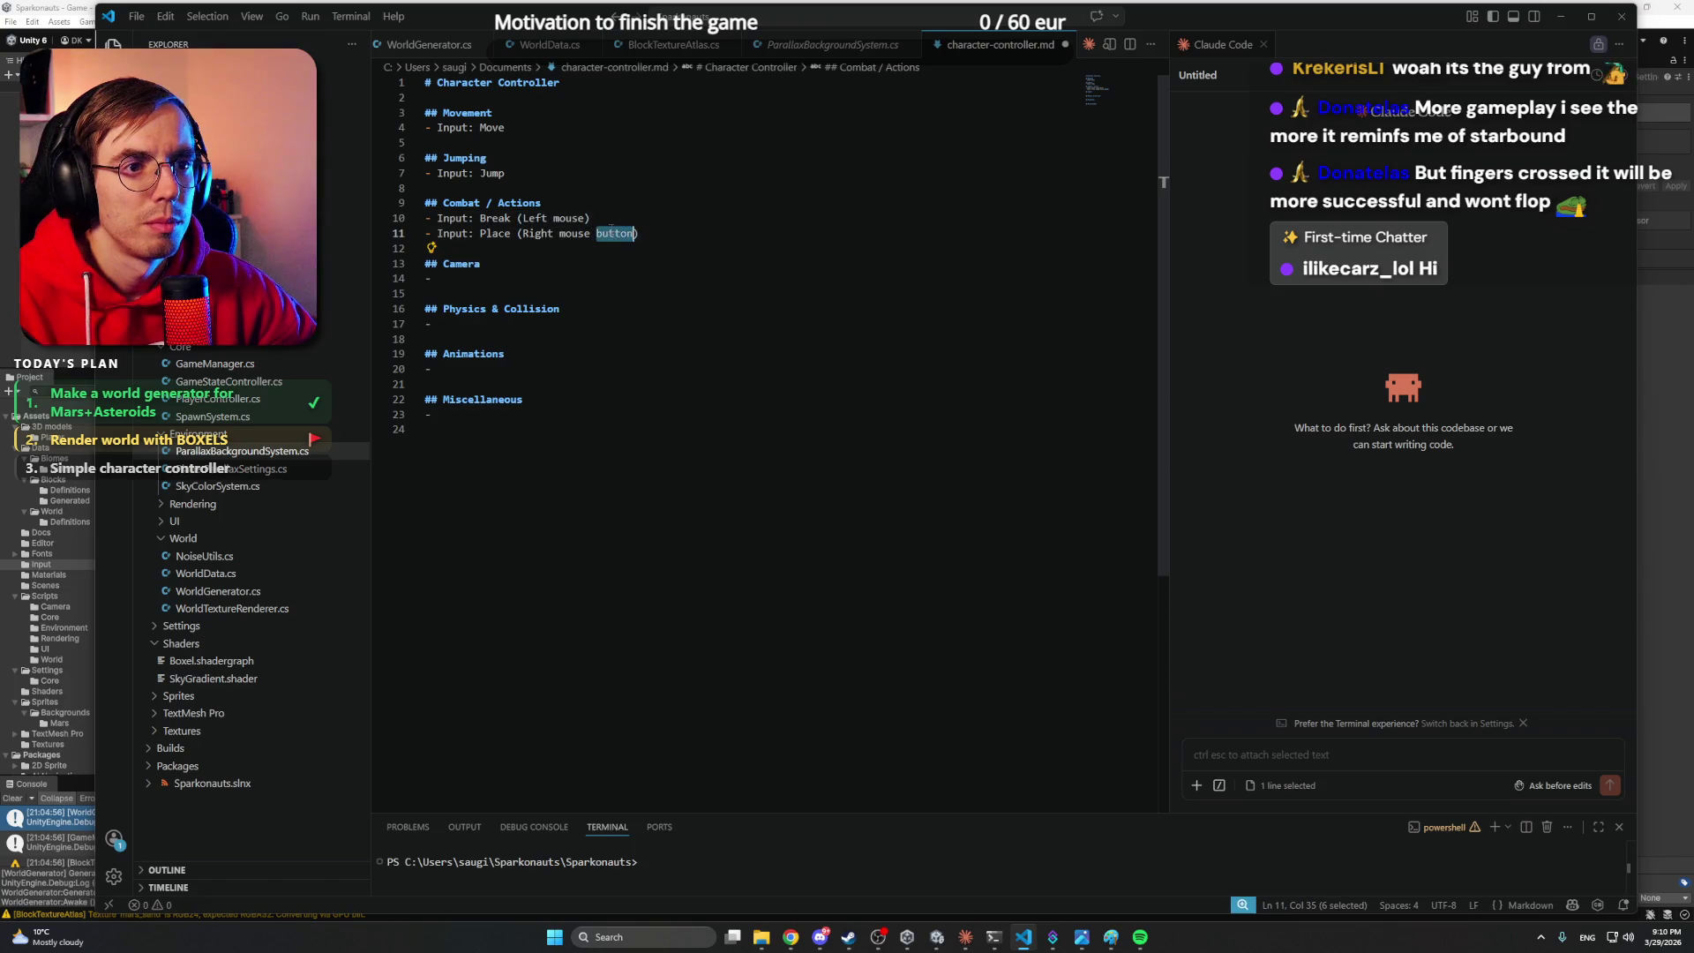
{"action": "type", "text": "button"}
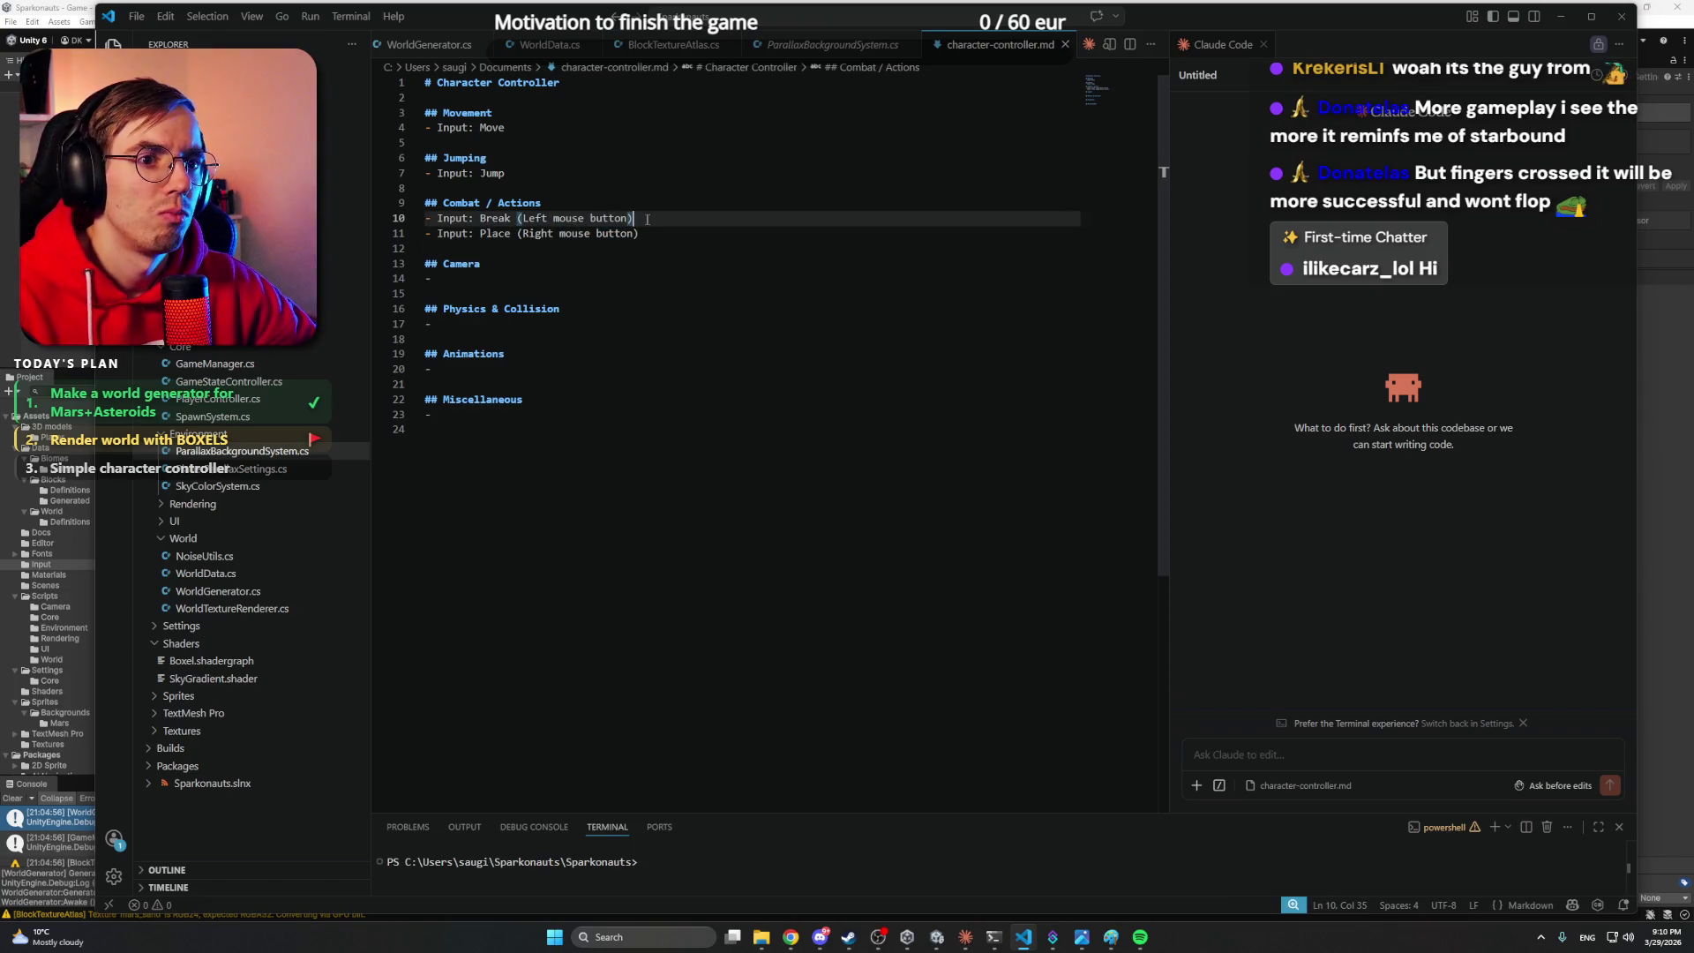
{"action": "left_click", "coordinate": [663, 228]}
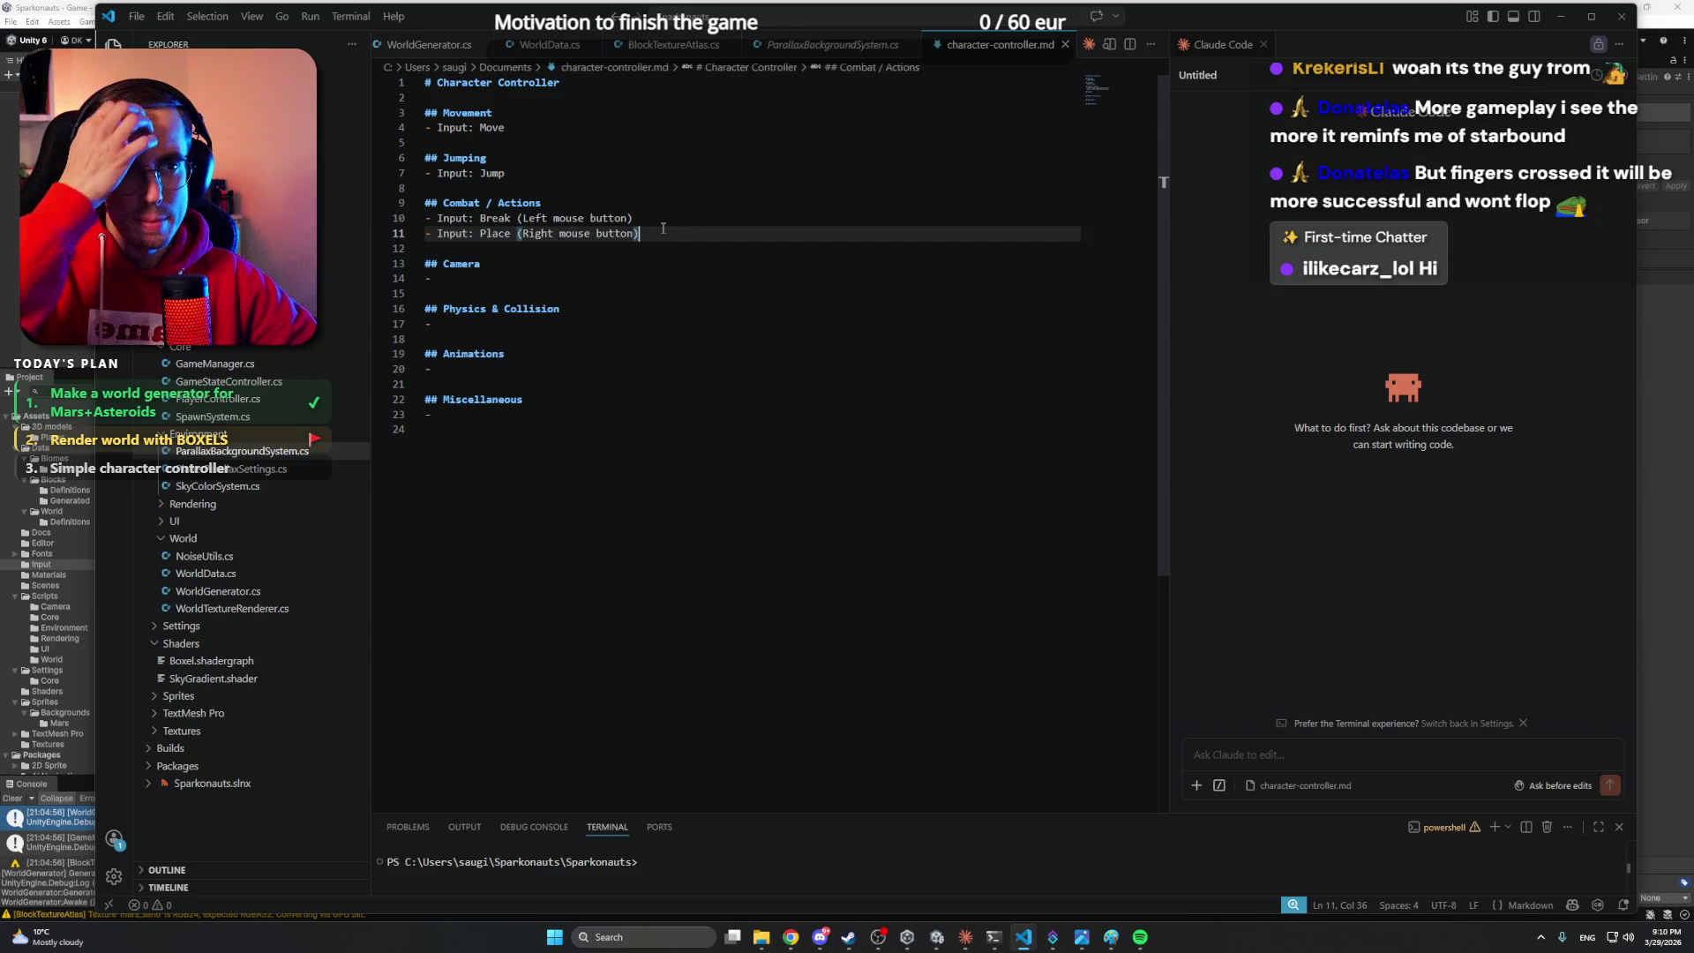
{"action": "left_click", "coordinate": [664, 222]}
{"action": "left_click", "coordinate": [664, 231]}
{"action": "left_click", "coordinate": [663, 222]}
{"action": "left_click", "coordinate": [663, 231]}
{"action": "left_click", "coordinate": [664, 223]}
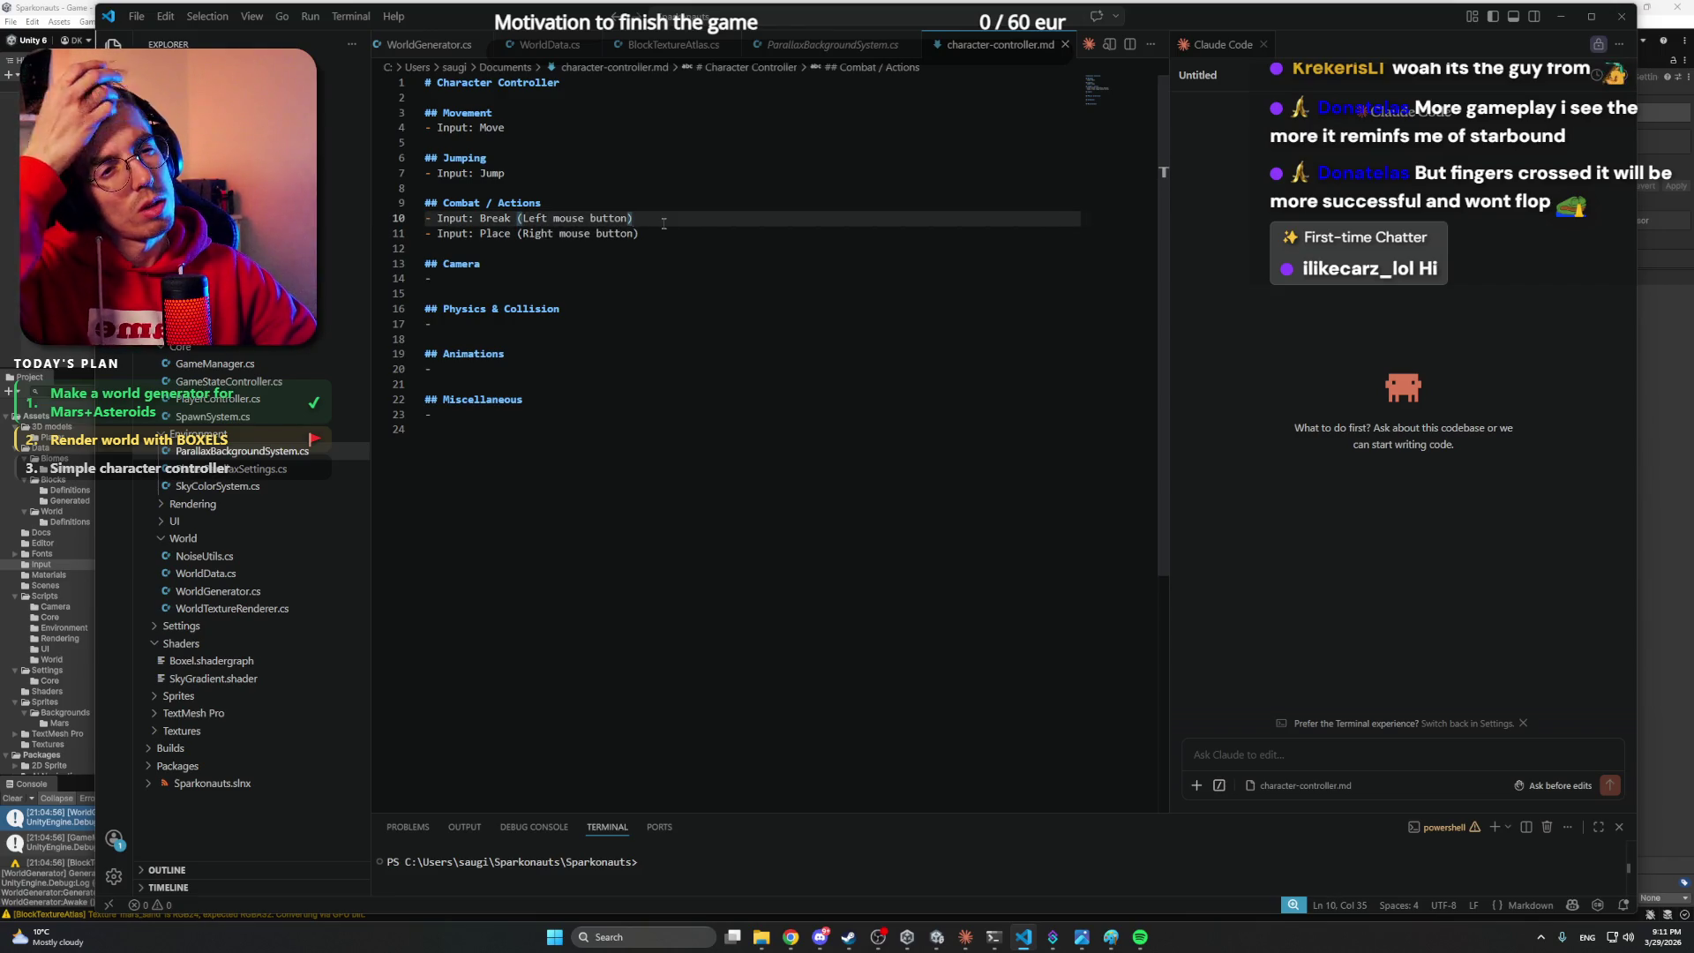
{"action": "left_click", "coordinate": [663, 231]}
{"action": "left_click", "coordinate": [664, 223]}
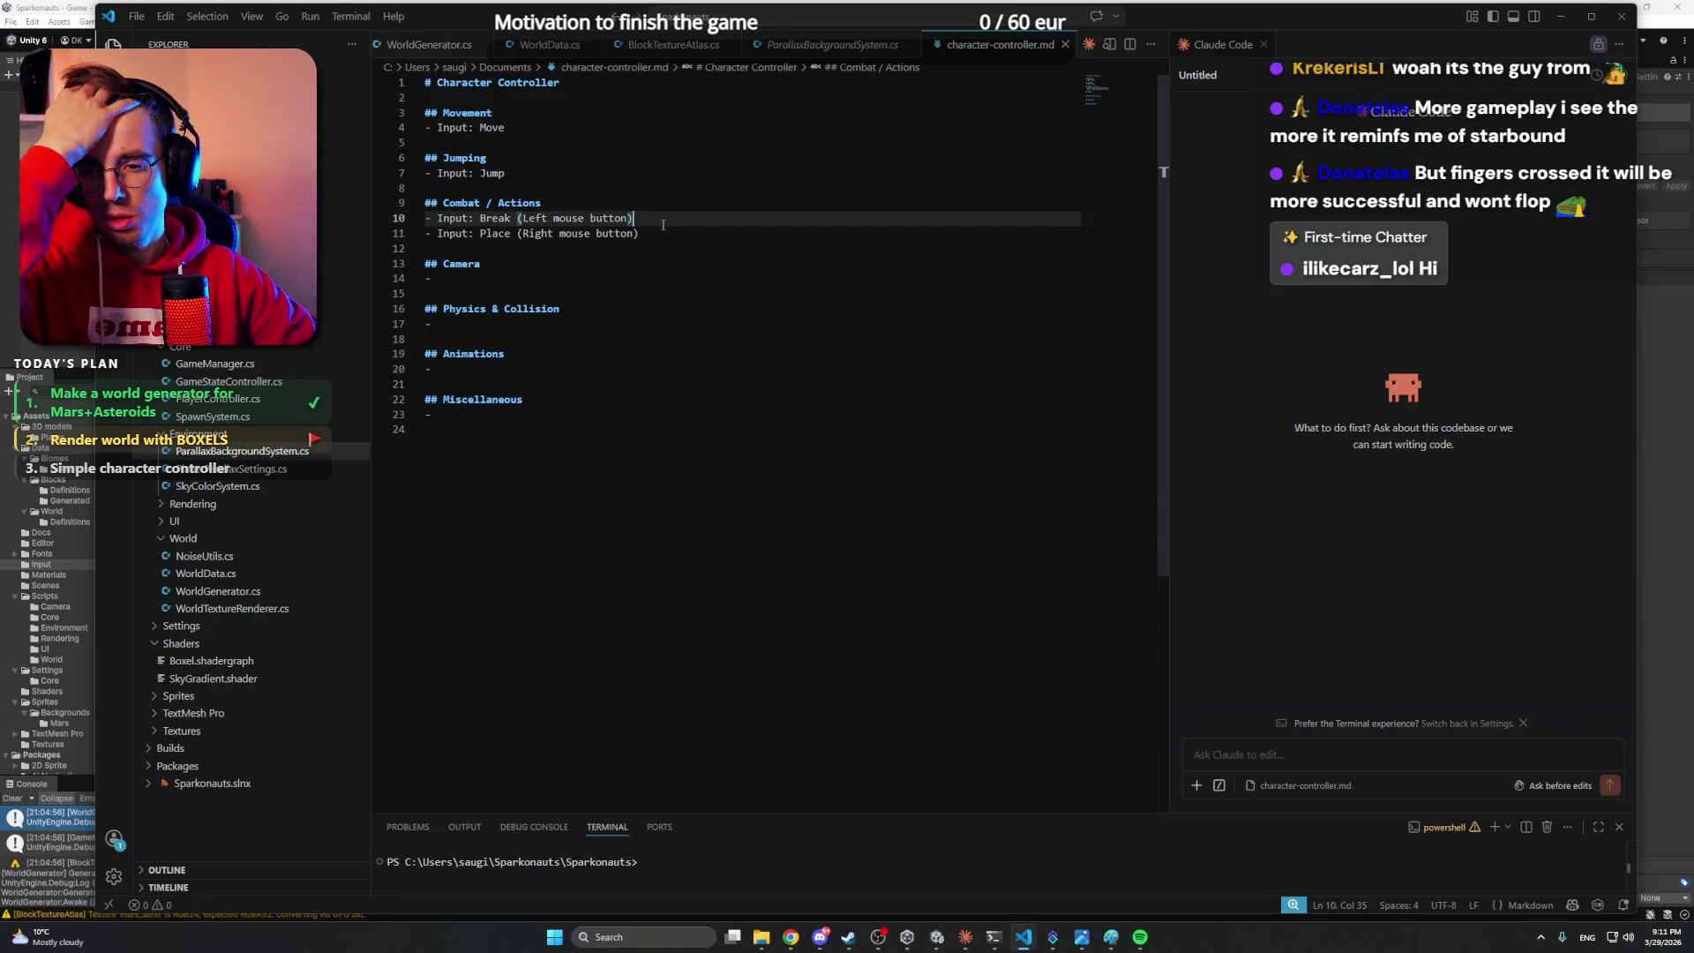
{"action": "left_click", "coordinate": [663, 232]}
{"action": "left_click", "coordinate": [663, 223]}
{"action": "left_click", "coordinate": [666, 232]}
{"action": "left_click", "coordinate": [666, 223]}
{"action": "left_click", "coordinate": [670, 233]}
{"action": "left_click", "coordinate": [675, 221]}
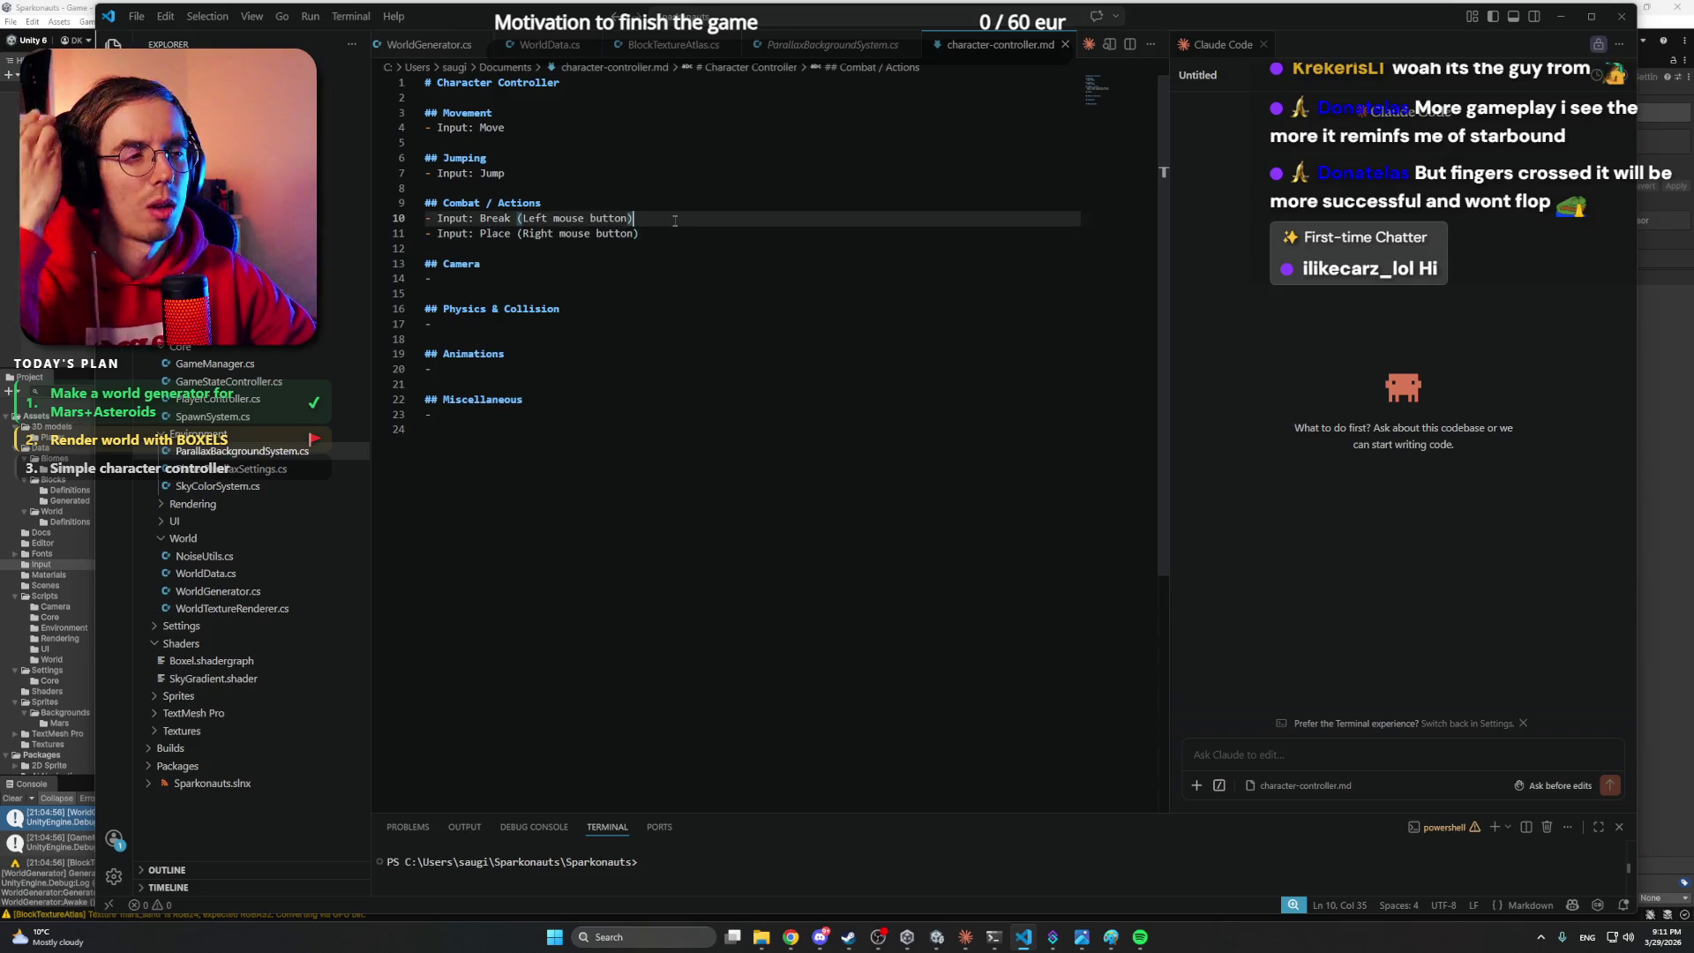
- Add an Interact (F) input line below the Place line
{"action": "left_click", "coordinate": [670, 239]}
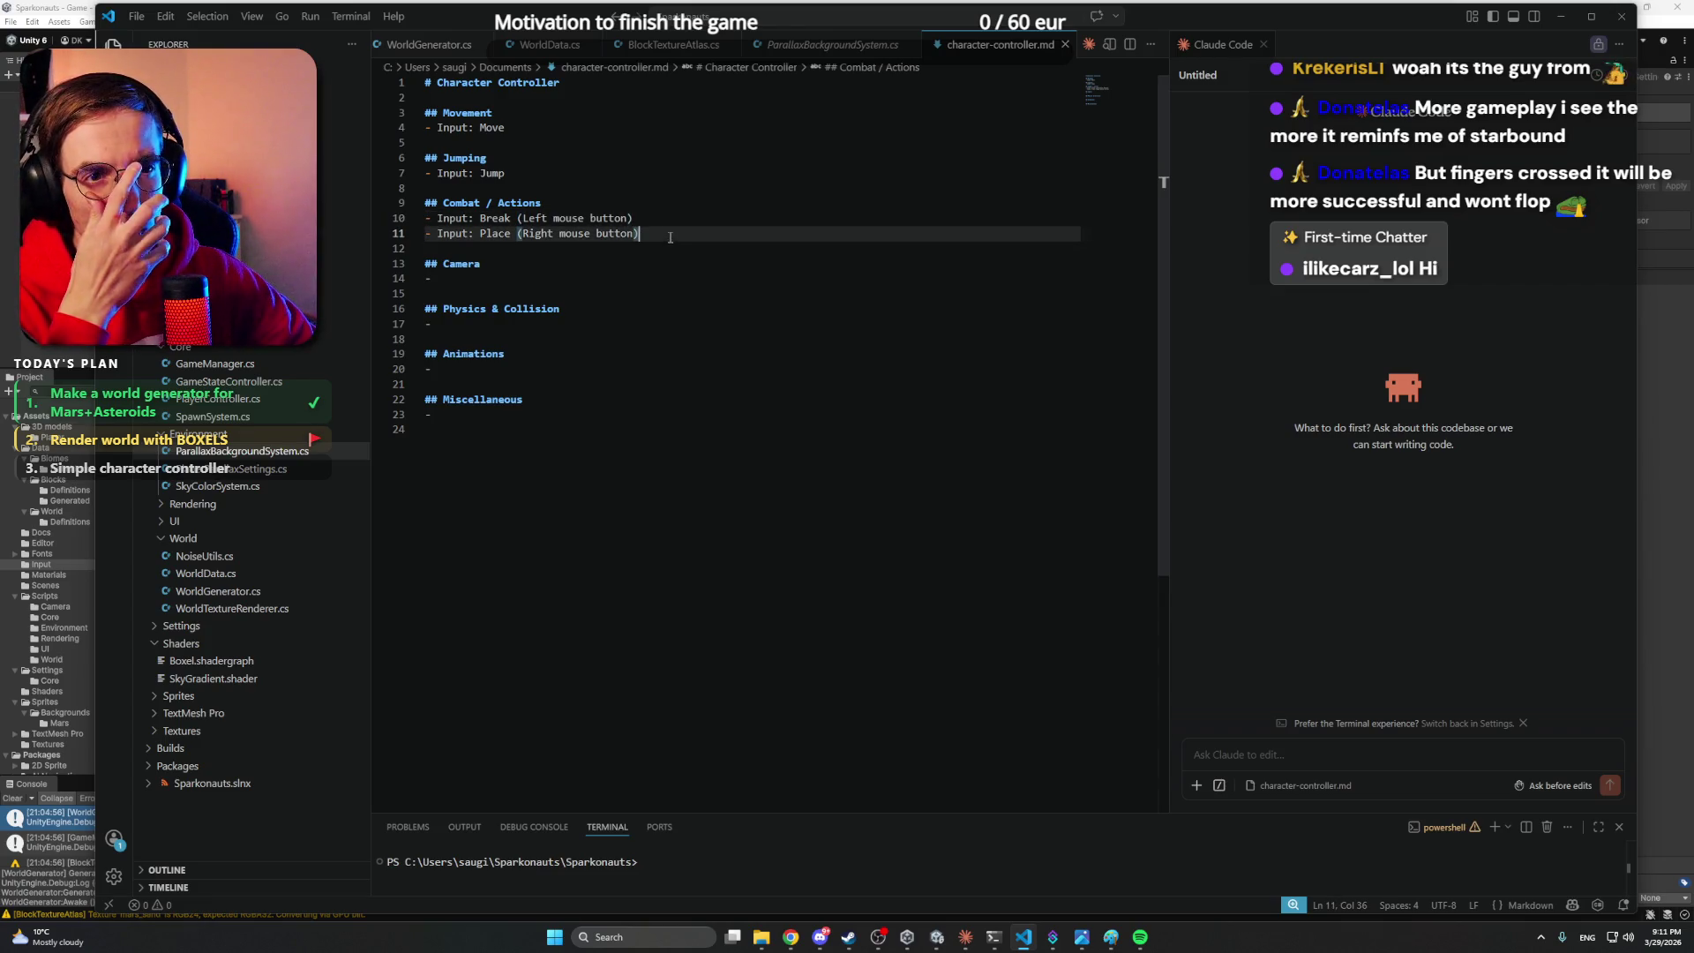
{"action": "key", "text": "Return"}
{"action": "type", "text": "- Inpuit"}
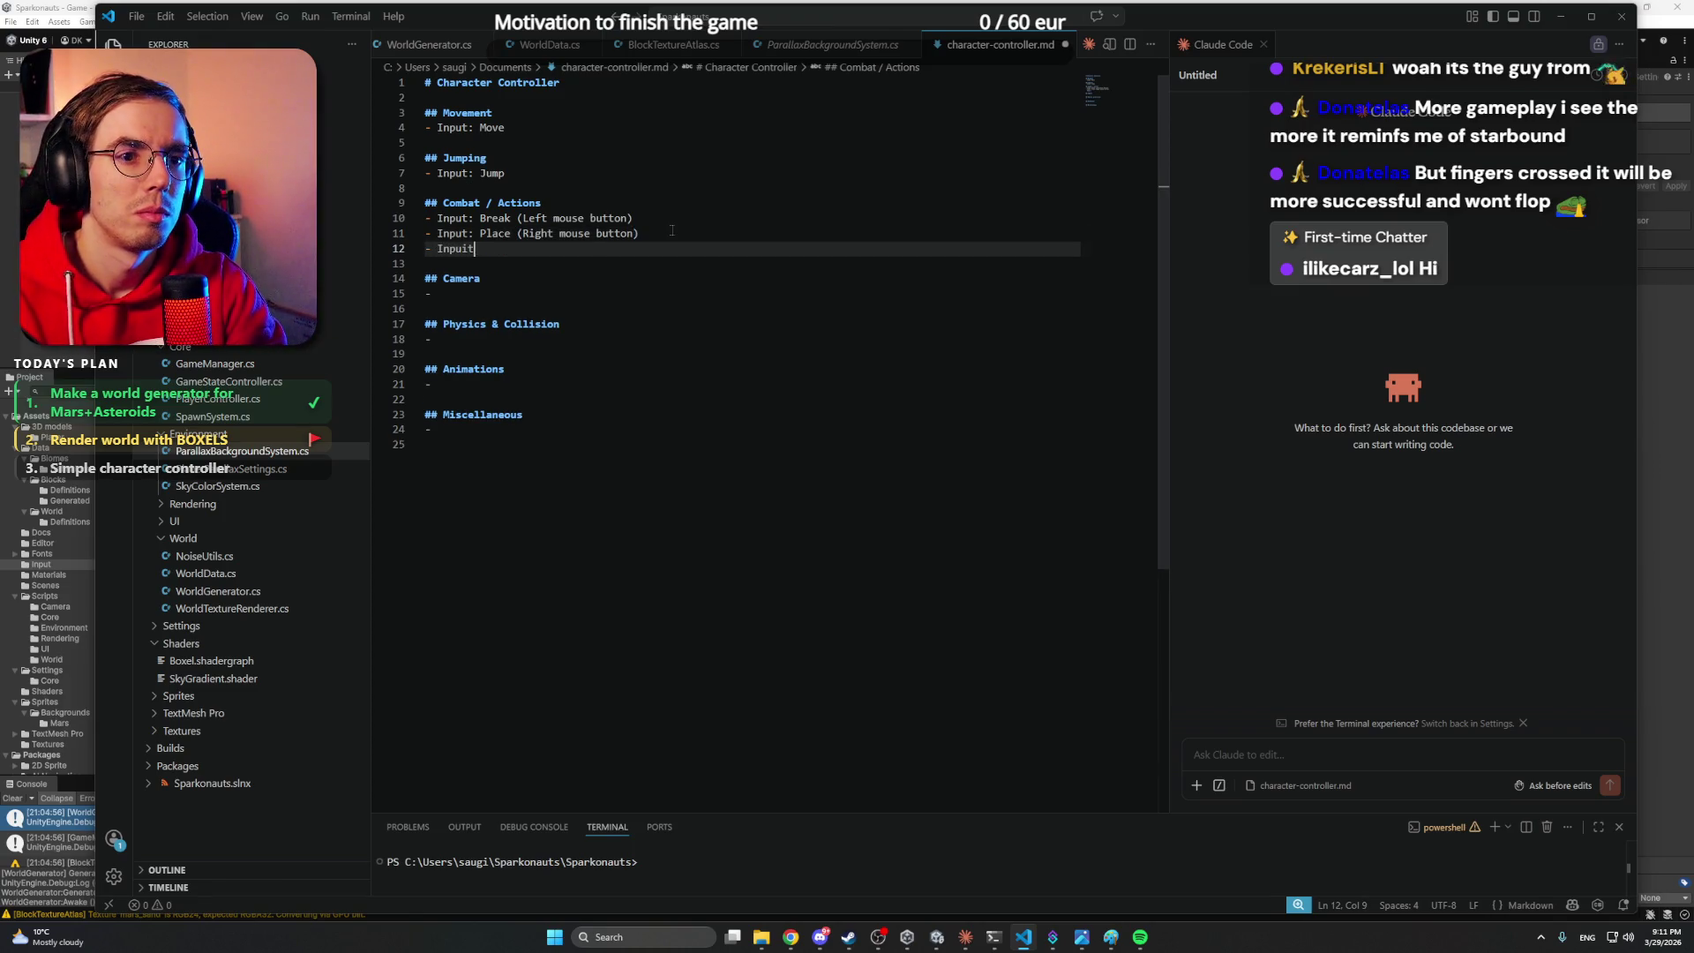
{"action": "key", "text": "BackSpace"}
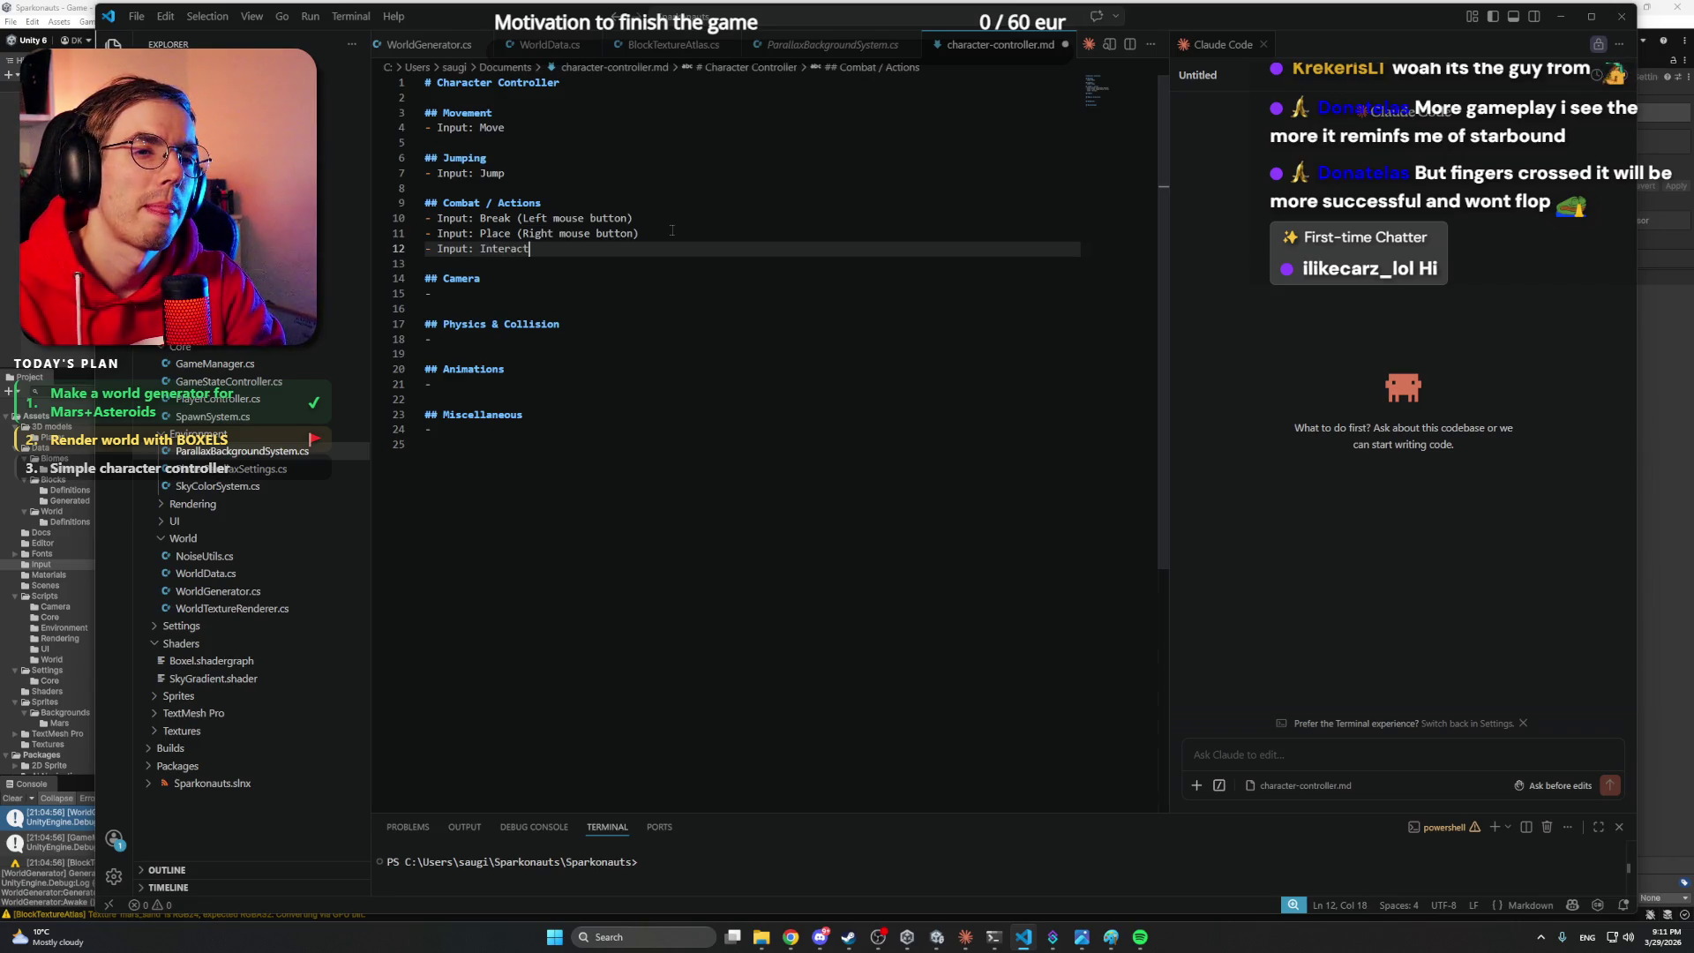
{"action": "type", "text": "()"}
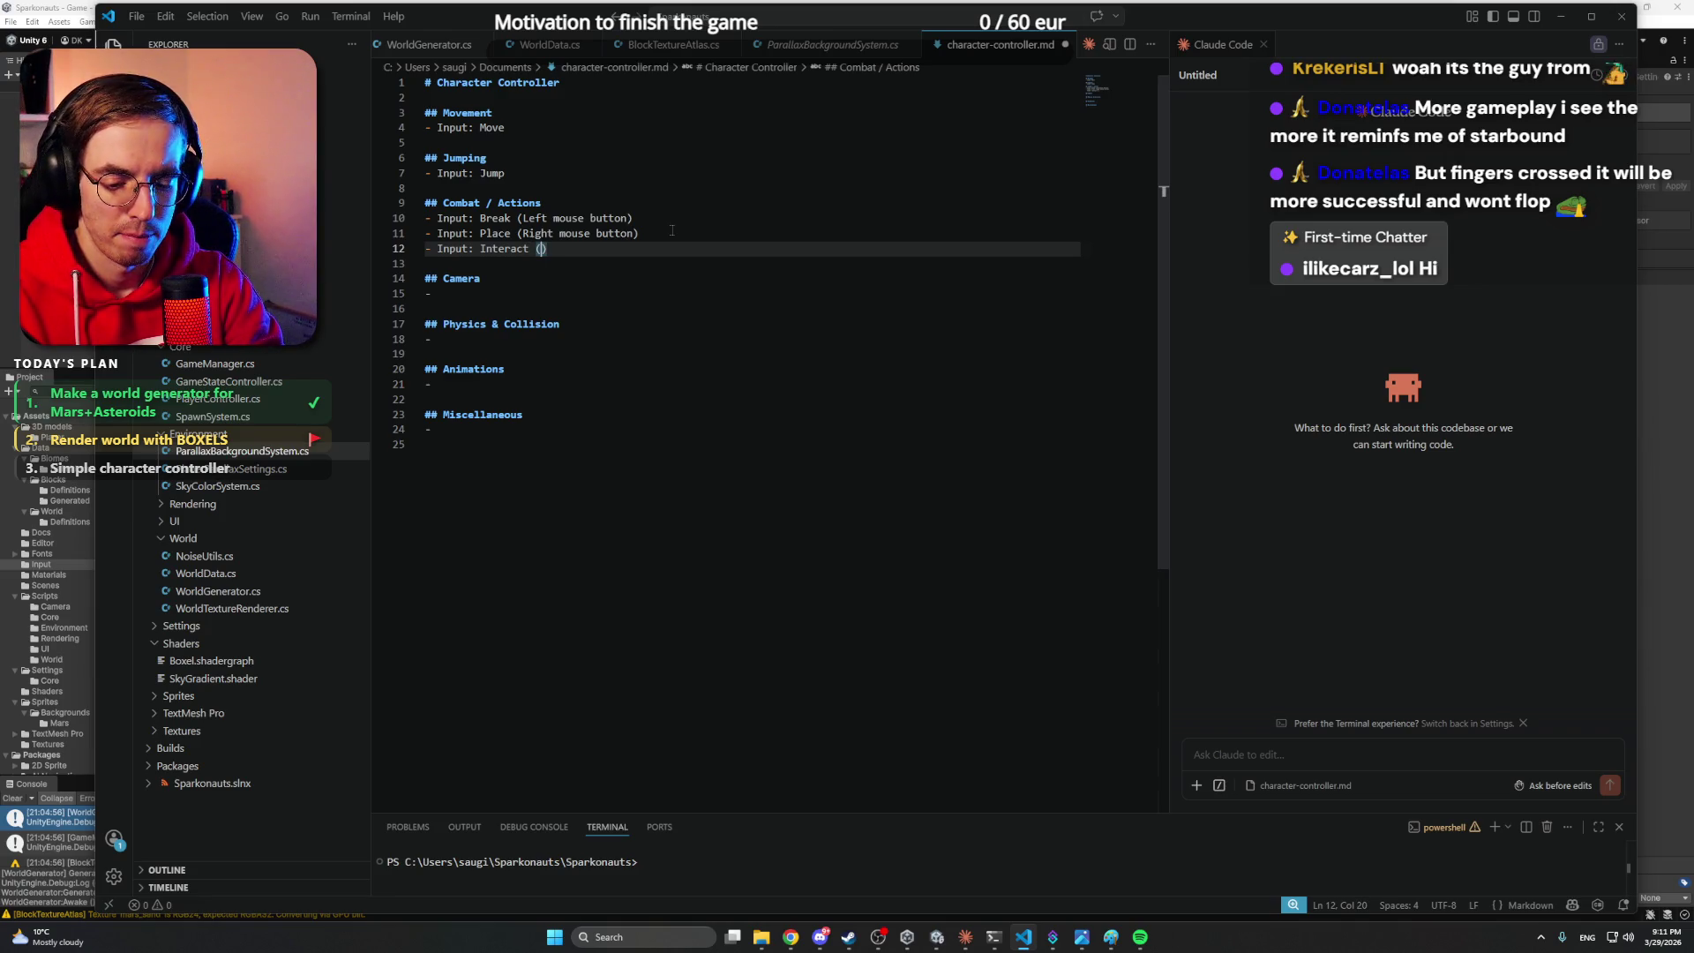
{"action": "type", "text": "F"}
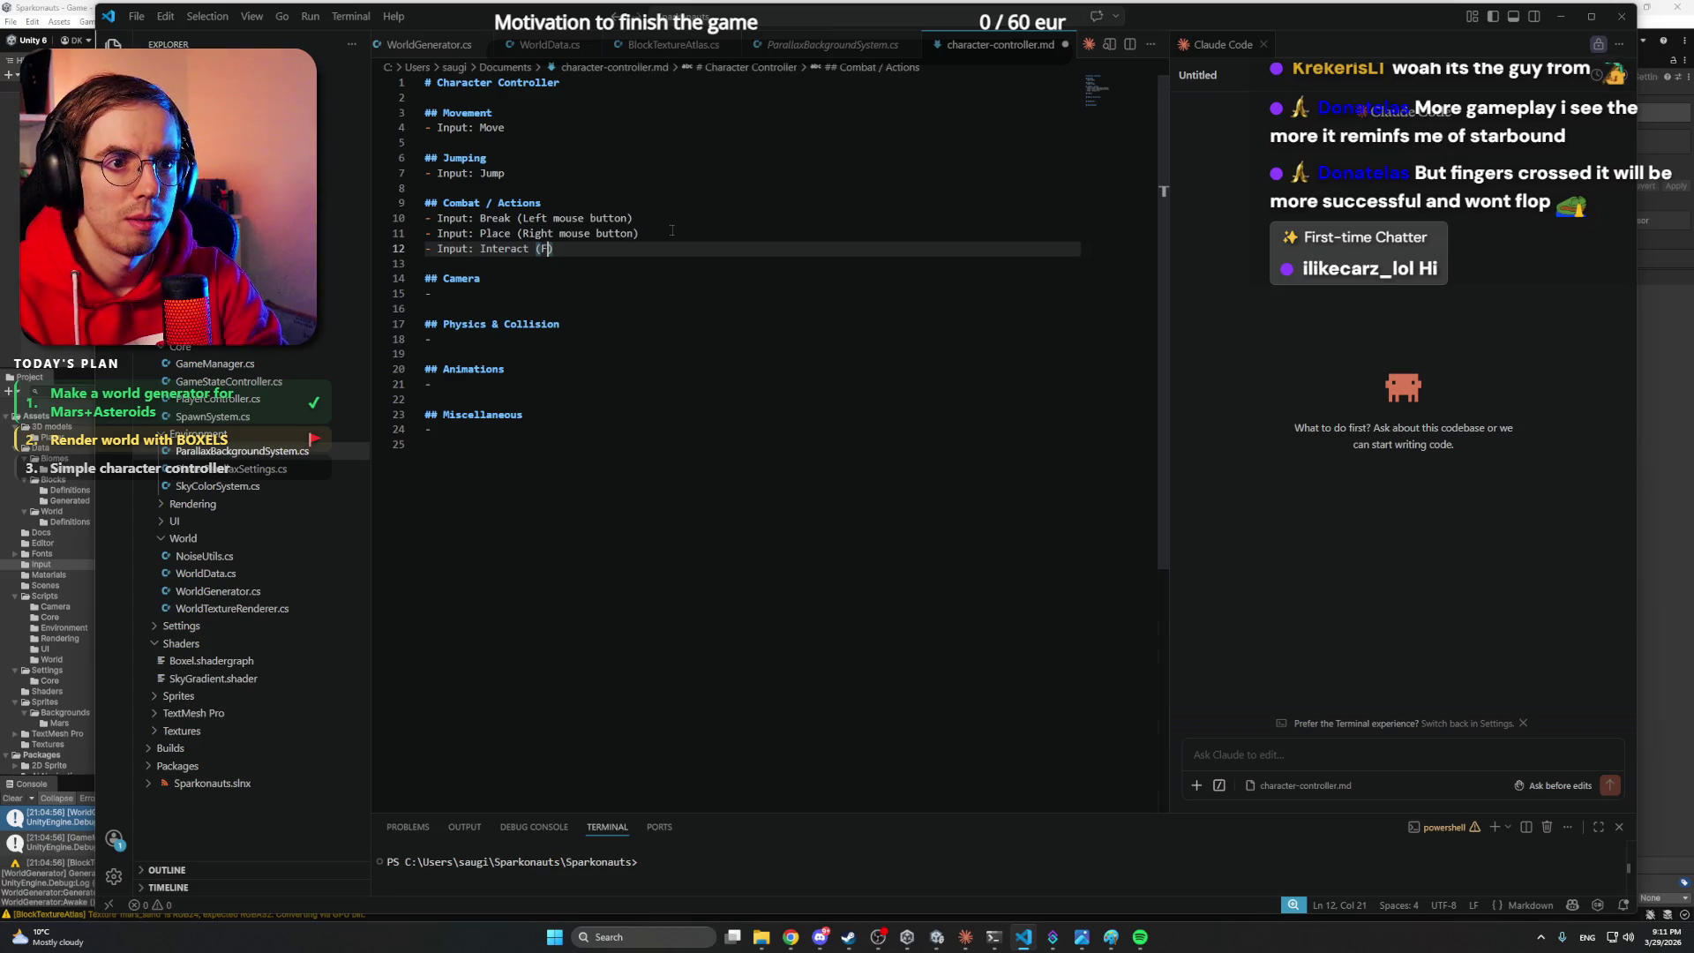
{"action": "key", "text": "Up"}
{"action": "key", "text": "Up"}
{"action": "key", "text": "Up"}
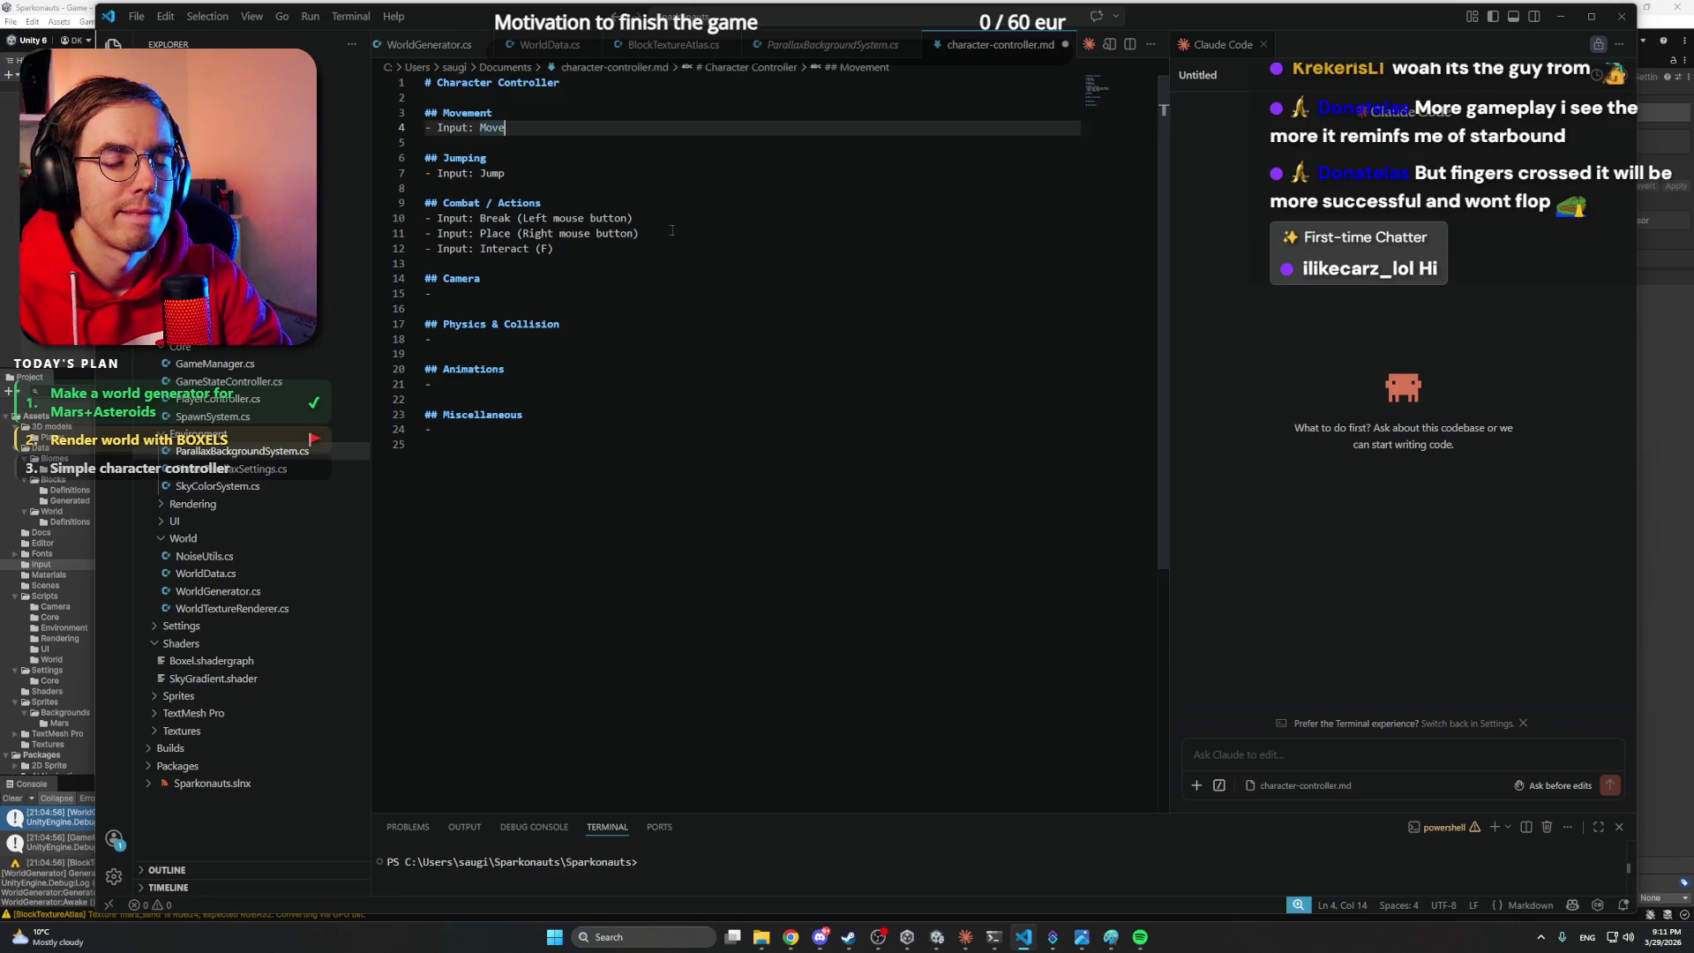
- Describe Move as 'Translocating in axis' and add a Rotate (Q and E) input line below it
{"action": "key", "text": "Left"}
{"action": "key", "text": "Left"}
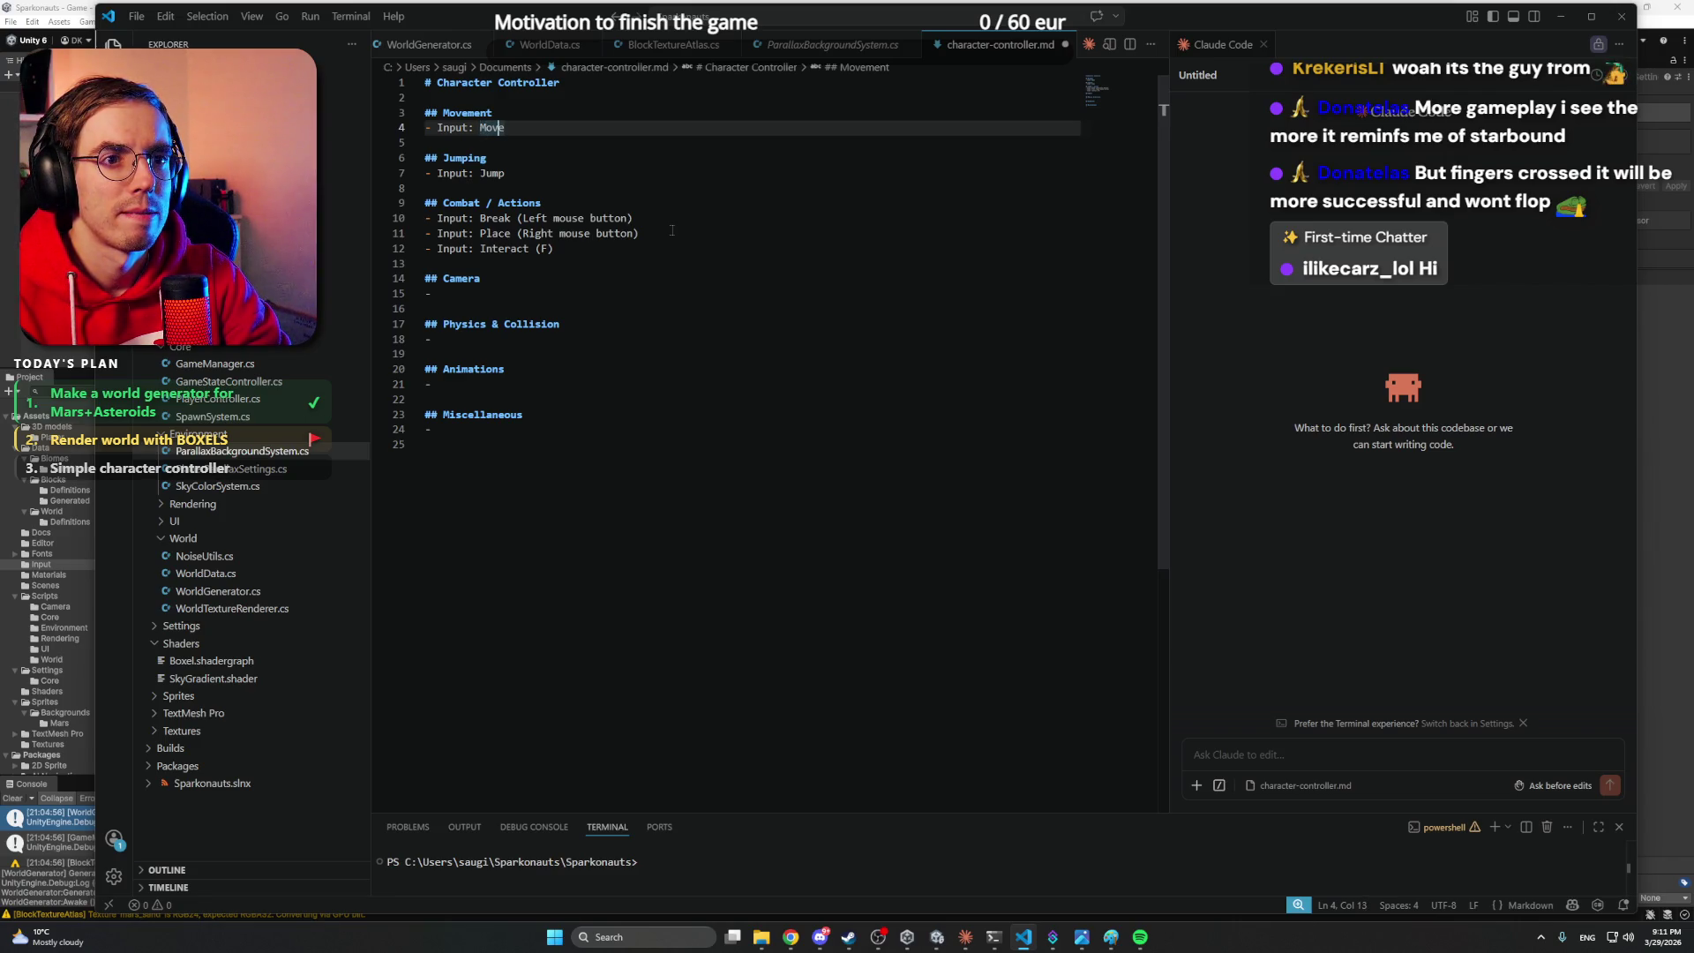
{"action": "type", "text": "()"}
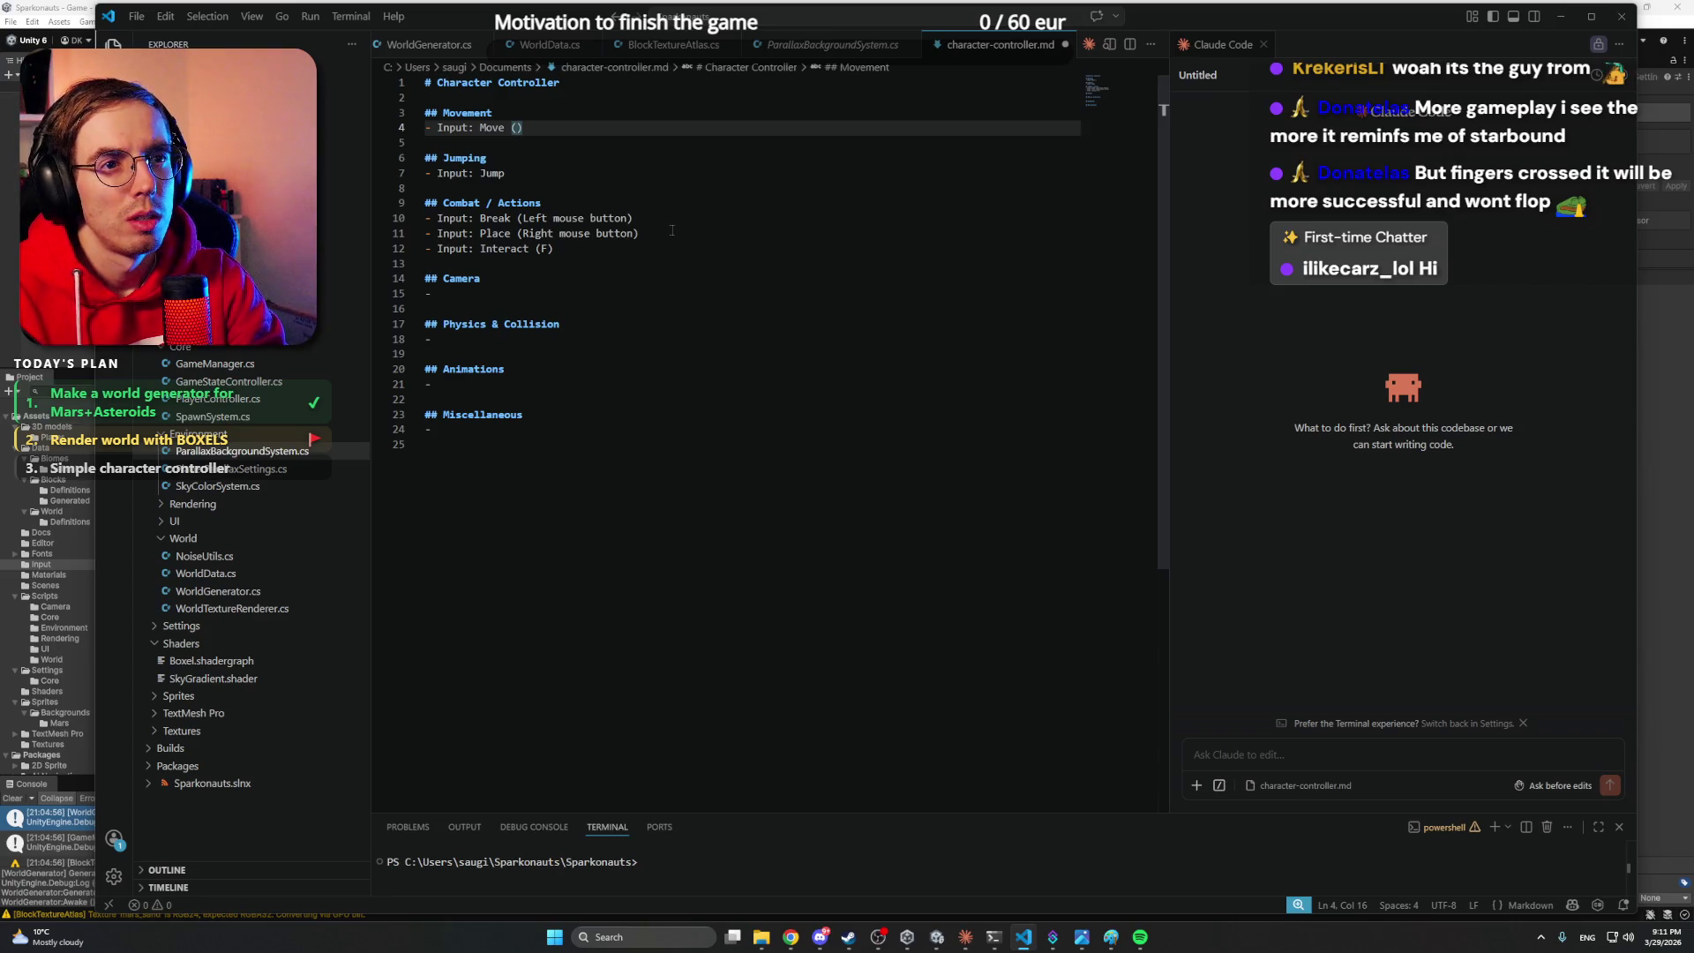
{"action": "type", "text": "Translocatin"}
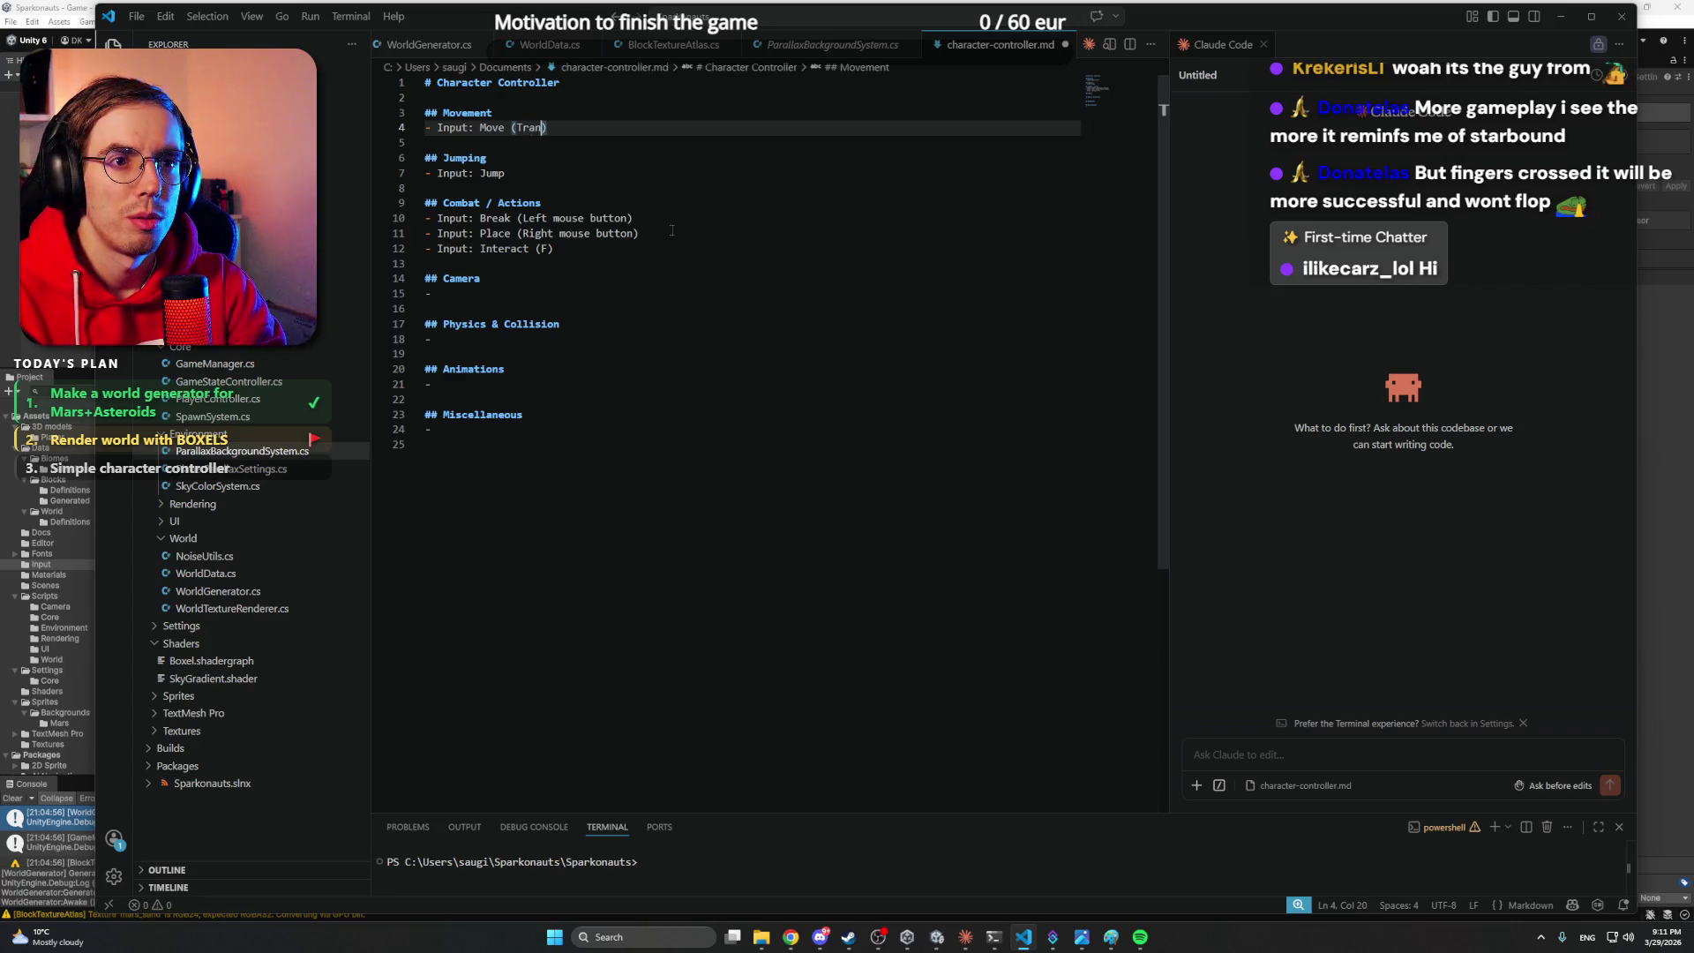
{"action": "type", "text": "g "}
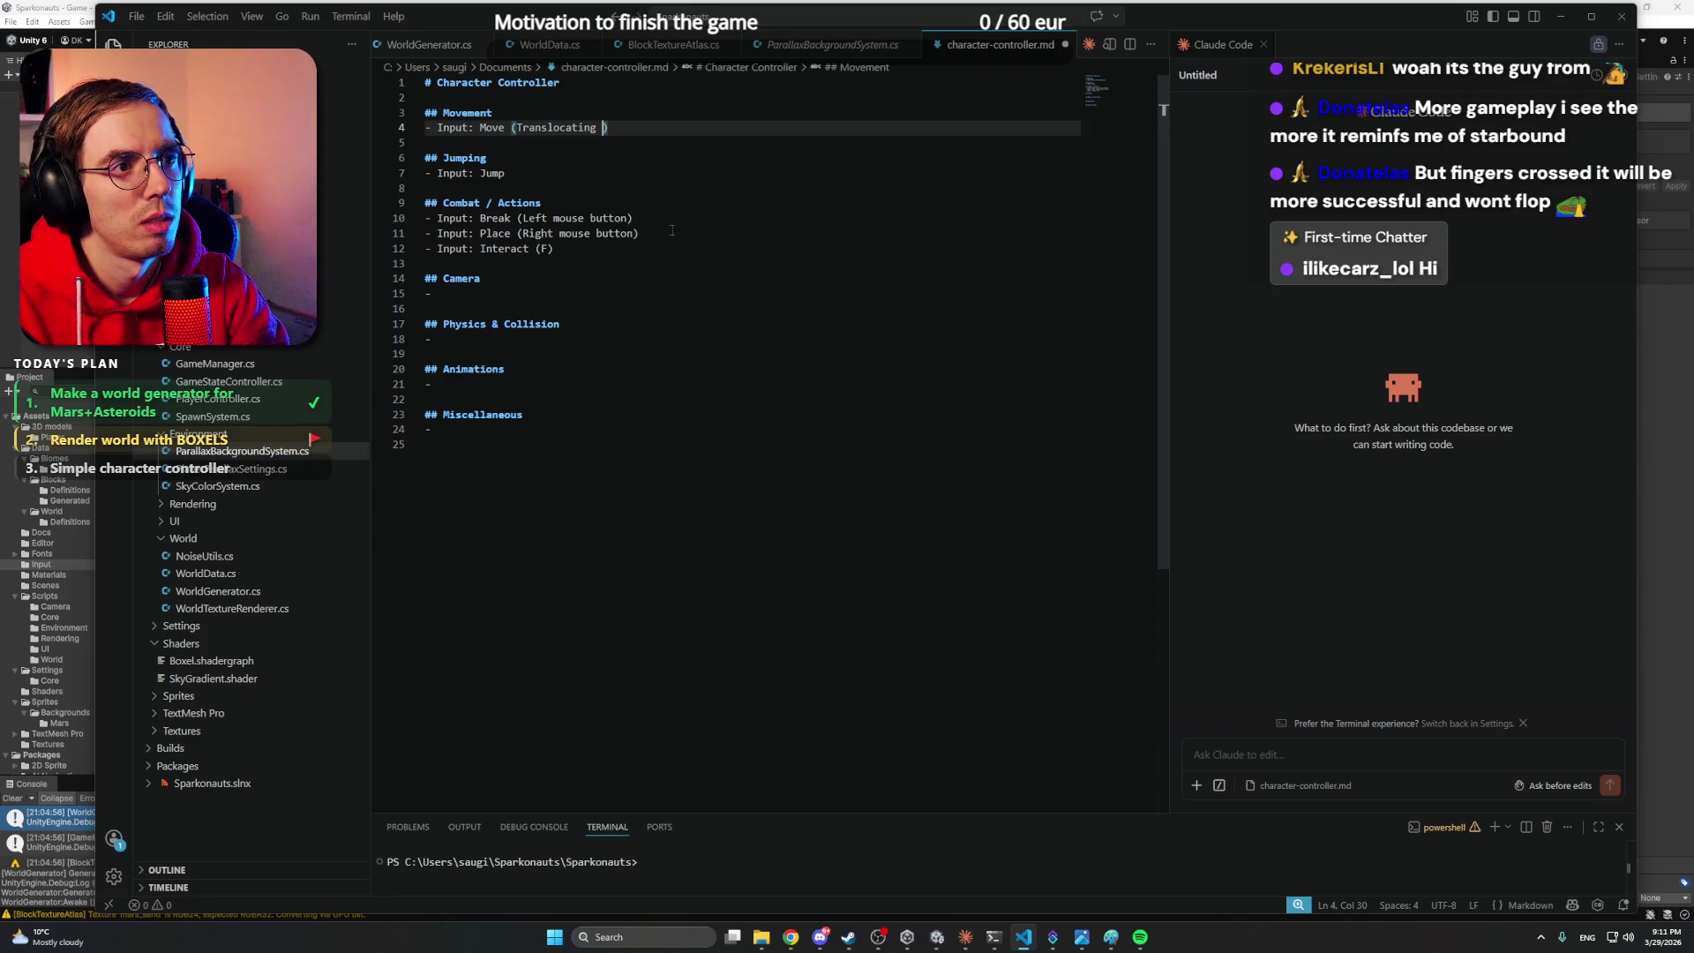
{"action": "type", "text": "in axis"}
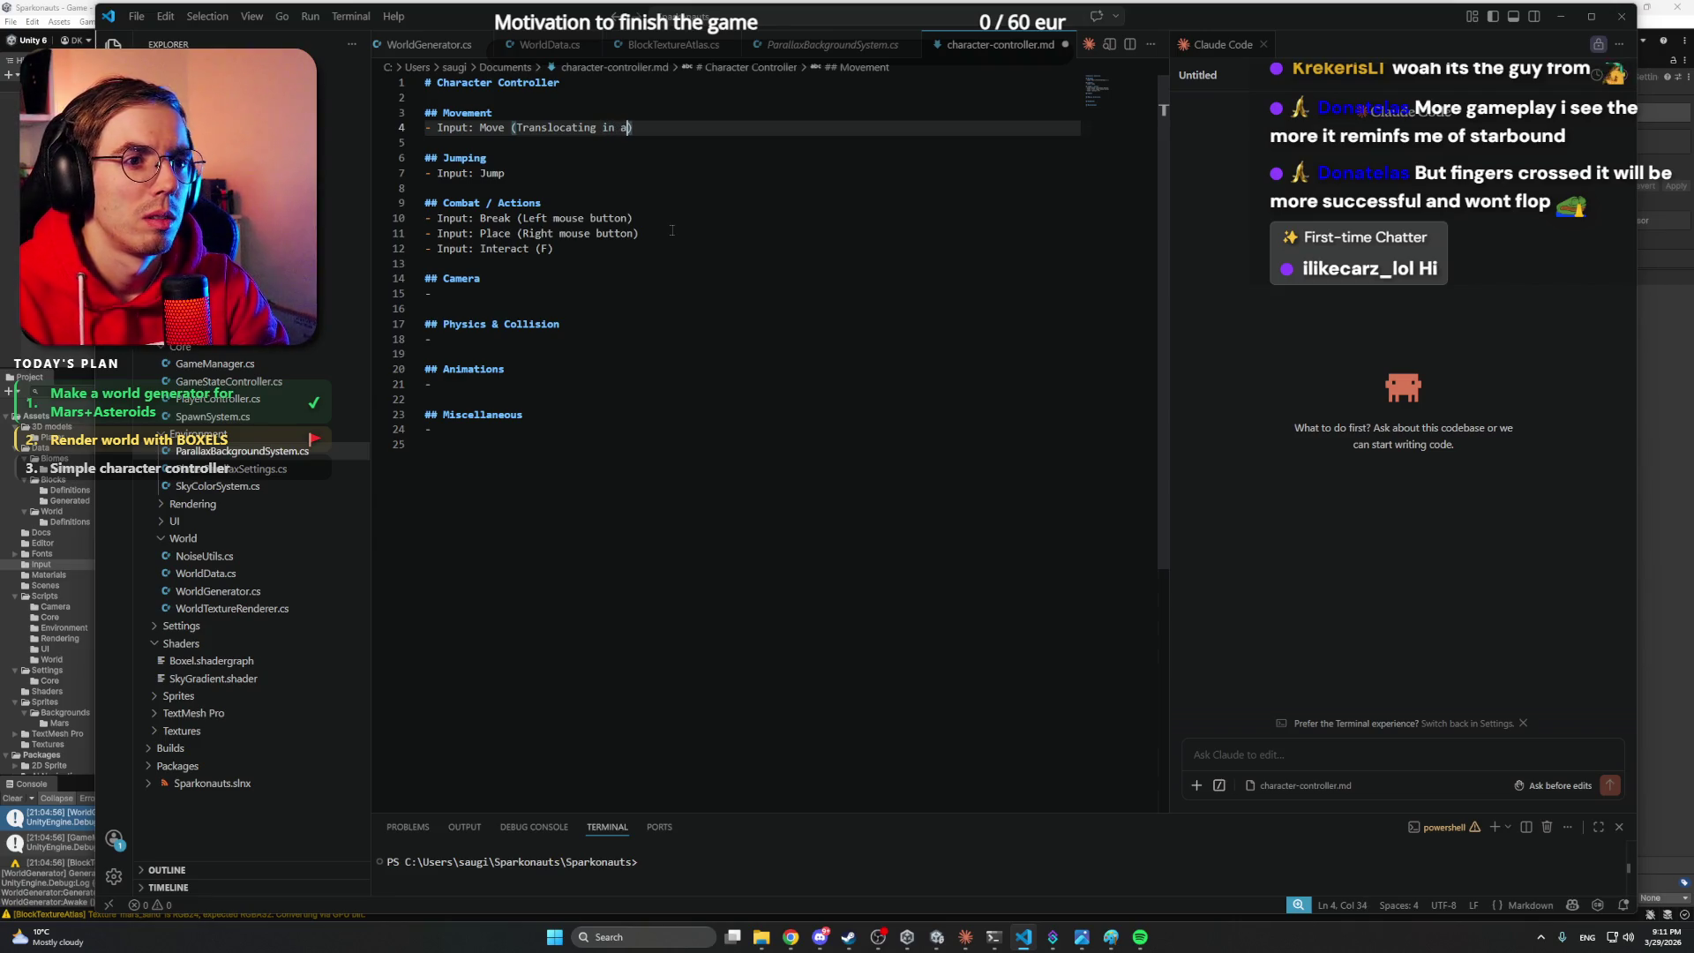
{"action": "key", "text": "Return"}
{"action": "type", "text": "- Input"}
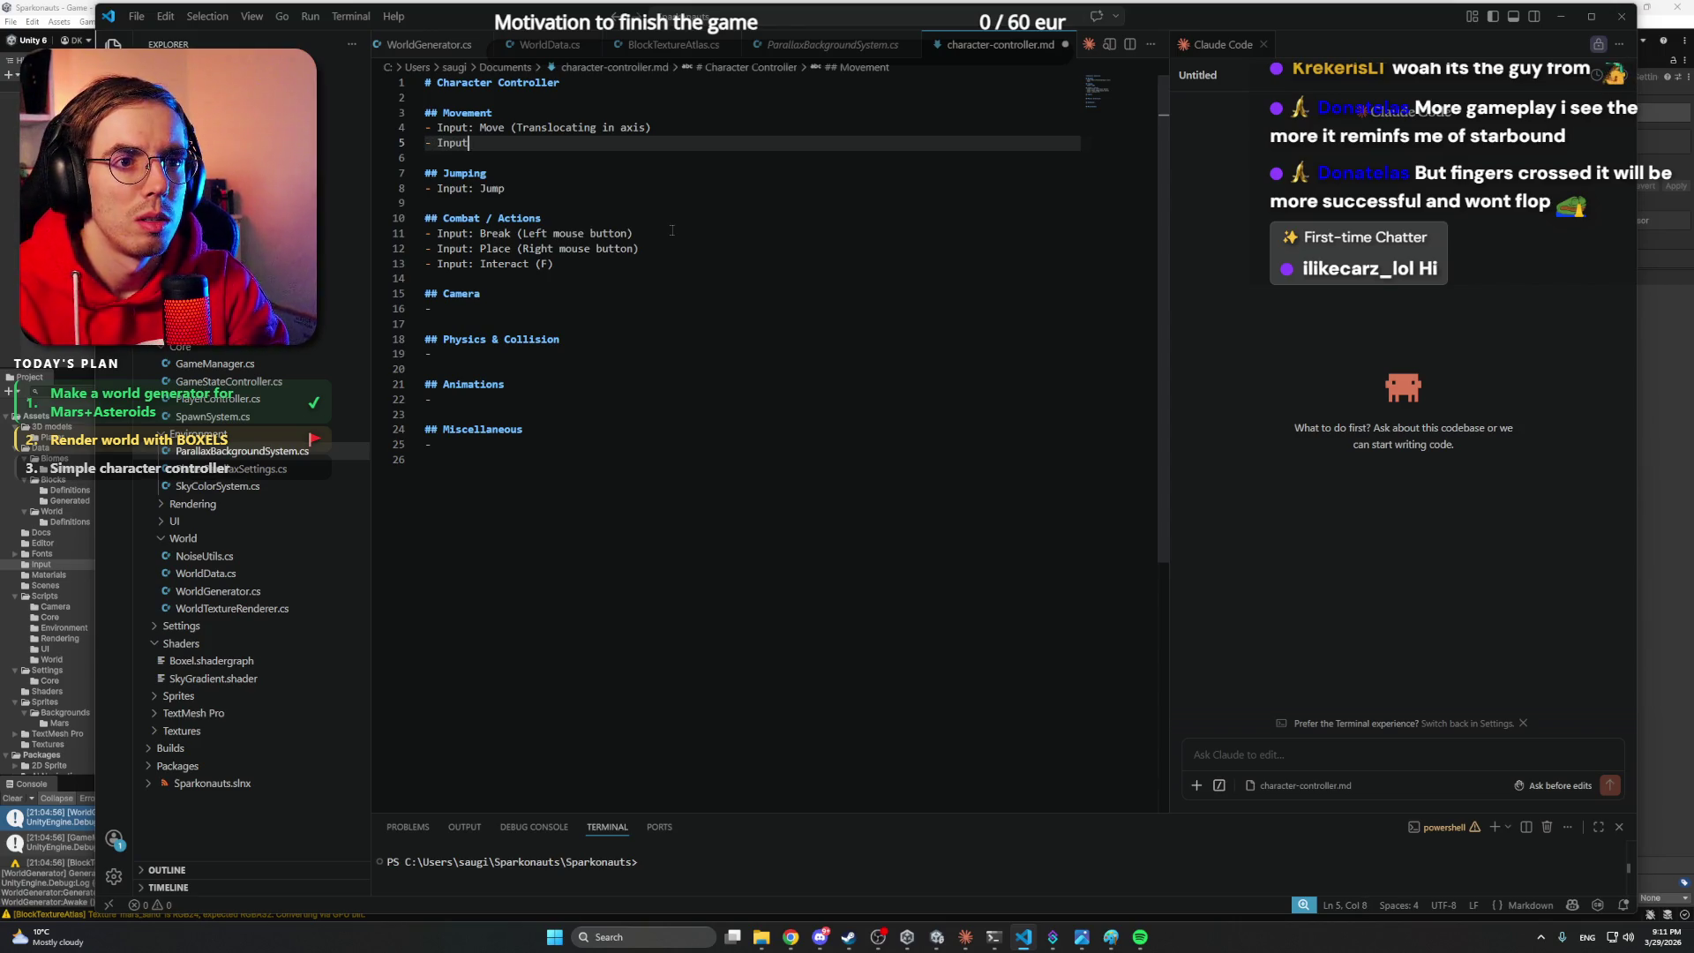
{"action": "type", "text": ": "}
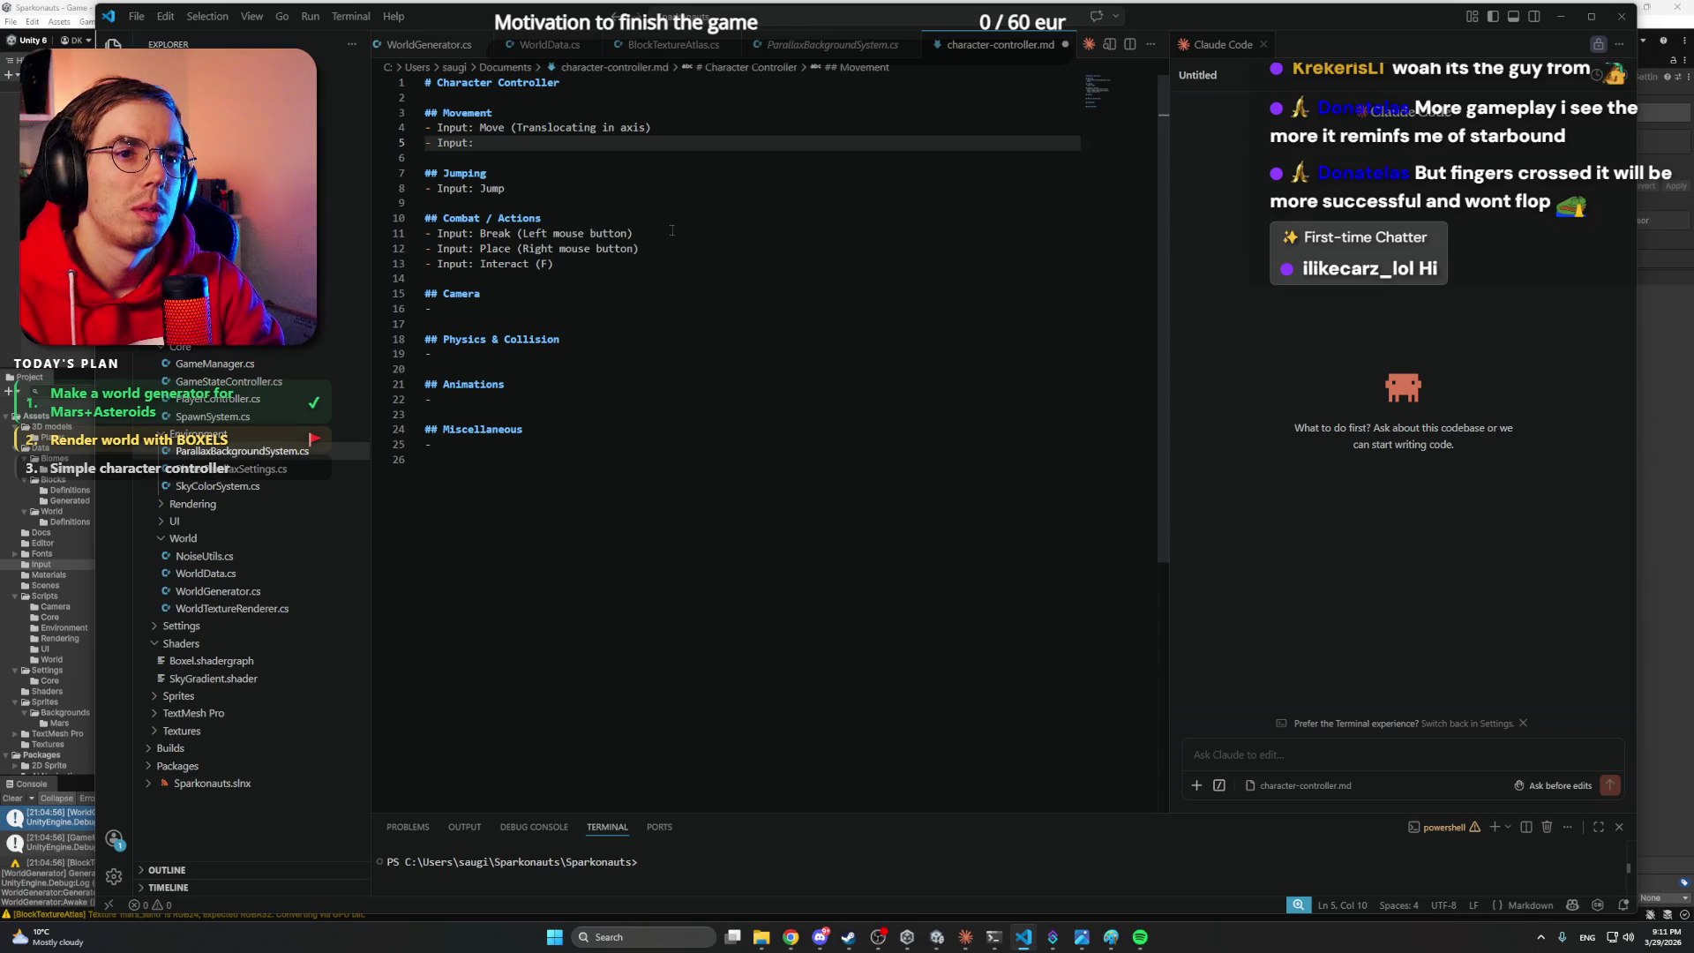
{"action": "type", "text": "Rotat"}
{"action": "type", "text": "()"}
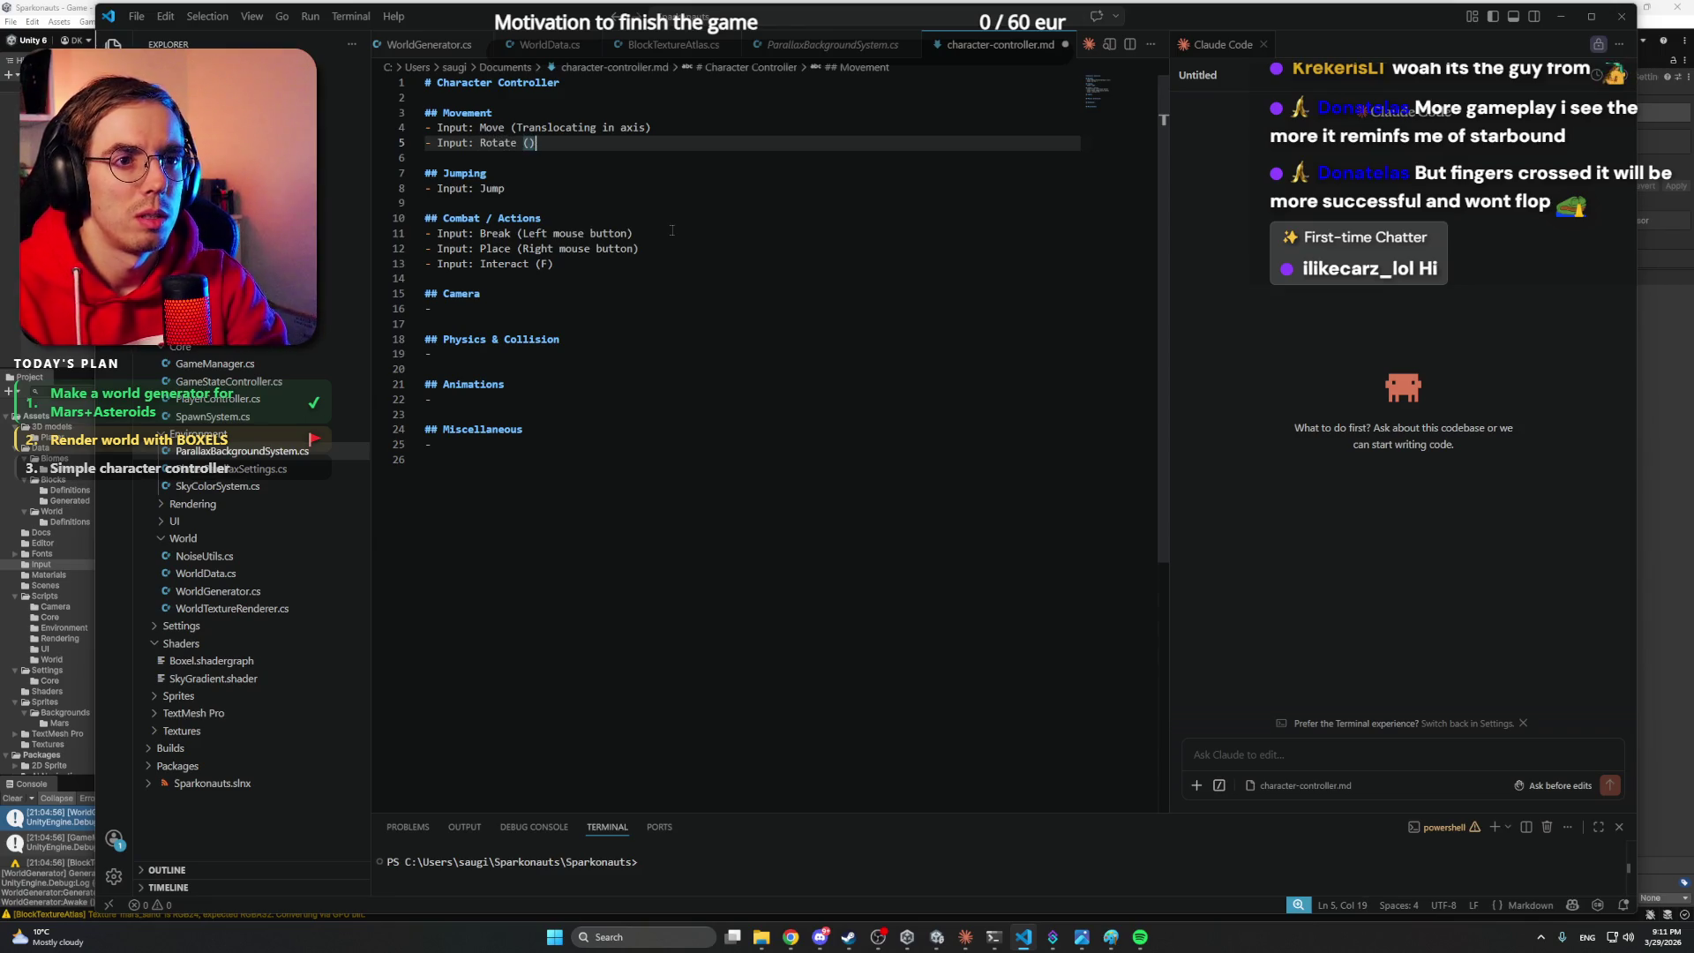
{"action": "type", "text": "E"}
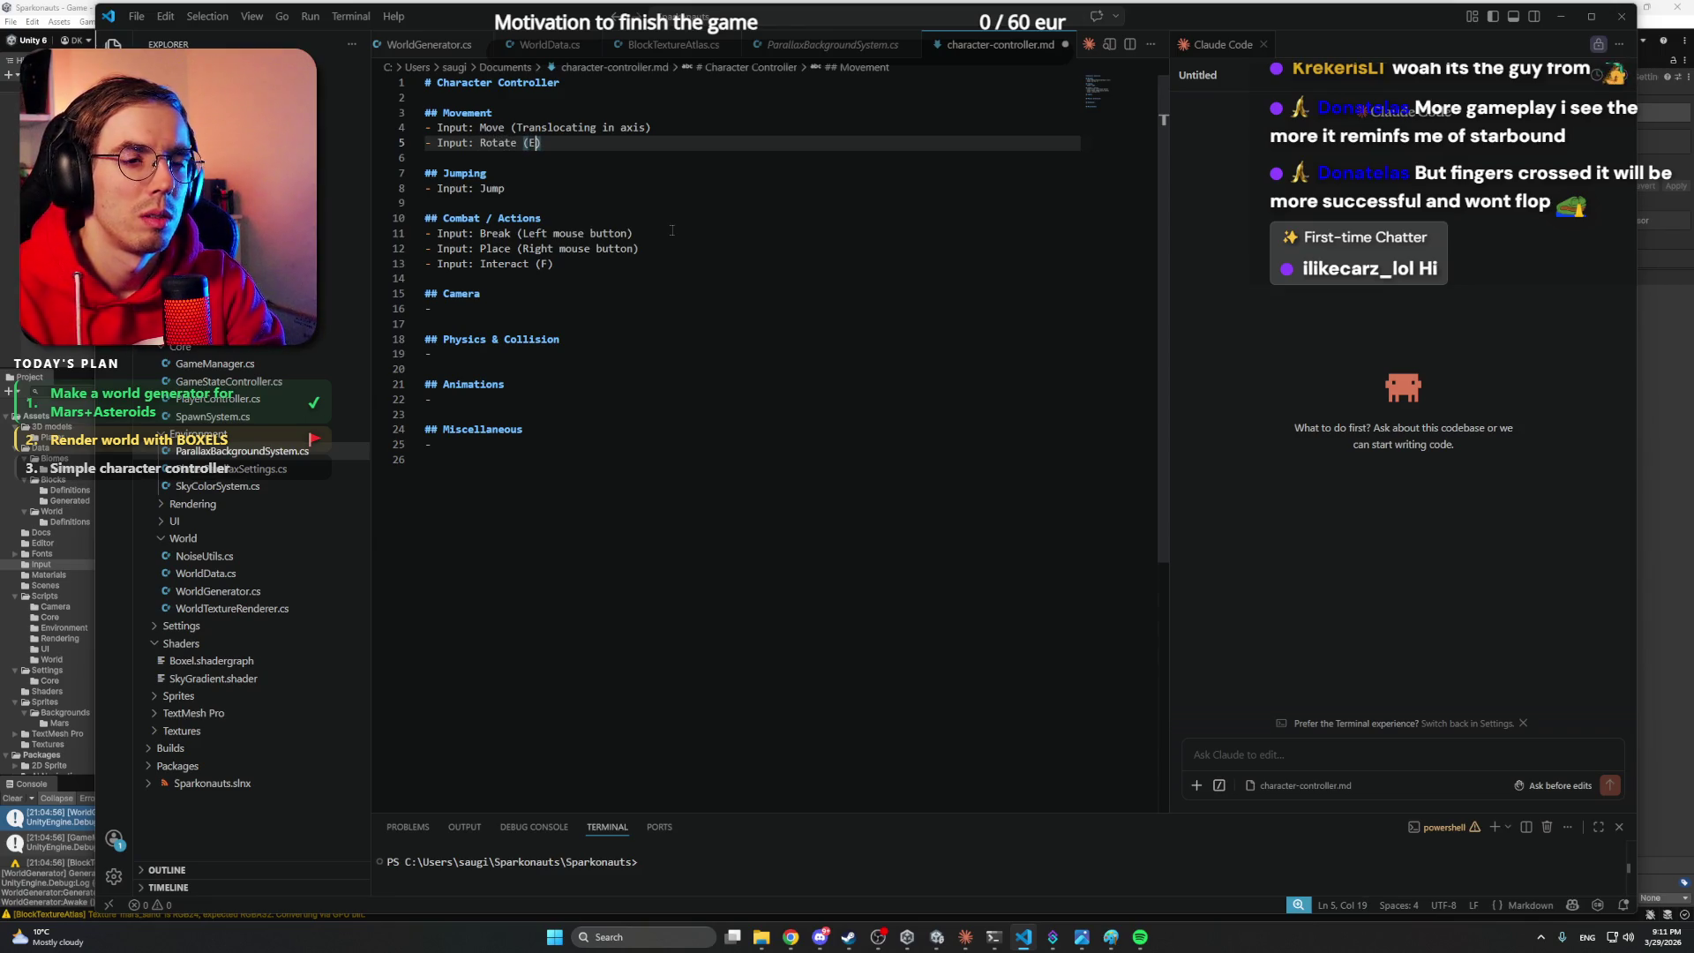
{"action": "type", "text": " and E"}
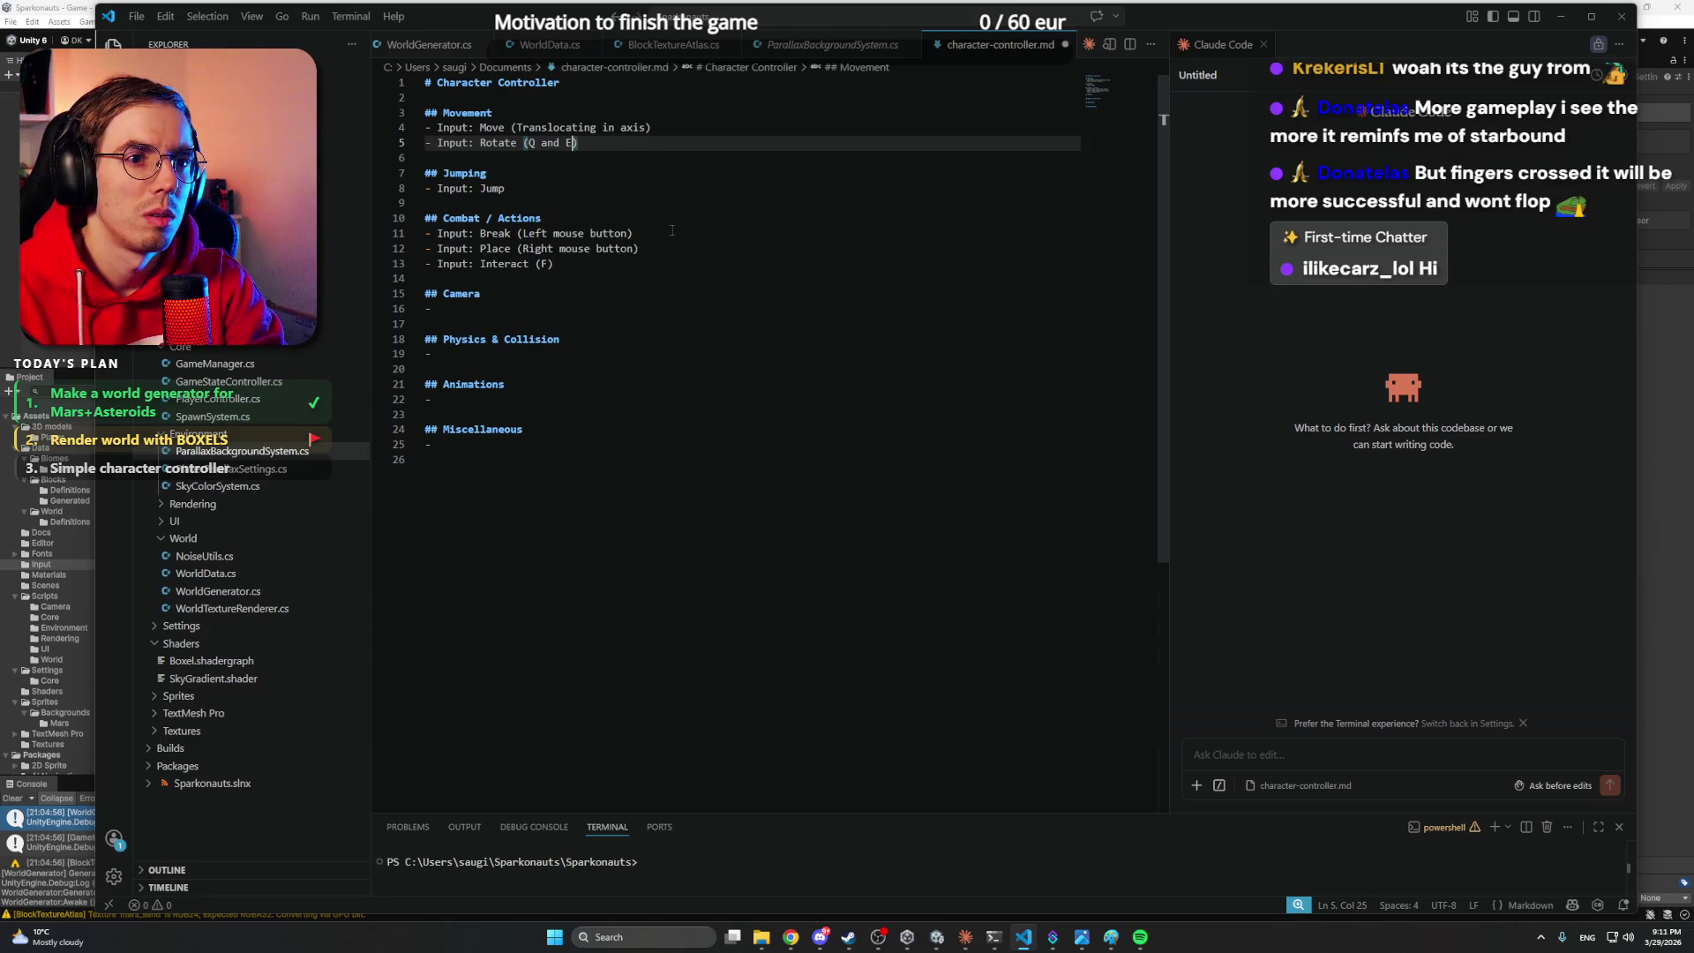
- Add WASD to the Move line and note Rotate 'only works in Jetpack mode'
{"action": "key", "text": "Up"}
{"action": "type", "text": "WASD"}
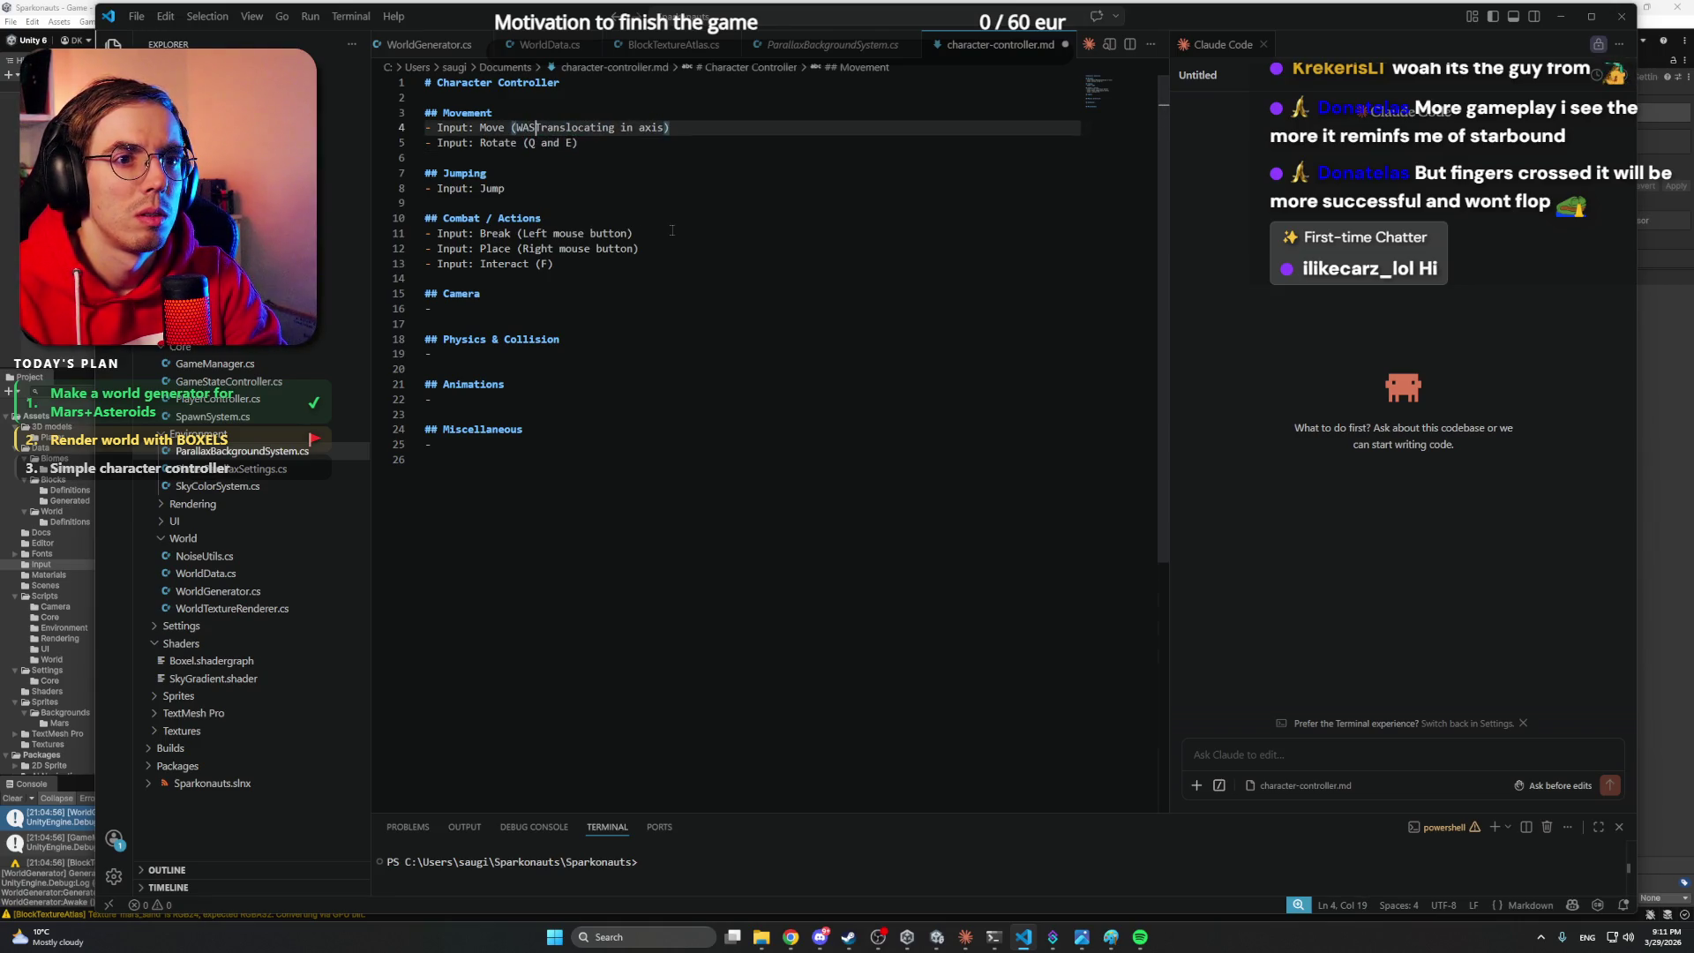
{"action": "key", "text": "Down"}
{"action": "key", "text": "Right"}
{"action": "key", "text": "Right"}
{"action": "key", "text": "Right"}
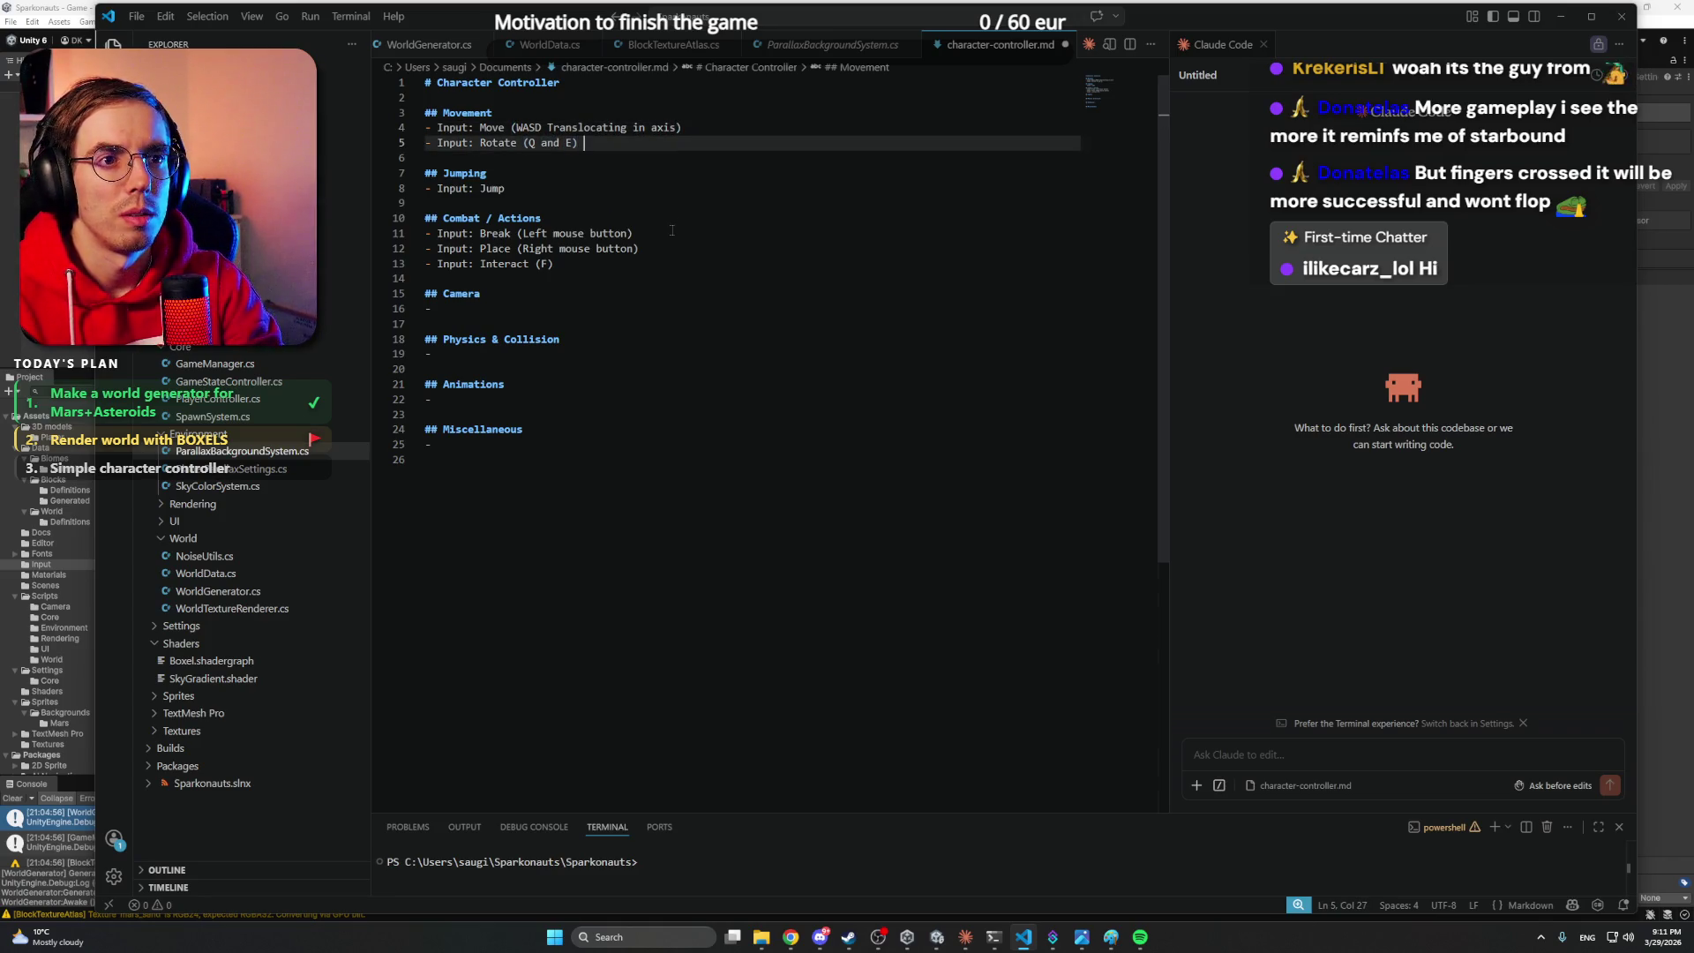
{"action": "key", "text": "Left"}
{"action": "key", "text": "Left"}
{"action": "type", "text": ", onml"}
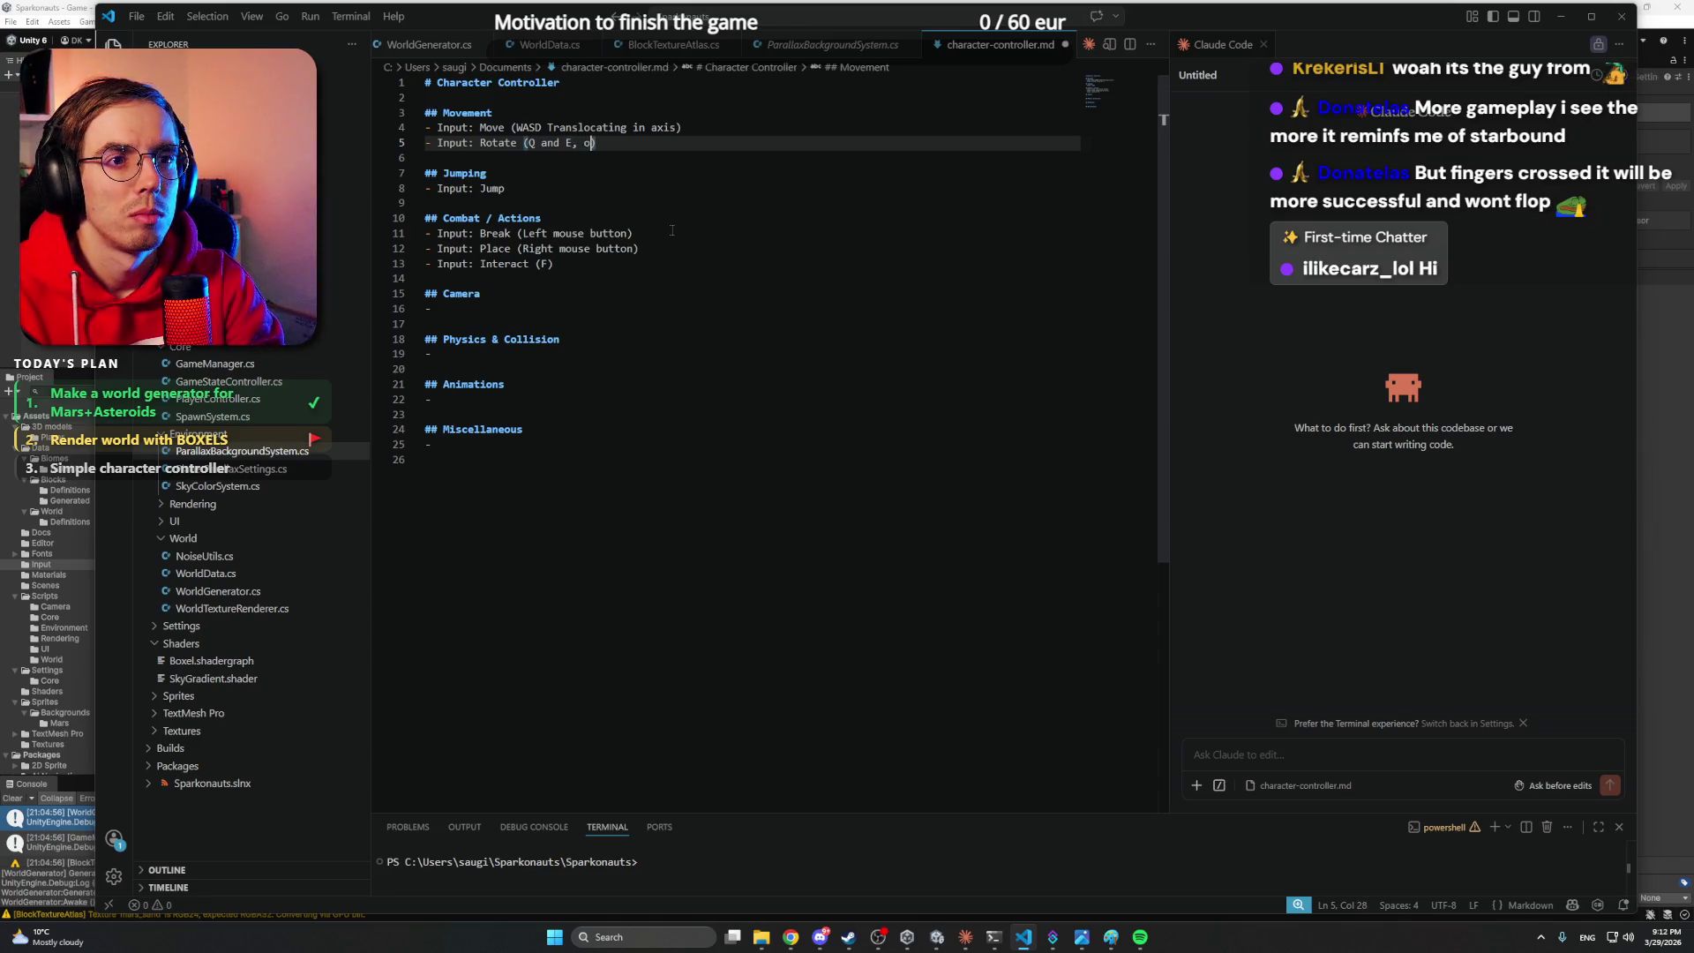
{"action": "key", "text": "BackSpace"}
{"action": "key", "text": "BackSpace"}
{"action": "type", "text": "ly works"}
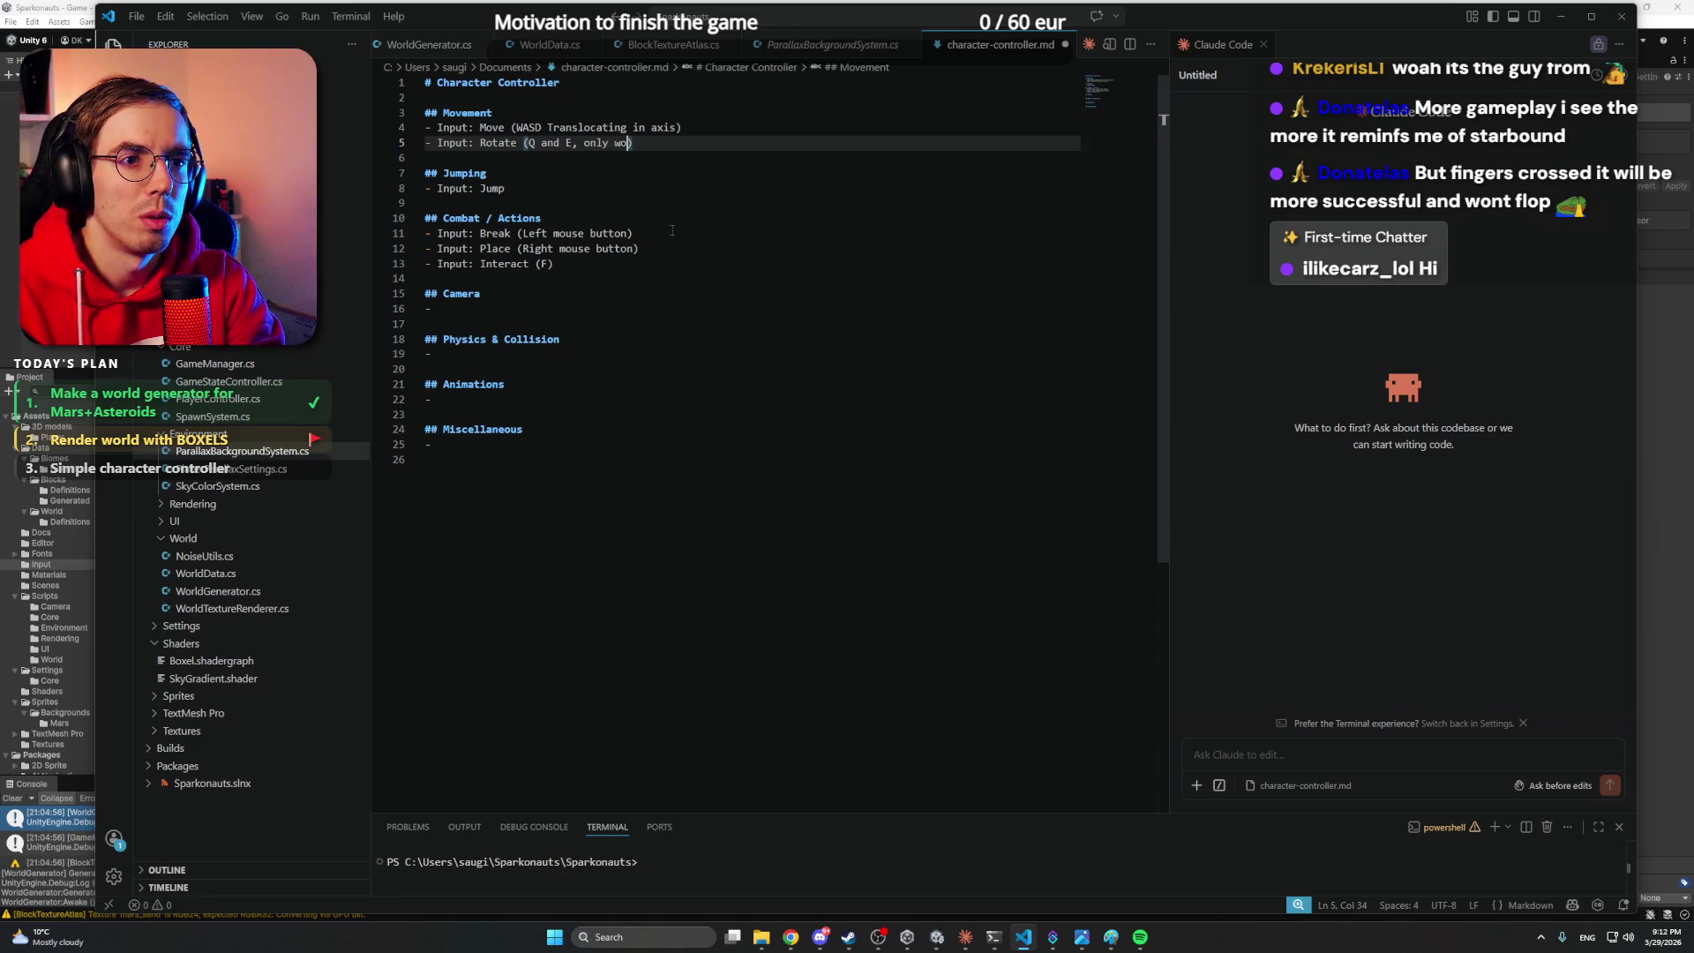
{"action": "type", "text": " in "}
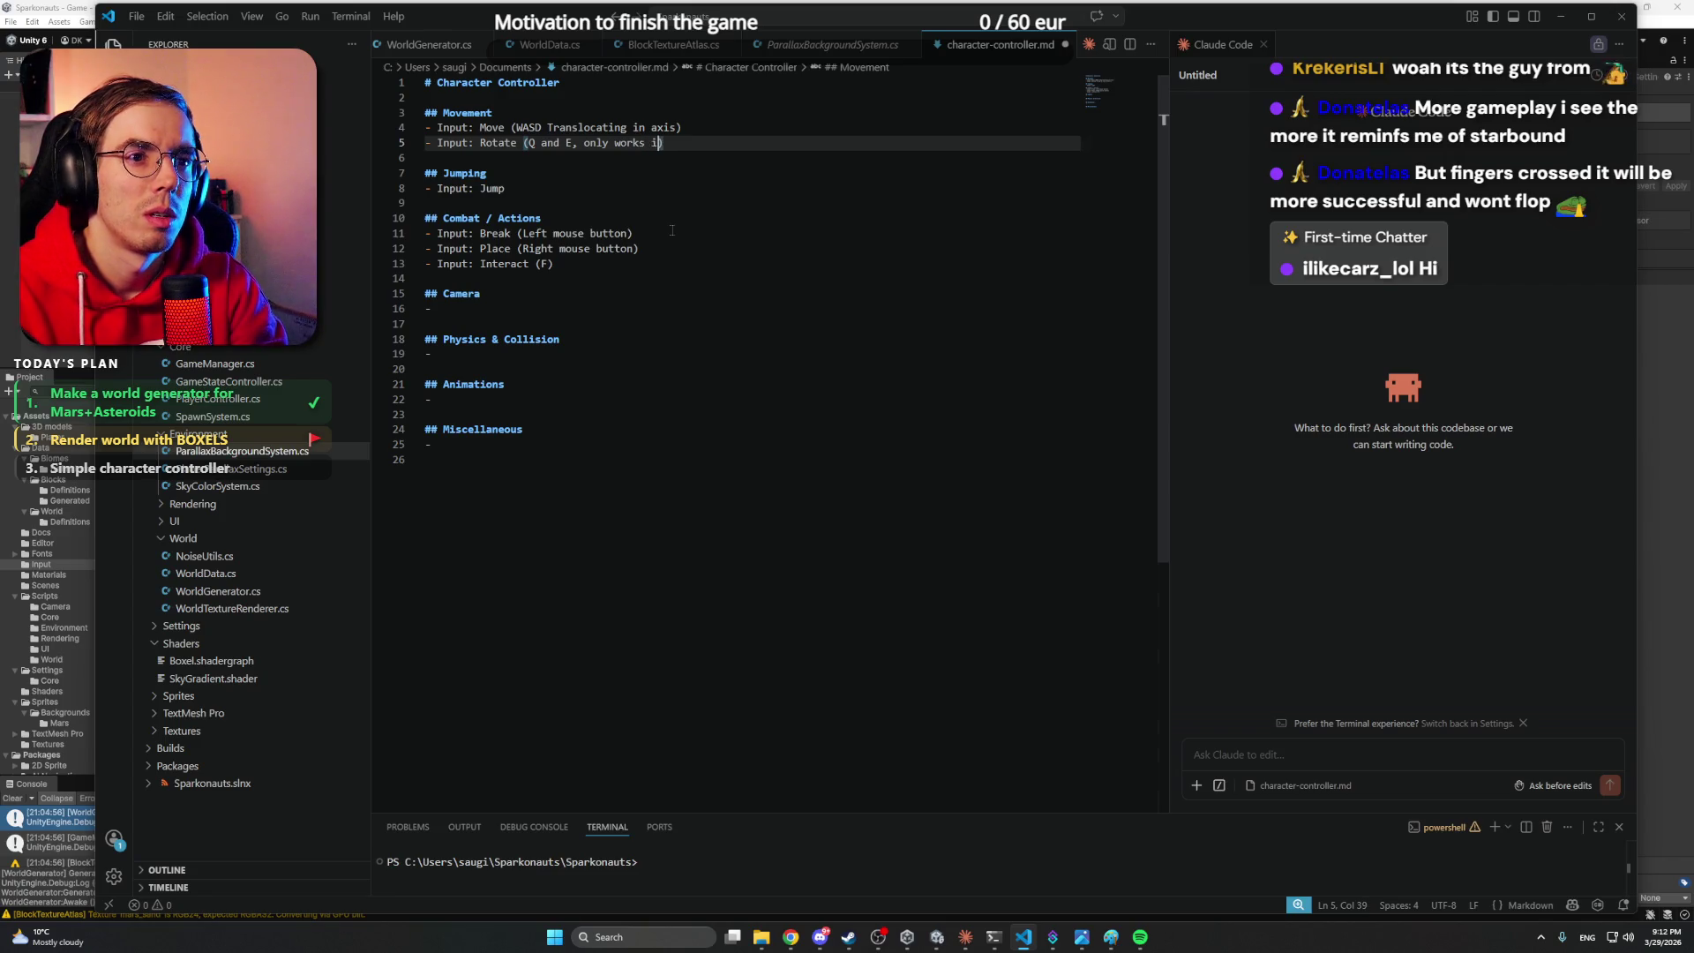
{"action": "type", "text": "Jetpack mode,"}
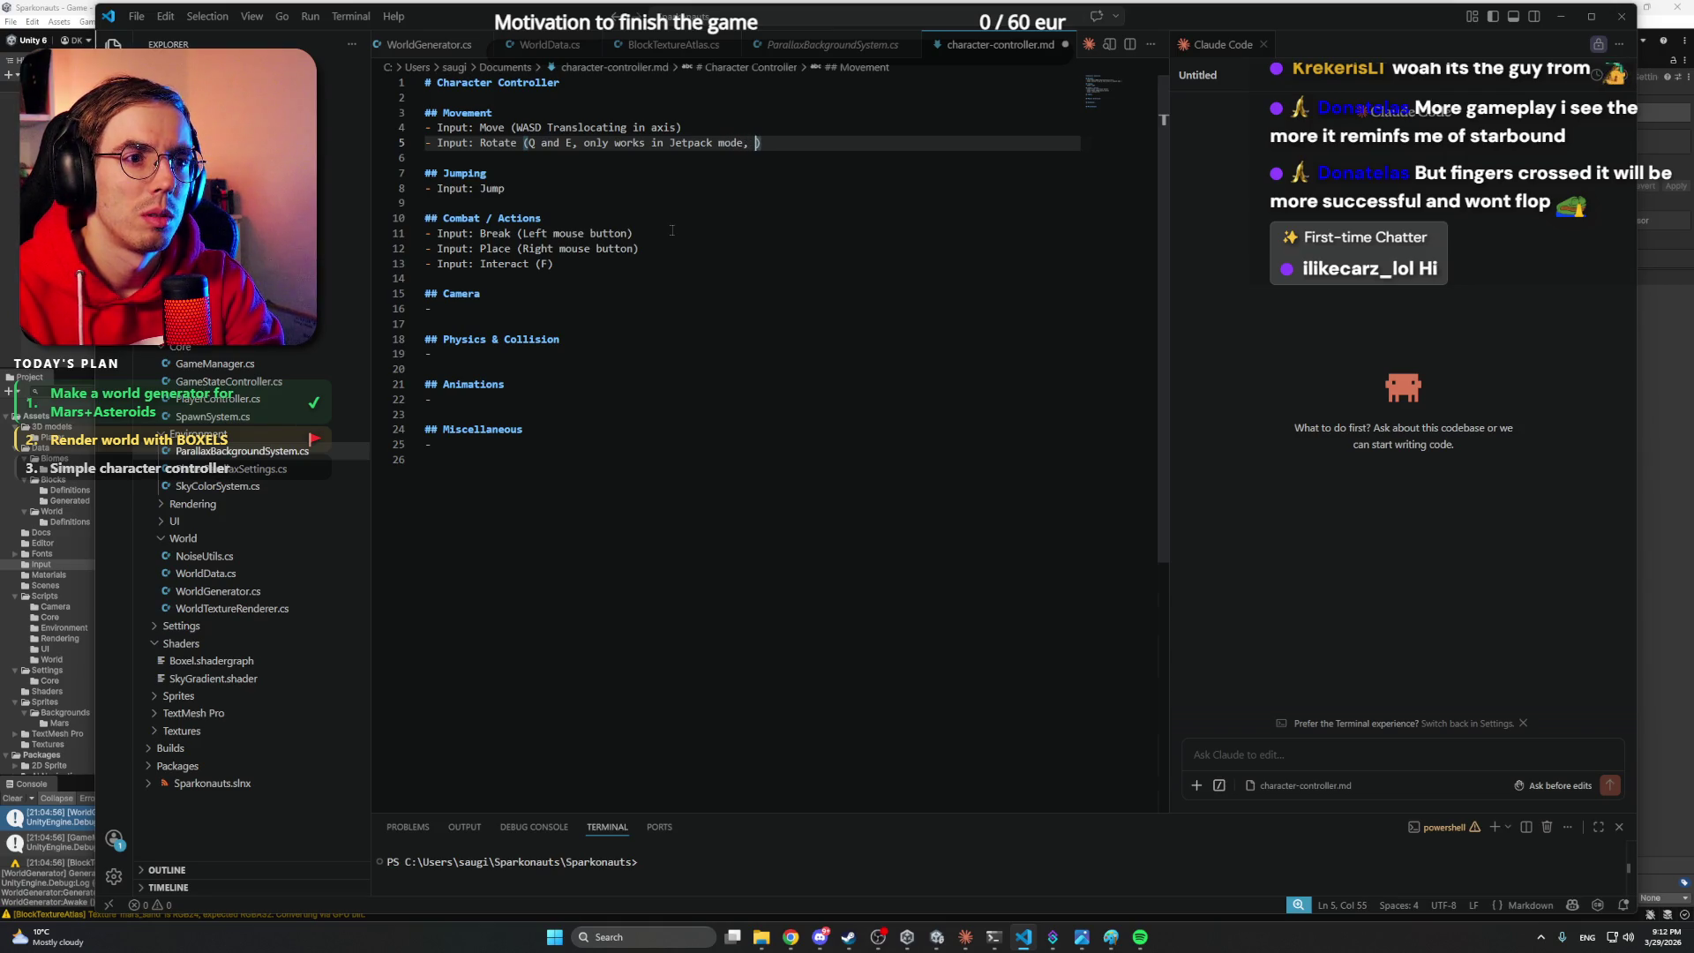
{"action": "key", "text": "BackSpace"}
{"action": "key", "text": "BackSpace"}
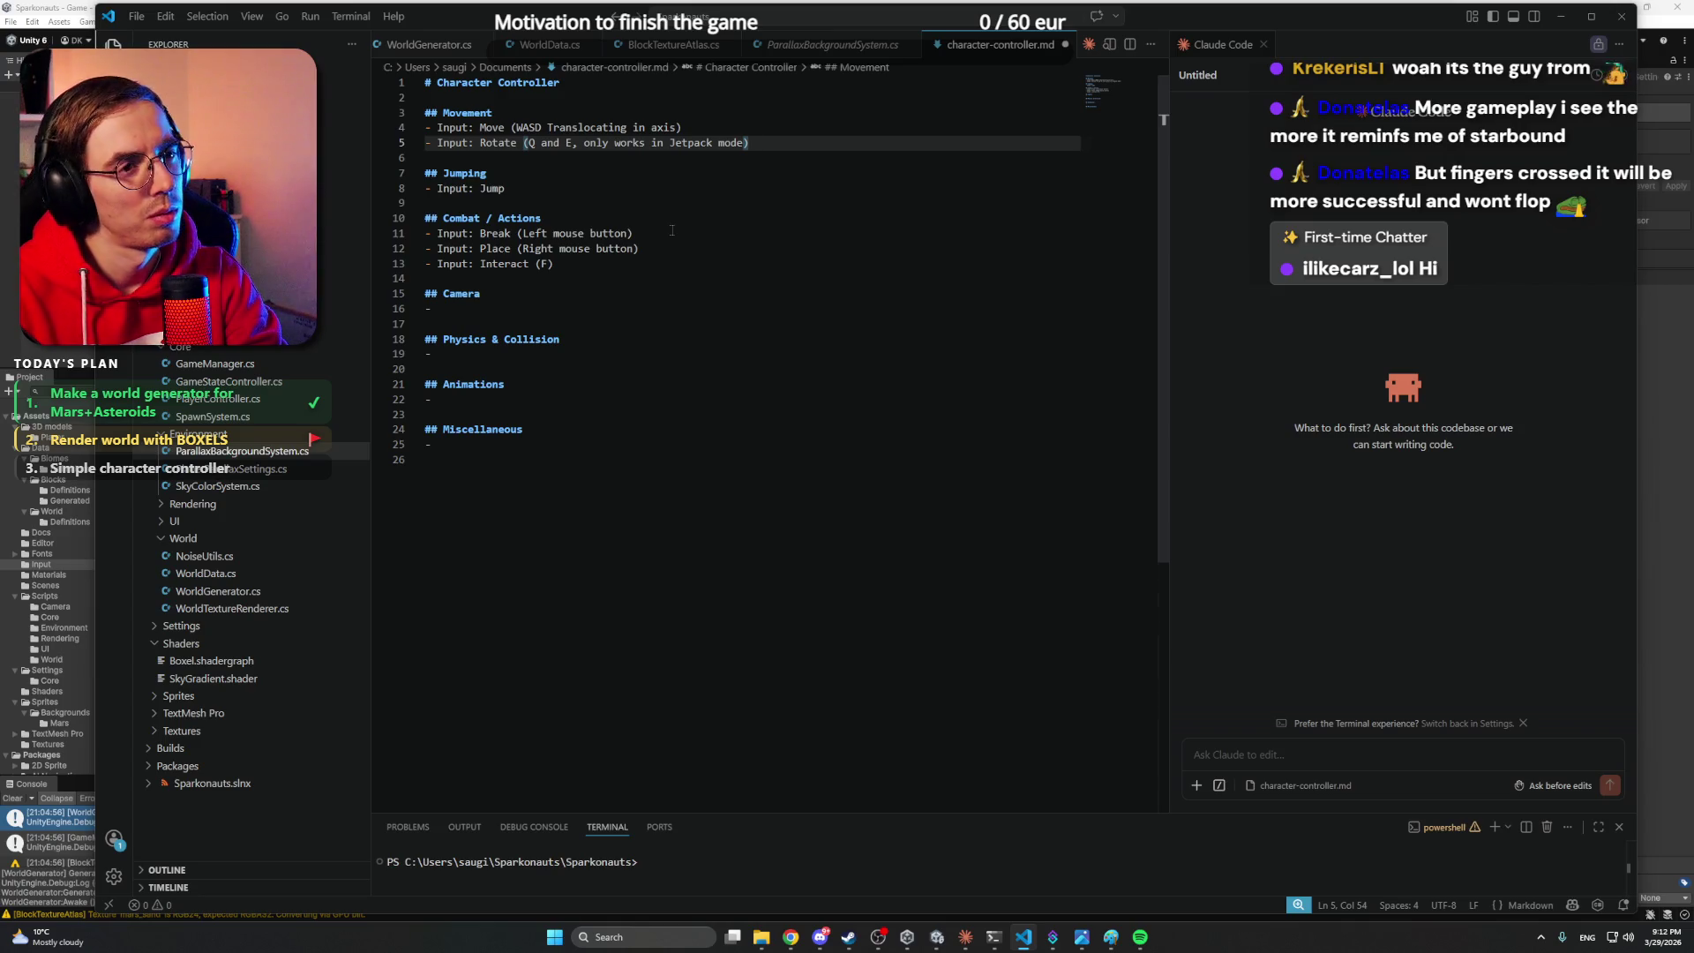
{"action": "key", "text": "Down"}
{"action": "key", "text": "Down"}
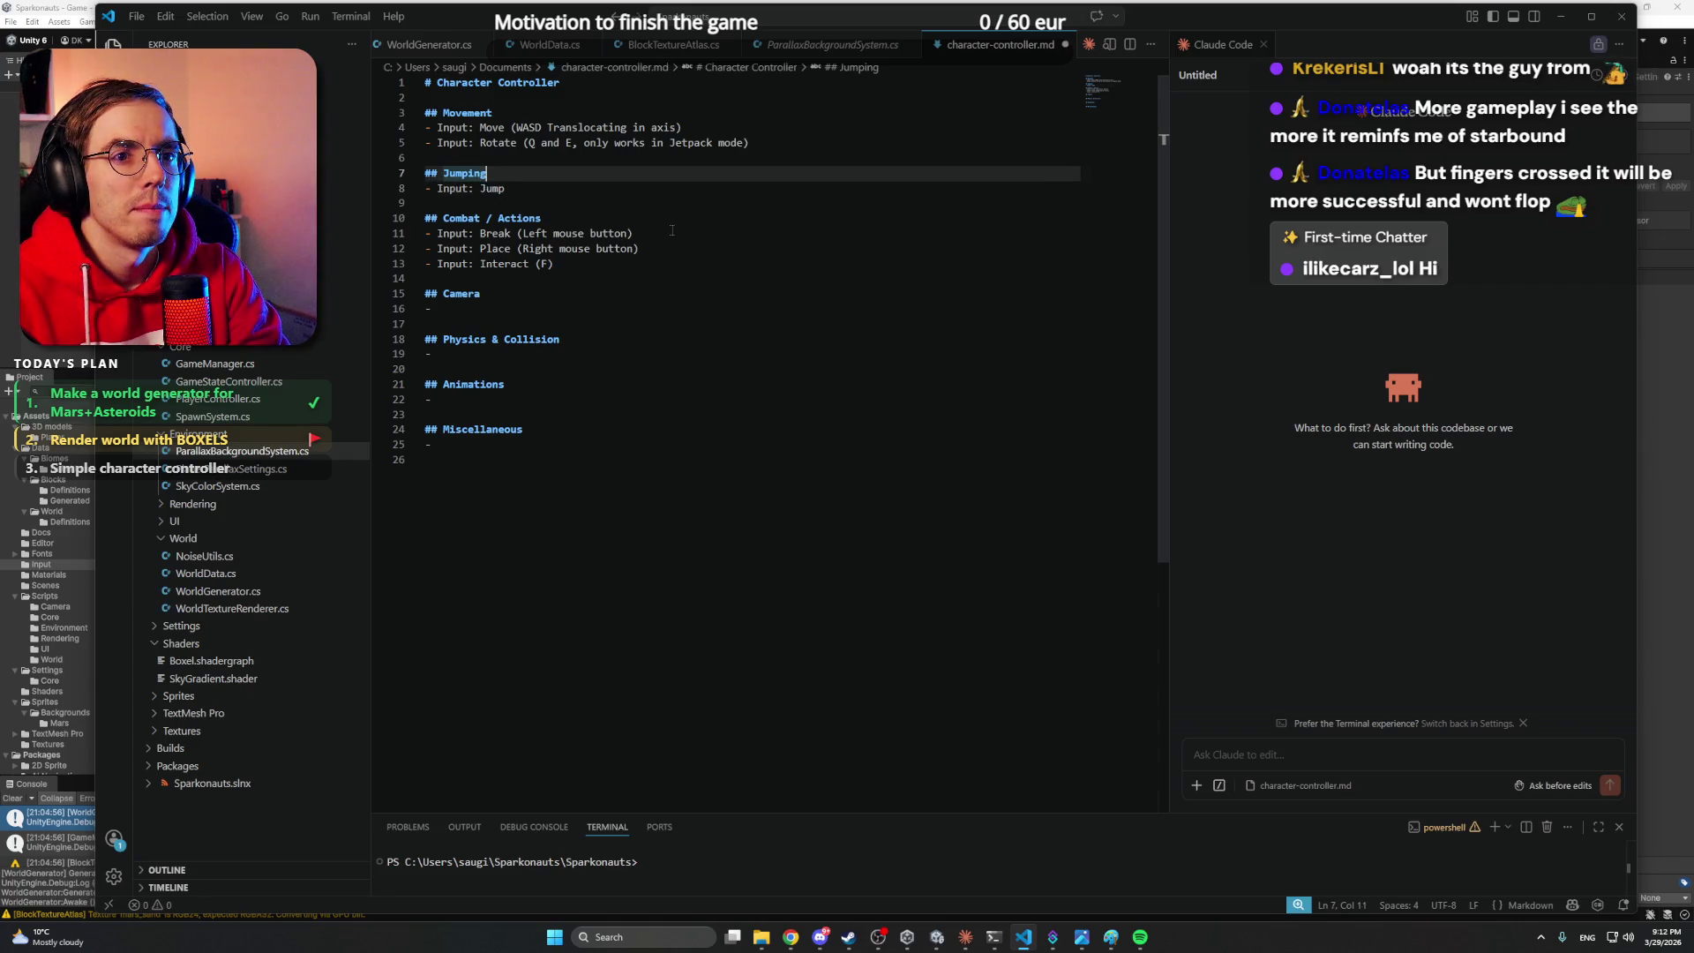
{"action": "key", "text": "Down"}
{"action": "key", "text": "Down"}
- Add 'Input: Jetpack (X, toggle)' under Miscellaneous and save the spec
{"action": "key", "text": "Down"}
{"action": "key", "text": "Down"}
{"action": "key", "text": "Down"}
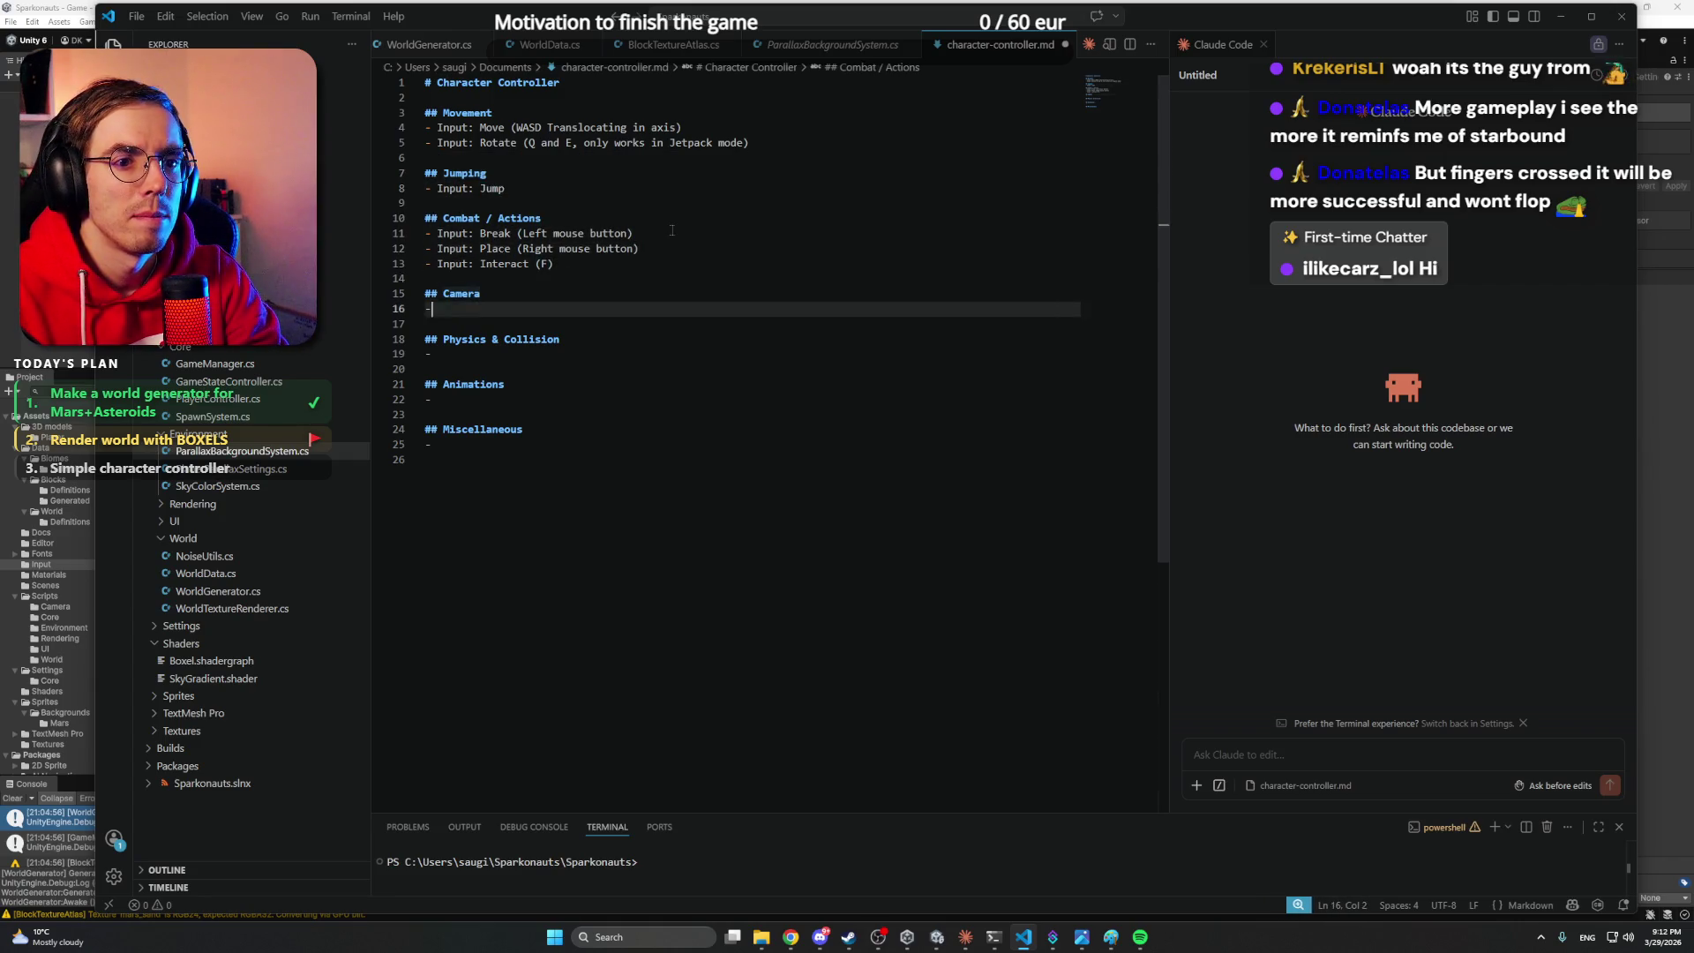
{"action": "key", "text": "Down"}
{"action": "key", "text": "Down"}
{"action": "key", "text": "Down"}
{"action": "type", "text": "Input"}
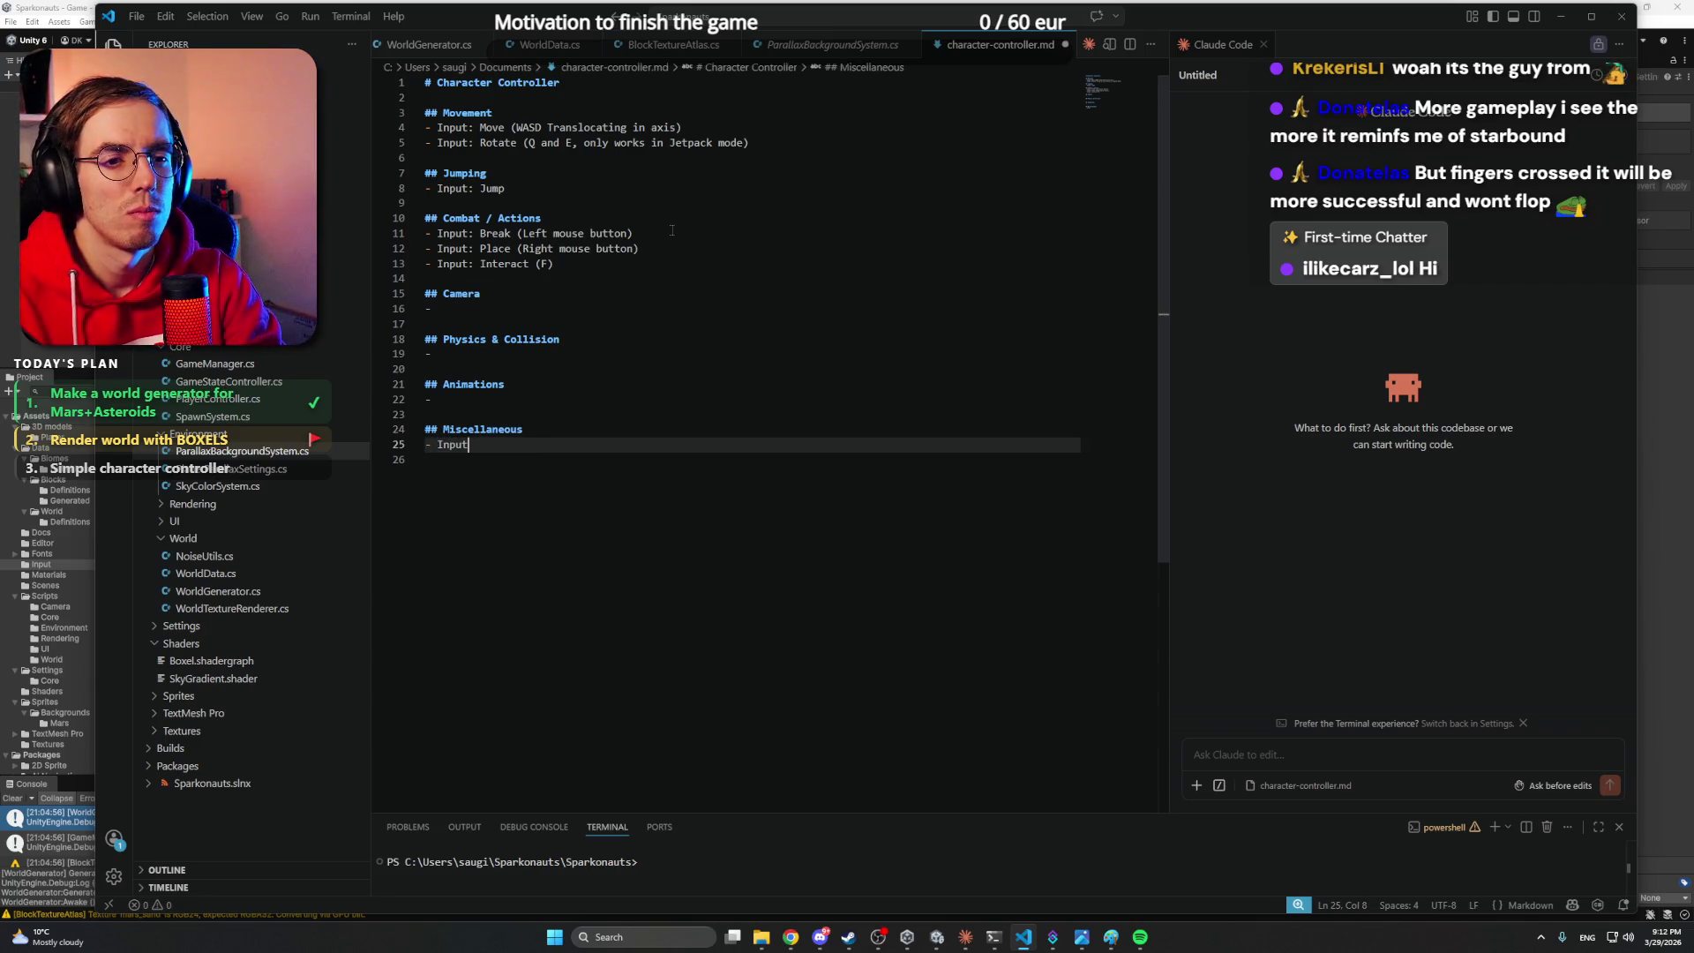
{"action": "type", "text": ": "}
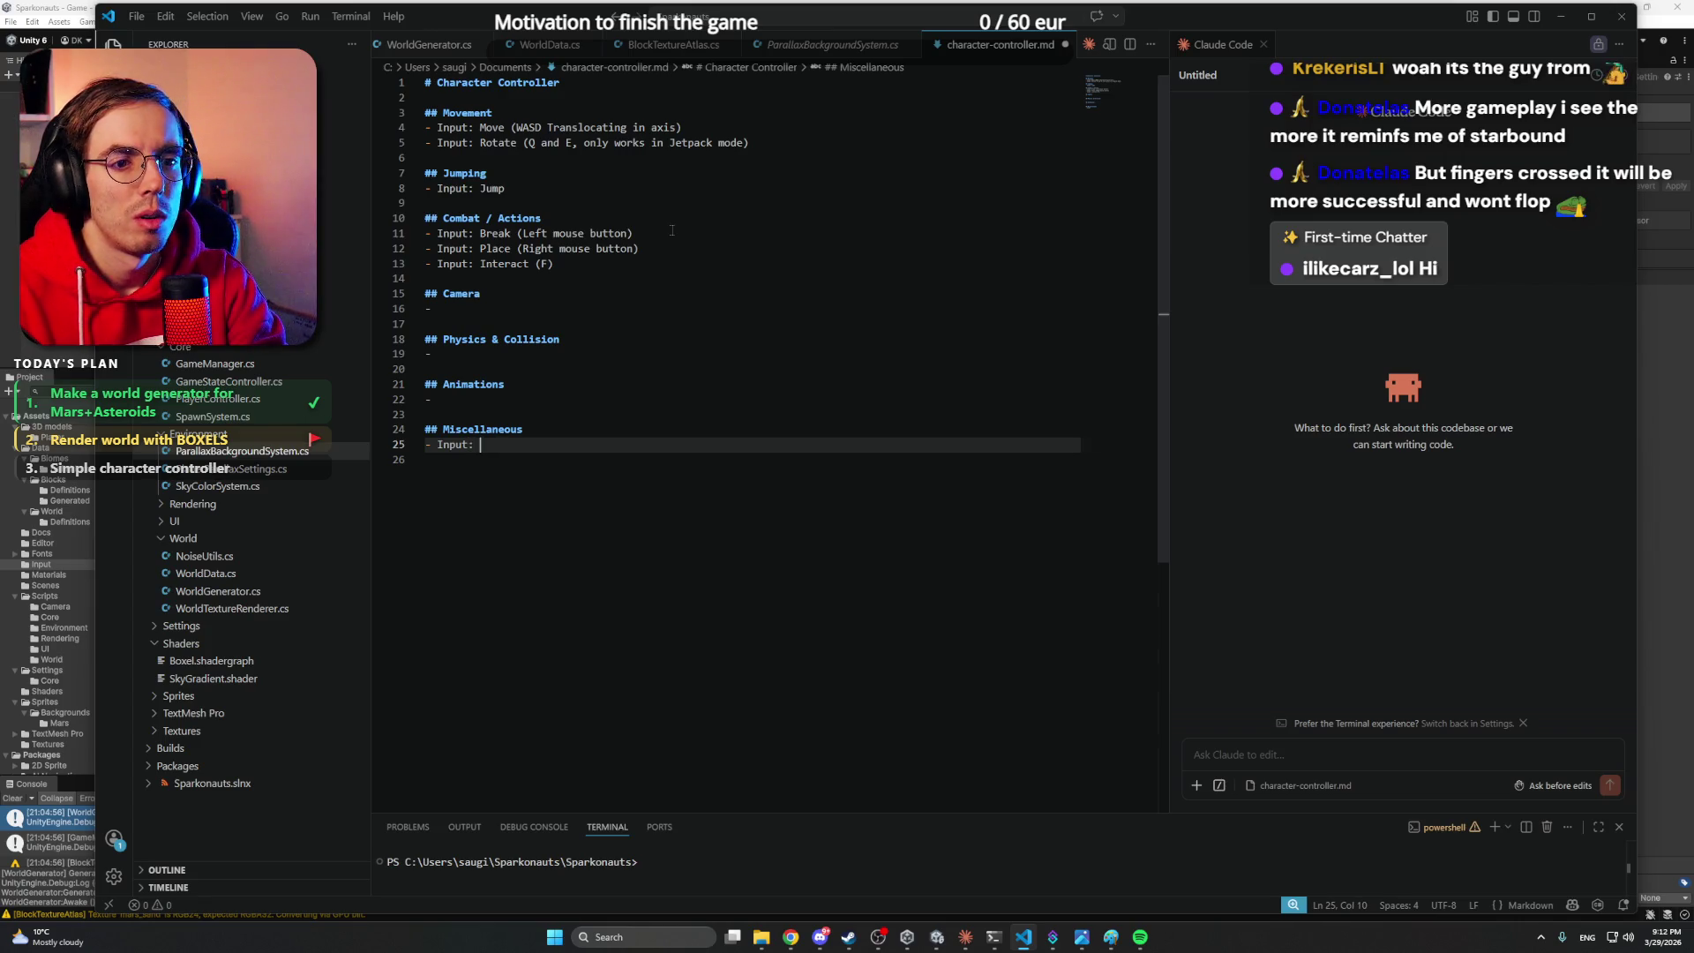
{"action": "type", "text": "Jetpack ("}
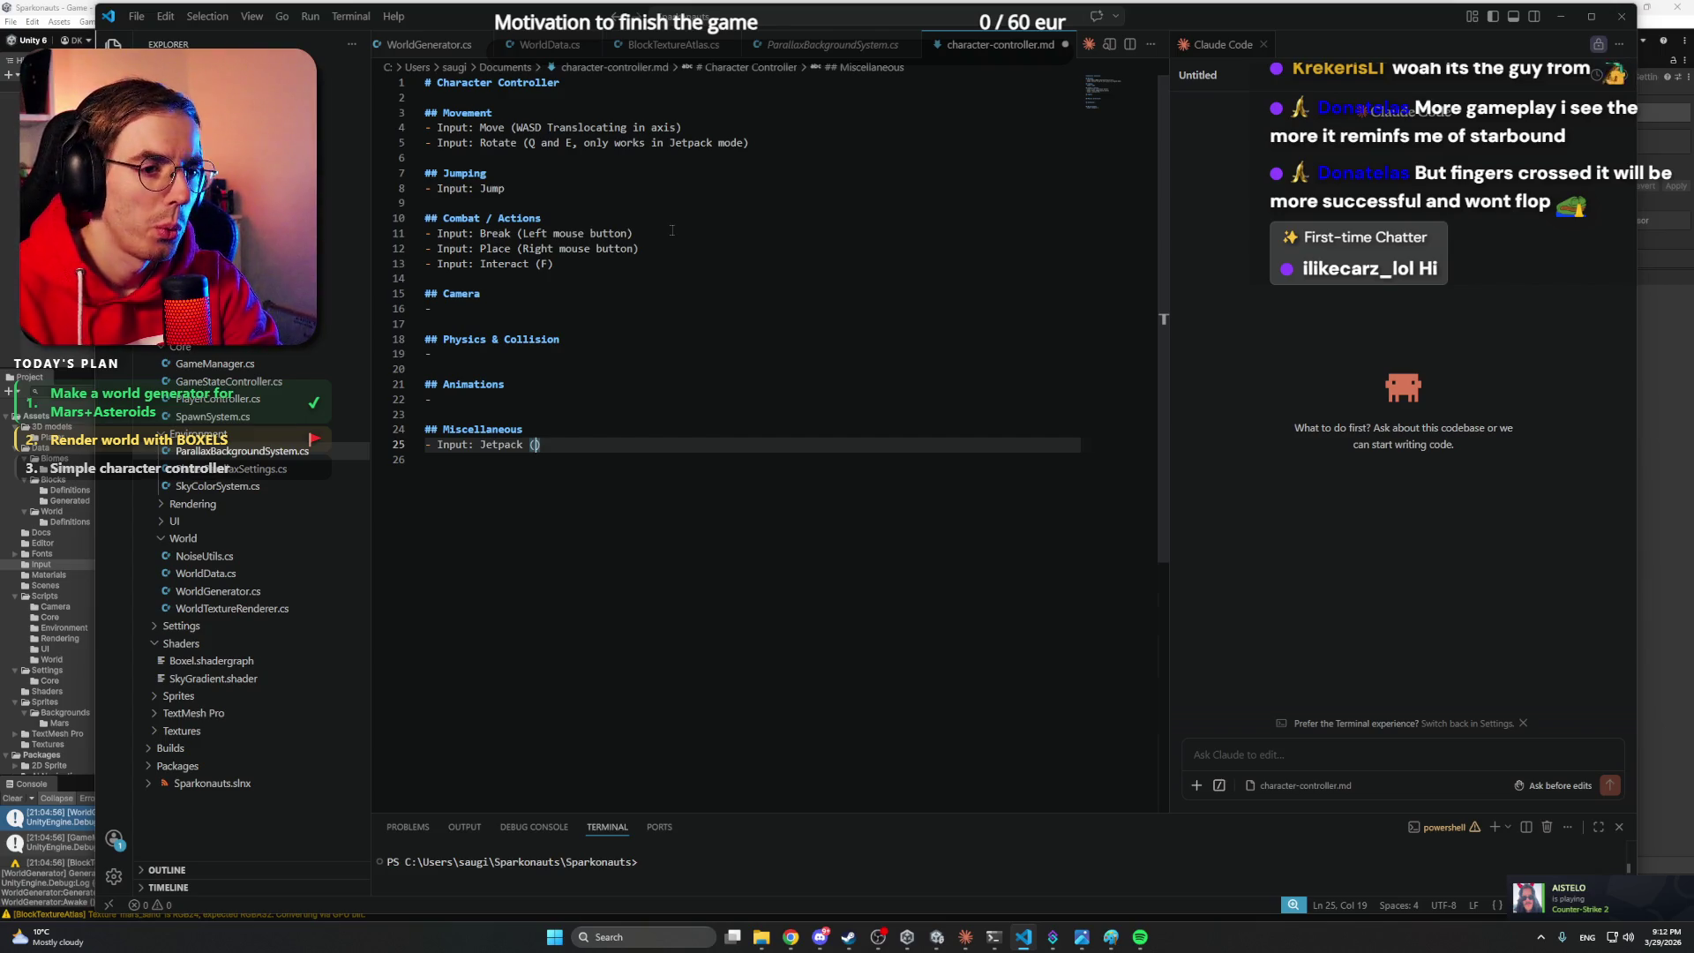
{"action": "type", "text": "X"}
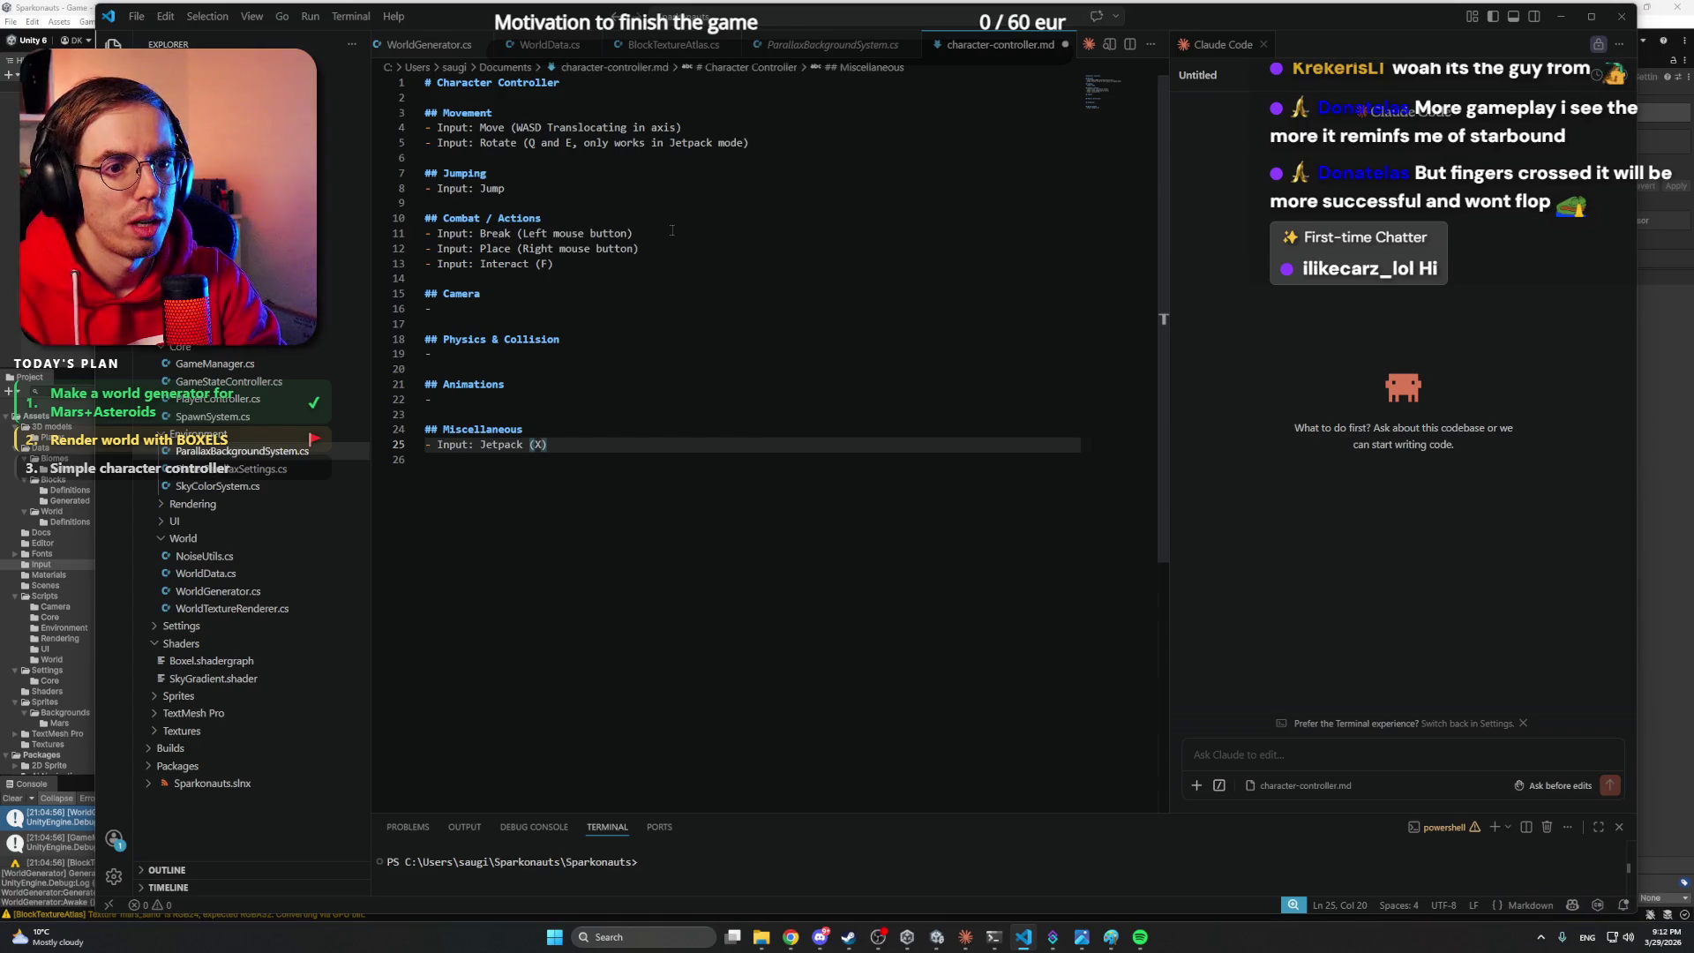
{"action": "key", "text": "Left"}
{"action": "key", "text": "Left"}
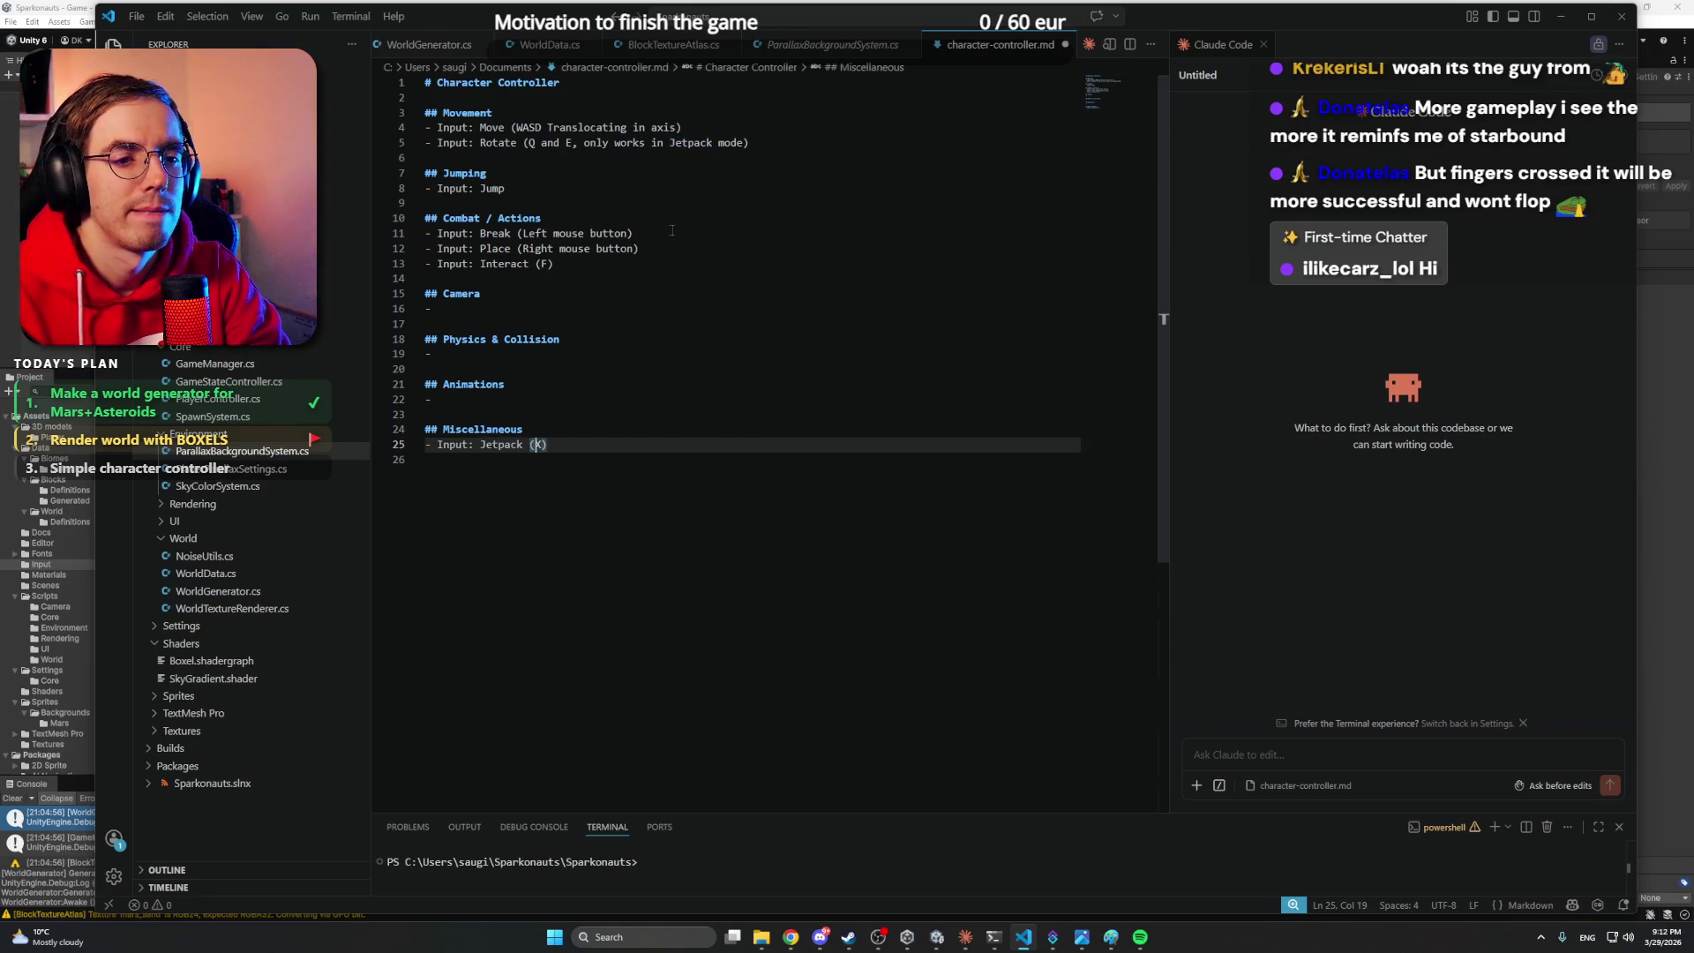
{"action": "type", "text": ", to"}
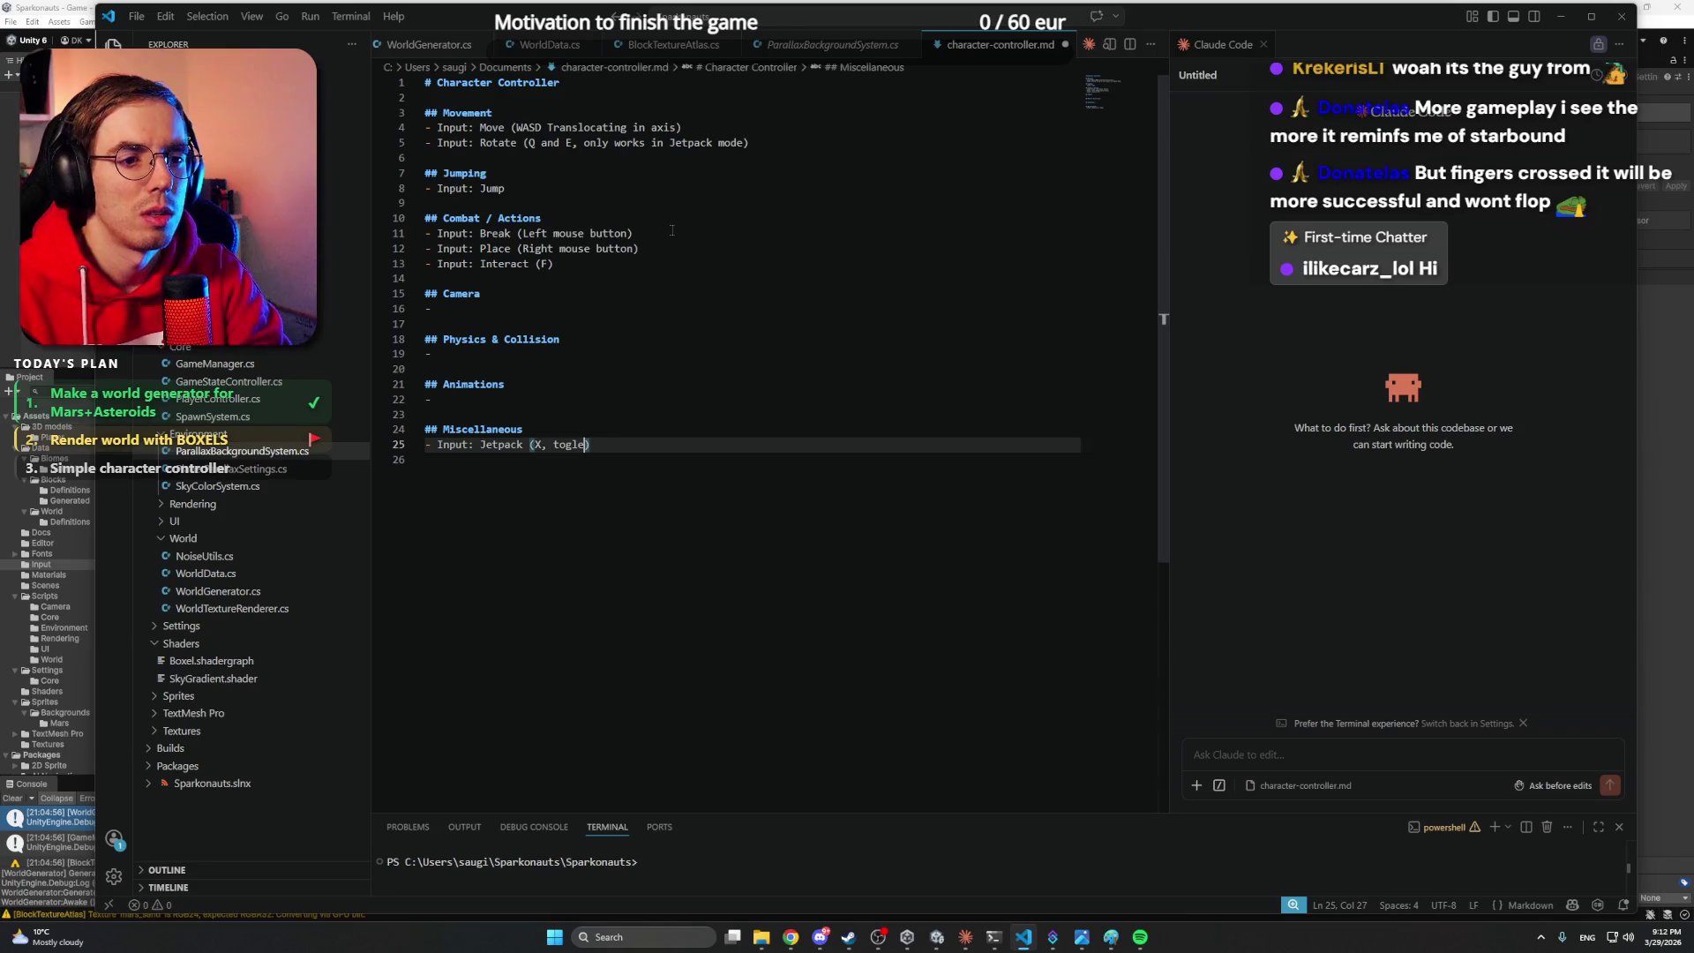
{"action": "type", "text": "gle"}
{"action": "key", "text": "ctrl+s"}
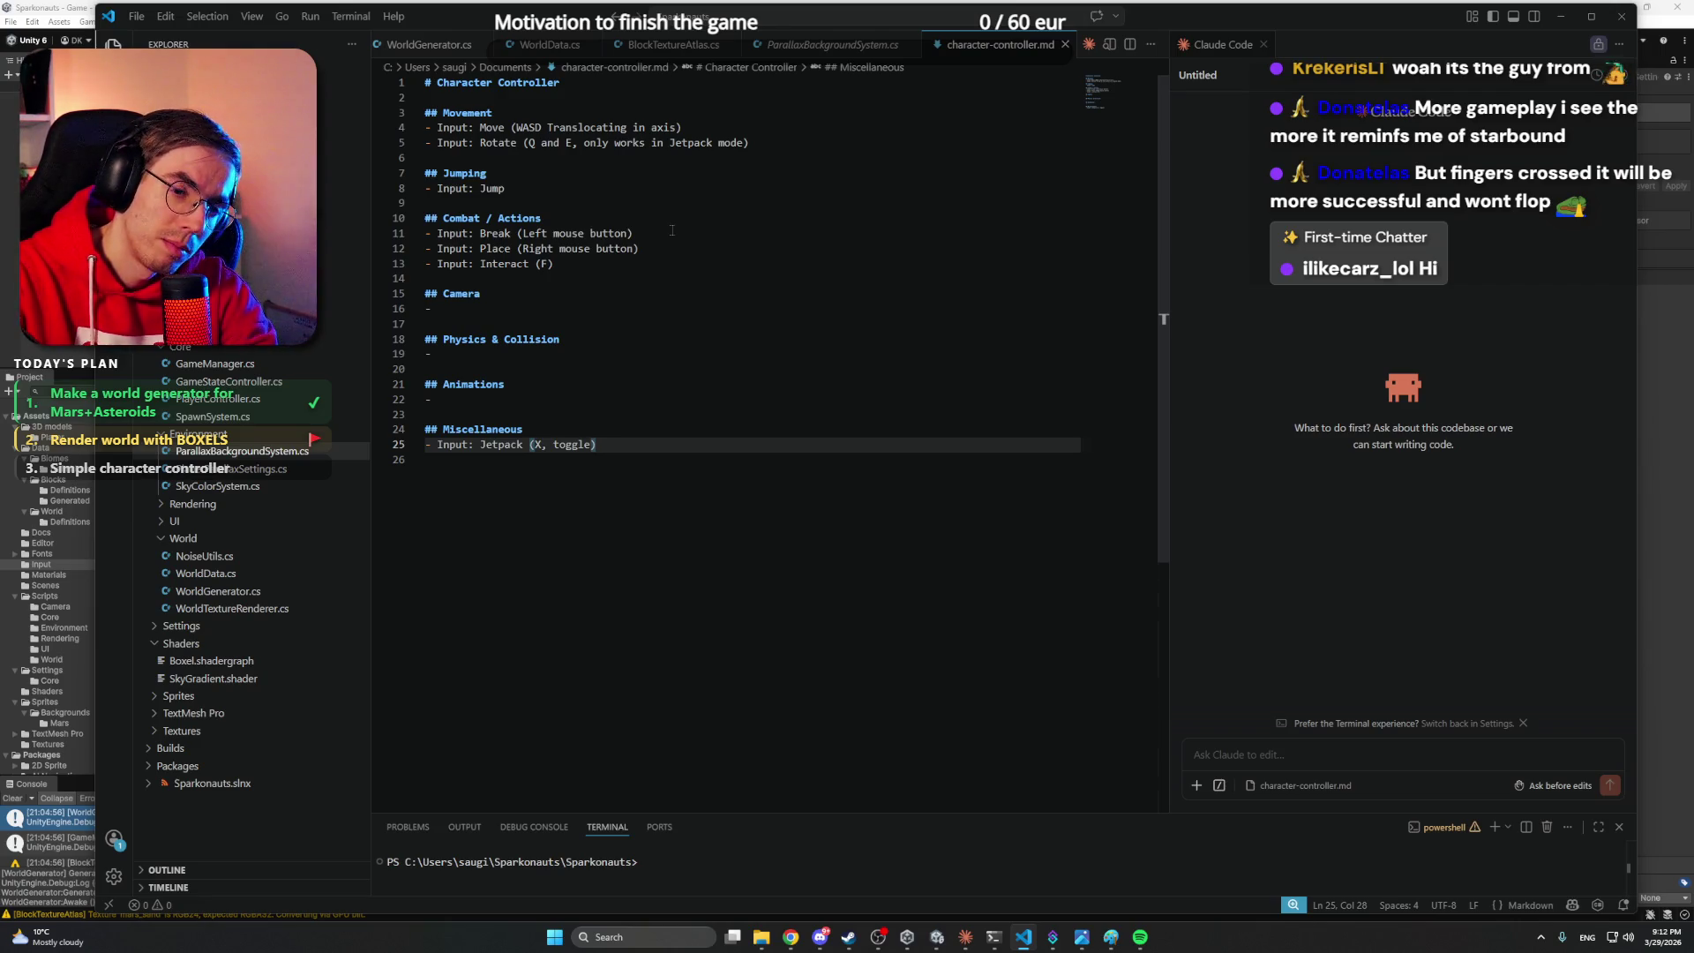
- Add a Dampers (C, toggle) input, save, and list the animations idle, idle look around, walk, run, dance
{"action": "key", "text": "Return"}
{"action": "key", "text": "ctrl+z"}
{"action": "key", "text": "Down"}
{"action": "type", "text": "- Input: damp"}
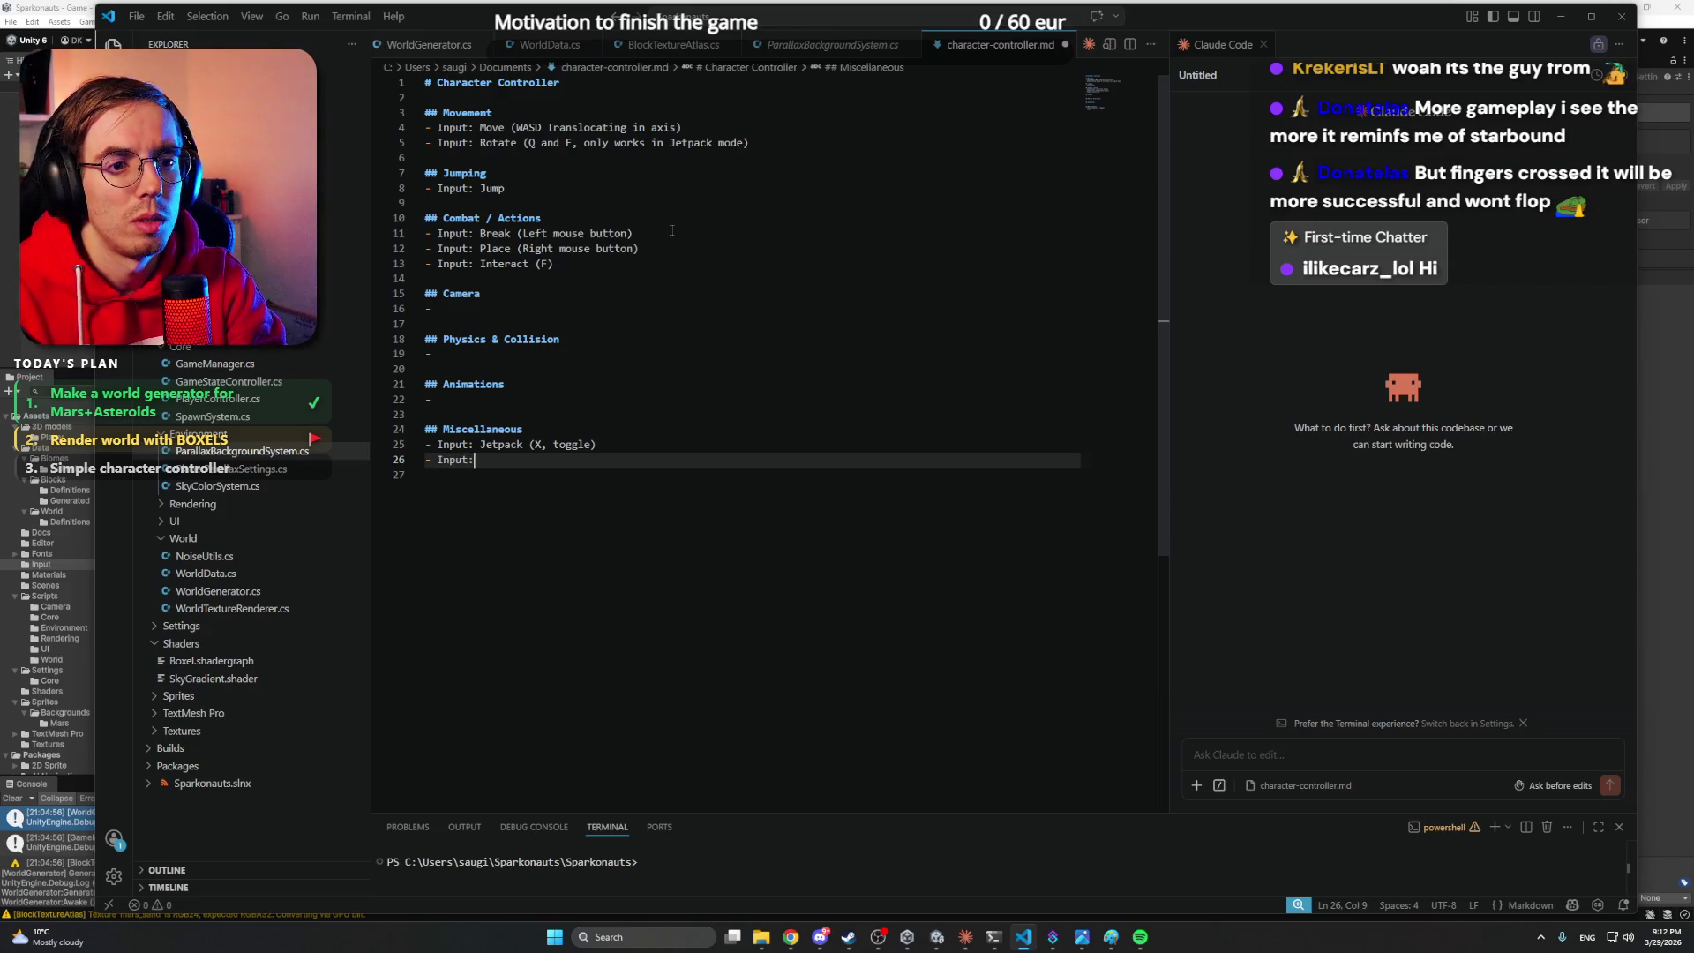
{"action": "key", "text": "BackSpace"}
{"action": "key", "text": "BackSpace"}
{"action": "key", "text": "BackSpace"}
{"action": "type", "text": "Dampers("}
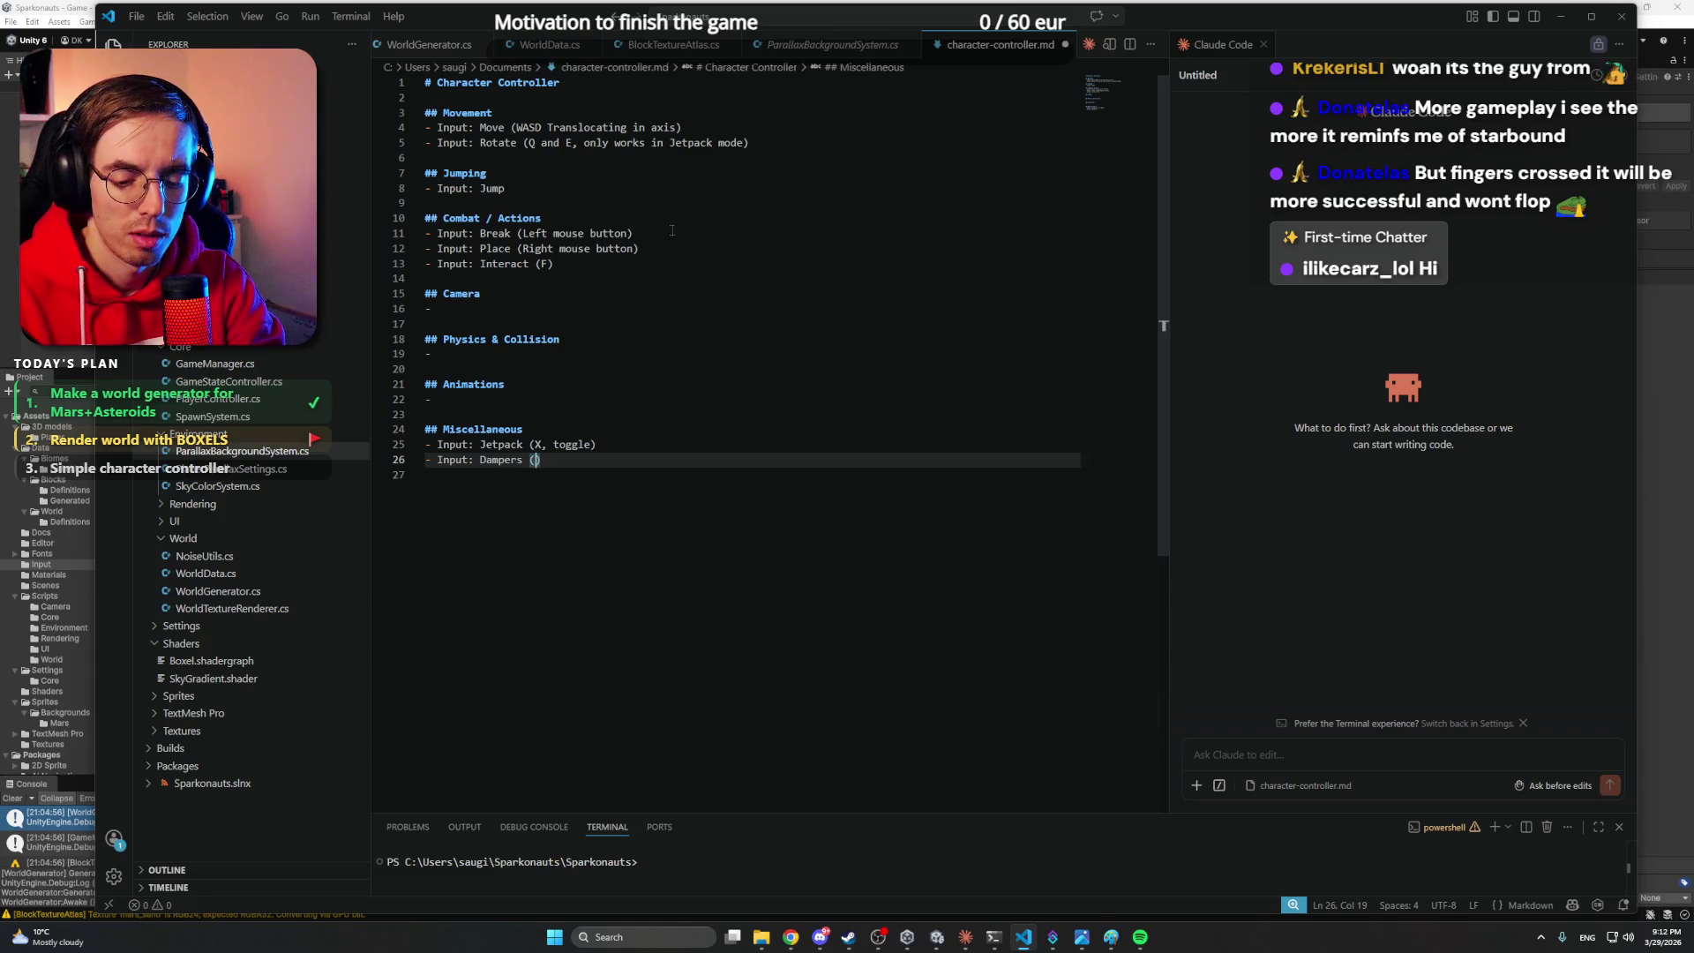
{"action": "type", "text": "c"}
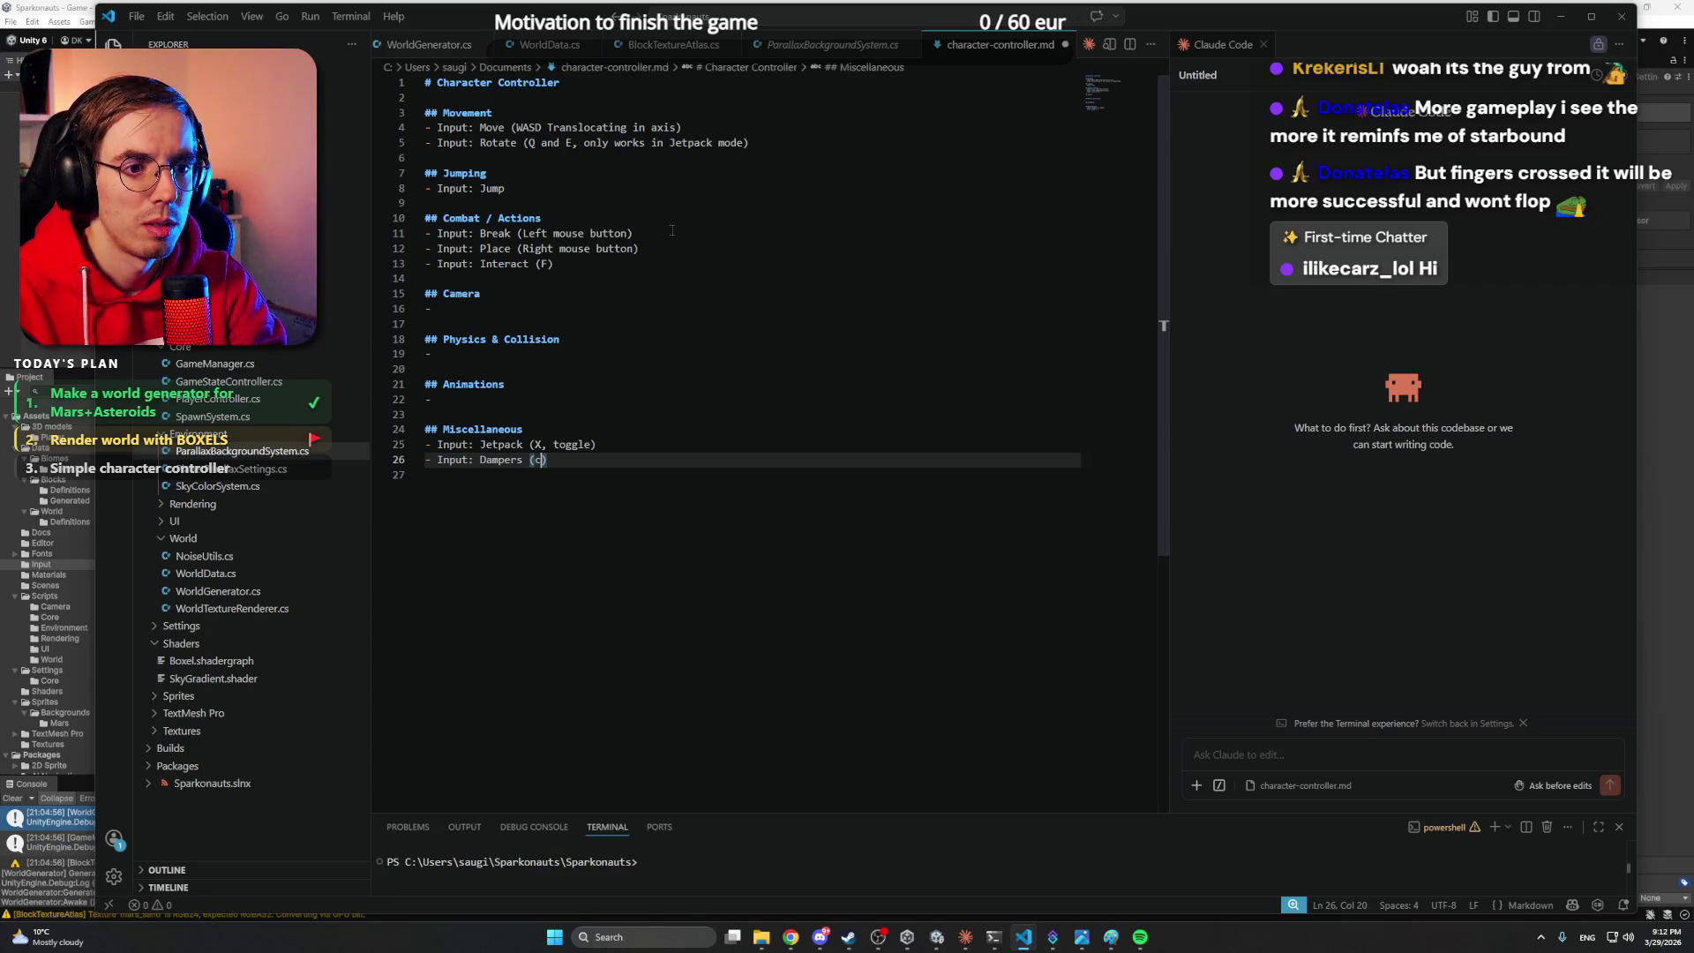
{"action": "type", "text": ", toggle)"}
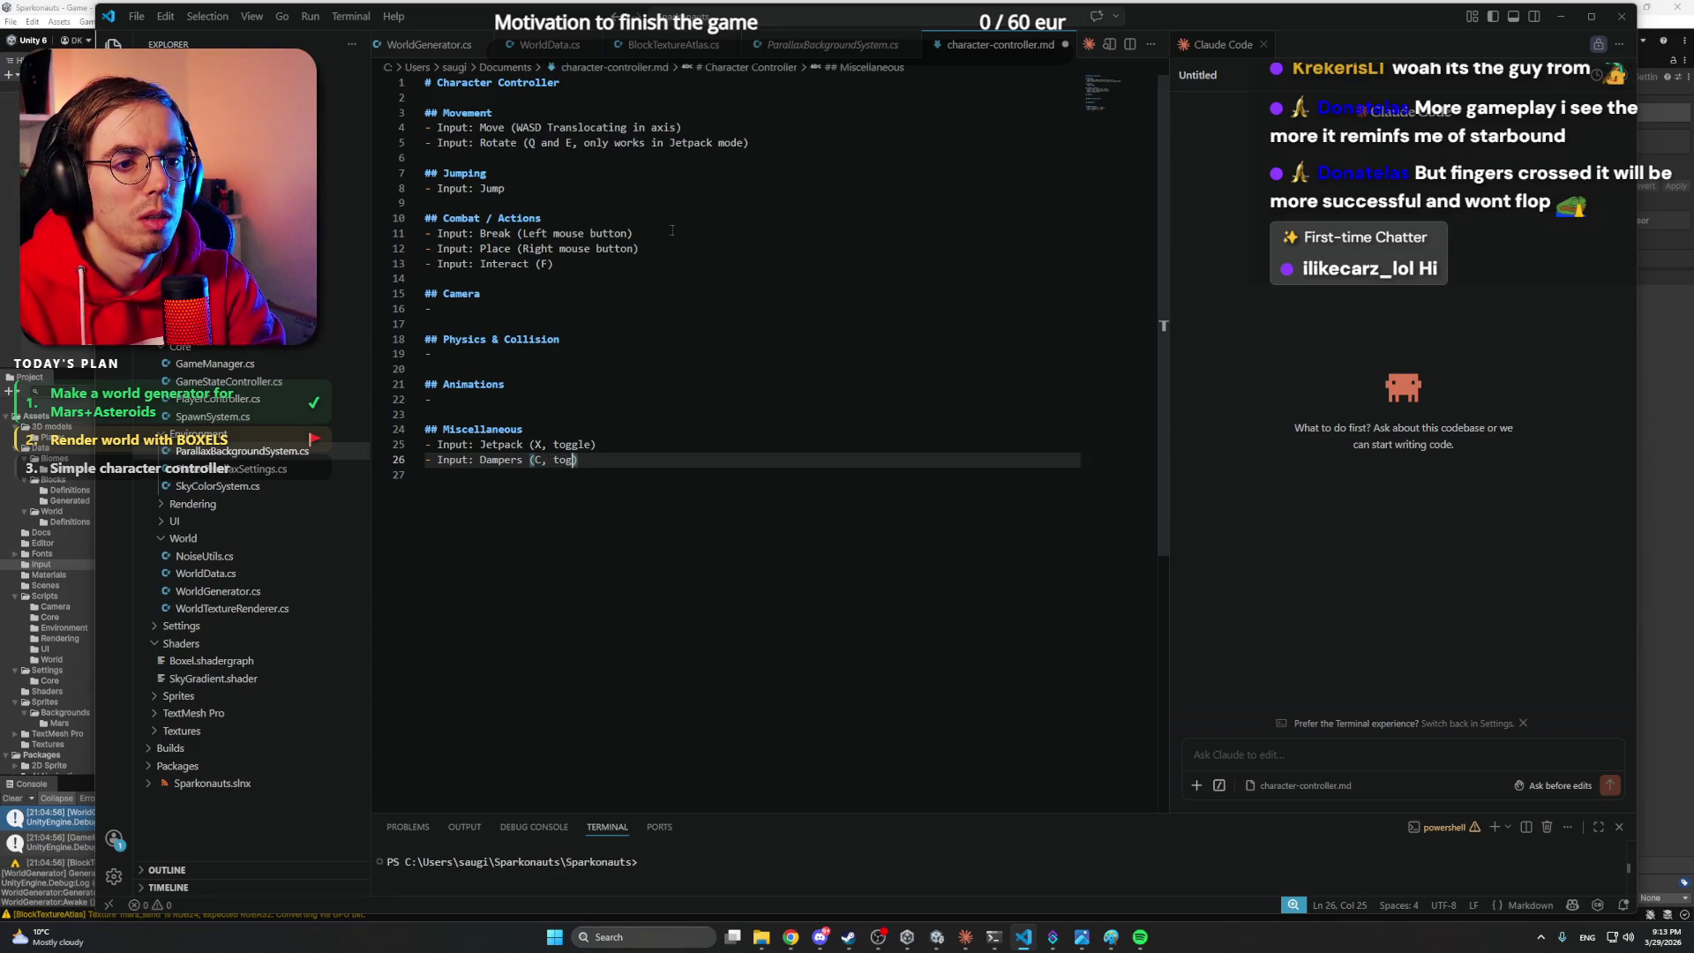
{"action": "key", "text": "ctrl+s"}
{"action": "left_click", "coordinate": [513, 399]}
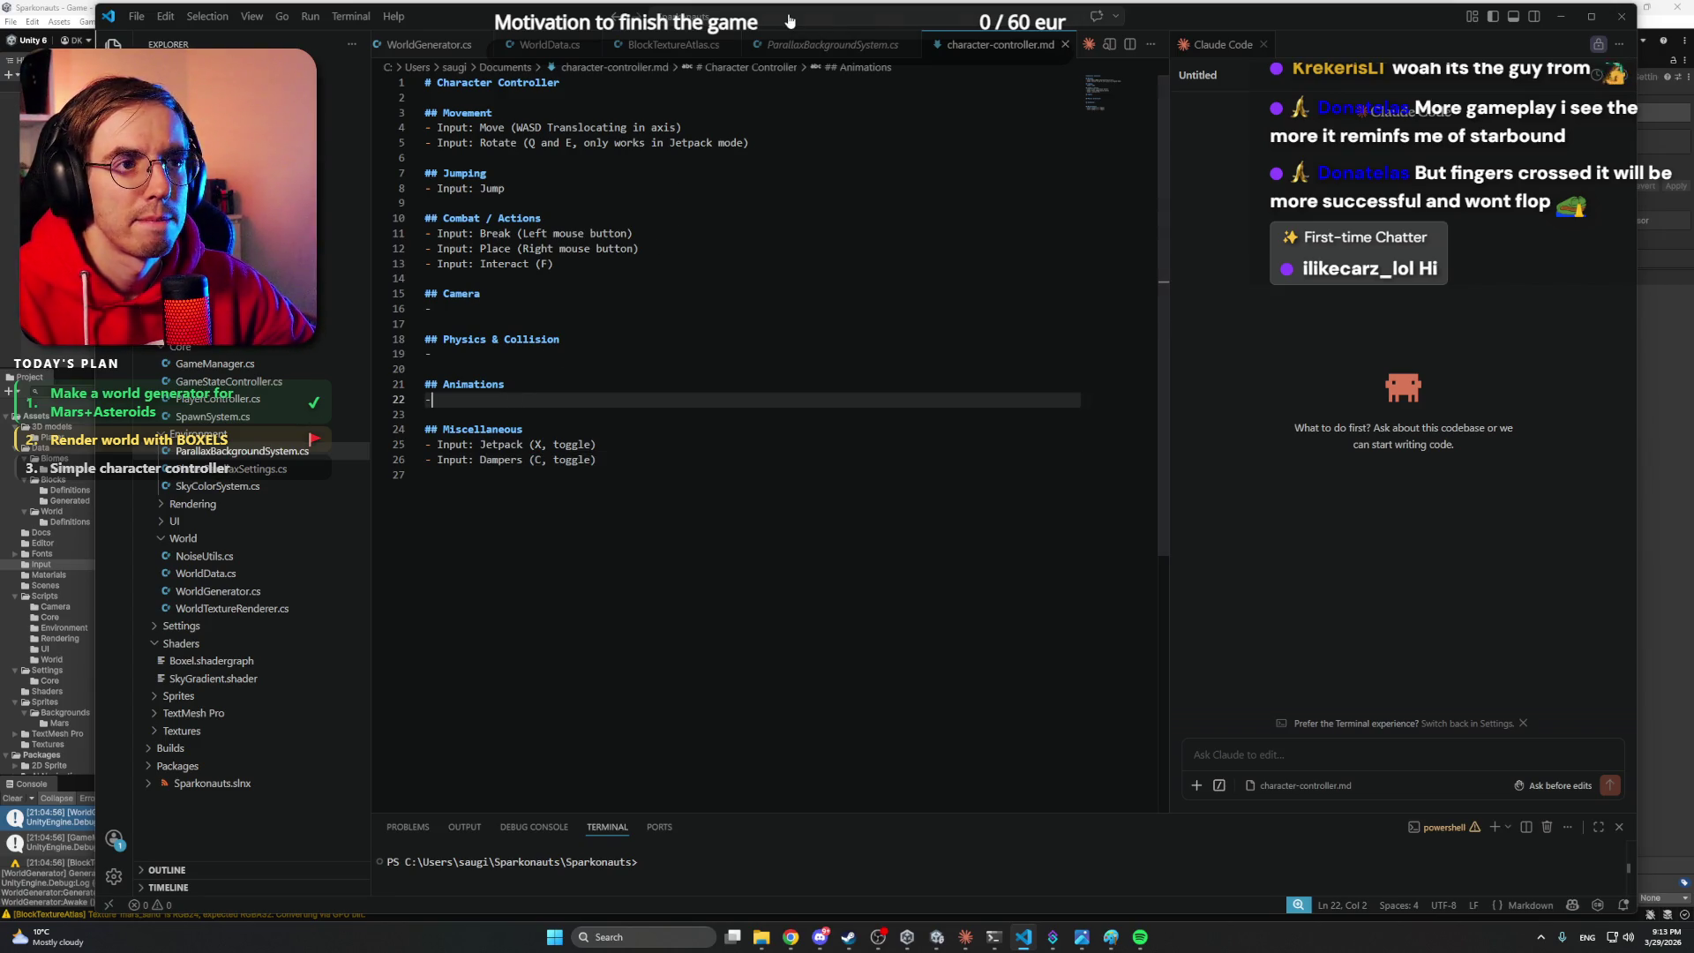
{"action": "type", "text": " The"}
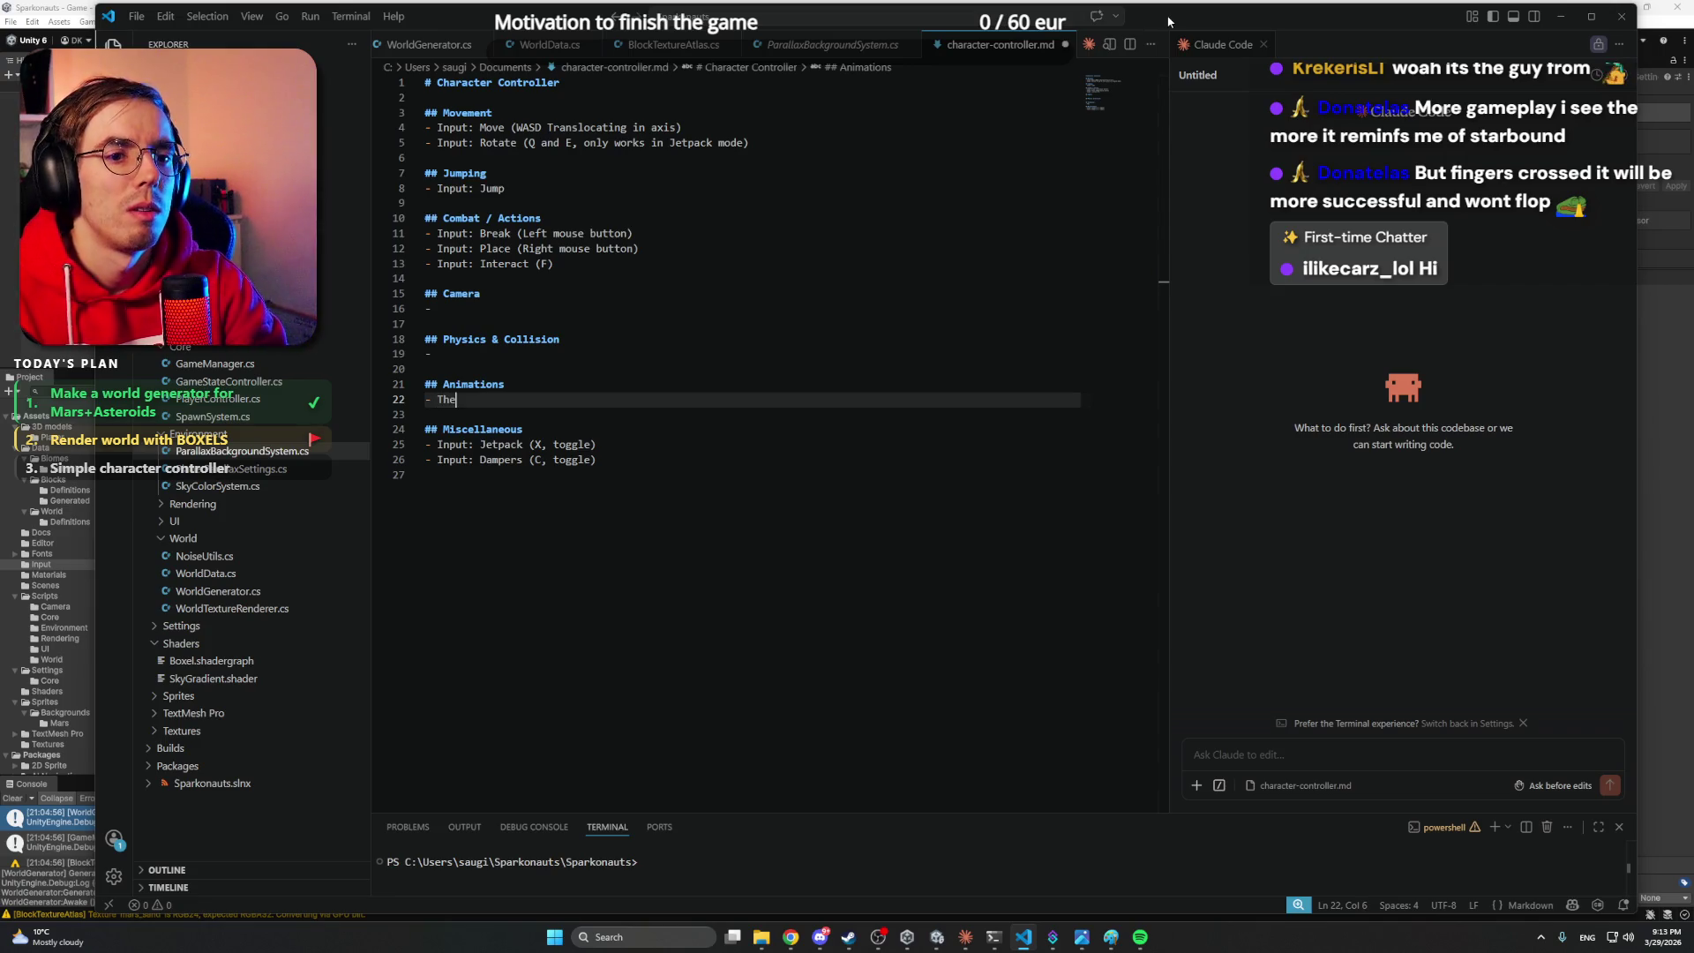
{"action": "type", "text": "re are these"}
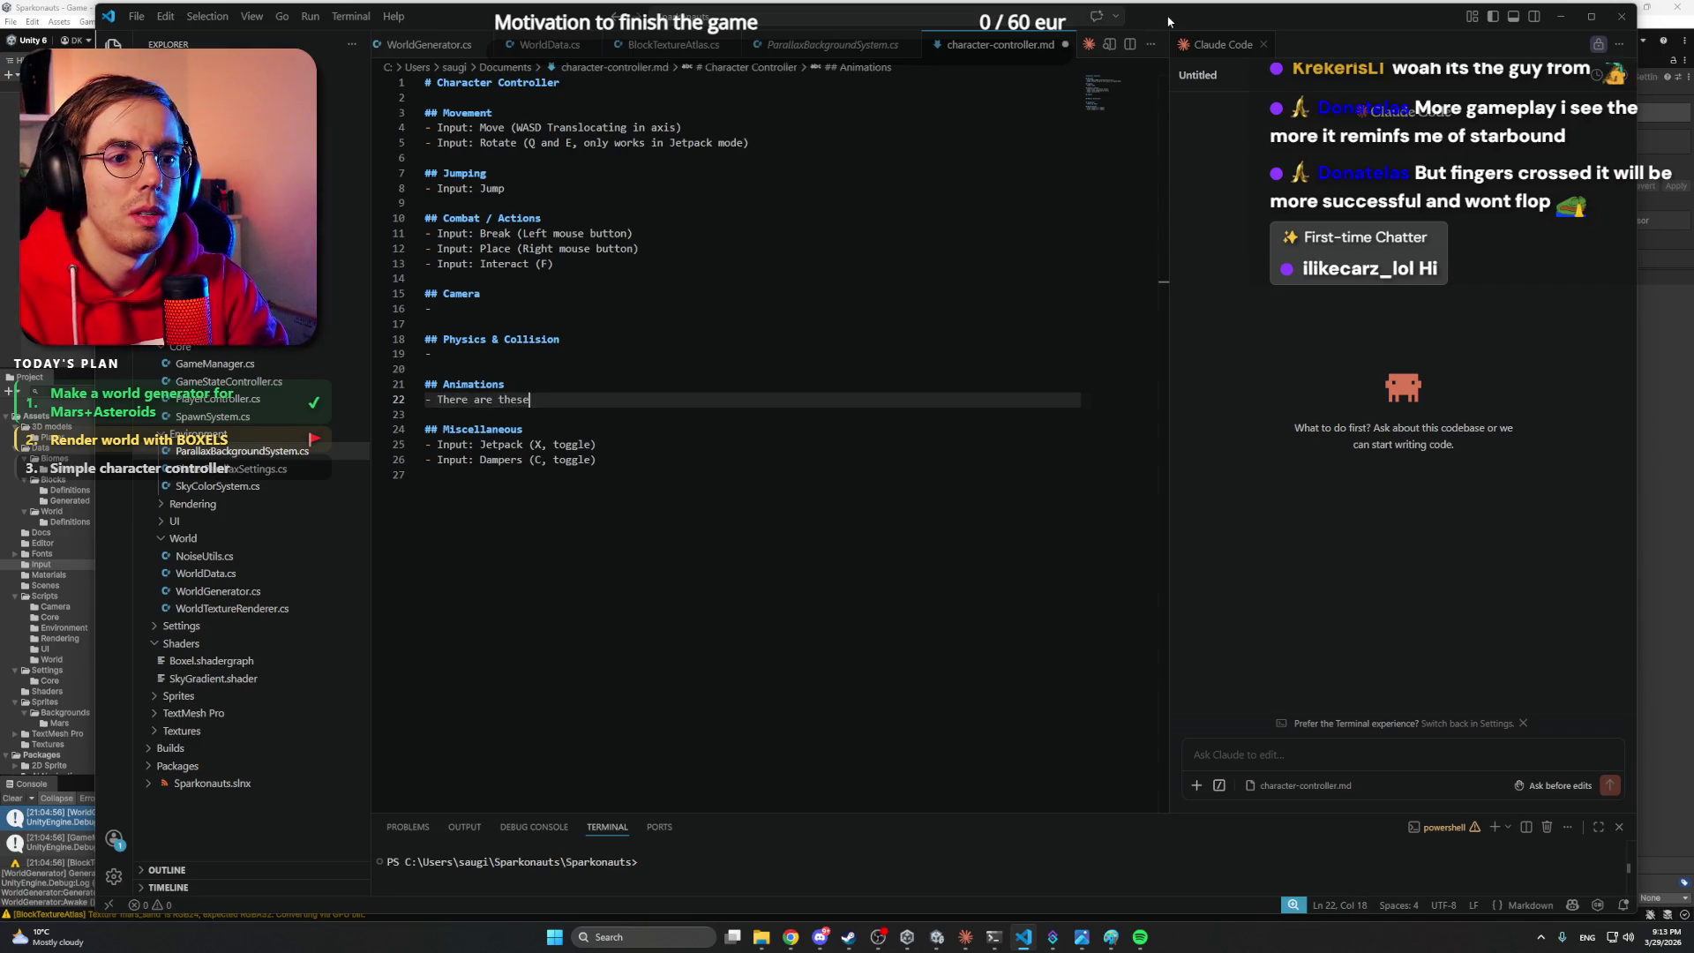
{"action": "type", "text": " animations: idle, idle look "}
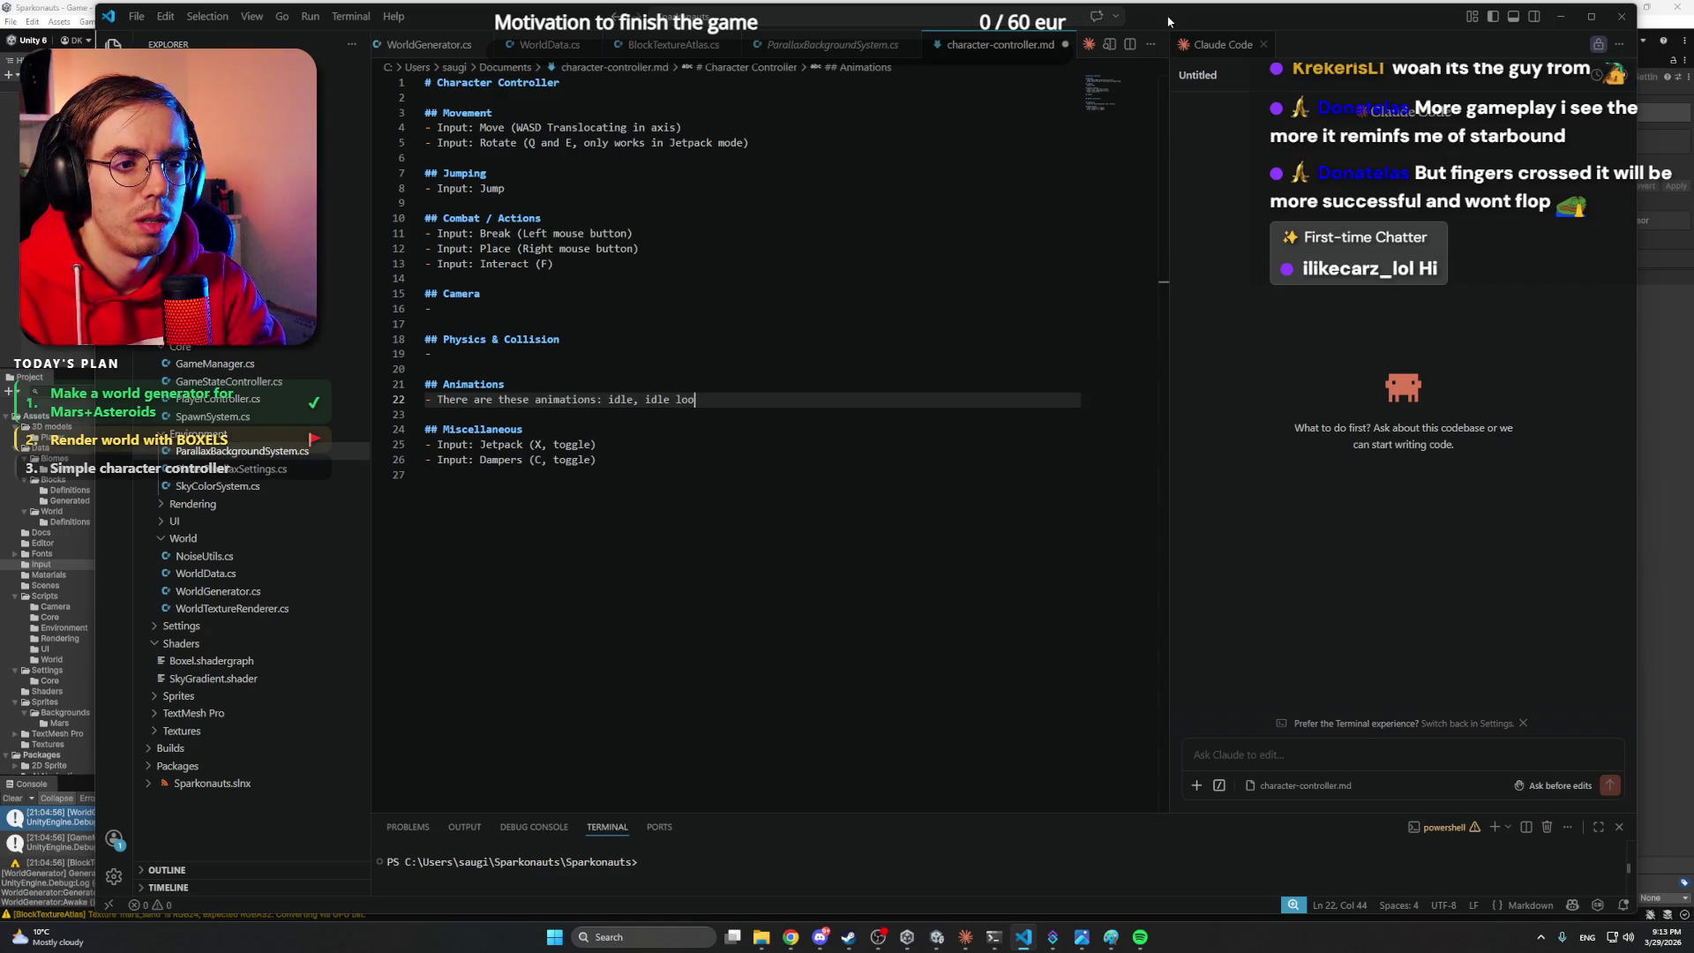
{"action": "type", "text": "around"}
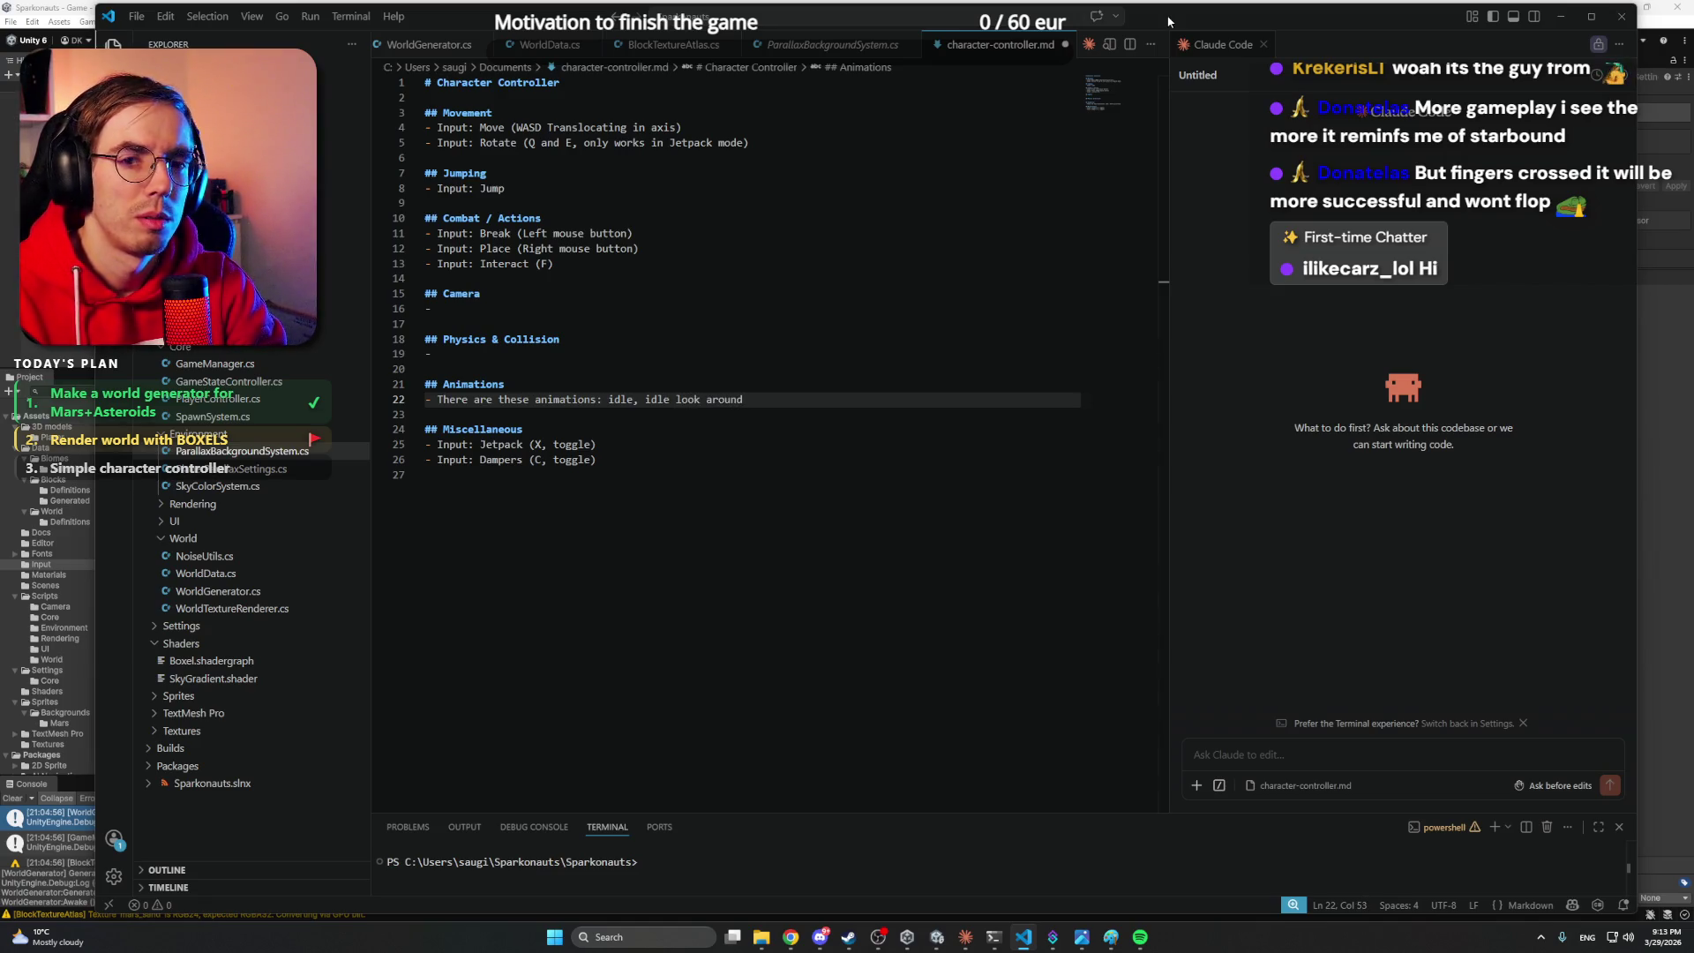
{"action": "type", "text": ", walk, "}
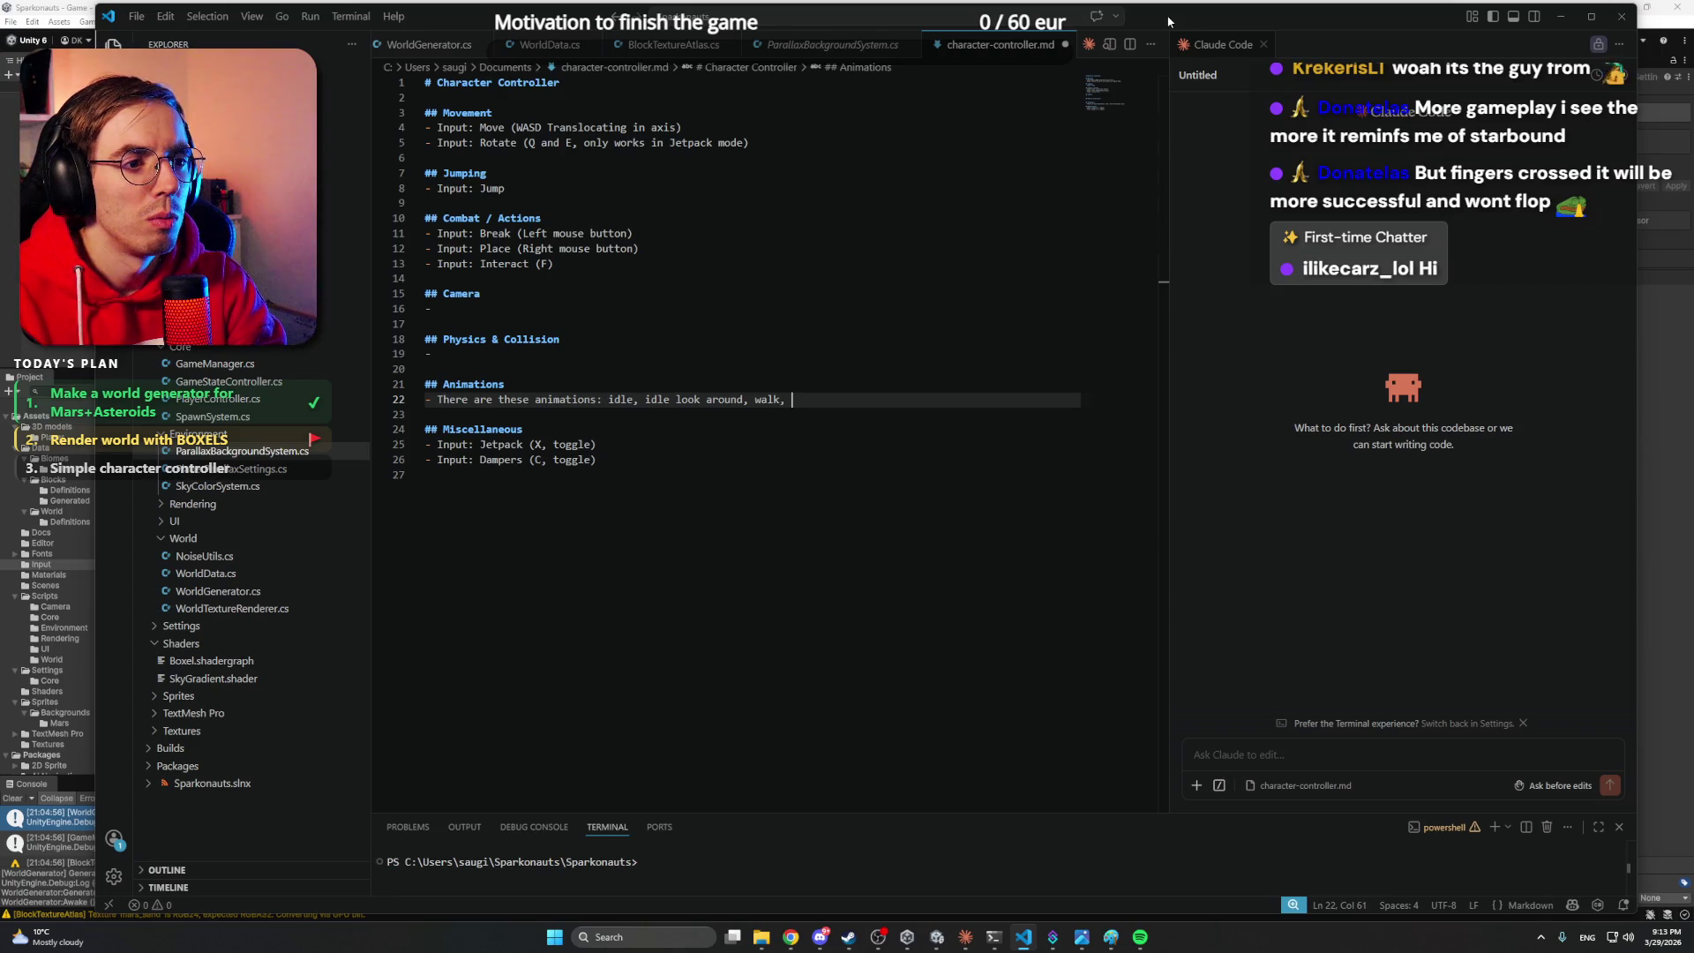
{"action": "type", "text": "run, dance"}
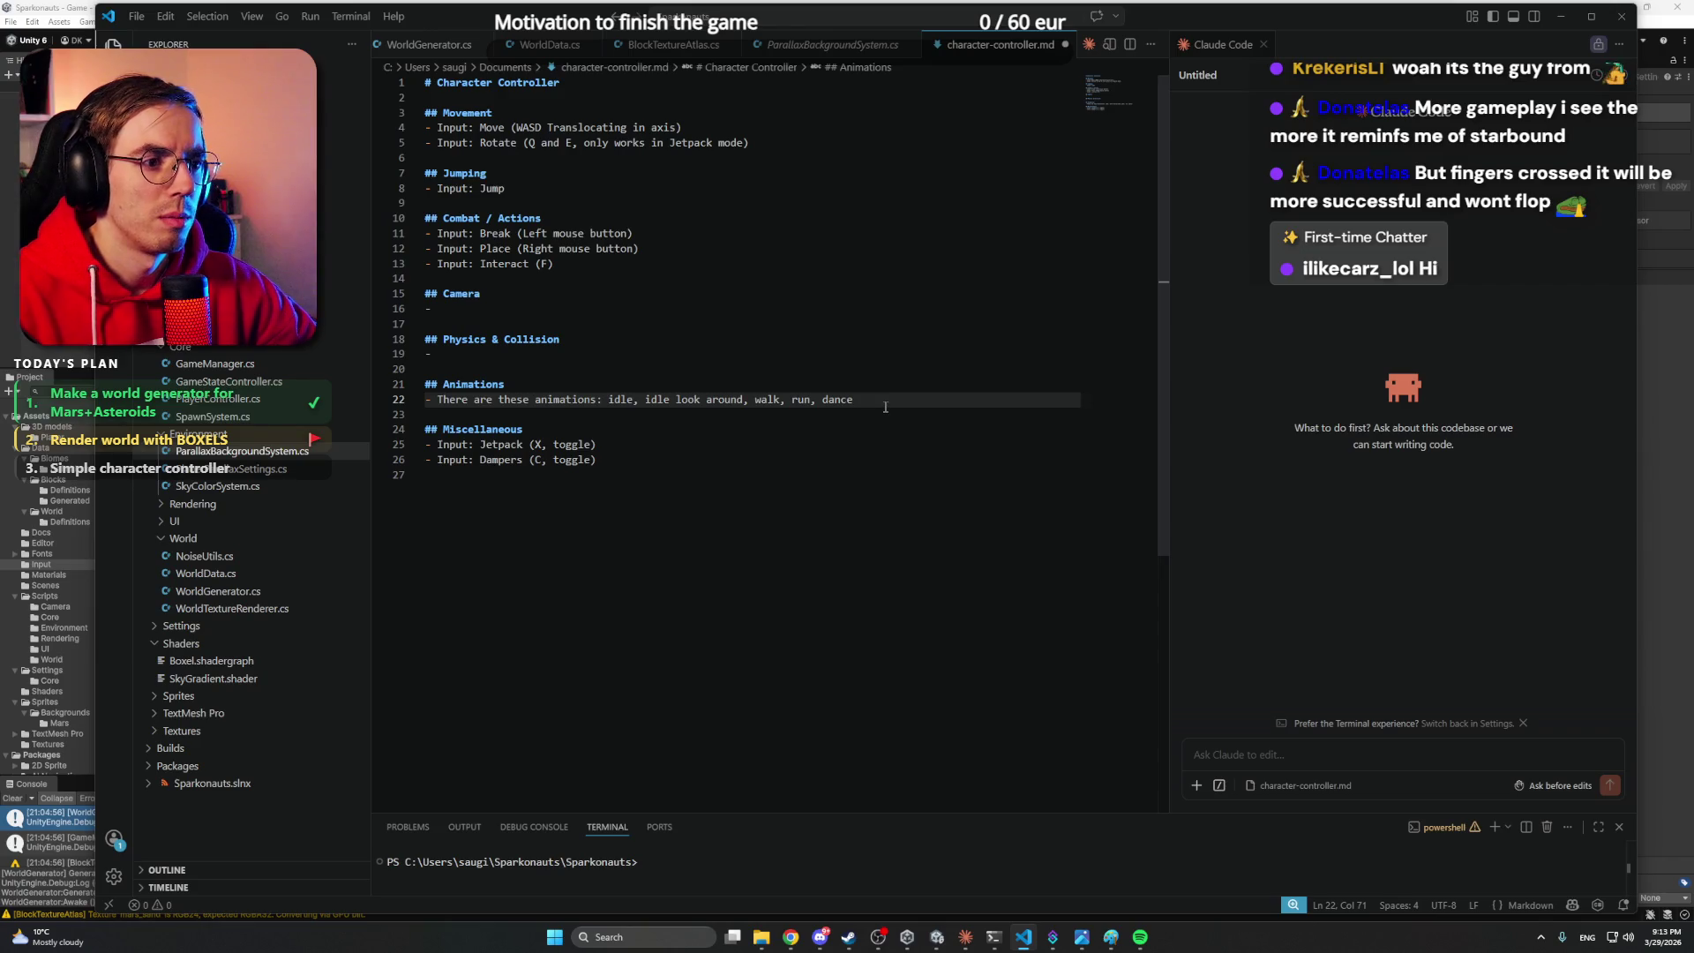
- Move the caret past Physics & Collision to the Camera heading, then switch to the Unity editor
{"action": "left_click", "coordinate": [755, 354]}
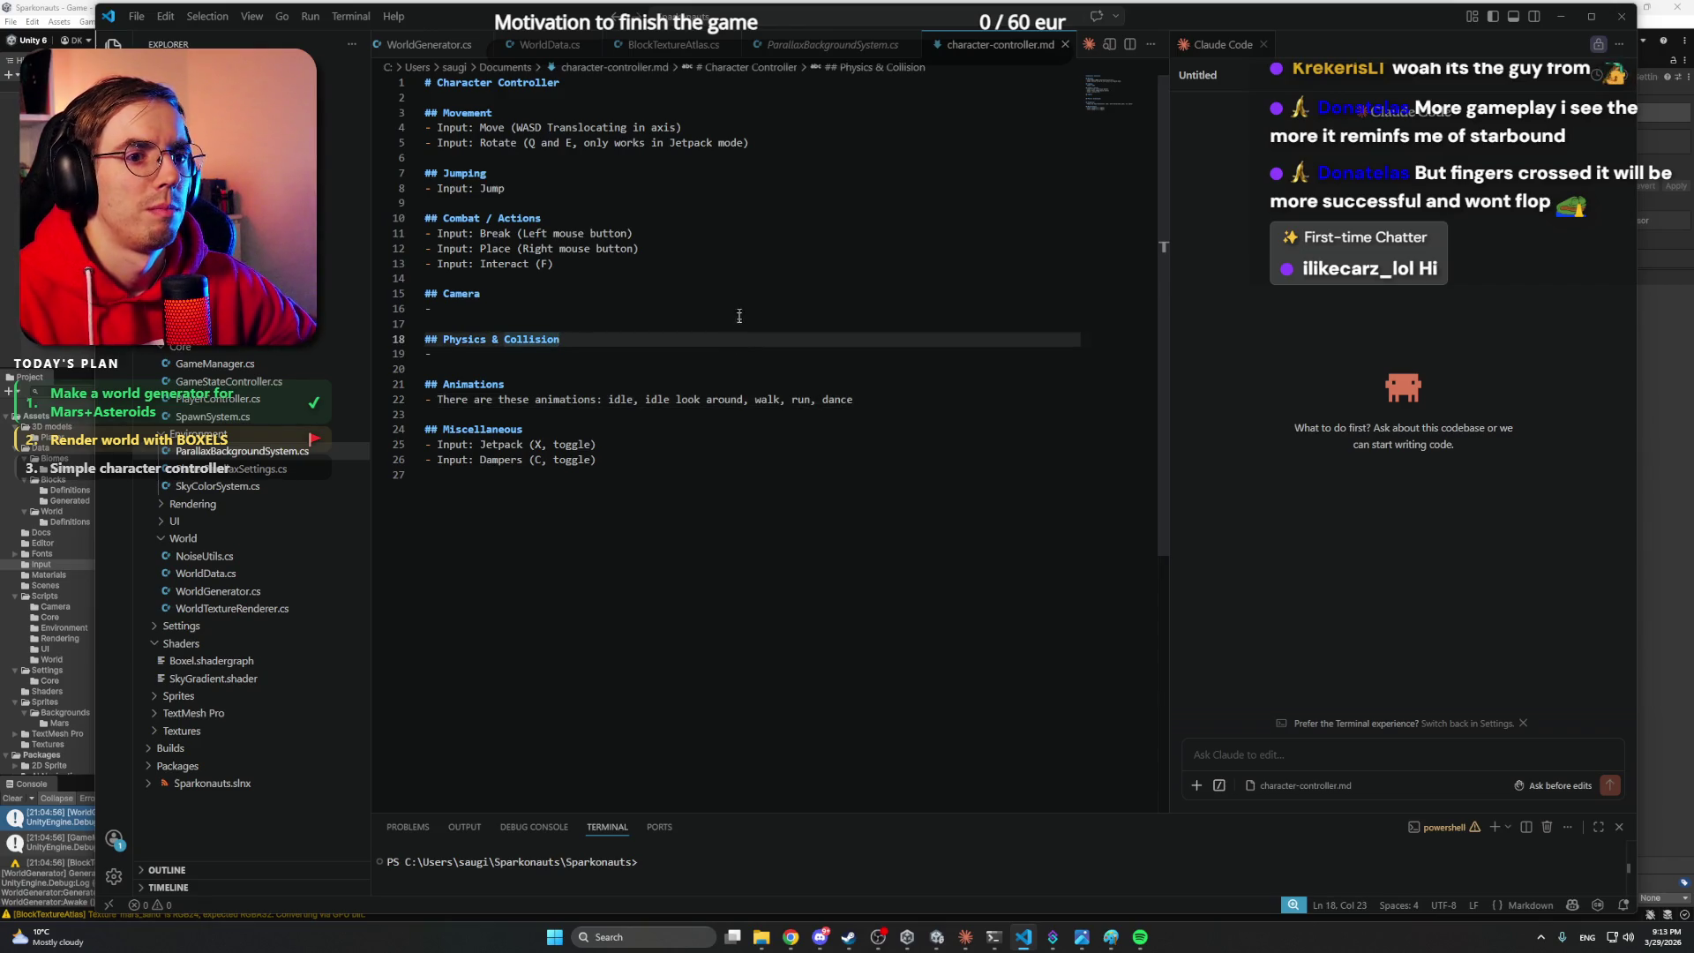
{"action": "left_click", "coordinate": [740, 311]}
{"action": "left_click", "coordinate": [745, 296]}
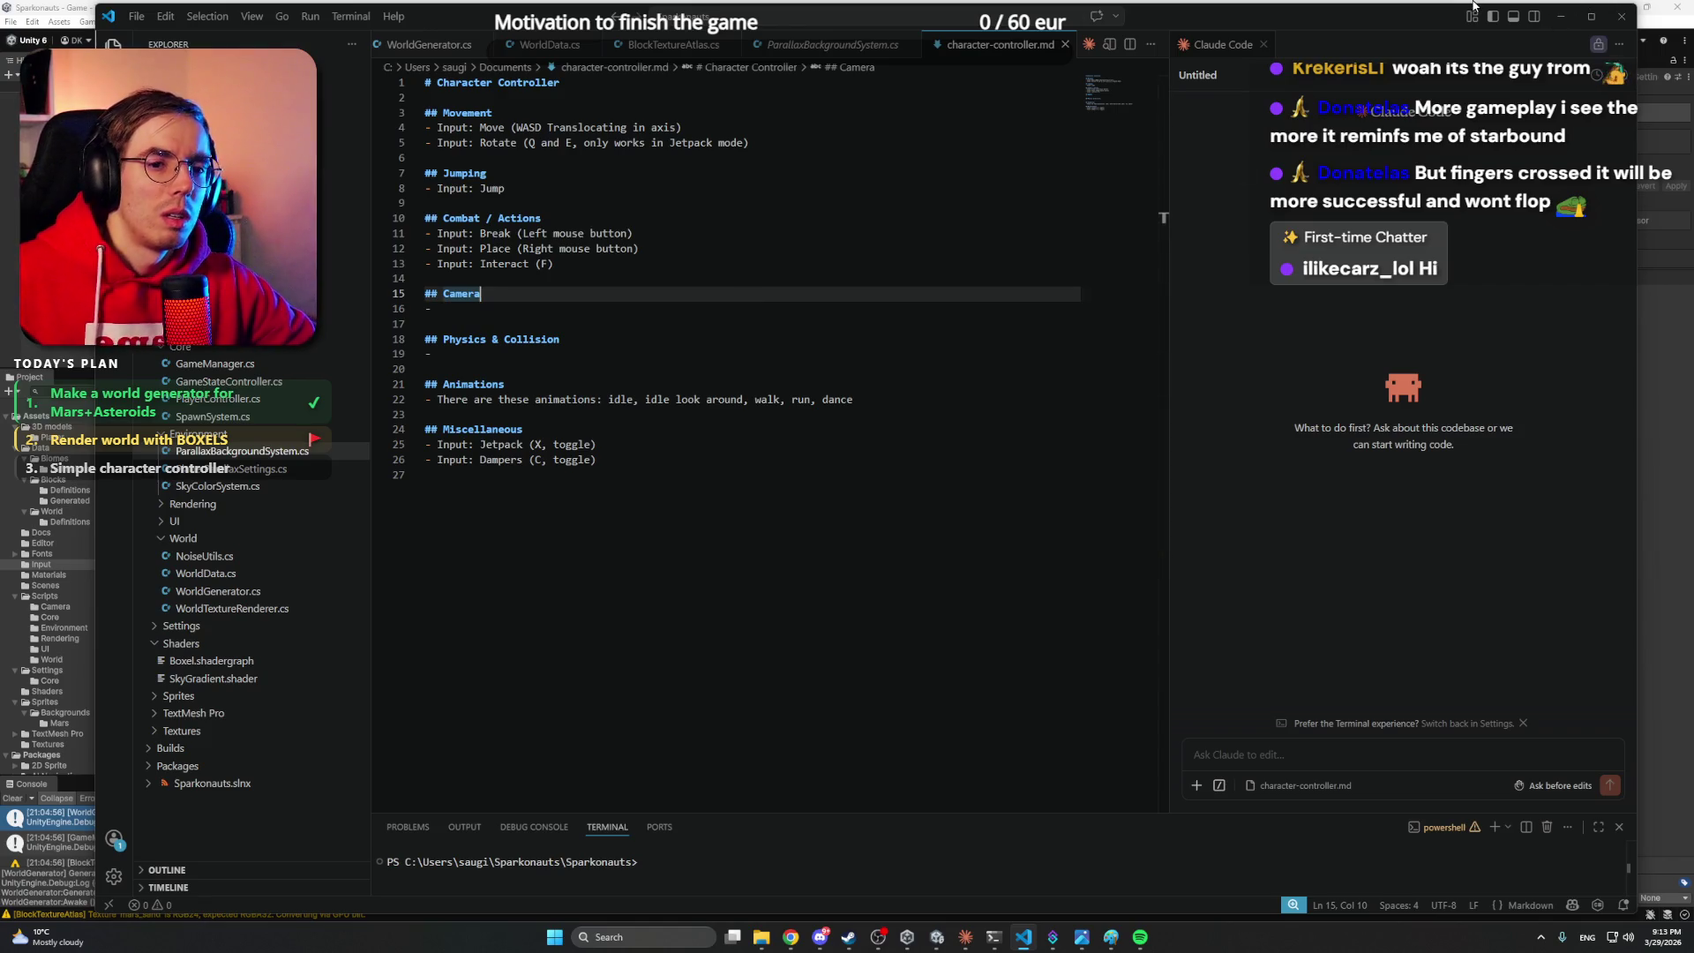
{"action": "key", "text": "alt+Tab"}
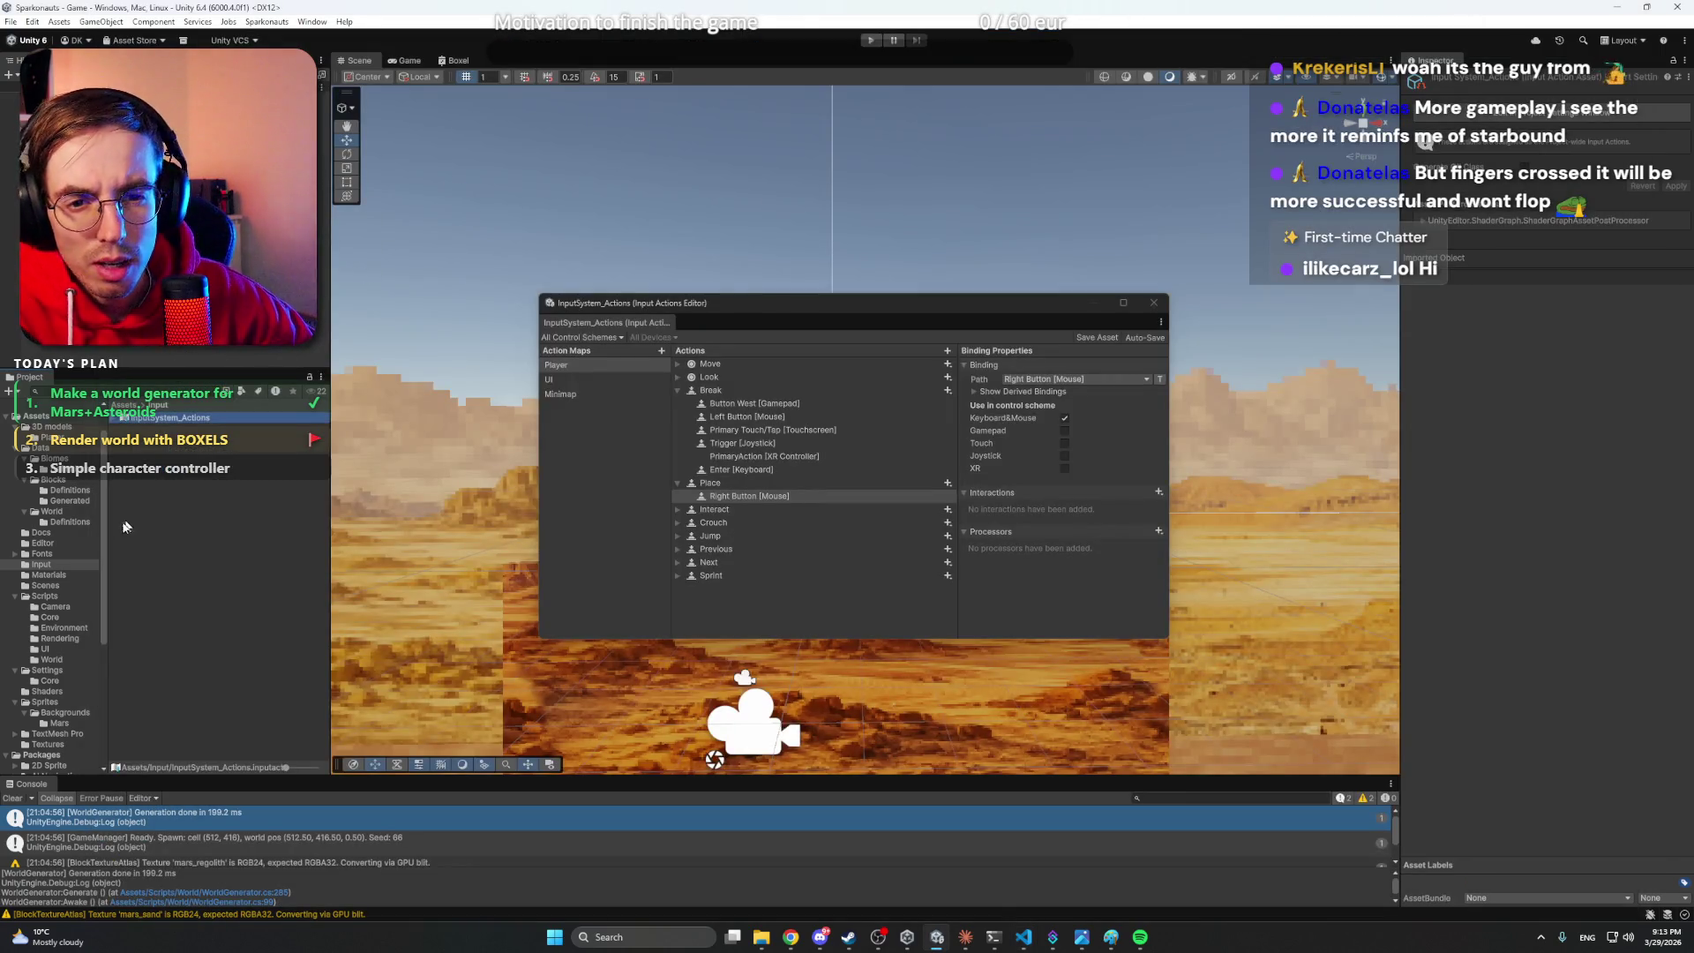
- Open 3D models > Player, expand the Meshy model and preview the Idle_02 and Walking clips
{"action": "scroll", "coordinate": [61, 529], "scroll_direction": "up", "scroll_amount": 2}
{"action": "left_click", "coordinate": [53, 477]}
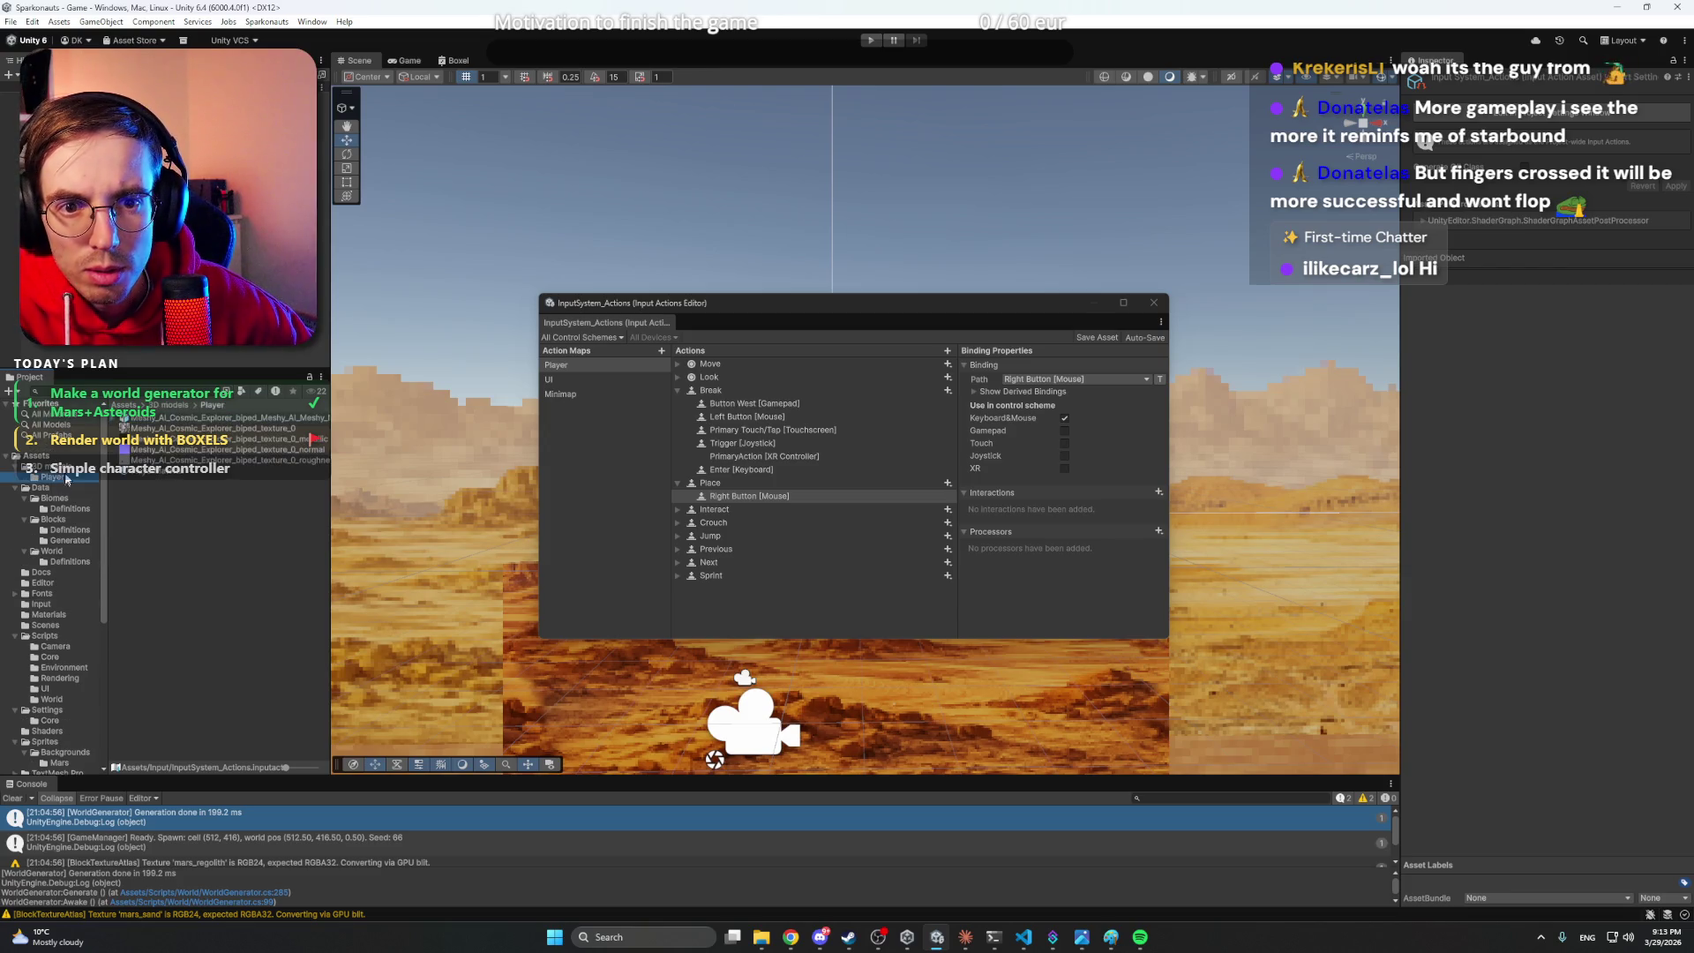
{"action": "left_click", "coordinate": [160, 420]}
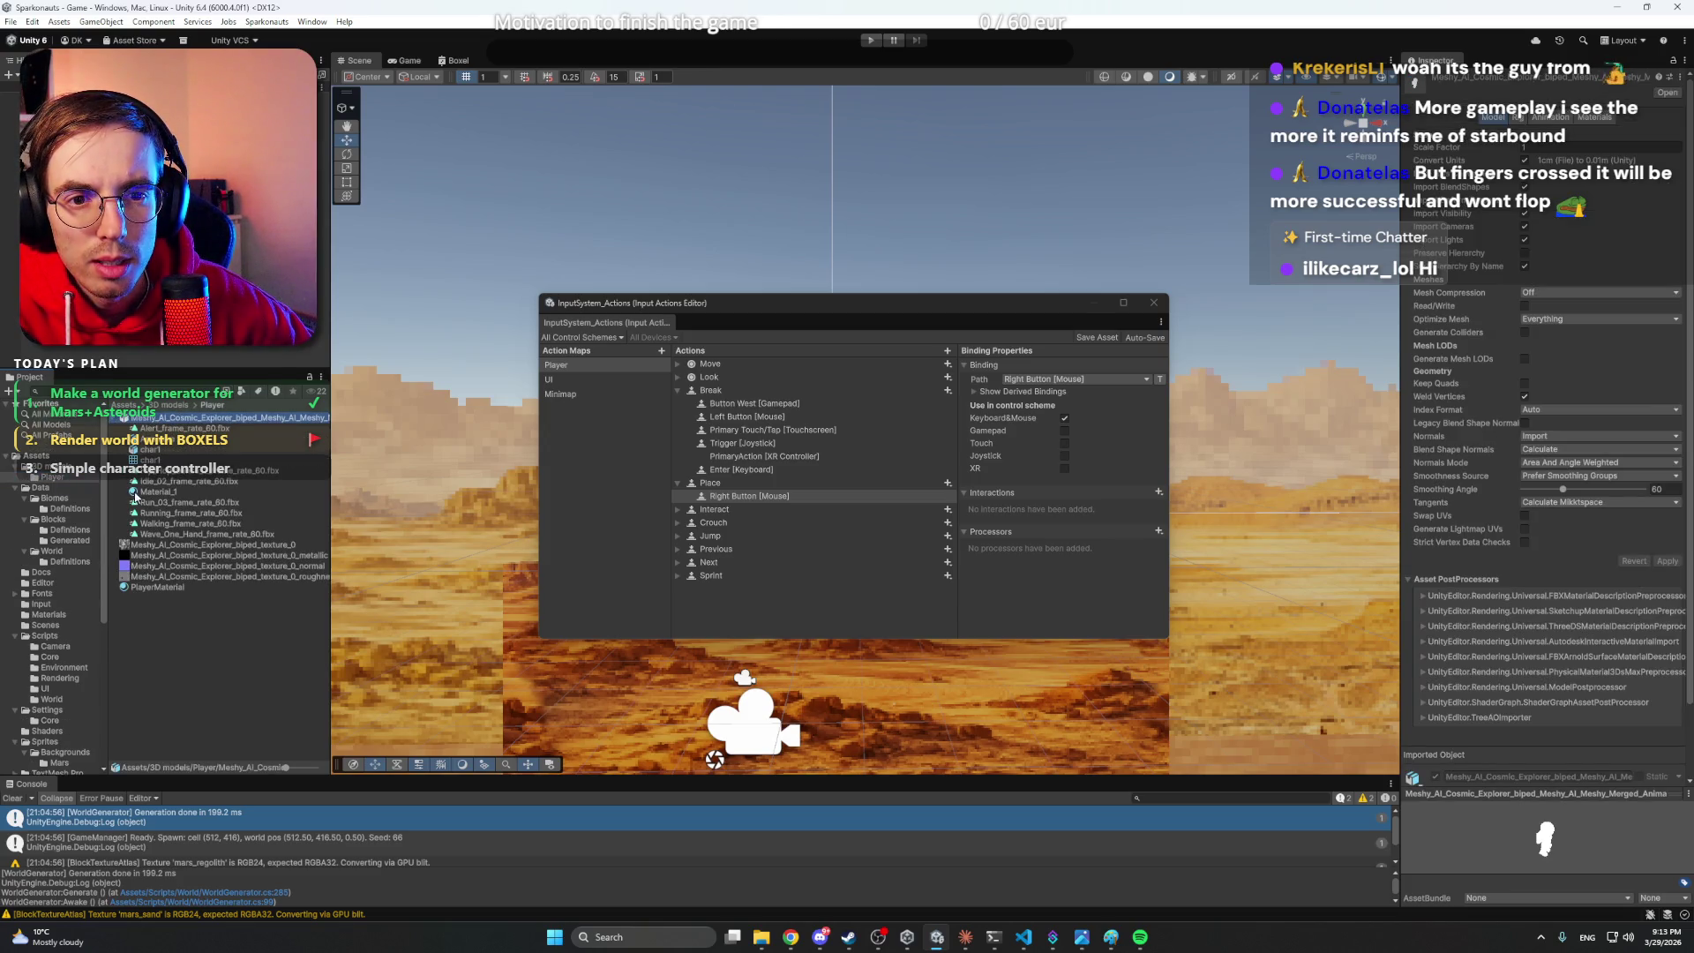
{"action": "left_click", "coordinate": [174, 482]}
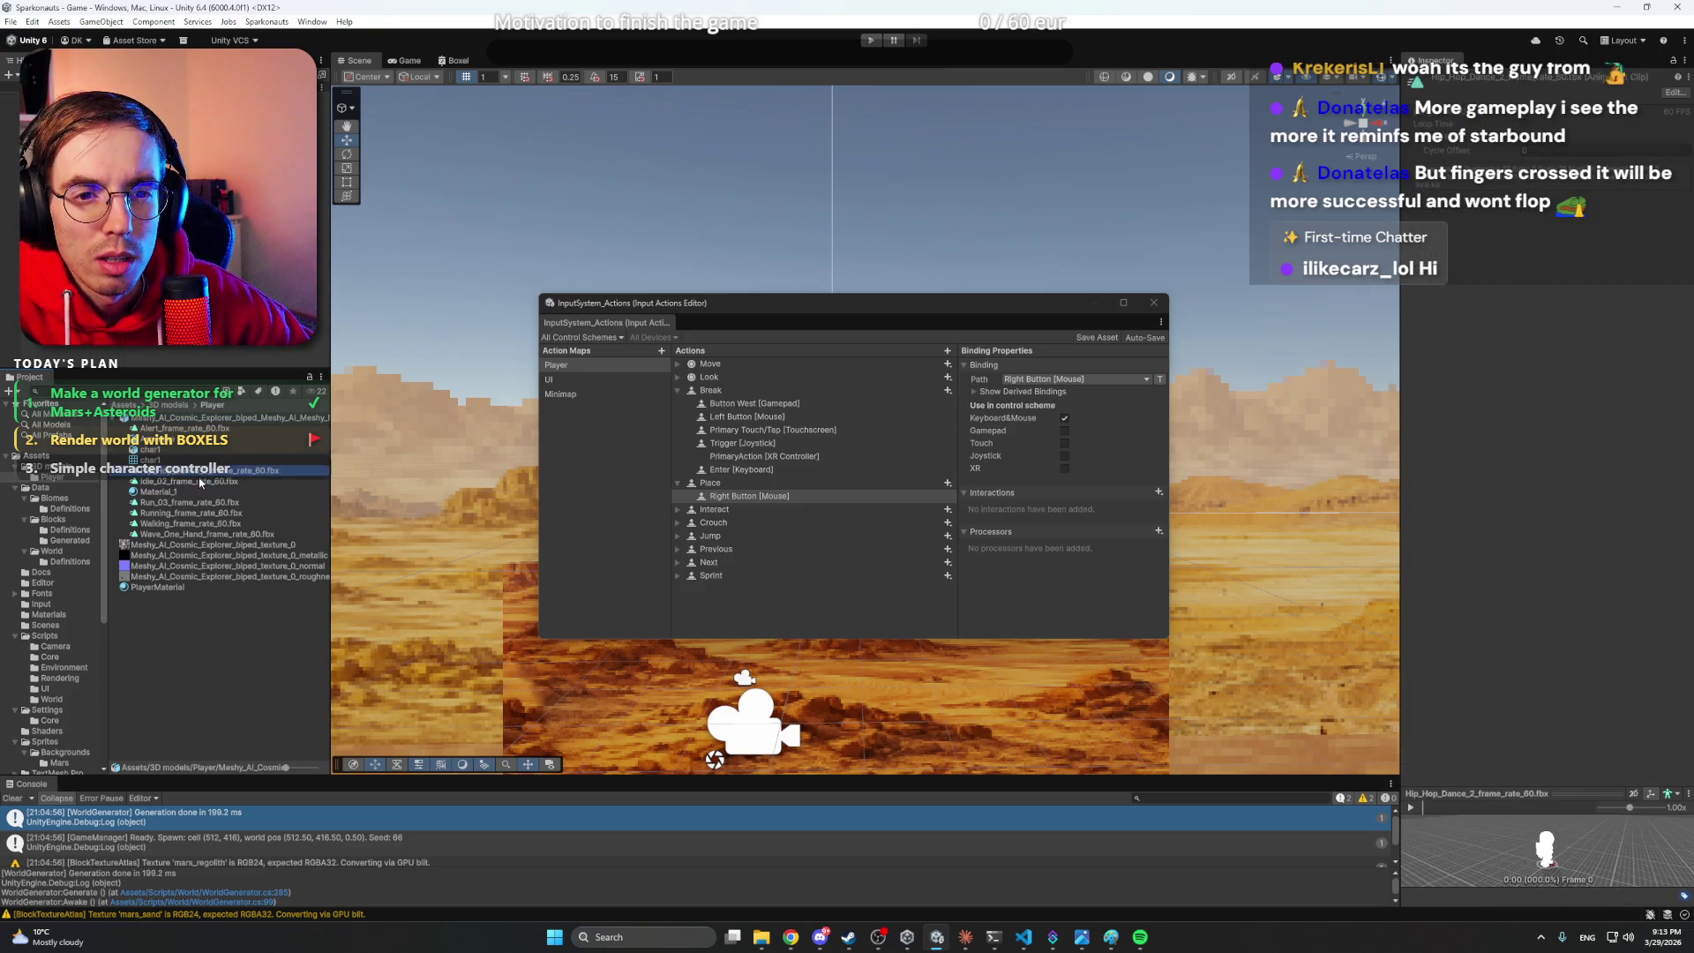
{"action": "key", "text": "Down"}
{"action": "key", "text": "Down"}
{"action": "key", "text": "Down"}
{"action": "key", "text": "Down"}
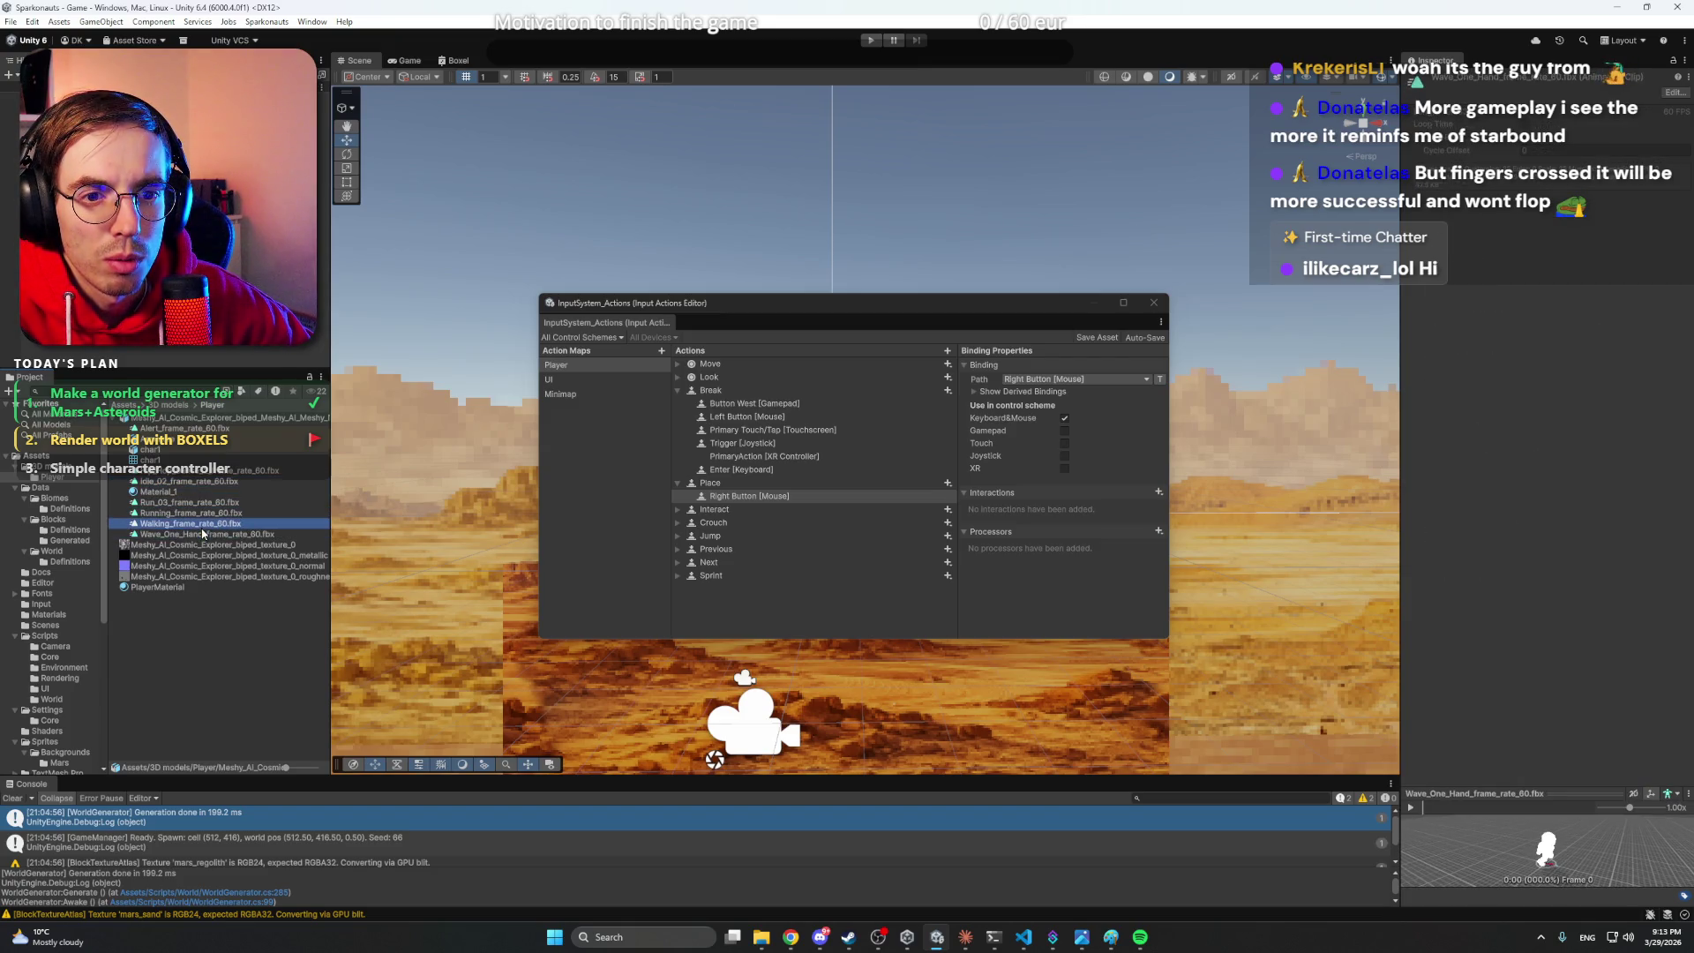
{"action": "left_click", "coordinate": [1024, 937]}
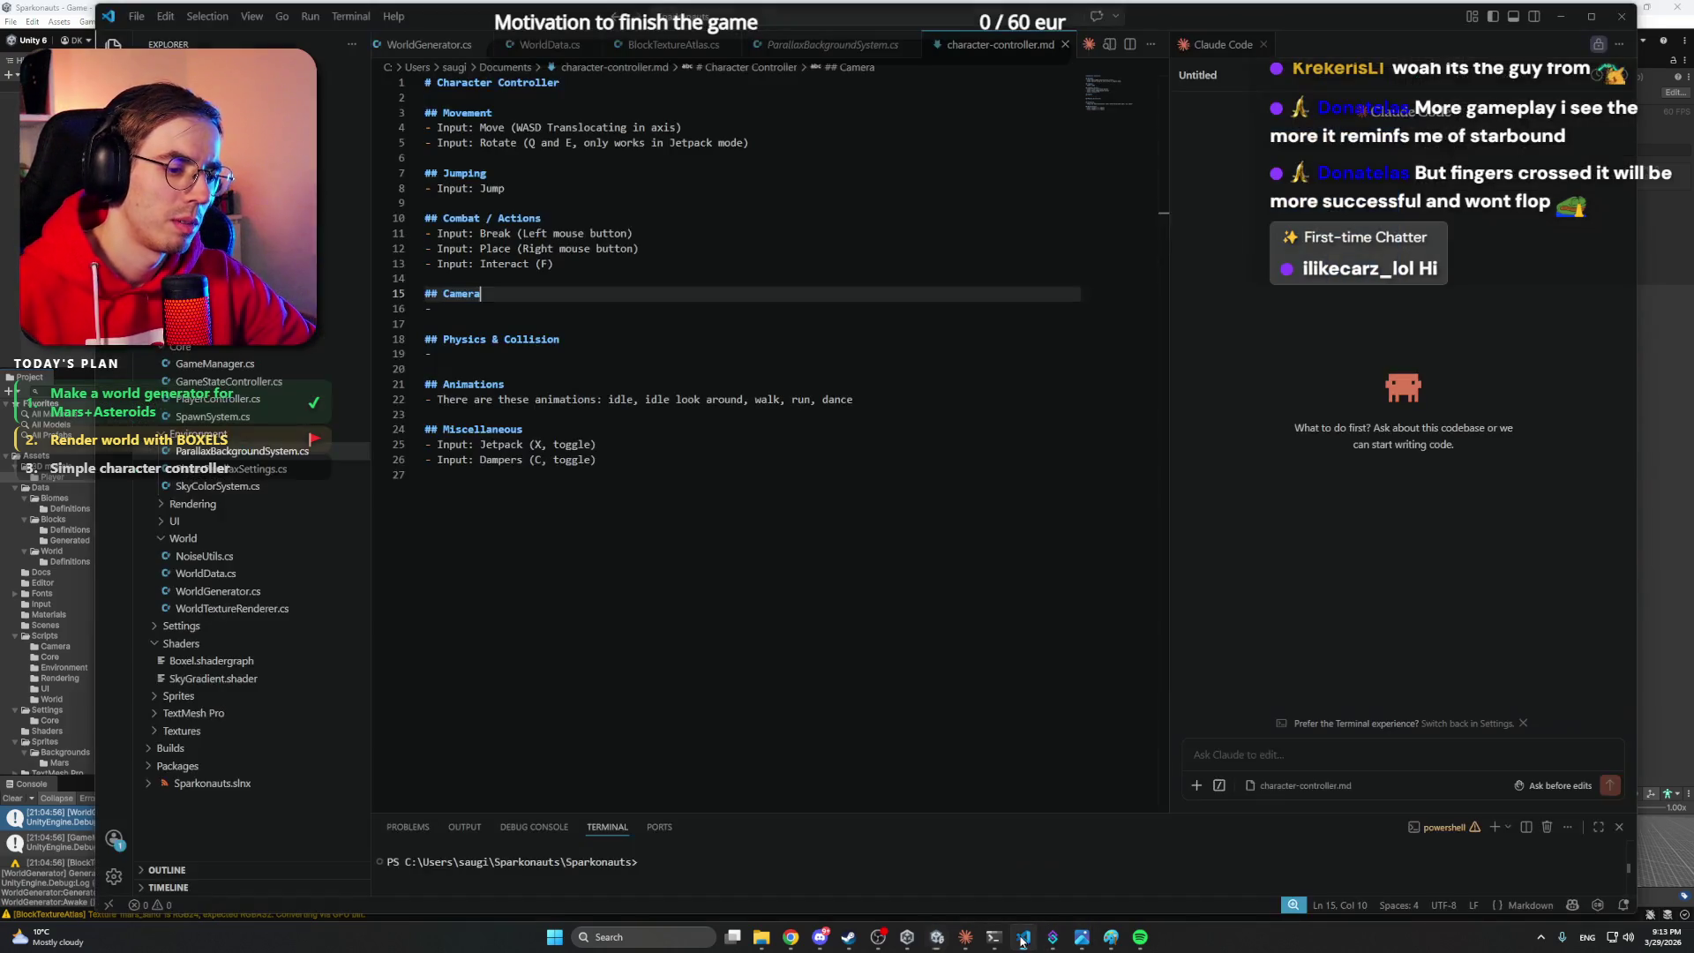
- Append ', wave.' to the Animations list after dance
{"action": "left_click", "coordinate": [894, 400]}
{"action": "type", "text": ", wave"}
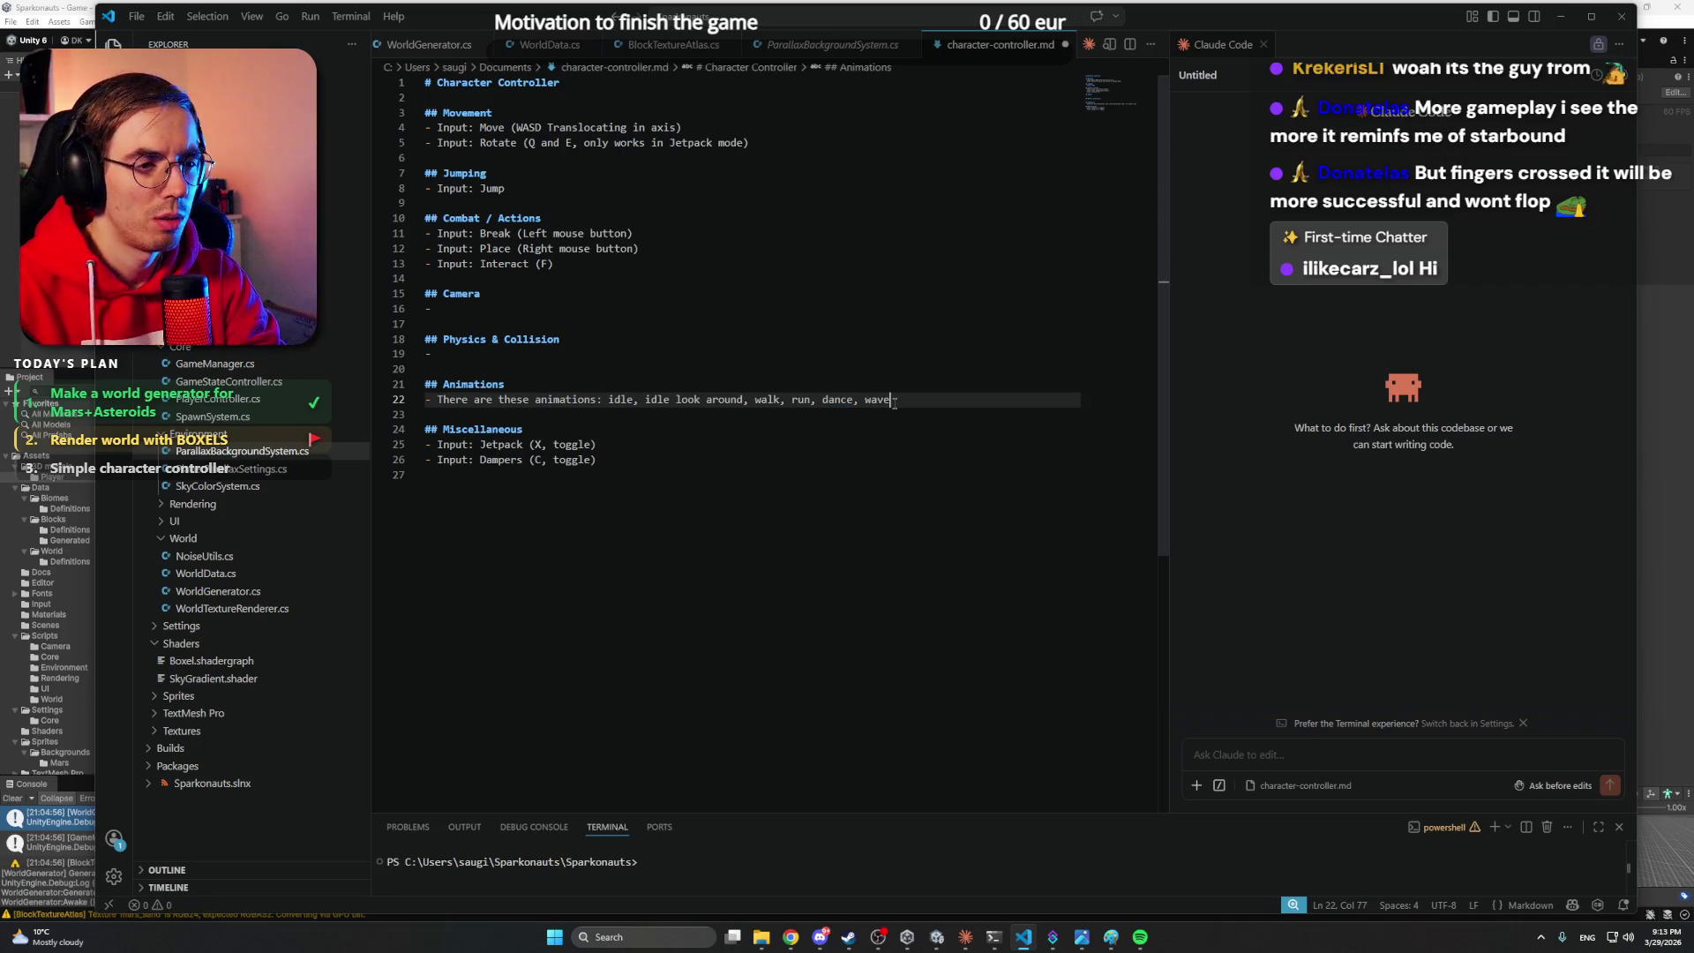
{"action": "type", "text": "."}
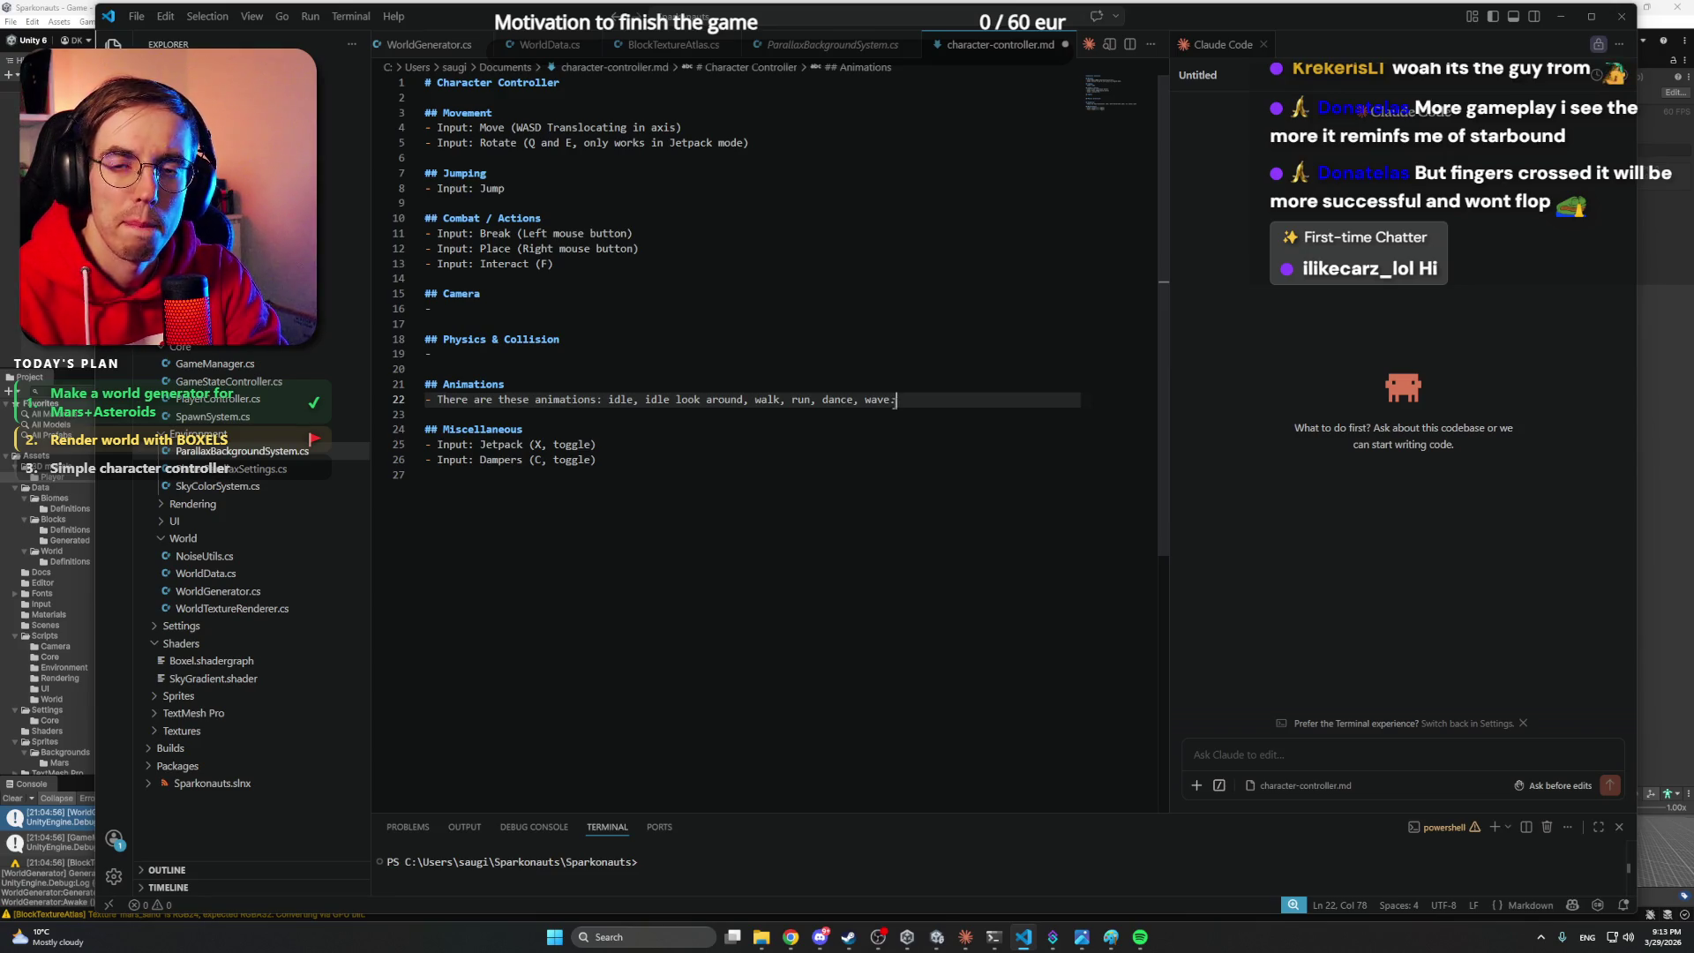
{"action": "key", "text": "Up"}
{"action": "key", "text": "Up"}
{"action": "key", "text": "Up"}
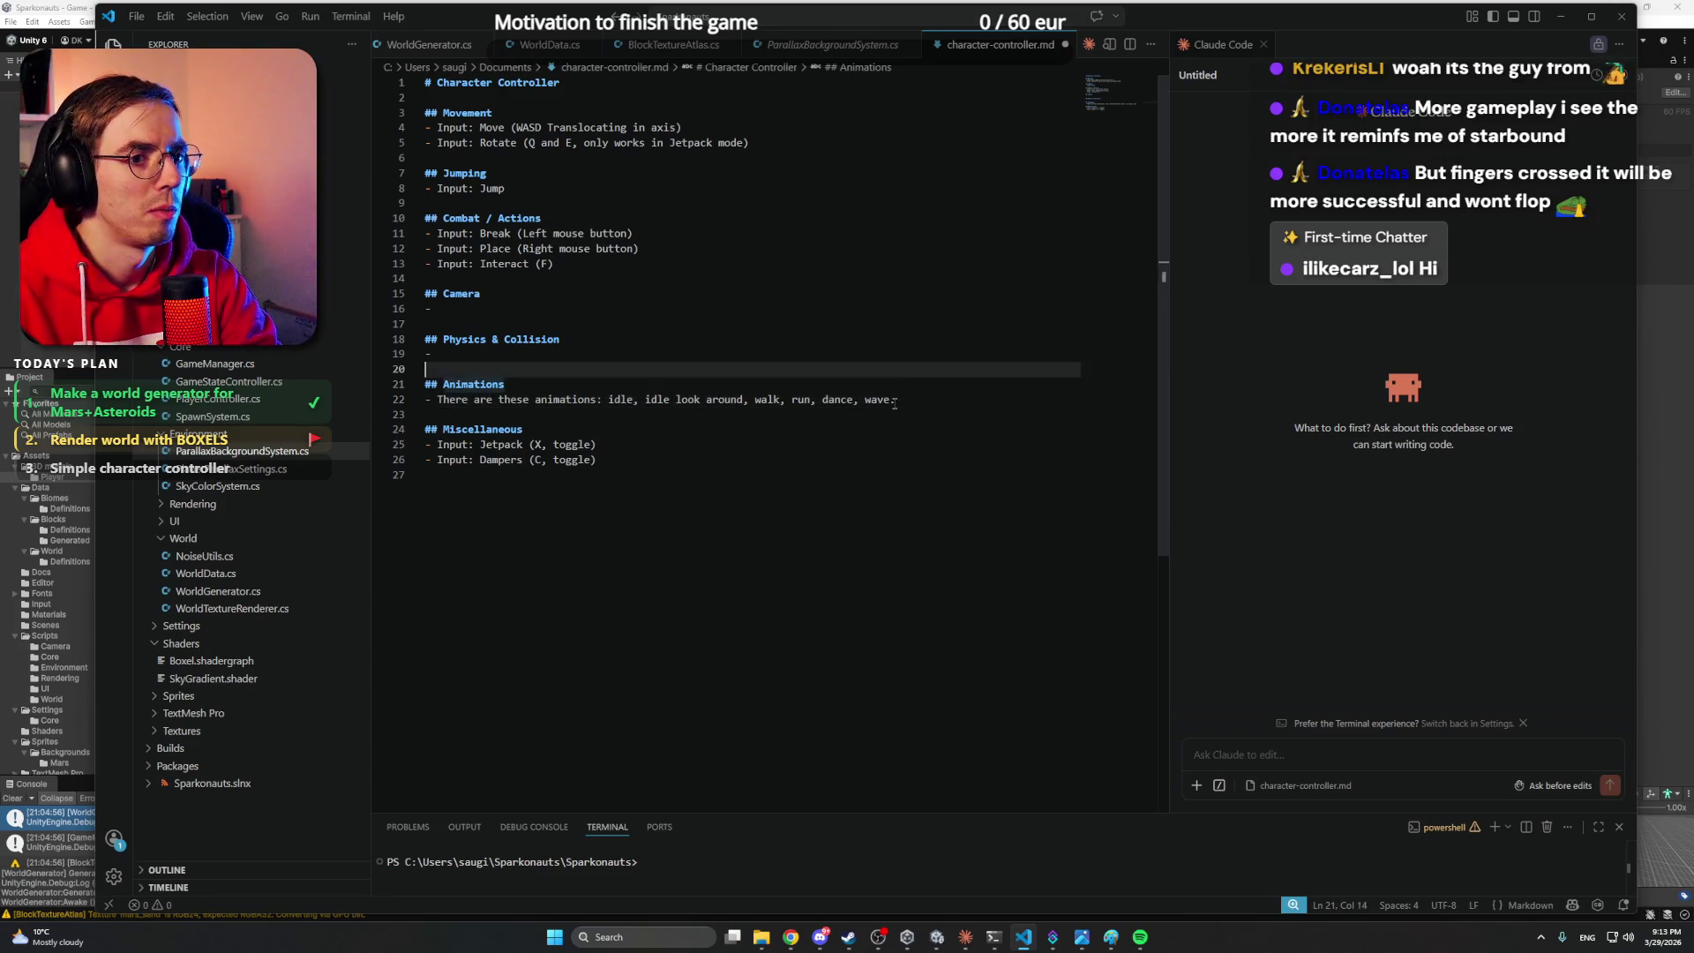
{"action": "key", "text": "Up"}
{"action": "key", "text": "Up"}
{"action": "key", "text": "Up"}
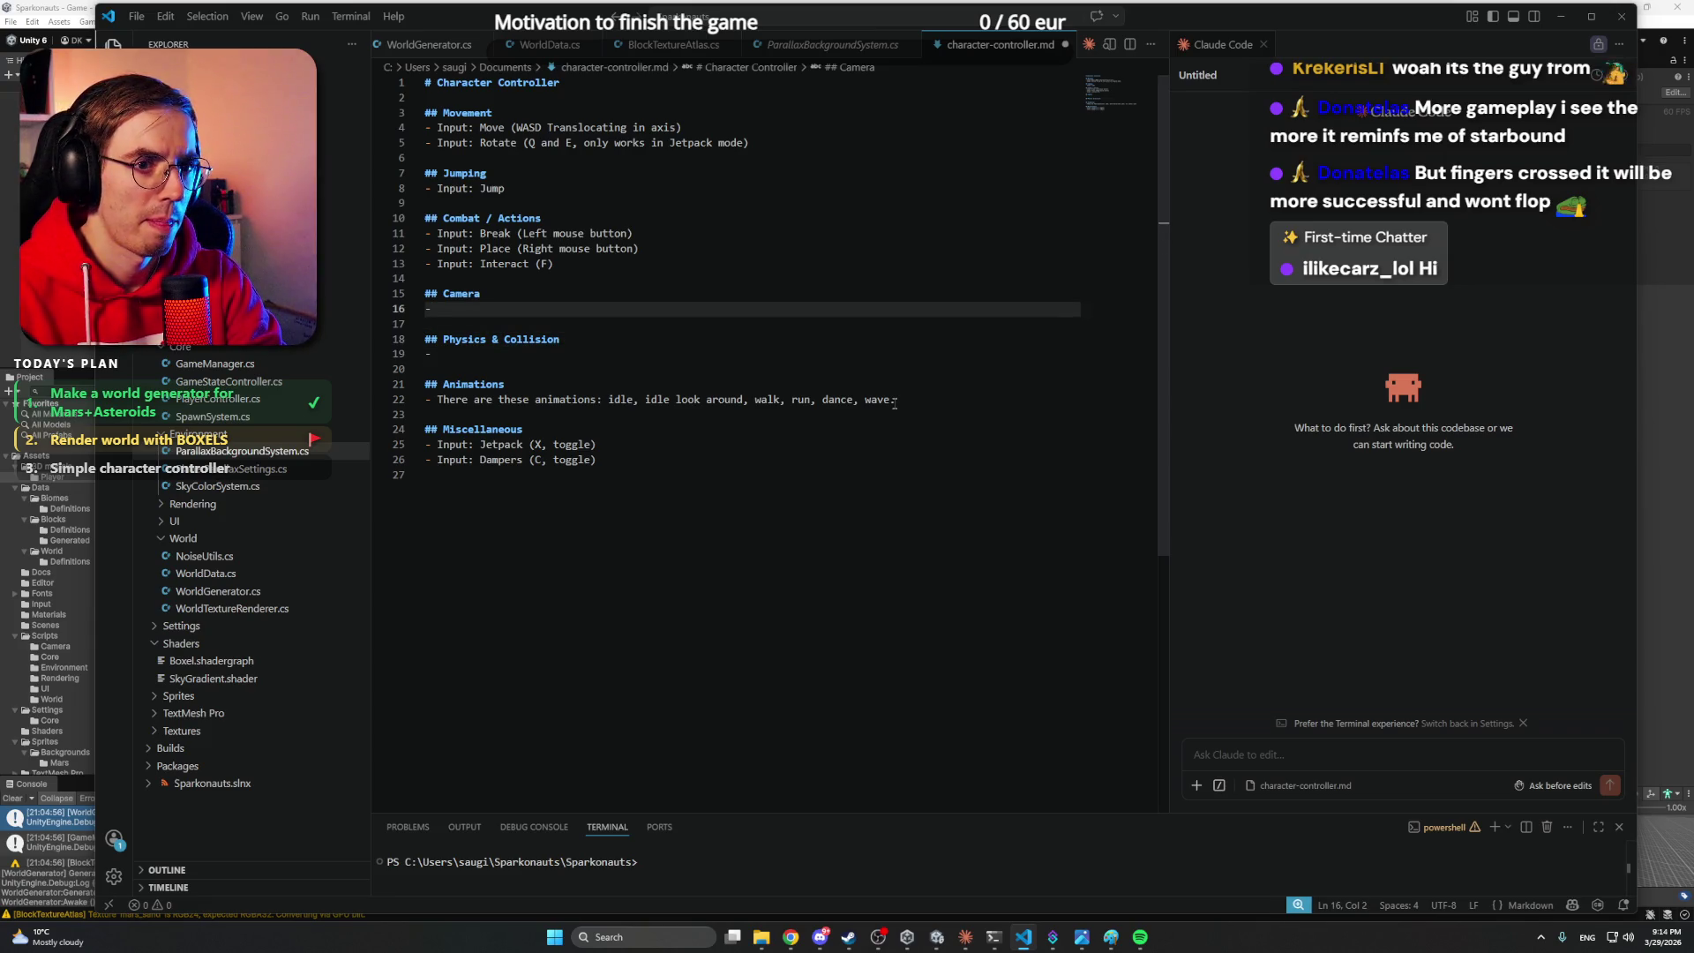
- Write the Camera line 'When player is moving the camera must follow the player.' and begin '- Player can zoom'
{"action": "type", "text": " Whe"}
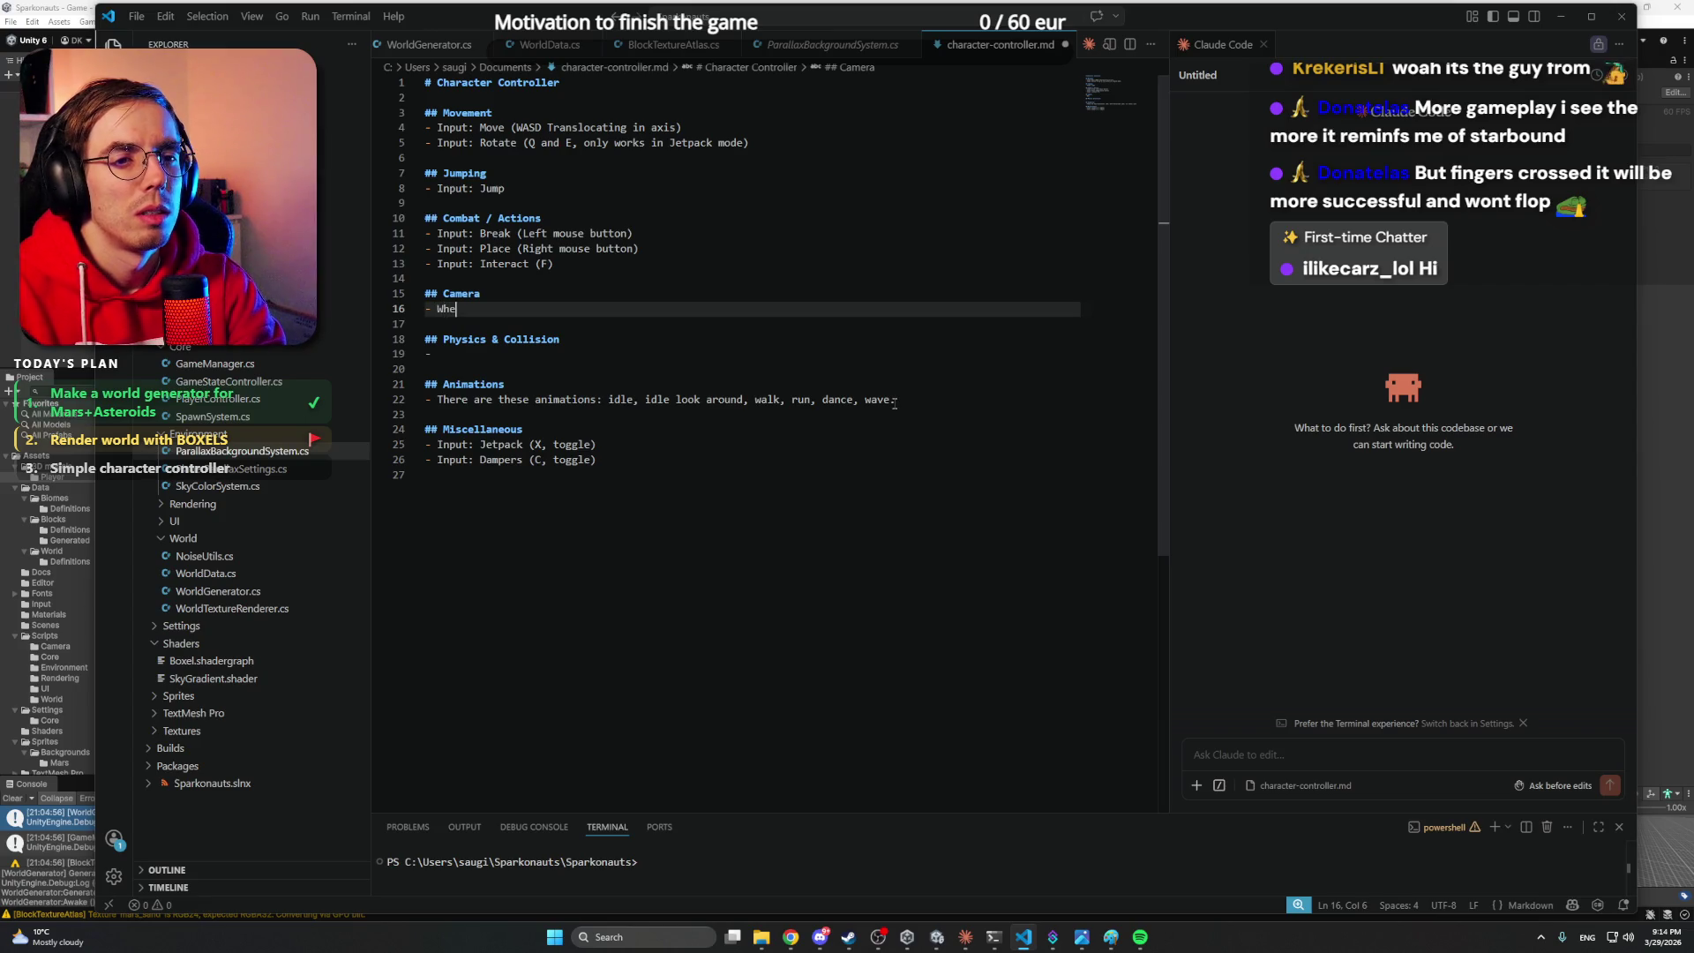
{"action": "type", "text": "n player is movi"}
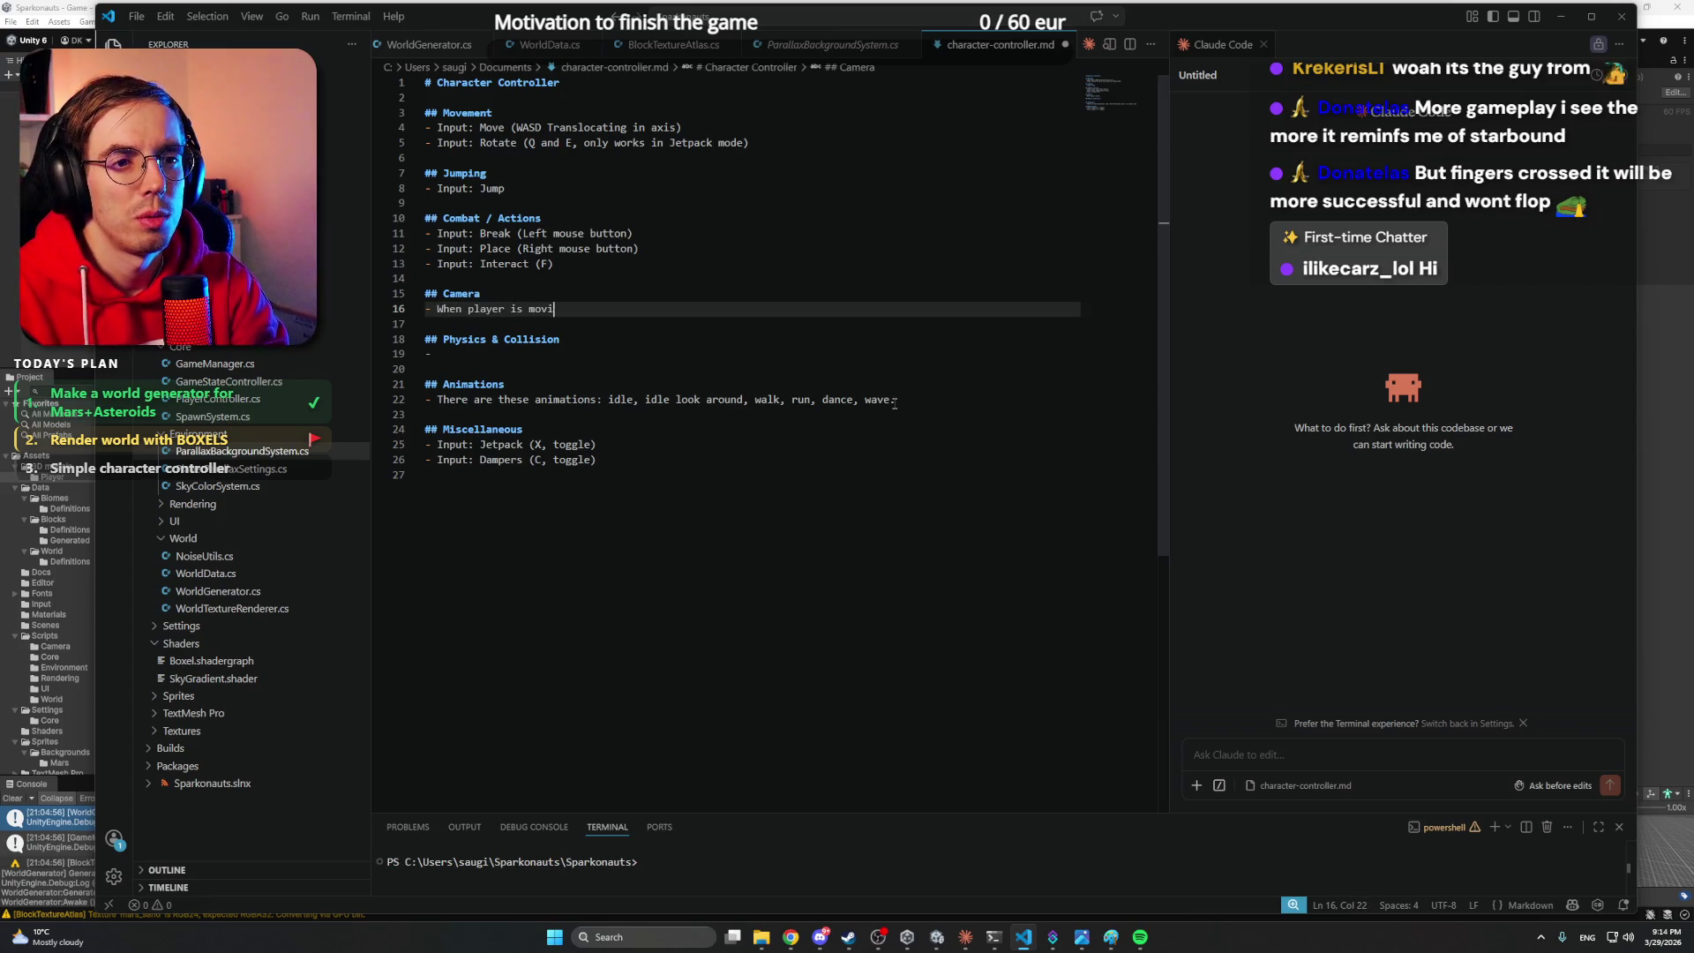
{"action": "type", "text": "ng the camera must "}
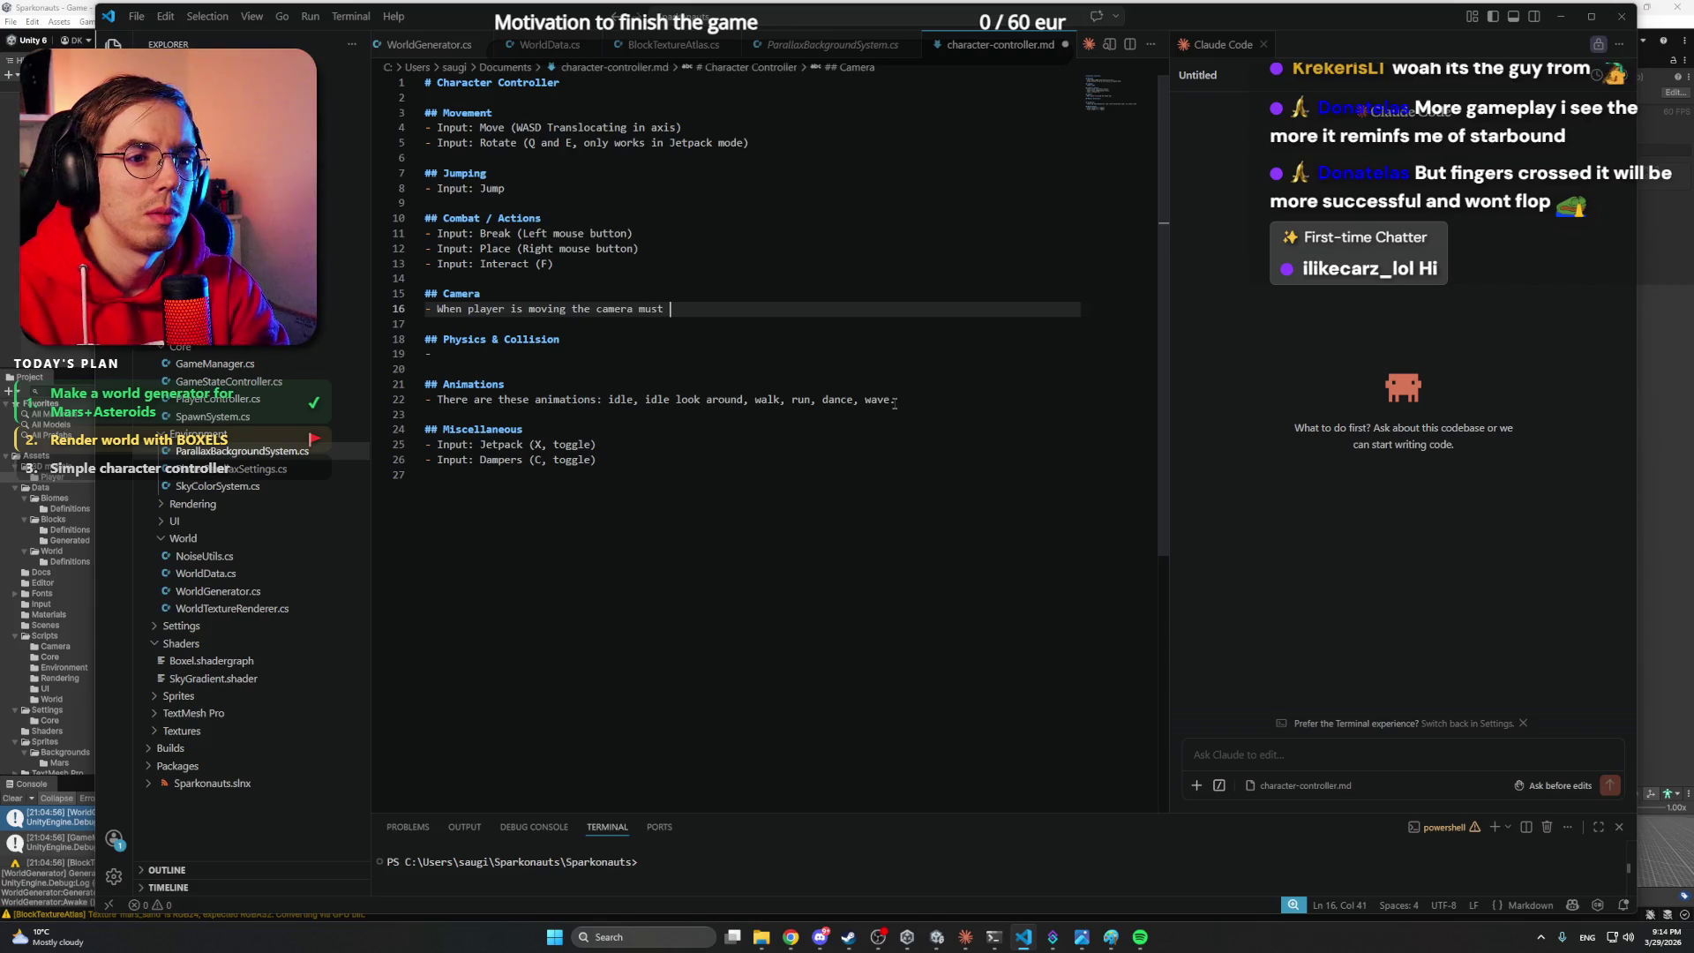
{"action": "type", "text": "follow the player."}
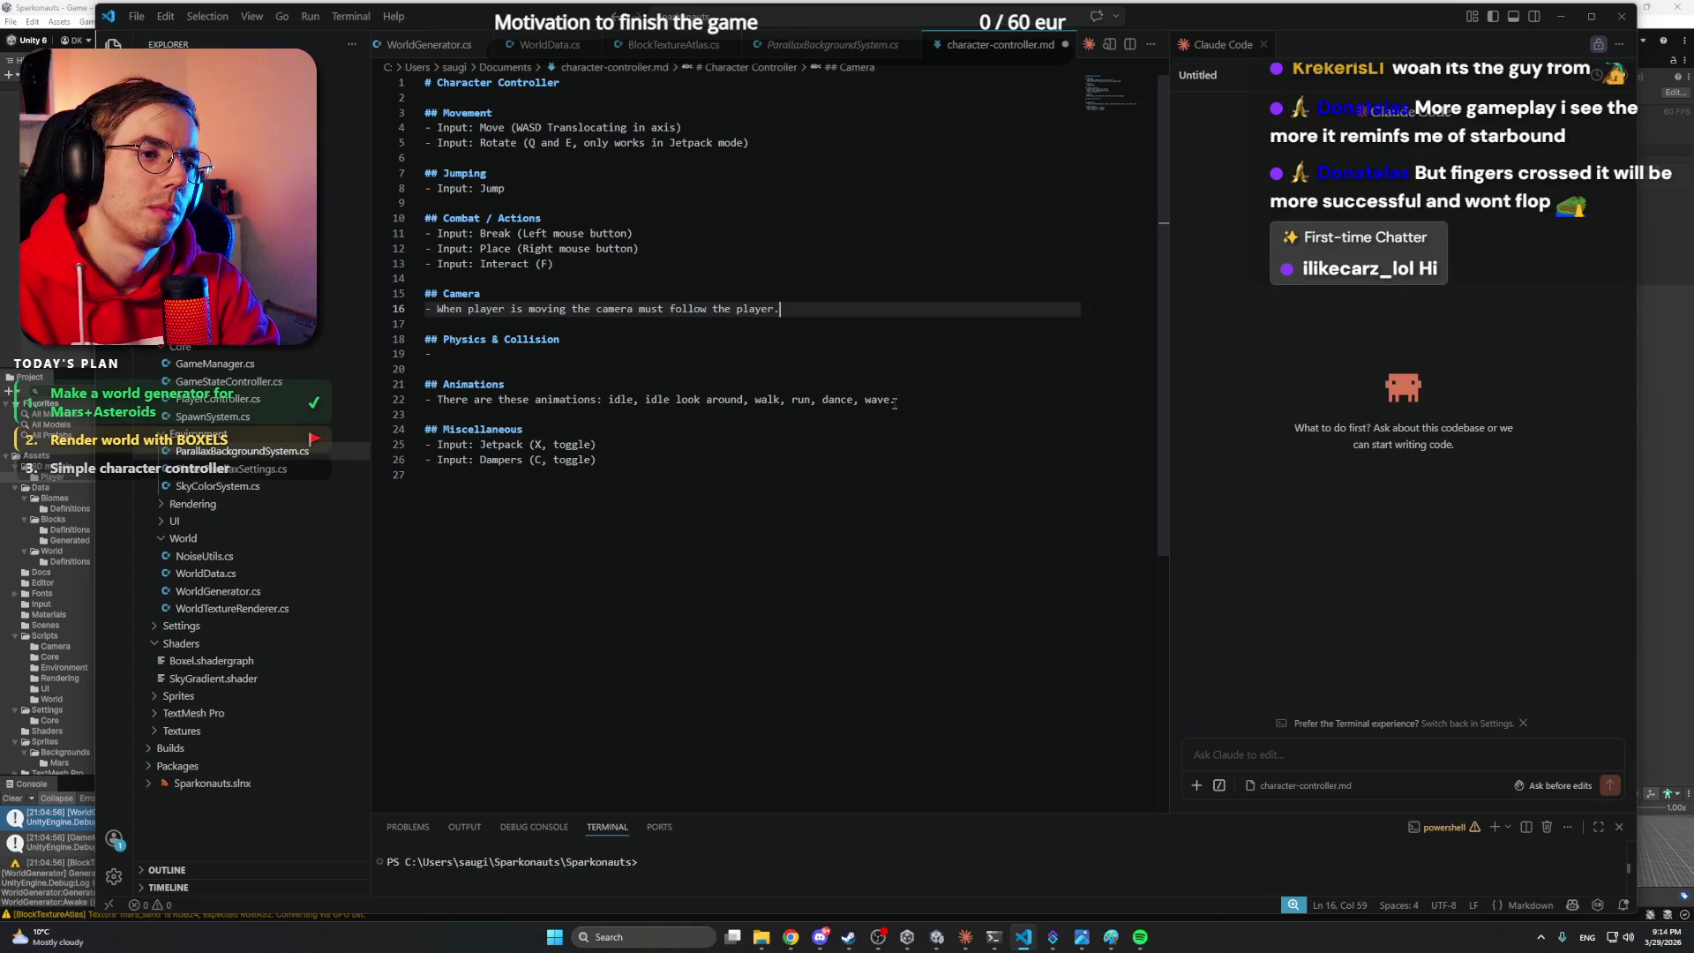
{"action": "key", "text": "Return"}
{"action": "type", "text": "- Player c"}
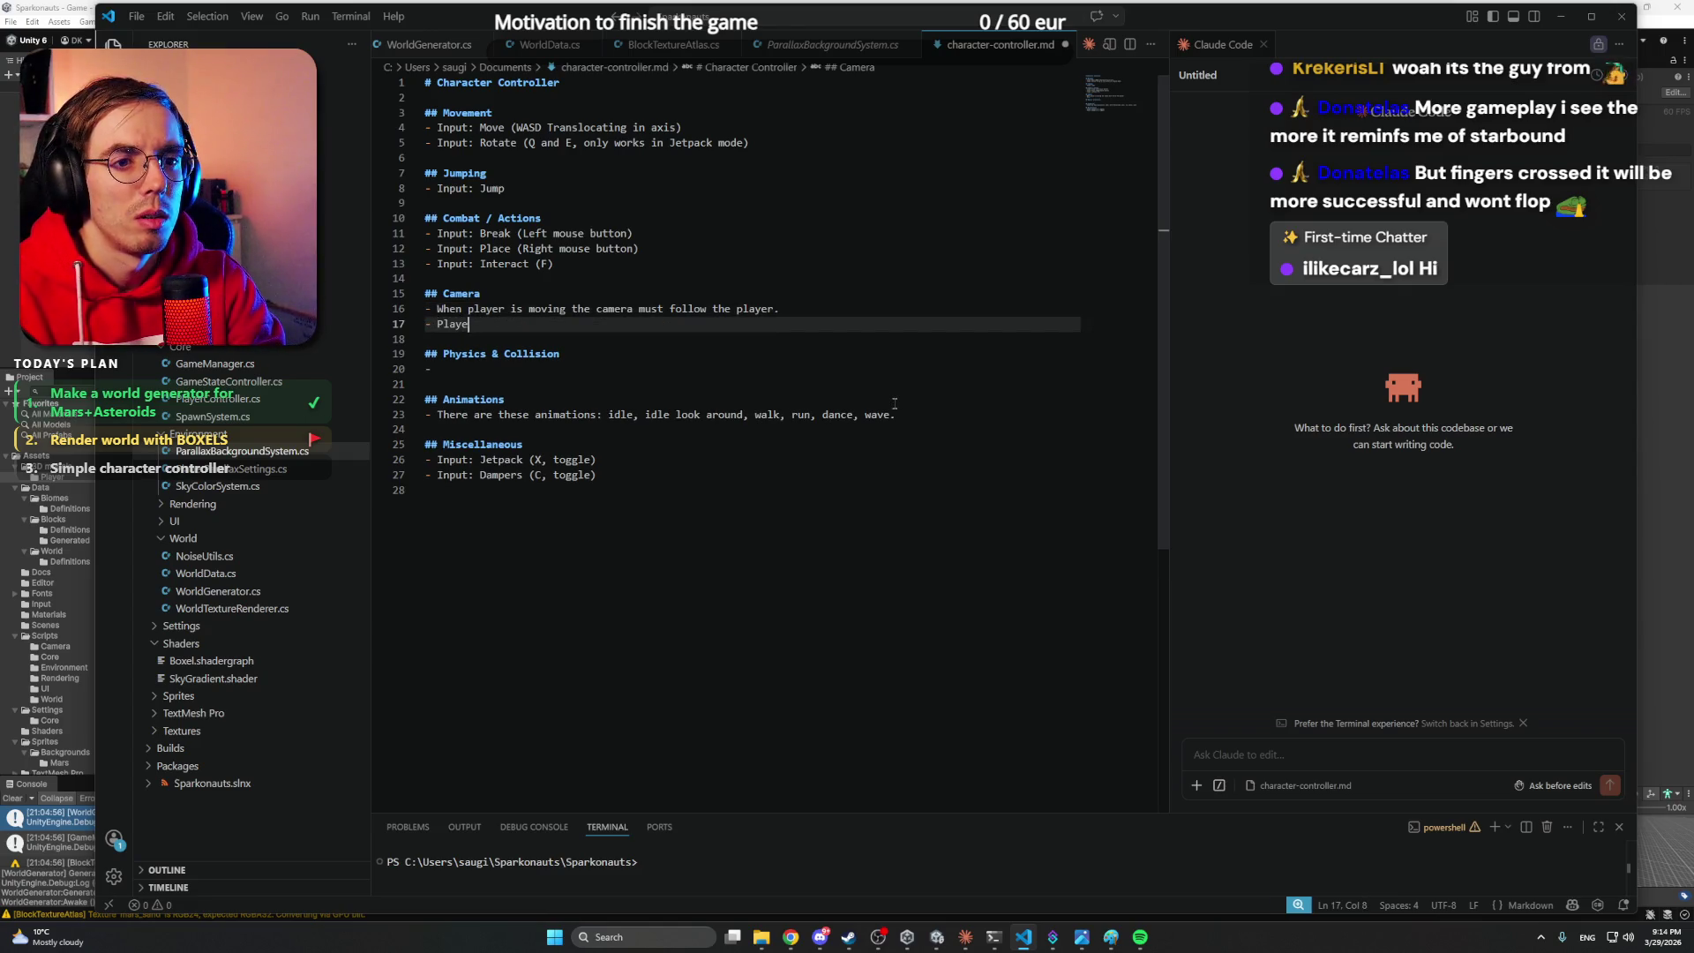
{"action": "type", "text": "an zoom"}
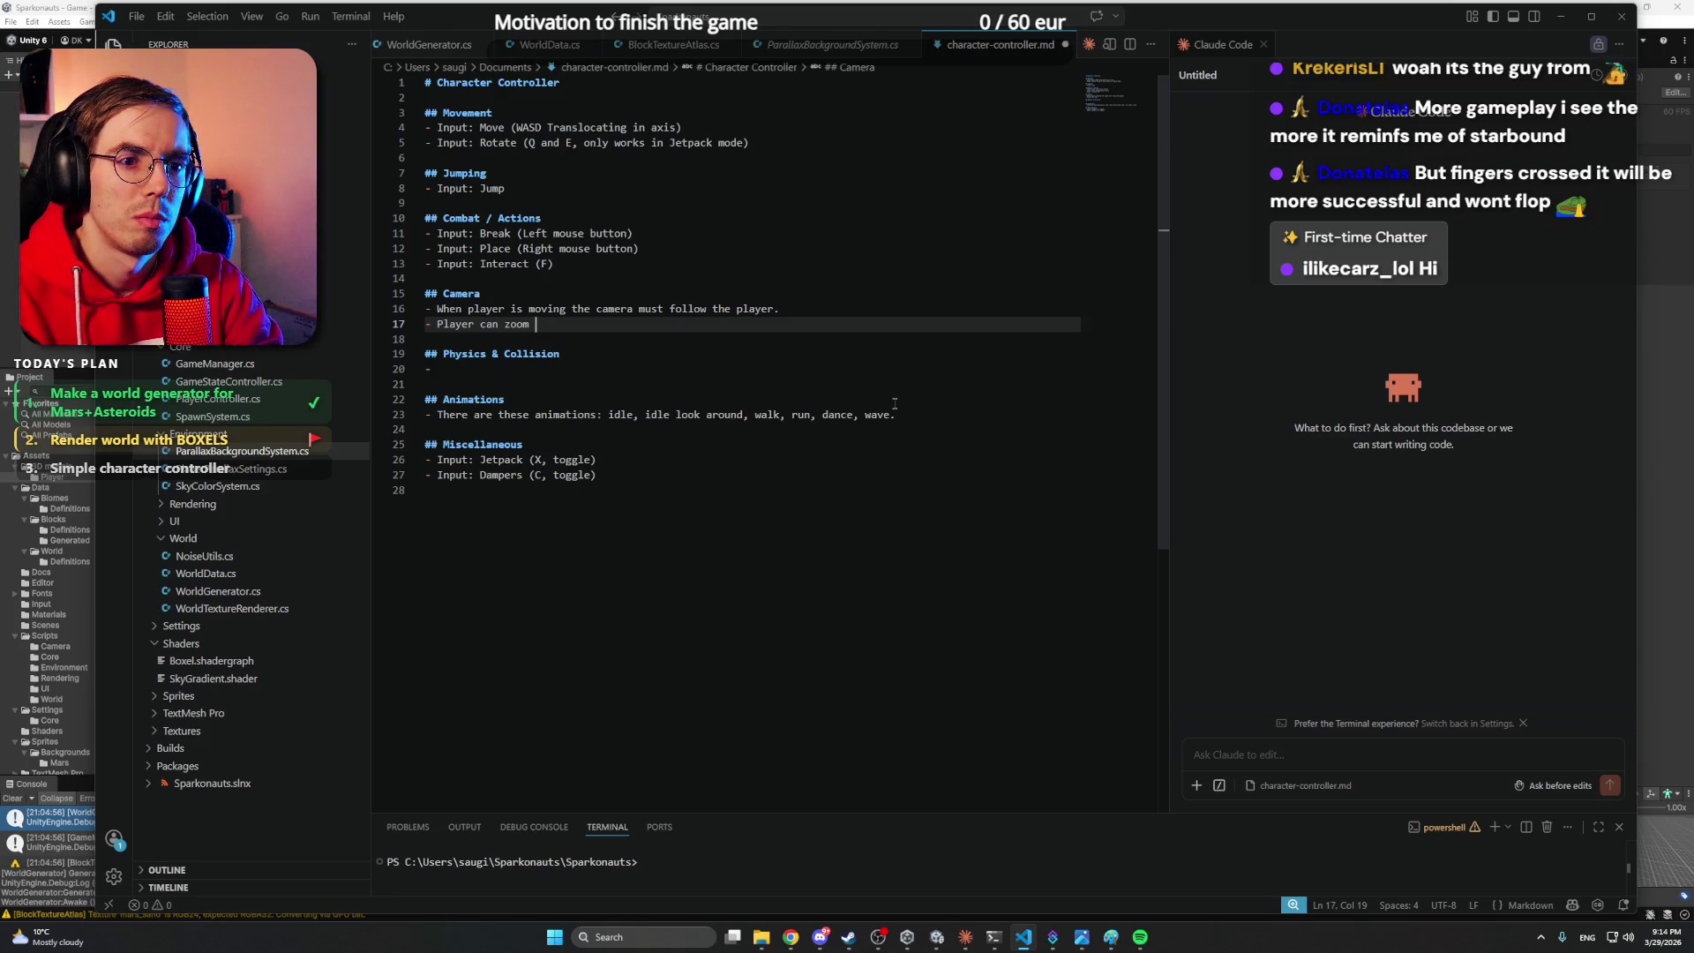
- Complete the zoom bullet so the player can switch 3 zoom levels with Input: Zoom (V)
{"action": "type", "text": "camera in 3"}
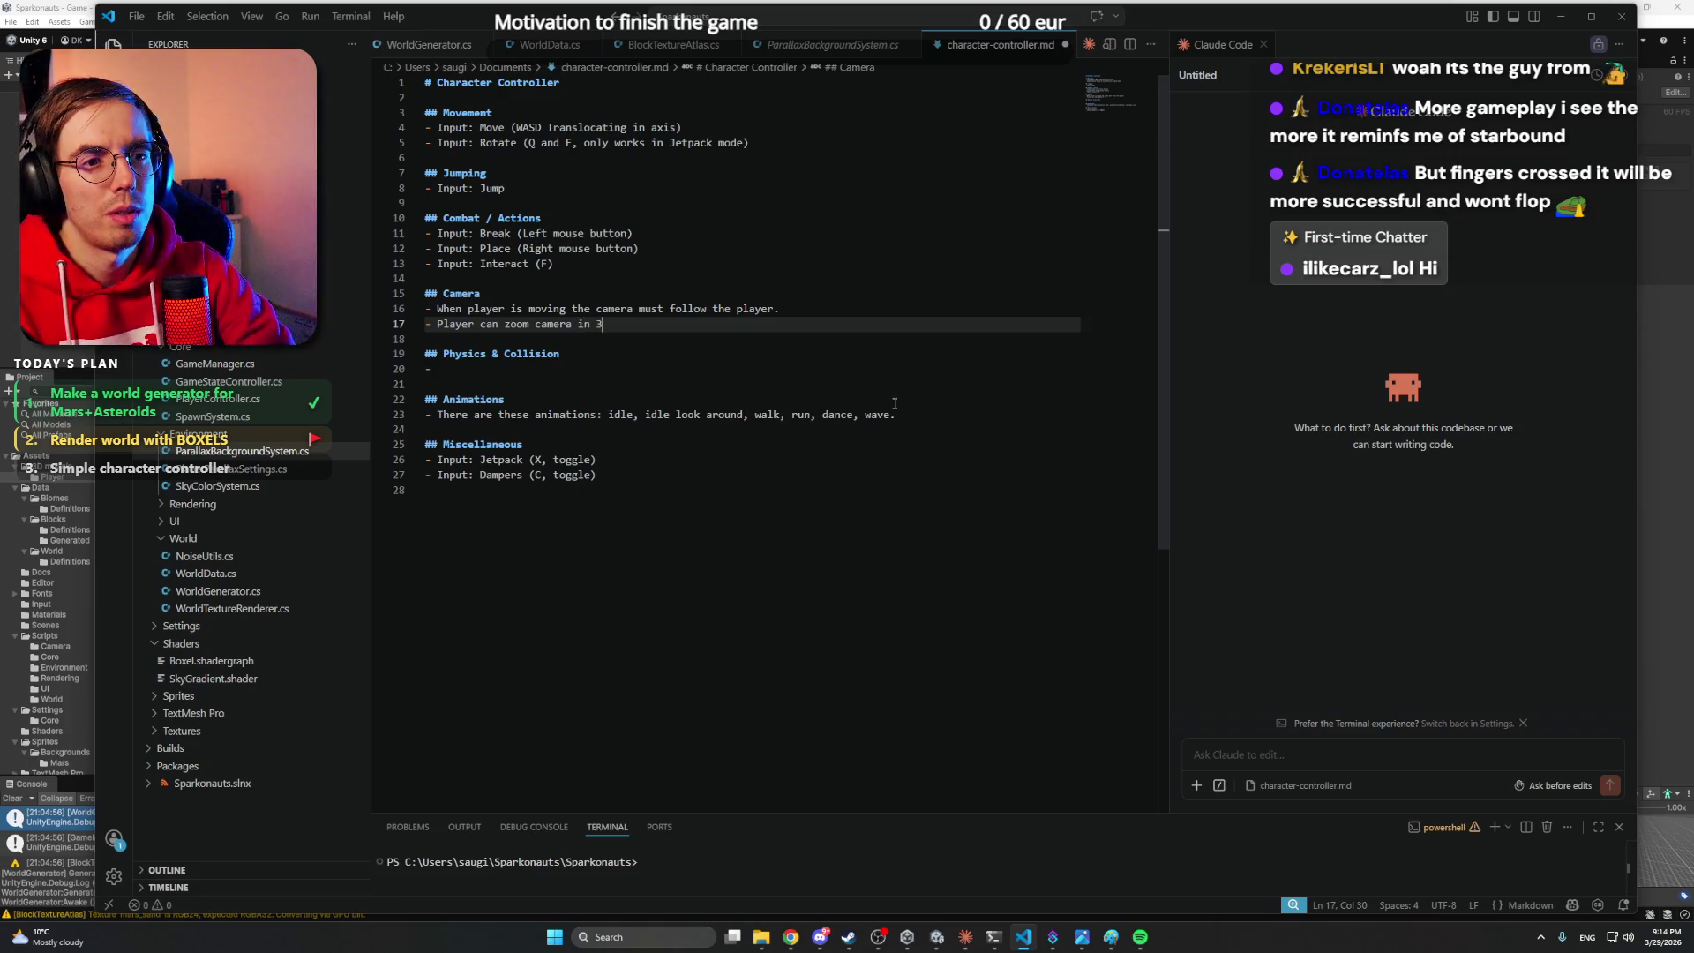
{"action": "key", "text": "BackSpace"}
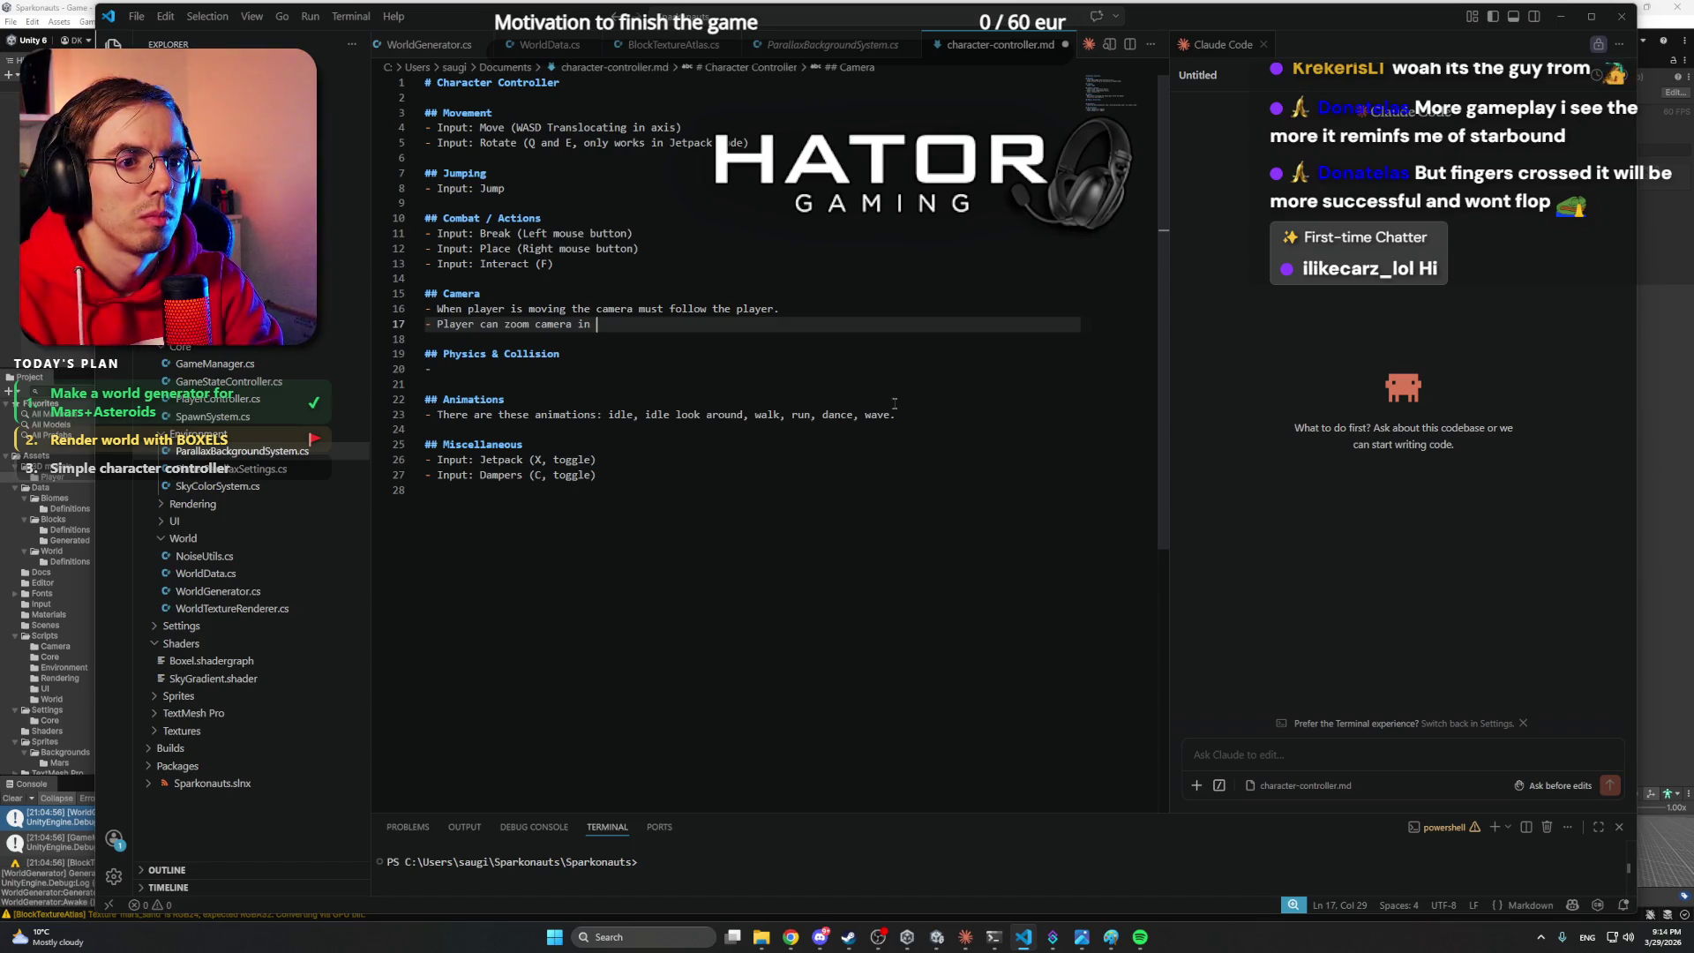
{"action": "key", "text": "BackSpace"}
{"action": "key", "text": "BackSpace"}
{"action": "key", "text": "BackSpace"}
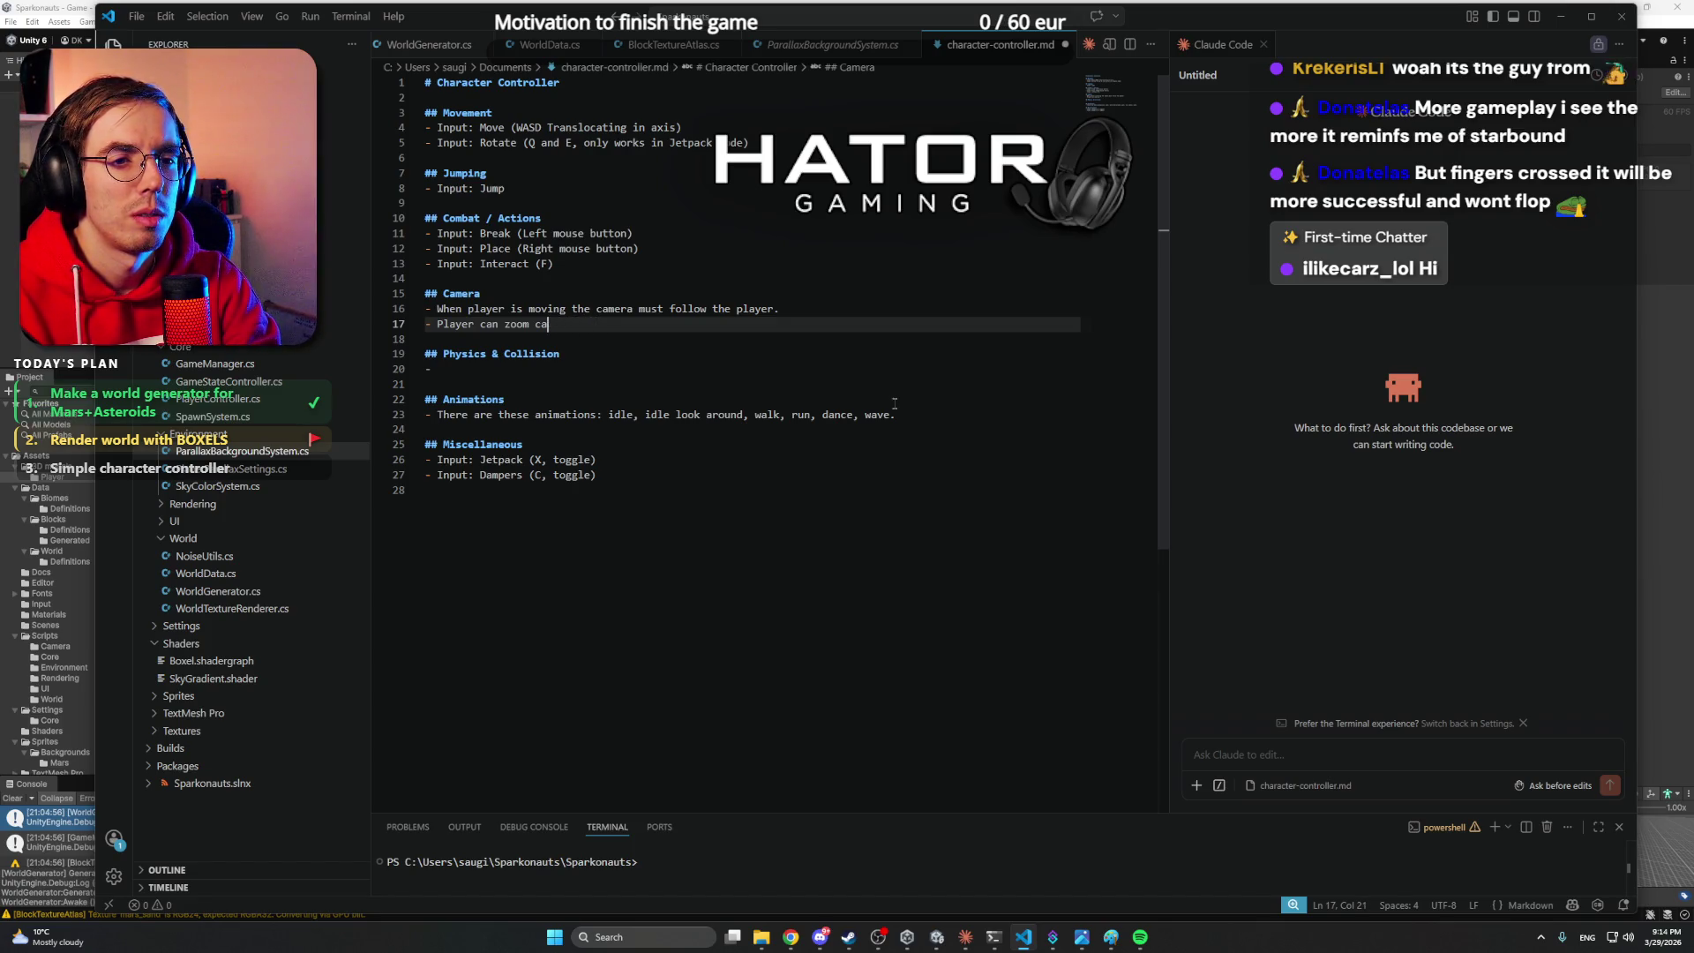
{"action": "type", "text": "switch "}
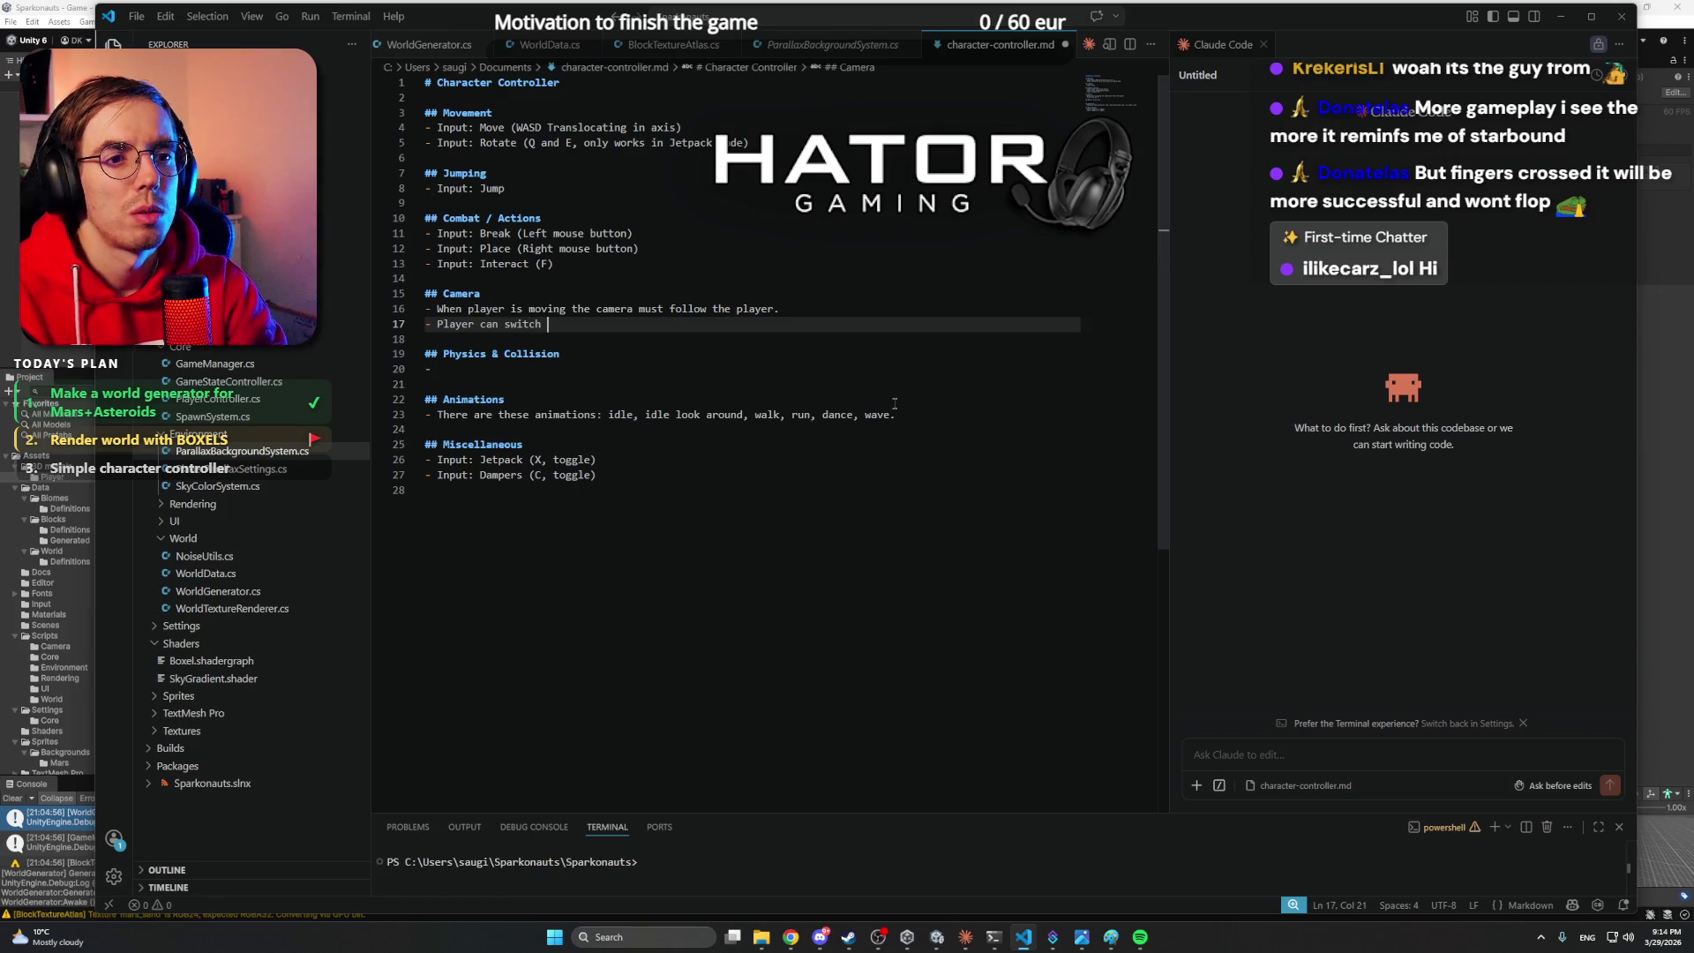
{"action": "type", "text": "zoom level"}
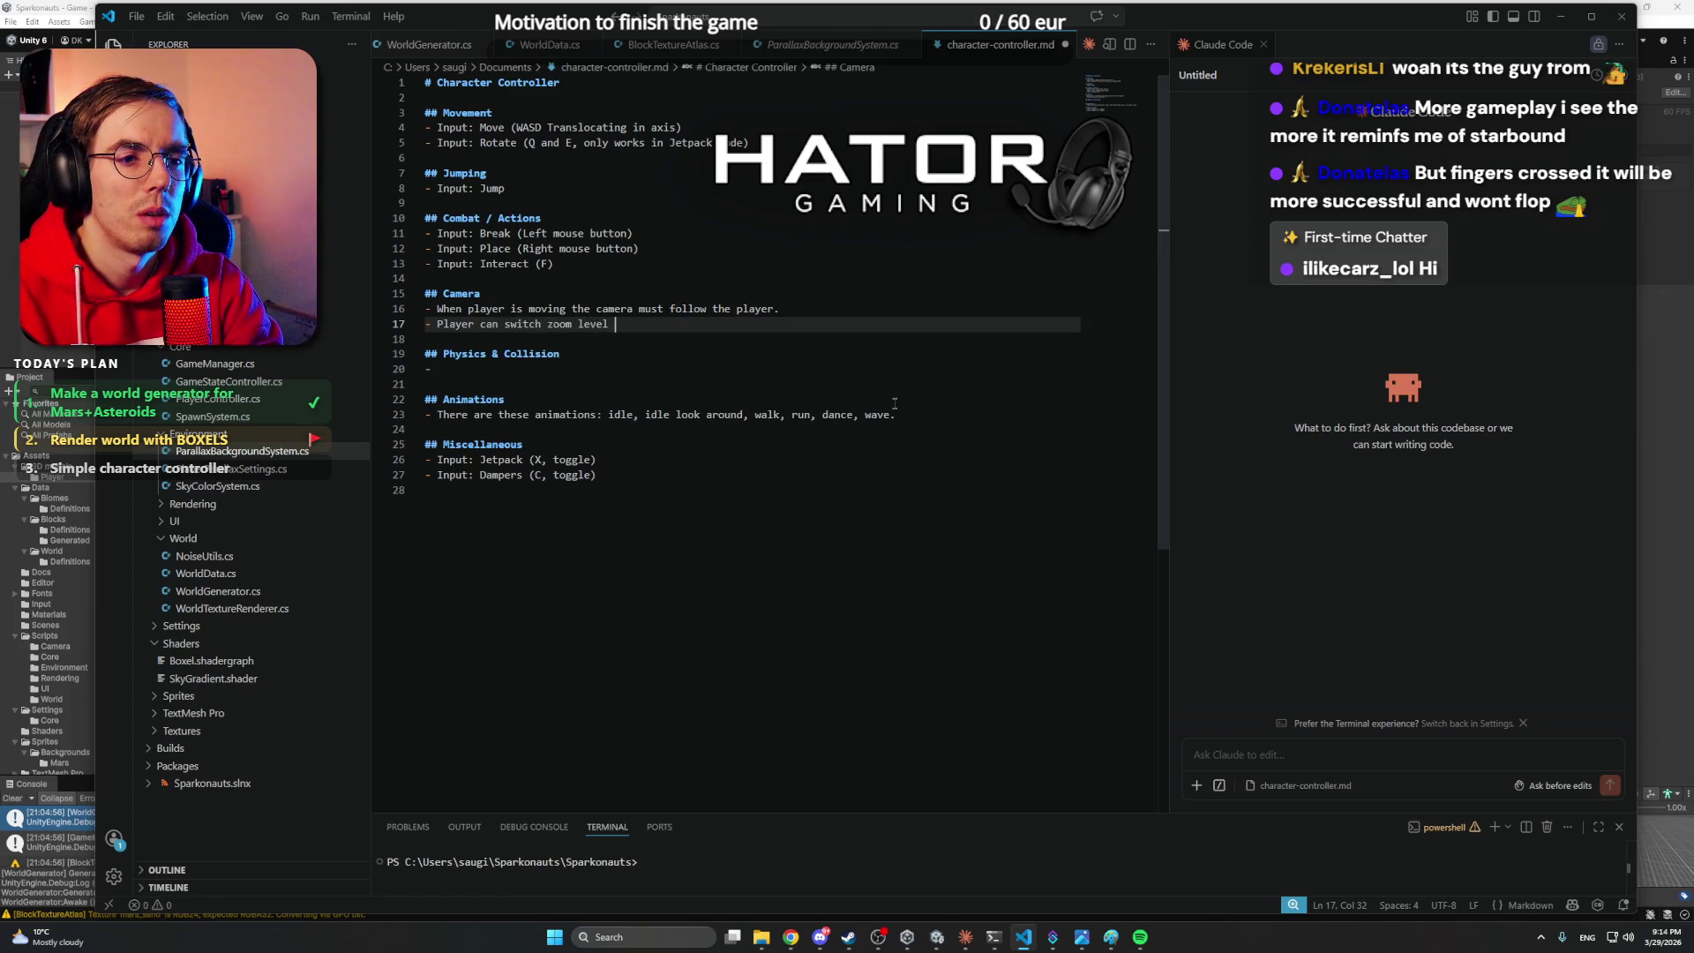
{"action": "key", "text": "Left"}
{"action": "key", "text": "Left"}
{"action": "key", "text": "Left"}
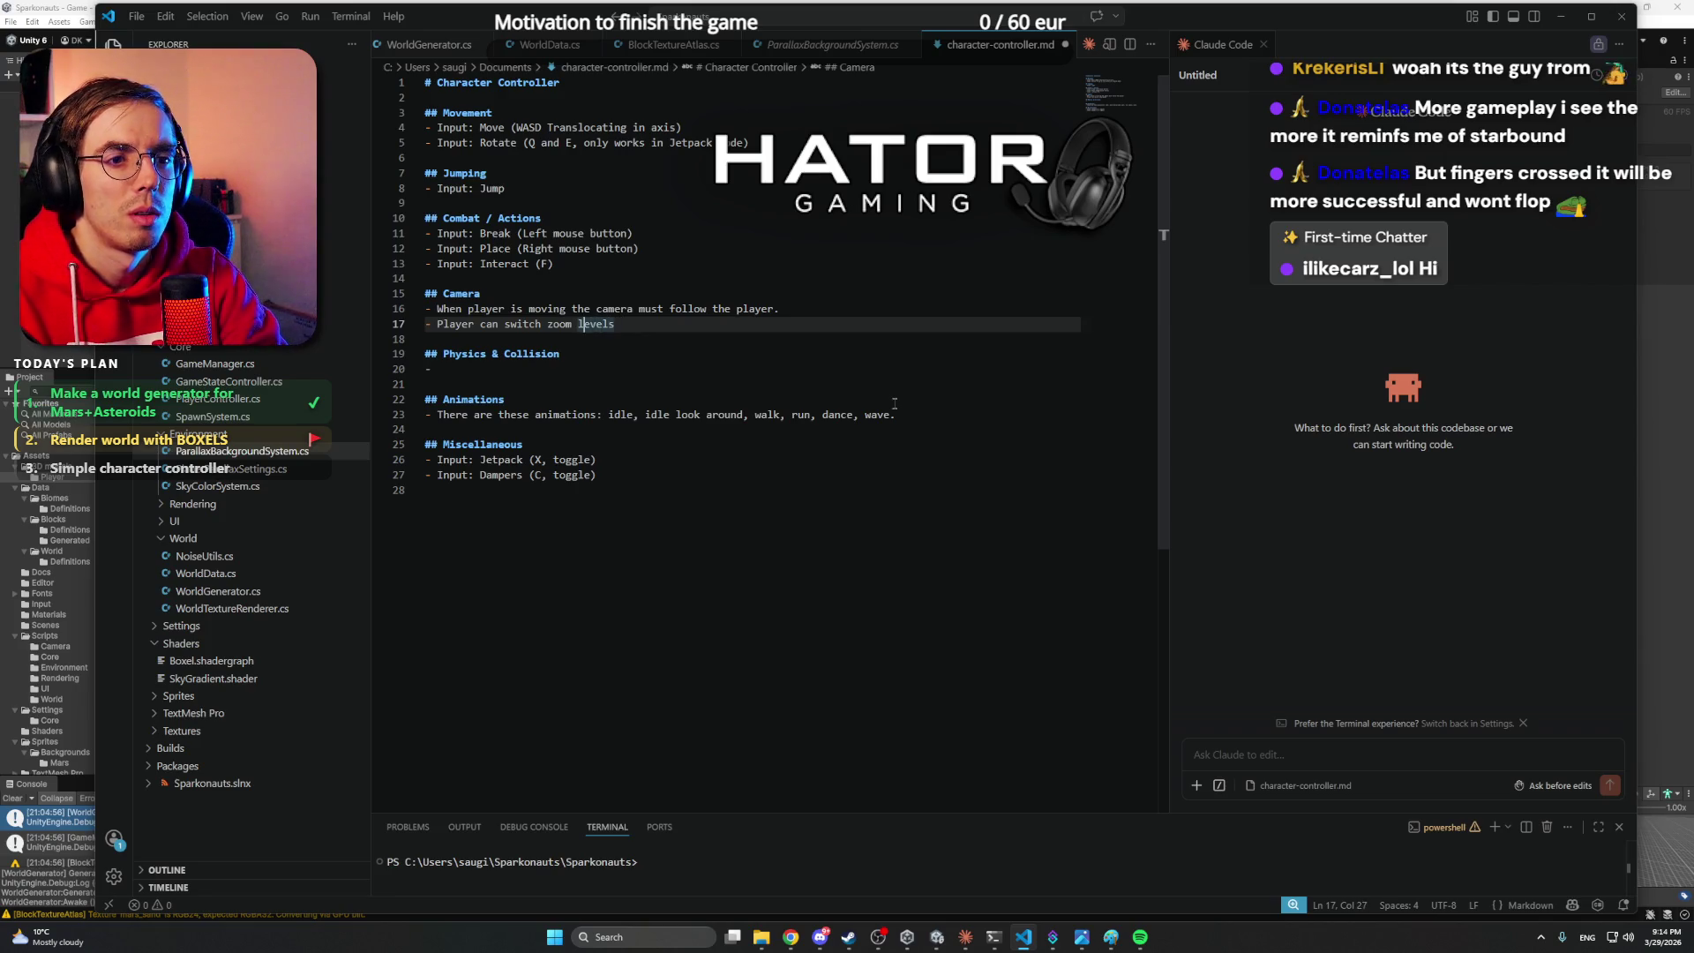
{"action": "type", "text": "3"}
{"action": "key", "text": "End"}
{"action": "type", "text": "with "}
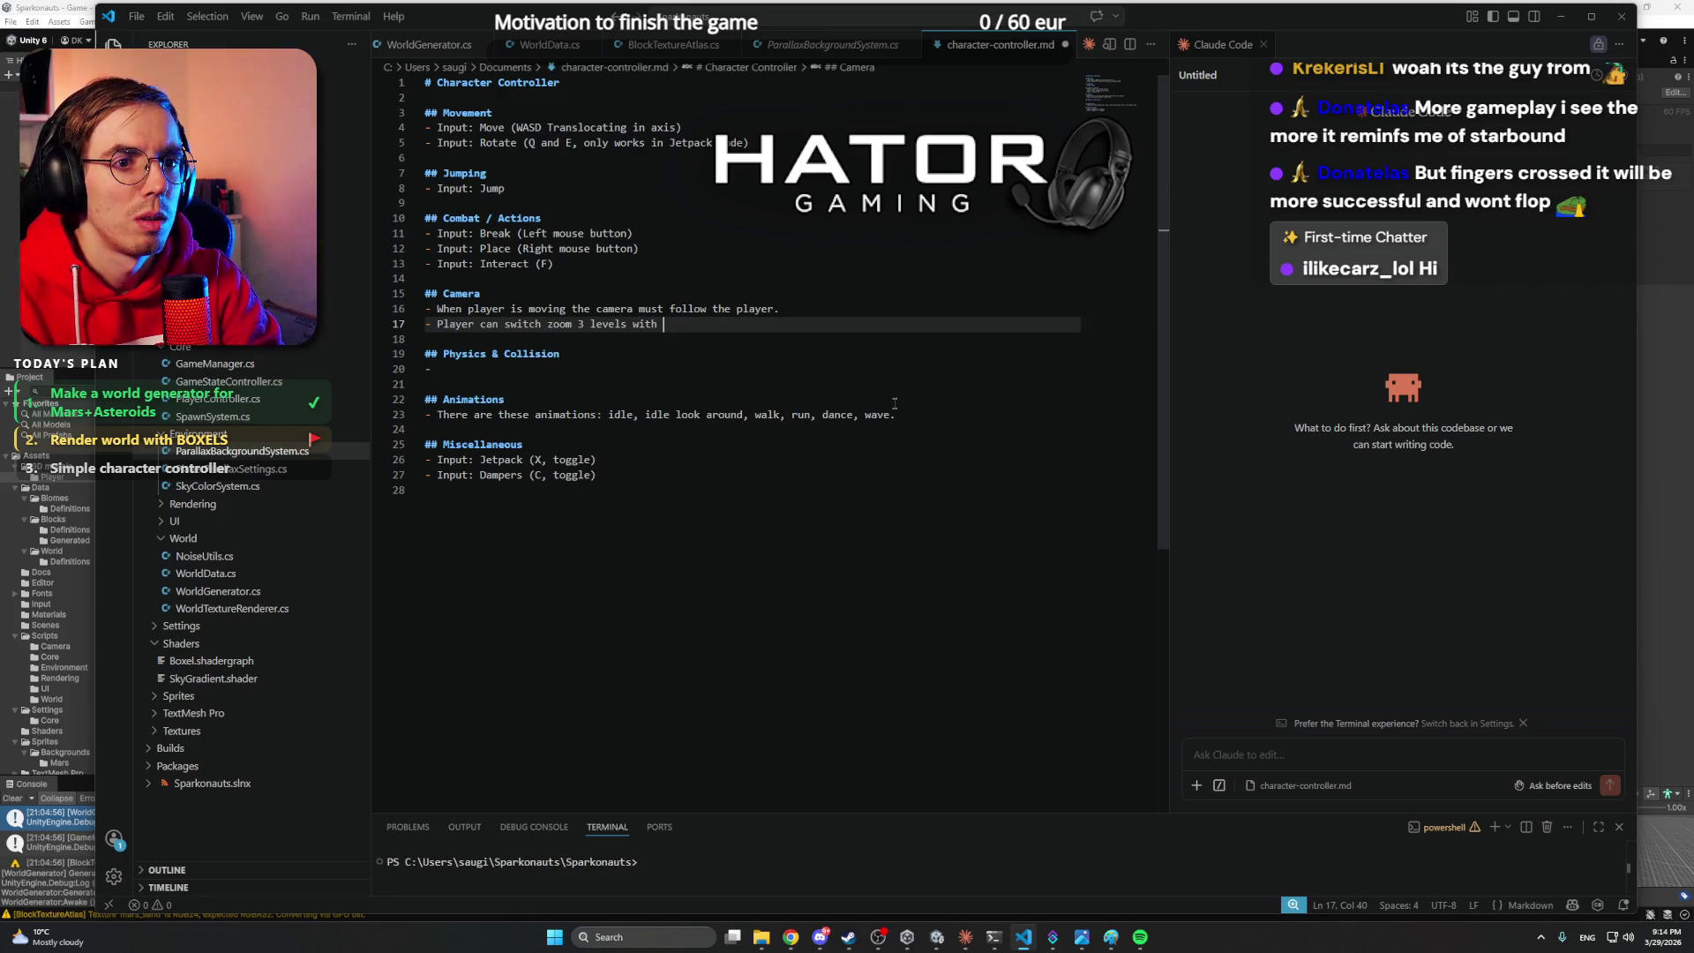
{"action": "type", "text": "Input: "}
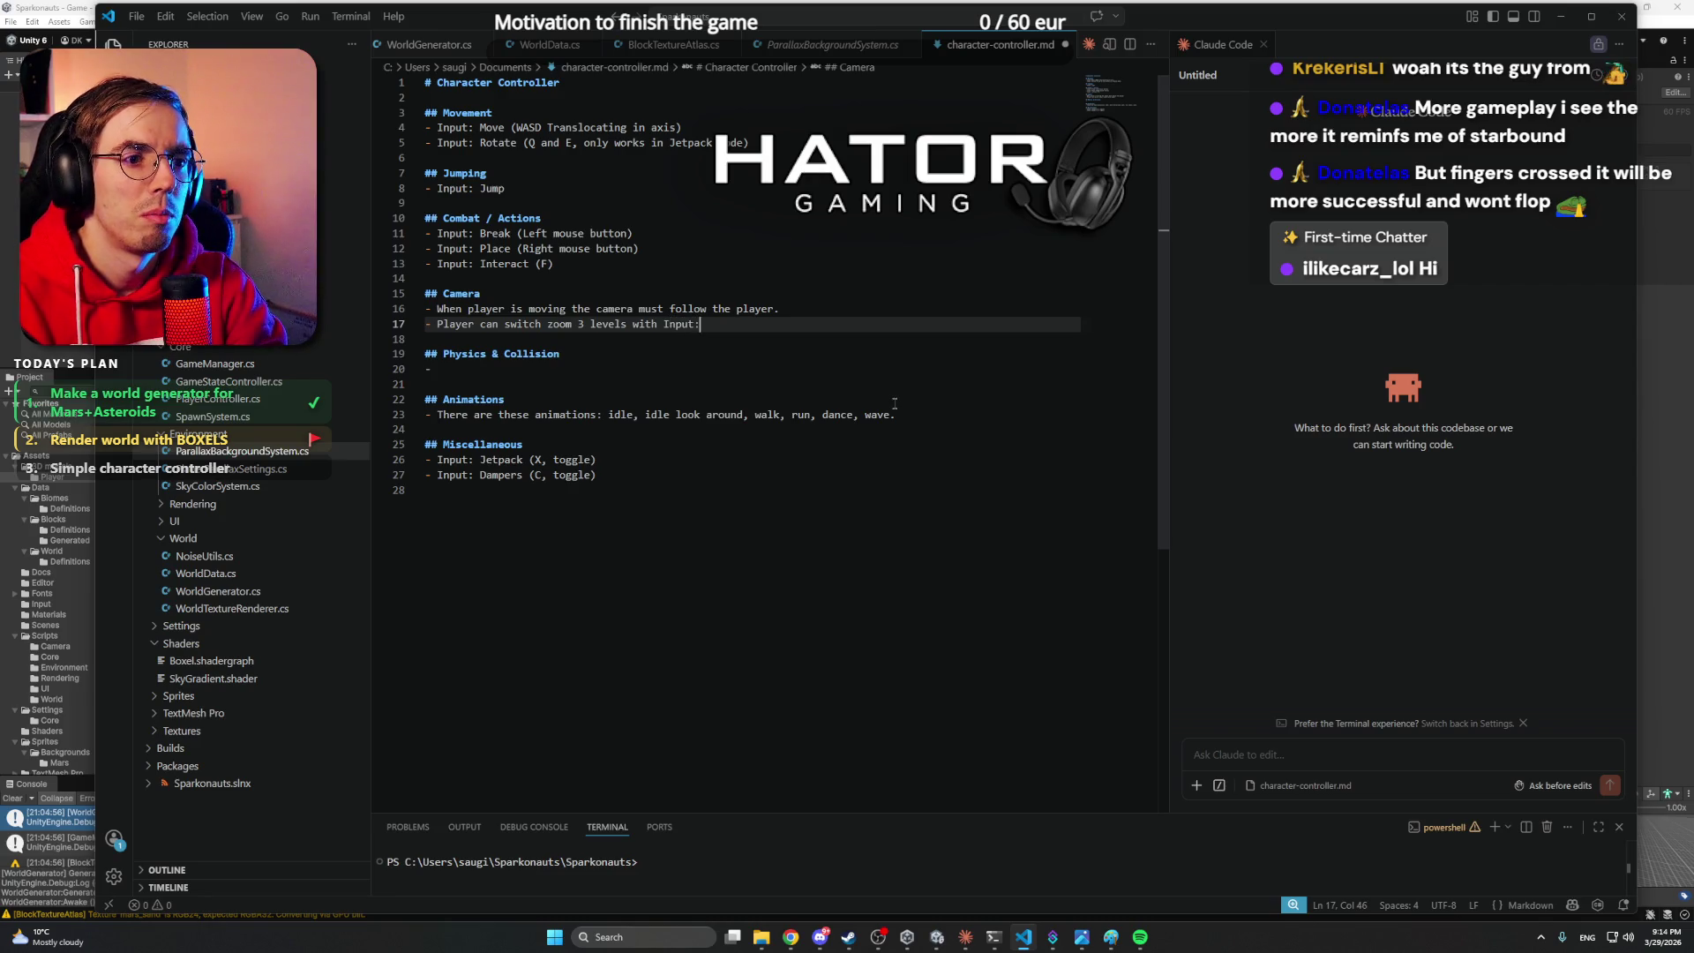
{"action": "type", "text": "Zoom"}
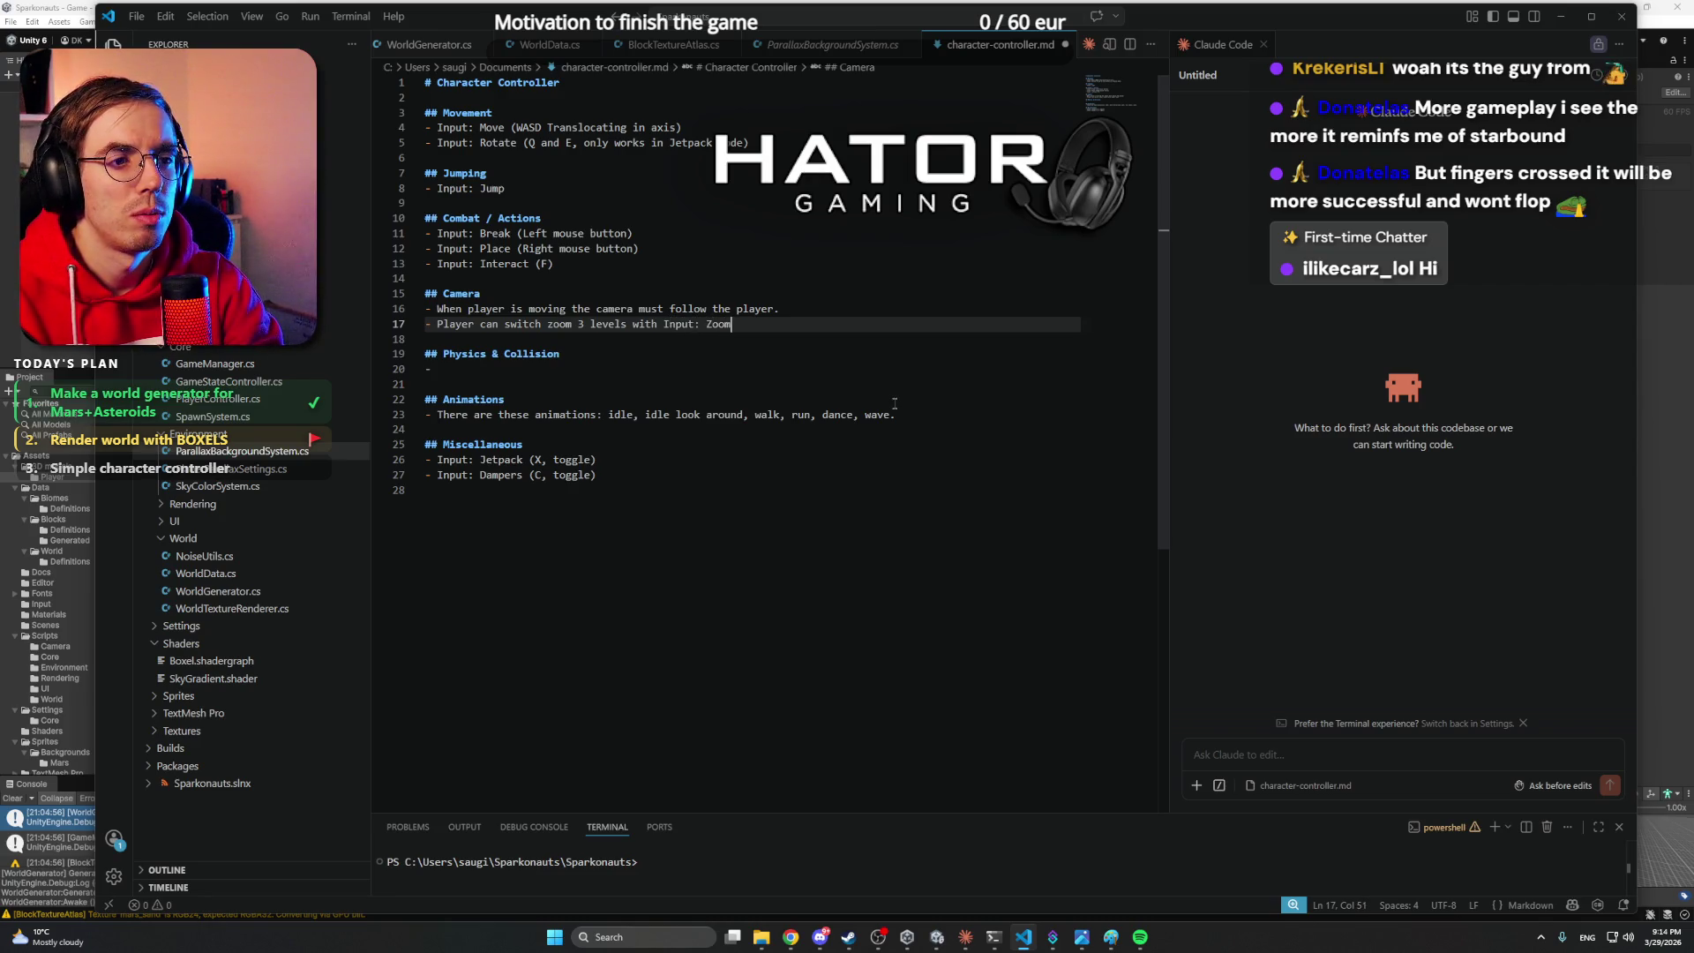
{"action": "type", "text": " (V)."}
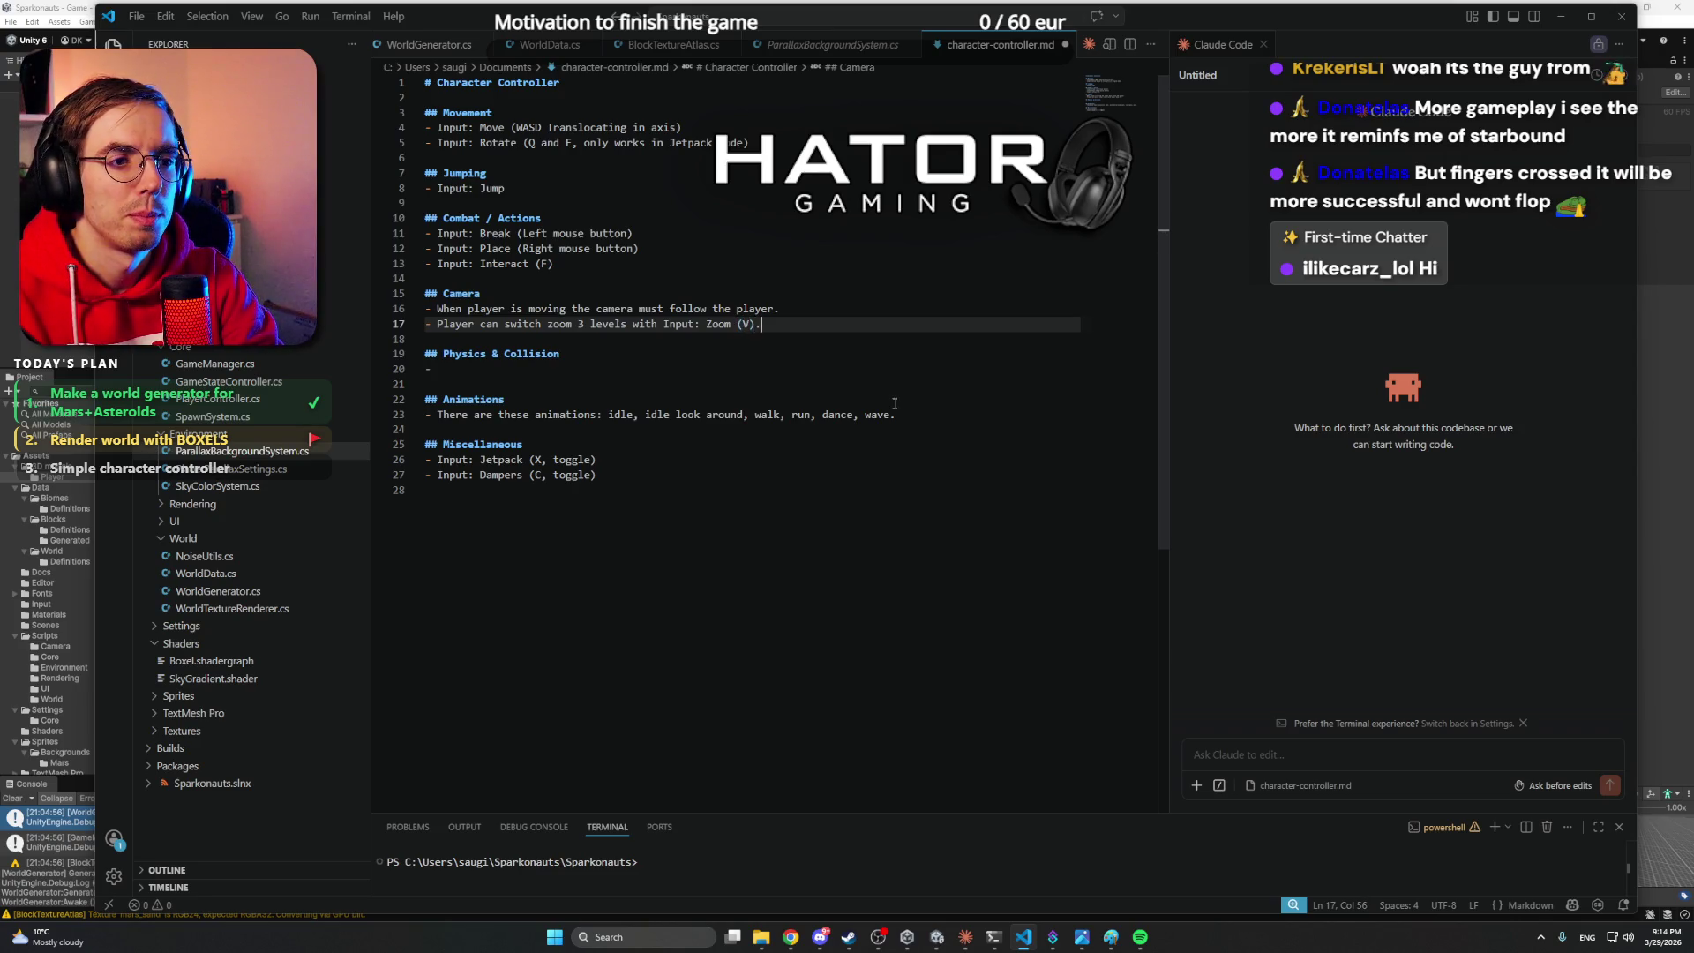
- Add the Camera bullet 'When player rotates, the camera rotates with it.' and return to Claude
{"action": "key", "text": "Return"}
{"action": "type", "text": "- When "}
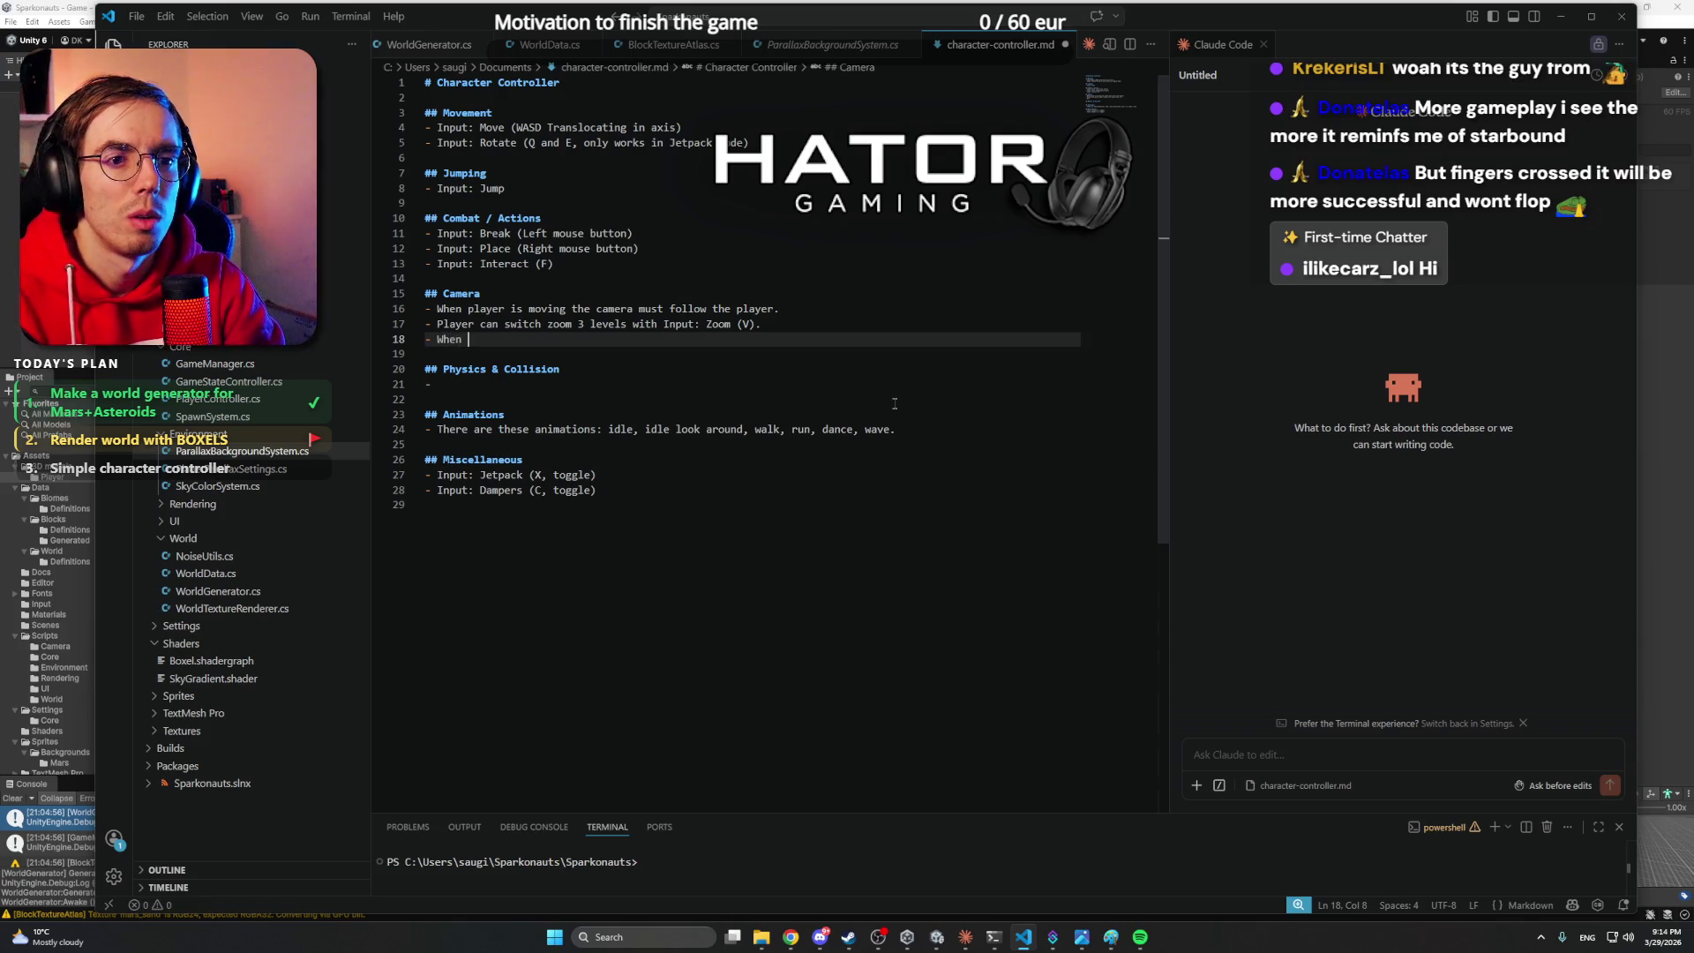
{"action": "type", "text": "player rotate"}
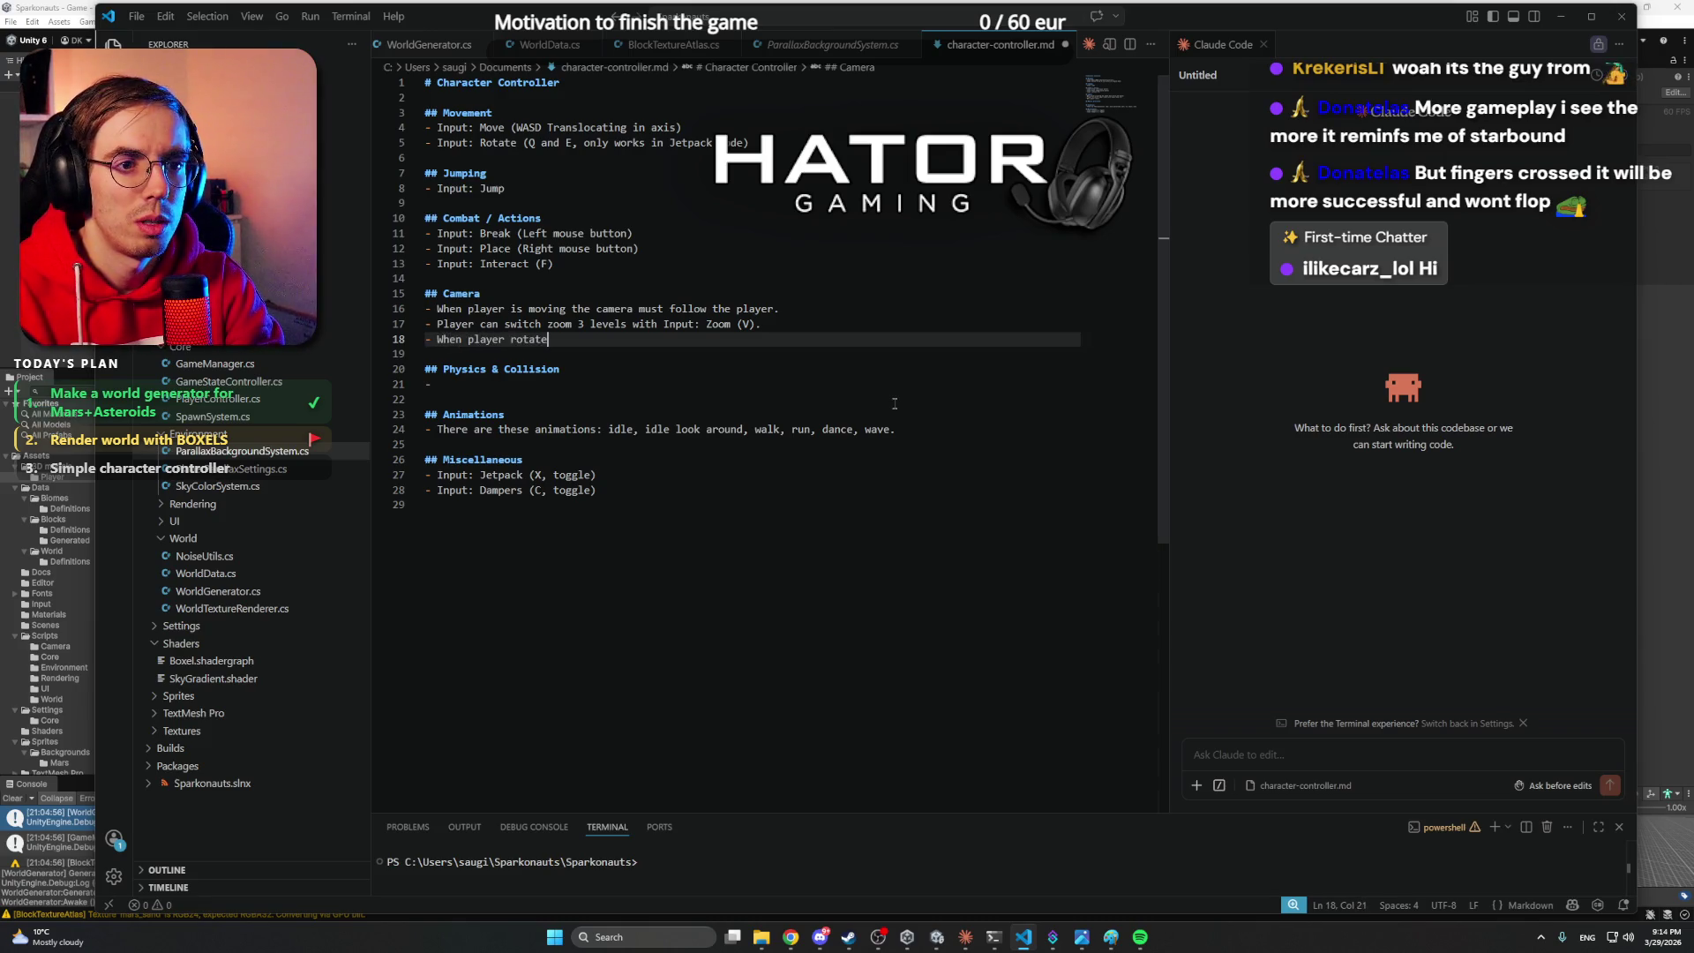
{"action": "type", "text": "s, the camera "}
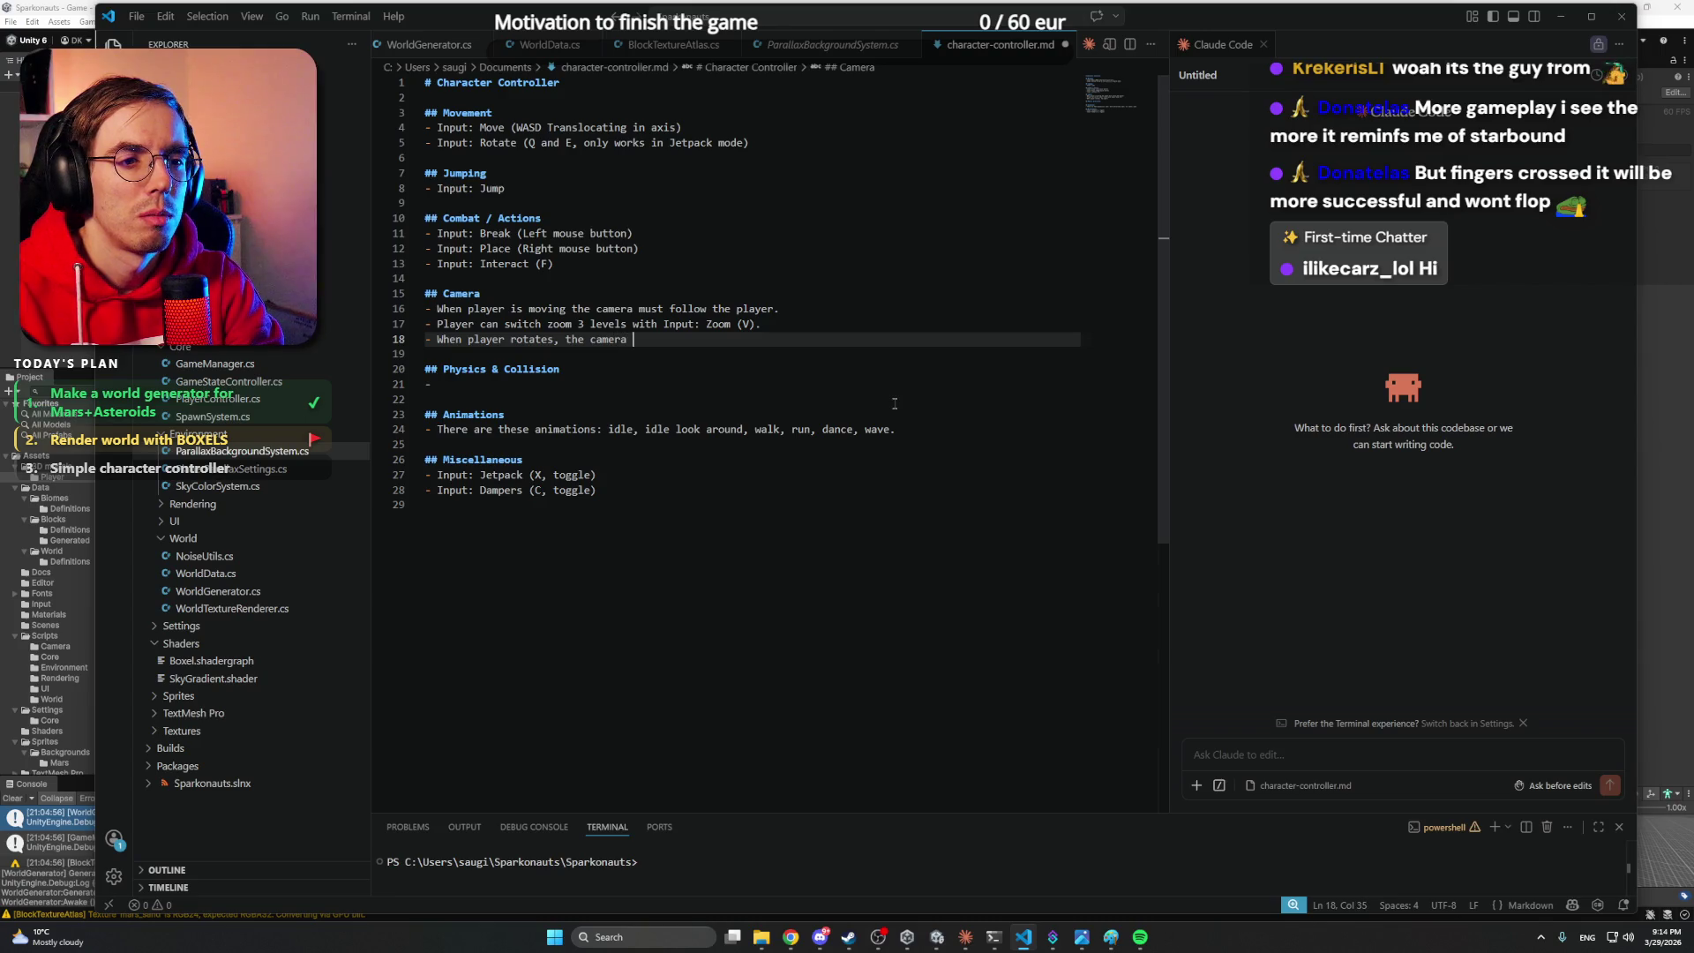
{"action": "type", "text": "rotates with it."}
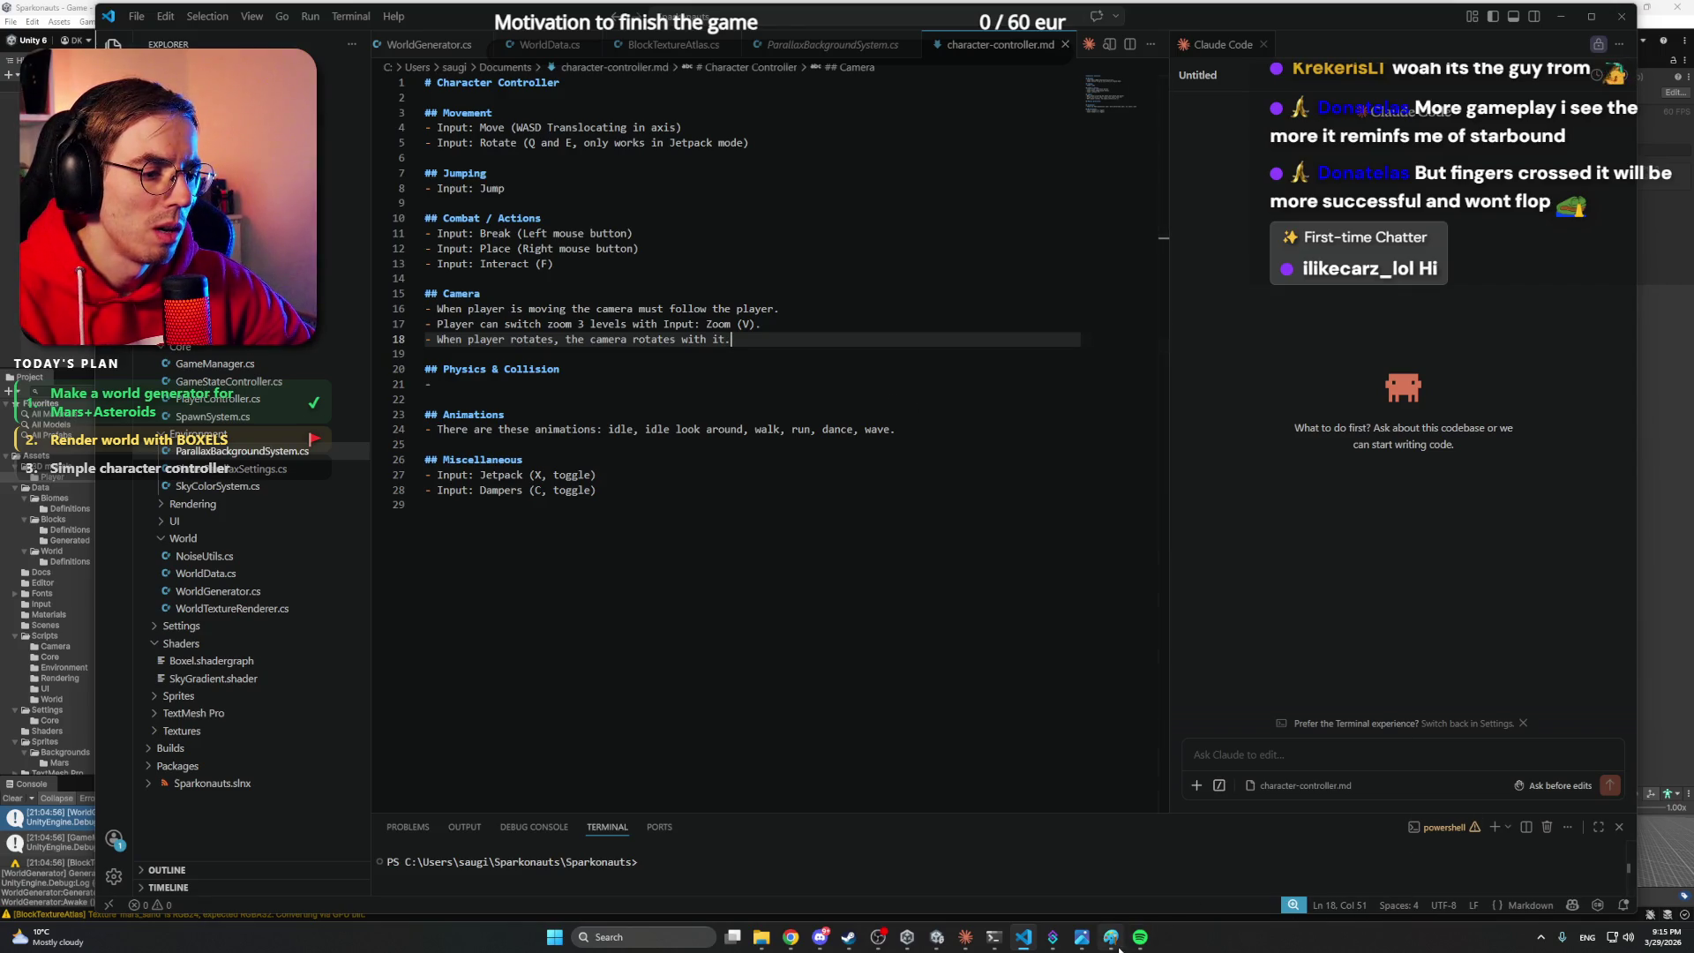
{"action": "left_click", "coordinate": [963, 939]}
{"action": "left_click", "coordinate": [972, 534]}
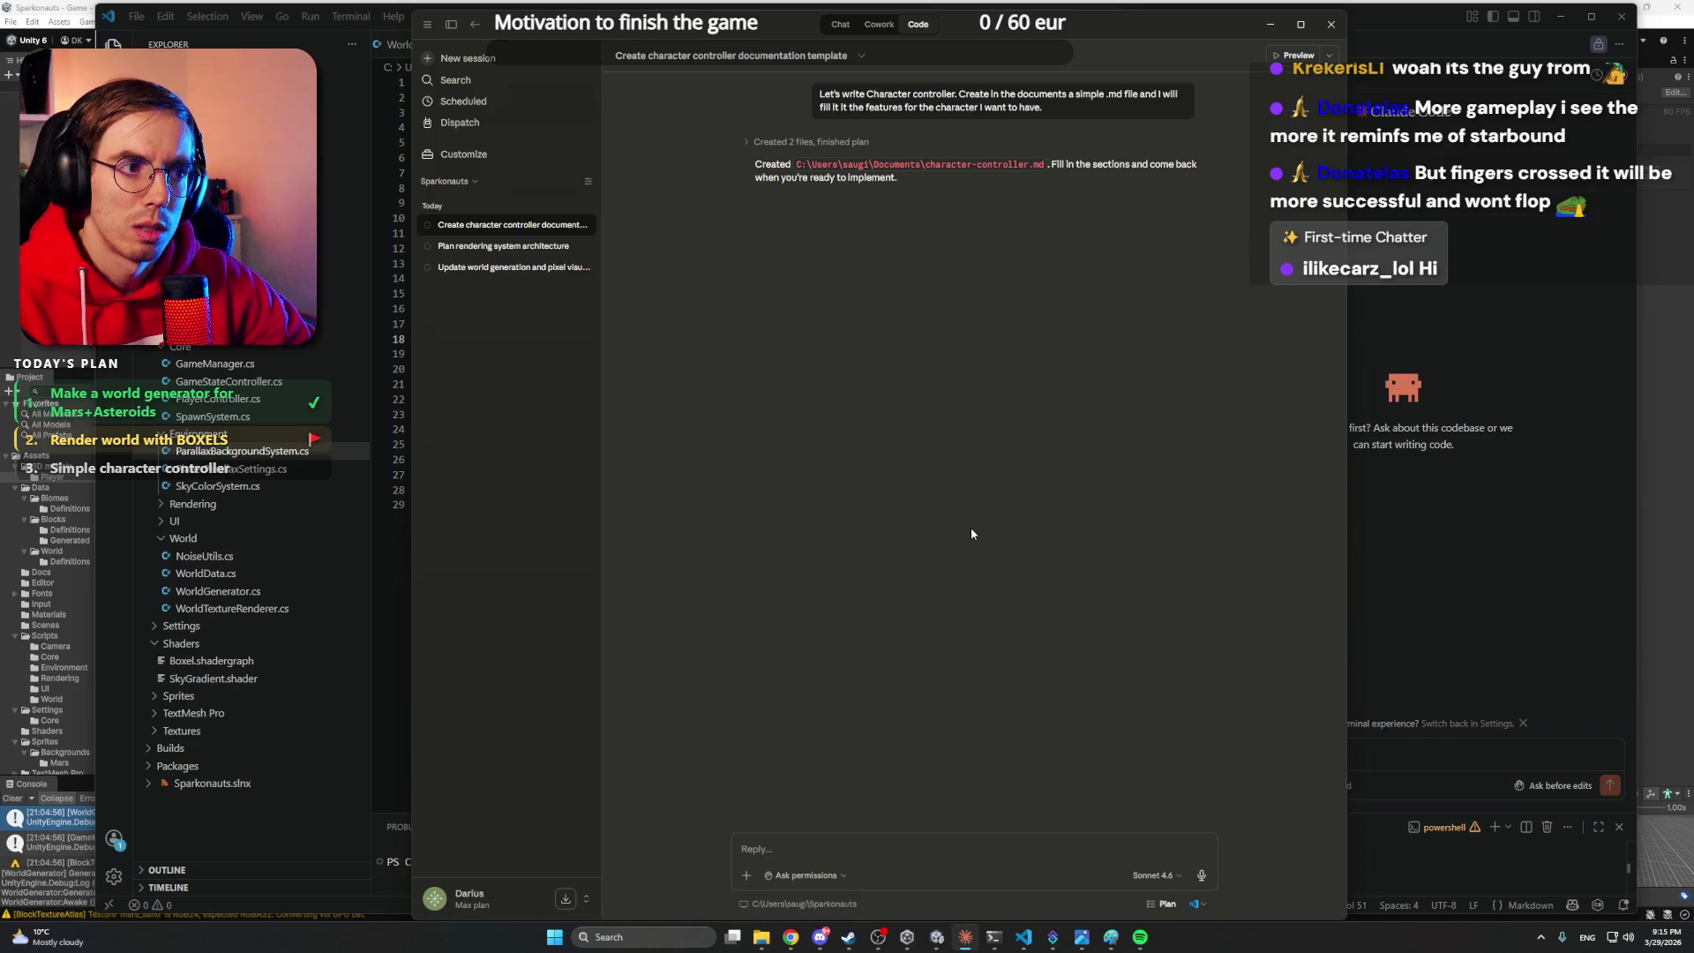
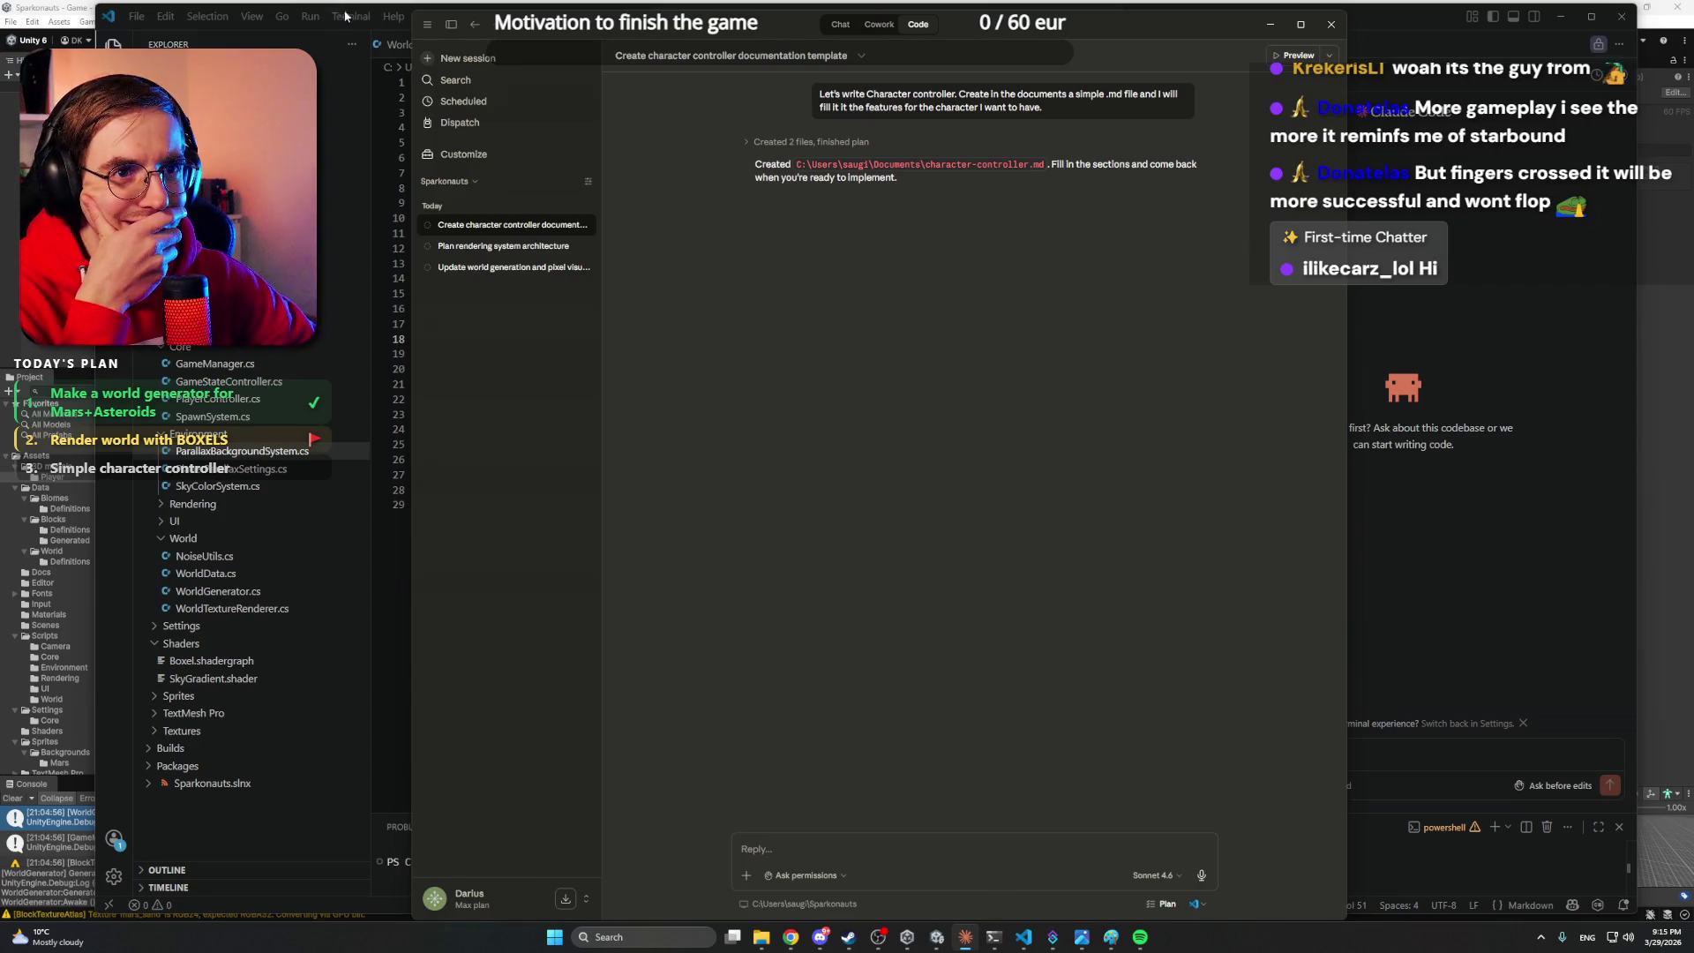
- Bring the character-controller.md document in VS Code in front of the Claude app
{"action": "left_click", "coordinate": [1369, 14]}
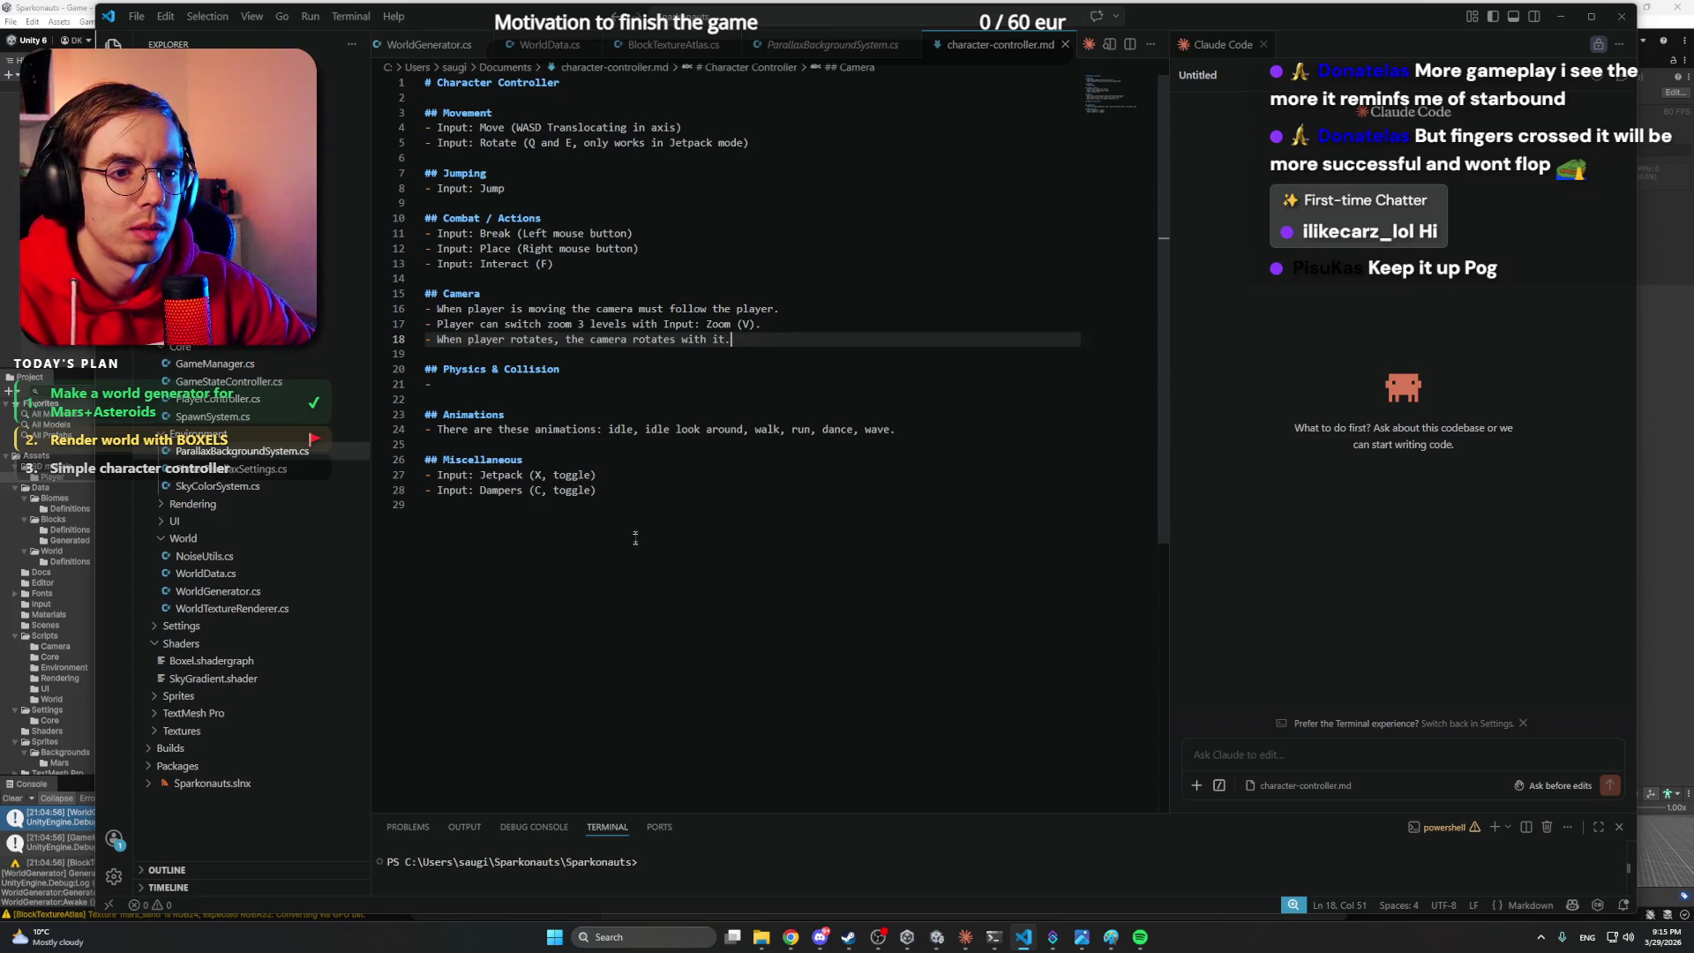
- Add '- Input: Drop (G, drops the held item)' on a new line below the Dampers entry
{"action": "left_click", "coordinate": [629, 492]}
{"action": "key", "text": "Return"}
{"action": "type", "text": "-"}
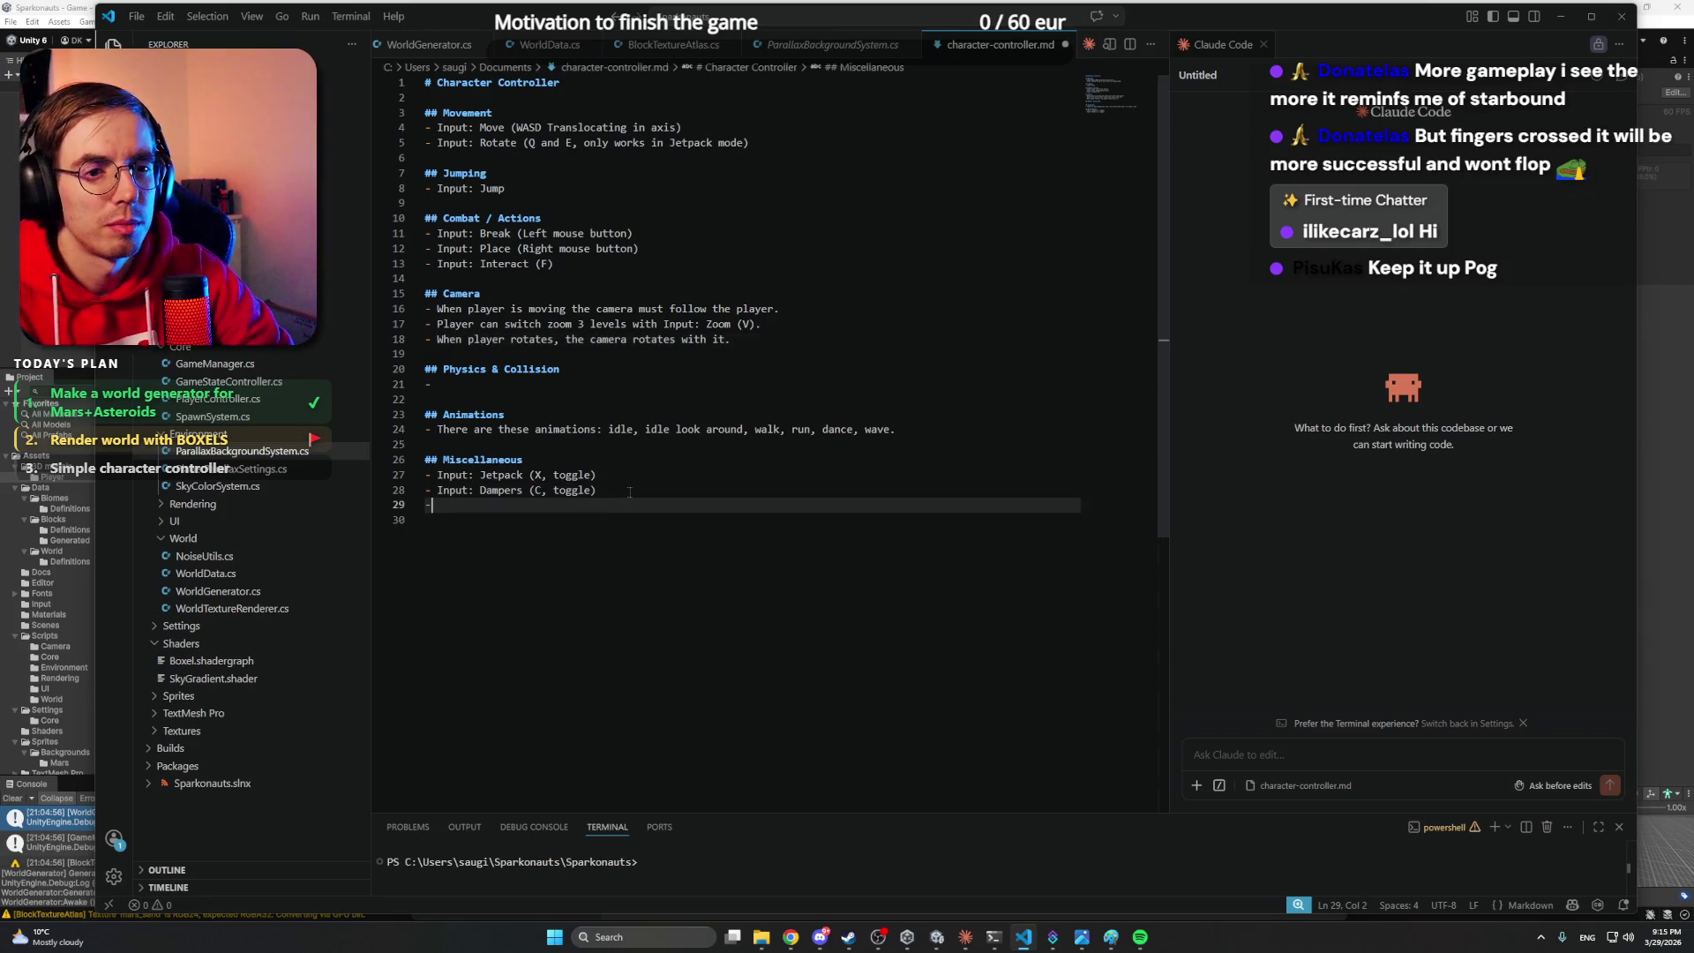
{"action": "type", "text": " Input: O"}
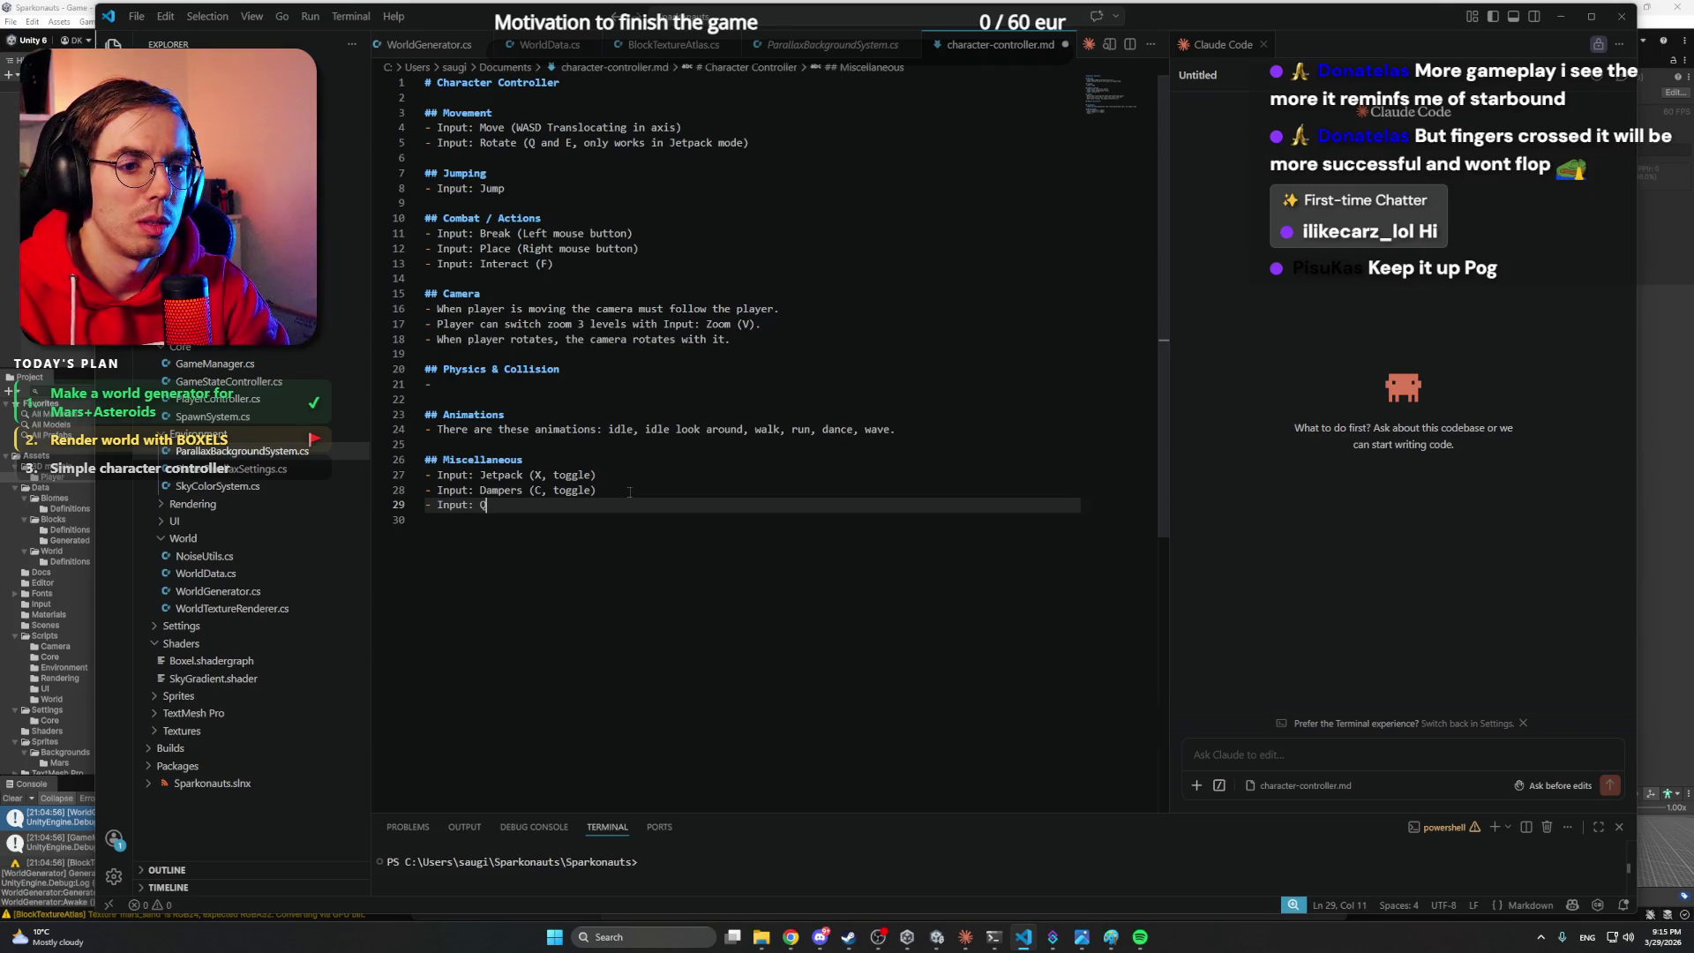
{"action": "key", "text": "BackSpace"}
{"action": "type", "text": "Drop (Q"}
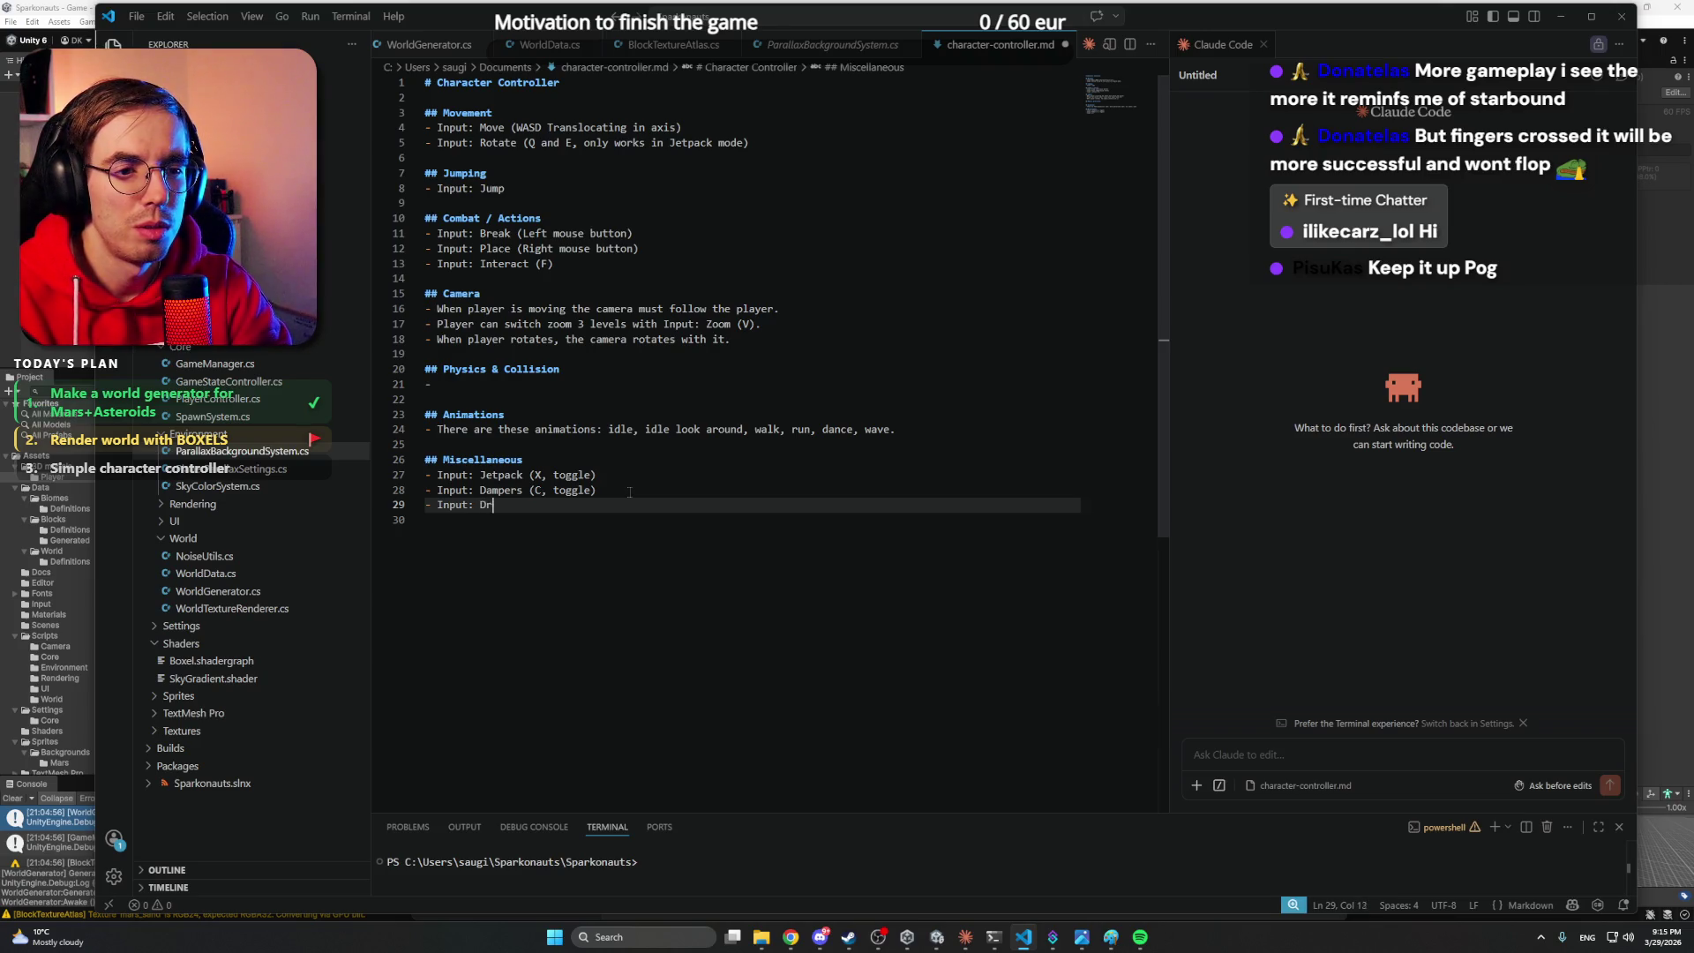
{"action": "key", "text": "BackSpace"}
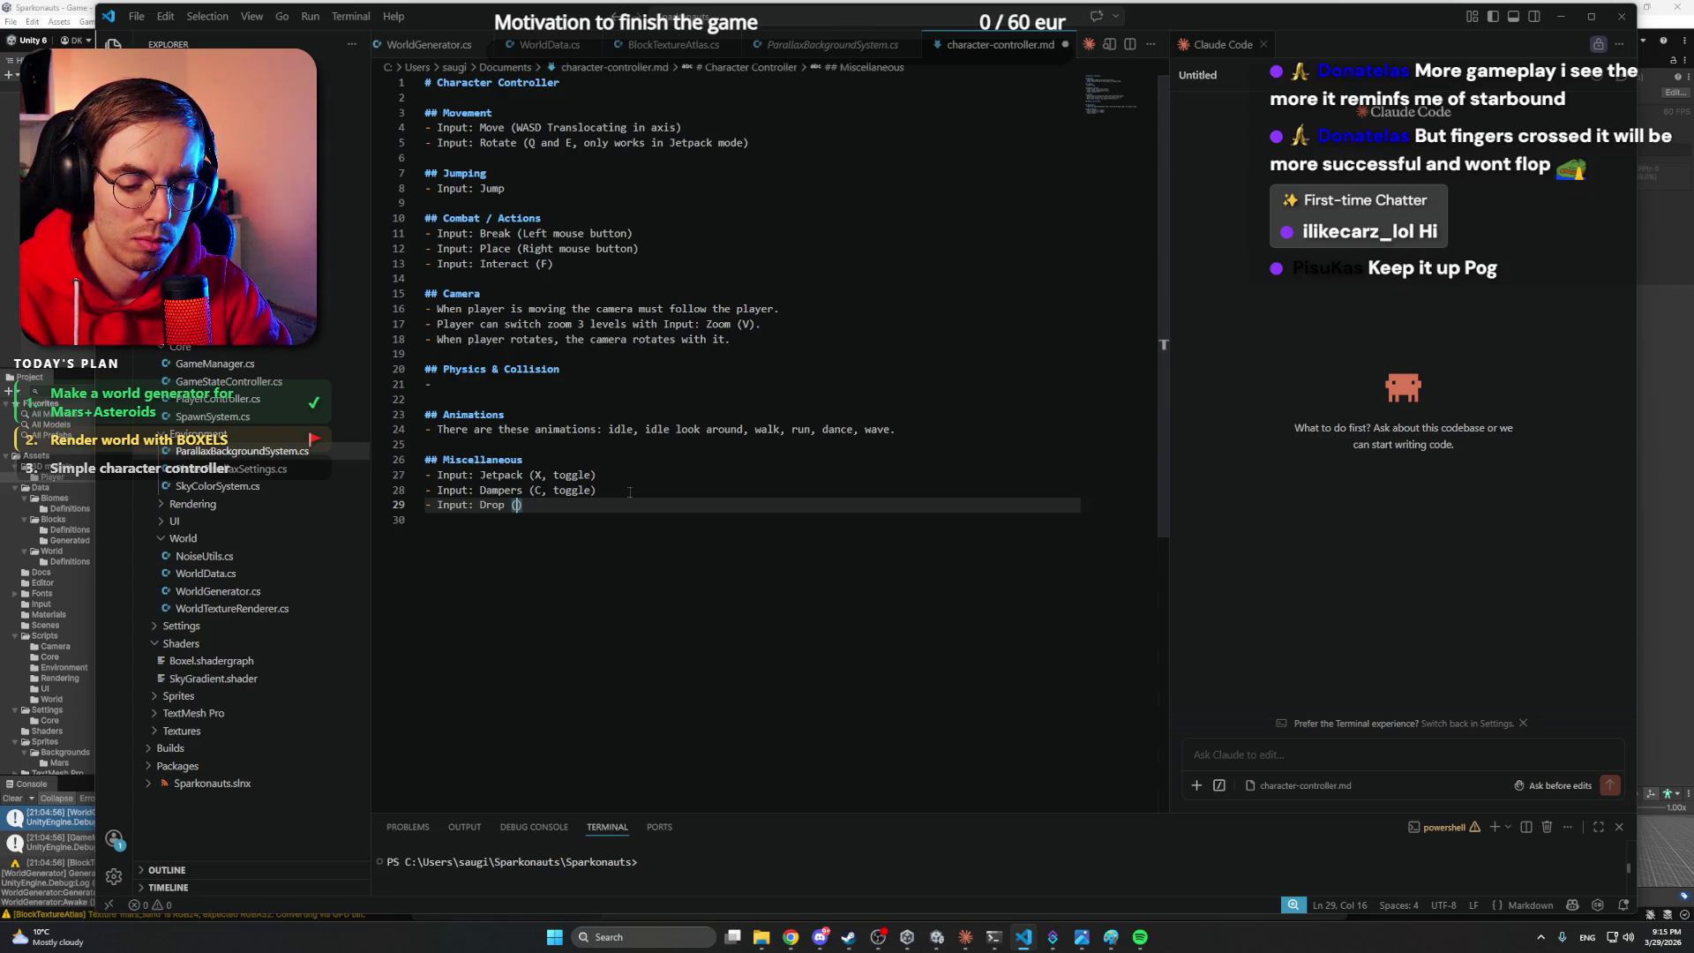
{"action": "type", "text": "G"}
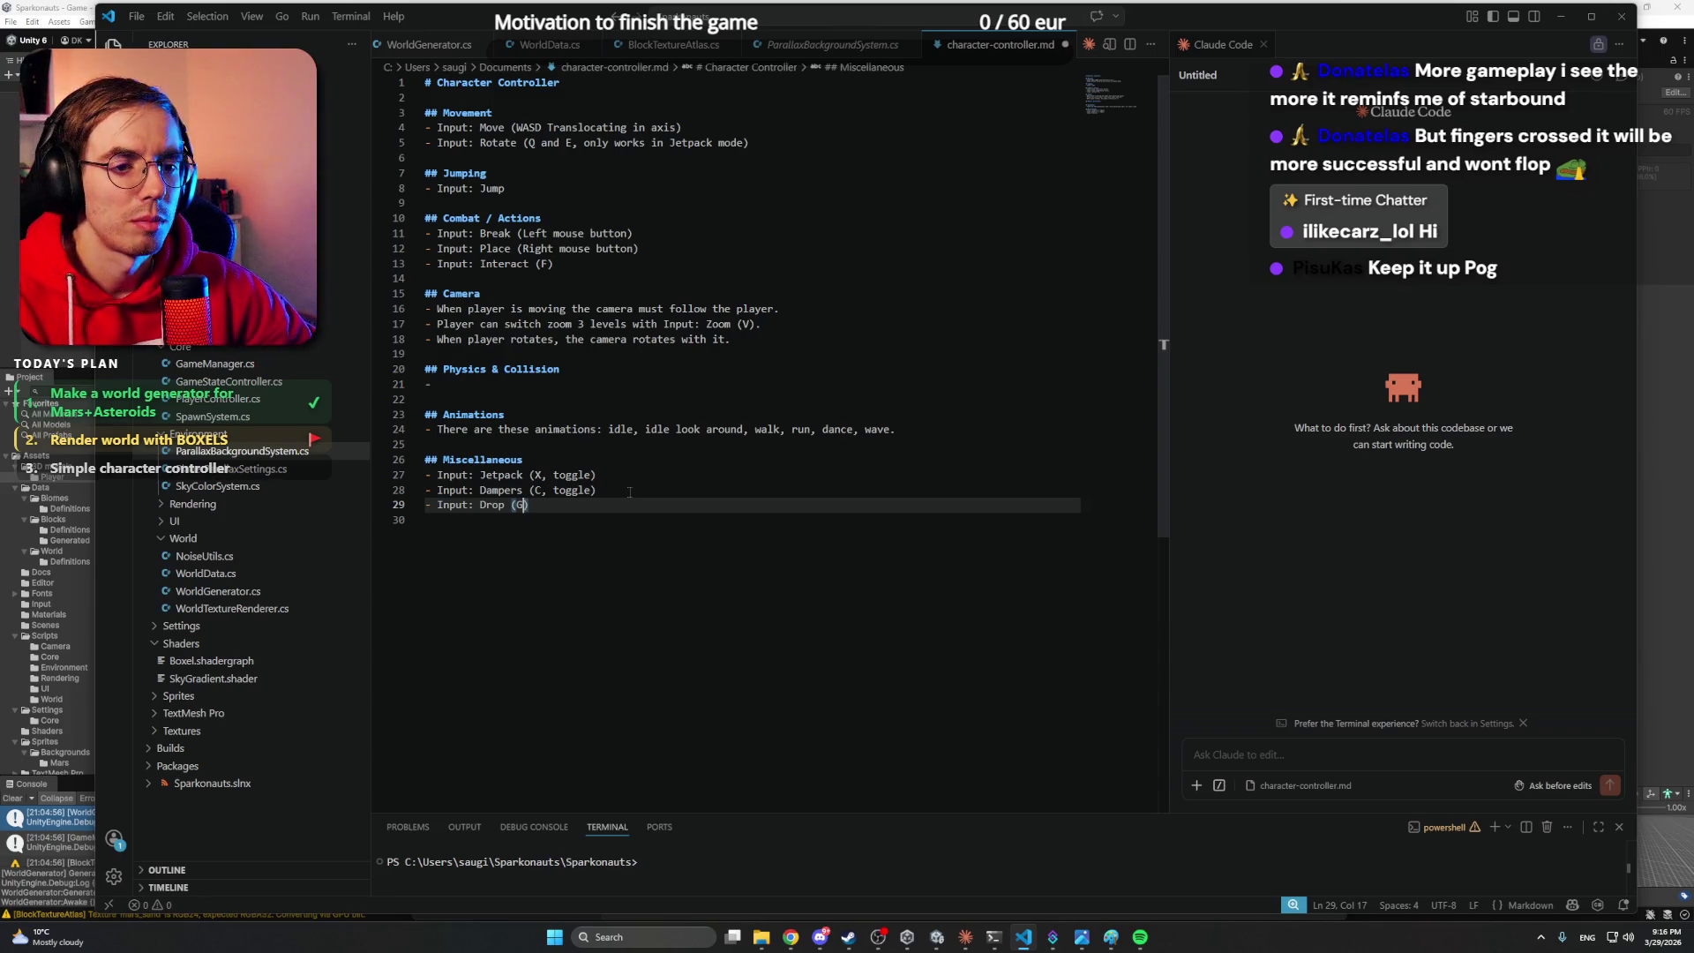
{"action": "type", "text": "("}
{"action": "key", "text": "BackSpace"}
{"action": "key", "text": "BackSpace"}
{"action": "key", "text": "Left"}
{"action": "type", "text": ", drop"}
{"action": "type", "text": "s the i"}
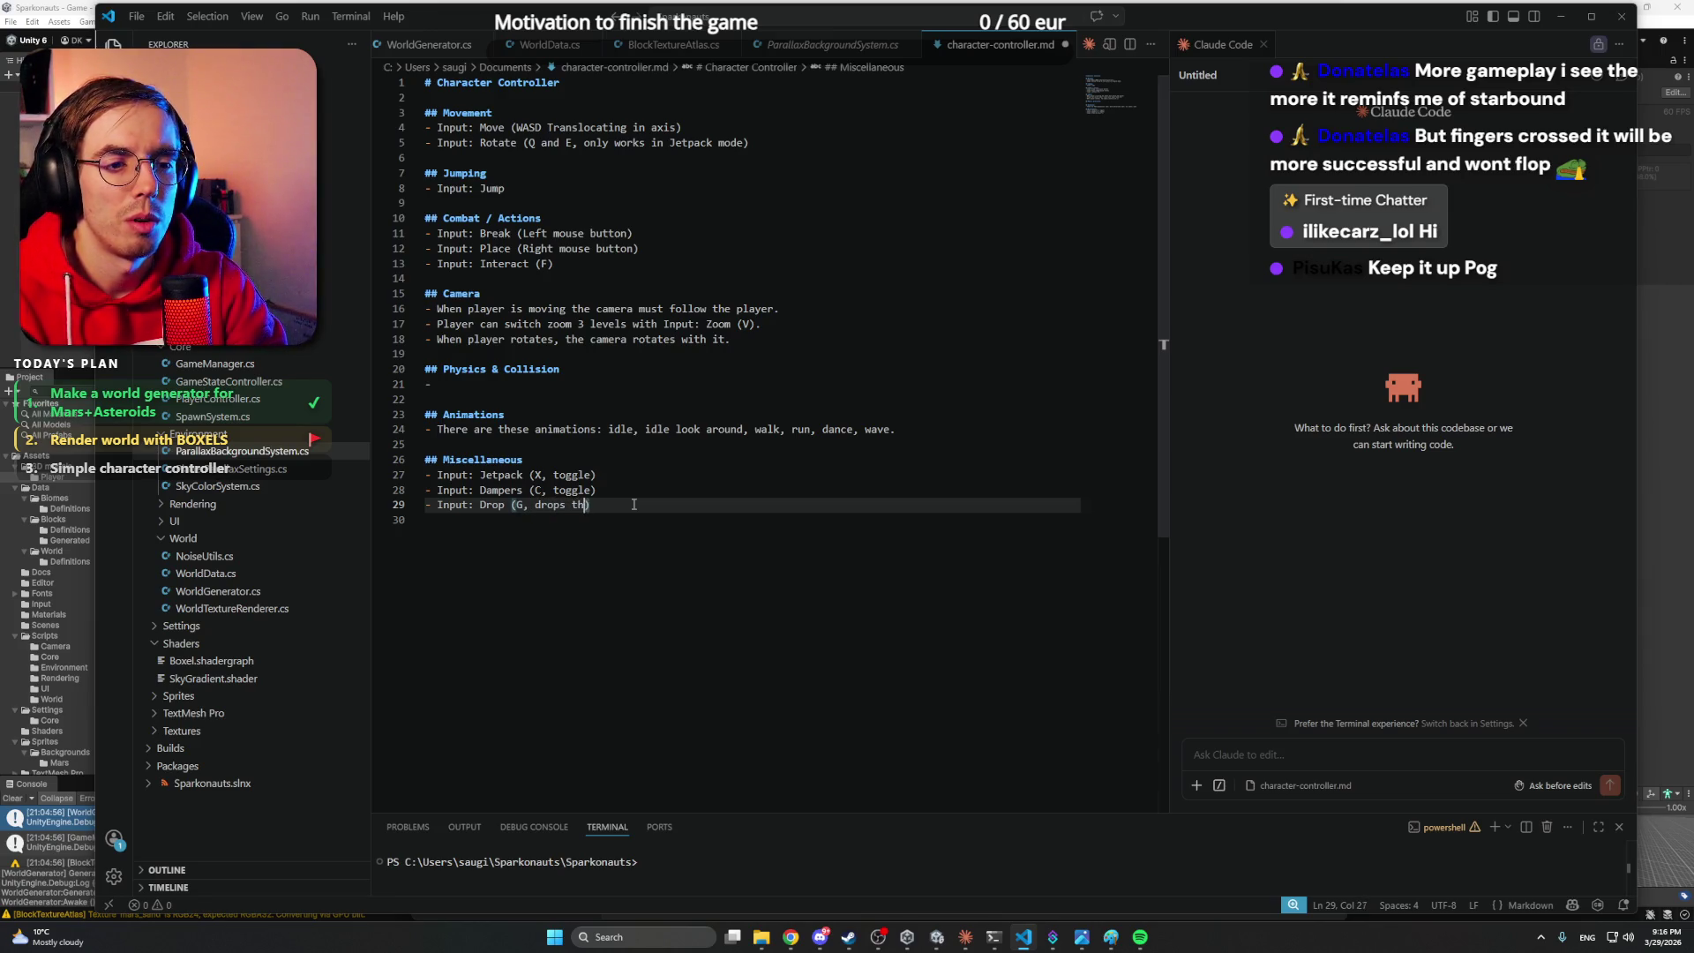
{"action": "key", "text": "BackSpace"}
{"action": "type", "text": "held item"}
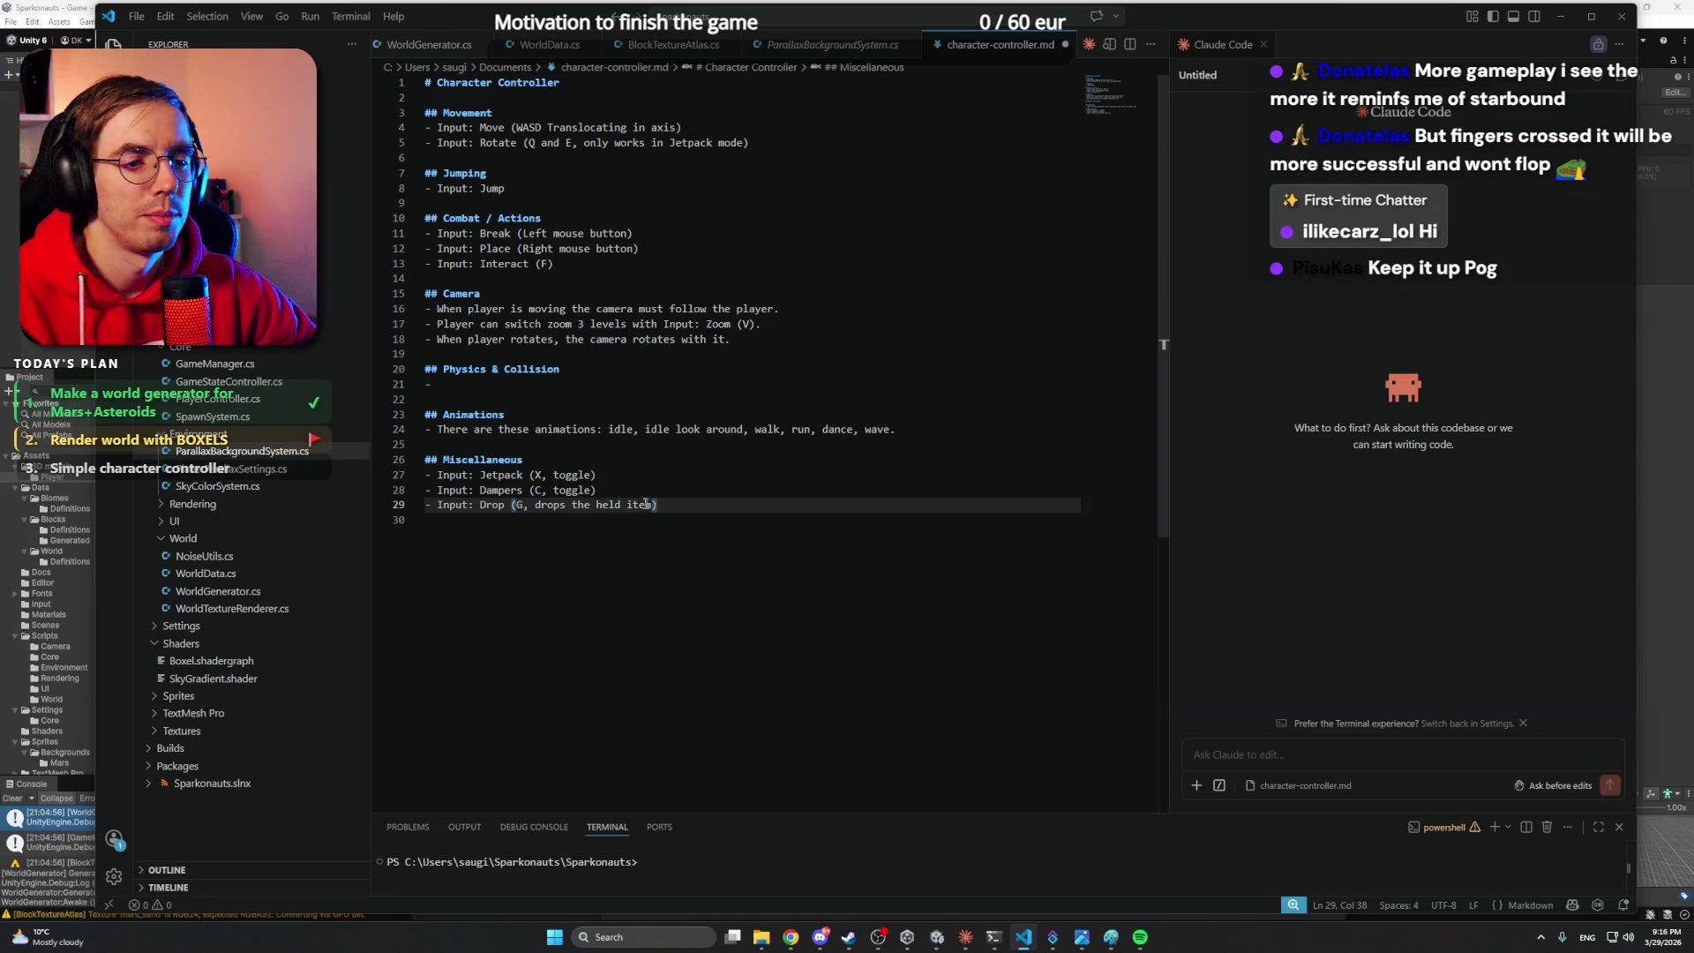
- Check the Break input line, then bring the Unity editor to the front
{"action": "left_click", "coordinate": [677, 271]}
{"action": "left_click", "coordinate": [668, 235]}
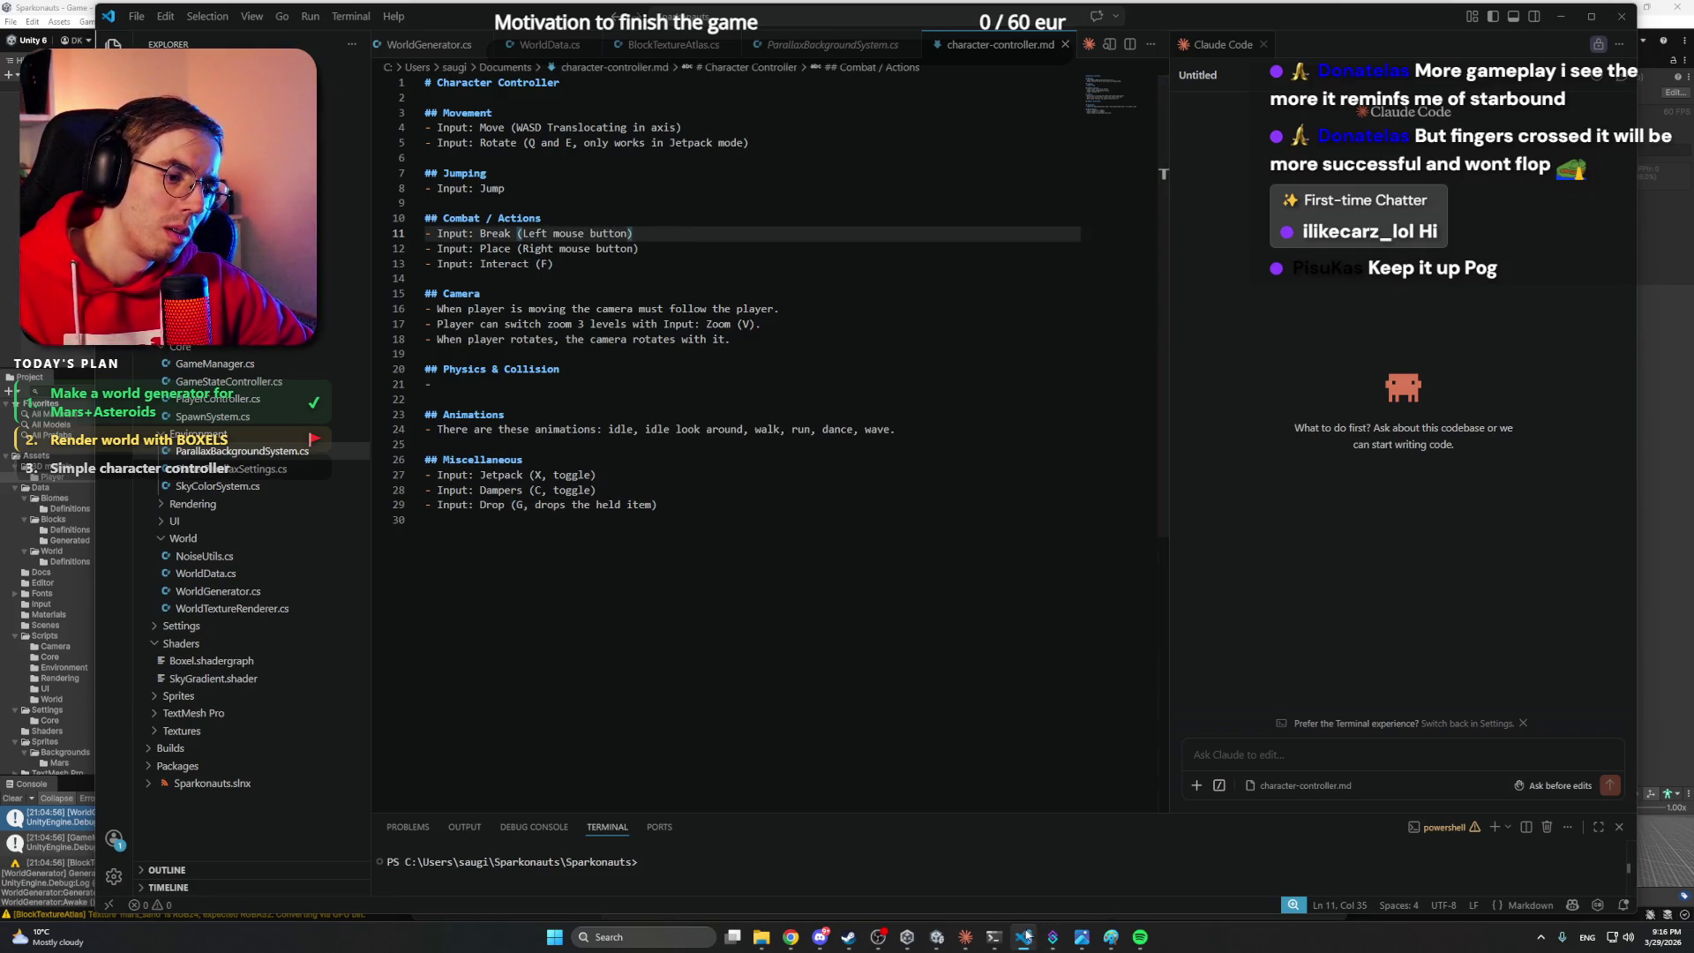
{"action": "left_click", "coordinate": [938, 937]}
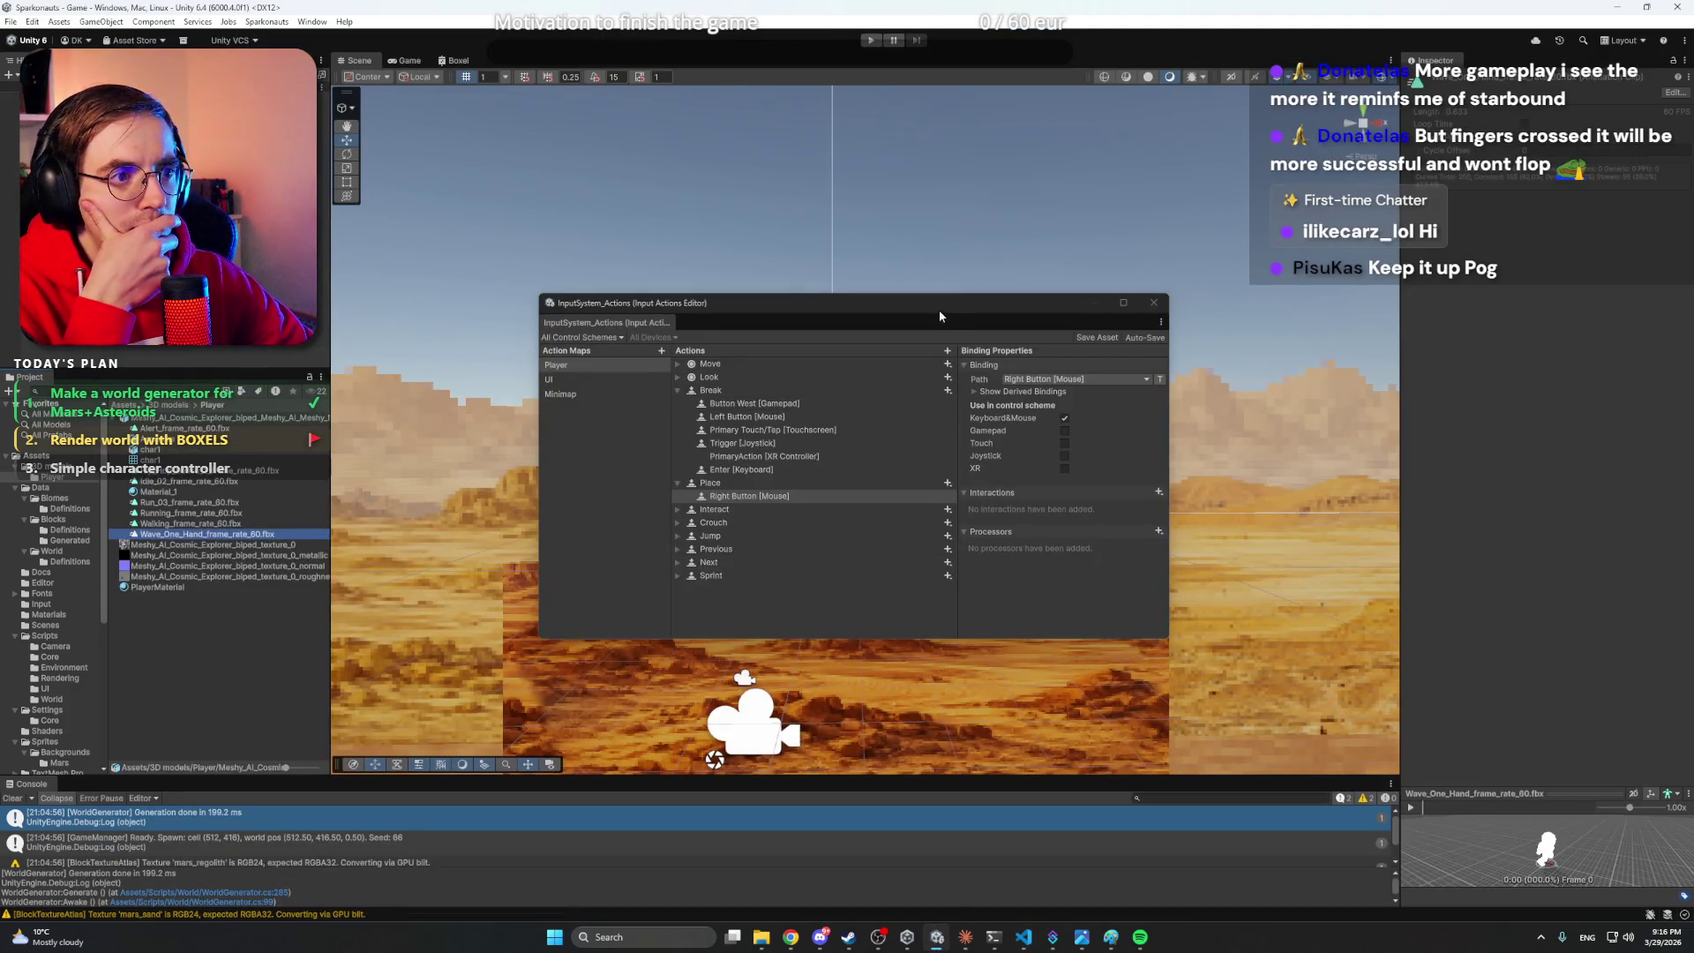
- Reposition the Input Actions Editor and collapse the Break and Place bindings
{"action": "left_click_drag", "start_coordinate": [943, 323], "coordinate": [952, 299]}
{"action": "left_click", "coordinate": [686, 367]}
{"action": "left_click", "coordinate": [686, 380]}
{"action": "left_click", "coordinate": [733, 394]}
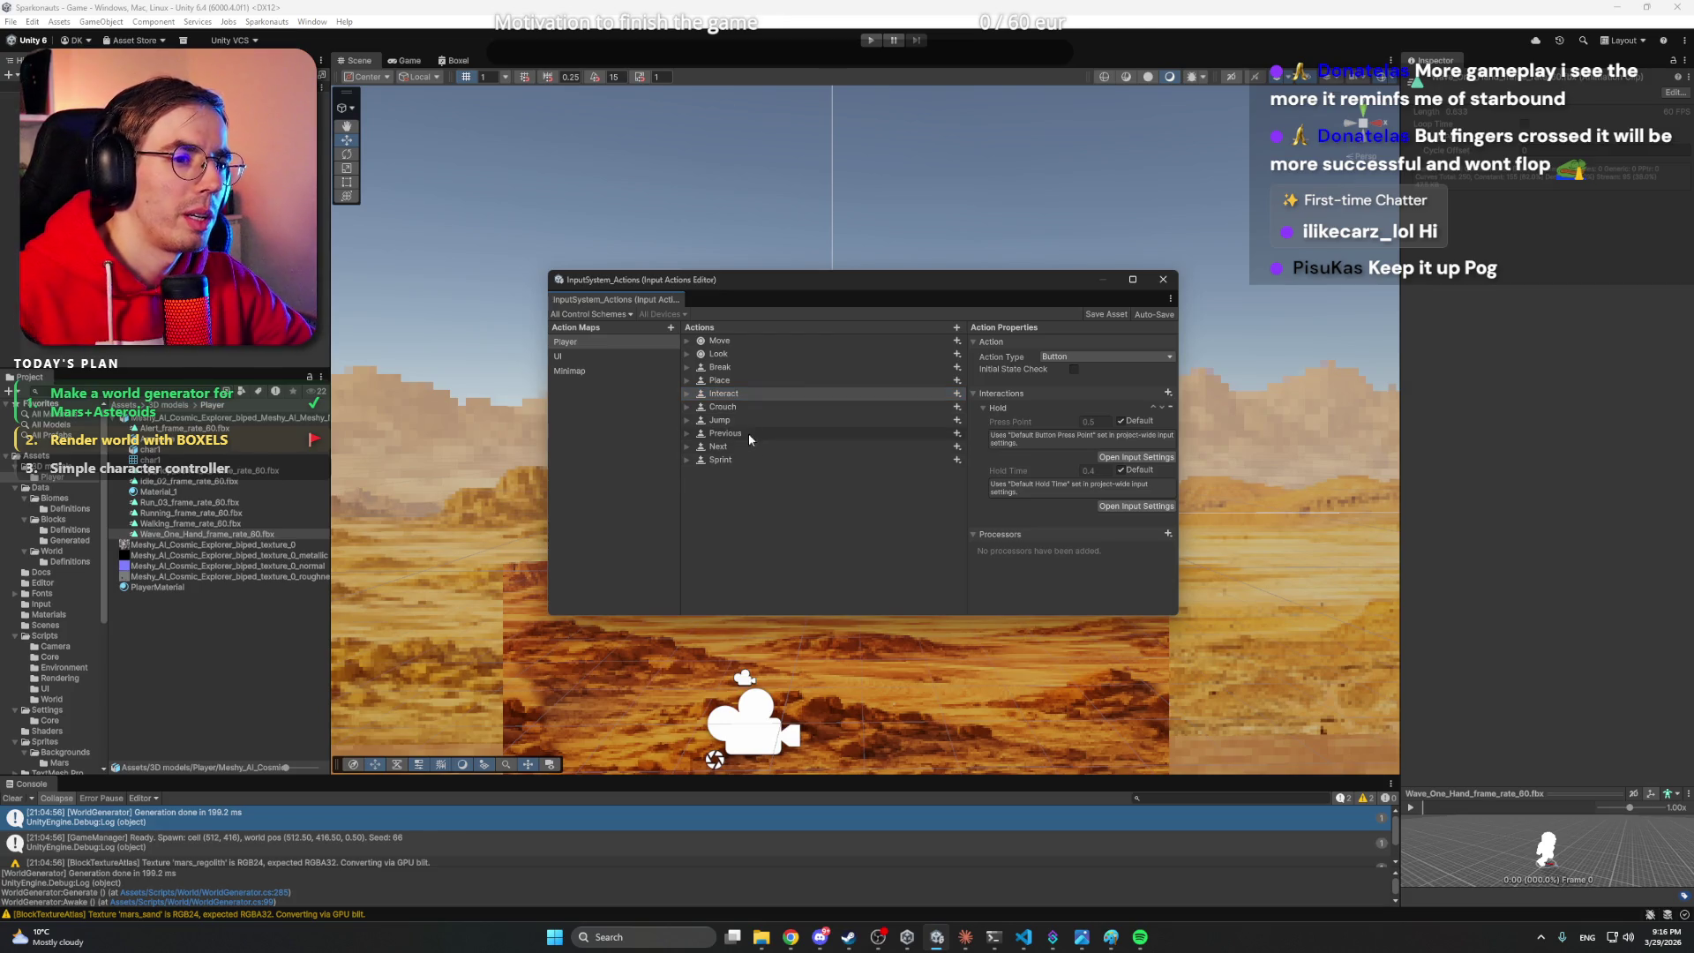
- Delete the Crouch, Previous and Next actions from the Player action map
{"action": "left_click", "coordinate": [748, 407]}
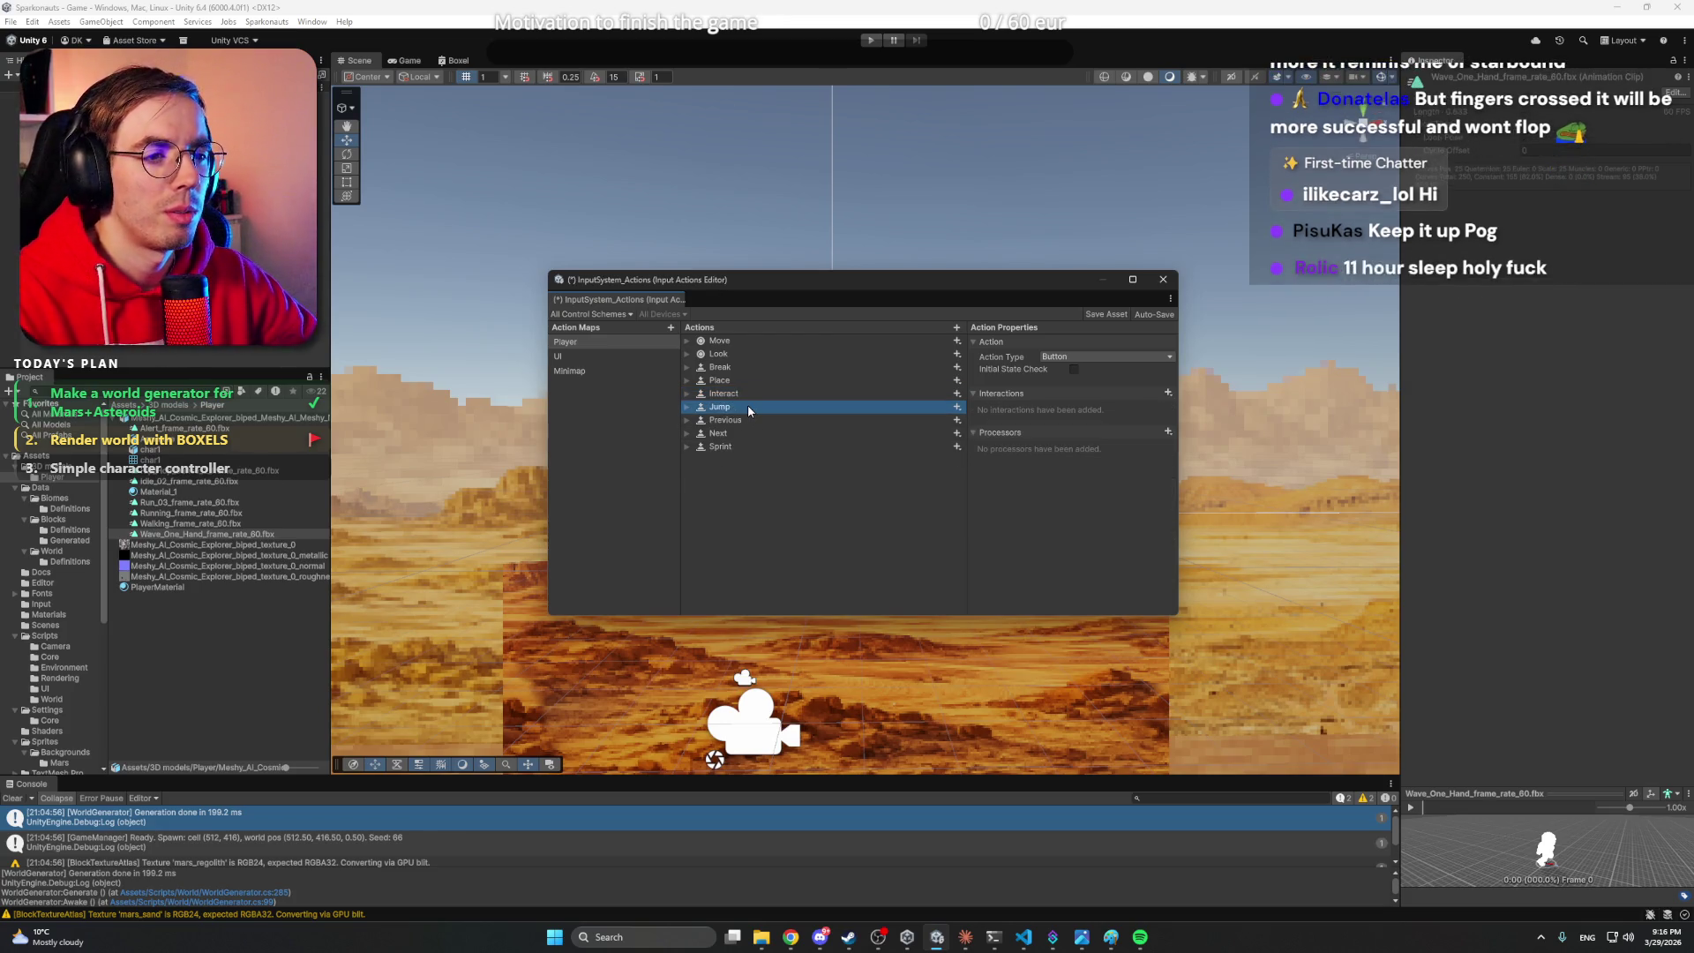
{"action": "key", "text": "Delete"}
{"action": "left_click", "coordinate": [744, 421]}
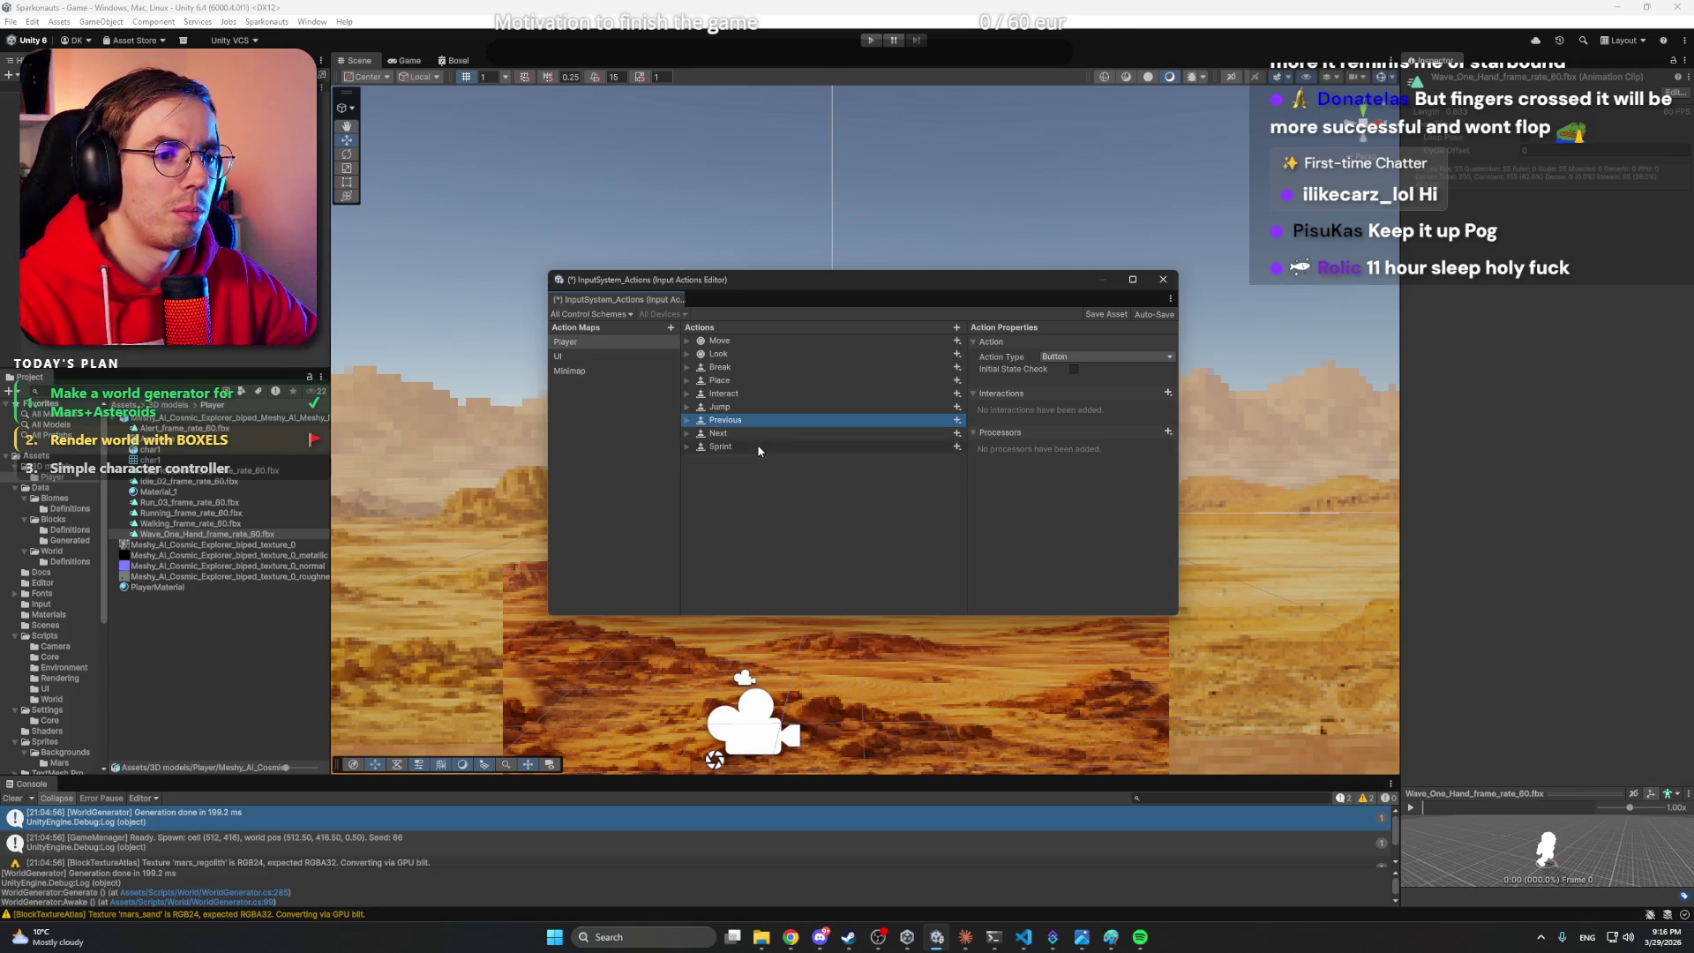
{"action": "key", "text": "Delete"}
{"action": "left_click", "coordinate": [744, 422]}
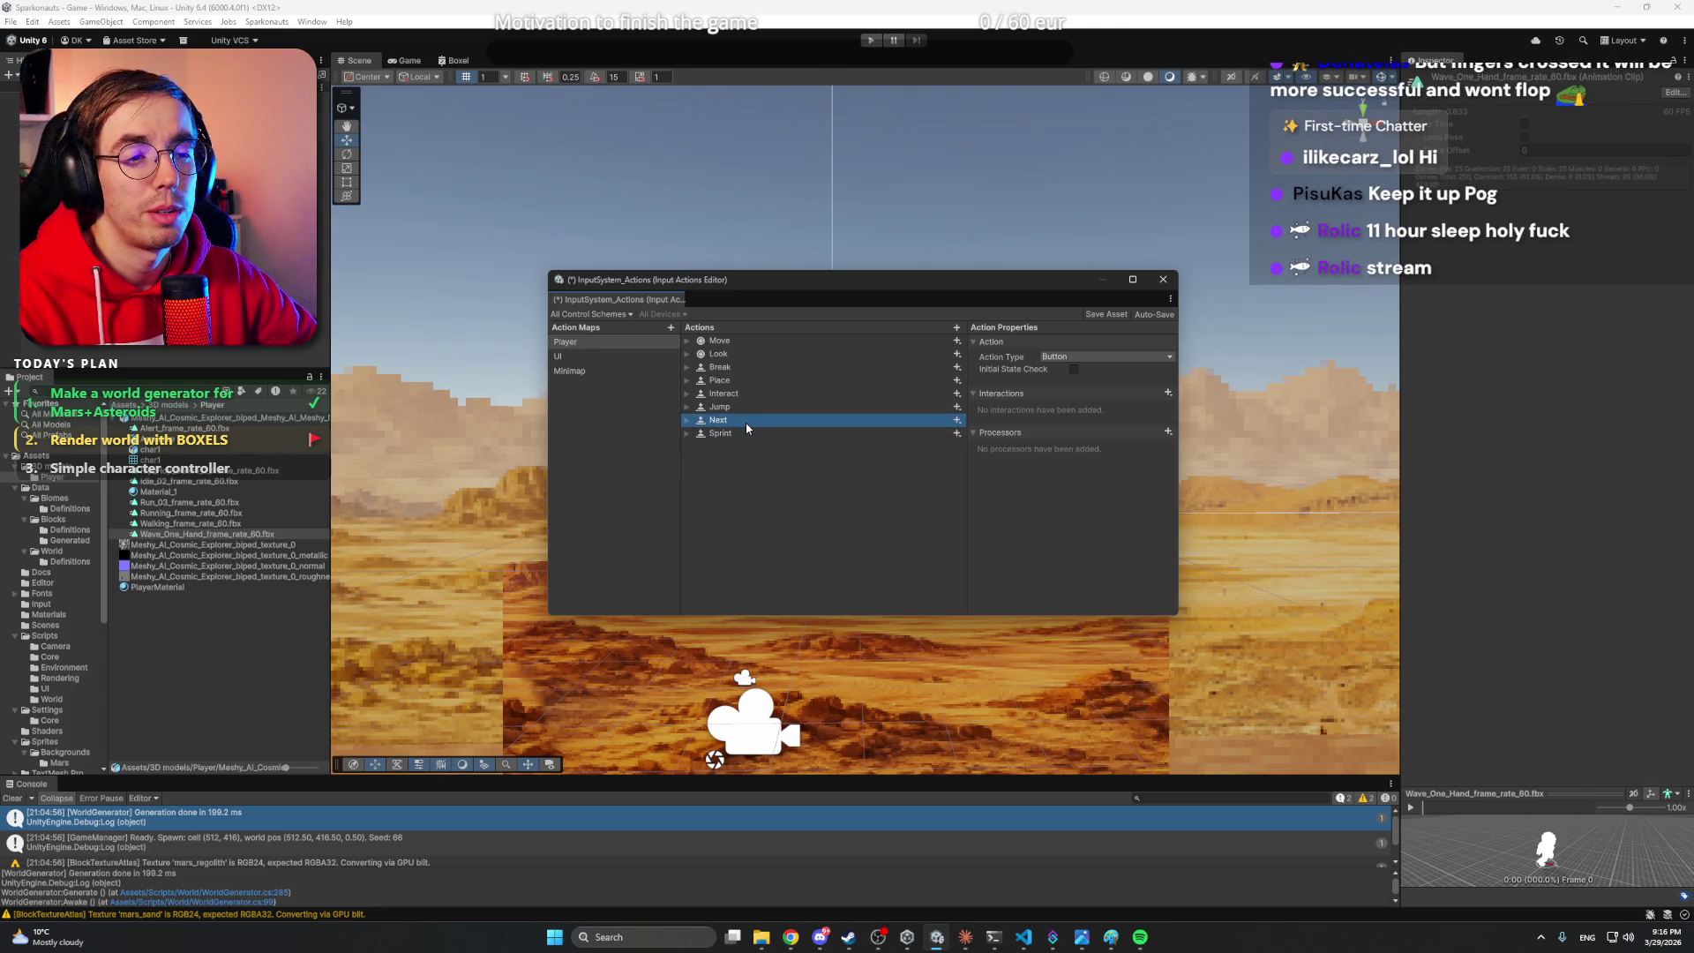
{"action": "key", "text": "Delete"}
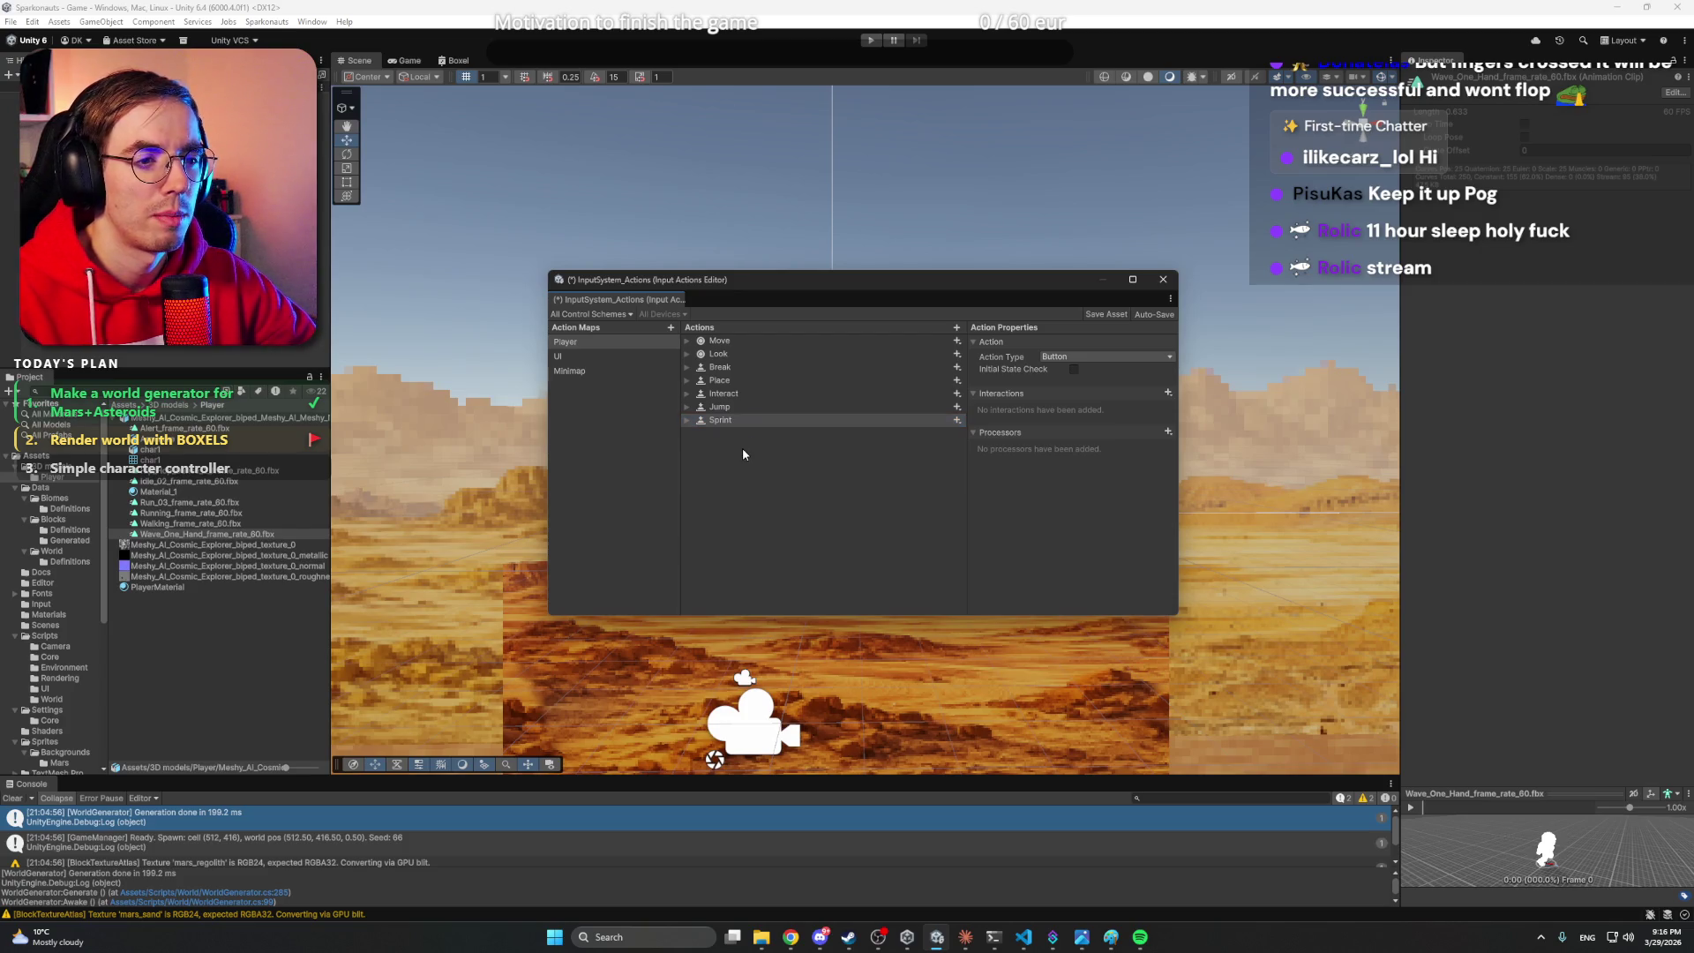
{"action": "left_click", "coordinate": [1023, 937]}
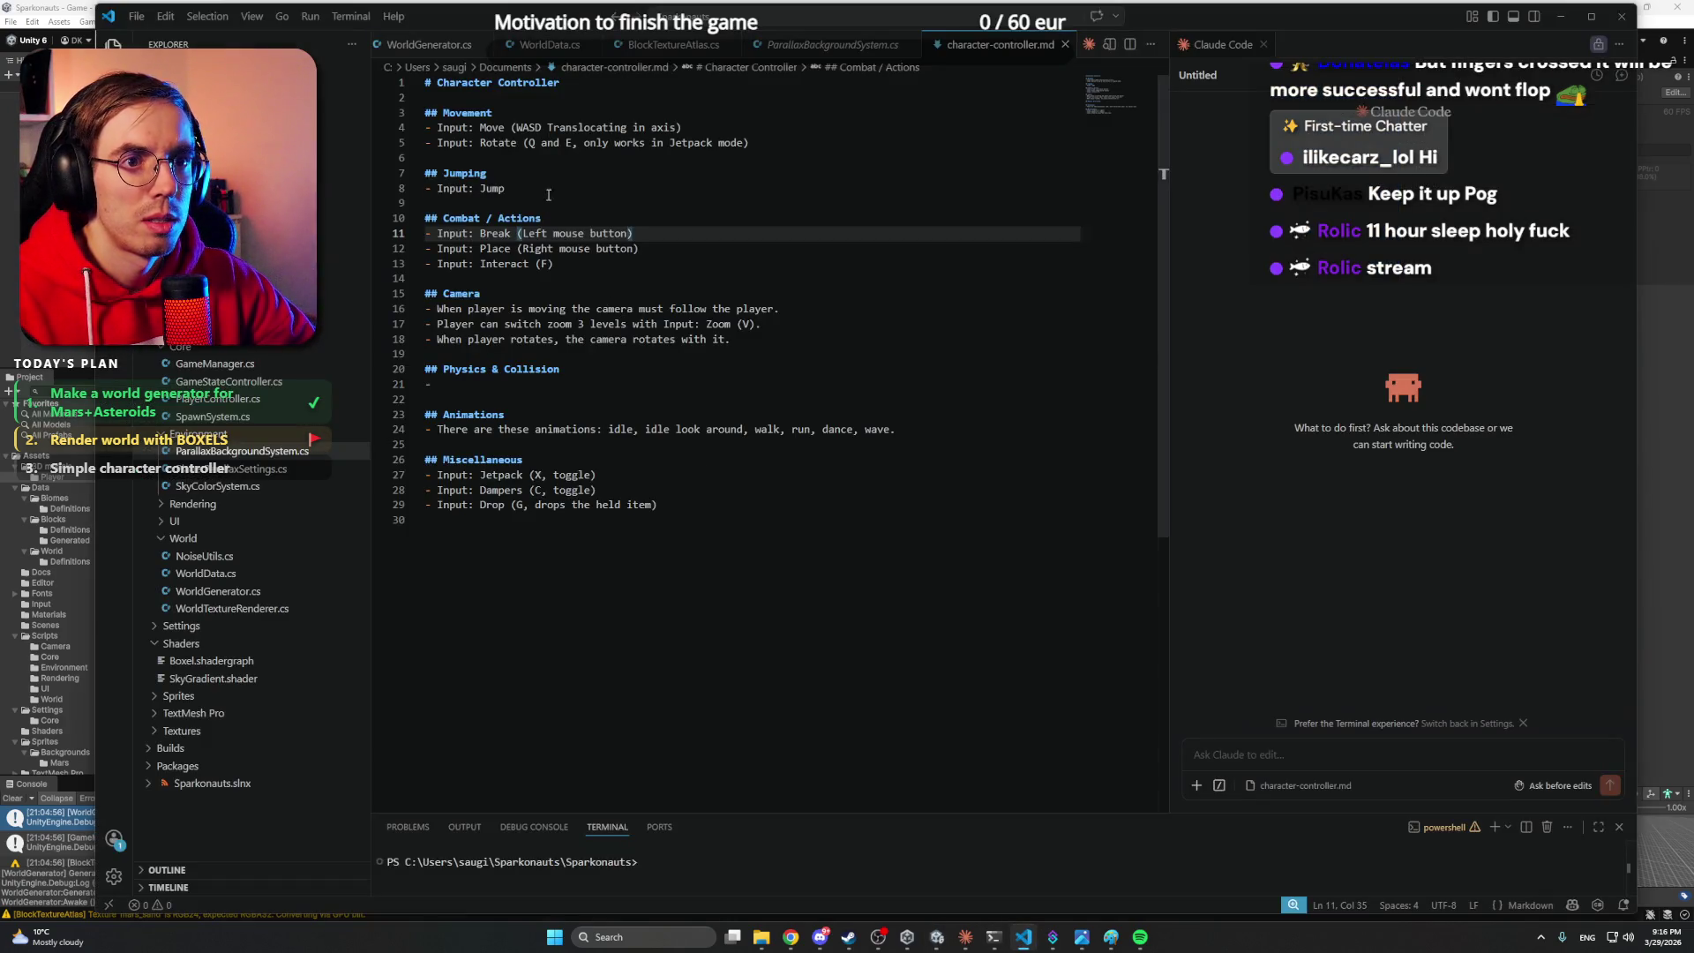
- Add '- Input: Sprint (Shift)' below the Rotate entry in the Movement list
{"action": "left_click", "coordinate": [762, 145]}
{"action": "key", "text": "Return"}
{"action": "type", "text": "- Inp"}
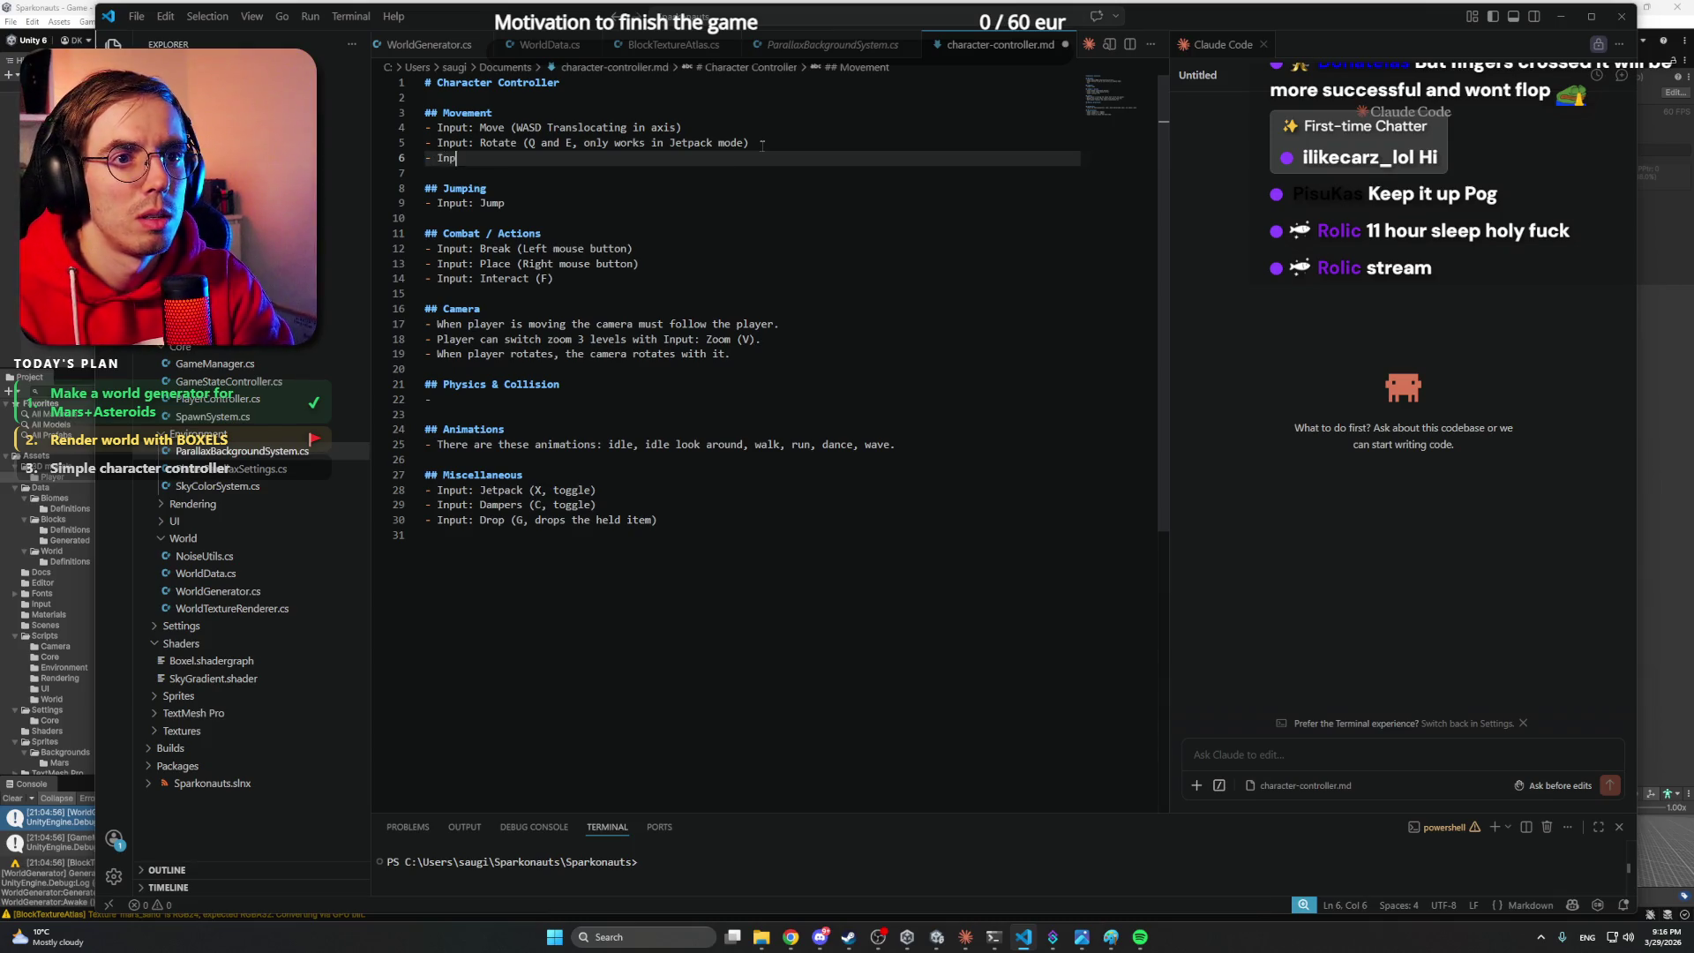
{"action": "type", "text": "ut"}
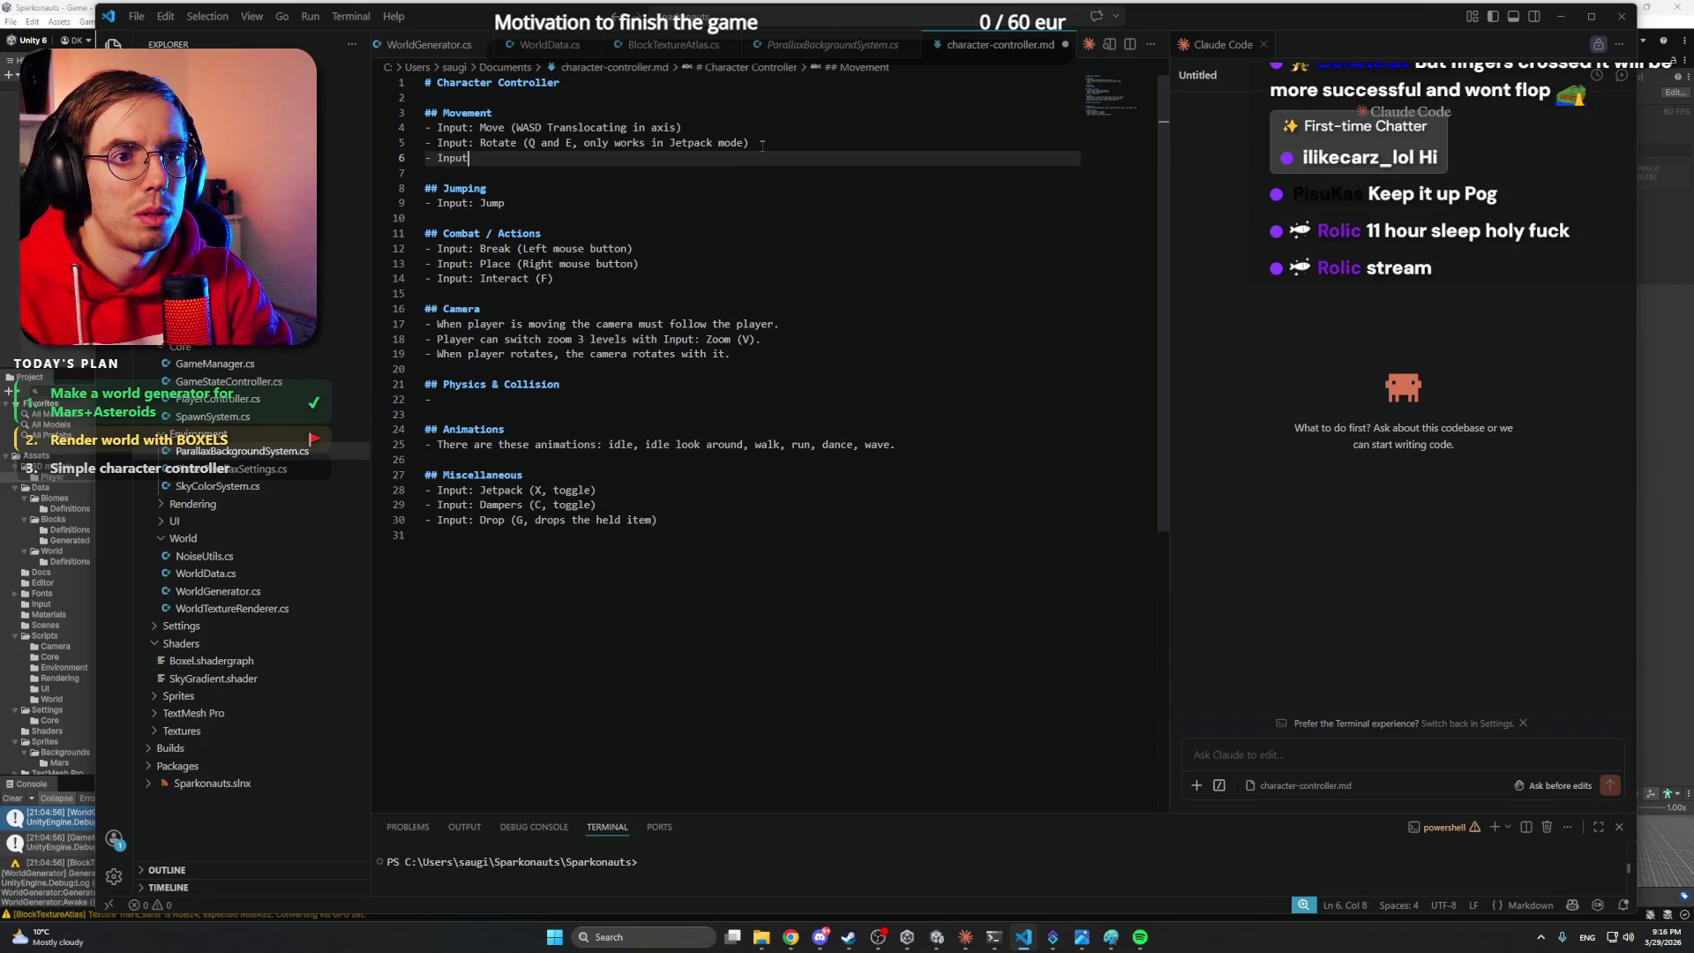
{"action": "type", "text": "t: "}
{"action": "type", "text": "rint (Shift"}
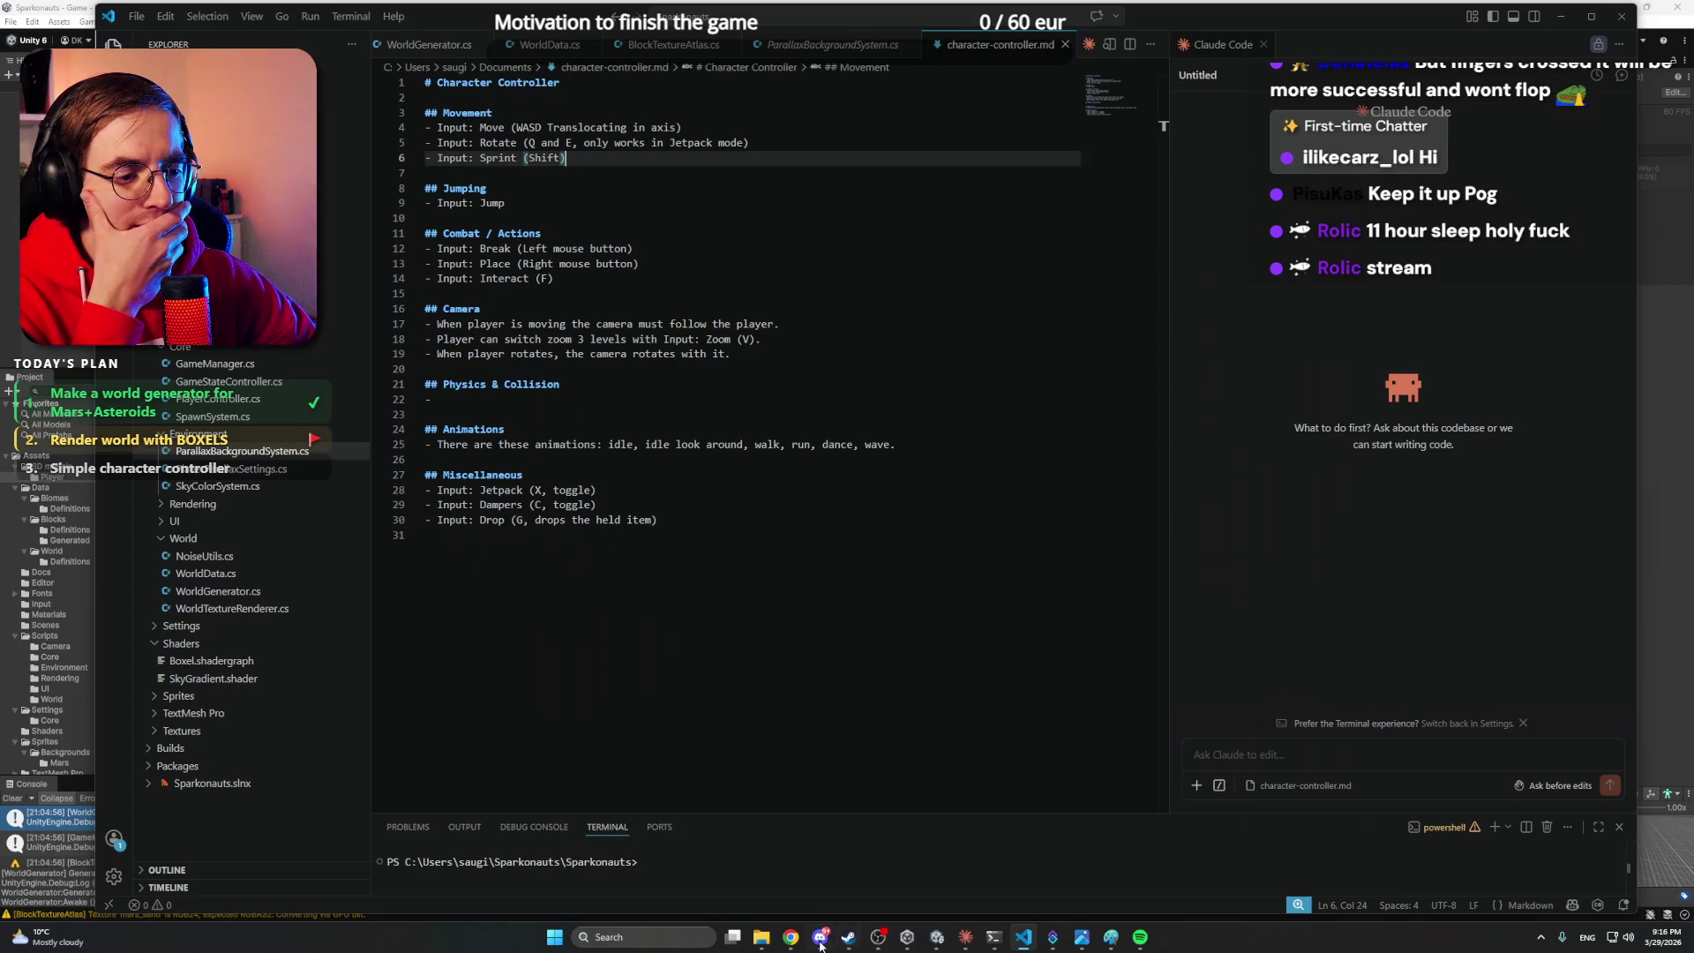
{"action": "left_click", "coordinate": [821, 944]}
{"action": "left_click", "coordinate": [819, 944]}
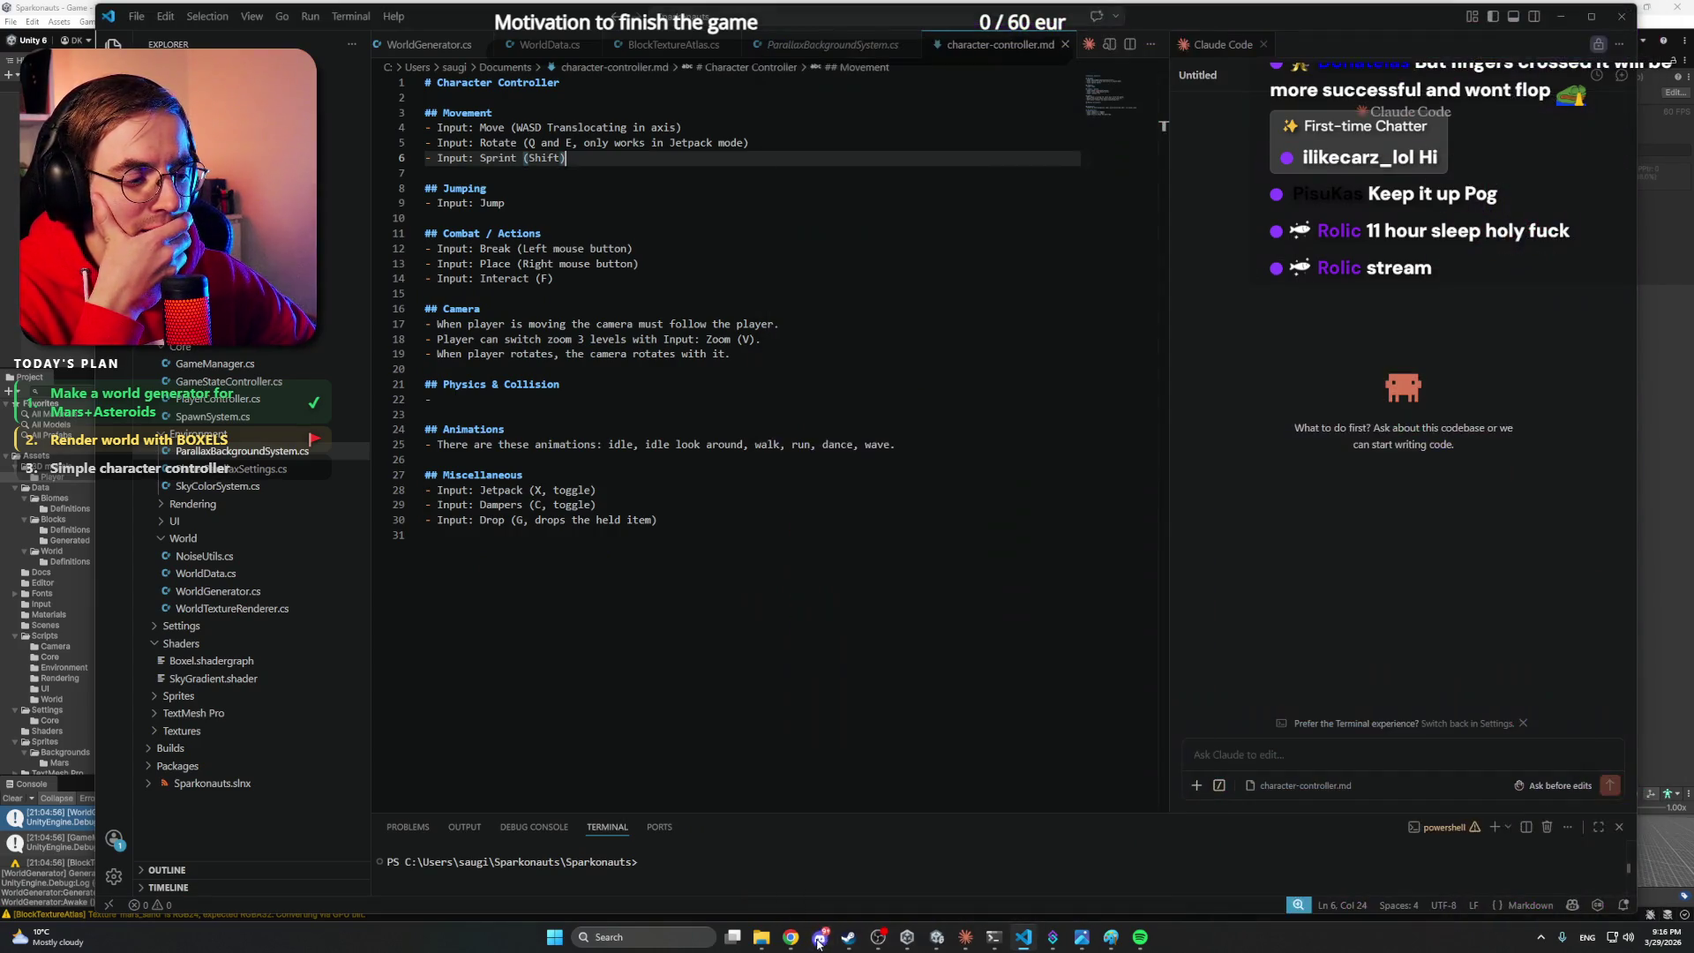
{"action": "left_click", "coordinate": [935, 942]}
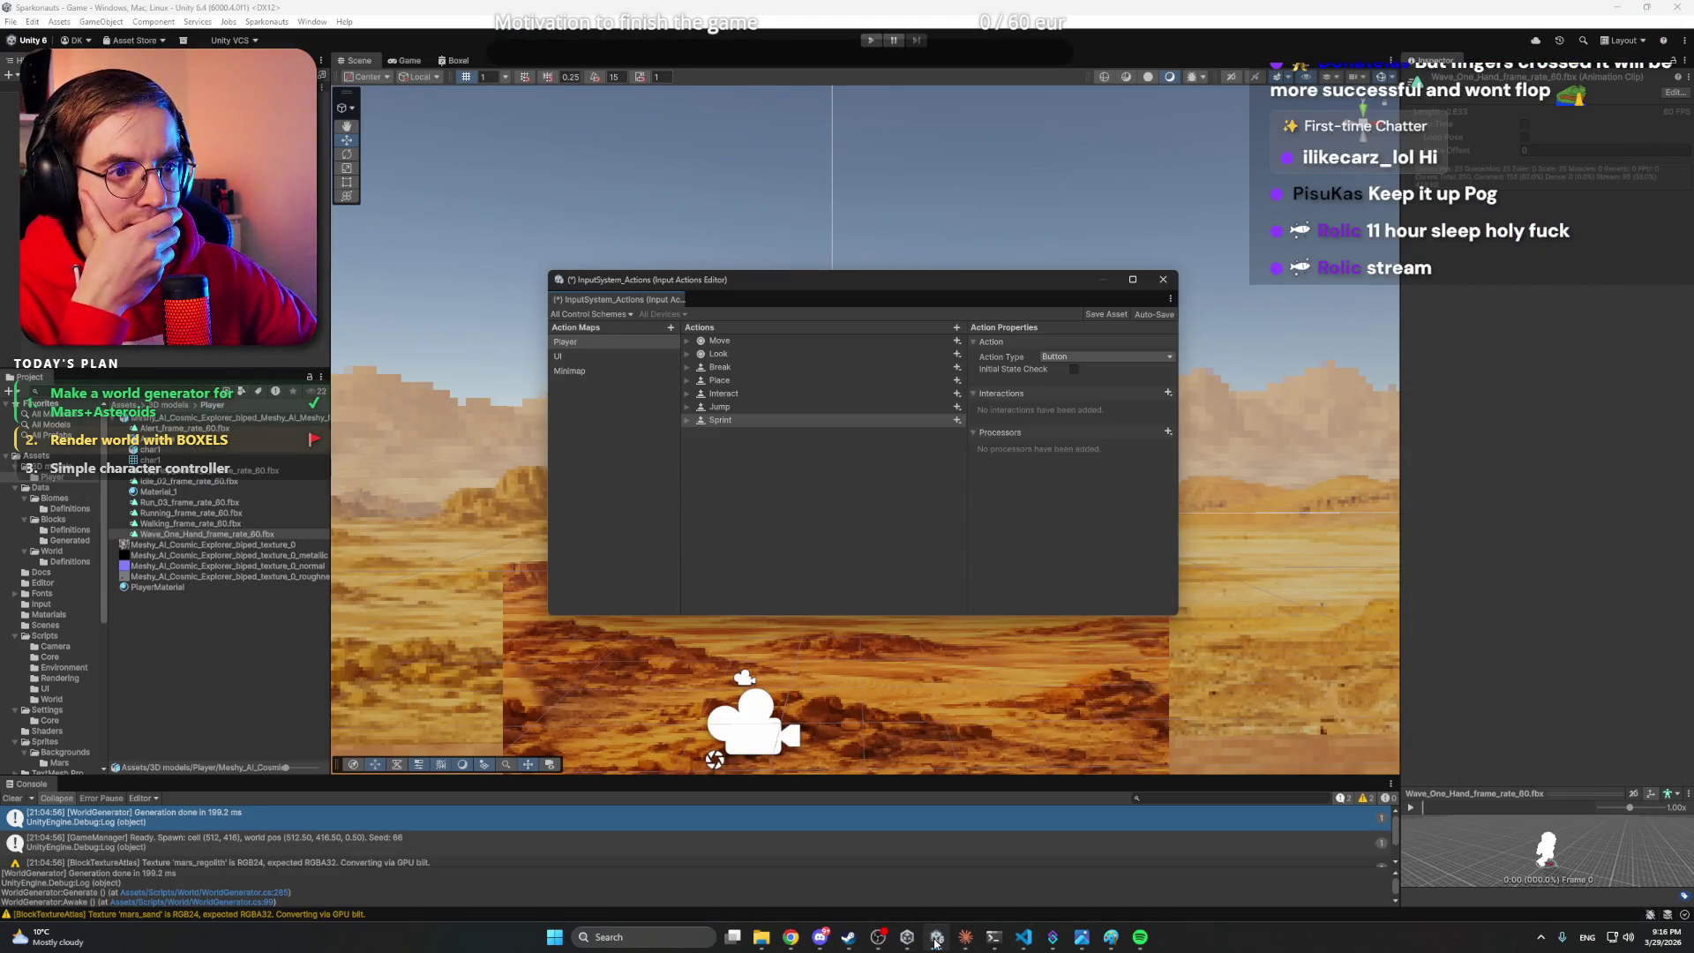
- Add a new action named Rotate below Sprint in the Player action map
{"action": "left_click", "coordinate": [935, 942]}
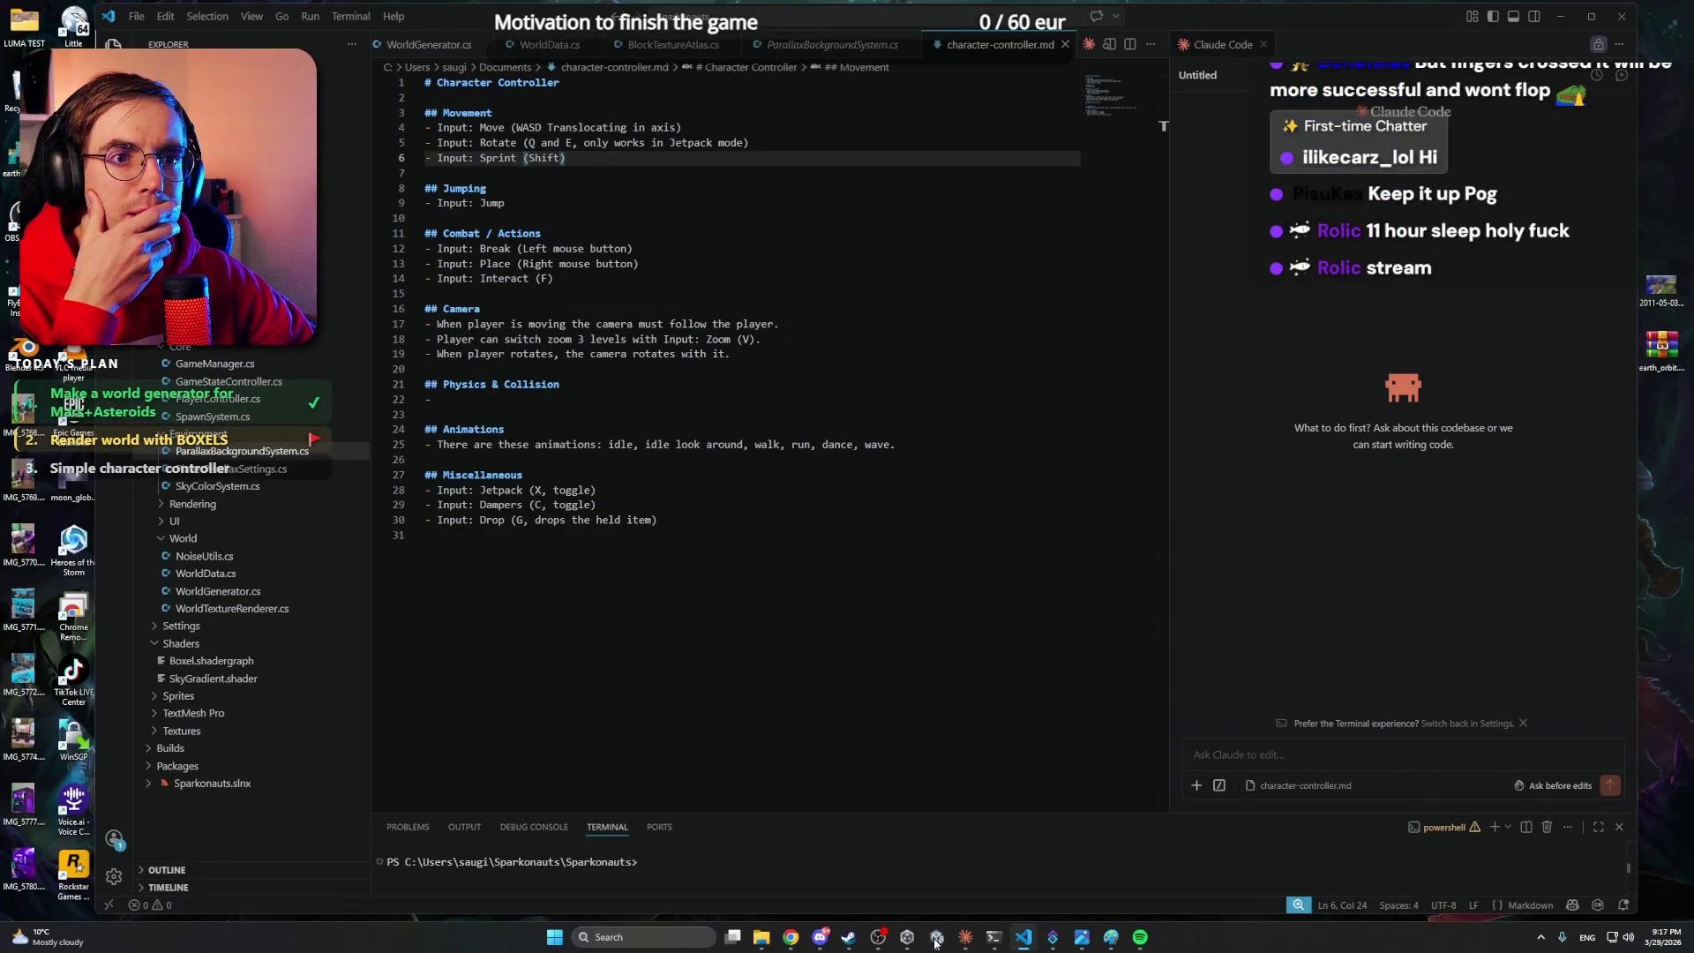
{"action": "left_click", "coordinate": [936, 942]}
{"action": "right_click", "coordinate": [819, 481]}
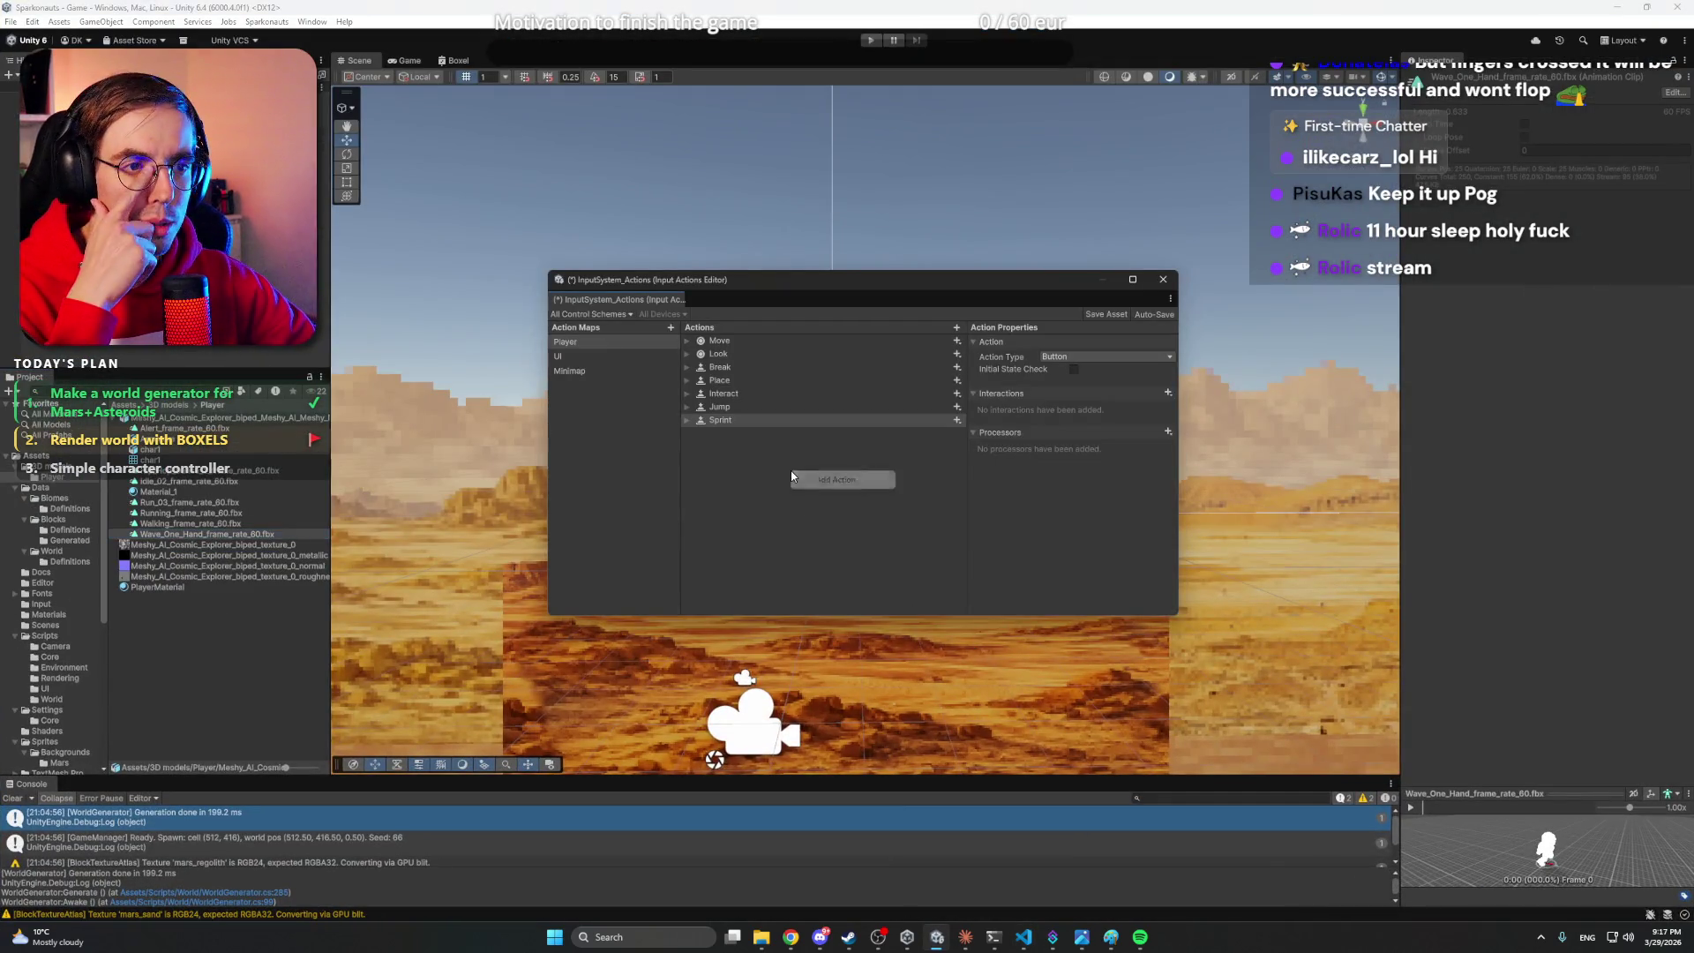
{"action": "left_click", "coordinate": [834, 480]}
{"action": "type", "text": "Rotate"}
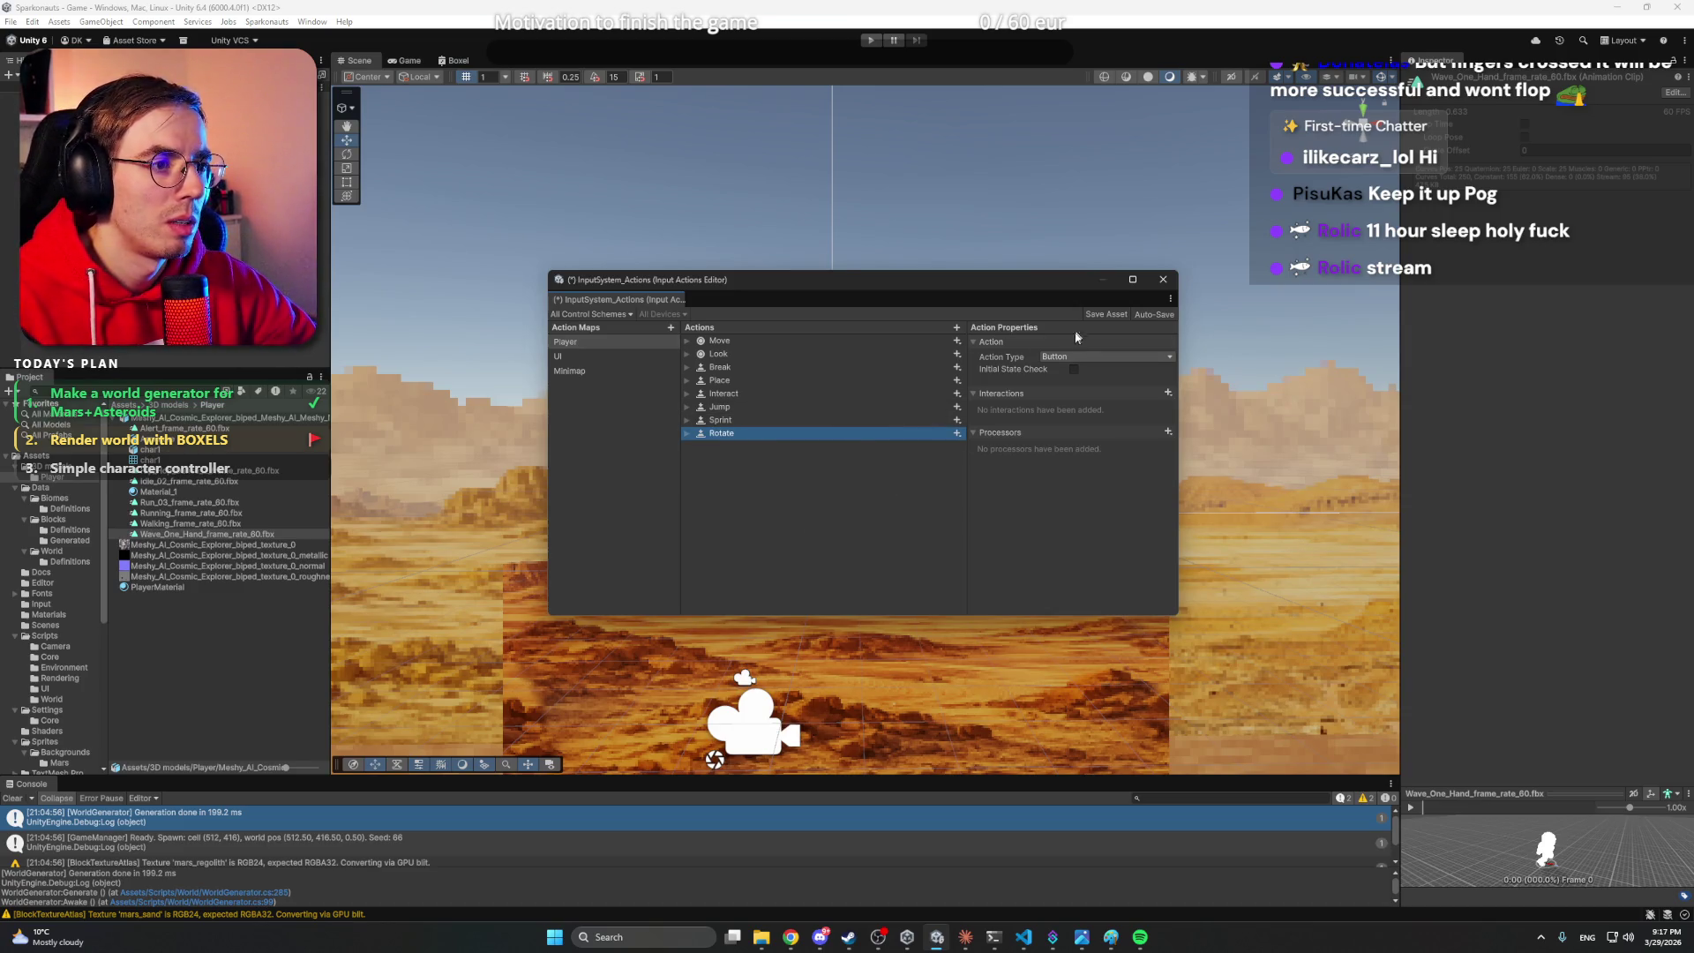
{"action": "left_click", "coordinate": [1076, 357]}
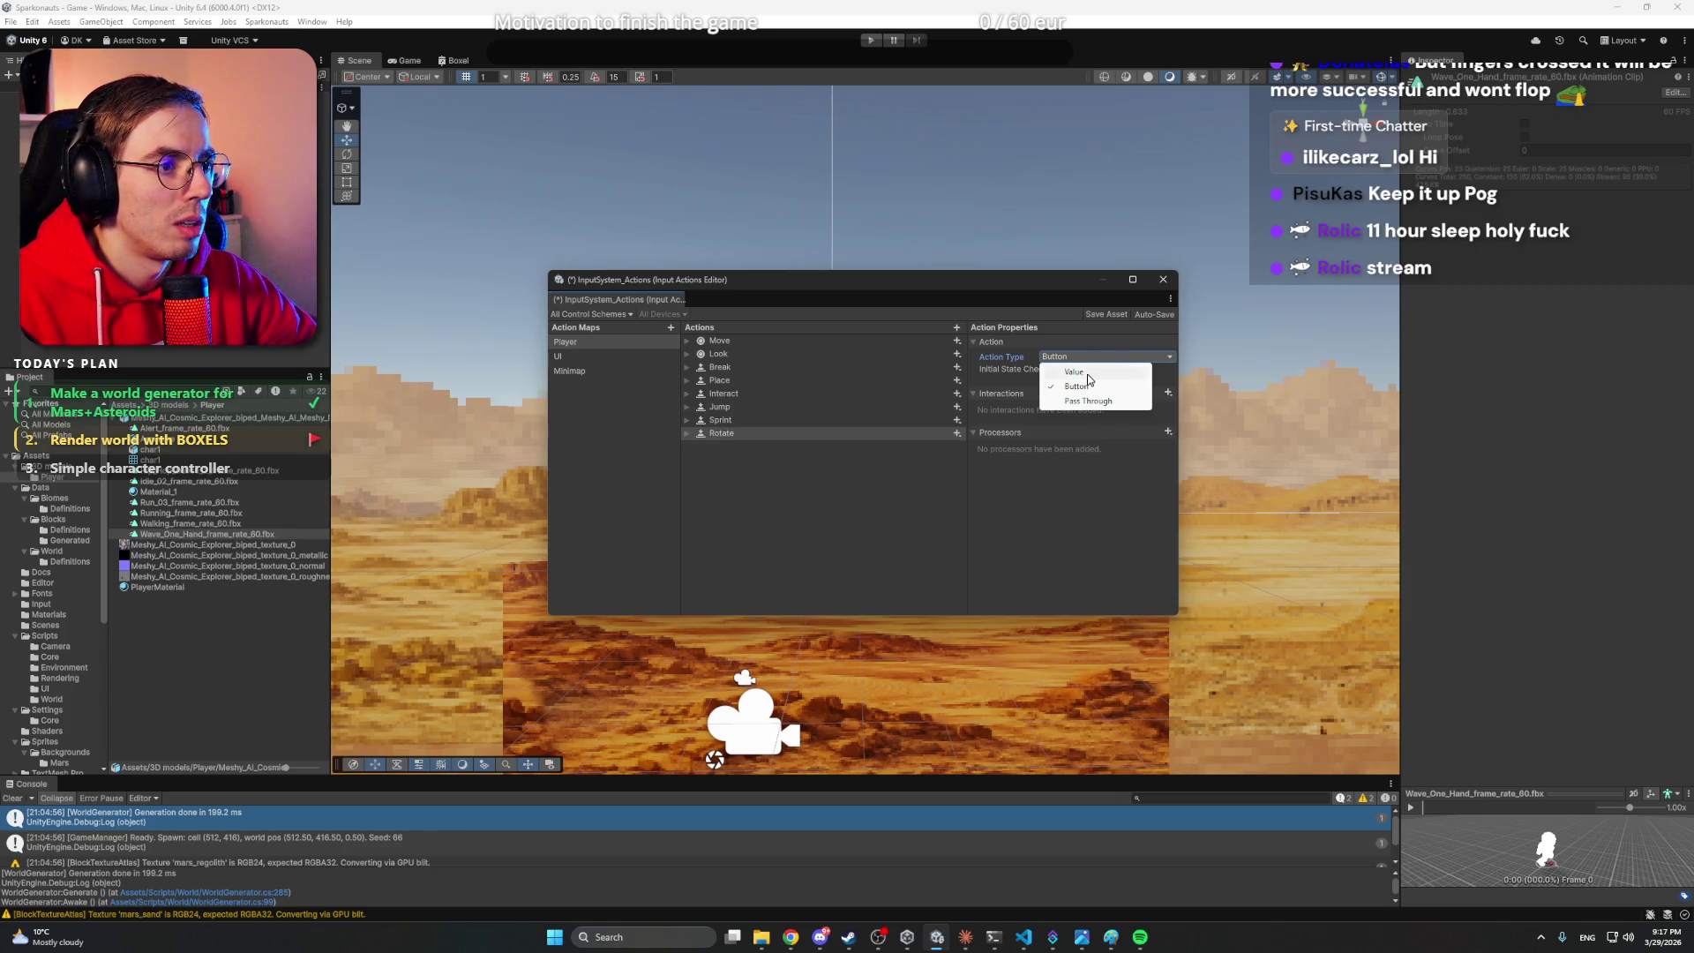
- Set Rotate's Action Type to Value with an Axis control type
{"action": "left_click", "coordinate": [1087, 372]}
{"action": "left_click", "coordinate": [1070, 371]}
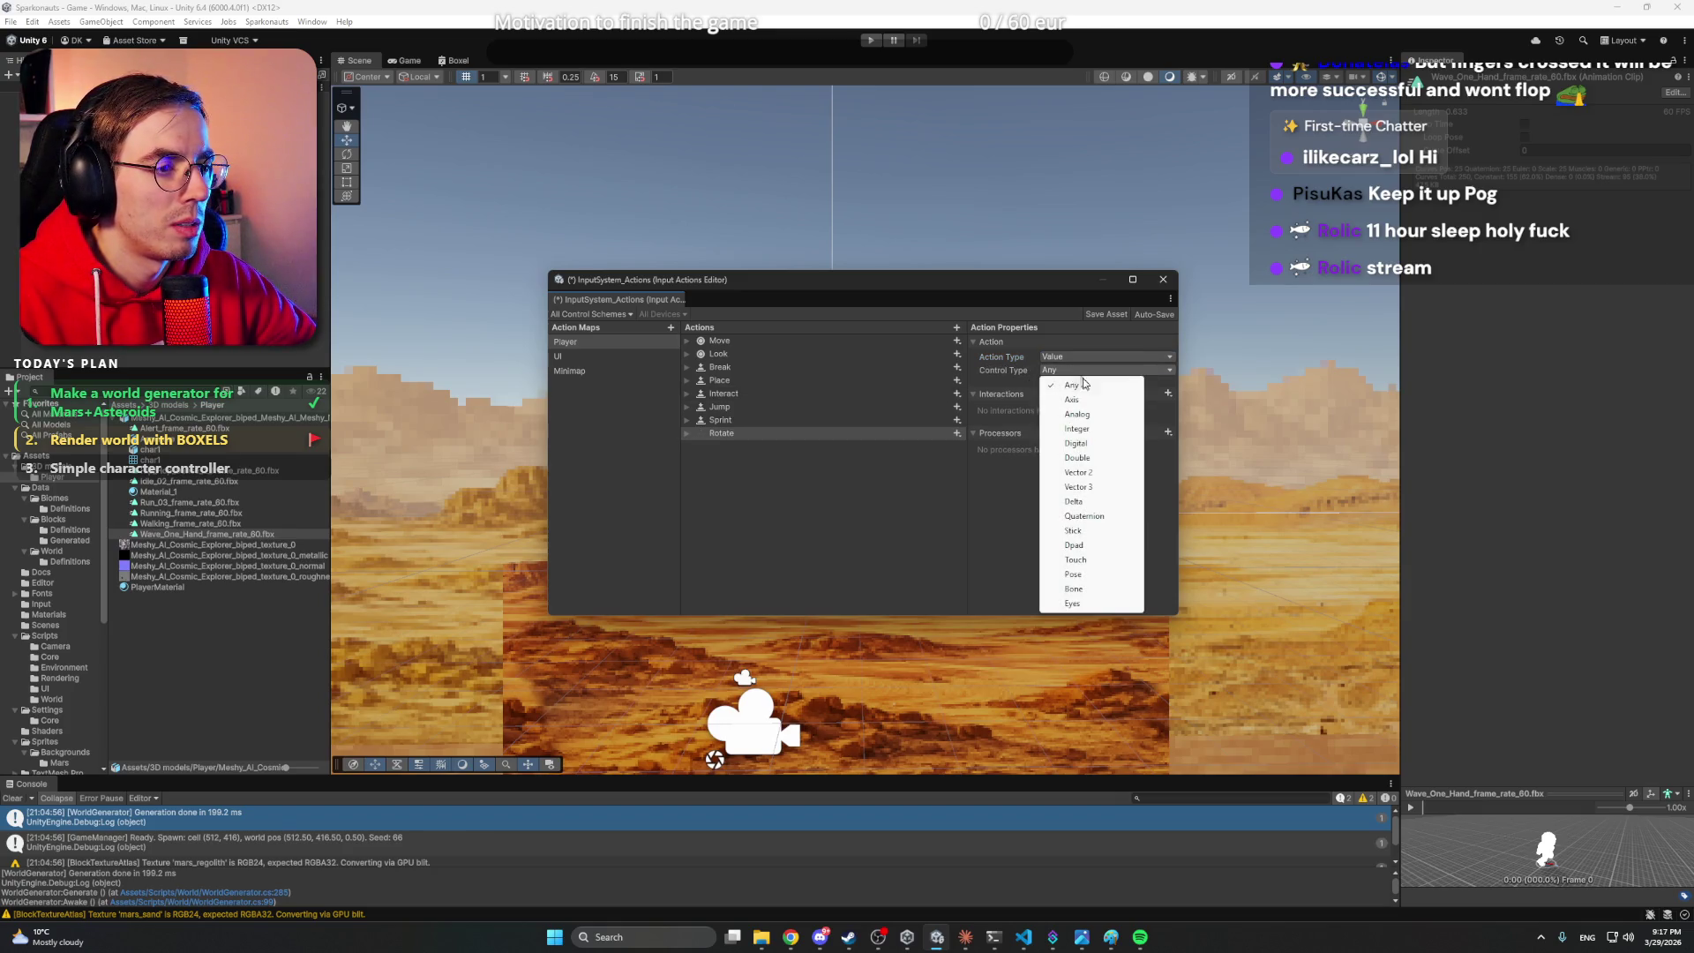
{"action": "left_click", "coordinate": [1072, 399]}
{"action": "left_click", "coordinate": [757, 435]}
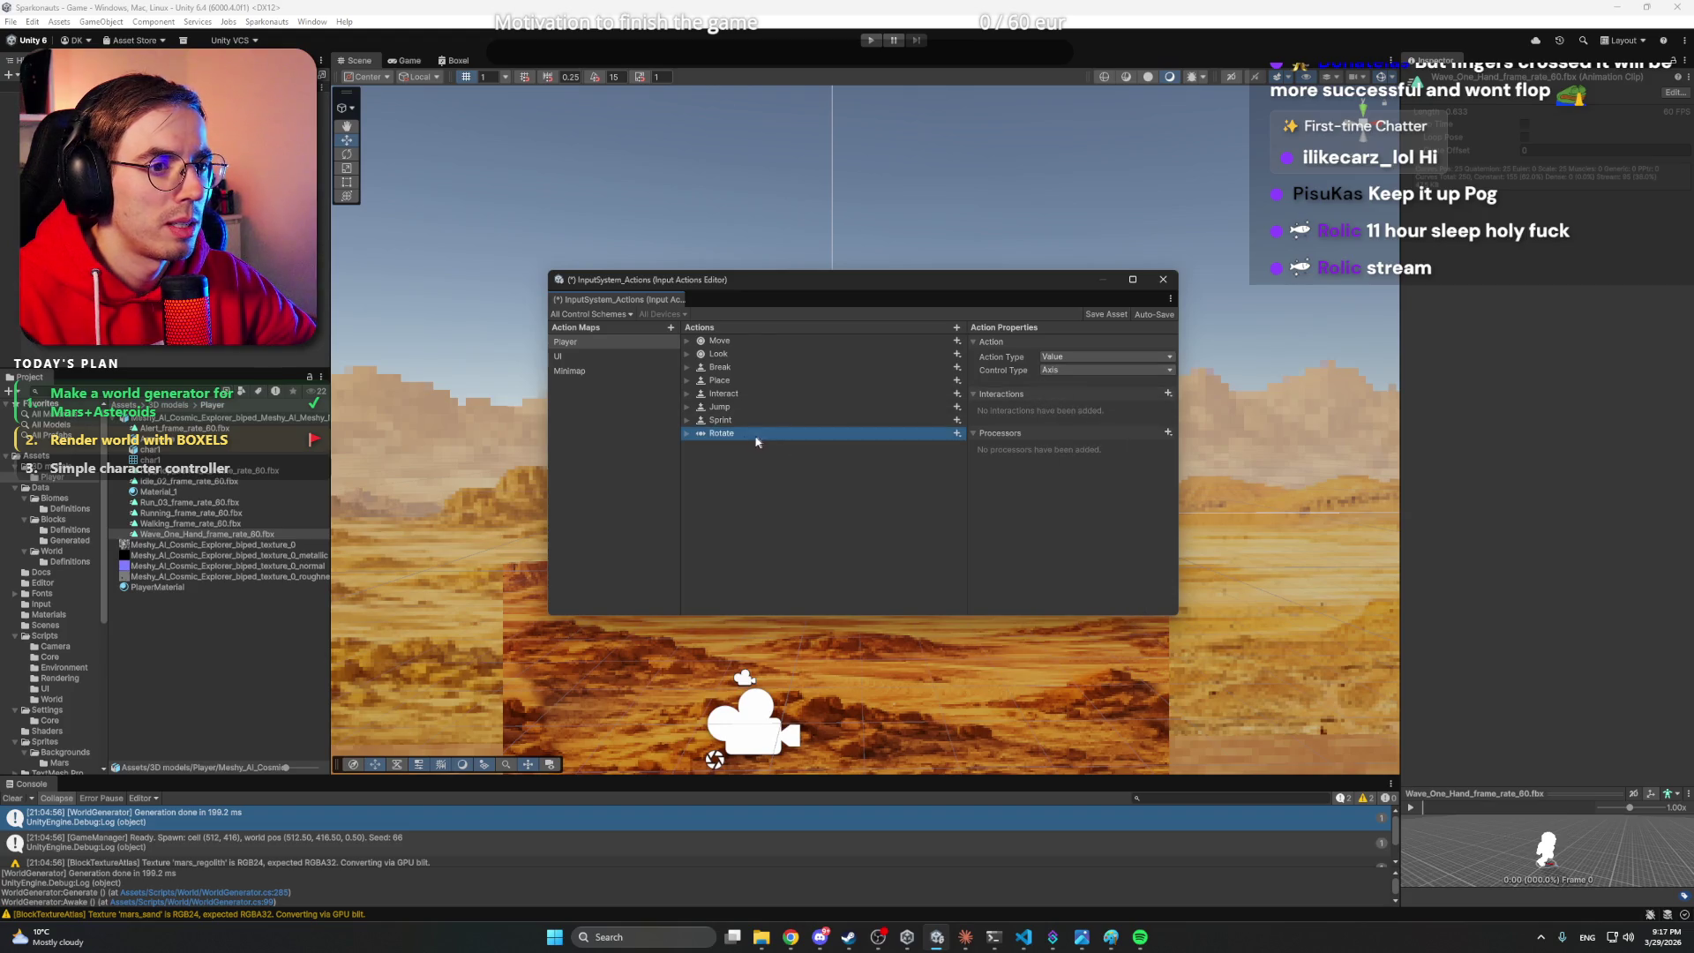
- Bind Rotate's empty binding to the Q key
{"action": "left_click", "coordinate": [687, 433]}
{"action": "left_click", "coordinate": [794, 446]}
{"action": "left_click", "coordinate": [1049, 357]}
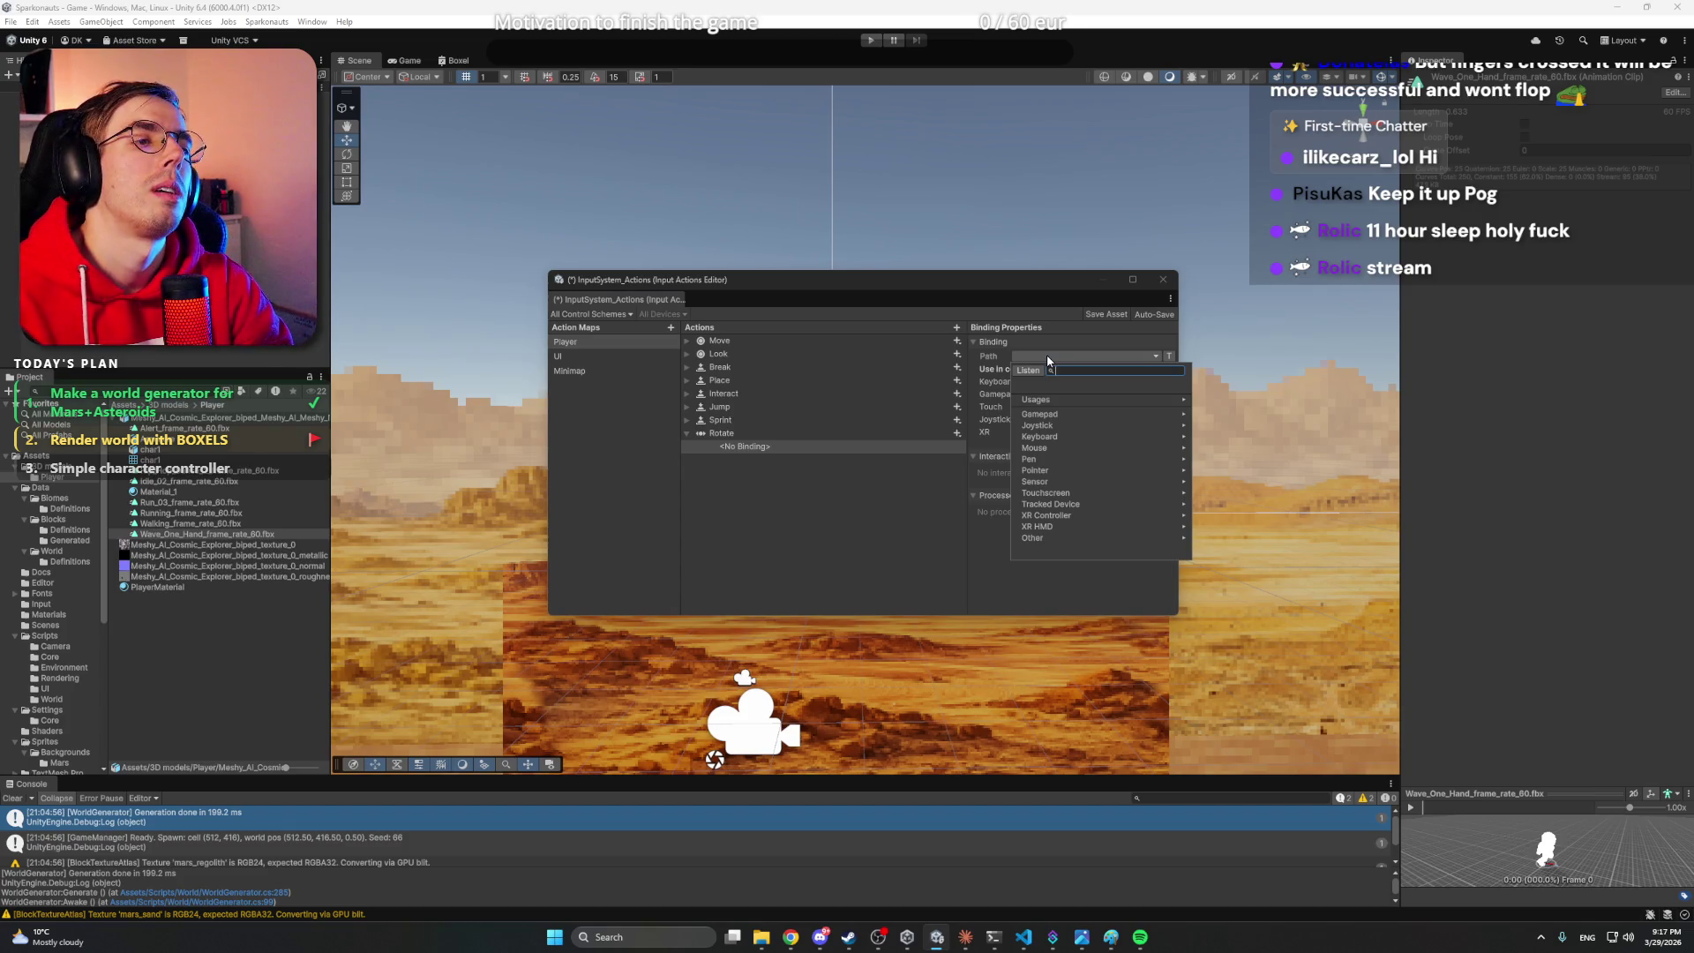
{"action": "type", "text": "Q"}
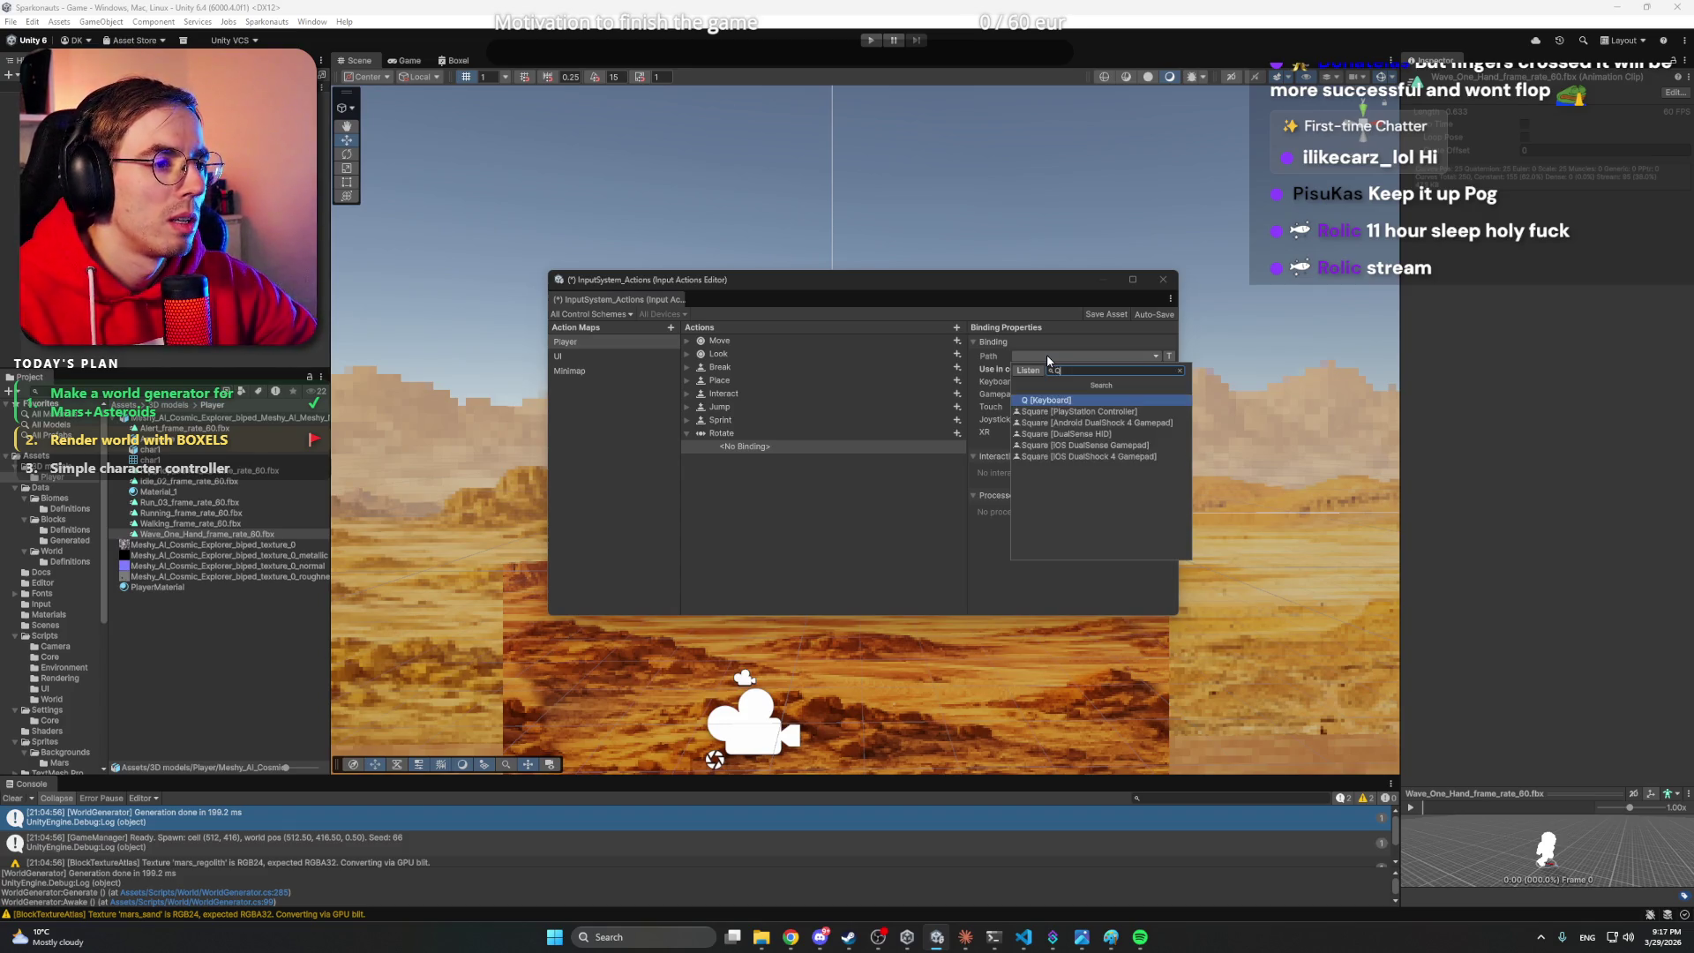
{"action": "left_click", "coordinate": [1059, 401]}
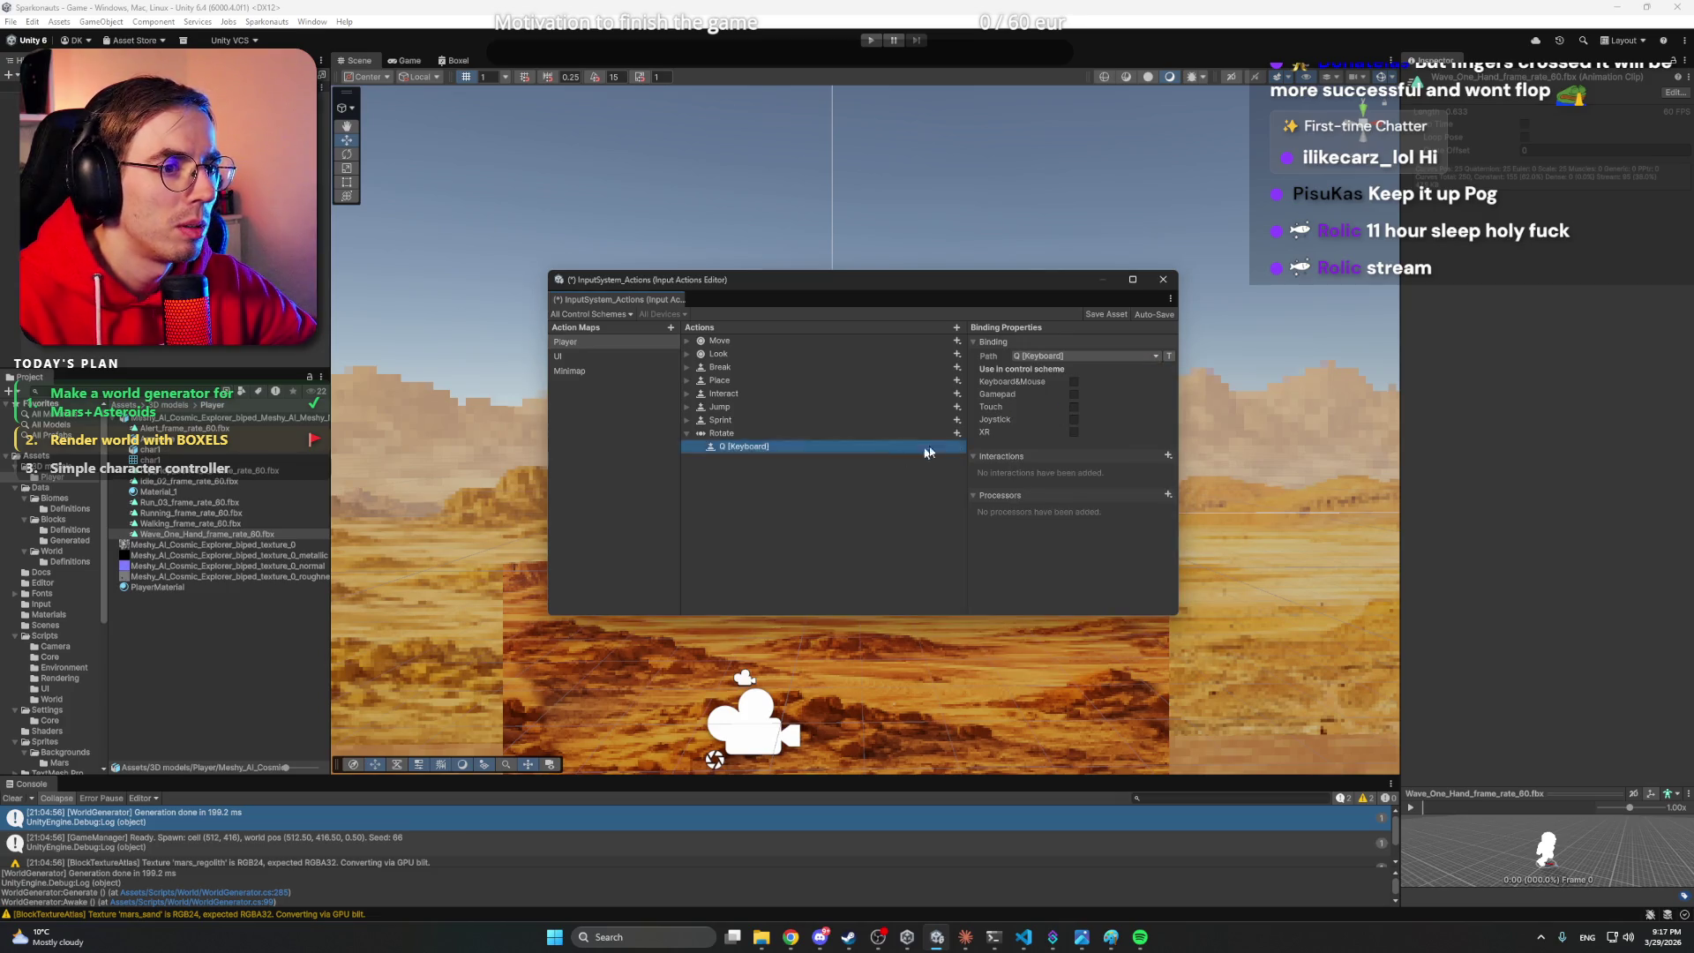
- Assign Rotate's Q binding to the Keyboard&Mouse control scheme
{"action": "left_click", "coordinate": [752, 435]}
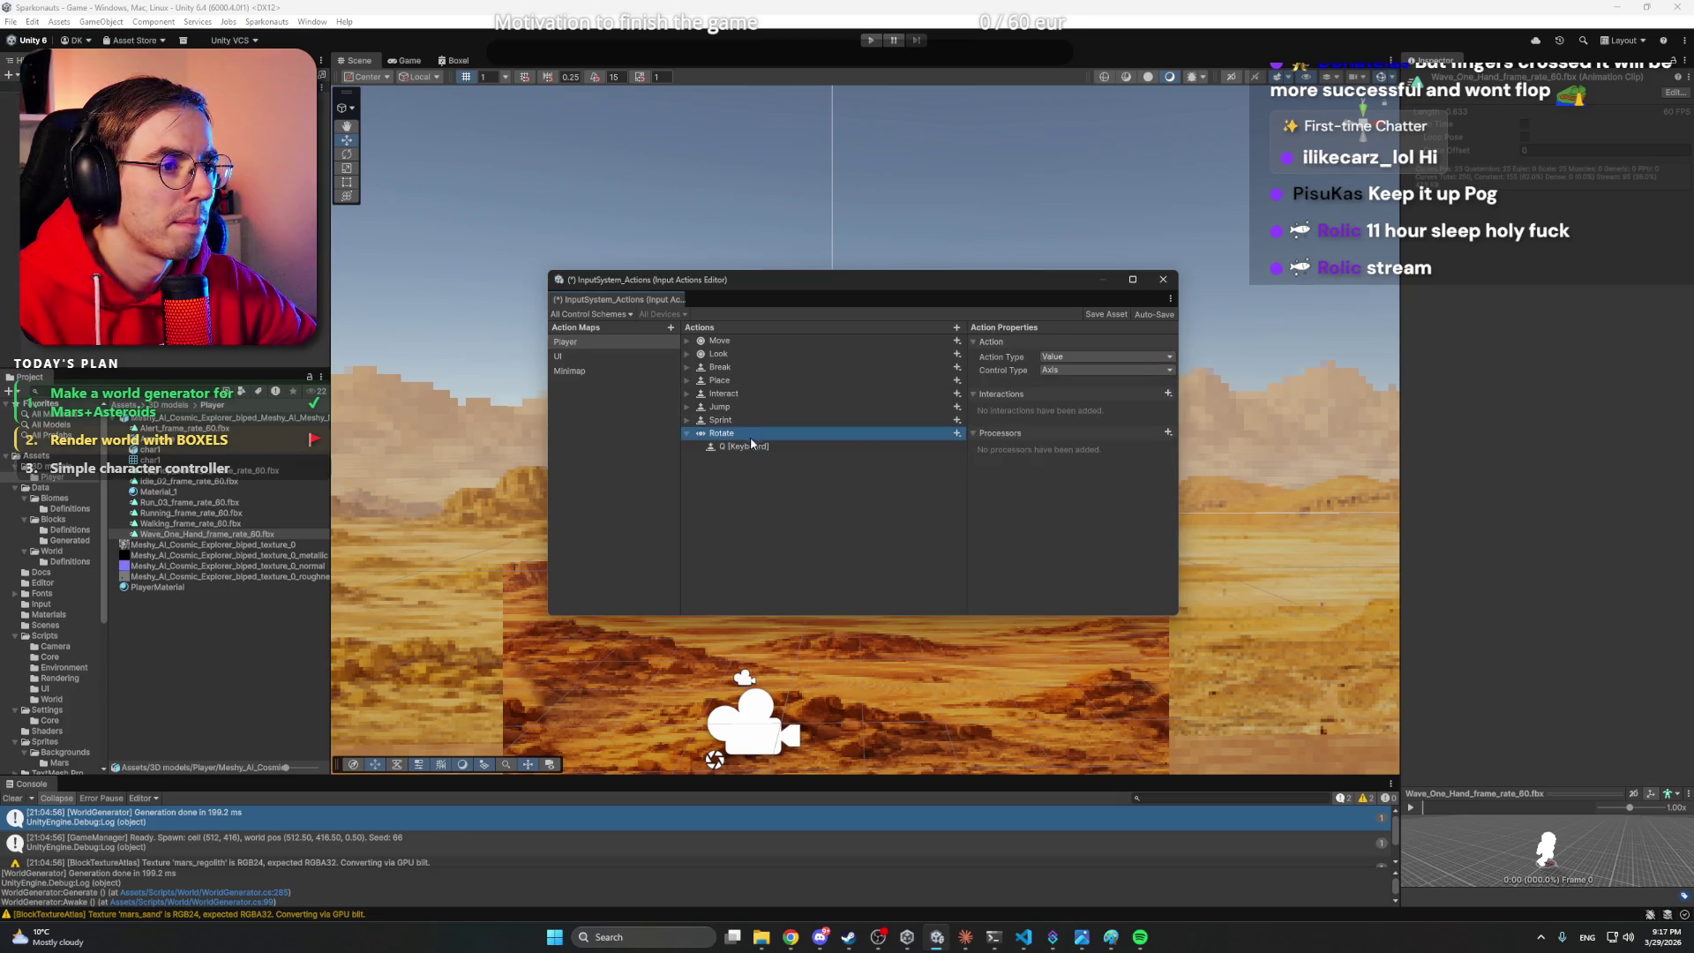
{"action": "left_click", "coordinate": [1097, 371]}
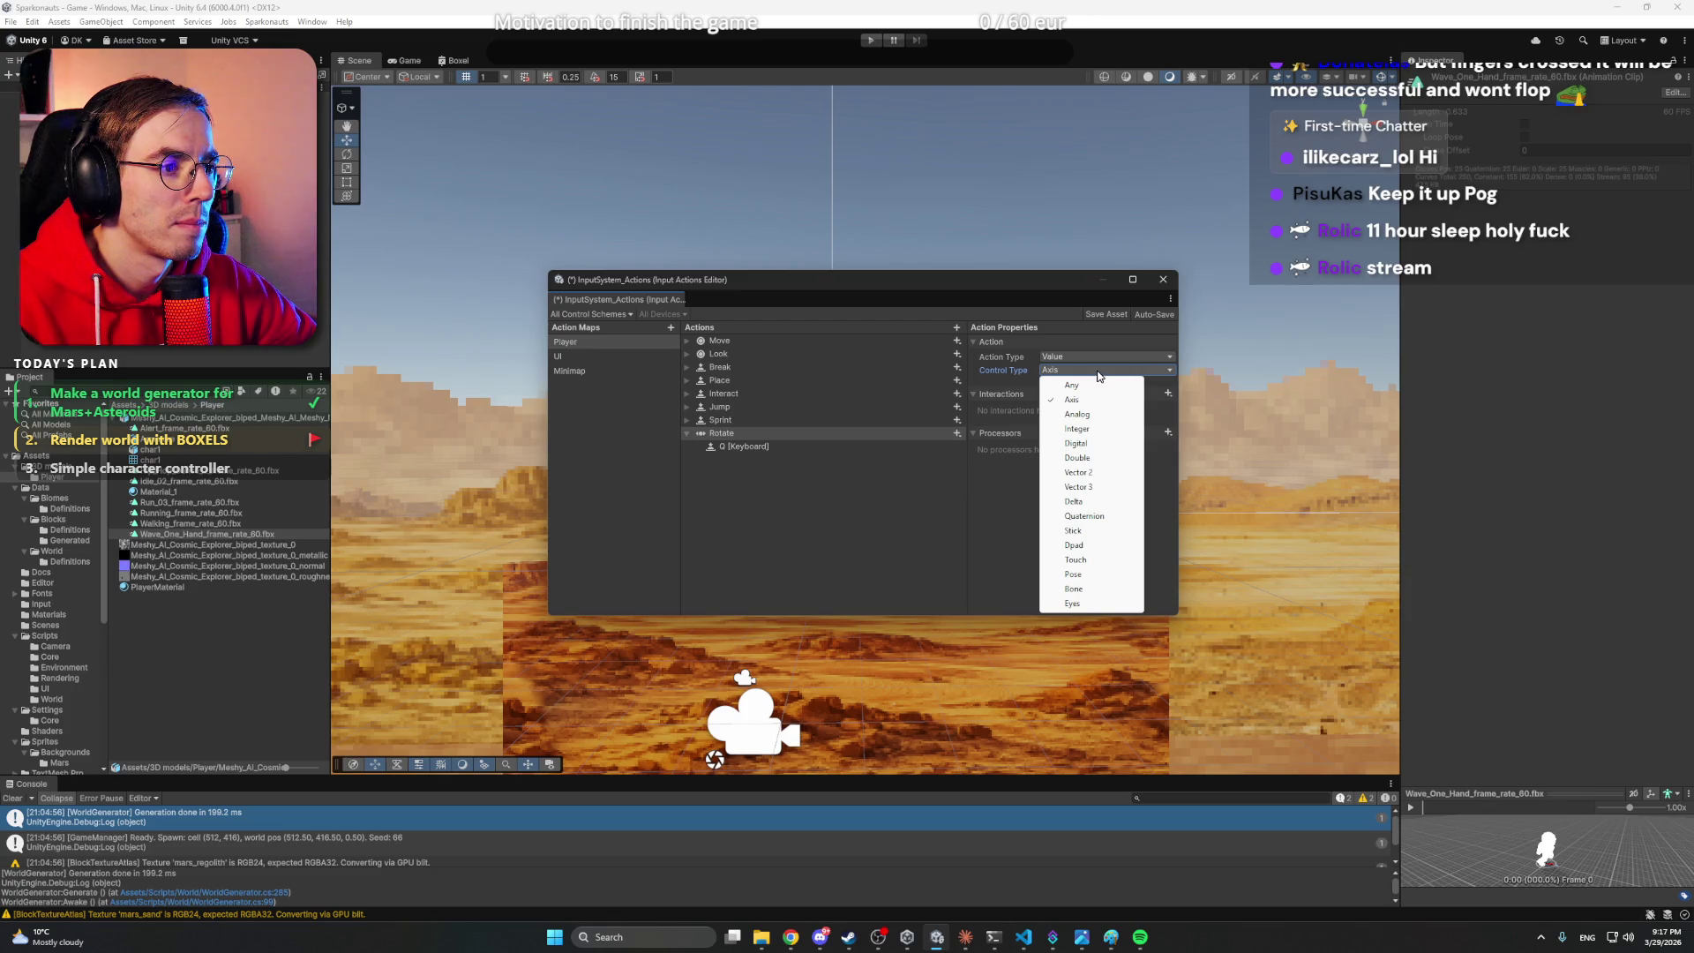
{"action": "left_click", "coordinate": [787, 450]}
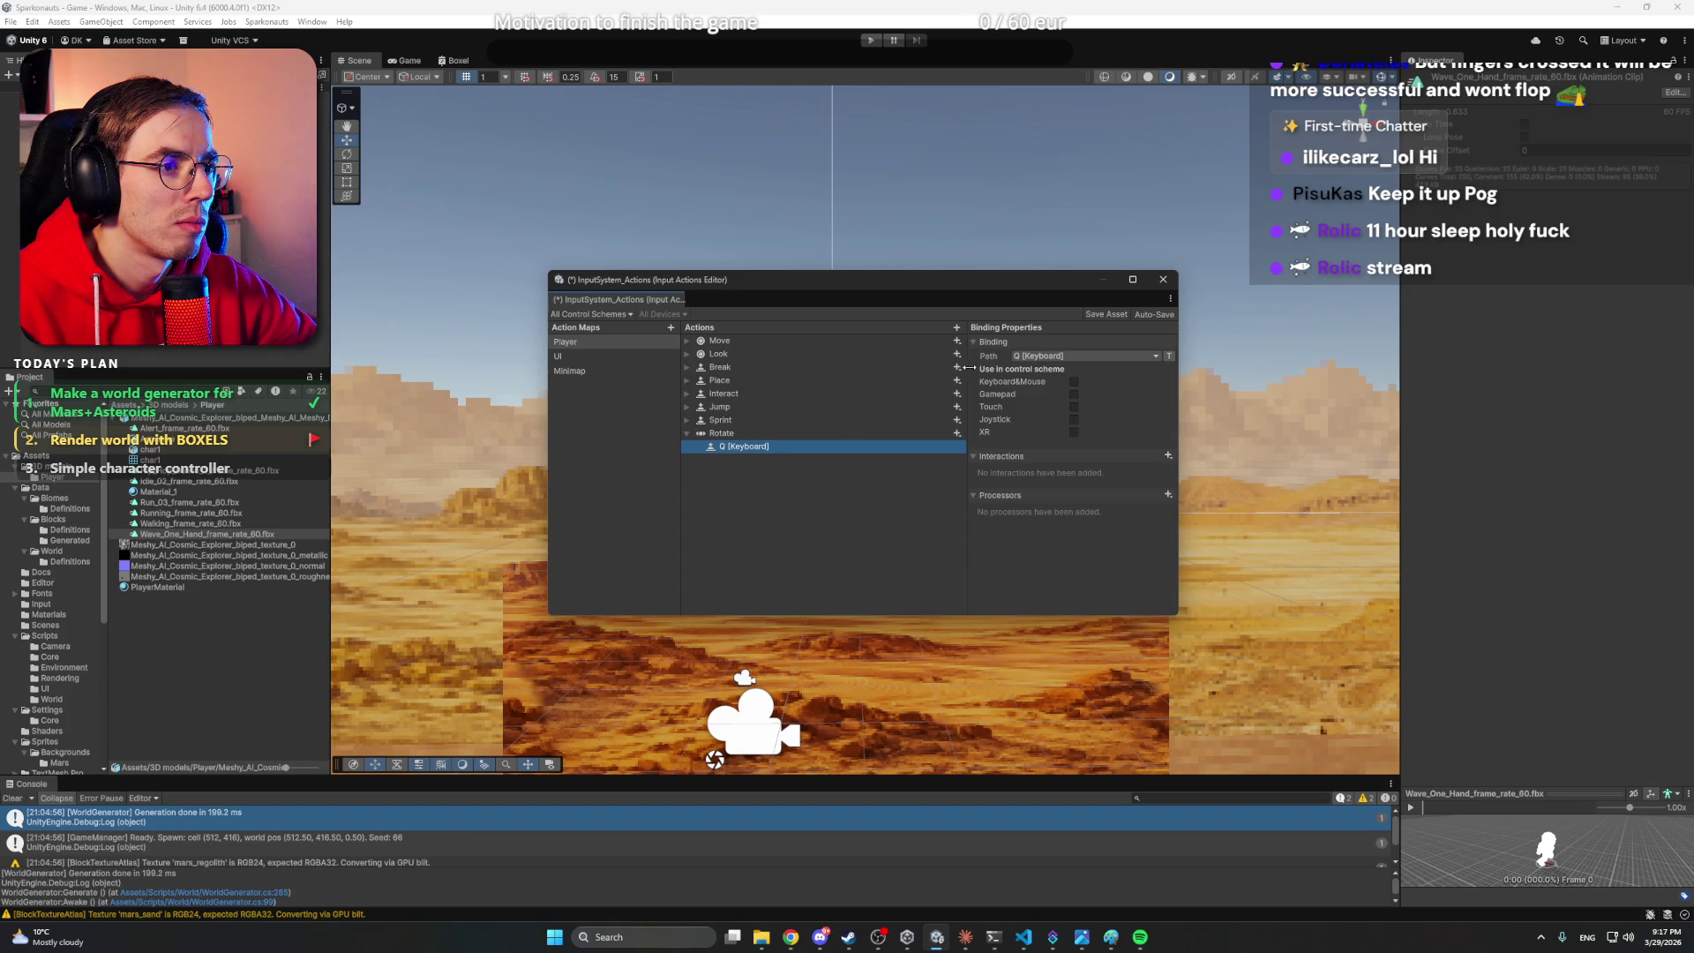
{"action": "left_click", "coordinate": [1074, 381]}
{"action": "left_click", "coordinate": [817, 450]}
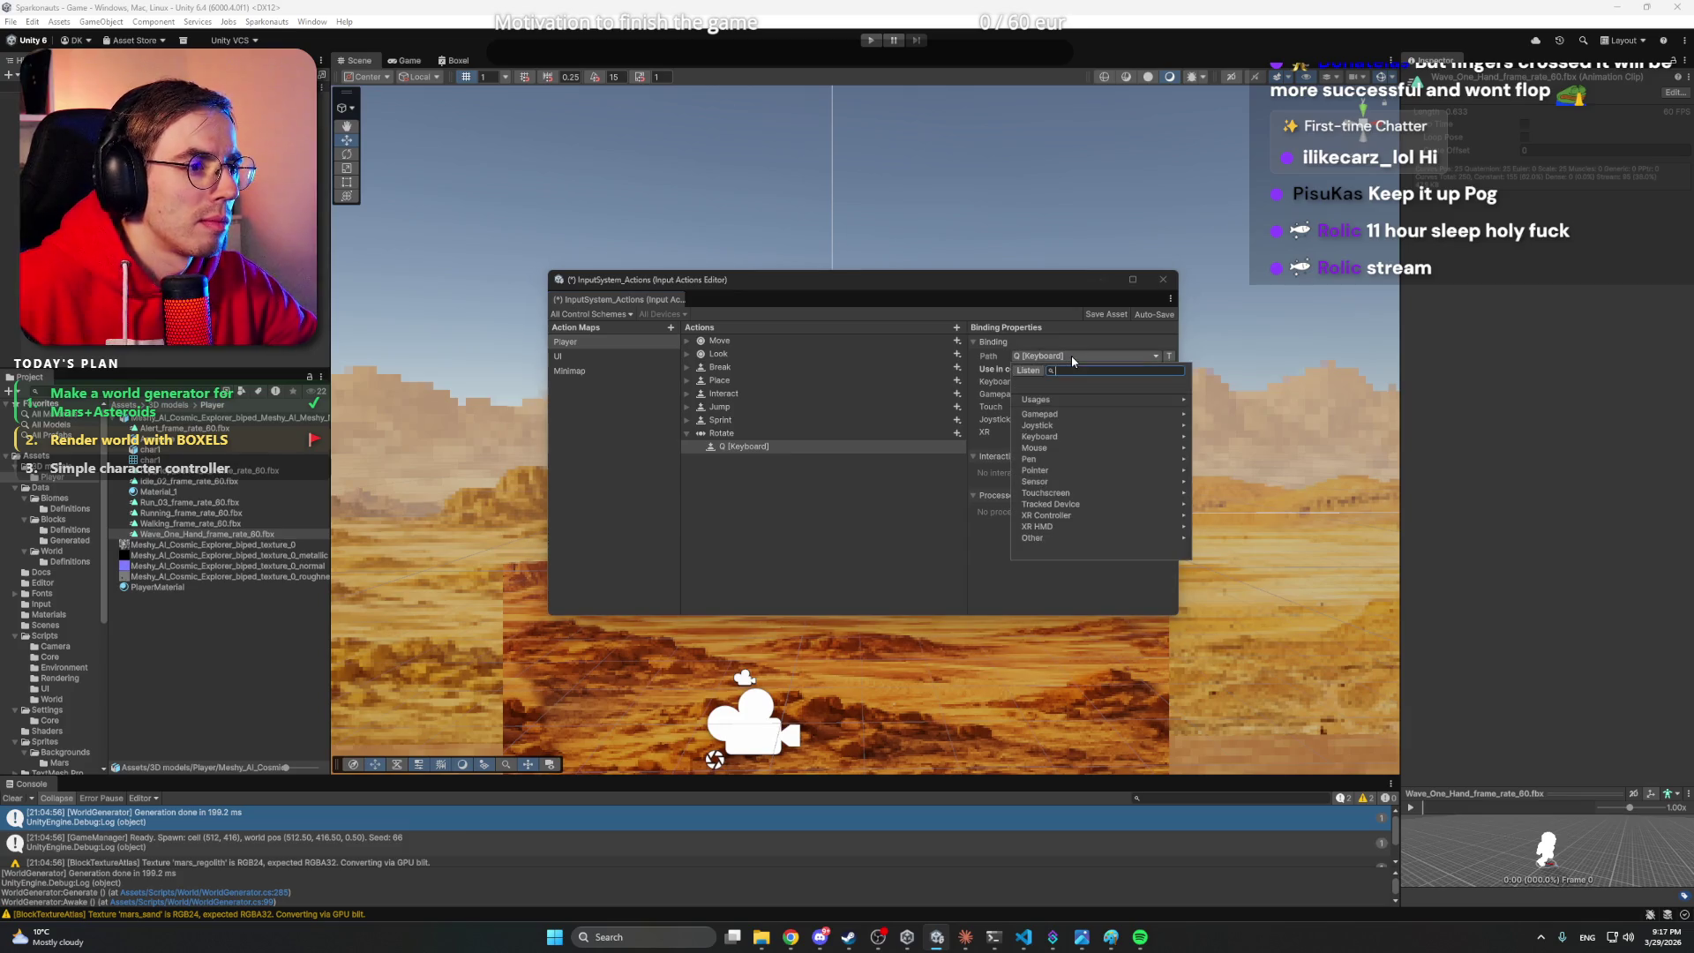
- Keep Axis as Rotate's control type and expand the Look action's bindings
{"action": "left_click", "coordinate": [721, 433]}
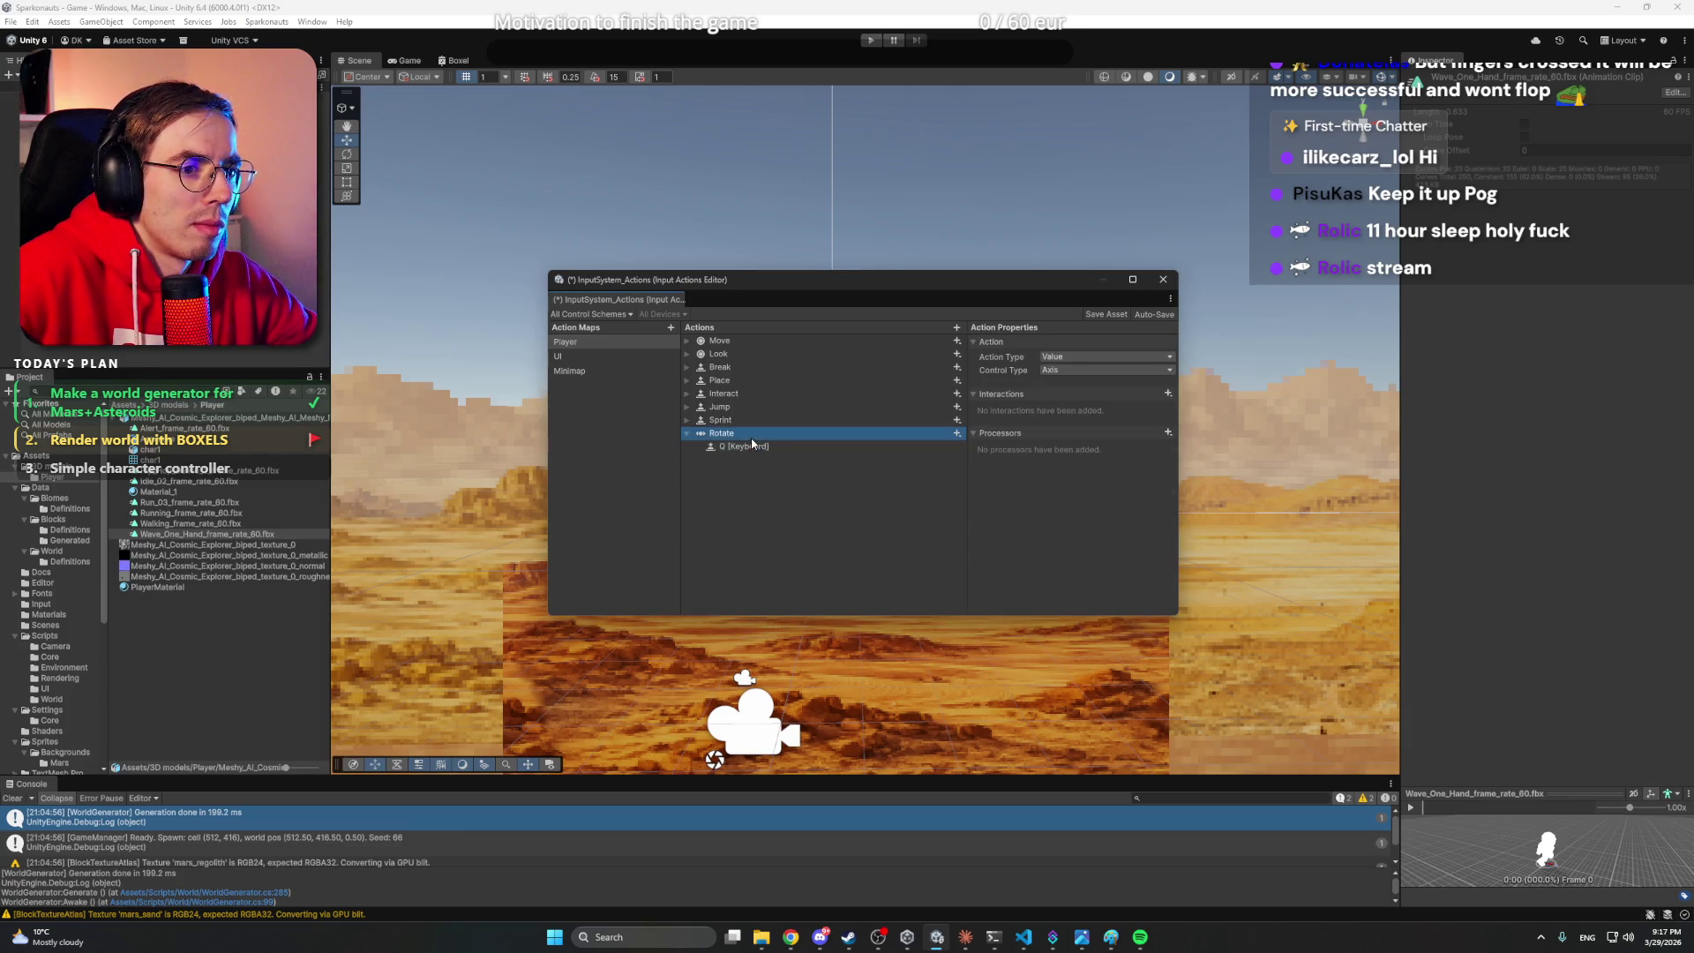
{"action": "left_click", "coordinate": [1055, 371]}
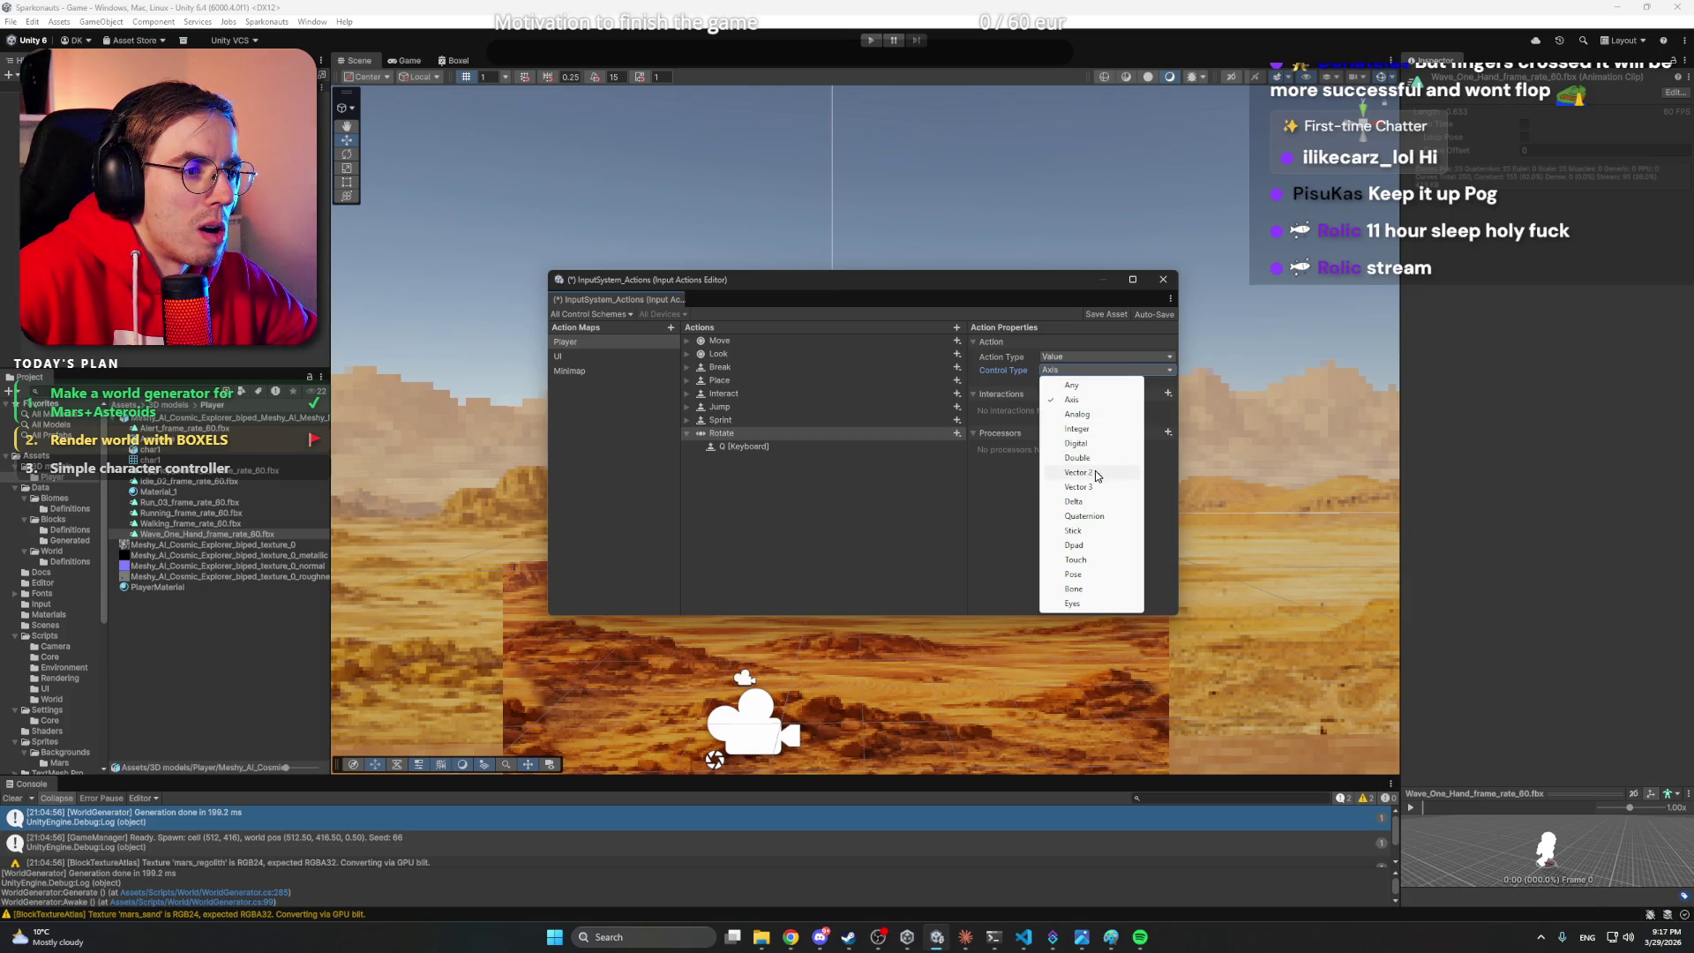
{"action": "left_click", "coordinate": [1084, 401]}
{"action": "left_click", "coordinate": [735, 353]}
{"action": "left_click", "coordinate": [687, 355]}
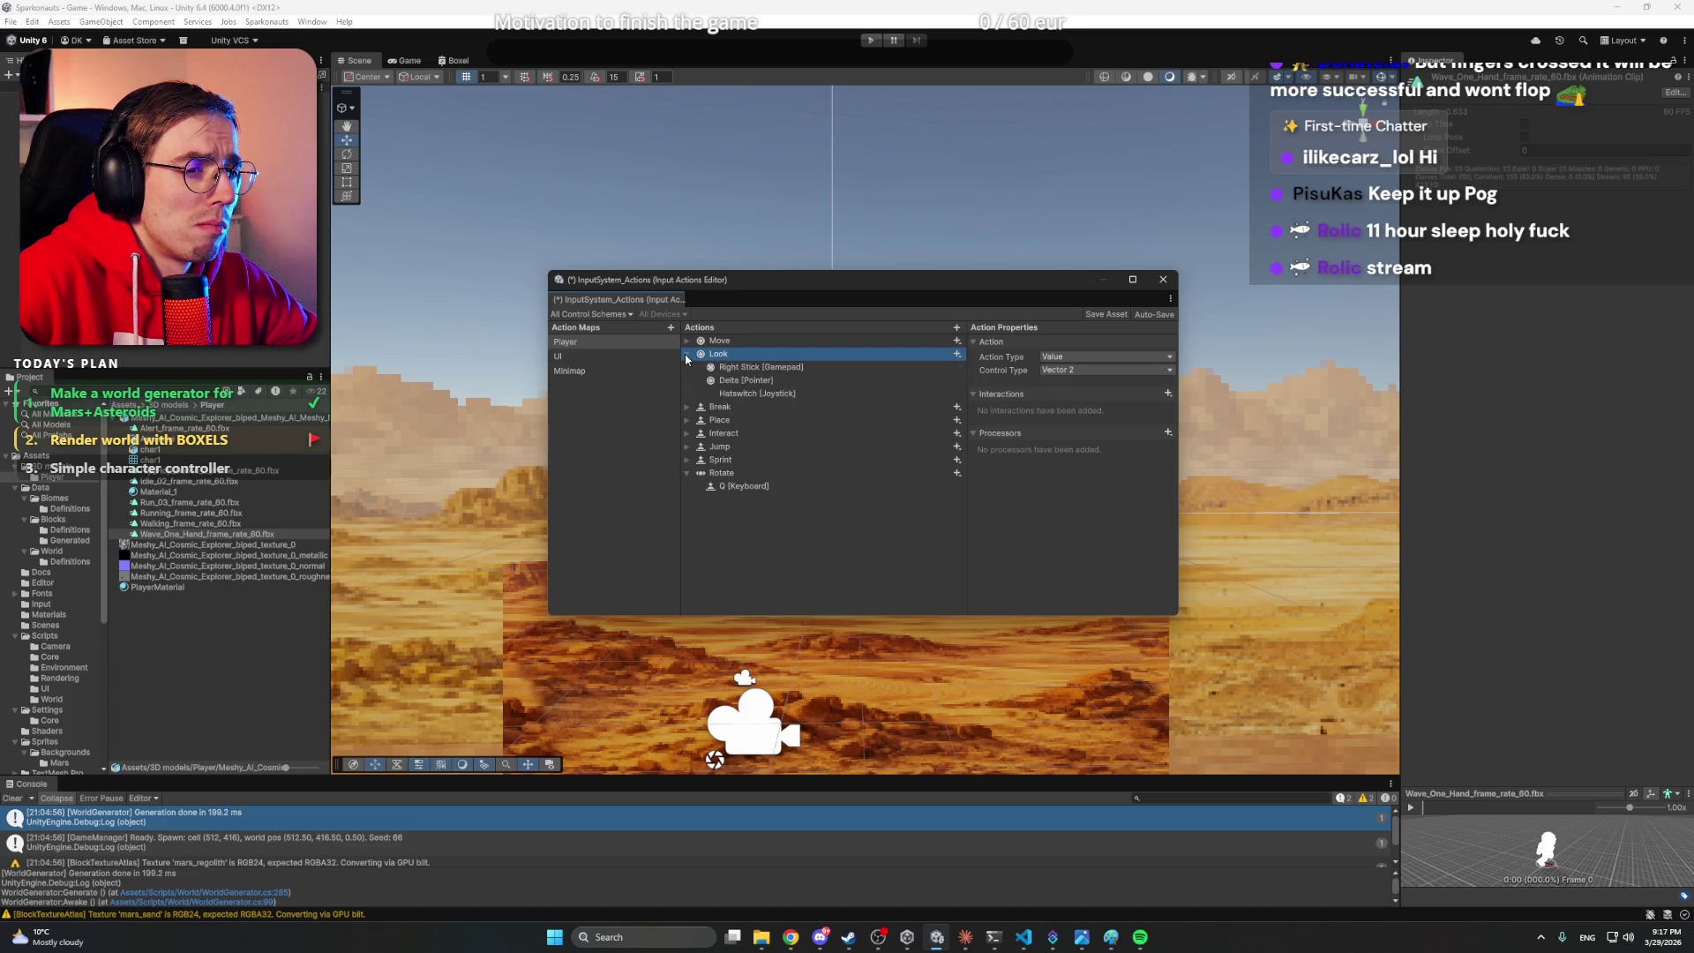
- Review the Look Right Stick binding and Move's WASD composite settings
{"action": "left_click", "coordinate": [757, 368]}
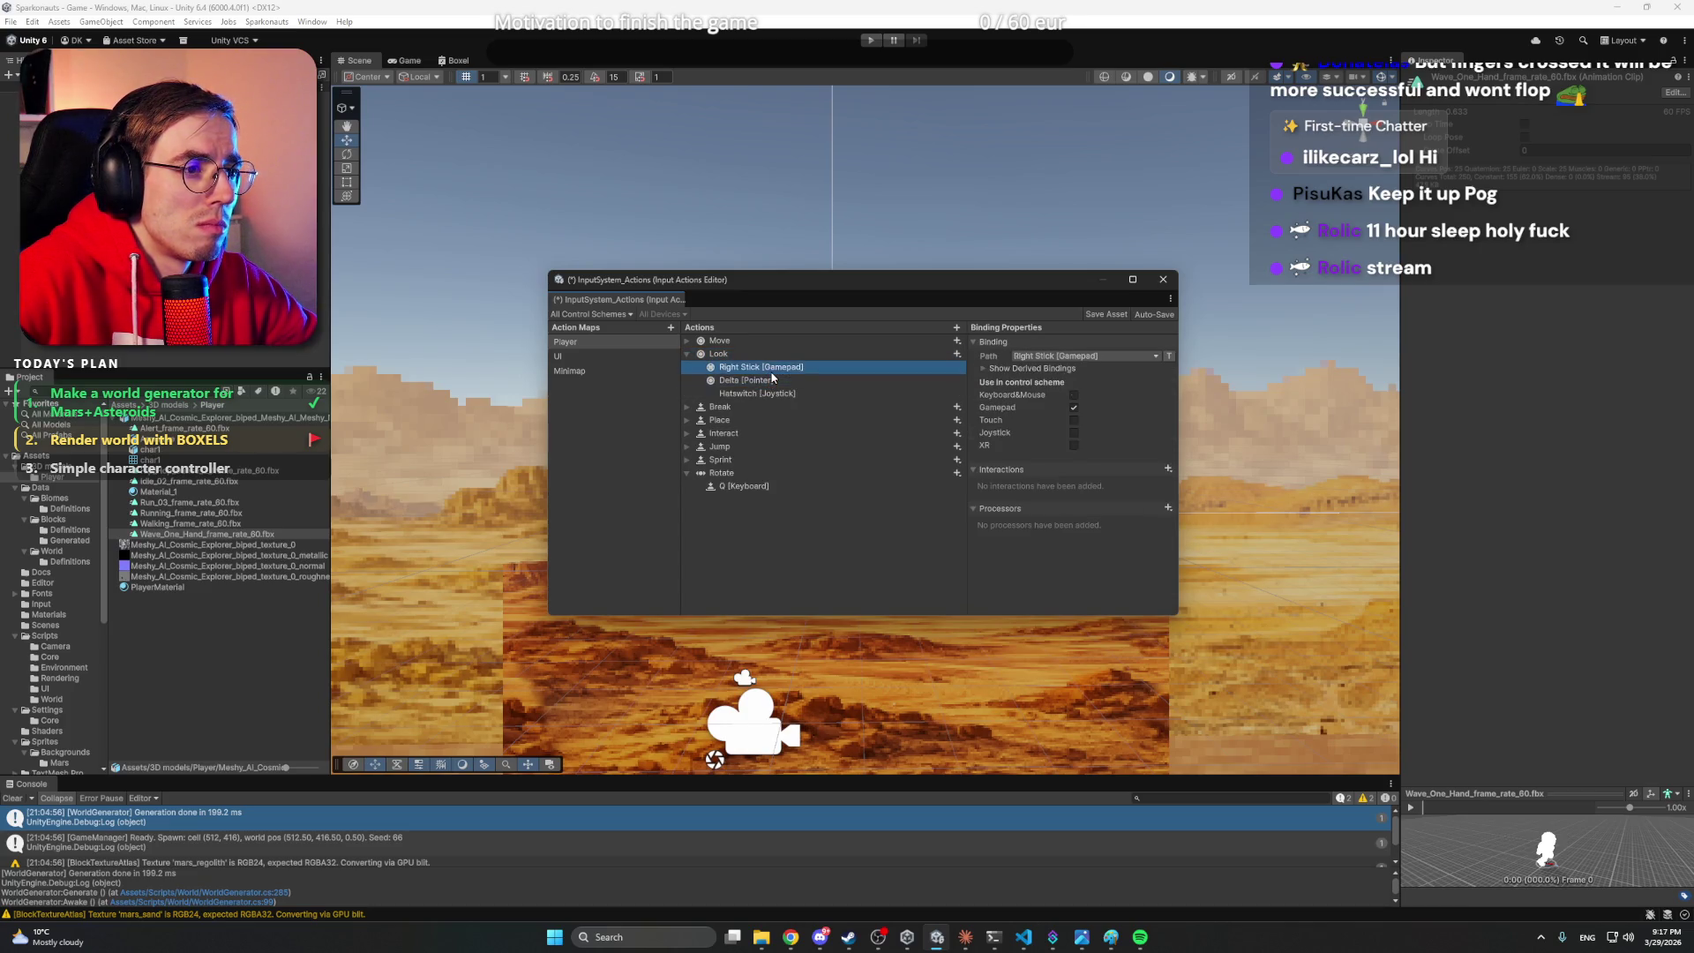
{"action": "left_click", "coordinate": [694, 355]}
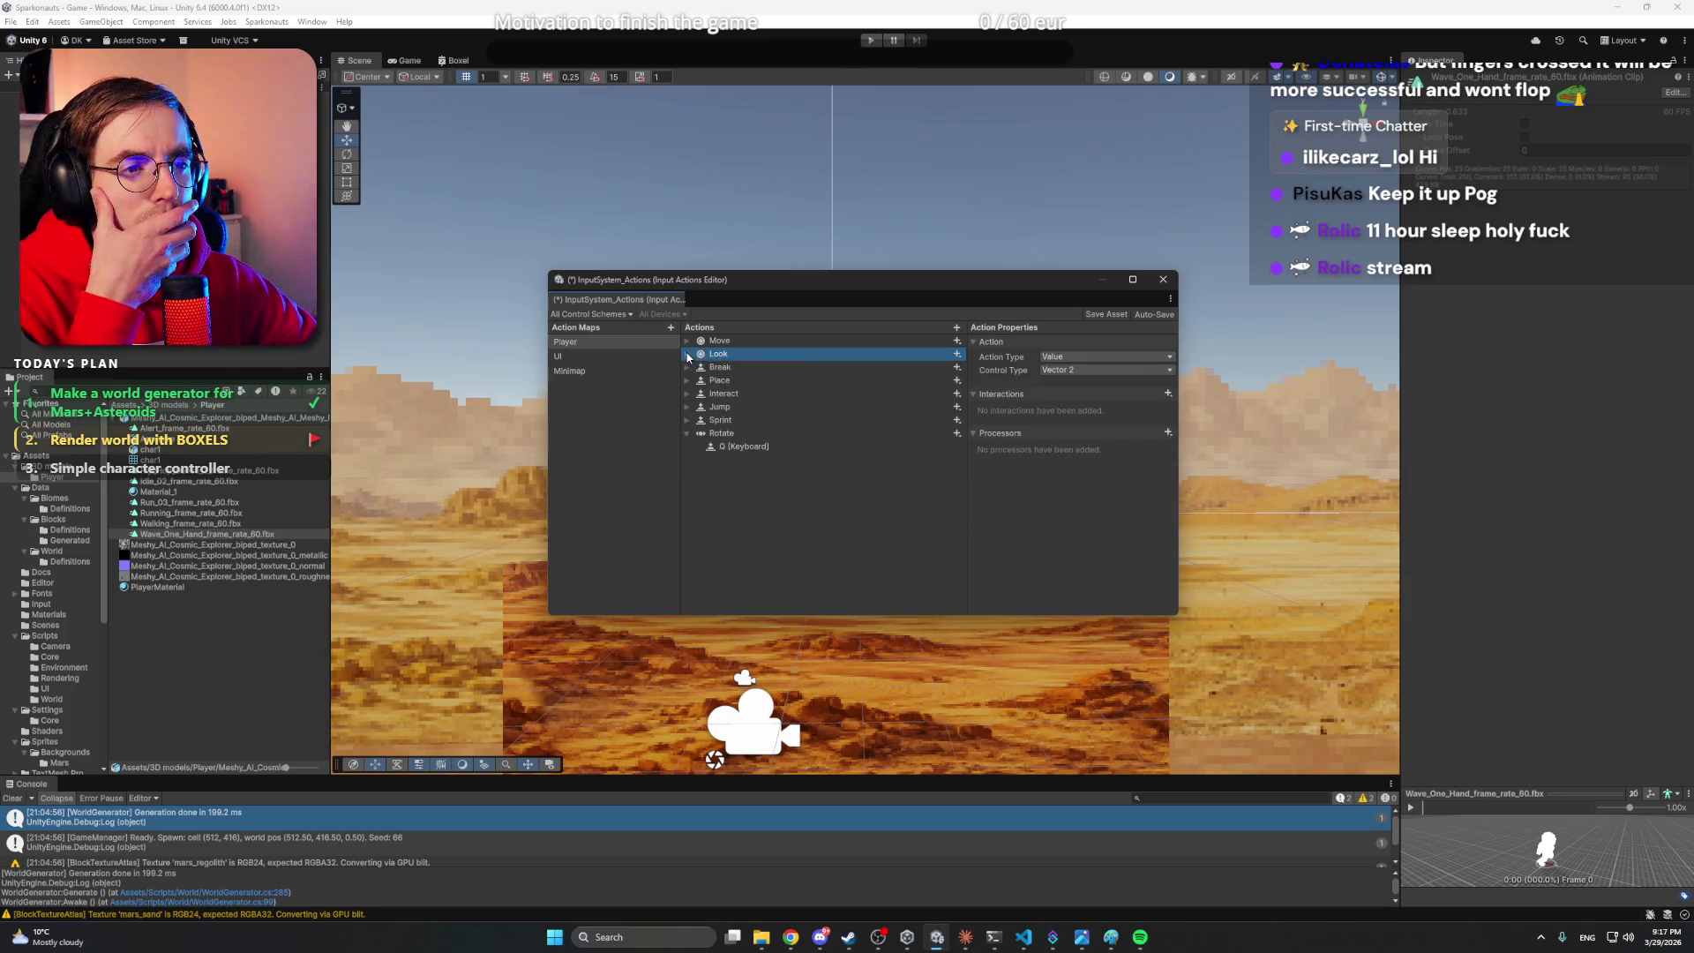
{"action": "left_click", "coordinate": [686, 354]}
{"action": "left_click", "coordinate": [686, 340]}
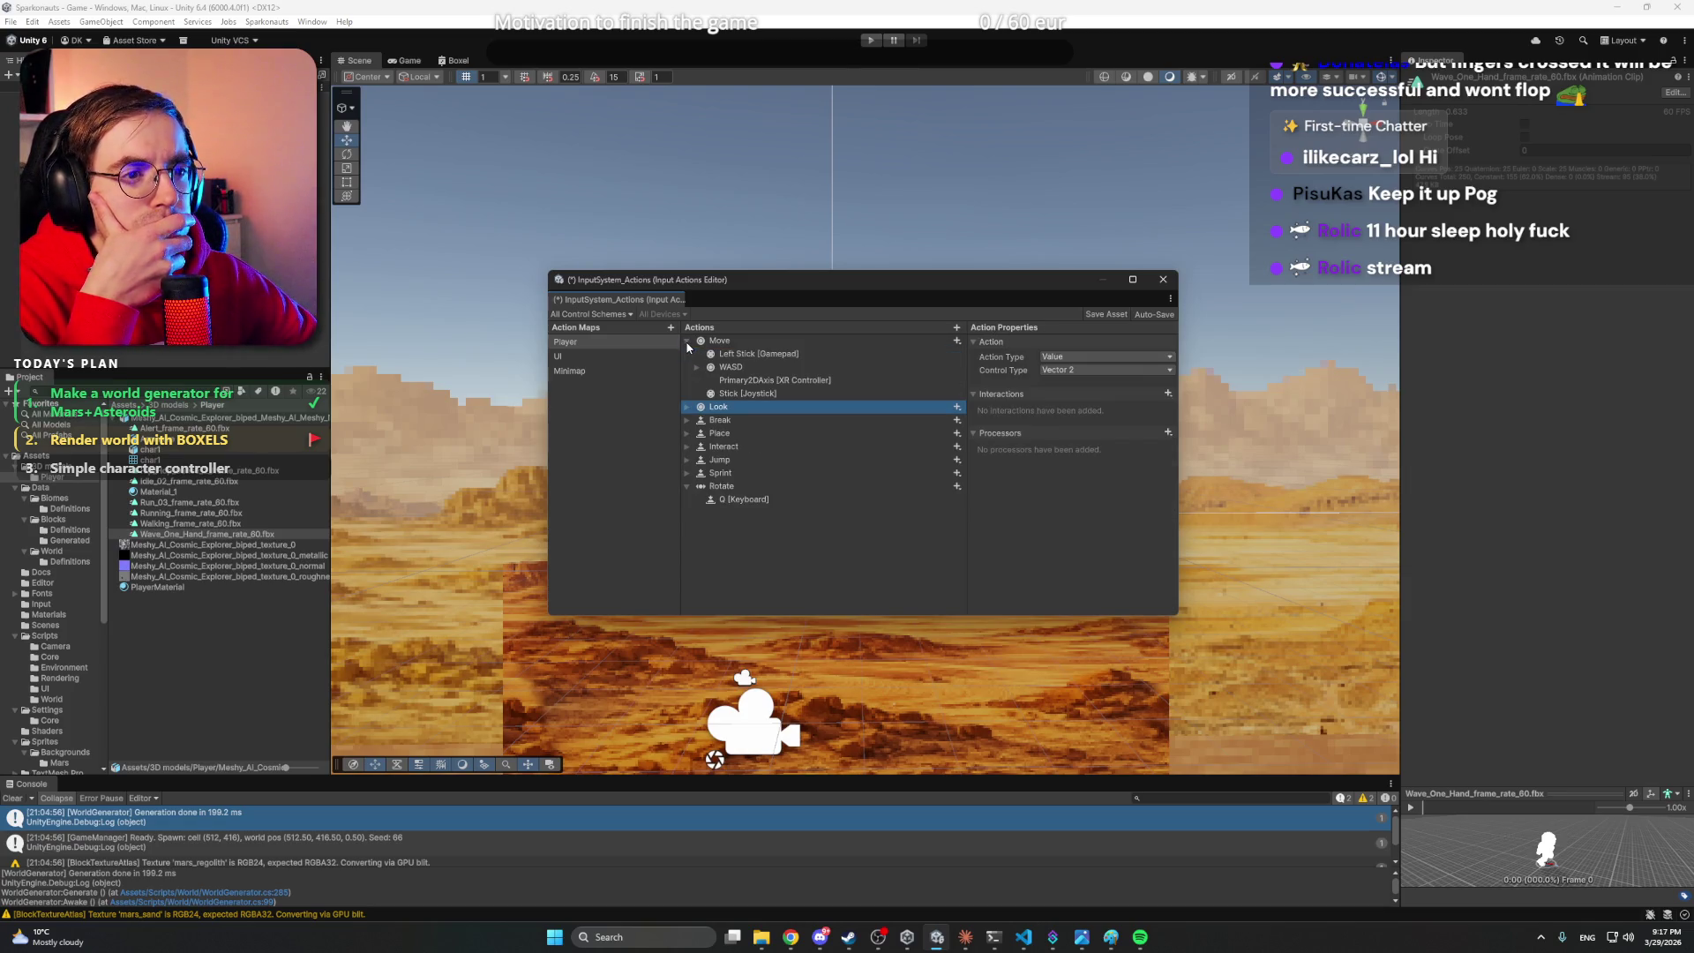
{"action": "left_click", "coordinate": [697, 368]}
{"action": "left_click", "coordinate": [733, 369]}
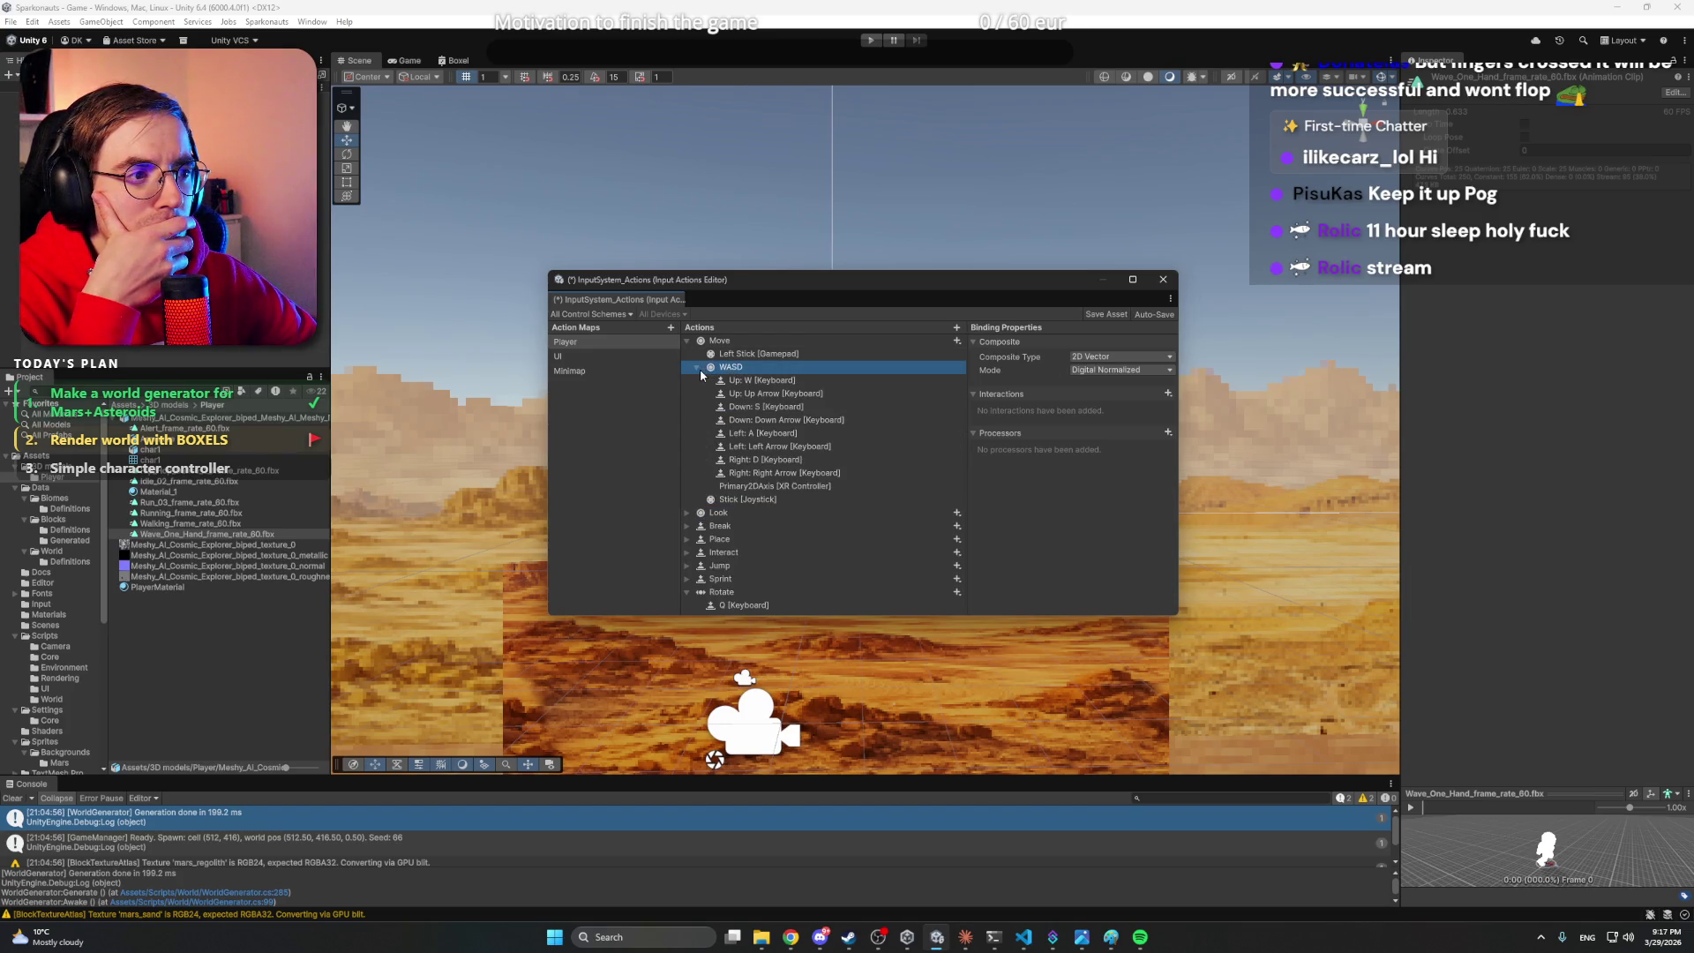
{"action": "left_click", "coordinate": [697, 368]}
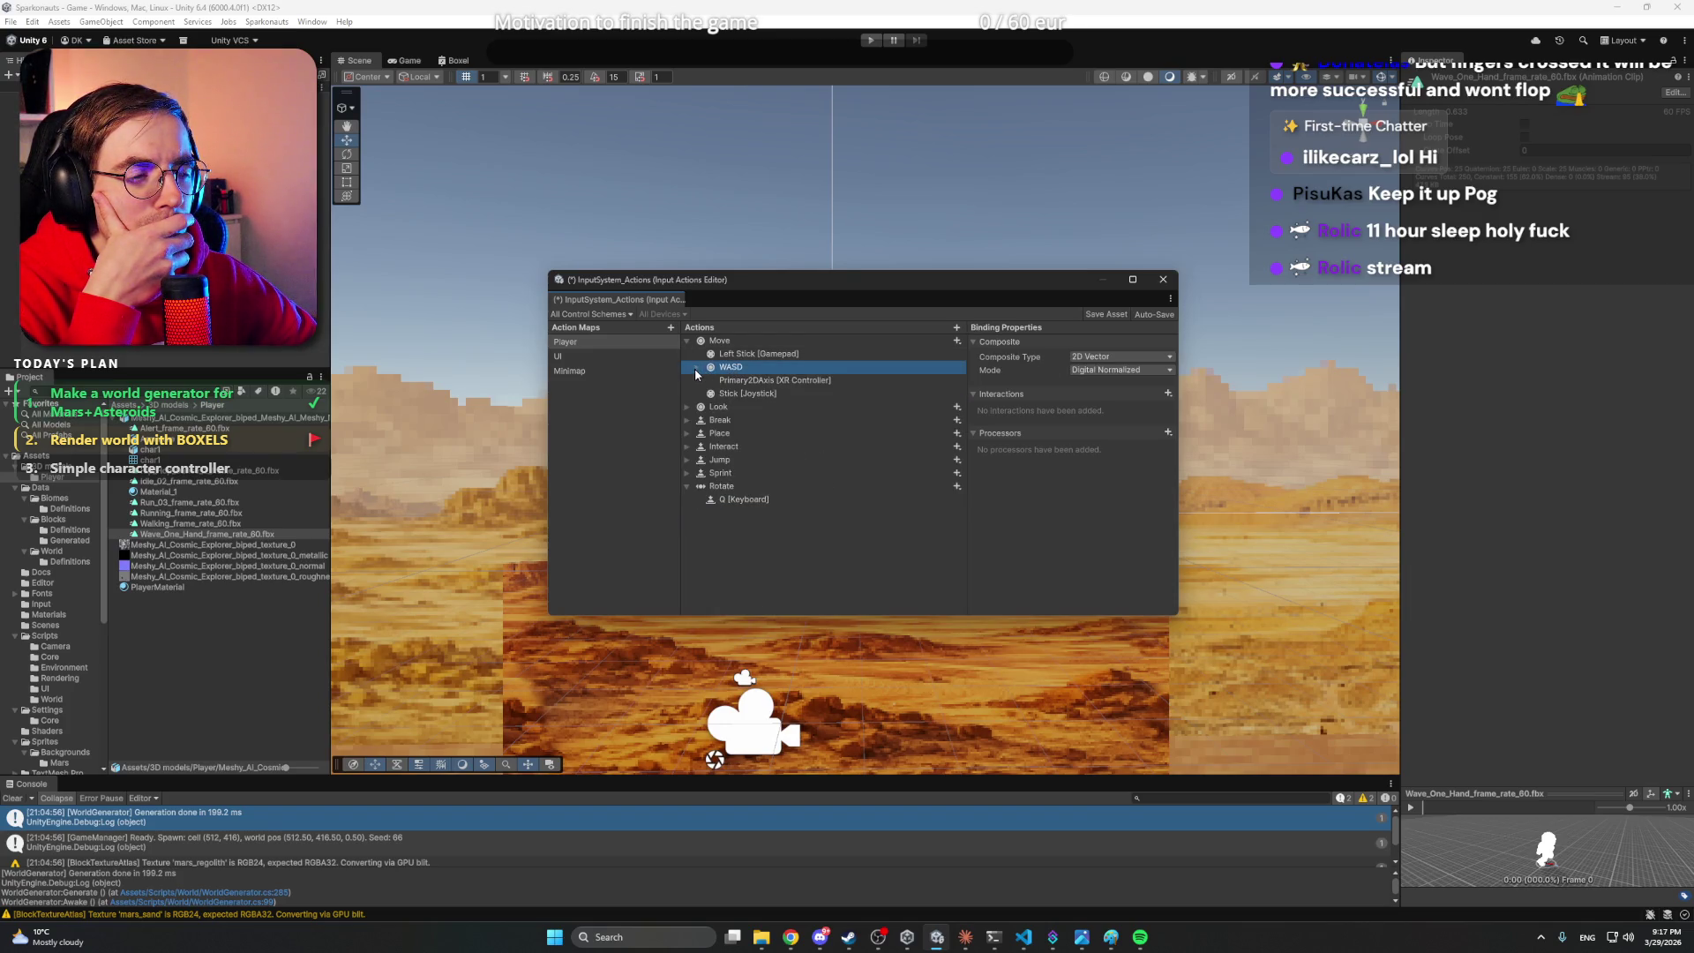
{"action": "left_click", "coordinate": [687, 342]}
- Recheck Rotate's Q binding and Axis type, then add a 1D Axis composite binding
{"action": "left_click", "coordinate": [741, 449]}
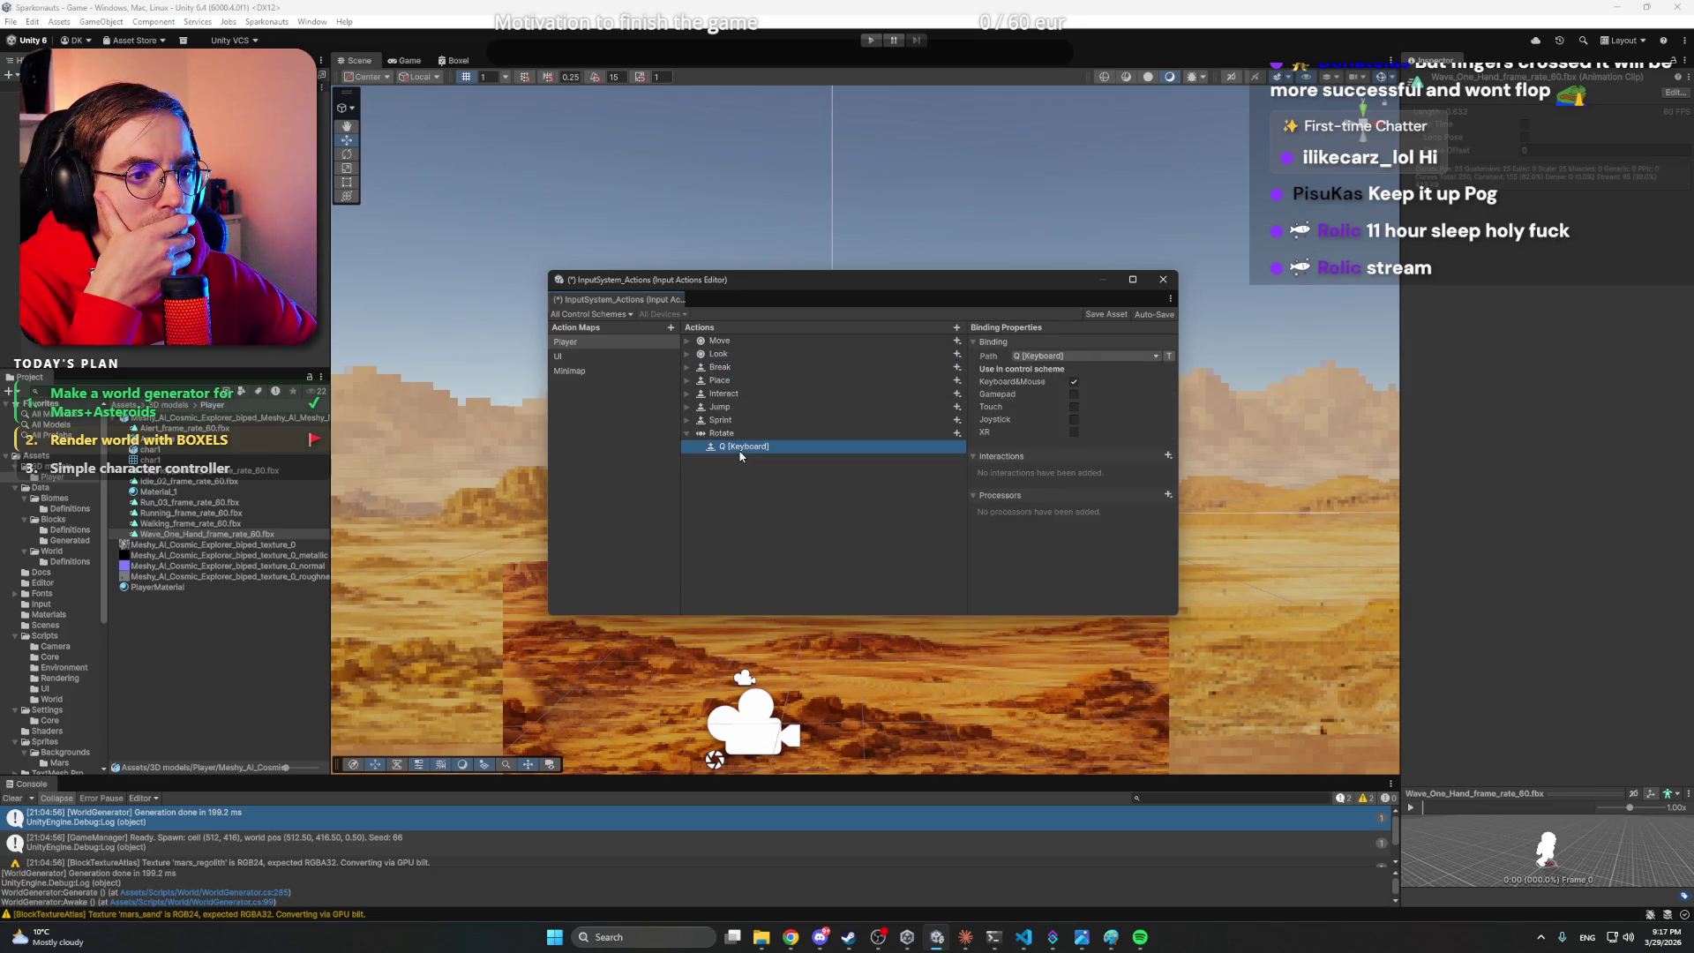
{"action": "left_click", "coordinate": [1091, 357]}
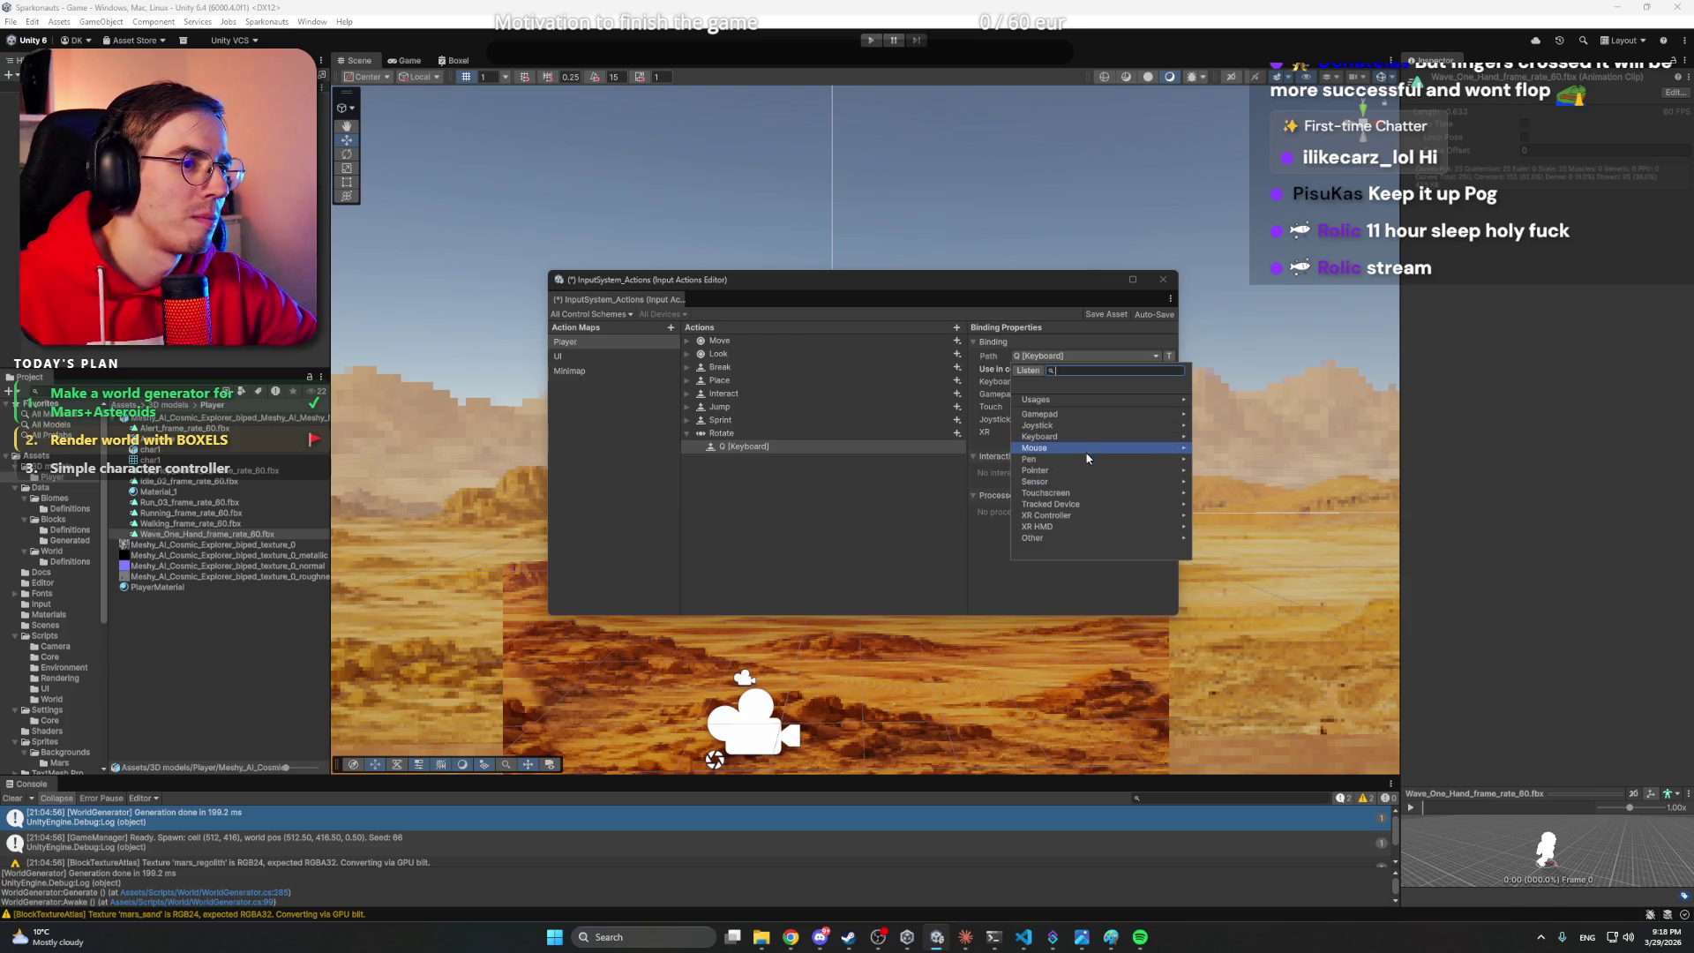
{"action": "left_click", "coordinate": [815, 468]}
{"action": "left_click", "coordinate": [812, 433]}
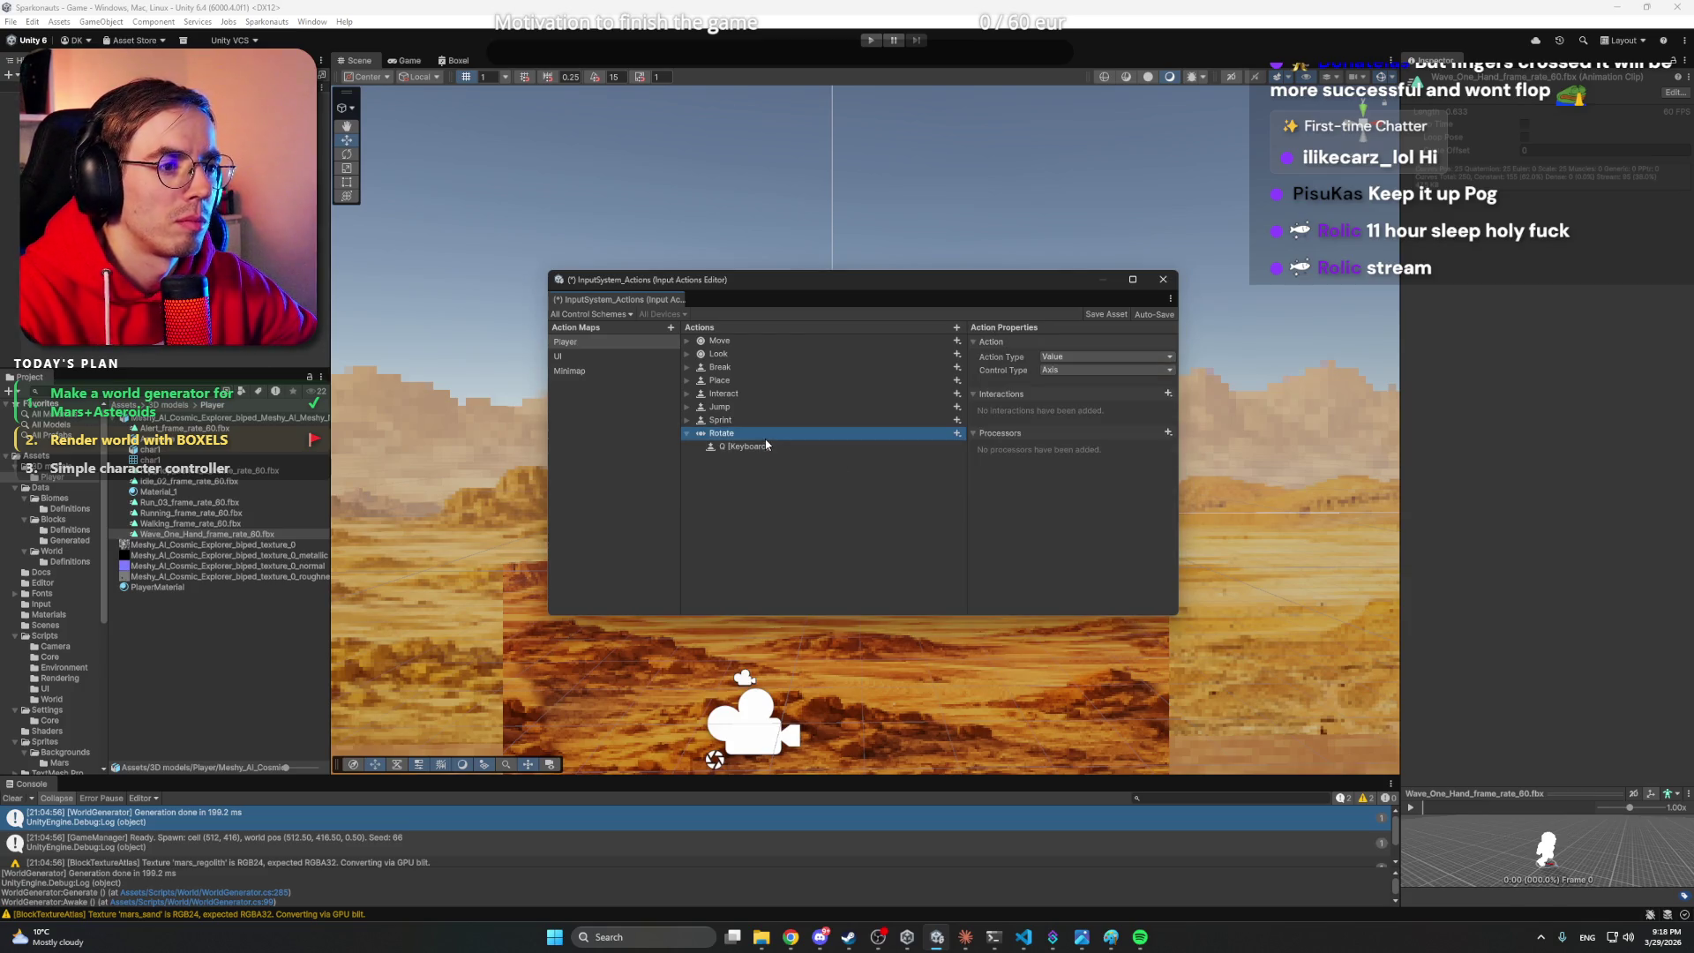
{"action": "left_click", "coordinate": [1076, 369]}
{"action": "left_click", "coordinate": [976, 428]}
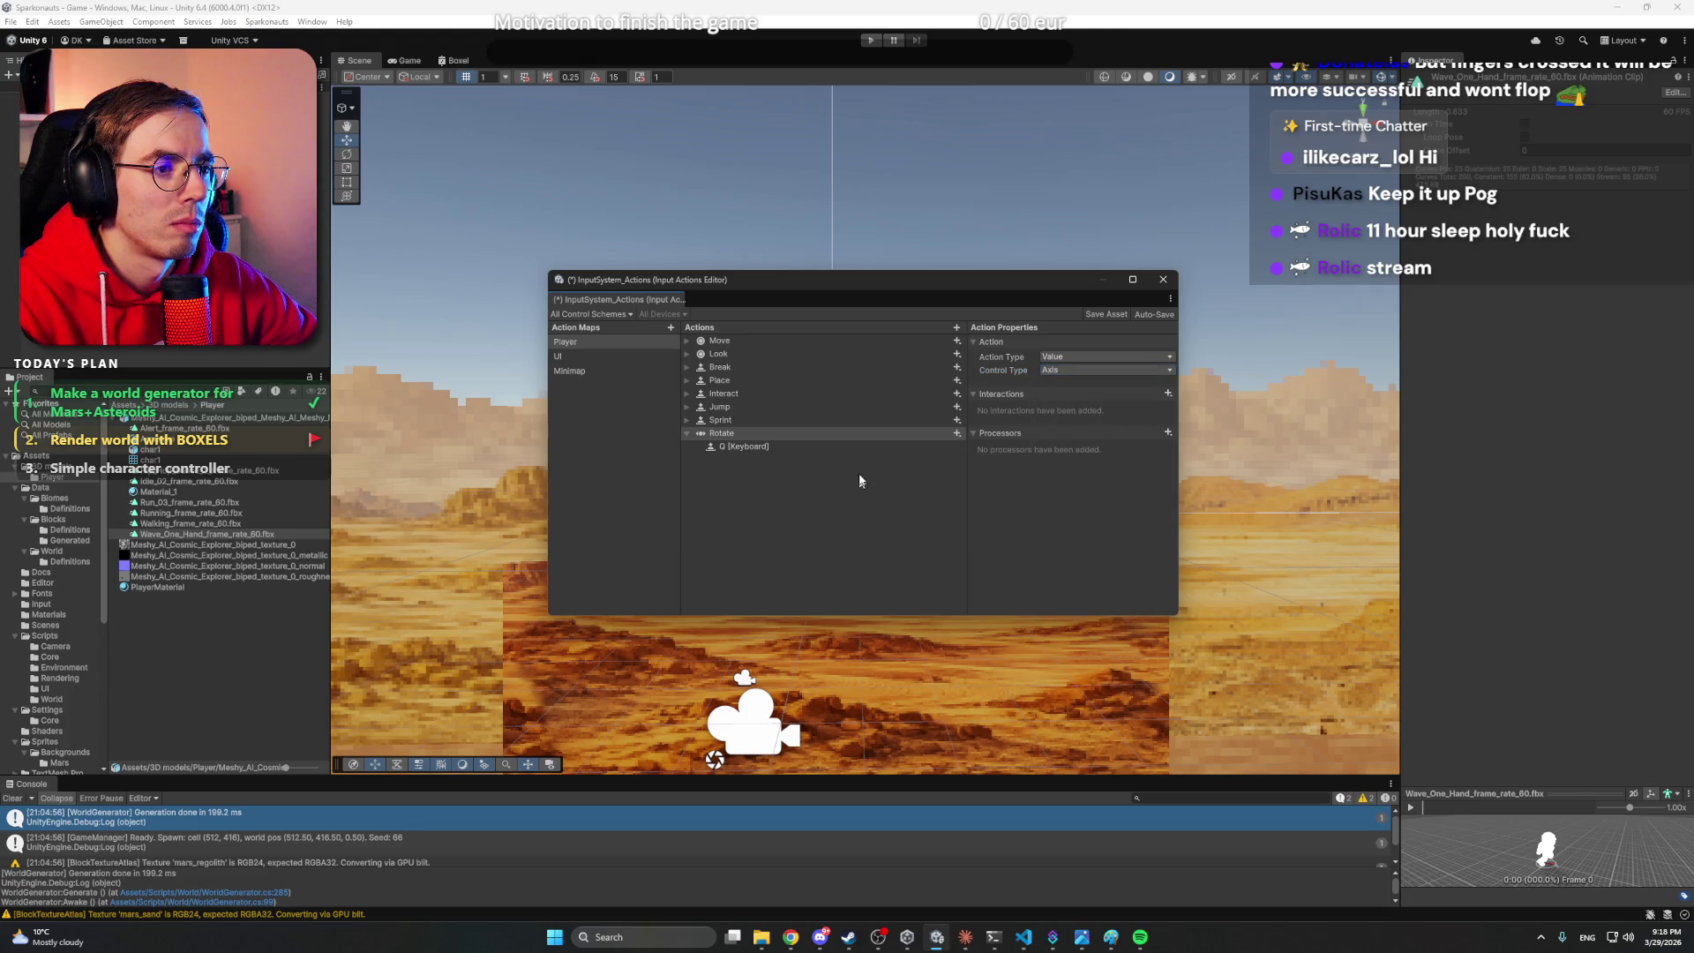
{"action": "left_click", "coordinate": [956, 433]}
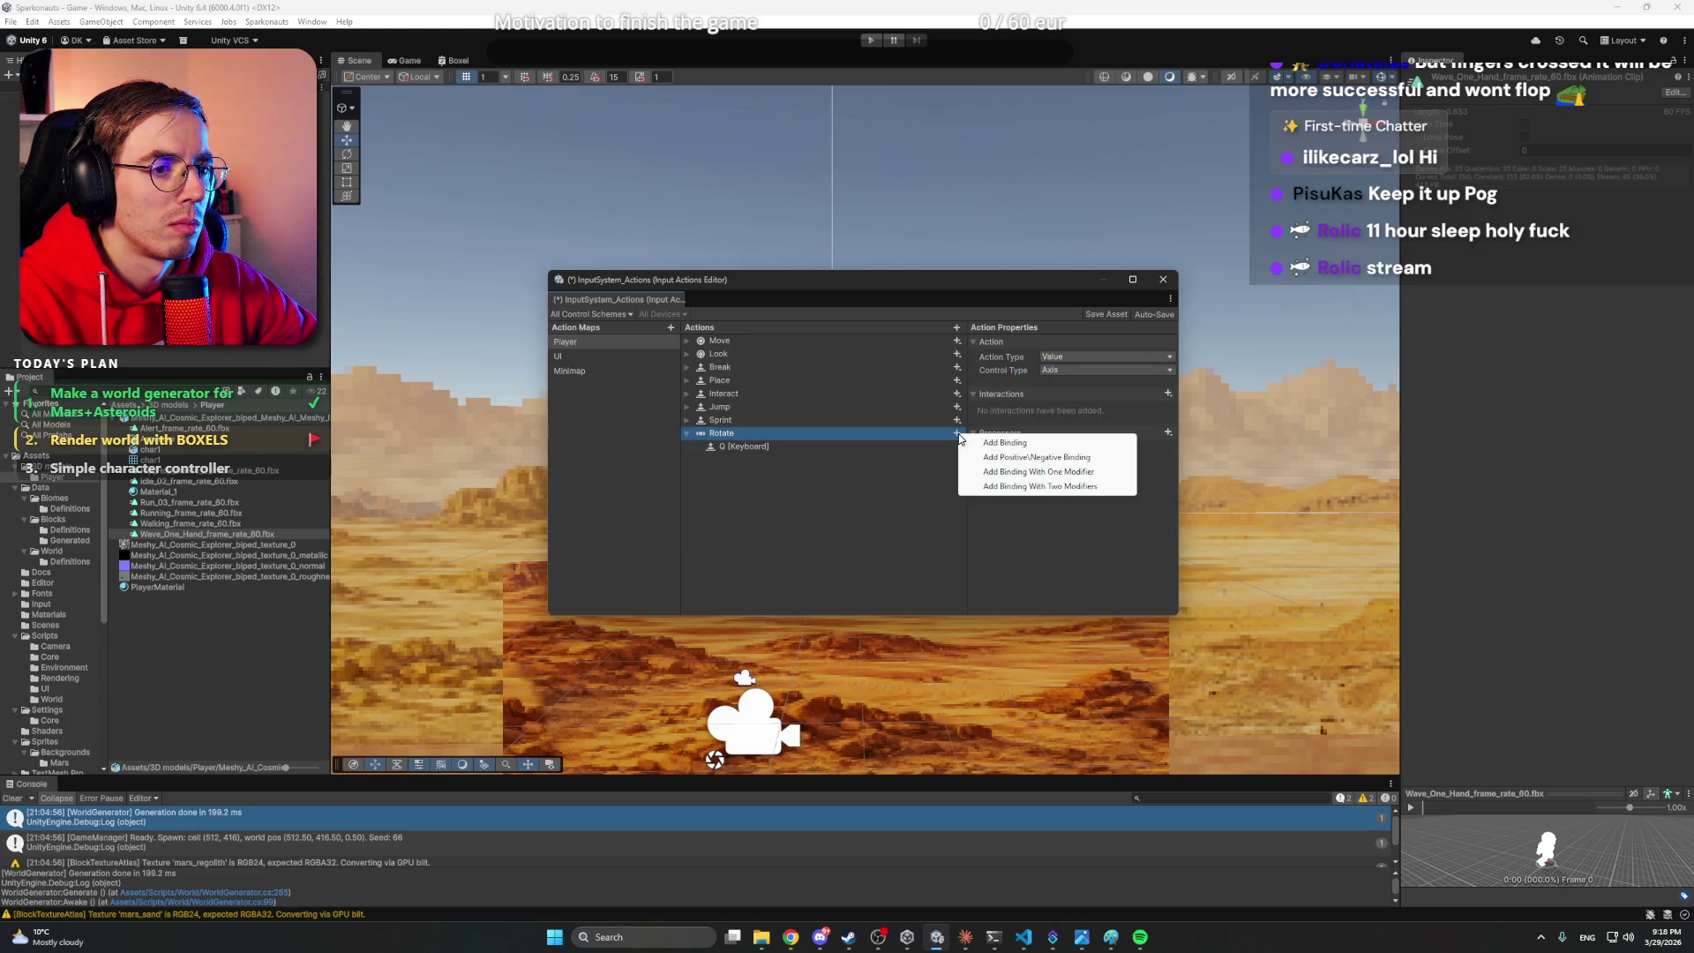
{"action": "left_click", "coordinate": [1037, 459]}
- Delete Rotate's old Q binding and expand the 1D Axis to its Negative part
{"action": "key", "text": "Delete"}
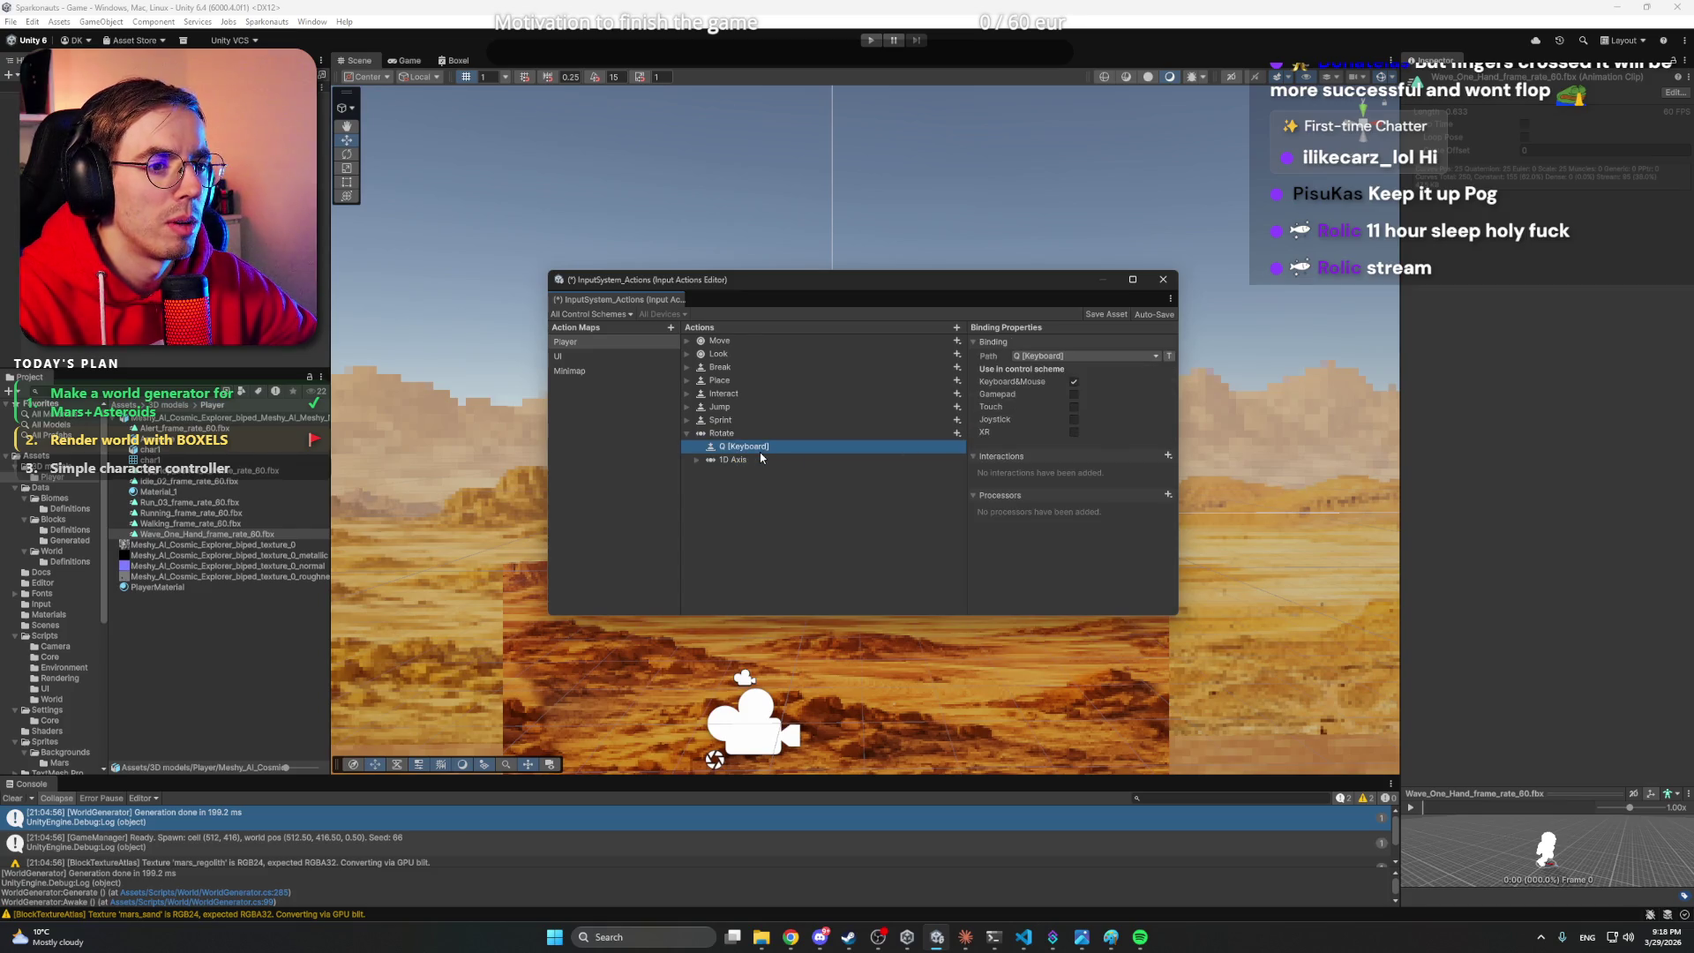
{"action": "left_click", "coordinate": [1087, 370]}
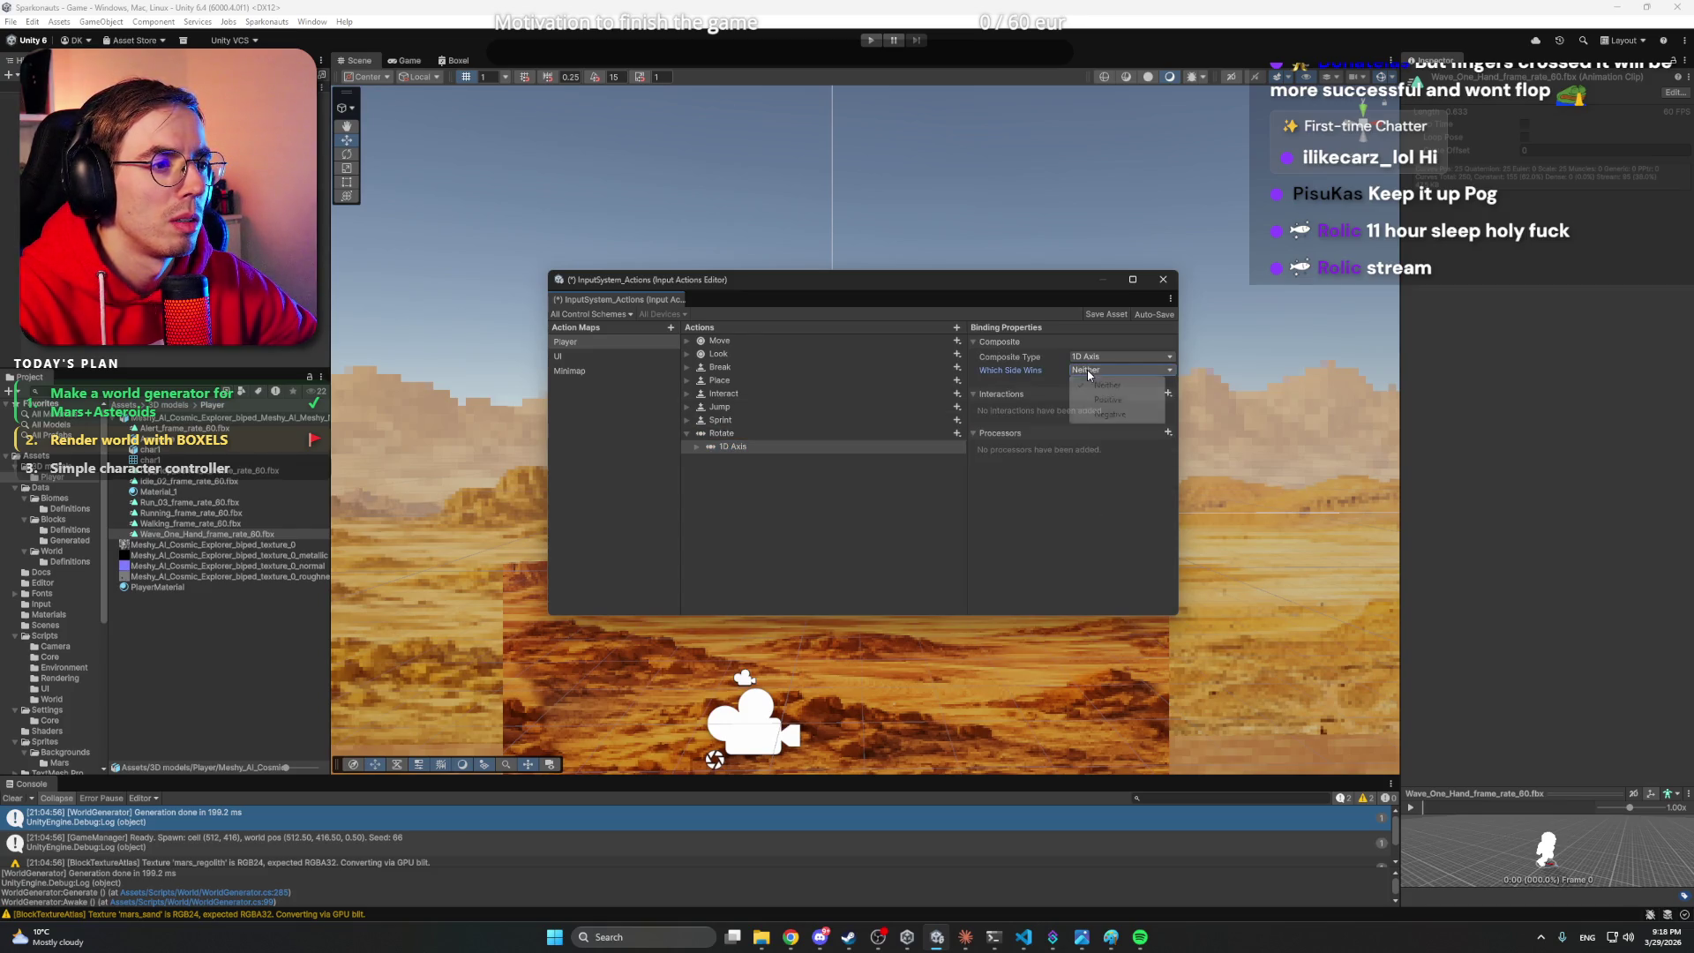
{"action": "left_click", "coordinate": [798, 502]}
{"action": "left_click", "coordinate": [754, 445]}
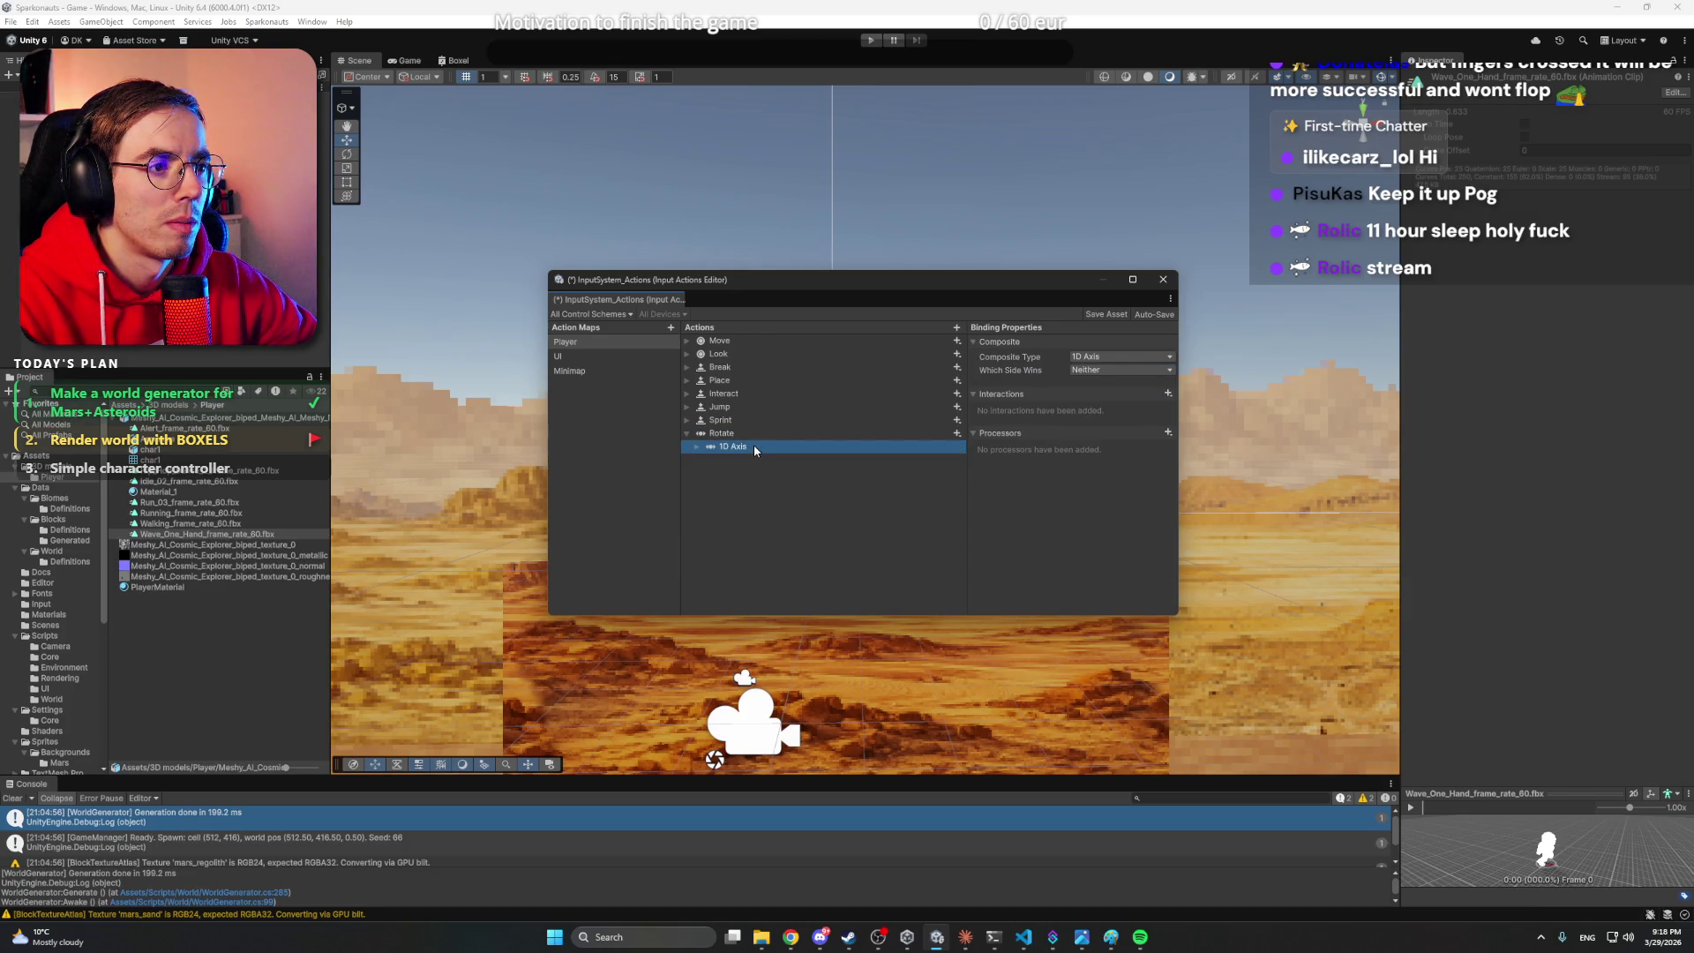
{"action": "key", "text": "Right"}
{"action": "key", "text": "Down"}
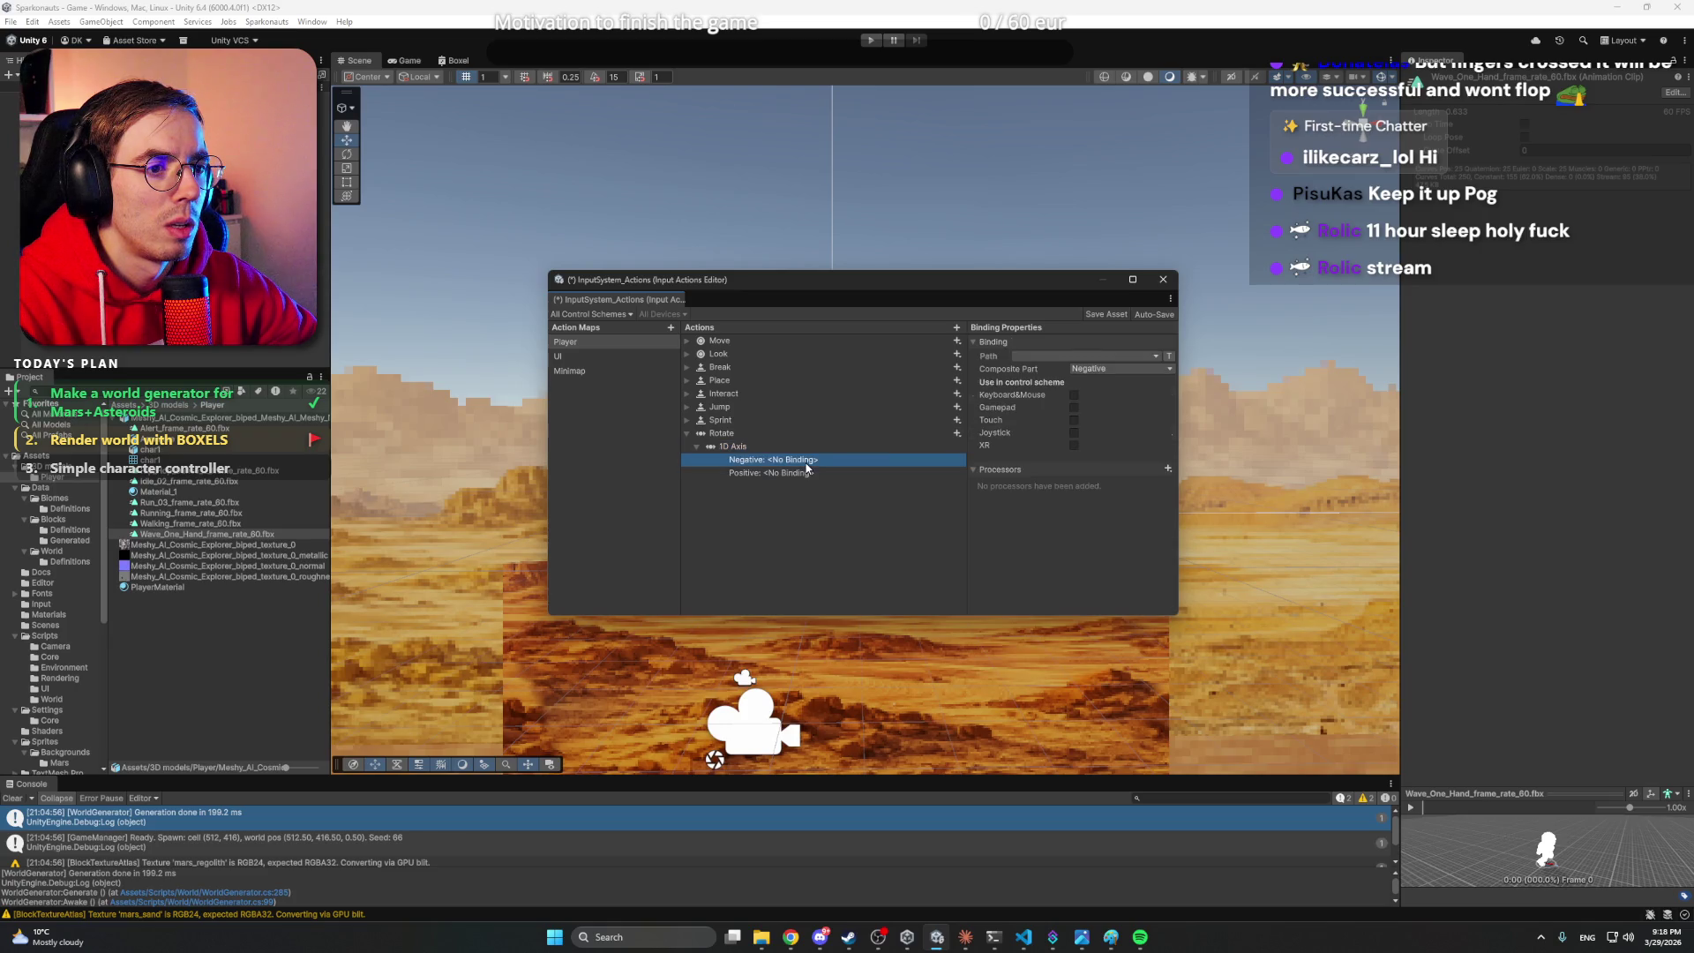
- Bind the 1D Axis Negative to Q and Positive to E, and save the asset
{"action": "left_click", "coordinate": [1078, 356]}
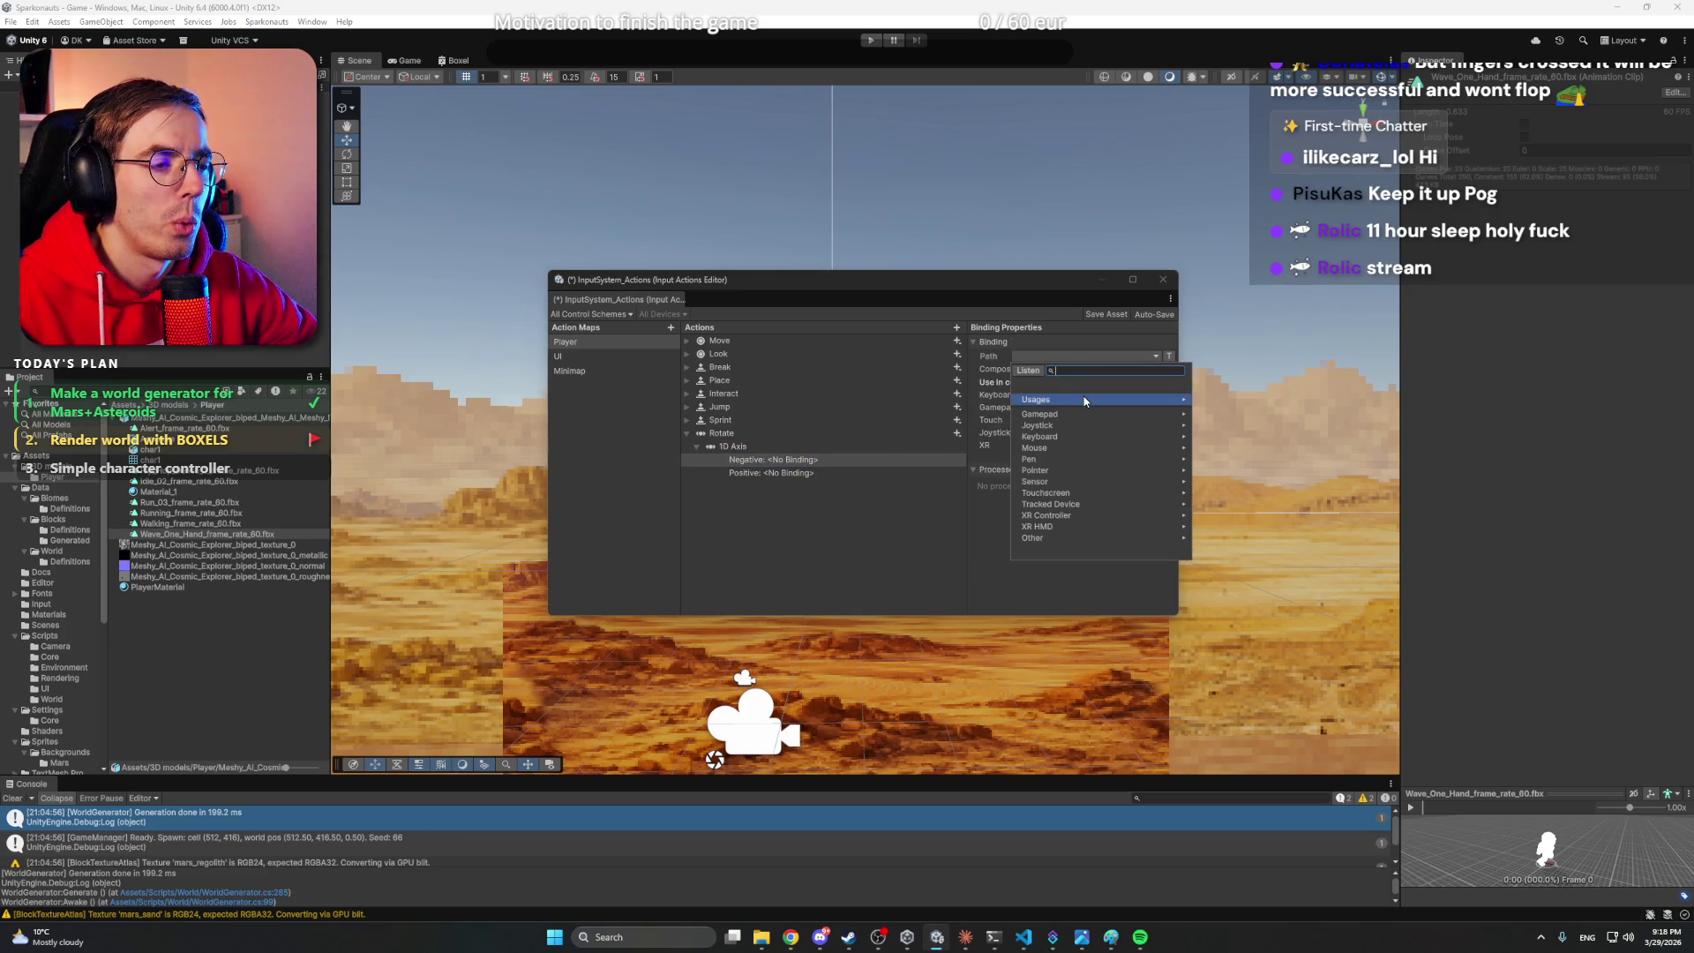
{"action": "type", "text": "q"}
{"action": "left_click", "coordinate": [1050, 392]}
{"action": "left_click", "coordinate": [734, 474]}
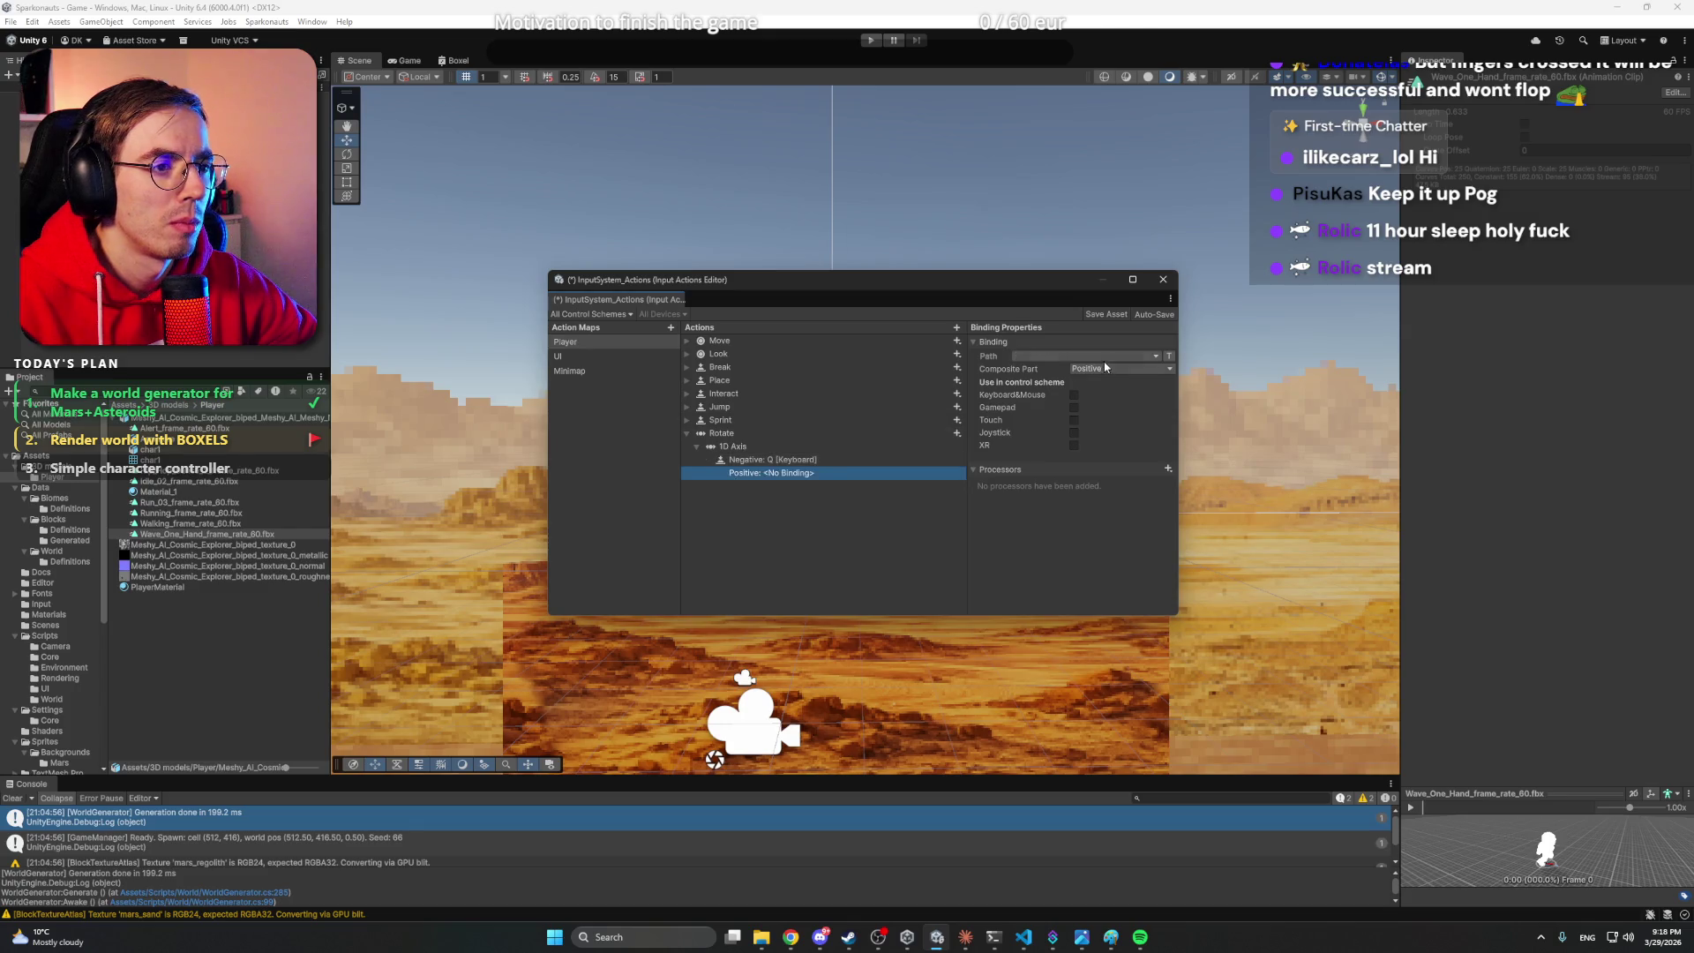
{"action": "left_click", "coordinate": [1105, 355]}
{"action": "type", "text": "e"}
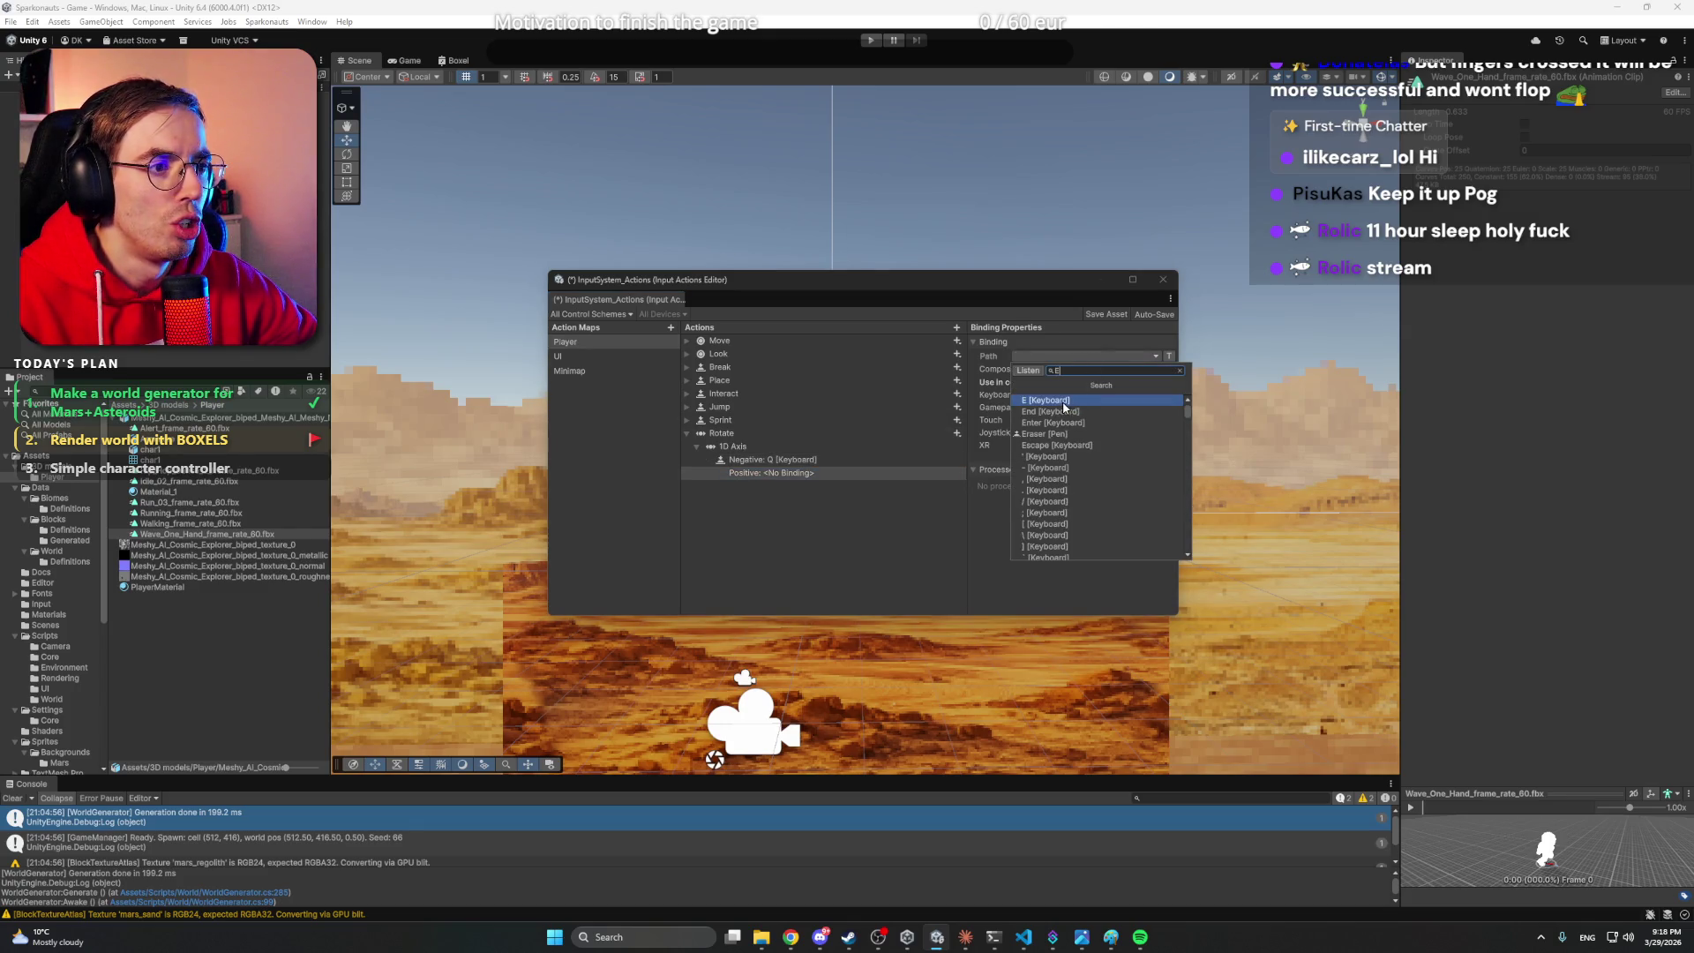
{"action": "left_click", "coordinate": [1063, 401]}
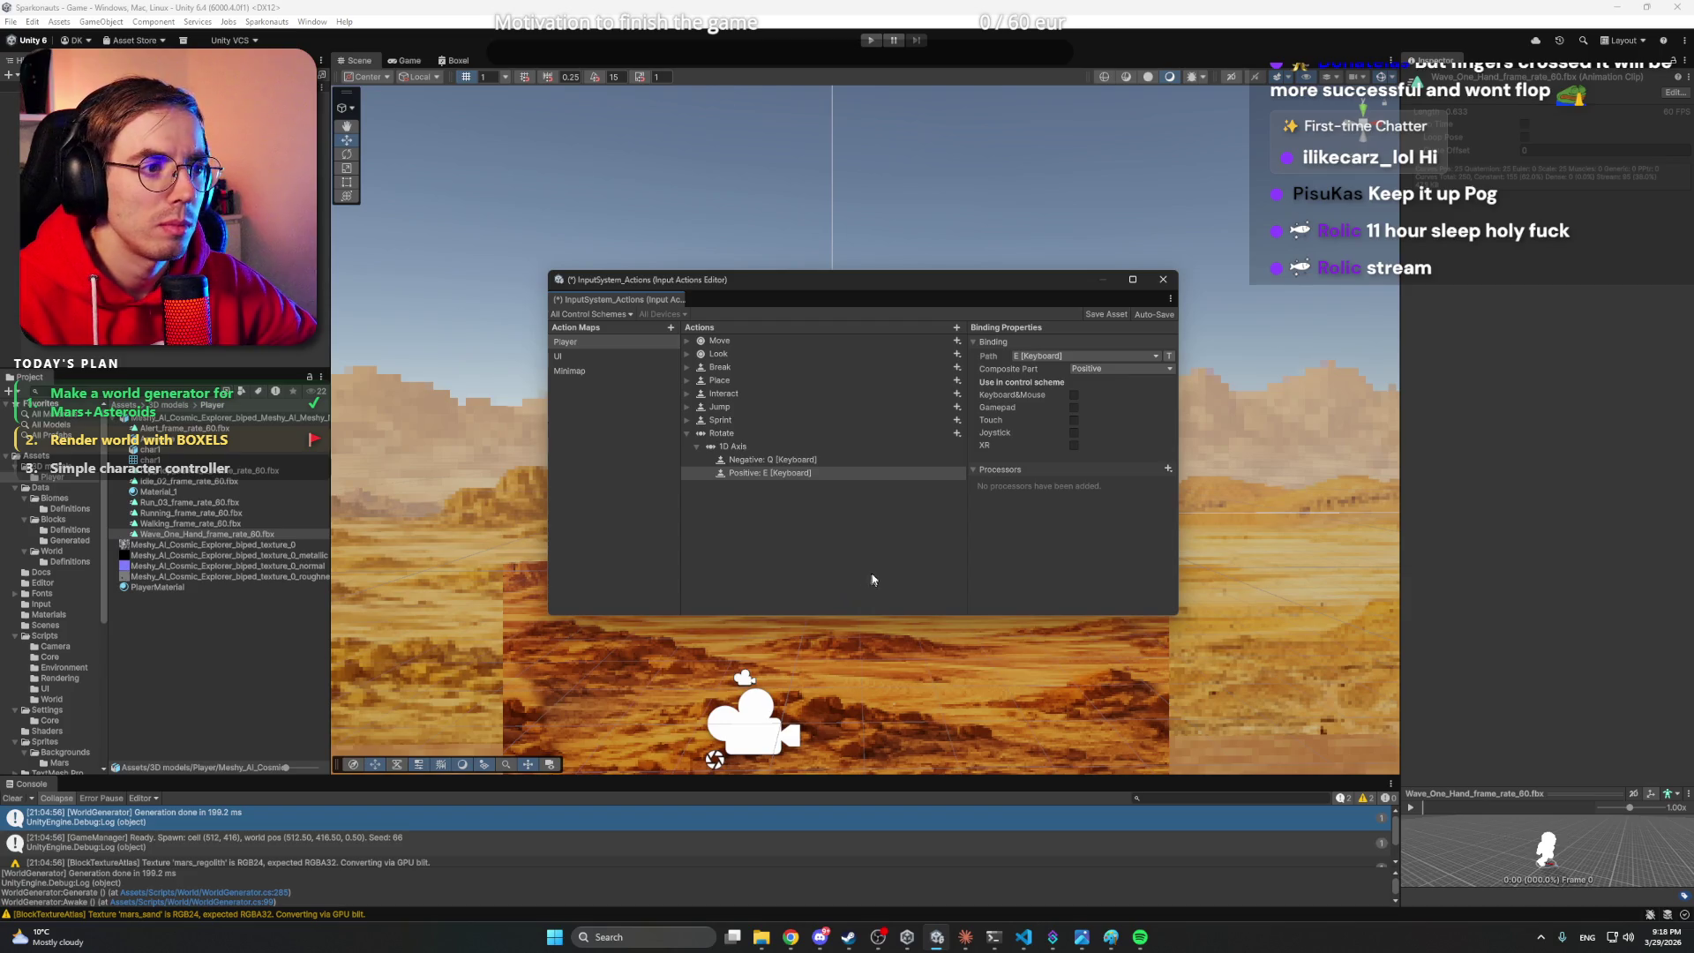
{"action": "left_click", "coordinate": [1105, 315]}
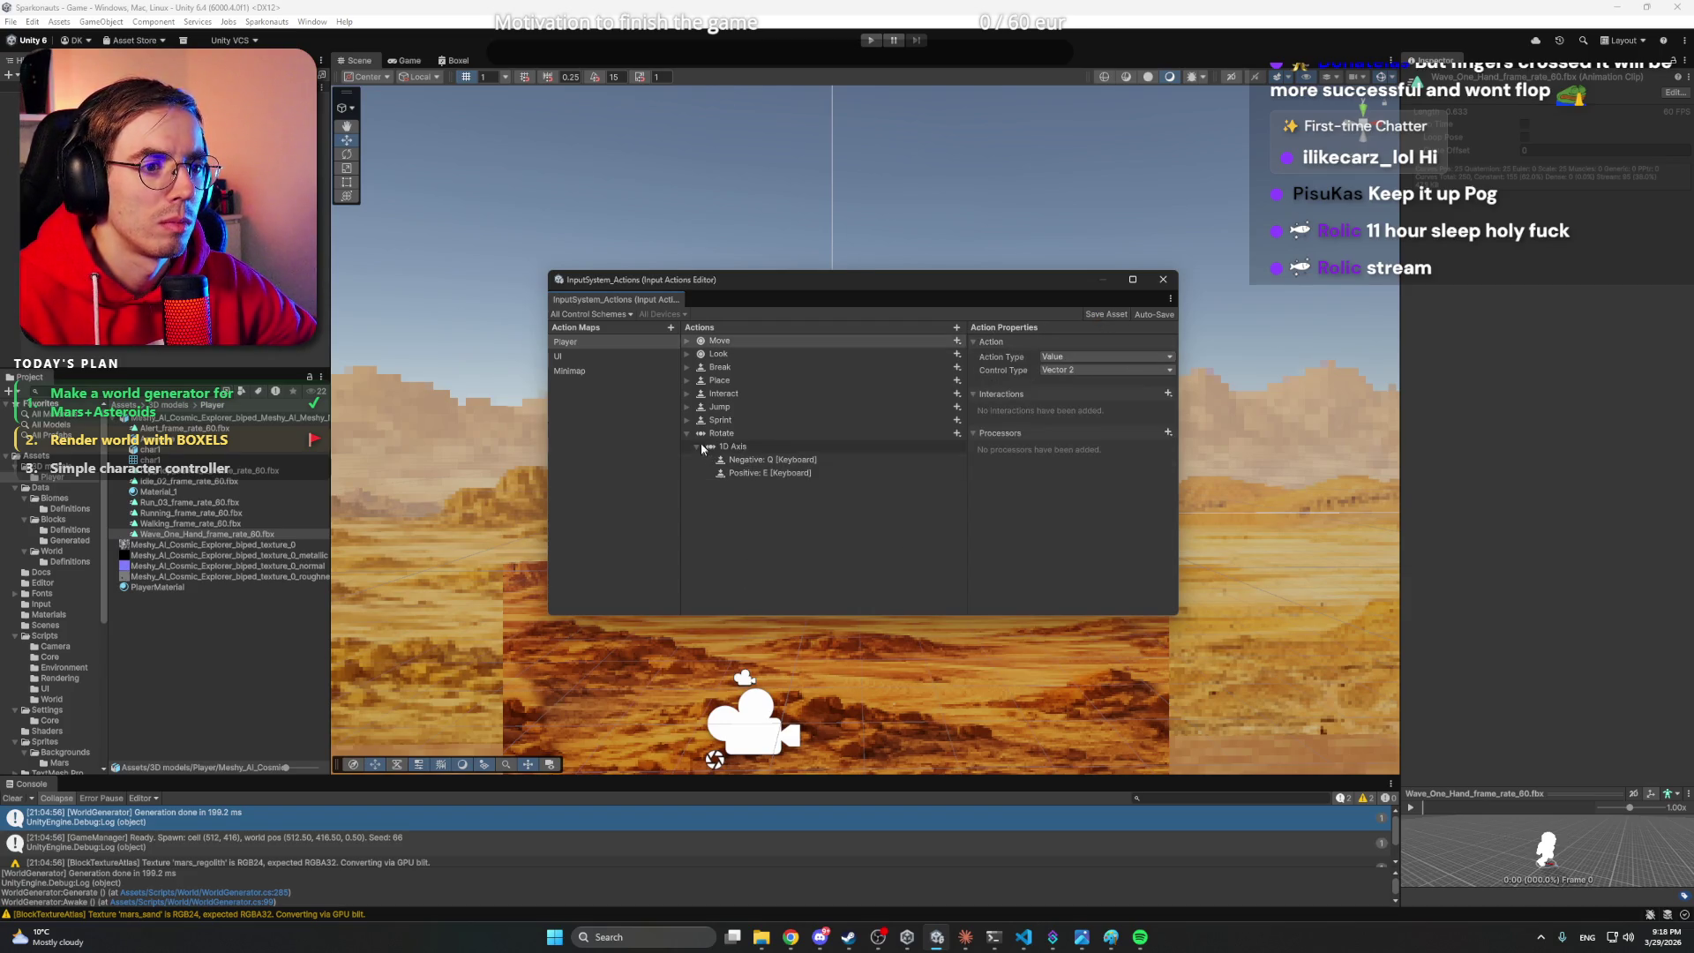
{"action": "right_click", "coordinate": [770, 484]}
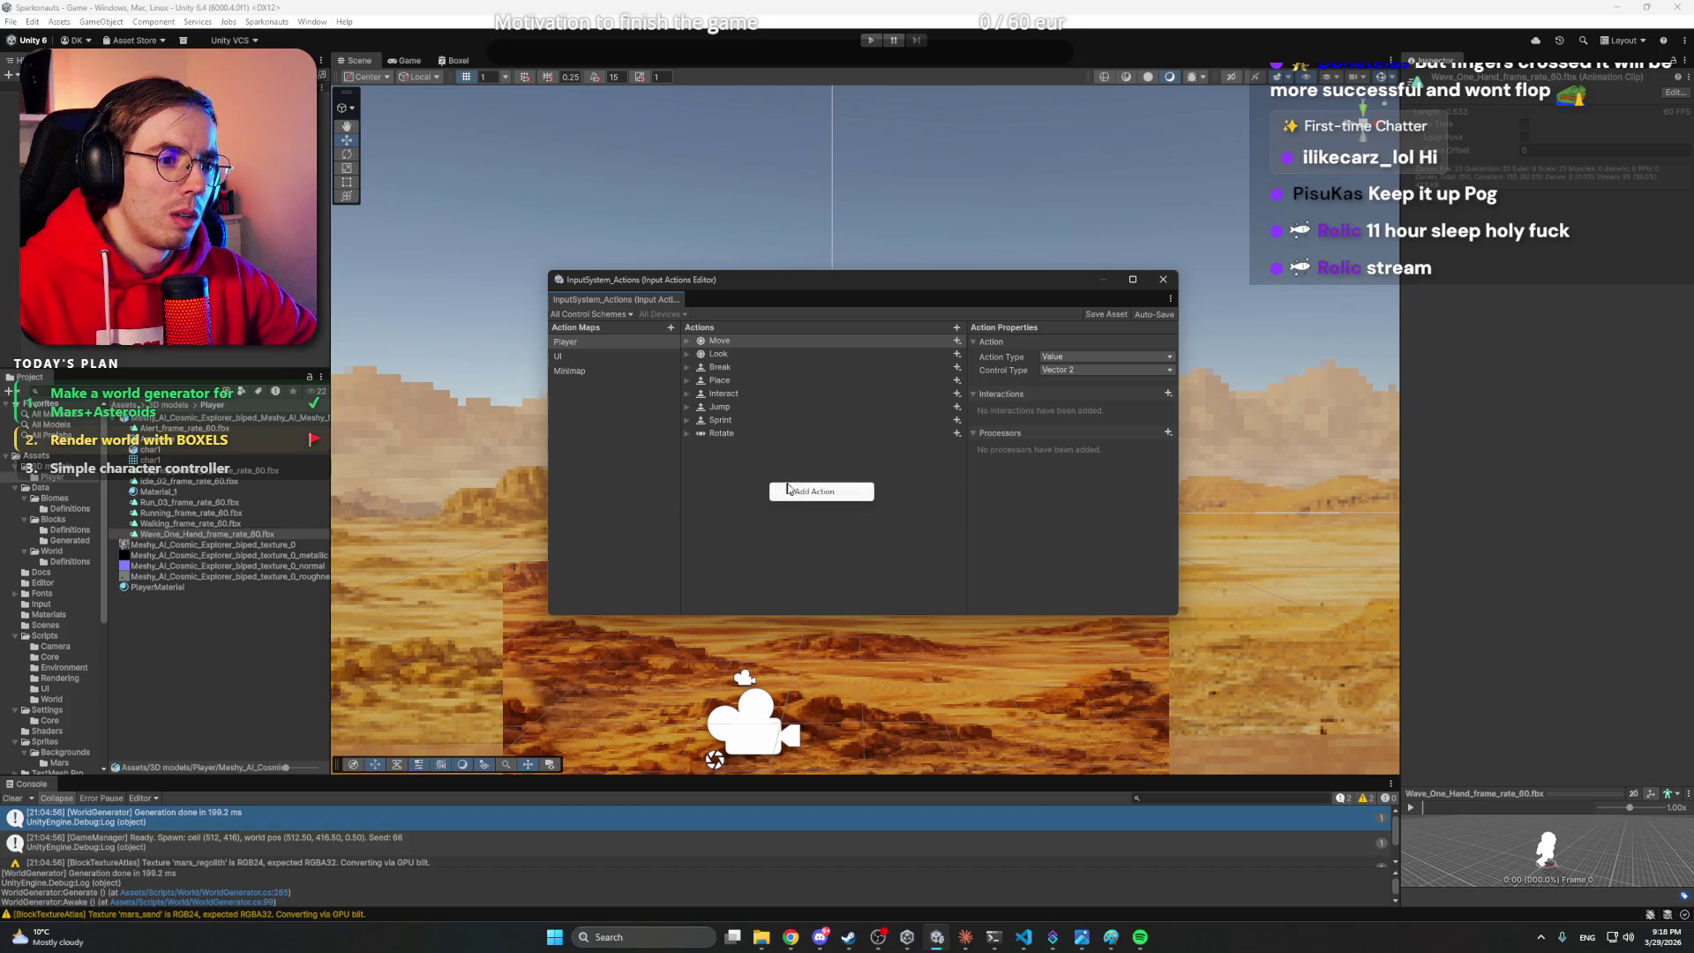
- Add a new Player action named Jetpack
{"action": "left_click", "coordinate": [788, 491]}
{"action": "type", "text": "jhet"}
{"action": "key", "text": "BackSpace"}
{"action": "key", "text": "BackSpace"}
{"action": "key", "text": "BackSpace"}
{"action": "type", "text": "Jetpack"}
{"action": "key", "text": "Return"}
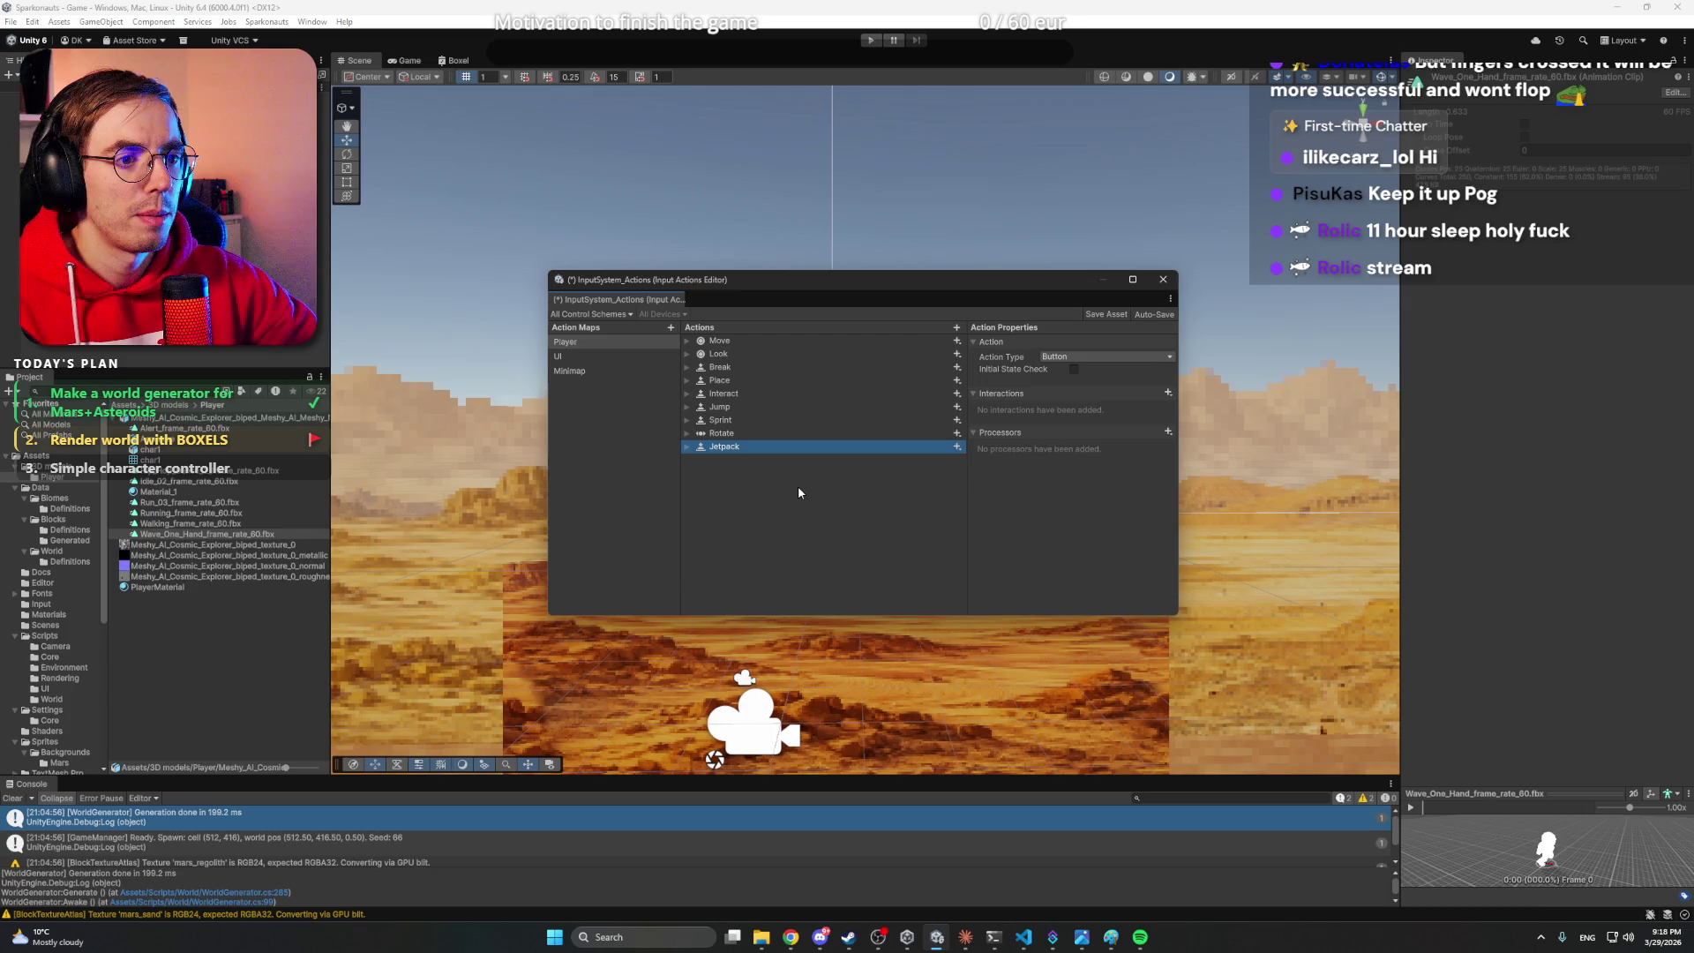
- Bind Jetpack to the X key and save the input actions asset
{"action": "left_click", "coordinate": [957, 446]}
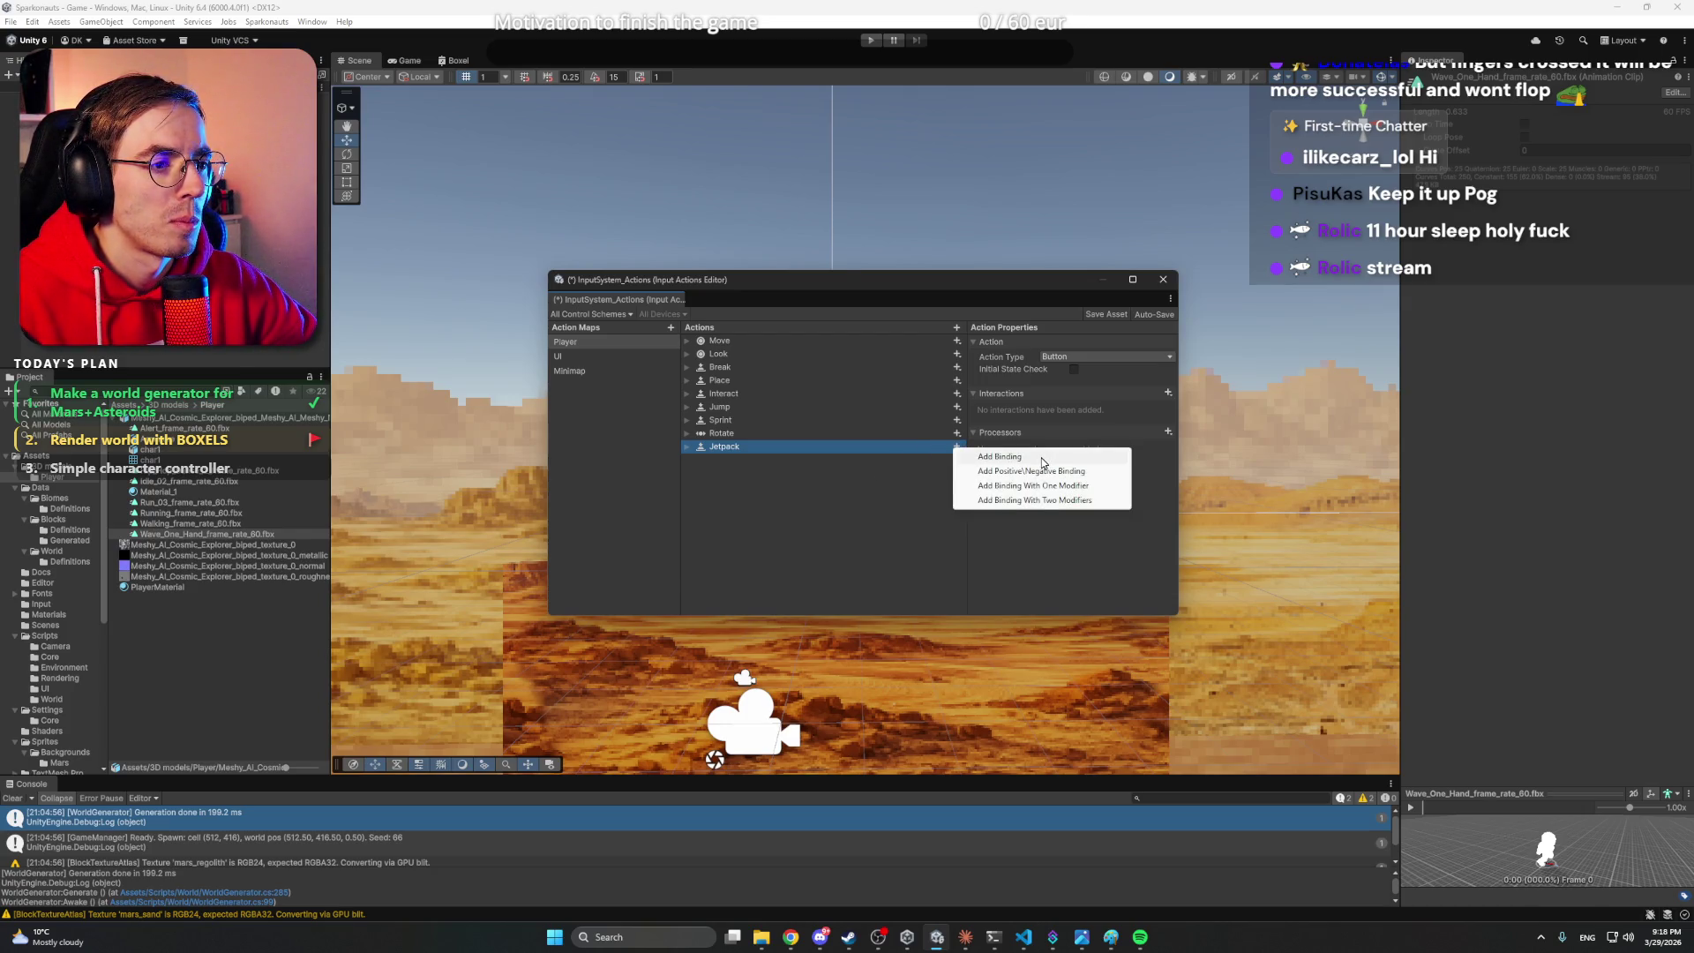
{"action": "left_click", "coordinate": [1042, 457]}
{"action": "left_click", "coordinate": [750, 461]}
{"action": "left_click", "coordinate": [1078, 356]}
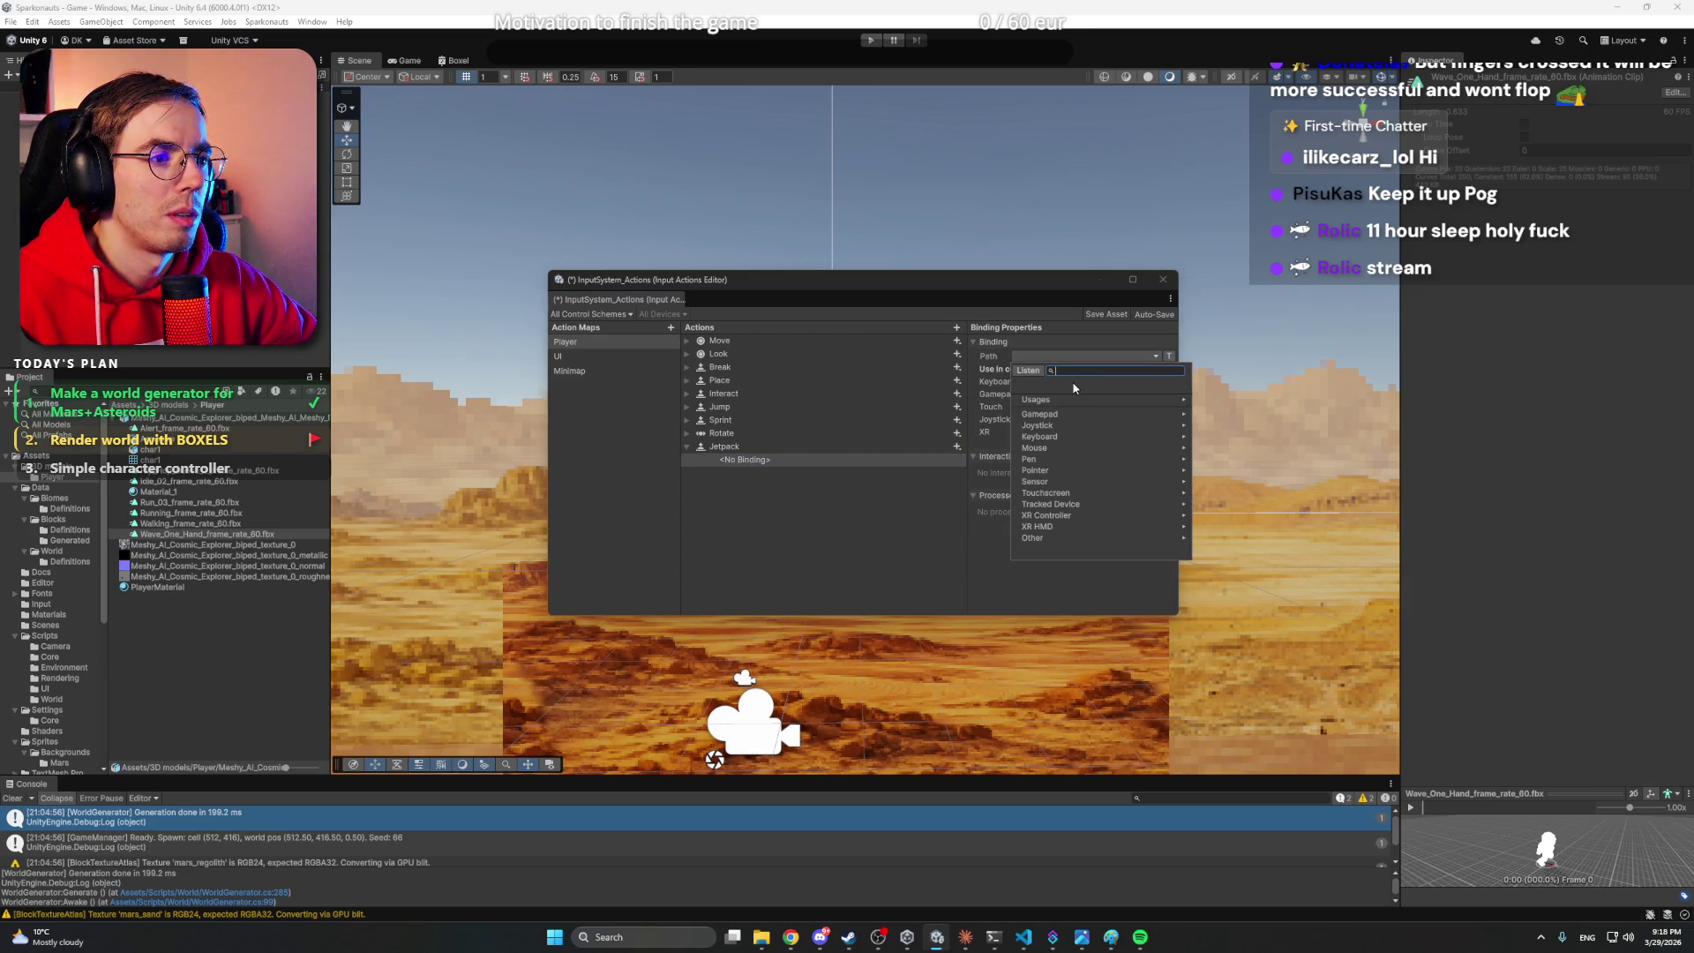
{"action": "type", "text": "X"}
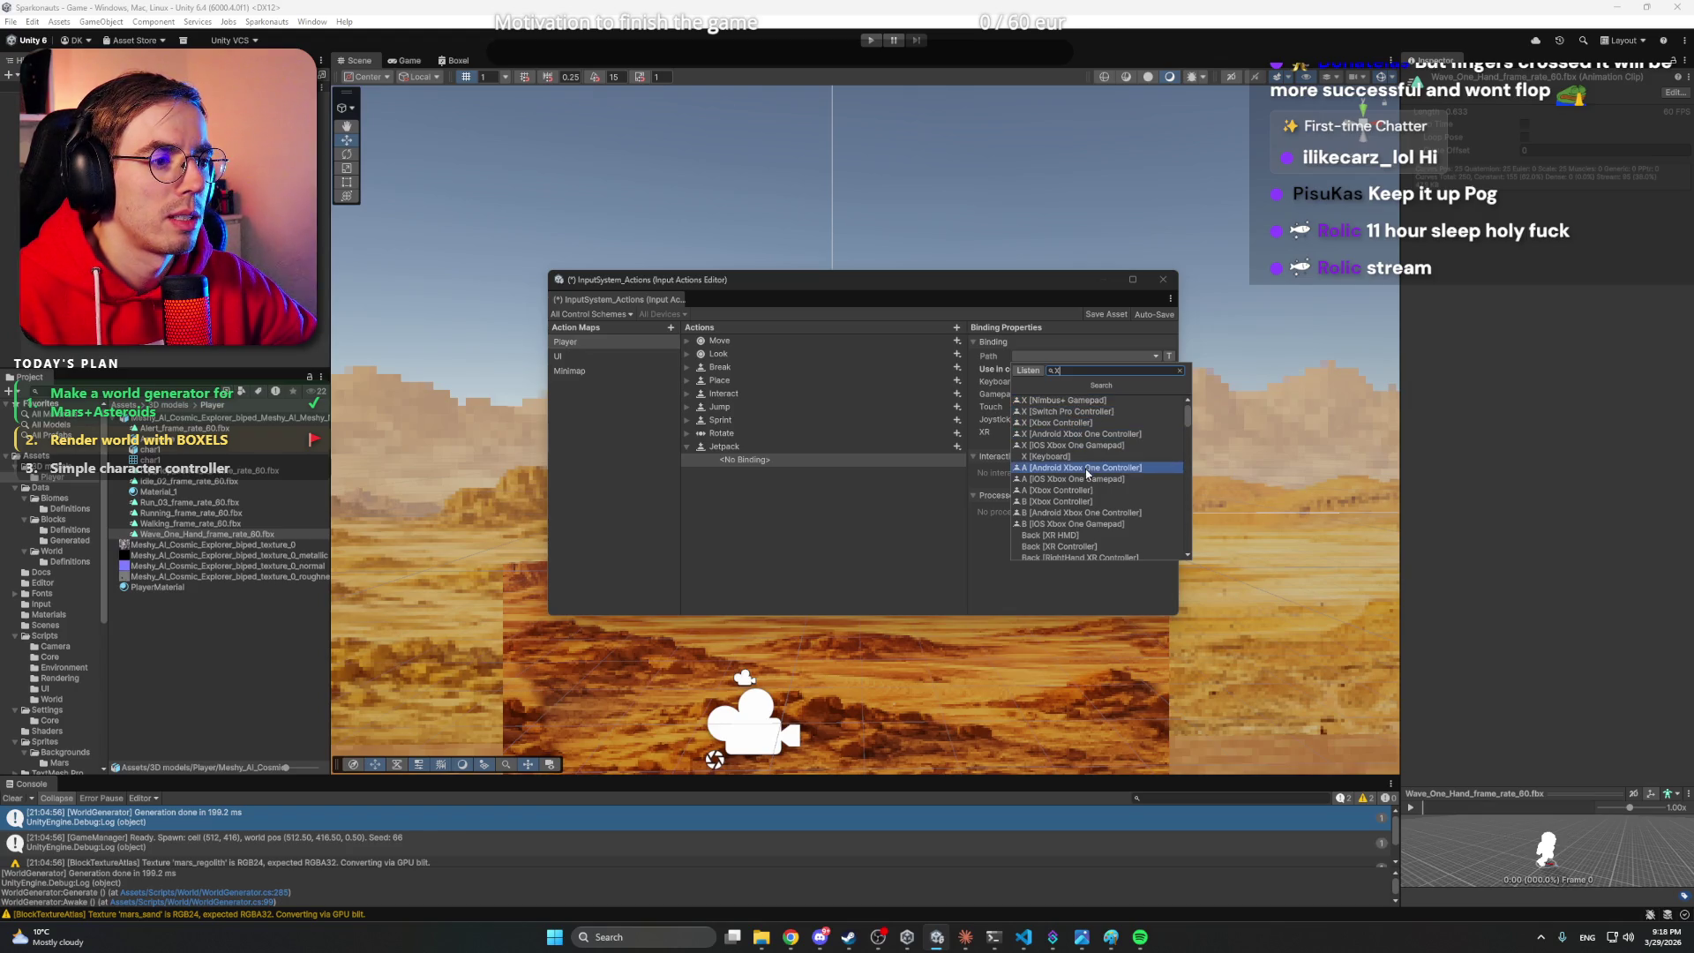
{"action": "left_click", "coordinate": [1074, 456]}
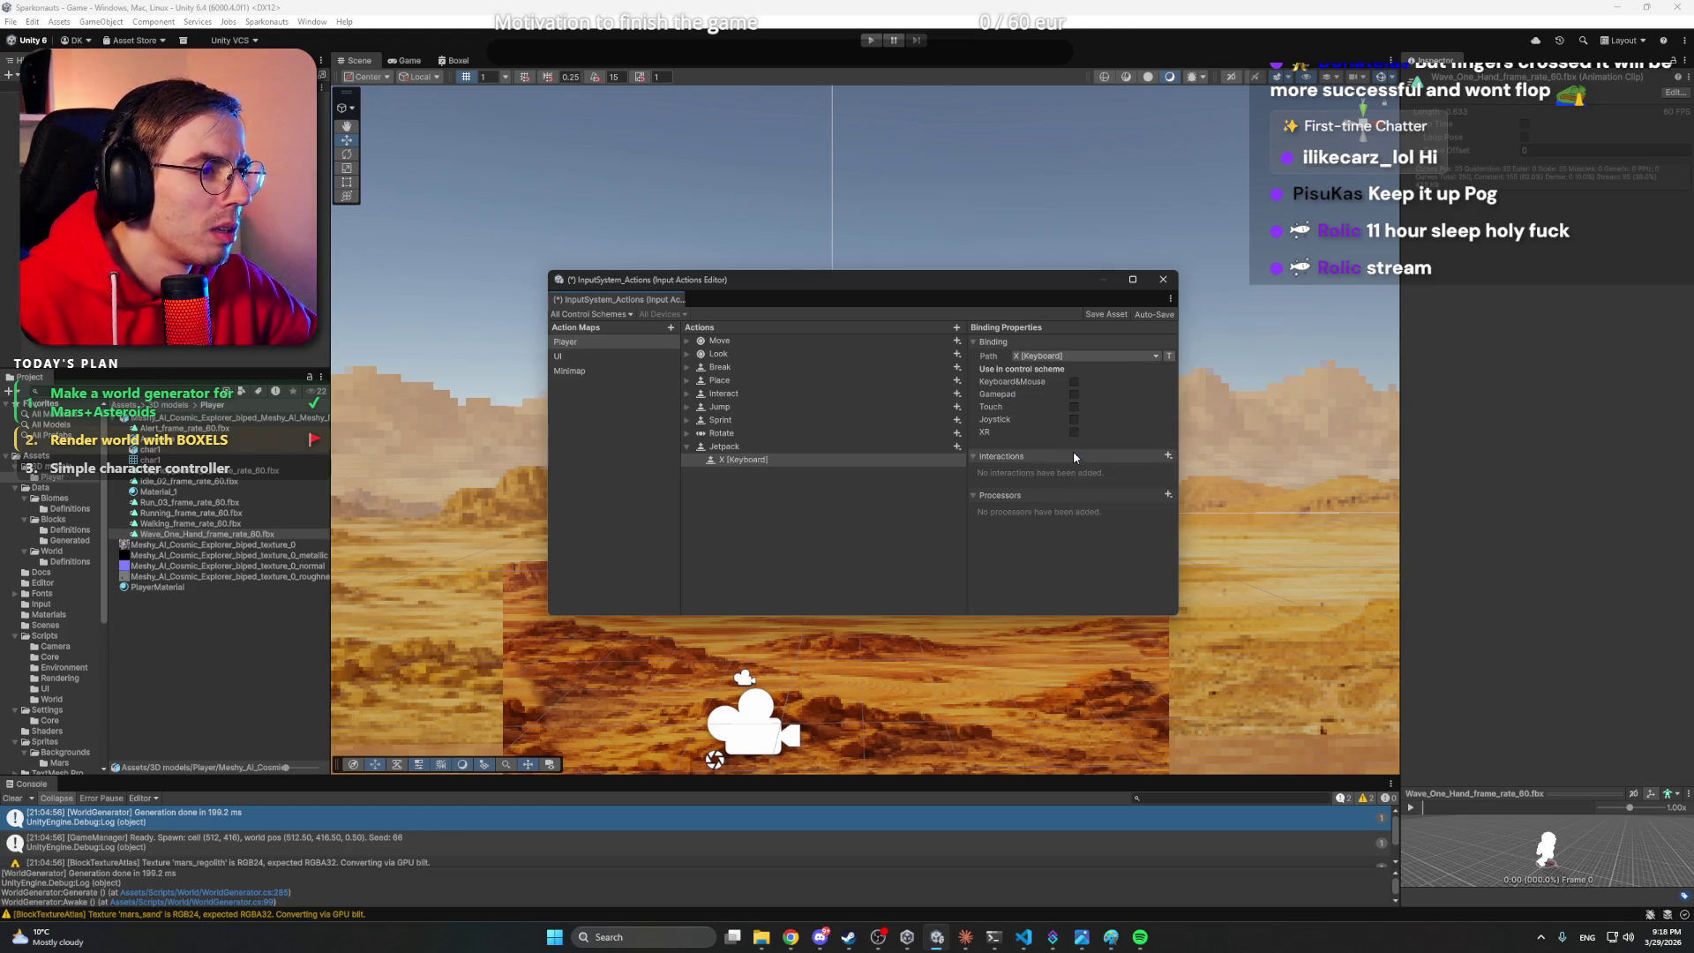
{"action": "key", "text": "ctrl+s"}
{"action": "left_click", "coordinate": [688, 448]}
- Add a Dampers action to the Player map with a binding to the C key
{"action": "right_click", "coordinate": [757, 497]}
{"action": "left_click", "coordinate": [780, 503]}
{"action": "type", "text": "Dampers"}
{"action": "key", "text": "Return"}
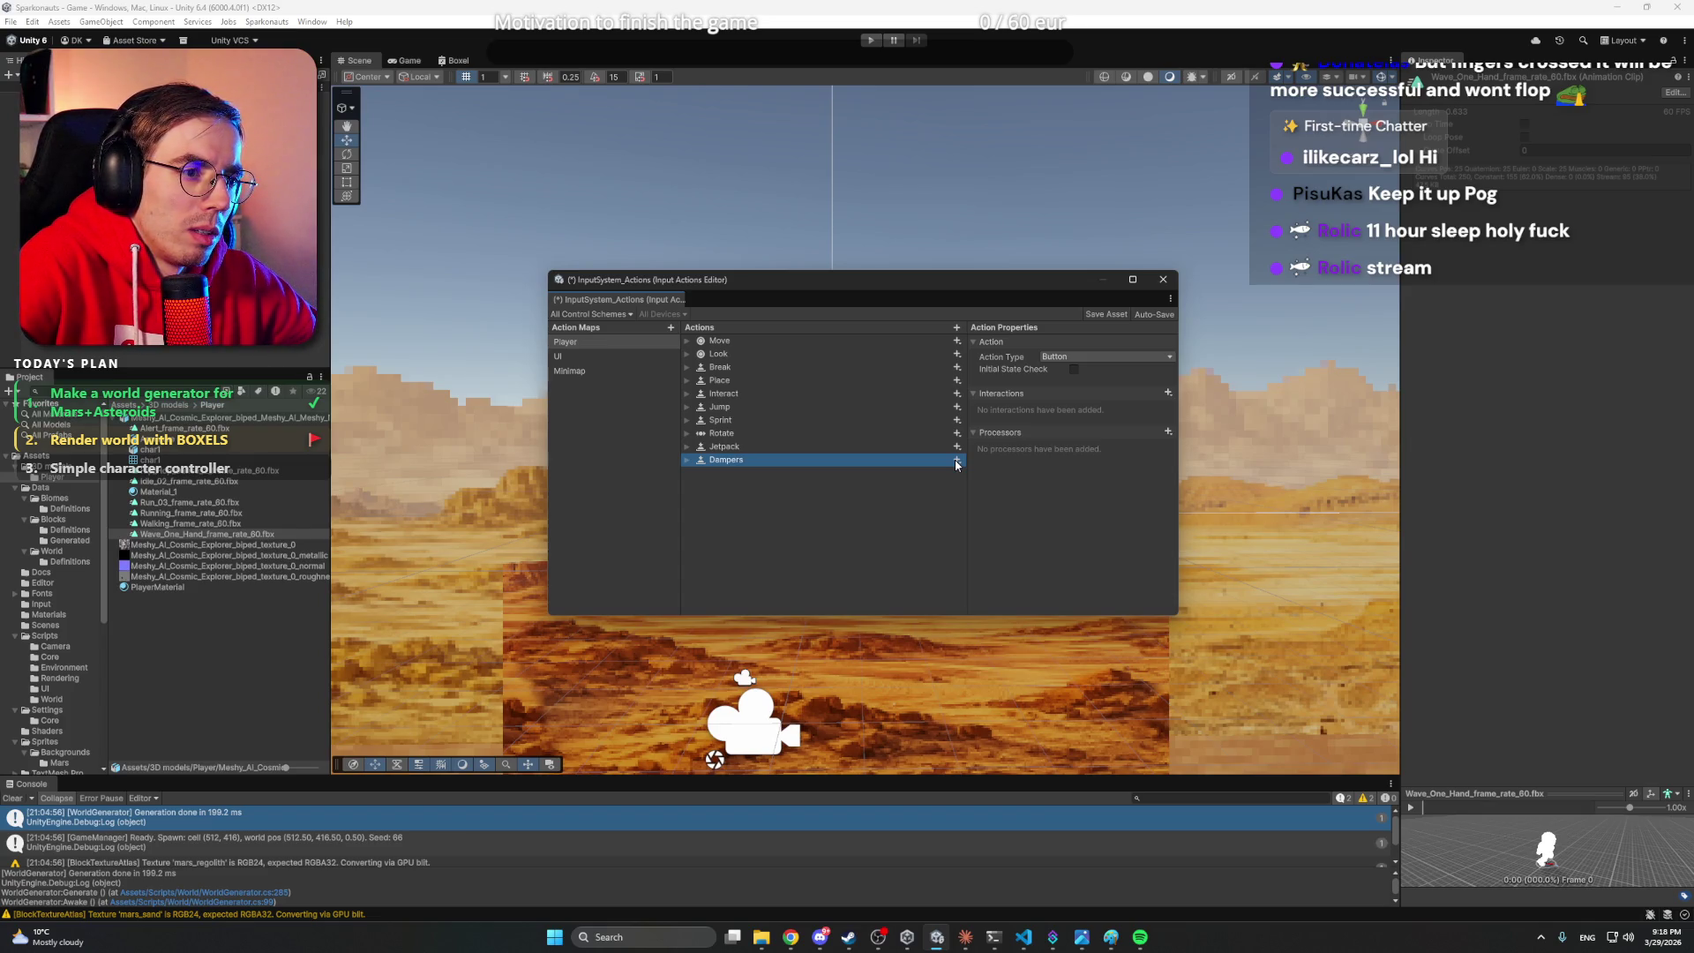
{"action": "left_click", "coordinate": [686, 460]}
{"action": "left_click", "coordinate": [746, 474]}
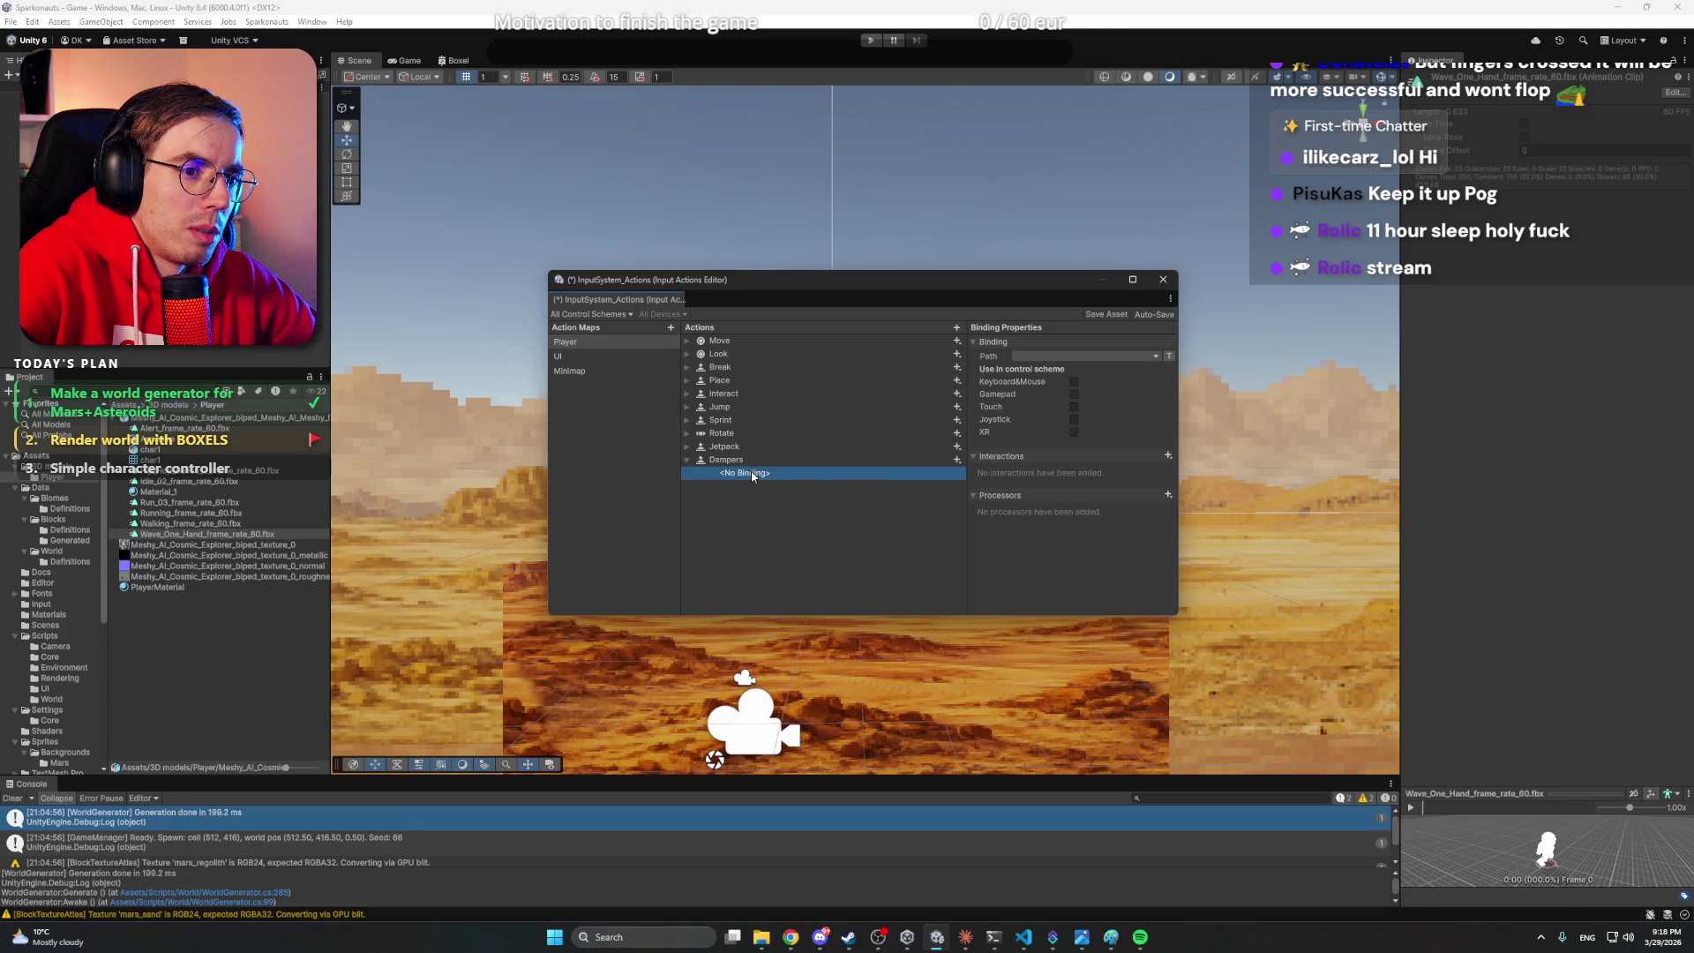
{"action": "left_click", "coordinate": [1084, 357]}
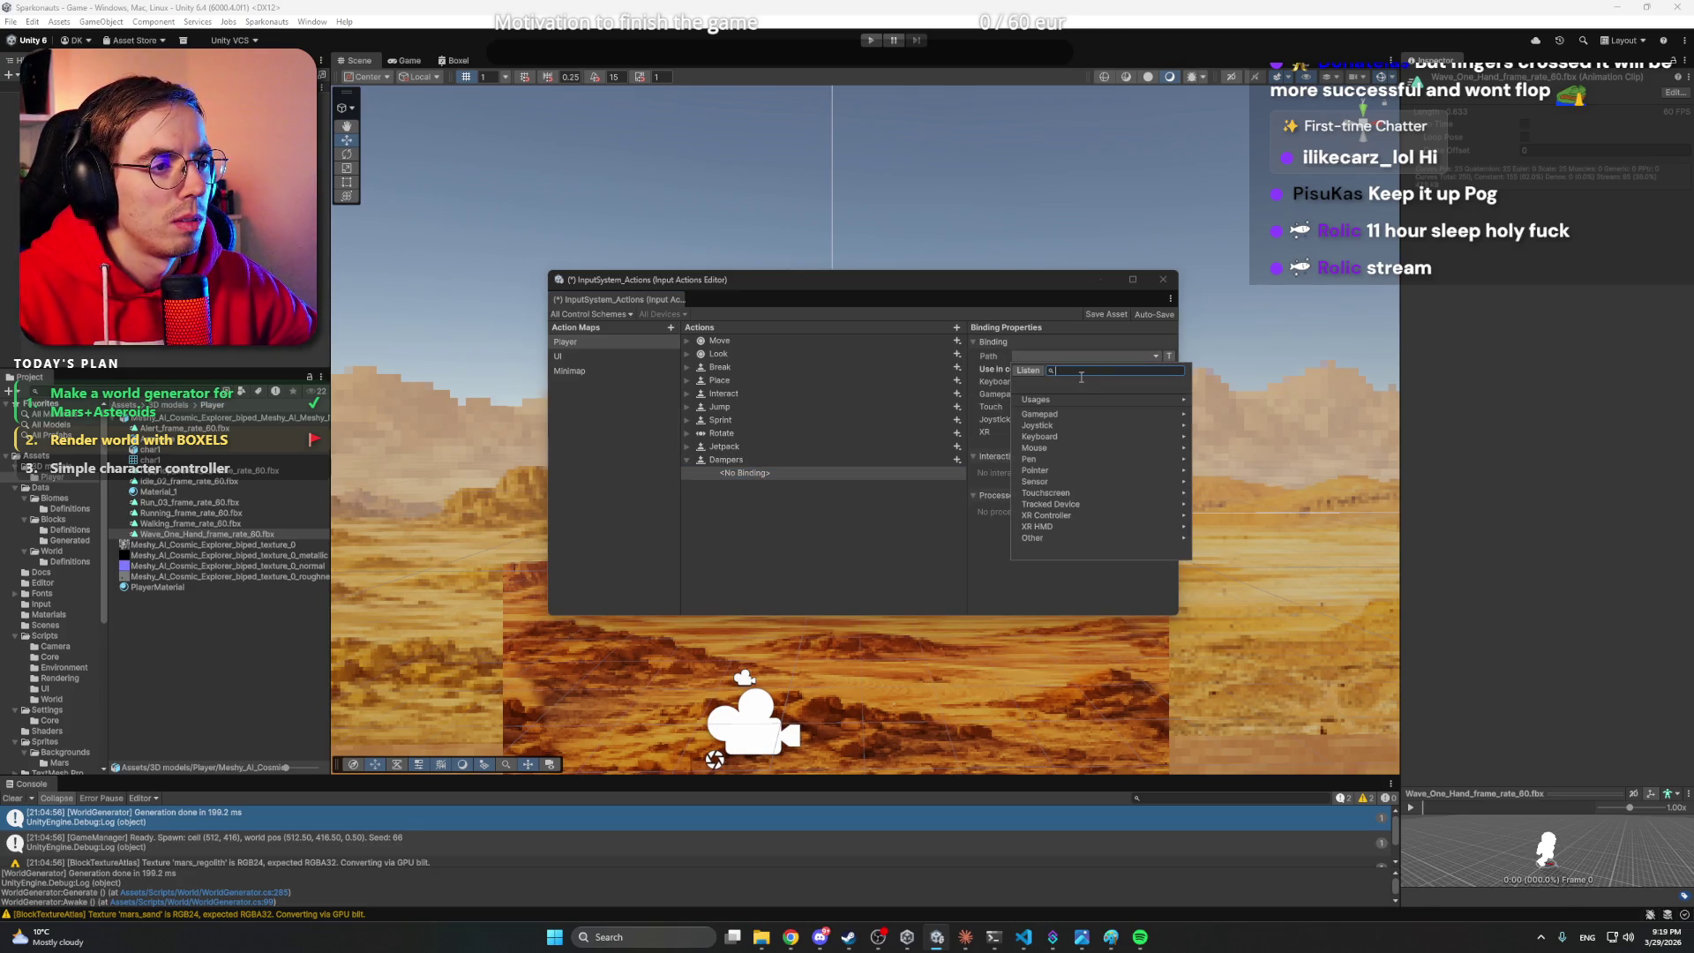
{"action": "type", "text": "c"}
{"action": "left_click", "coordinate": [1063, 405]}
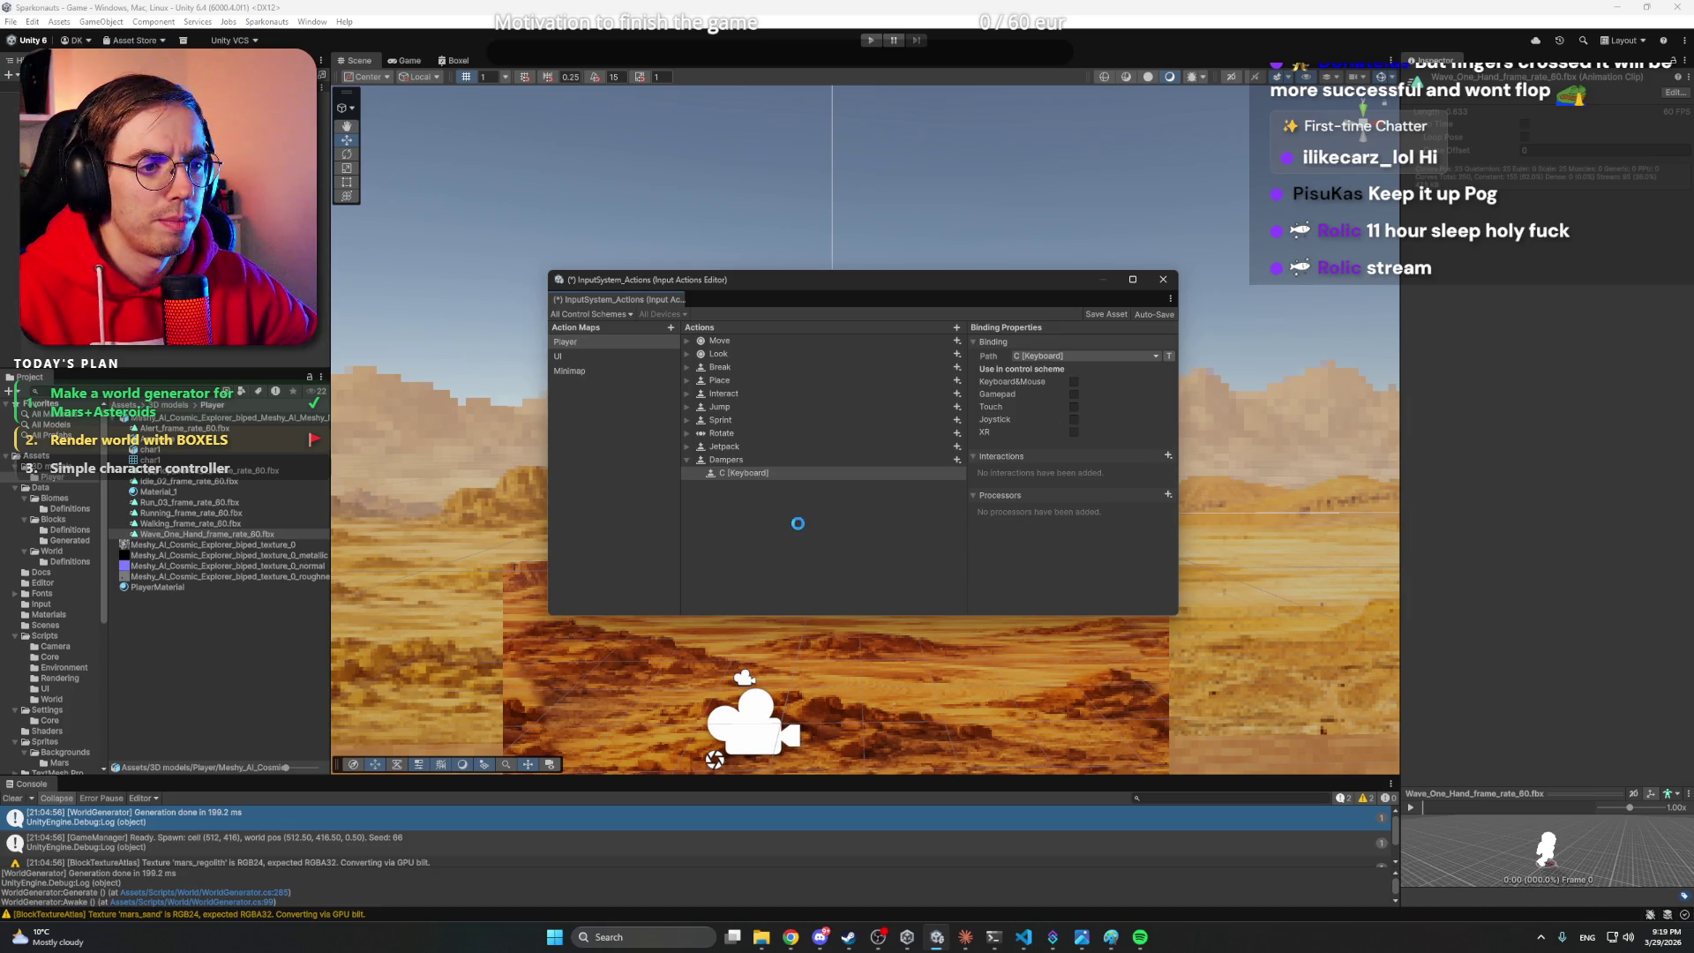
{"action": "left_click", "coordinate": [1023, 937]}
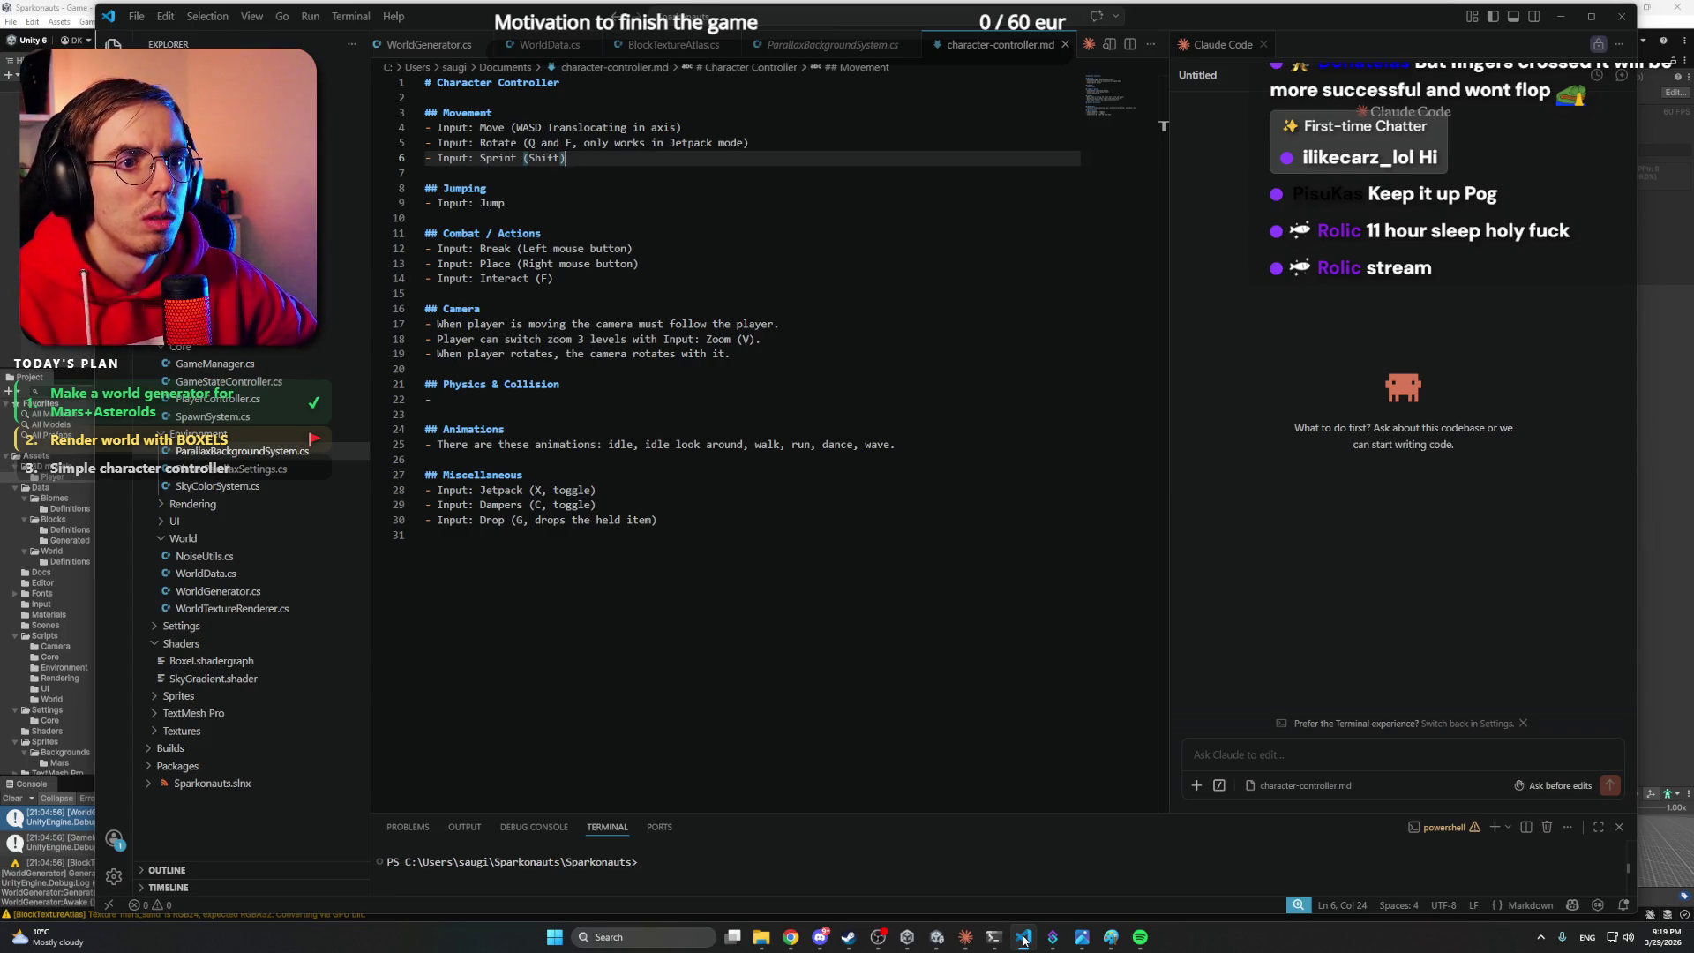
- Rebind the Interact action's keyboard binding from E to F
{"action": "left_click", "coordinate": [1024, 937]}
{"action": "left_click", "coordinate": [743, 394]}
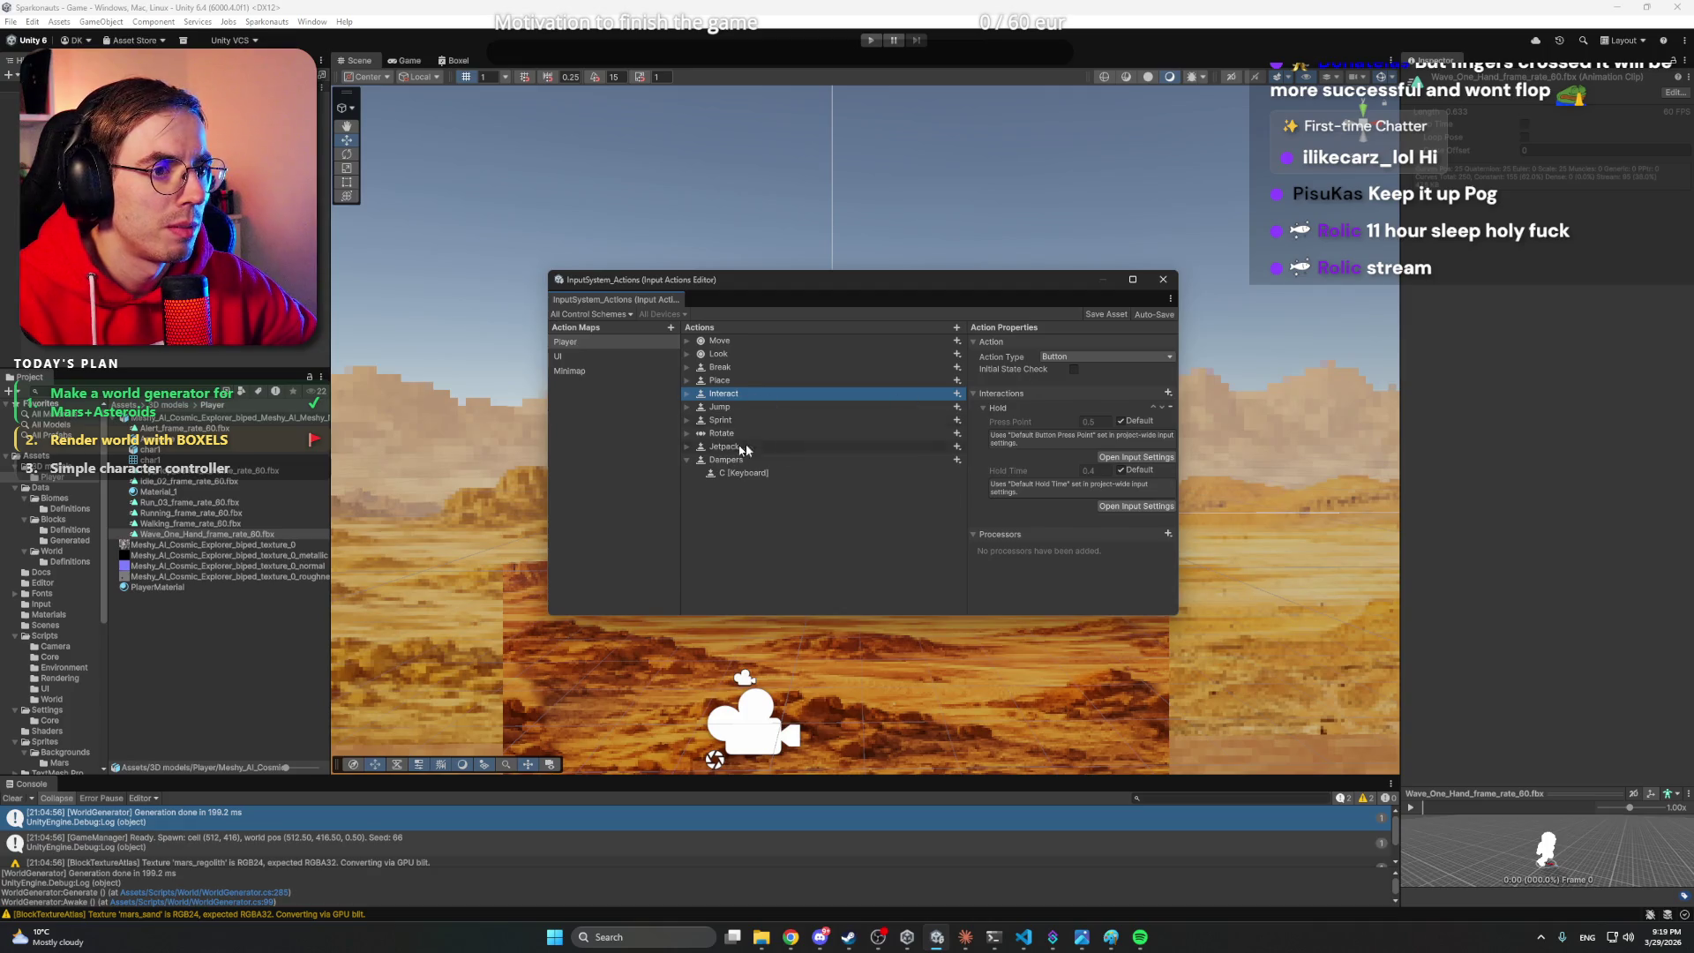
{"action": "key", "text": "Right"}
{"action": "left_click", "coordinate": [764, 408]}
{"action": "left_click", "coordinate": [1036, 357]}
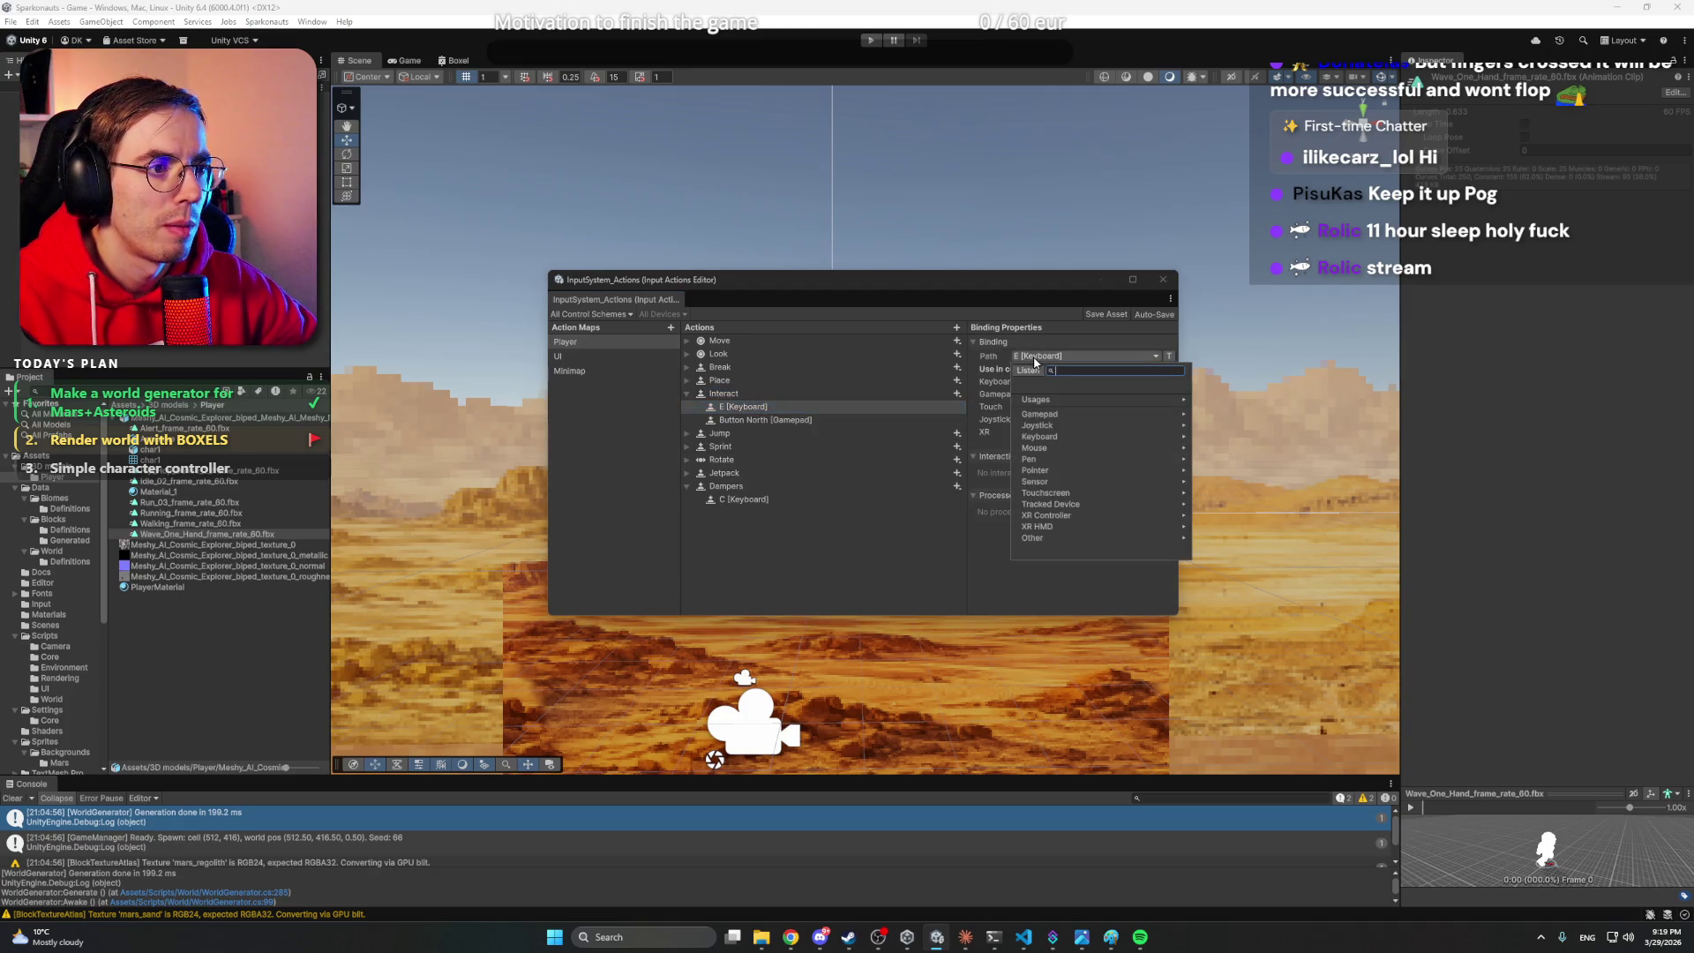
{"action": "left_click", "coordinate": [1061, 402]}
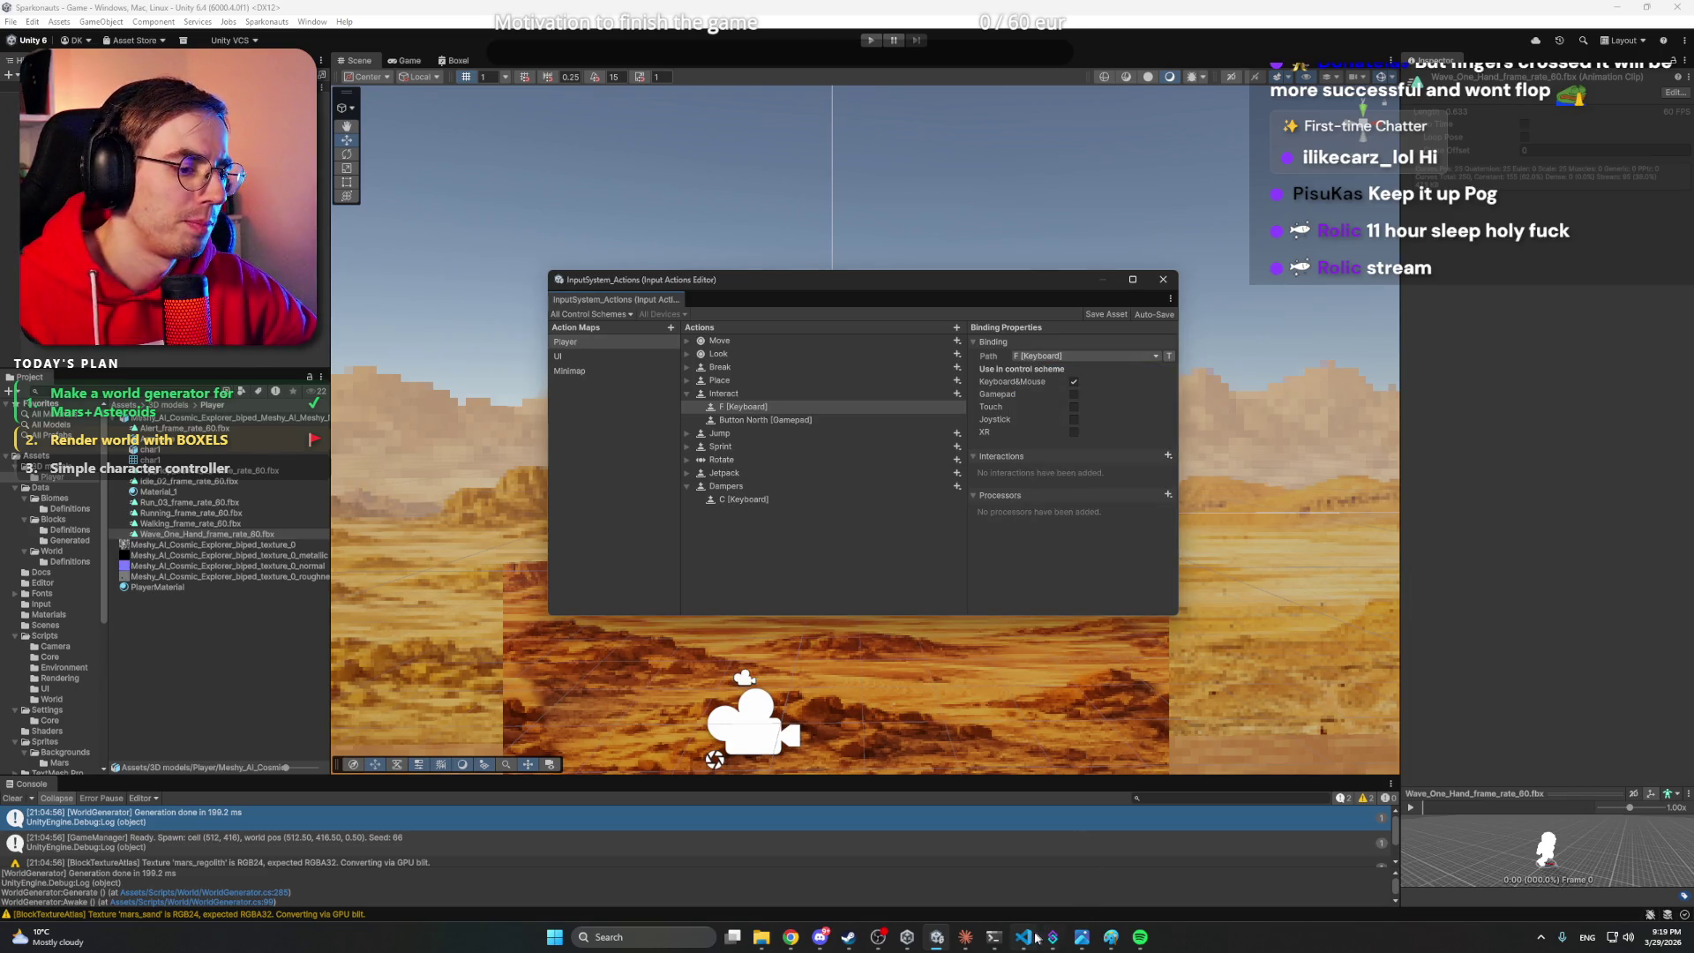
{"action": "left_click", "coordinate": [709, 408]}
{"action": "left_click", "coordinate": [688, 393]}
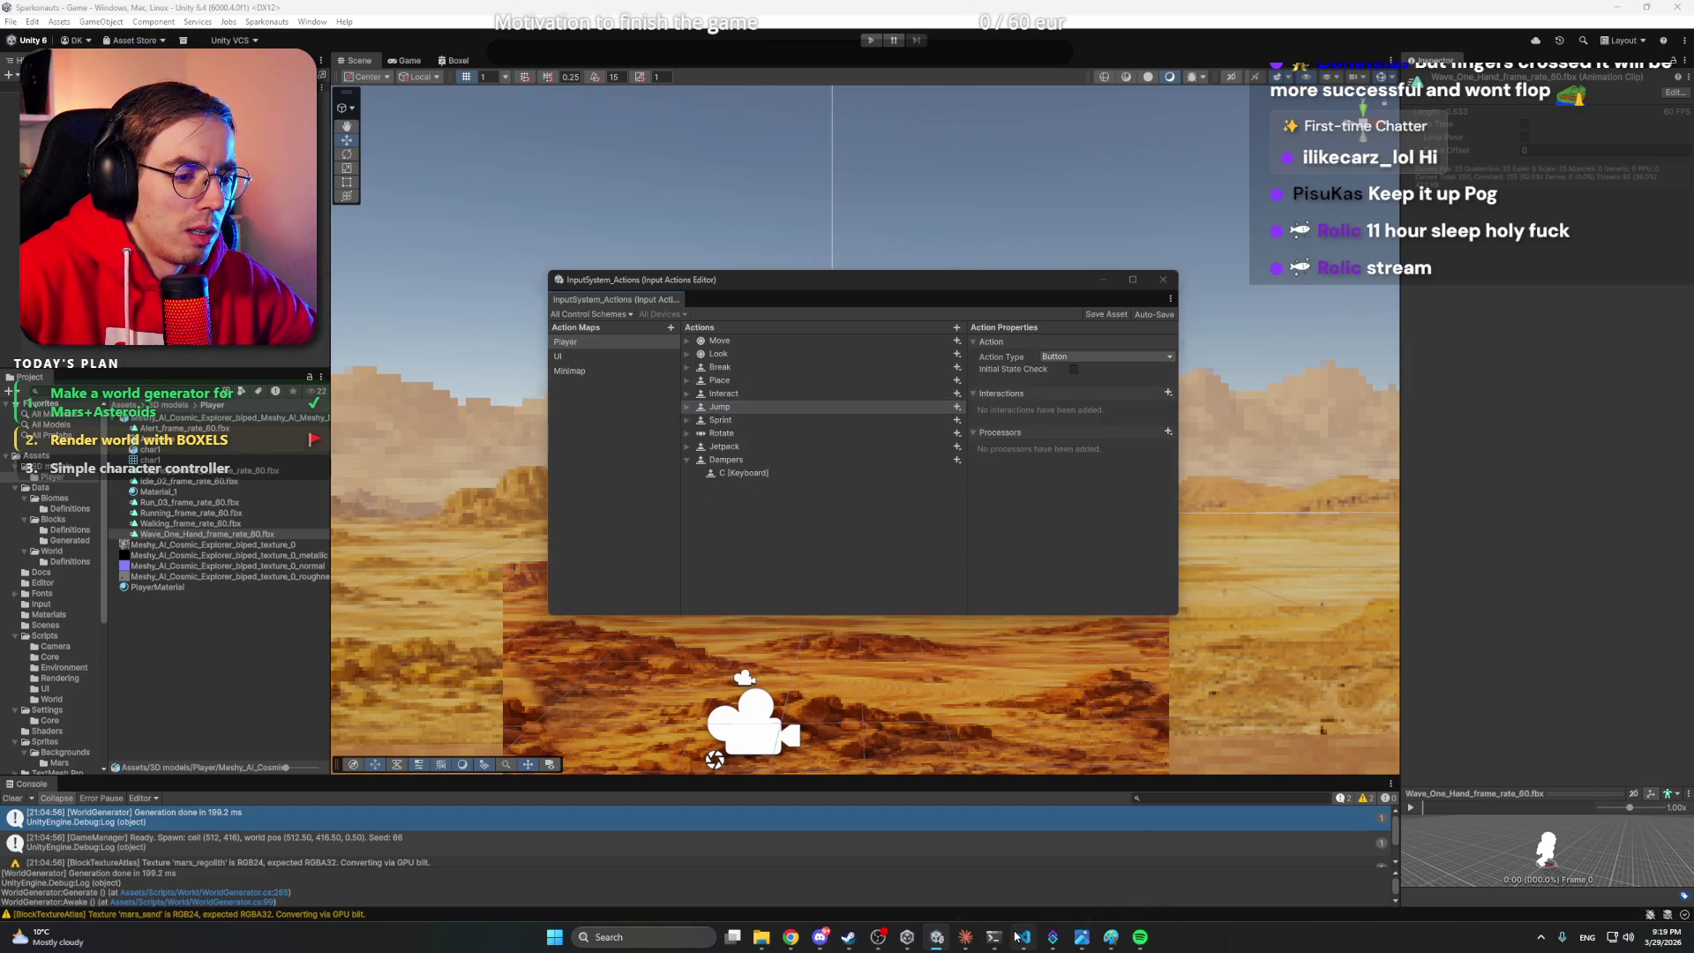
{"action": "left_click", "coordinate": [1021, 937]}
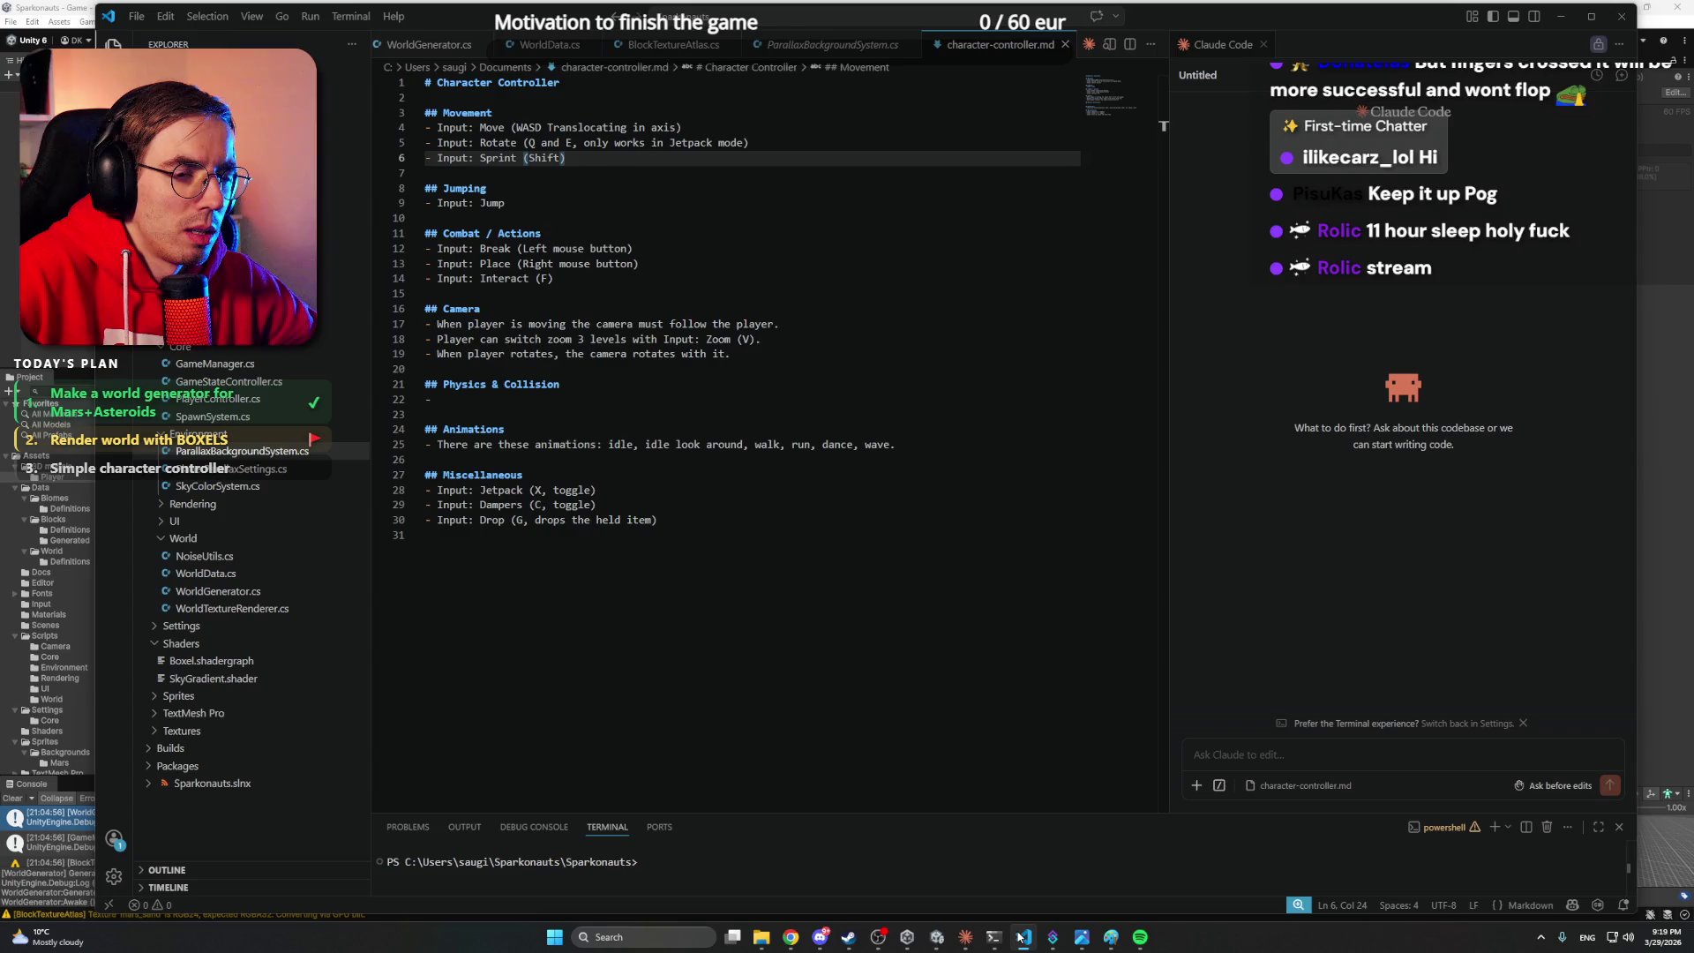
- Add a new action named Drop to the Player action map
{"action": "left_click", "coordinate": [1021, 938]}
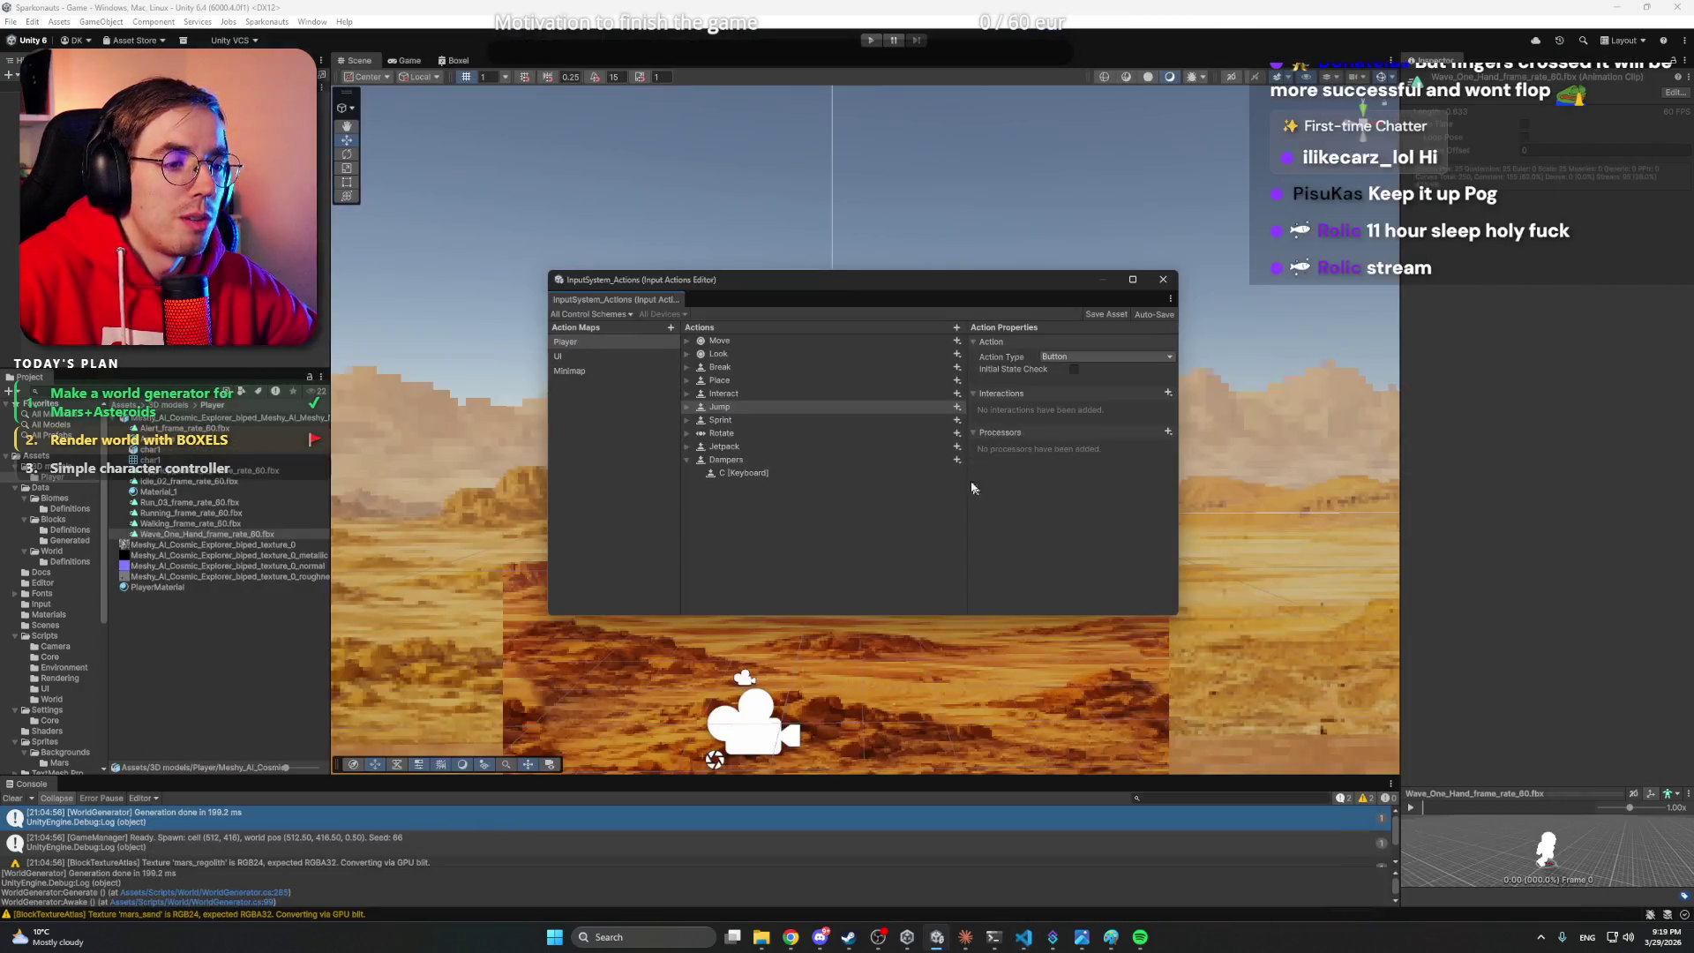
{"action": "left_click", "coordinate": [738, 496]}
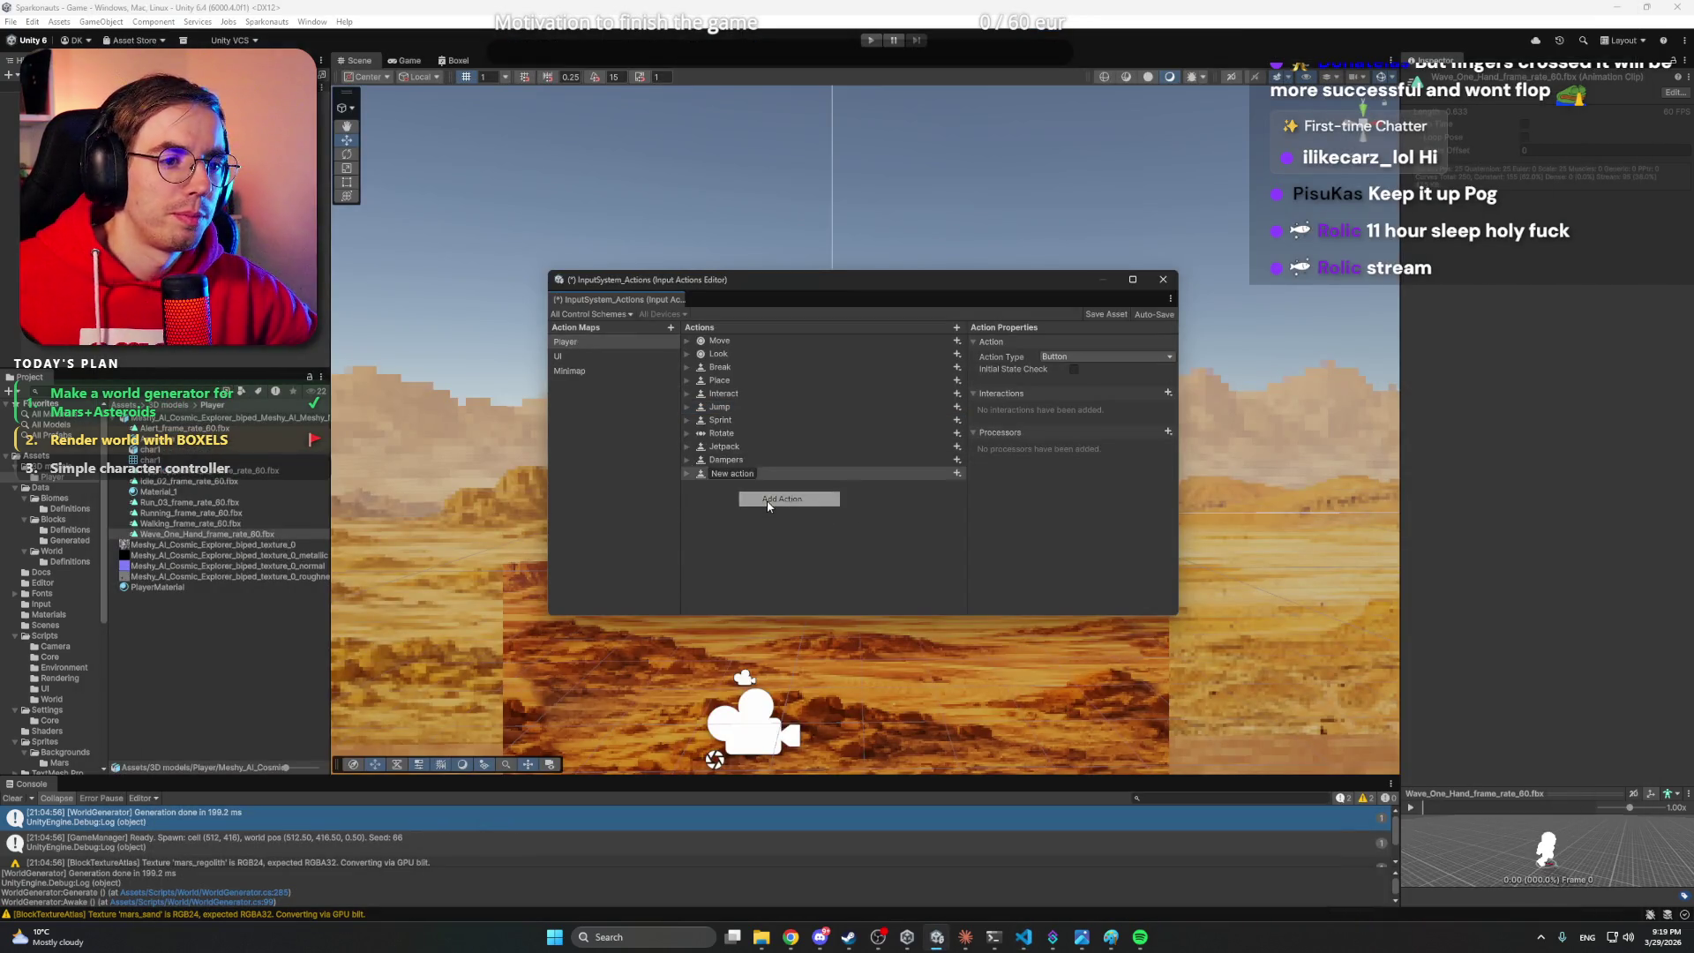
{"action": "type", "text": "Drop"}
{"action": "key", "text": "Return"}
- Bind the Drop action to G [Keyboard] and save the input actions asset
{"action": "left_click", "coordinate": [686, 473]}
{"action": "left_click", "coordinate": [745, 487]}
{"action": "left_click", "coordinate": [1050, 357]}
{"action": "type", "text": "g"}
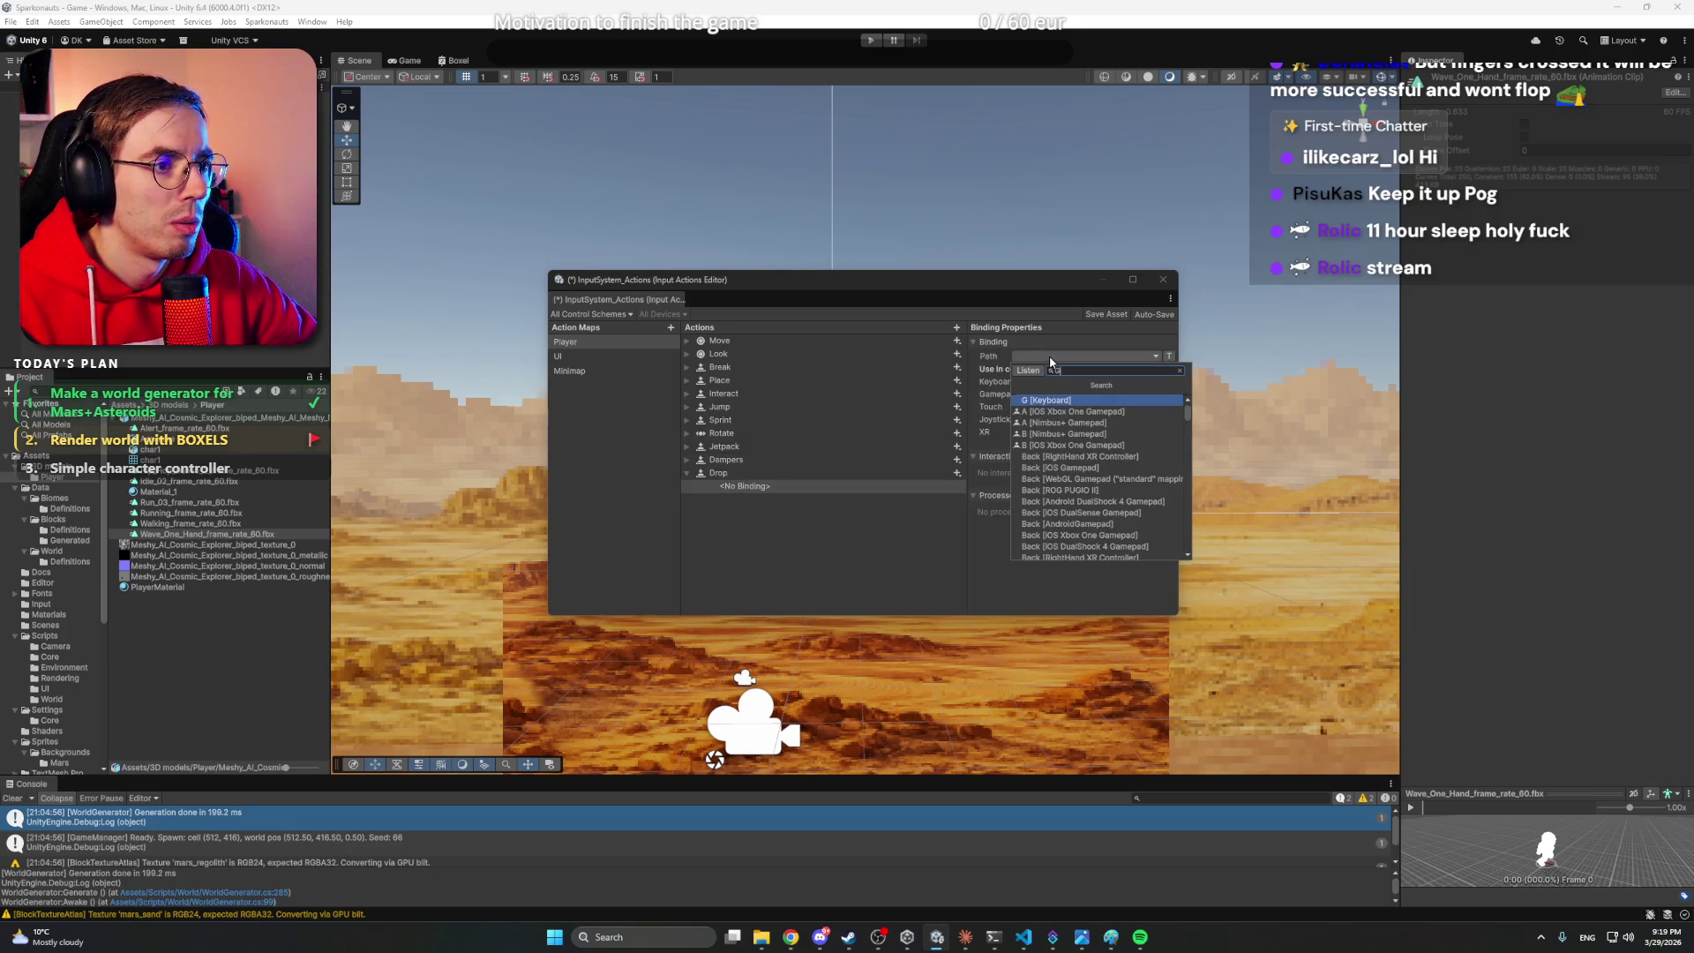
{"action": "left_click", "coordinate": [1050, 399]}
{"action": "key", "text": "ctrl+s"}
{"action": "left_click", "coordinate": [687, 475]}
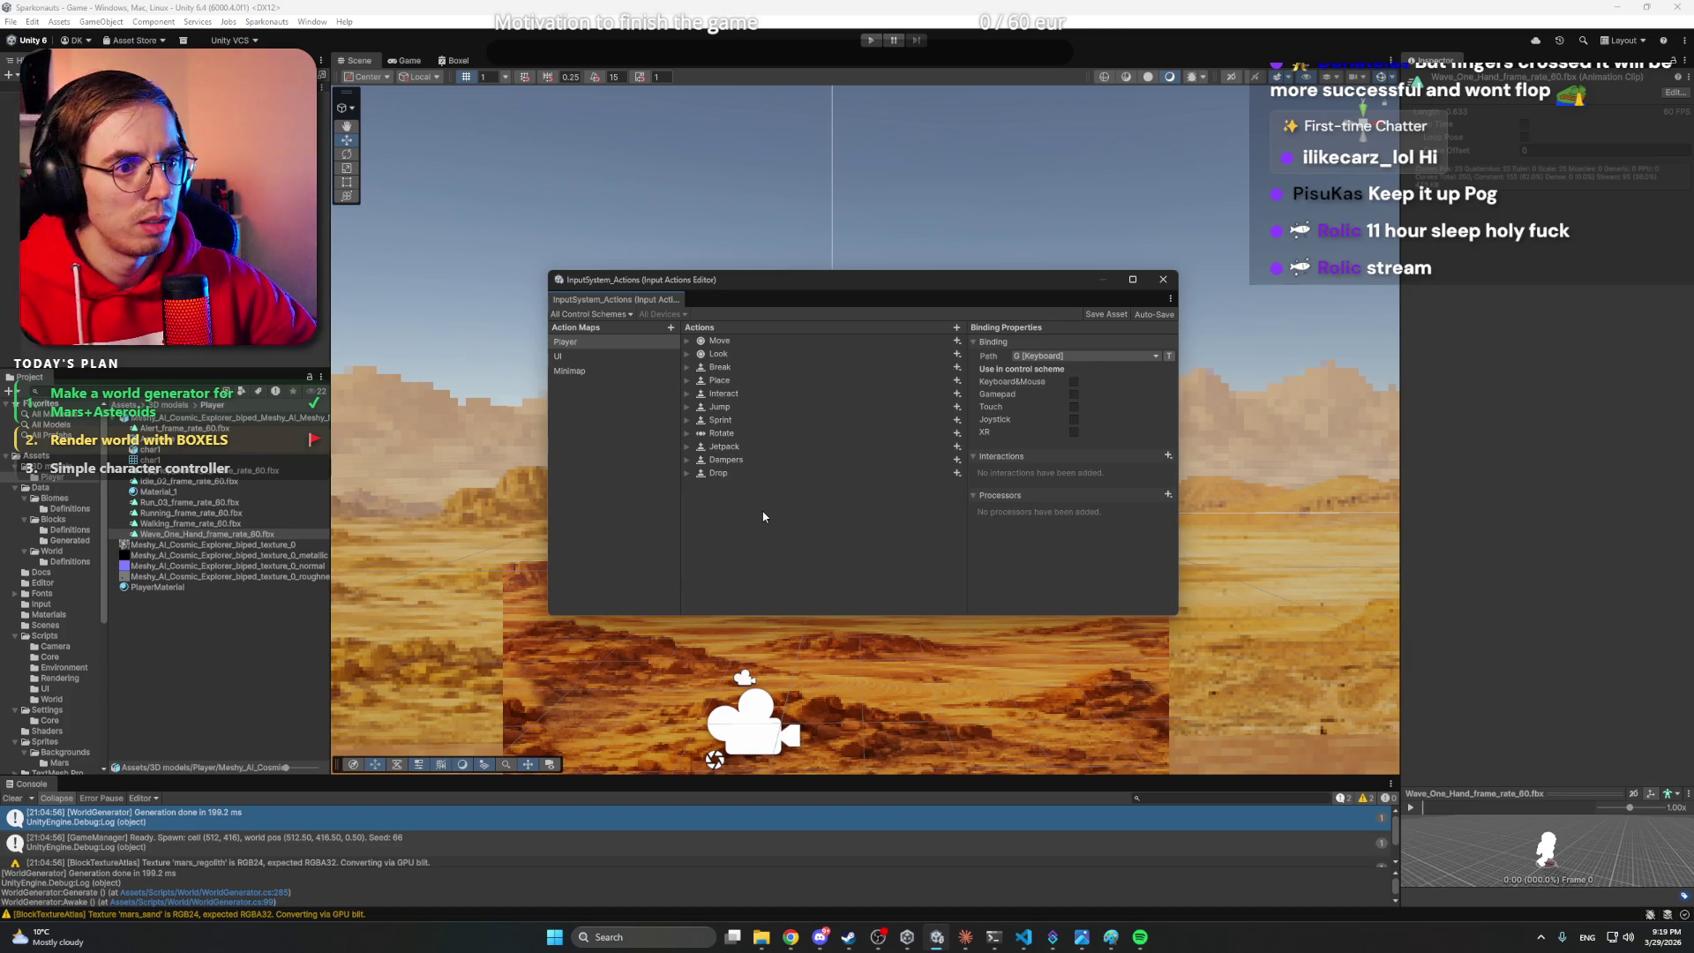
- Check Drop's G binding, close the Input Actions editor, and stop the play-mode test
{"action": "left_click", "coordinate": [1106, 314]}
{"action": "left_click", "coordinate": [1164, 280]}
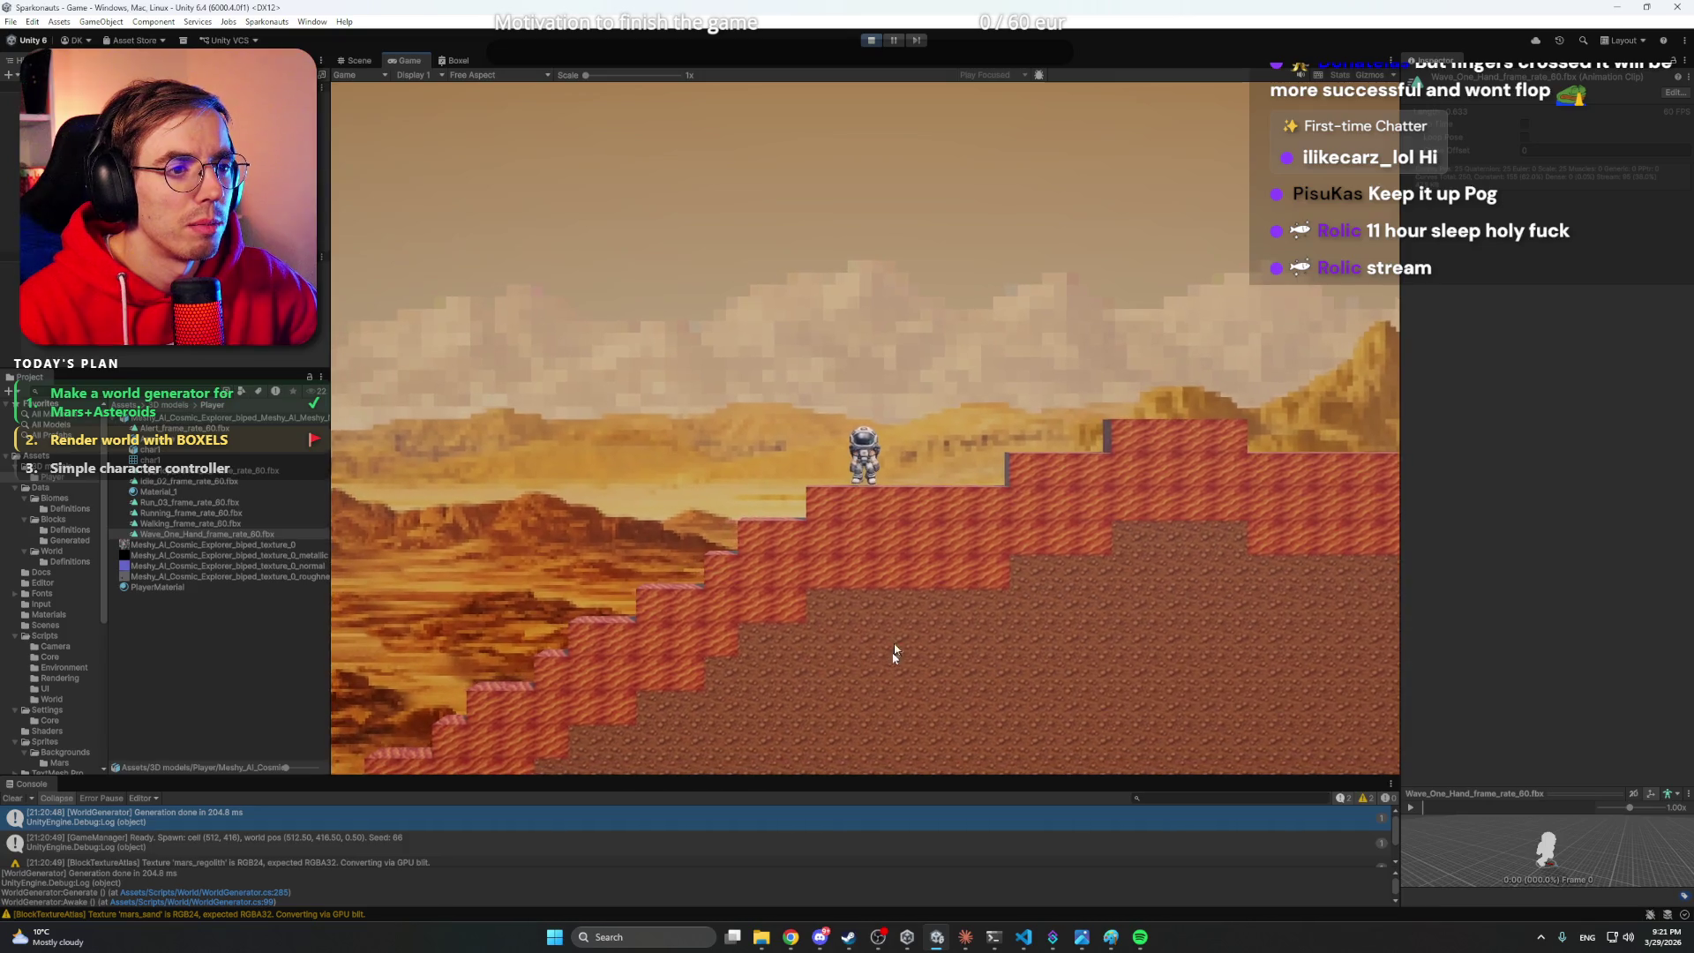
{"action": "left_click", "coordinate": [871, 40]}
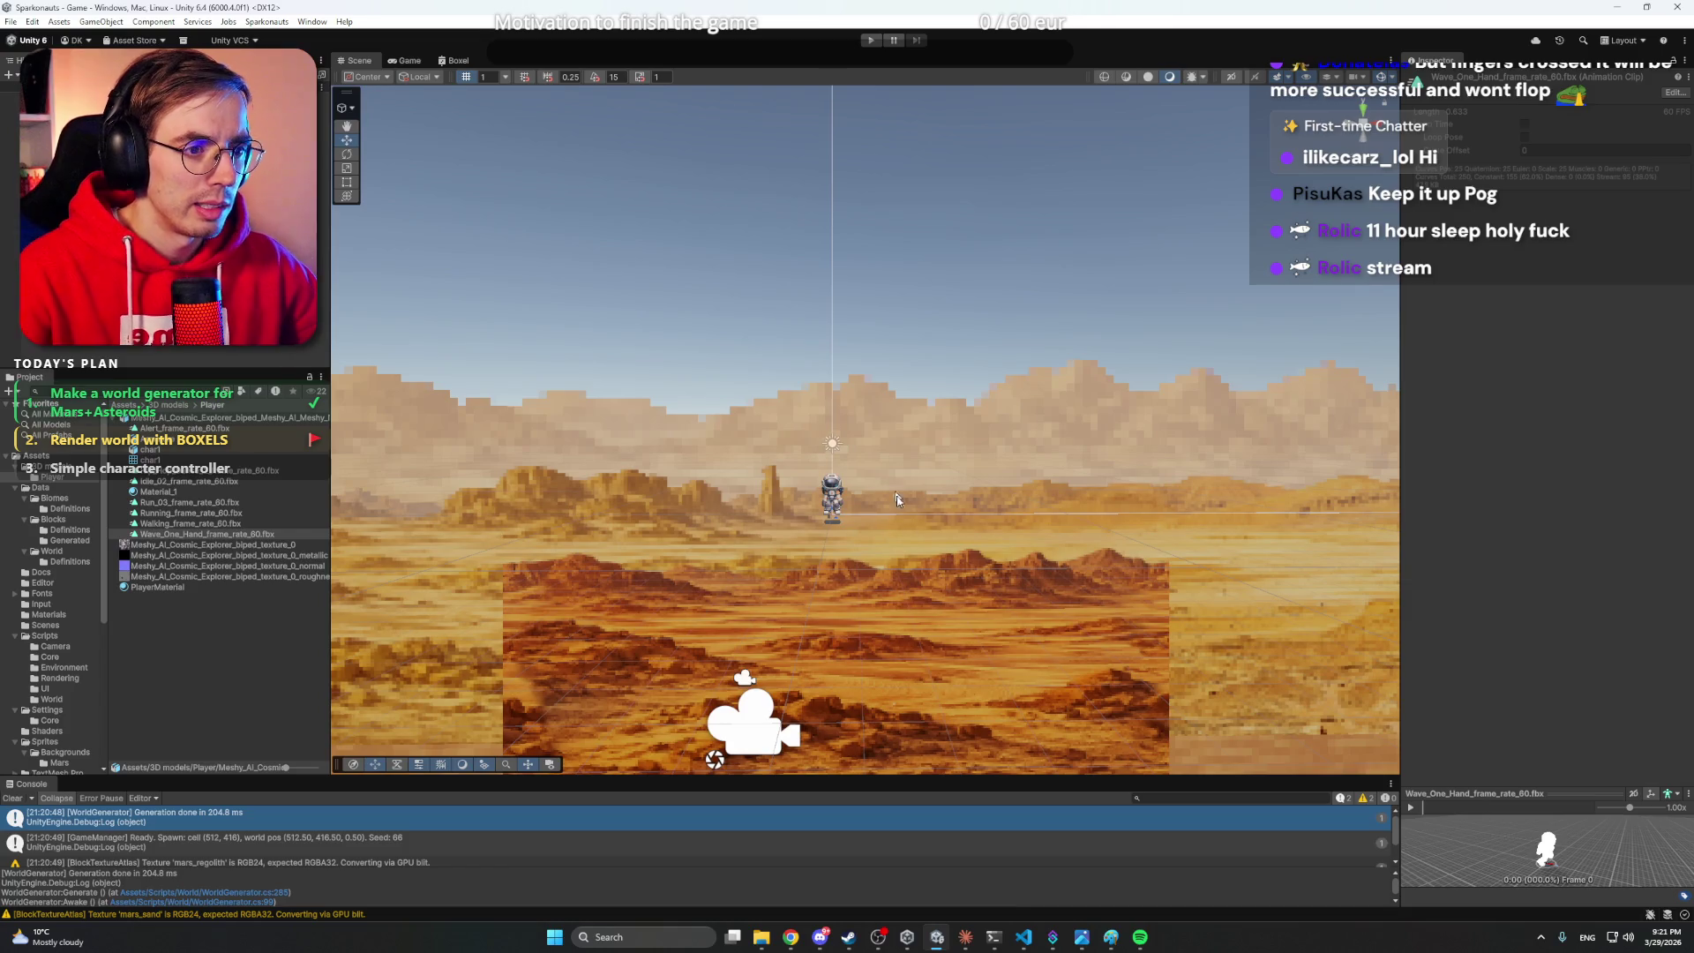
- Open Mars_layer0.psd from the Backgrounds folder in Photoshop, briefly viewing the Claude session
{"action": "left_click", "coordinate": [554, 937]}
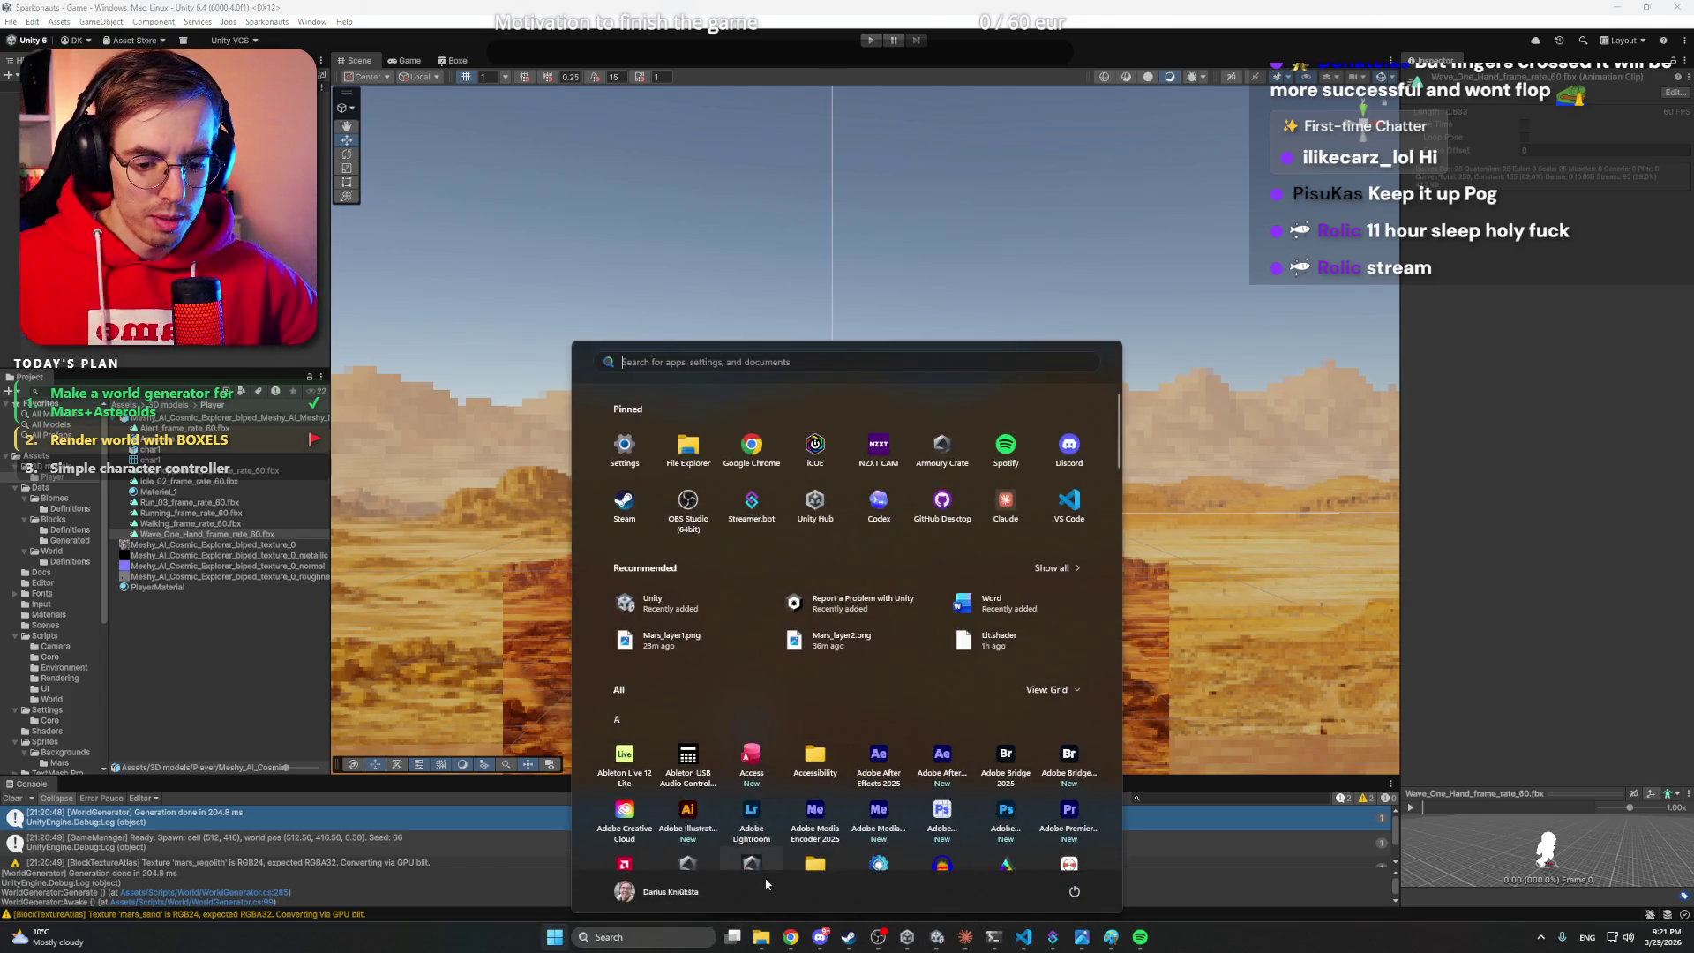
{"action": "mouse_move", "coordinate": [761, 934]}
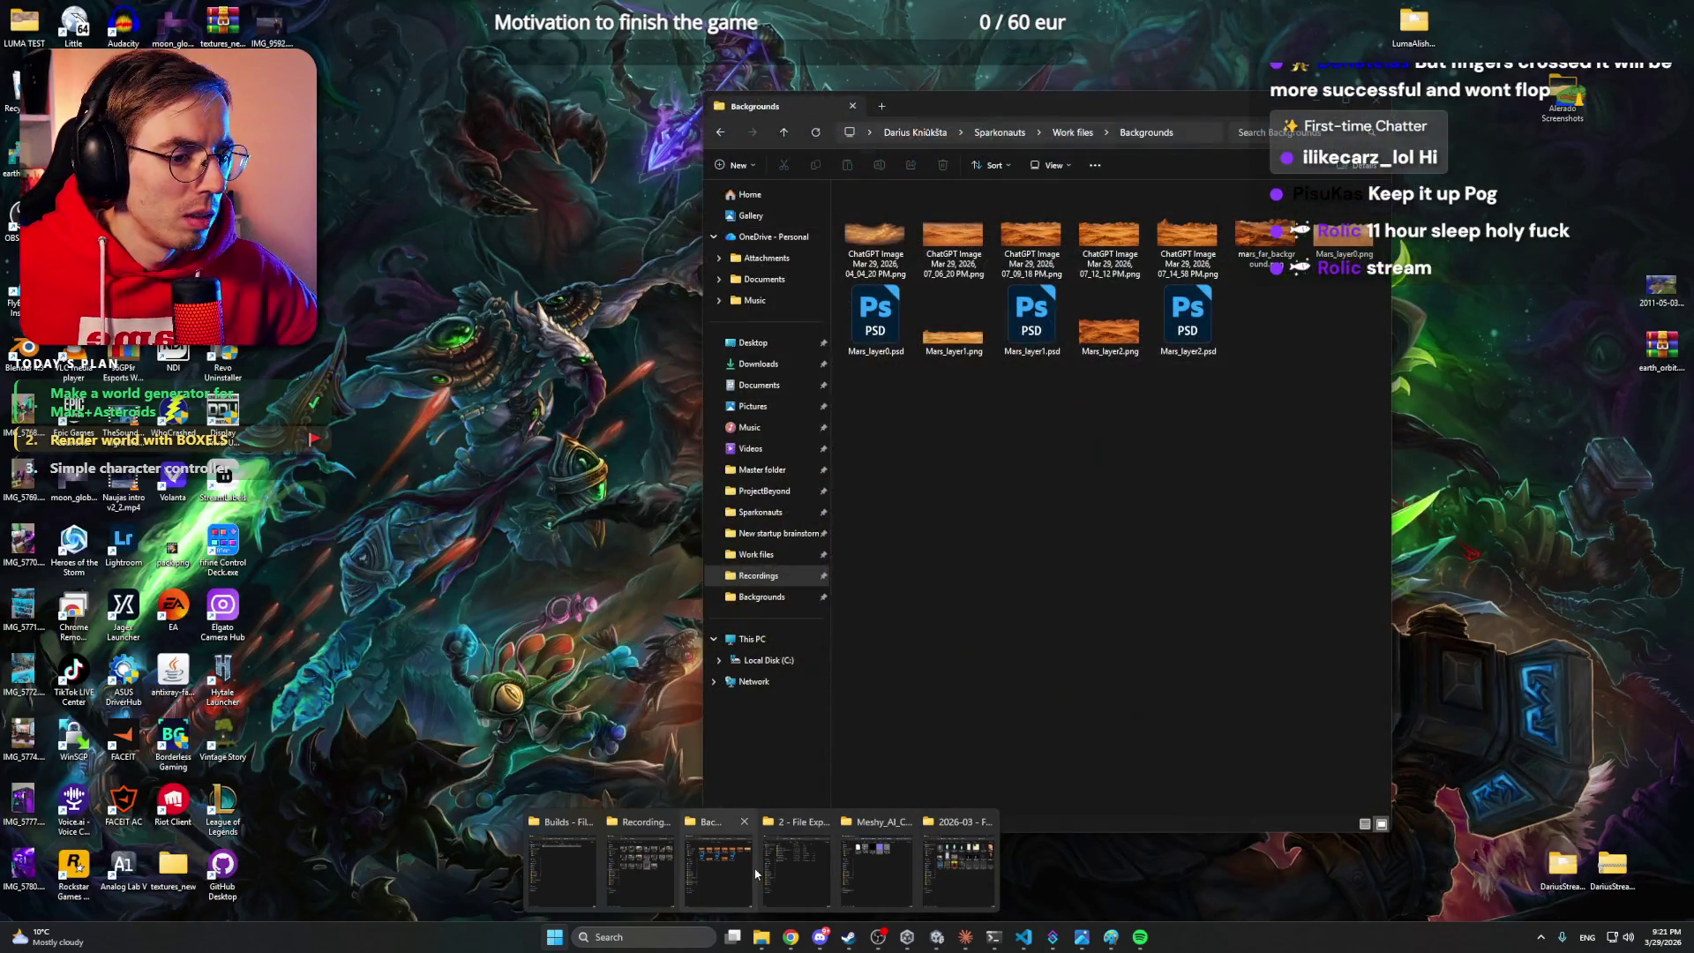
{"action": "left_click", "coordinate": [728, 869]}
{"action": "left_click", "coordinate": [878, 326]}
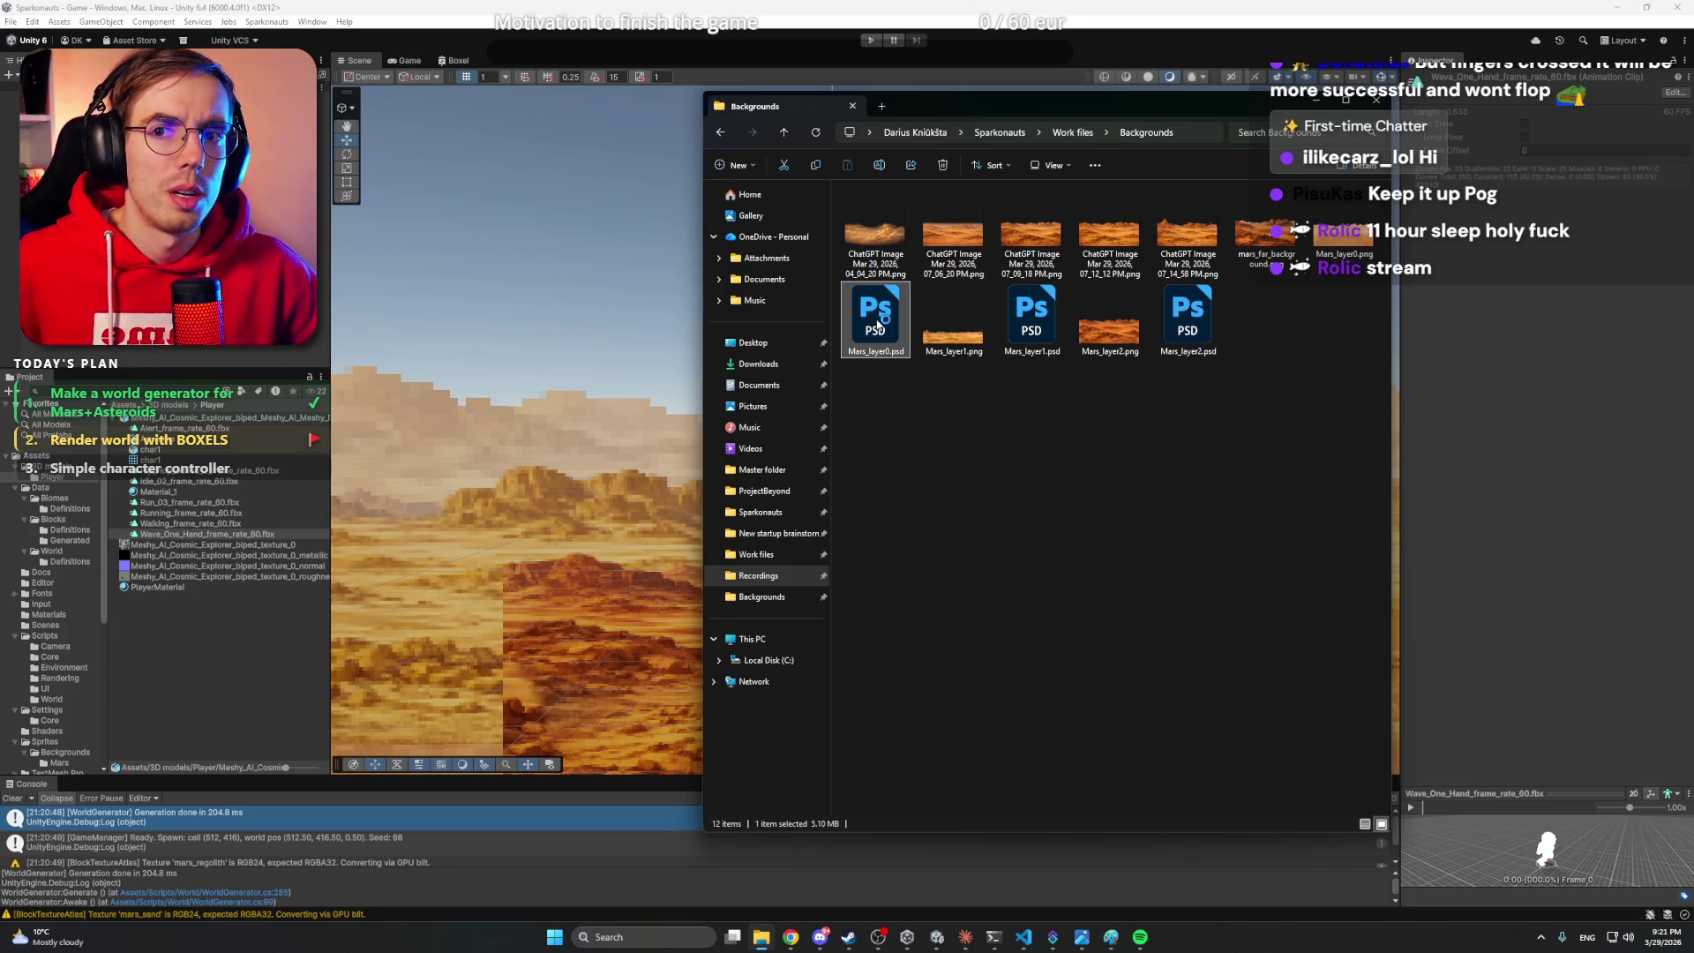
{"action": "double_click", "coordinate": [878, 327]}
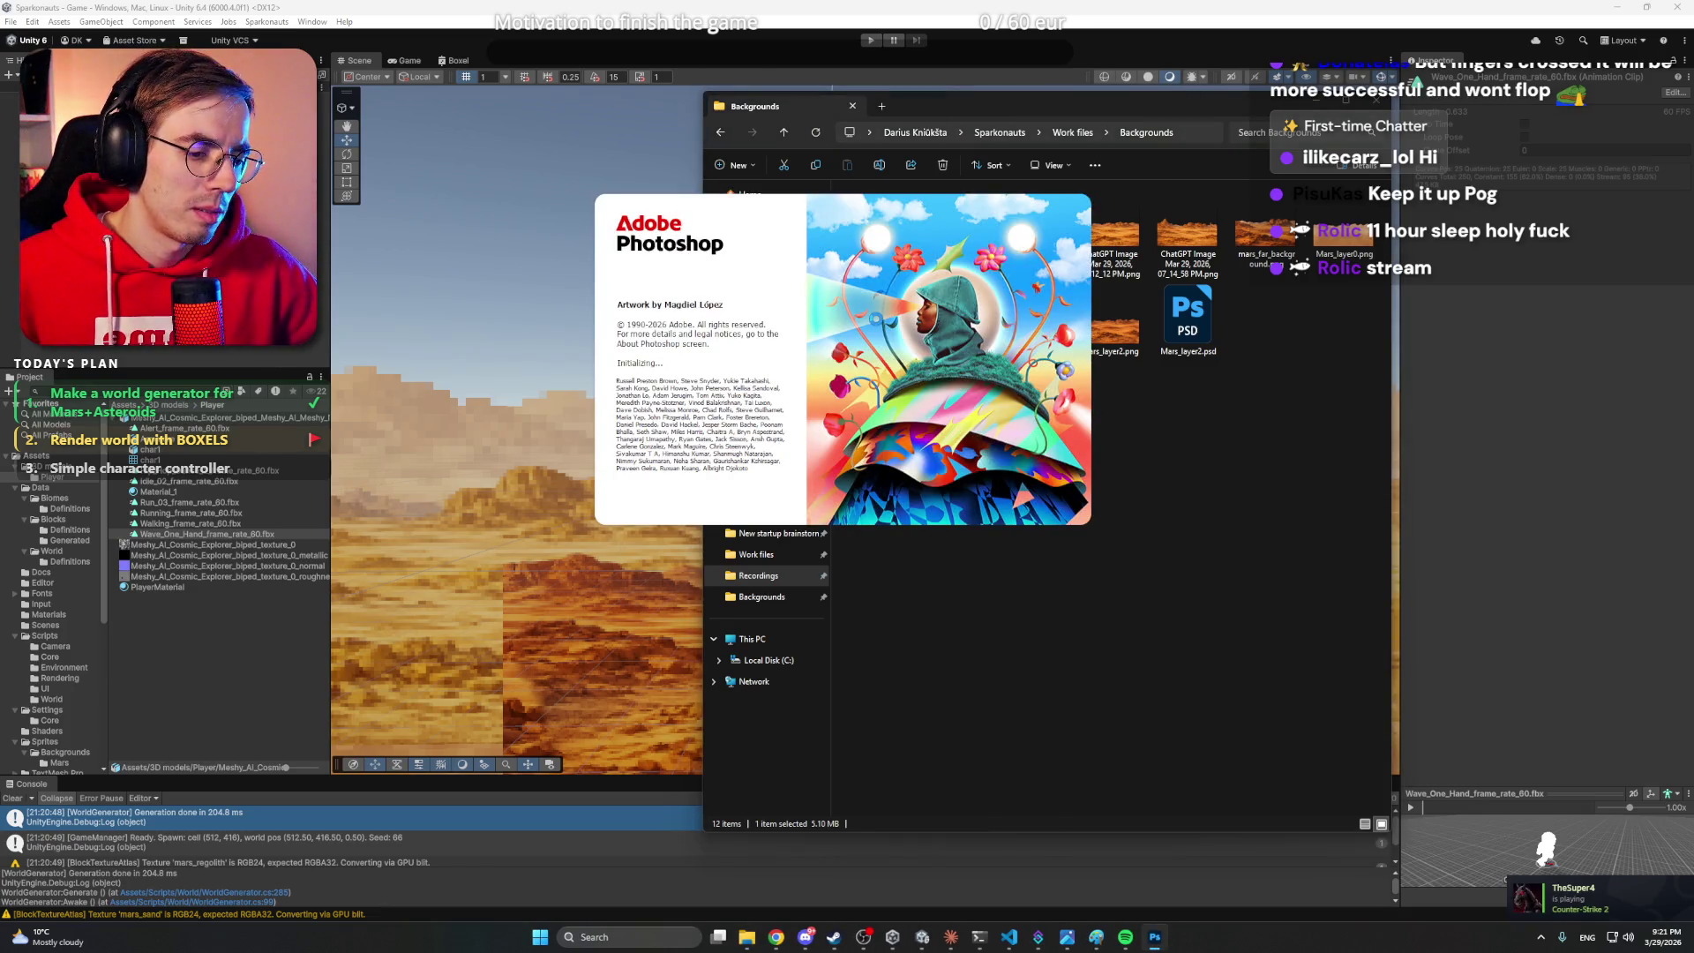
{"action": "left_click", "coordinate": [951, 937]}
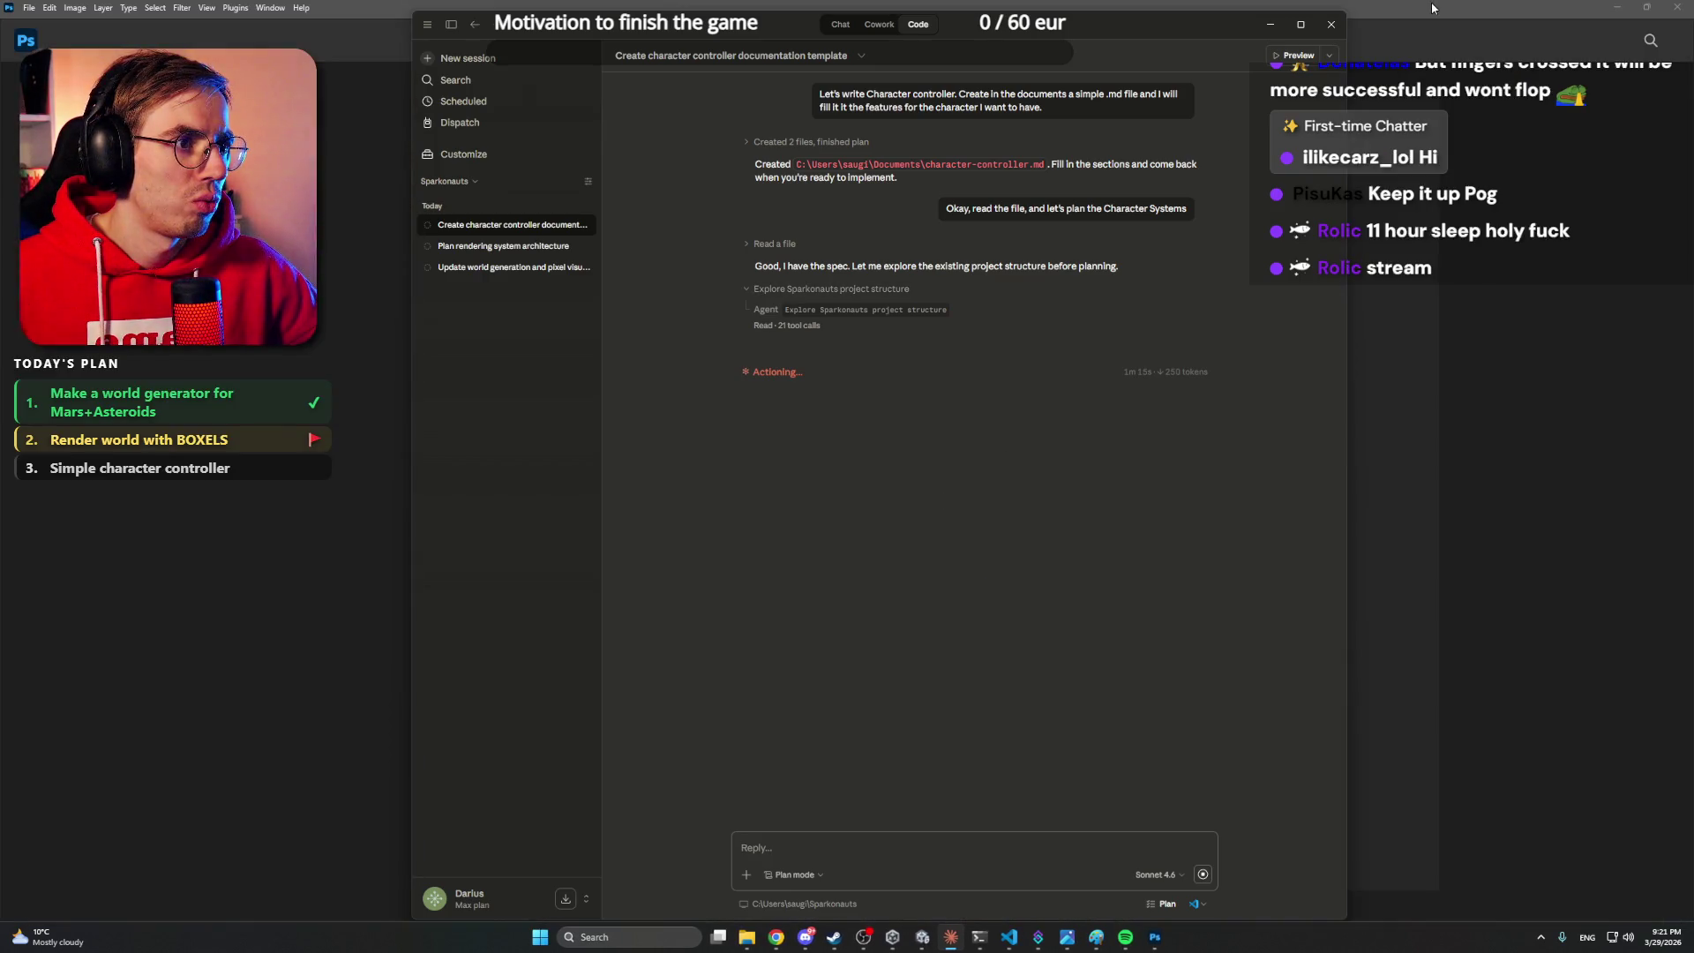
{"action": "left_click", "coordinate": [1432, 8]}
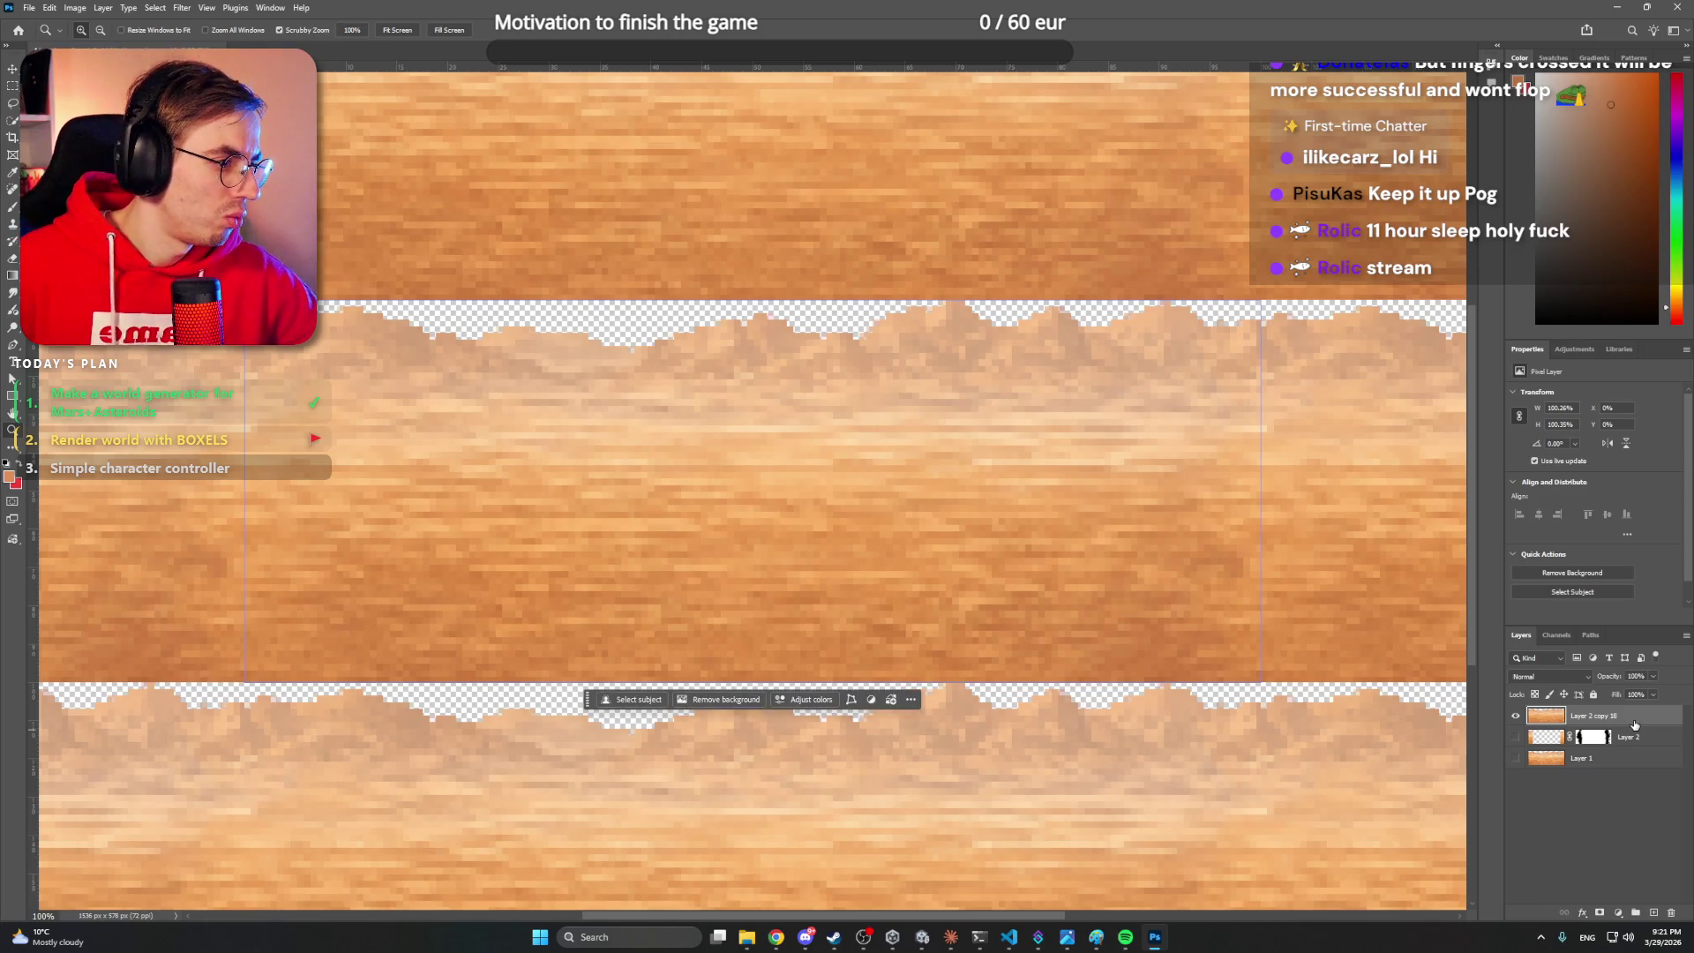
- Delete Layer 2 copy 18 and make Layer 1 visible again
{"action": "key", "text": "Delete"}
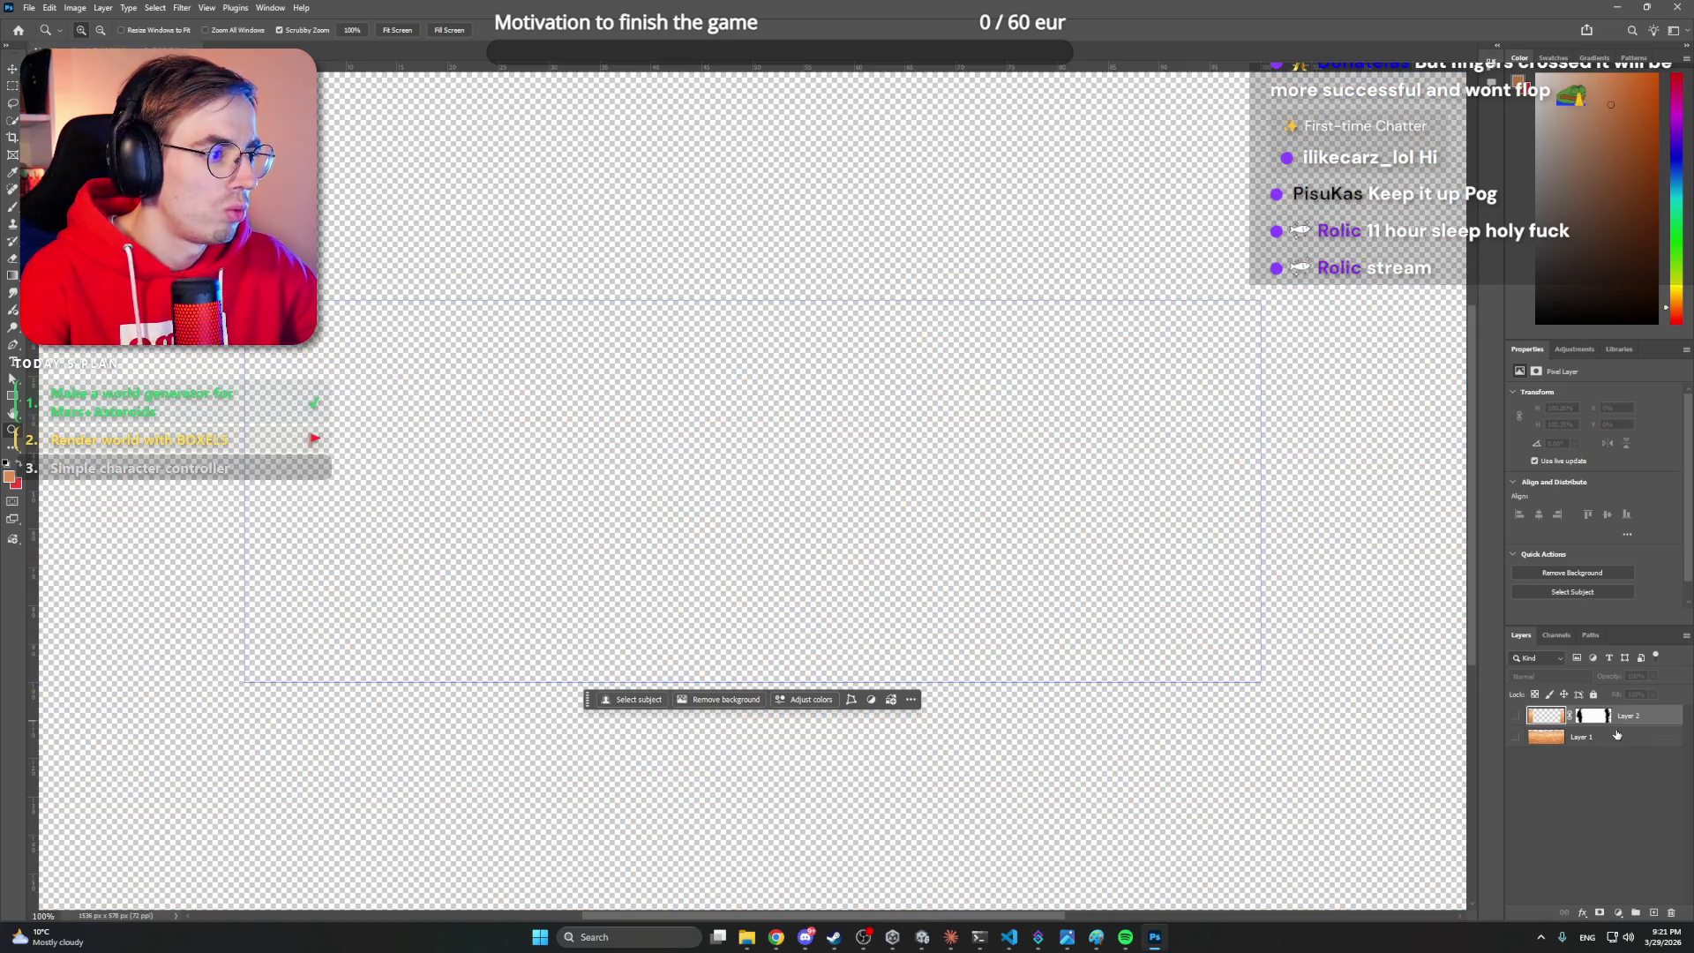
{"action": "left_click", "coordinate": [1517, 741]}
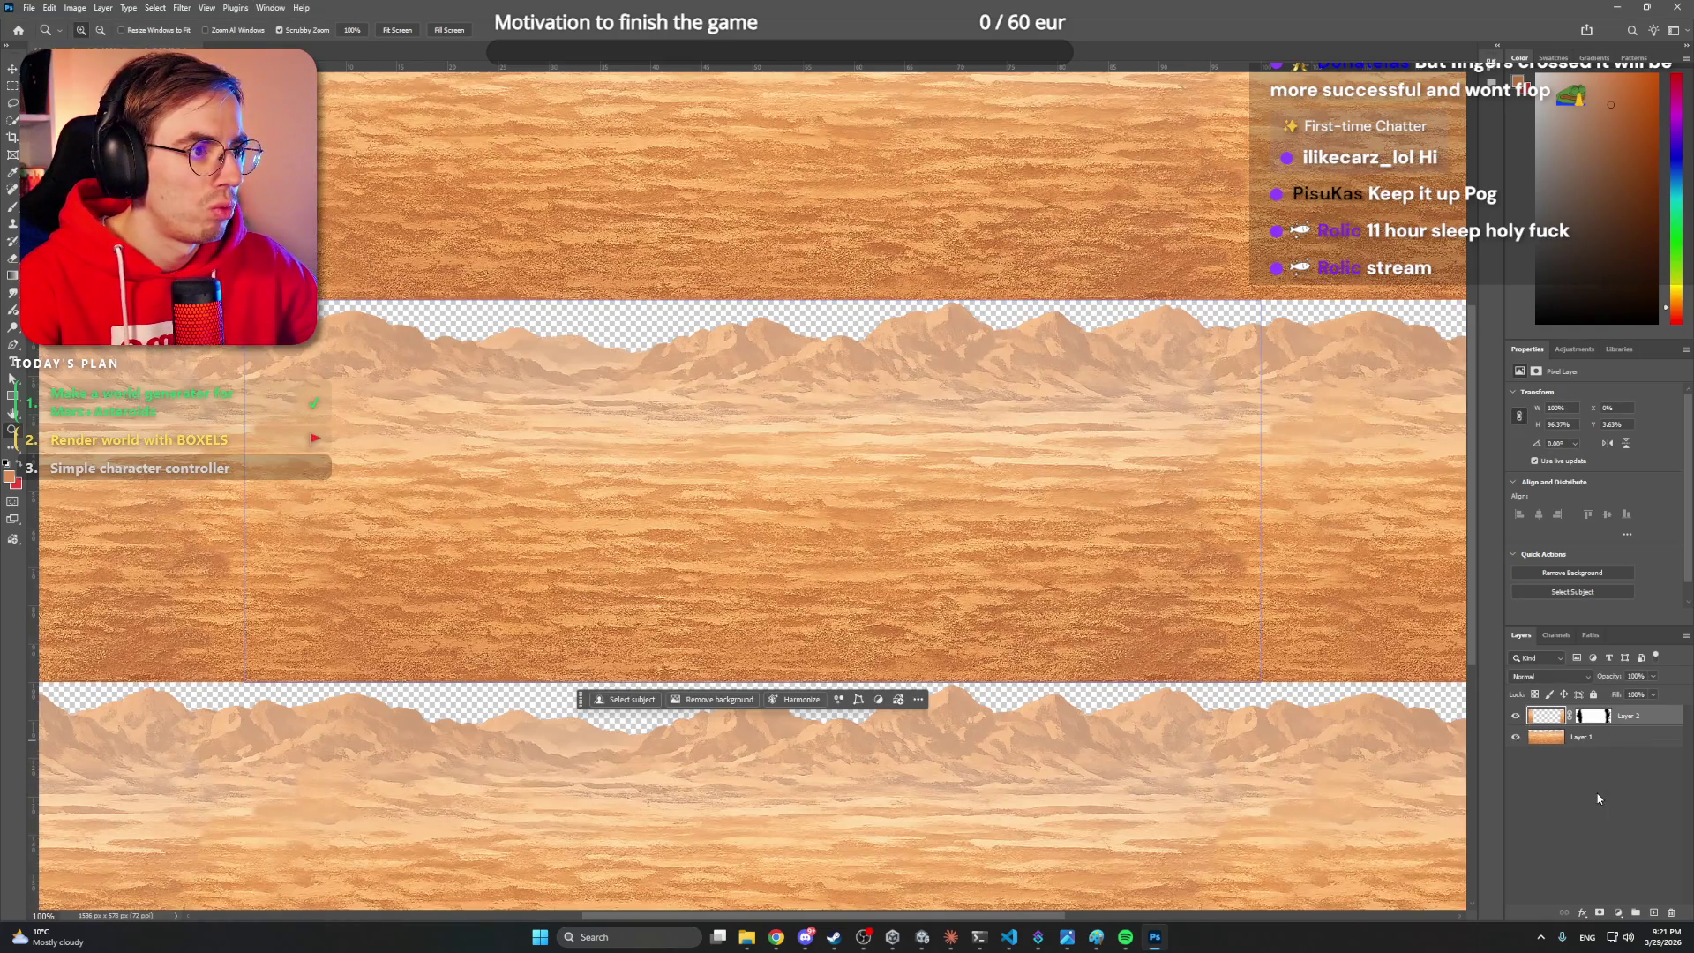
{"action": "left_click", "coordinate": [184, 8]}
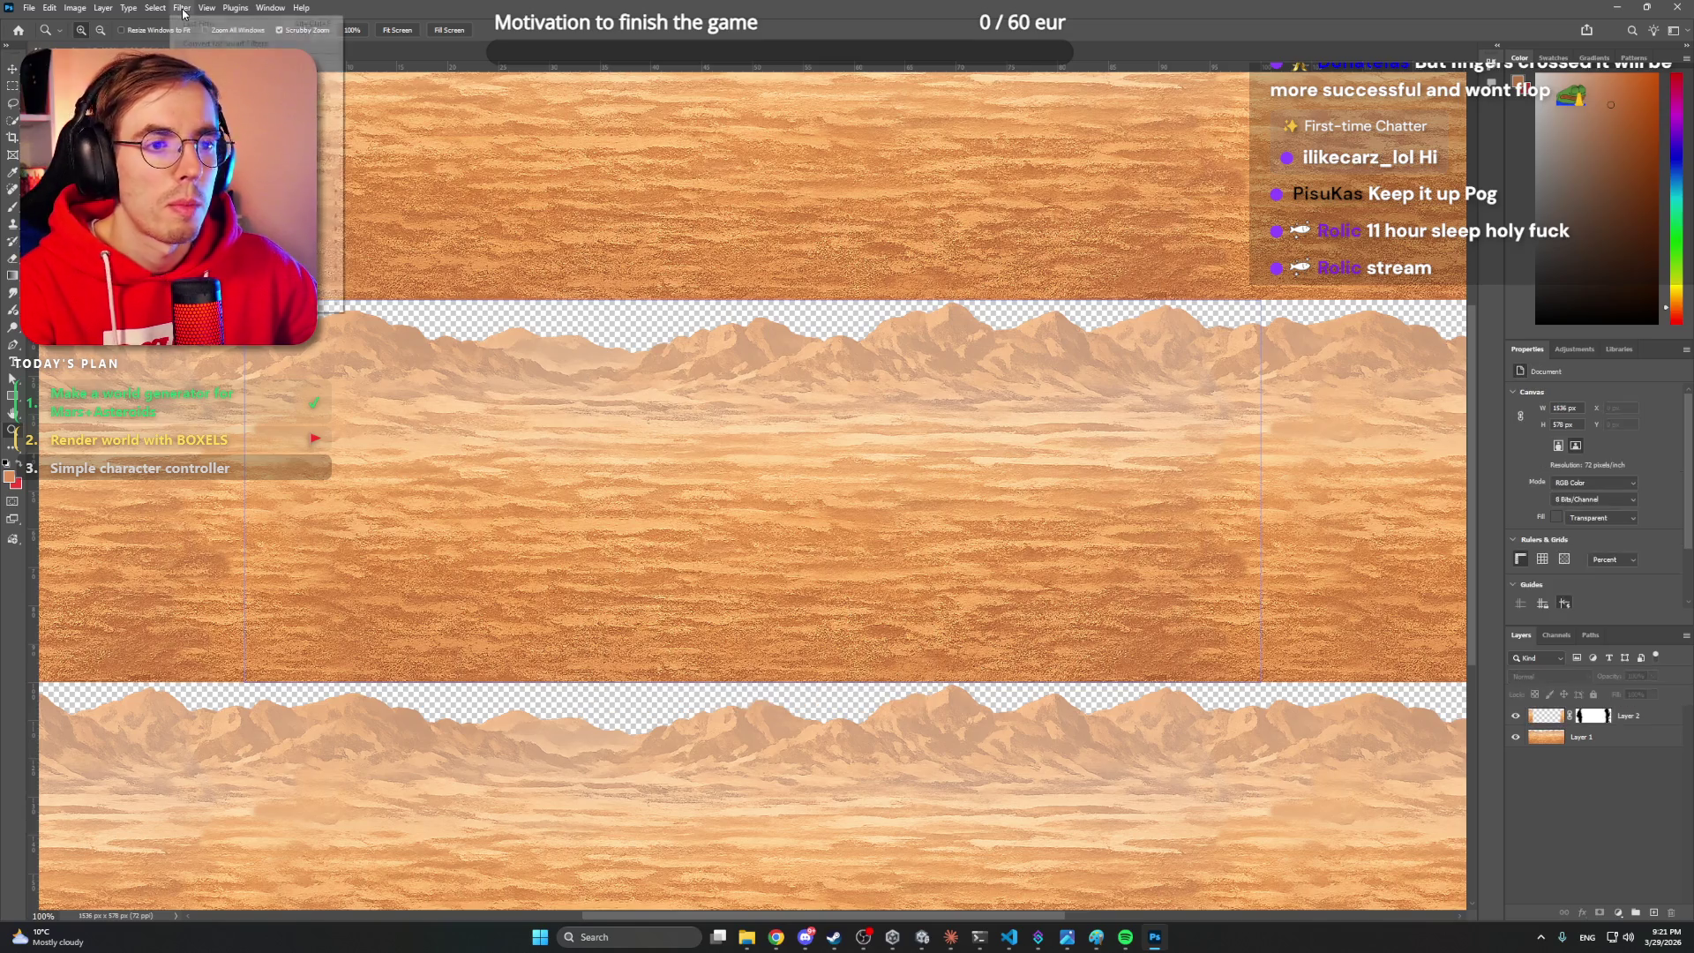
{"action": "left_click", "coordinate": [1503, 780]}
- Duplicate Layer 2, convert the copy to a smart object, rasterize it, and hide Layers 2 and 1
{"action": "left_click", "coordinate": [1633, 717]}
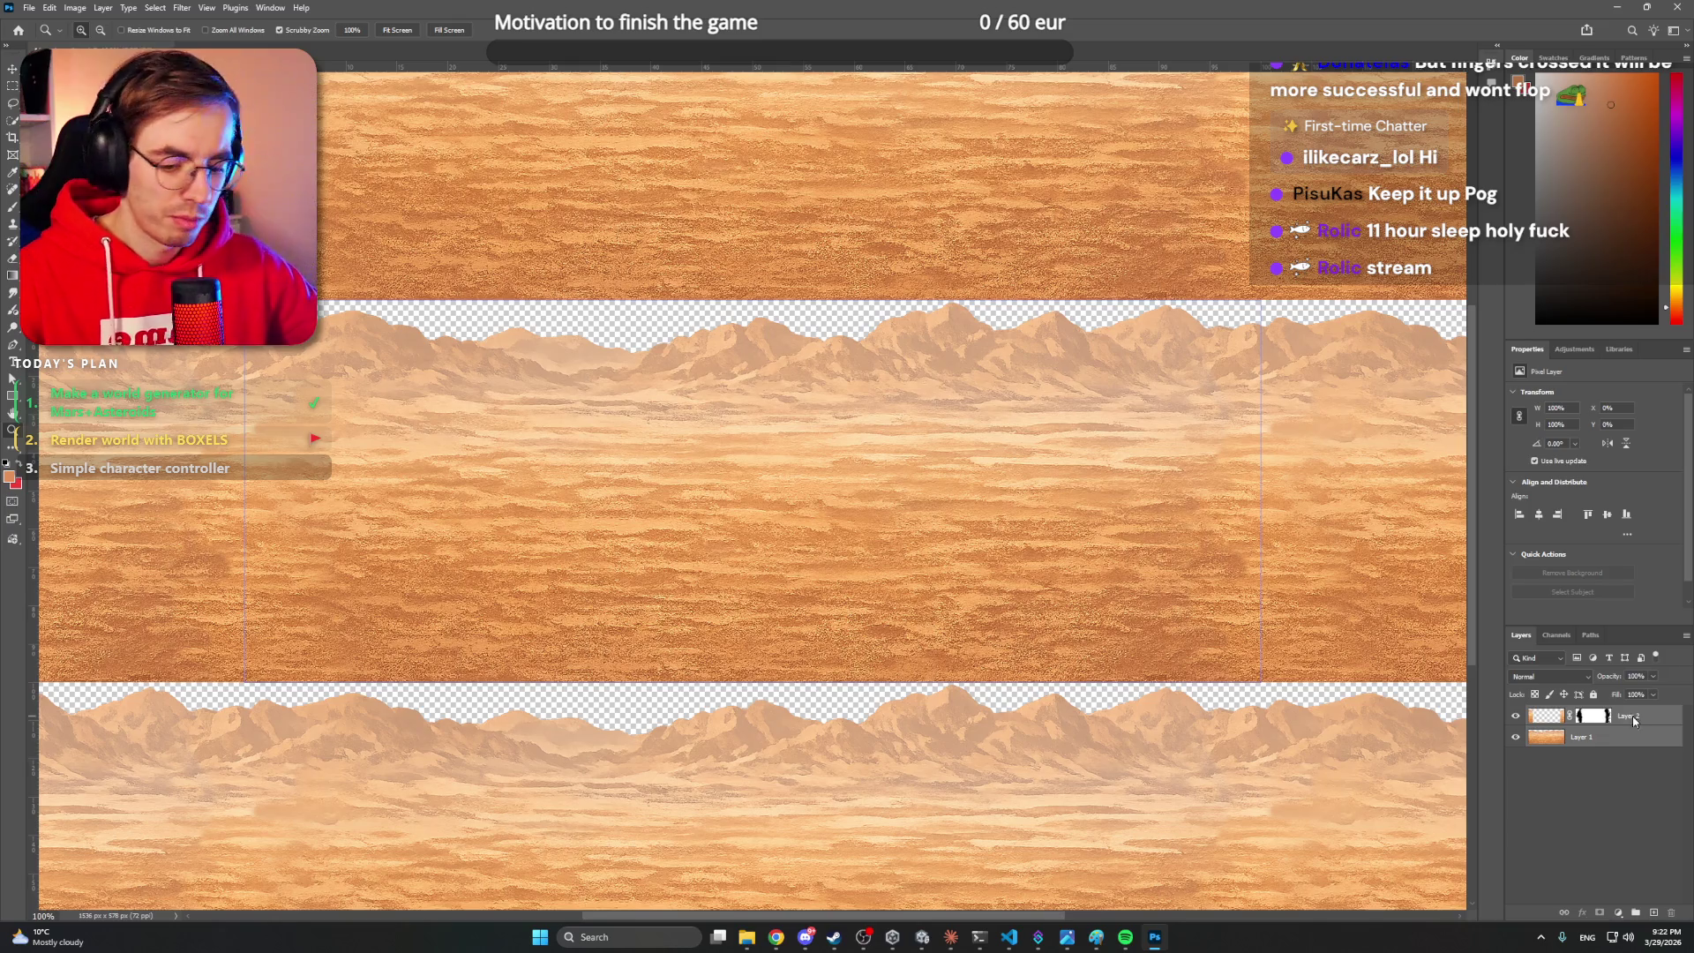
{"action": "key", "text": "ctrl+j"}
{"action": "right_click", "coordinate": [1634, 735]}
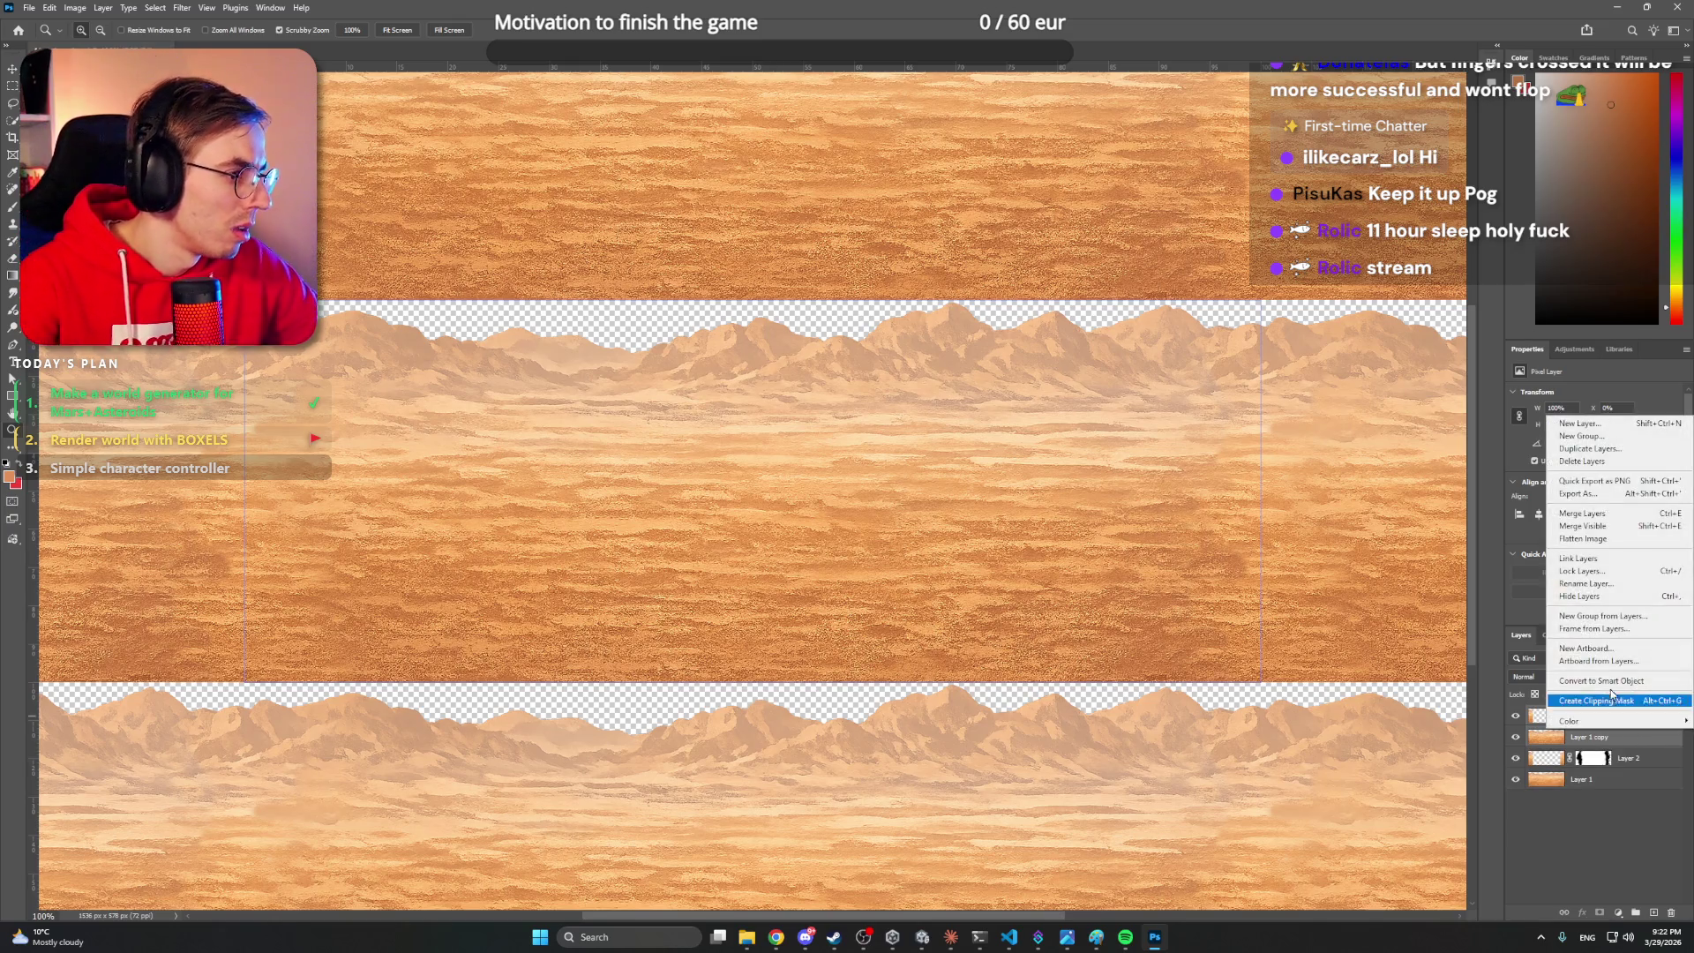
{"action": "left_click", "coordinate": [1614, 688]}
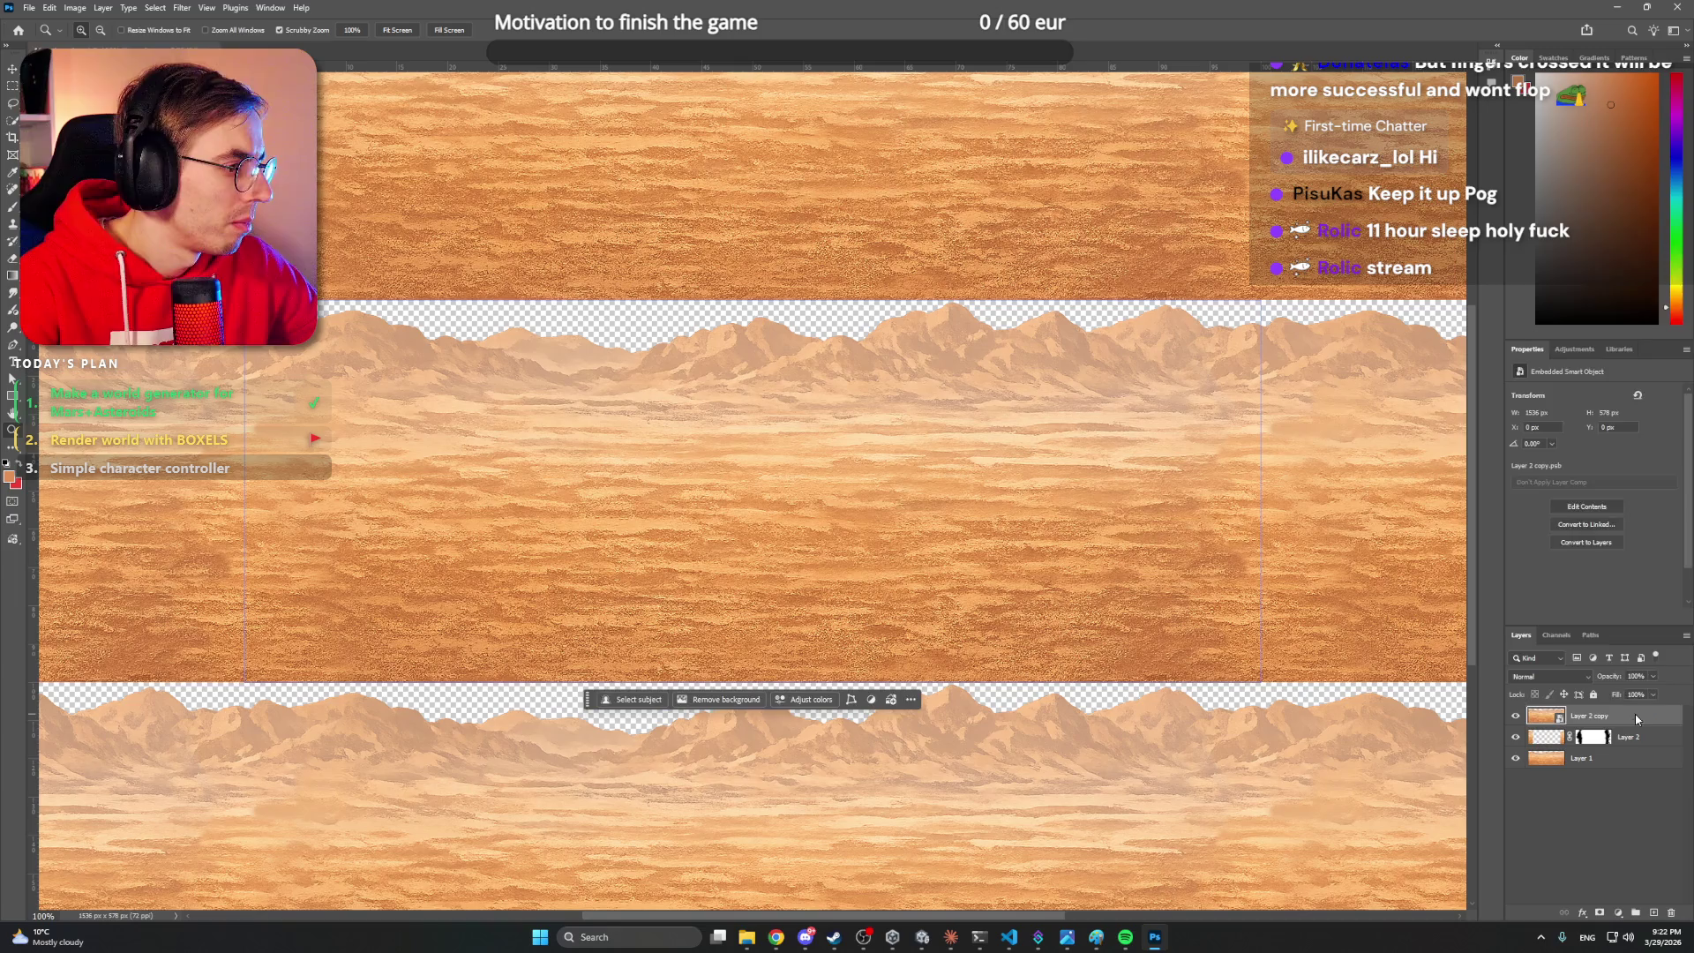
{"action": "right_click", "coordinate": [1615, 716]}
{"action": "left_click", "coordinate": [1616, 666]}
{"action": "left_click", "coordinate": [1516, 737]}
{"action": "left_click", "coordinate": [1516, 758]}
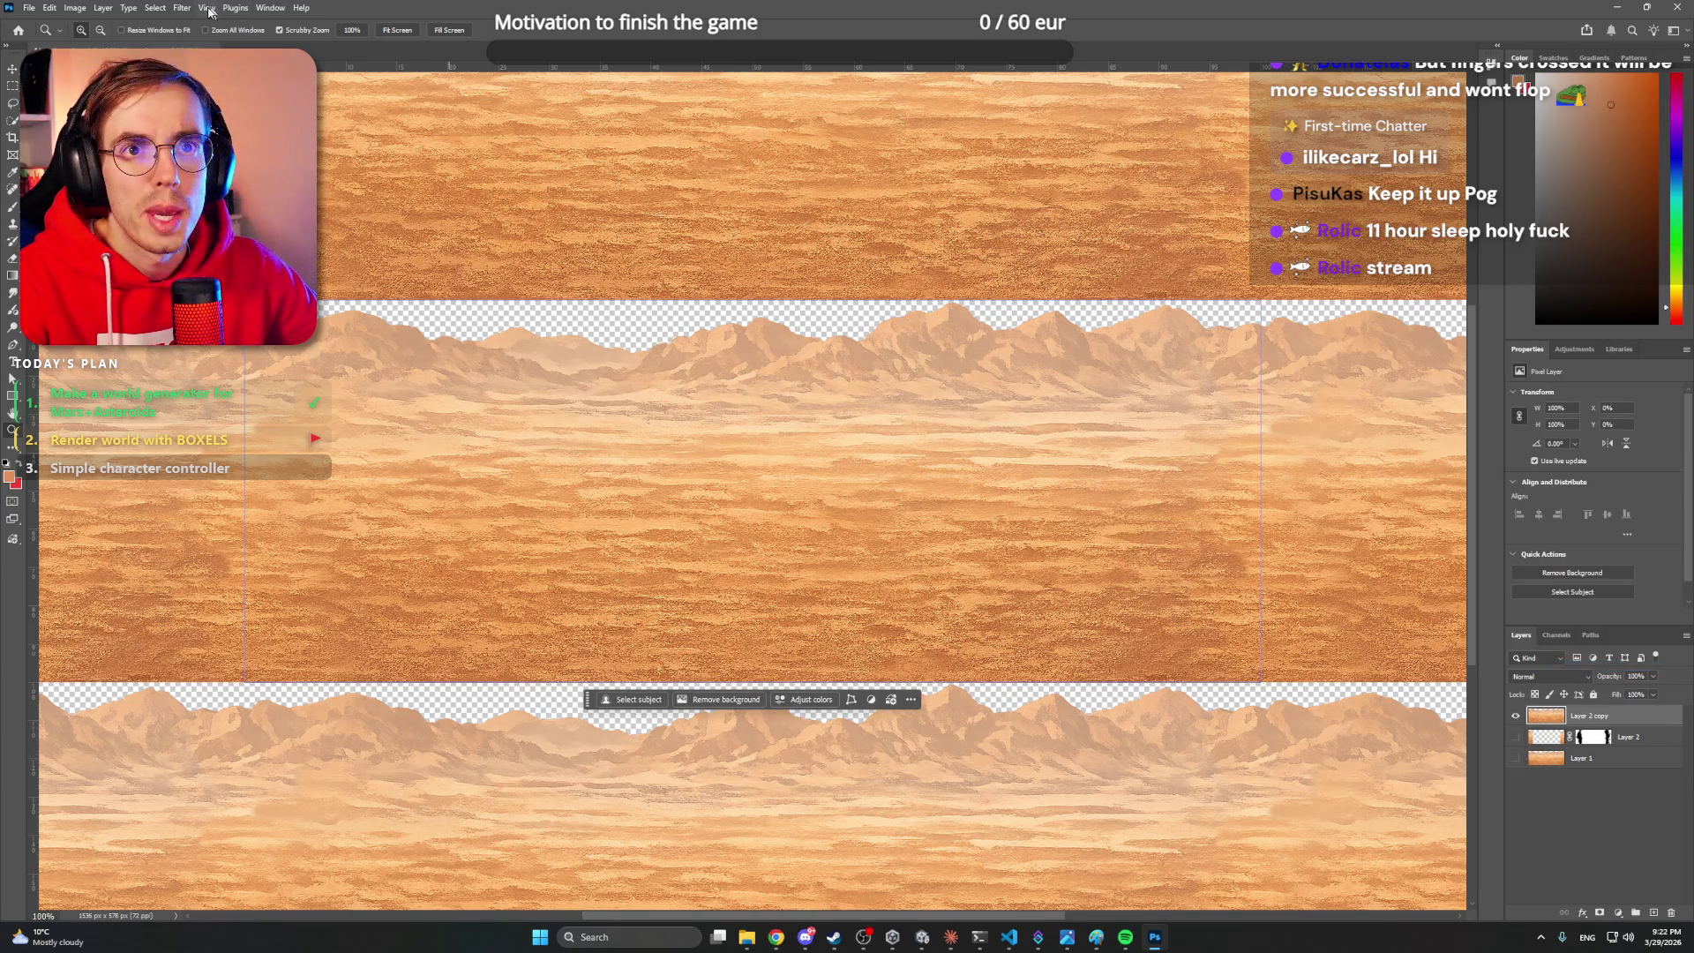
{"action": "left_click", "coordinate": [181, 8]}
- Apply the Mosaic pixelation filter with cell size 8 to the copy layer
{"action": "mouse_move", "coordinate": [331, 228]}
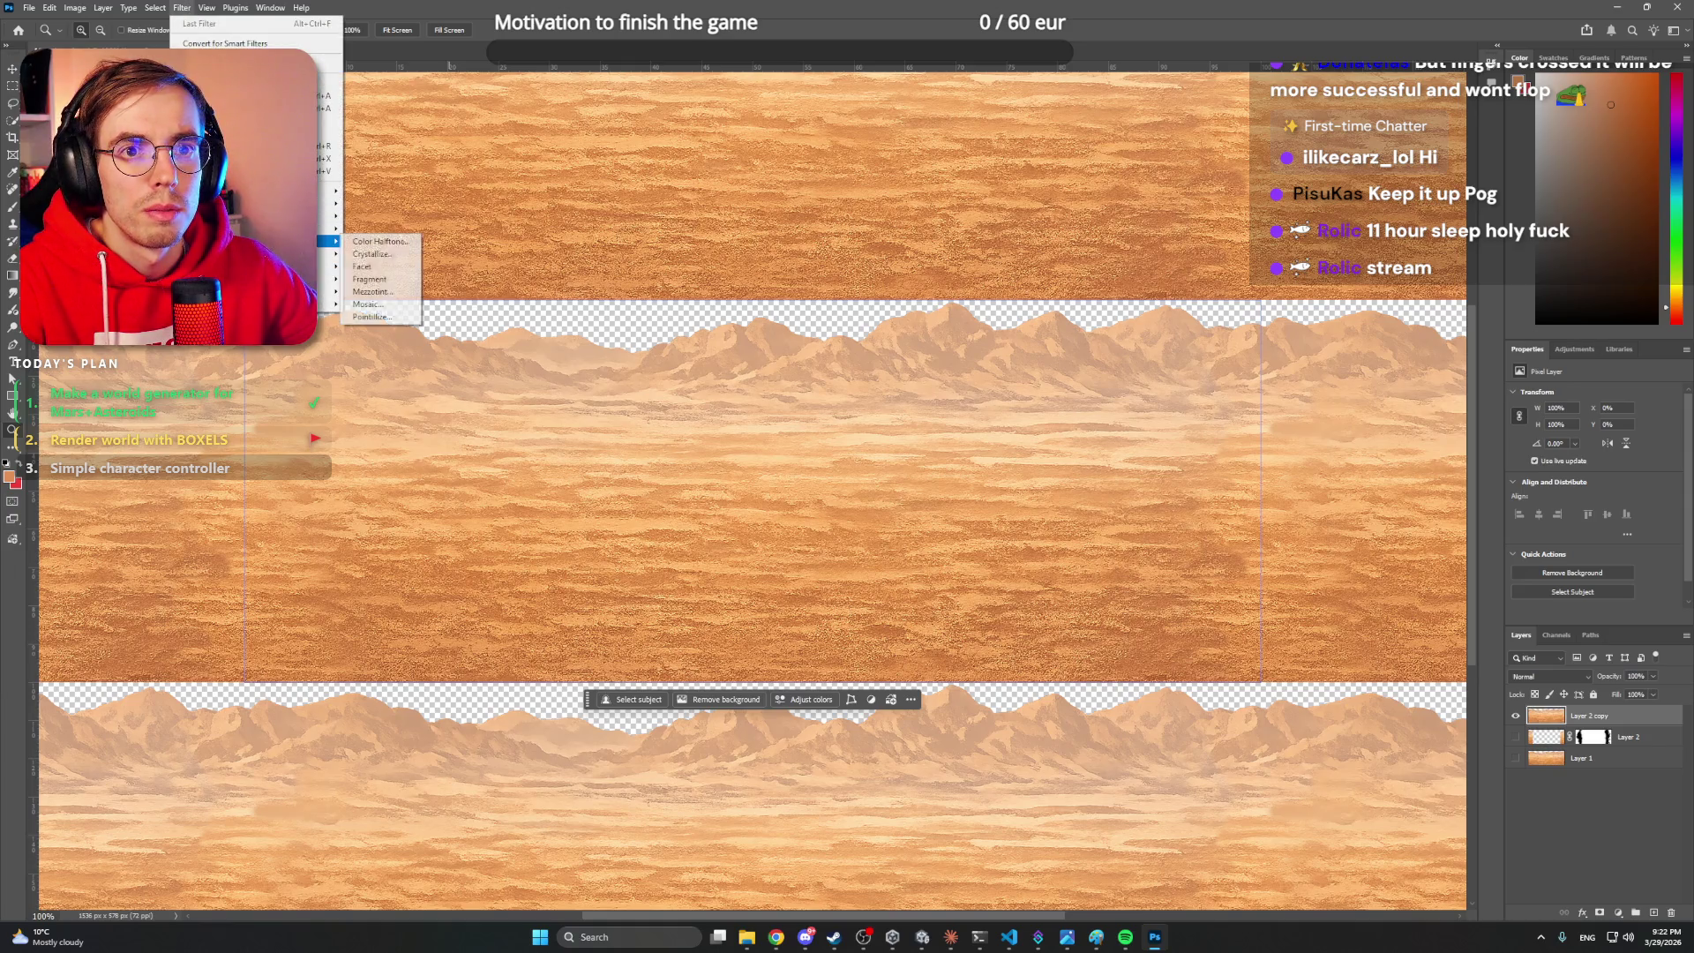
{"action": "left_click", "coordinate": [406, 305]}
{"action": "left_click", "coordinate": [849, 347]}
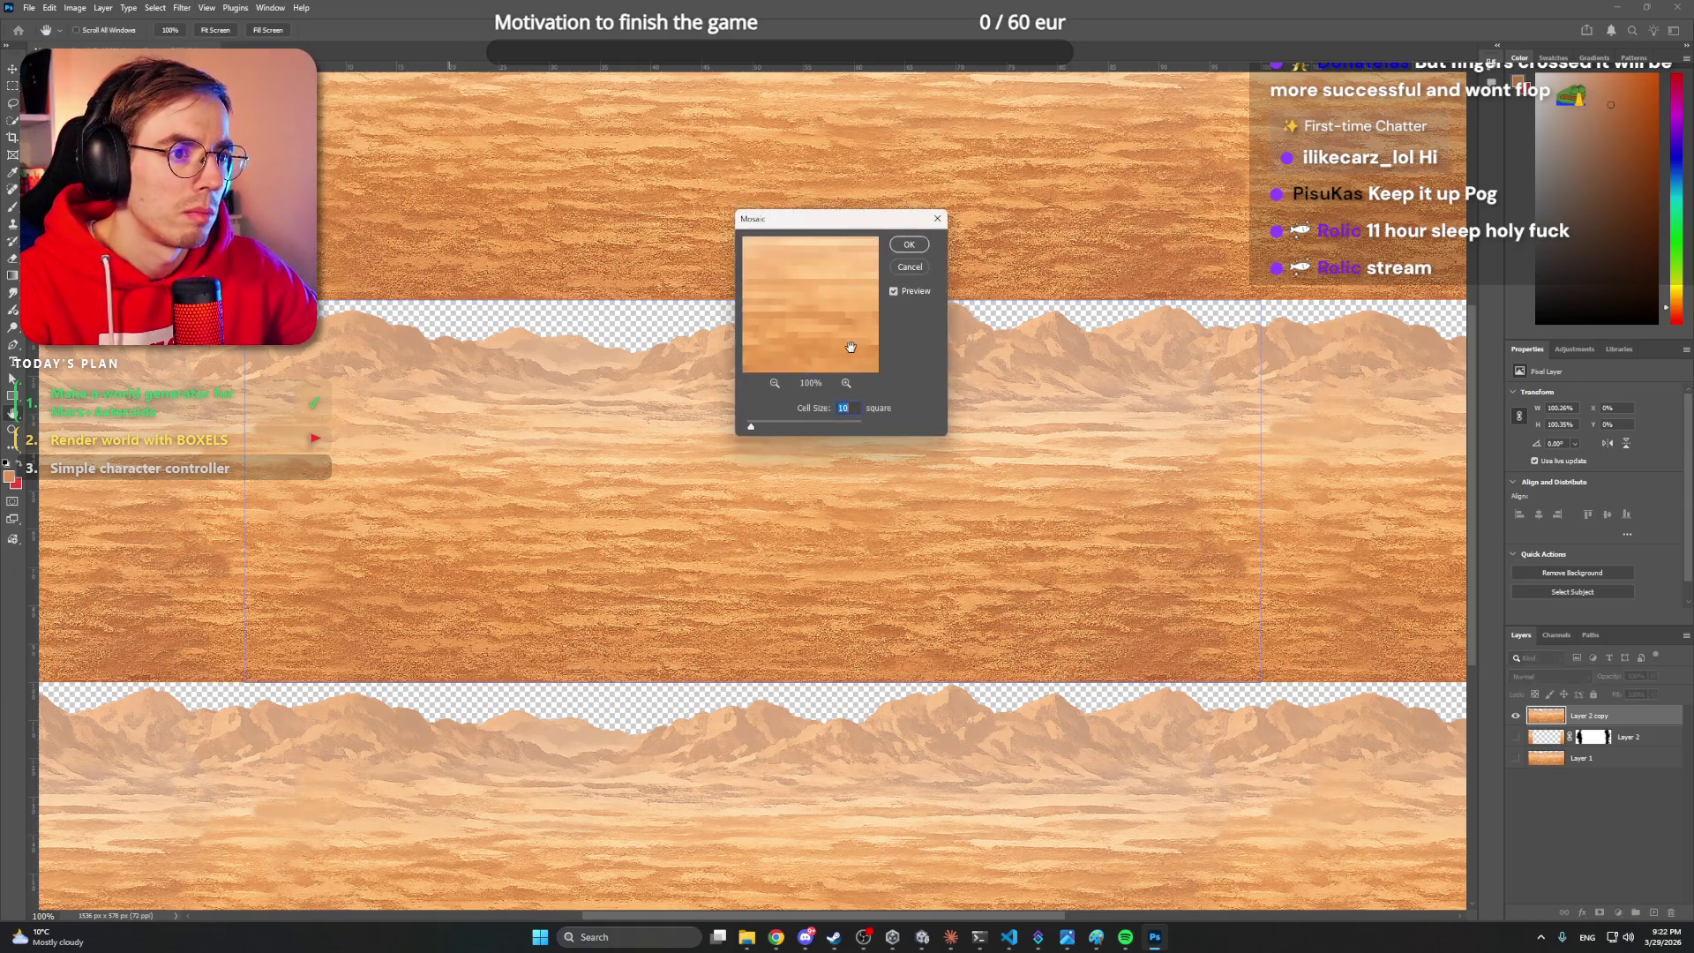
{"action": "type", "text": "8"}
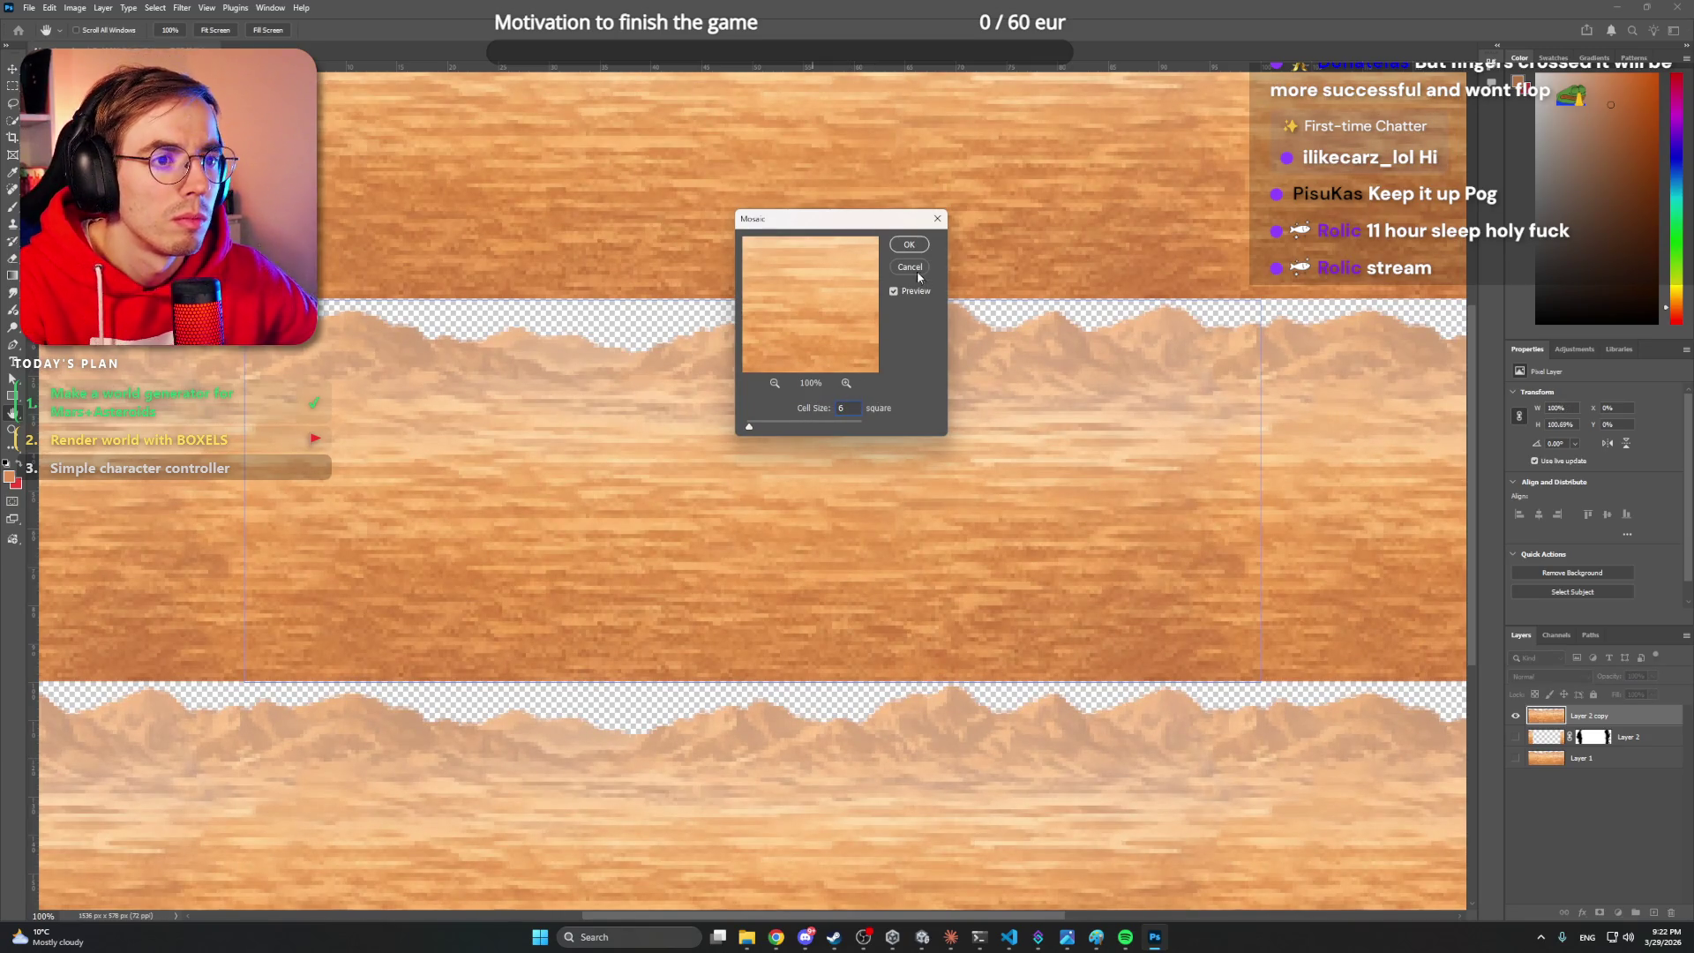
{"action": "left_click", "coordinate": [909, 245]}
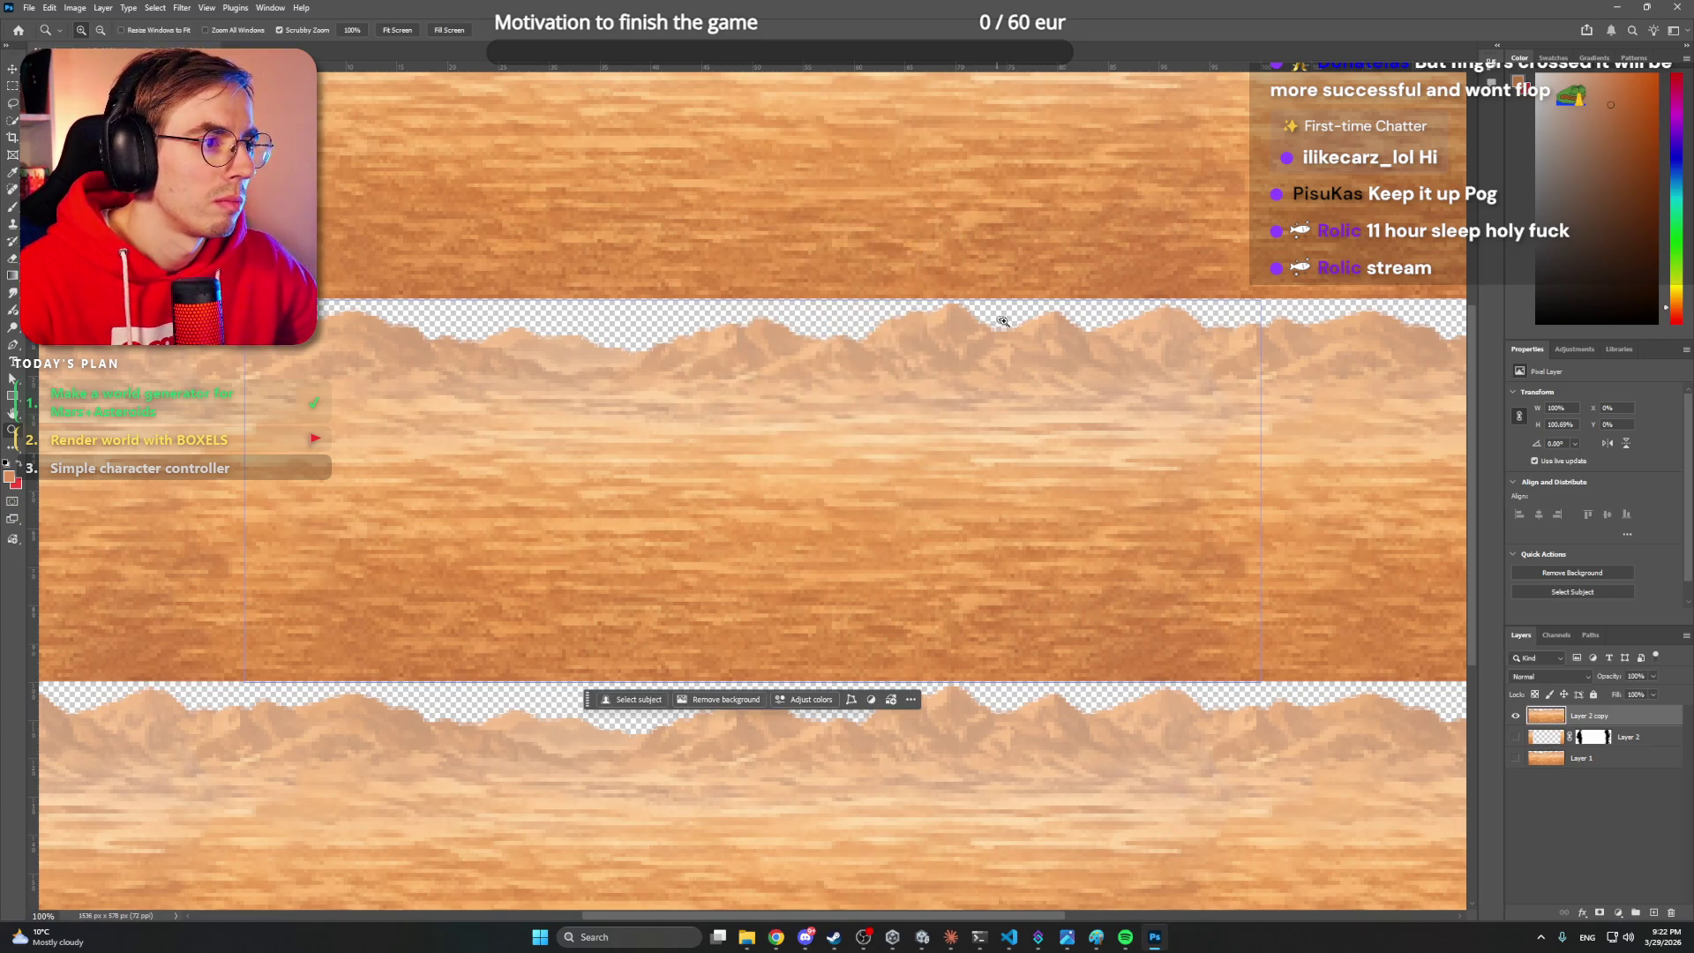
{"action": "scroll", "coordinate": [1015, 414], "scroll_direction": "down", "scroll_amount": 2}
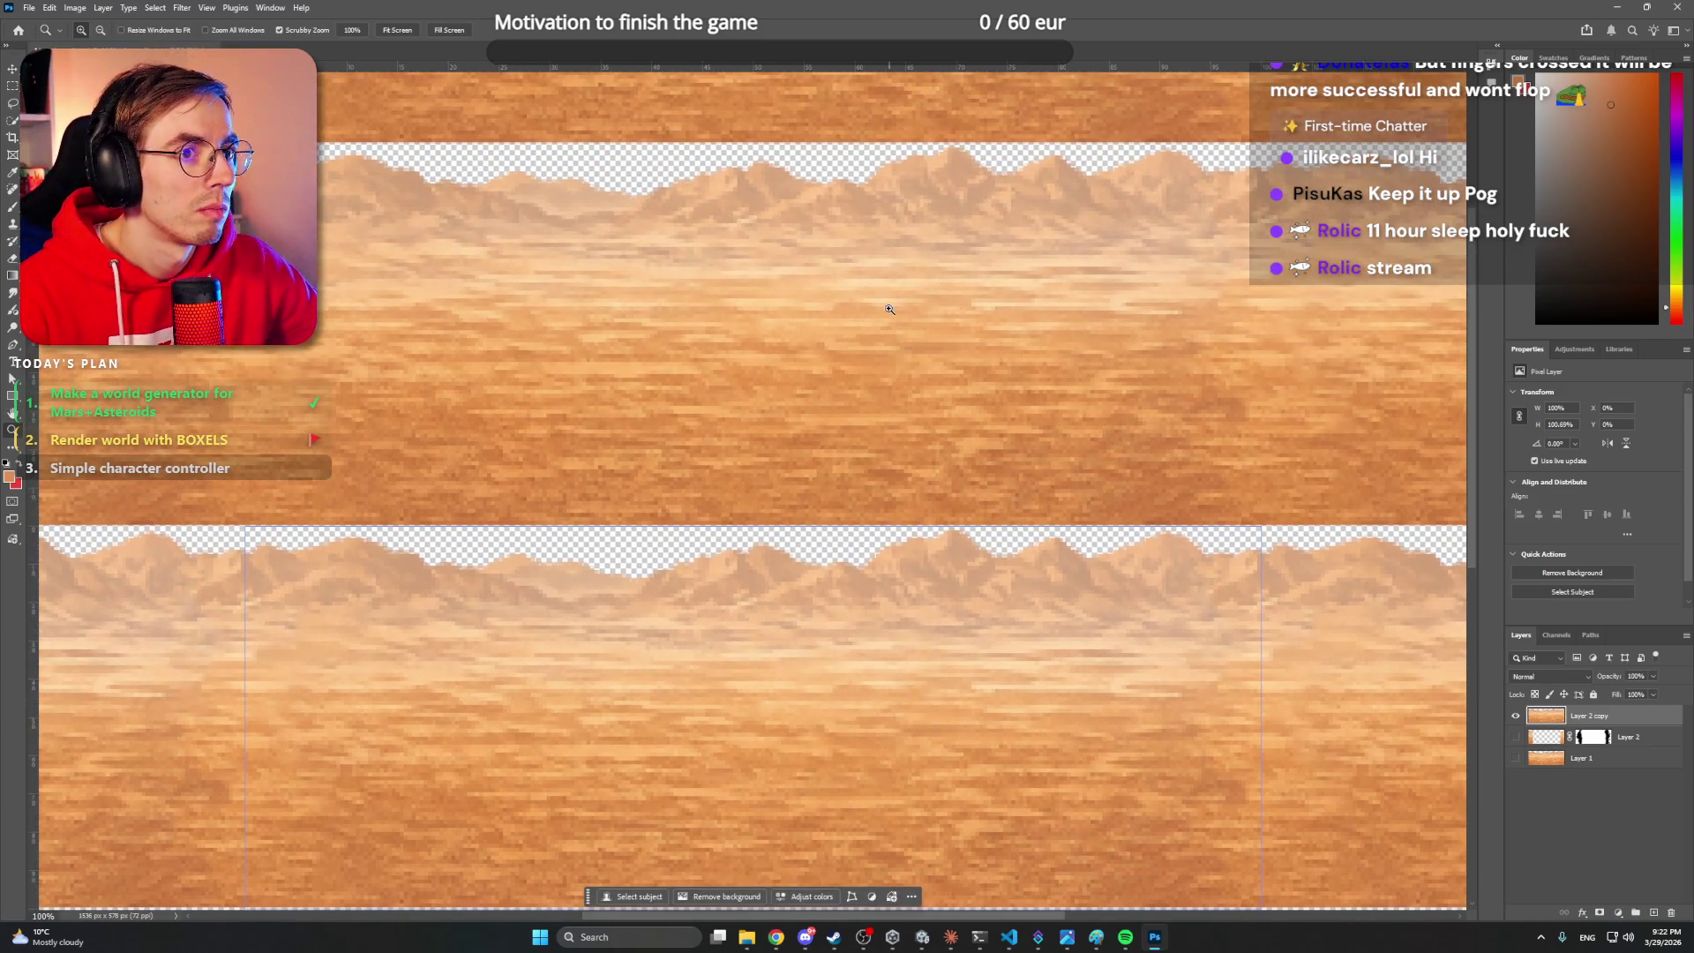
- Export the image as Mars_layer0.png, replacing the existing file, and close the document
{"action": "left_click", "coordinate": [29, 8]}
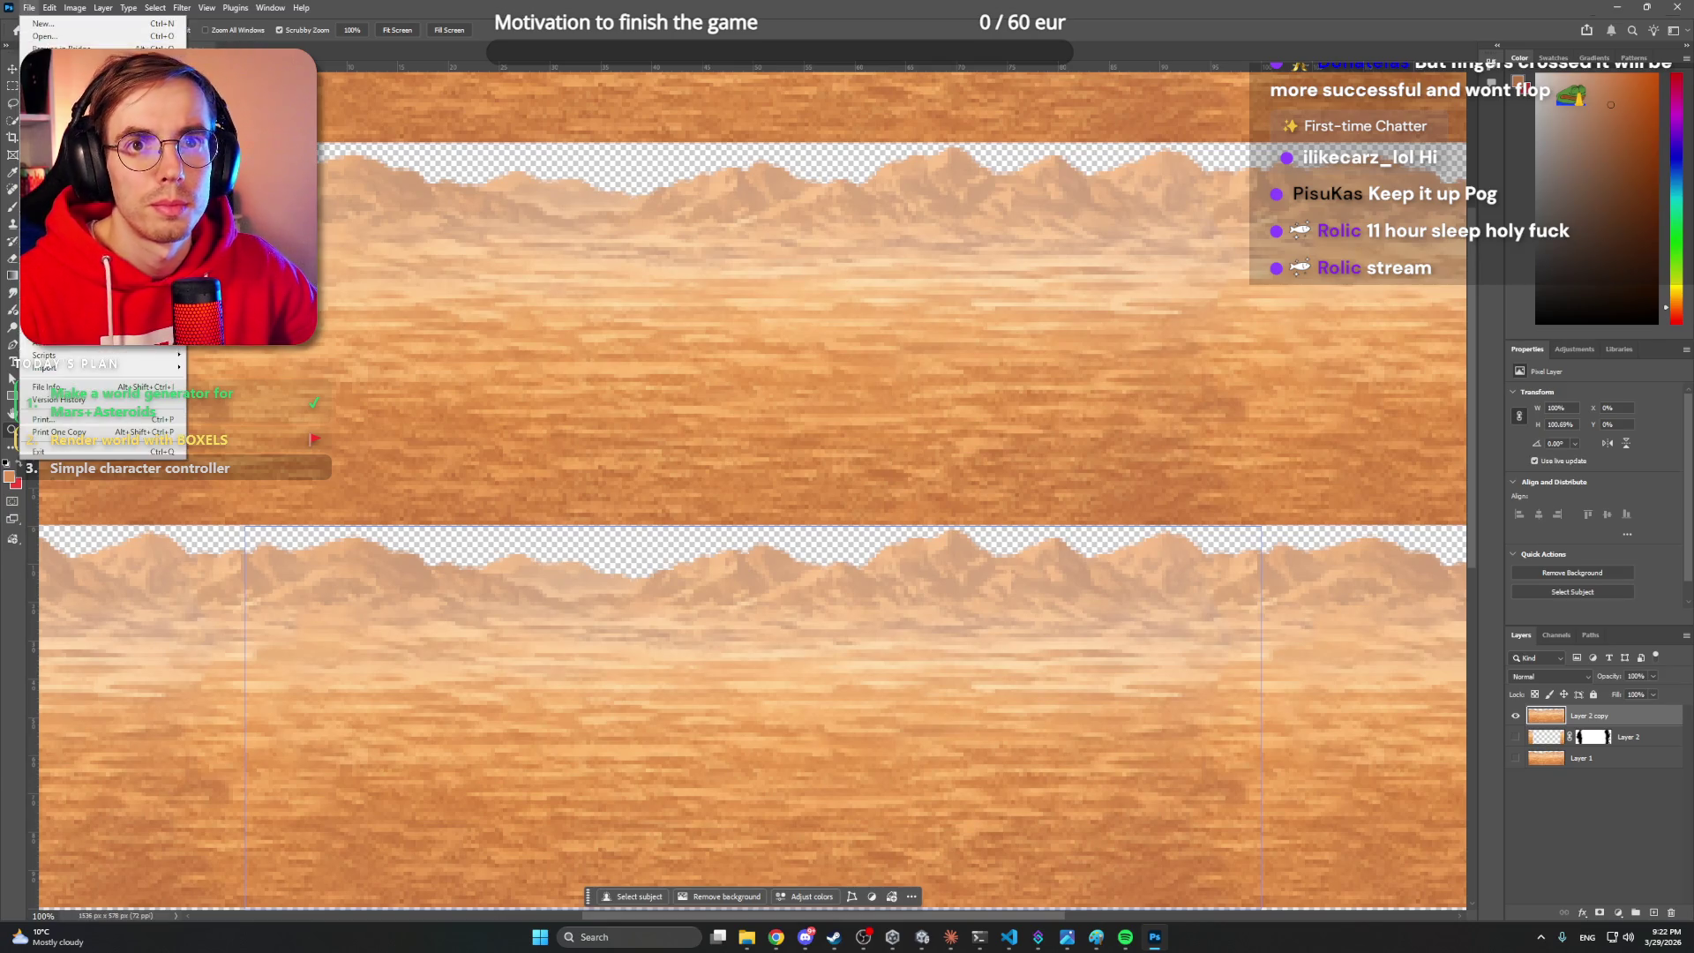
{"action": "mouse_move", "coordinate": [88, 238]}
{"action": "left_click", "coordinate": [256, 239]}
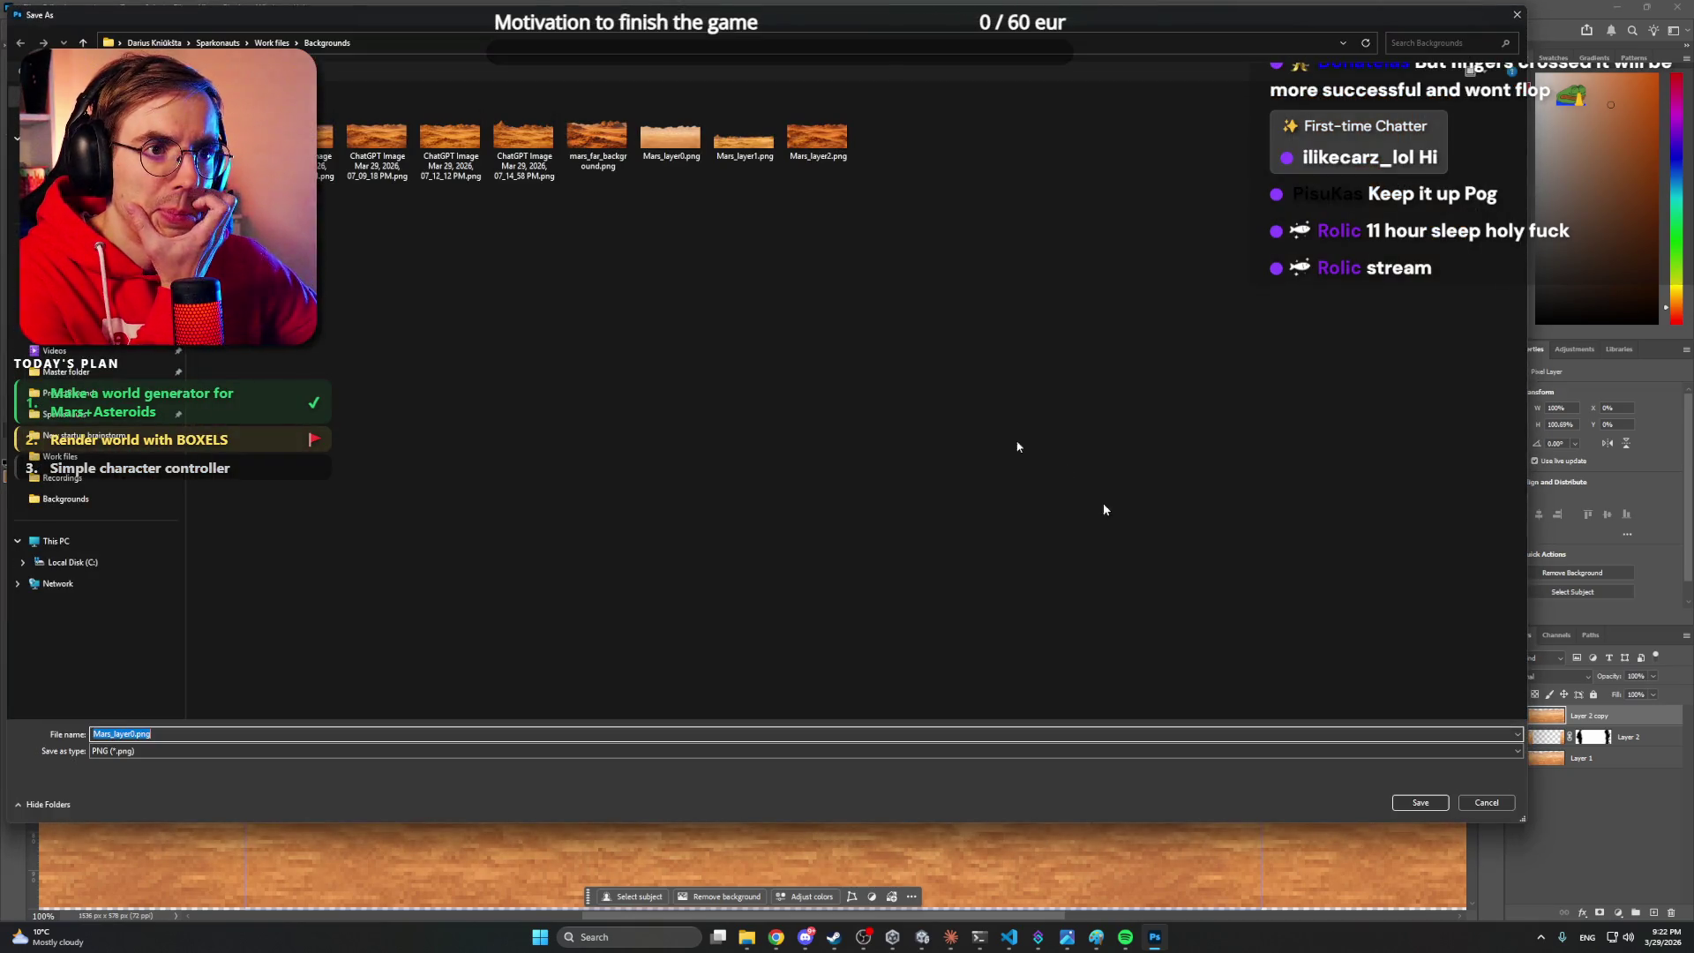
{"action": "left_click", "coordinate": [1422, 801]}
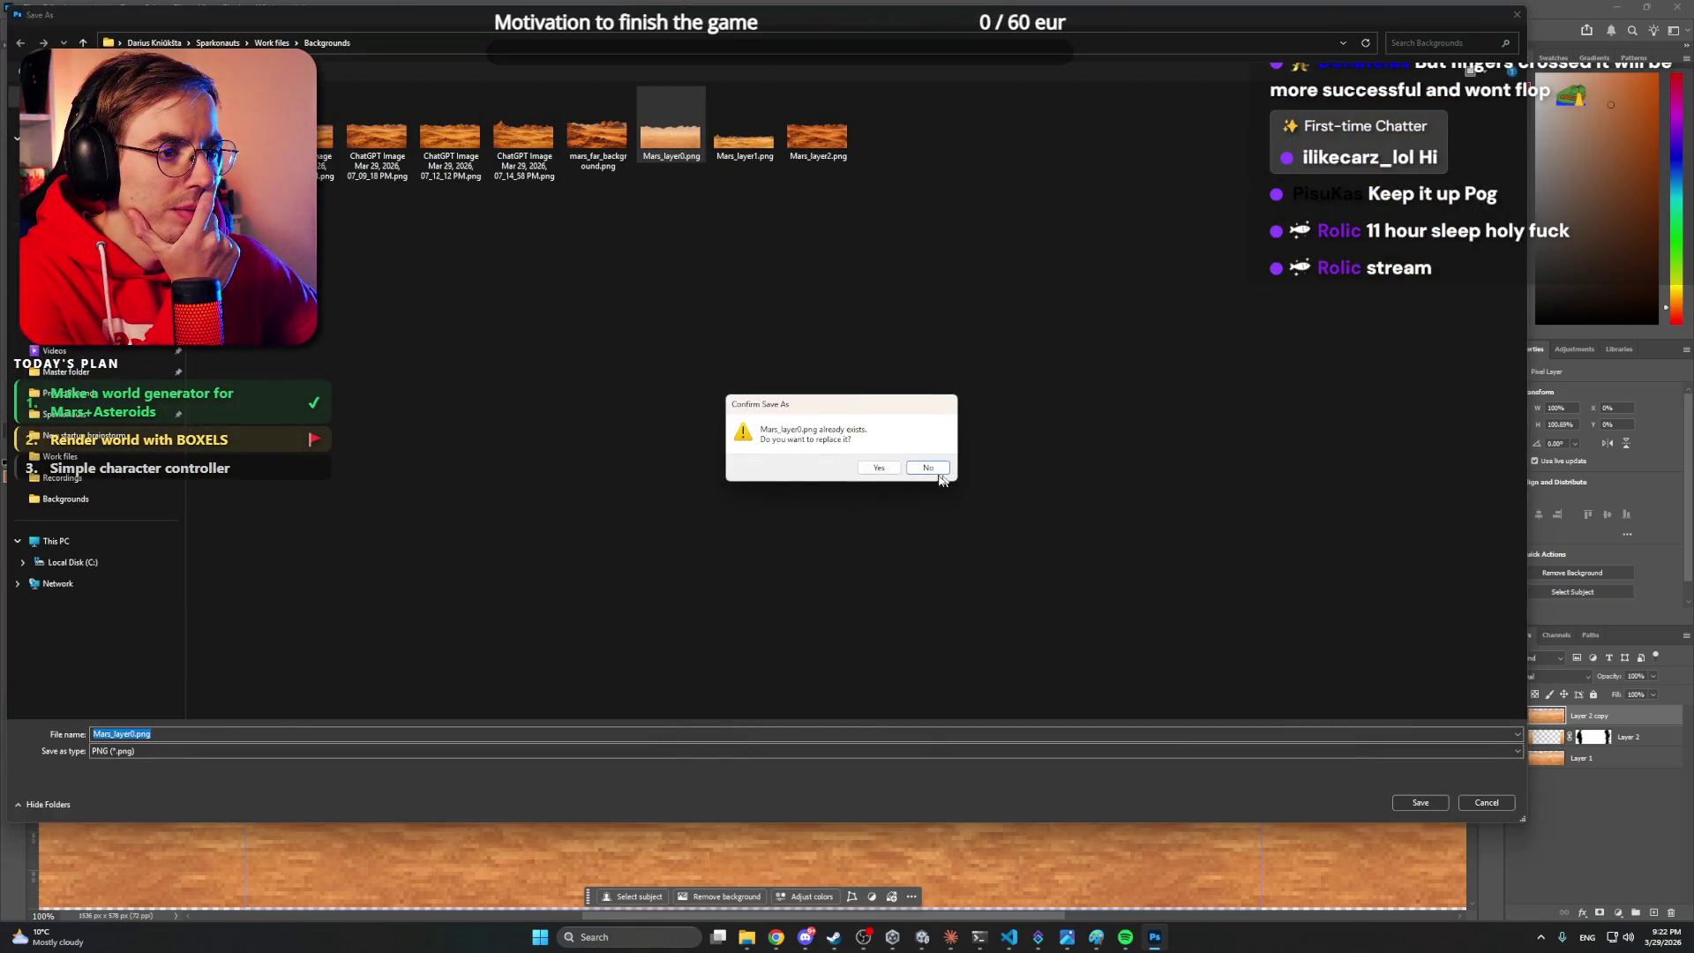
{"action": "left_click", "coordinate": [886, 468]}
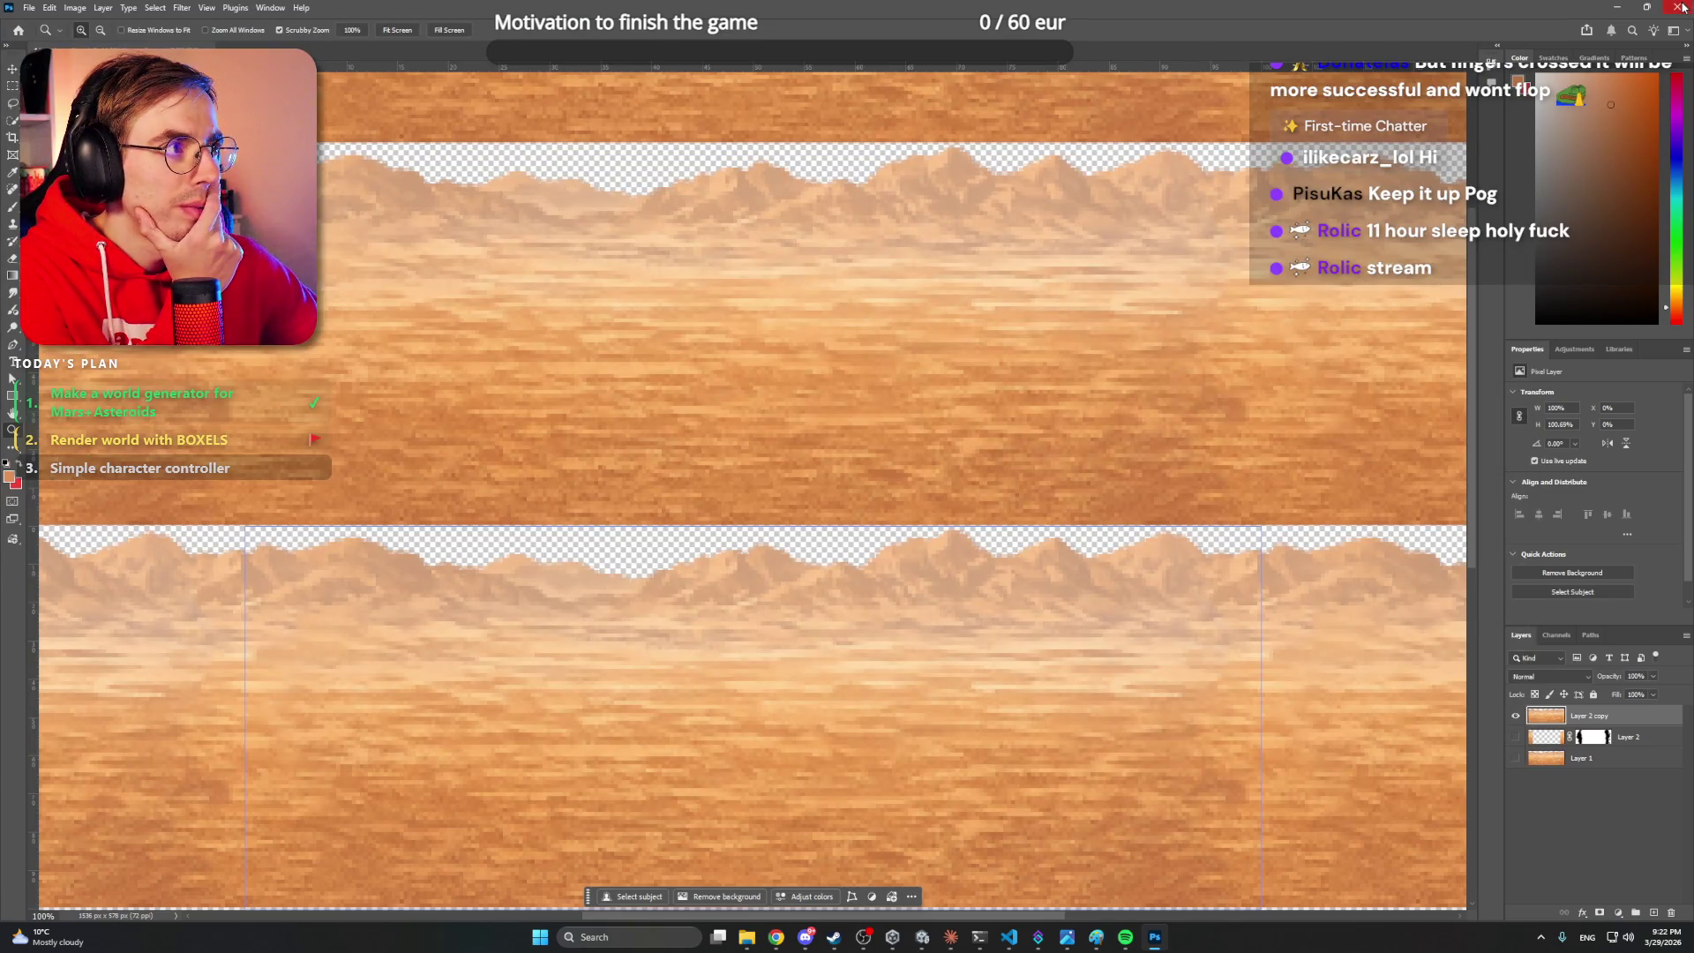
{"action": "left_click", "coordinate": [1682, 7]}
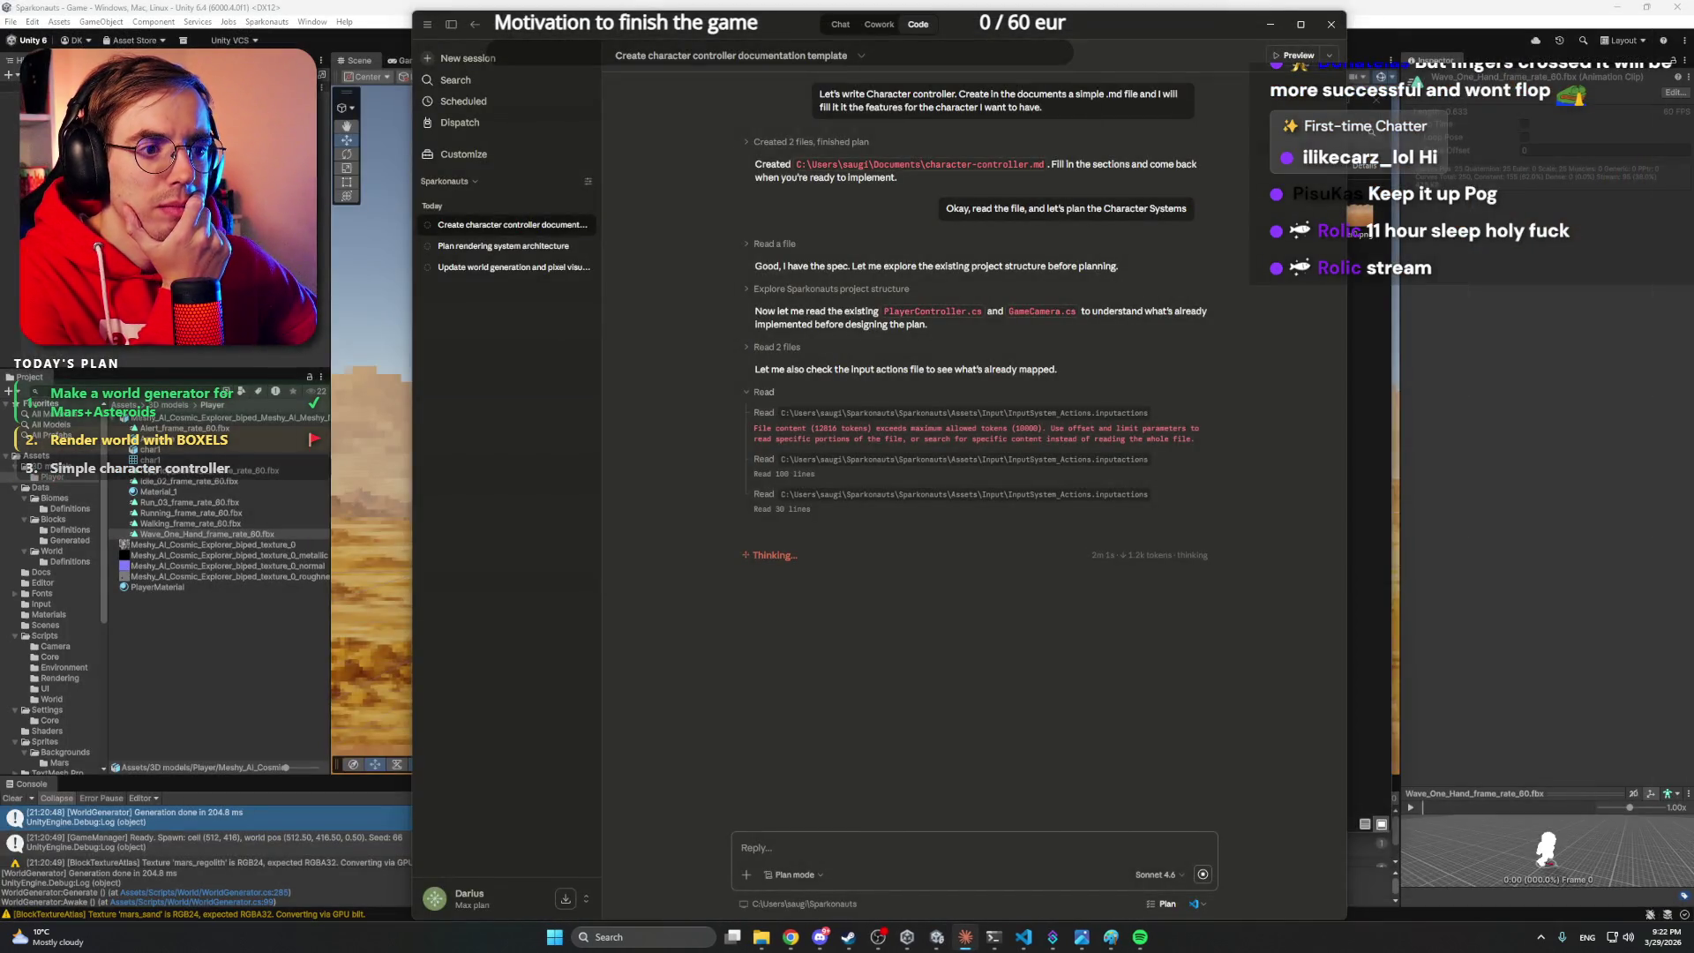
- Delete the old Mars_layer0 background from the Assets > Sprites > Backgrounds > Mars folder
{"action": "left_click", "coordinate": [1372, 130]}
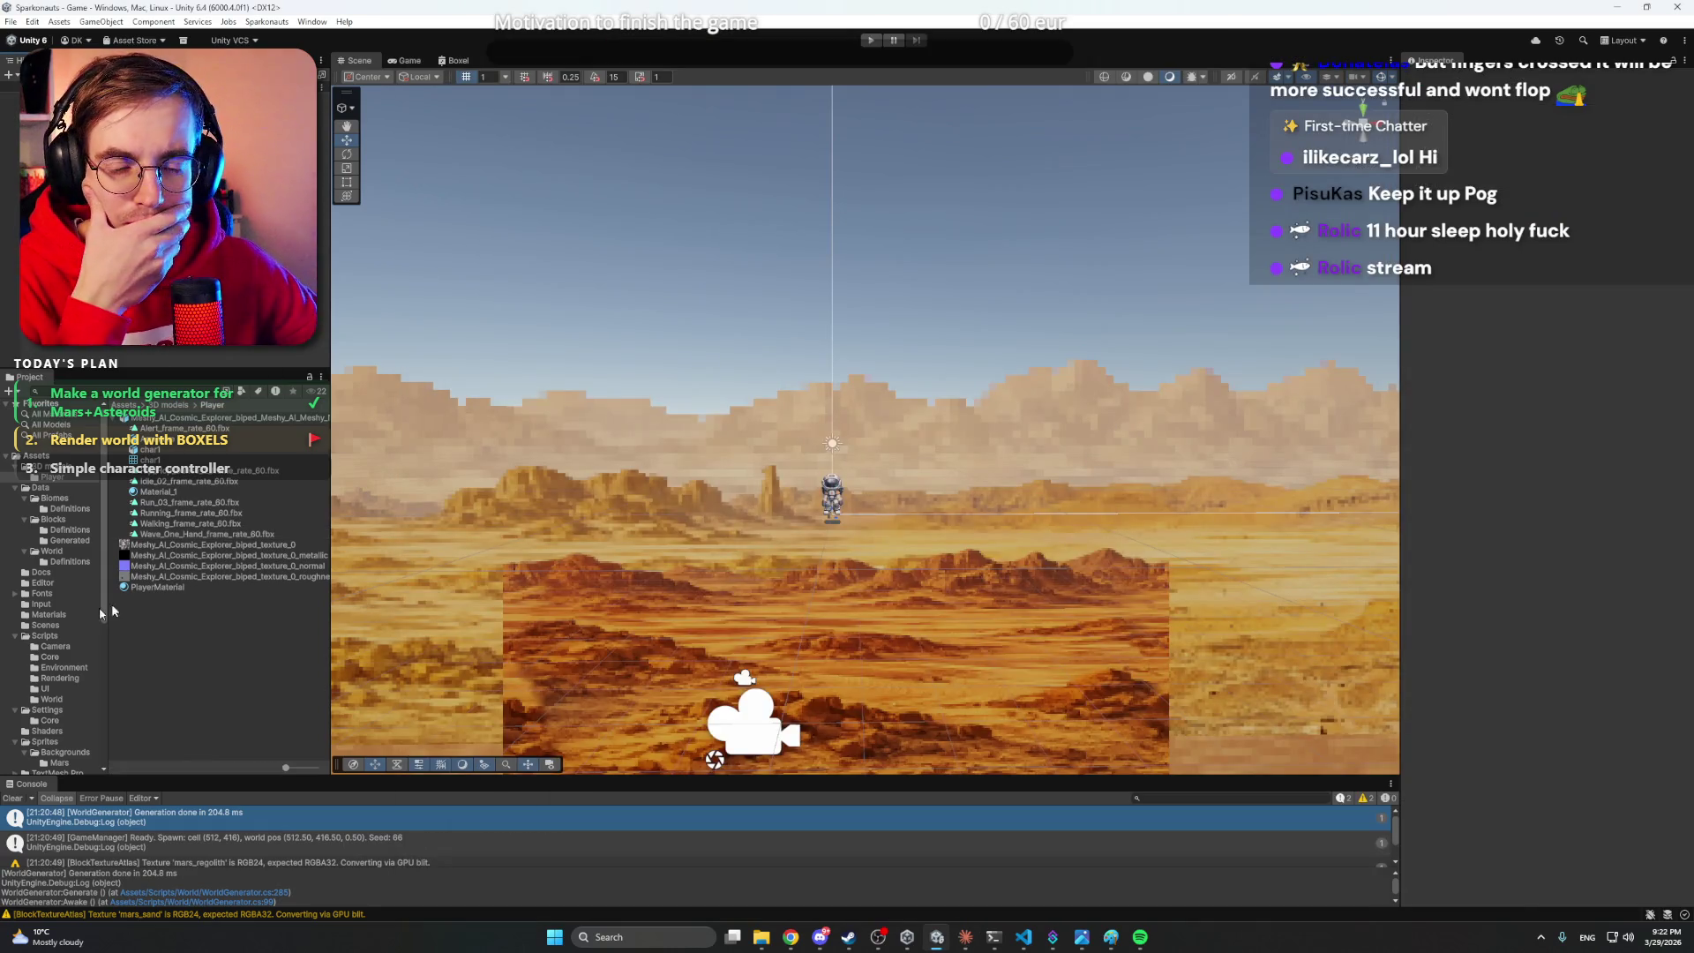
{"action": "scroll", "coordinate": [55, 591], "scroll_direction": "down", "scroll_amount": 3}
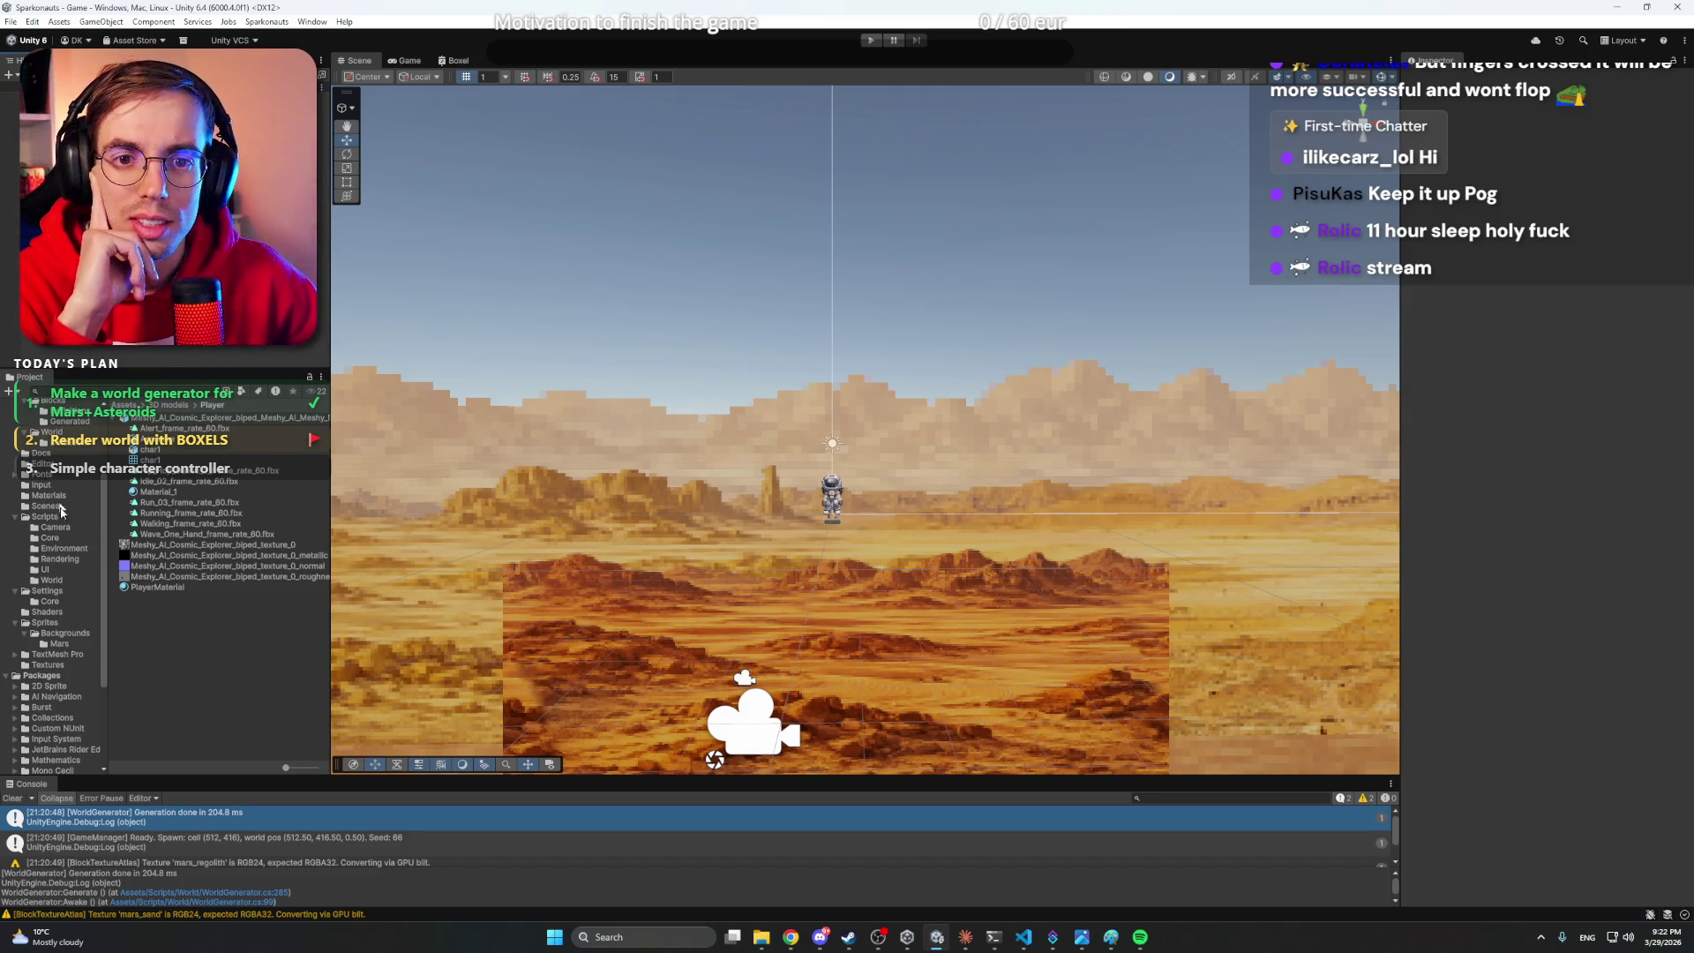
{"action": "left_click", "coordinate": [57, 643]}
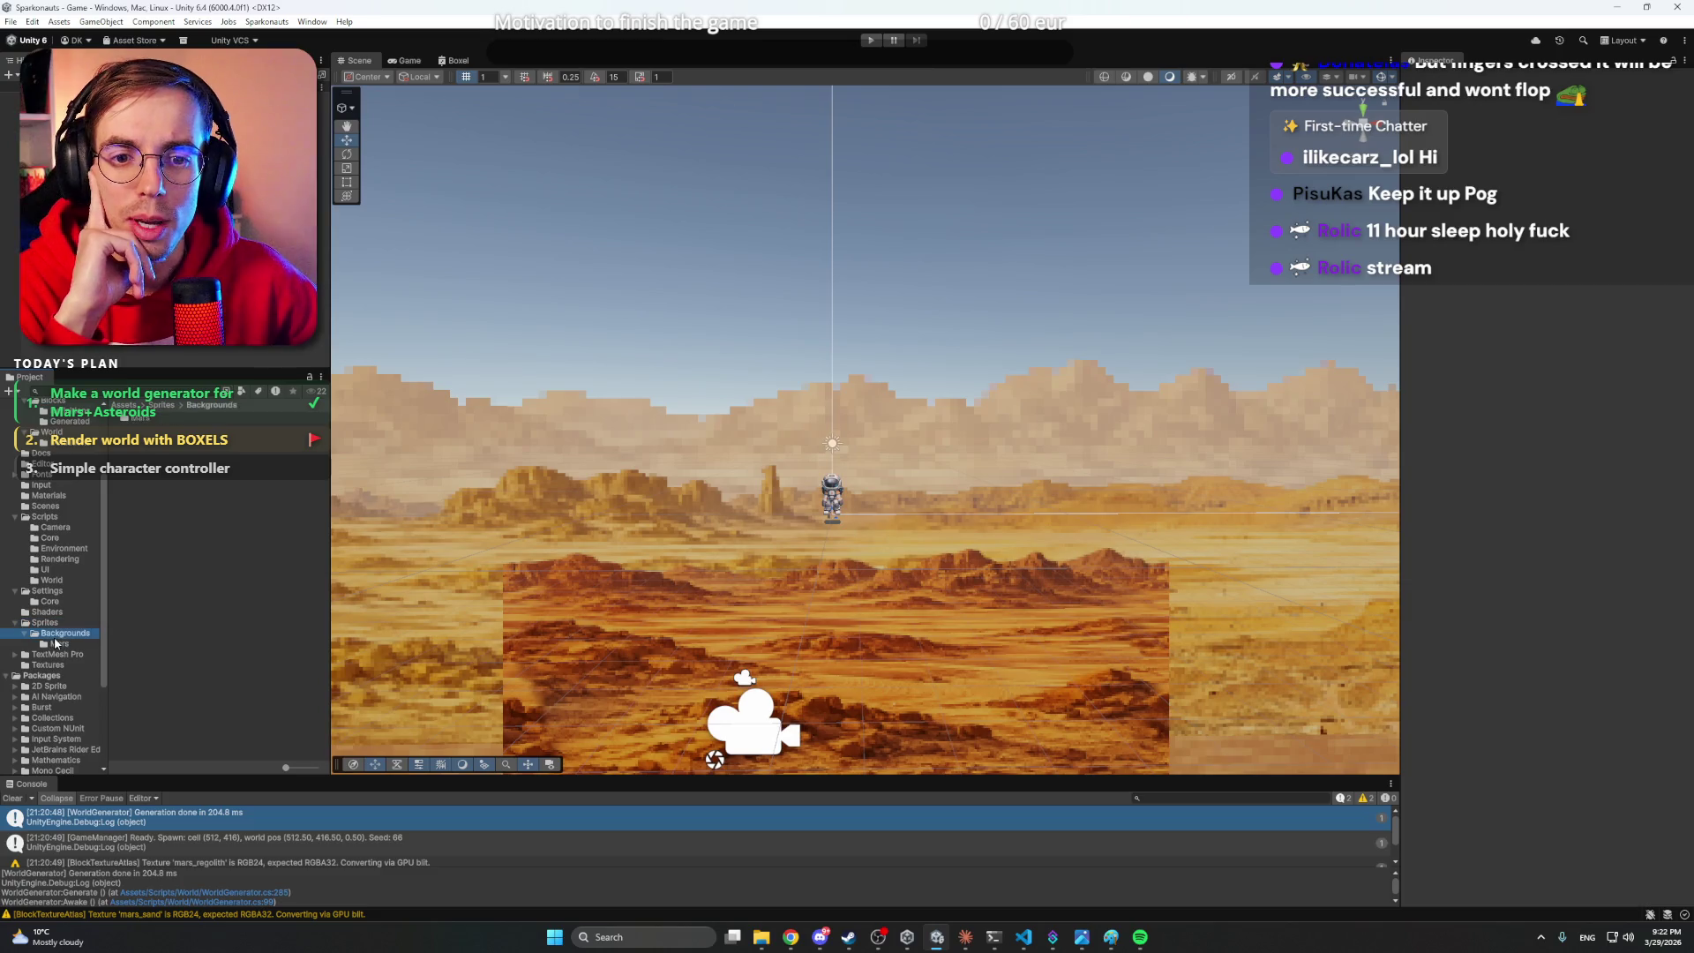
{"action": "left_click", "coordinate": [154, 417]}
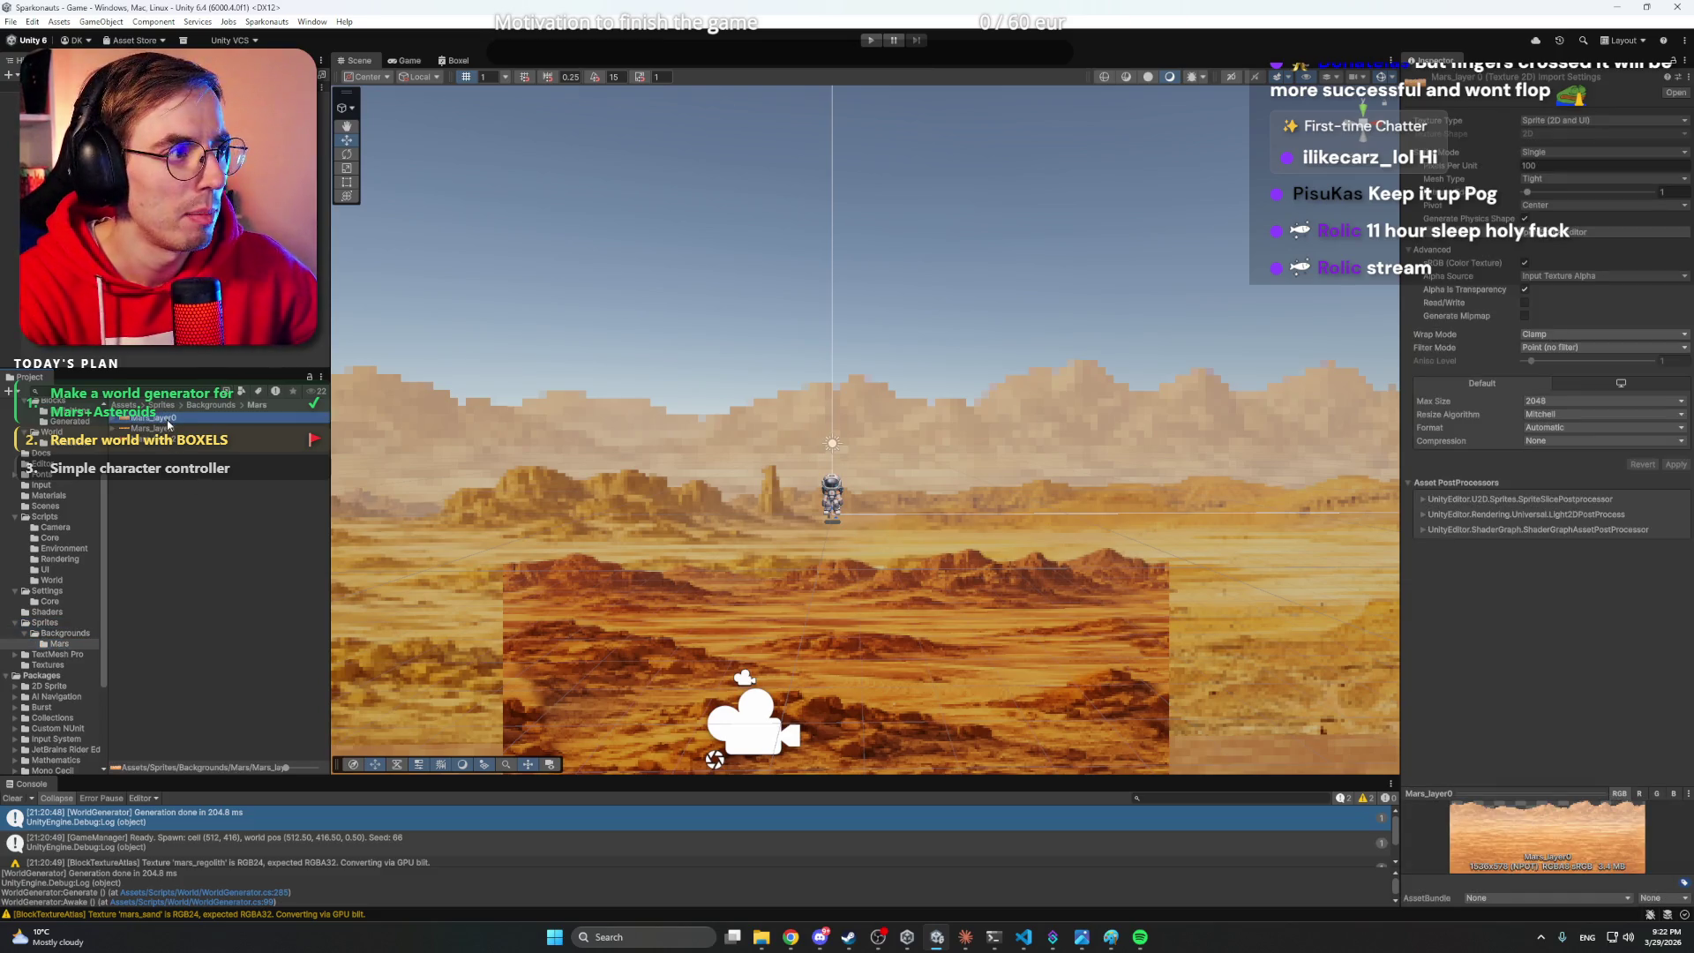
{"action": "key", "text": "Delete"}
{"action": "left_click", "coordinate": [860, 492]}
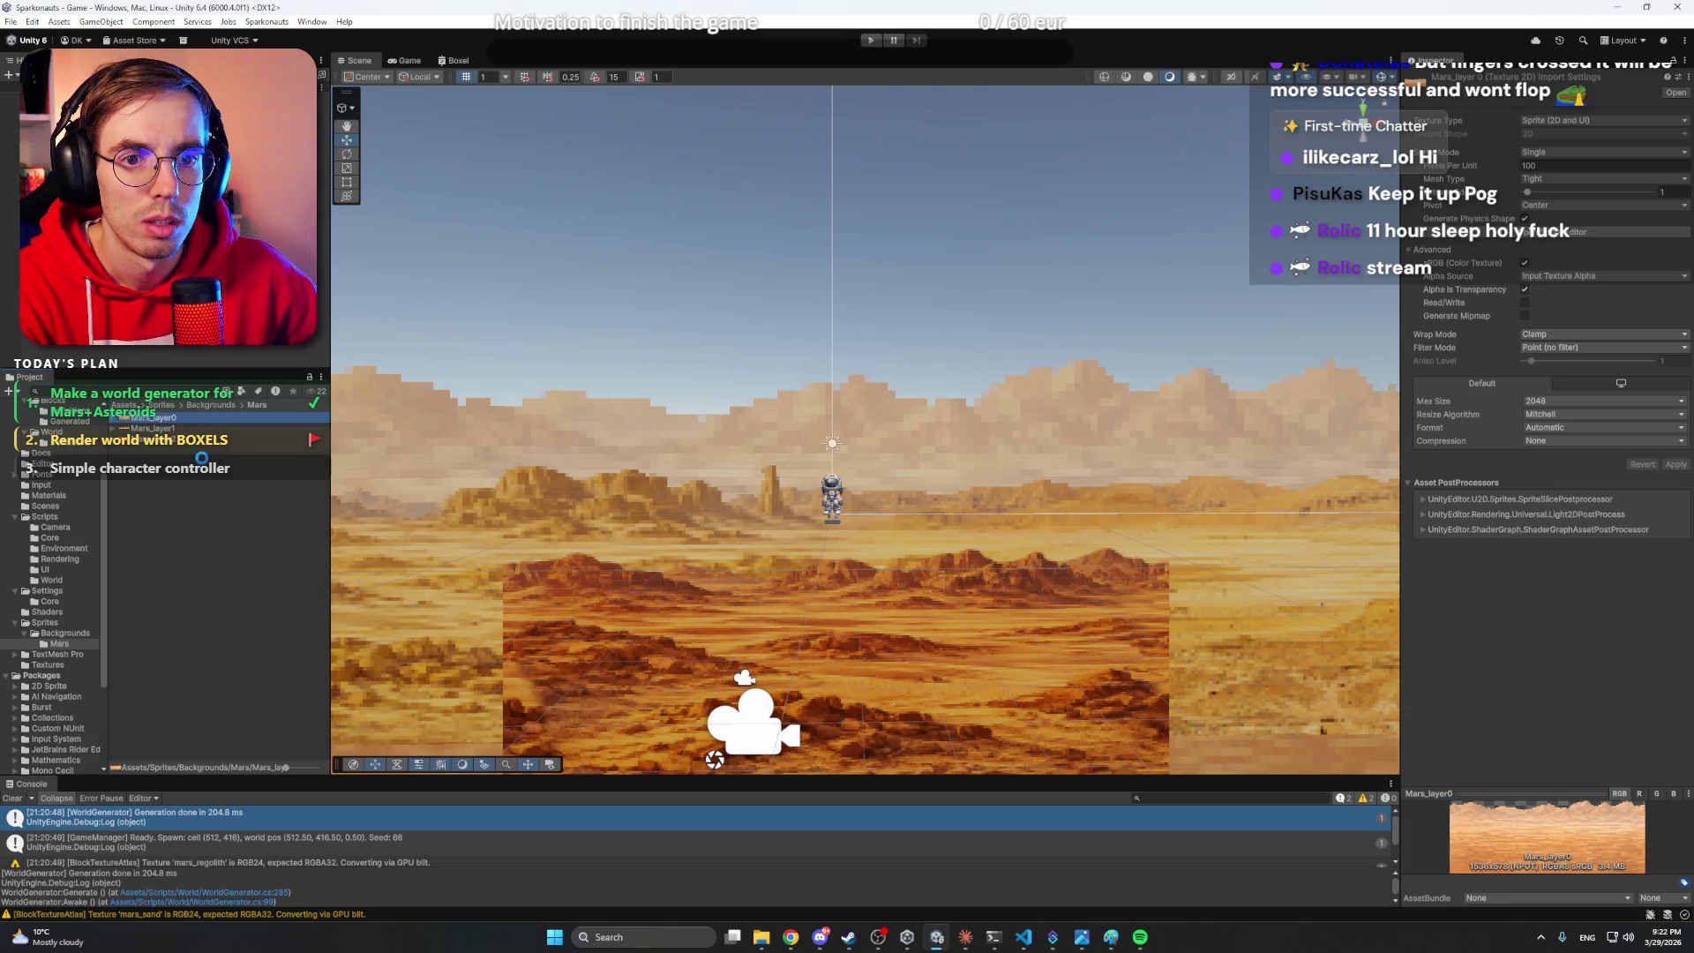
- Start Import New Asset on the Mars folder and select Mars_layer0.png
{"action": "right_click", "coordinate": [196, 460]}
{"action": "left_click", "coordinate": [255, 648]}
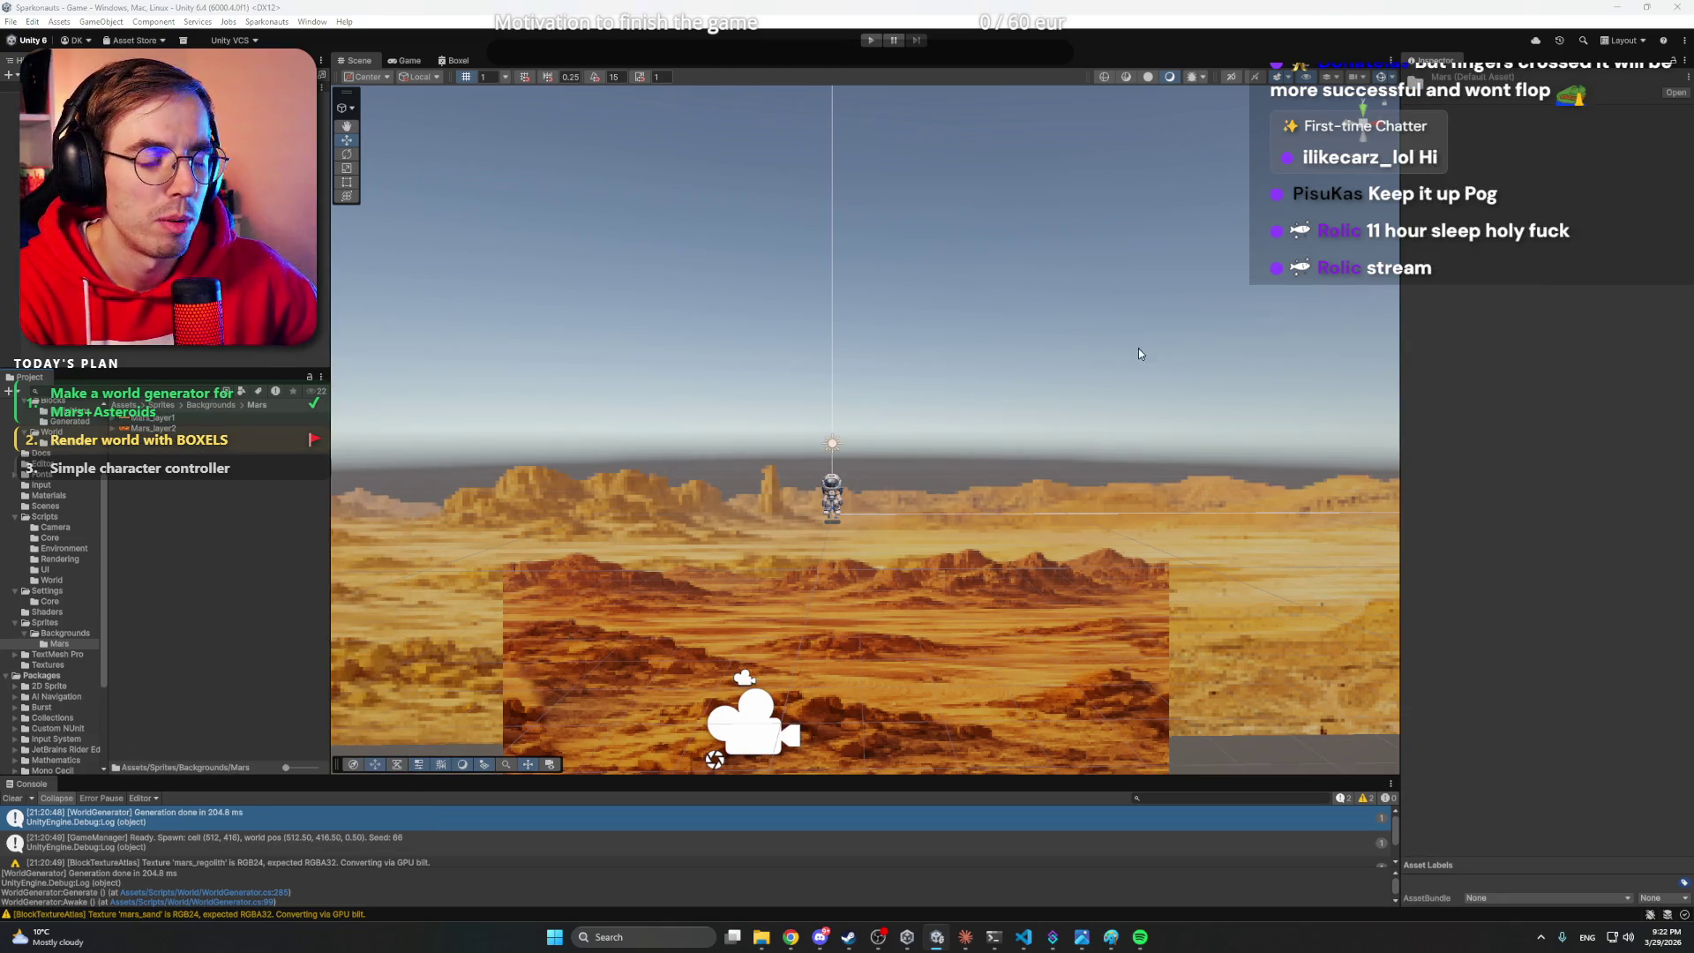
{"action": "left_click", "coordinate": [980, 304]}
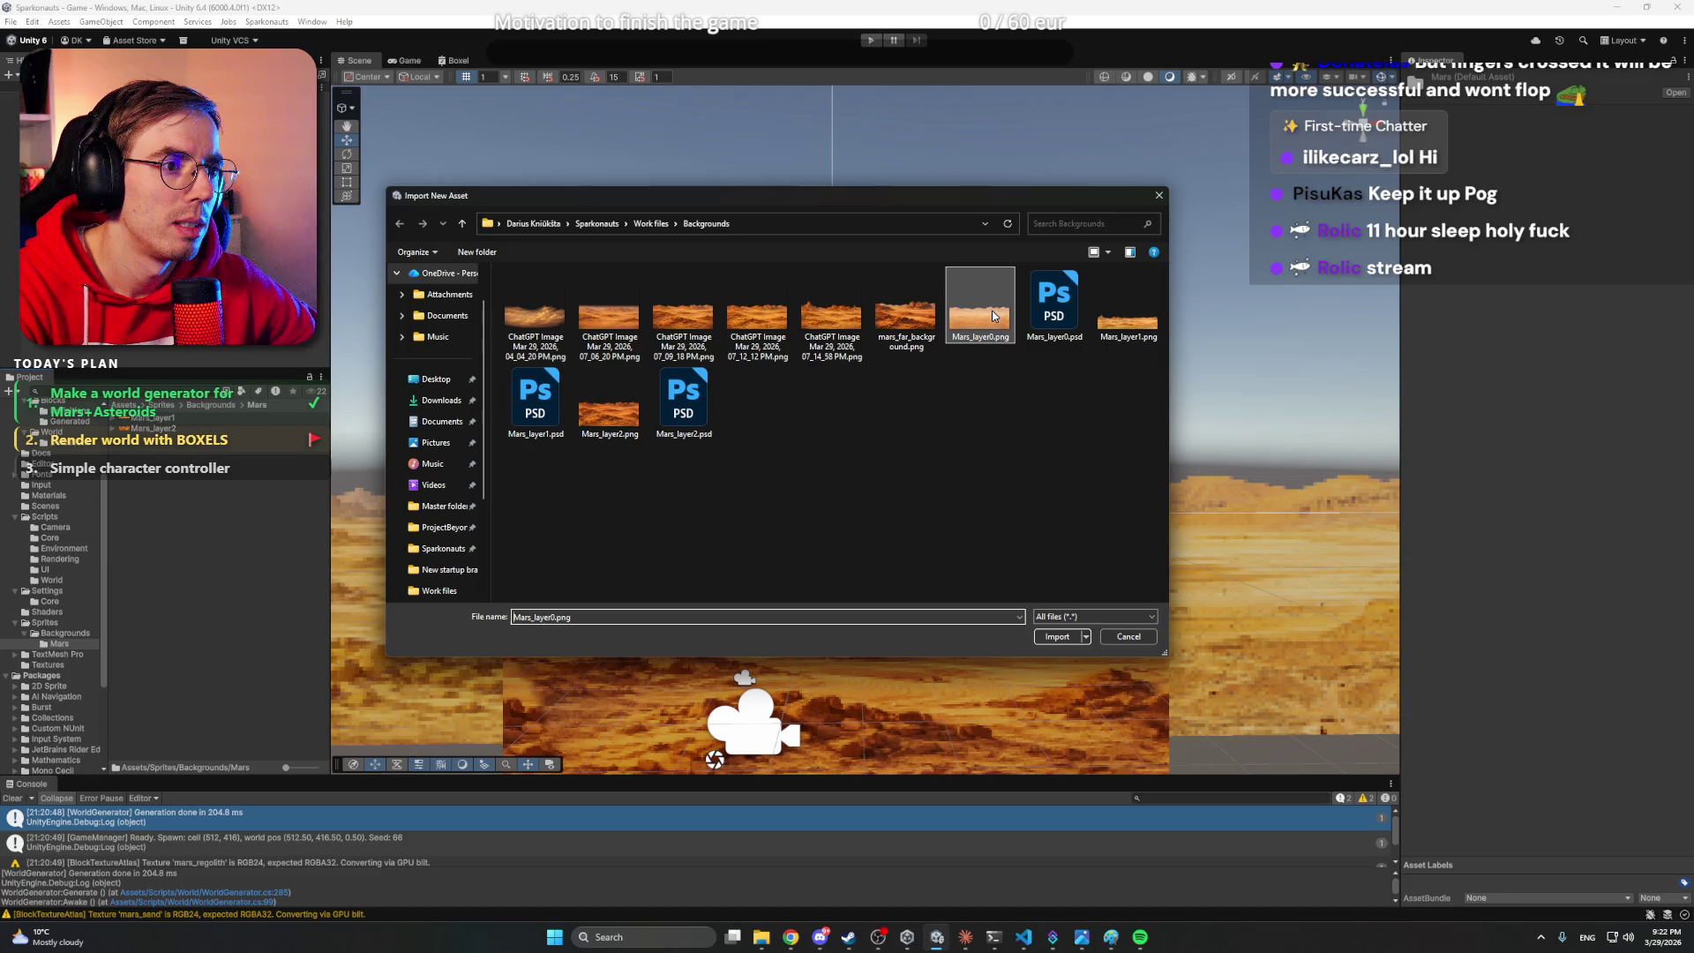
- Import Mars_layer0.png as a Single Sprite (2D and UI) with compression None
{"action": "double_click", "coordinate": [990, 313]}
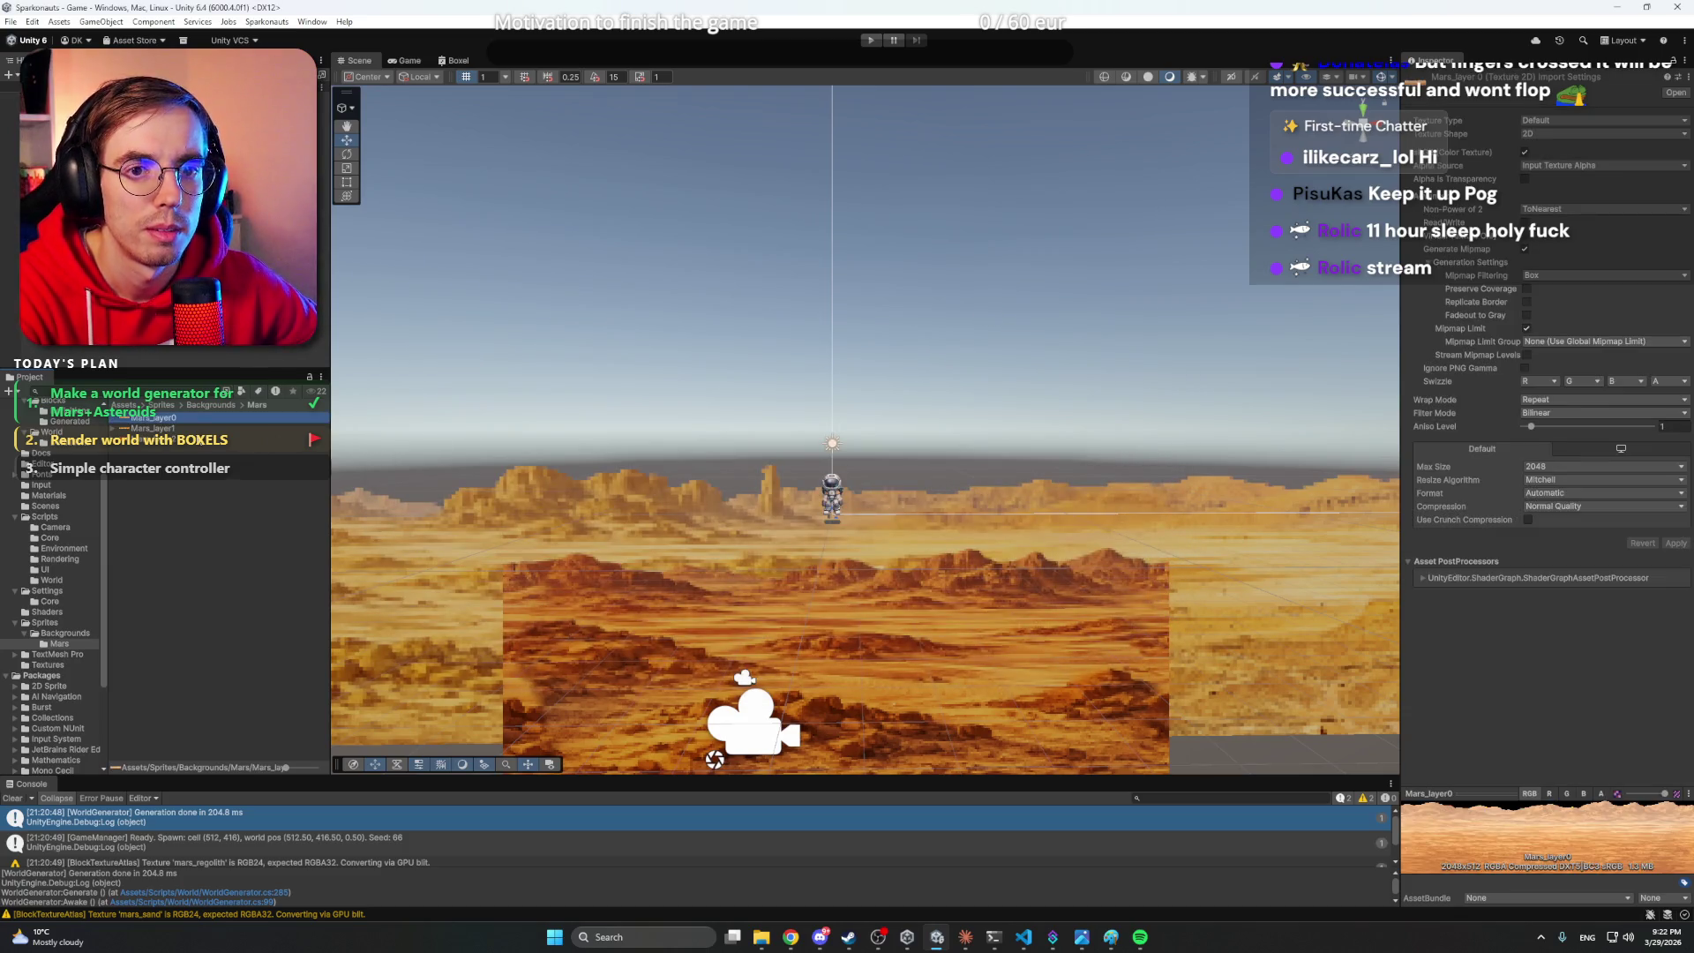
{"action": "left_click", "coordinate": [1567, 121]}
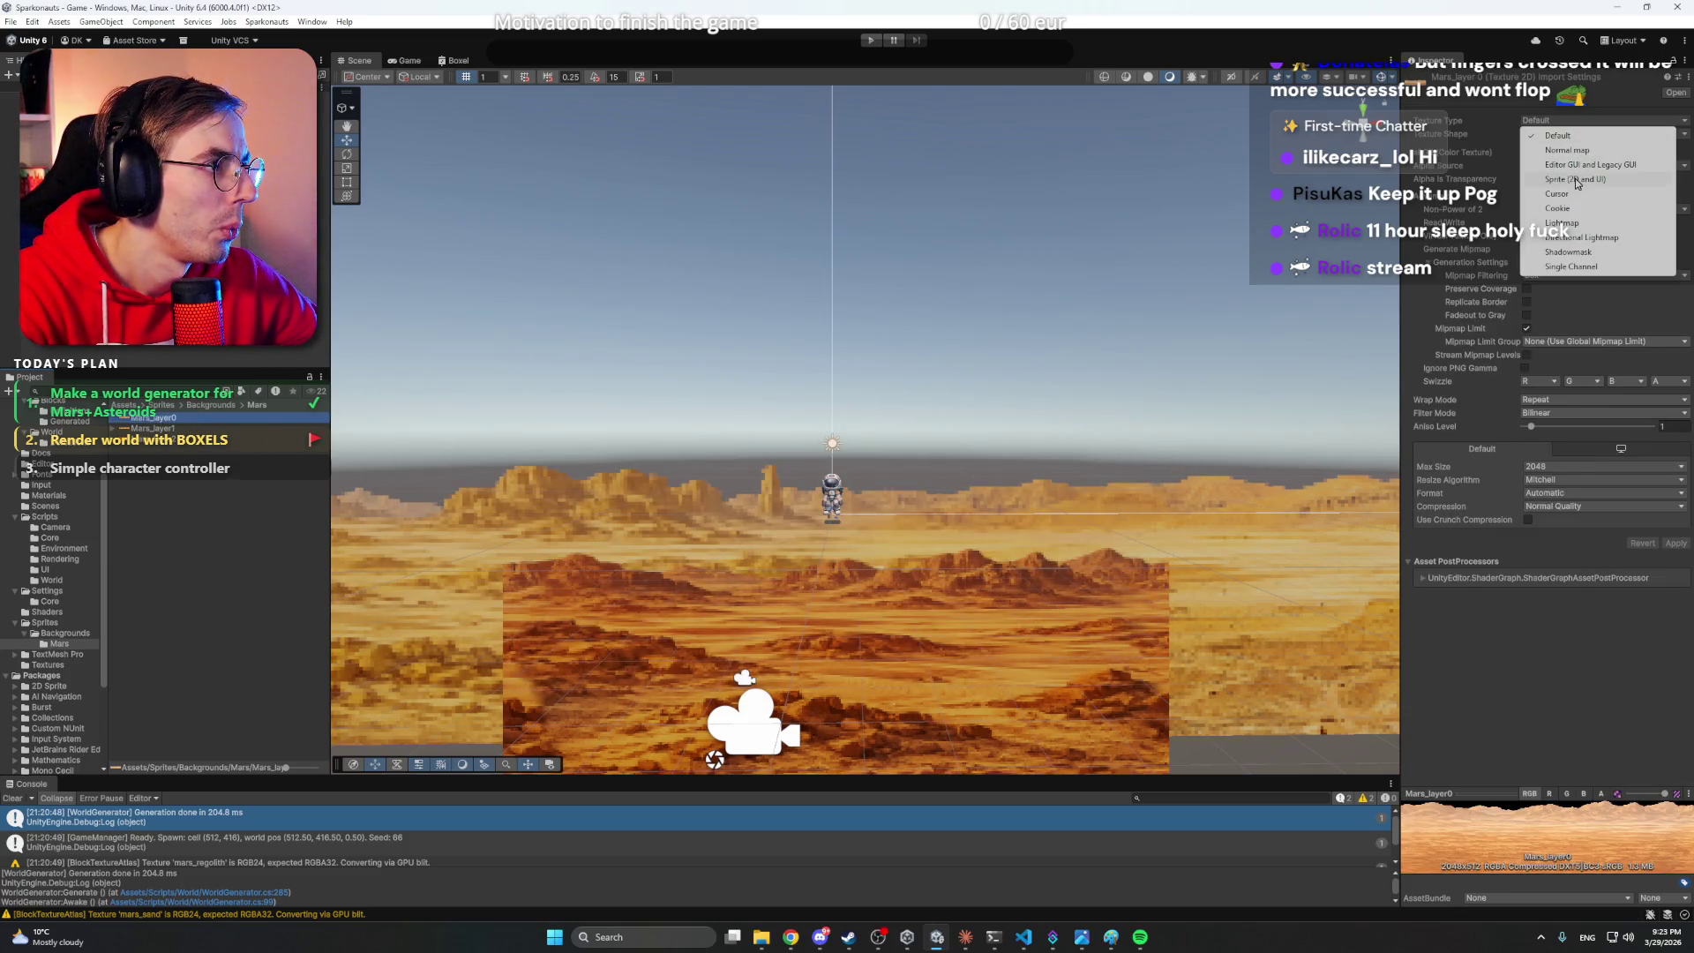
{"action": "left_click", "coordinate": [1576, 180]}
{"action": "left_click", "coordinate": [1551, 153]}
{"action": "left_click", "coordinate": [1550, 166]}
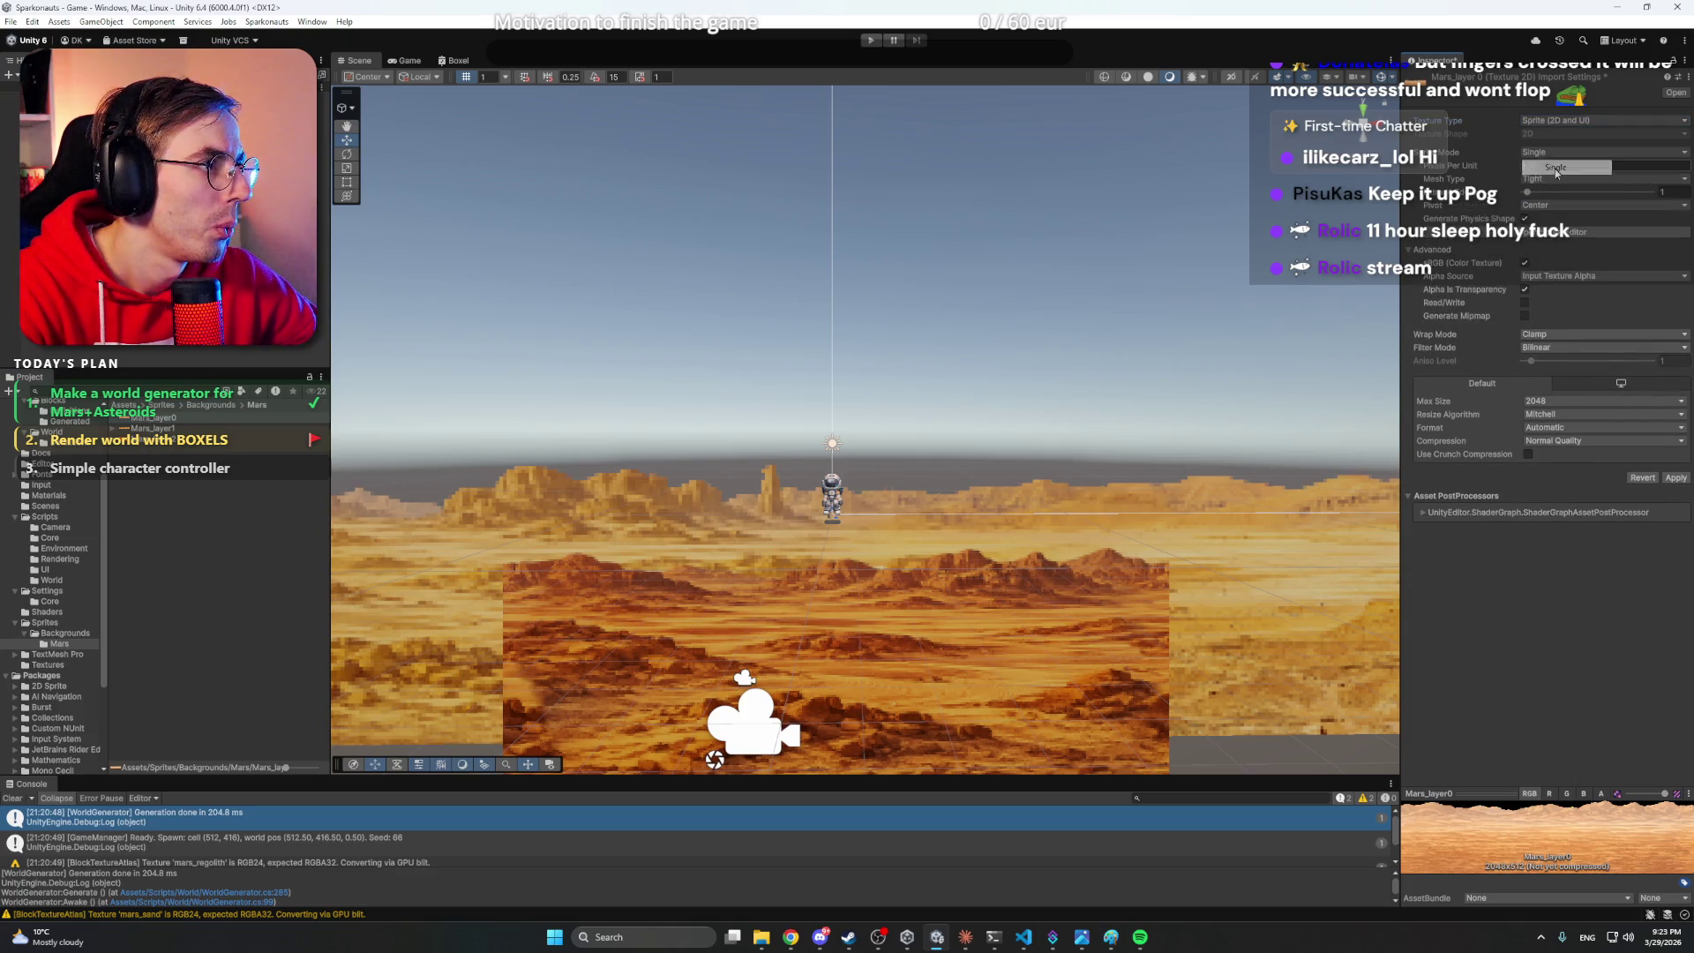
{"action": "left_click", "coordinate": [1583, 440]}
{"action": "left_click", "coordinate": [1580, 448]}
- Set Filter Mode to Point (no filter) and apply the sprite import settings
{"action": "left_click", "coordinate": [1580, 347]}
{"action": "left_click", "coordinate": [1561, 343]}
{"action": "left_click", "coordinate": [1579, 348]}
{"action": "left_click", "coordinate": [1562, 342]}
{"action": "left_click", "coordinate": [1675, 465]}
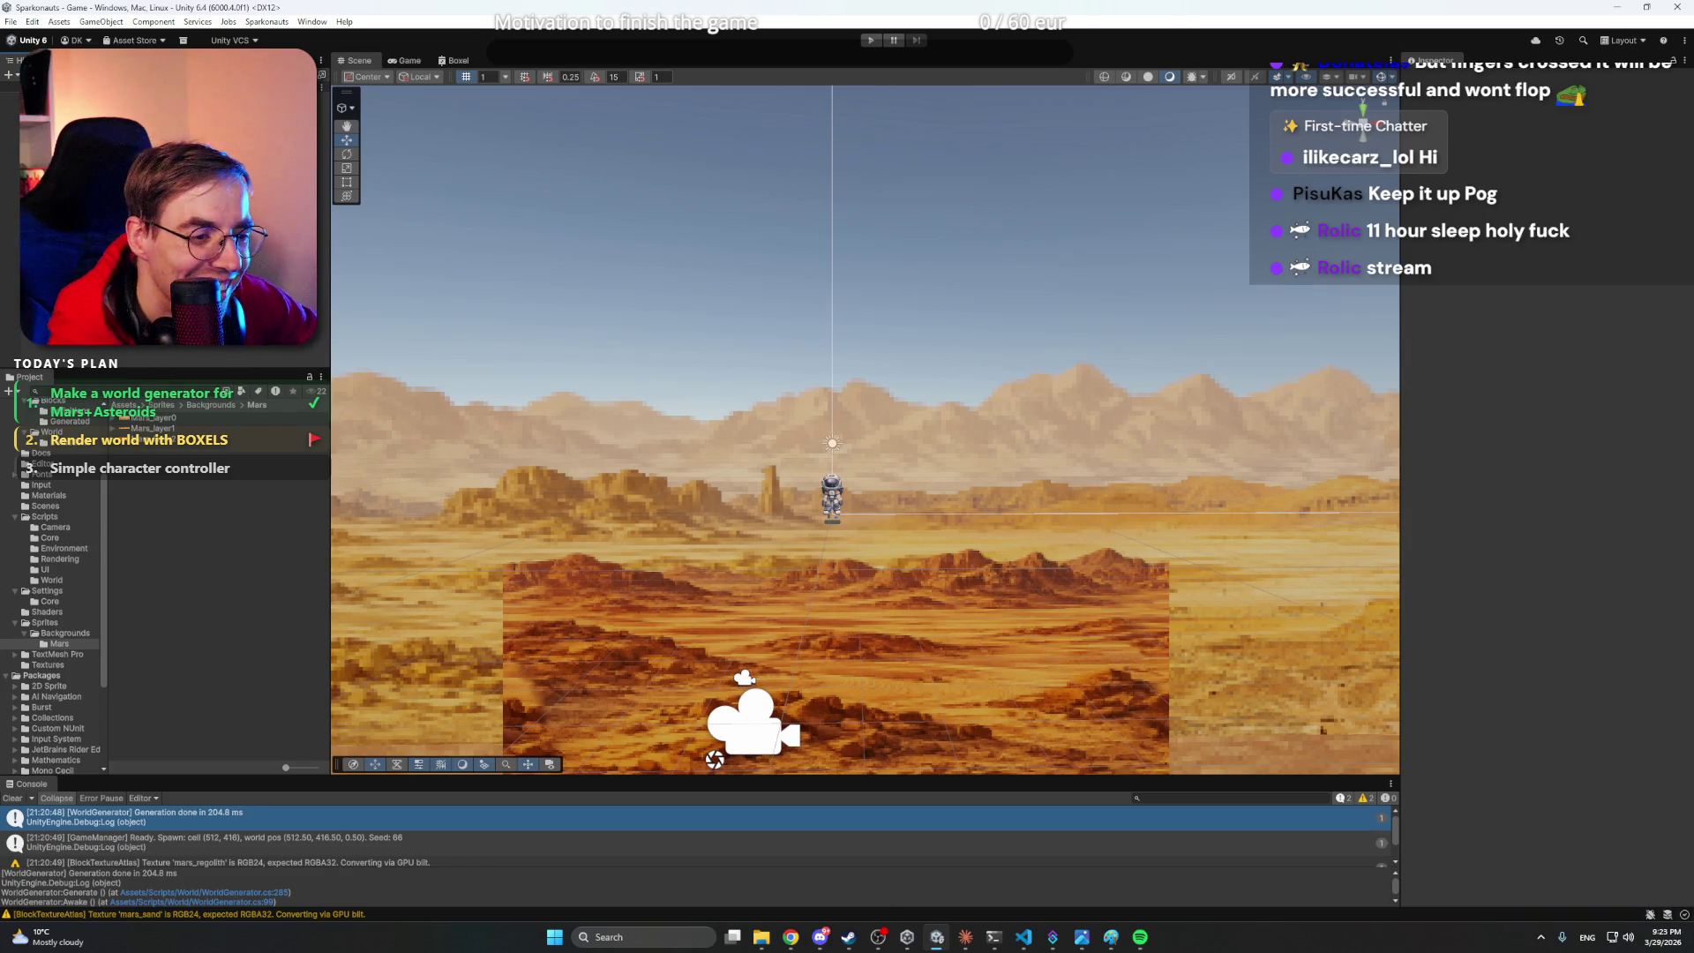
{"action": "left_click", "coordinate": [965, 937]}
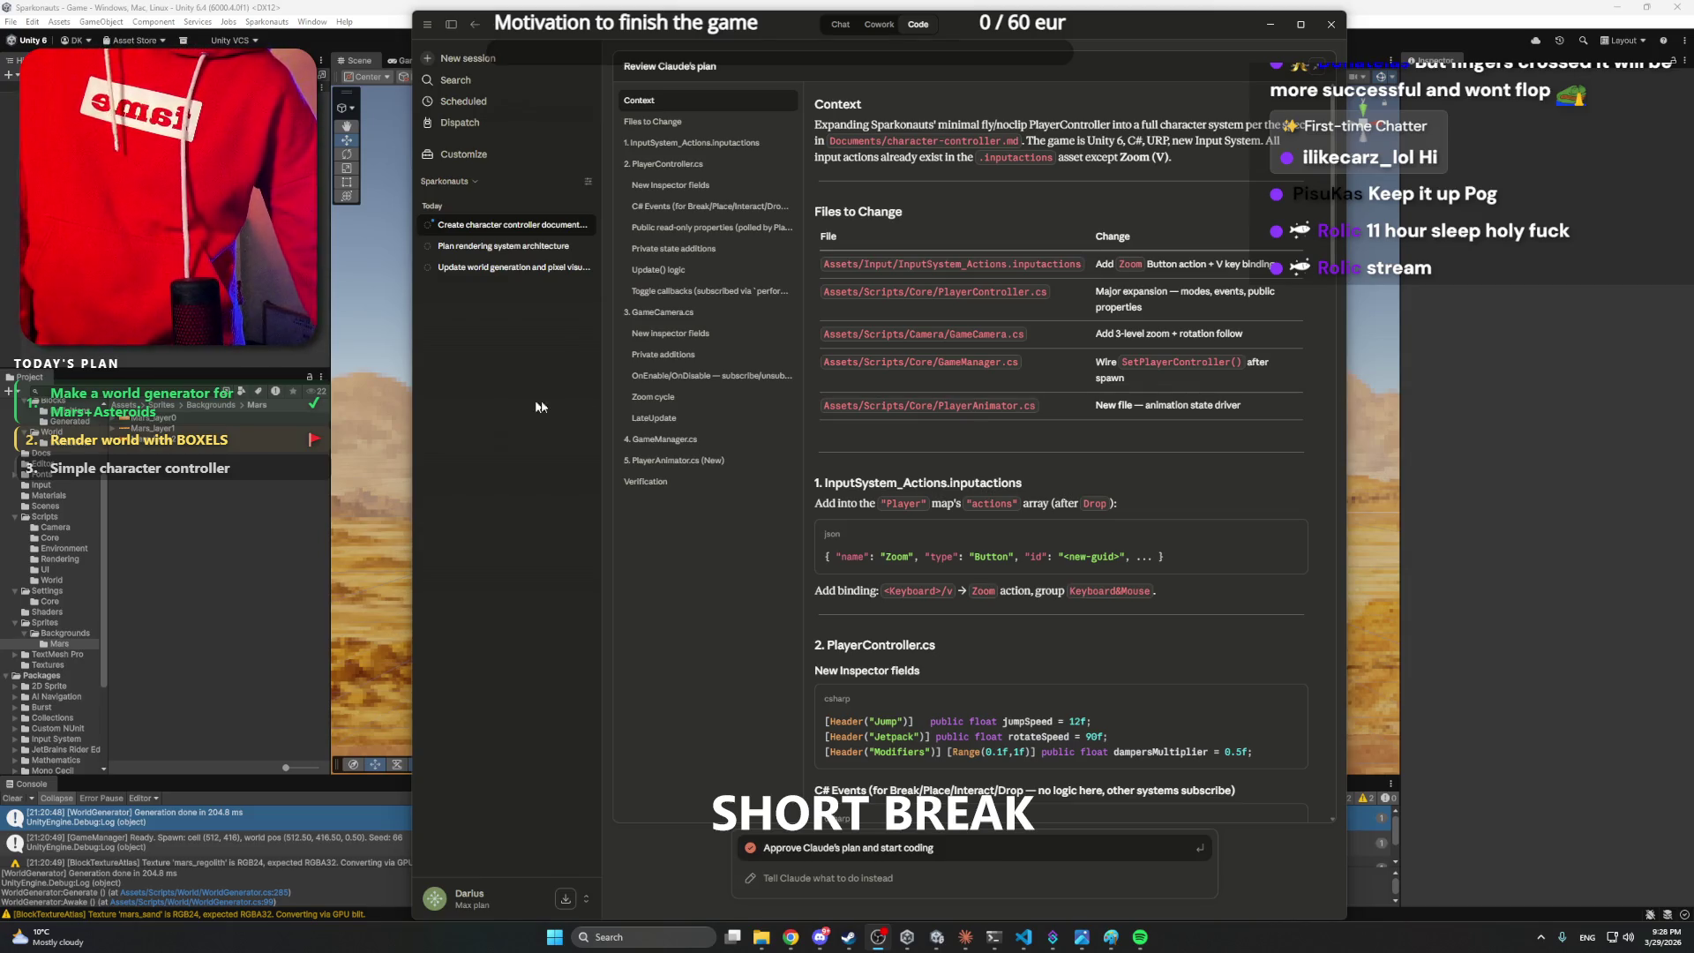
{"action": "scroll", "coordinate": [1054, 475], "scroll_direction": "down", "scroll_amount": 5}
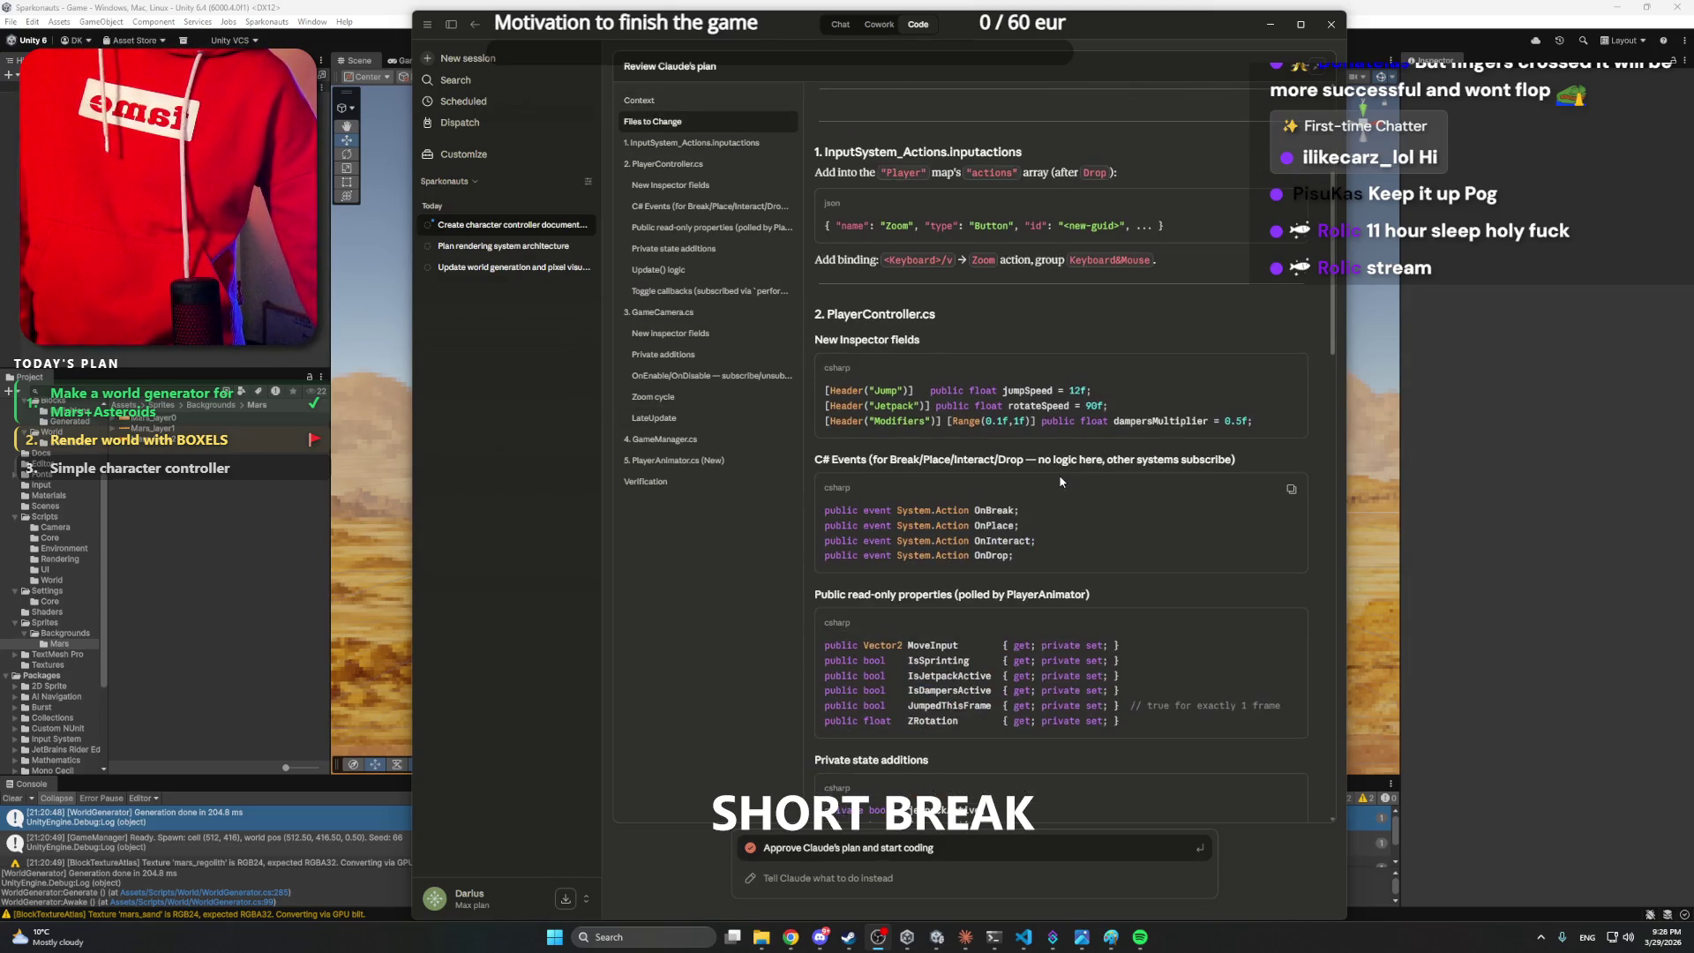
{"action": "scroll", "coordinate": [1061, 481], "scroll_direction": "down", "scroll_amount": 15}
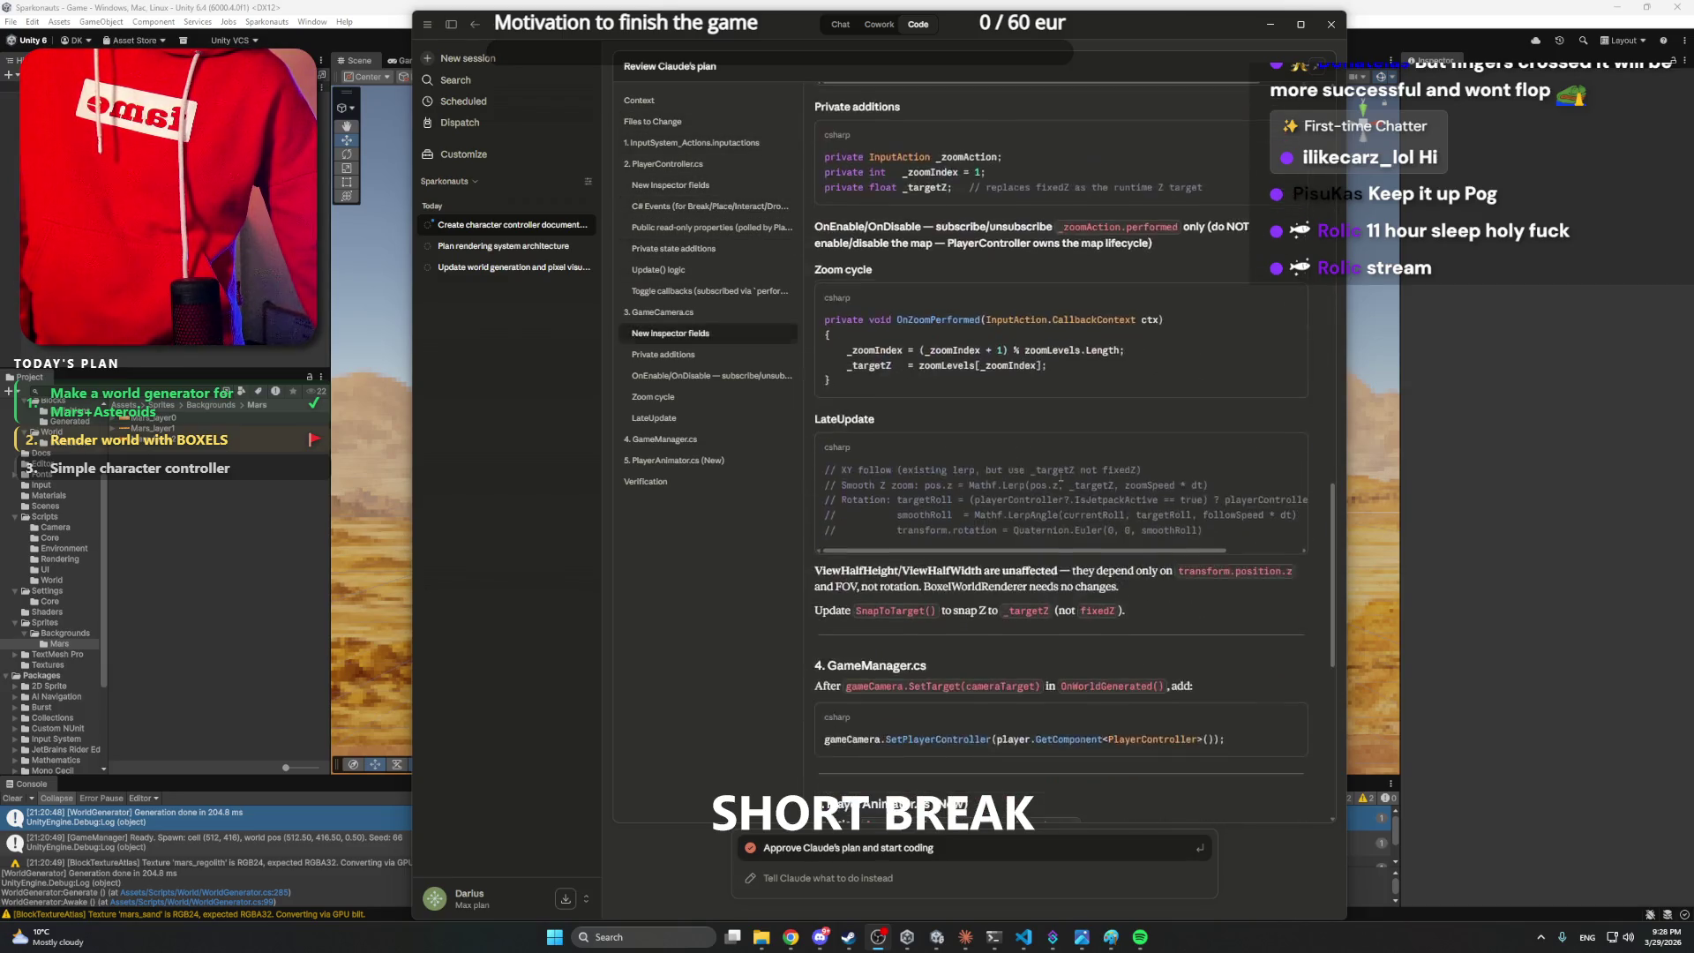
{"action": "scroll", "coordinate": [1054, 471], "scroll_direction": "up", "scroll_amount": 20}
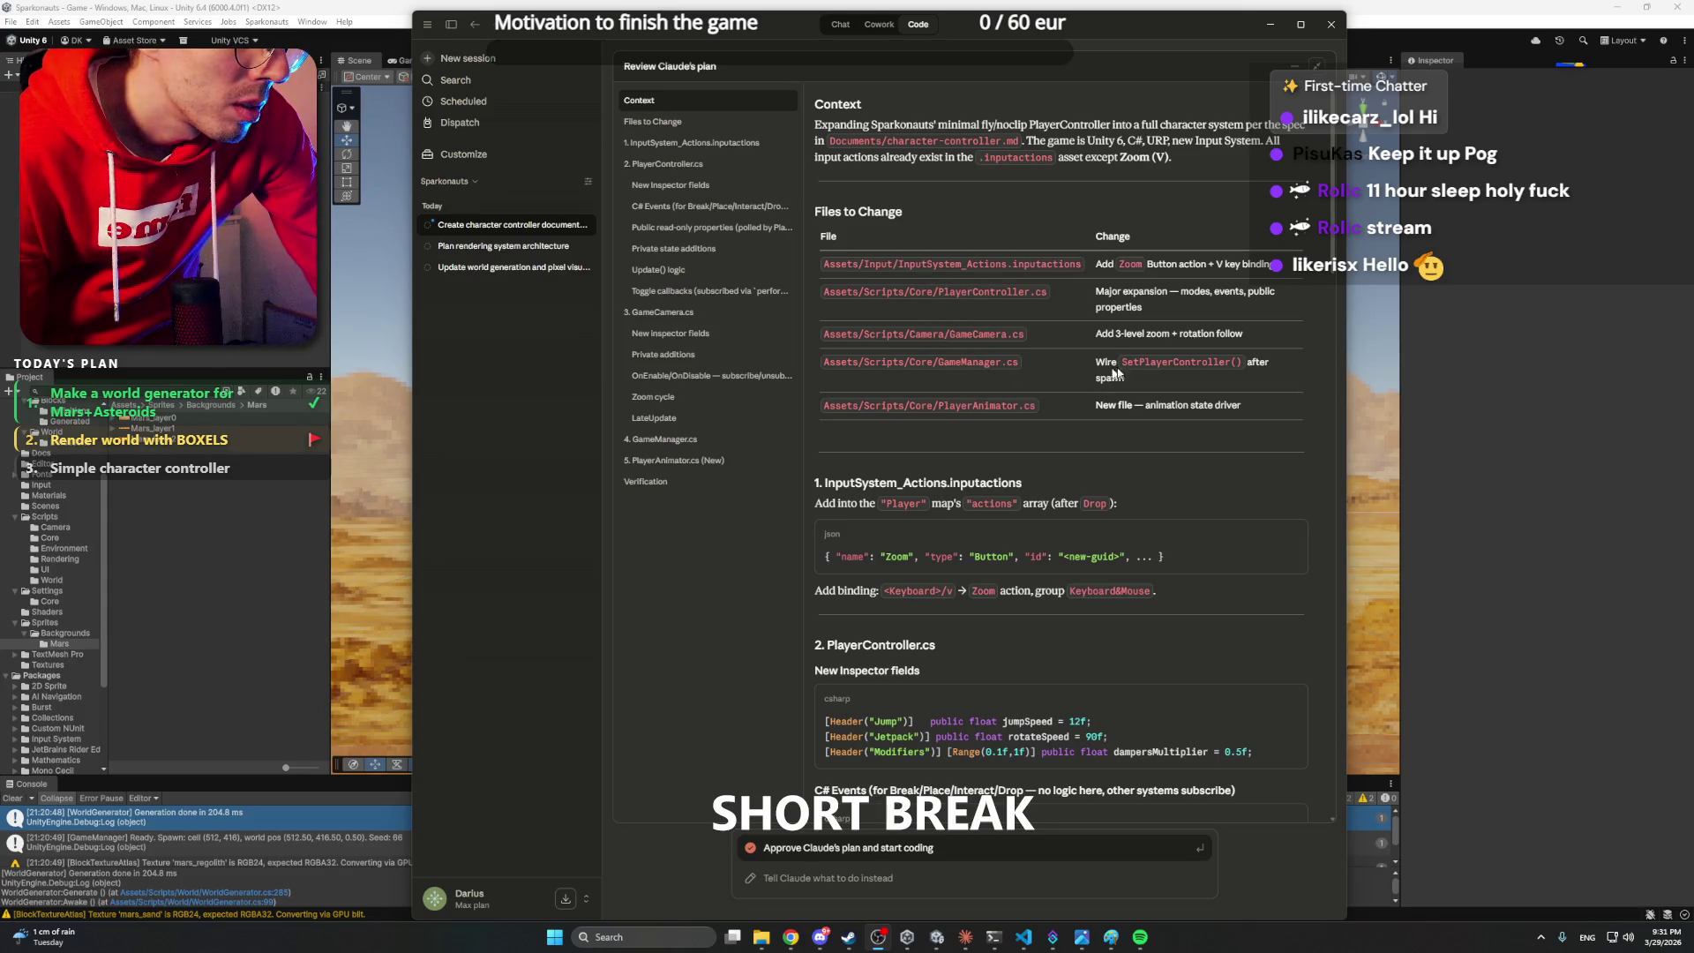
{"action": "scroll", "coordinate": [1034, 386], "scroll_direction": "down", "scroll_amount": 2}
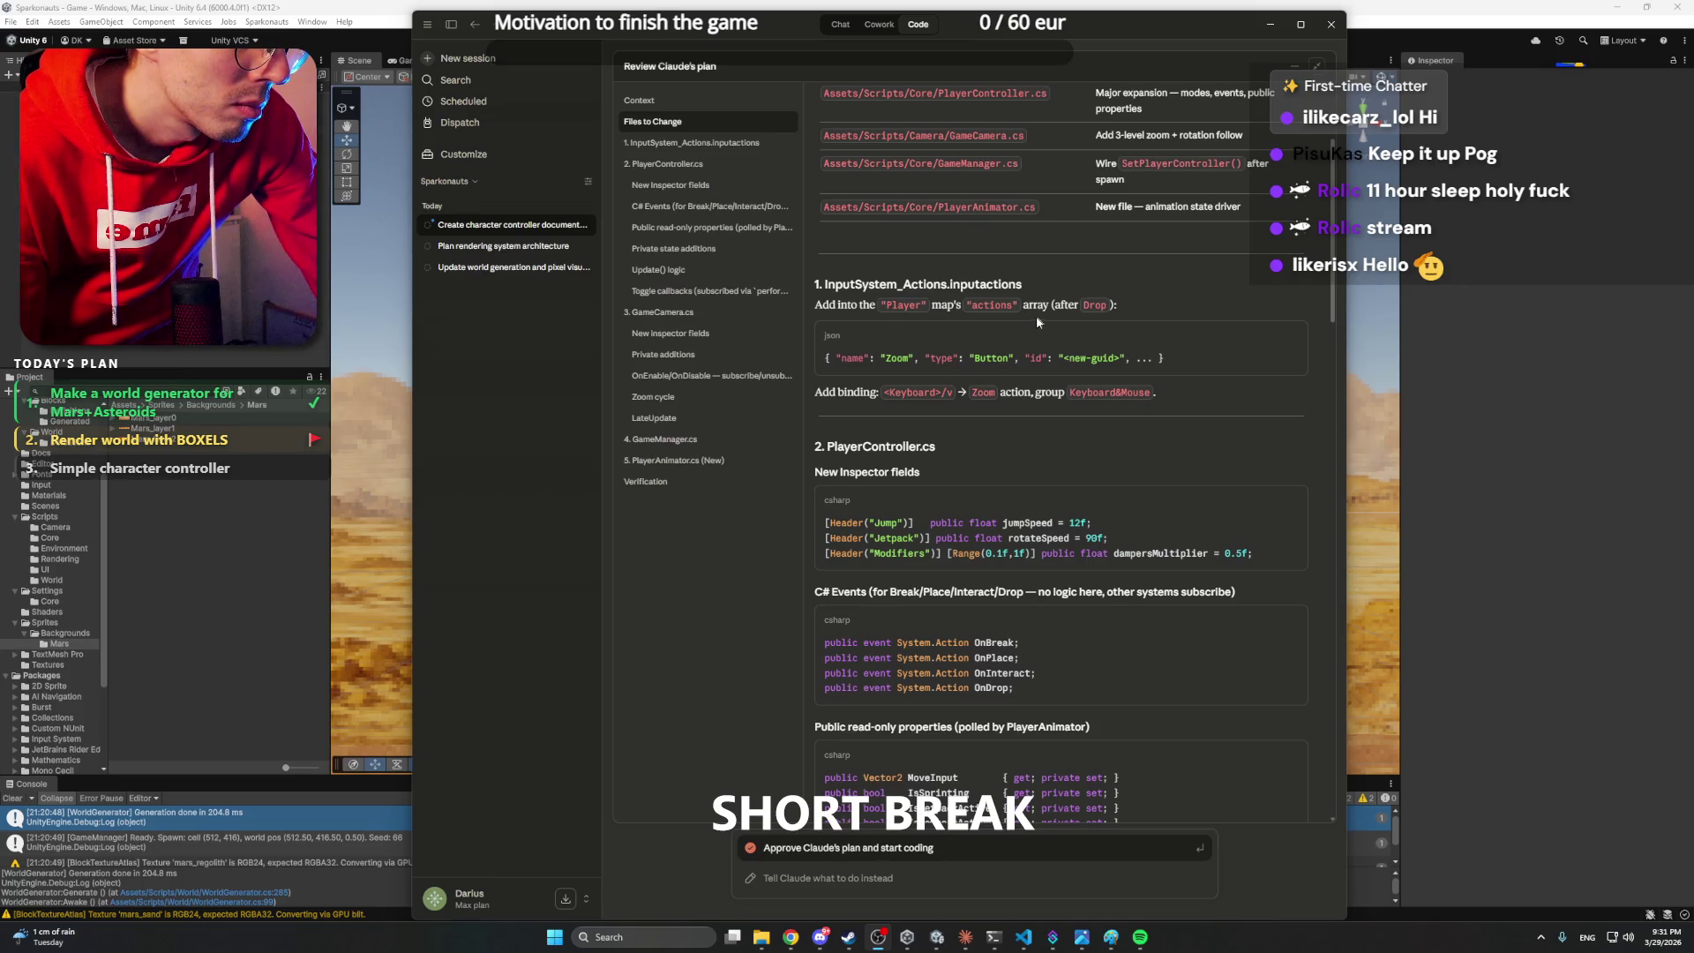
{"action": "scroll", "coordinate": [1037, 322], "scroll_direction": "down", "scroll_amount": 4}
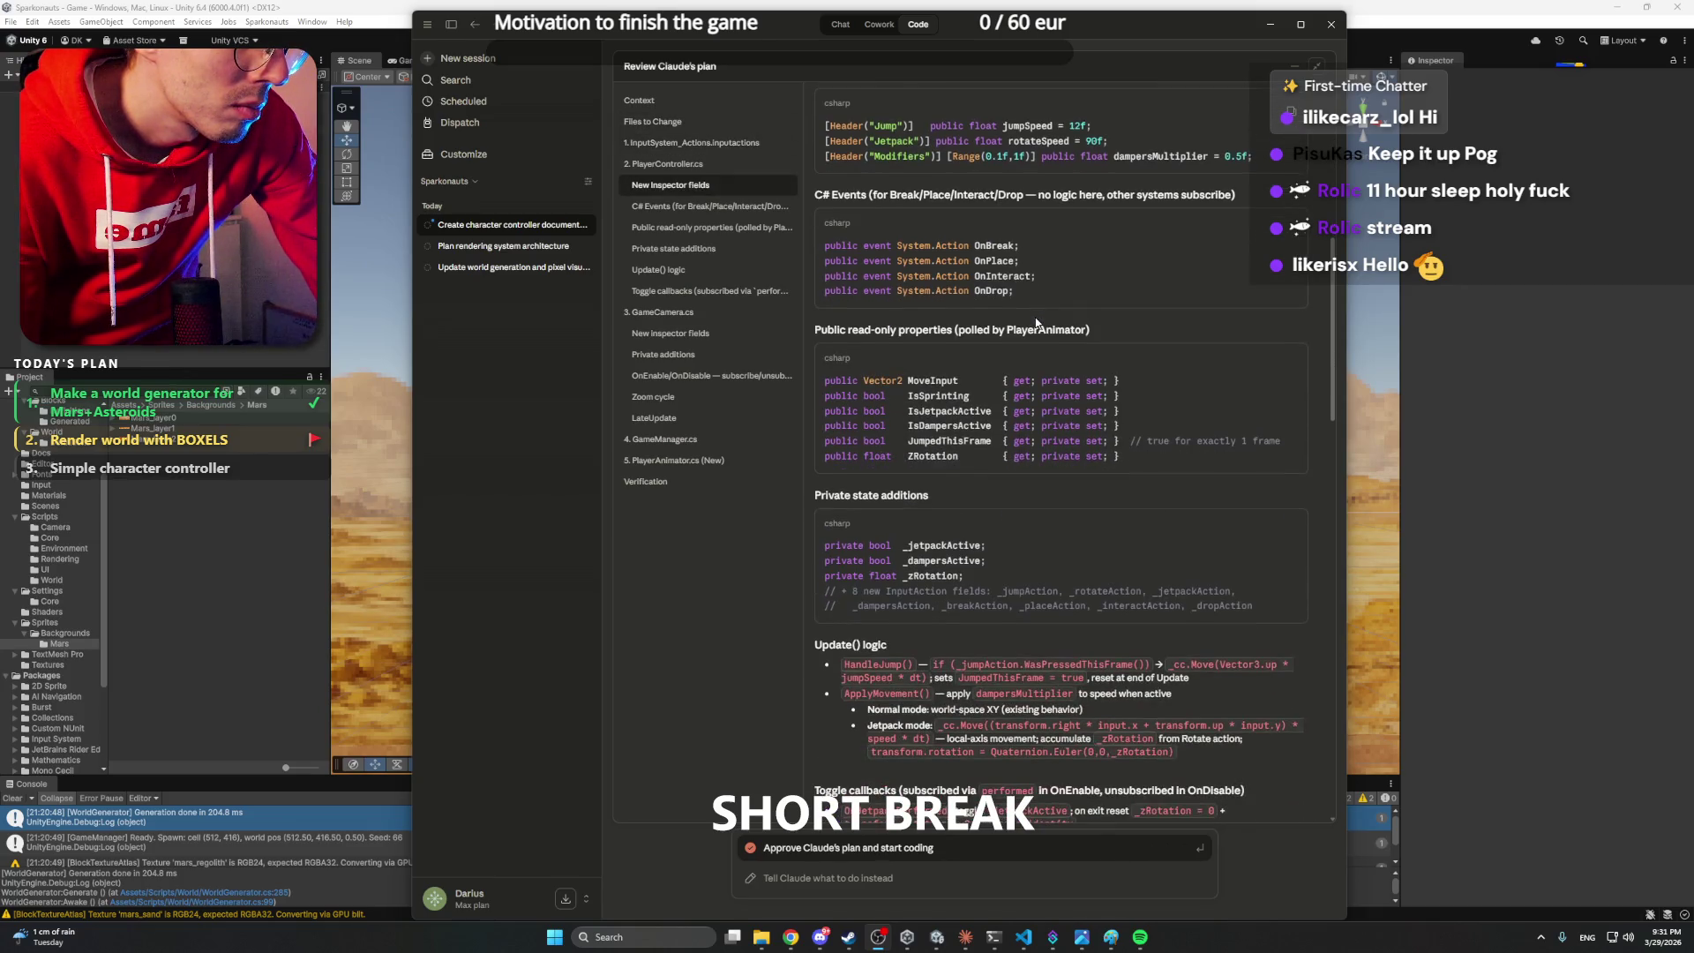
{"action": "scroll", "coordinate": [1037, 323], "scroll_direction": "down", "scroll_amount": 4}
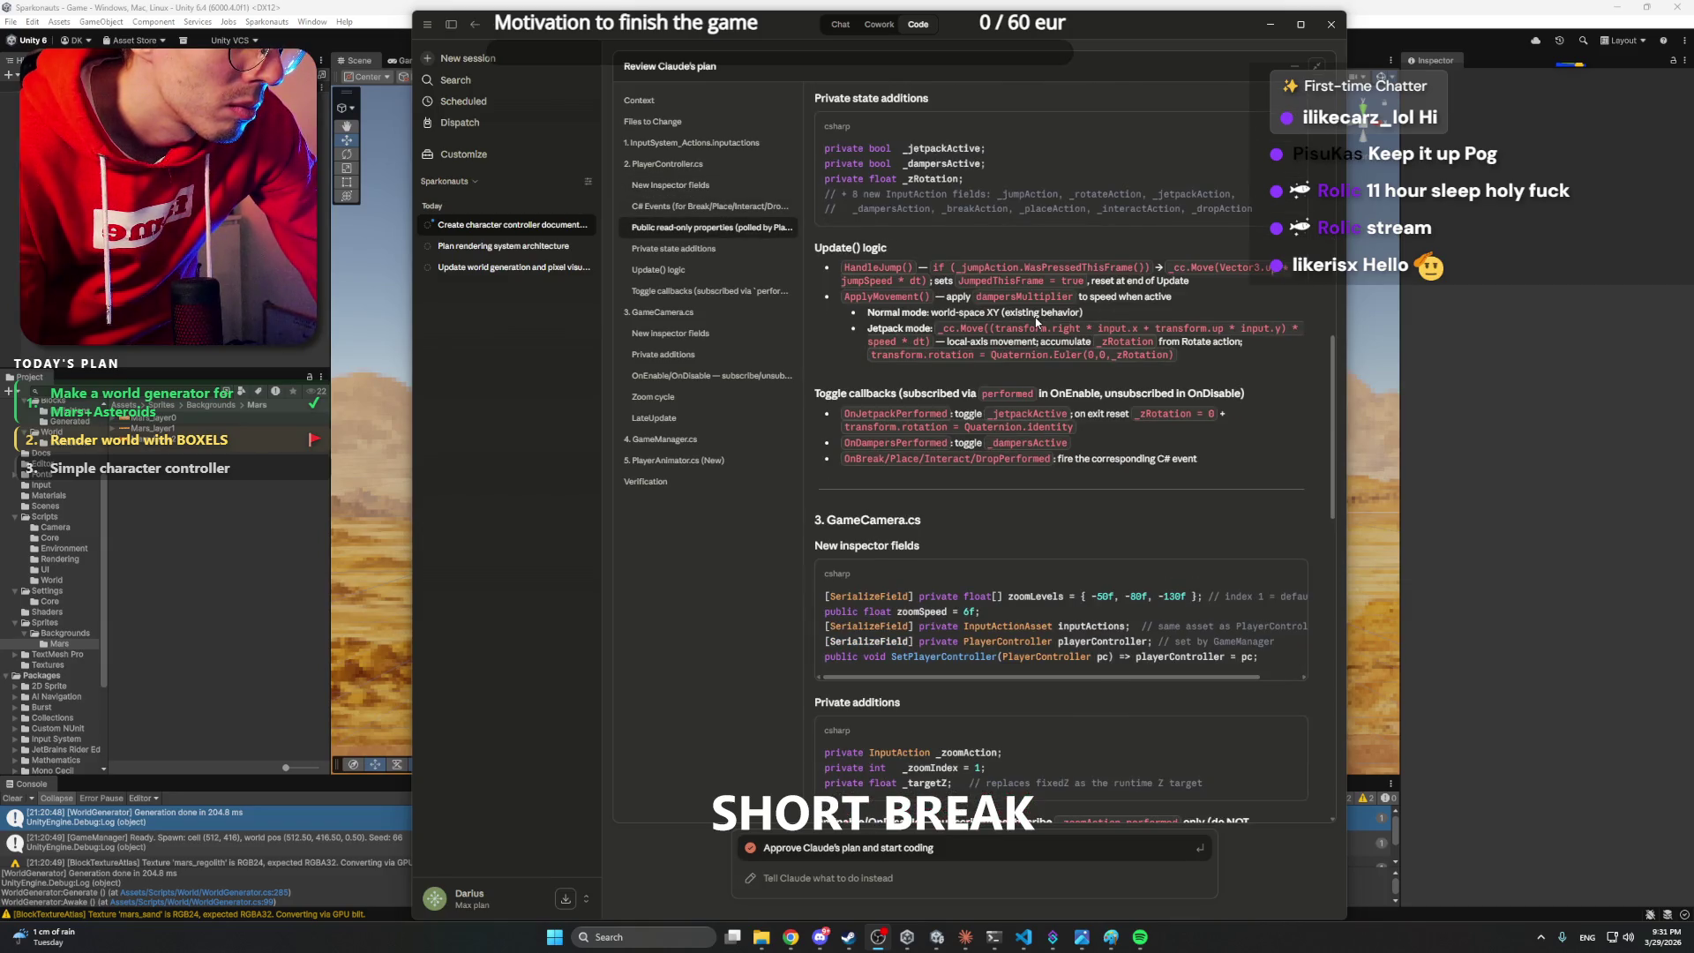
{"action": "scroll", "coordinate": [1037, 322], "scroll_direction": "up", "scroll_amount": 12}
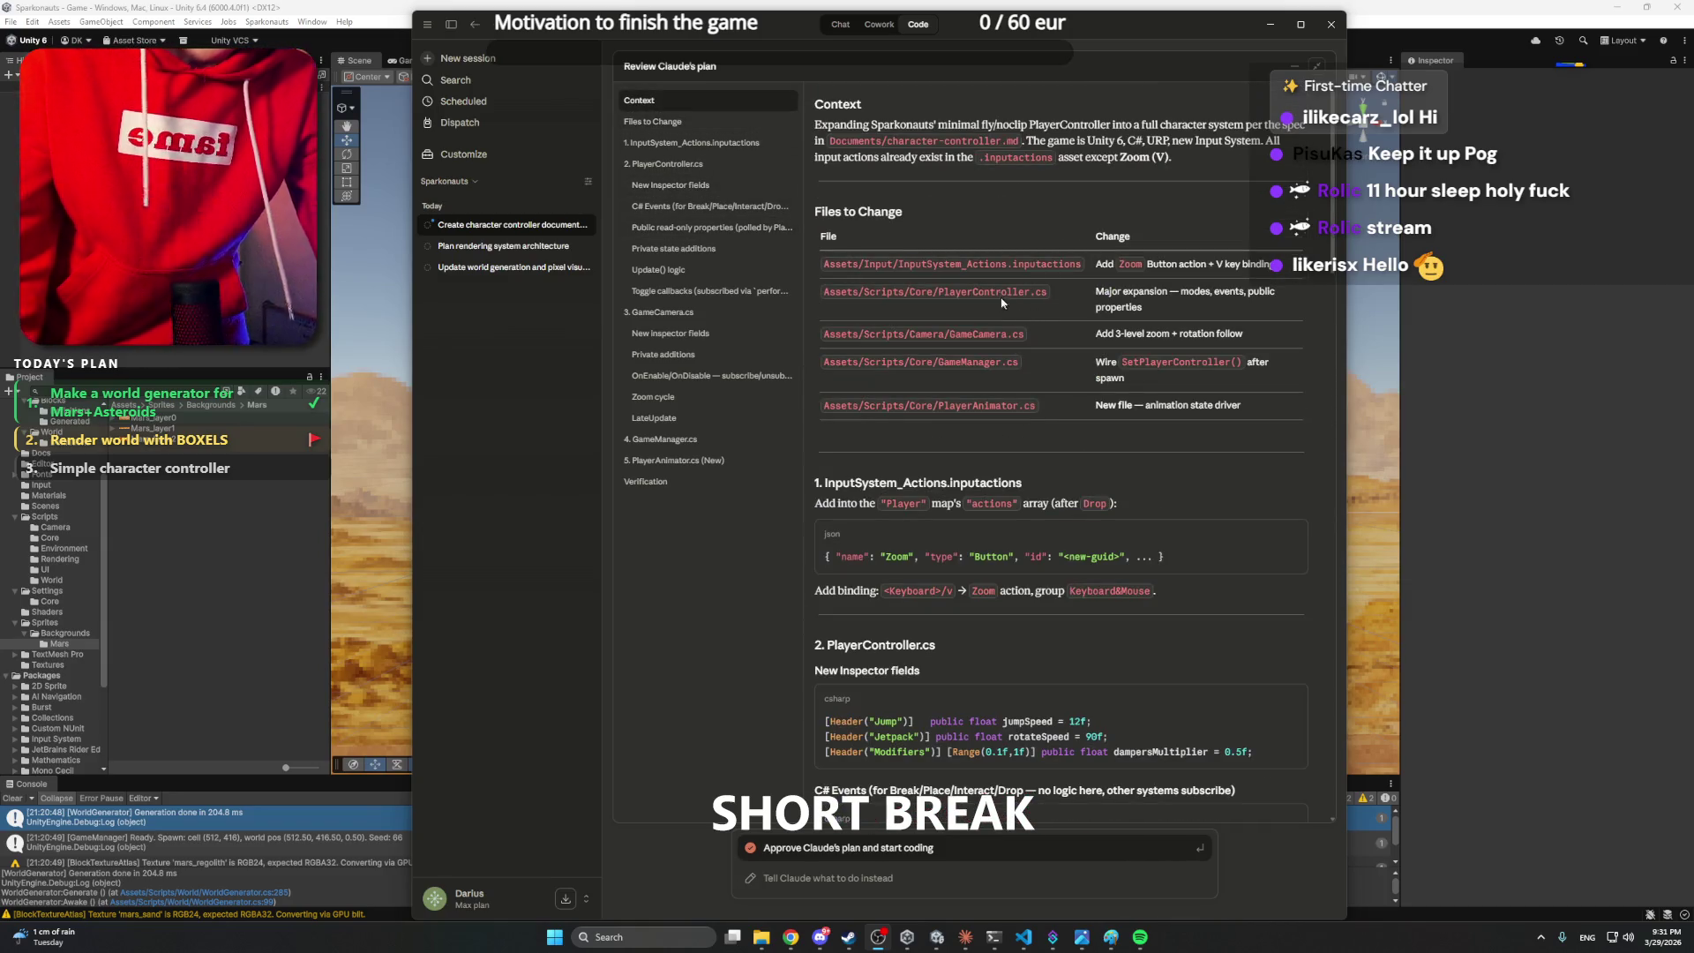
{"action": "double_click", "coordinate": [998, 294]}
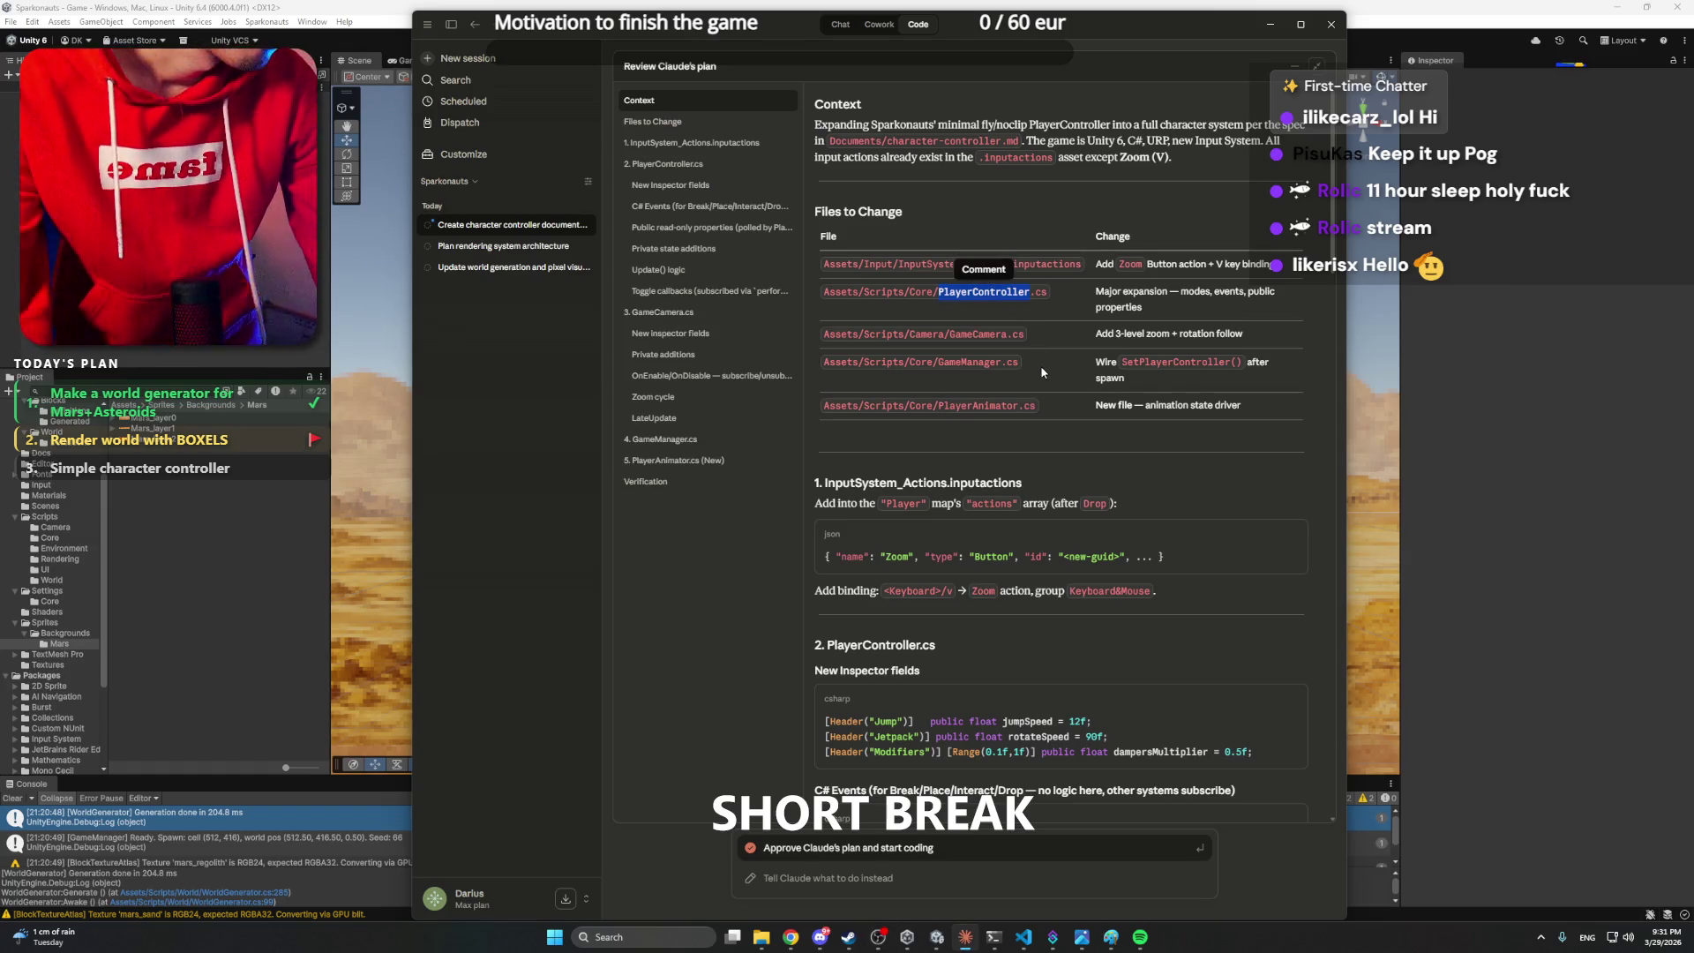
{"action": "scroll", "coordinate": [1025, 373], "scroll_direction": "down", "scroll_amount": 4}
{"action": "scroll", "coordinate": [1023, 369], "scroll_direction": "down", "scroll_amount": 15}
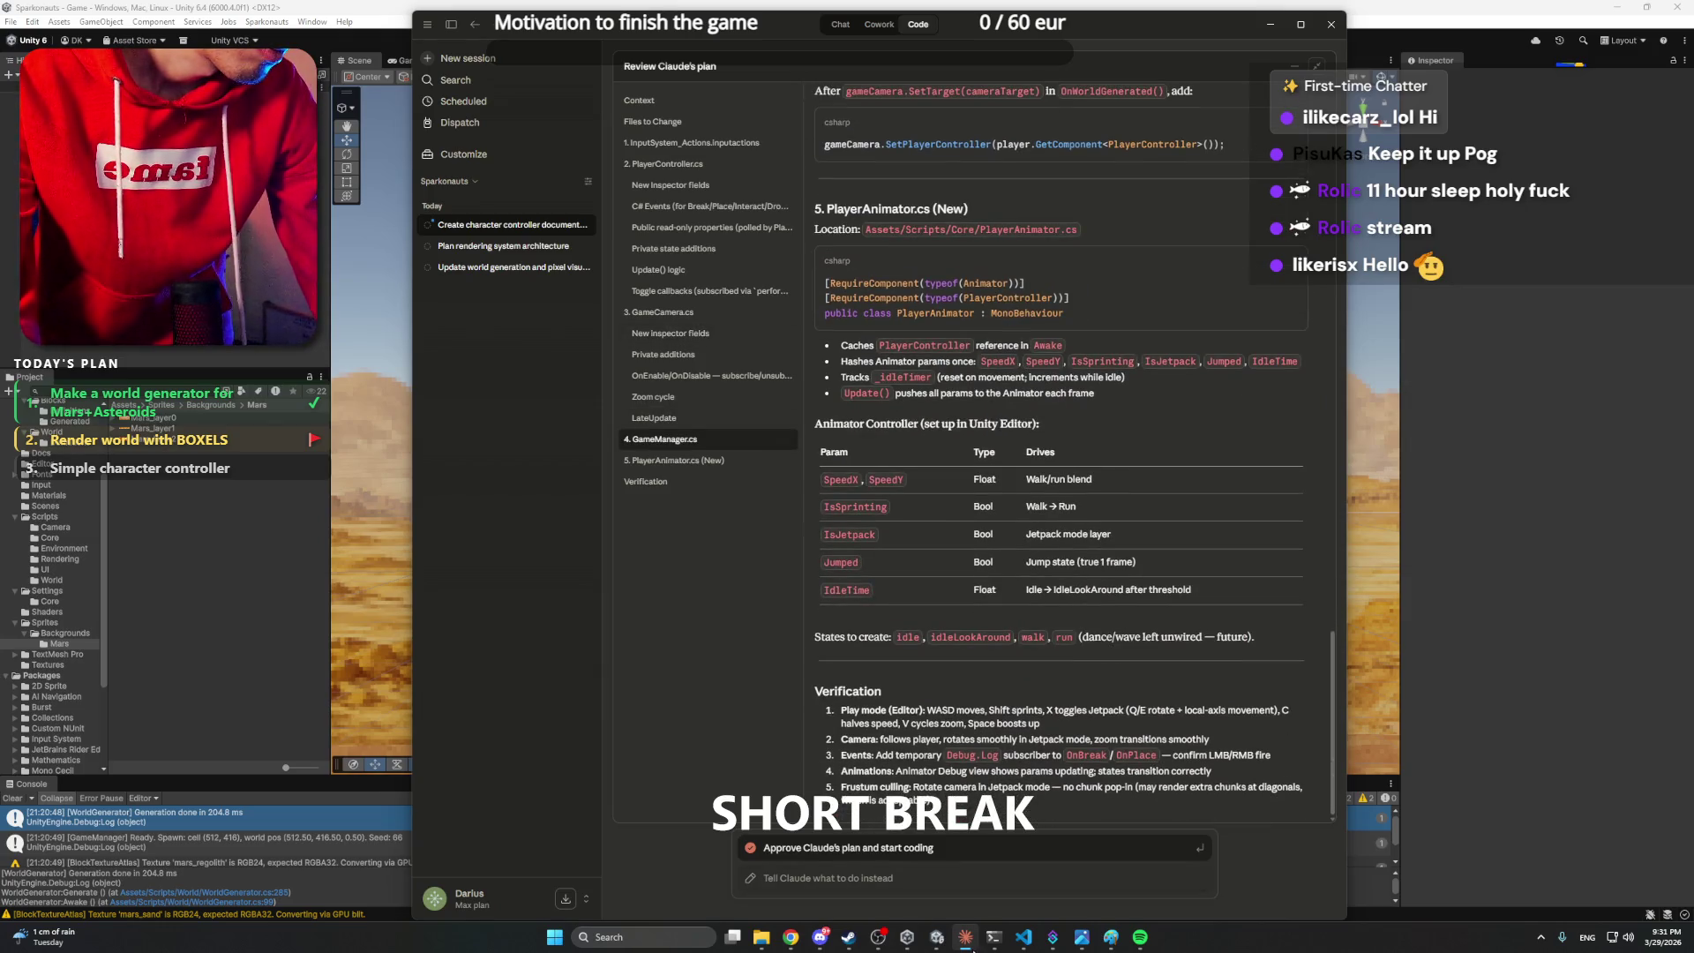
- Ask Claude to split the player into systems like PlayerMovementSystem, keeping PlayerController as glue
{"action": "left_click", "coordinate": [886, 878]}
{"action": "type", "text": "S"}
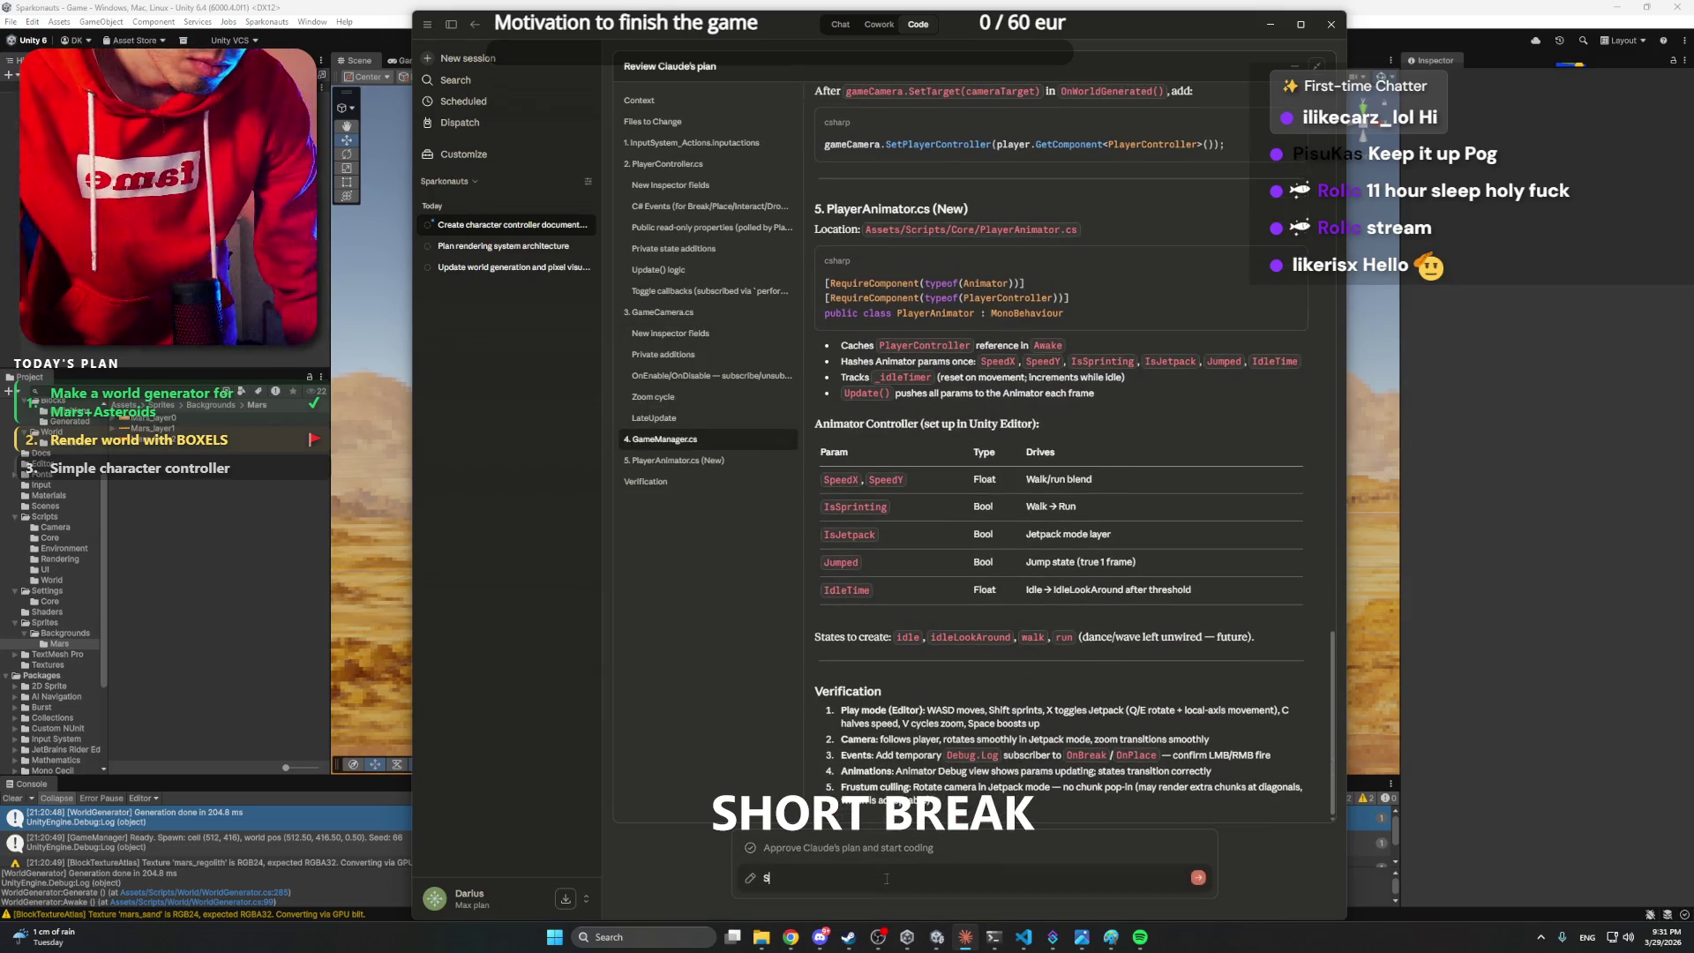
{"action": "type", "text": "eparate"}
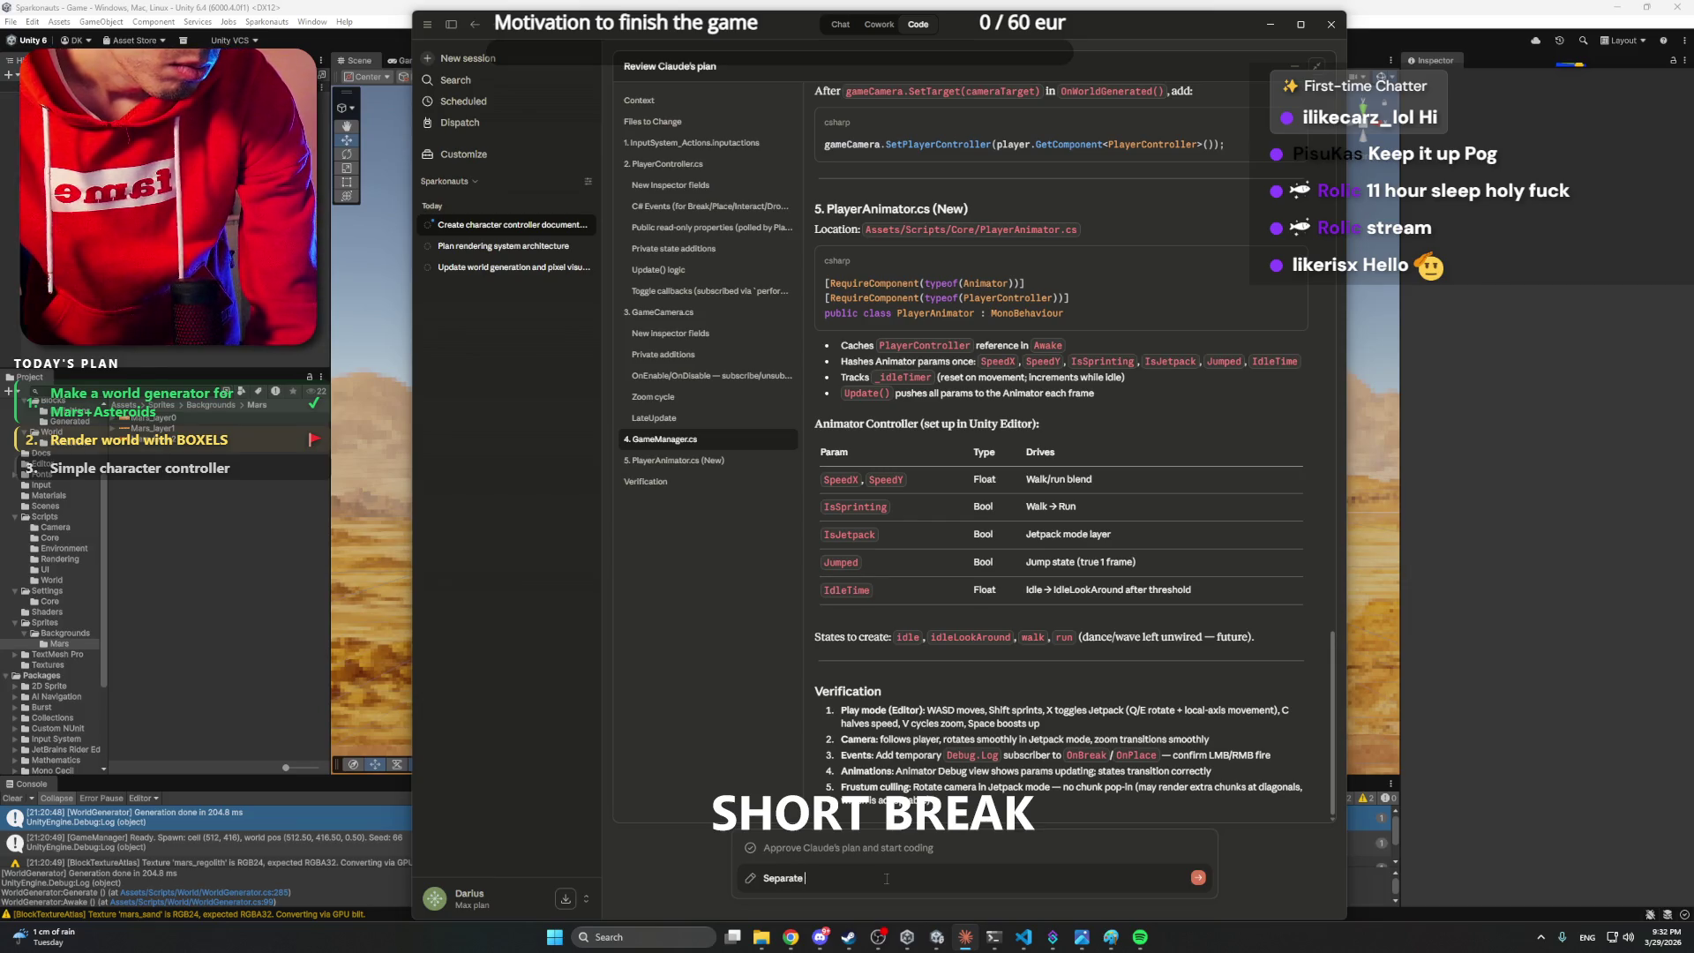
{"action": "type", "text": " the player sy"}
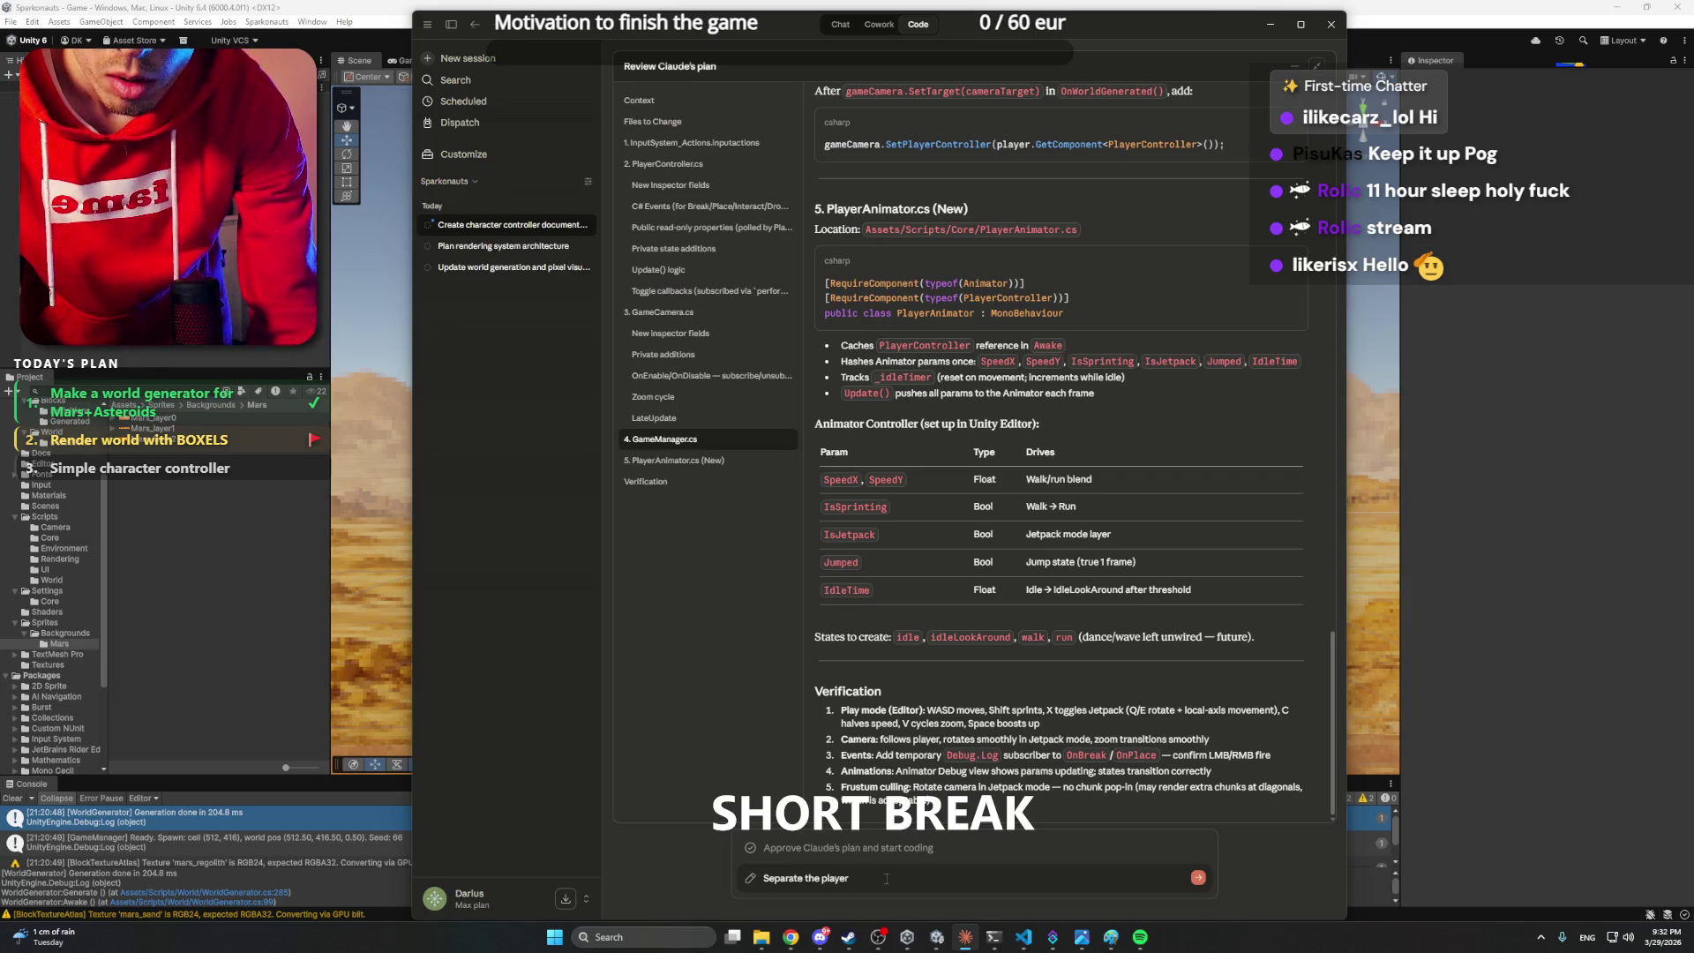
{"action": "type", "text": "into more systems lik"}
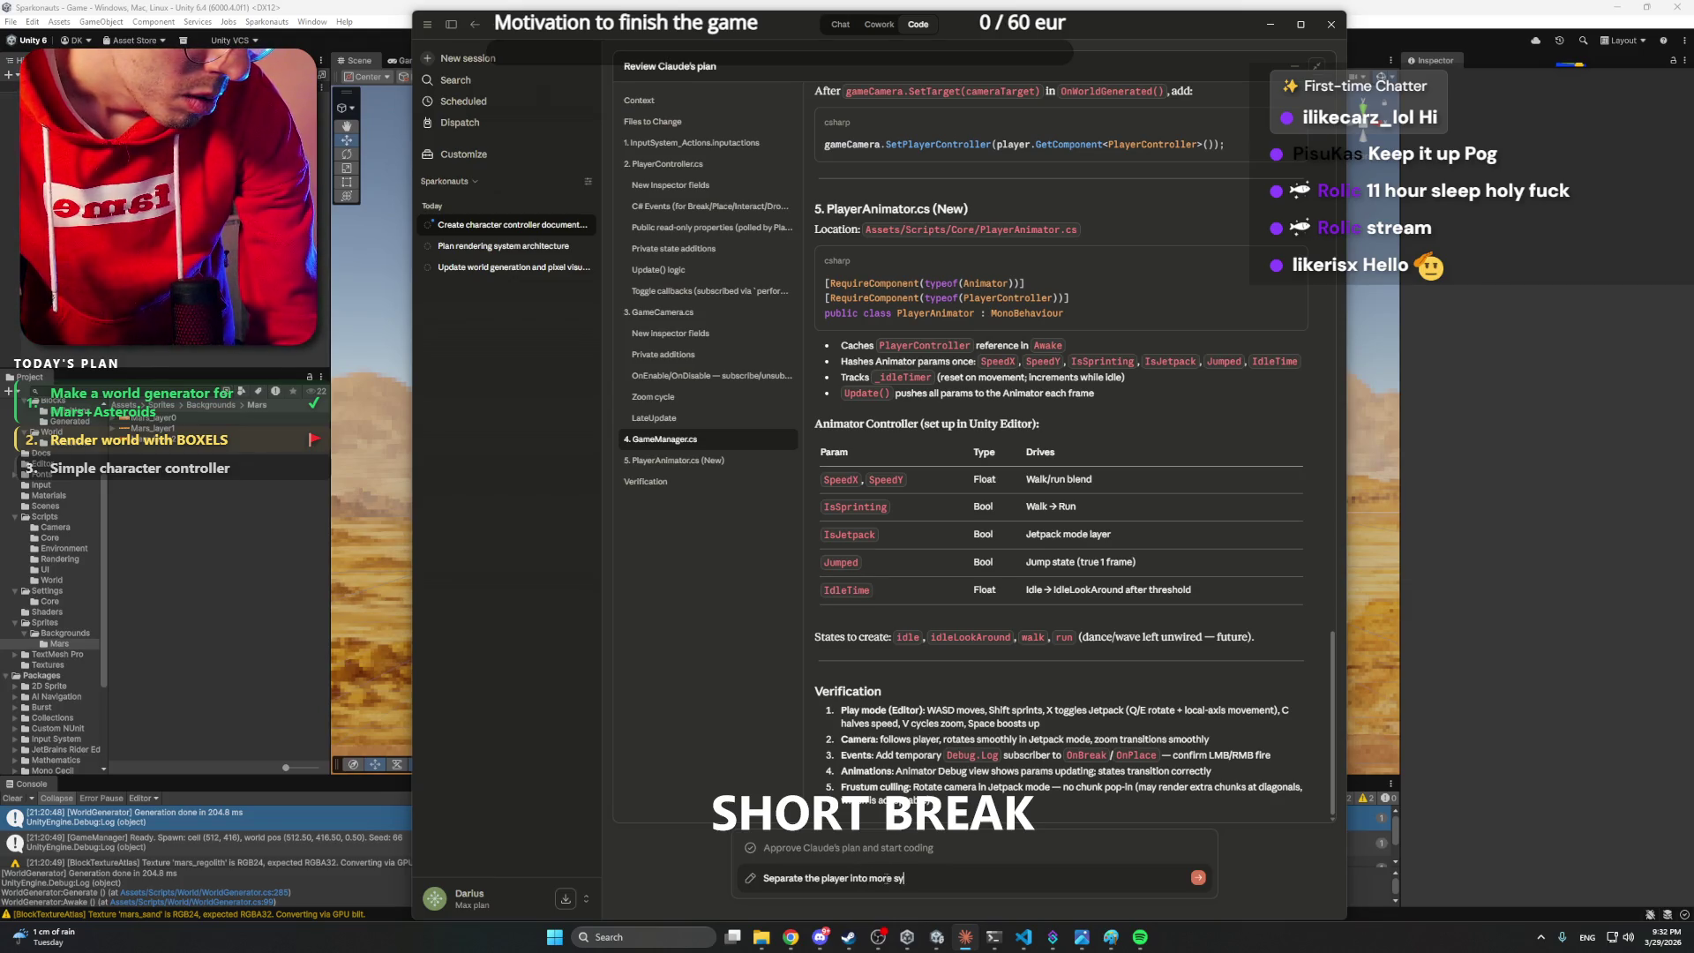
{"action": "type", "text": "e"}
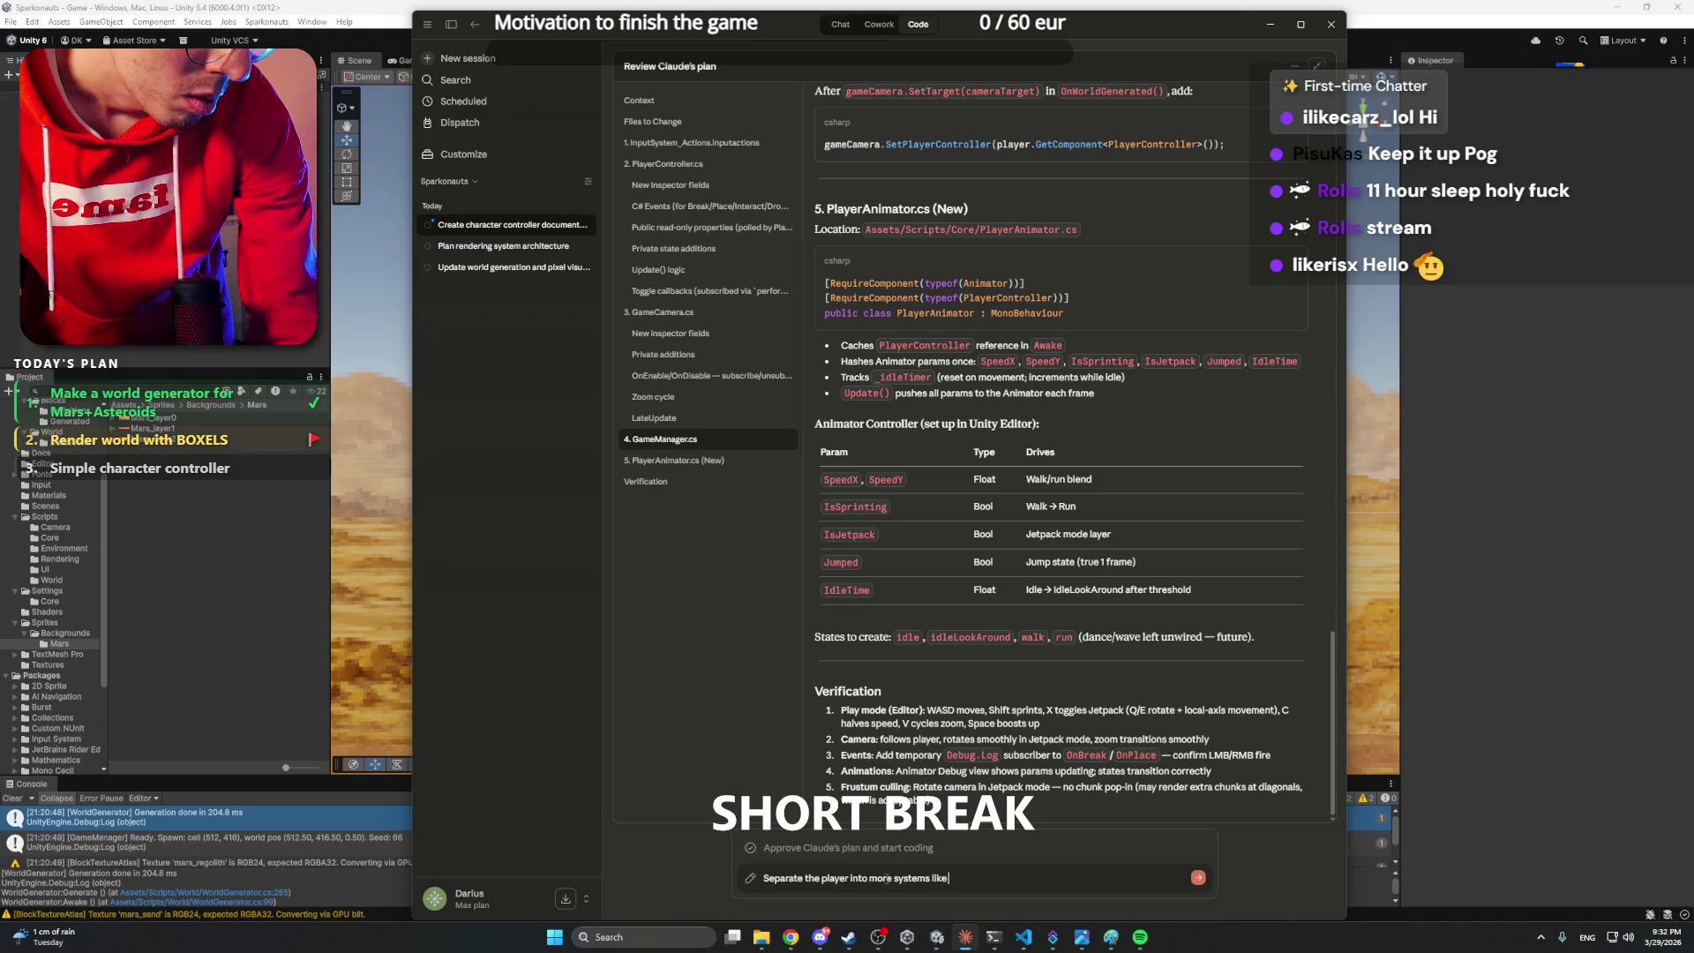
{"action": "type", "text": ": Play"}
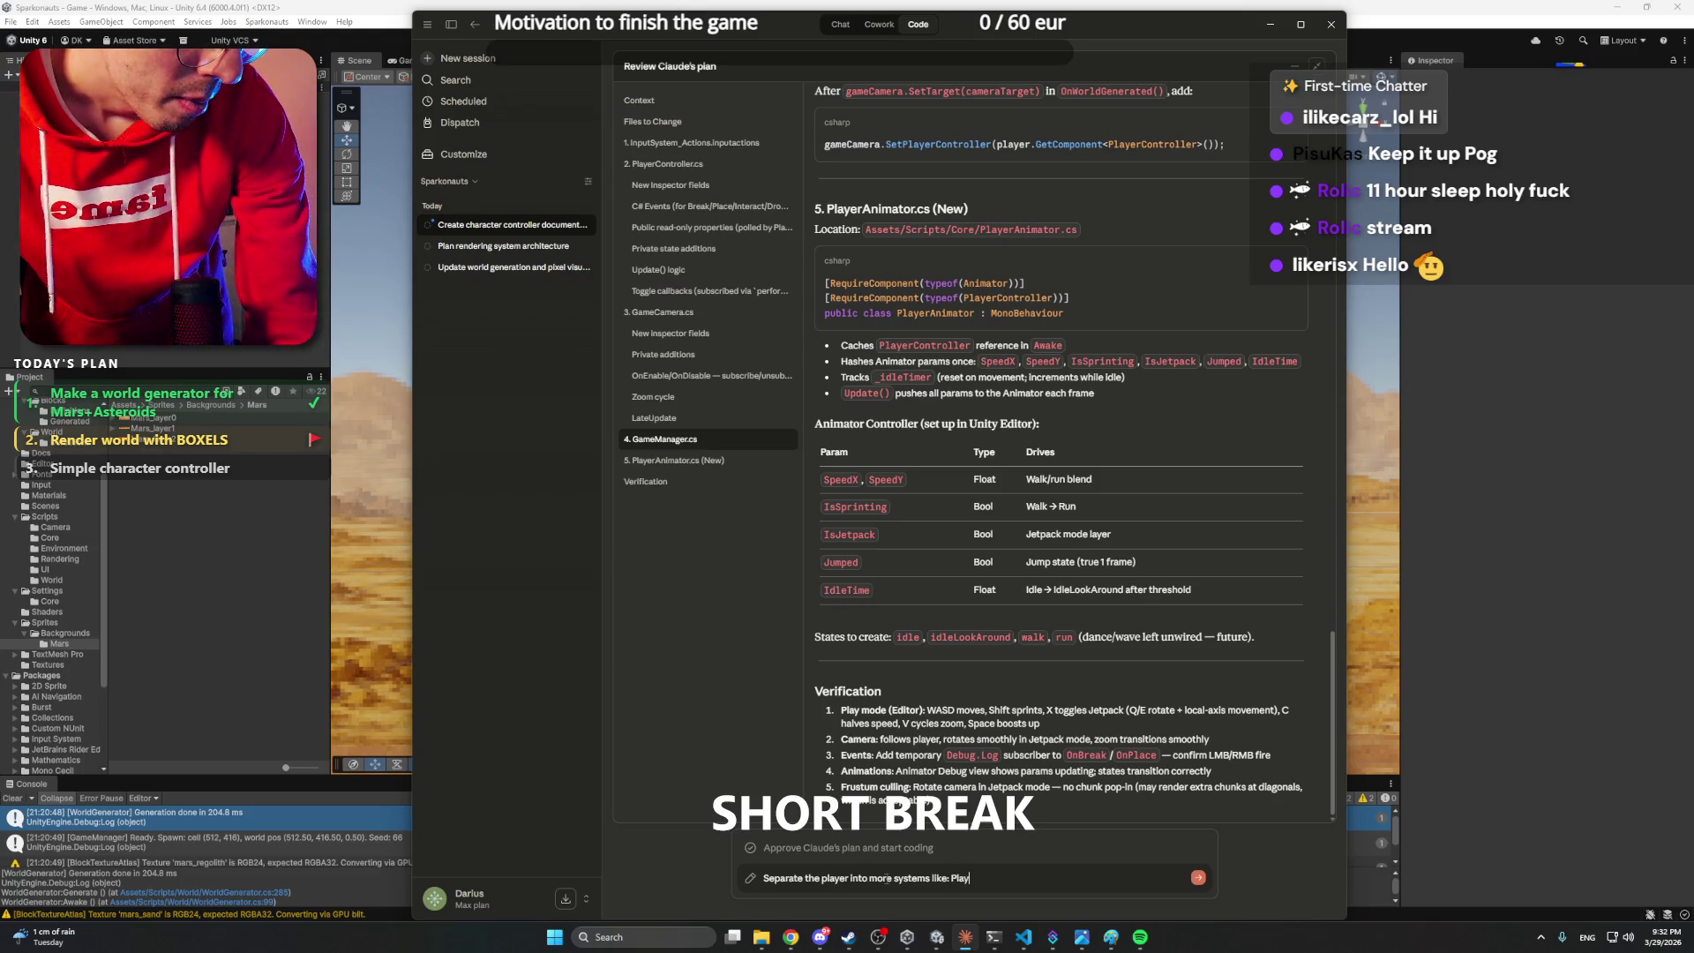
{"action": "type", "text": "yetrMoveme"}
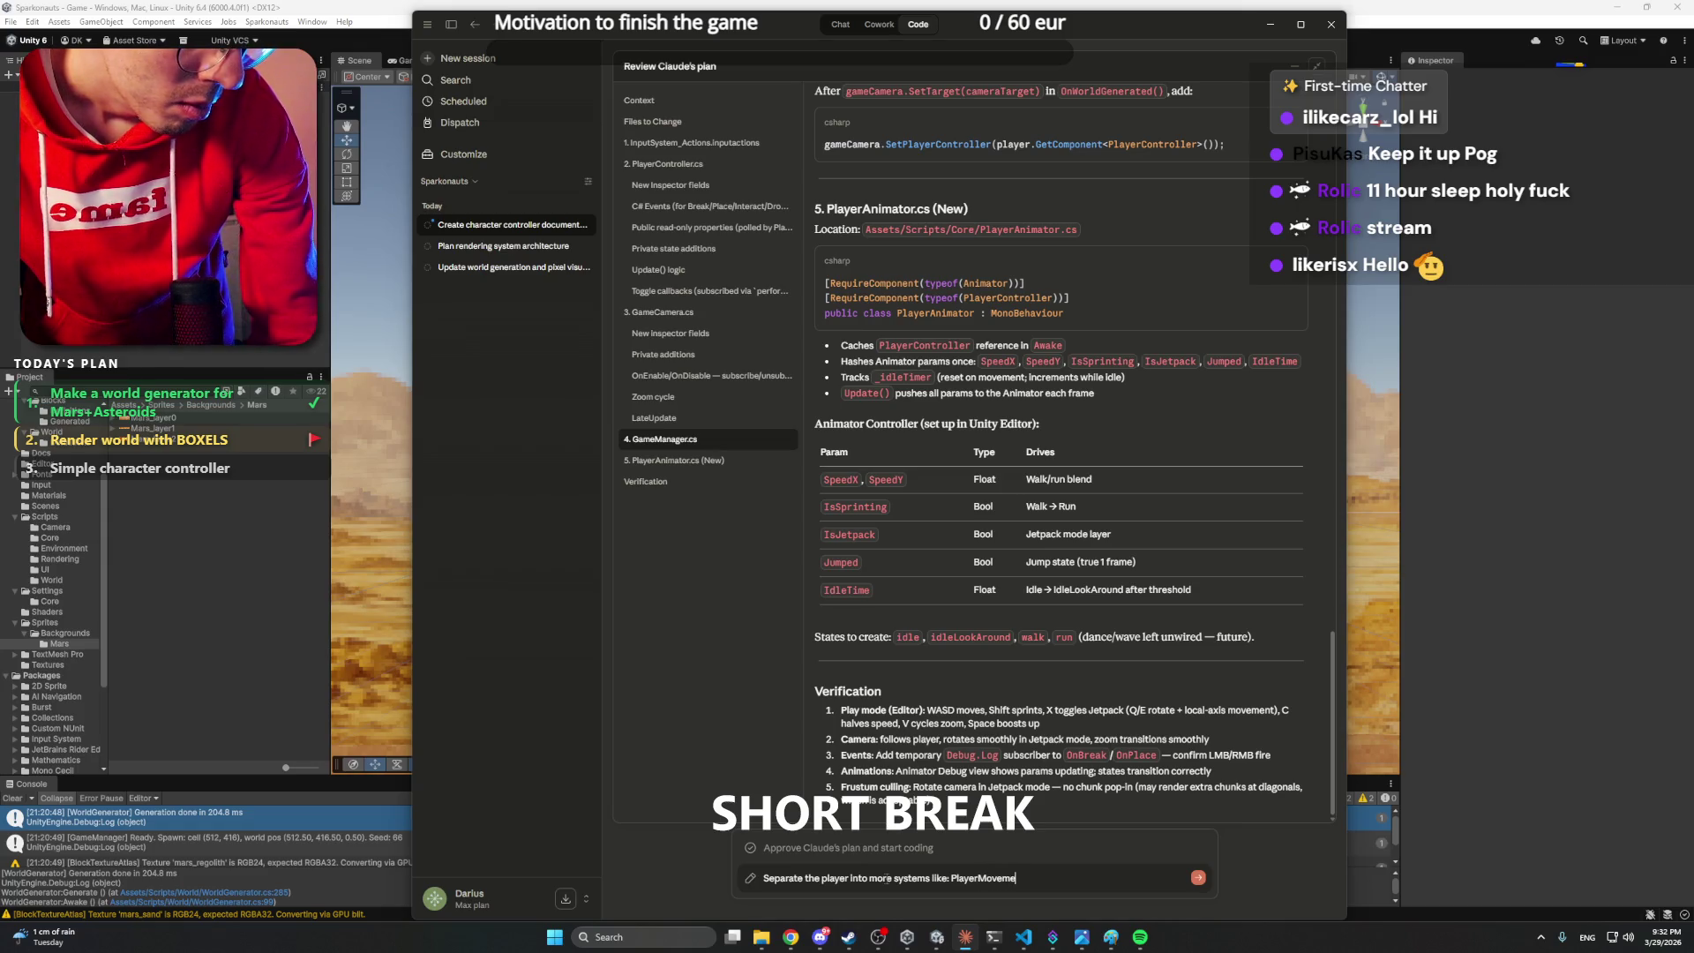
{"action": "type", "text": "ntSystem"}
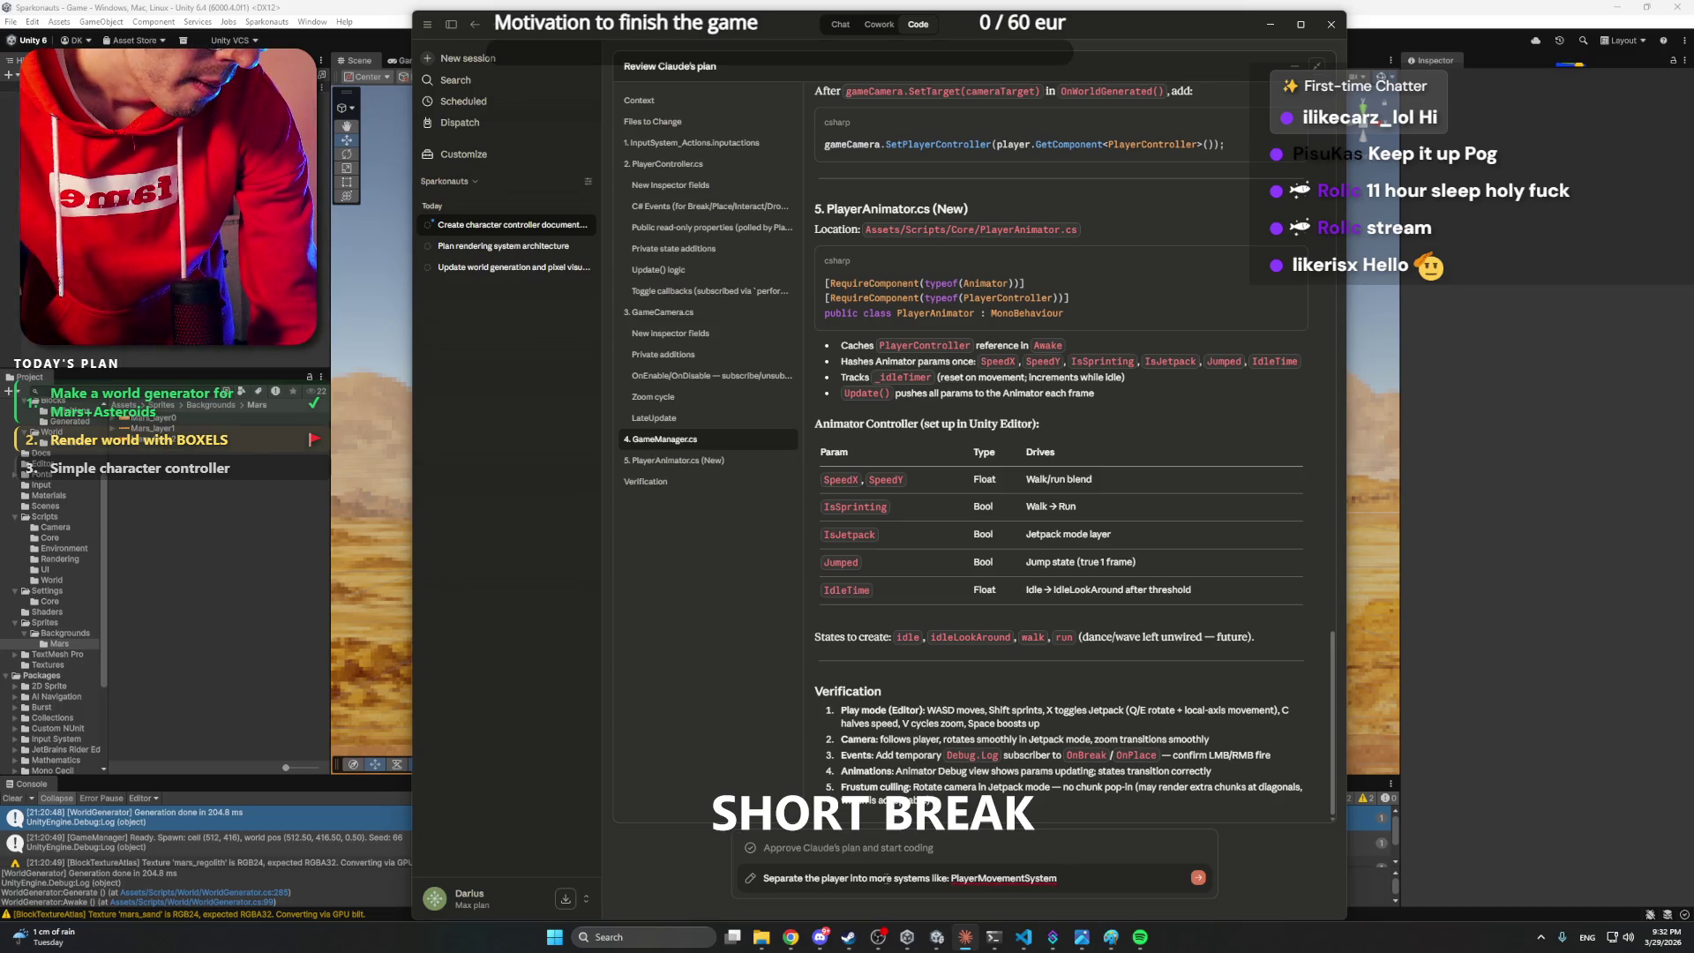
{"action": "type", "text": ", and keep"}
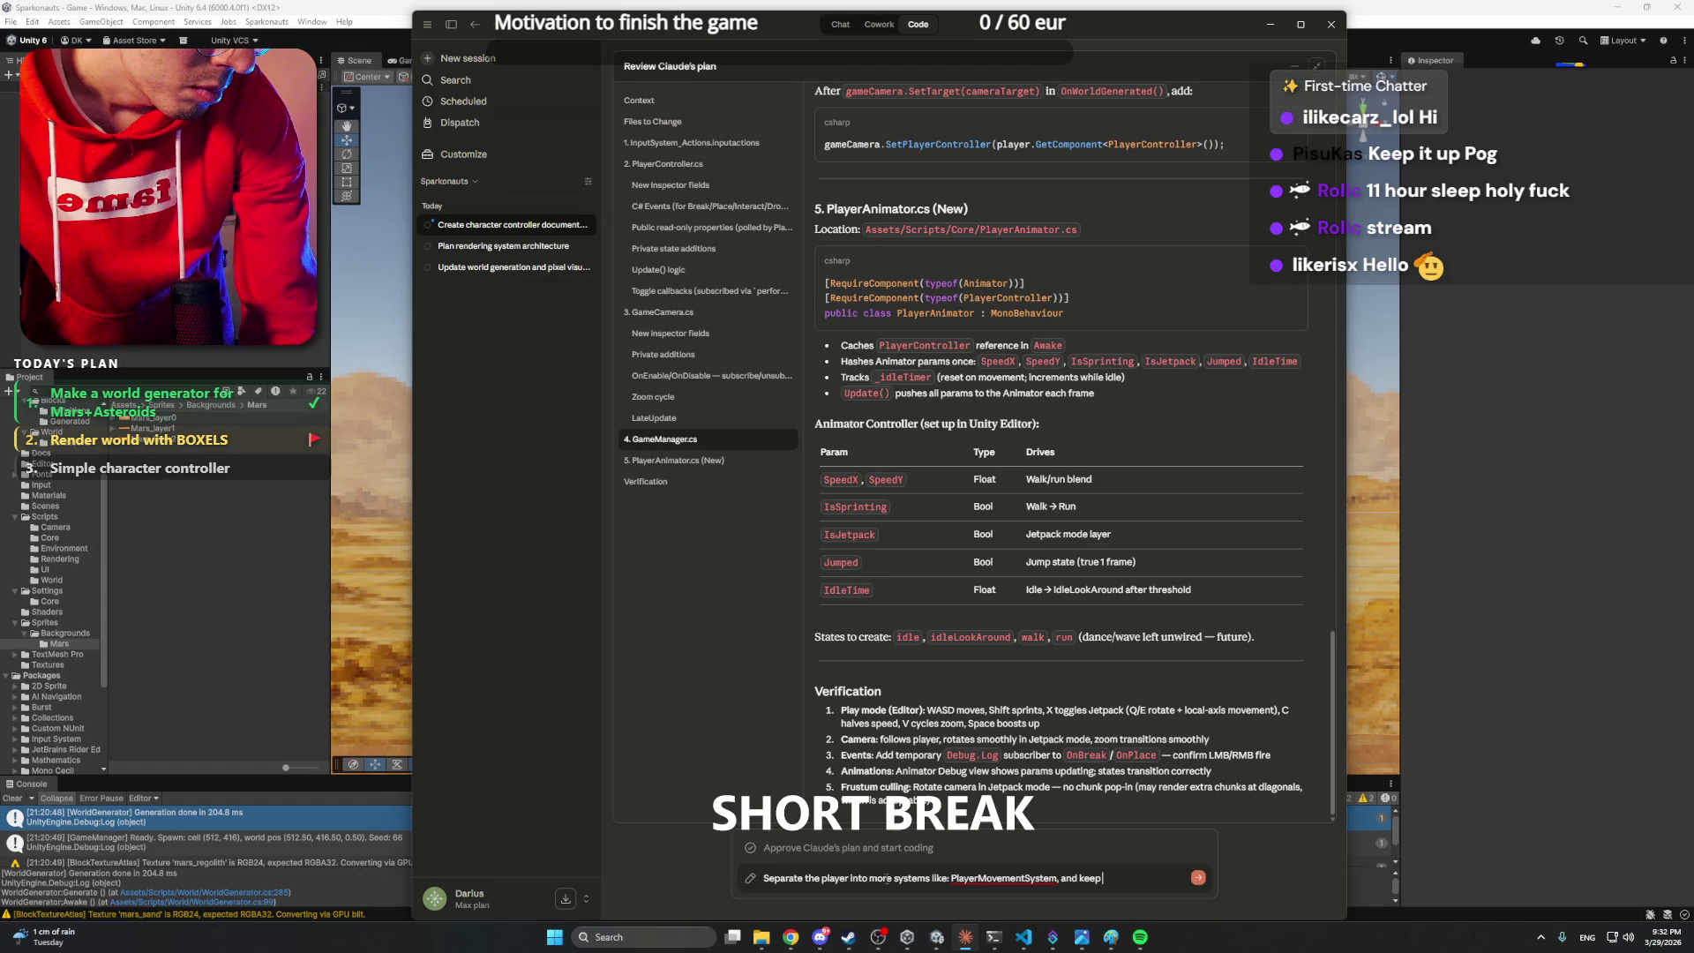
{"action": "type", "text": " thePlayerController"}
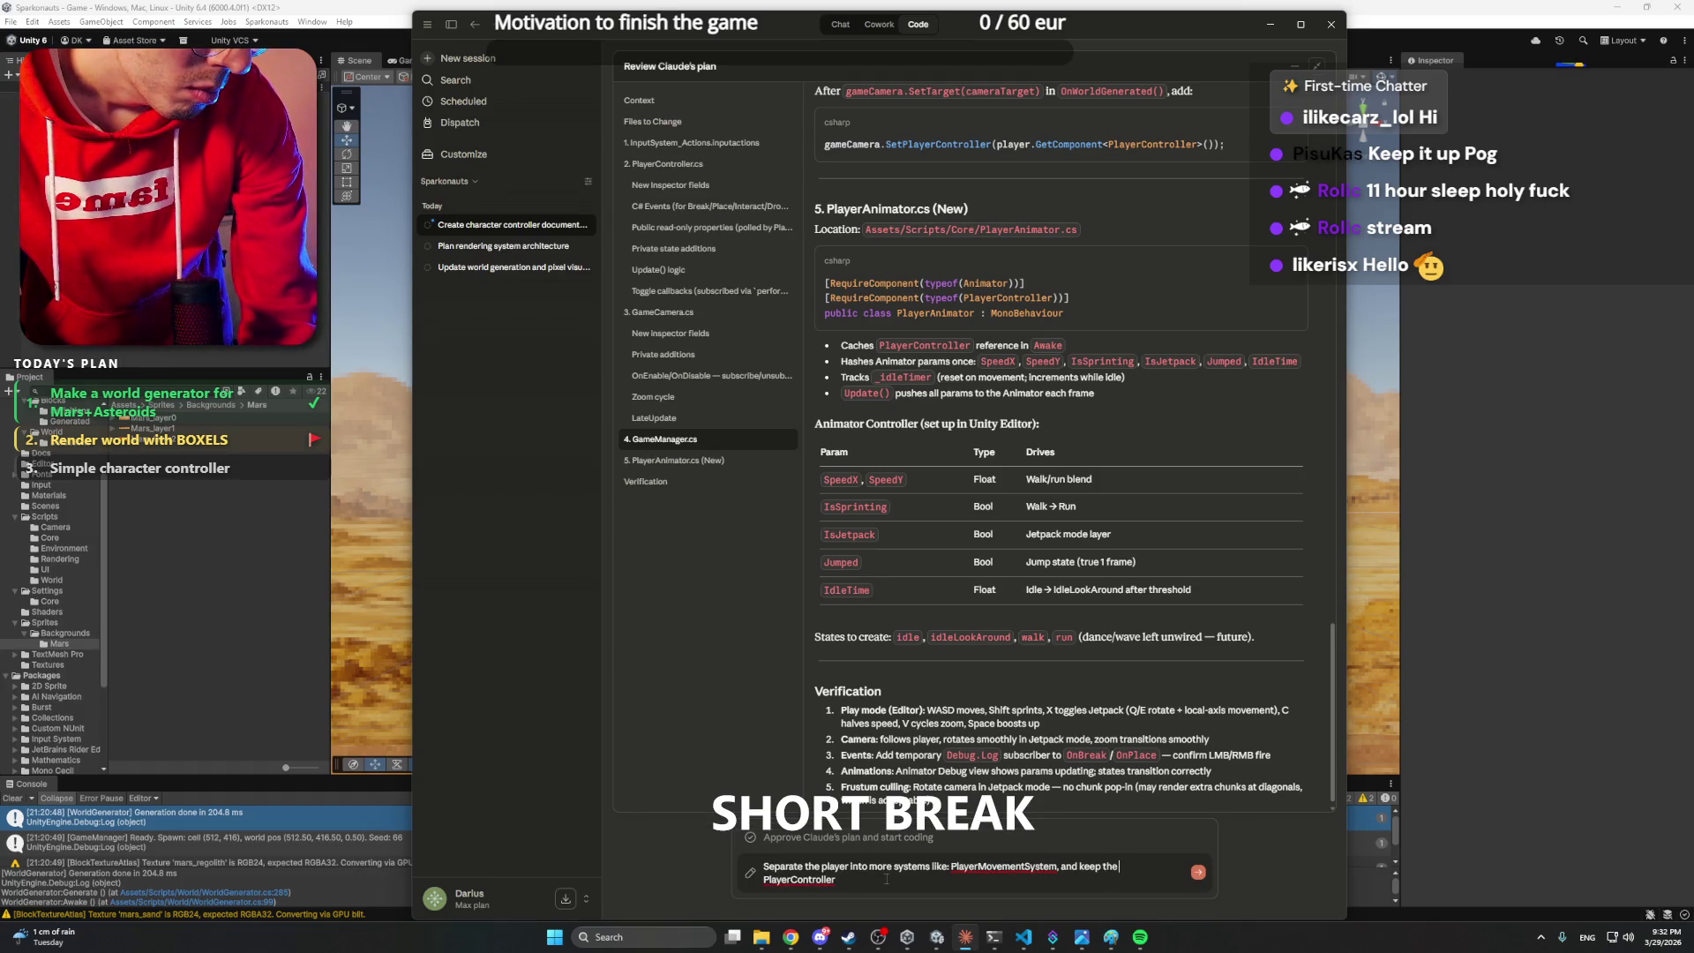
{"action": "type", "text": "  as a main glue"}
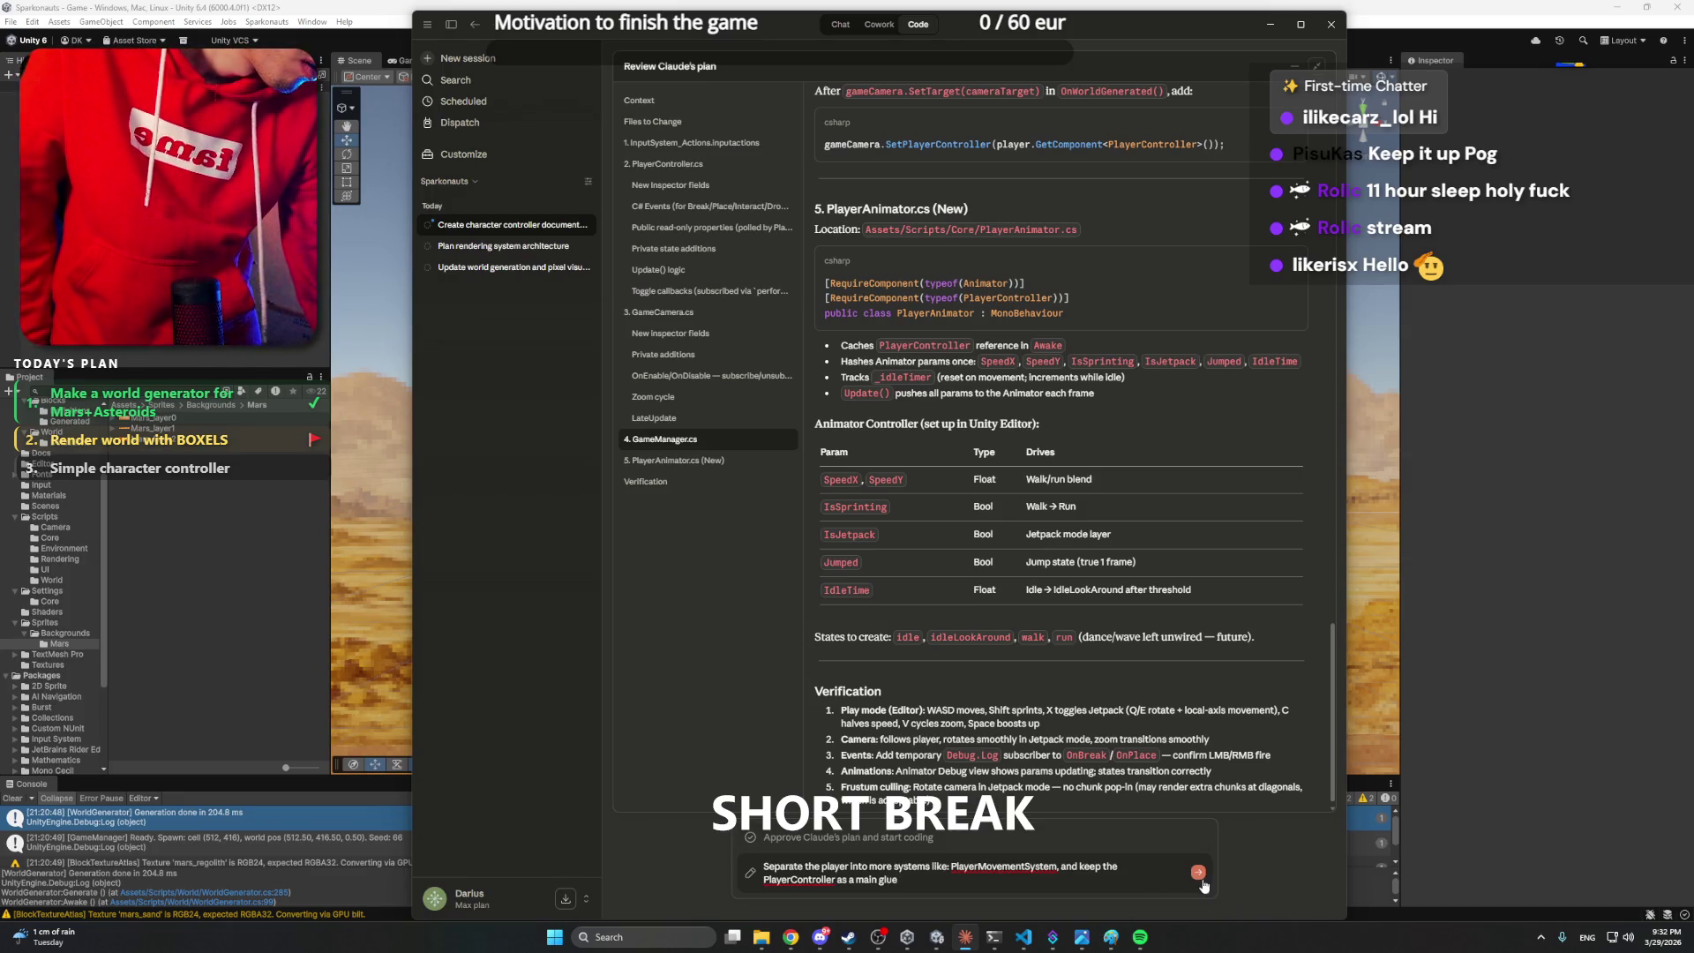
{"action": "left_click", "coordinate": [1201, 878]}
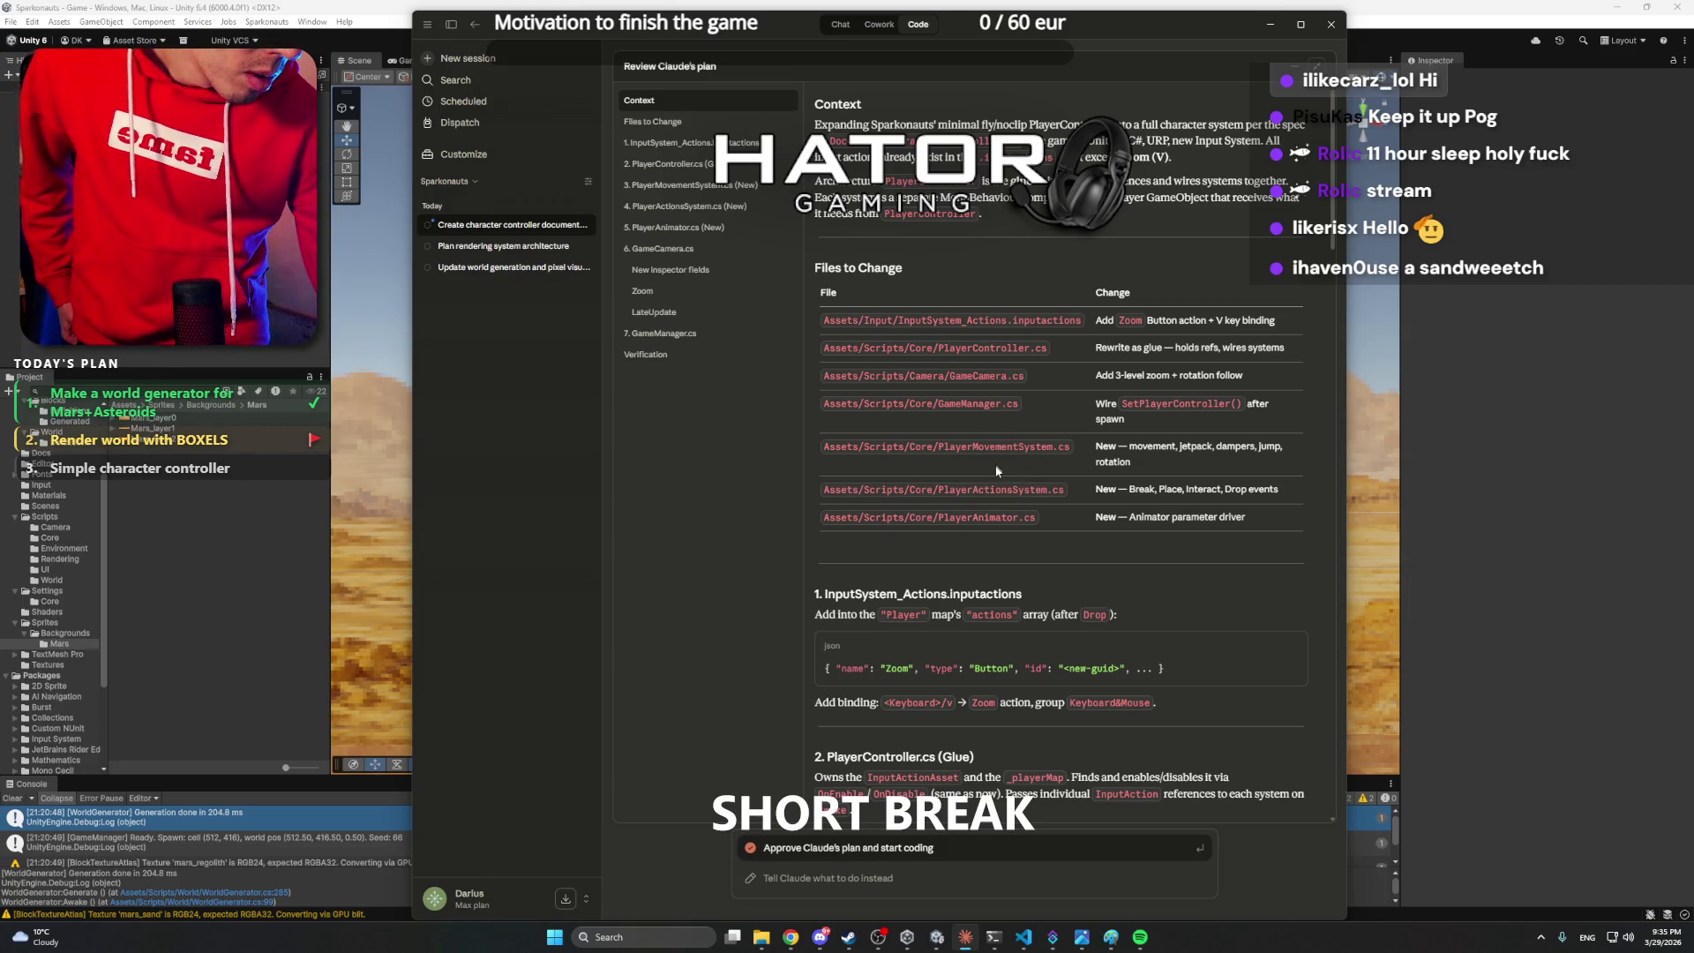
- Read through the revised character-systems plan and approve it to start coding
{"action": "scroll", "coordinate": [1019, 496], "scroll_direction": "down", "scroll_amount": 5}
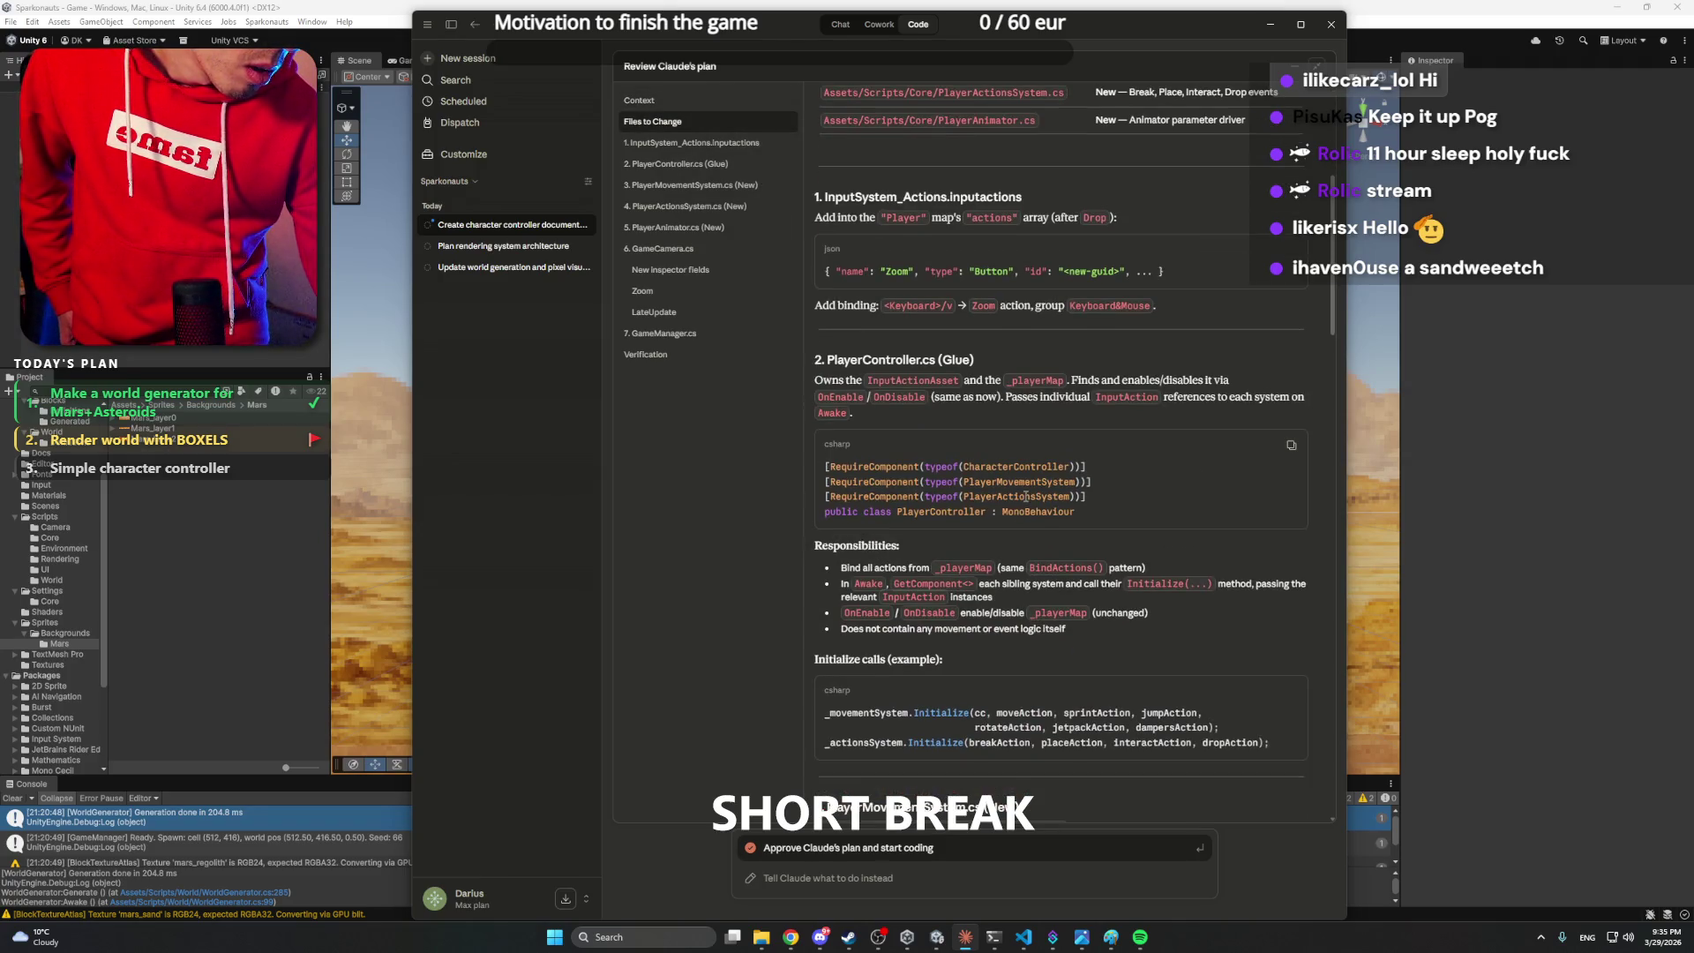
{"action": "scroll", "coordinate": [1131, 491], "scroll_direction": "down", "scroll_amount": 10}
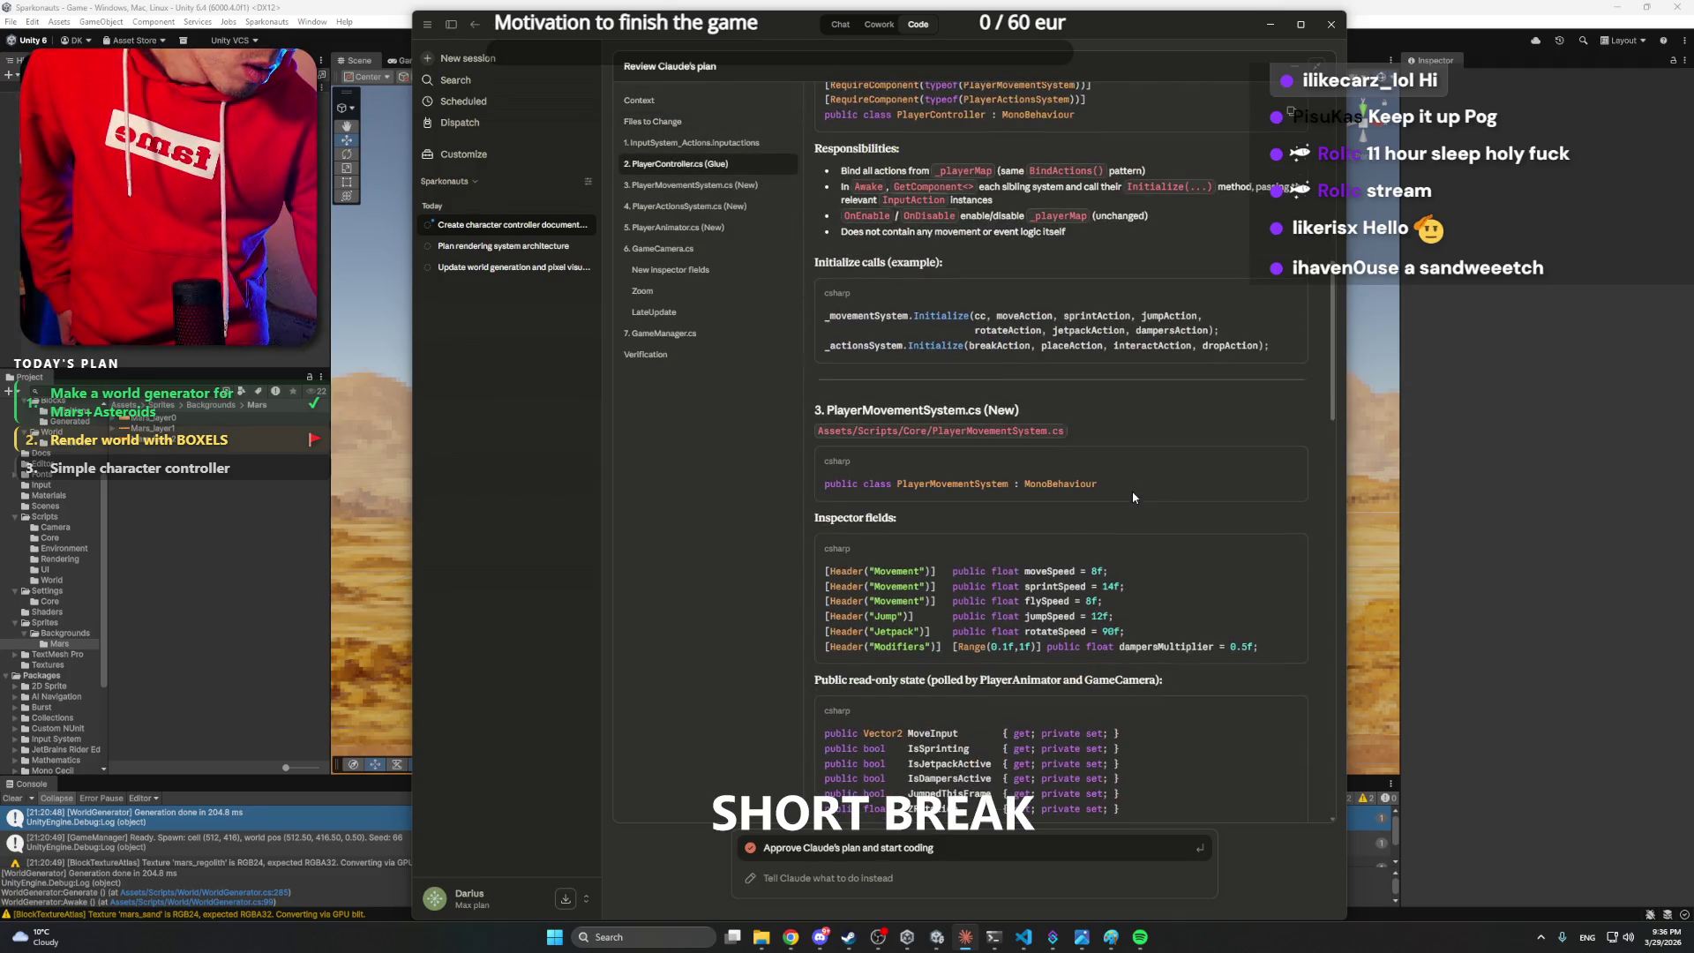
{"action": "scroll", "coordinate": [1131, 490], "scroll_direction": "down", "scroll_amount": 15}
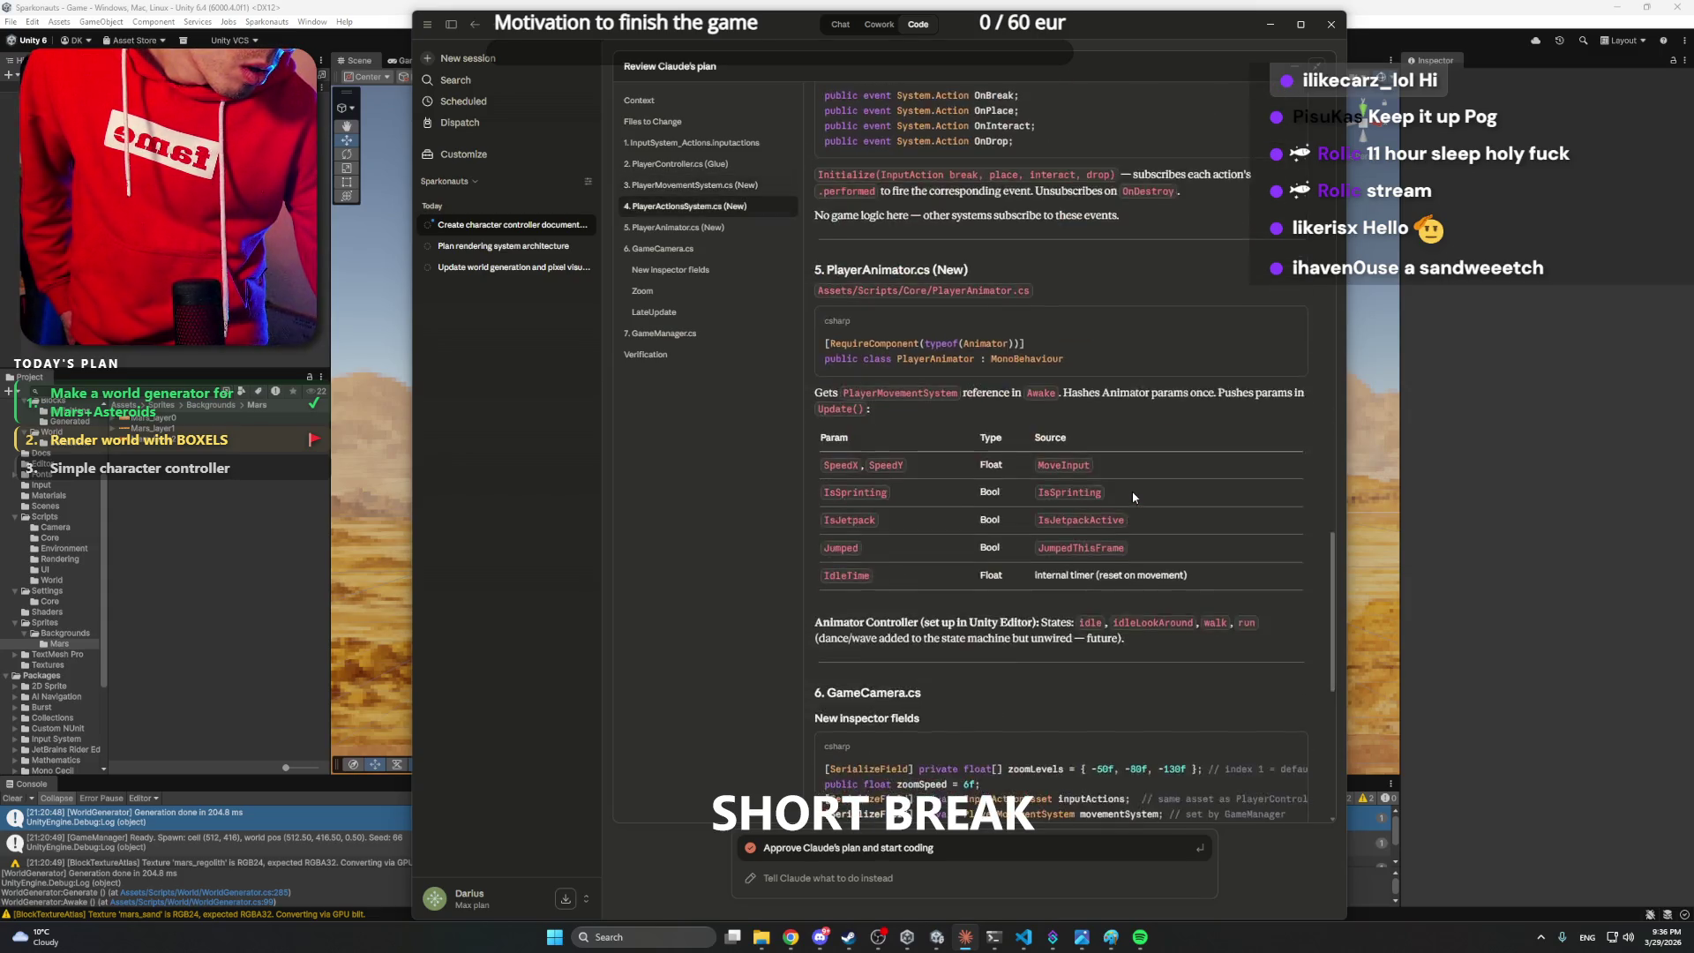
{"action": "scroll", "coordinate": [1133, 493], "scroll_direction": "down", "scroll_amount": 2}
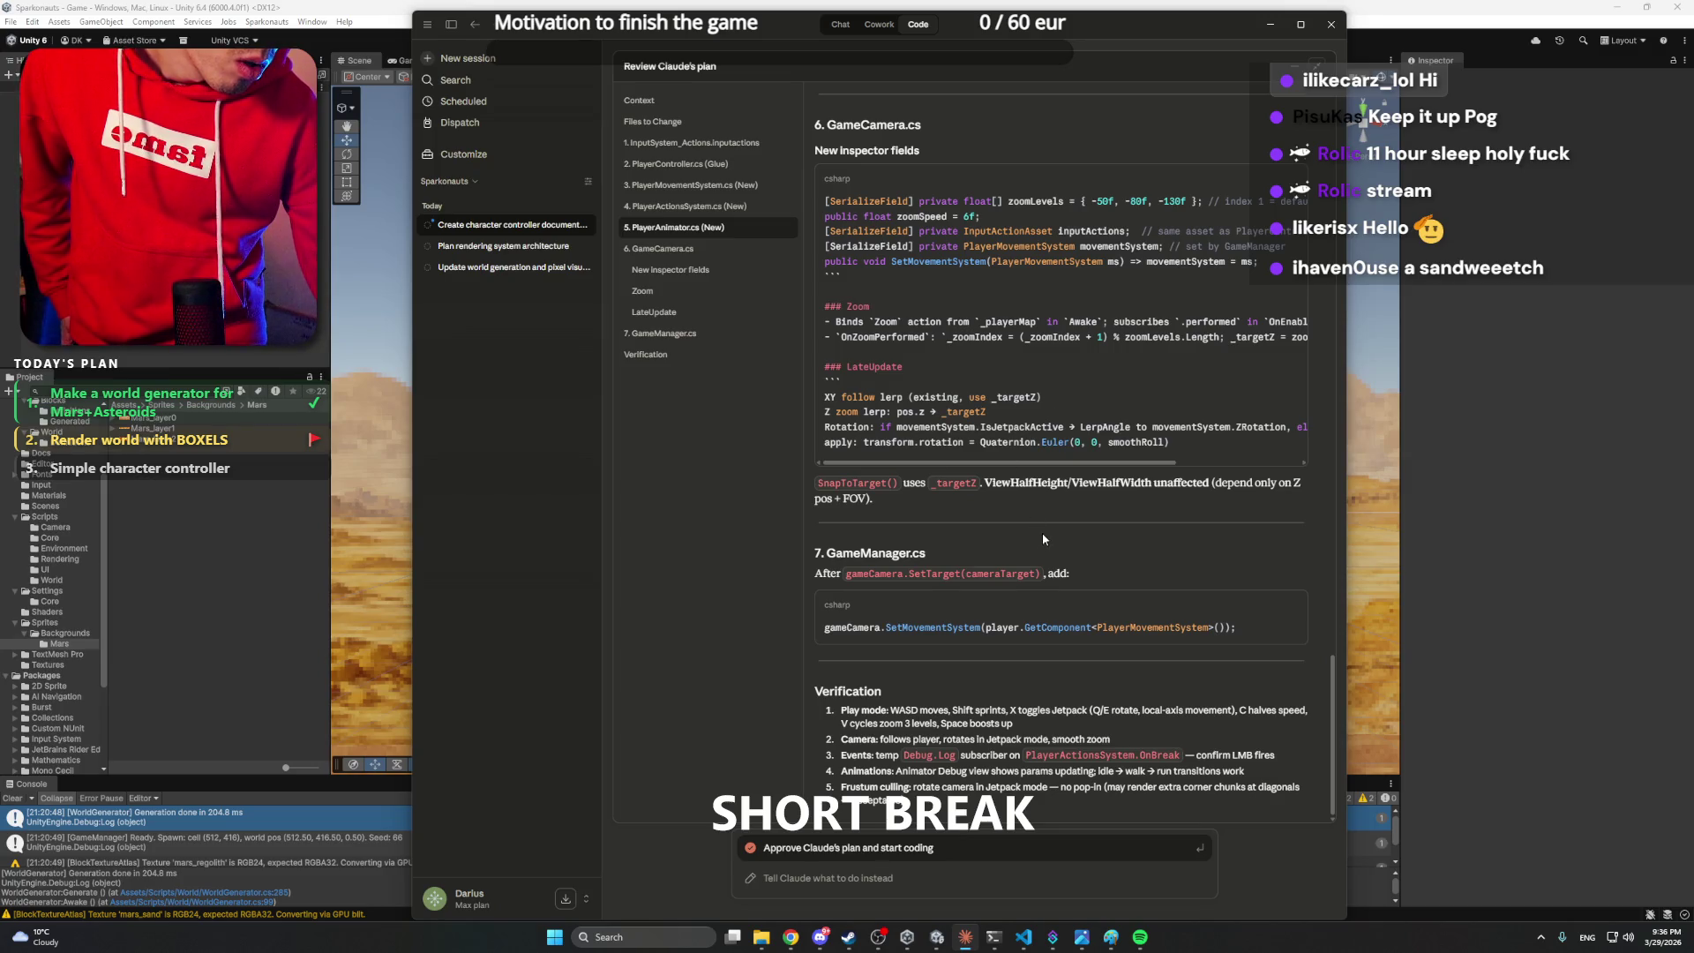
{"action": "left_click", "coordinate": [842, 847]}
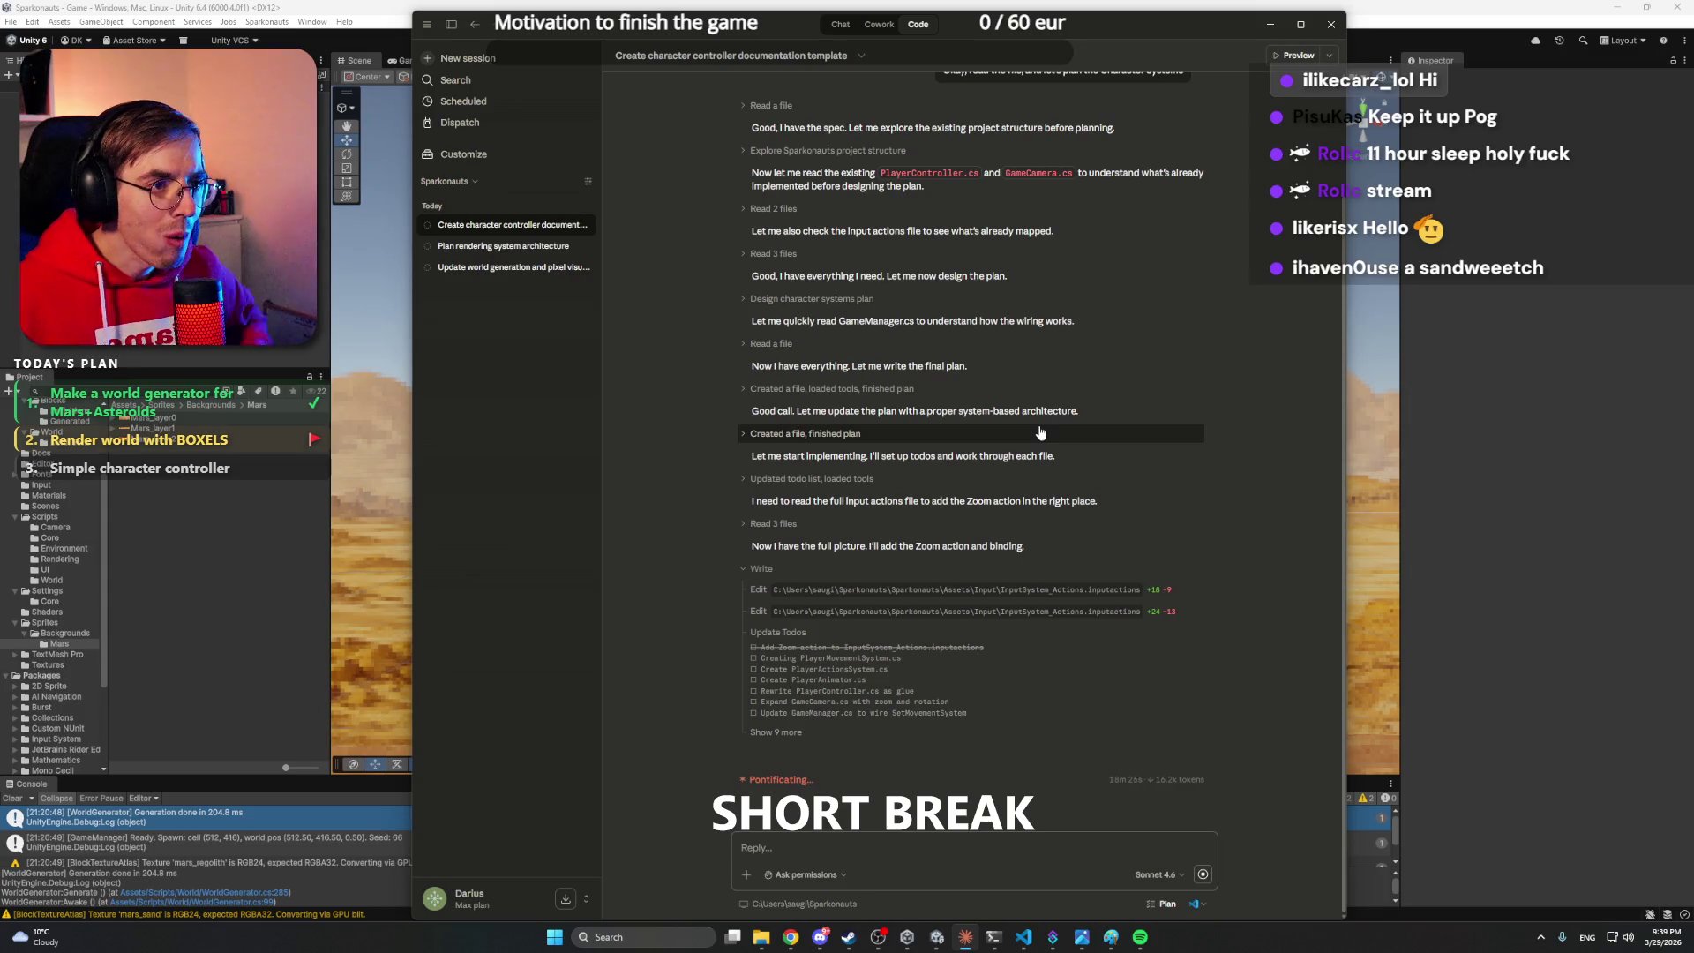
- Let Claude Code keep implementing, check Unity's recompile, then switch to Chrome
{"action": "left_click", "coordinate": [408, 7]}
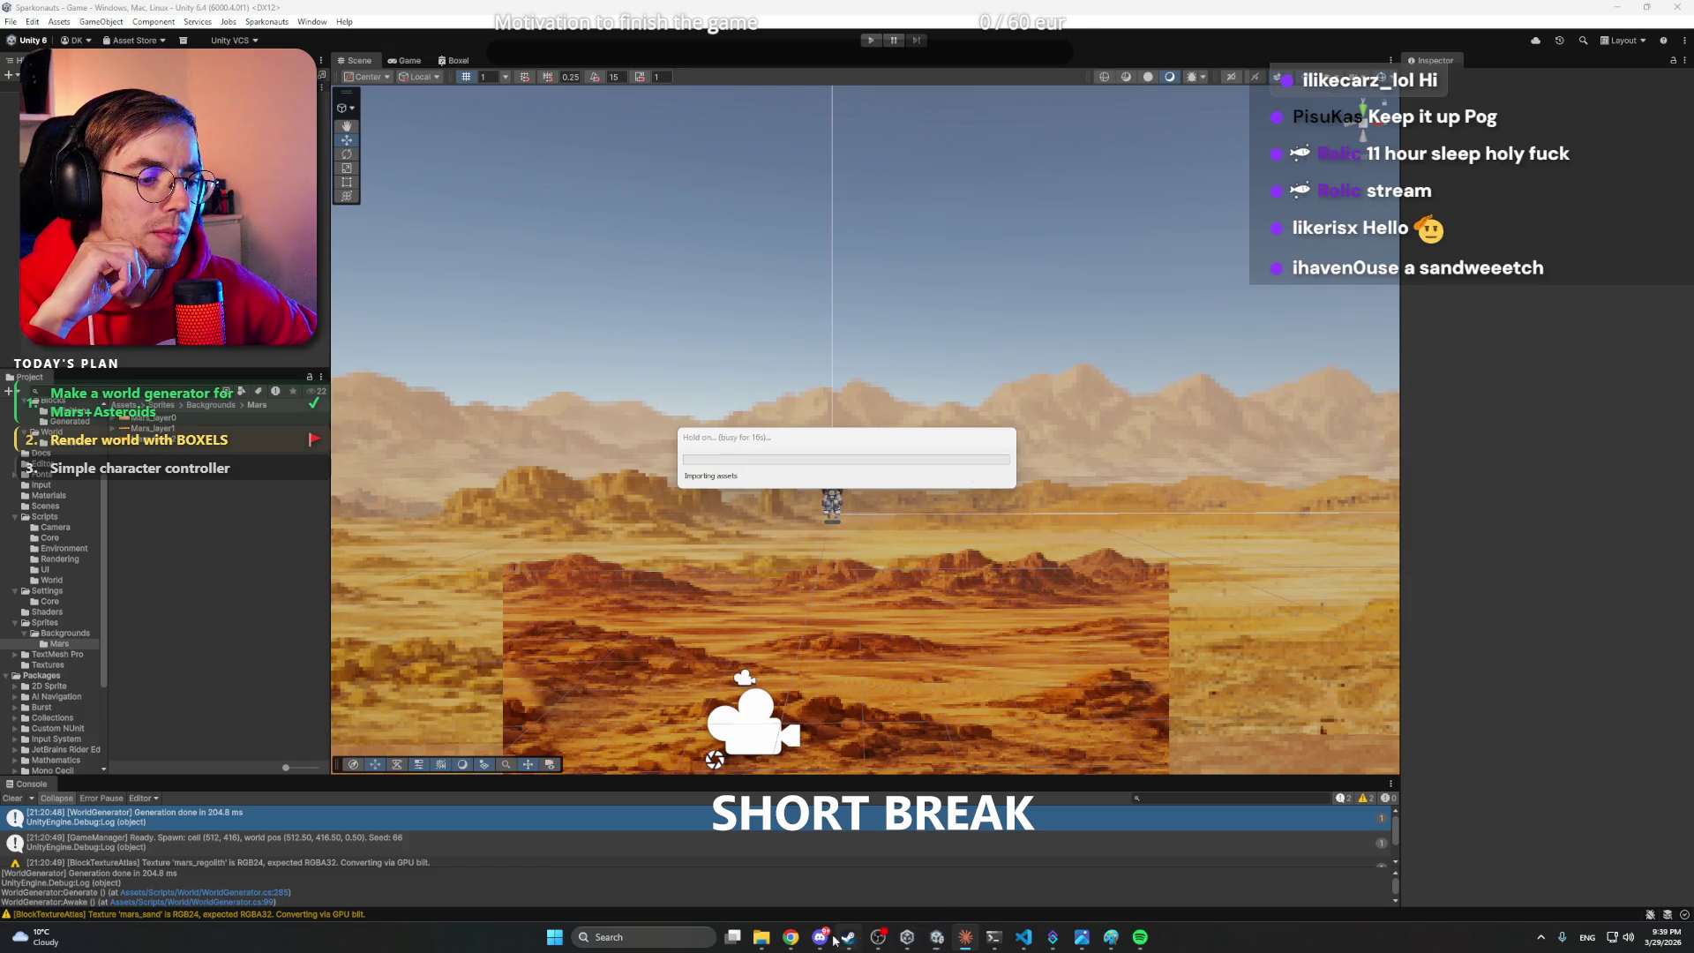
{"action": "left_click", "coordinate": [797, 942]}
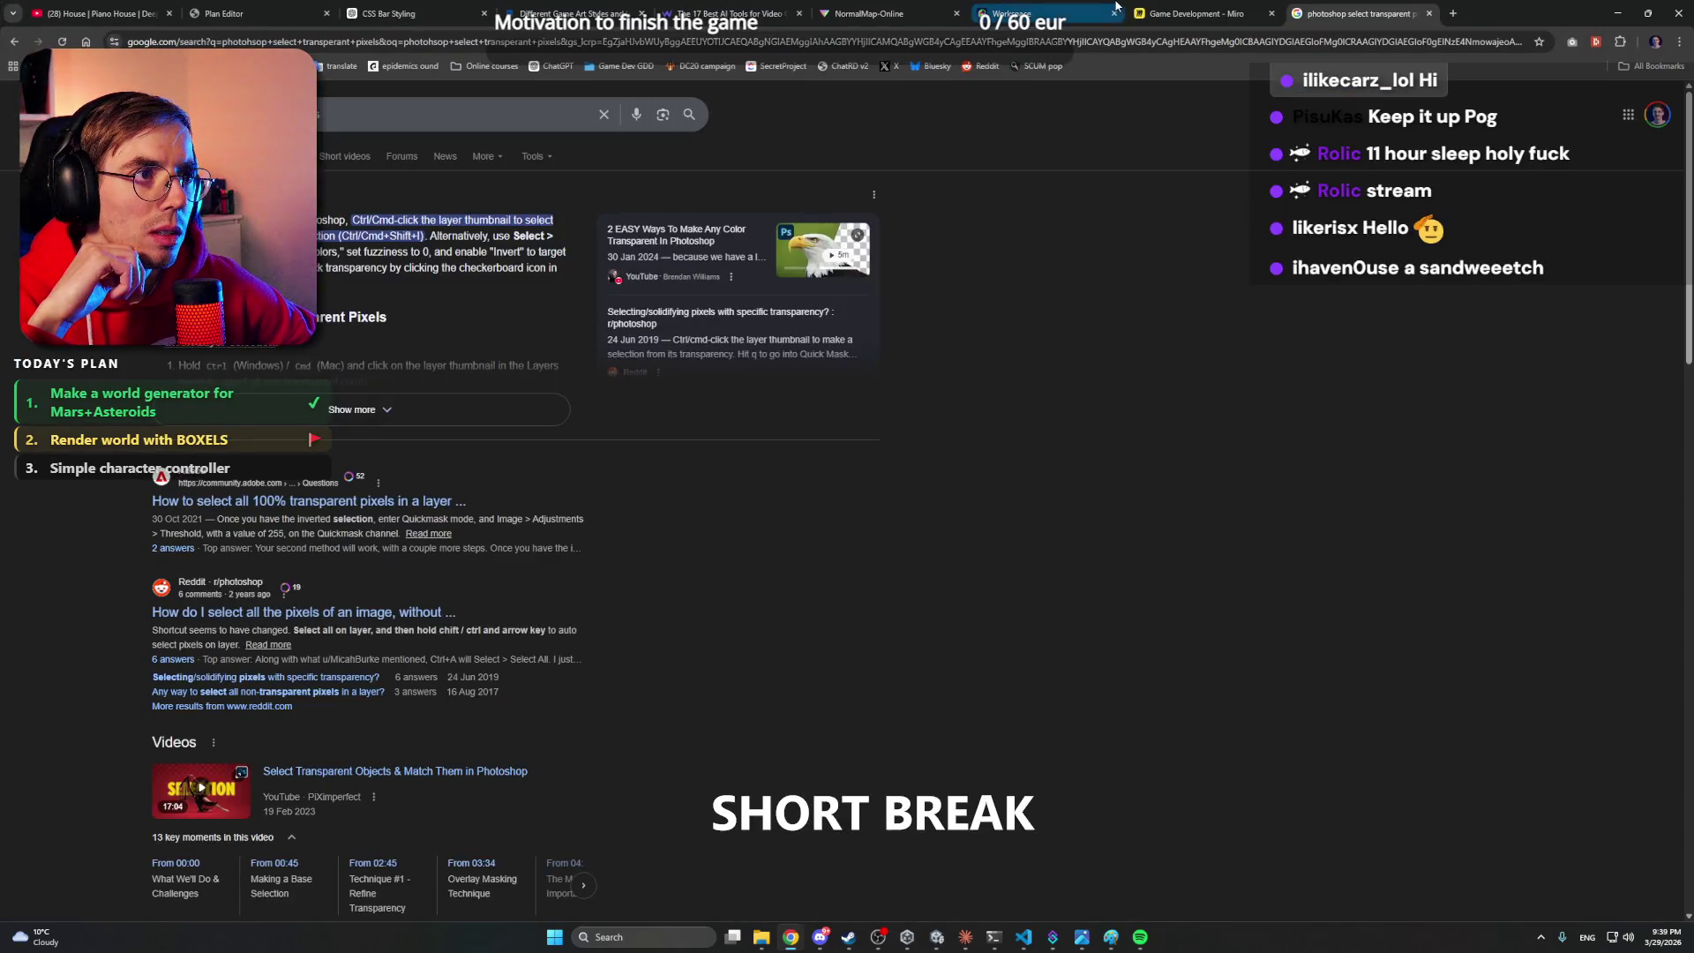
- Preview the Run 3, Running and Walking animations on the astronaut in meshy.ai
{"action": "left_click", "coordinate": [1024, 14]}
{"action": "left_click_drag", "start_coordinate": [854, 392], "coordinate": [834, 413]}
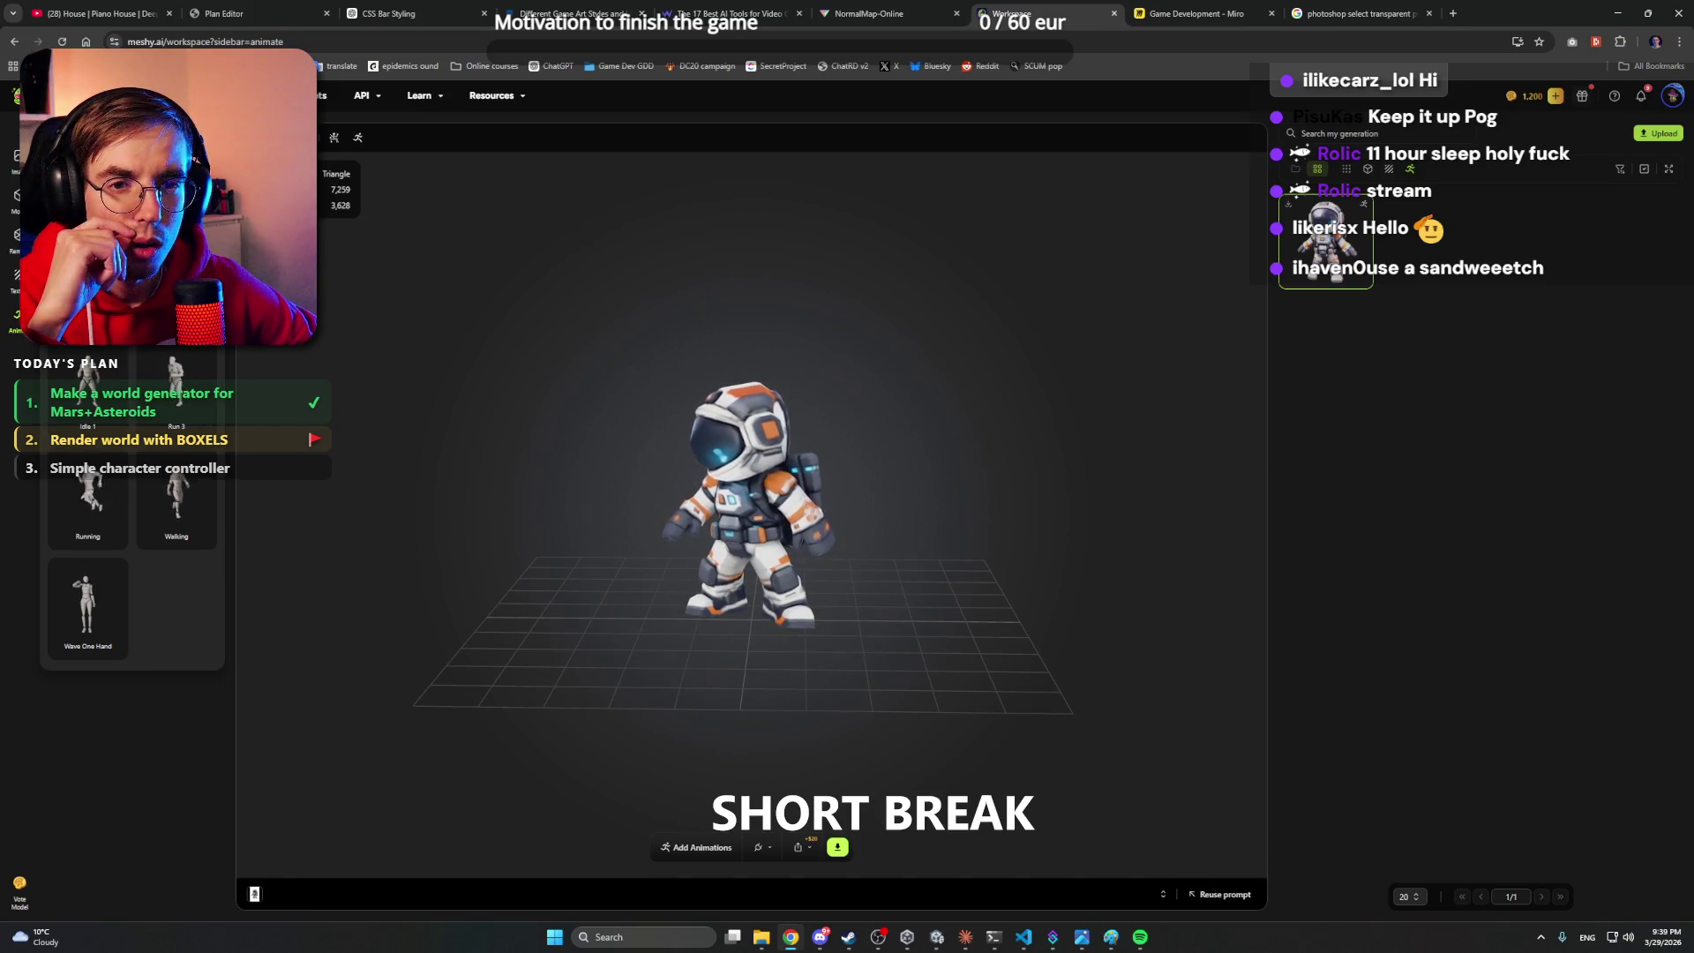
{"action": "left_click", "coordinate": [186, 374]}
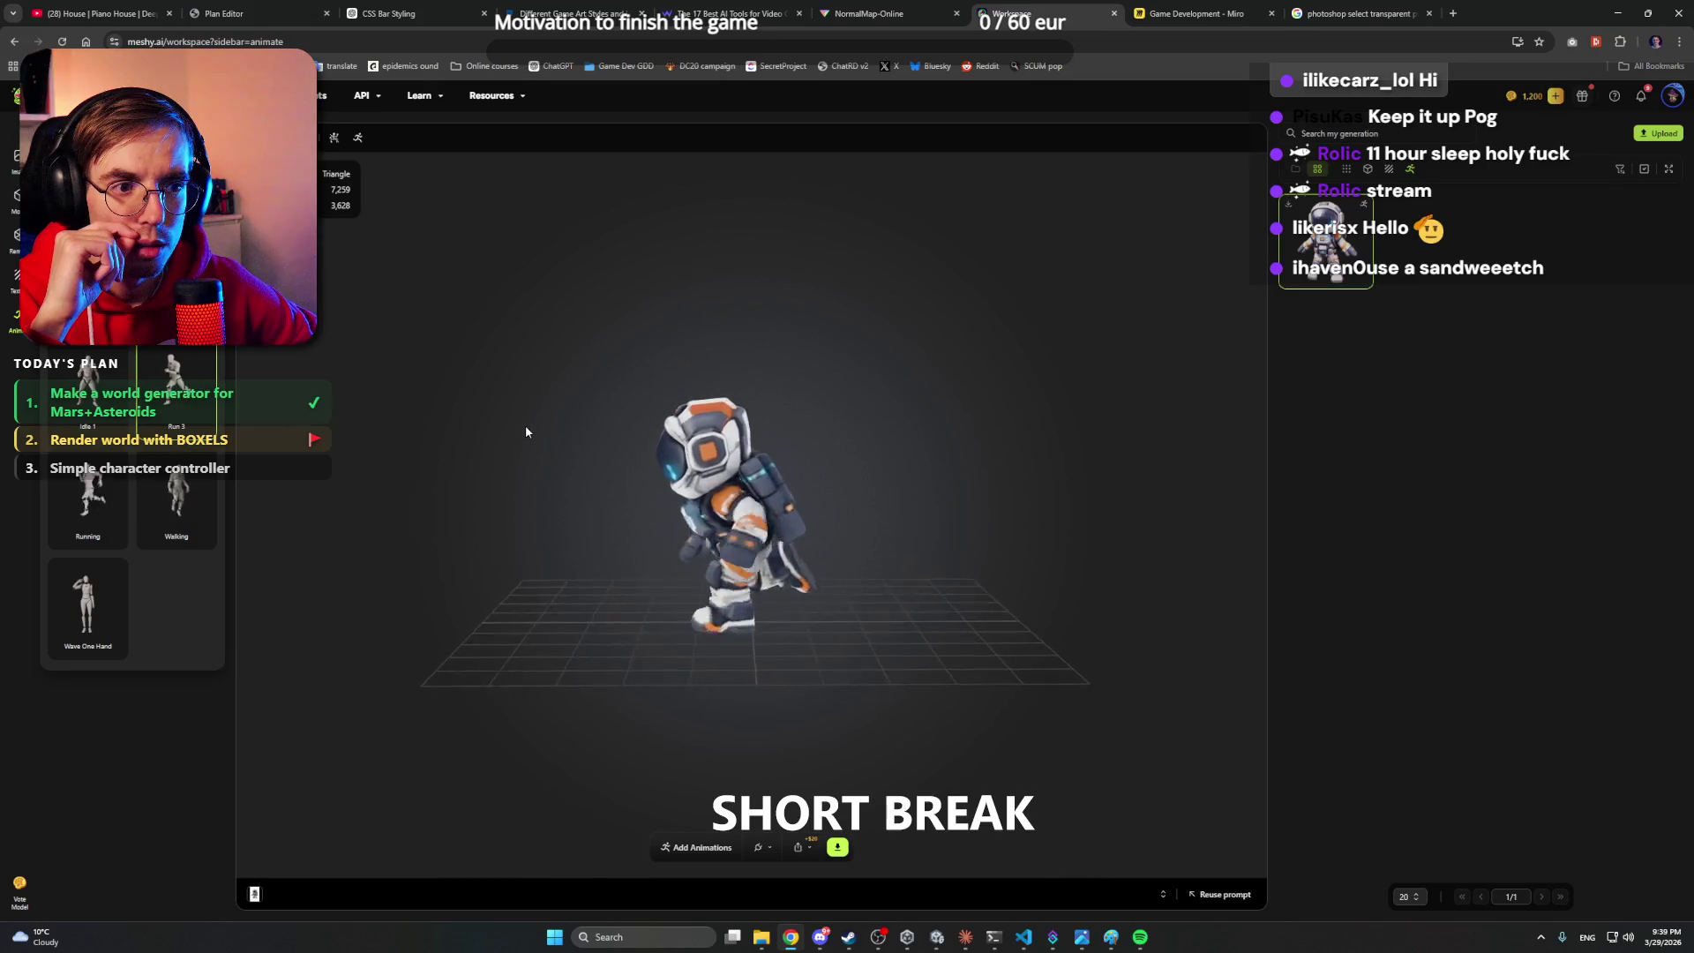
{"action": "left_click", "coordinate": [88, 499]}
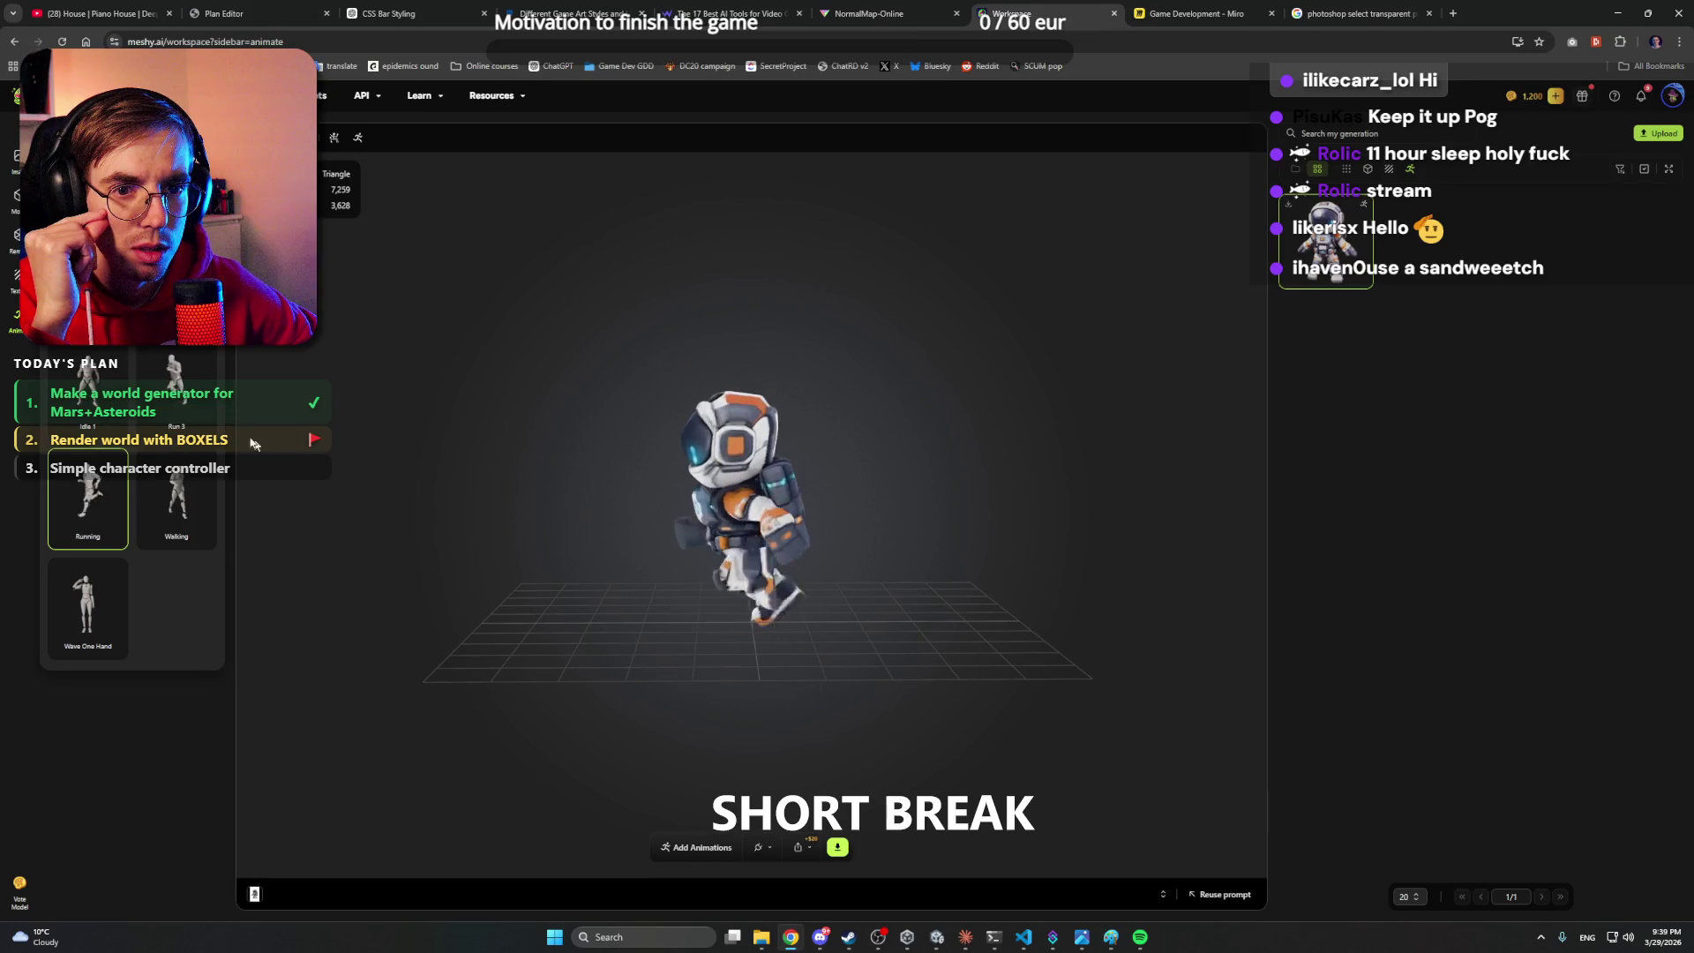
{"action": "left_click", "coordinate": [177, 498]}
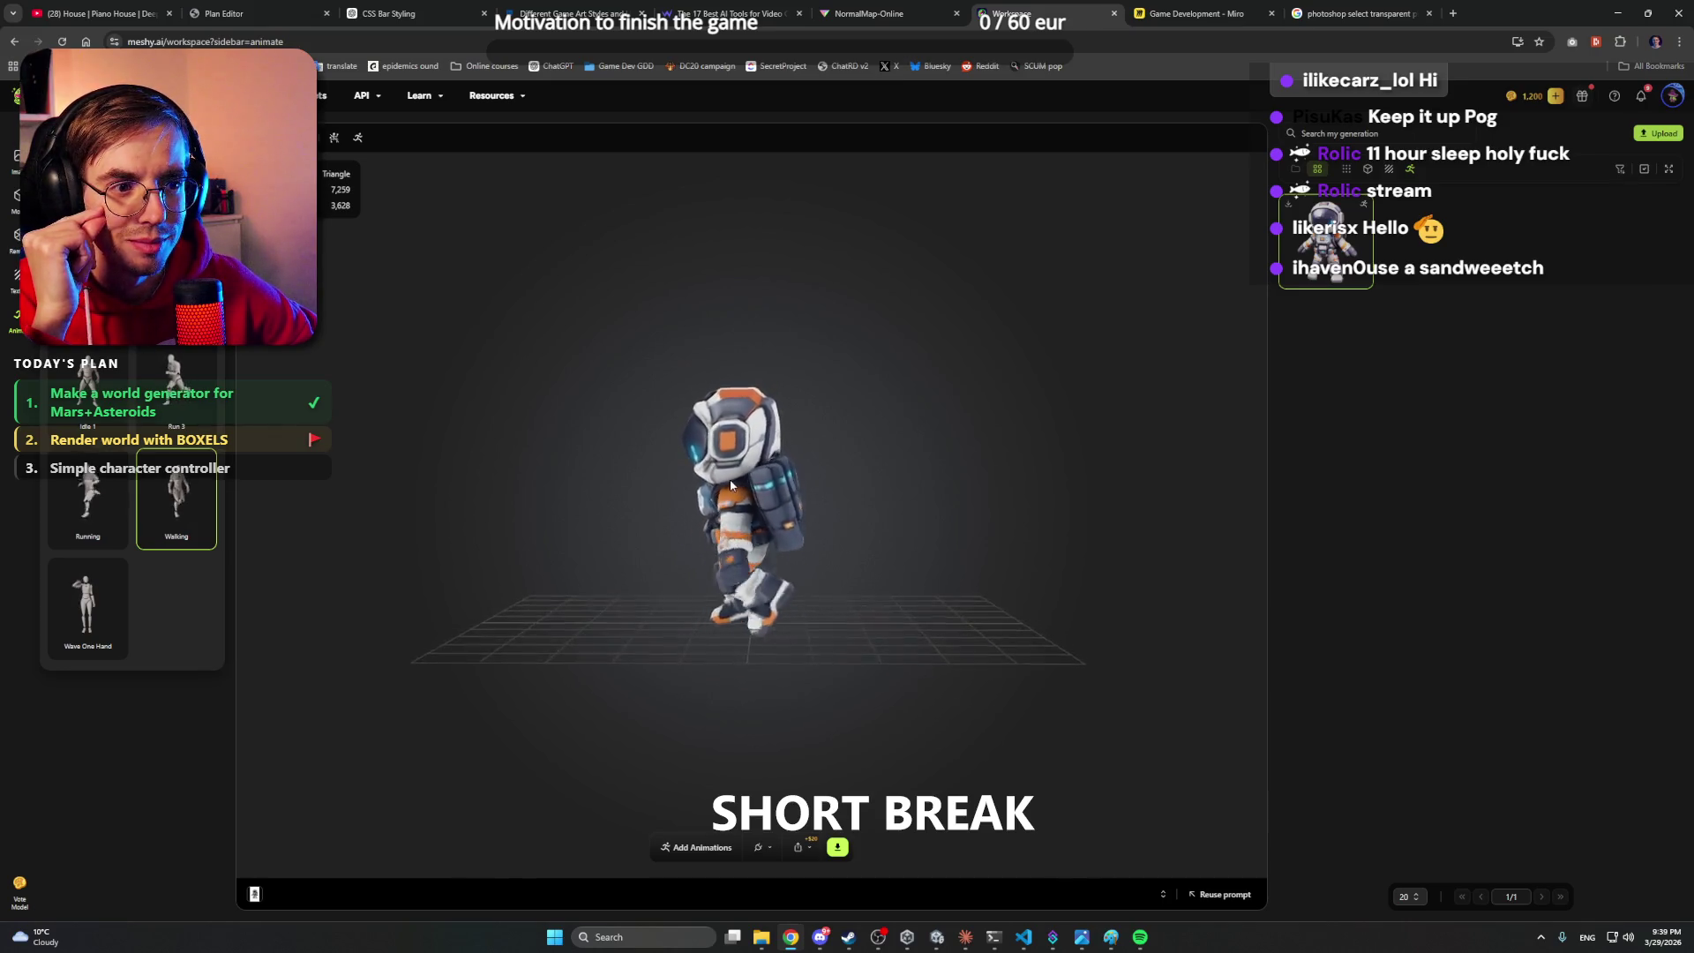
- Orbit the walking astronaut to see its front and side, then return to Unity
{"action": "left_click_drag", "start_coordinate": [737, 485], "coordinate": [919, 485]}
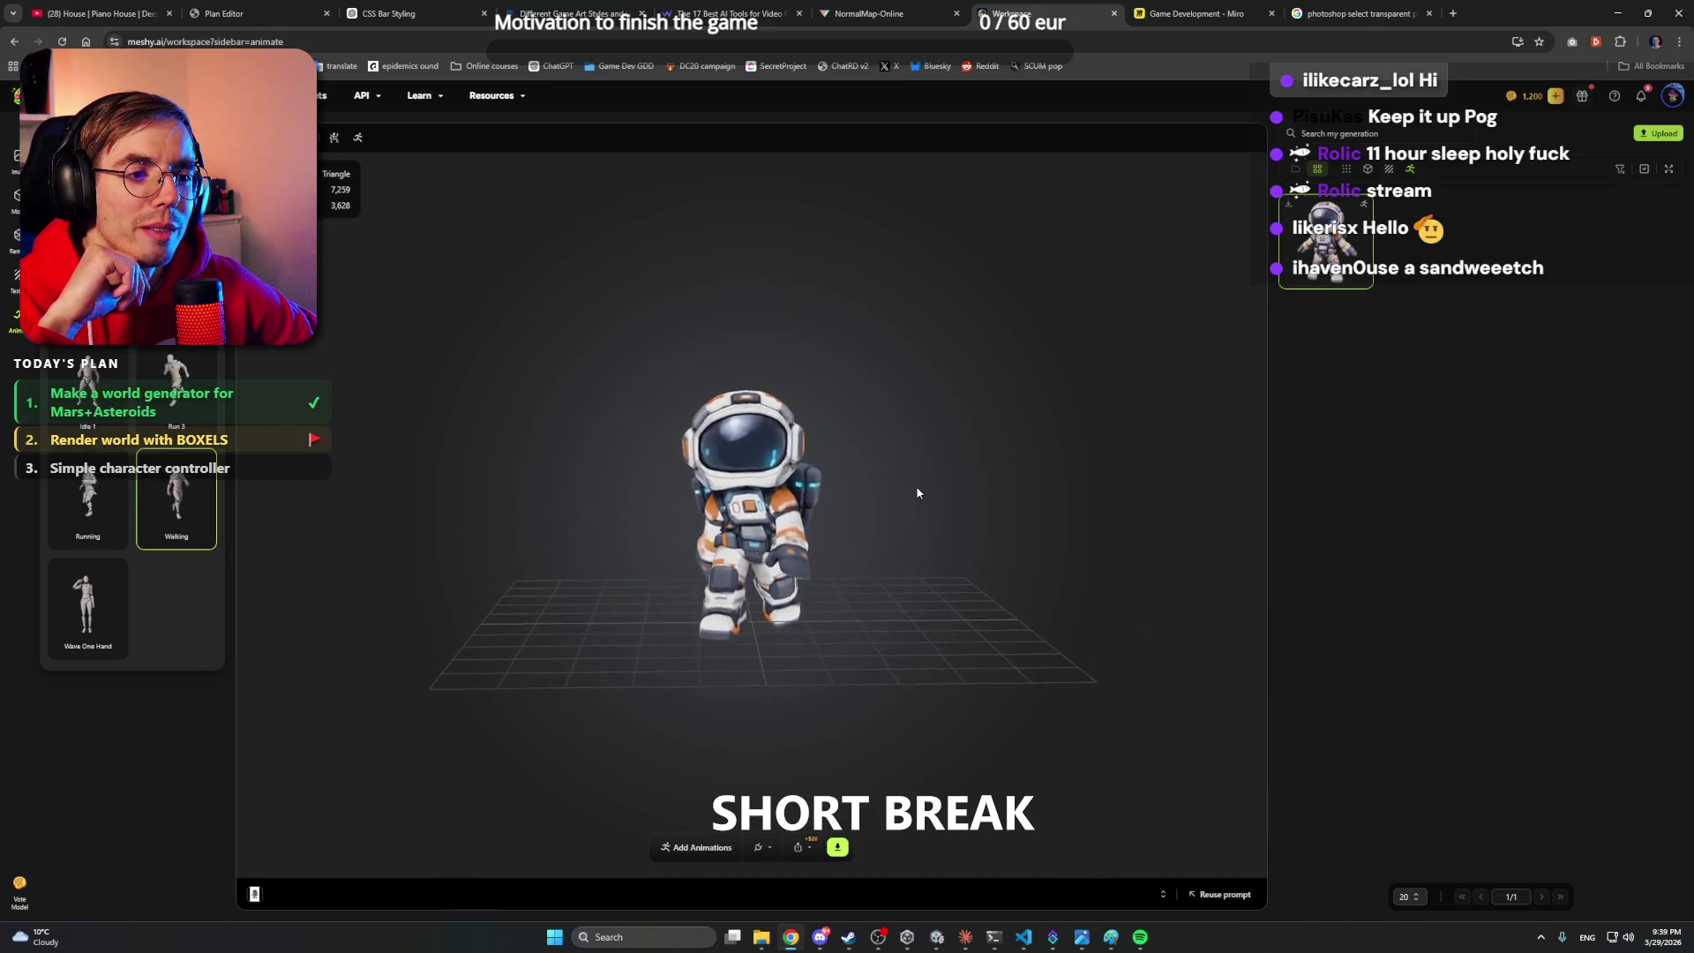
{"action": "left_click_drag", "start_coordinate": [816, 488], "coordinate": [971, 488]}
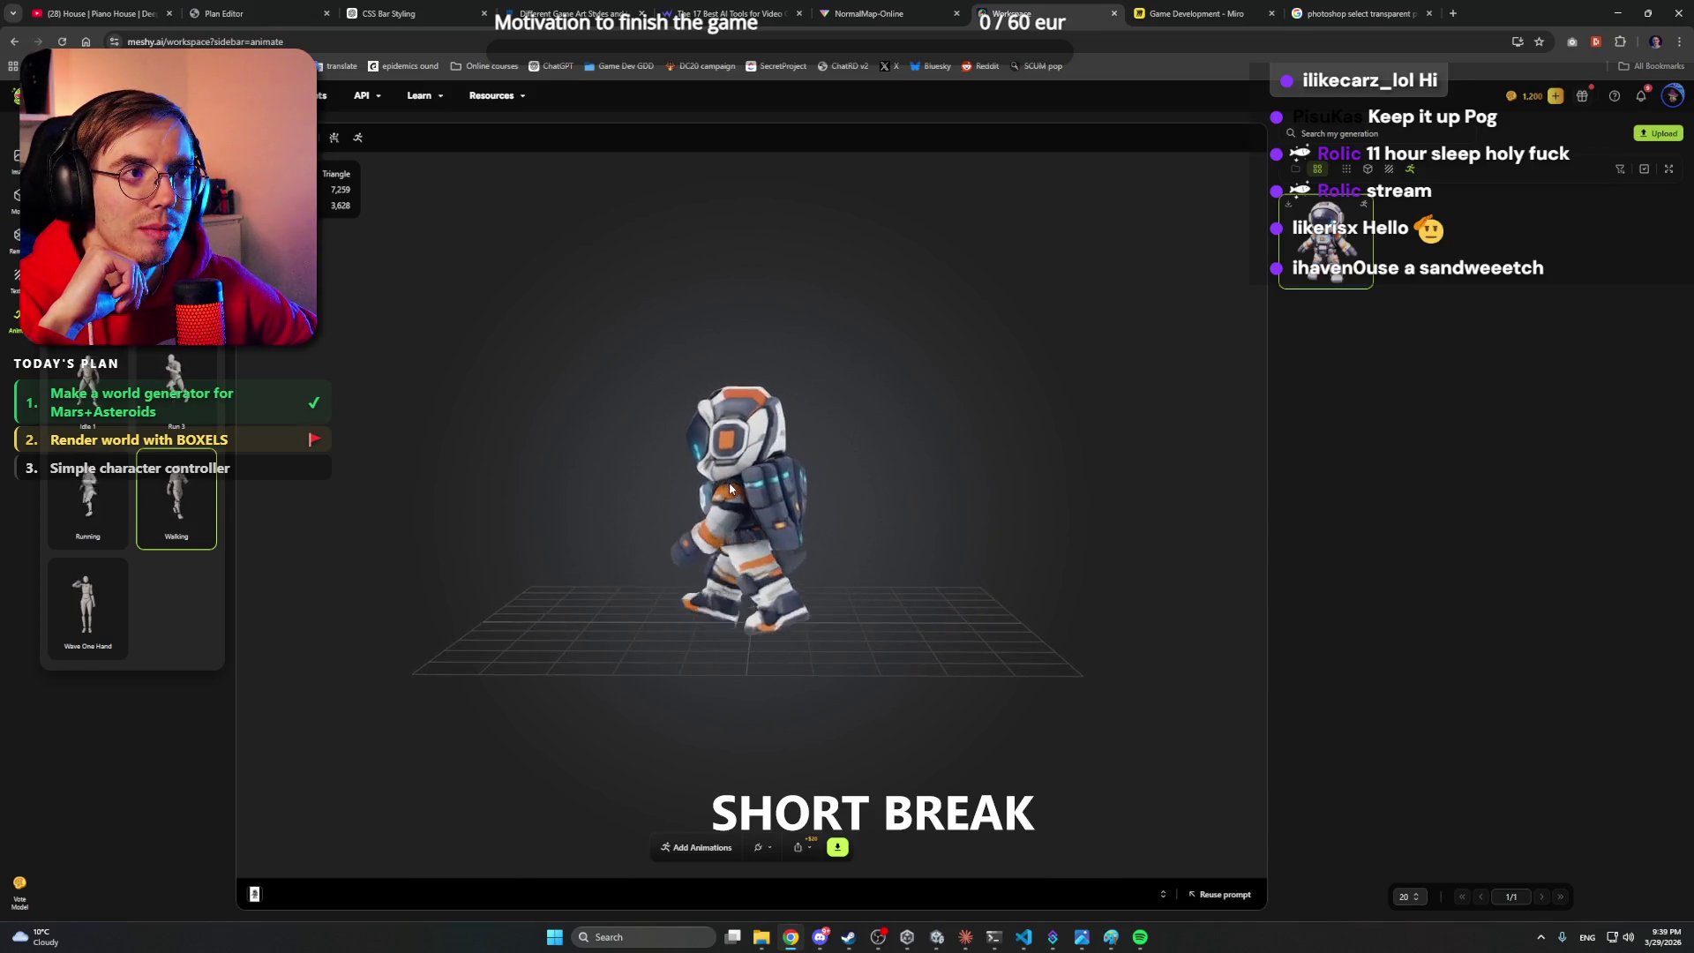
{"action": "key", "text": "alt+Tab"}
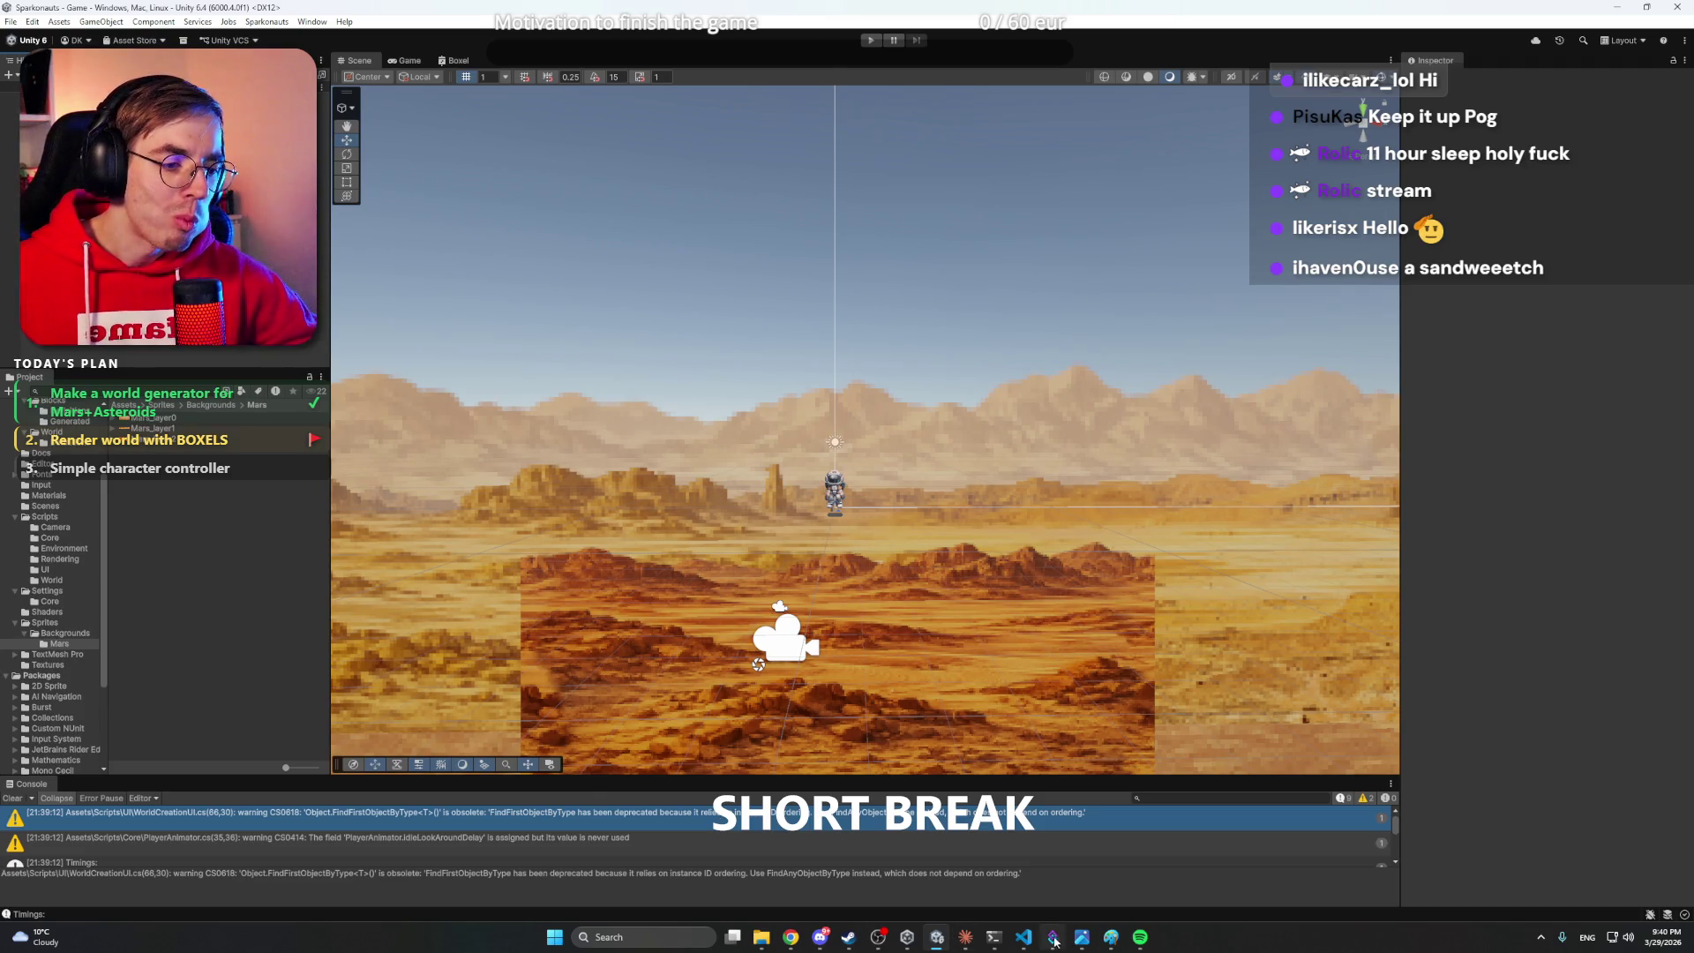
- Bring Claude forward to read its summary of the new and modified player controller scripts
{"action": "left_click", "coordinate": [965, 937]}
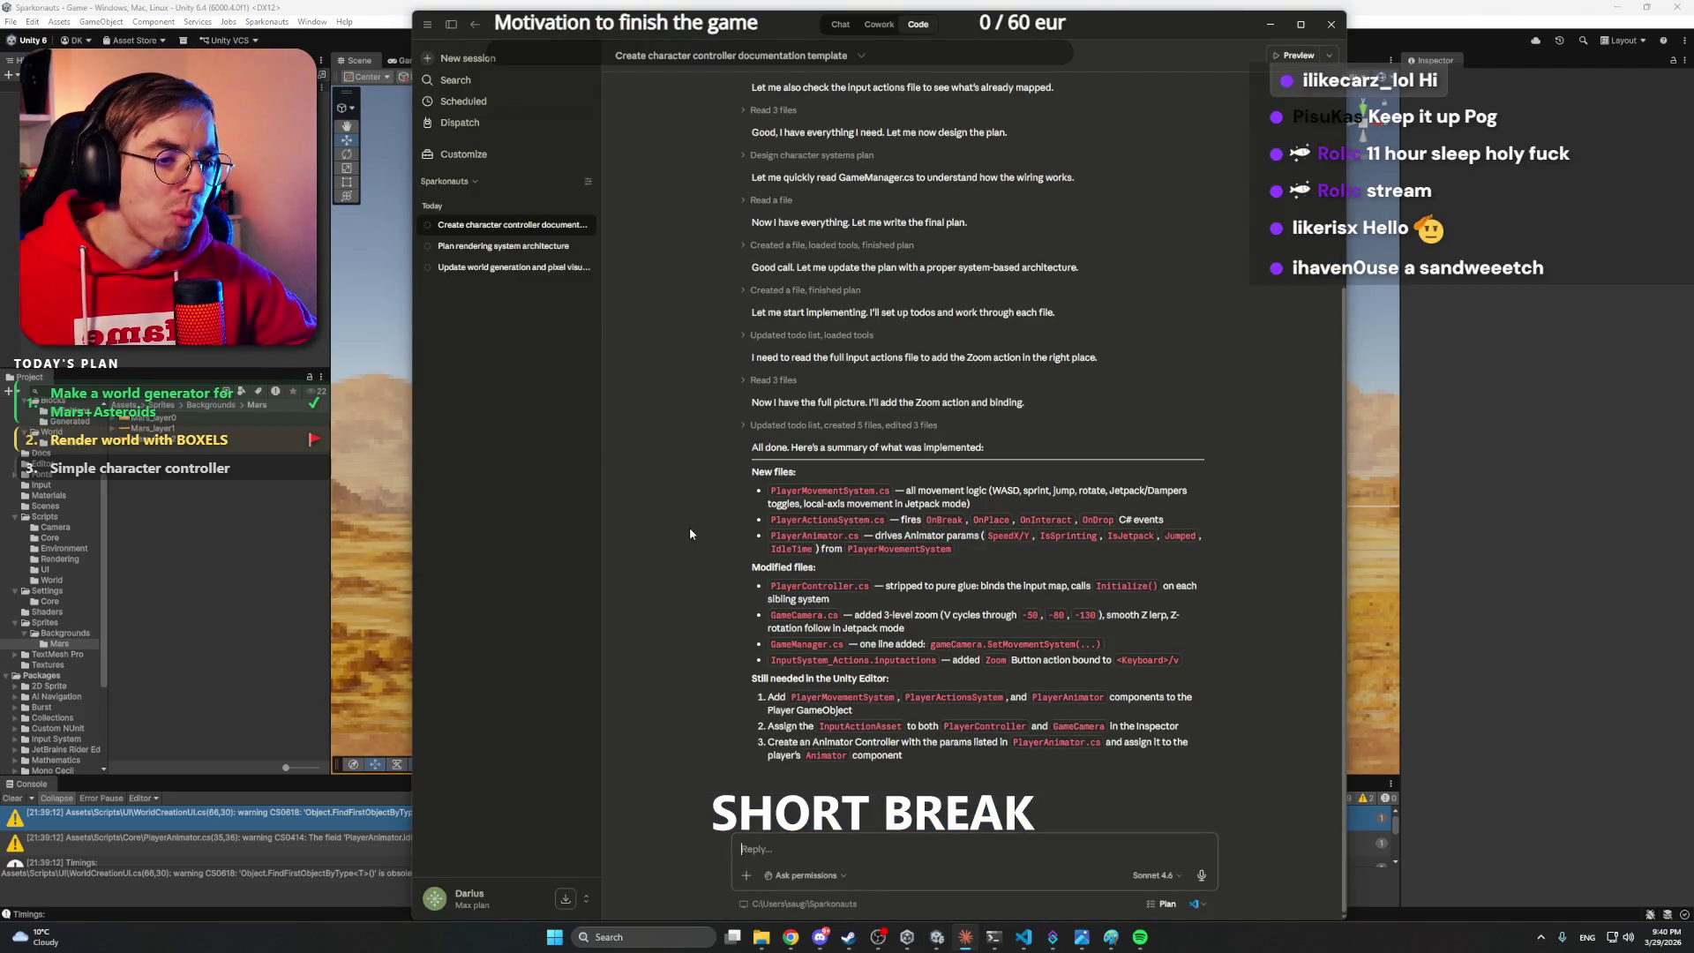